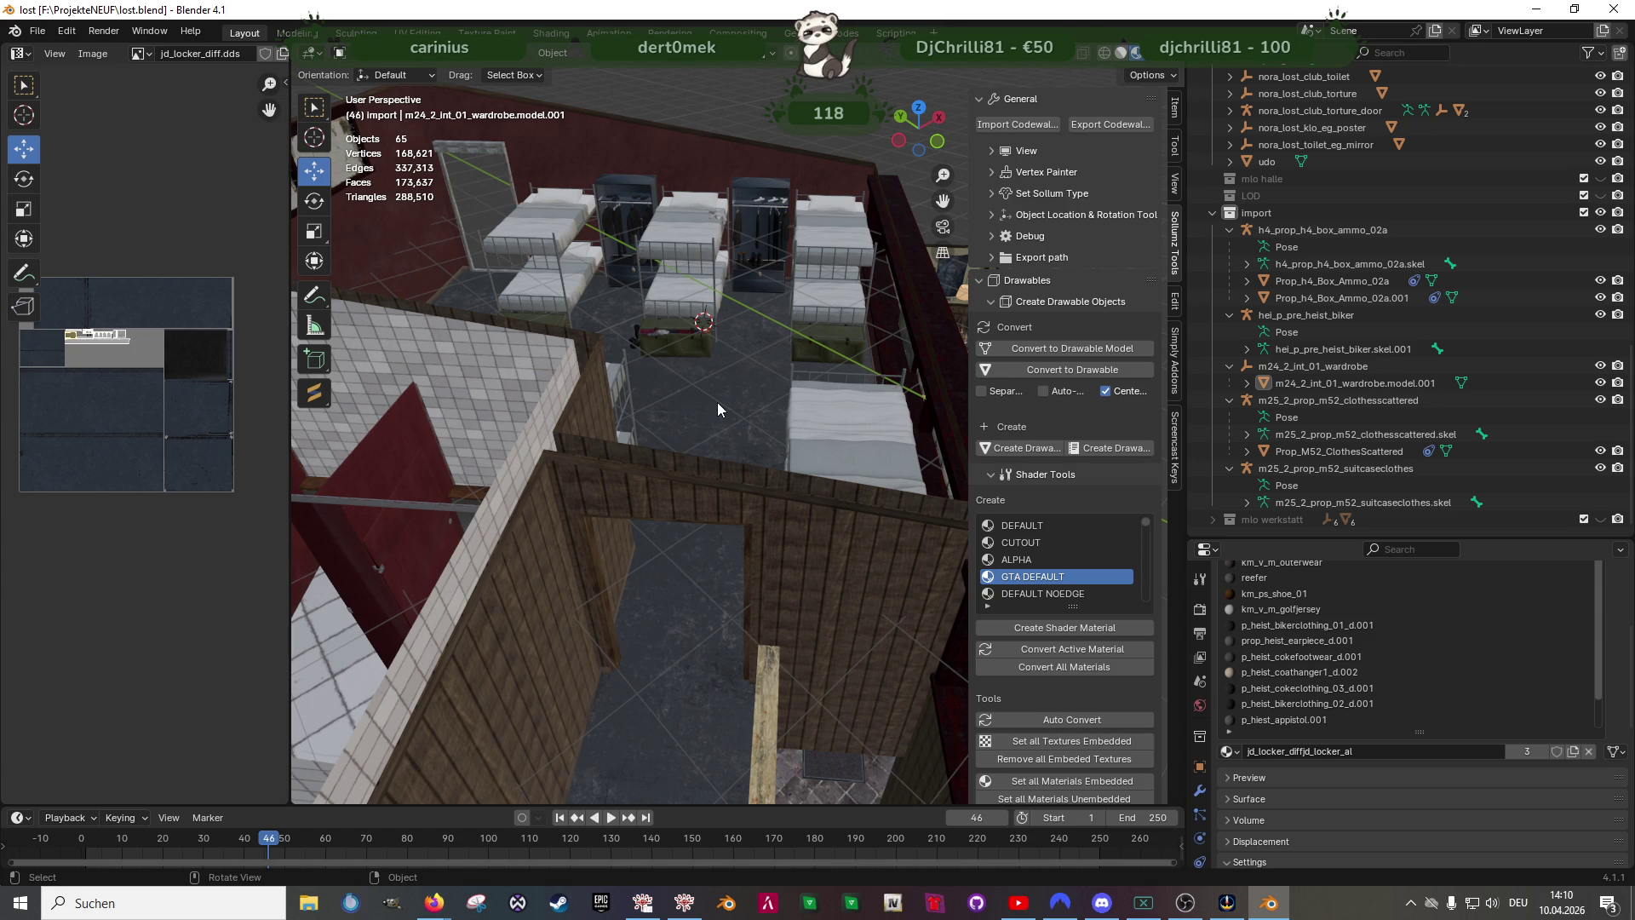
- Select the dormitory wardrobe, enter mesh editing and duplicate its locker geometry with Shift+D
{"action": "mouse_move", "coordinate": [716, 403]}
{"action": "middle_mouse_down"}
{"action": "mouse_move", "coordinate": [715, 572]}
{"action": "mouse_move", "coordinate": [705, 522]}
{"action": "mouse_move", "coordinate": [907, 562]}
{"action": "mouse_move", "coordinate": [783, 538]}
{"action": "mouse_move", "coordinate": [796, 585]}
{"action": "middle_mouse_up"}
{"action": "scroll", "coordinate": [717, 572], "scroll_direction": "up", "scroll_amount": 3}
{"action": "left_click", "coordinate": [831, 379]}
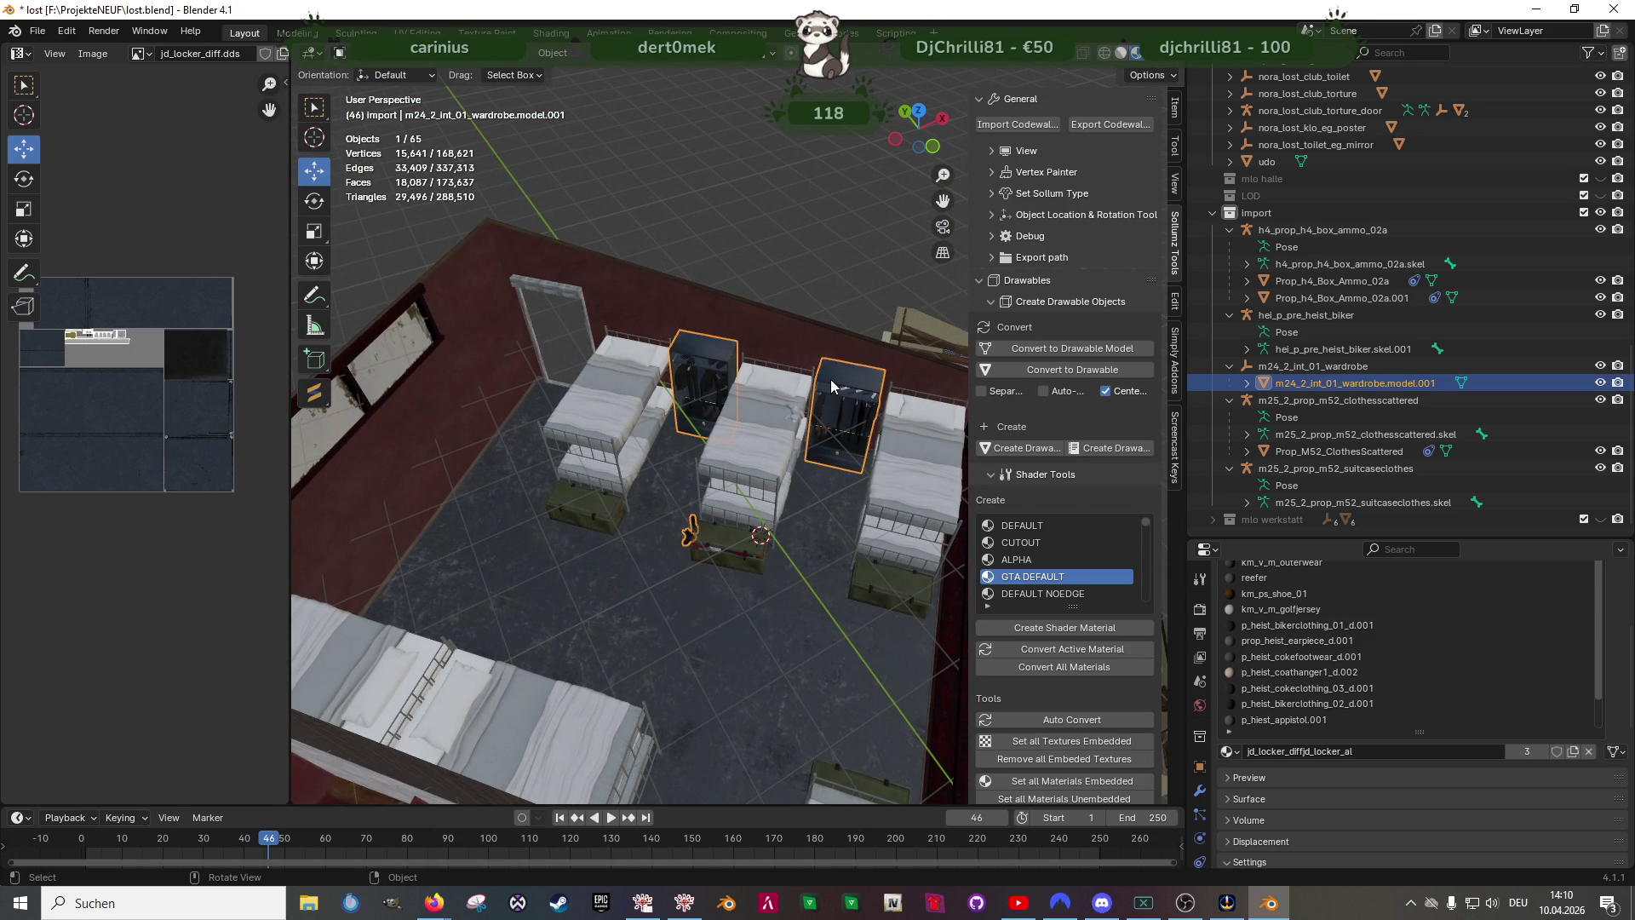
{"action": "key", "text": "Tab"}
{"action": "mouse_move", "coordinate": [863, 419]}
{"action": "middle_mouse_down"}
{"action": "mouse_move", "coordinate": [776, 451]}
{"action": "mouse_move", "coordinate": [828, 432]}
{"action": "middle_mouse_up"}
{"action": "key", "text": "shift+d"}
{"action": "left_click", "coordinate": [766, 456]}
{"action": "scroll", "coordinate": [766, 455], "scroll_direction": "down", "scroll_amount": 3}
- Move the copied wardrobes about 5.8 m along X and 4.5 m along Y across the room
{"action": "key", "text": "g"}
{"action": "key", "text": "x"}
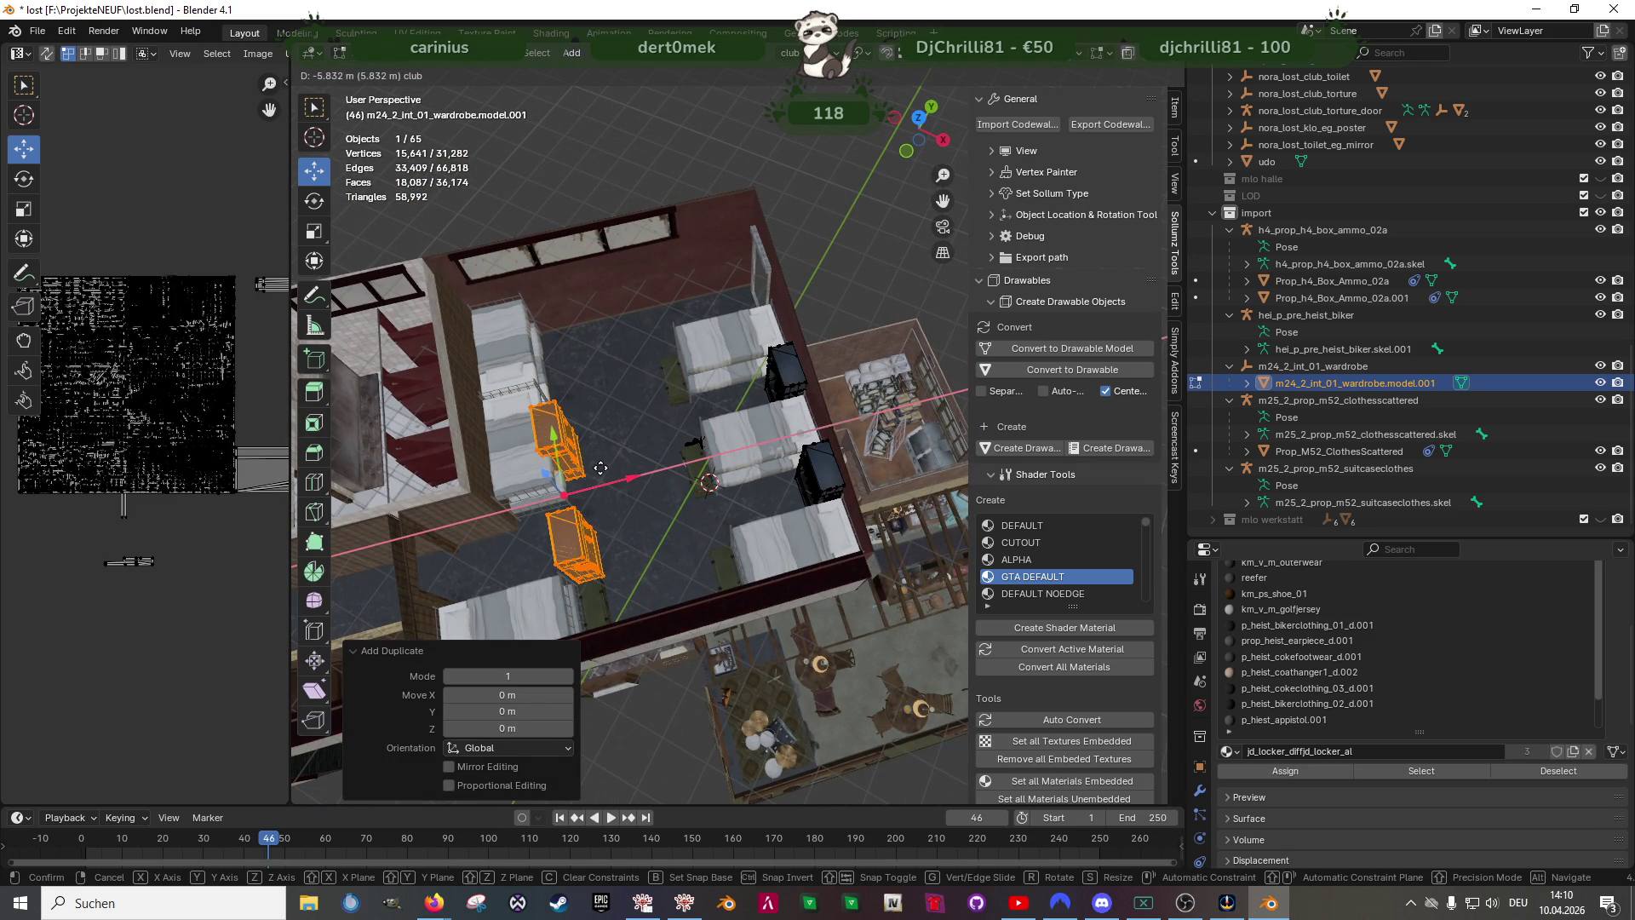
{"action": "left_click", "coordinate": [605, 475]}
{"action": "middle_click_drag", "start_coordinate": [605, 475], "coordinate": [696, 479]}
{"action": "key", "text": "g"}
{"action": "key", "text": "y"}
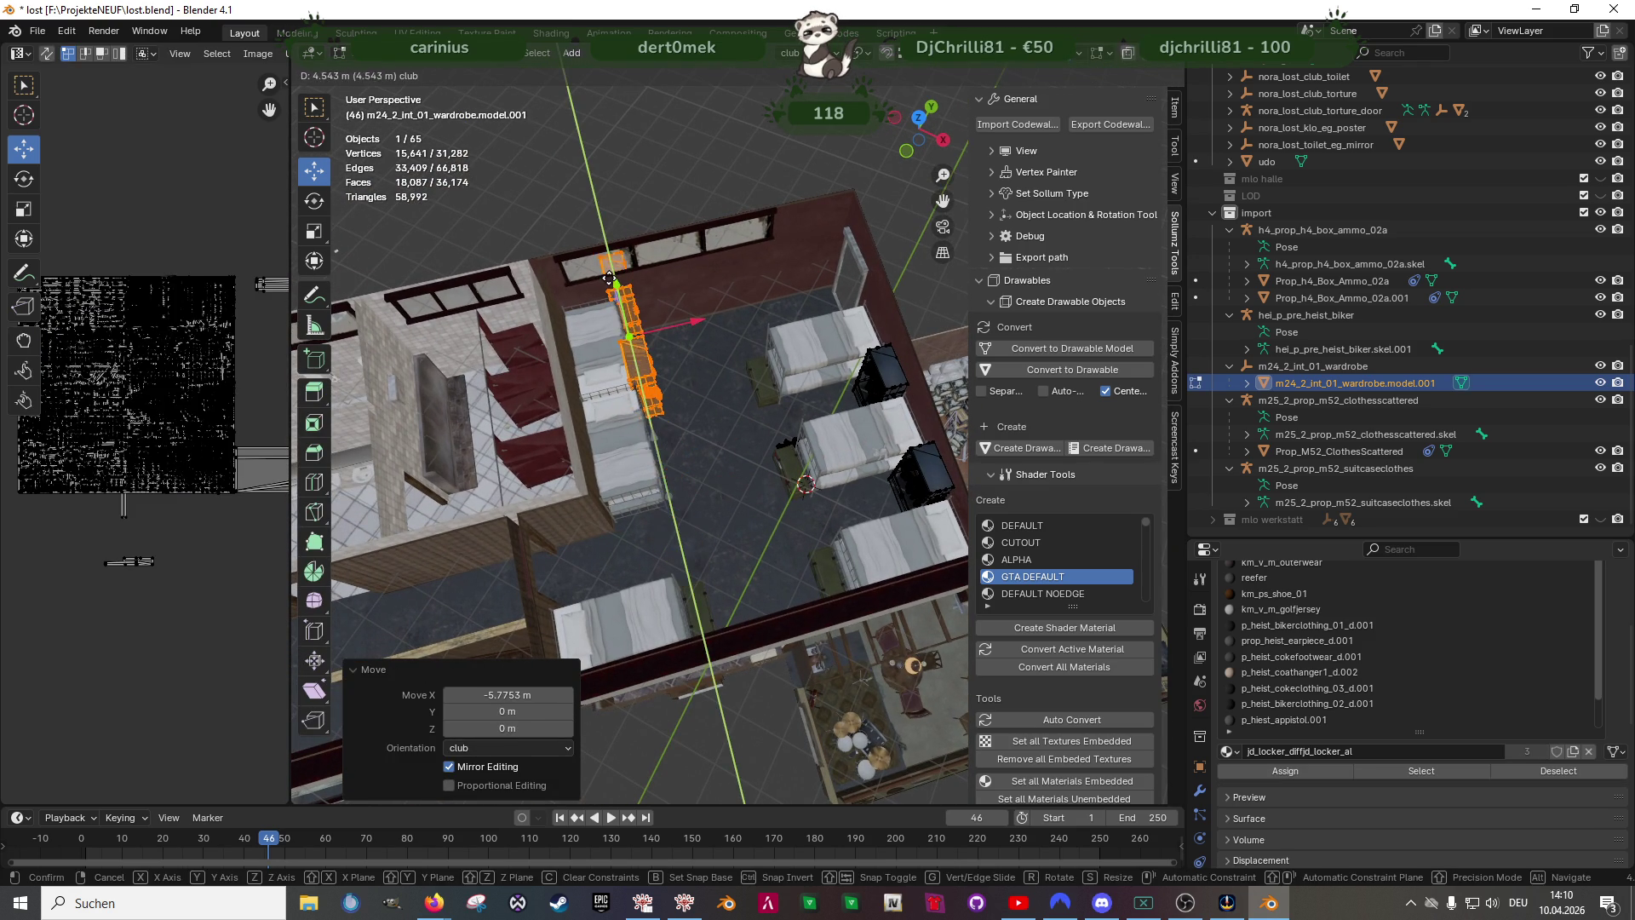
{"action": "left_click", "coordinate": [598, 400]}
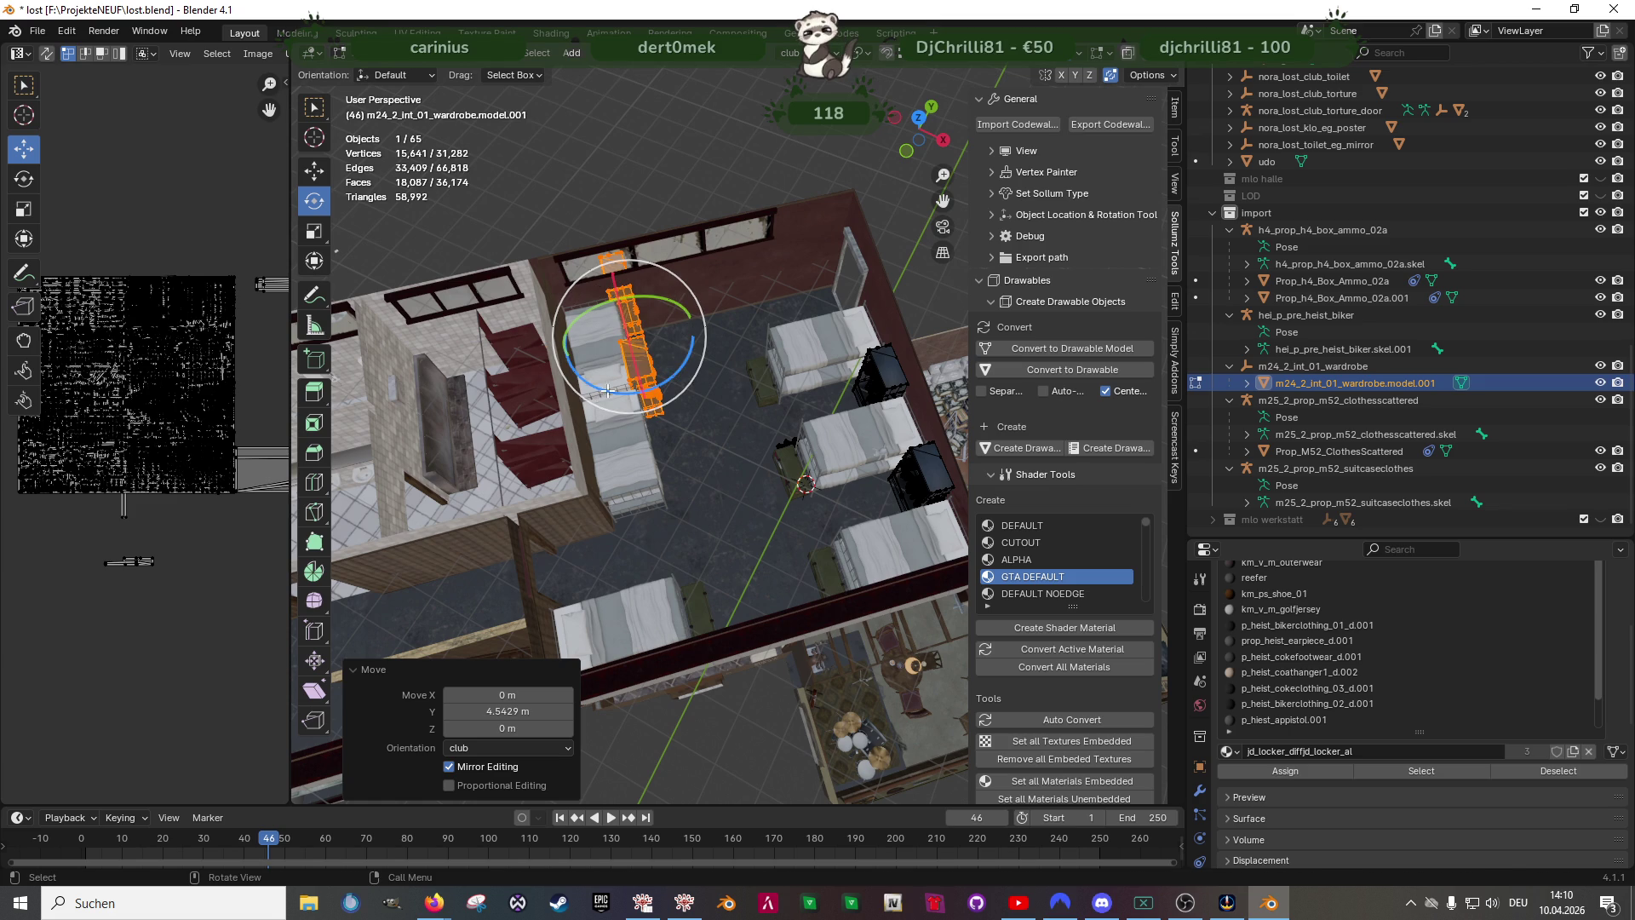
- Rotate the copy 90° about Z and shift it 2 m along X toward the wall
{"action": "key", "text": "r"}
{"action": "key", "text": "z"}
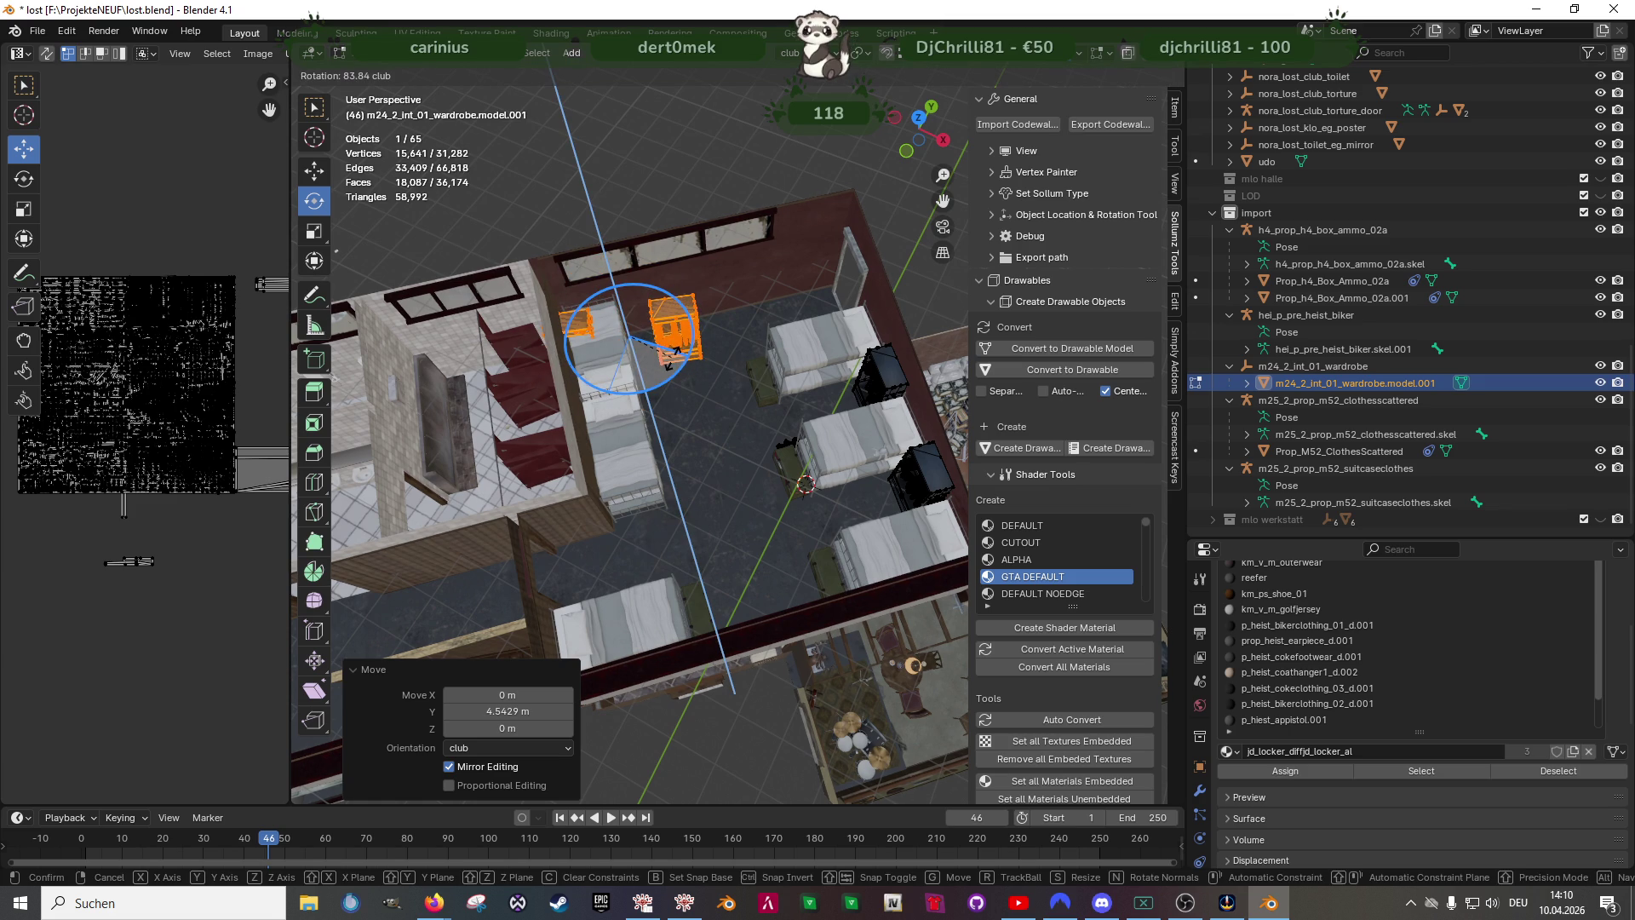
{"action": "type", "text": "90"}
{"action": "key", "text": "Return"}
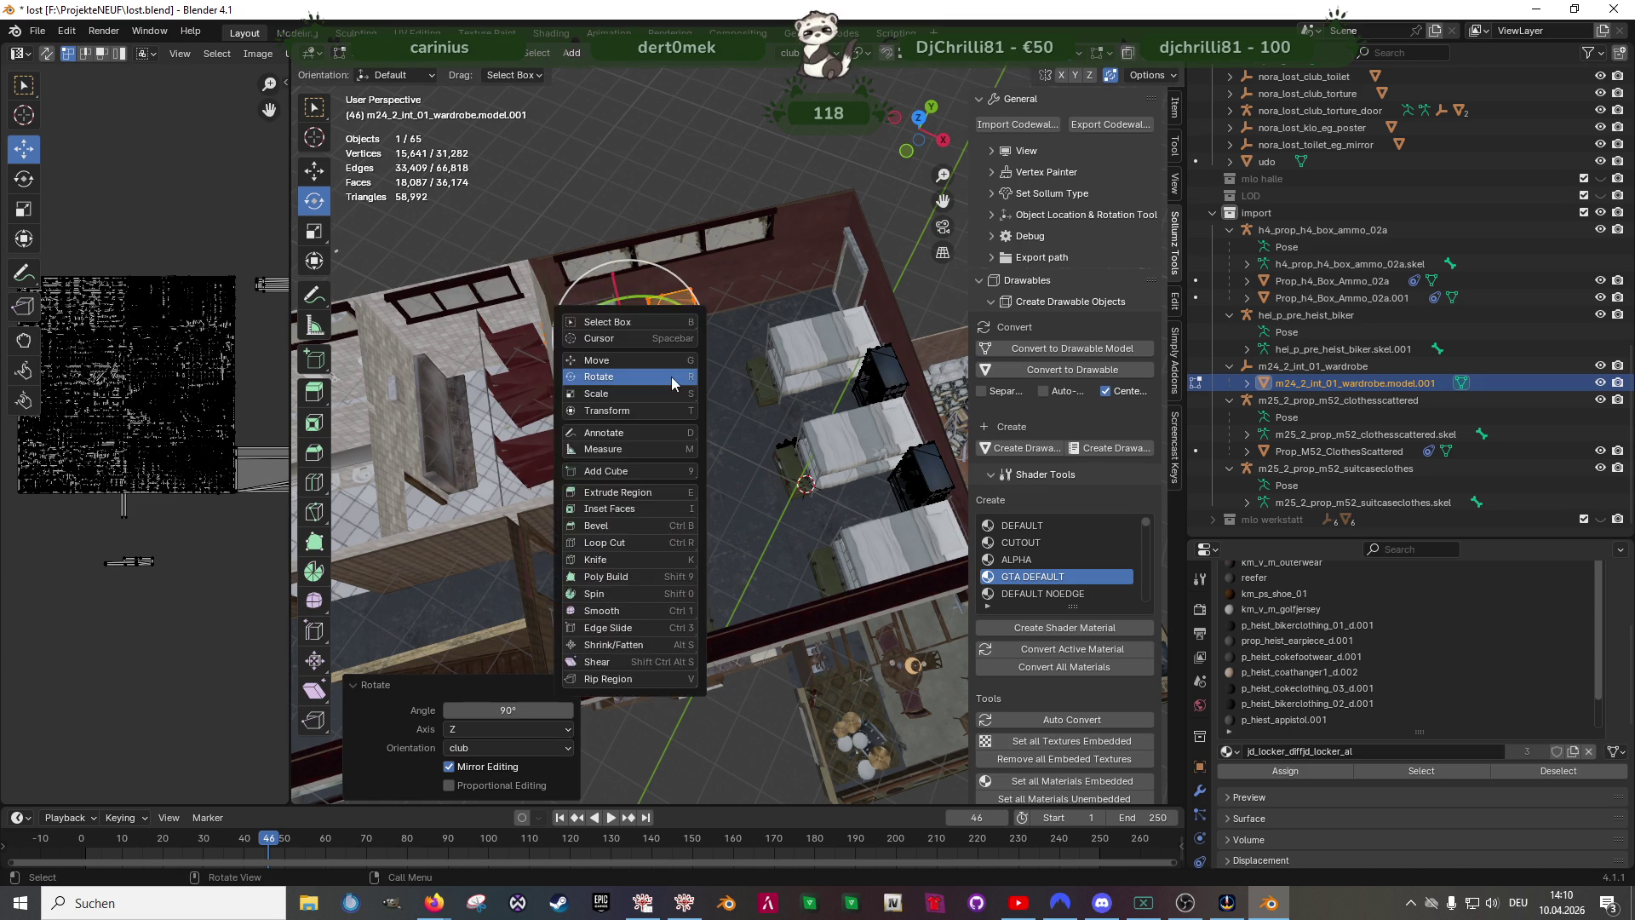
{"action": "key", "text": "w"}
{"action": "mouse_move", "coordinate": [639, 486]}
{"action": "middle_mouse_down"}
{"action": "mouse_move", "coordinate": [699, 523]}
{"action": "mouse_move", "coordinate": [640, 448]}
{"action": "middle_mouse_up"}
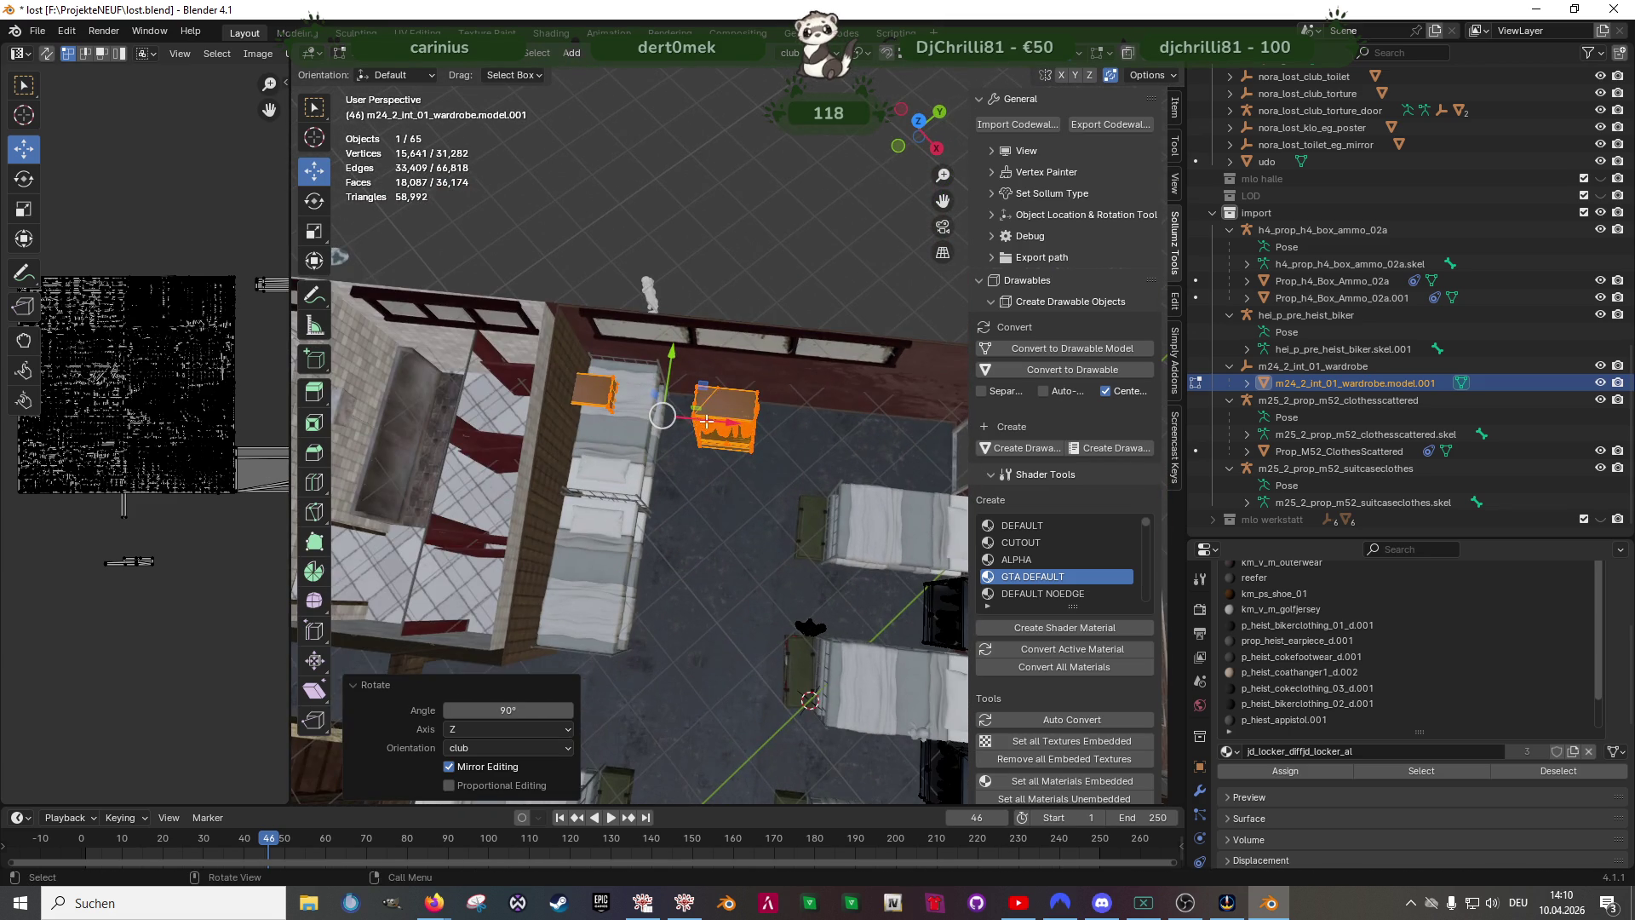
{"action": "key", "text": "g"}
{"action": "key", "text": "x"}
{"action": "left_click", "coordinate": [815, 436]}
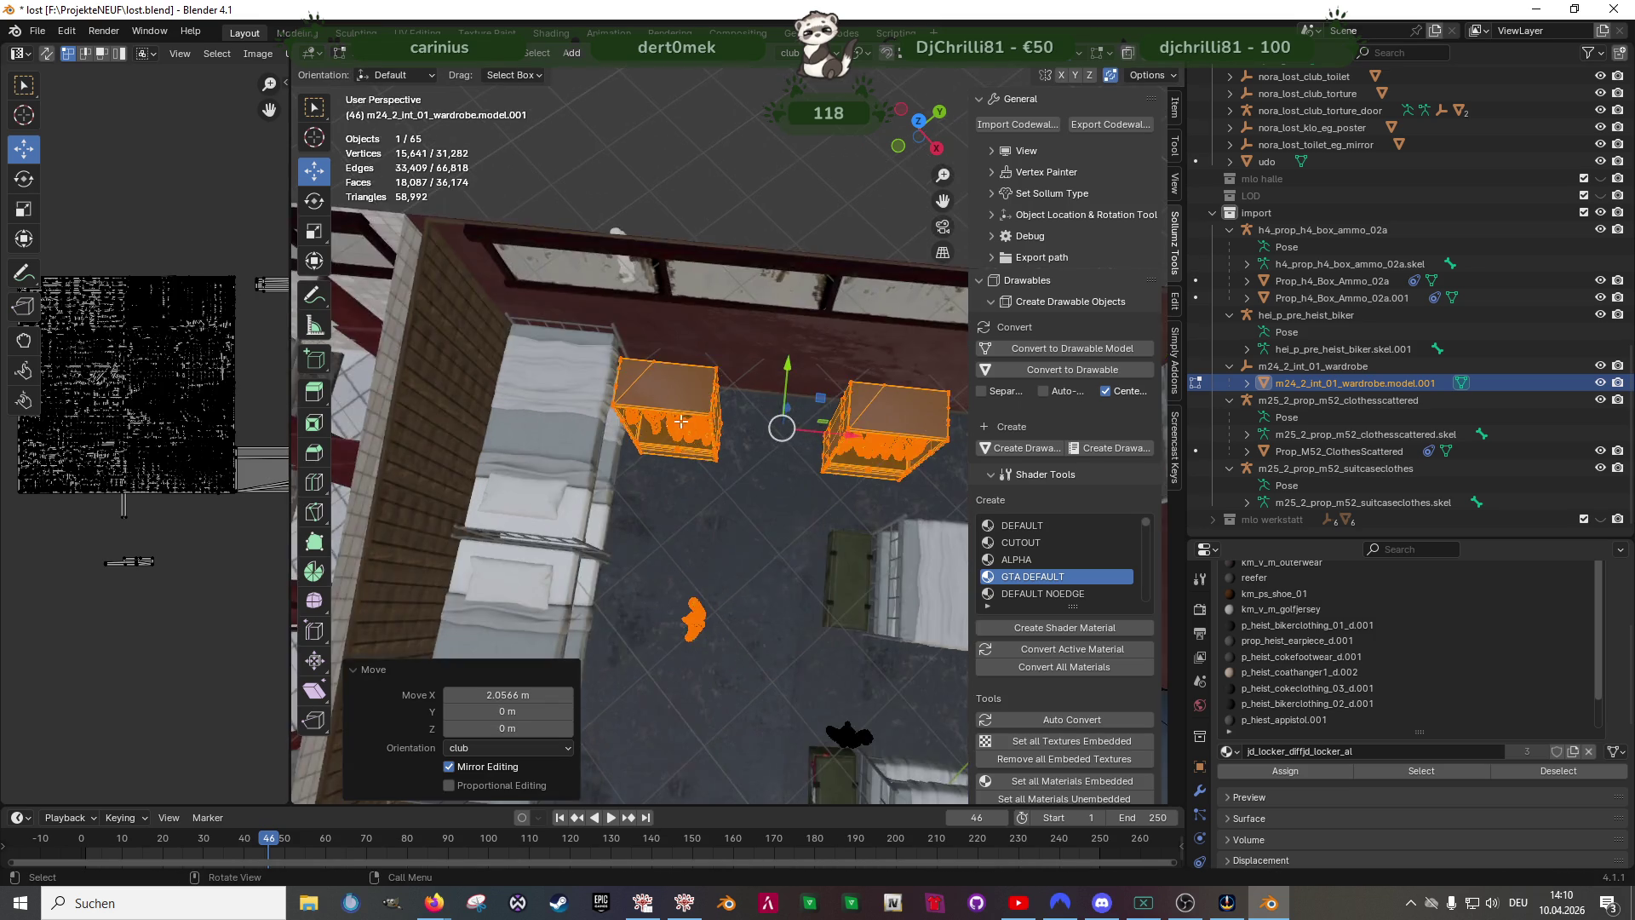
- Slide the copies about 0.55 m along Y to the wall, then nudge them slightly into place
{"action": "middle_click_drag", "start_coordinate": [766, 486], "coordinate": [771, 460]}
{"action": "left_click_drag", "start_coordinate": [690, 405], "coordinate": [654, 422]}
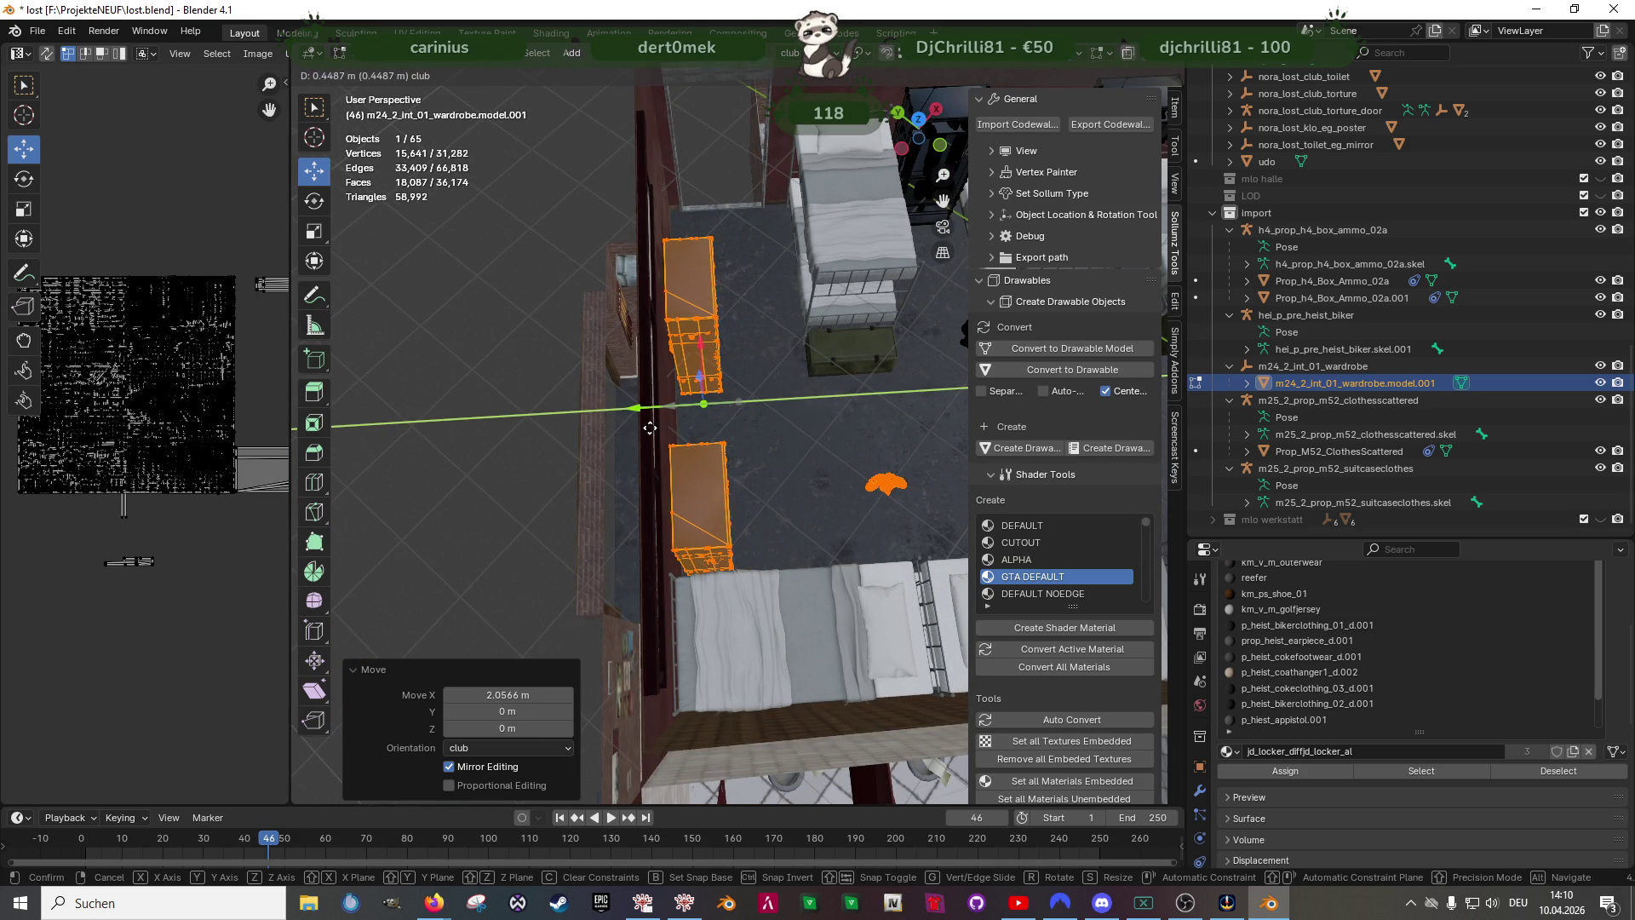
{"action": "left_click", "coordinate": [643, 429]}
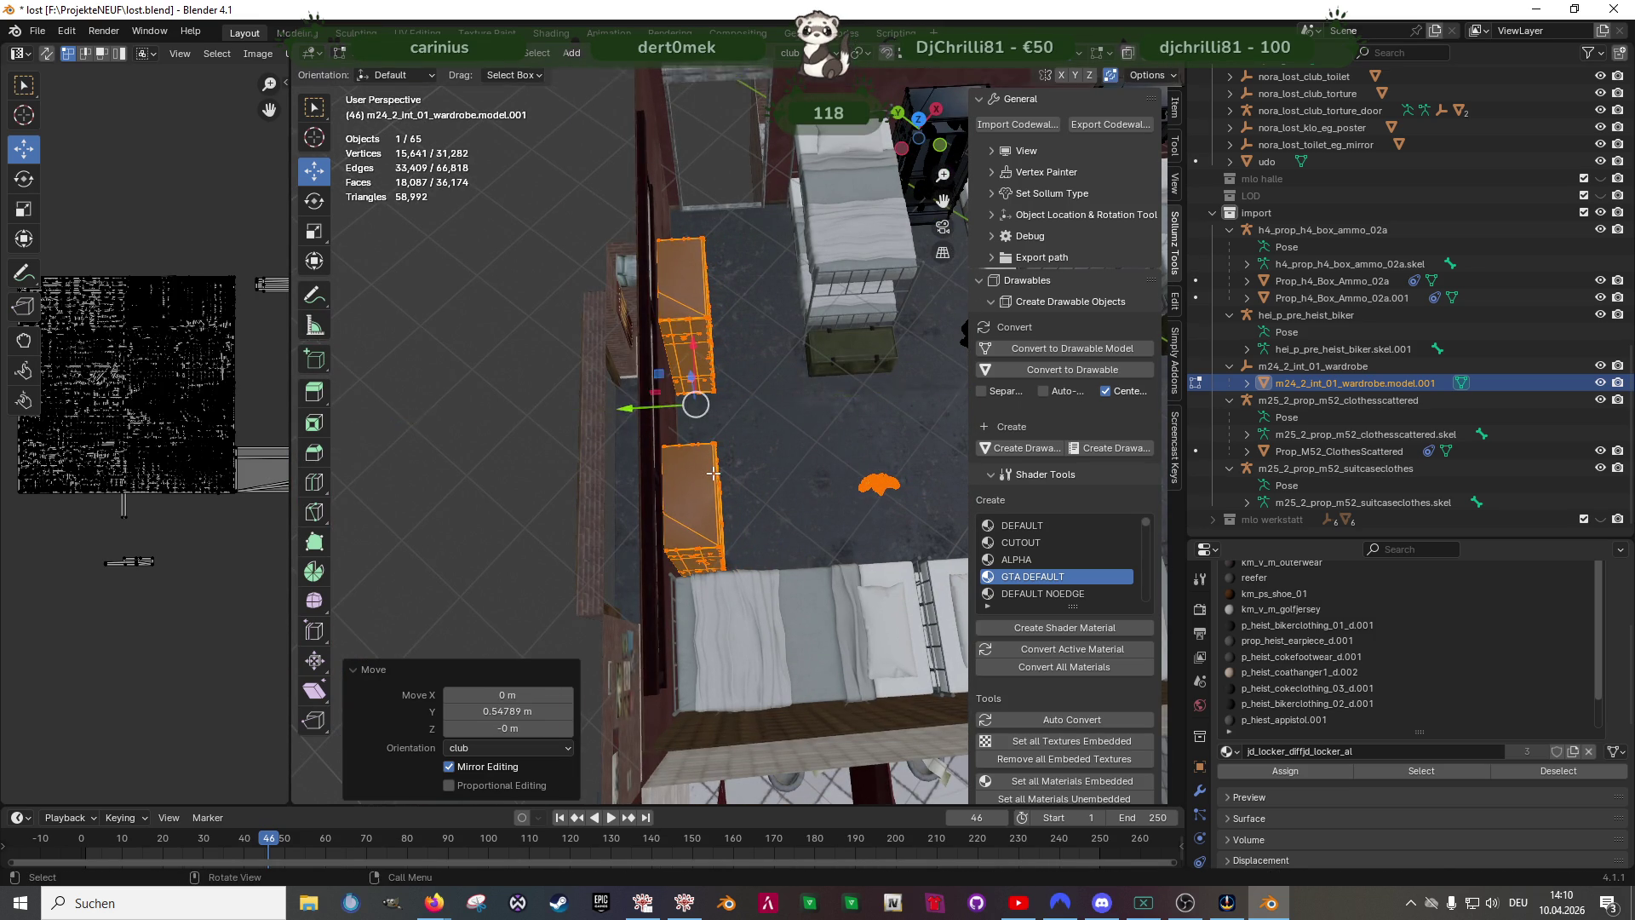
{"action": "scroll", "coordinate": [643, 429], "scroll_direction": "up", "scroll_amount": 3}
{"action": "middle_click_drag", "start_coordinate": [664, 435], "coordinate": [767, 460]}
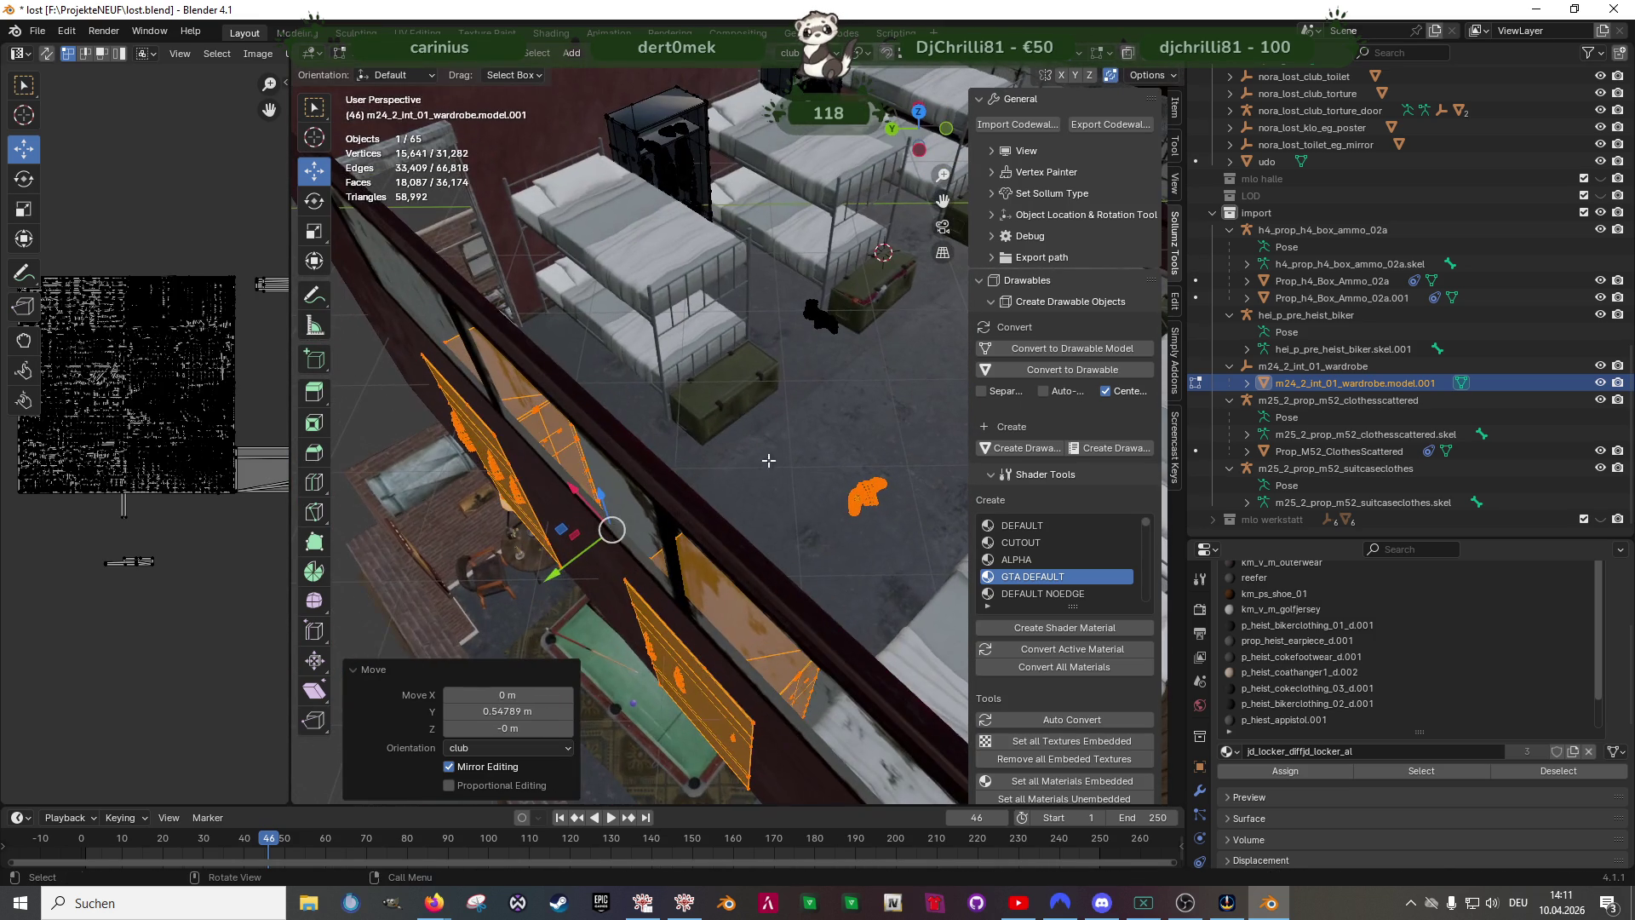
{"action": "left_click_drag", "start_coordinate": [561, 575], "coordinate": [568, 573]}
{"action": "left_click", "coordinate": [567, 573]}
{"action": "mouse_move", "coordinate": [575, 563]}
{"action": "middle_mouse_down"}
{"action": "mouse_move", "coordinate": [748, 591]}
{"action": "mouse_move", "coordinate": [697, 678]}
{"action": "middle_mouse_up"}
{"action": "scroll", "coordinate": [716, 640], "scroll_direction": "down", "scroll_amount": 4}
- In wireframe, select the small stray piece near the wardrobes and delete its vertices
{"action": "key", "text": "shift+z"}
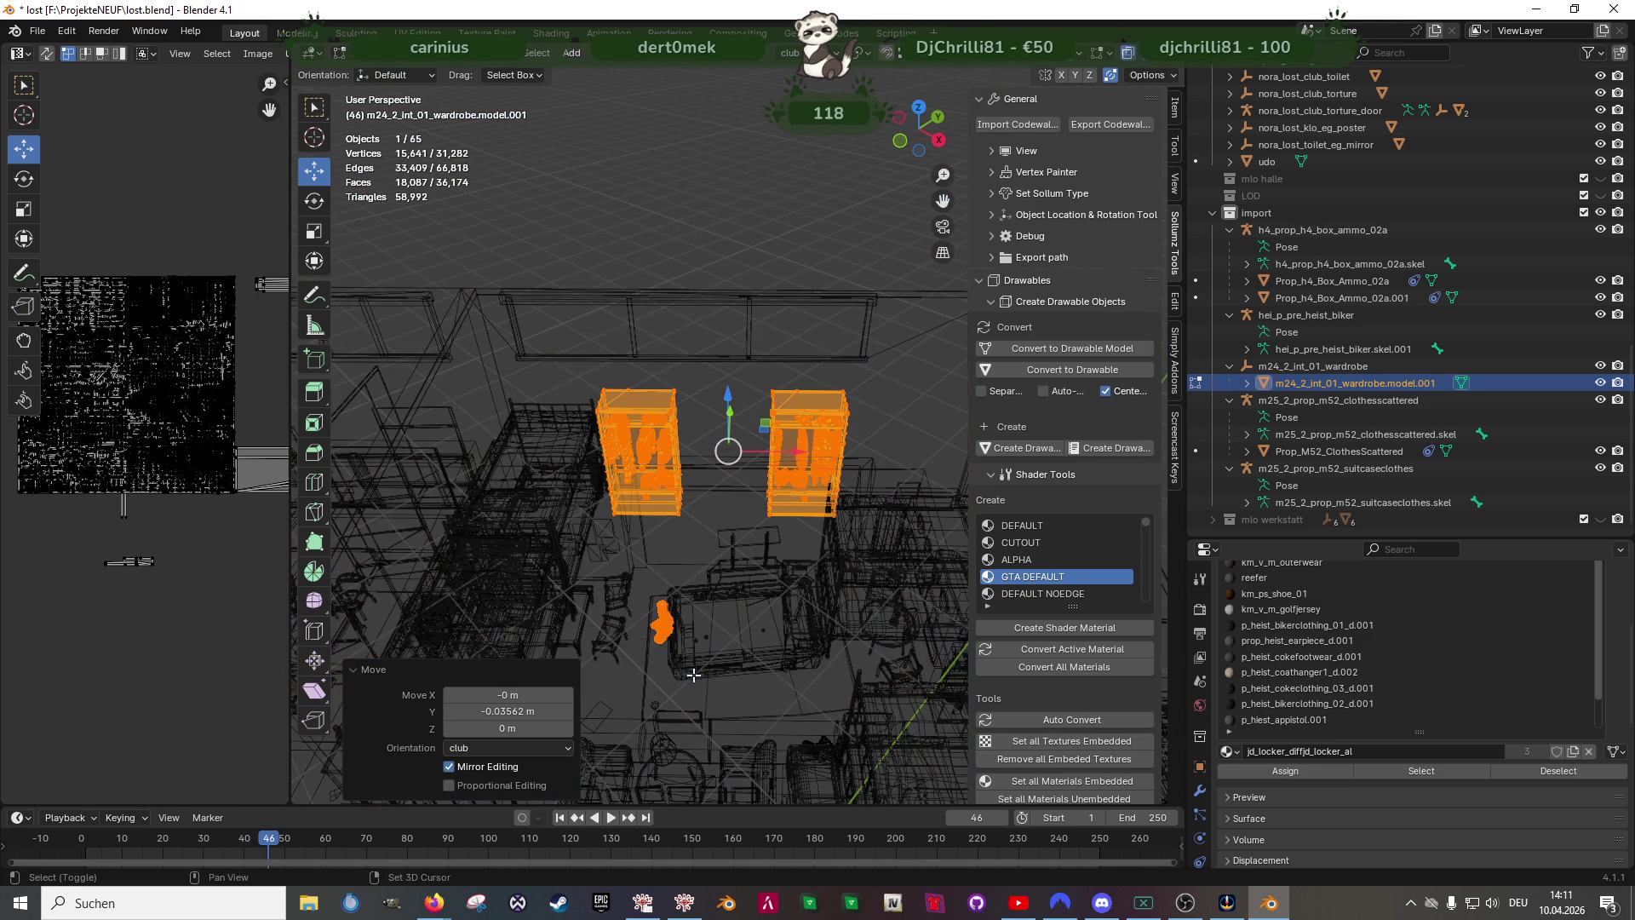
{"action": "left_click_drag", "start_coordinate": [611, 565], "coordinate": [739, 682]}
{"action": "key", "text": "x"}
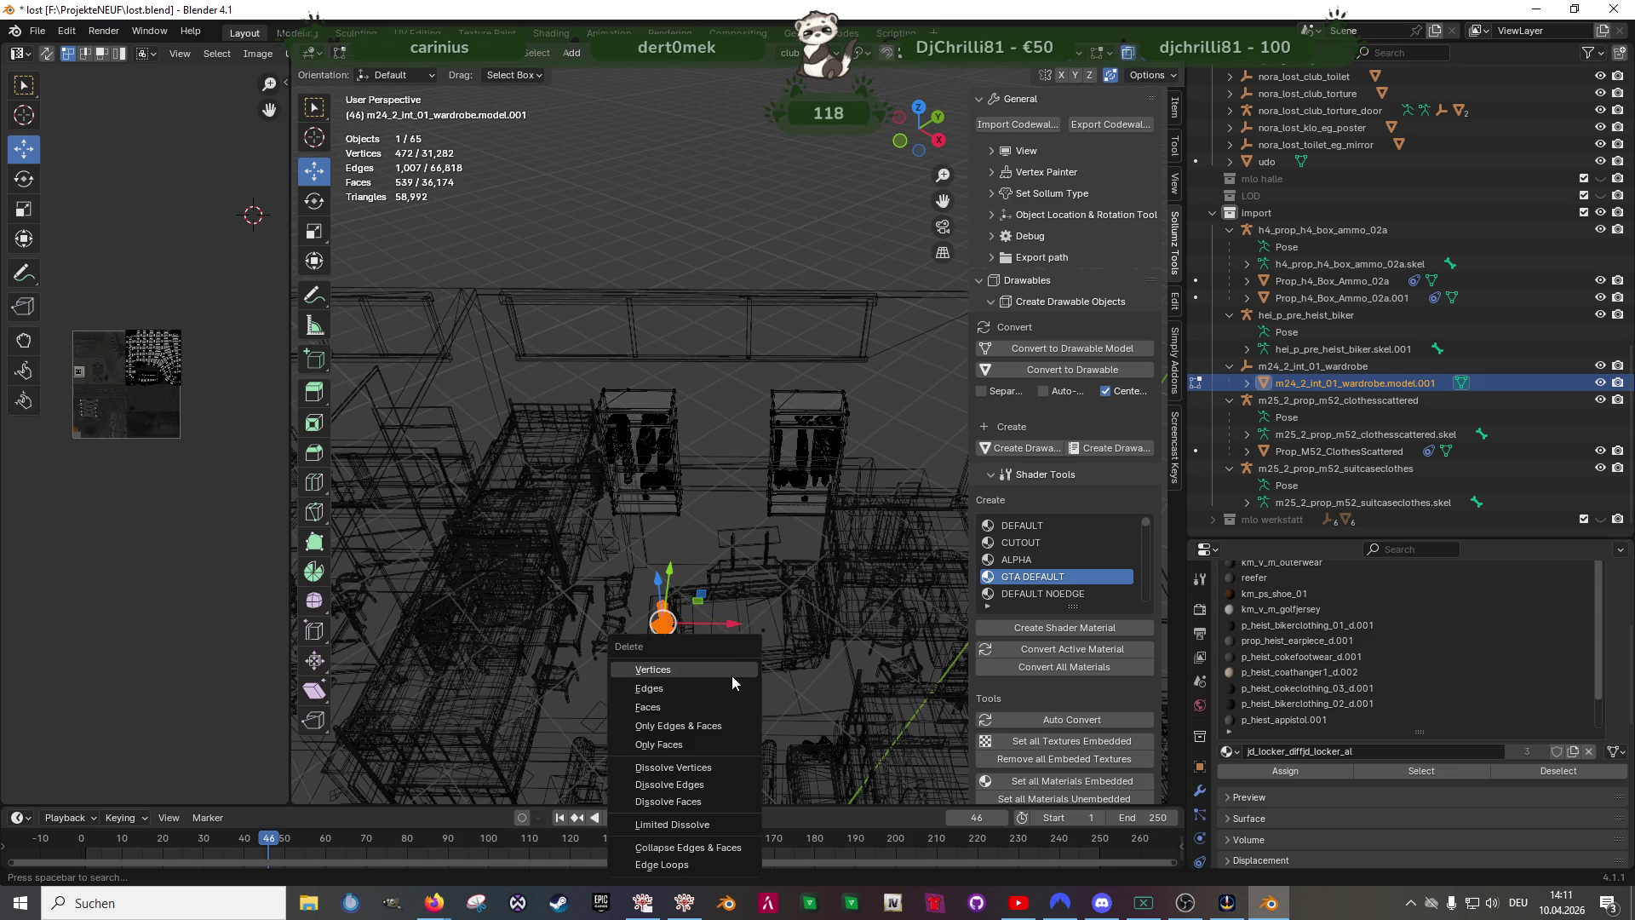
{"action": "left_click", "coordinate": [734, 672]}
- Select the right wardrobe's geometry and shift it 1.4 m along X beside the other
{"action": "left_click_drag", "start_coordinate": [759, 420], "coordinate": [857, 512]}
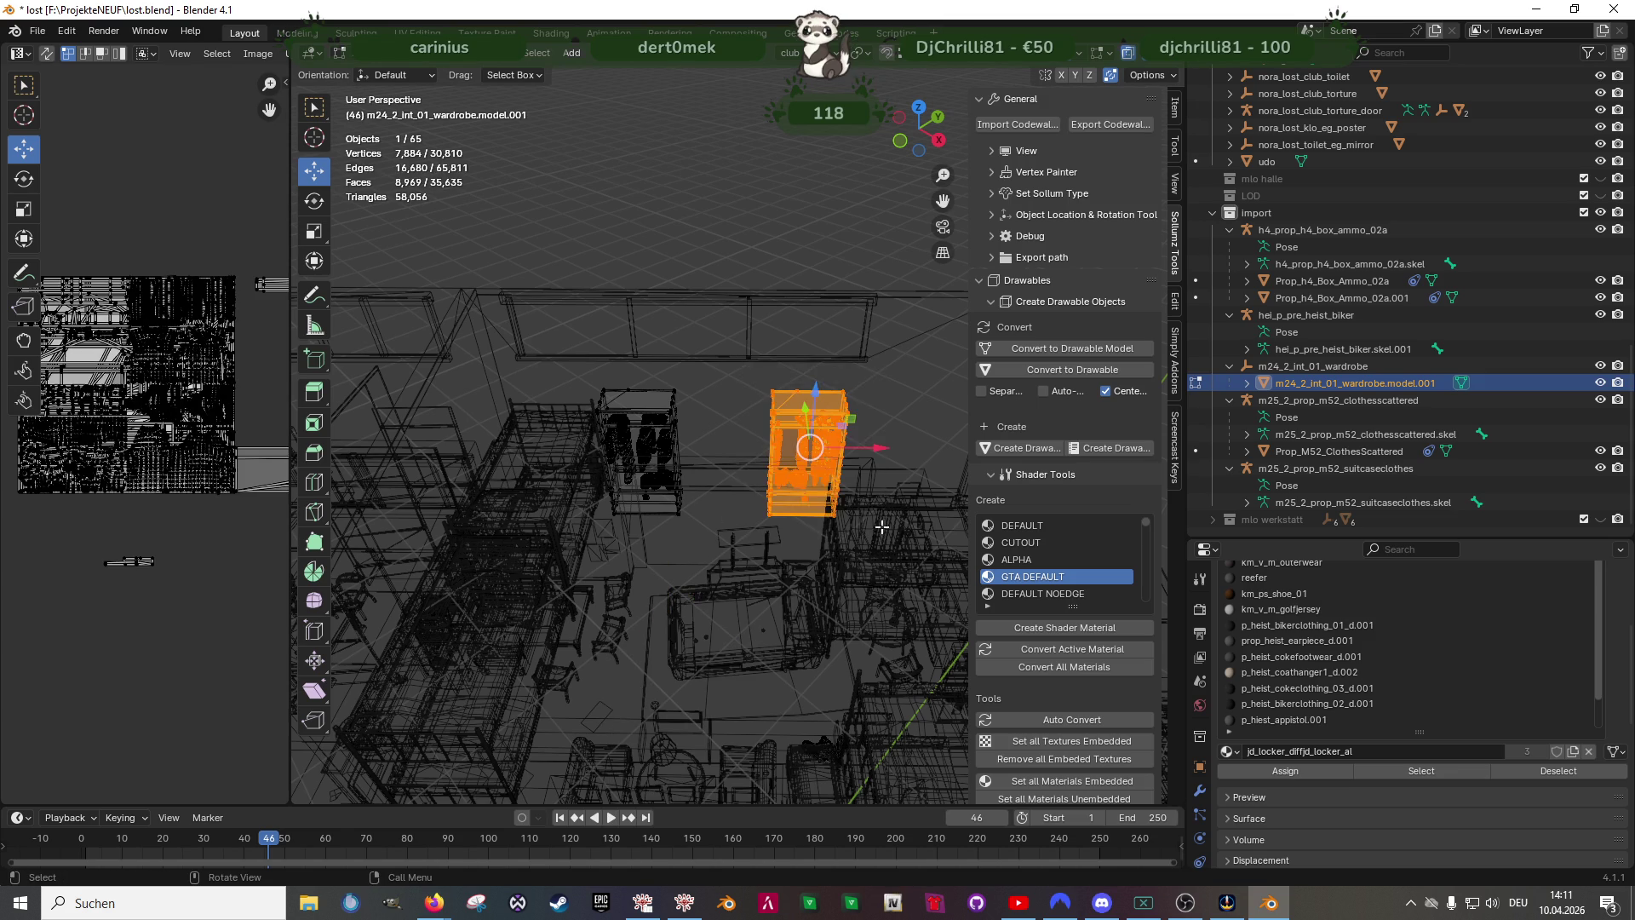
{"action": "middle_click_drag", "start_coordinate": [856, 511], "coordinate": [879, 455]}
{"action": "key", "text": "g"}
{"action": "key", "text": "x"}
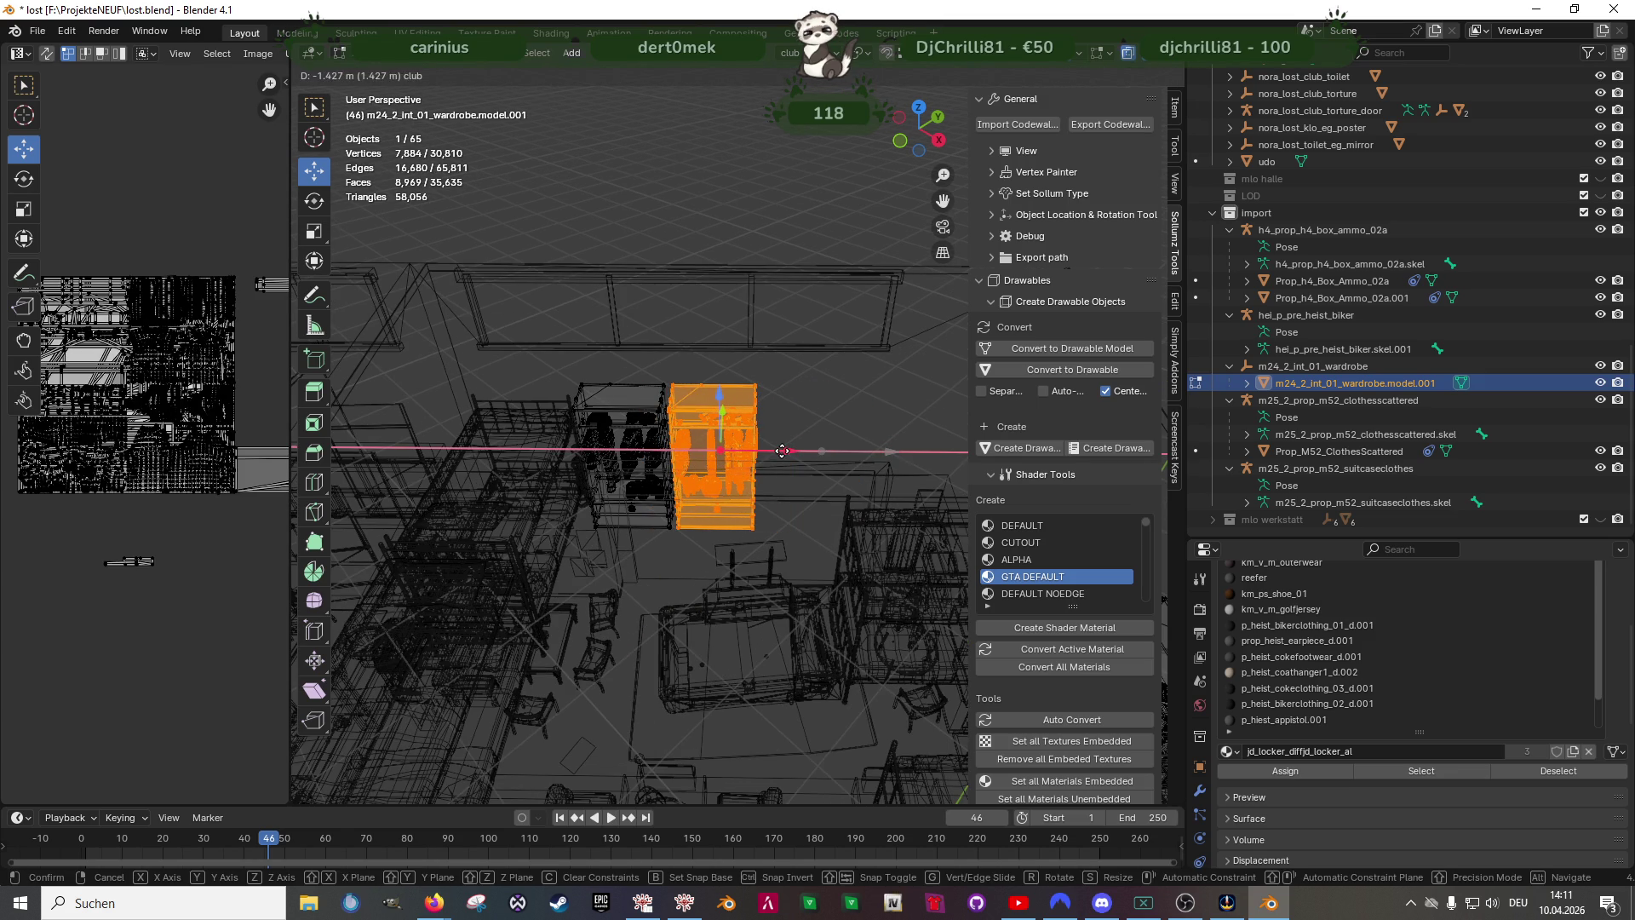
{"action": "left_click", "coordinate": [782, 450]}
{"action": "key", "text": "shift+z"}
{"action": "key", "text": "KP_Decimal"}
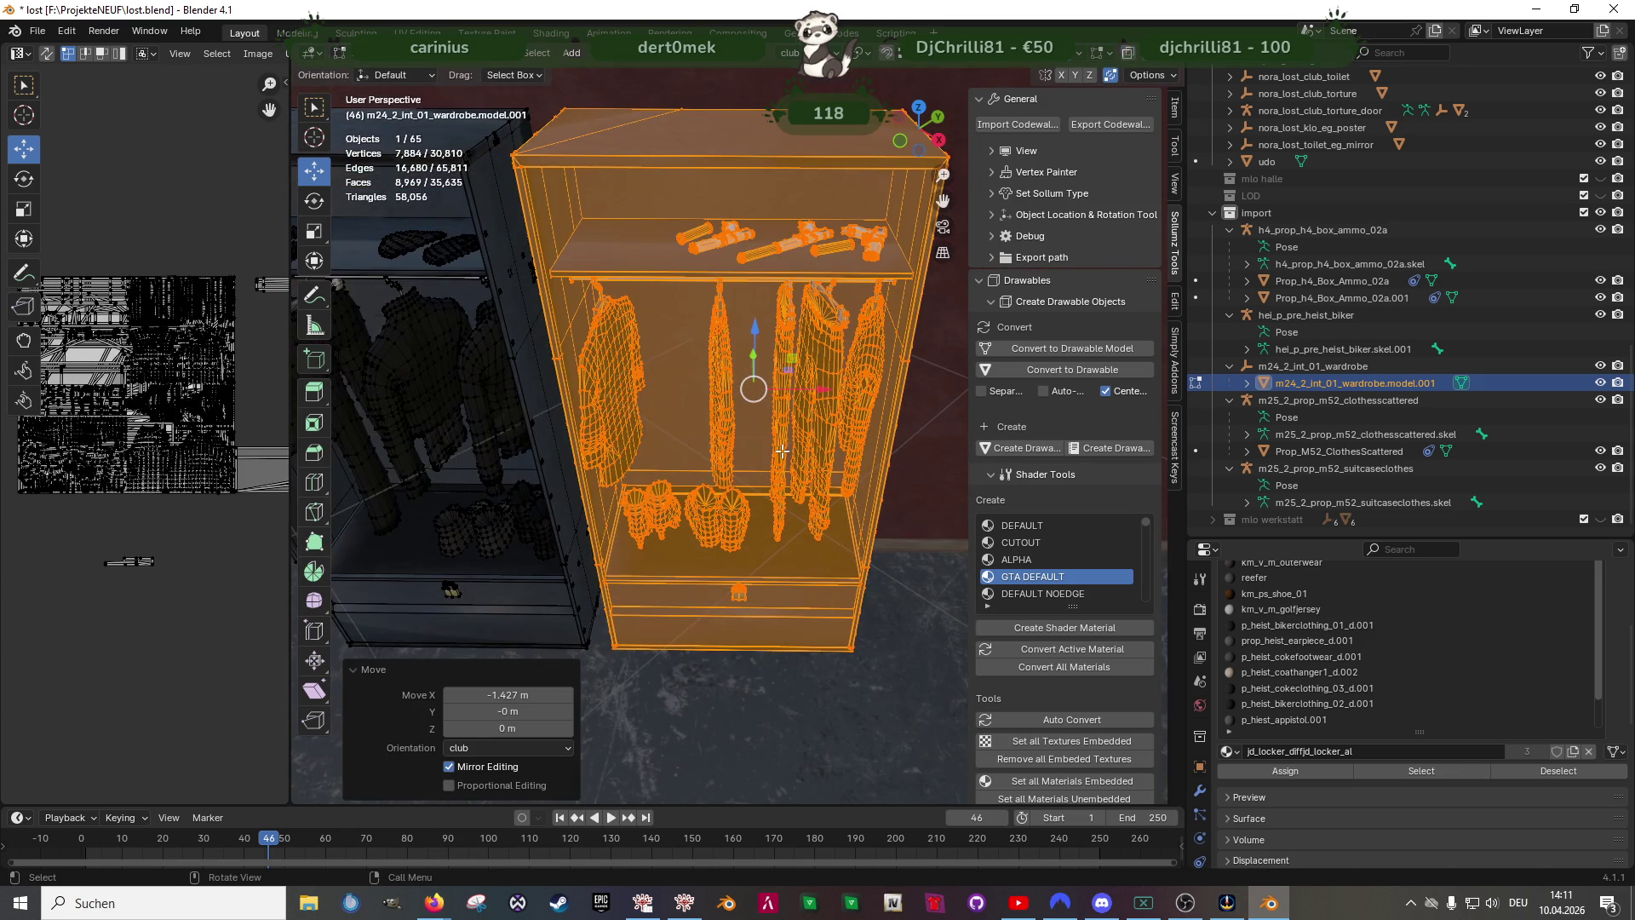
- Give the wardrobe a small final X shift flush to the wall and briefly leave mesh editing
{"action": "middle_click_drag", "start_coordinate": [652, 484], "coordinate": [779, 394]}
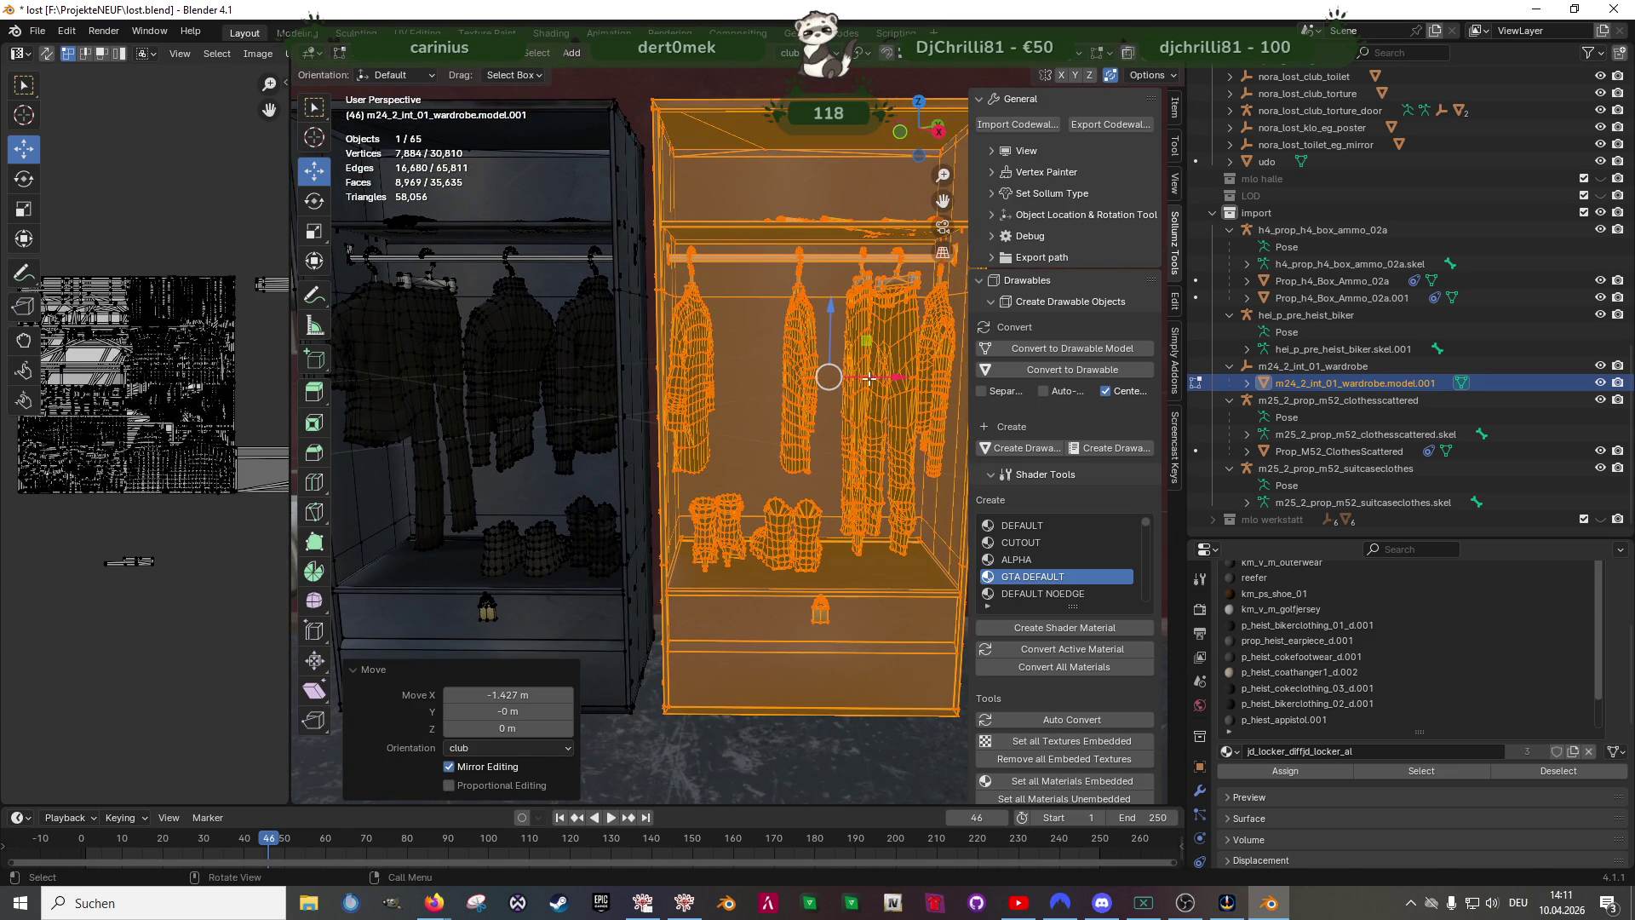
{"action": "key", "text": "g"}
{"action": "key", "text": "x"}
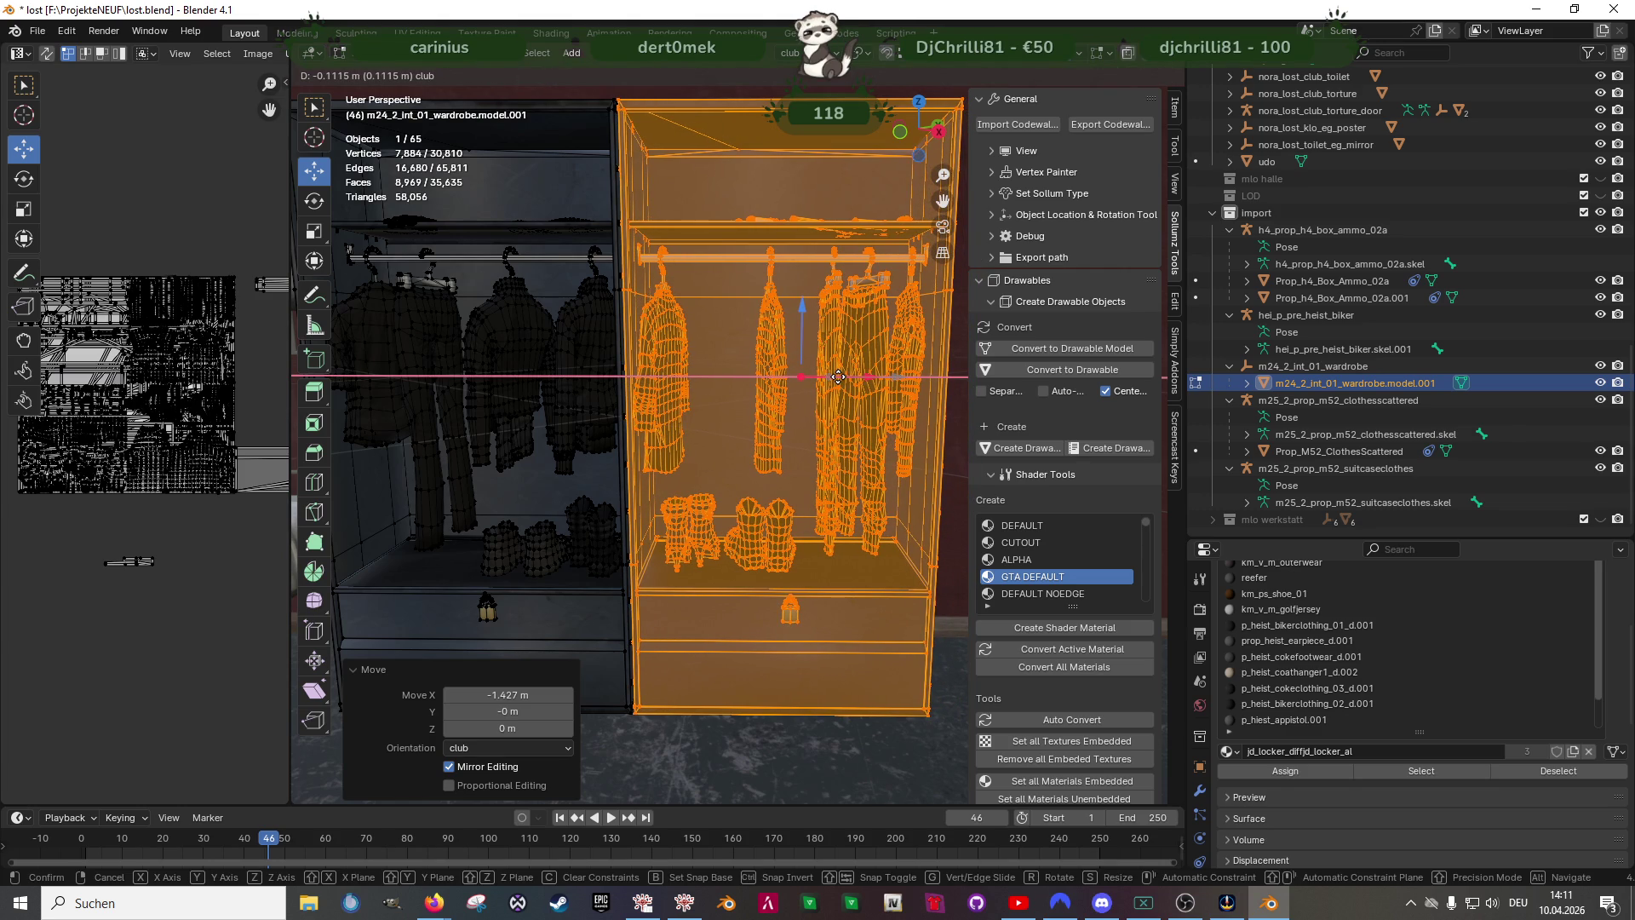
{"action": "left_click", "coordinate": [836, 377]}
{"action": "scroll", "coordinate": [838, 377], "scroll_direction": "down", "scroll_amount": 3}
{"action": "mouse_move", "coordinate": [766, 508]}
{"action": "middle_mouse_down"}
{"action": "mouse_move", "coordinate": [617, 632]}
{"action": "mouse_move", "coordinate": [666, 436]}
{"action": "mouse_move", "coordinate": [703, 428]}
{"action": "mouse_move", "coordinate": [717, 602]}
{"action": "mouse_move", "coordinate": [804, 528]}
{"action": "mouse_move", "coordinate": [701, 493]}
{"action": "mouse_move", "coordinate": [764, 518]}
{"action": "mouse_move", "coordinate": [716, 546]}
{"action": "middle_mouse_up"}
{"action": "key", "text": "Tab"}
{"action": "scroll", "coordinate": [765, 491], "scroll_direction": "down", "scroll_amount": 4}
{"action": "scroll", "coordinate": [698, 564], "scroll_direction": "down", "scroll_amount": 4}
{"action": "scroll", "coordinate": [618, 633], "scroll_direction": "up", "scroll_amount": 5}
{"action": "key", "text": "Tab"}
{"action": "right_click", "coordinate": [707, 458]}
- Re-enter mesh editing and box-select the copied wardrobe pair in wireframe
{"action": "left_click", "coordinate": [715, 485]}
{"action": "key", "text": "Tab"}
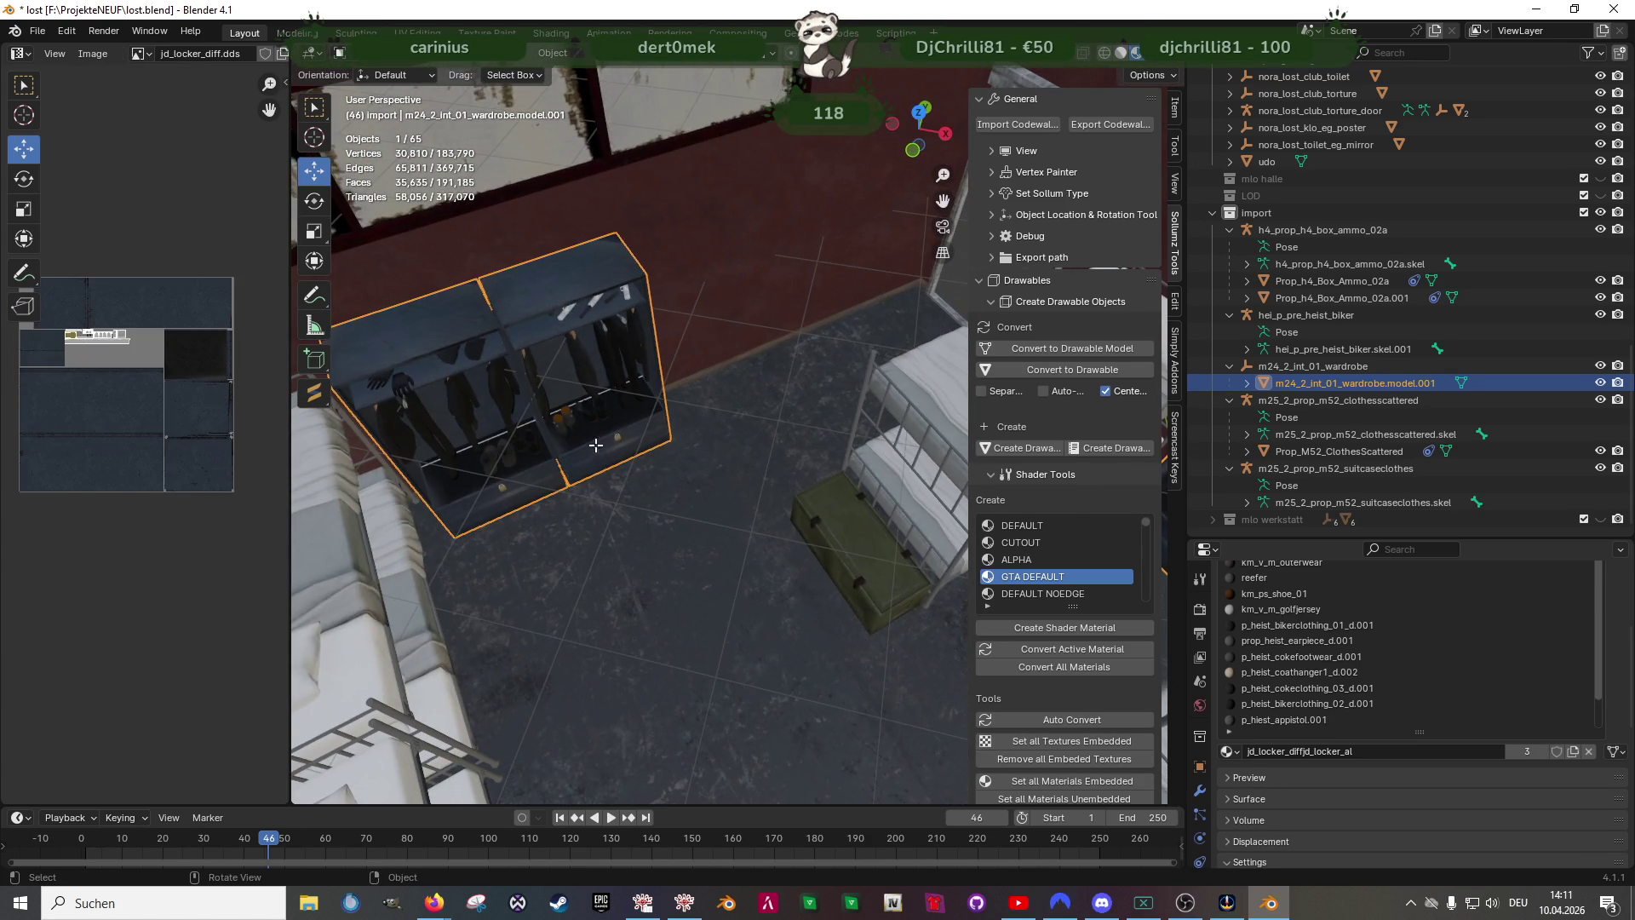
{"action": "key", "text": "Tab"}
{"action": "mouse_move", "coordinate": [595, 445]}
{"action": "middle_mouse_down"}
{"action": "mouse_move", "coordinate": [562, 460]}
{"action": "mouse_move", "coordinate": [682, 528]}
{"action": "middle_mouse_up"}
{"action": "key", "text": "shift+z"}
{"action": "left_click_drag", "start_coordinate": [556, 298], "coordinate": [650, 369]}
{"action": "scroll", "coordinate": [650, 369], "scroll_direction": "up", "scroll_amount": 3}
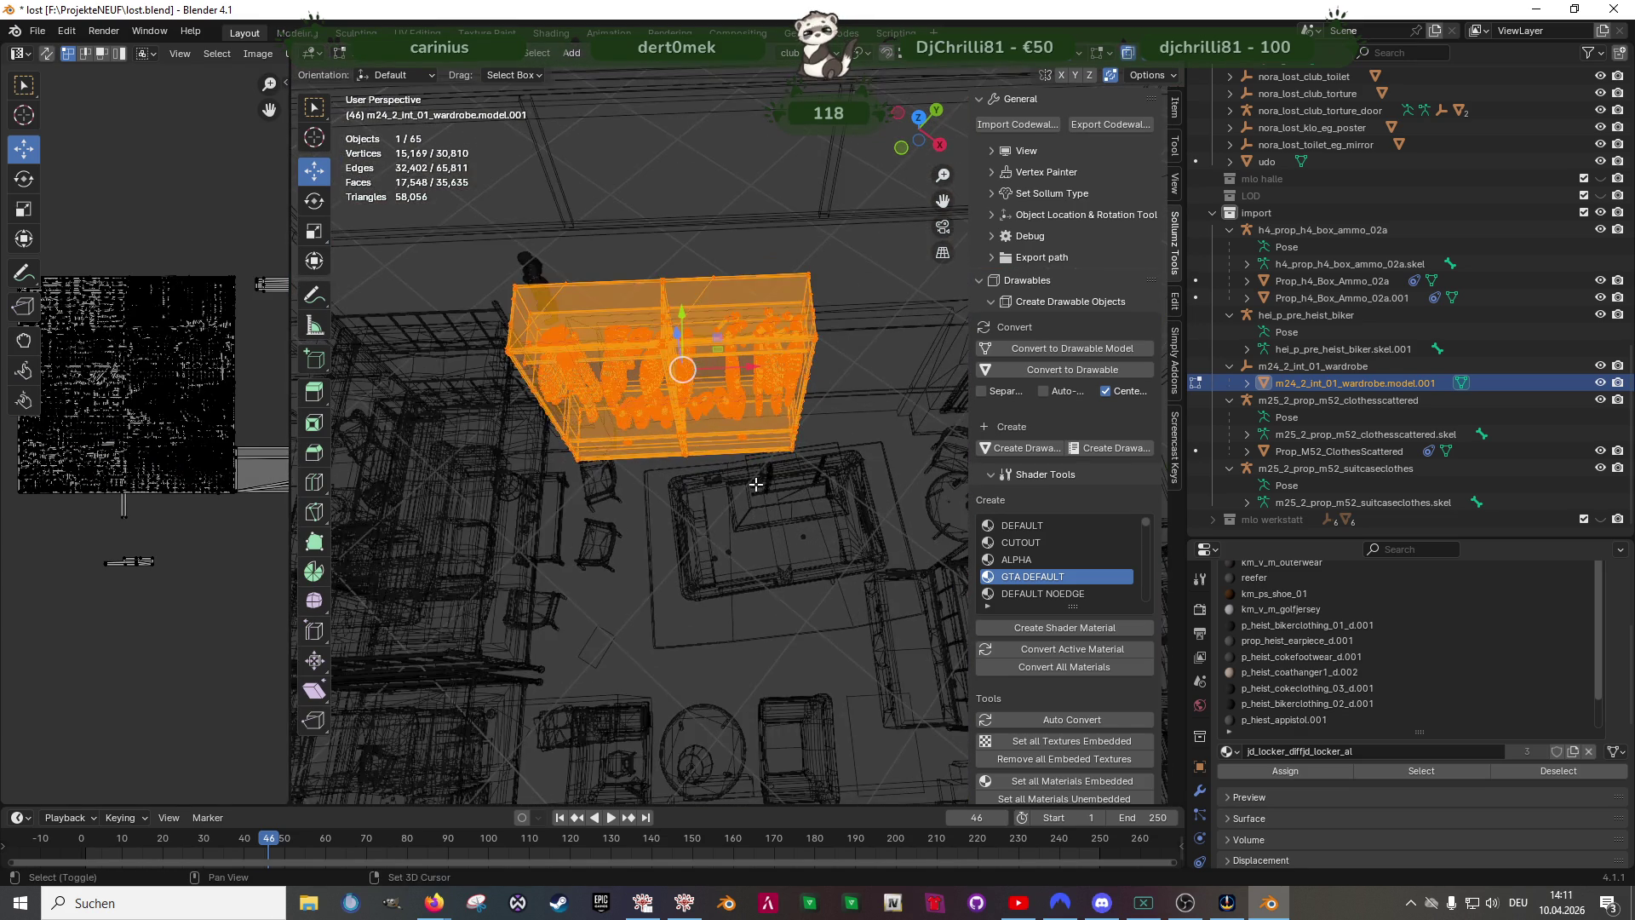
{"action": "key", "text": "shift+z"}
- Shift the copied wardrobe pair -0.13 m along X so it sits against the wall
{"action": "middle_click_drag", "start_coordinate": [664, 384], "coordinate": [697, 383]}
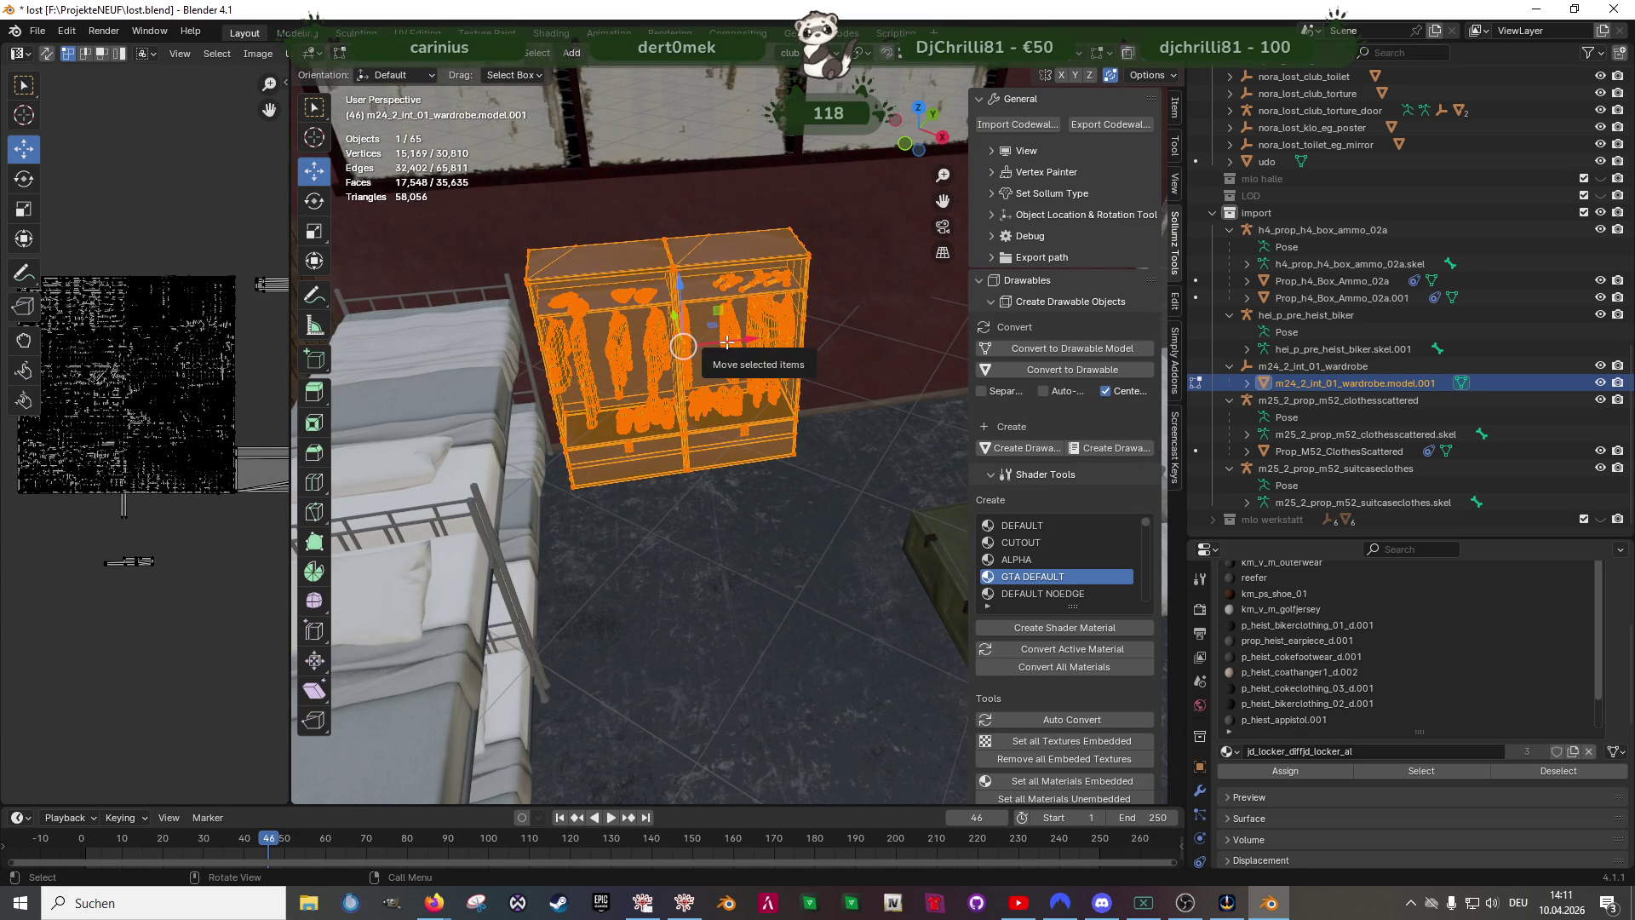
{"action": "key", "text": "g"}
{"action": "key", "text": "x"}
{"action": "left_click", "coordinate": [724, 404]}
{"action": "mouse_move", "coordinate": [723, 404]}
{"action": "middle_mouse_down"}
{"action": "mouse_move", "coordinate": [766, 422]}
{"action": "mouse_move", "coordinate": [658, 423]}
{"action": "mouse_move", "coordinate": [687, 451]}
{"action": "mouse_move", "coordinate": [699, 553]}
{"action": "mouse_move", "coordinate": [761, 572]}
{"action": "mouse_move", "coordinate": [729, 536]}
{"action": "middle_mouse_up"}
{"action": "scroll", "coordinate": [658, 424], "scroll_direction": "up", "scroll_amount": 4}
{"action": "scroll", "coordinate": [675, 404], "scroll_direction": "down", "scroll_amount": 5}
{"action": "scroll", "coordinate": [675, 404], "scroll_direction": "down", "scroll_amount": 4}
{"action": "scroll", "coordinate": [689, 499], "scroll_direction": "up", "scroll_amount": 4}
{"action": "scroll", "coordinate": [690, 496], "scroll_direction": "up", "scroll_amount": 3}
- Select all faces with the biker clothing material, then add the coathanger material's geometry to the selection
{"action": "left_click", "coordinate": [706, 483]}
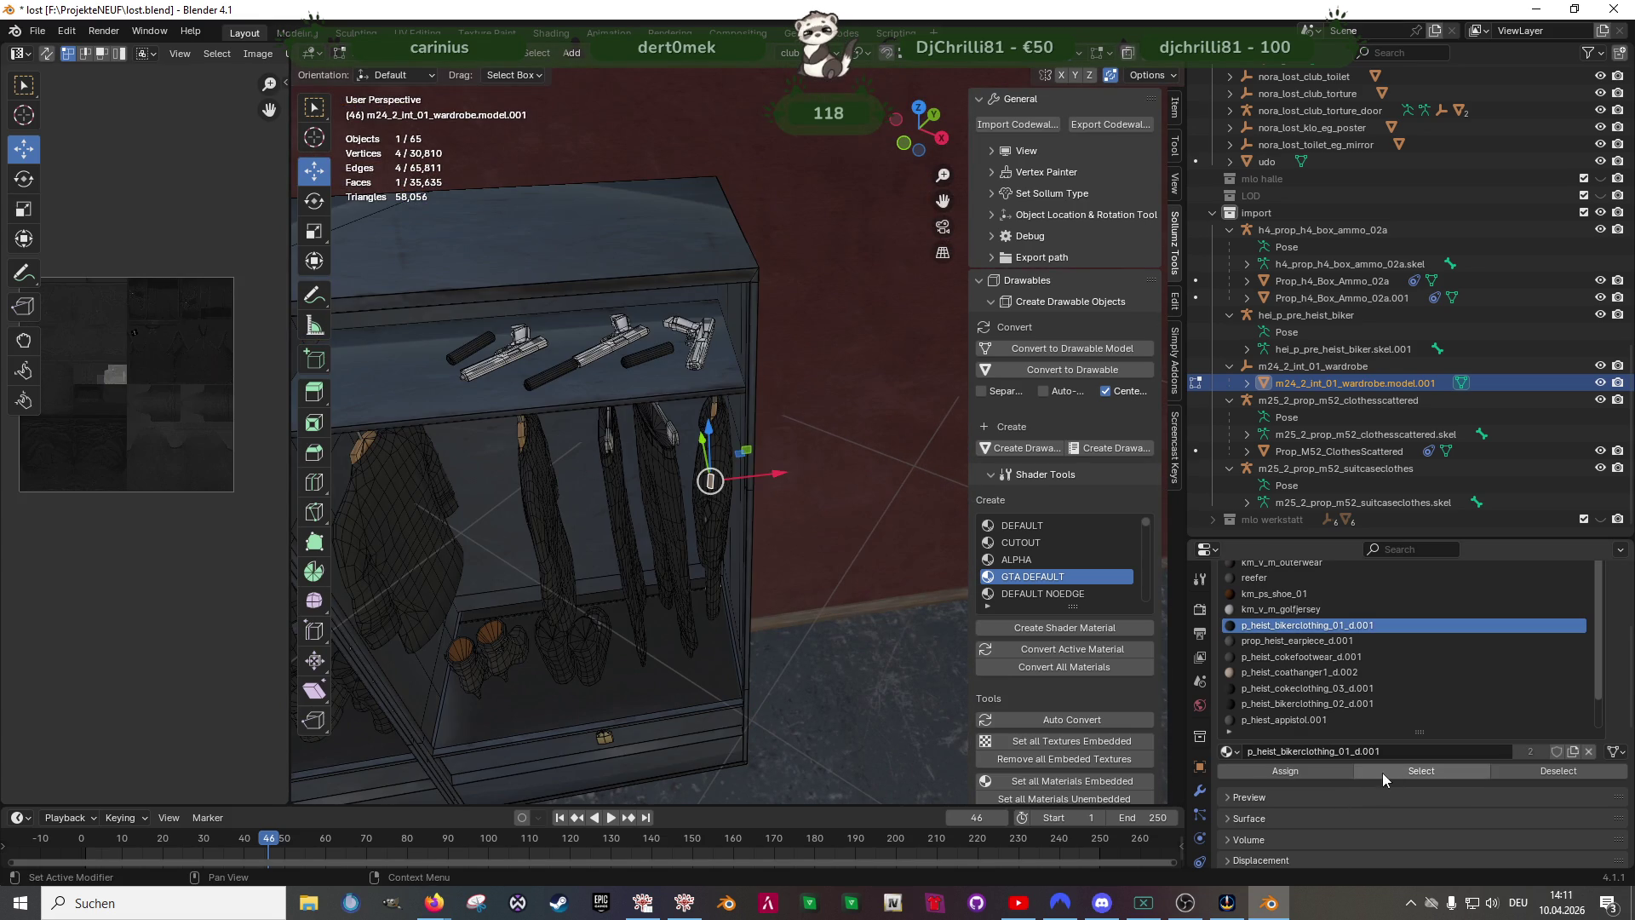
{"action": "left_click", "coordinate": [1421, 770]}
{"action": "middle_click_drag", "start_coordinate": [690, 549], "coordinate": [663, 567]}
{"action": "middle_click_drag", "start_coordinate": [627, 323], "coordinate": [652, 297], "text": "shift"}
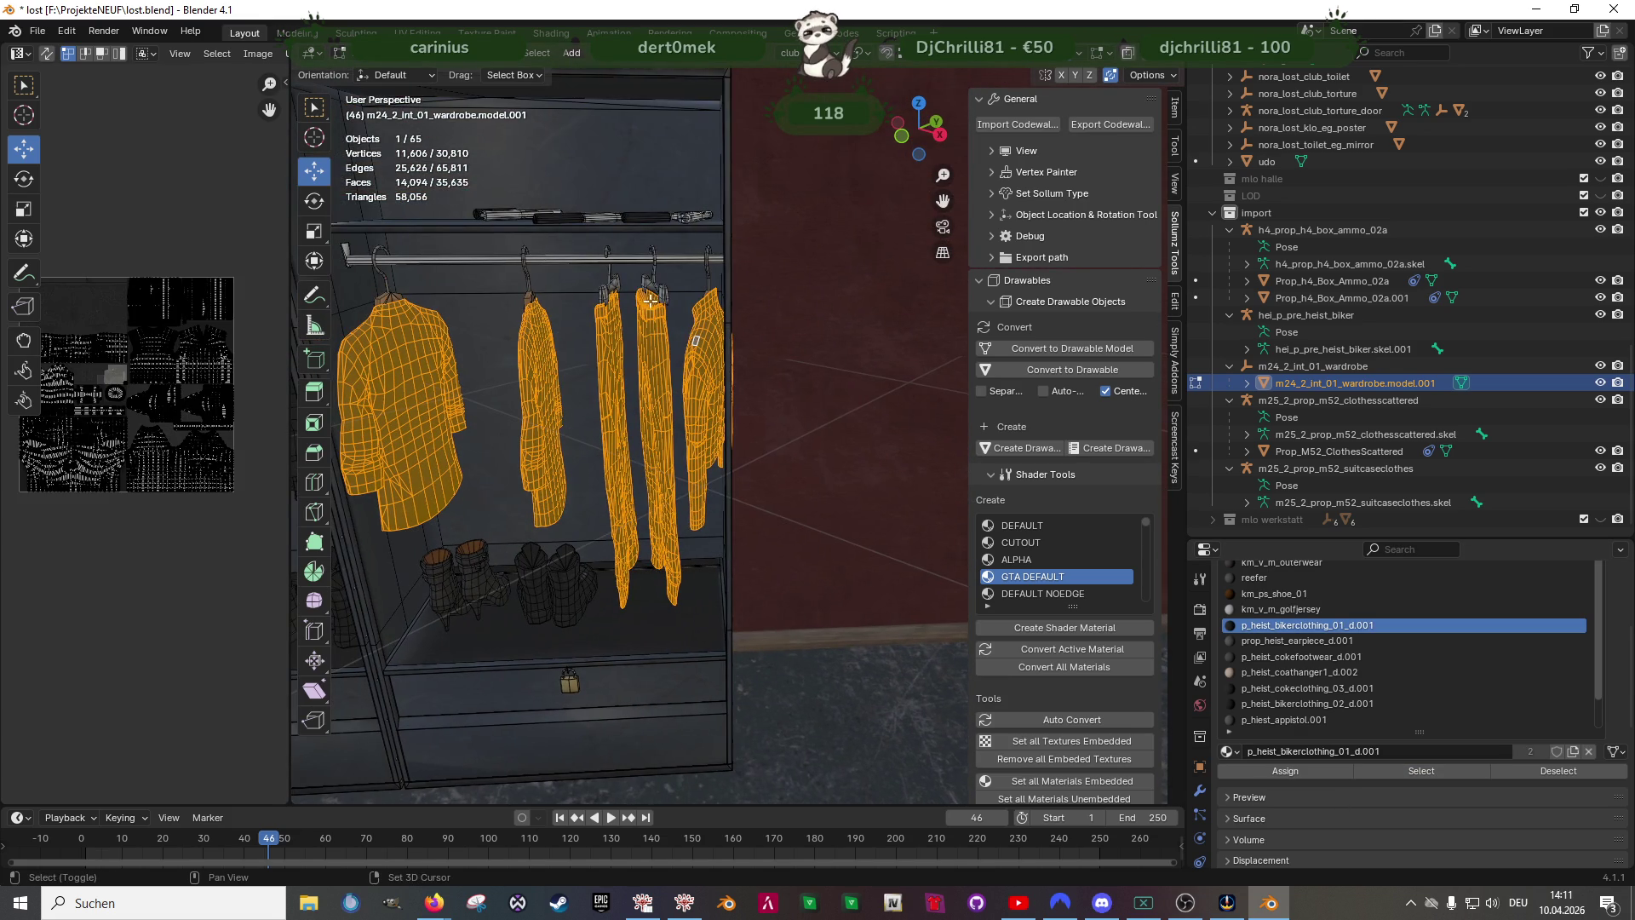
{"action": "left_click", "coordinate": [1303, 719]}
{"action": "left_click", "coordinate": [1421, 771]}
{"action": "scroll", "coordinate": [763, 536], "scroll_direction": "down", "scroll_amount": 3}
{"action": "scroll", "coordinate": [761, 536], "scroll_direction": "down", "scroll_amount": 3}
{"action": "scroll", "coordinate": [717, 511], "scroll_direction": "up", "scroll_amount": 4}
{"action": "middle_click_drag", "start_coordinate": [717, 512], "coordinate": [698, 496]}
{"action": "scroll", "coordinate": [698, 495], "scroll_direction": "down", "scroll_amount": 3}
{"action": "scroll", "coordinate": [698, 496], "scroll_direction": "down", "scroll_amount": 2}
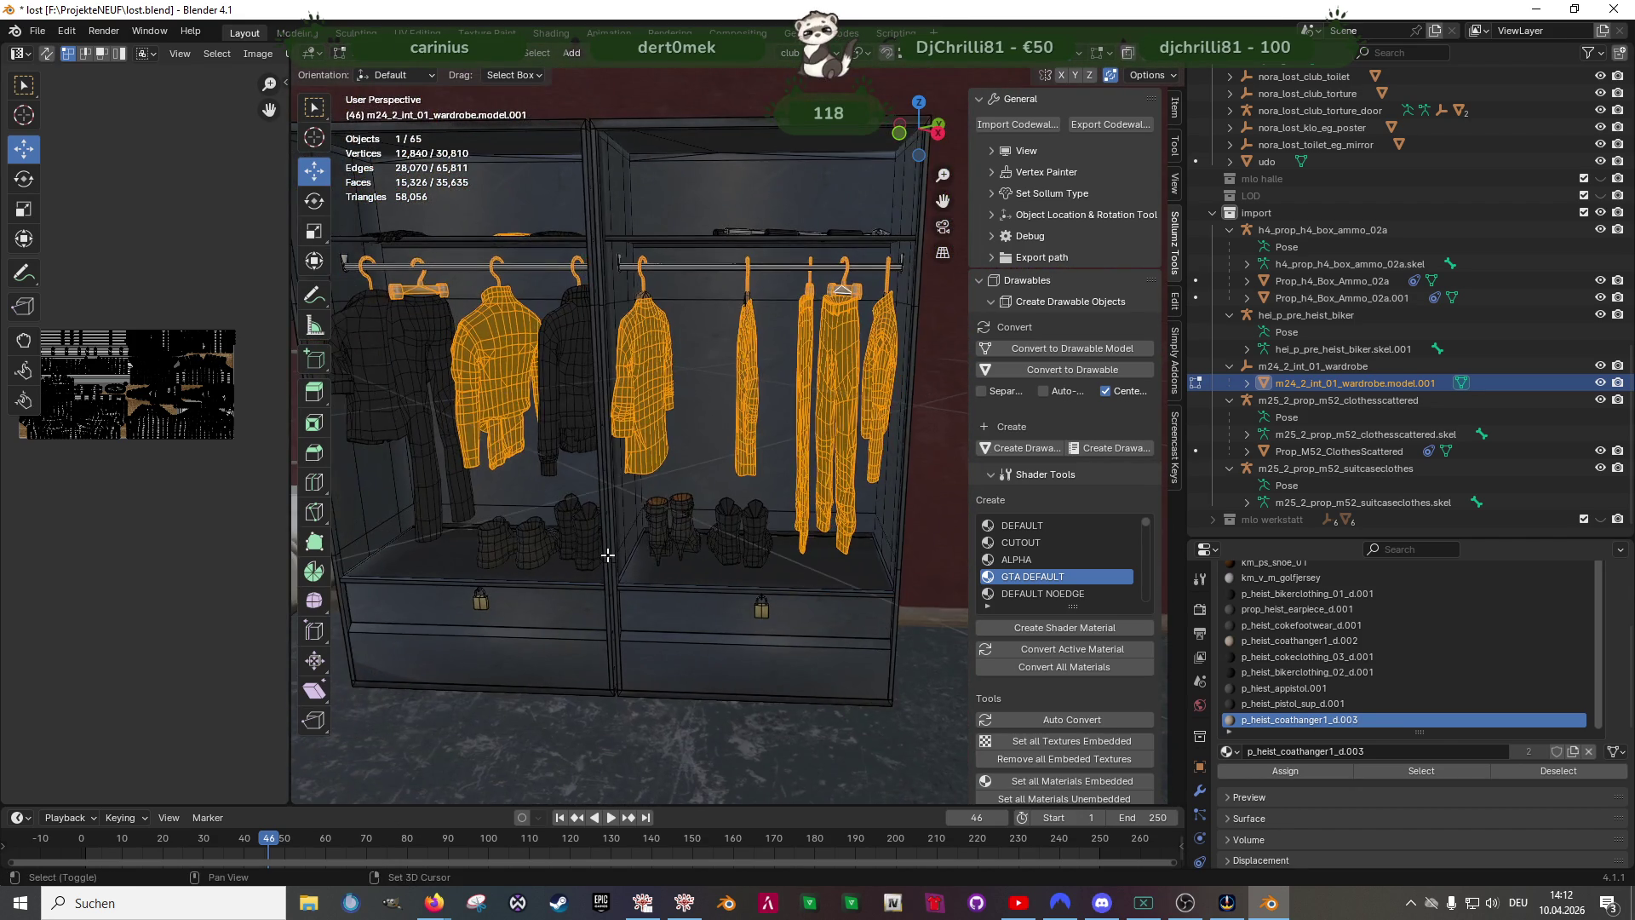
- In wireframe, narrow the selection down to one group of the orange hanging clothes
{"action": "key", "text": "shift+z"}
{"action": "left_click", "coordinate": [609, 535], "text": "ctrl"}
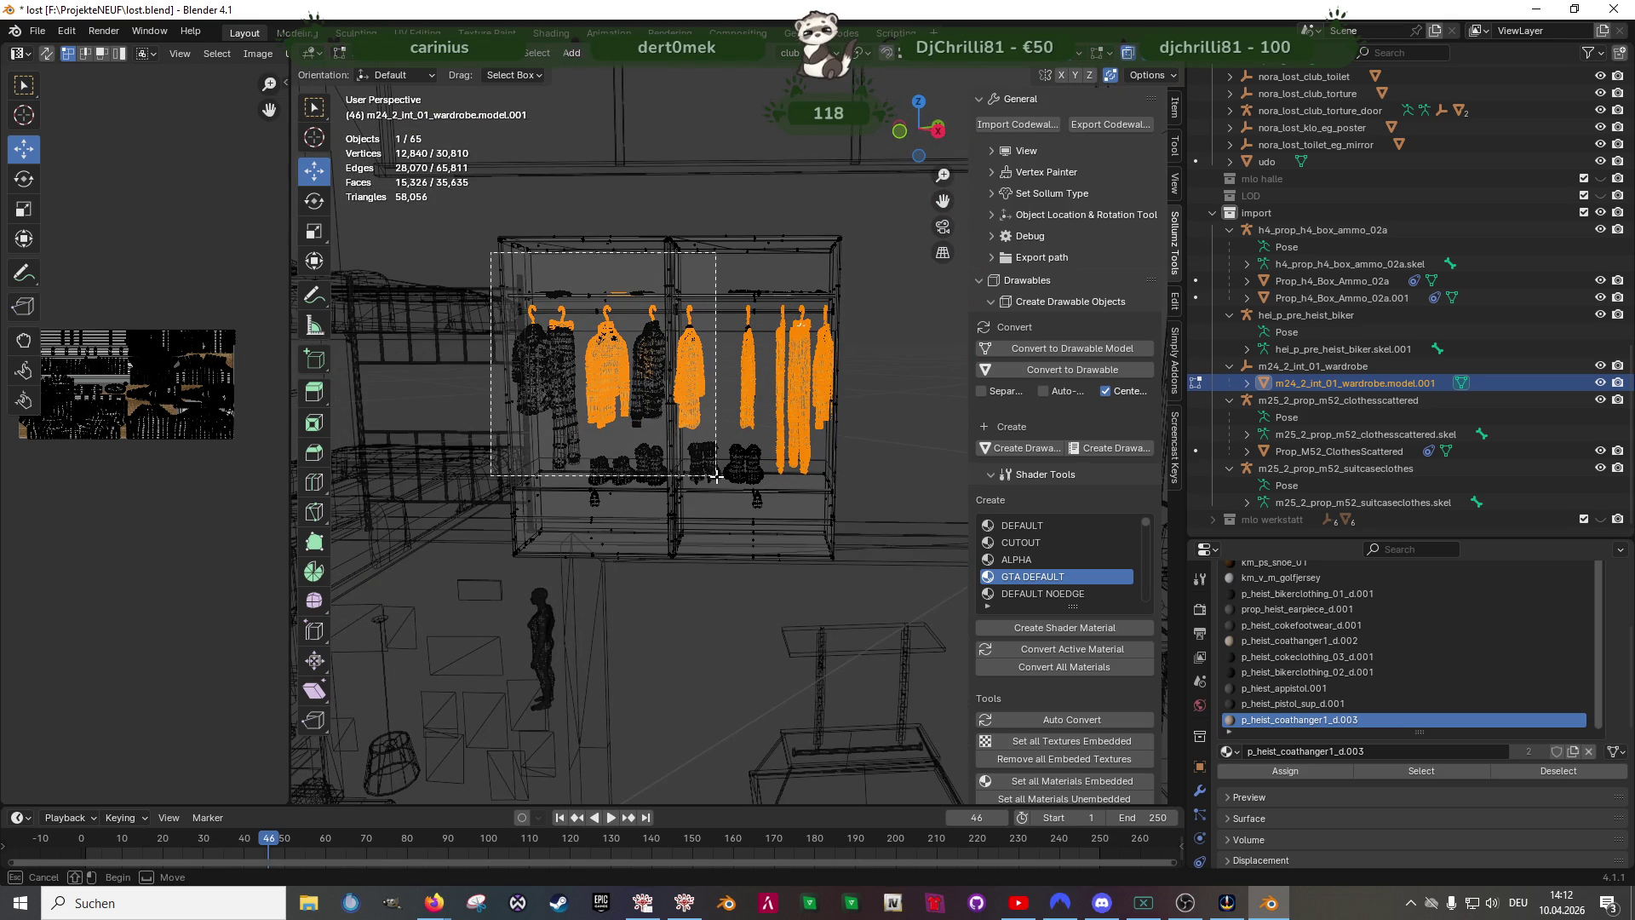
{"action": "scroll", "coordinate": [752, 422], "scroll_direction": "up", "scroll_amount": 5}
{"action": "middle_click_drag", "start_coordinate": [751, 421], "coordinate": [725, 479]}
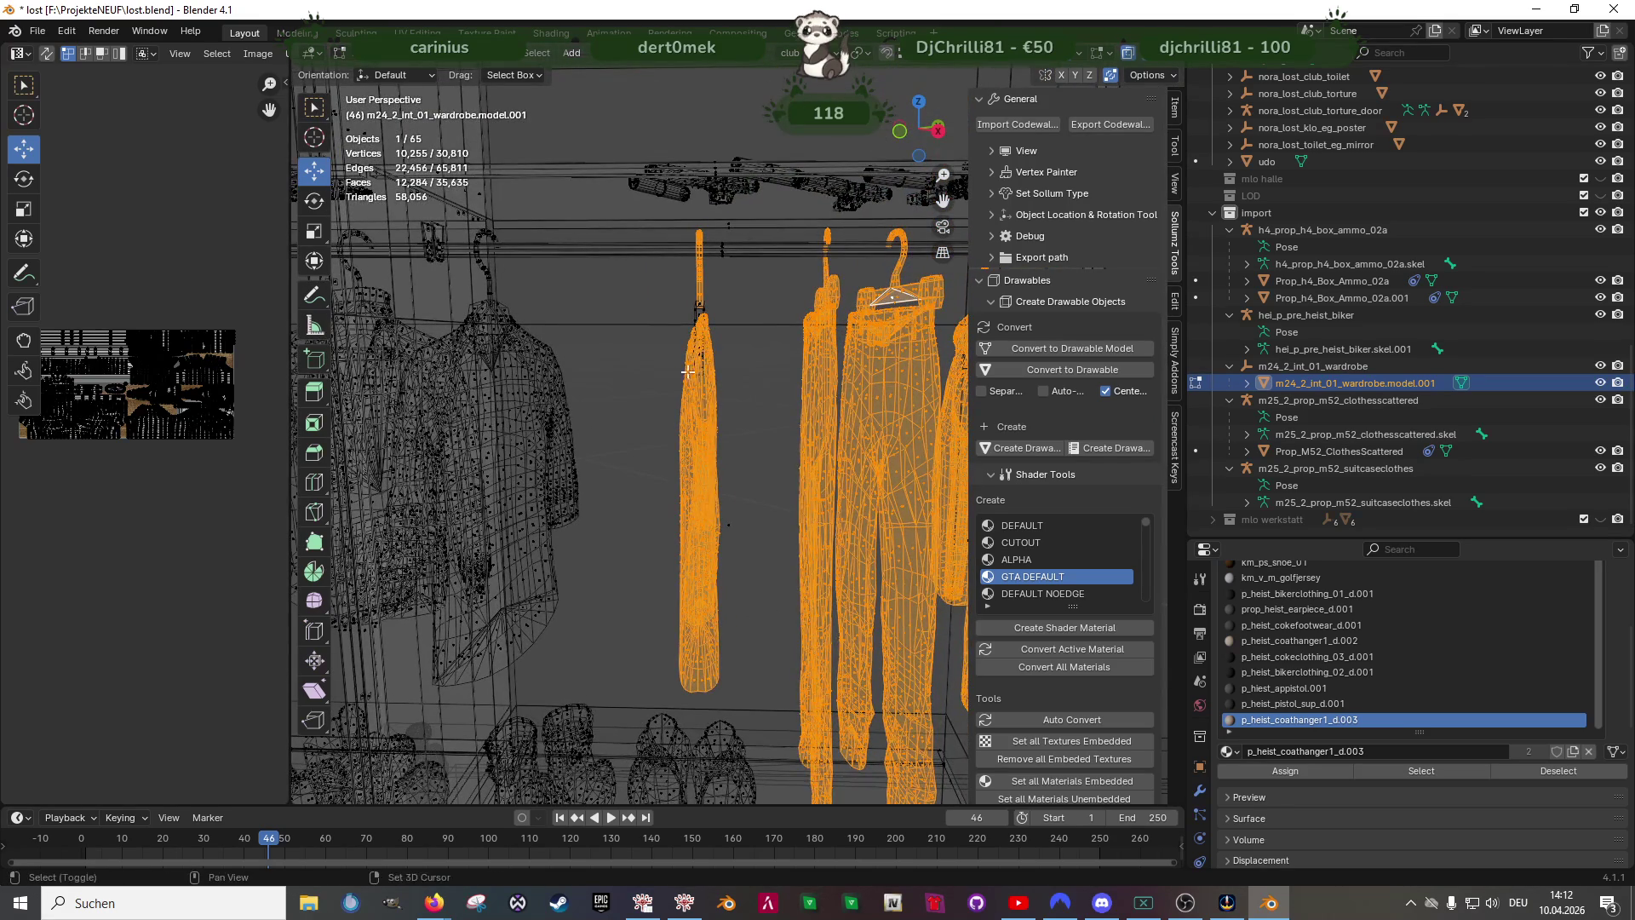
{"action": "middle_click_drag", "start_coordinate": [683, 367], "coordinate": [703, 368]}
{"action": "left_click", "coordinate": [701, 336], "text": "ctrl"}
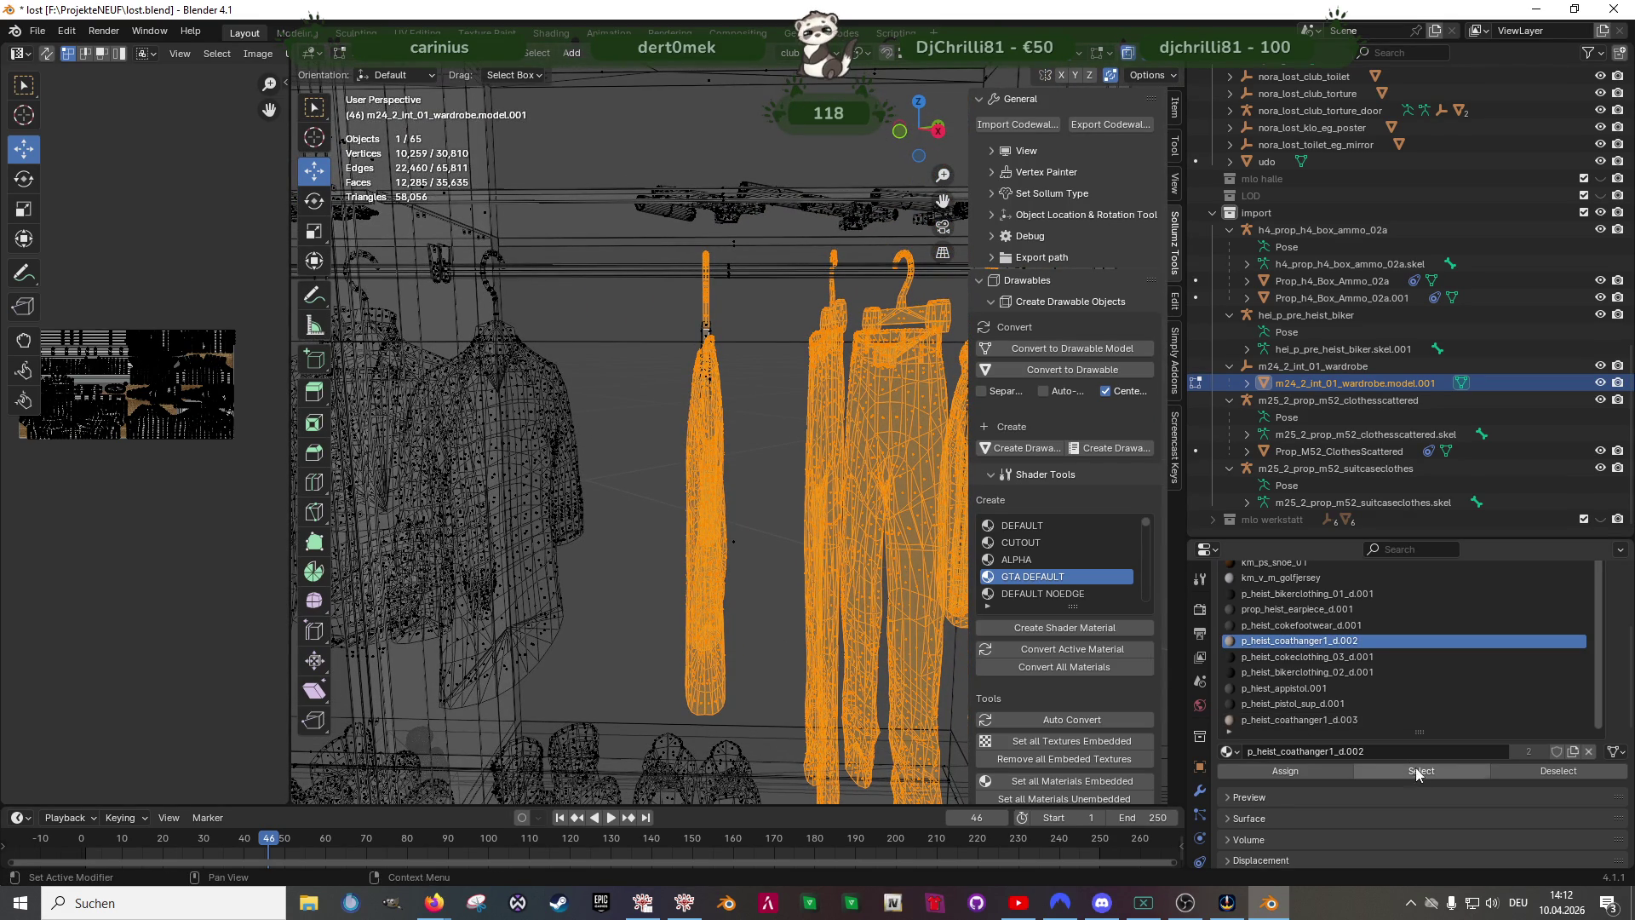
{"action": "scroll", "coordinate": [652, 499], "scroll_direction": "down", "scroll_amount": 6}
{"action": "left_click_drag", "start_coordinate": [396, 343], "coordinate": [677, 490], "text": "ctrl"}
{"action": "scroll", "coordinate": [684, 504], "scroll_direction": "down", "scroll_amount": 5}
{"action": "mouse_move", "coordinate": [681, 519]}
{"action": "middle_mouse_down"}
{"action": "mouse_move", "coordinate": [645, 586]}
{"action": "mouse_move", "coordinate": [671, 541]}
{"action": "middle_mouse_up"}
{"action": "mouse_move", "coordinate": [607, 292]}
{"action": "left_mouse_down"}
{"action": "mouse_move", "coordinate": [784, 419]}
{"action": "mouse_move", "coordinate": [649, 335]}
{"action": "left_mouse_up"}
{"action": "scroll", "coordinate": [674, 355], "scroll_direction": "up", "scroll_amount": 4}
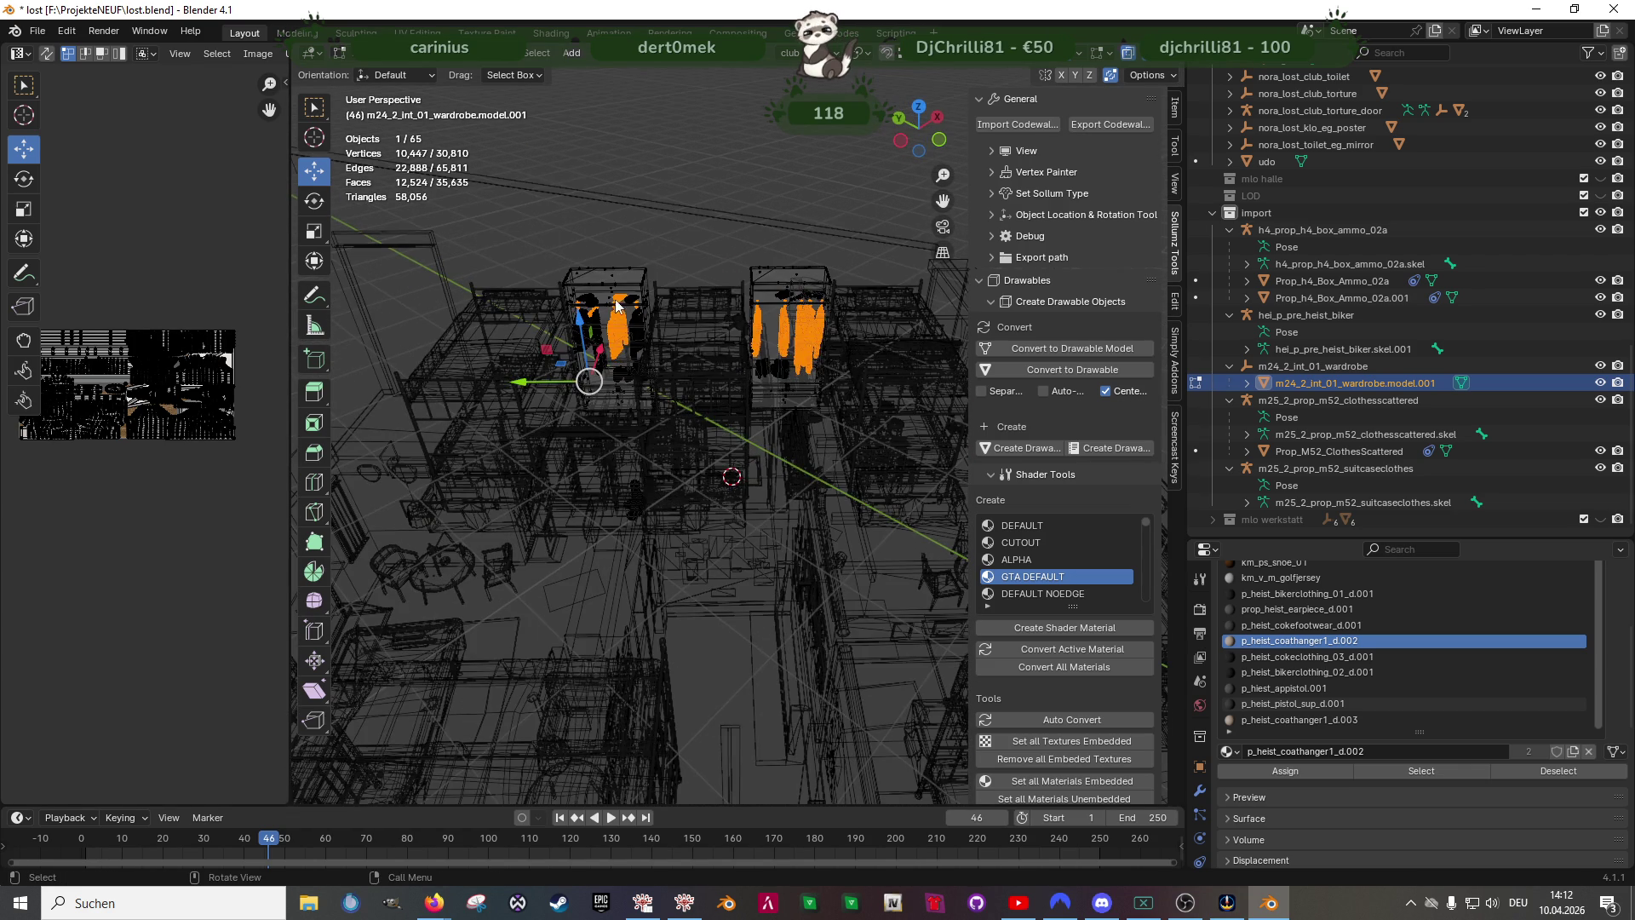
{"action": "left_click_drag", "start_coordinate": [512, 222], "coordinate": [770, 400], "text": "ctrl"}
{"action": "scroll", "coordinate": [771, 400], "scroll_direction": "up", "scroll_amount": 3}
- Move that group of clothes about 0.07 m along Y inside the wardrobe
{"action": "mouse_move", "coordinate": [780, 392]}
{"action": "middle_mouse_down"}
{"action": "mouse_move", "coordinate": [698, 486]}
{"action": "mouse_move", "coordinate": [748, 448]}
{"action": "mouse_move", "coordinate": [739, 422]}
{"action": "middle_mouse_up"}
{"action": "scroll", "coordinate": [734, 435], "scroll_direction": "down", "scroll_amount": 5}
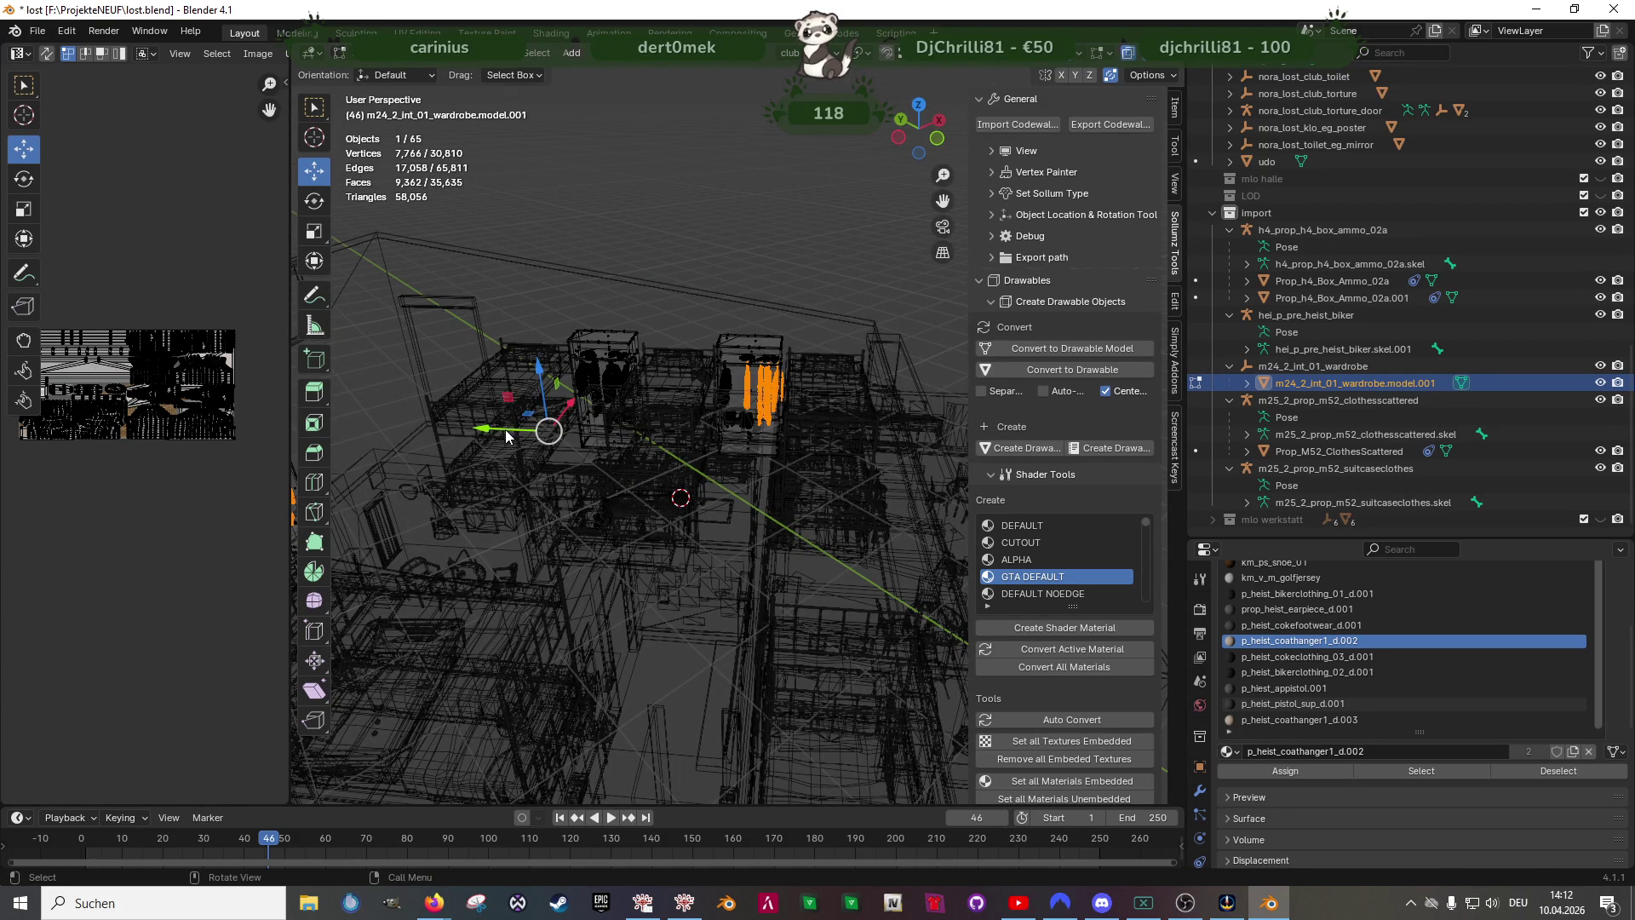
{"action": "left_click_drag", "start_coordinate": [486, 430], "coordinate": [504, 431]}
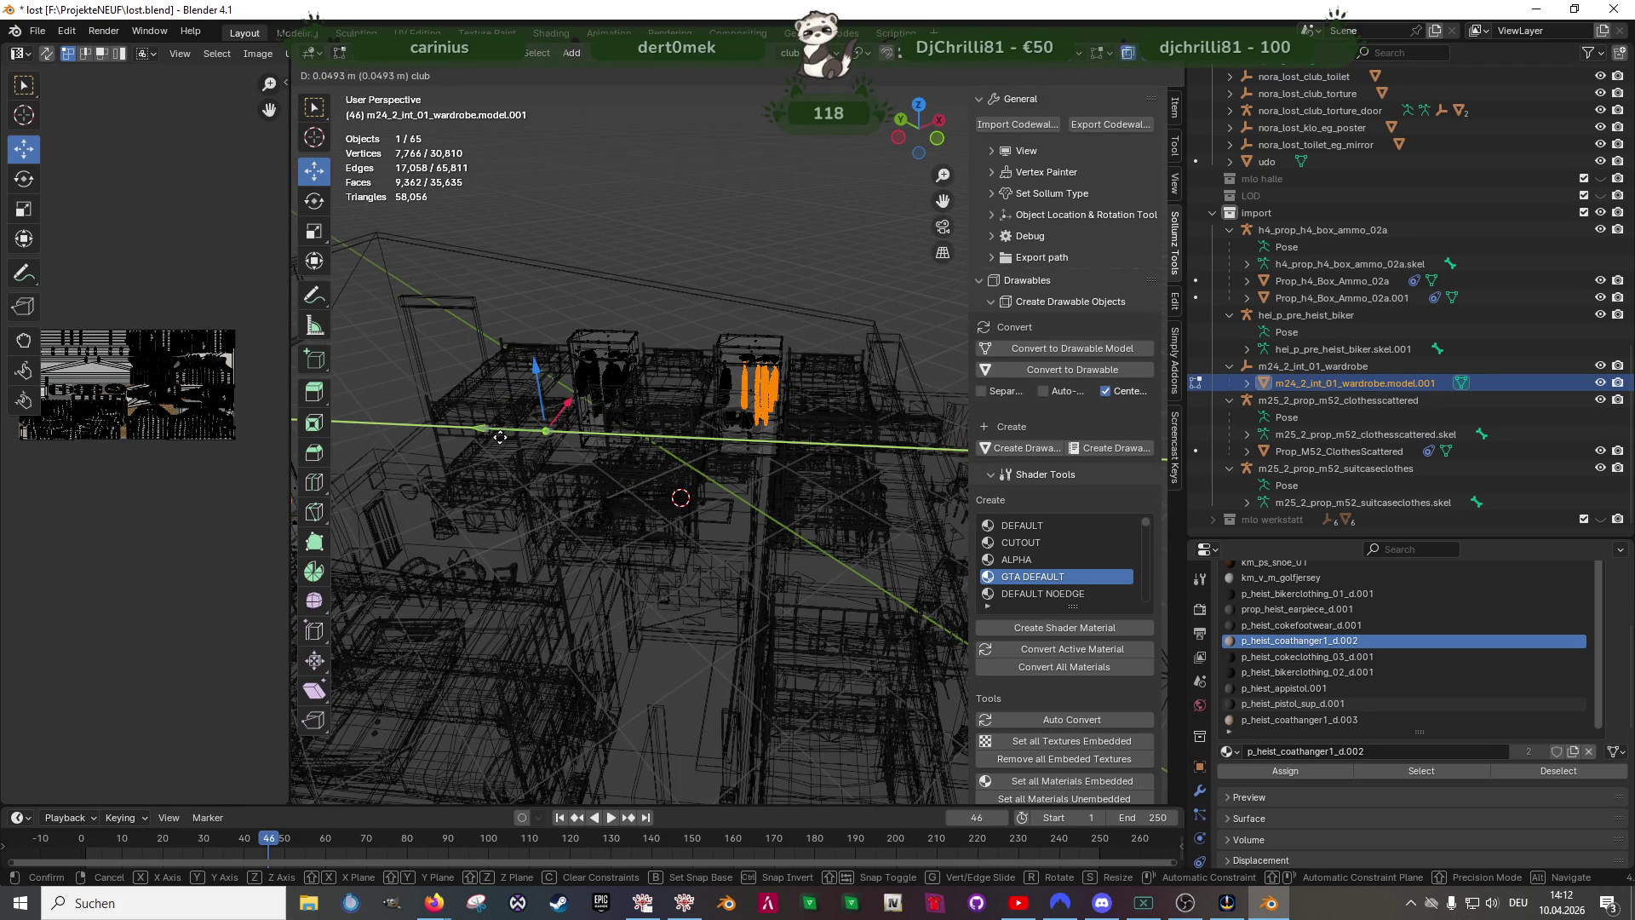
{"action": "left_click", "coordinate": [499, 440]}
{"action": "scroll", "coordinate": [767, 409], "scroll_direction": "up", "scroll_amount": 5}
{"action": "mouse_move", "coordinate": [768, 409]}
{"action": "middle_mouse_down"}
{"action": "mouse_move", "coordinate": [818, 440]}
{"action": "mouse_move", "coordinate": [824, 398]}
{"action": "mouse_move", "coordinate": [764, 480]}
{"action": "mouse_move", "coordinate": [713, 277]}
{"action": "middle_mouse_up"}
{"action": "scroll", "coordinate": [825, 398], "scroll_direction": "up", "scroll_amount": 3}
{"action": "scroll", "coordinate": [761, 474], "scroll_direction": "down", "scroll_amount": 5}
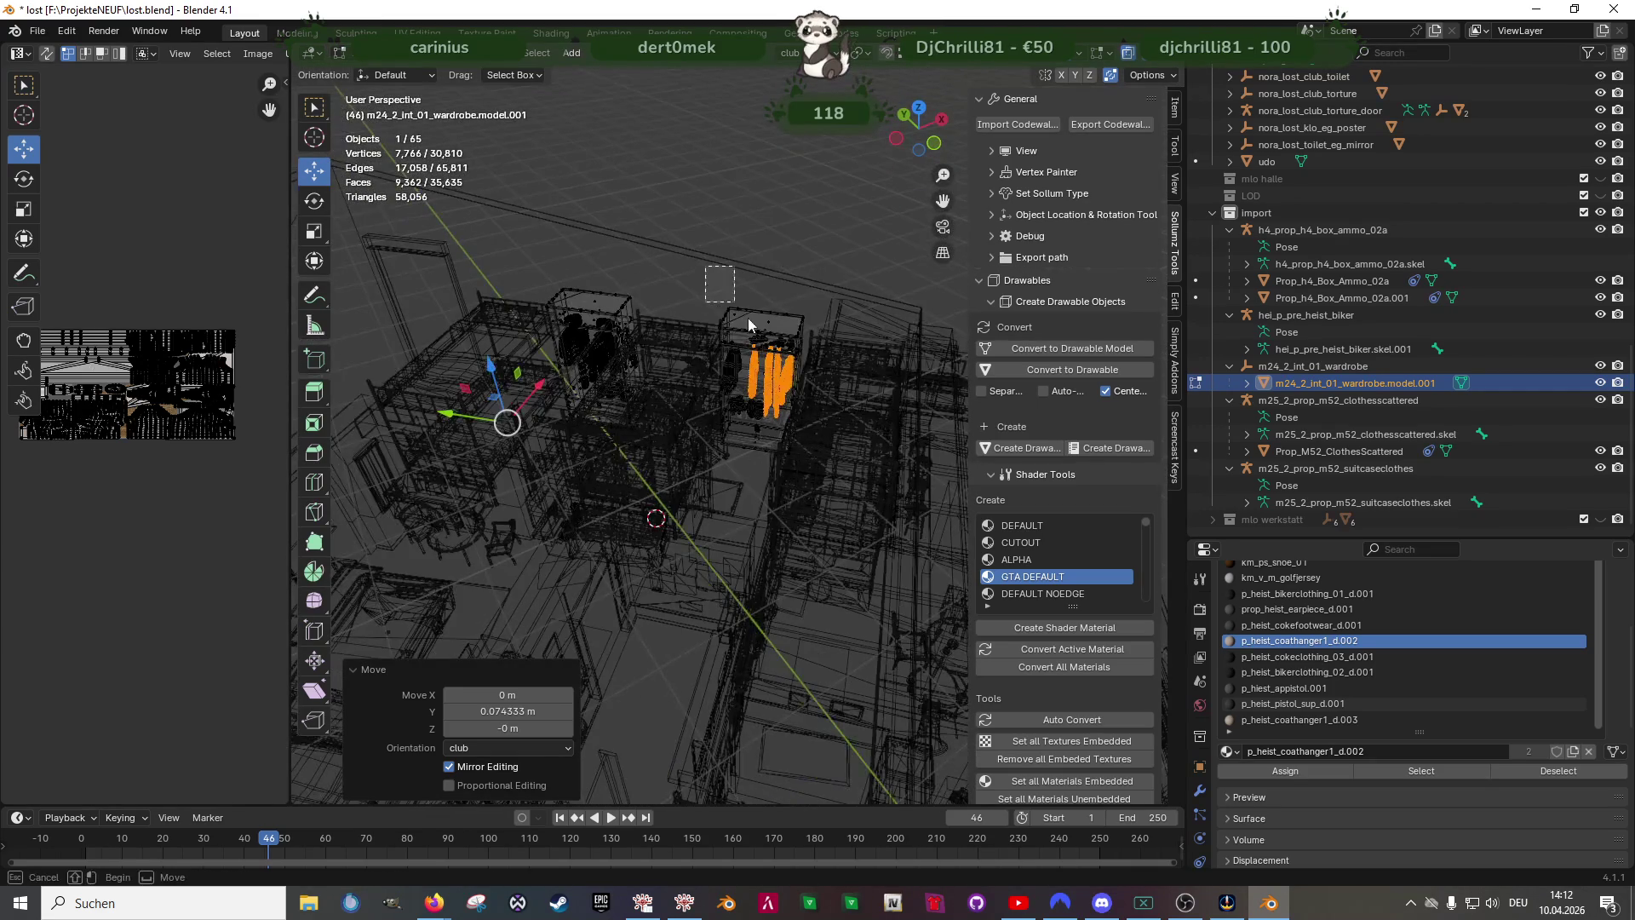
- Select the other cluster of hanging clothes and shift it along Y, then along X
{"action": "left_click", "coordinate": [717, 465]}
{"action": "key", "text": "KP_Decimal"}
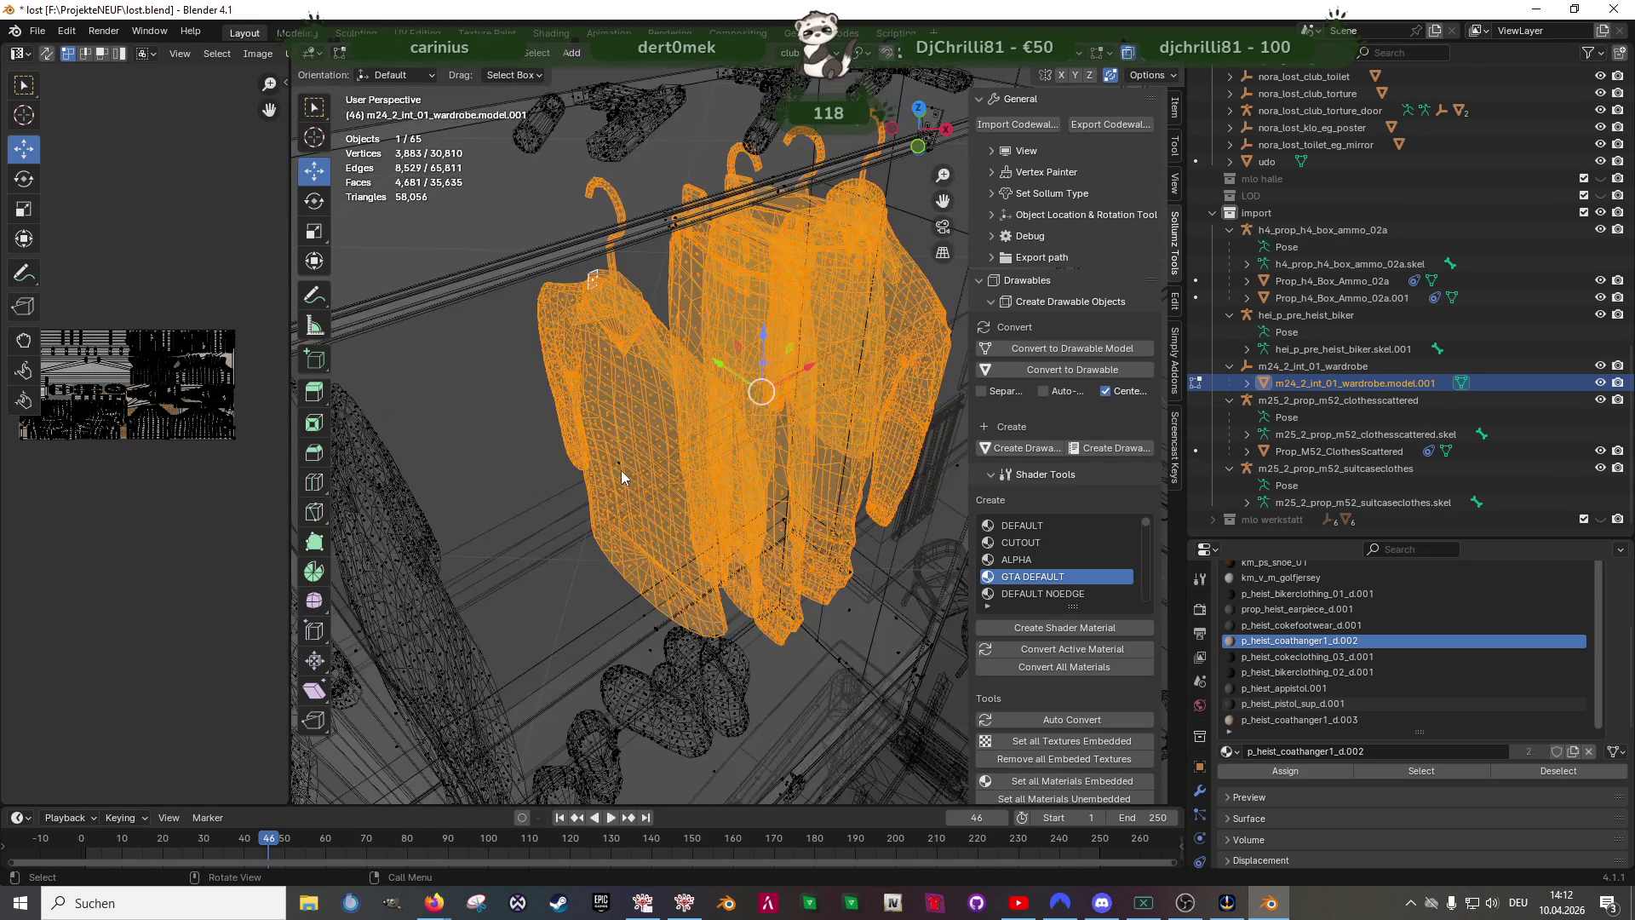
{"action": "middle_click_drag", "start_coordinate": [727, 506], "coordinate": [710, 369]}
{"action": "key", "text": "g"}
{"action": "key", "text": "y"}
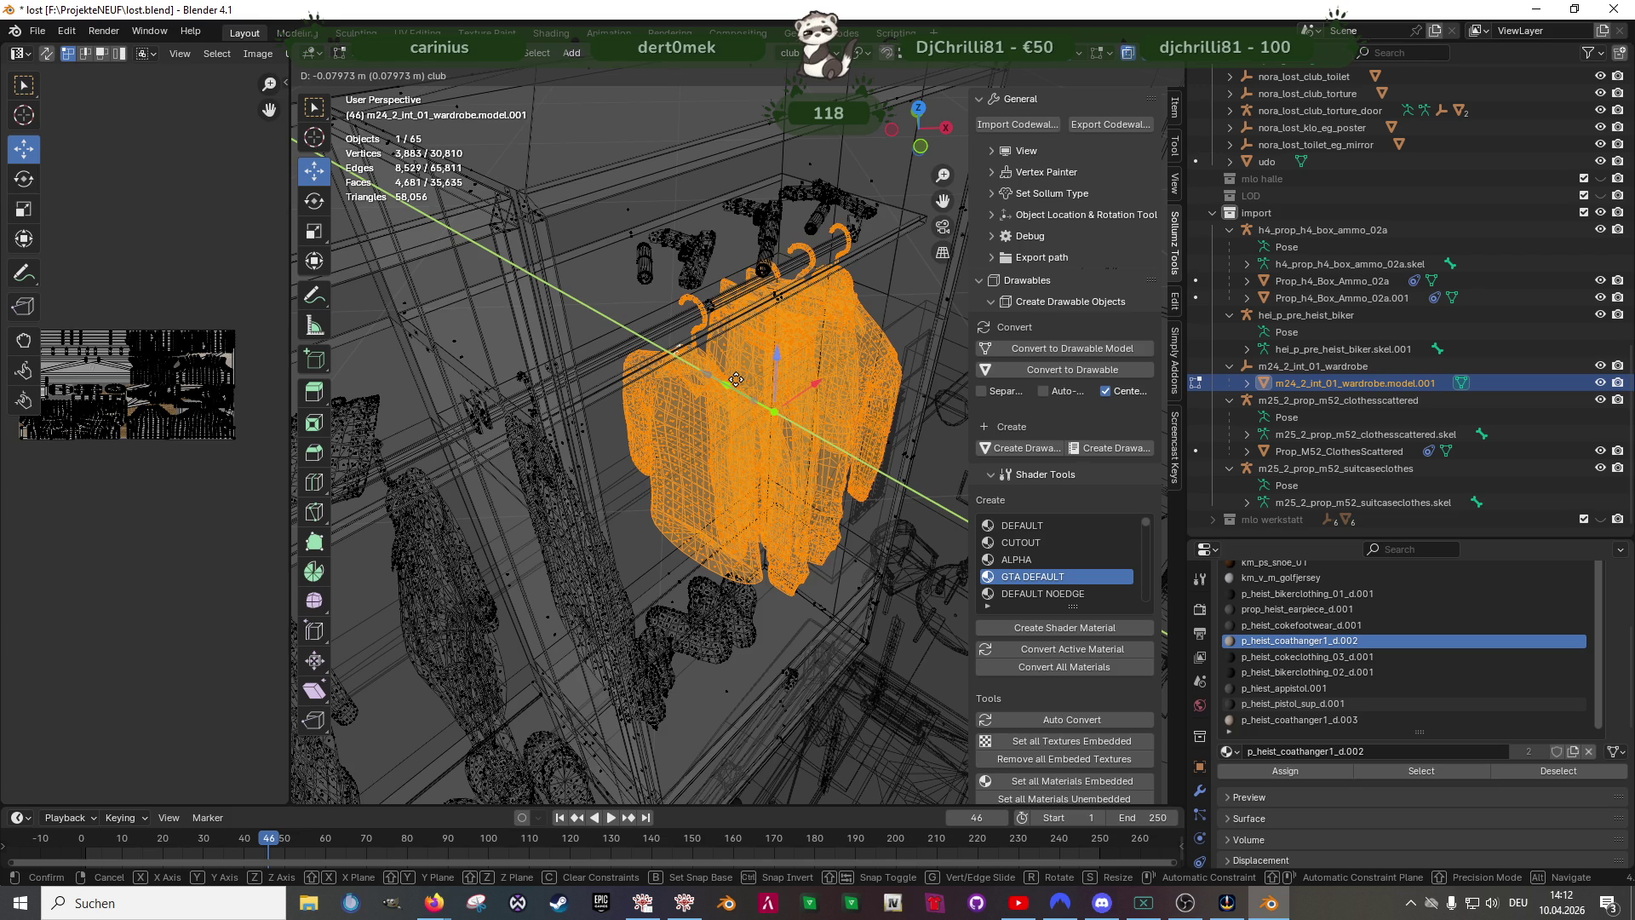
{"action": "left_click", "coordinate": [736, 381]}
{"action": "key", "text": "g"}
{"action": "key", "text": "x"}
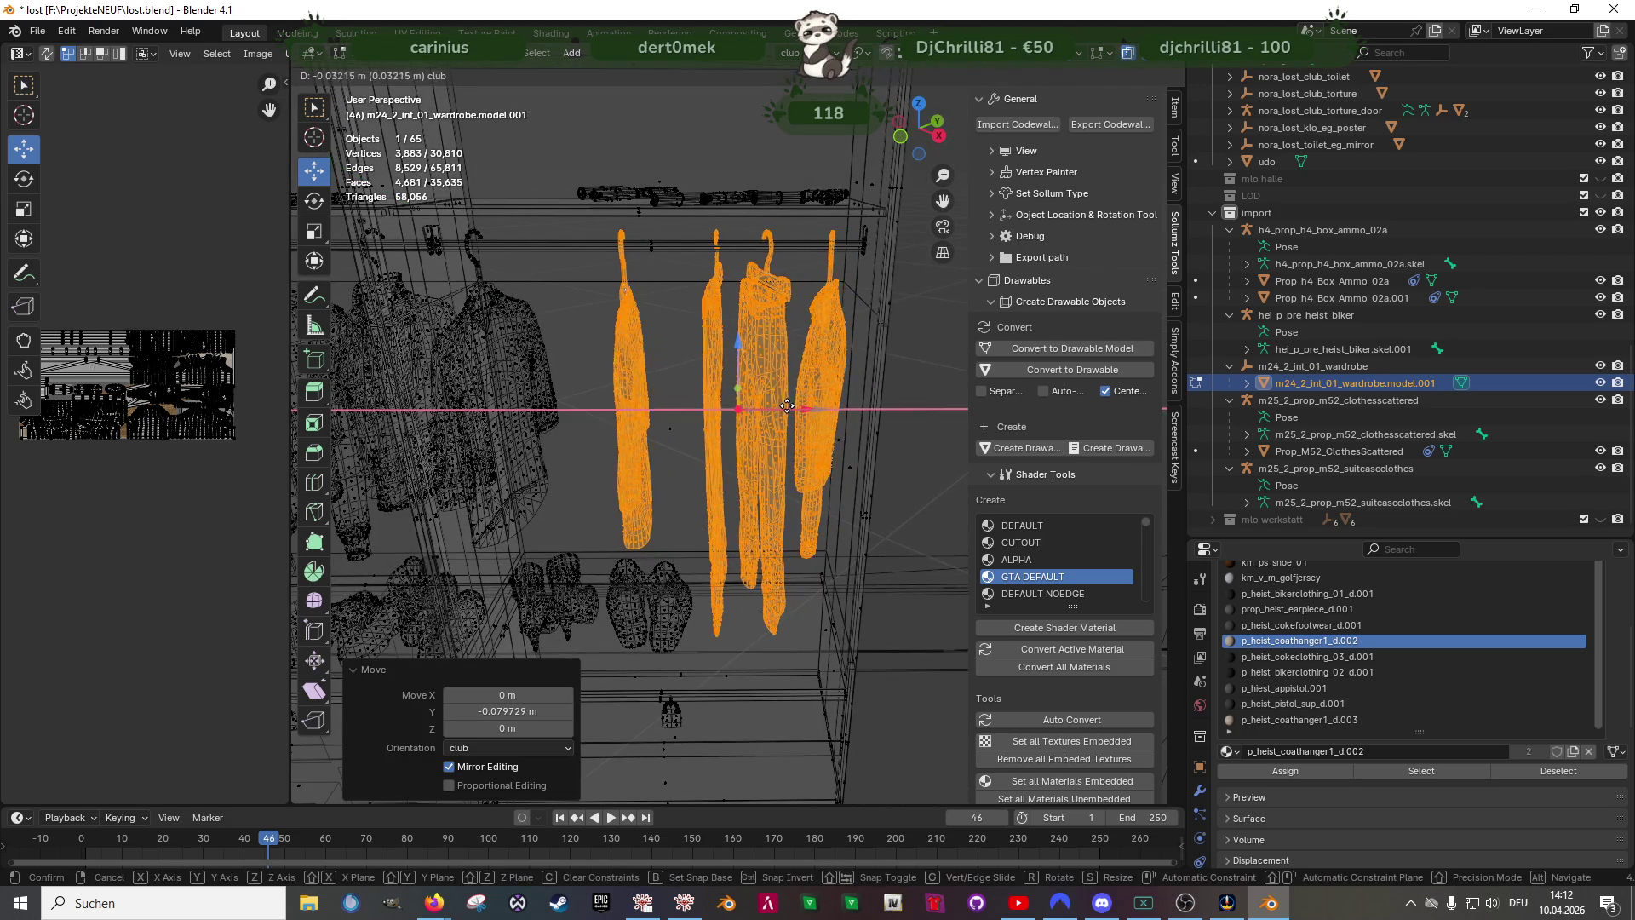
{"action": "left_click", "coordinate": [786, 408]}
- In solid shading, give the clothes a further smaller shift along X
{"action": "key", "text": "z"}
{"action": "middle_click_drag", "start_coordinate": [839, 460], "coordinate": [826, 426]}
{"action": "scroll", "coordinate": [826, 426], "scroll_direction": "down", "scroll_amount": 4}
{"action": "middle_click_drag", "start_coordinate": [796, 502], "coordinate": [773, 438]}
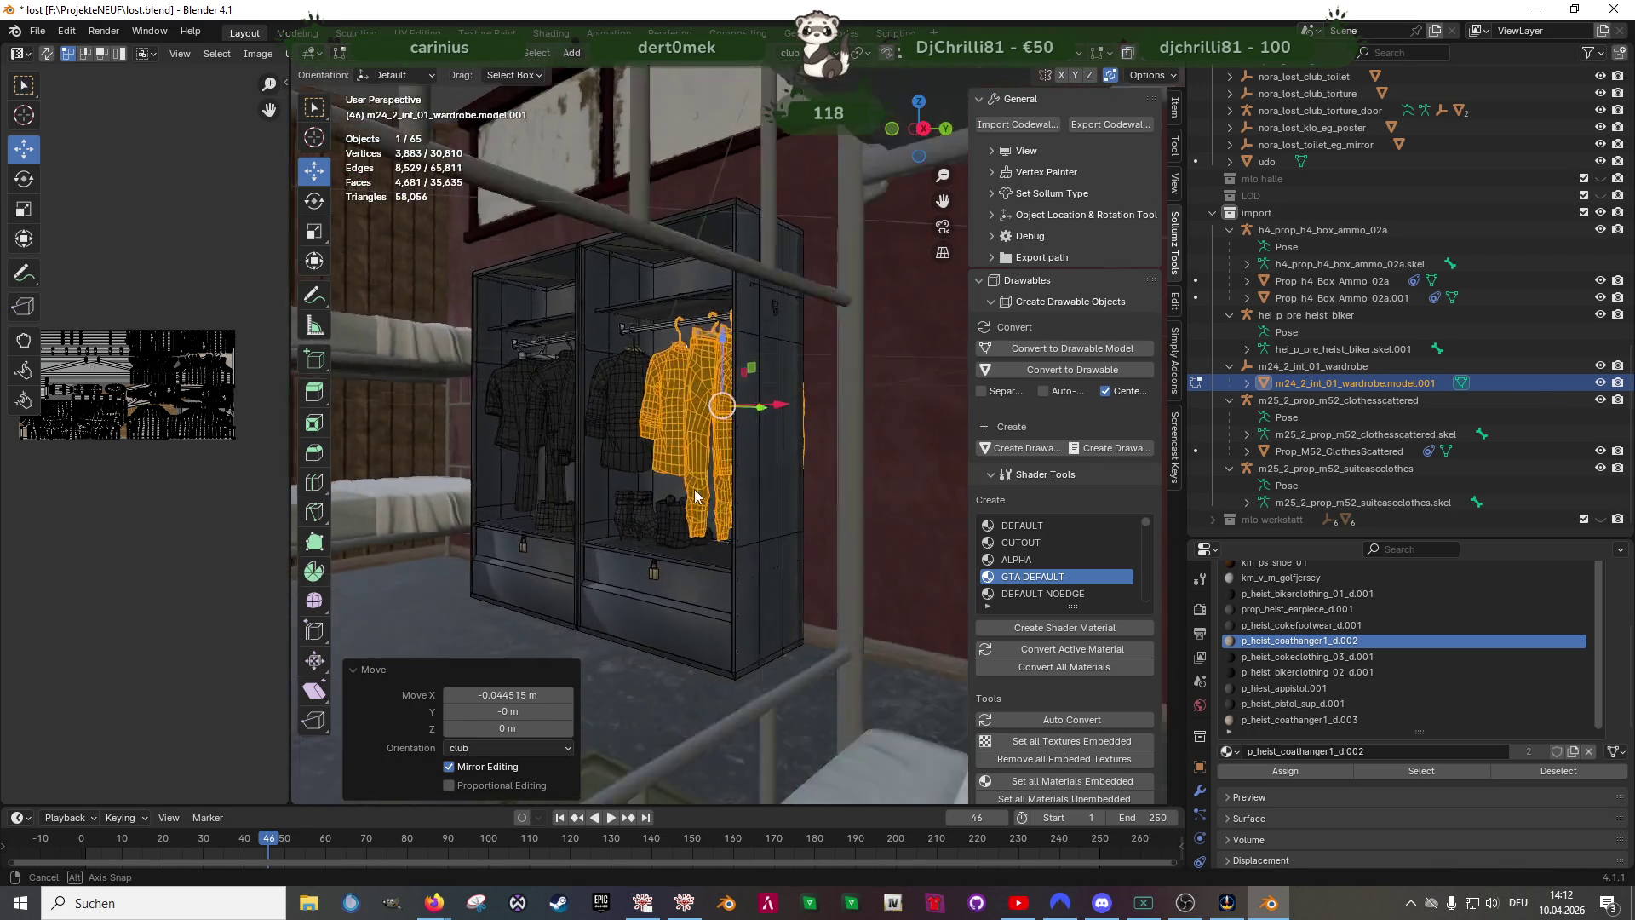
{"action": "key", "text": "g"}
{"action": "key", "text": "x"}
{"action": "left_click", "coordinate": [786, 422]}
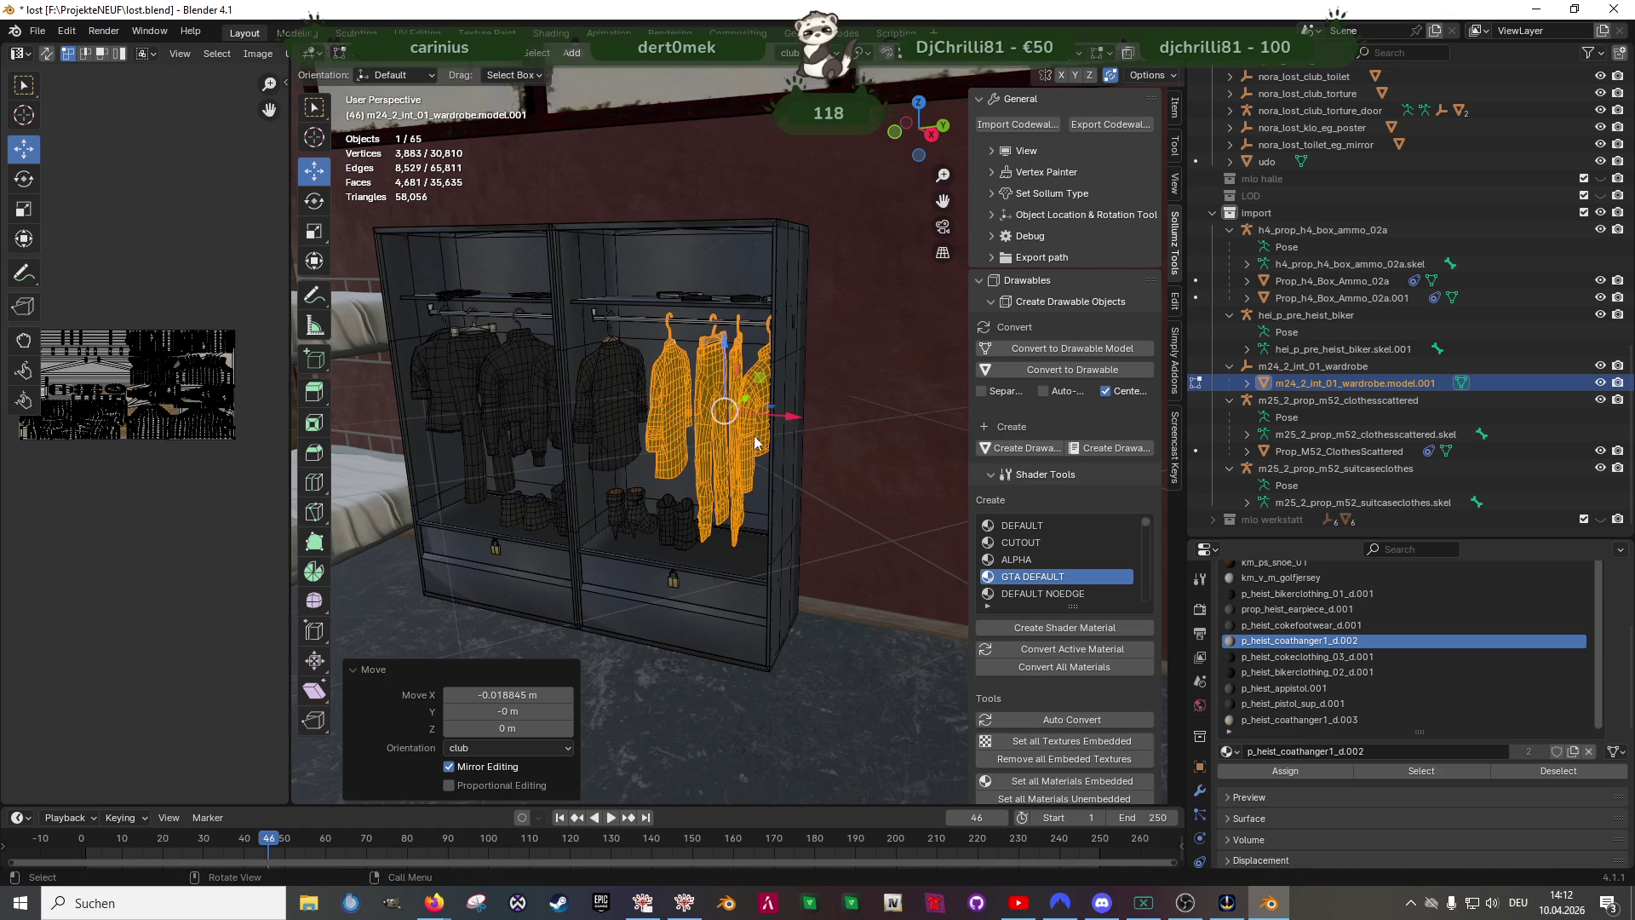
{"action": "middle_click_drag", "start_coordinate": [767, 434], "coordinate": [808, 441]}
{"action": "scroll", "coordinate": [807, 440], "scroll_direction": "down", "scroll_amount": 4}
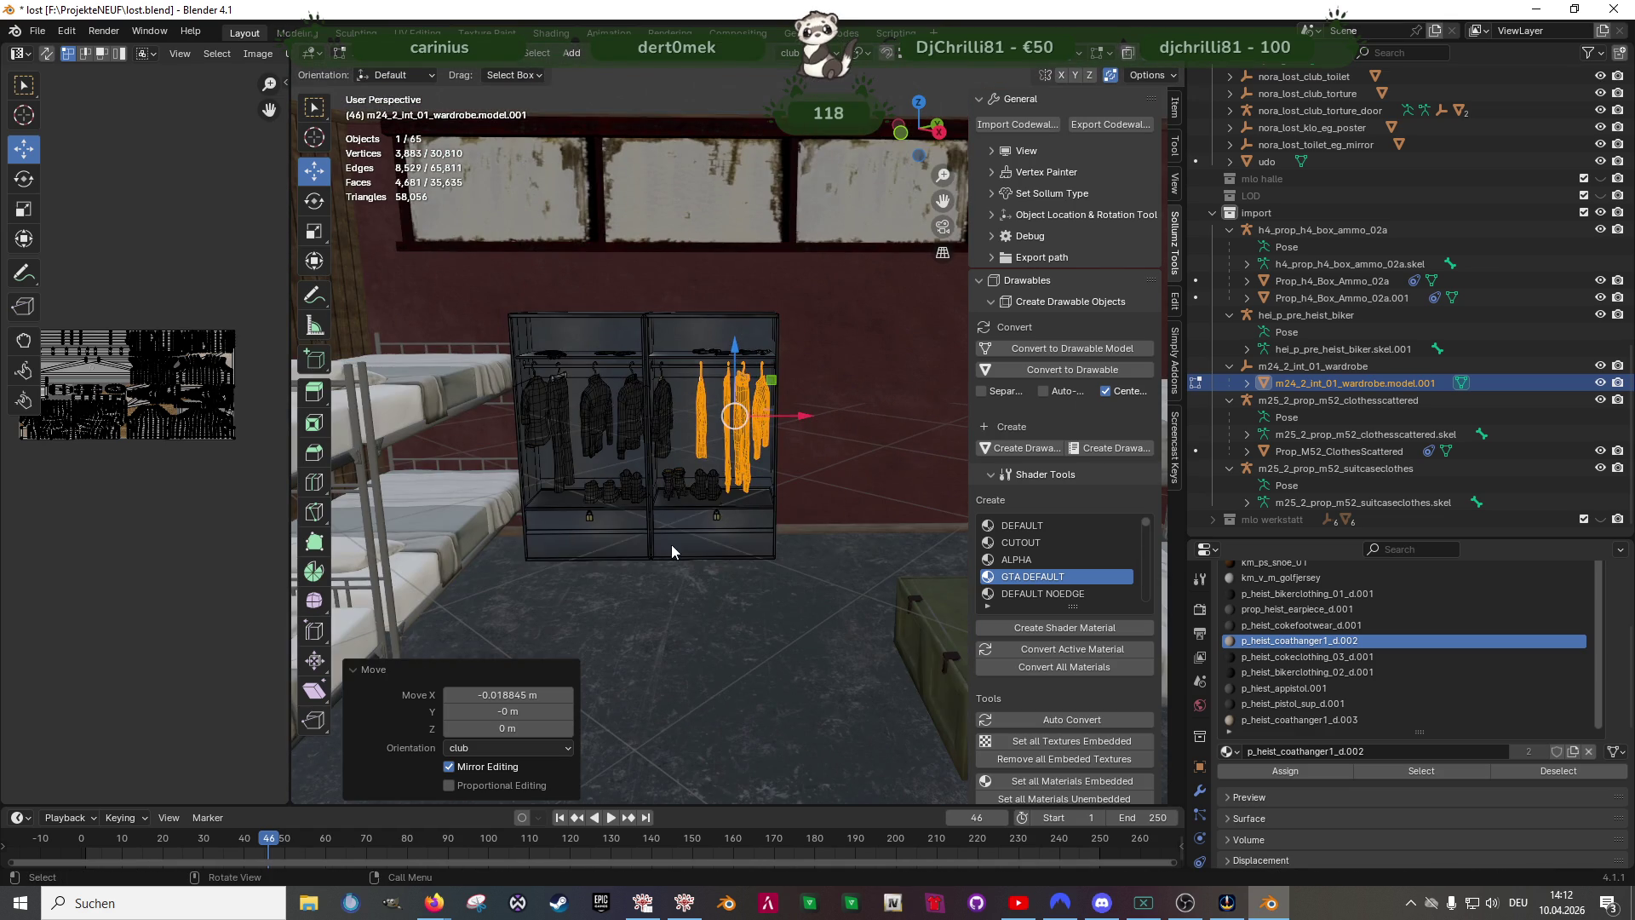
- Leave mesh editing, deselect the wardrobe and save lost.blend, then switch to the Forge browser
{"action": "key", "text": "Tab"}
{"action": "mouse_move", "coordinate": [712, 547]}
{"action": "middle_mouse_down"}
{"action": "mouse_move", "coordinate": [781, 595]}
{"action": "mouse_move", "coordinate": [698, 601]}
{"action": "mouse_move", "coordinate": [635, 567]}
{"action": "mouse_move", "coordinate": [698, 534]}
{"action": "mouse_move", "coordinate": [678, 223]}
{"action": "middle_mouse_up"}
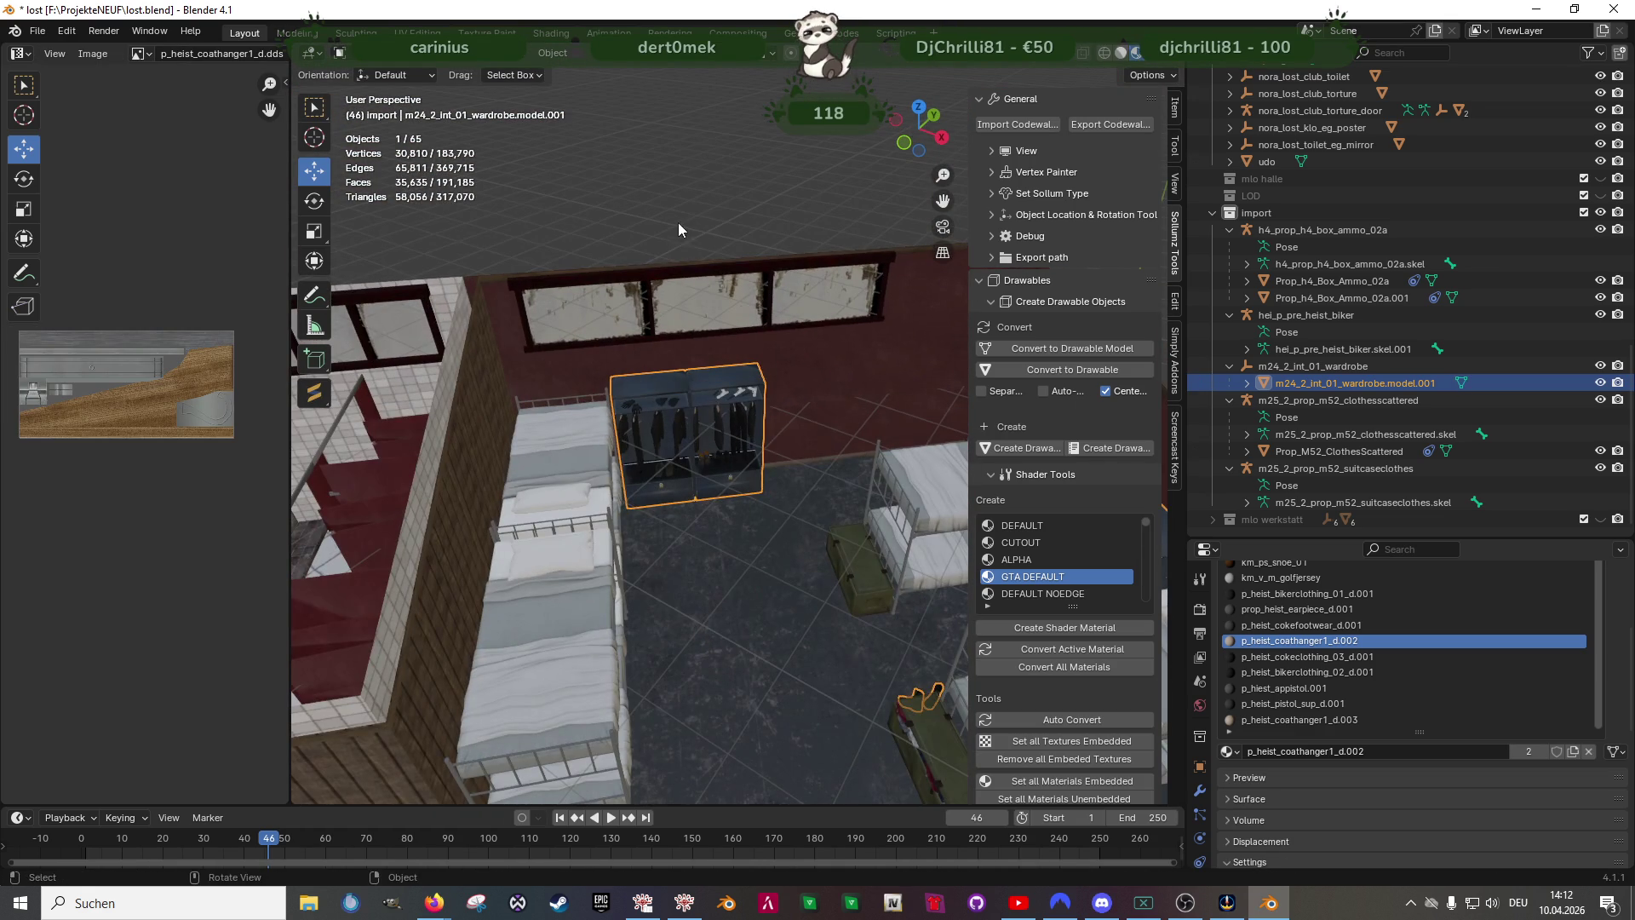
{"action": "left_click", "coordinate": [687, 237]}
{"action": "key", "text": "ctrl+s"}
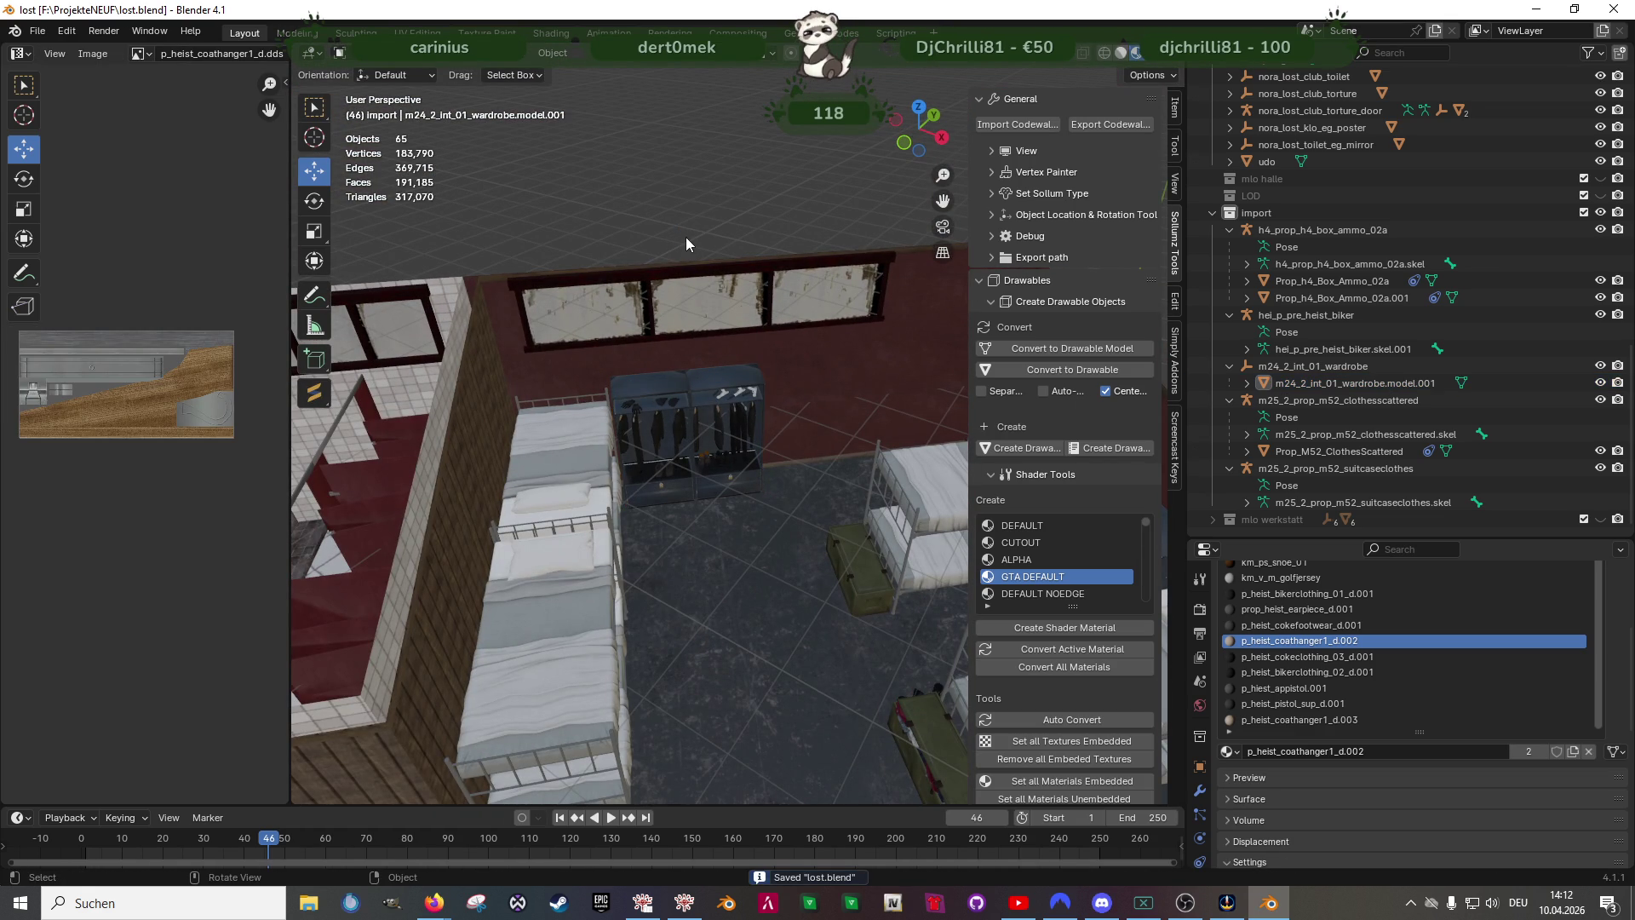
{"action": "mouse_move", "coordinate": [715, 293]}
{"action": "middle_mouse_down"}
{"action": "mouse_move", "coordinate": [818, 441]}
{"action": "mouse_move", "coordinate": [722, 419]}
{"action": "mouse_move", "coordinate": [562, 446]}
{"action": "mouse_move", "coordinate": [681, 457]}
{"action": "middle_mouse_up"}
{"action": "left_click", "coordinate": [434, 904]}
{"action": "type", "text": "clock"}
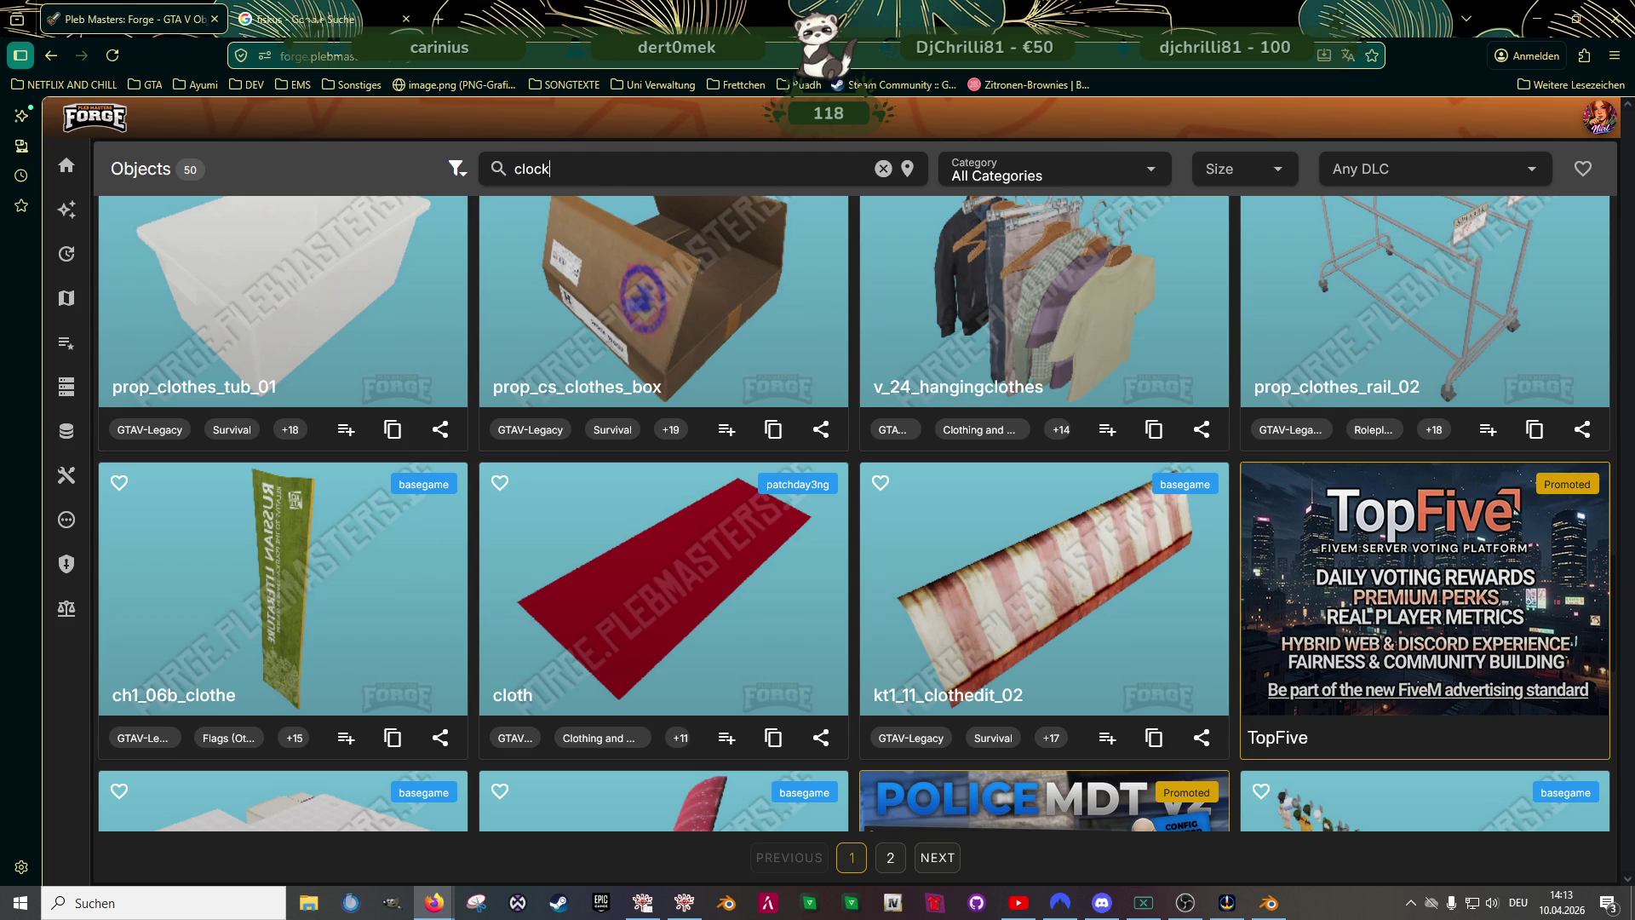
- Run the clock search, then search the Forge object catalogue for bedroom instead
{"action": "key", "text": "Return"}
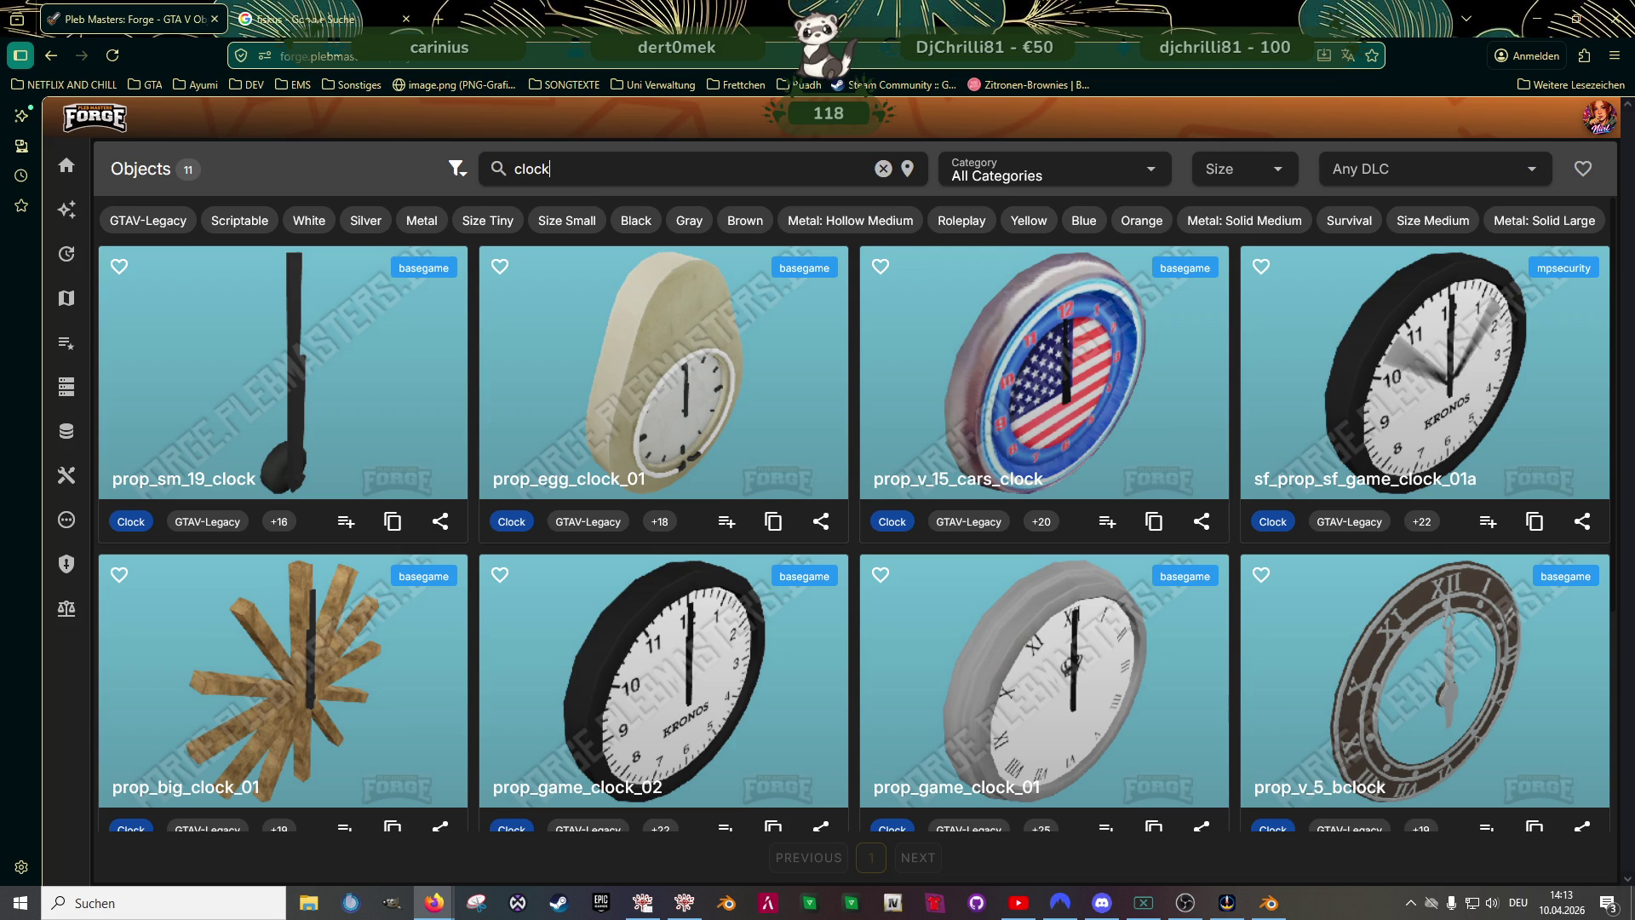
{"action": "scroll", "coordinate": [716, 505], "scroll_direction": "down", "scroll_amount": 3}
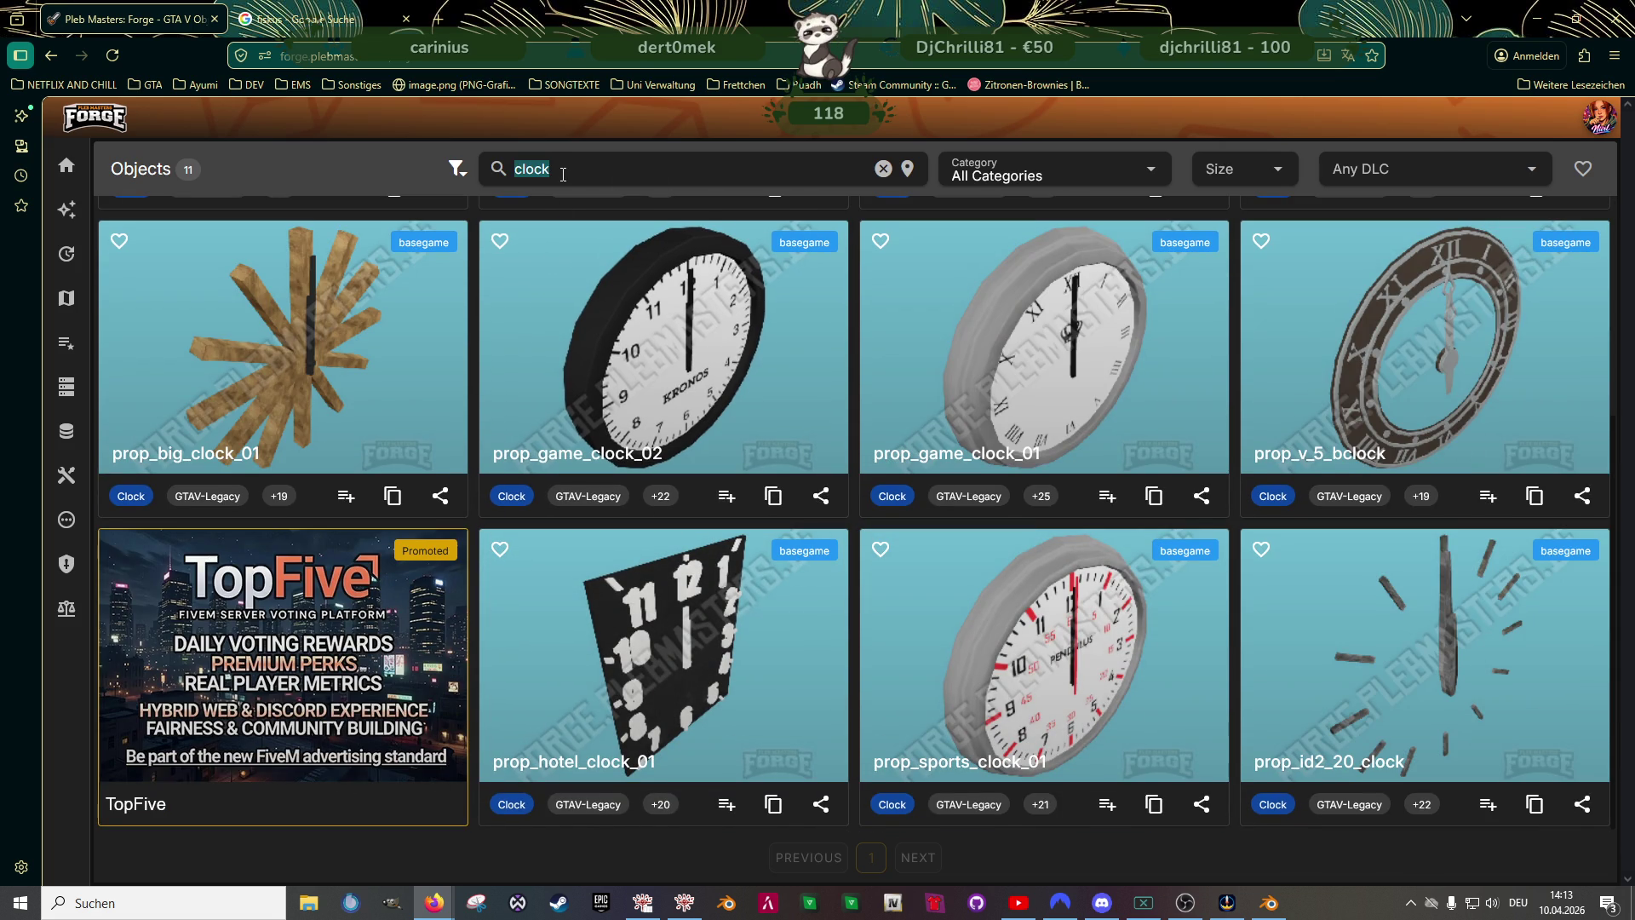
{"action": "type", "text": "bedroom"}
{"action": "key", "text": "Return"}
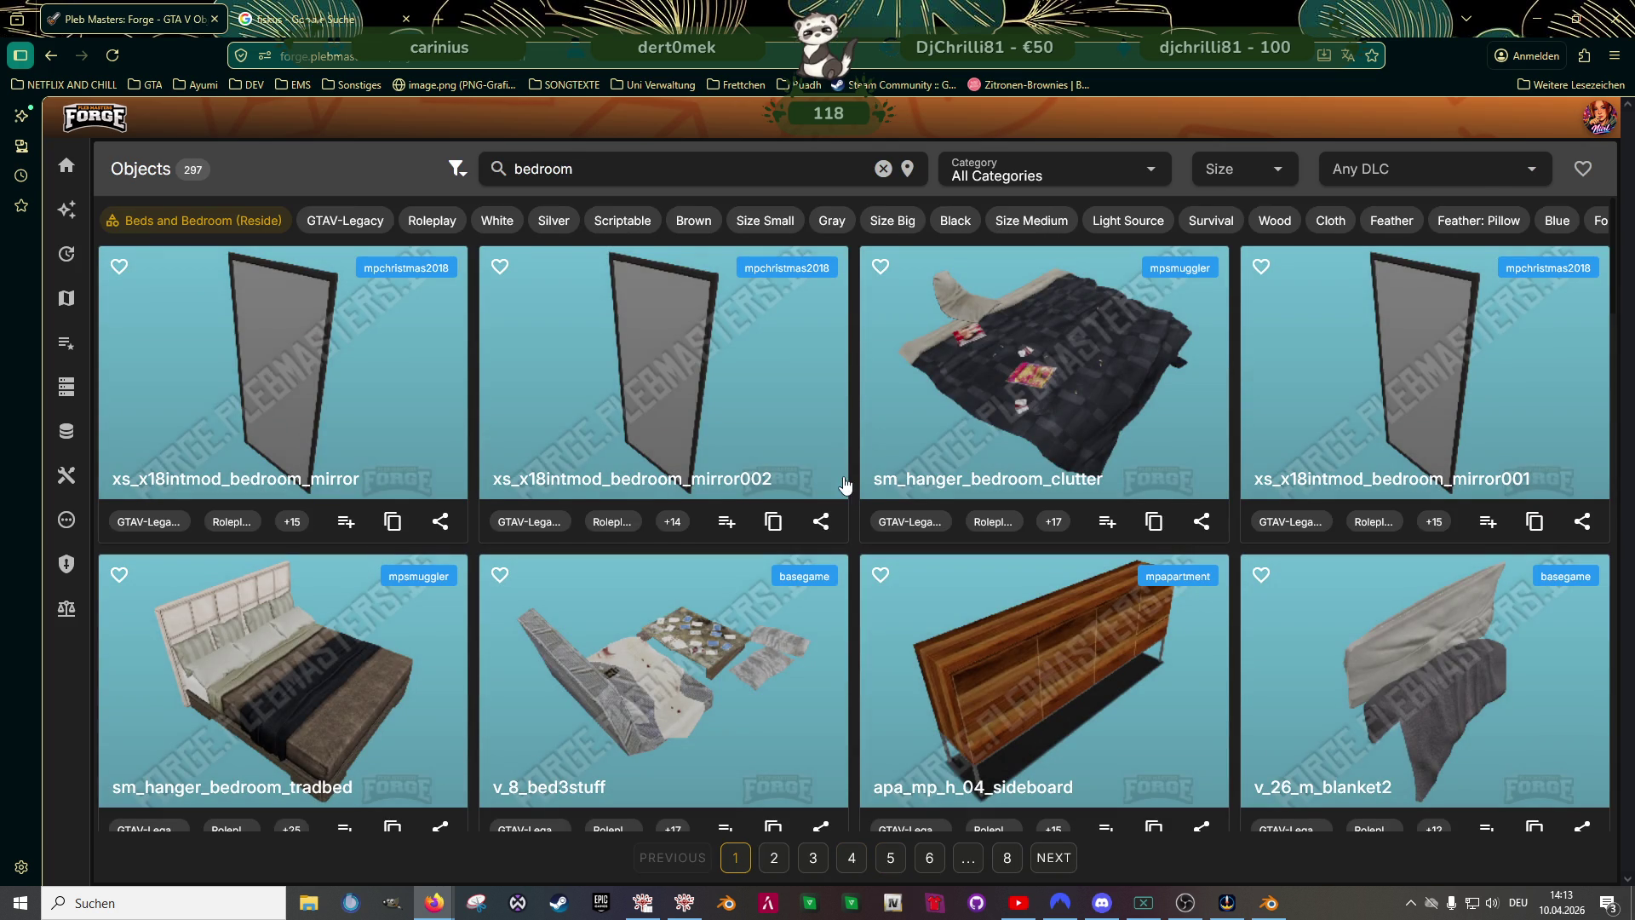
- Inspect the v_8_bed3stuff prop's 3D model, rotating the bed clutter for a closer look
{"action": "left_click", "coordinate": [665, 665]}
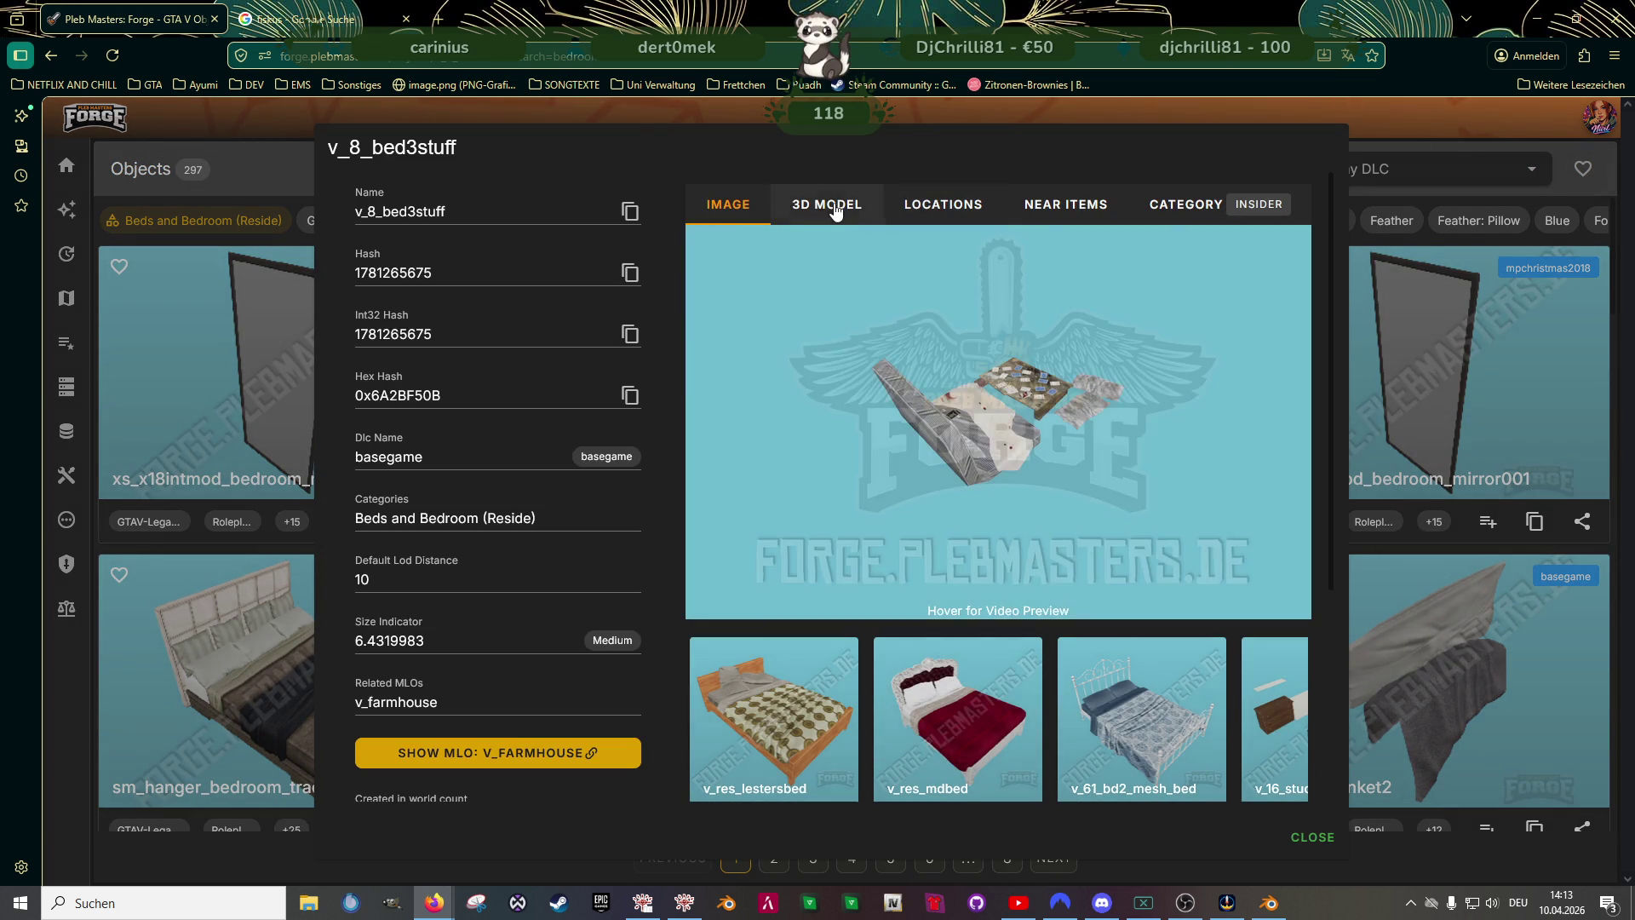
{"action": "left_click", "coordinate": [826, 205]}
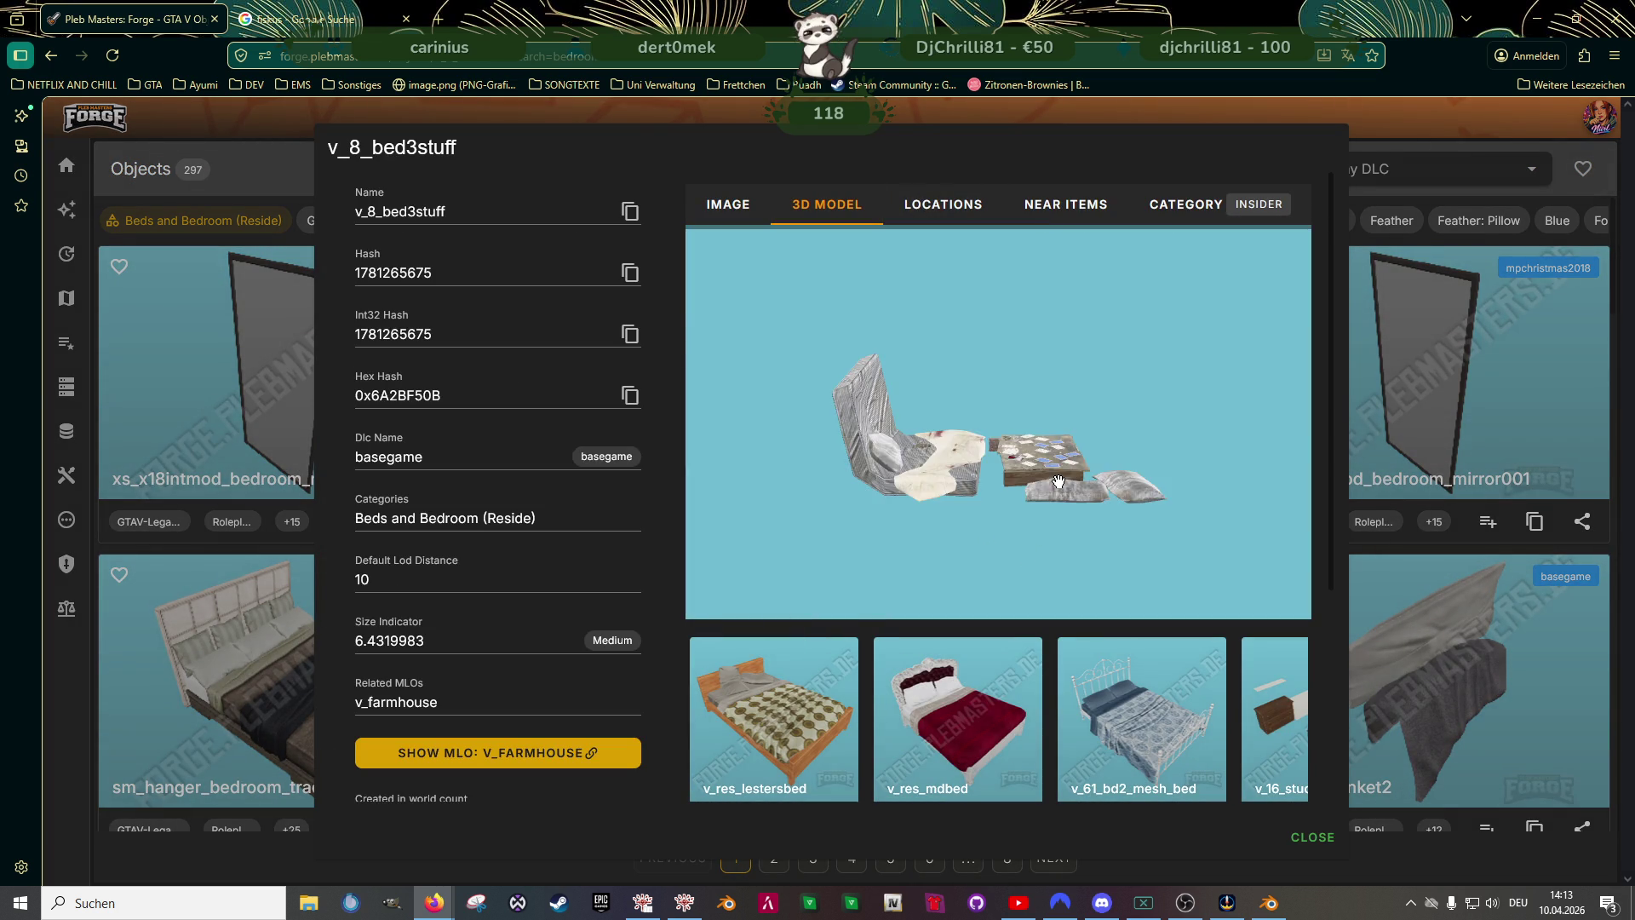
{"action": "scroll", "coordinate": [1058, 484], "scroll_direction": "up", "scroll_amount": 5}
{"action": "mouse_move", "coordinate": [1058, 483]}
{"action": "left_mouse_down"}
{"action": "mouse_move", "coordinate": [964, 548]}
{"action": "mouse_move", "coordinate": [983, 543]}
{"action": "mouse_move", "coordinate": [972, 486]}
{"action": "left_mouse_up"}
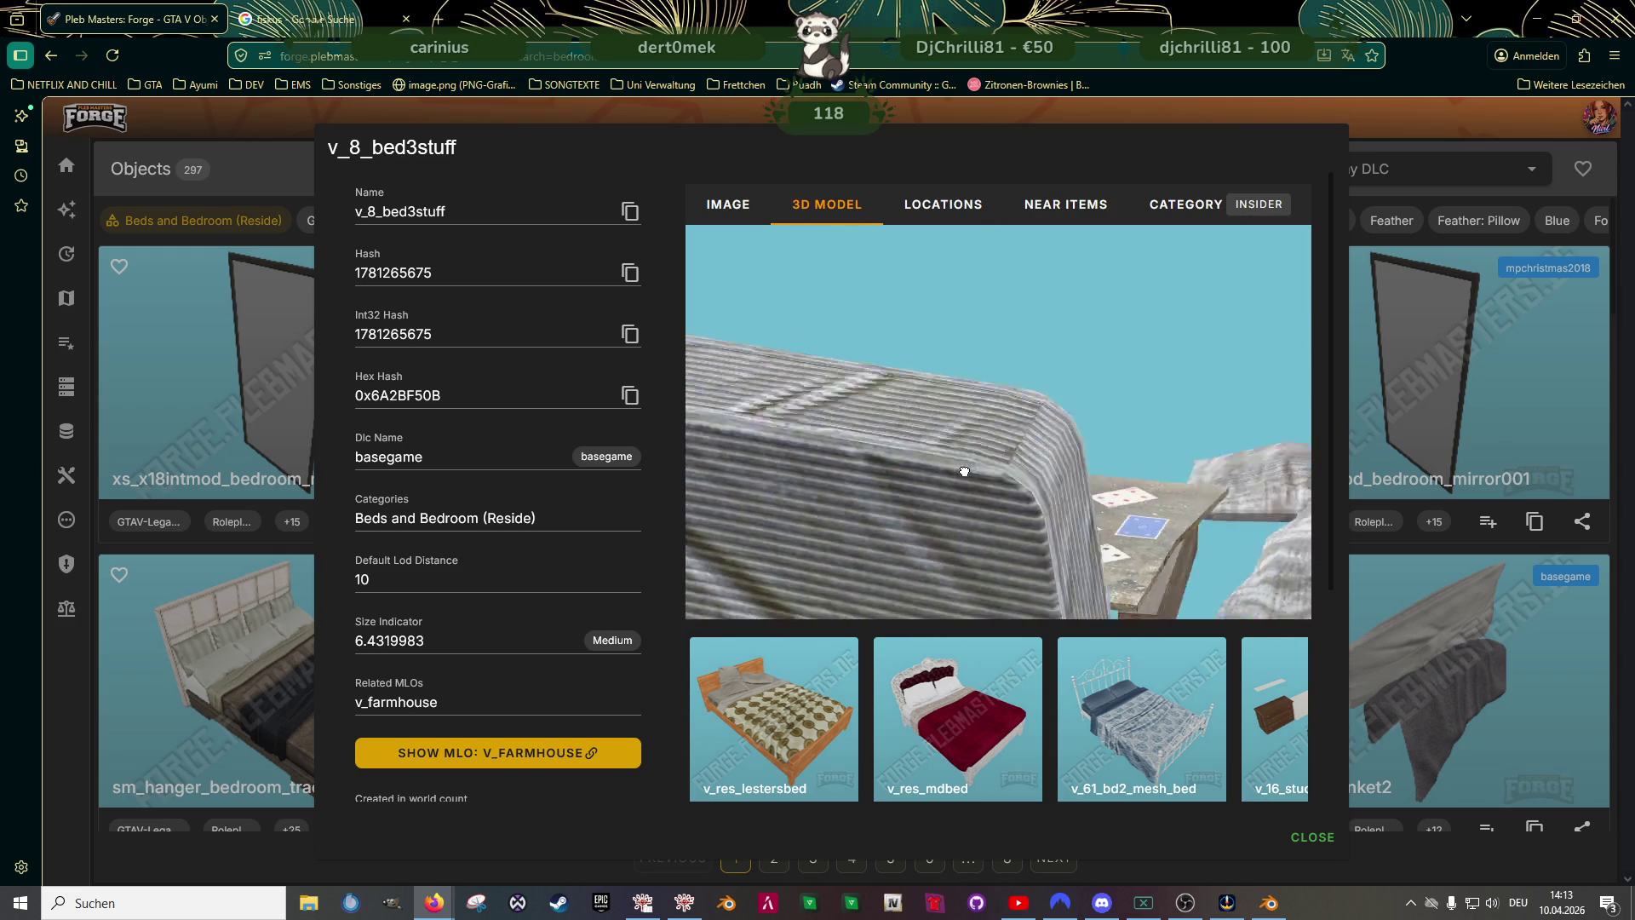
{"action": "key", "text": "Escape"}
{"action": "scroll", "coordinate": [836, 515], "scroll_direction": "down", "scroll_amount": 3}
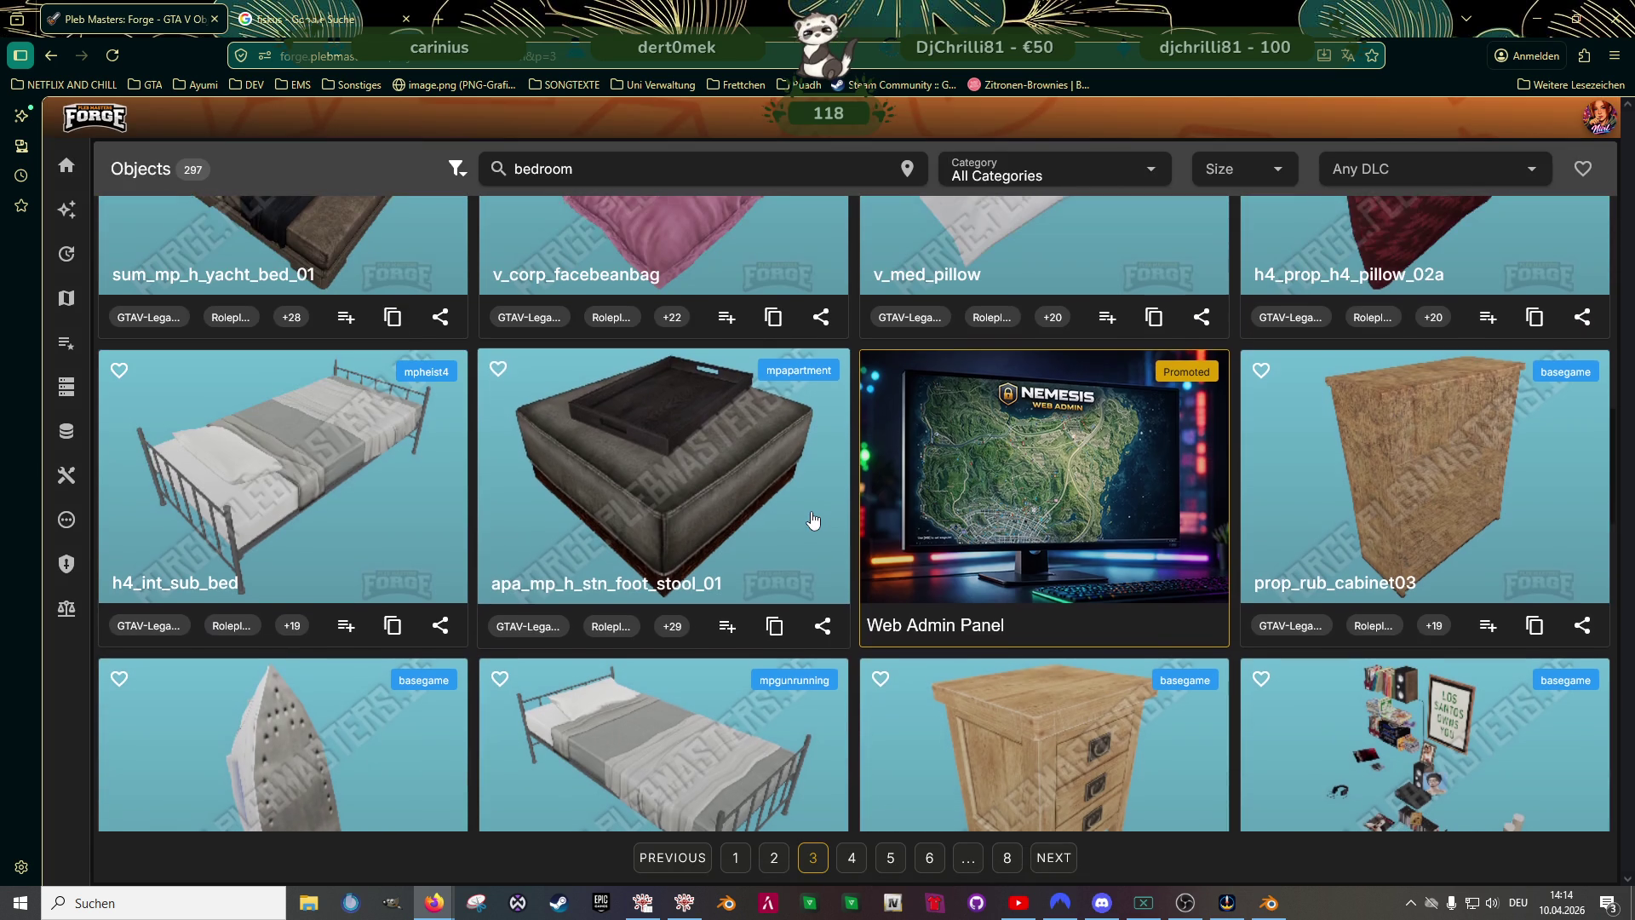
{"action": "scroll", "coordinate": [1023, 576], "scroll_direction": "down", "scroll_amount": 3}
- Inspect the v_57_frankstuff003 model, then copy the v_res_fh_bedsideclock name to the clipboard
{"action": "left_click", "coordinate": [1411, 588]}
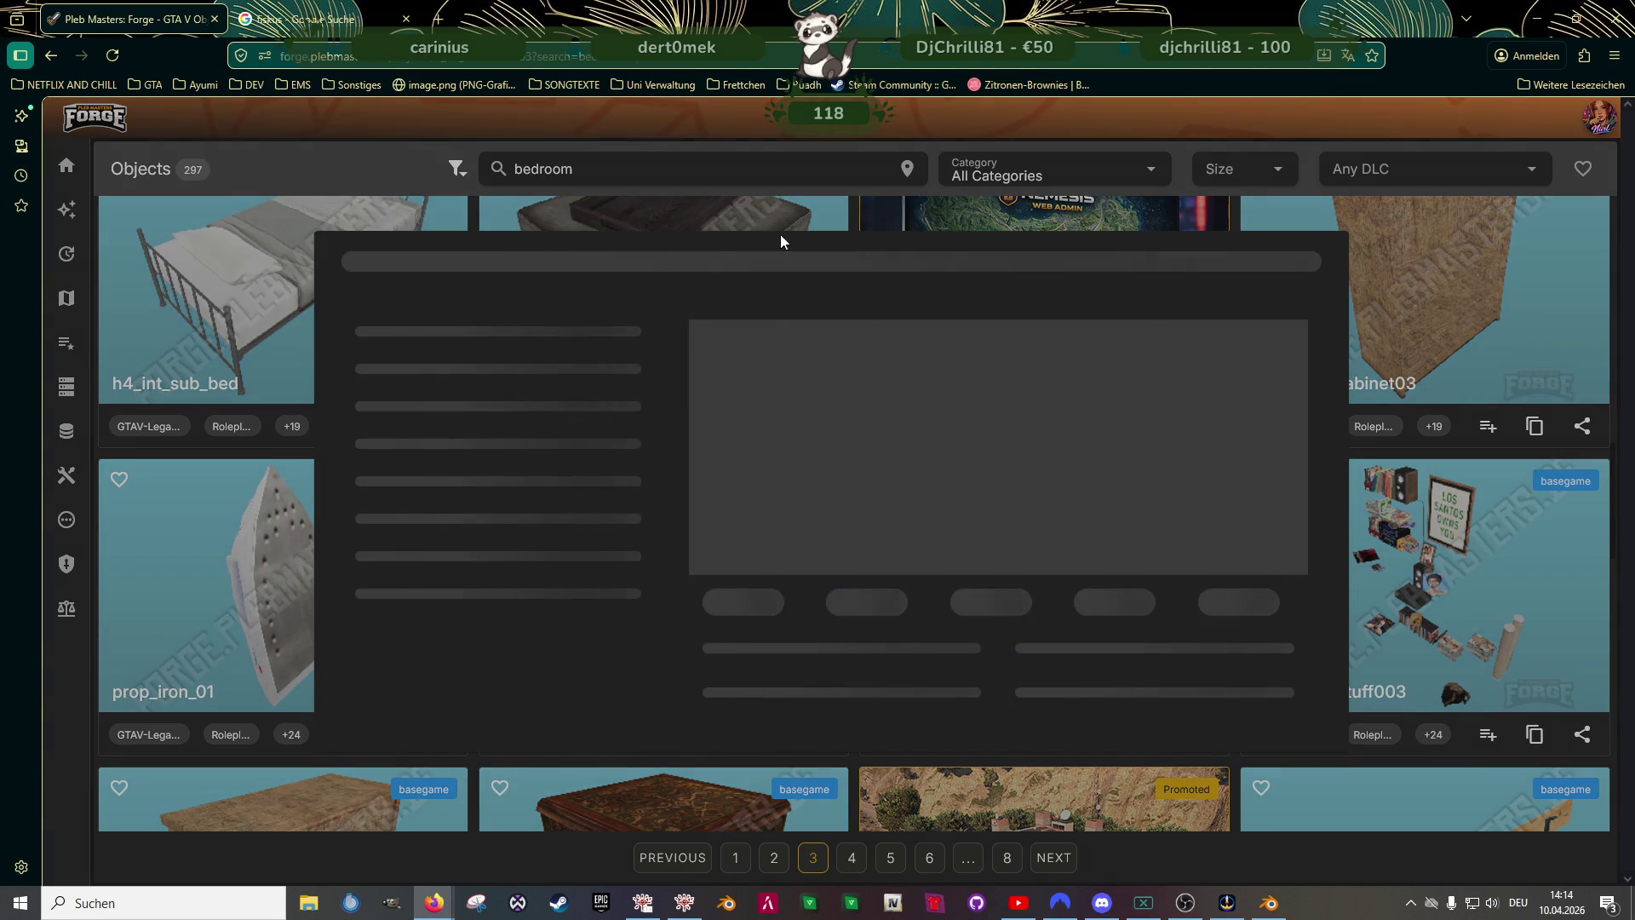
{"action": "left_click", "coordinate": [874, 203]}
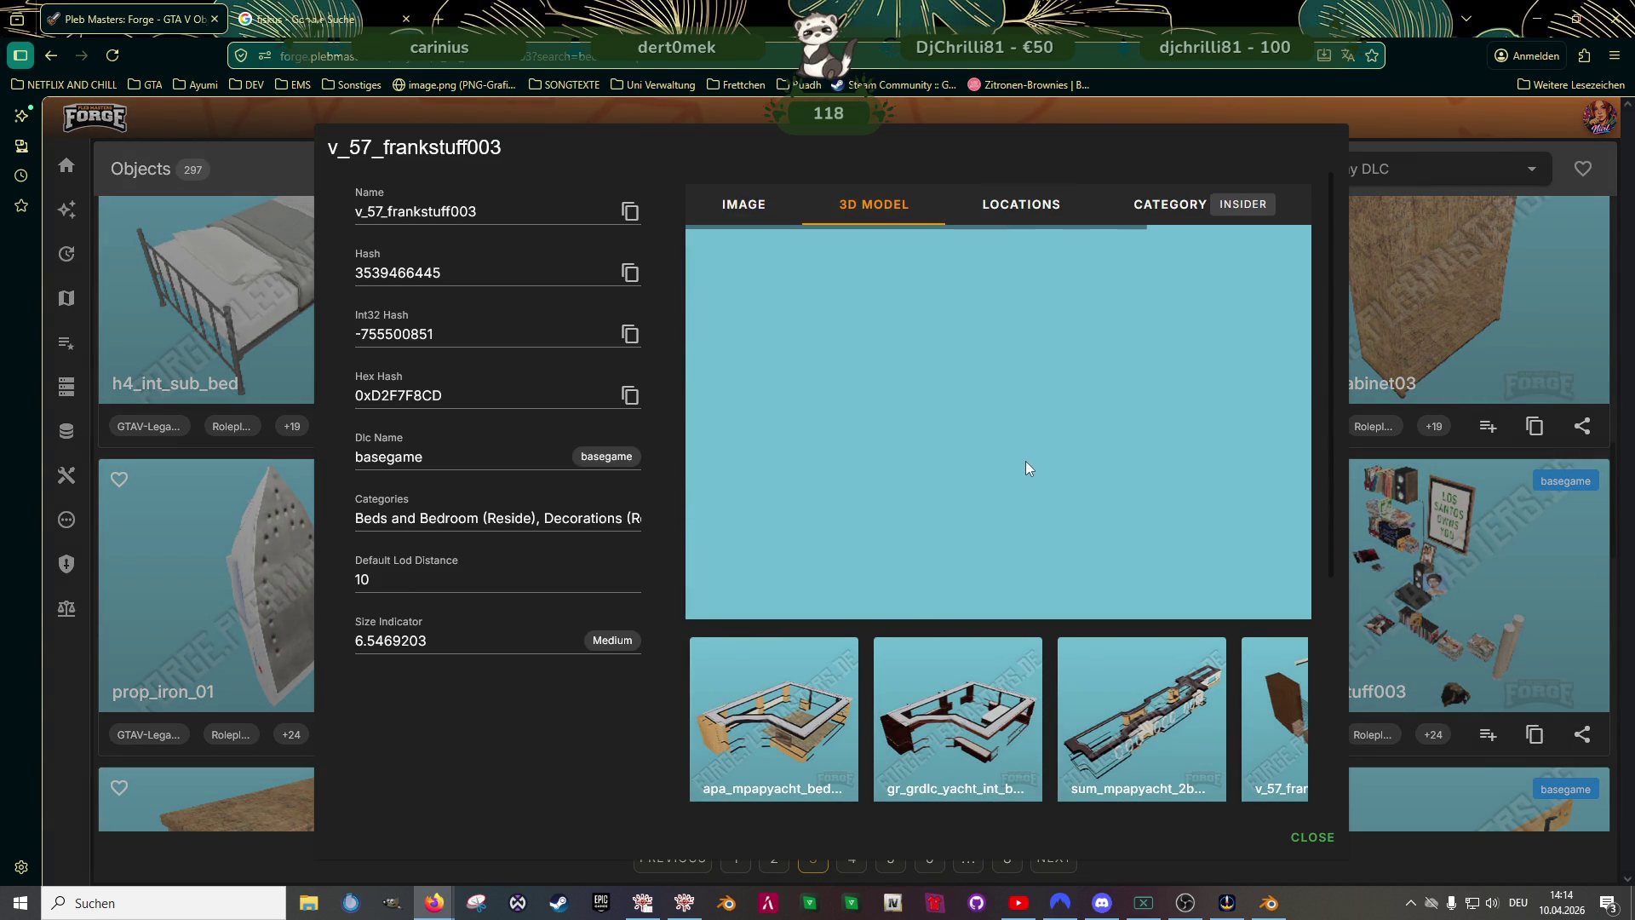
{"action": "left_click_drag", "start_coordinate": [1064, 460], "coordinate": [831, 486]}
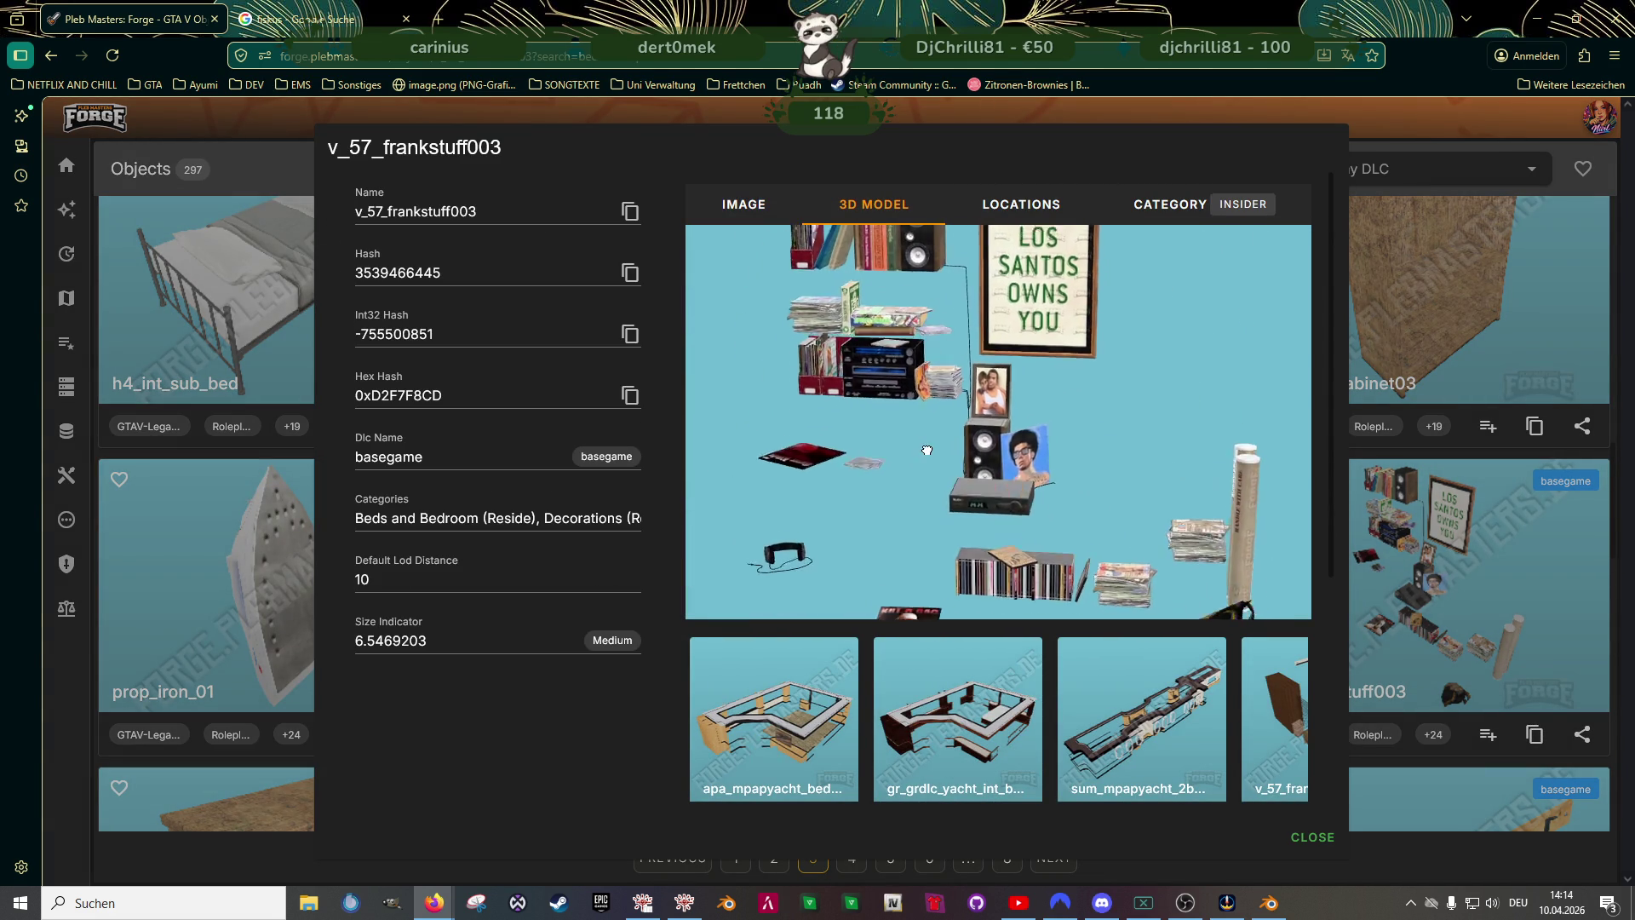
{"action": "left_click", "coordinate": [1461, 563]}
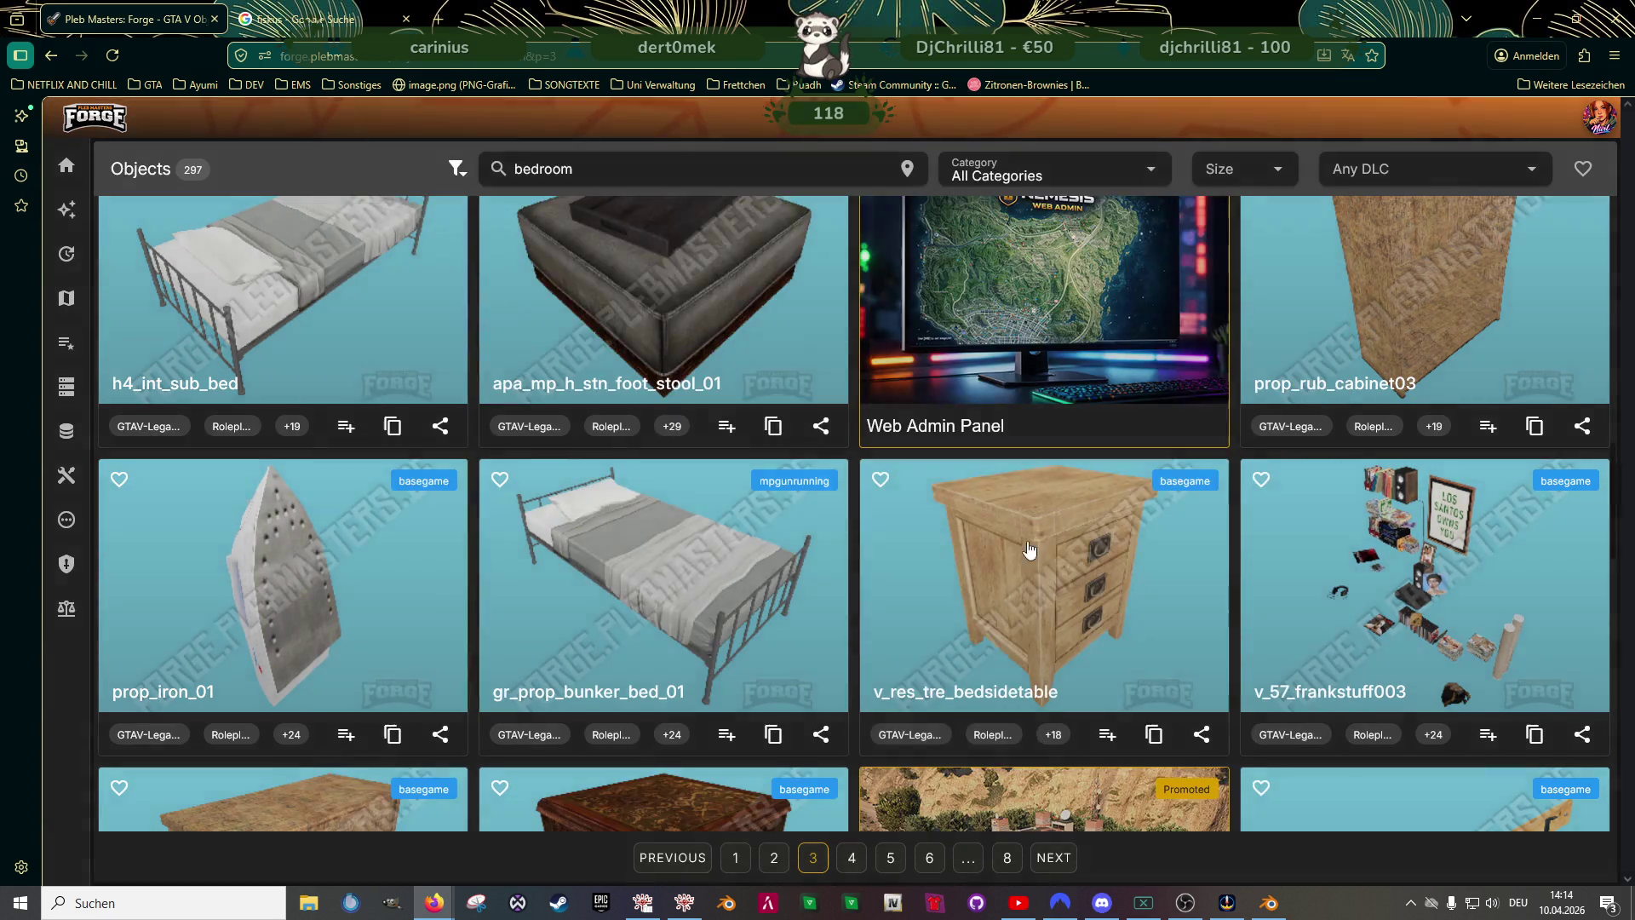
{"action": "scroll", "coordinate": [920, 575], "scroll_direction": "down", "scroll_amount": 5}
{"action": "scroll", "coordinate": [920, 576], "scroll_direction": "down", "scroll_amount": 3}
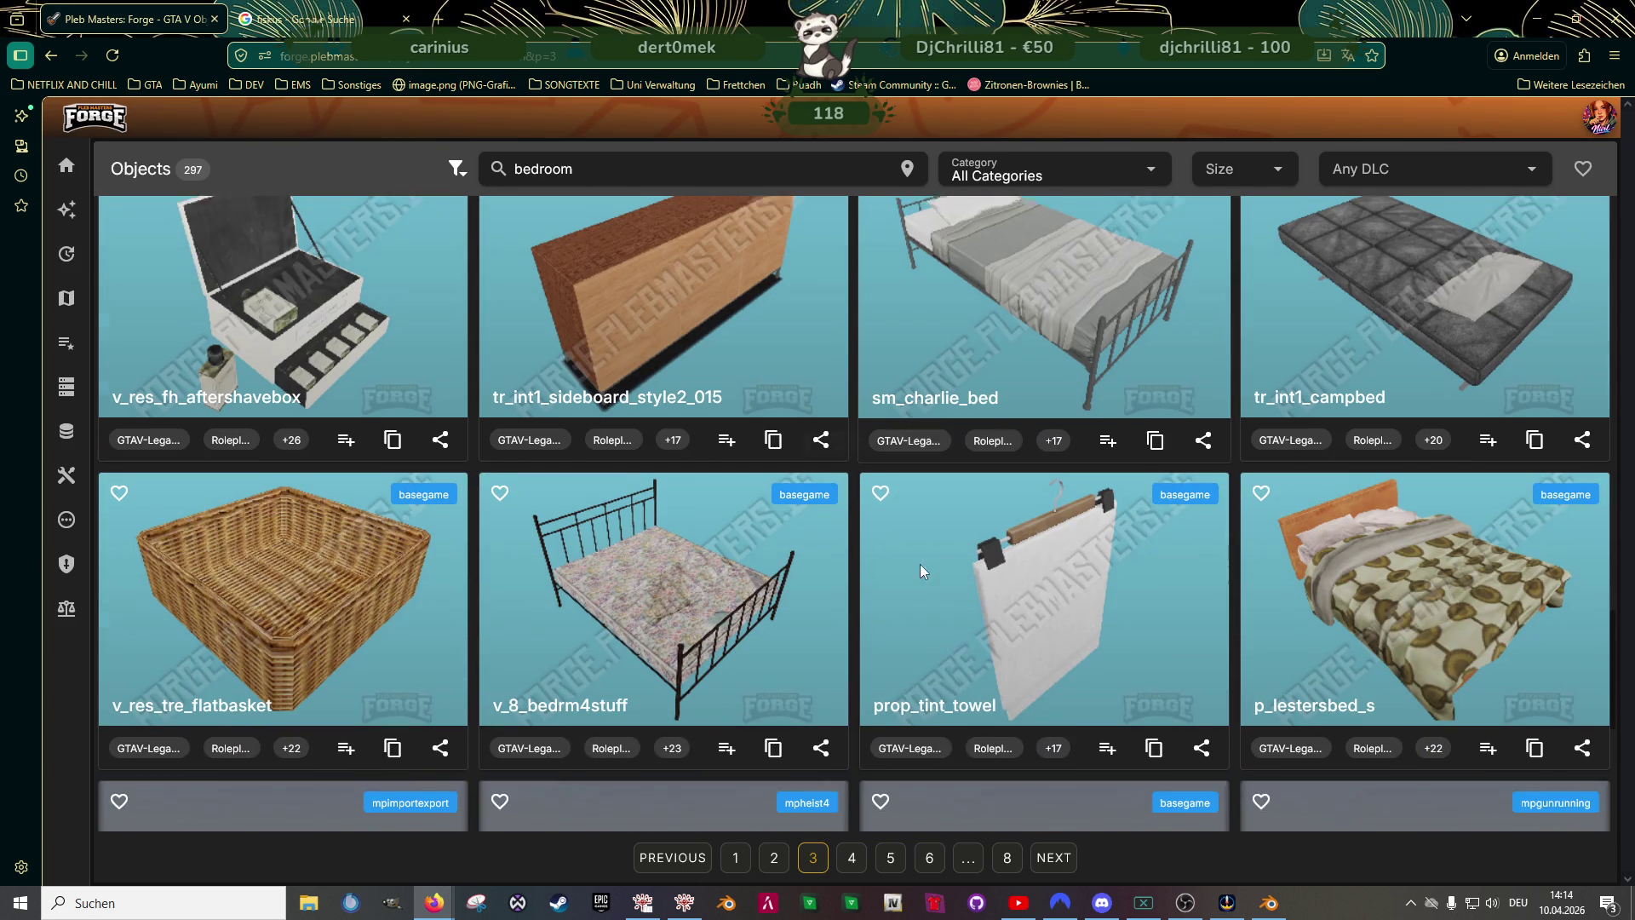
{"action": "scroll", "coordinate": [921, 568], "scroll_direction": "down", "scroll_amount": 3}
{"action": "scroll", "coordinate": [927, 550], "scroll_direction": "down", "scroll_amount": 3}
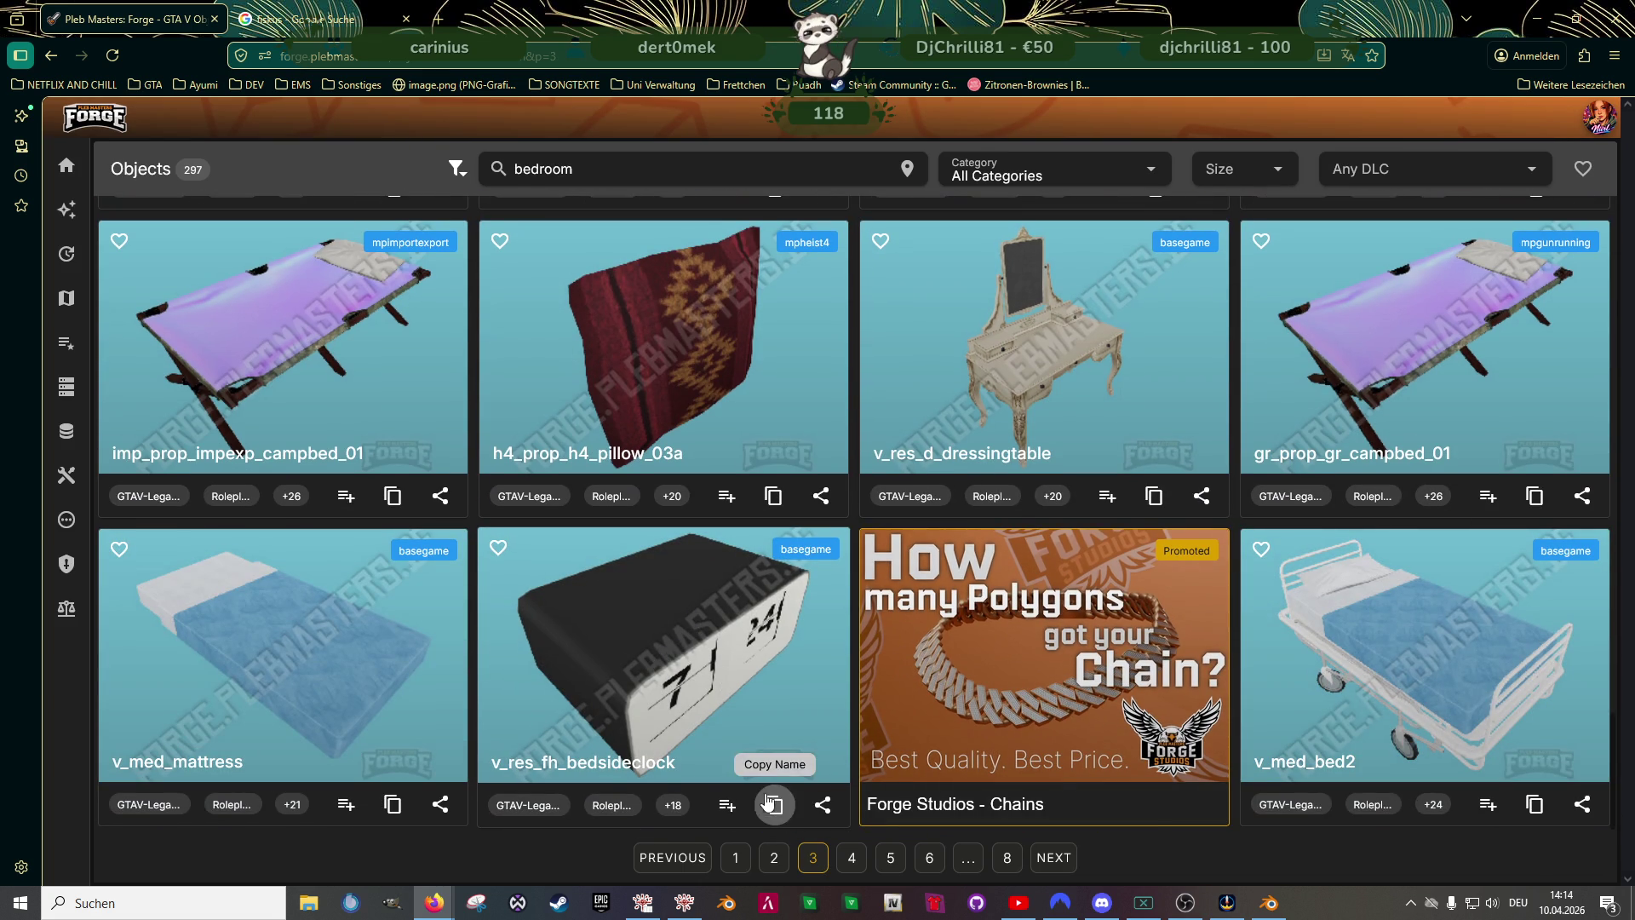
{"action": "left_click", "coordinate": [1054, 858]}
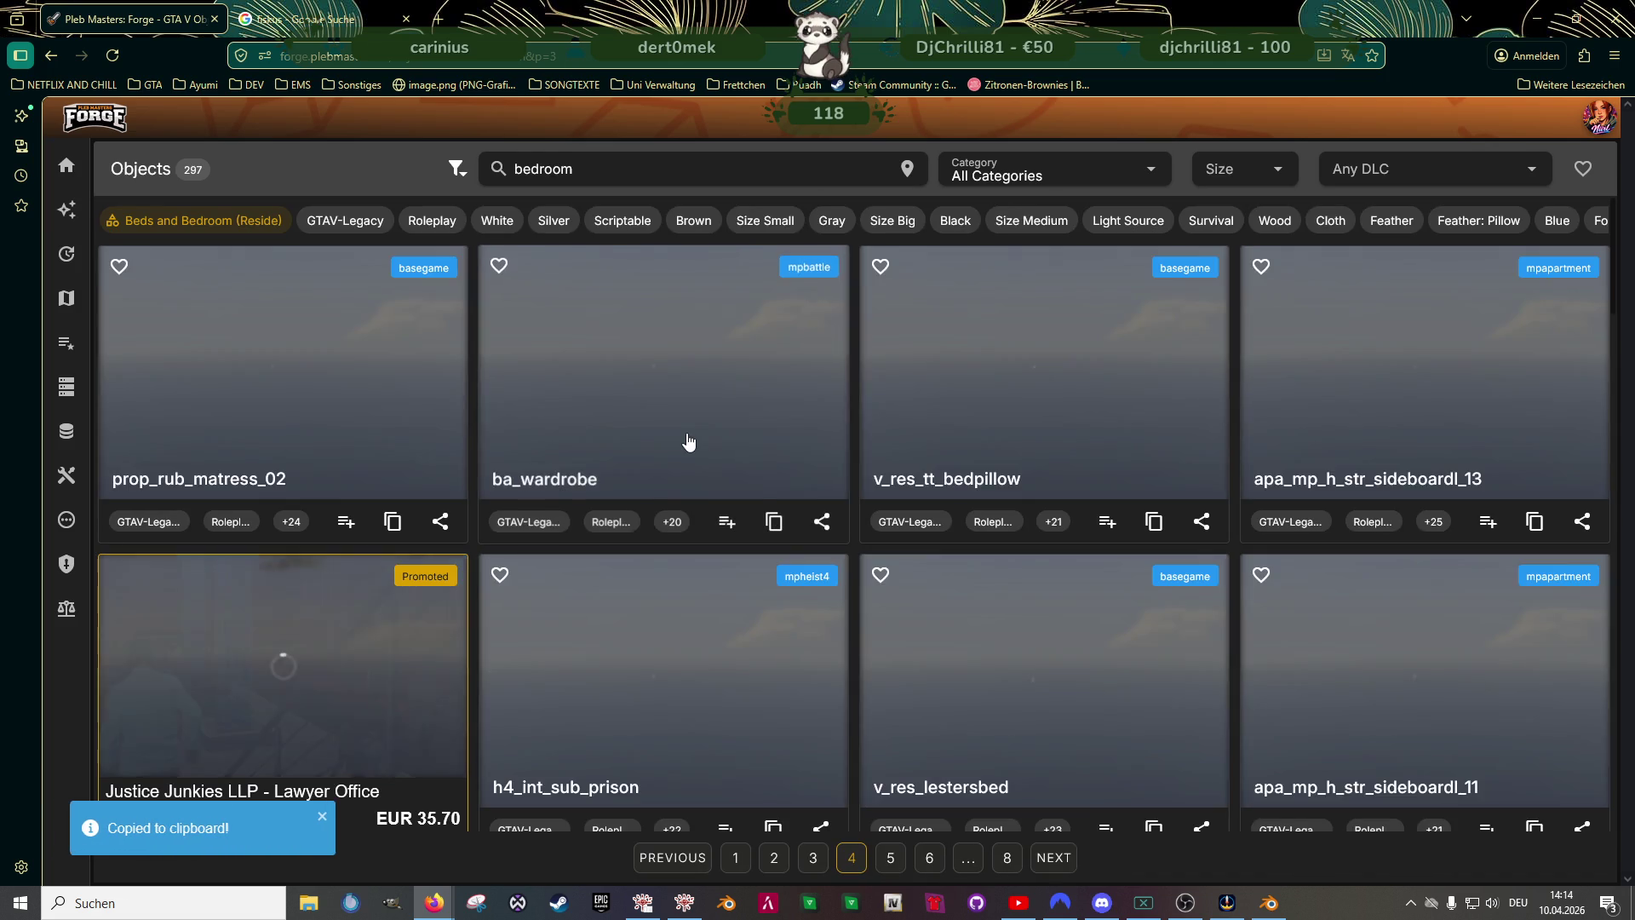
{"action": "scroll", "coordinate": [732, 464], "scroll_direction": "down", "scroll_amount": 3}
{"action": "scroll", "coordinate": [785, 492], "scroll_direction": "down", "scroll_amount": 2}
{"action": "scroll", "coordinate": [791, 507], "scroll_direction": "down", "scroll_amount": 3}
{"action": "scroll", "coordinate": [792, 510], "scroll_direction": "down", "scroll_amount": 3}
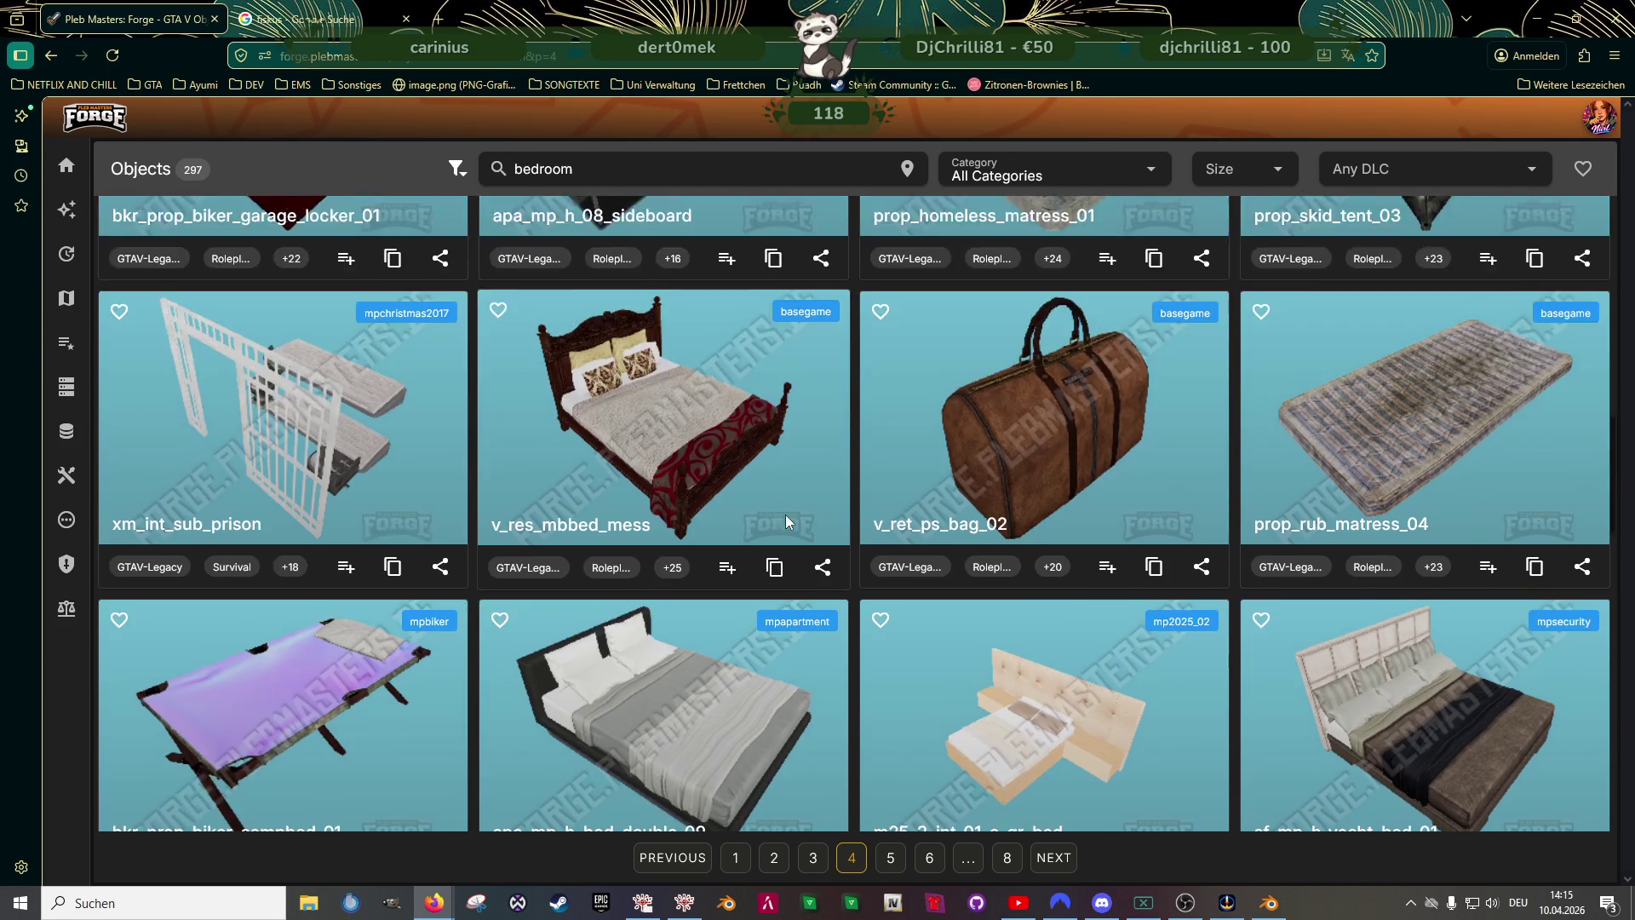
{"action": "scroll", "coordinate": [786, 515], "scroll_direction": "down", "scroll_amount": 3}
{"action": "scroll", "coordinate": [818, 531], "scroll_direction": "down", "scroll_amount": 3}
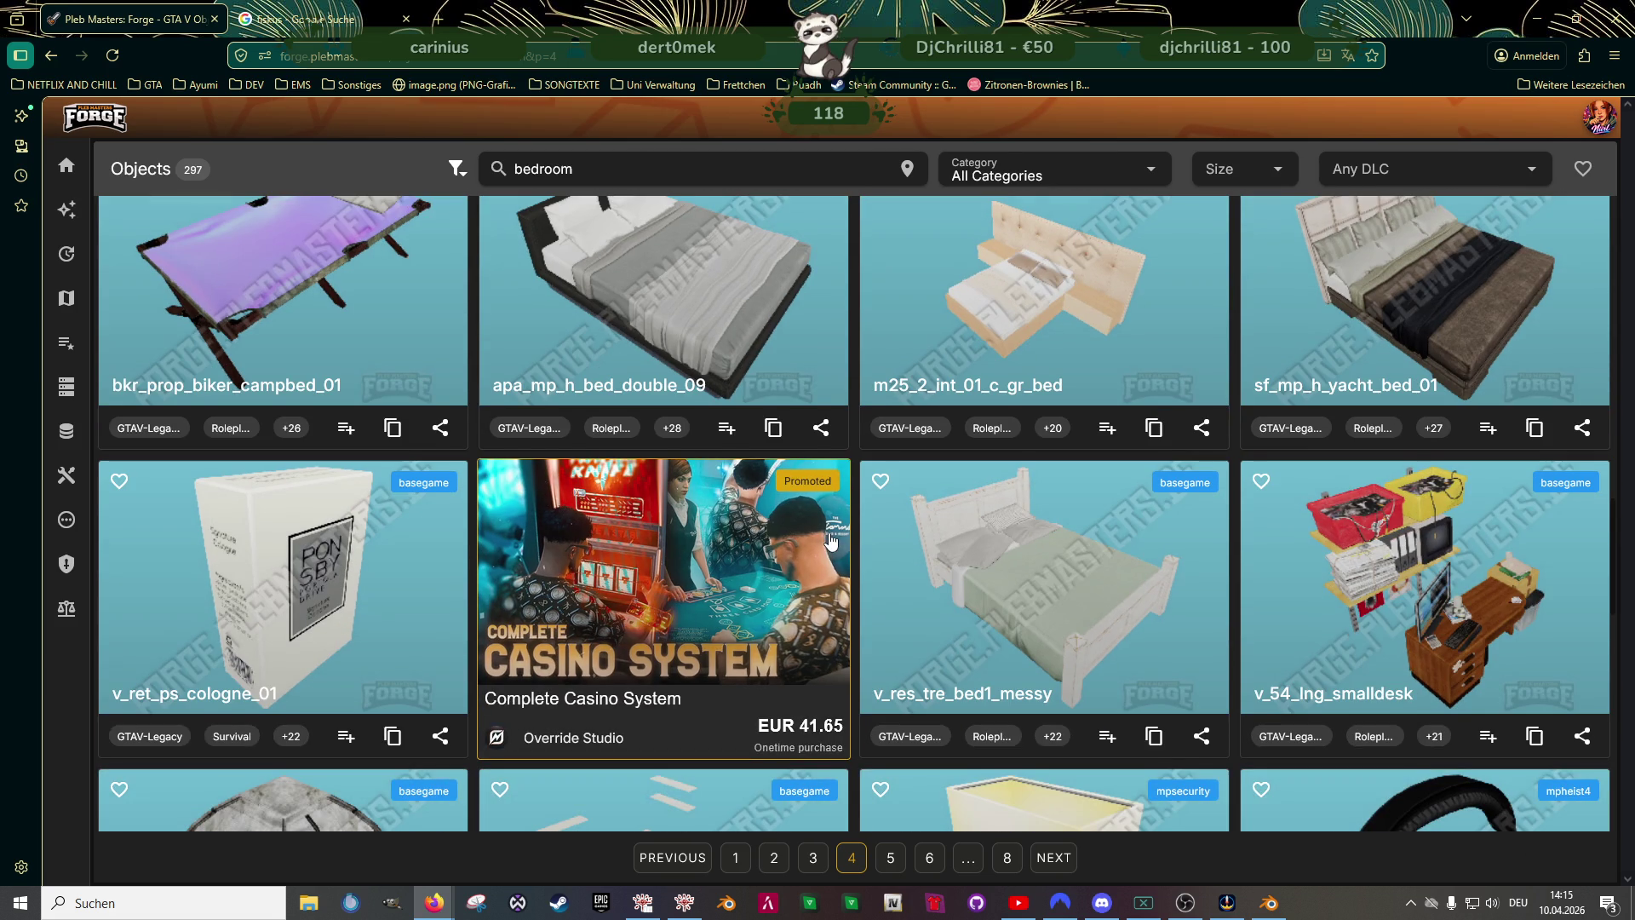
{"action": "scroll", "coordinate": [828, 537], "scroll_direction": "down", "scroll_amount": 2}
{"action": "scroll", "coordinate": [829, 540], "scroll_direction": "down", "scroll_amount": 2}
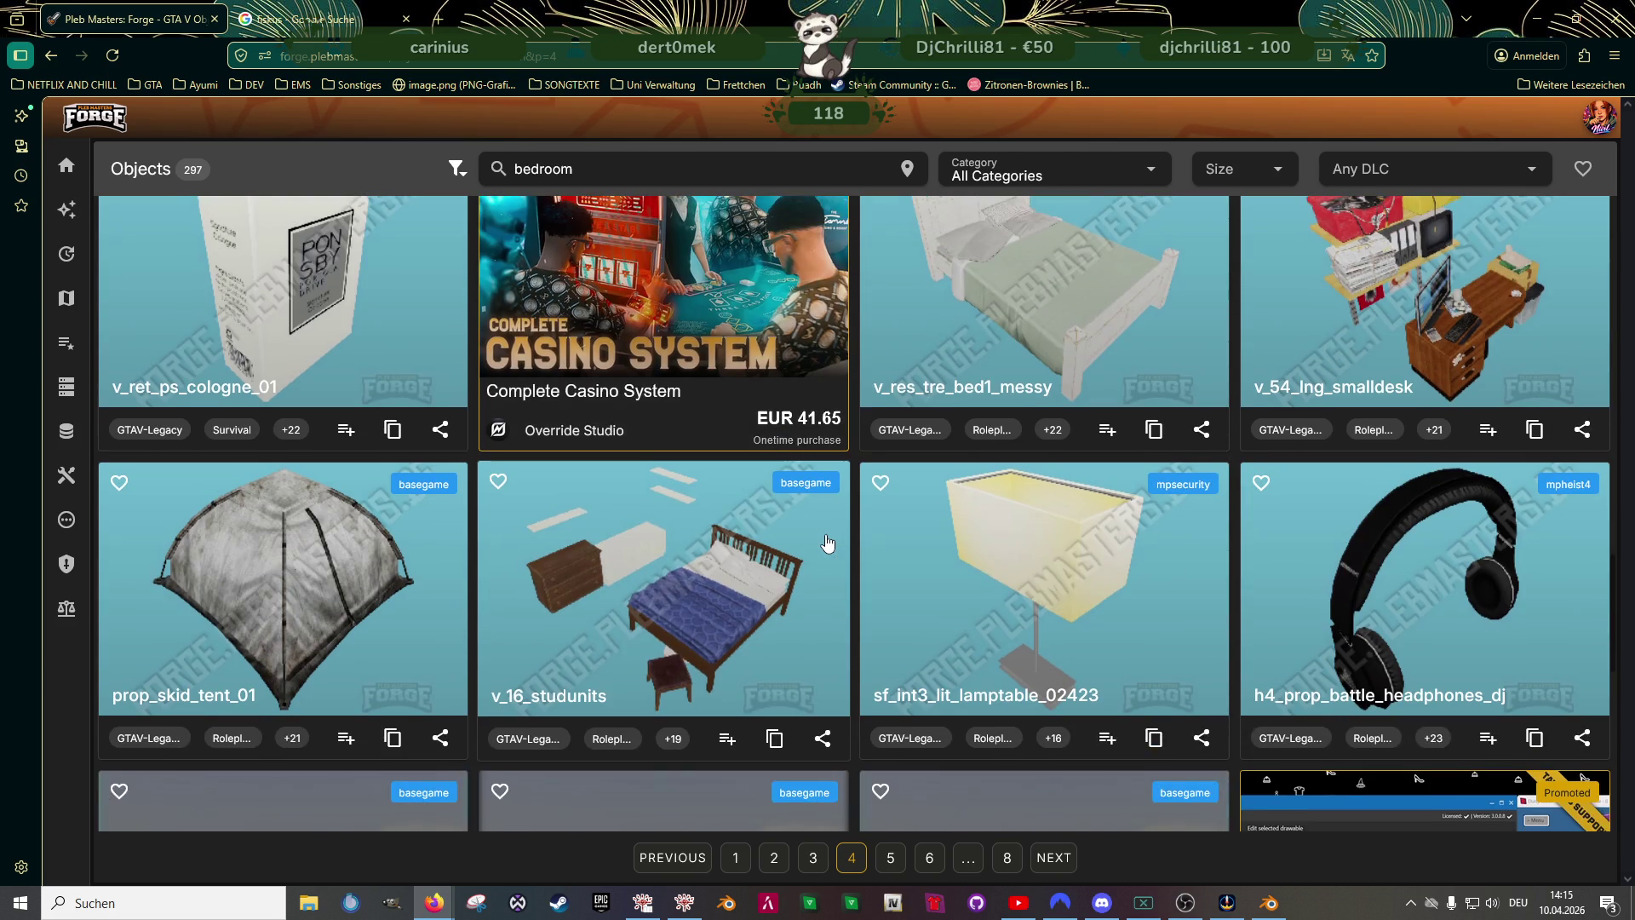
{"action": "scroll", "coordinate": [828, 544], "scroll_direction": "down", "scroll_amount": 2}
{"action": "scroll", "coordinate": [825, 539], "scroll_direction": "down", "scroll_amount": 2}
{"action": "scroll", "coordinate": [820, 536], "scroll_direction": "down", "scroll_amount": 2}
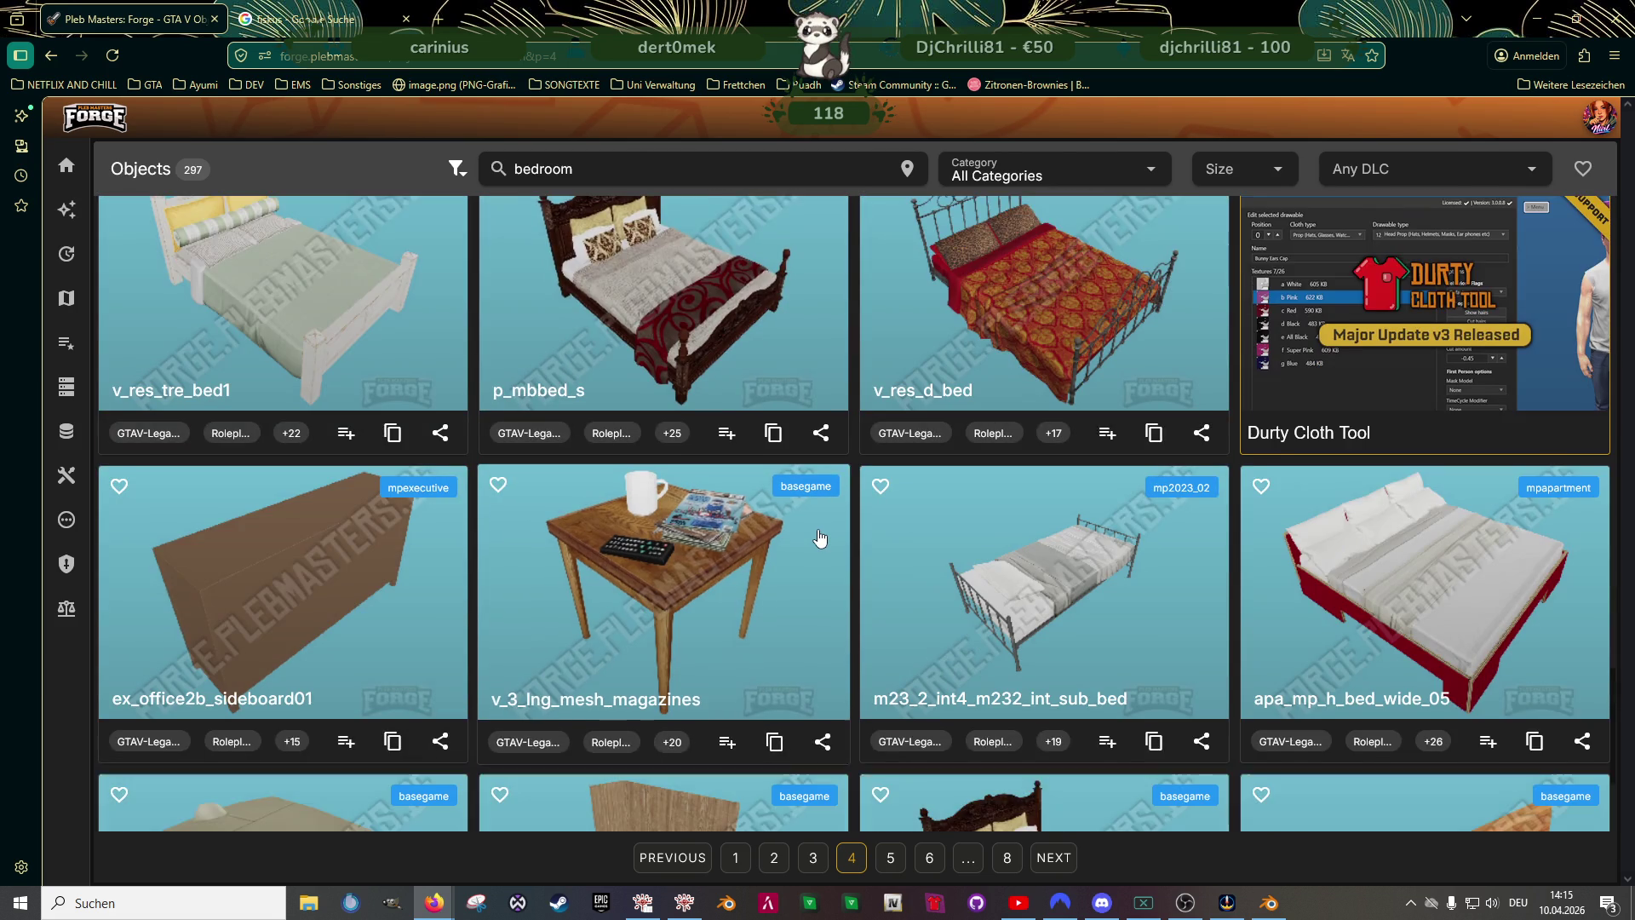
{"action": "scroll", "coordinate": [821, 536], "scroll_direction": "down", "scroll_amount": 2}
{"action": "scroll", "coordinate": [821, 537], "scroll_direction": "down", "scroll_amount": 2}
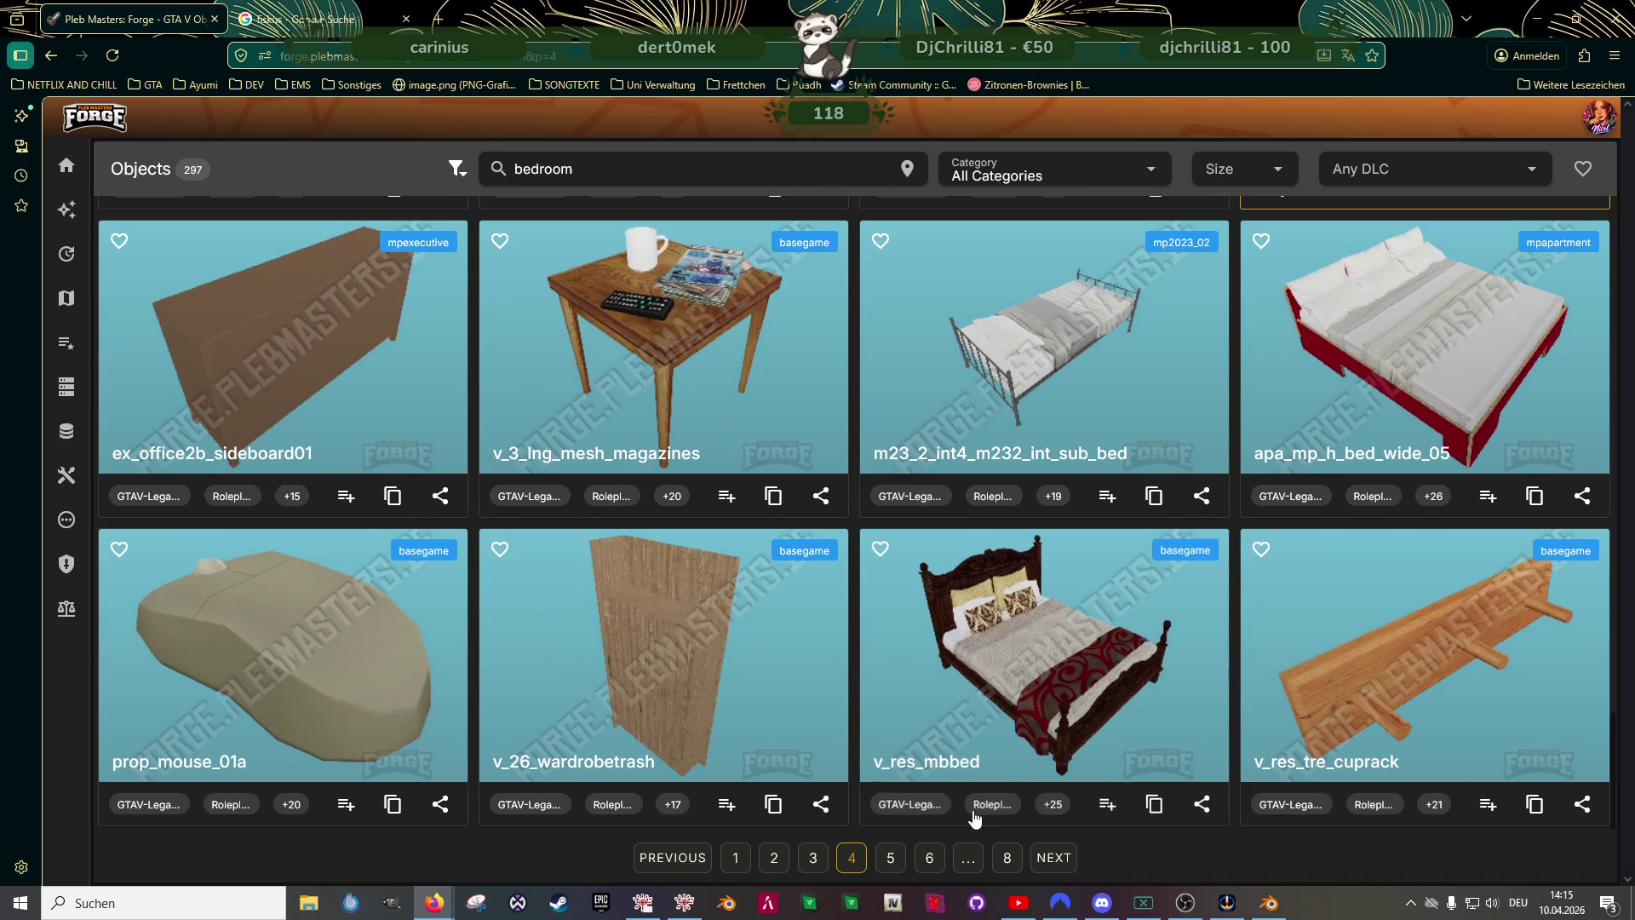
- Advance the bedroom results to pages 5 and 6 and open the v_26_bedtidy details
{"action": "left_click", "coordinate": [1054, 858]}
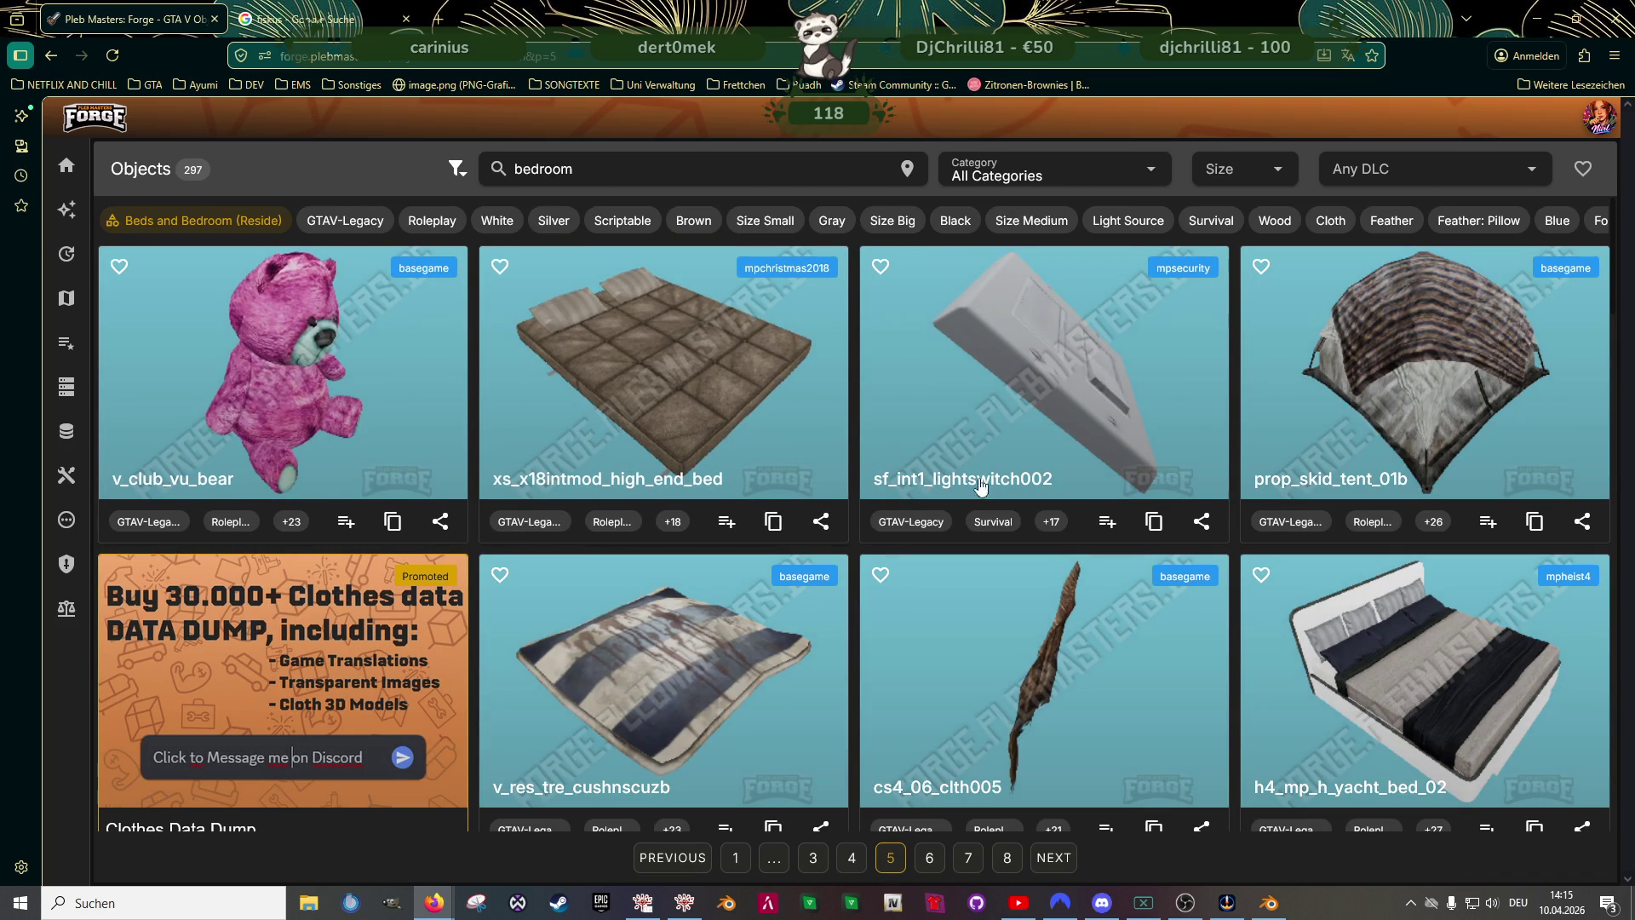
{"action": "scroll", "coordinate": [775, 423], "scroll_direction": "down", "scroll_amount": 2}
{"action": "scroll", "coordinate": [776, 423], "scroll_direction": "down", "scroll_amount": 3}
{"action": "scroll", "coordinate": [760, 453], "scroll_direction": "down", "scroll_amount": 1}
{"action": "scroll", "coordinate": [760, 460], "scroll_direction": "down", "scroll_amount": 2}
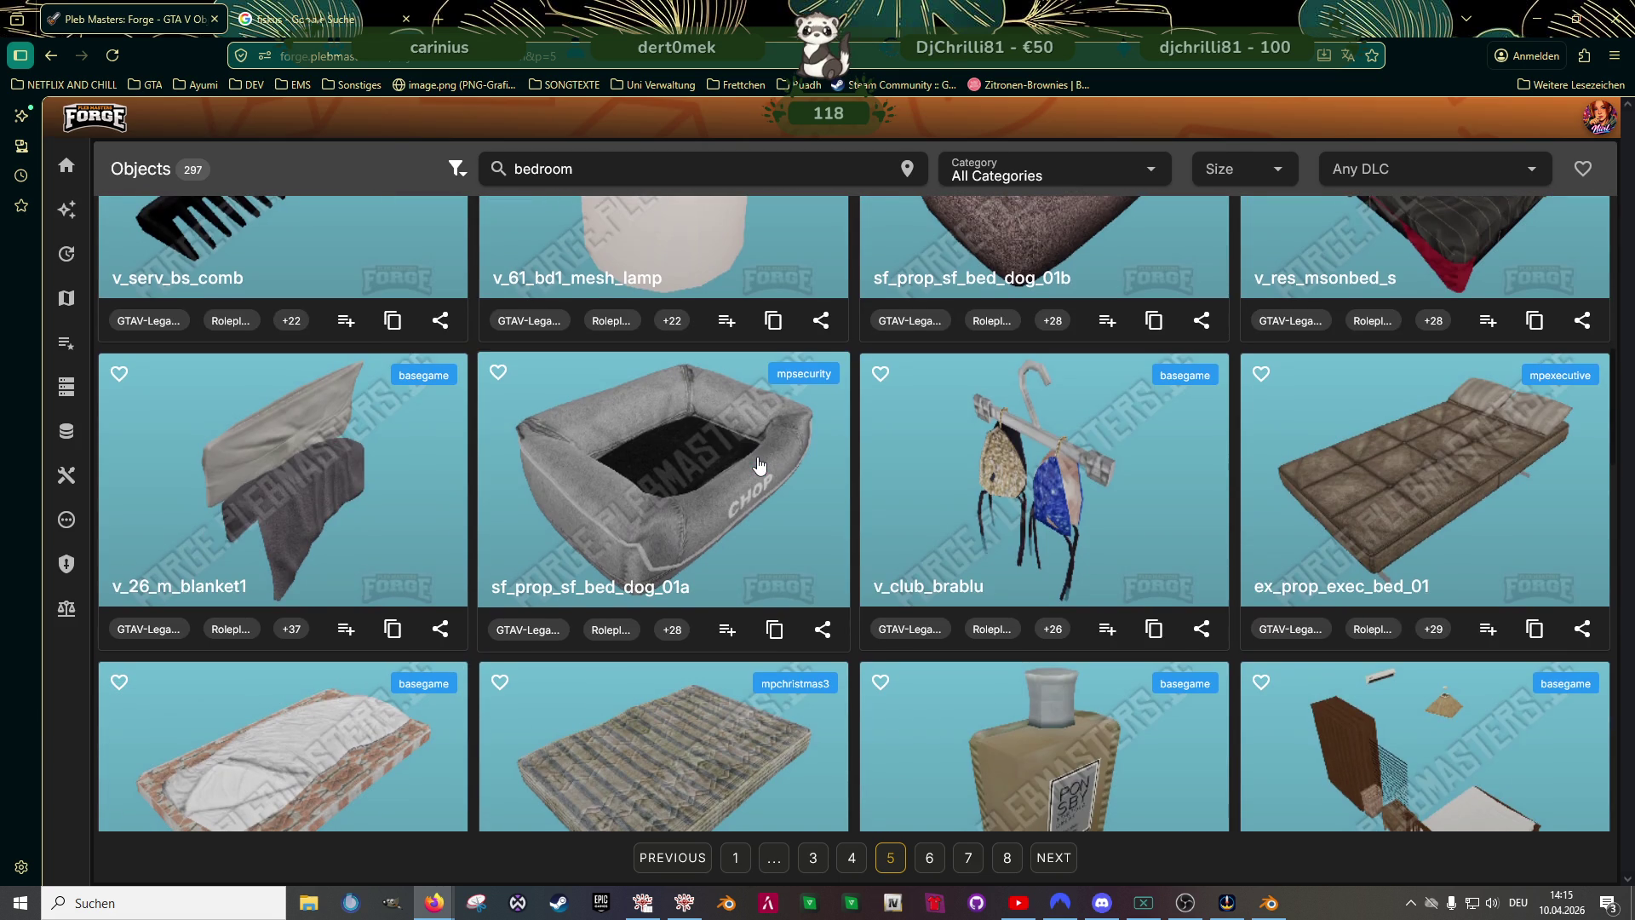
{"action": "scroll", "coordinate": [760, 460], "scroll_direction": "down", "scroll_amount": 1}
{"action": "scroll", "coordinate": [761, 466], "scroll_direction": "down", "scroll_amount": 1}
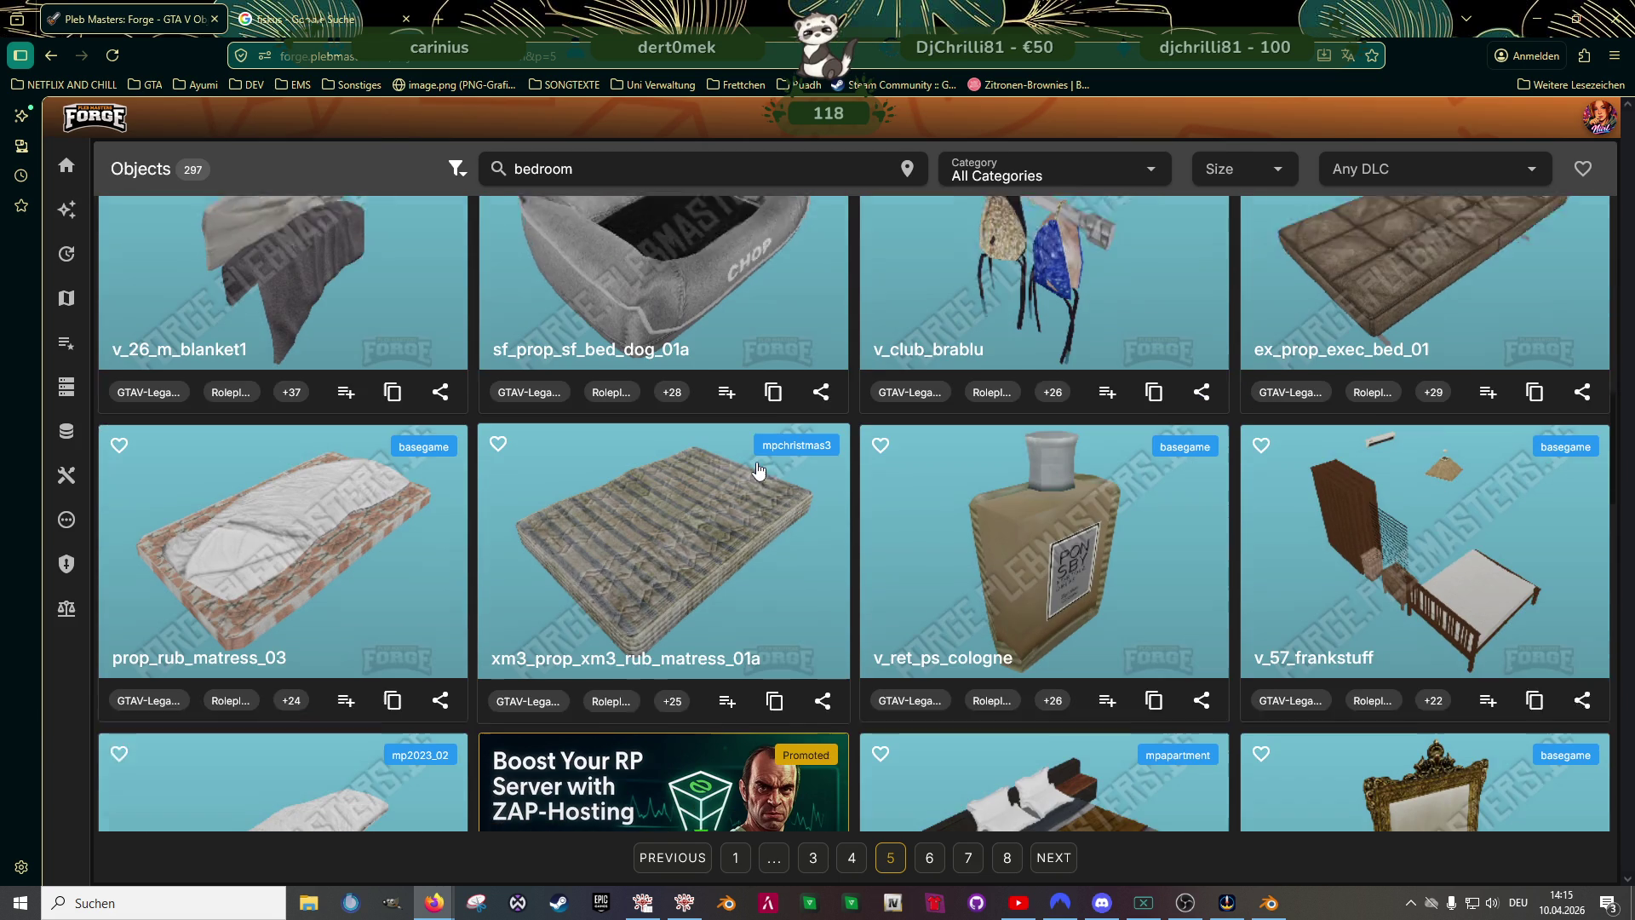
{"action": "scroll", "coordinate": [761, 466], "scroll_direction": "down", "scroll_amount": 1}
{"action": "scroll", "coordinate": [758, 471], "scroll_direction": "down", "scroll_amount": 2}
{"action": "scroll", "coordinate": [758, 472], "scroll_direction": "down", "scroll_amount": 1}
{"action": "scroll", "coordinate": [754, 466], "scroll_direction": "down", "scroll_amount": 1}
{"action": "scroll", "coordinate": [749, 457], "scroll_direction": "down", "scroll_amount": 1}
{"action": "scroll", "coordinate": [748, 458], "scroll_direction": "down", "scroll_amount": 1}
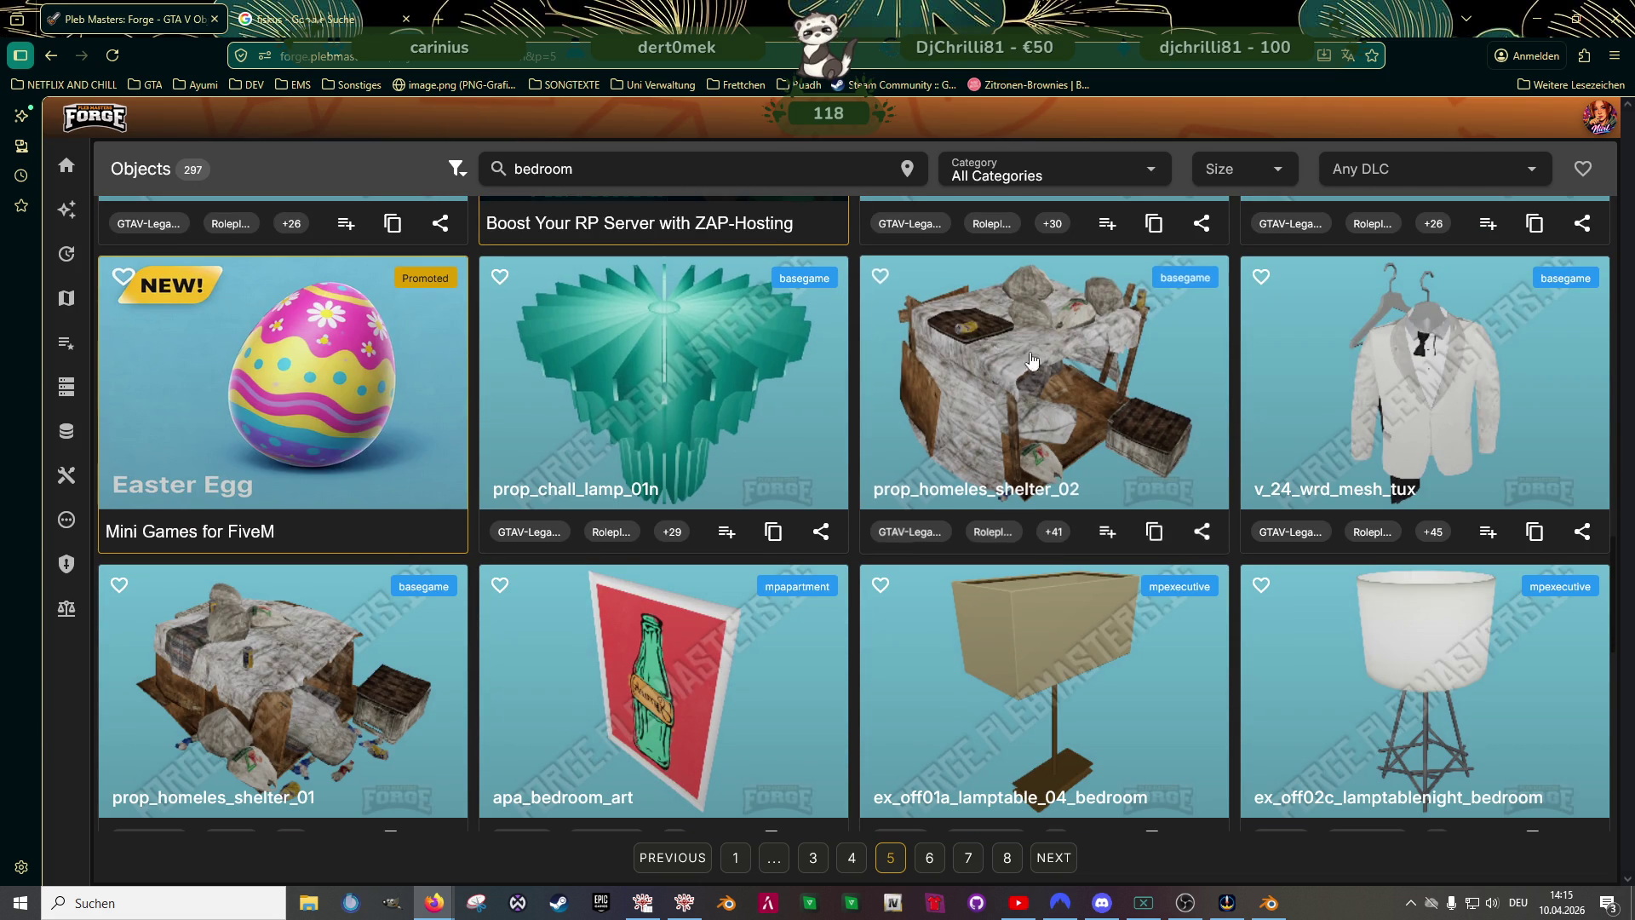
{"action": "scroll", "coordinate": [1009, 383], "scroll_direction": "down", "scroll_amount": 2}
{"action": "scroll", "coordinate": [895, 447], "scroll_direction": "down", "scroll_amount": 3}
{"action": "scroll", "coordinate": [767, 532], "scroll_direction": "down", "scroll_amount": 1}
{"action": "scroll", "coordinate": [771, 543], "scroll_direction": "down", "scroll_amount": 2}
{"action": "scroll", "coordinate": [768, 563], "scroll_direction": "down", "scroll_amount": 1}
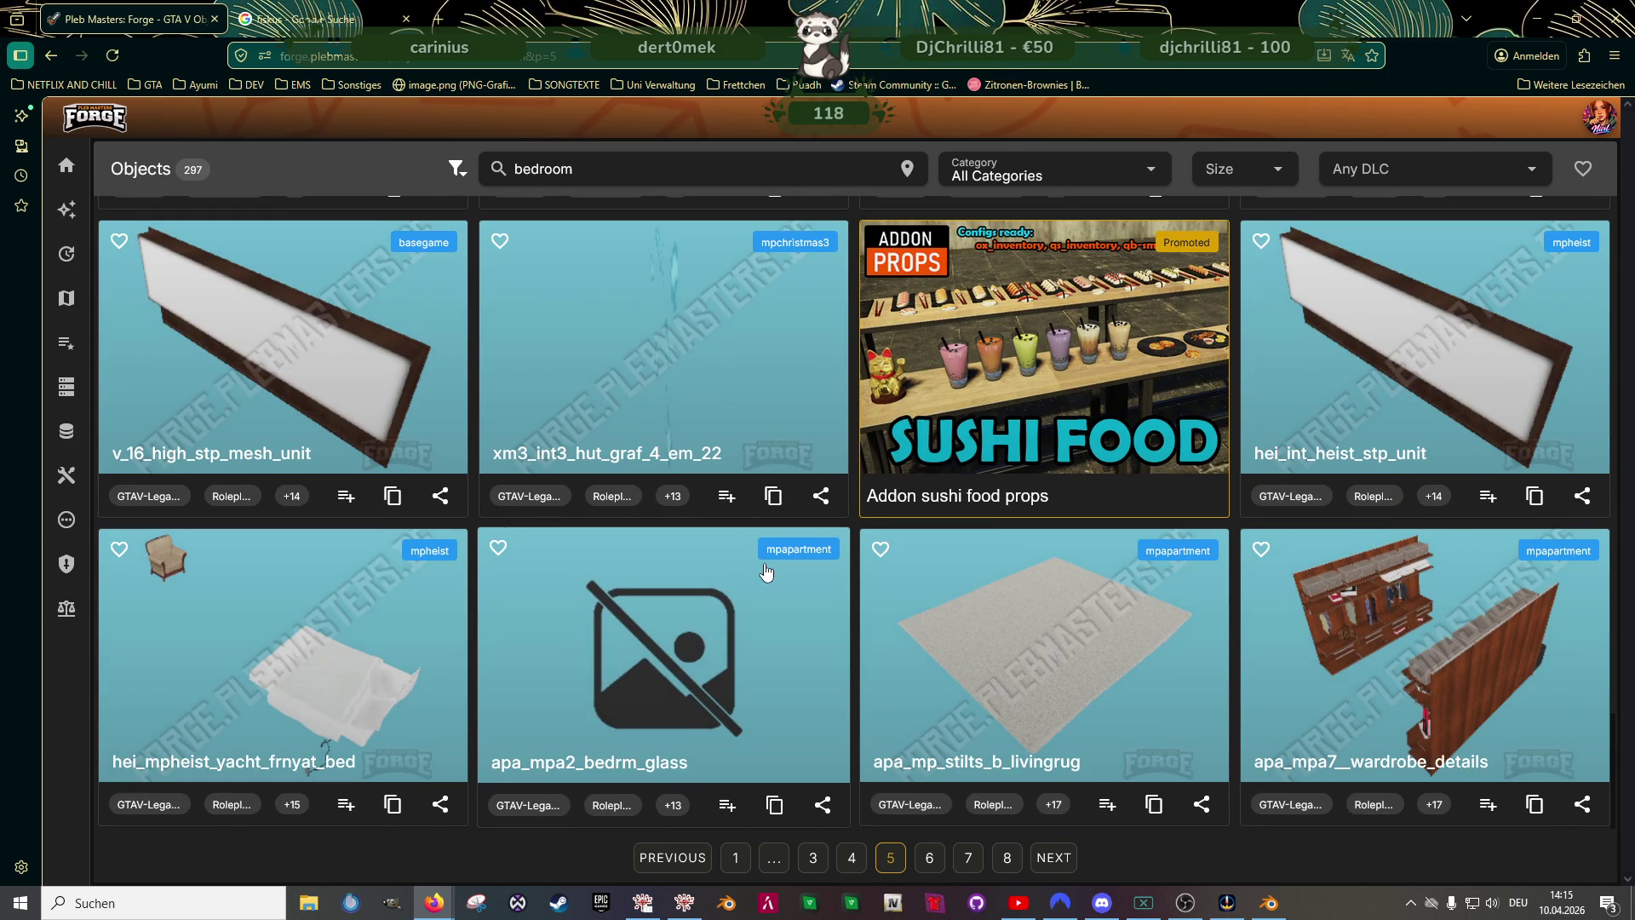
{"action": "left_click", "coordinate": [1052, 856]}
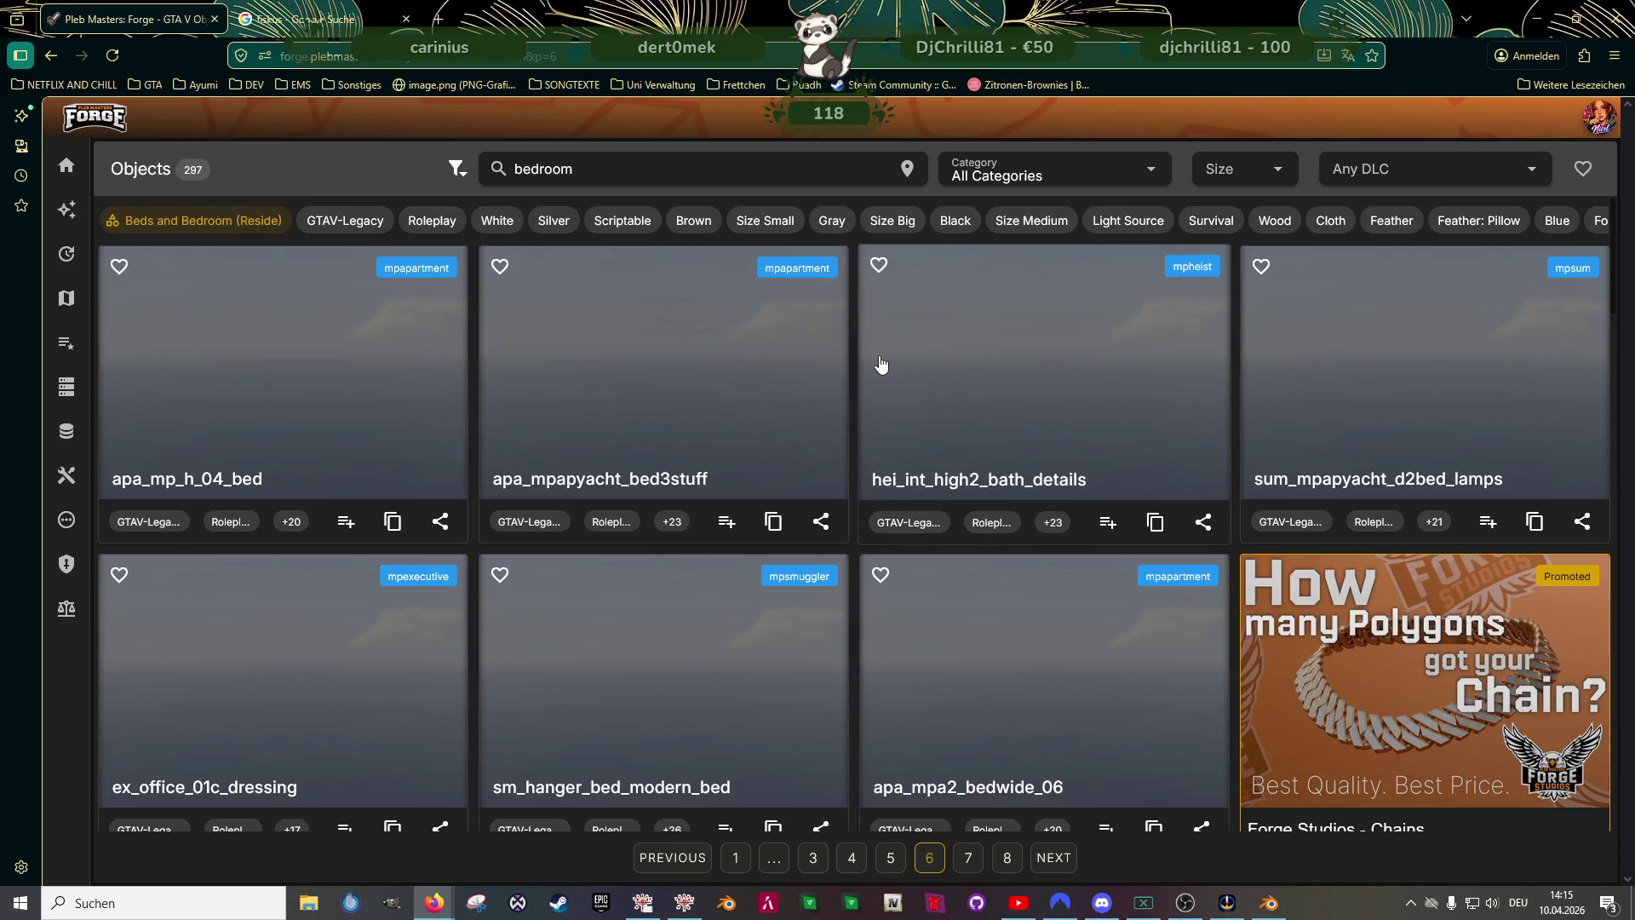
{"action": "scroll", "coordinate": [771, 429], "scroll_direction": "down", "scroll_amount": 2}
{"action": "scroll", "coordinate": [770, 430], "scroll_direction": "down", "scroll_amount": 2}
{"action": "scroll", "coordinate": [770, 429], "scroll_direction": "down", "scroll_amount": 2}
{"action": "scroll", "coordinate": [767, 435], "scroll_direction": "down", "scroll_amount": 2}
{"action": "scroll", "coordinate": [766, 435], "scroll_direction": "down", "scroll_amount": 2}
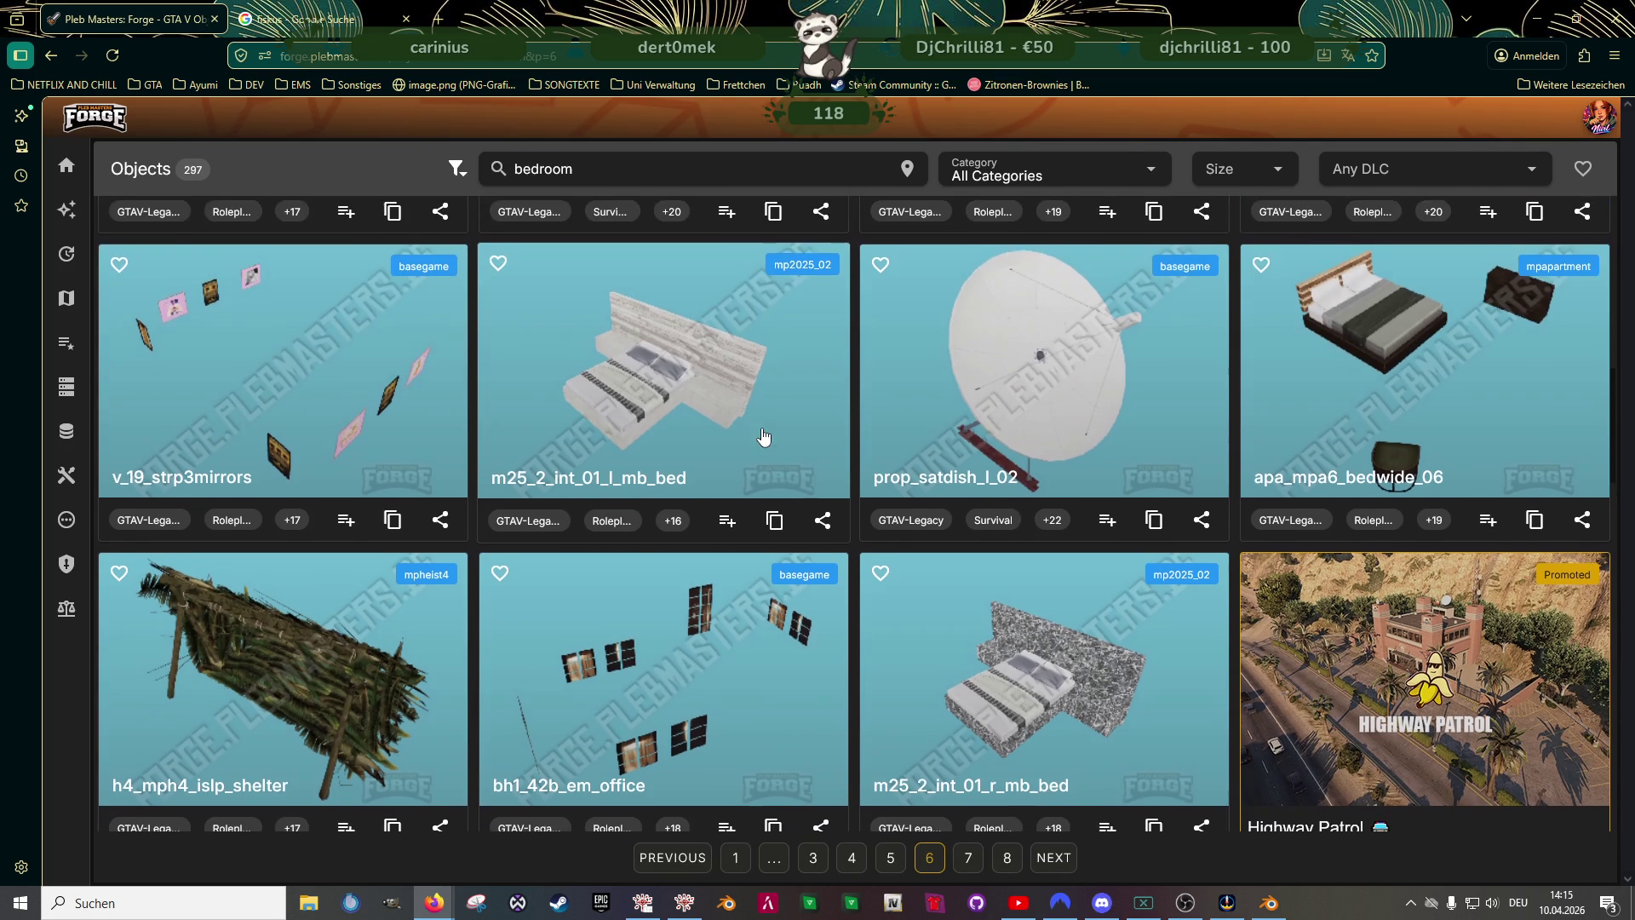
{"action": "scroll", "coordinate": [752, 436], "scroll_direction": "down", "scroll_amount": 1}
{"action": "scroll", "coordinate": [751, 437], "scroll_direction": "down", "scroll_amount": 2}
{"action": "scroll", "coordinate": [751, 435], "scroll_direction": "down", "scroll_amount": 2}
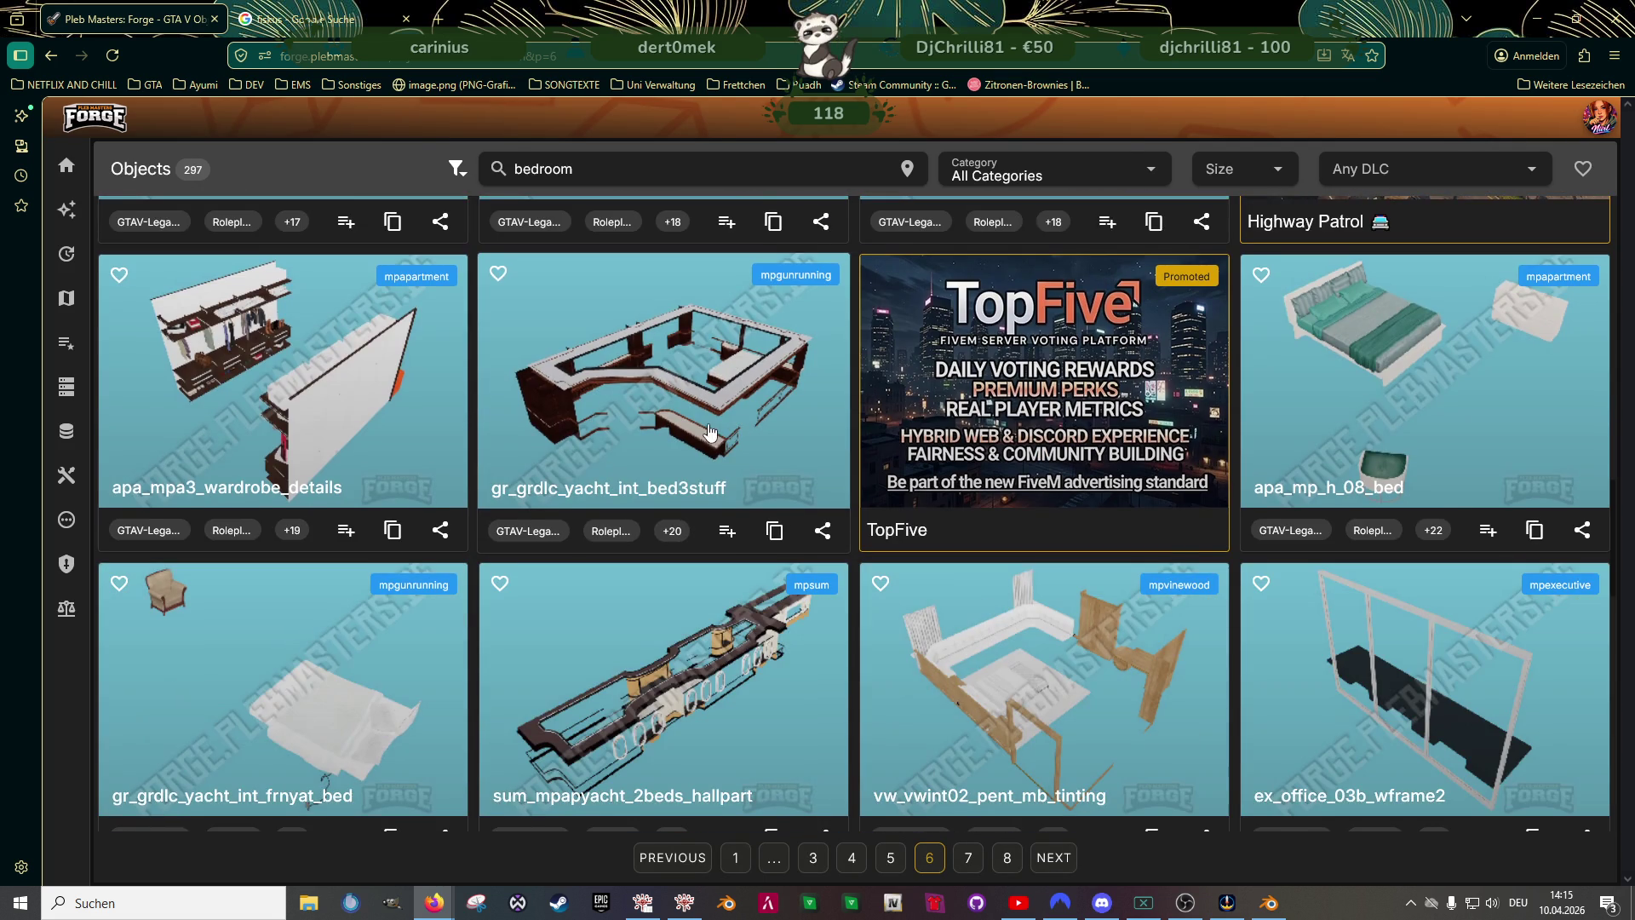
{"action": "scroll", "coordinate": [726, 447], "scroll_direction": "down", "scroll_amount": 2}
{"action": "scroll", "coordinate": [725, 447], "scroll_direction": "down", "scroll_amount": 2}
{"action": "scroll", "coordinate": [727, 447], "scroll_direction": "down", "scroll_amount": 2}
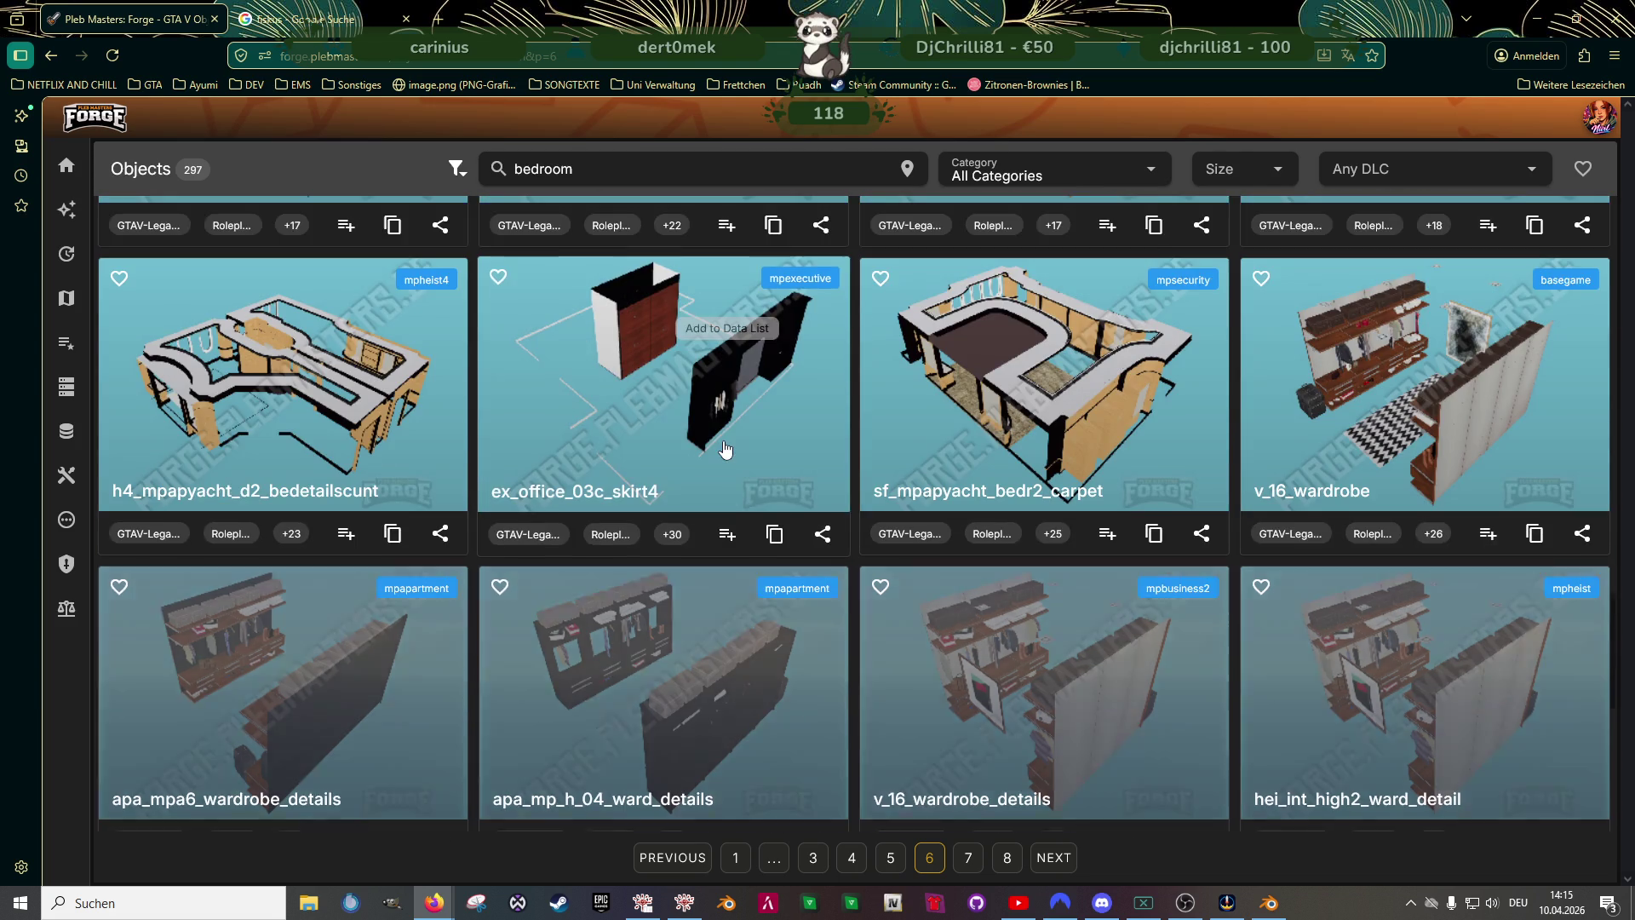
{"action": "scroll", "coordinate": [726, 460], "scroll_direction": "down", "scroll_amount": 1}
{"action": "scroll", "coordinate": [729, 481], "scroll_direction": "down", "scroll_amount": 2}
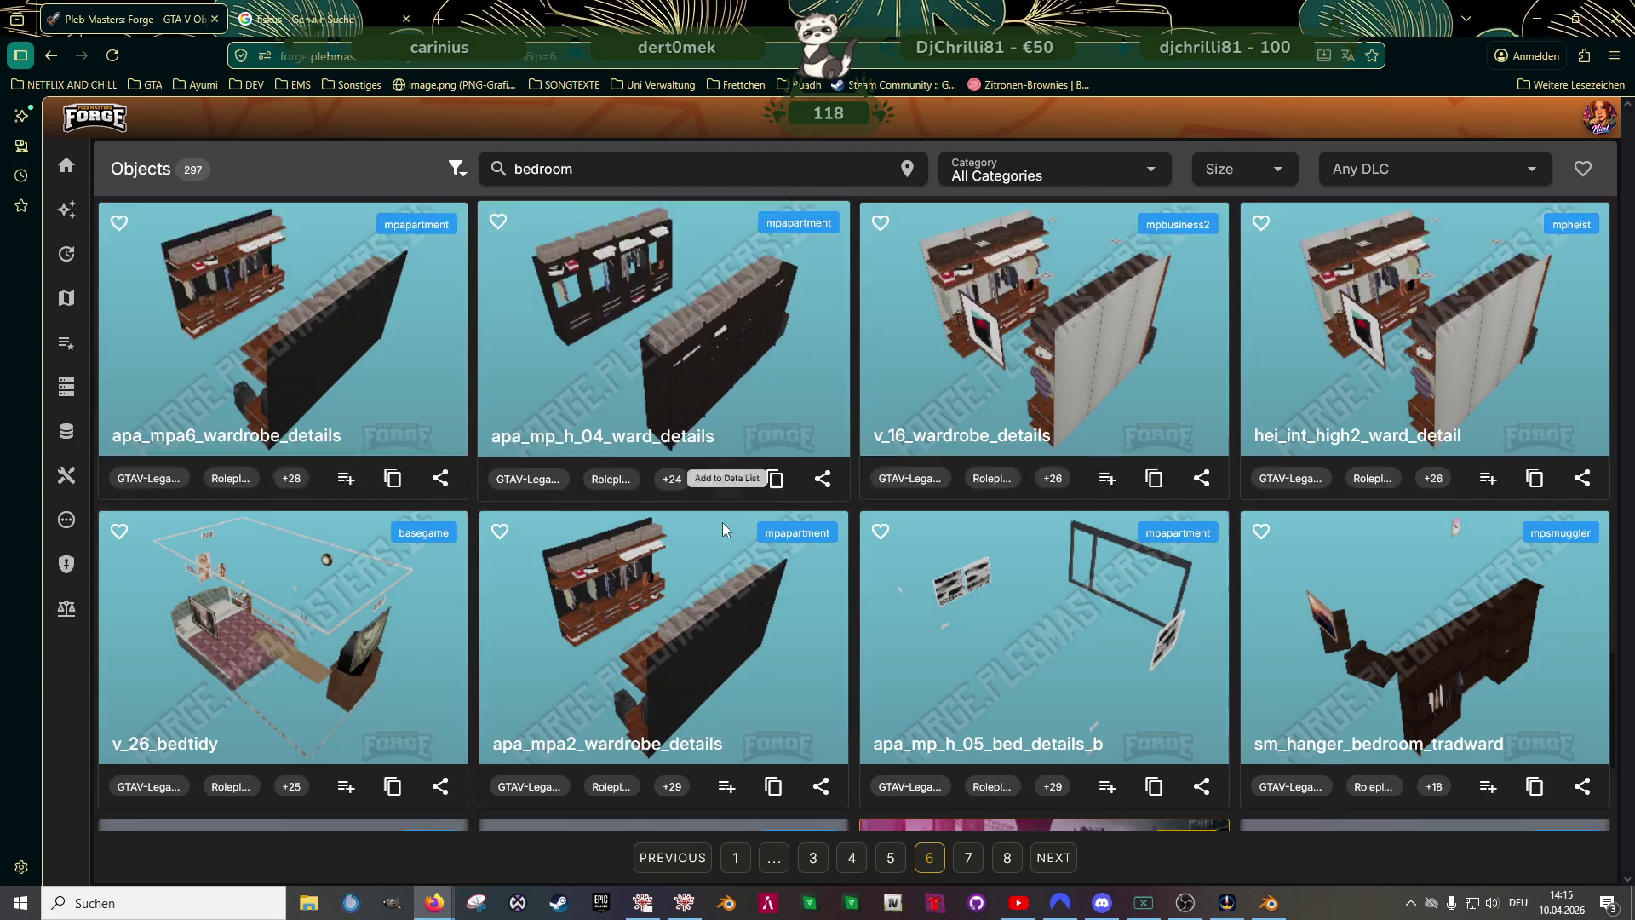
{"action": "scroll", "coordinate": [722, 523], "scroll_direction": "down", "scroll_amount": 2}
{"action": "left_click", "coordinate": [372, 491]}
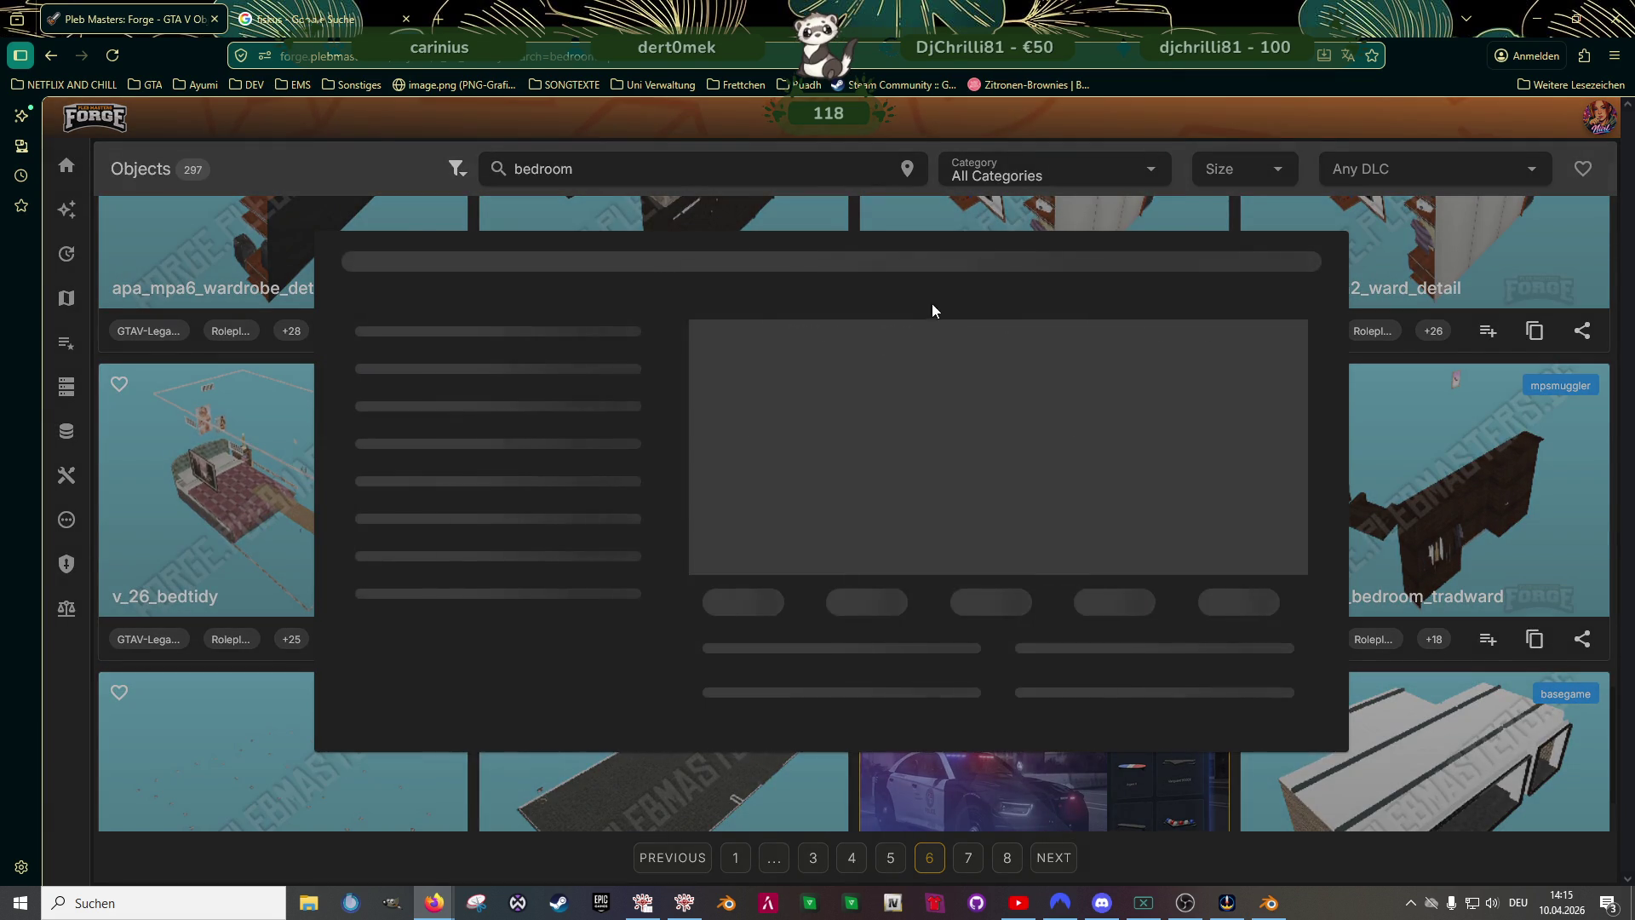
- Inspect the v_26_bedtidy bedroom as a 3D model from several angles, then switch to CodeWalker
{"action": "left_click", "coordinate": [874, 204]}
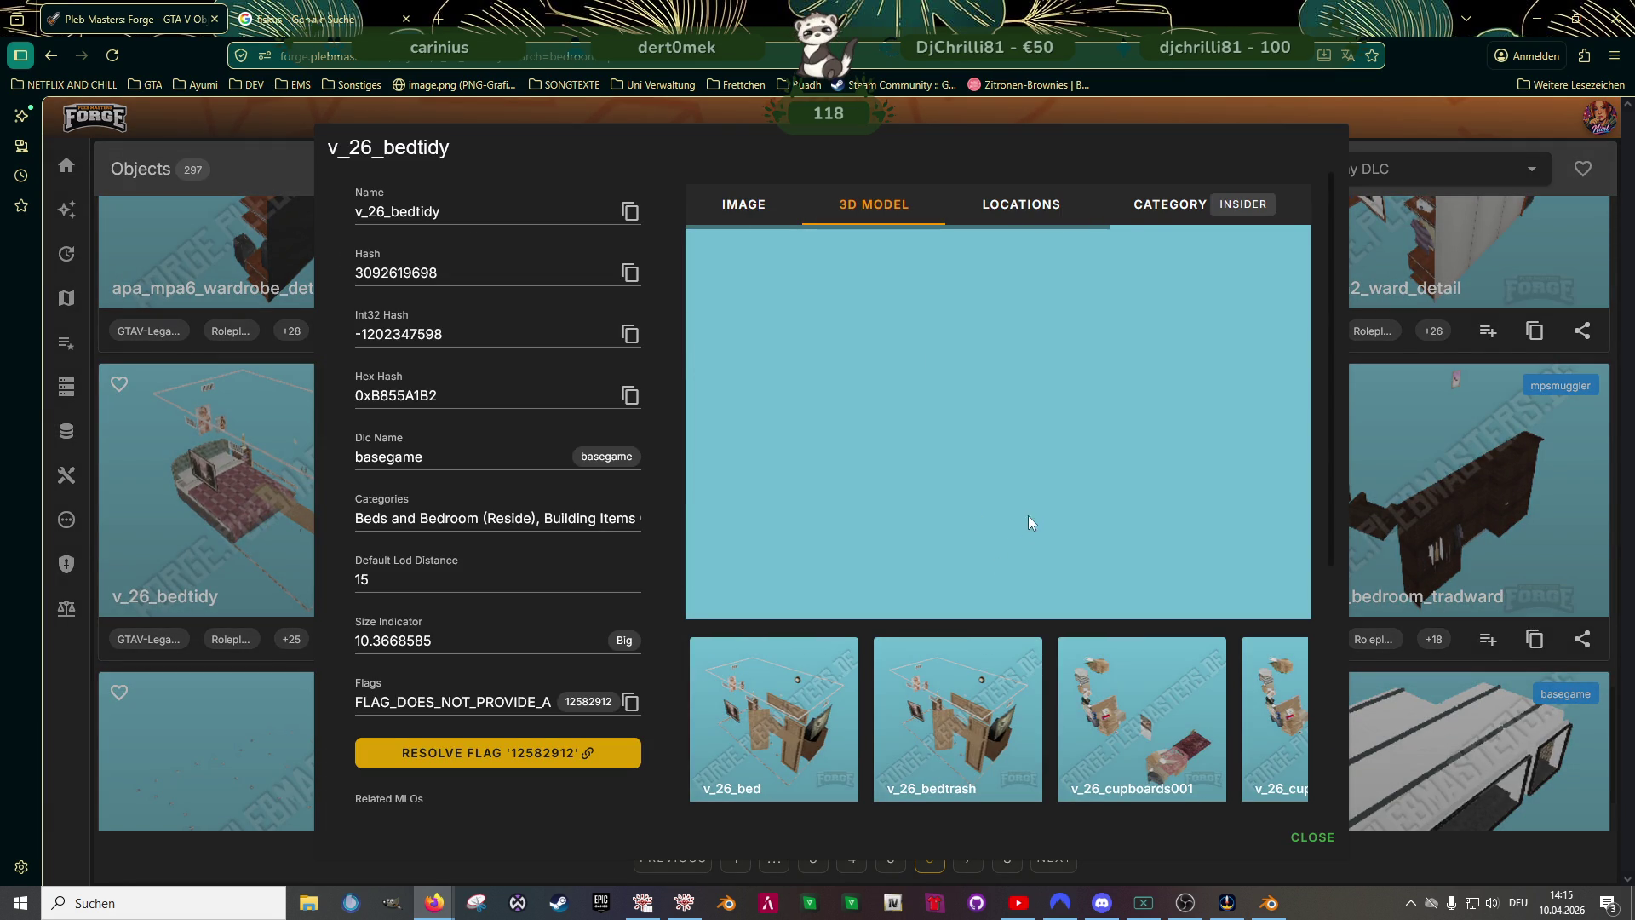
{"action": "scroll", "coordinate": [951, 415], "scroll_direction": "up", "scroll_amount": 3}
{"action": "mouse_move", "coordinate": [952, 415]}
{"action": "left_mouse_down"}
{"action": "mouse_move", "coordinate": [915, 448]}
{"action": "mouse_move", "coordinate": [1128, 453]}
{"action": "mouse_move", "coordinate": [1069, 465]}
{"action": "mouse_move", "coordinate": [1084, 472]}
{"action": "mouse_move", "coordinate": [986, 415]}
{"action": "left_mouse_up"}
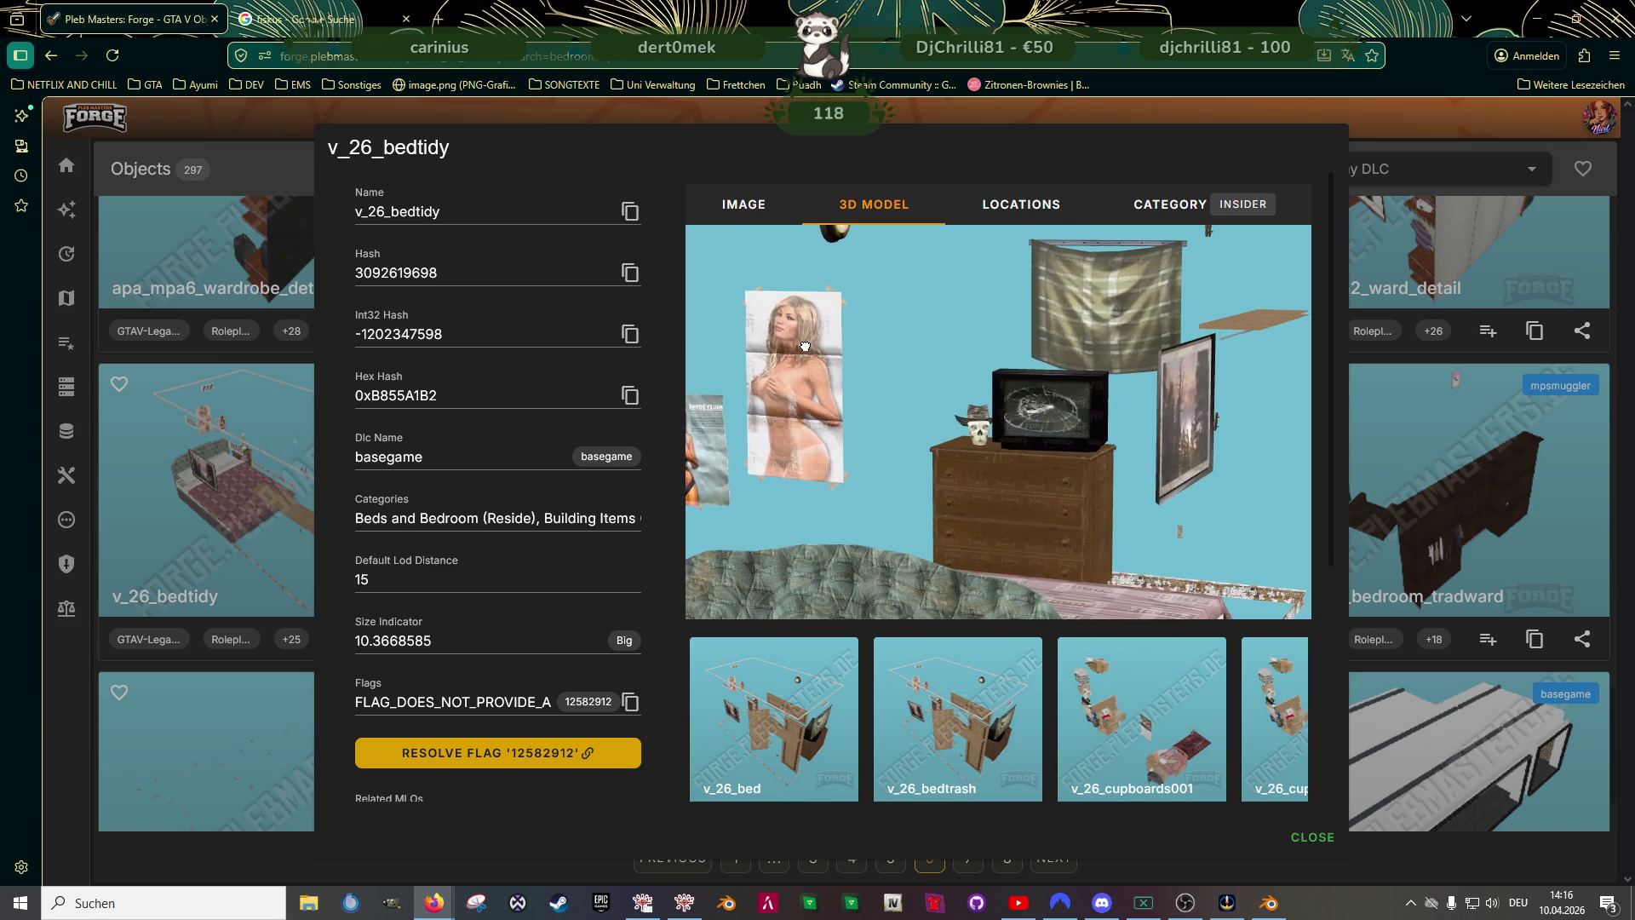
{"action": "mouse_move", "coordinate": [865, 355]}
{"action": "left_mouse_down"}
{"action": "mouse_move", "coordinate": [1062, 350]}
{"action": "mouse_move", "coordinate": [971, 361]}
{"action": "left_mouse_up"}
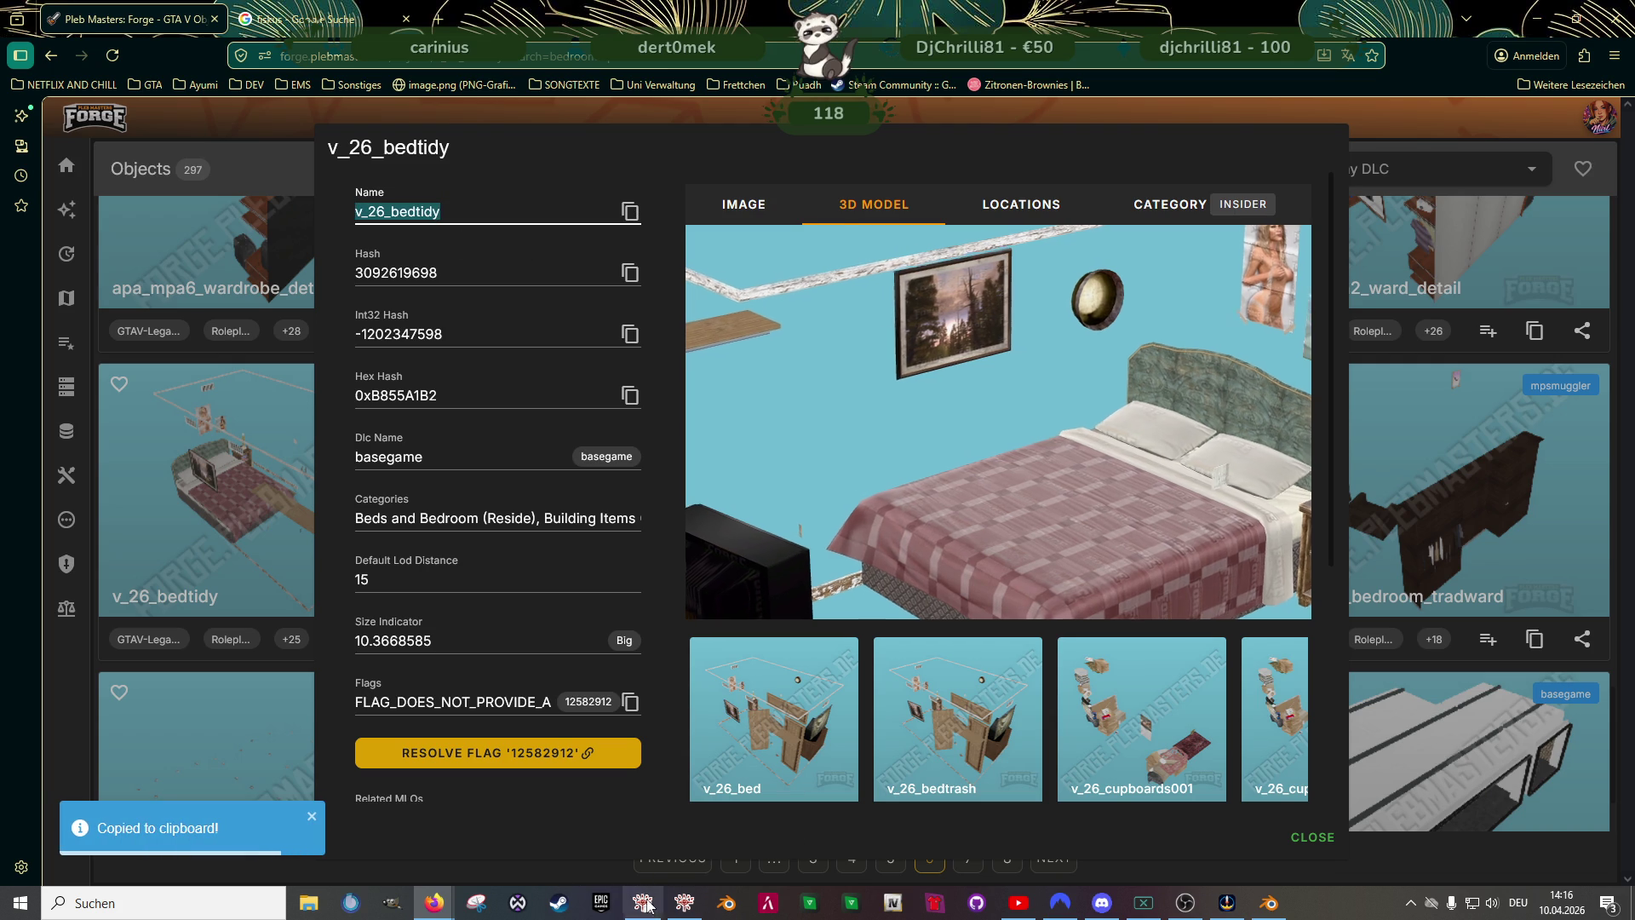
{"action": "key", "text": "alt+Tab"}
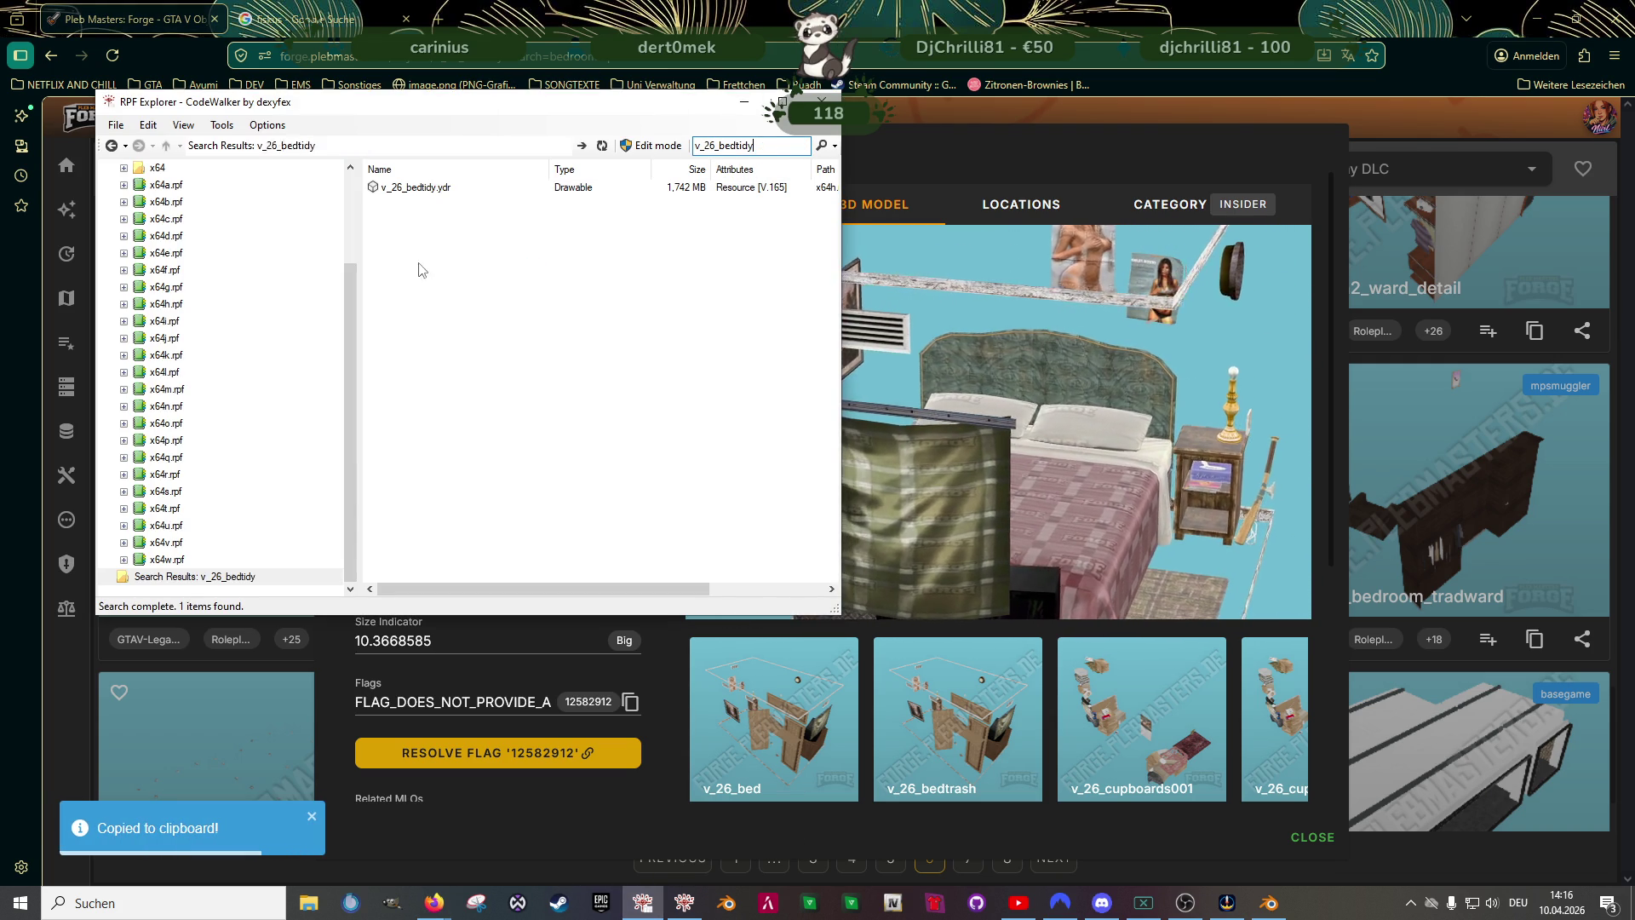
- Save all 51 textures of the v_26_bedtidy drawable into the clubhouse folder
{"action": "double_click", "coordinate": [415, 187]}
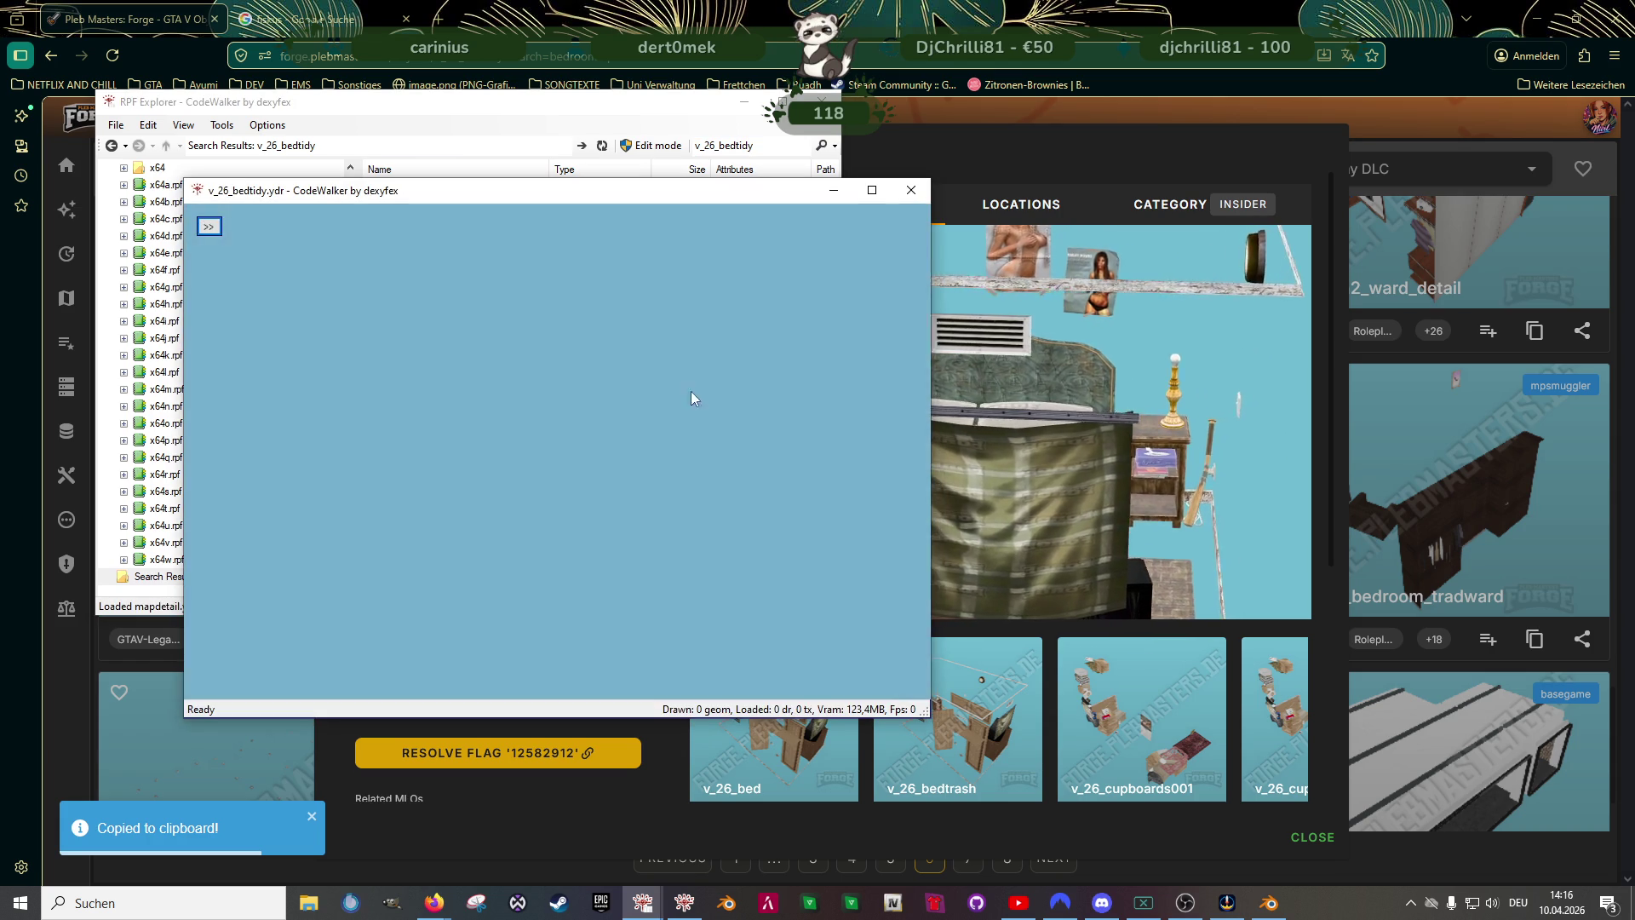
{"action": "left_click", "coordinate": [209, 226]}
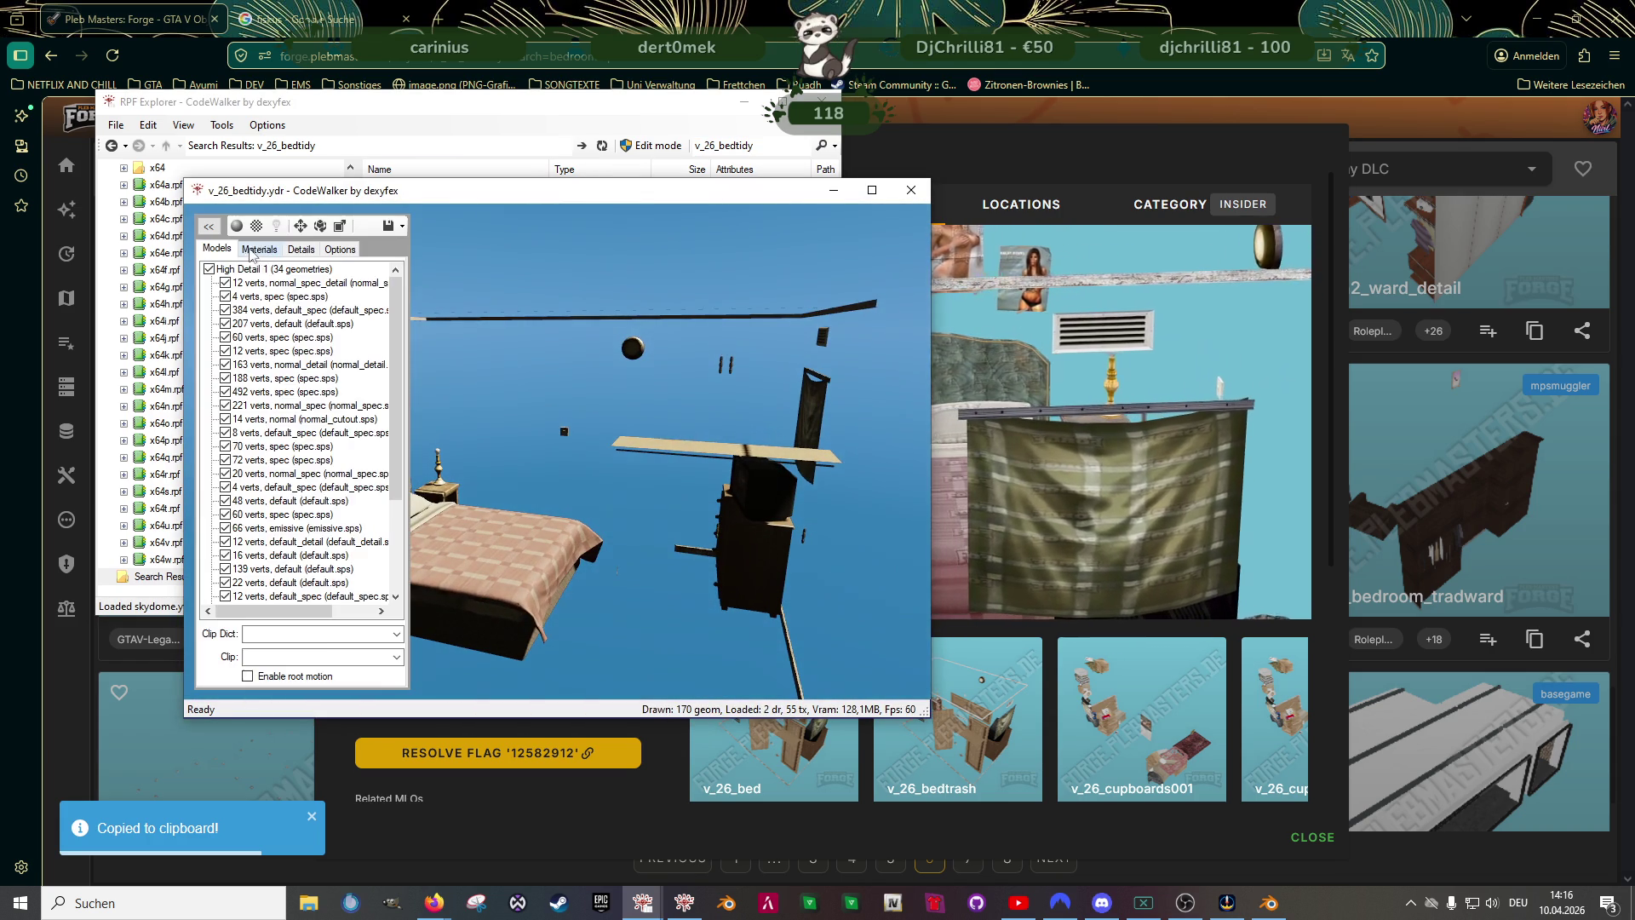
{"action": "left_click", "coordinate": [260, 249]}
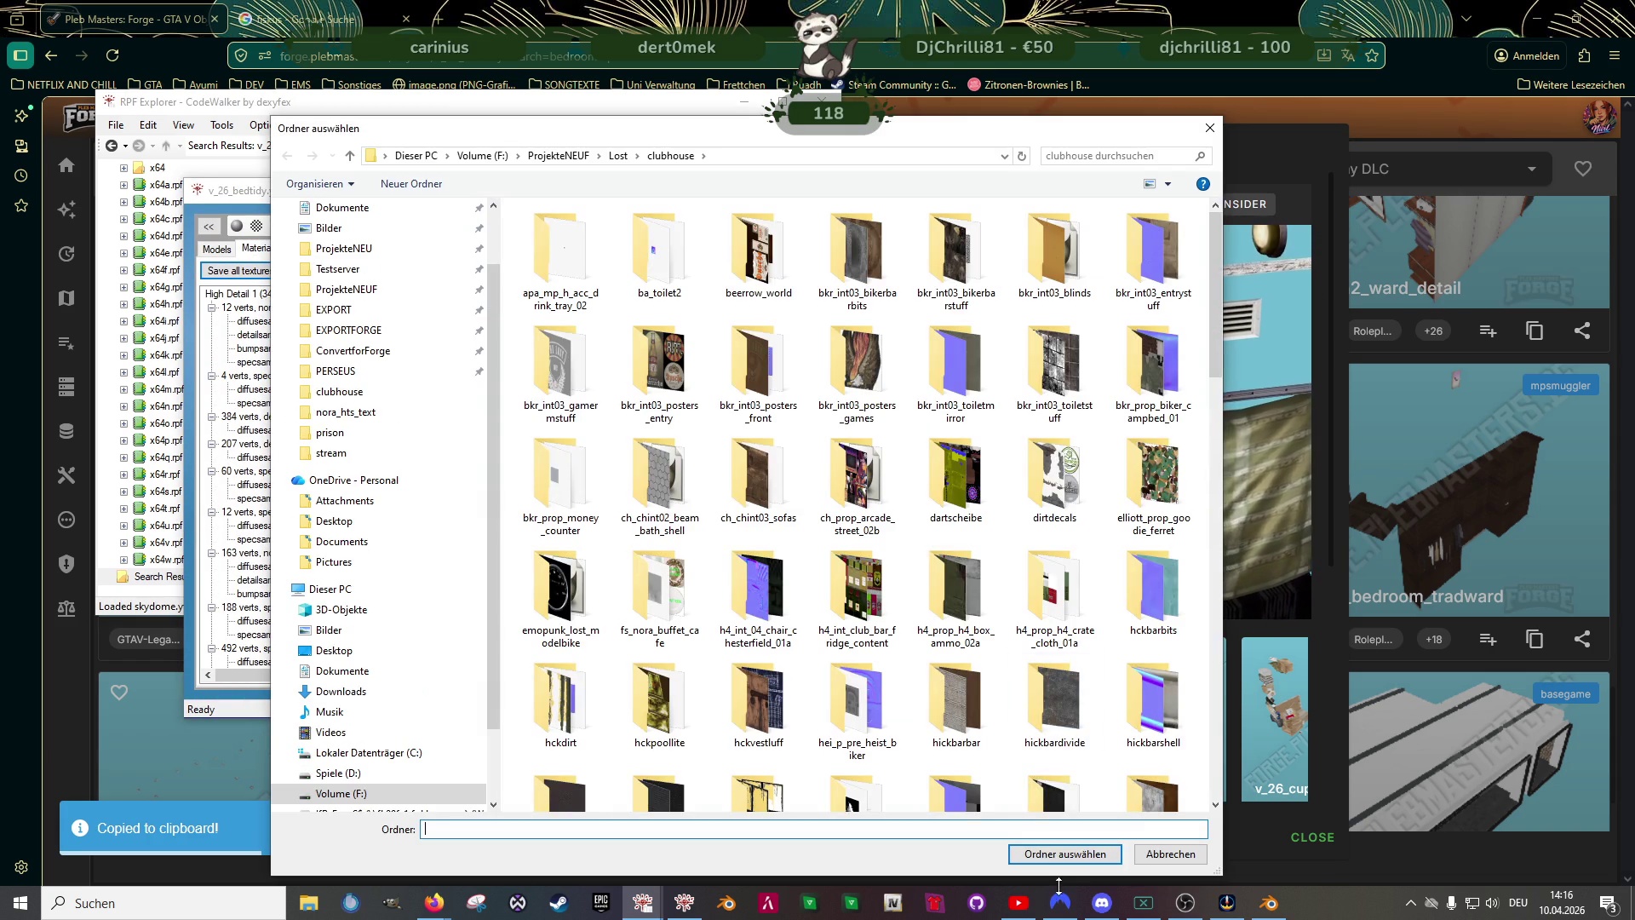
{"action": "left_click", "coordinate": [1066, 853]}
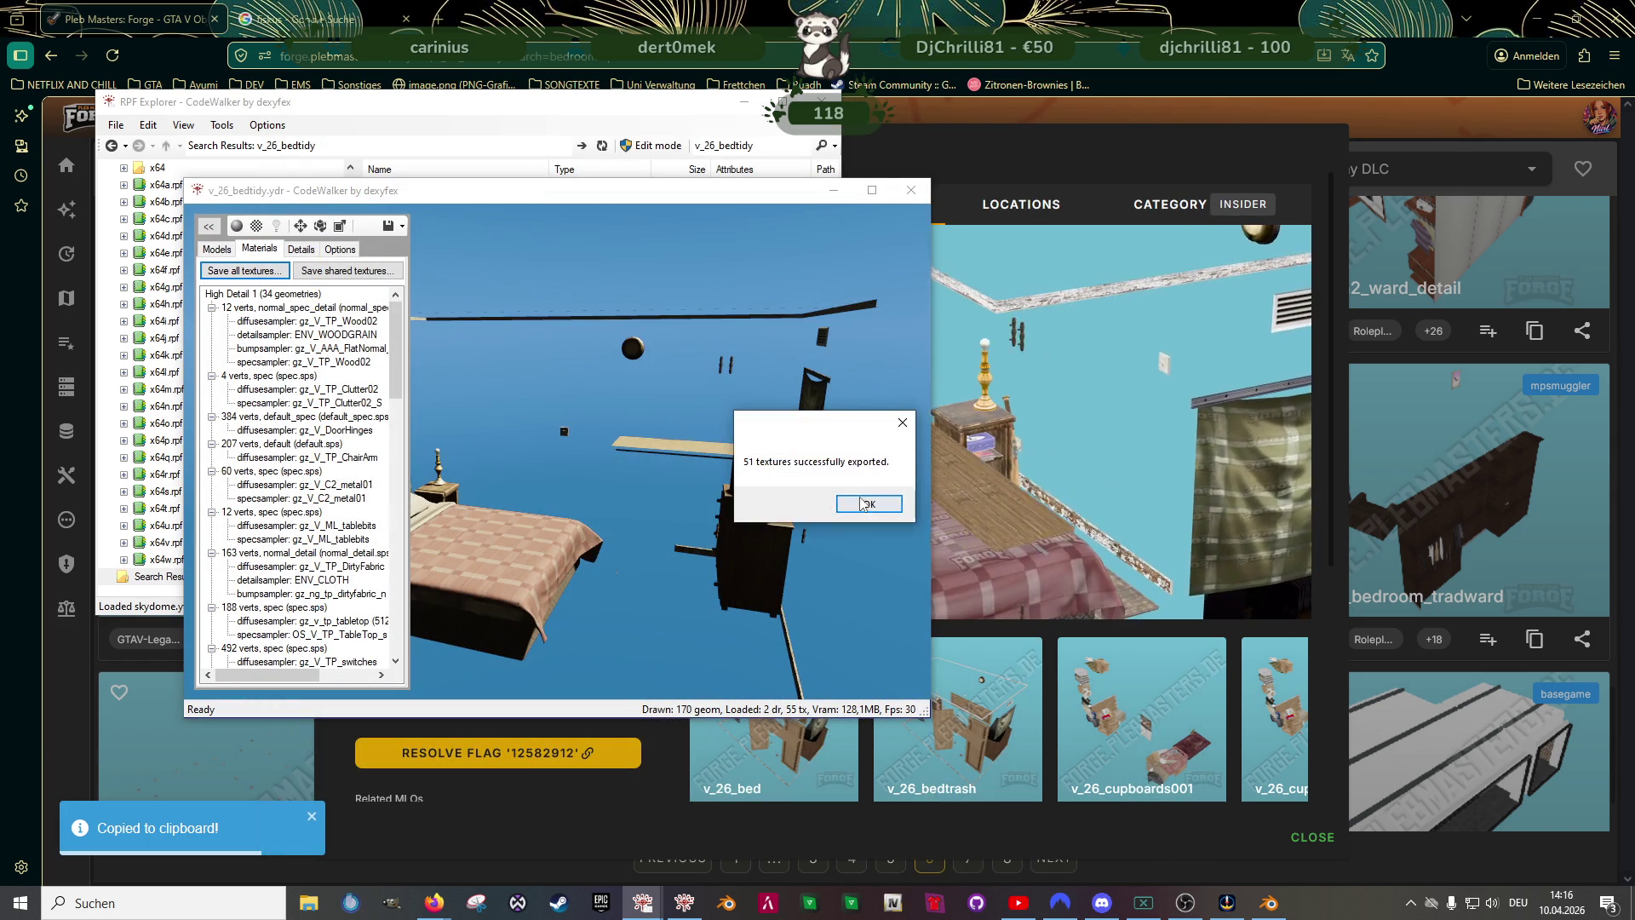
{"action": "left_click", "coordinate": [868, 500]}
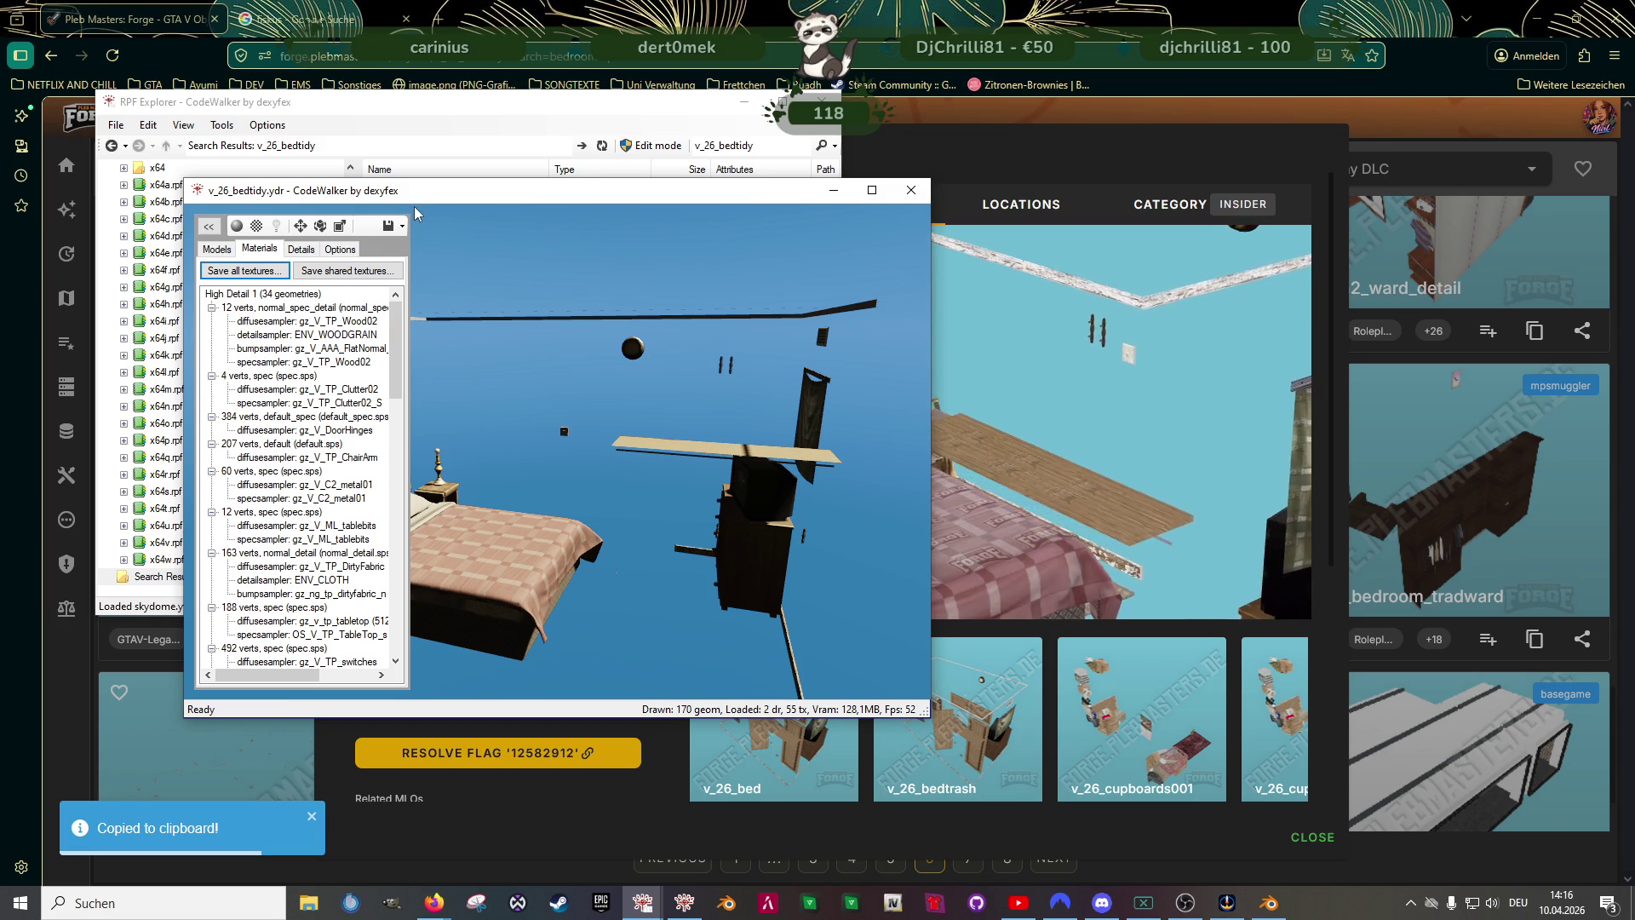
{"action": "left_click", "coordinate": [909, 190]}
- Export v_26_bedtidy.ydr as XML into the clubhouse folder
{"action": "right_click", "coordinate": [422, 187]}
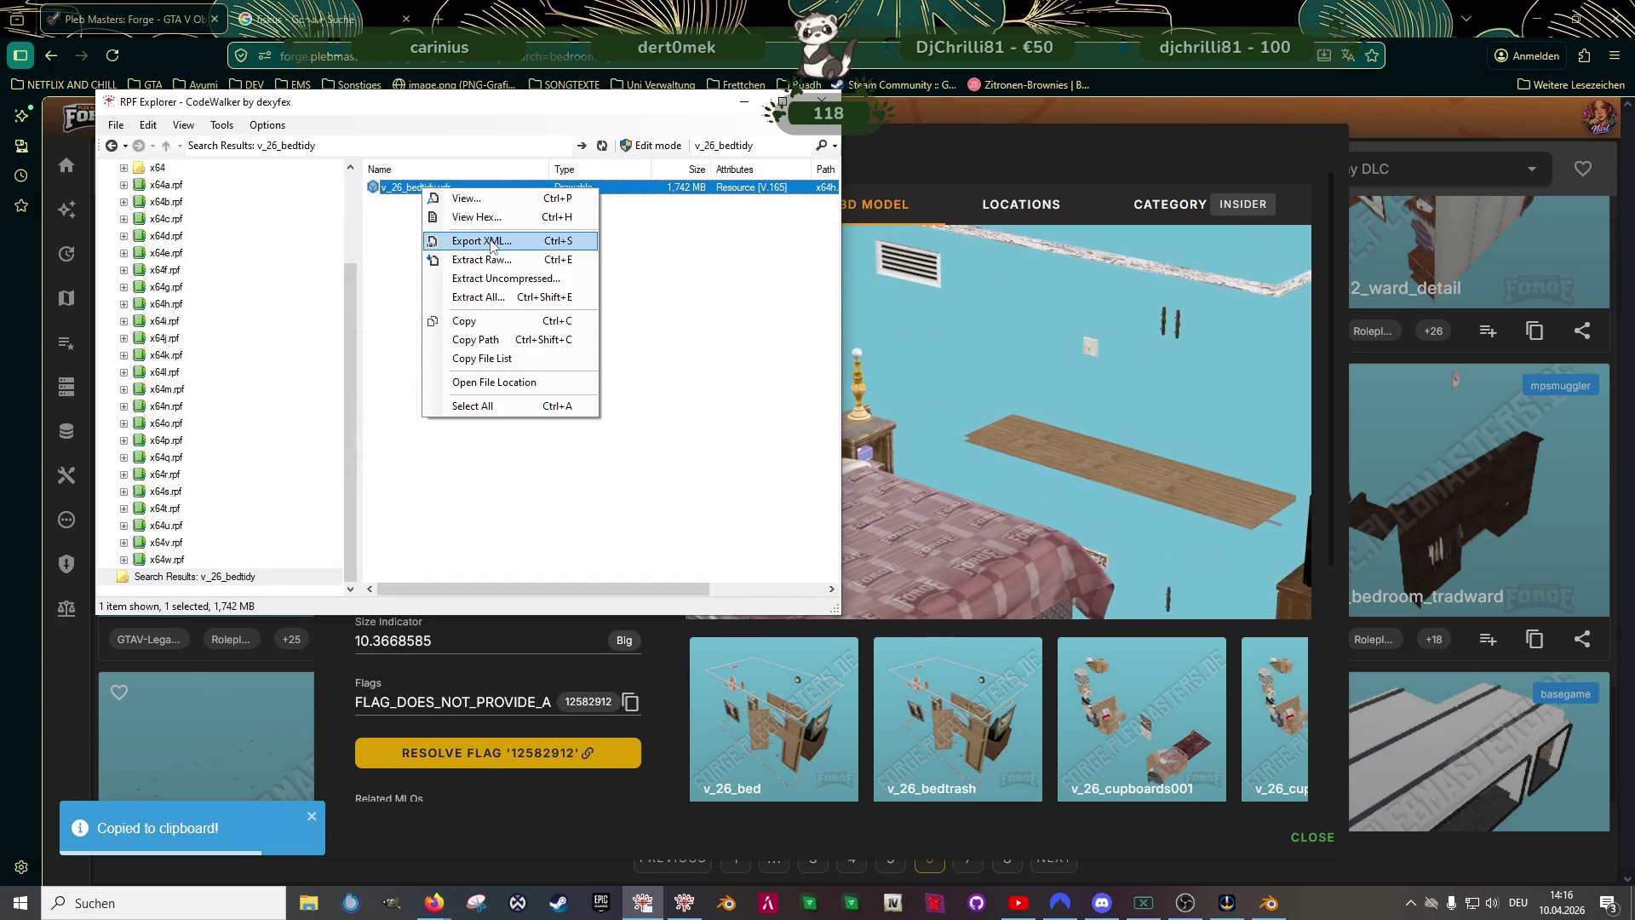
{"action": "left_click", "coordinate": [480, 240]}
{"action": "left_click", "coordinate": [1064, 853]}
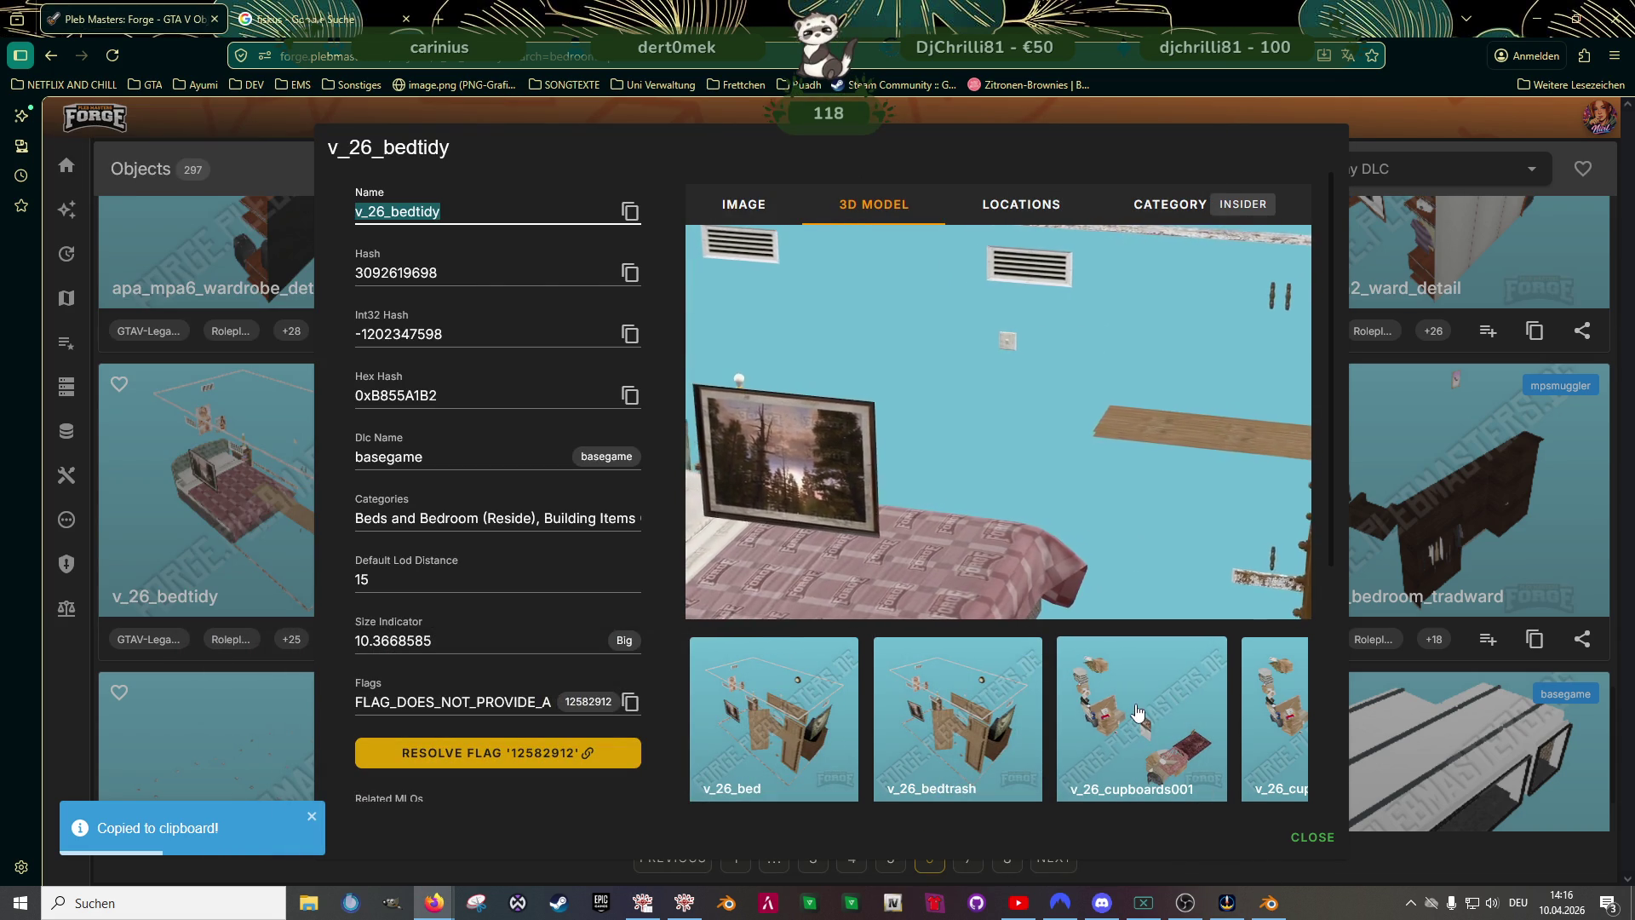
- Preview the related v_26_bedtrash and v_26_cupboards001 props, inspect the cupboards in 3D, and close back to results
{"action": "left_click", "coordinate": [957, 722]}
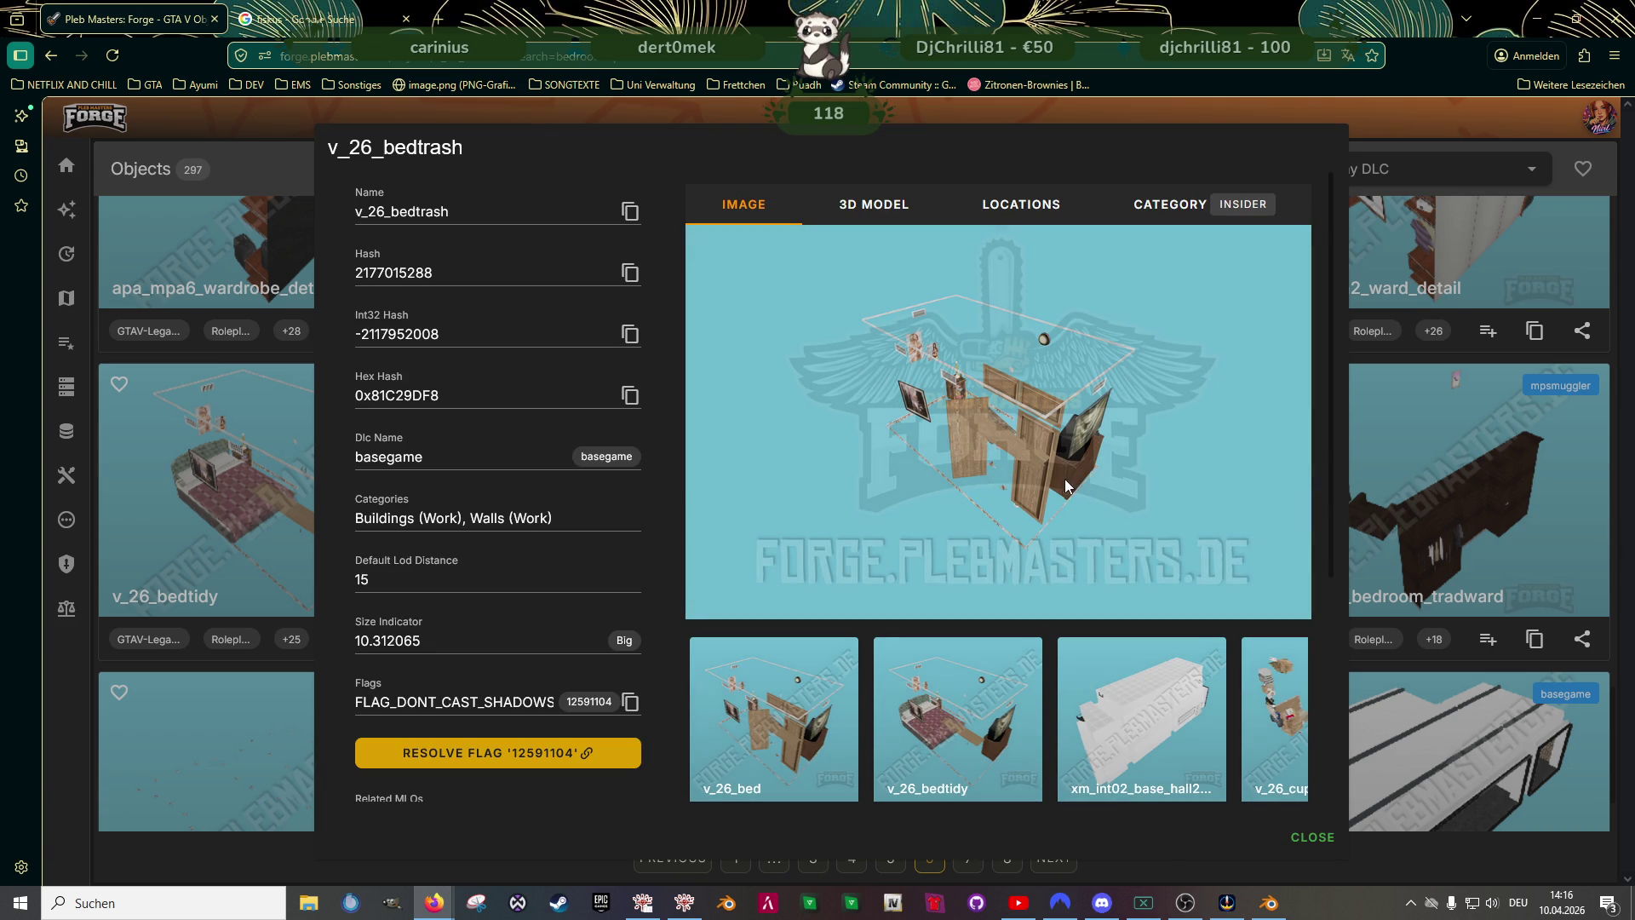
{"action": "scroll", "coordinate": [1145, 793], "scroll_direction": "down", "scroll_amount": 3}
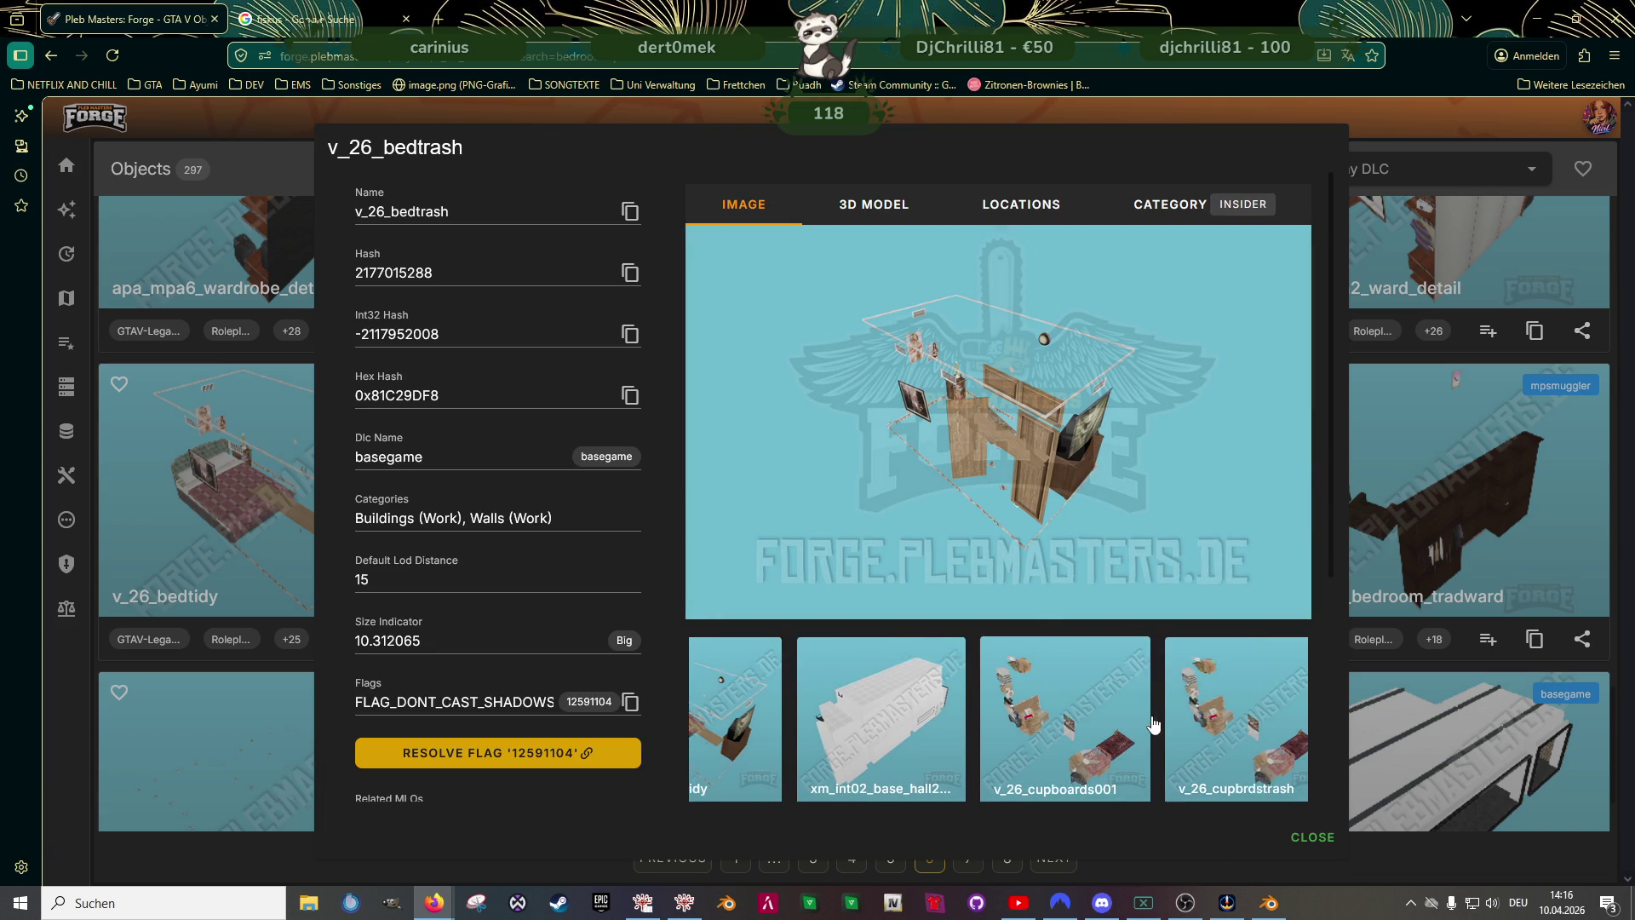
{"action": "left_click", "coordinate": [939, 738]}
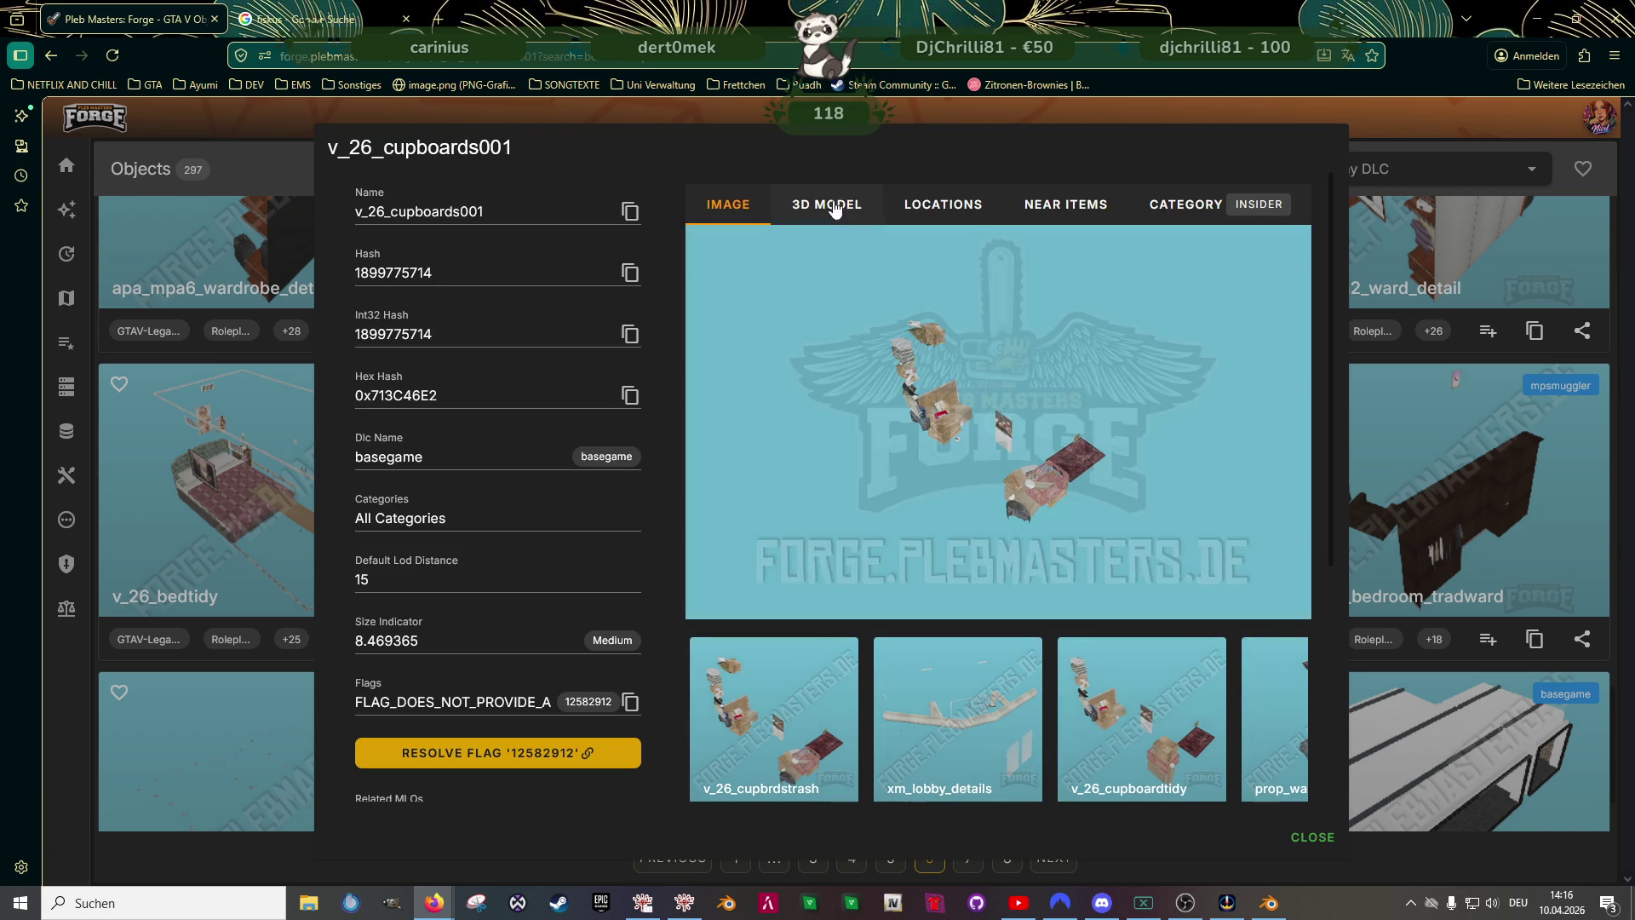
{"action": "left_click", "coordinate": [827, 203]}
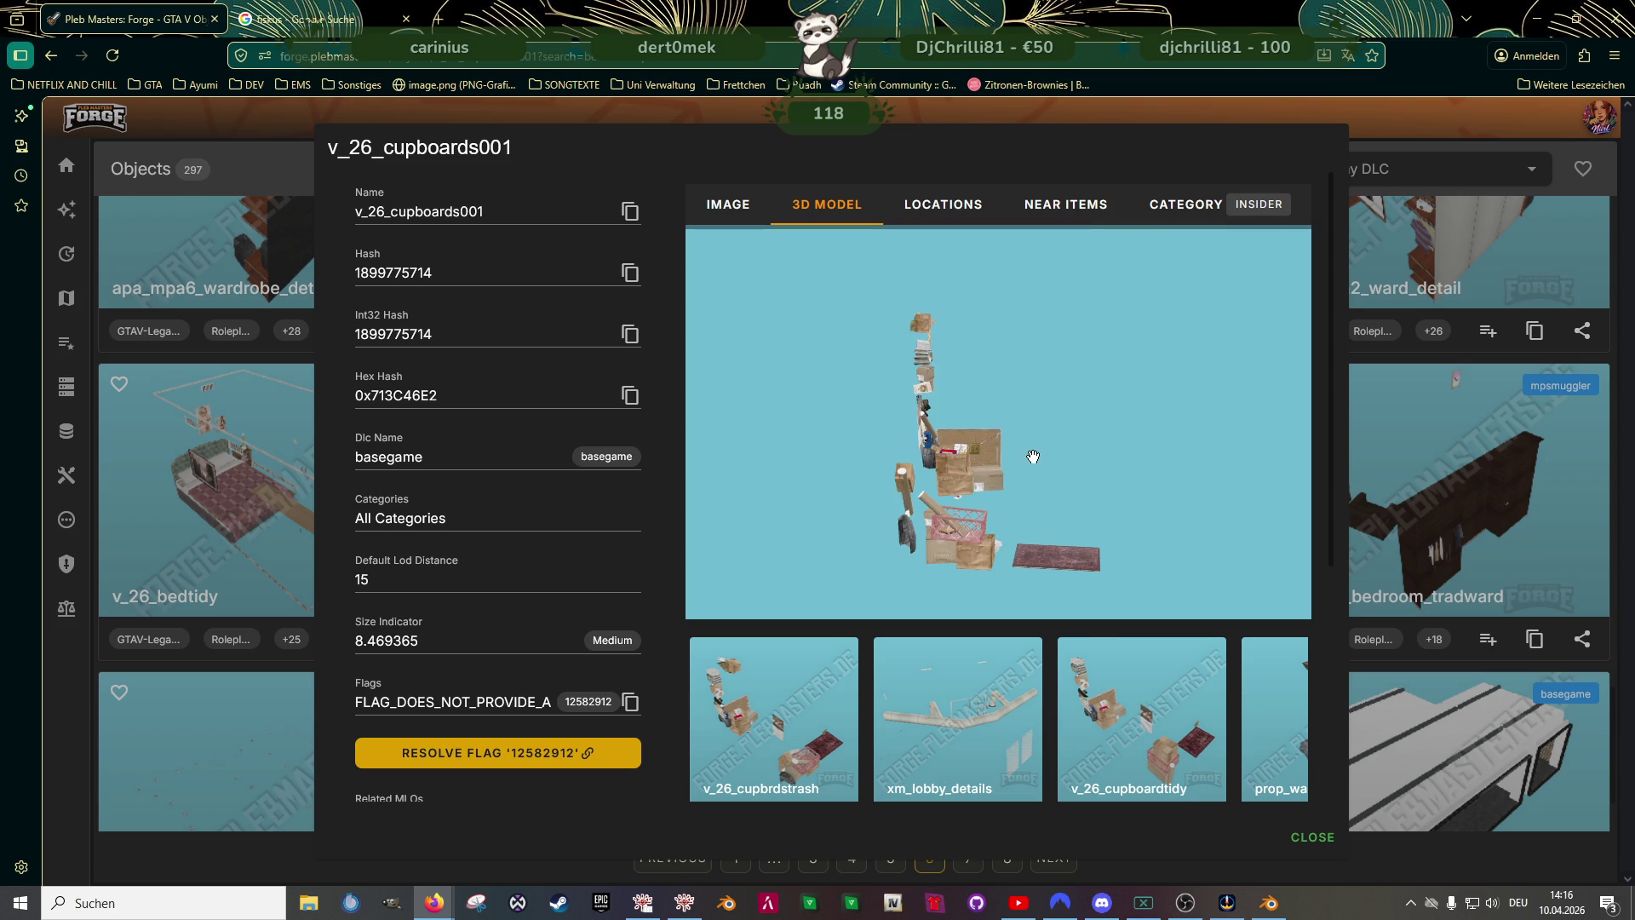
{"action": "mouse_move", "coordinate": [1043, 479]}
{"action": "left_mouse_down"}
{"action": "mouse_move", "coordinate": [953, 492]}
{"action": "mouse_move", "coordinate": [1051, 466]}
{"action": "left_mouse_up"}
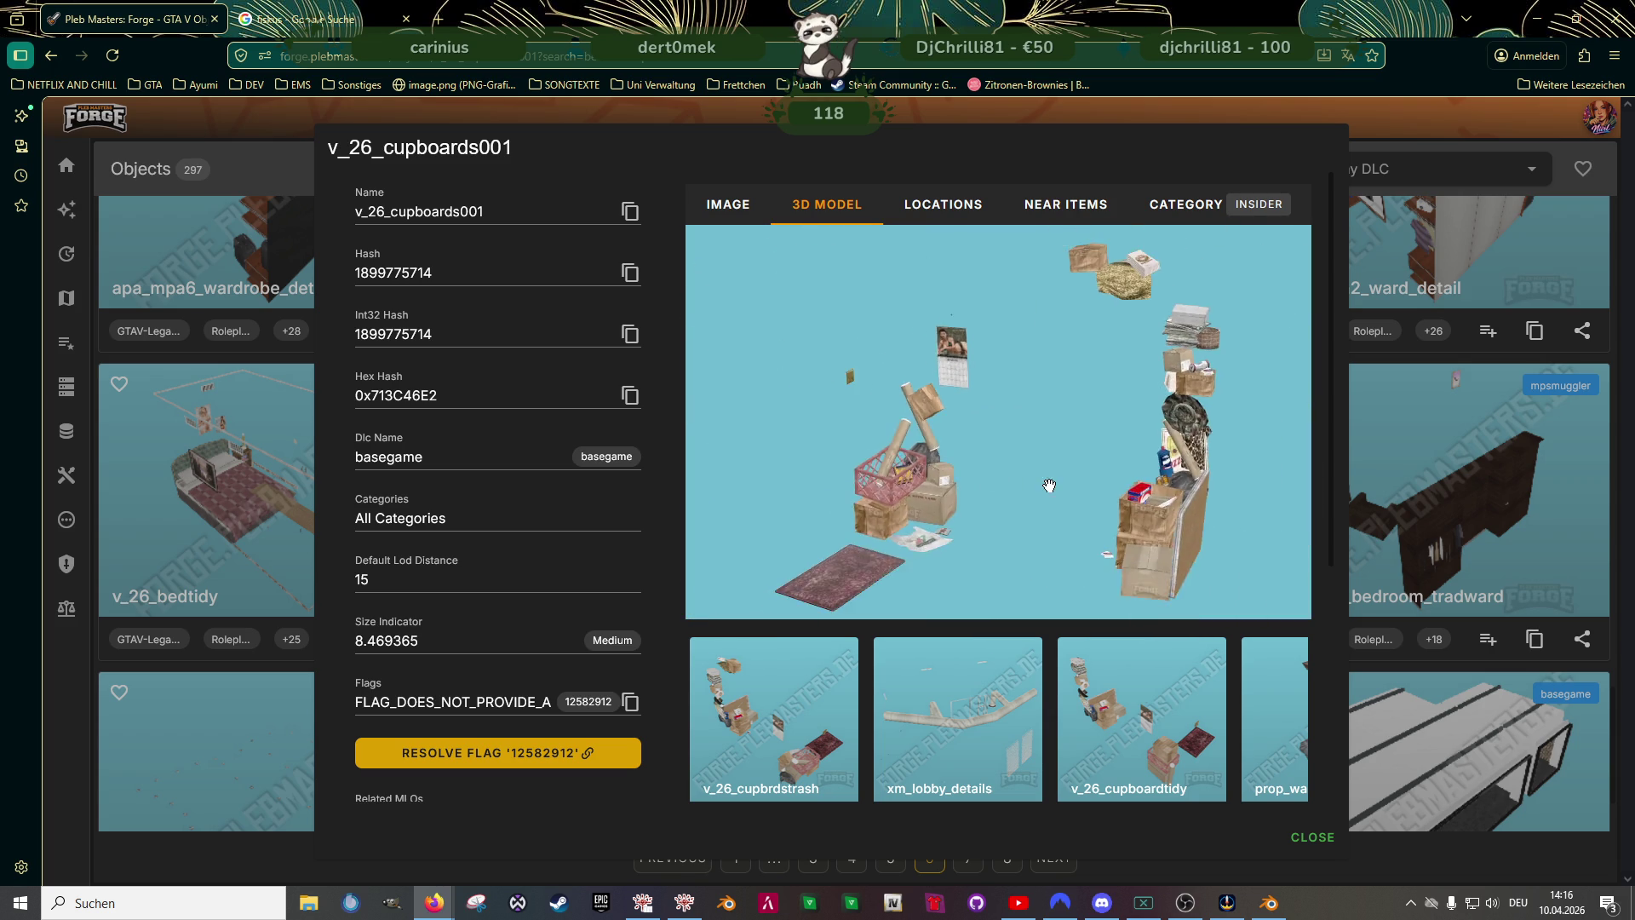
{"action": "scroll", "coordinate": [1052, 465], "scroll_direction": "up", "scroll_amount": 5}
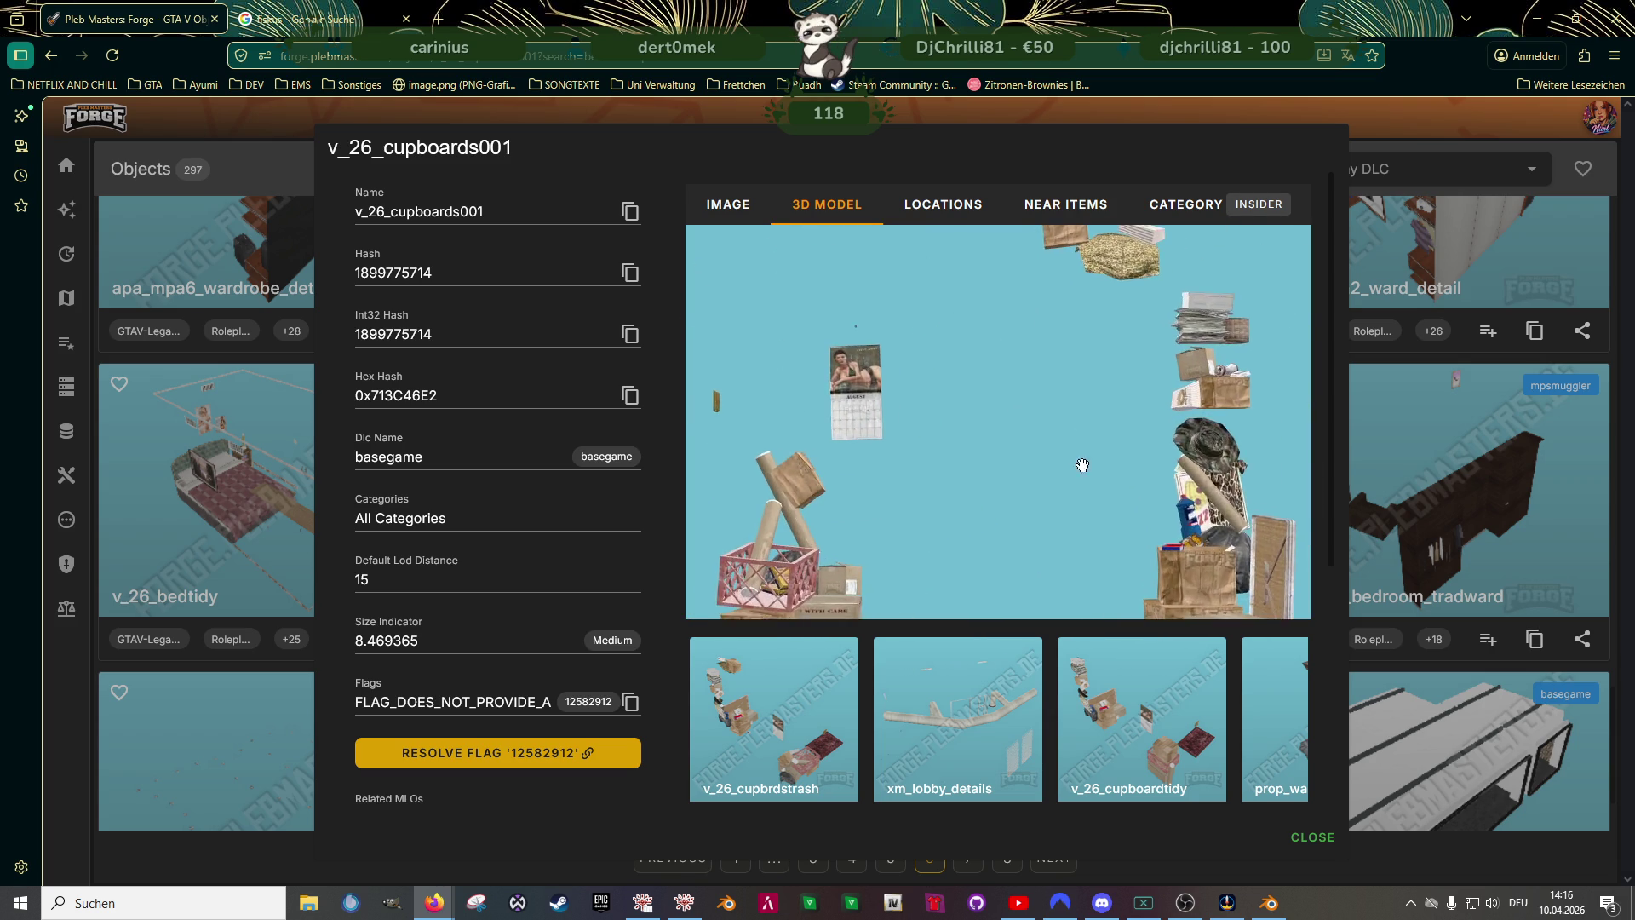
{"action": "left_click_drag", "start_coordinate": [1052, 465], "coordinate": [980, 497]}
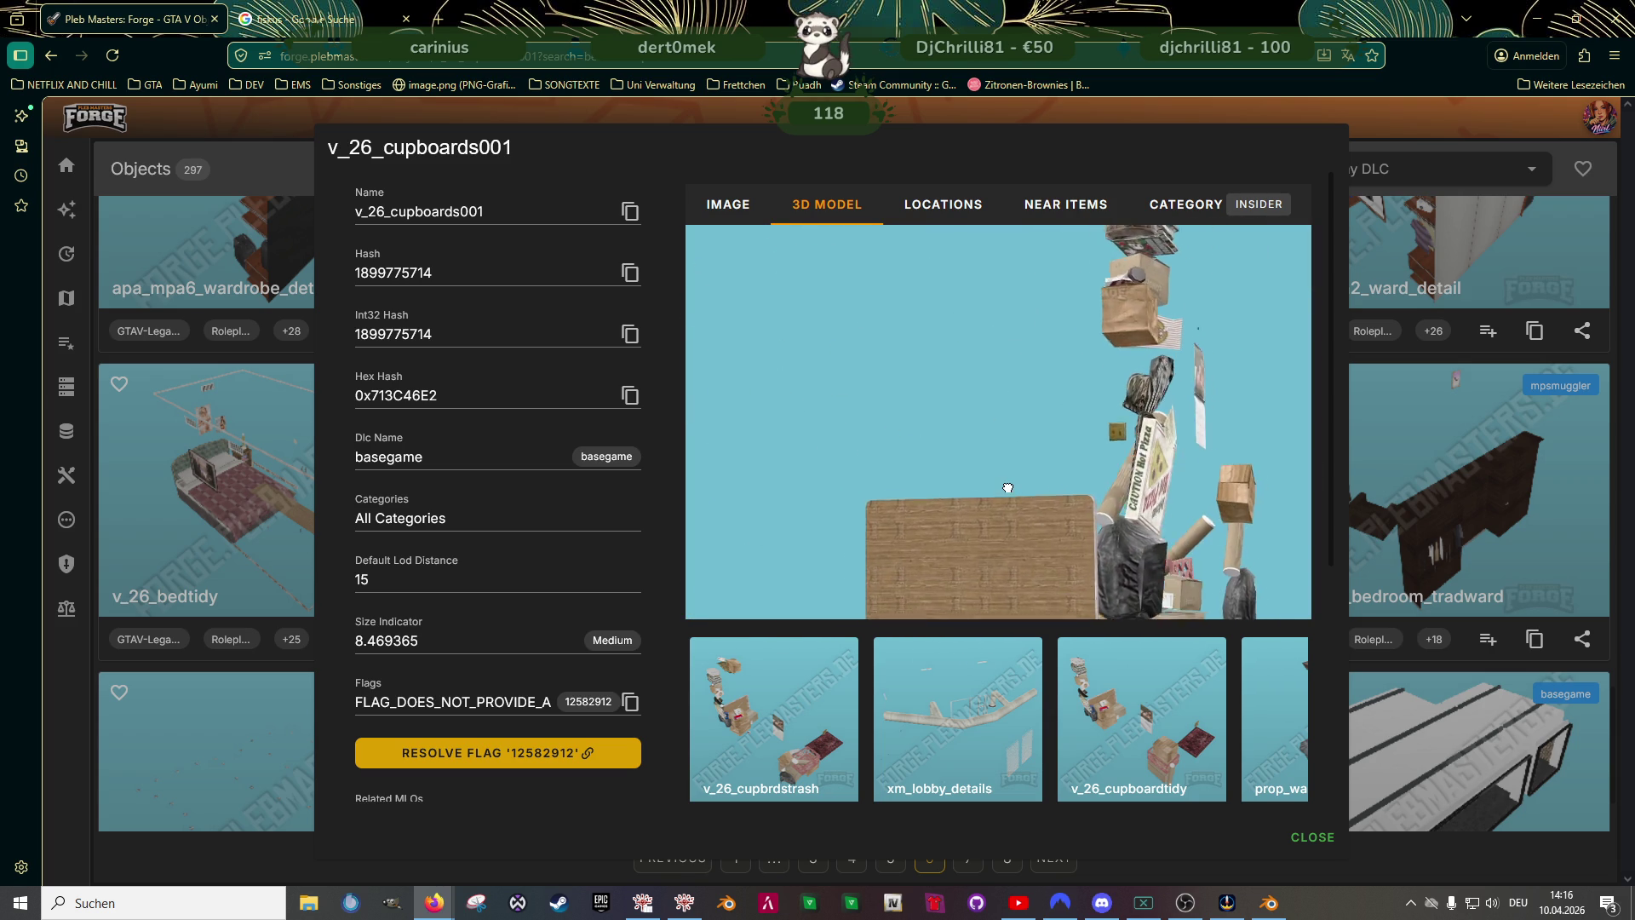
{"action": "left_click_drag", "start_coordinate": [1032, 512], "coordinate": [971, 486]}
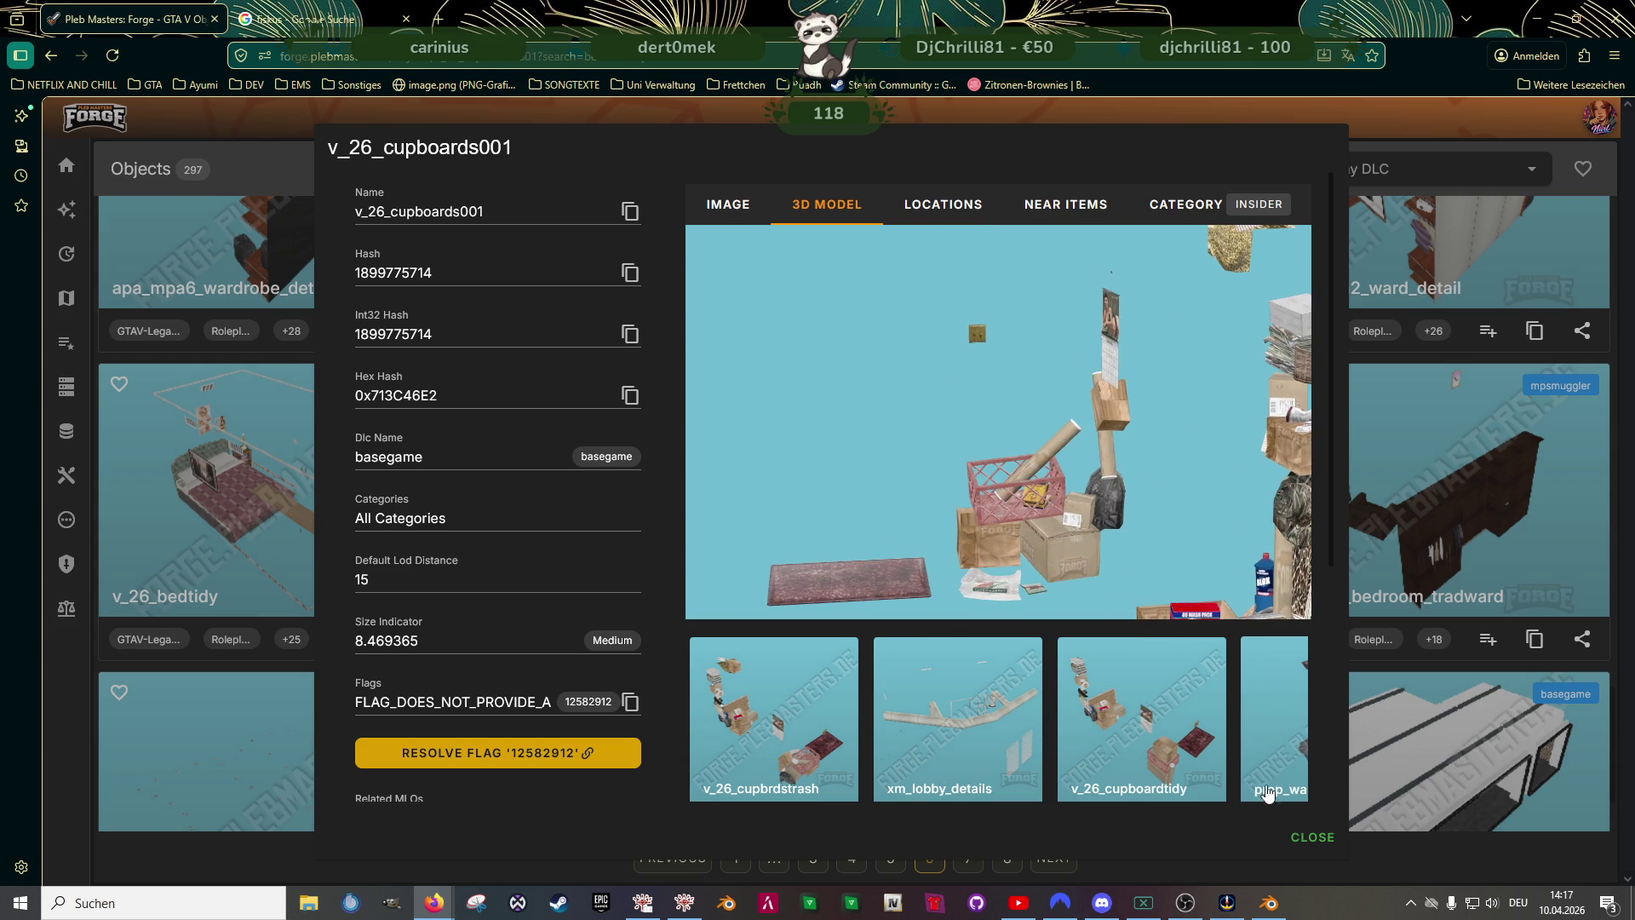
{"action": "scroll", "coordinate": [1130, 713], "scroll_direction": "down", "scroll_amount": 5}
{"action": "scroll", "coordinate": [1130, 713], "scroll_direction": "down", "scroll_amount": 5}
{"action": "scroll", "coordinate": [1129, 709], "scroll_direction": "down", "scroll_amount": 3}
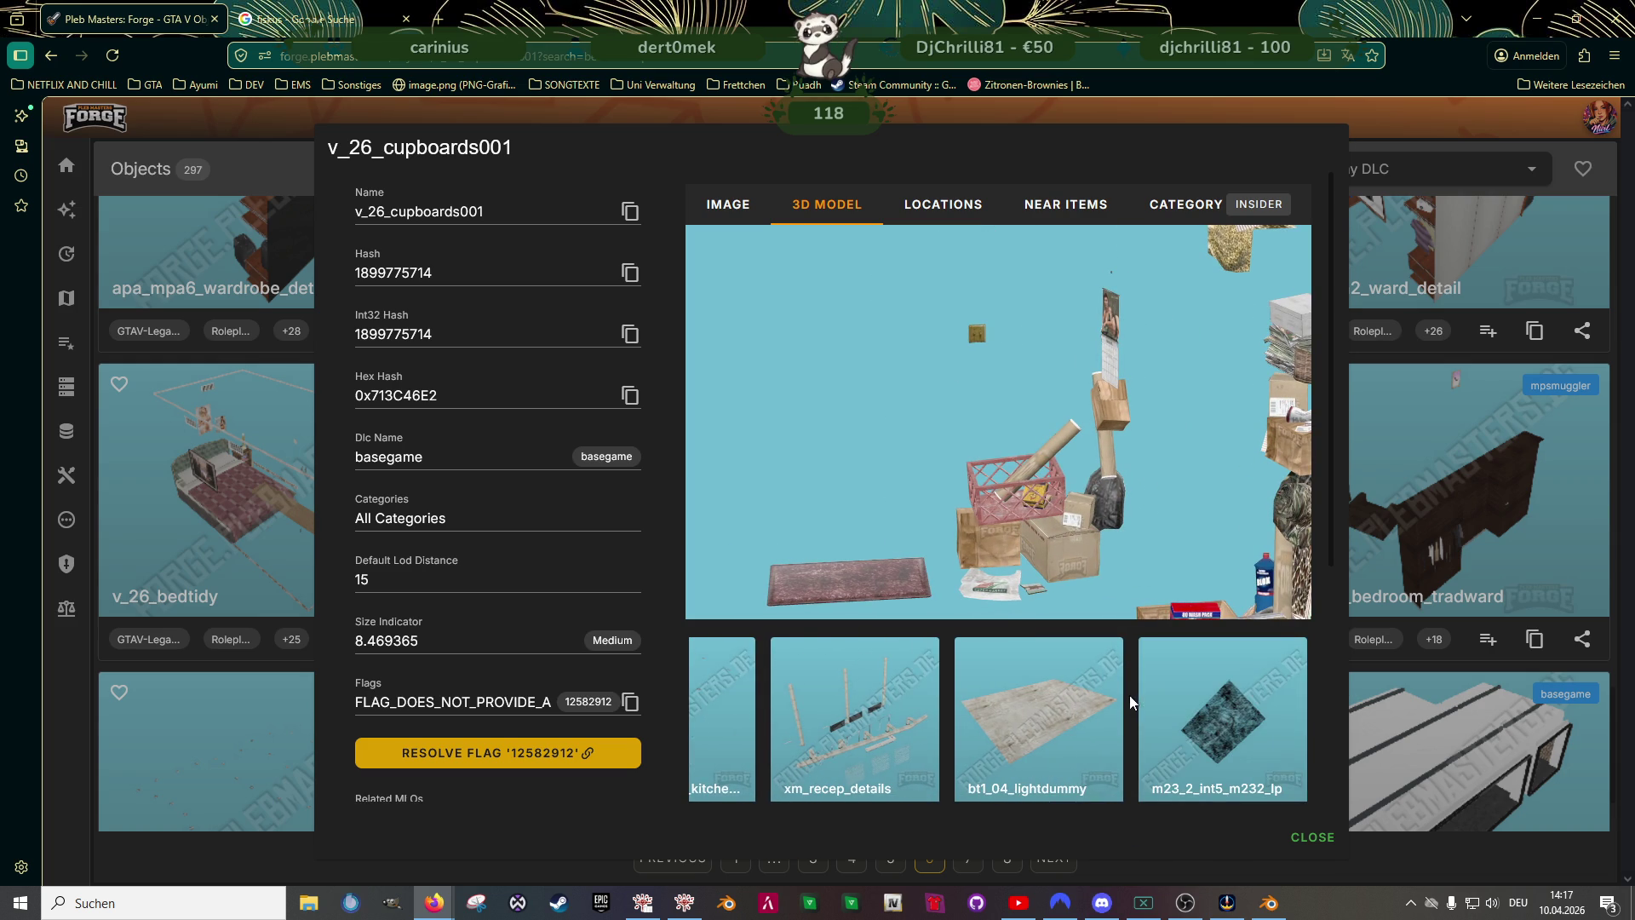
{"action": "left_click", "coordinate": [1389, 517]}
{"action": "scroll", "coordinate": [1082, 639], "scroll_direction": "down", "scroll_amount": 3}
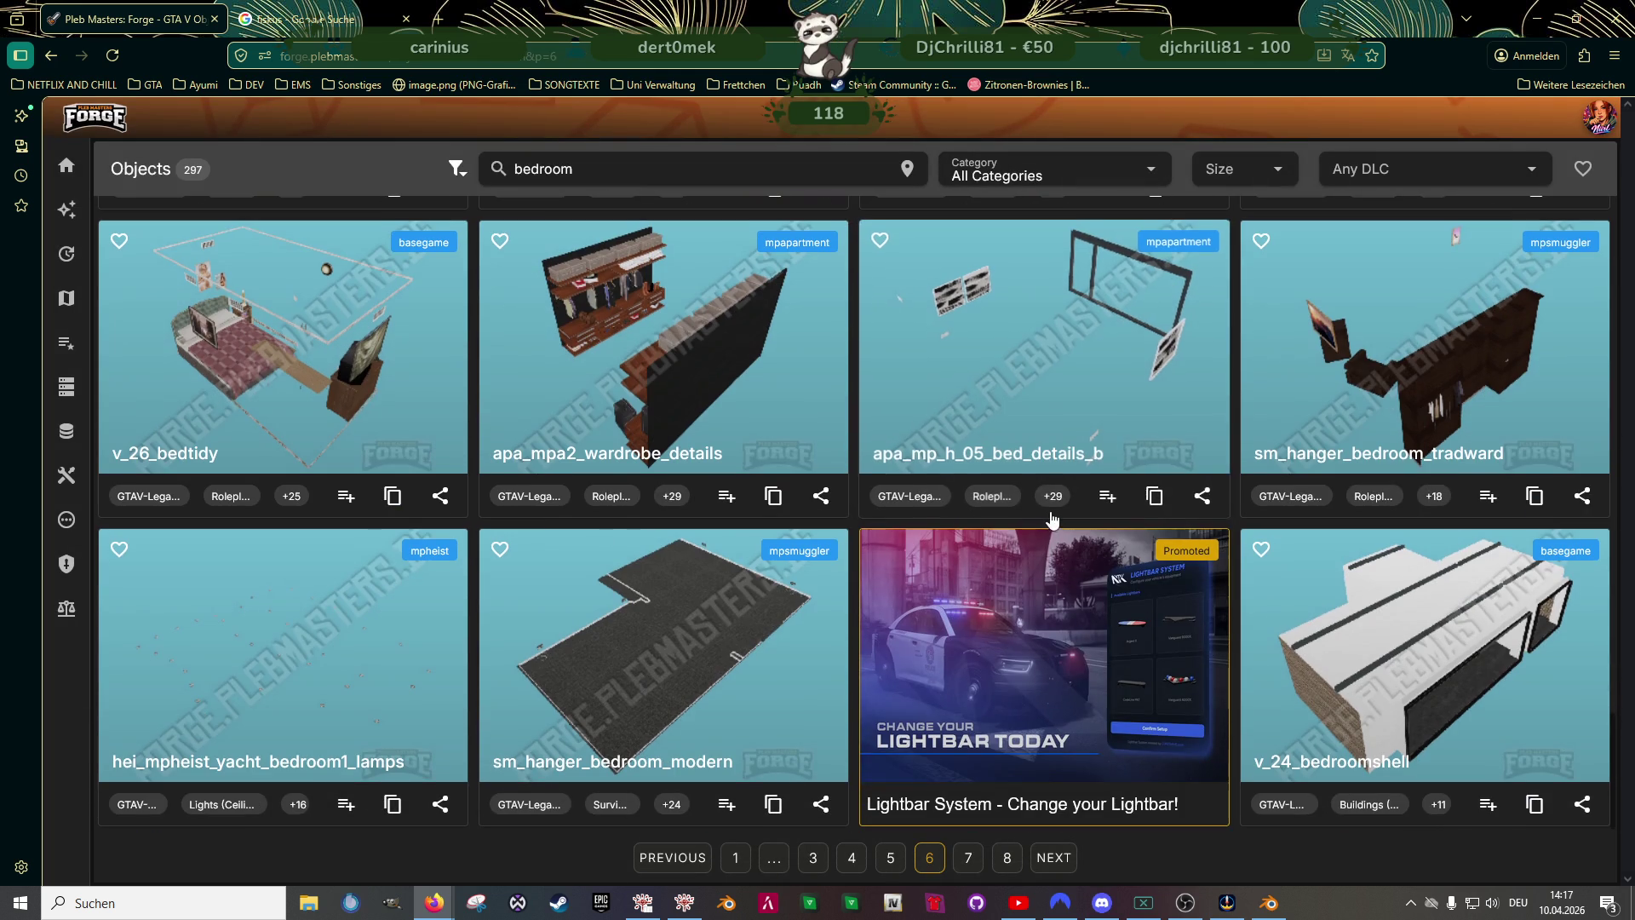
- Page to bedroom results 8, inspect apa_mpa7__bedroom_details_b in 3D, close it and start a new search
{"action": "left_click", "coordinate": [1054, 858]}
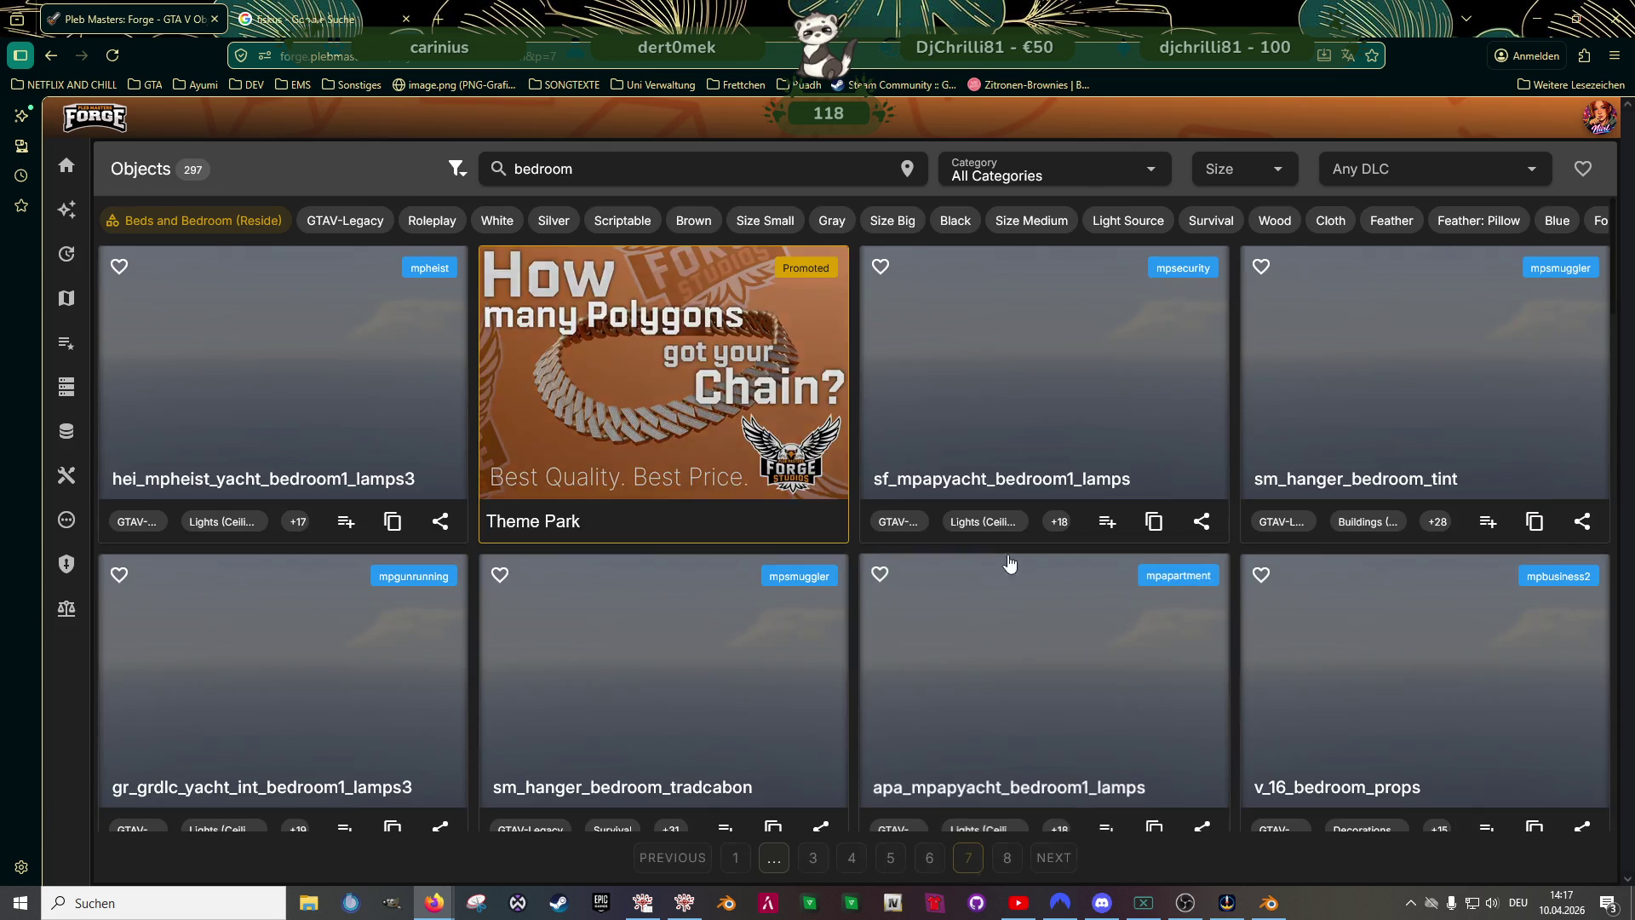
{"action": "scroll", "coordinate": [990, 537], "scroll_direction": "down", "scroll_amount": 3}
{"action": "scroll", "coordinate": [950, 566], "scroll_direction": "down", "scroll_amount": 3}
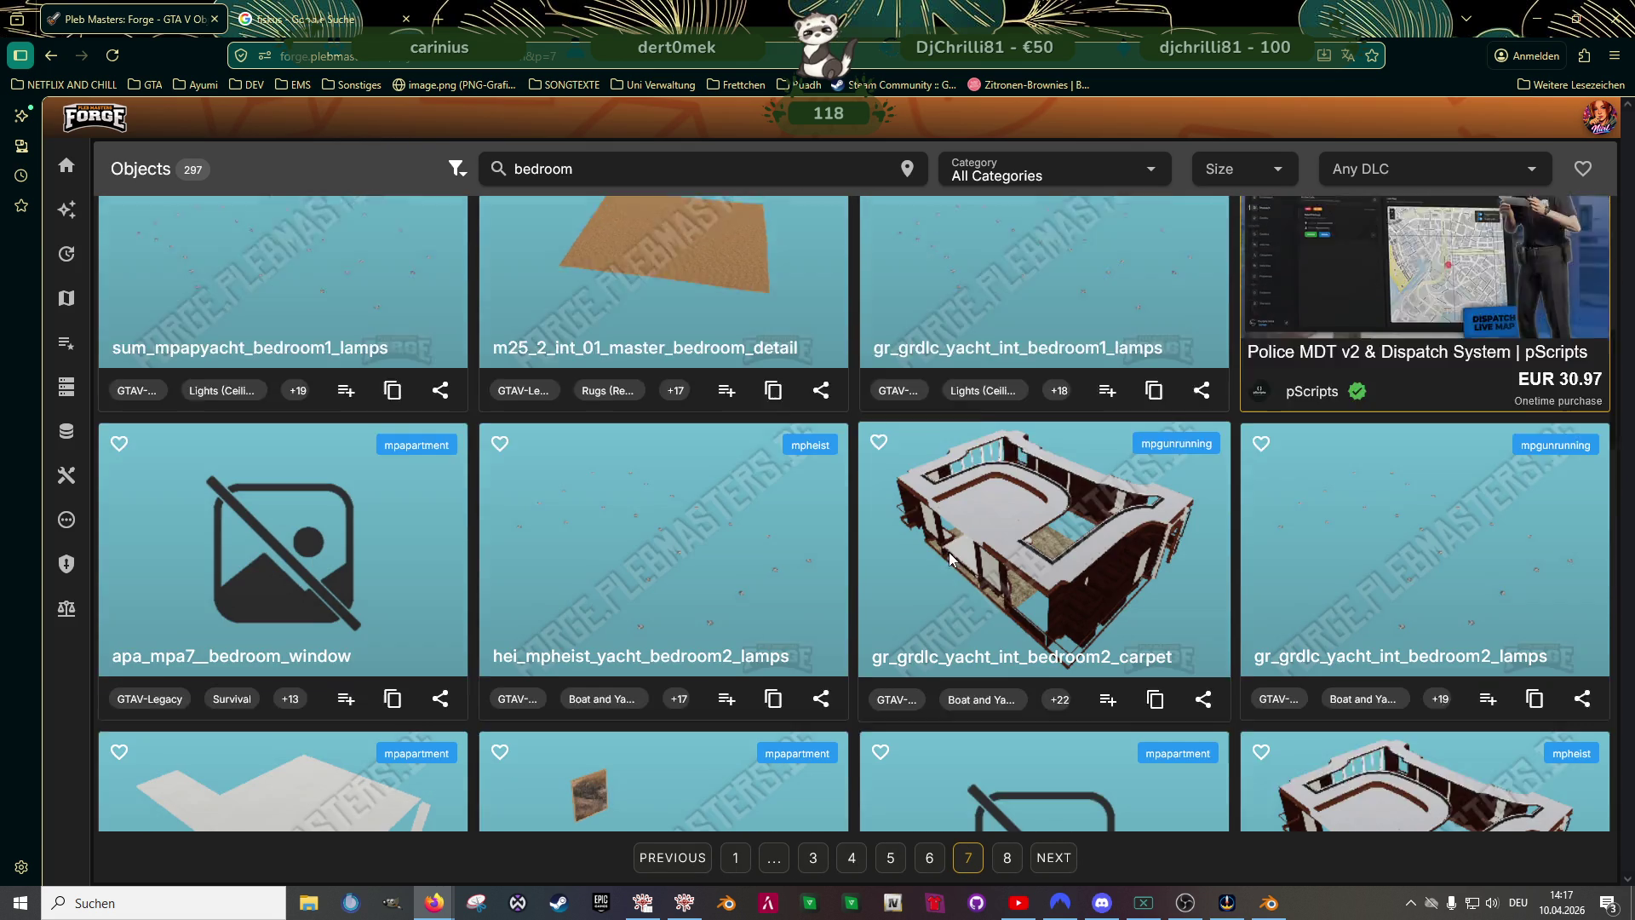
{"action": "scroll", "coordinate": [952, 565], "scroll_direction": "down", "scroll_amount": 3}
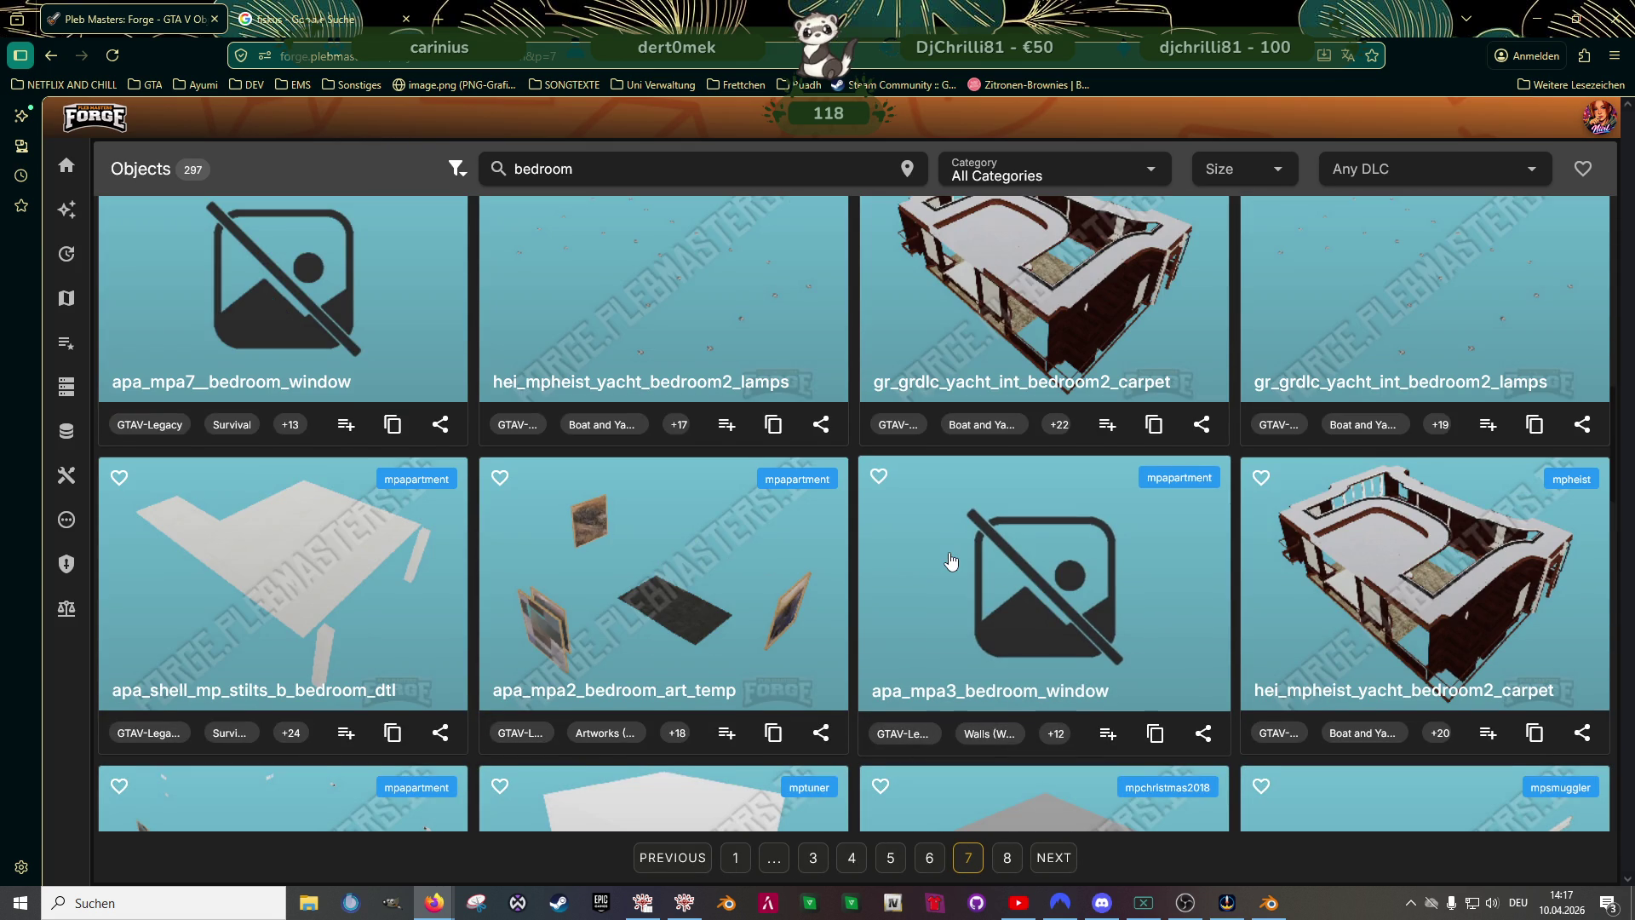
{"action": "scroll", "coordinate": [951, 562], "scroll_direction": "down", "scroll_amount": 3}
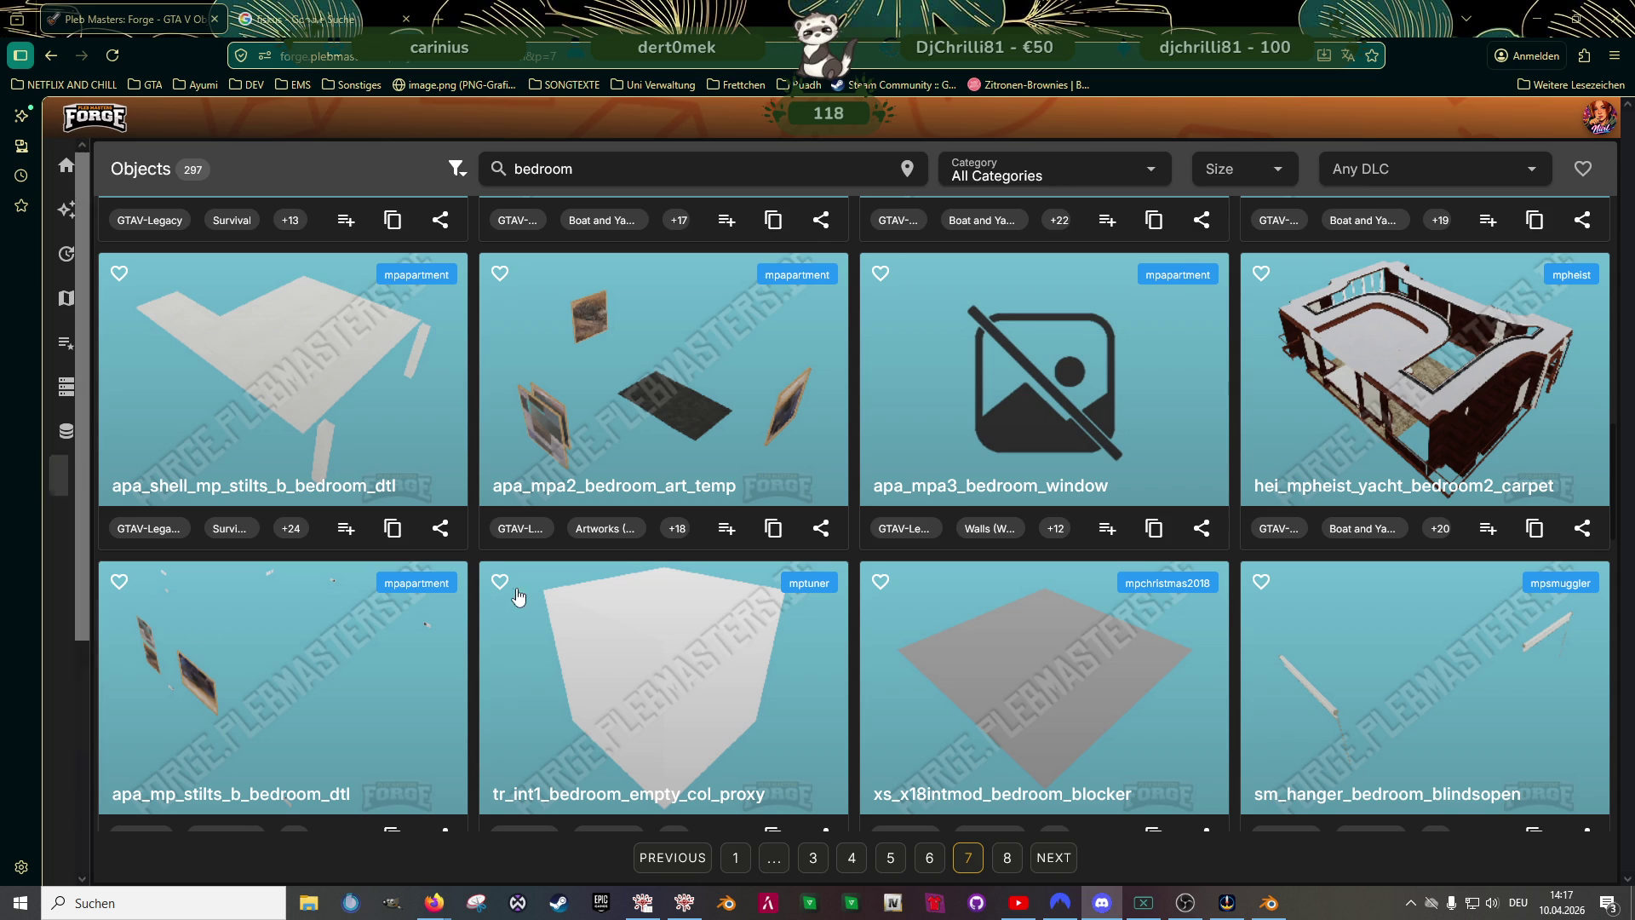
{"action": "scroll", "coordinate": [551, 606], "scroll_direction": "down", "scroll_amount": 3}
{"action": "scroll", "coordinate": [740, 639], "scroll_direction": "down", "scroll_amount": 3}
{"action": "scroll", "coordinate": [740, 639], "scroll_direction": "down", "scroll_amount": 3}
{"action": "scroll", "coordinate": [744, 652], "scroll_direction": "down", "scroll_amount": 2}
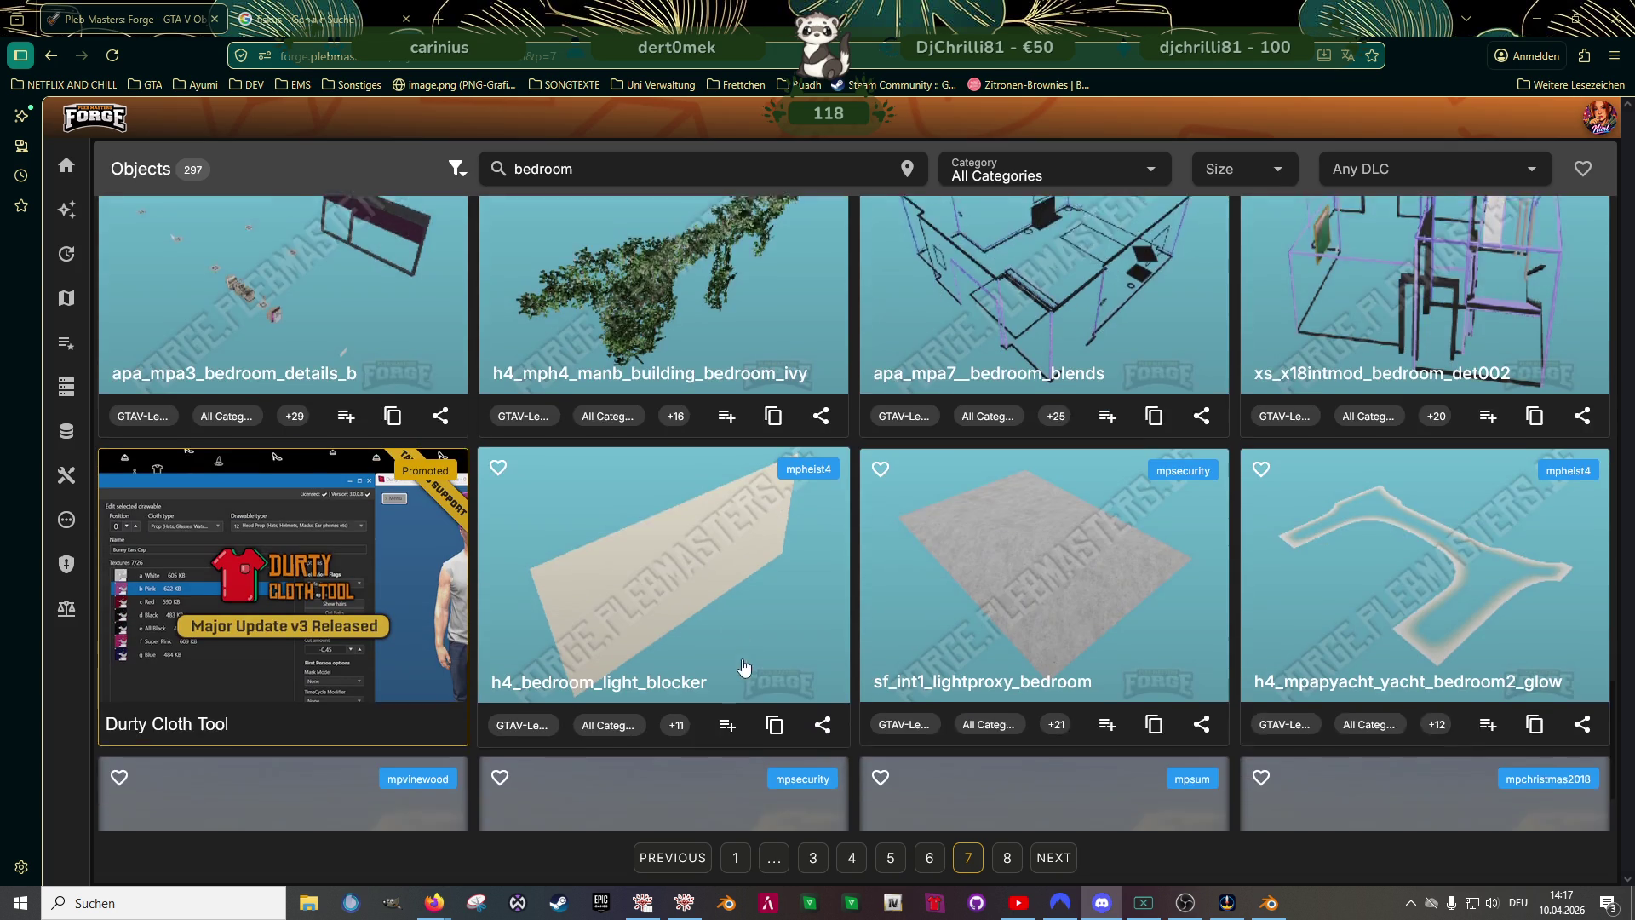
{"action": "scroll", "coordinate": [745, 666], "scroll_direction": "down", "scroll_amount": 2}
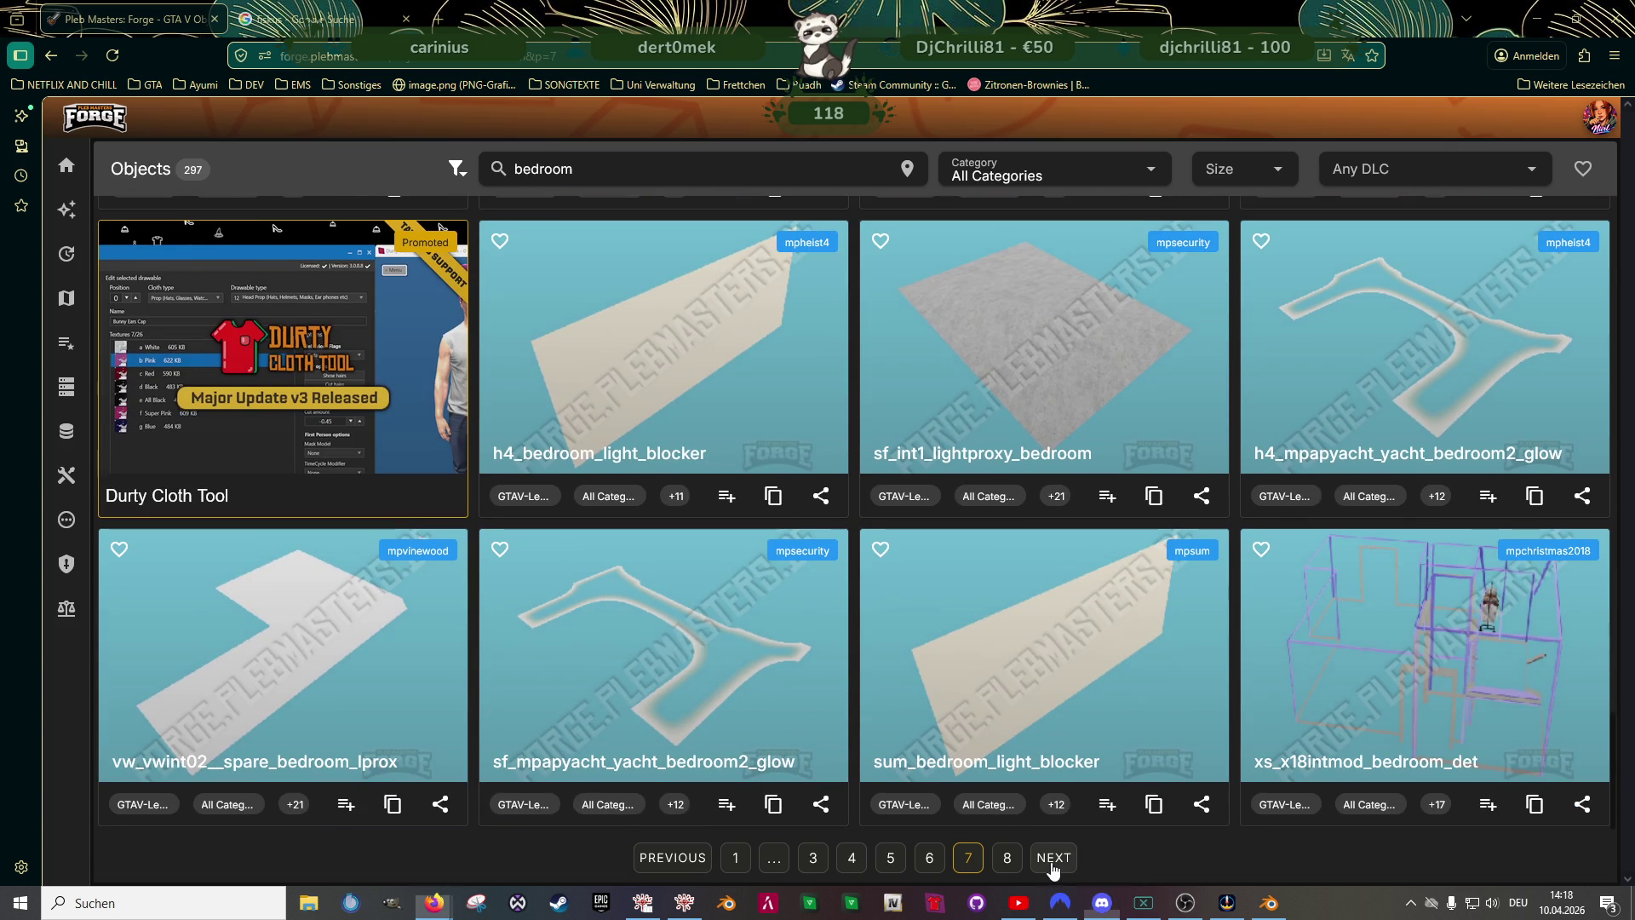
{"action": "left_click", "coordinate": [1052, 858]}
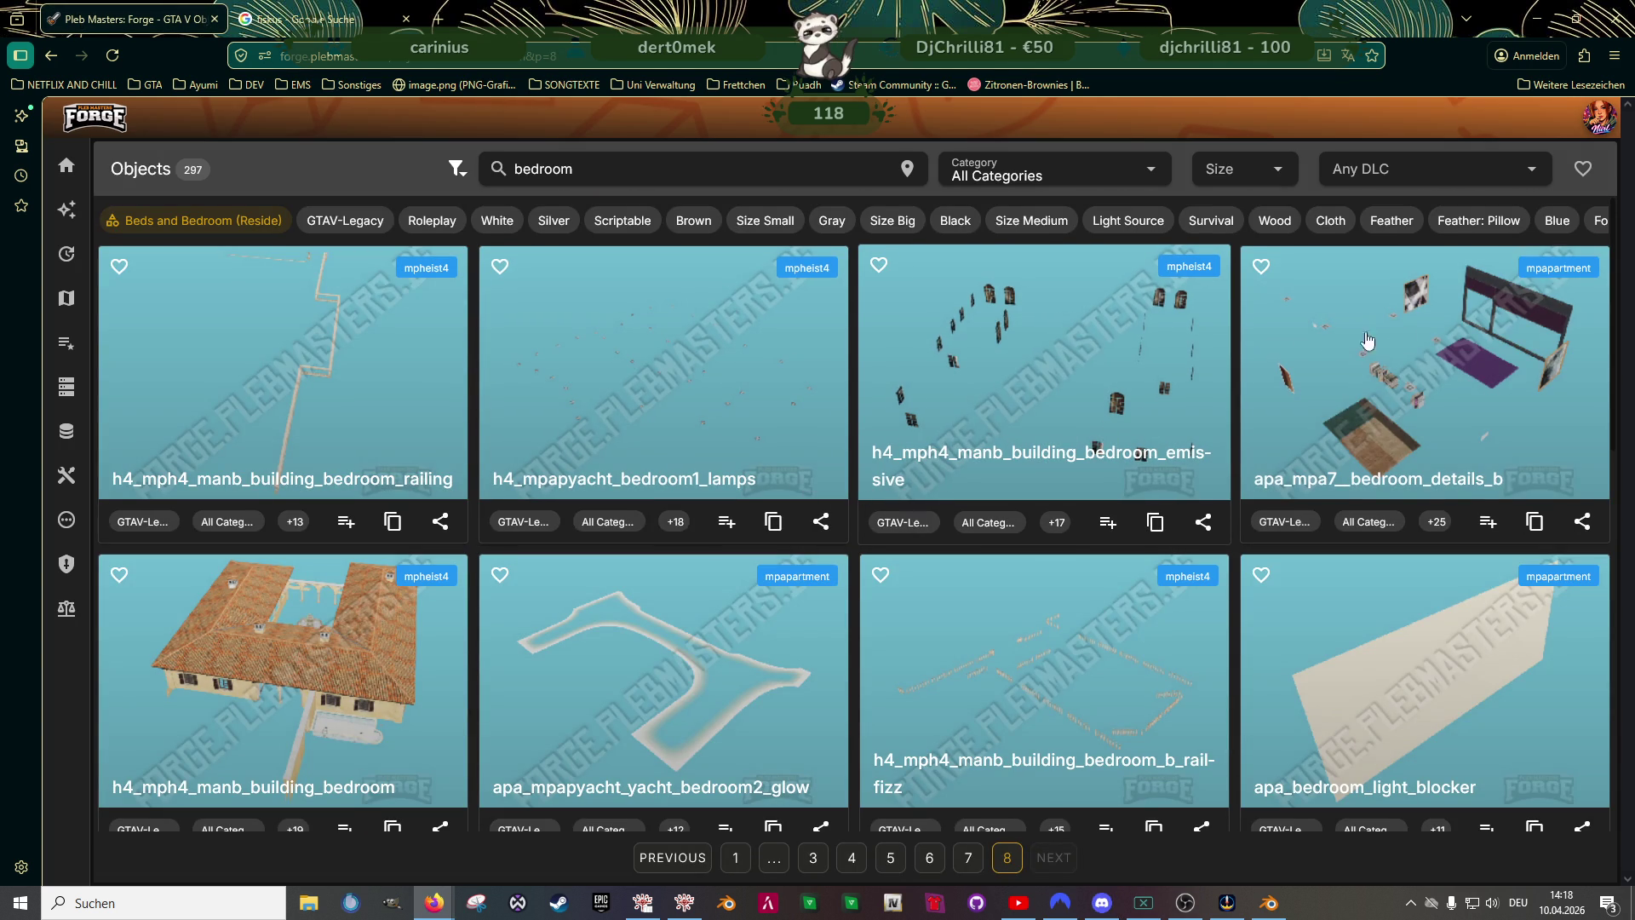
{"action": "left_click", "coordinate": [1307, 349]}
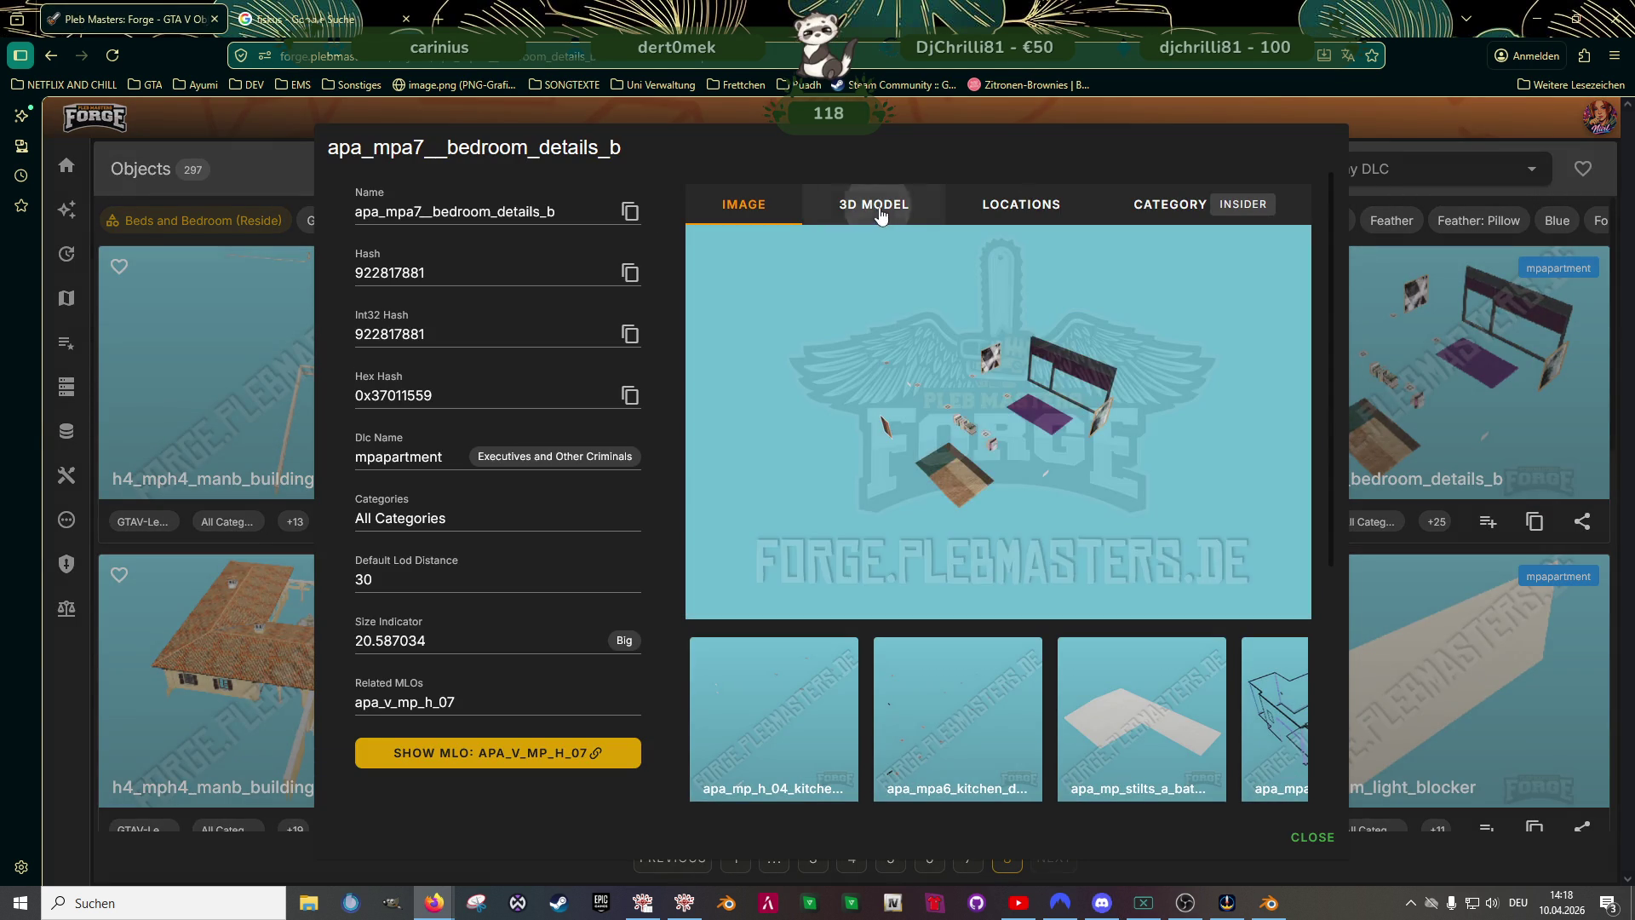
{"action": "left_click", "coordinate": [880, 205]}
{"action": "mouse_move", "coordinate": [1053, 475]}
{"action": "left_mouse_down"}
{"action": "mouse_move", "coordinate": [953, 460]}
{"action": "mouse_move", "coordinate": [1012, 442]}
{"action": "left_mouse_up"}
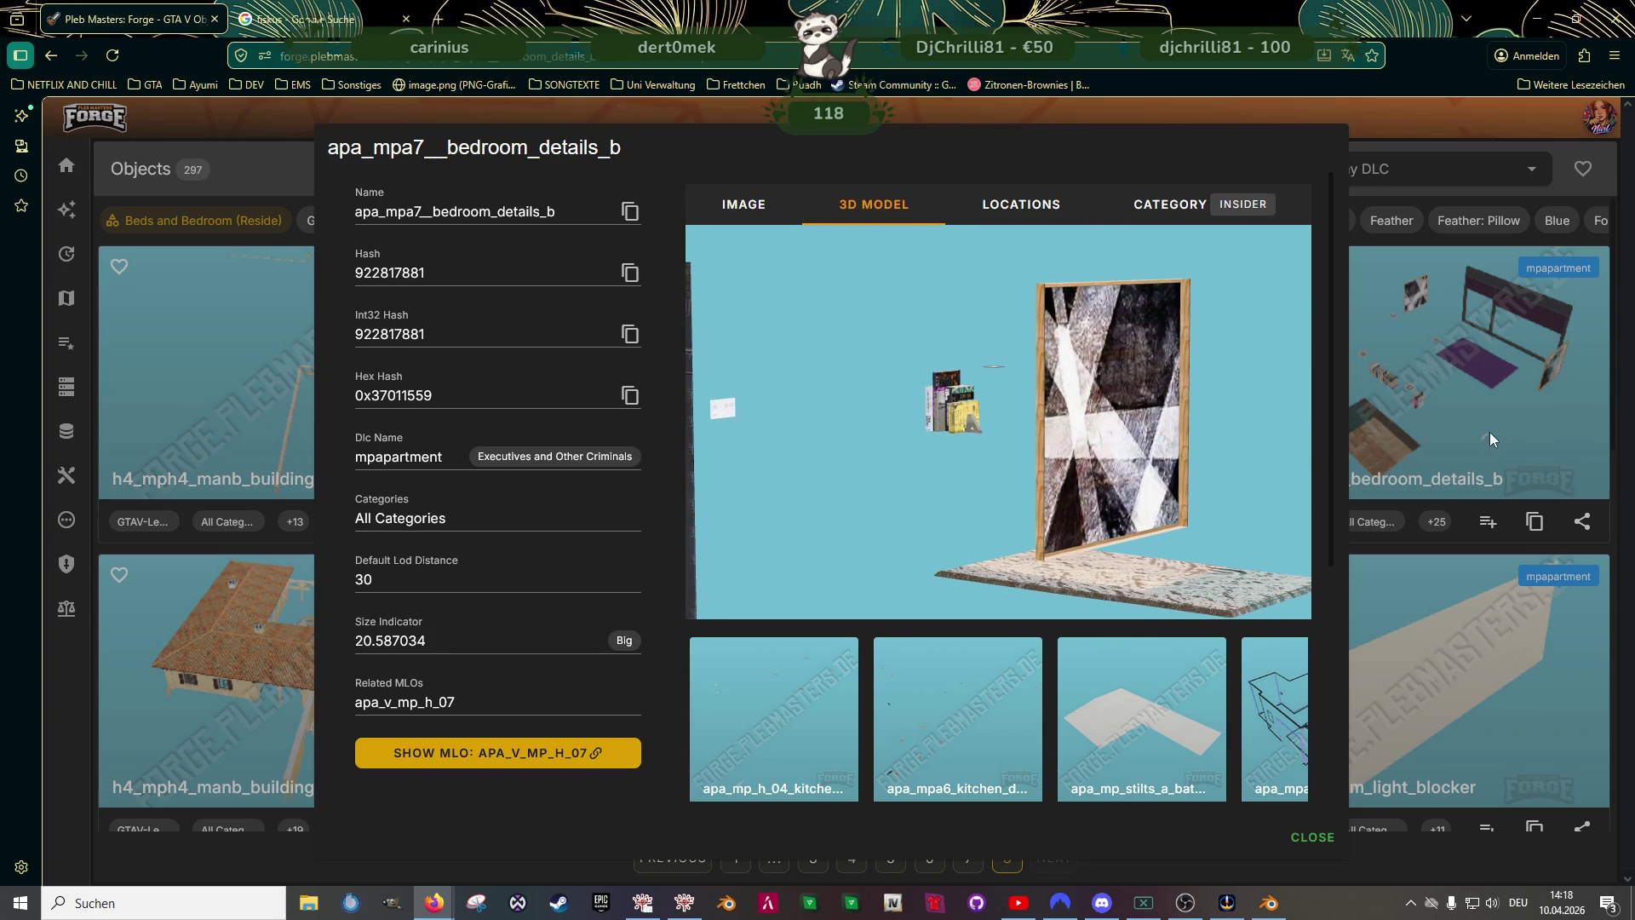
{"action": "left_click", "coordinate": [1492, 439]}
{"action": "left_click", "coordinate": [702, 177]}
{"action": "type", "text": "clutter"}
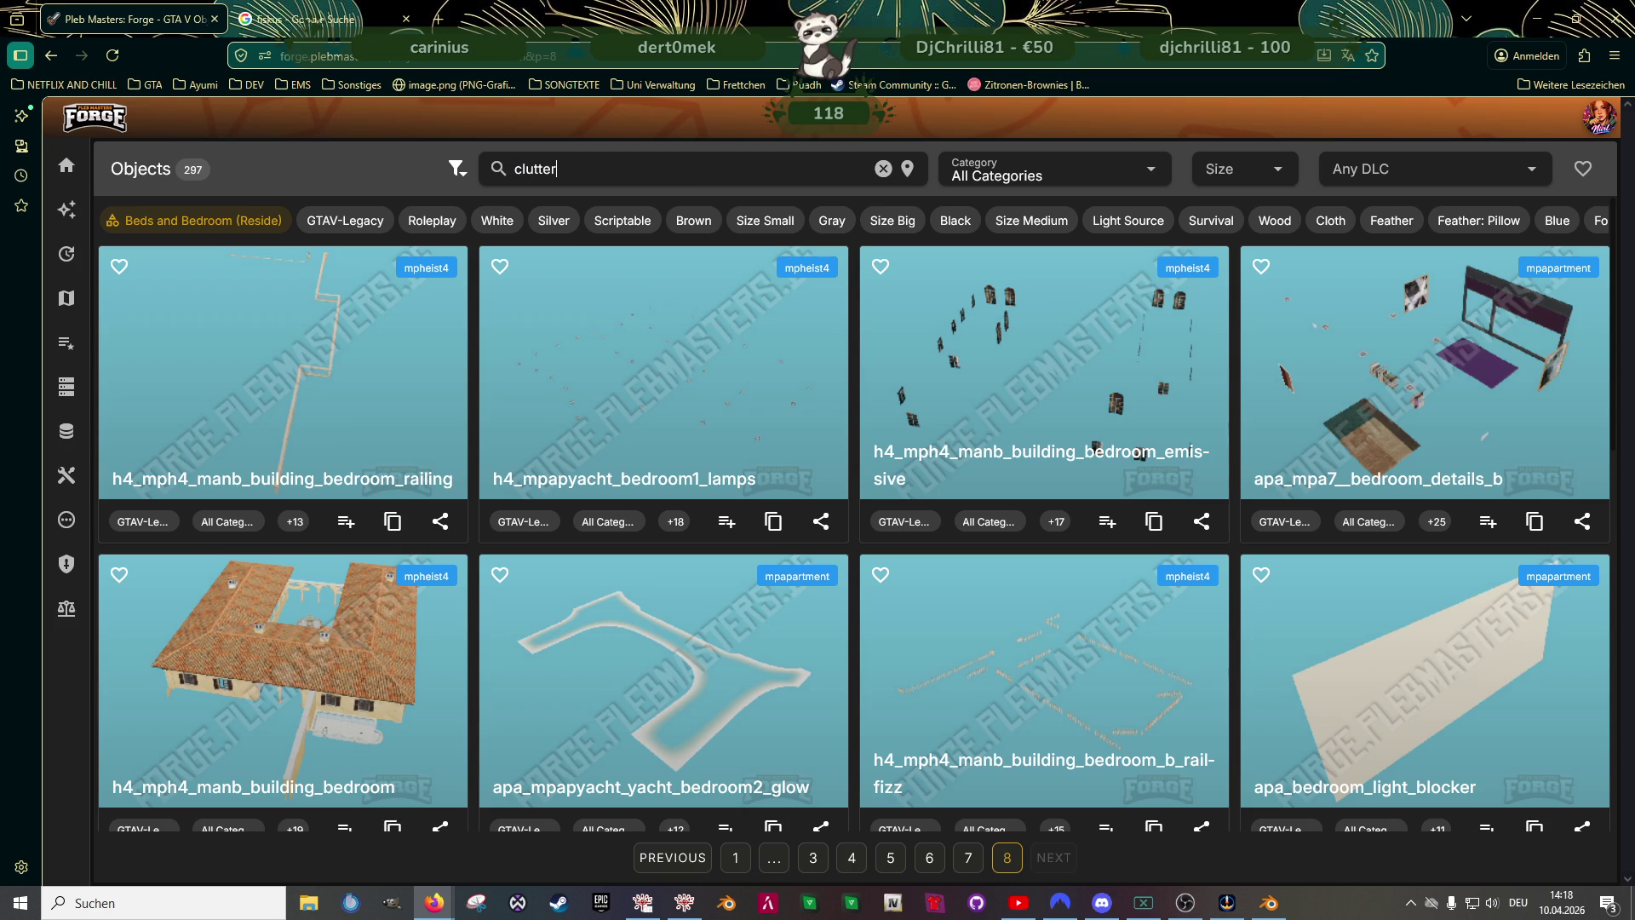
- Search for clutter, inspect m24_1_prop_m41_clutter_01a in 3D, and return to the 79 results
{"action": "key", "text": "Return"}
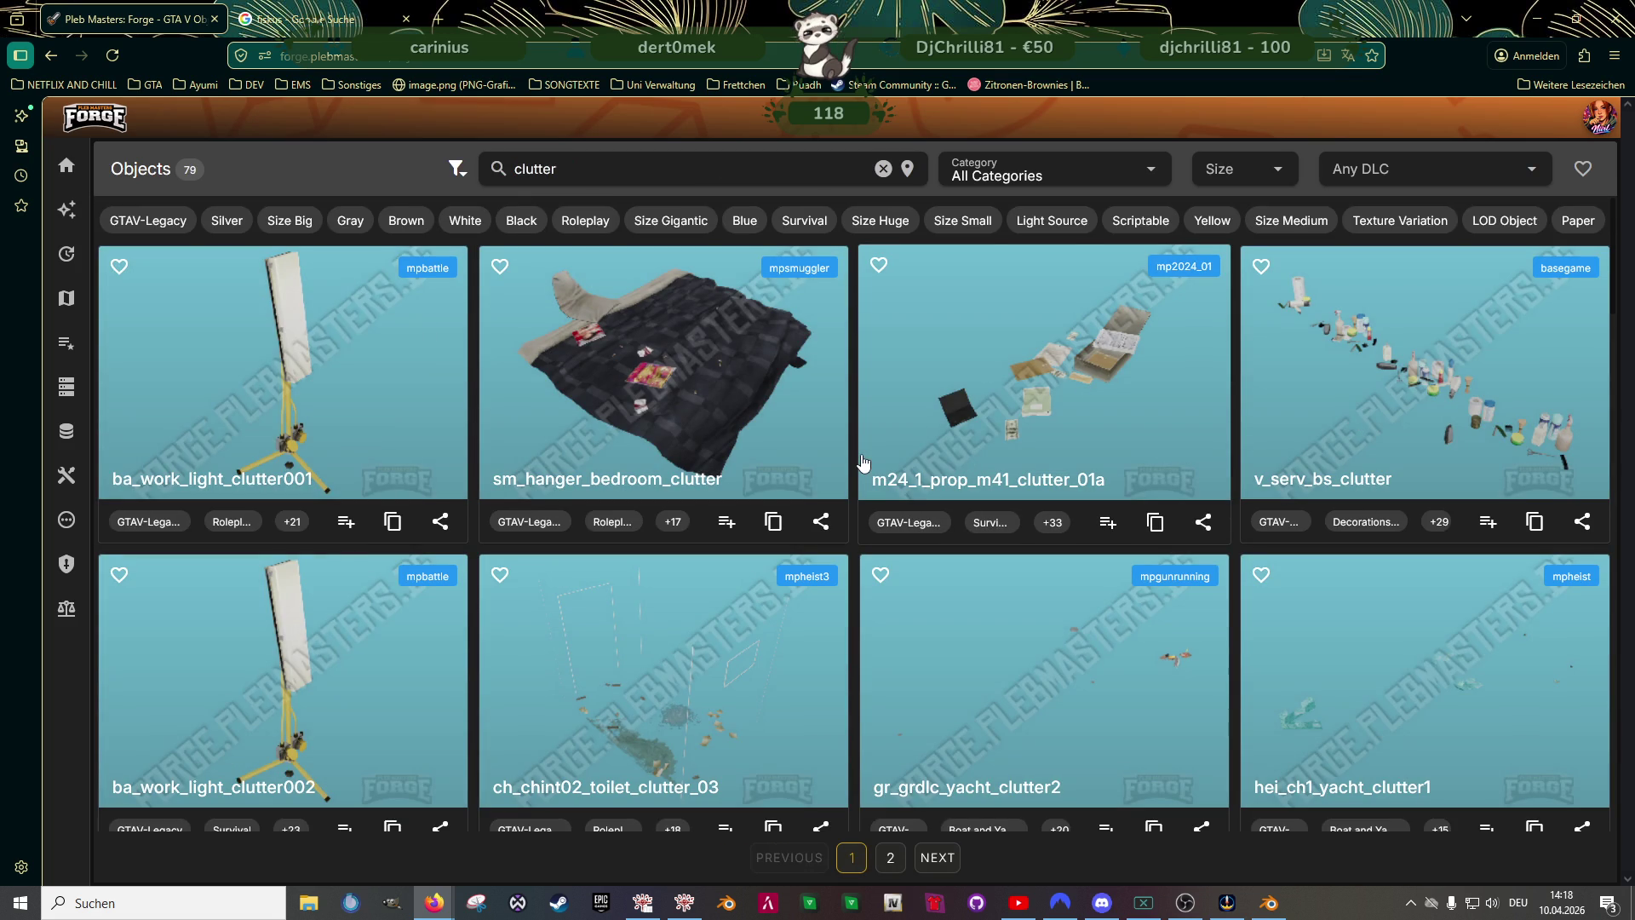
{"action": "left_click", "coordinate": [1077, 390]}
{"action": "left_click", "coordinate": [872, 205]}
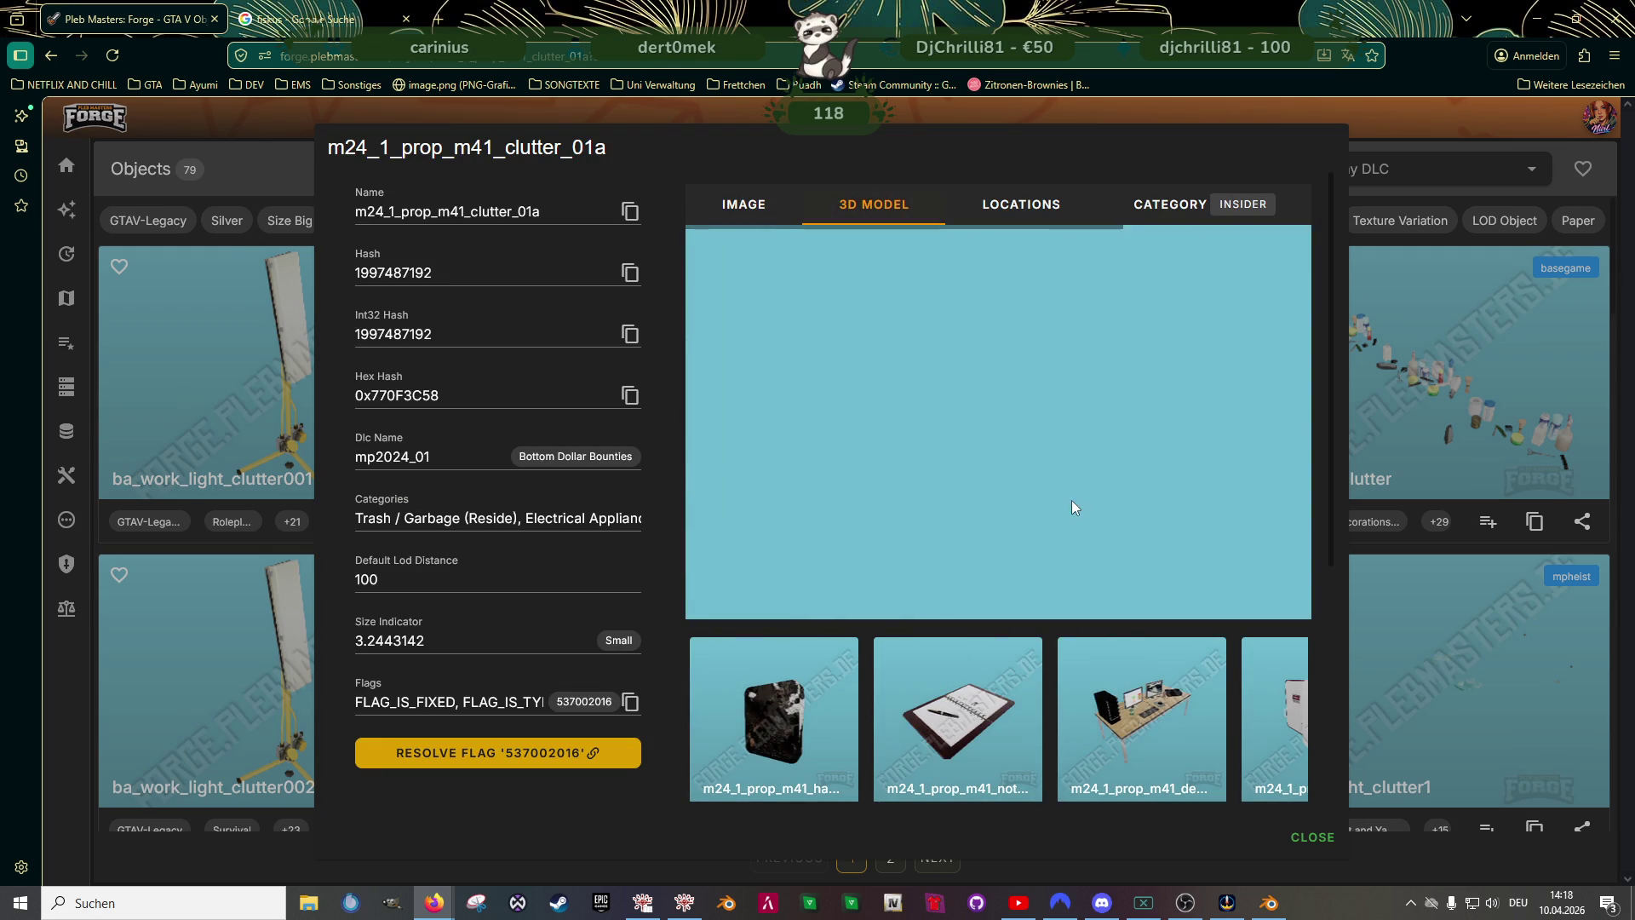
{"action": "left_click_drag", "start_coordinate": [1070, 500], "coordinate": [956, 499]}
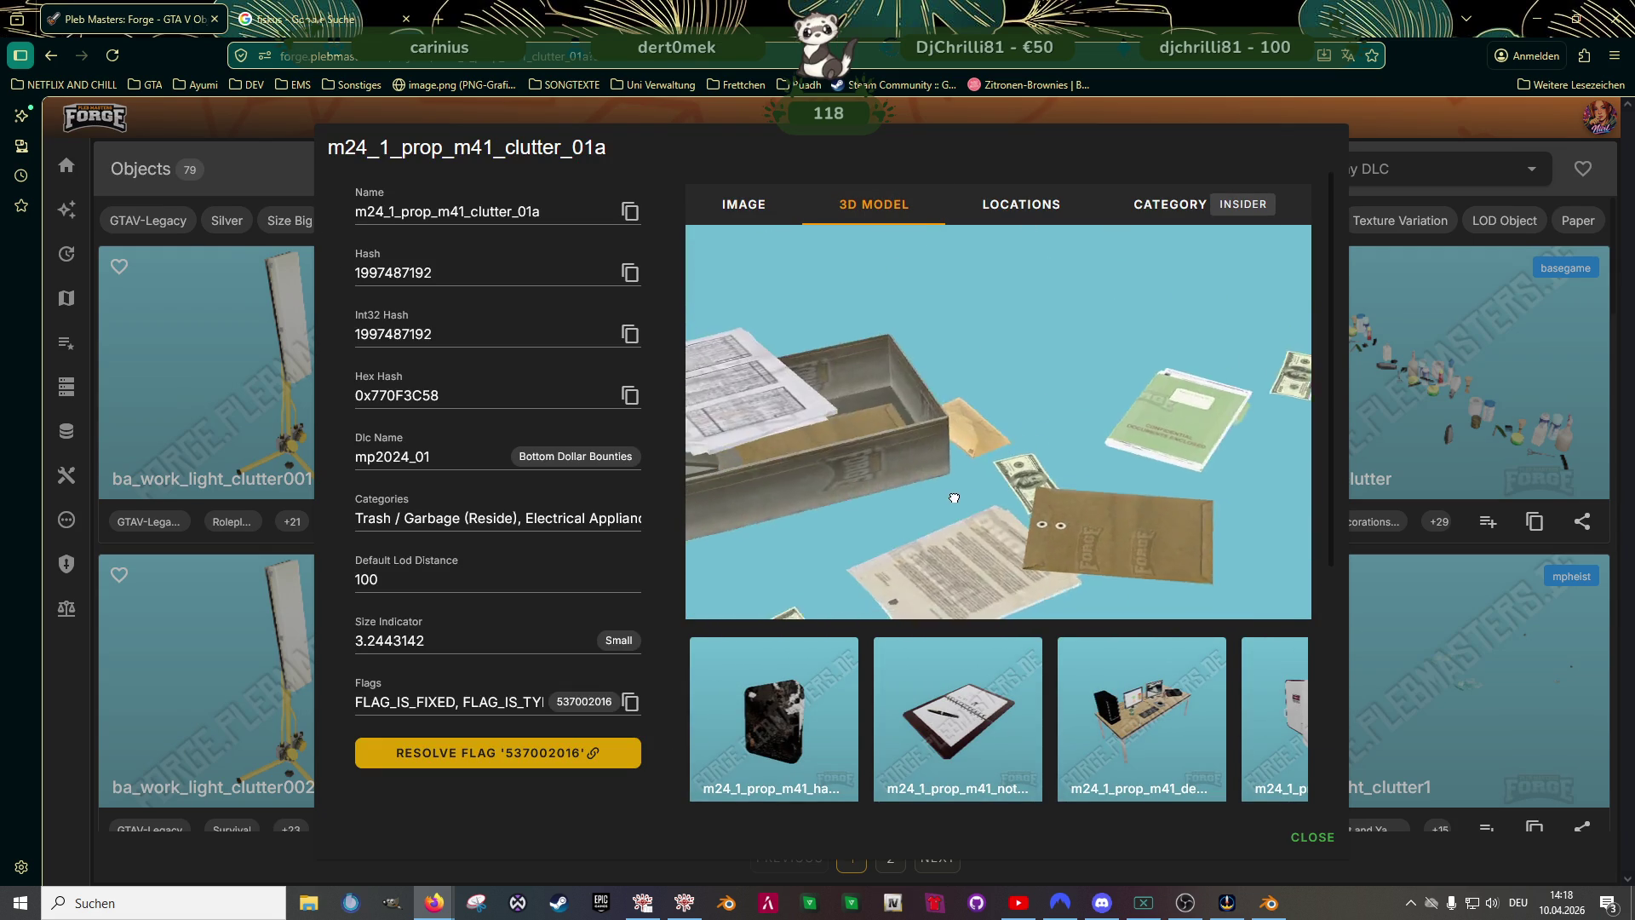
{"action": "scroll", "coordinate": [956, 498], "scroll_direction": "down", "scroll_amount": 5}
{"action": "left_click", "coordinate": [1439, 419]}
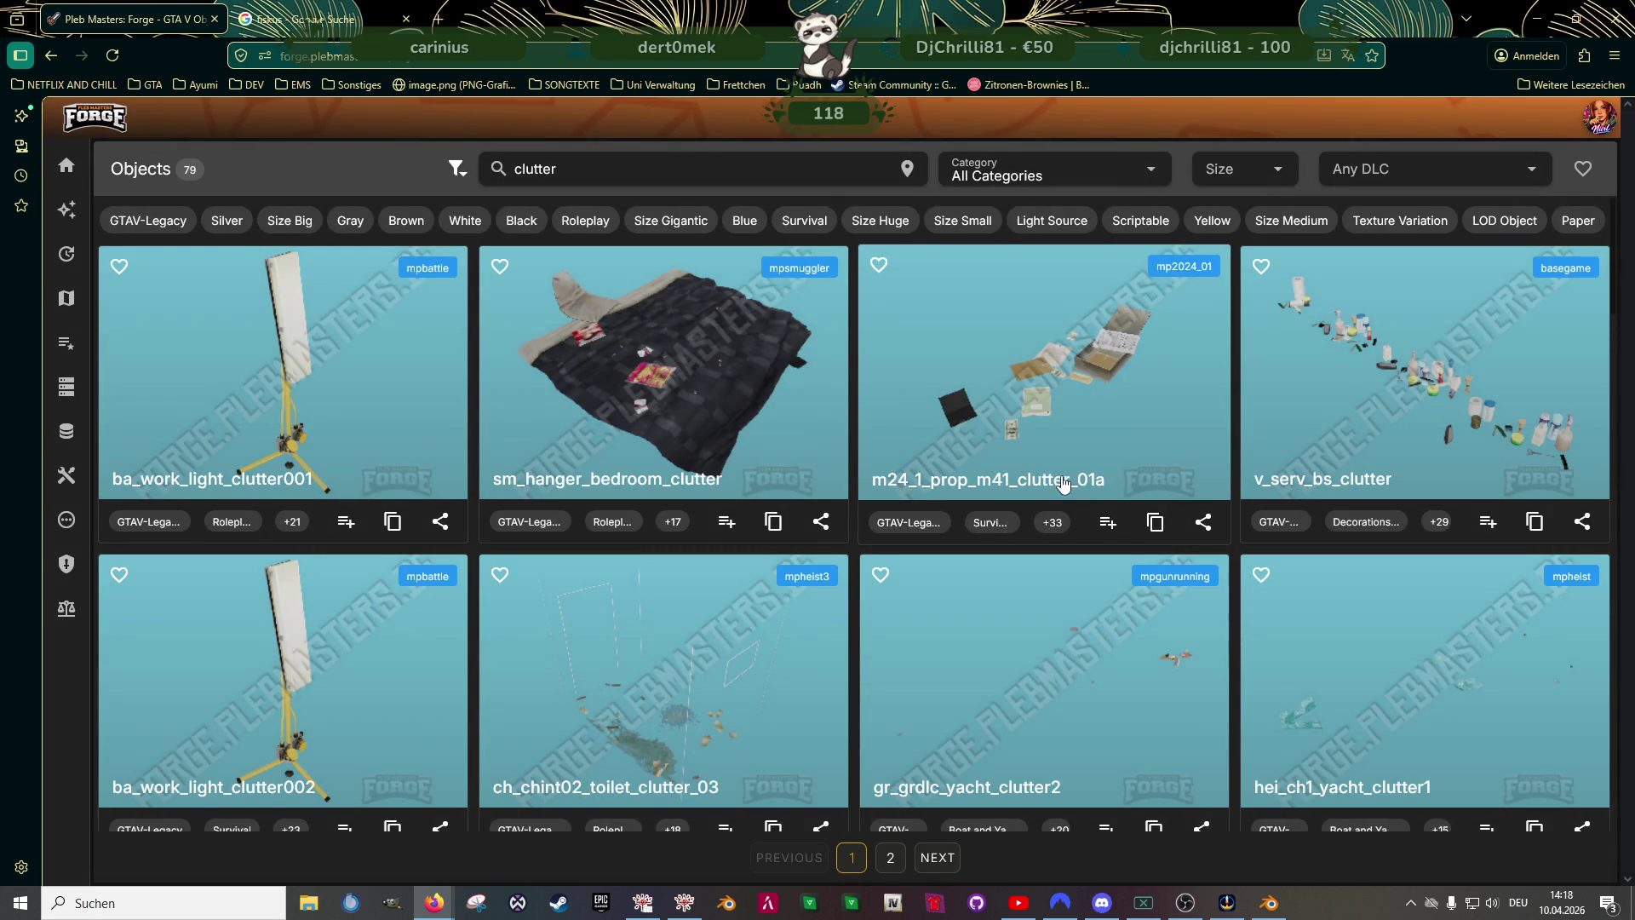
{"action": "scroll", "coordinate": [1060, 494], "scroll_direction": "down", "scroll_amount": 4}
{"action": "scroll", "coordinate": [1087, 511], "scroll_direction": "down", "scroll_amount": 3}
{"action": "scroll", "coordinate": [1110, 531], "scroll_direction": "down", "scroll_amount": 3}
{"action": "scroll", "coordinate": [1109, 531], "scroll_direction": "down", "scroll_amount": 3}
{"action": "scroll", "coordinate": [1109, 531], "scroll_direction": "down", "scroll_amount": 3}
{"action": "scroll", "coordinate": [1109, 529], "scroll_direction": "down", "scroll_amount": 2}
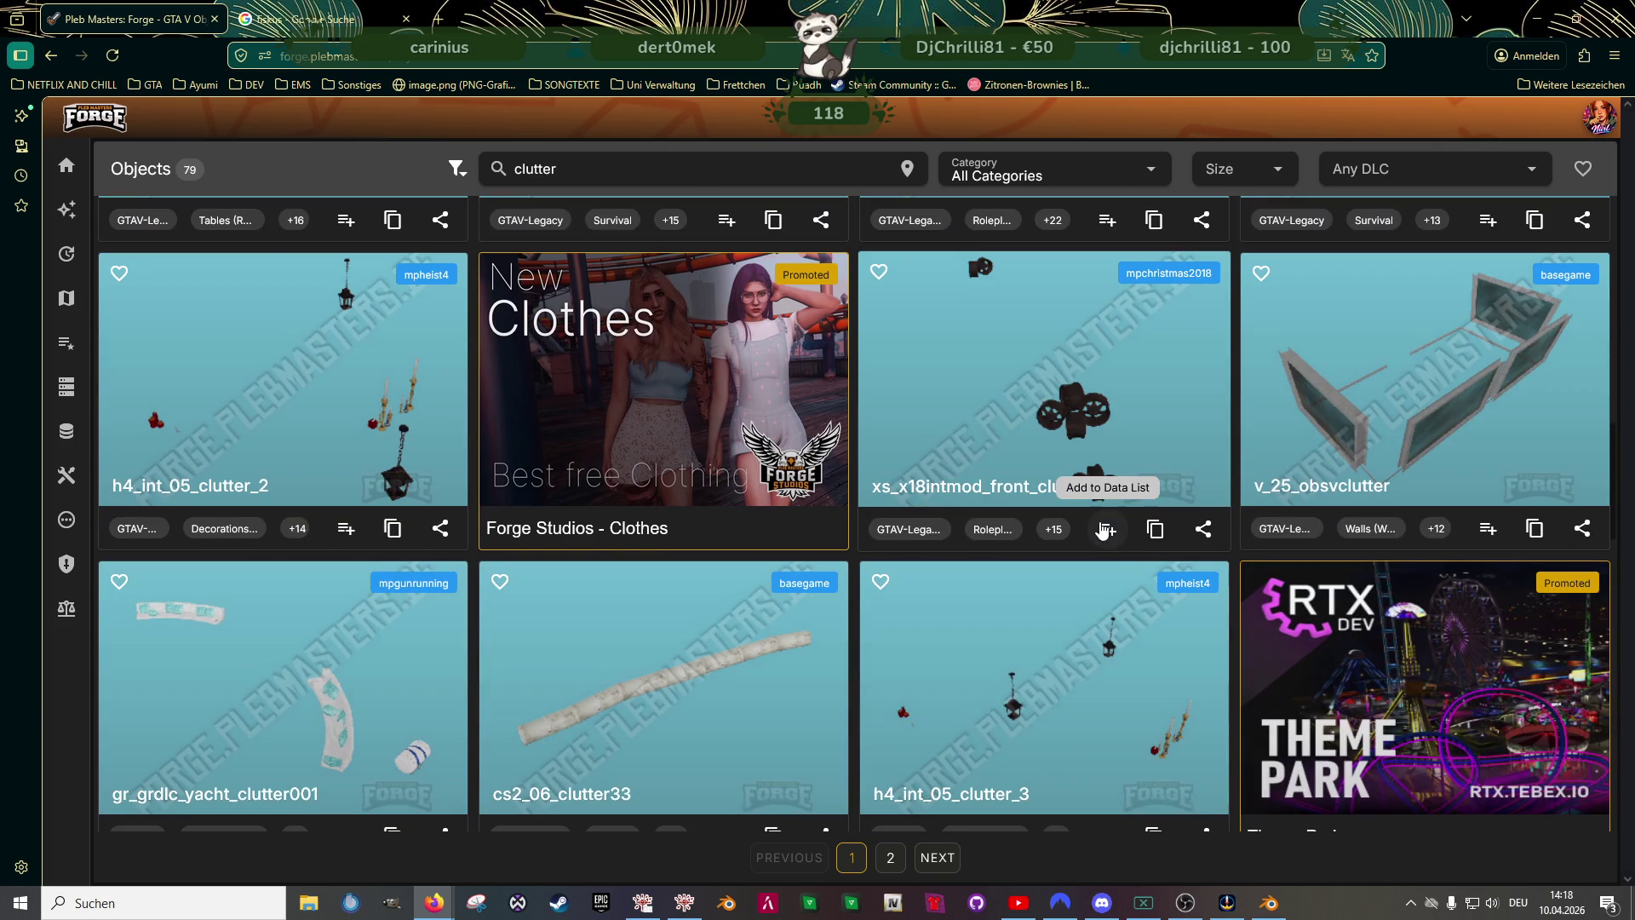
{"action": "scroll", "coordinate": [1107, 530], "scroll_direction": "down", "scroll_amount": 3}
{"action": "scroll", "coordinate": [1107, 530], "scroll_direction": "down", "scroll_amount": 3}
{"action": "scroll", "coordinate": [1102, 537], "scroll_direction": "down", "scroll_amount": 2}
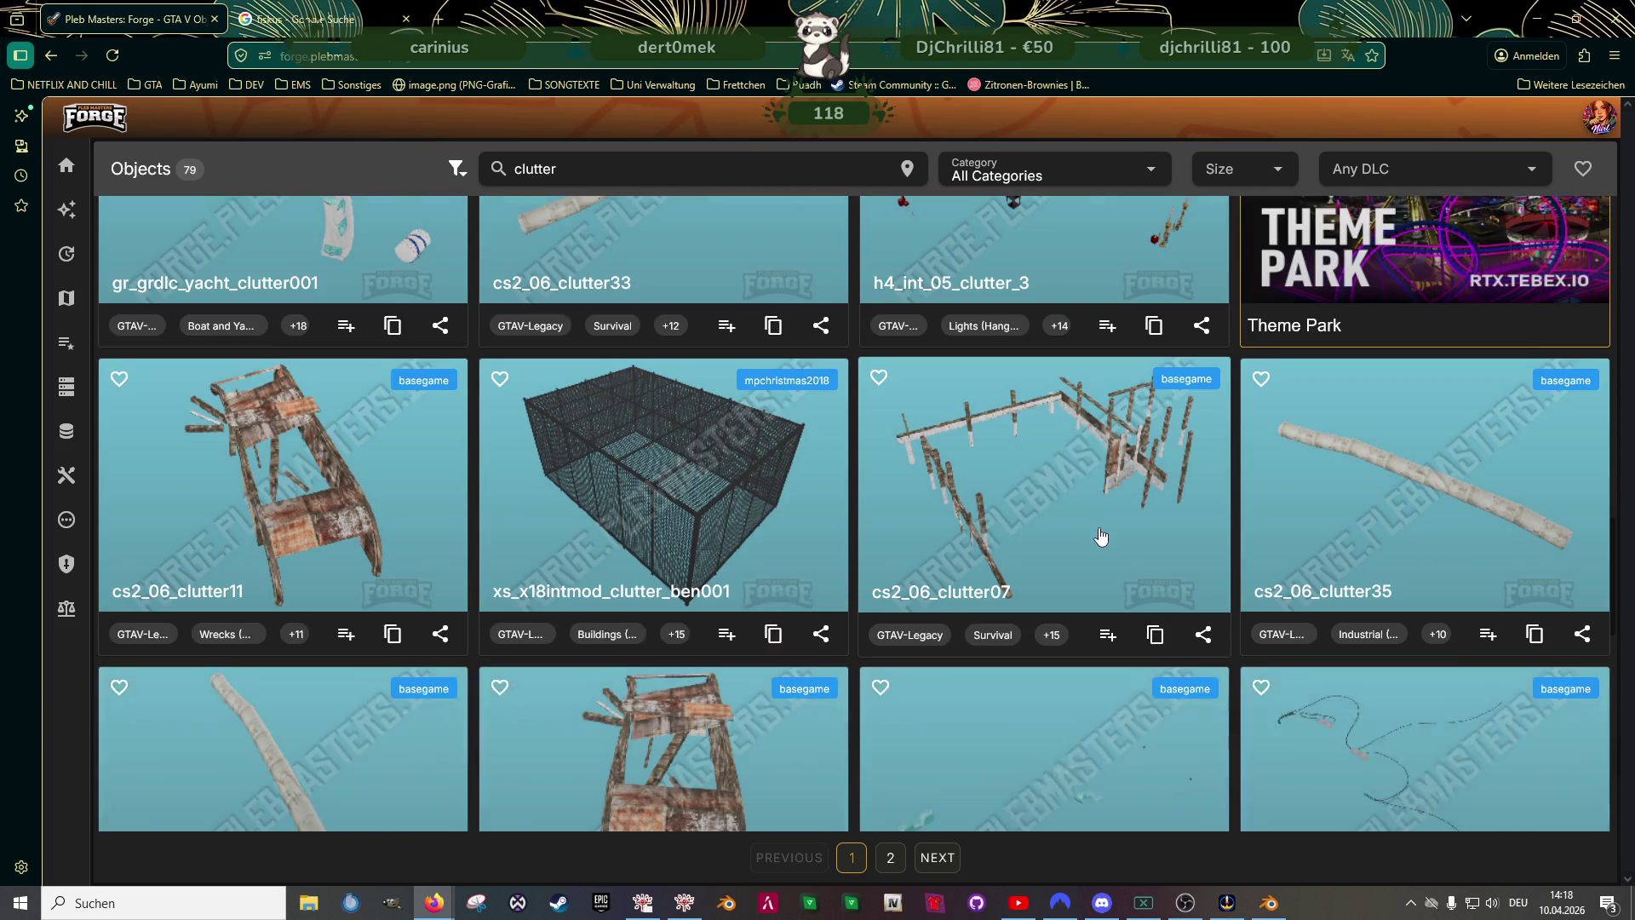
{"action": "scroll", "coordinate": [1102, 537], "scroll_direction": "down", "scroll_amount": 4}
{"action": "scroll", "coordinate": [1102, 538], "scroll_direction": "down", "scroll_amount": 3}
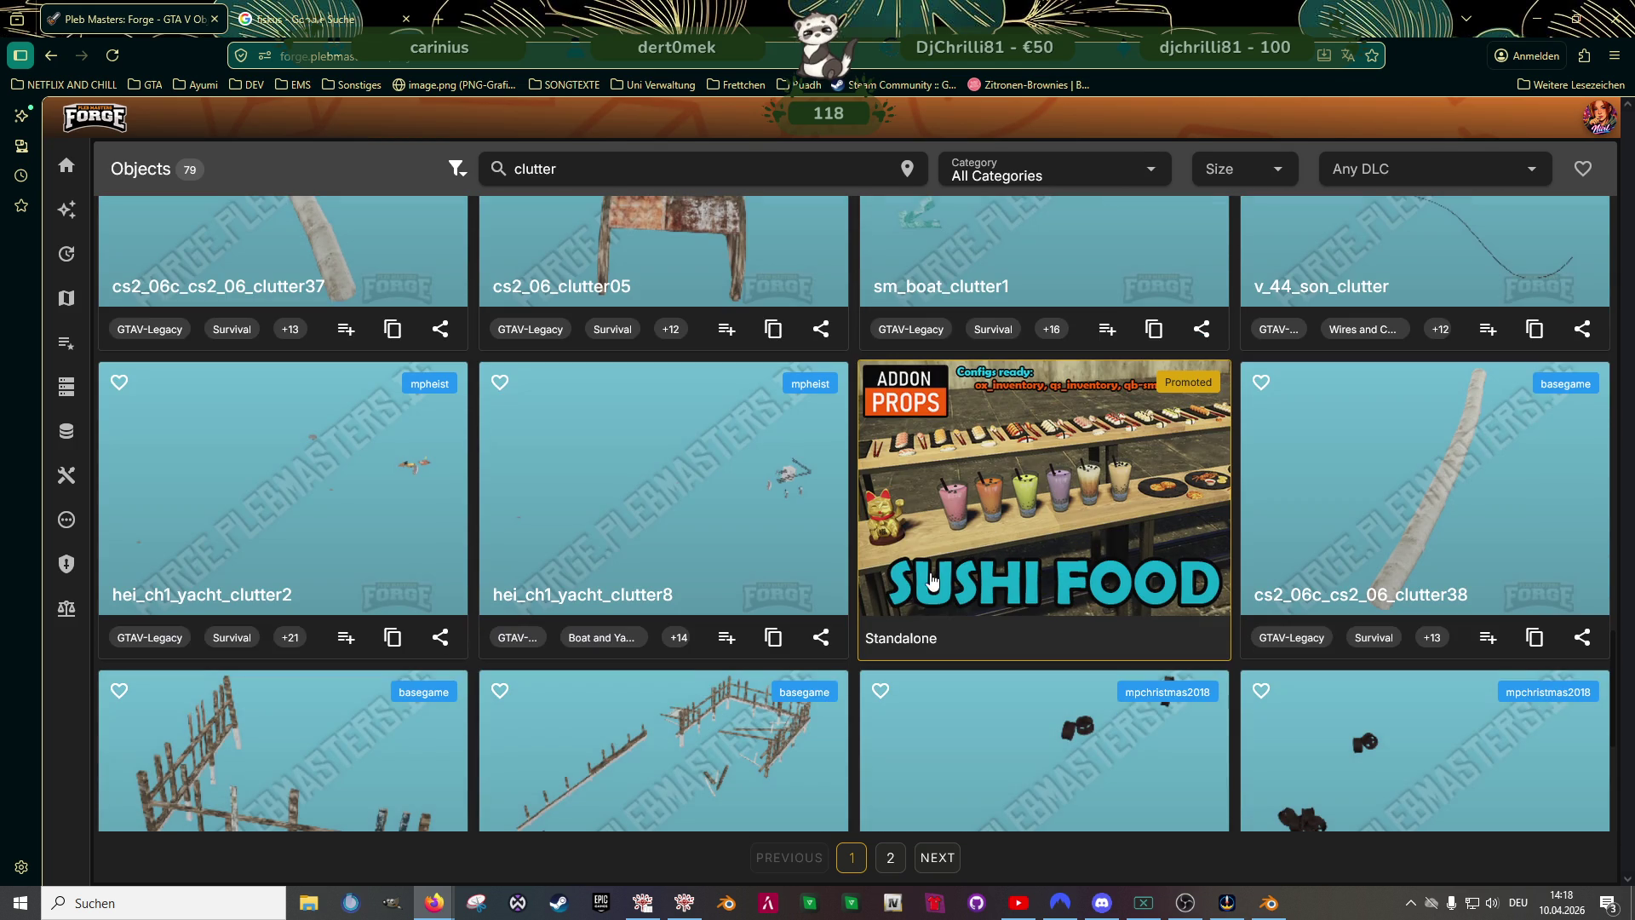
{"action": "scroll", "coordinate": [786, 504], "scroll_direction": "down", "scroll_amount": 1}
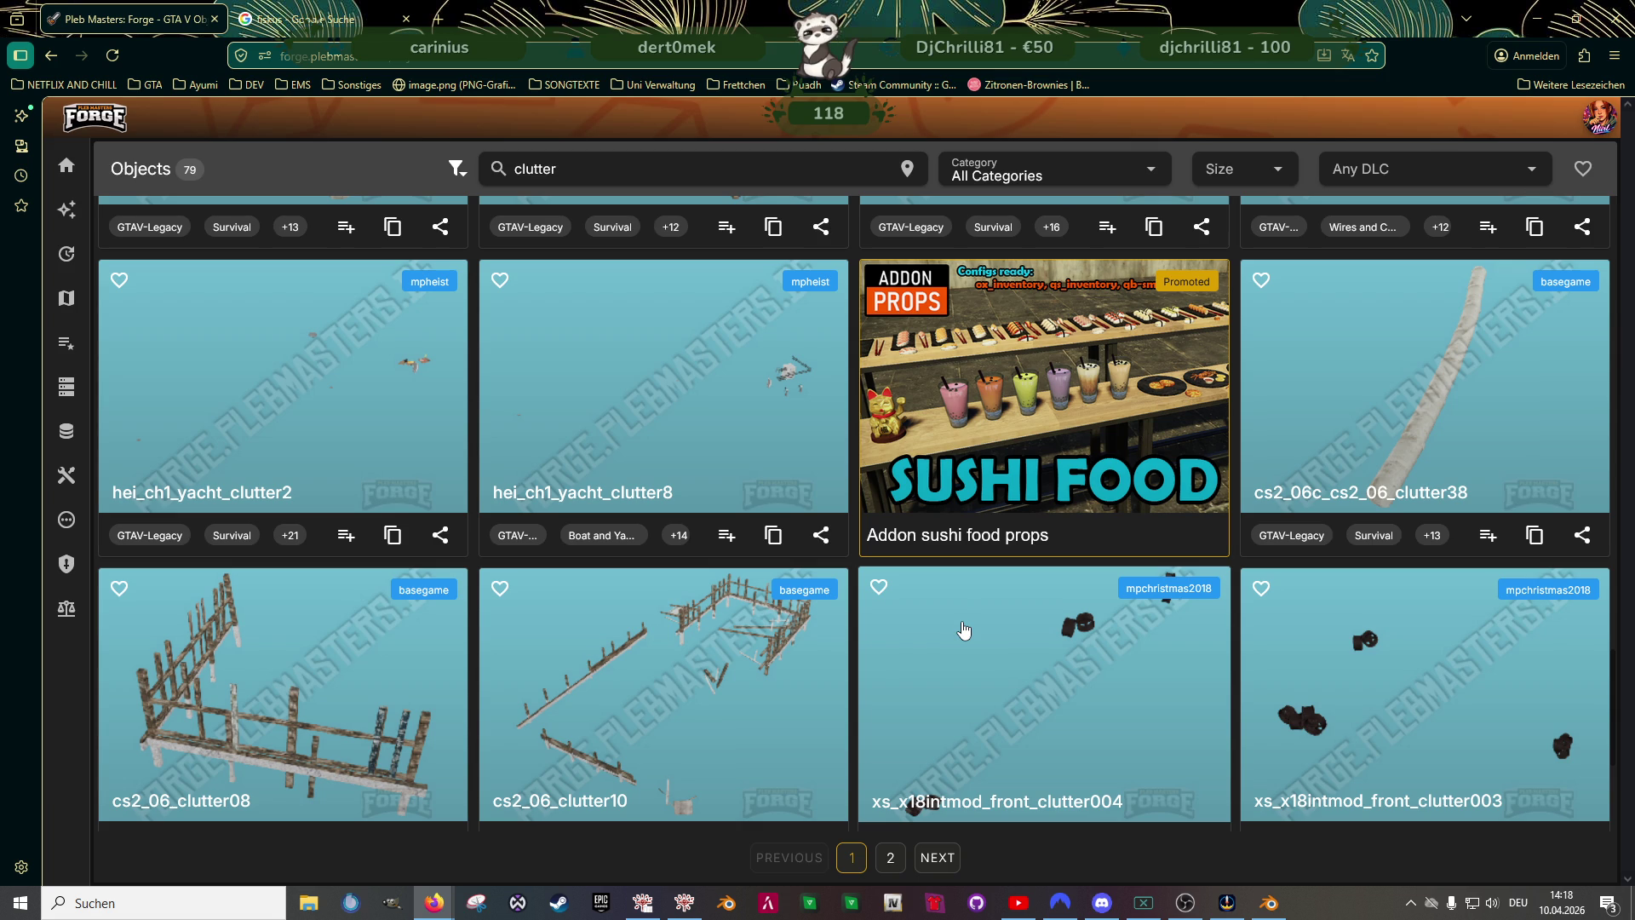
{"action": "scroll", "coordinate": [965, 631], "scroll_direction": "down", "scroll_amount": 3}
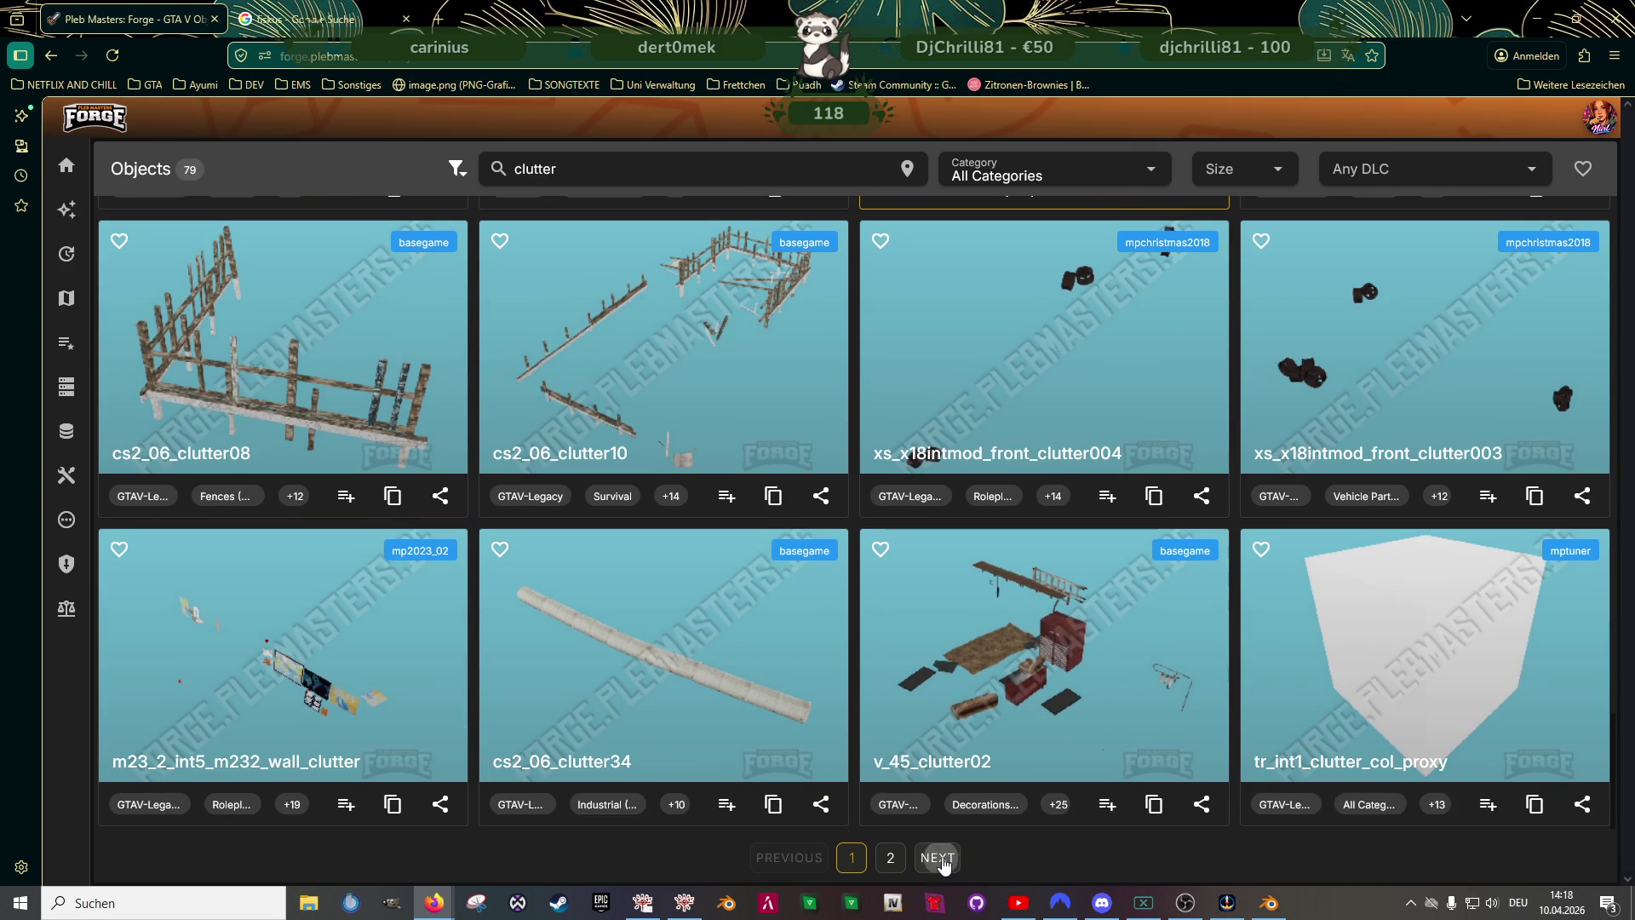
{"action": "left_click", "coordinate": [891, 858]}
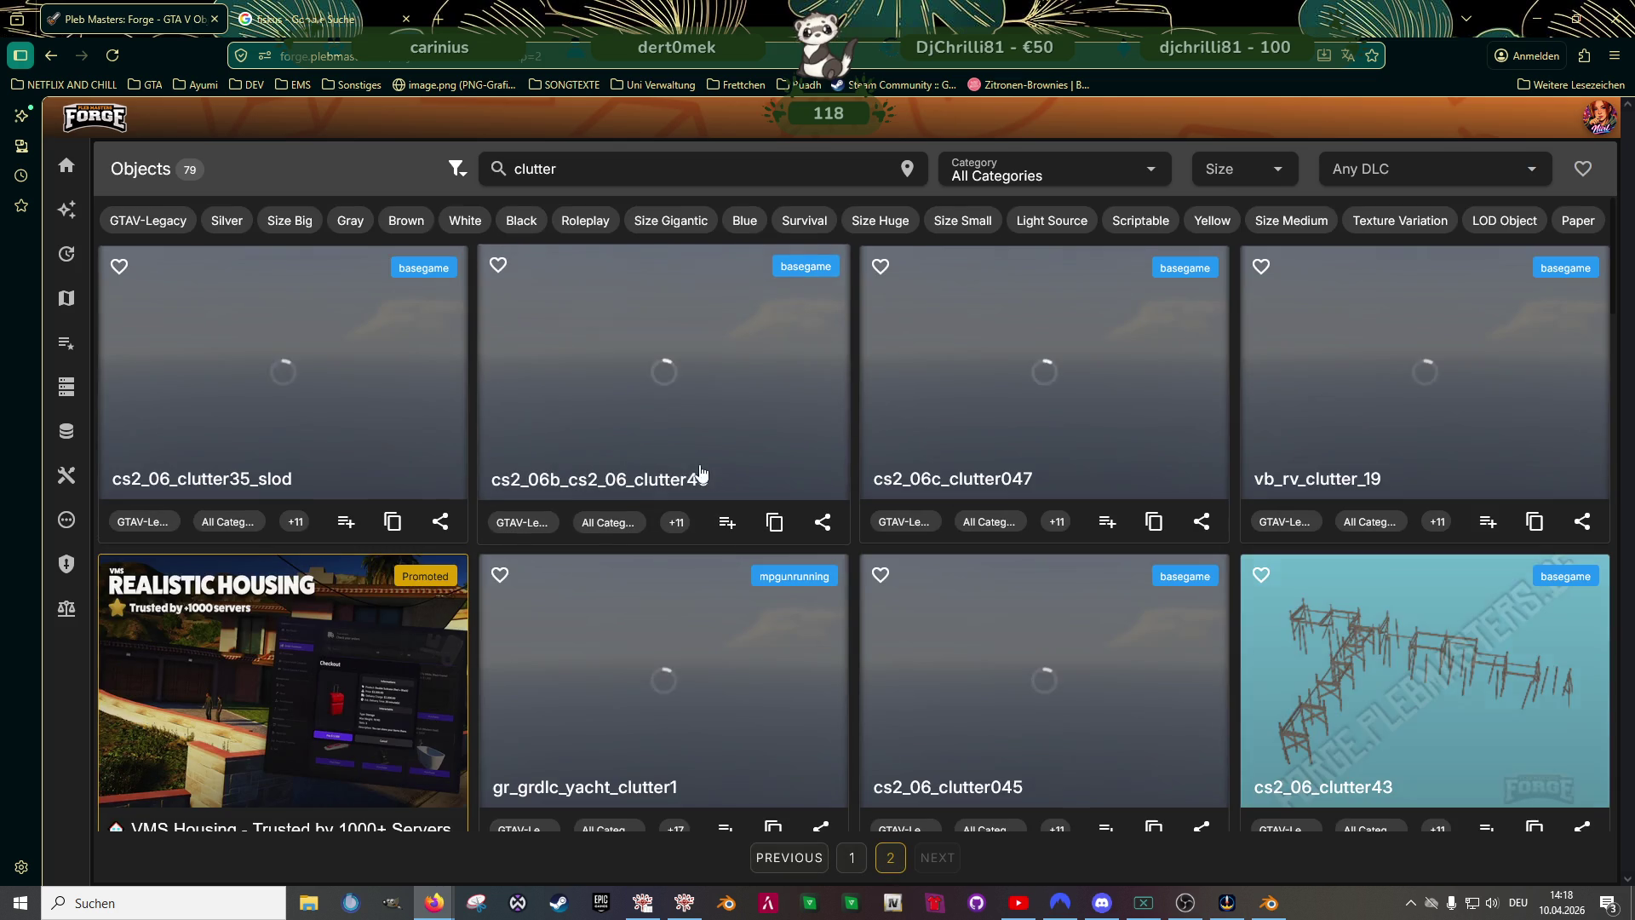
{"action": "scroll", "coordinate": [728, 481], "scroll_direction": "down", "scroll_amount": 5}
{"action": "scroll", "coordinate": [818, 549], "scroll_direction": "down", "scroll_amount": 4}
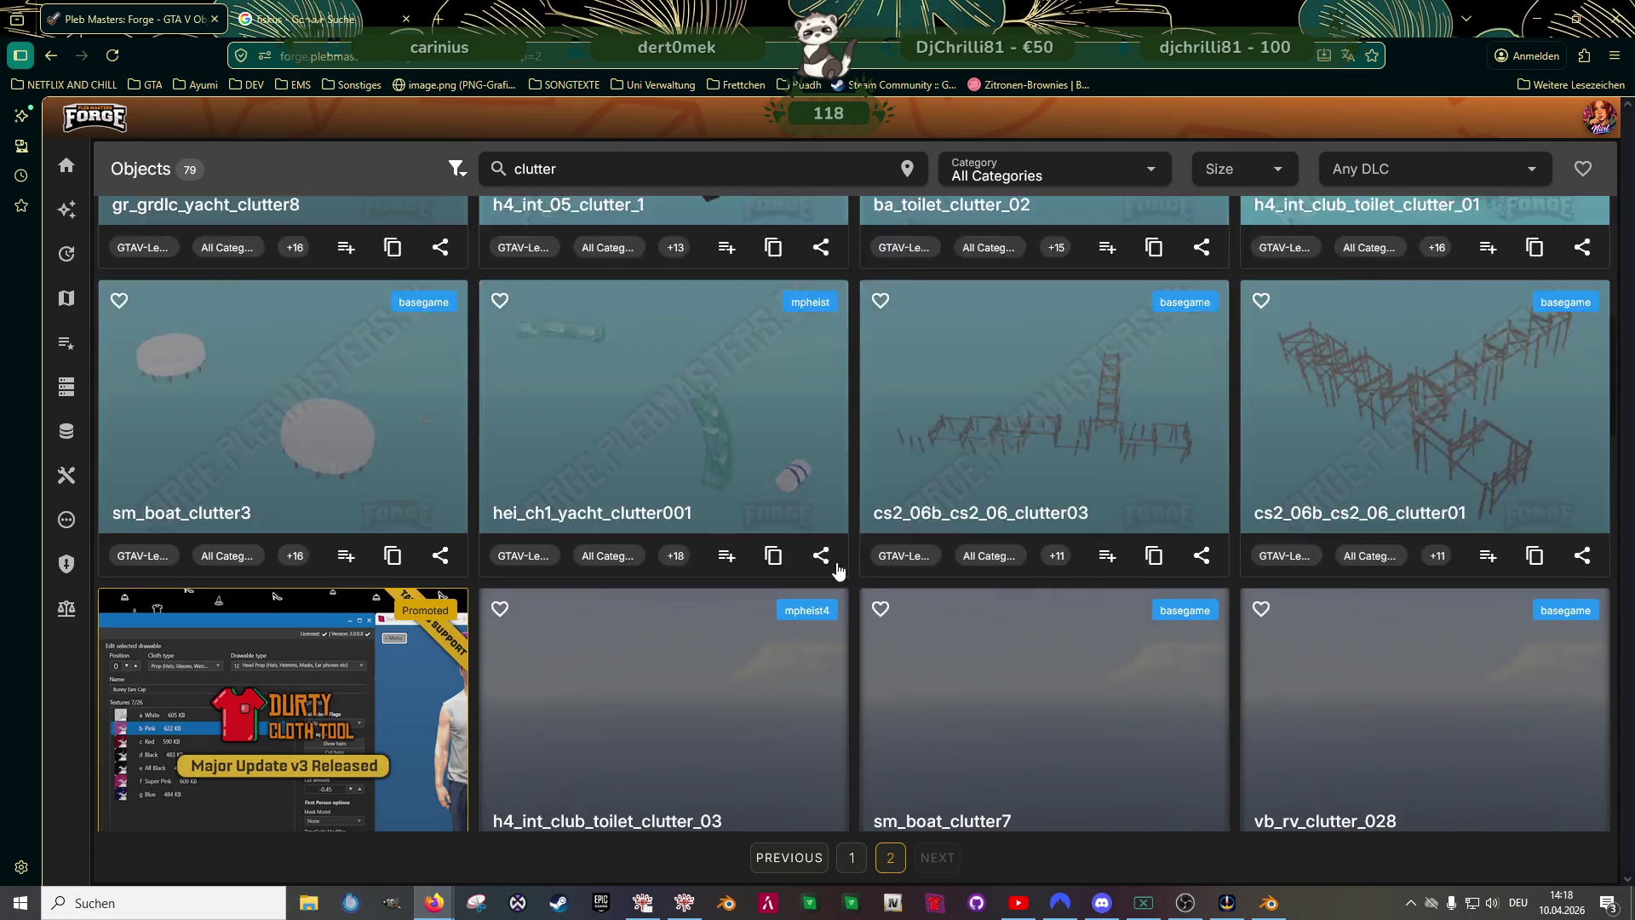
{"action": "scroll", "coordinate": [842, 568], "scroll_direction": "down", "scroll_amount": 2}
{"action": "scroll", "coordinate": [842, 569], "scroll_direction": "up", "scroll_amount": 3}
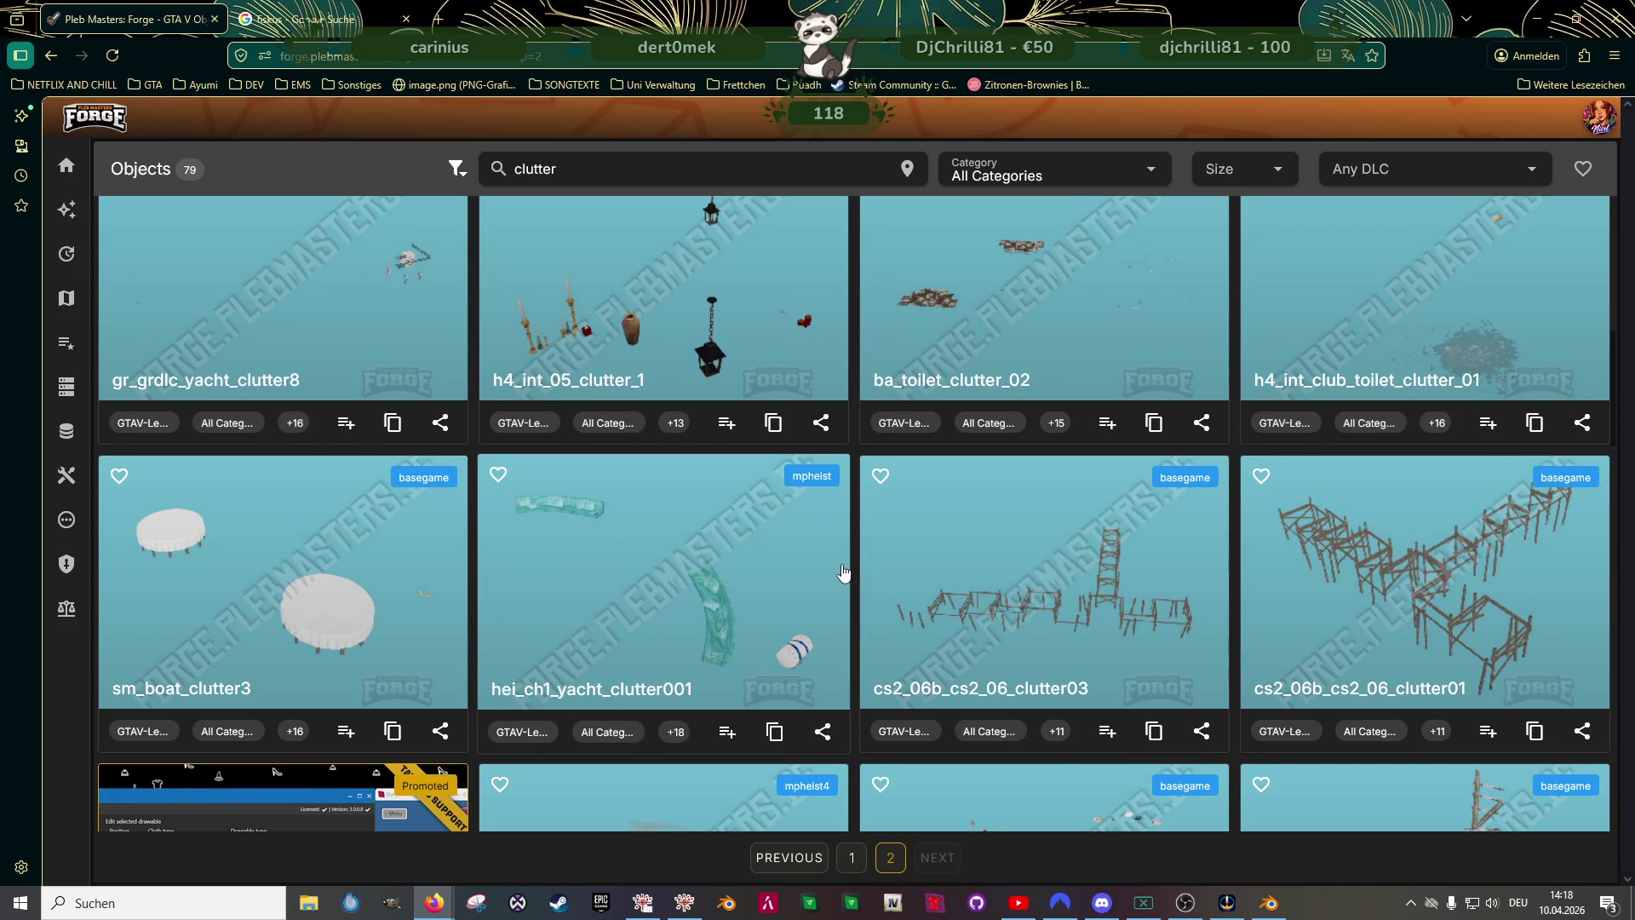
{"action": "scroll", "coordinate": [842, 571], "scroll_direction": "down", "scroll_amount": 2}
{"action": "scroll", "coordinate": [841, 571], "scroll_direction": "down", "scroll_amount": 2}
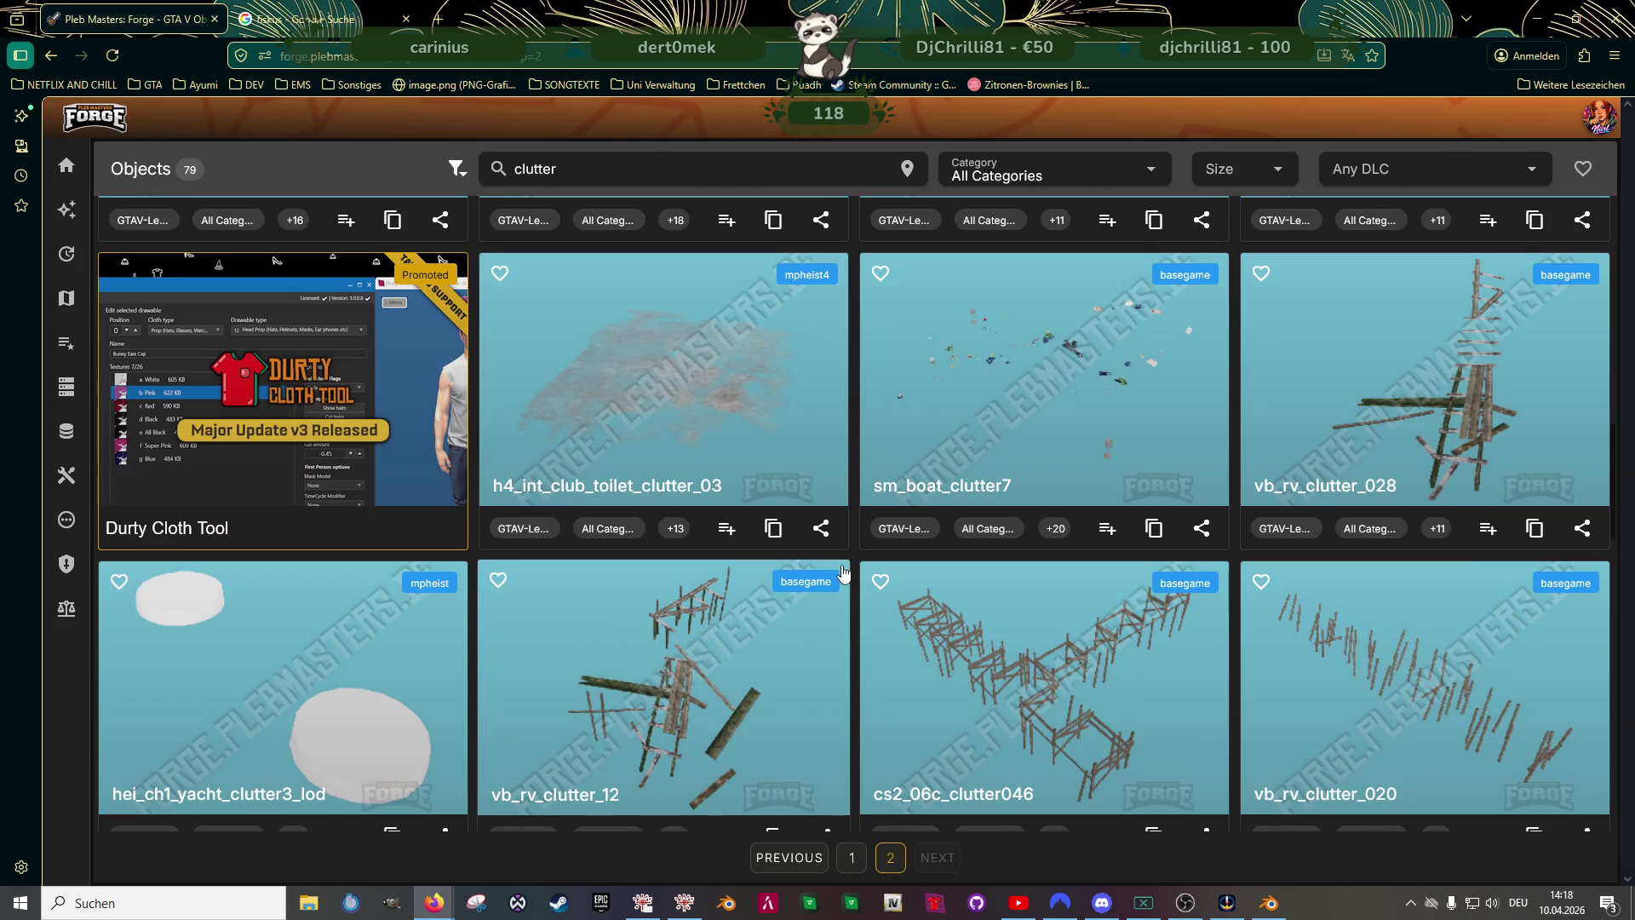
{"action": "scroll", "coordinate": [842, 571], "scroll_direction": "down", "scroll_amount": 3}
{"action": "scroll", "coordinate": [843, 570], "scroll_direction": "down", "scroll_amount": 2}
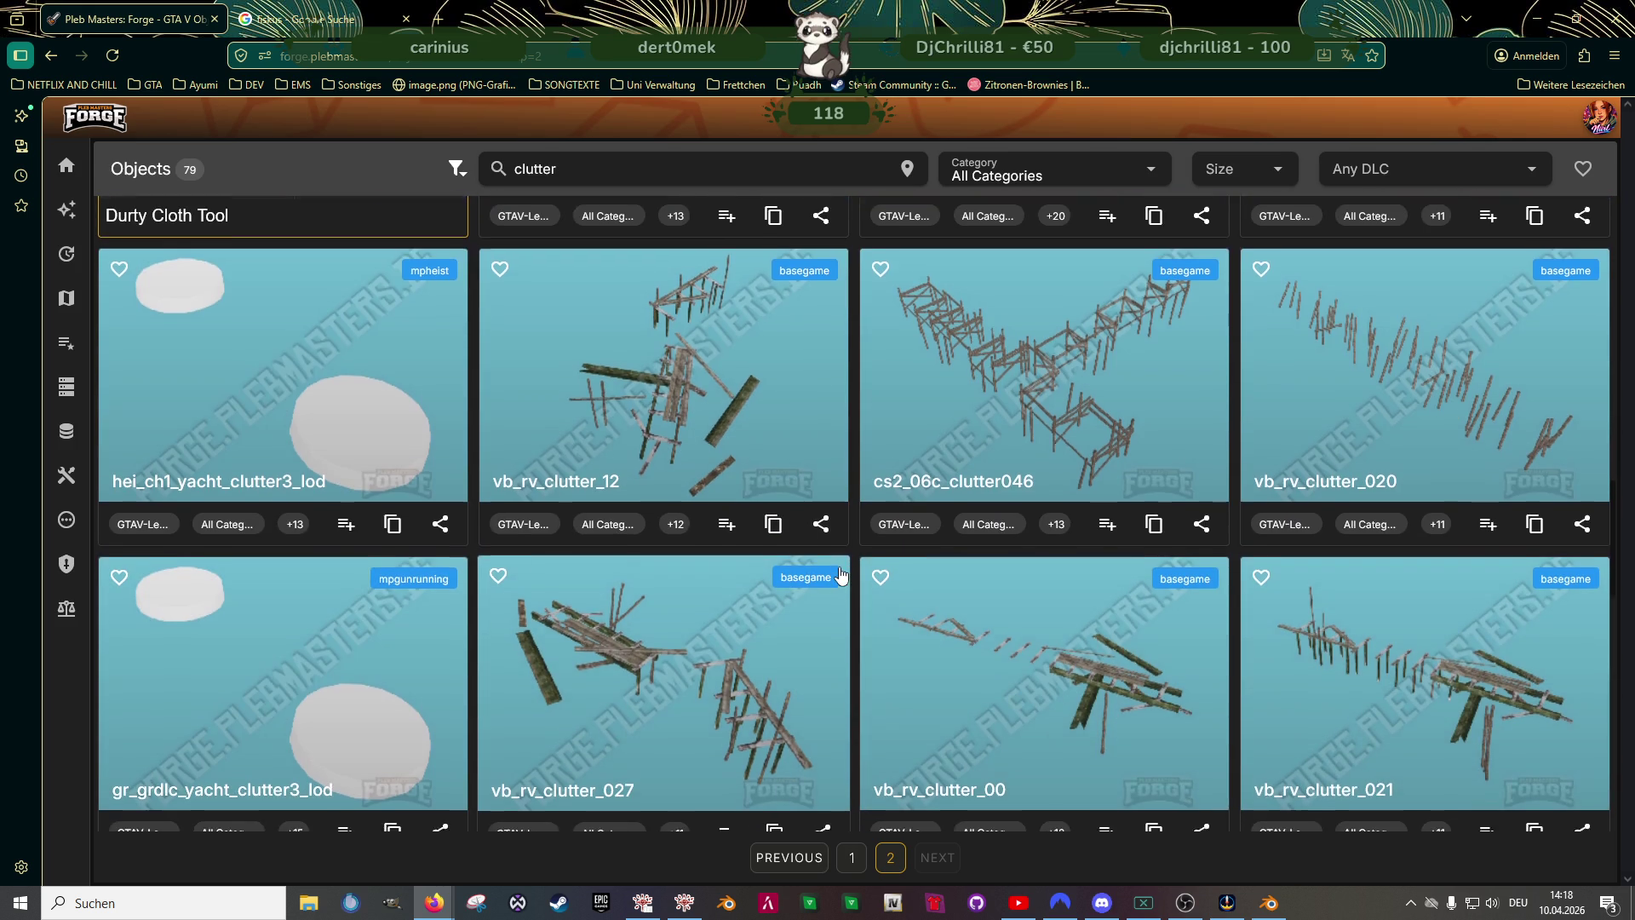
{"action": "scroll", "coordinate": [843, 571], "scroll_direction": "down", "scroll_amount": 2}
{"action": "scroll", "coordinate": [839, 568], "scroll_direction": "down", "scroll_amount": 3}
{"action": "scroll", "coordinate": [839, 568], "scroll_direction": "down", "scroll_amount": 3}
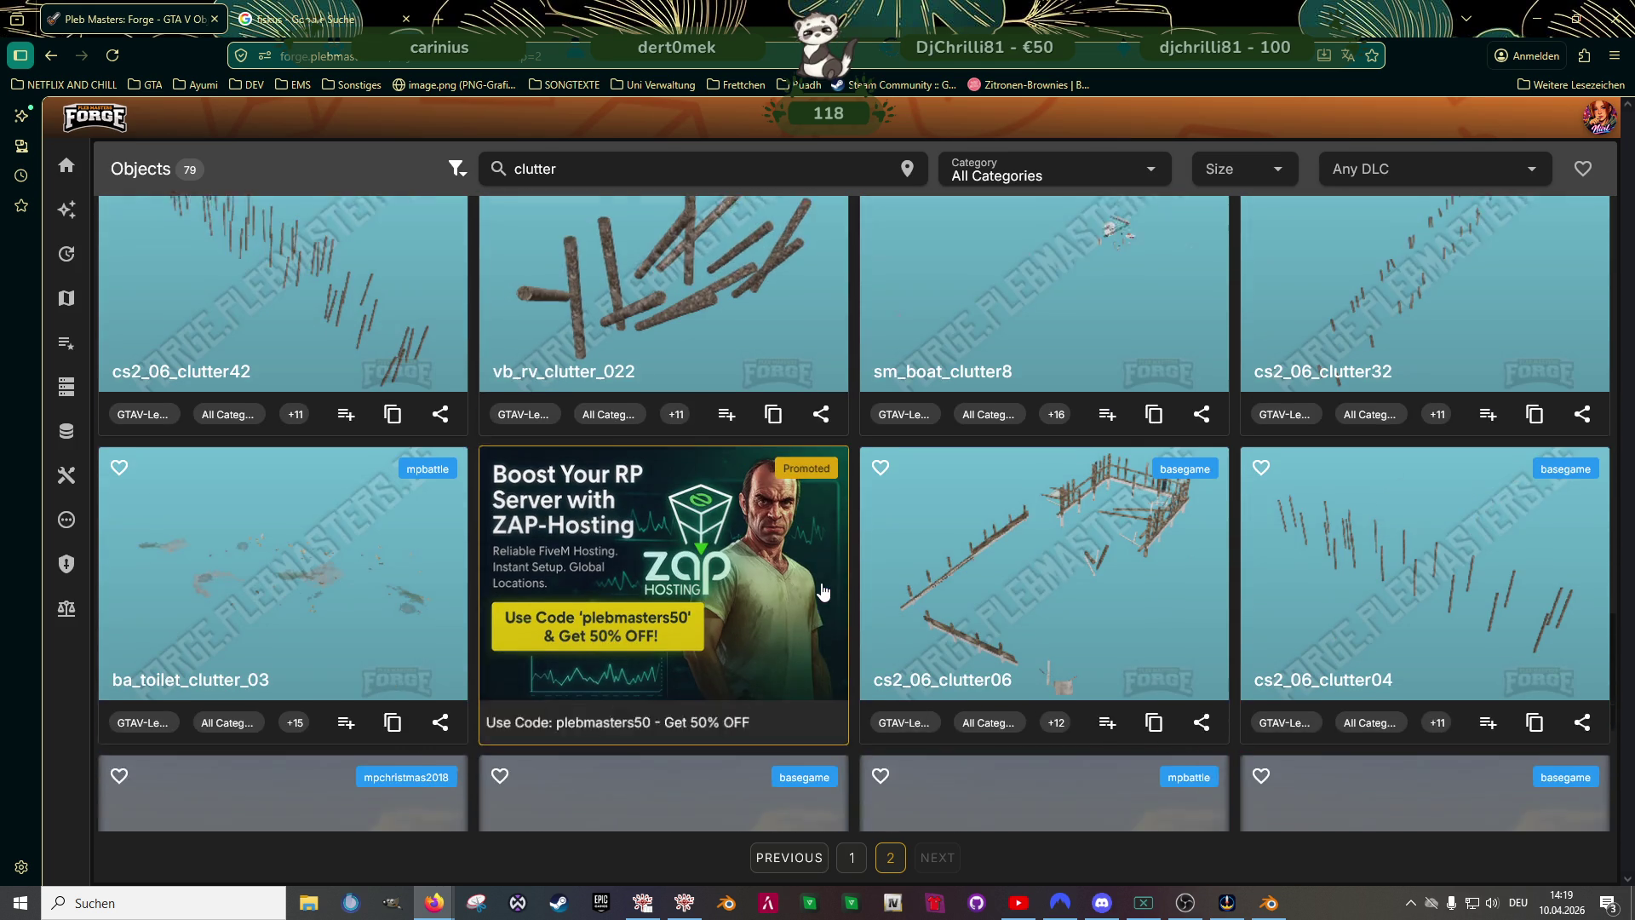
{"action": "scroll", "coordinate": [818, 584], "scroll_direction": "down", "scroll_amount": 3}
{"action": "scroll", "coordinate": [819, 584], "scroll_direction": "down", "scroll_amount": 1}
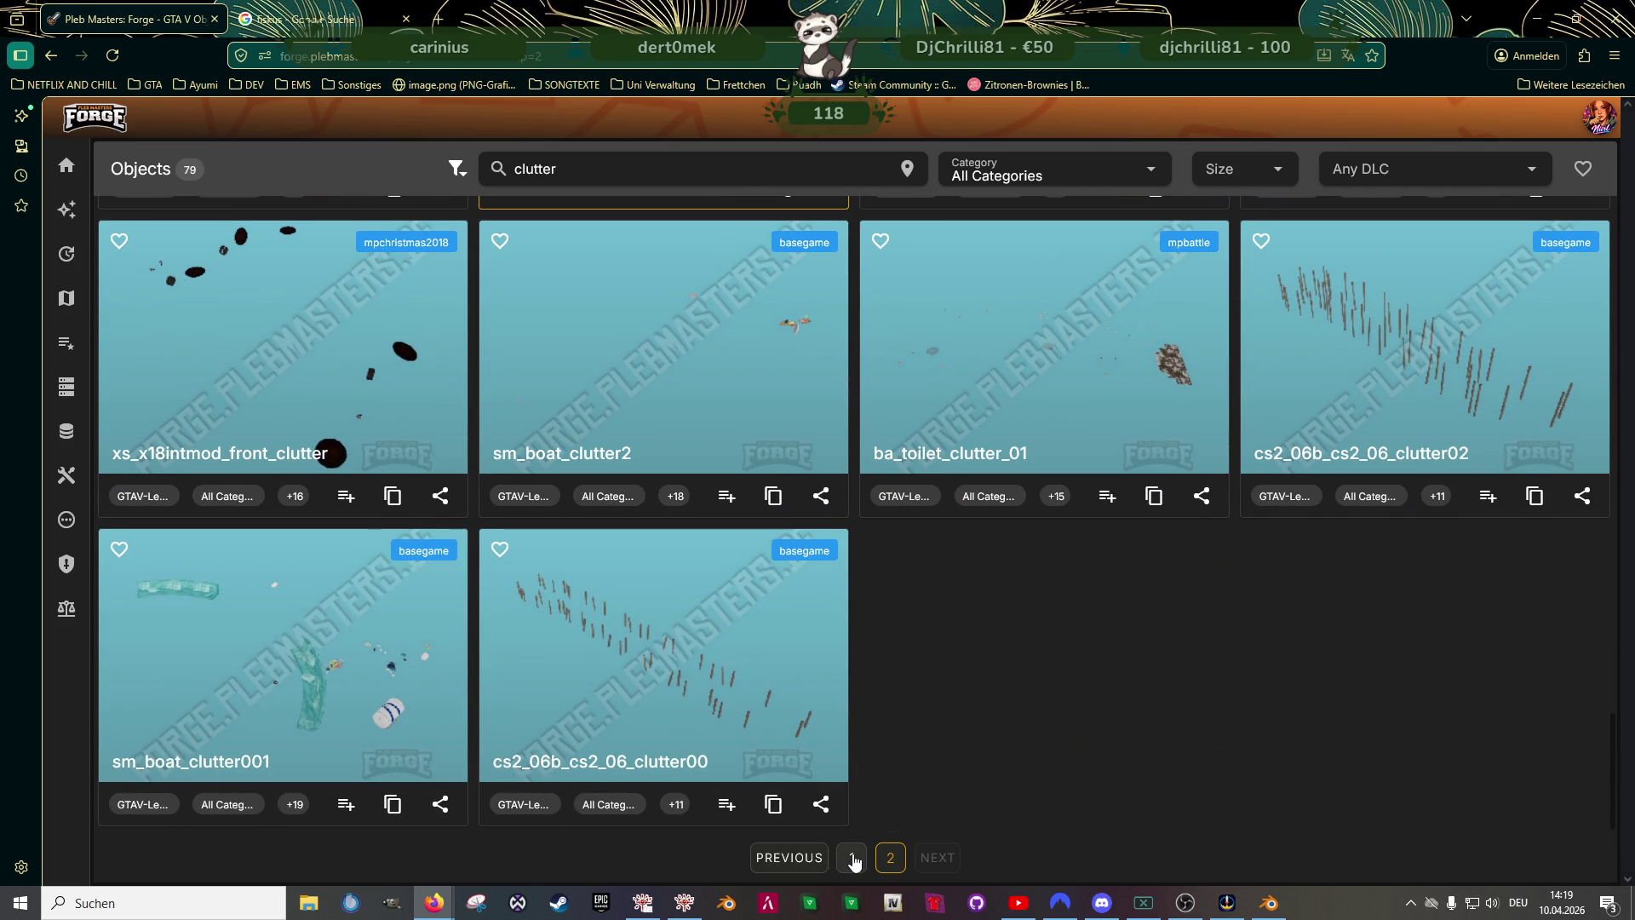
{"action": "left_click", "coordinate": [281, 652]}
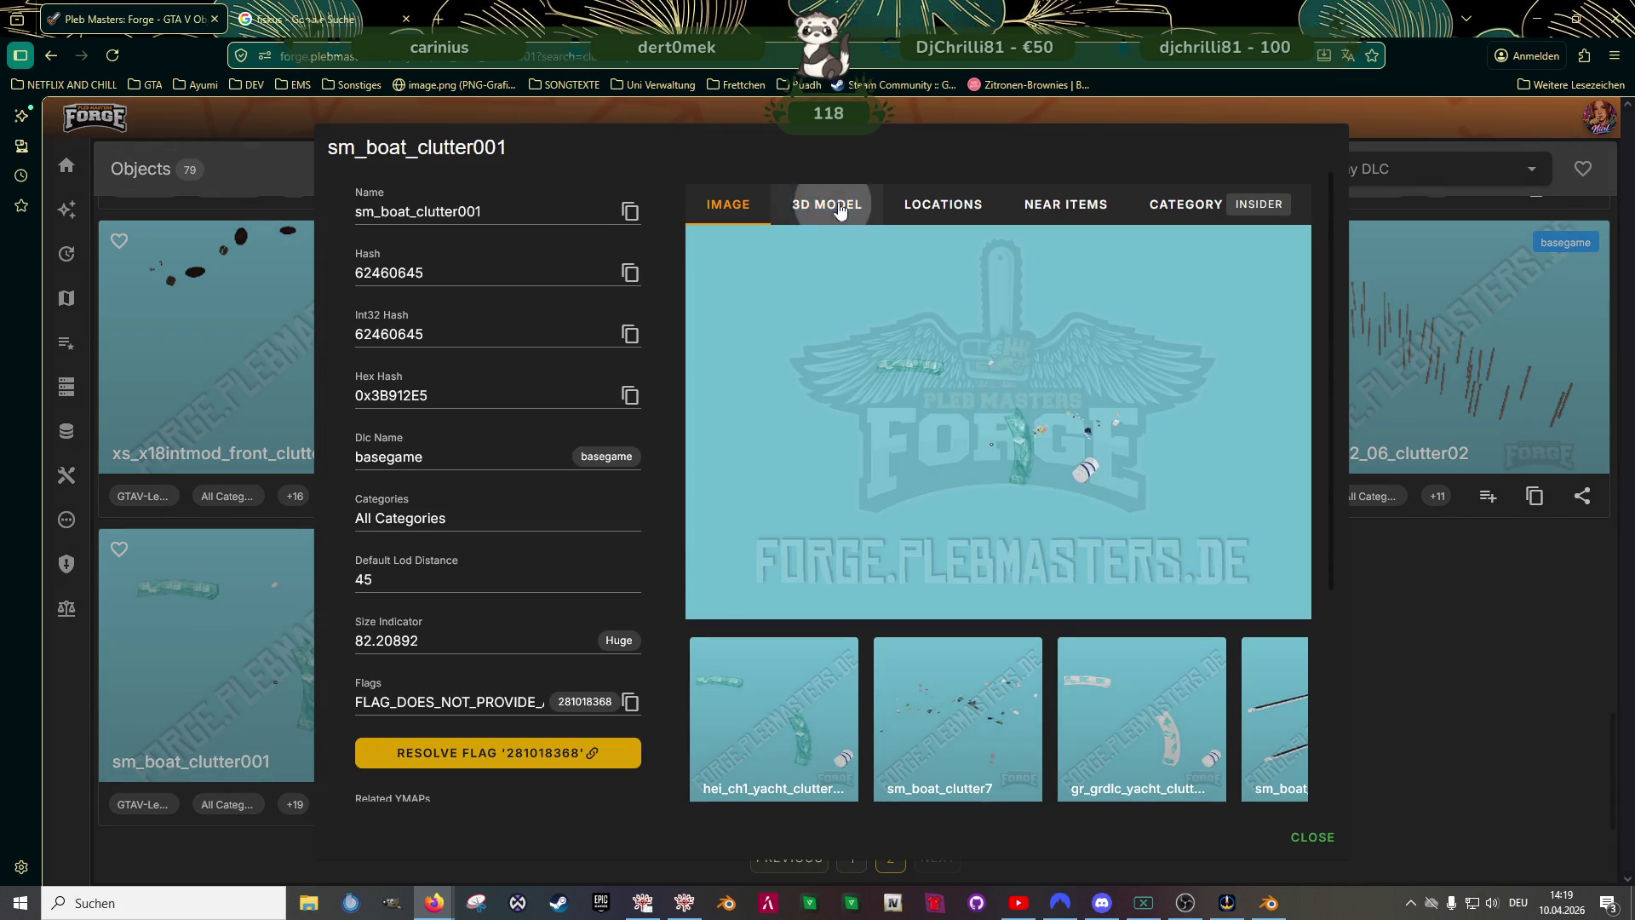
{"action": "left_click", "coordinate": [827, 205]}
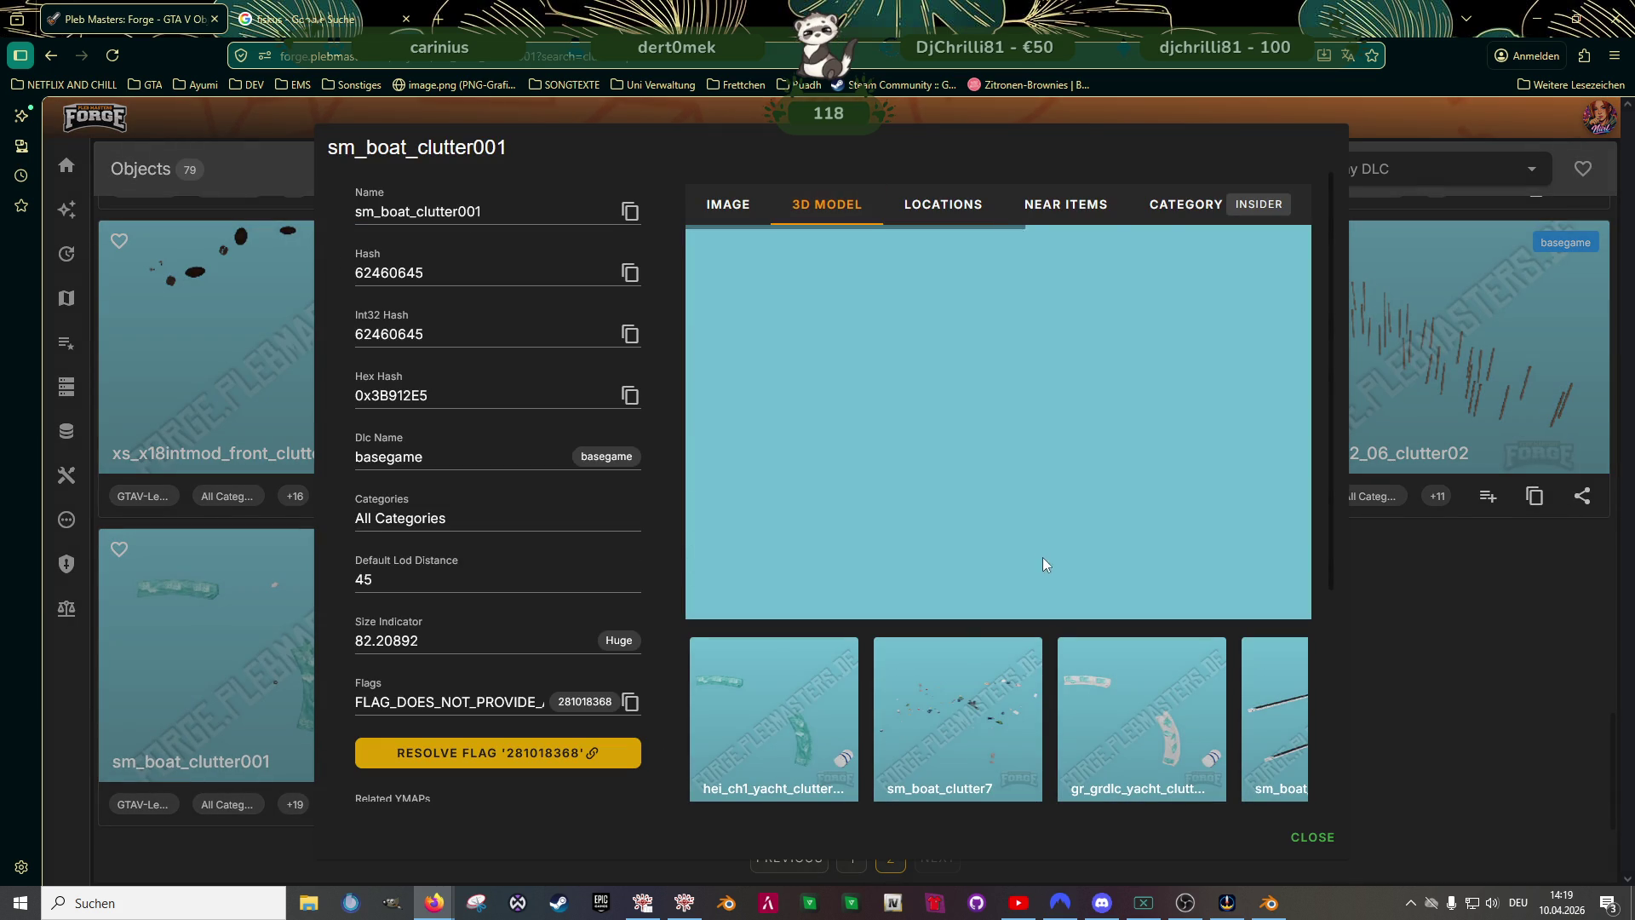
{"action": "mouse_move", "coordinate": [1022, 499]}
{"action": "left_mouse_down"}
{"action": "mouse_move", "coordinate": [984, 461]}
{"action": "mouse_move", "coordinate": [799, 527]}
{"action": "mouse_move", "coordinate": [898, 443]}
{"action": "mouse_move", "coordinate": [921, 467]}
{"action": "mouse_move", "coordinate": [928, 444]}
{"action": "left_mouse_up"}
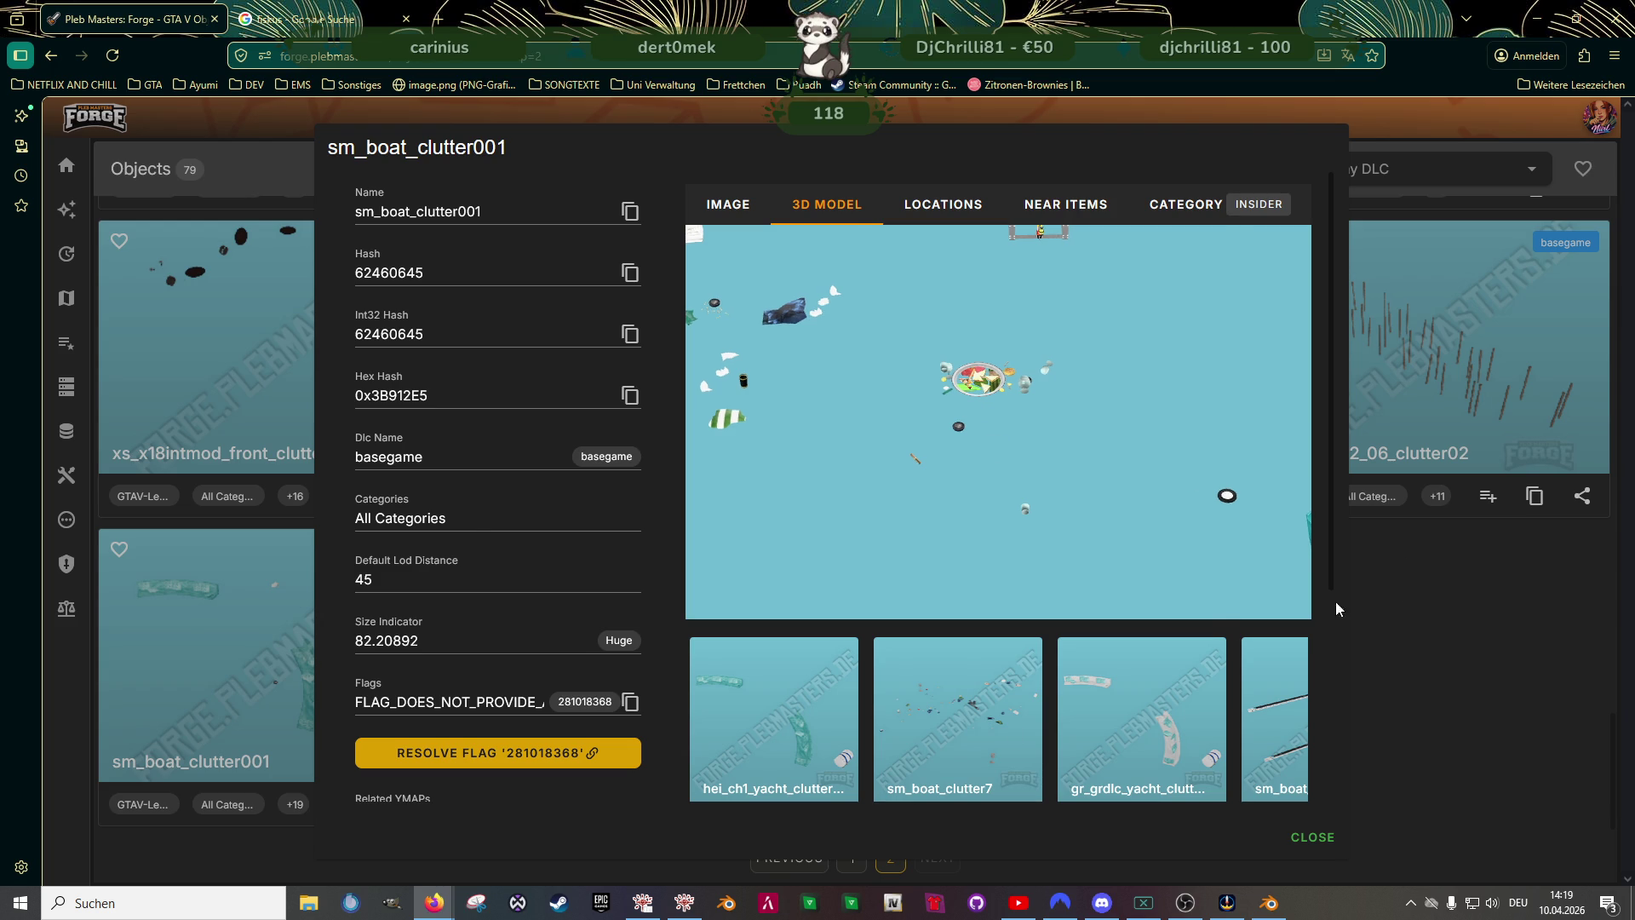
{"action": "left_click", "coordinate": [1397, 584]}
{"action": "left_click", "coordinate": [851, 857]}
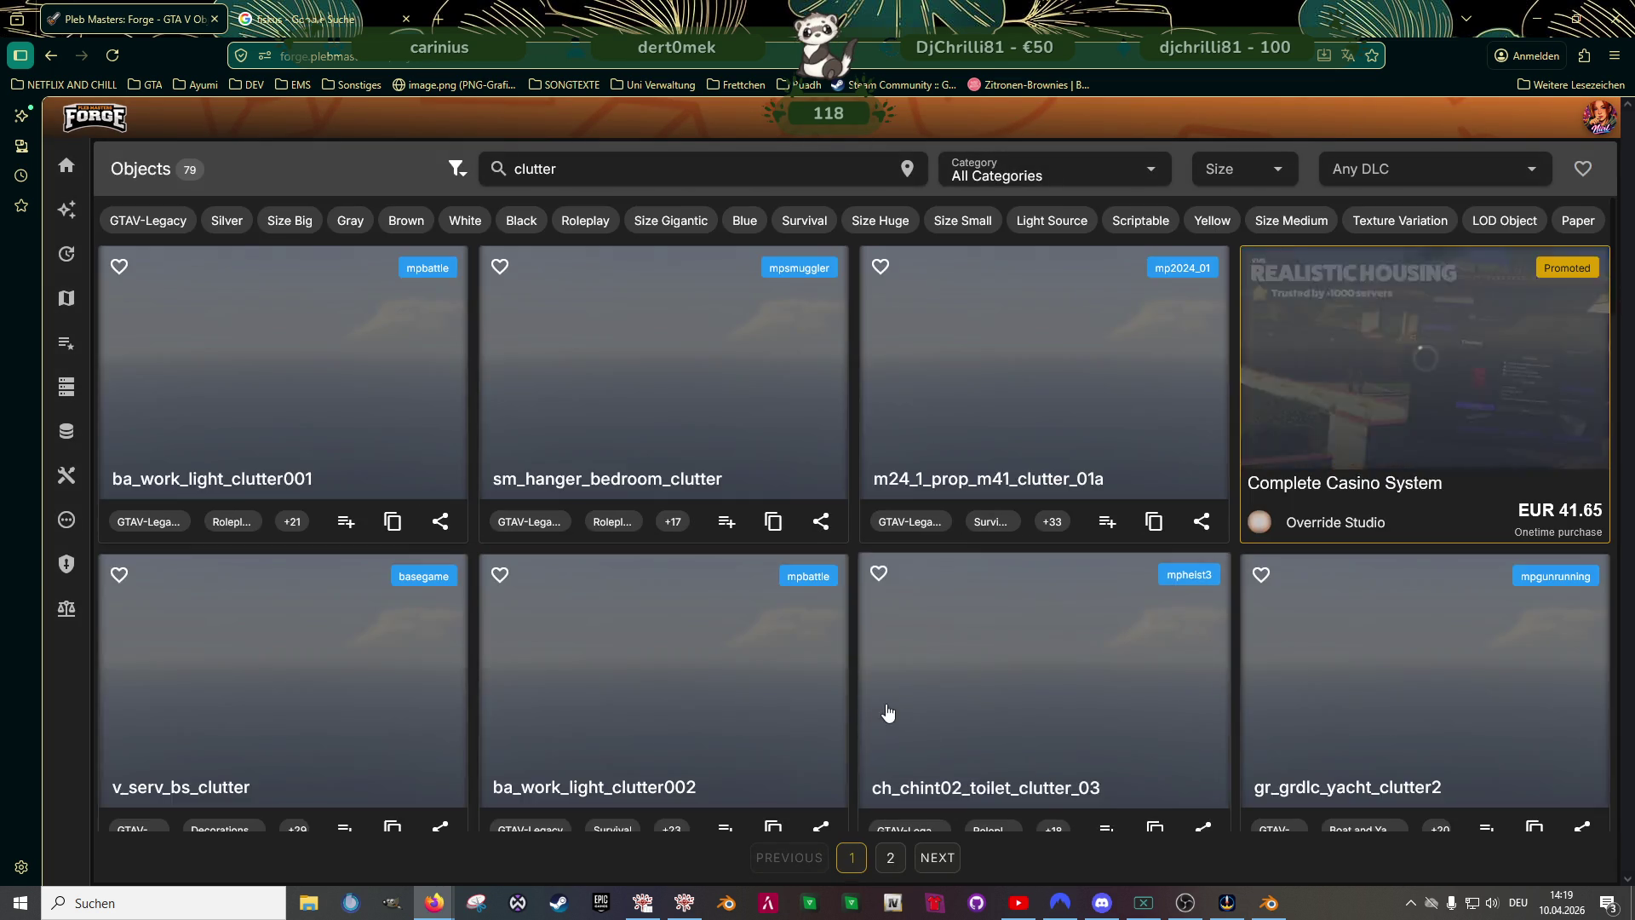
{"action": "scroll", "coordinate": [747, 674], "scroll_direction": "down", "scroll_amount": 5}
{"action": "scroll", "coordinate": [704, 678], "scroll_direction": "down", "scroll_amount": 5}
{"action": "scroll", "coordinate": [703, 679], "scroll_direction": "down", "scroll_amount": 5}
{"action": "scroll", "coordinate": [668, 673], "scroll_direction": "down", "scroll_amount": 3}
{"action": "scroll", "coordinate": [499, 685], "scroll_direction": "down", "scroll_amount": 3}
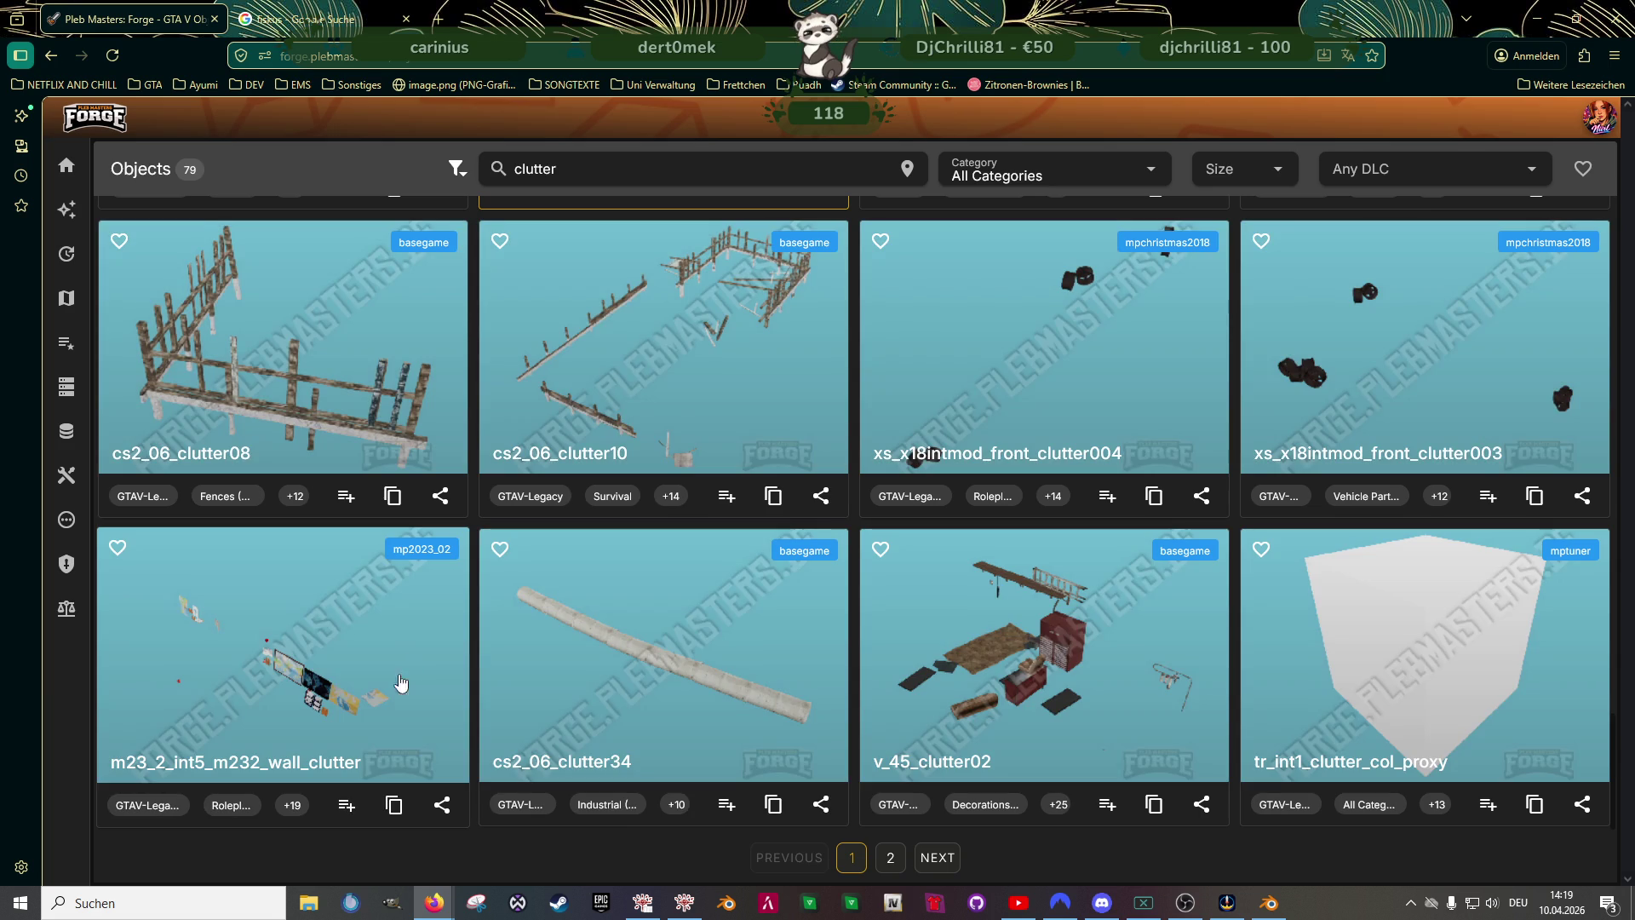
{"action": "left_click", "coordinate": [541, 606]}
{"action": "left_click", "coordinate": [826, 202]}
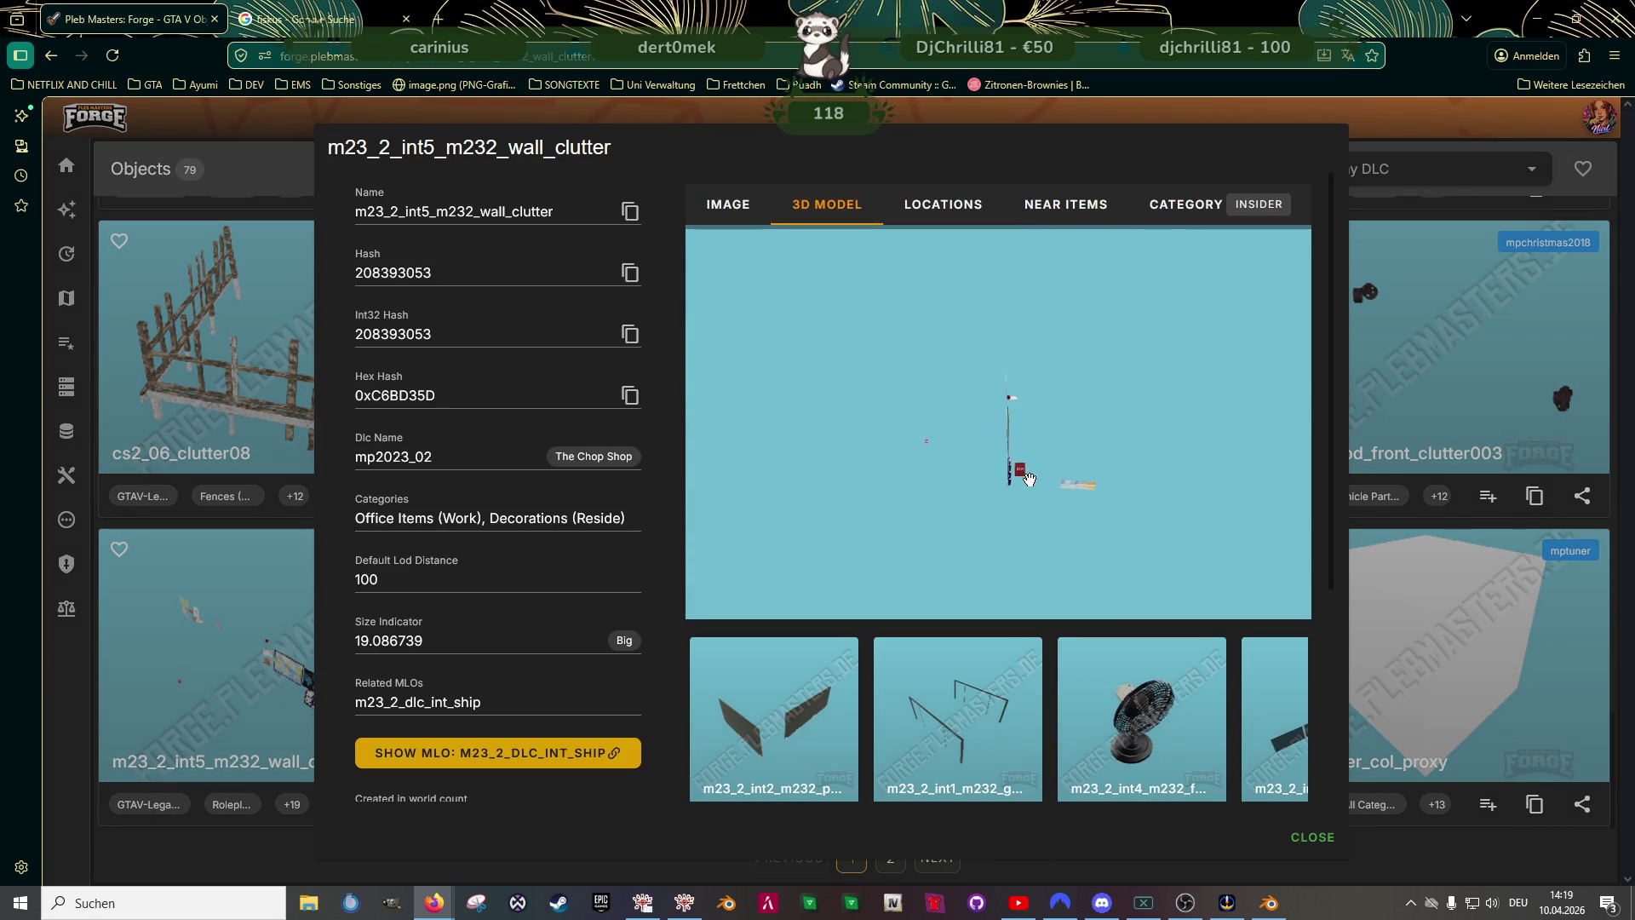
{"action": "mouse_move", "coordinate": [979, 550]}
{"action": "left_mouse_down"}
{"action": "mouse_move", "coordinate": [996, 509]}
{"action": "mouse_move", "coordinate": [837, 512]}
{"action": "mouse_move", "coordinate": [1022, 412]}
{"action": "left_mouse_up"}
{"action": "scroll", "coordinate": [1022, 413], "scroll_direction": "up", "scroll_amount": 2}
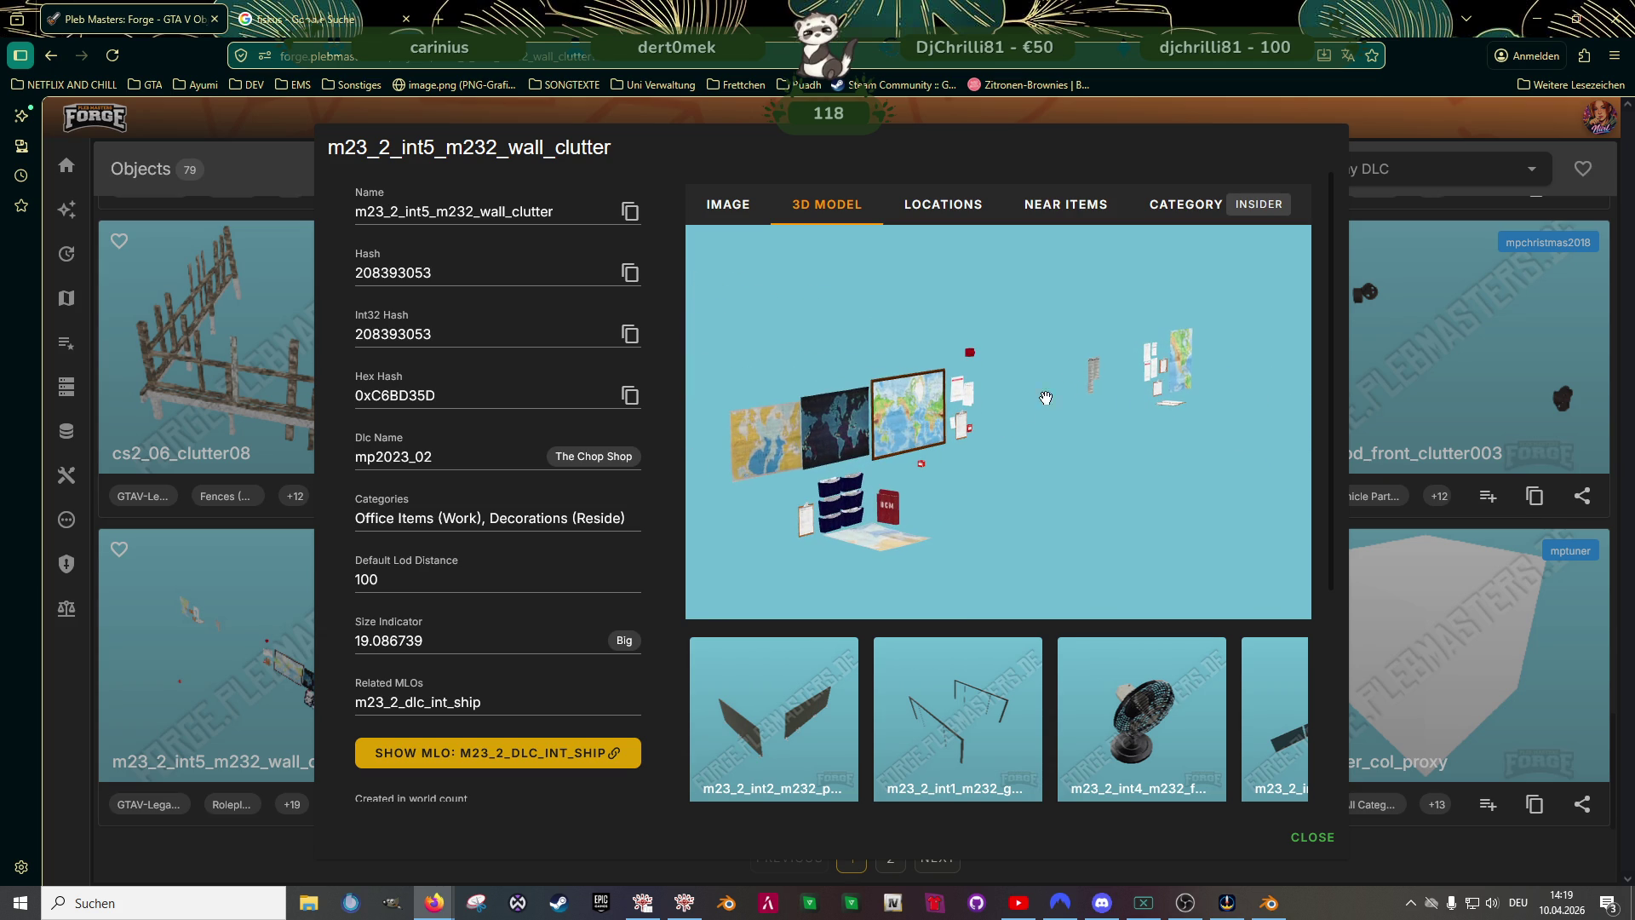
{"action": "left_click", "coordinate": [1455, 387]}
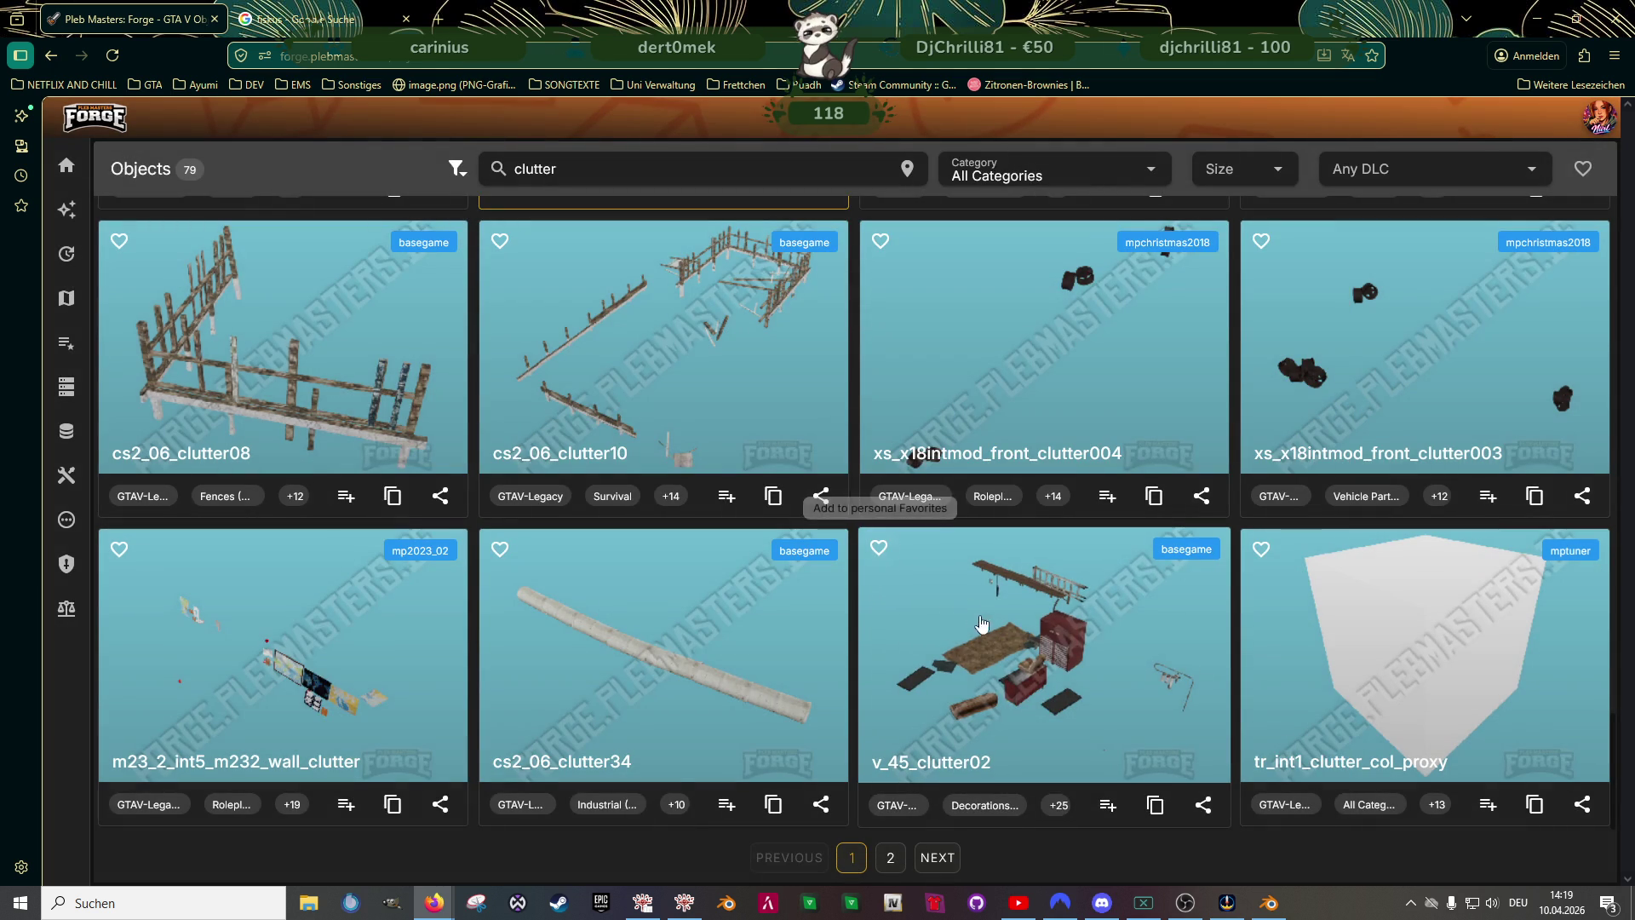
{"action": "left_click", "coordinate": [602, 167]}
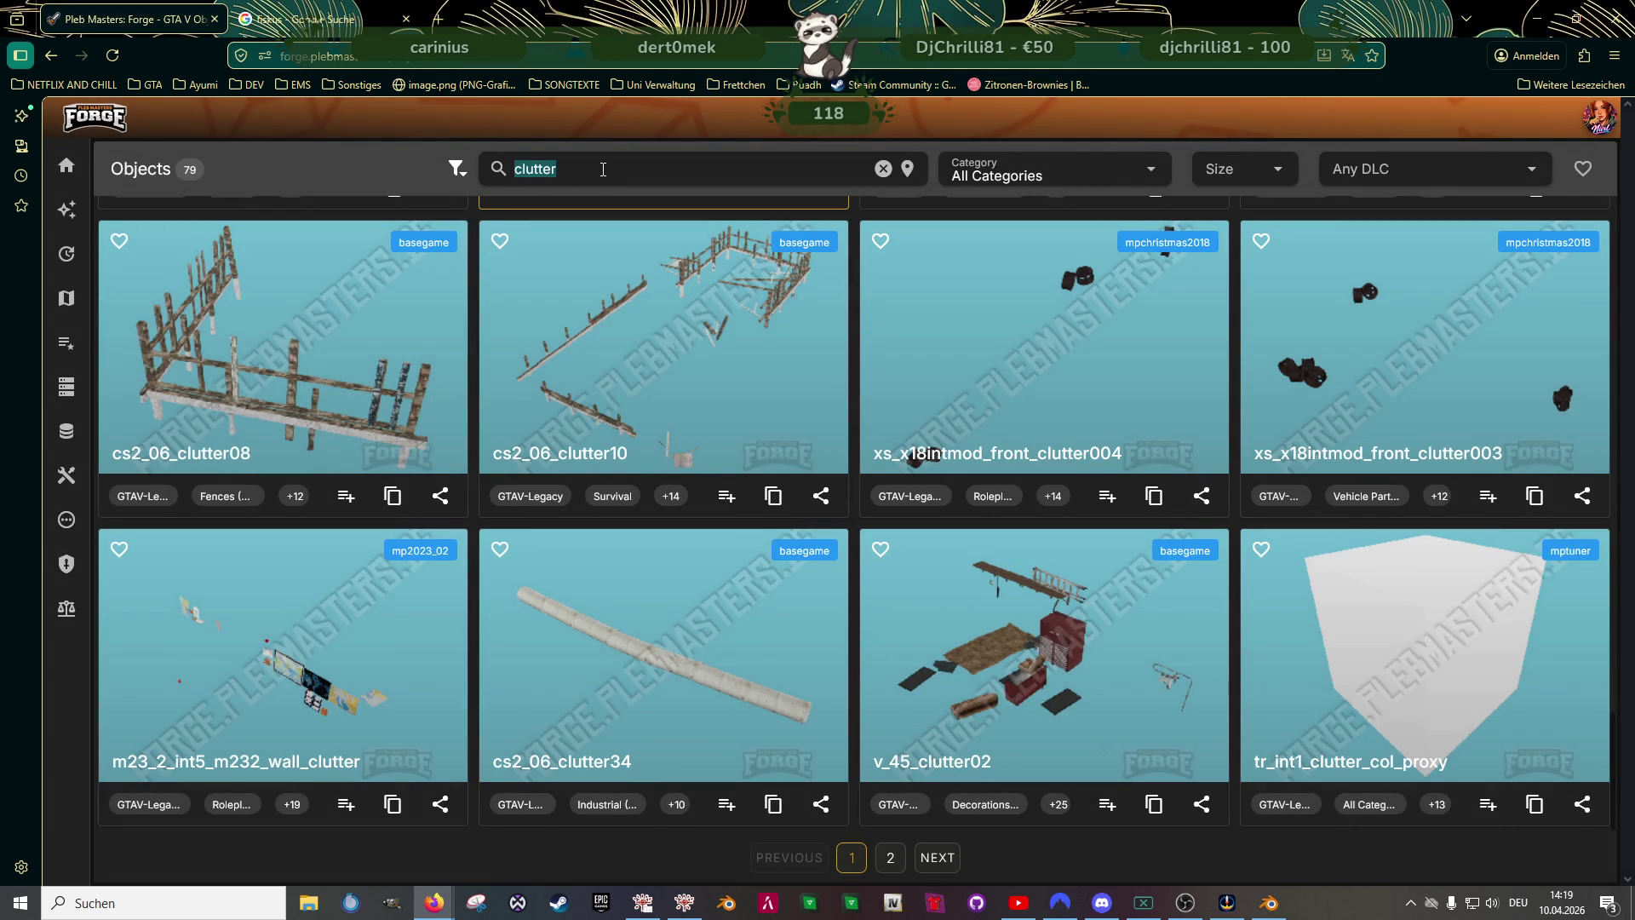
- Search bath instead of clutter, inspect v_16_mid_bath_mesh_delta in 3D and copy its name
{"action": "key", "text": "BackSpace"}
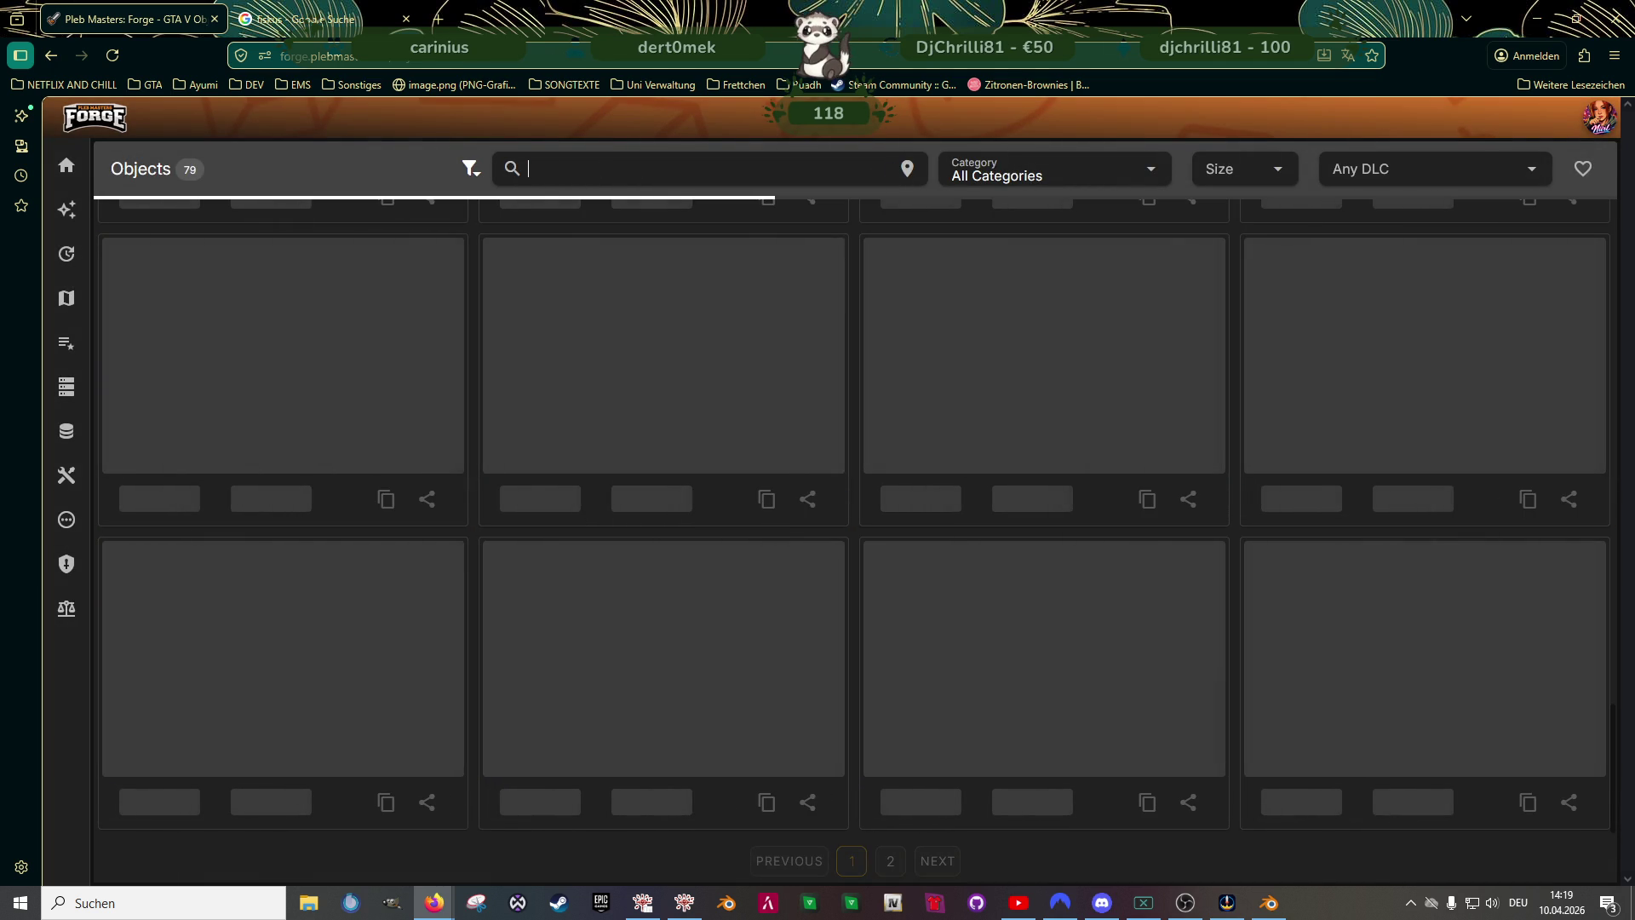
{"action": "type", "text": "bath"}
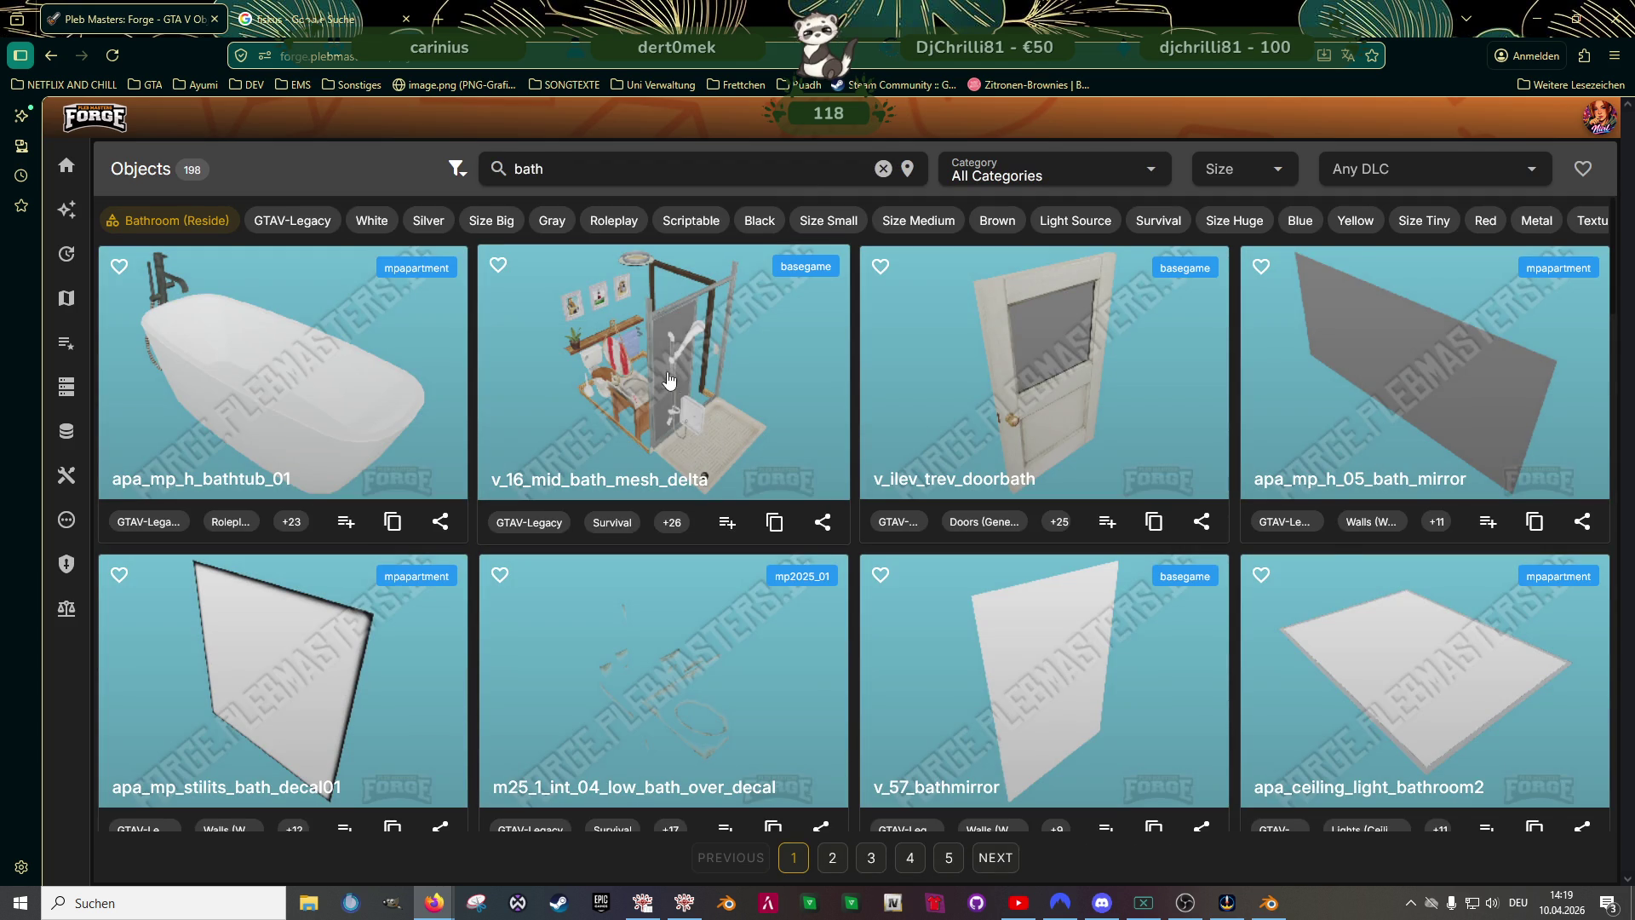
{"action": "left_click", "coordinate": [667, 380]}
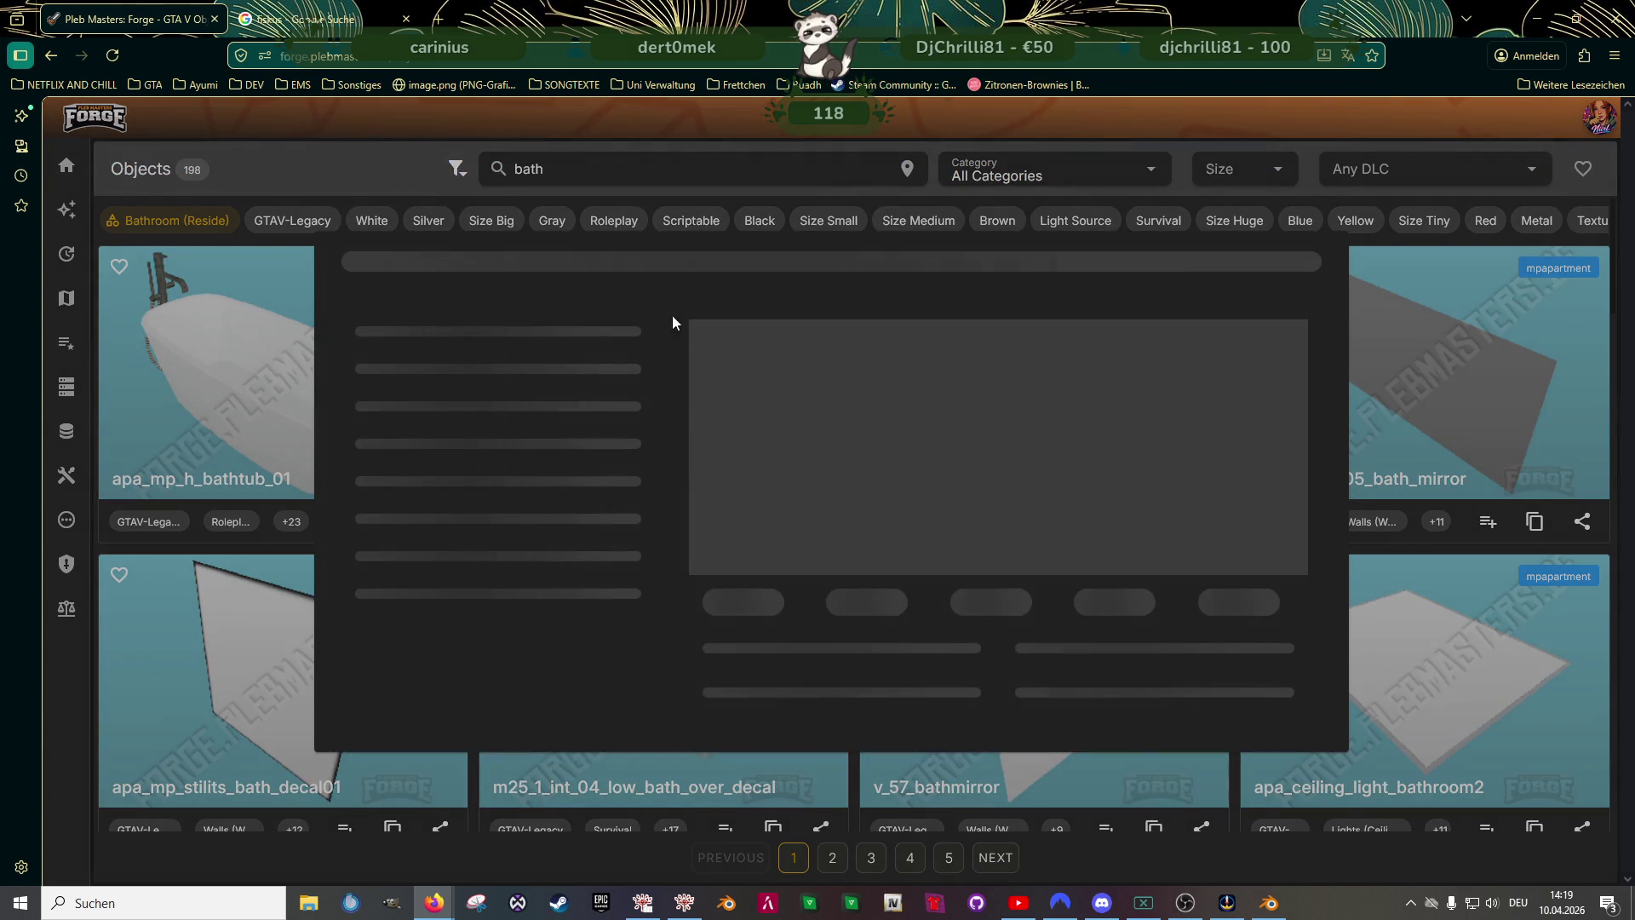
{"action": "left_click", "coordinate": [827, 203]}
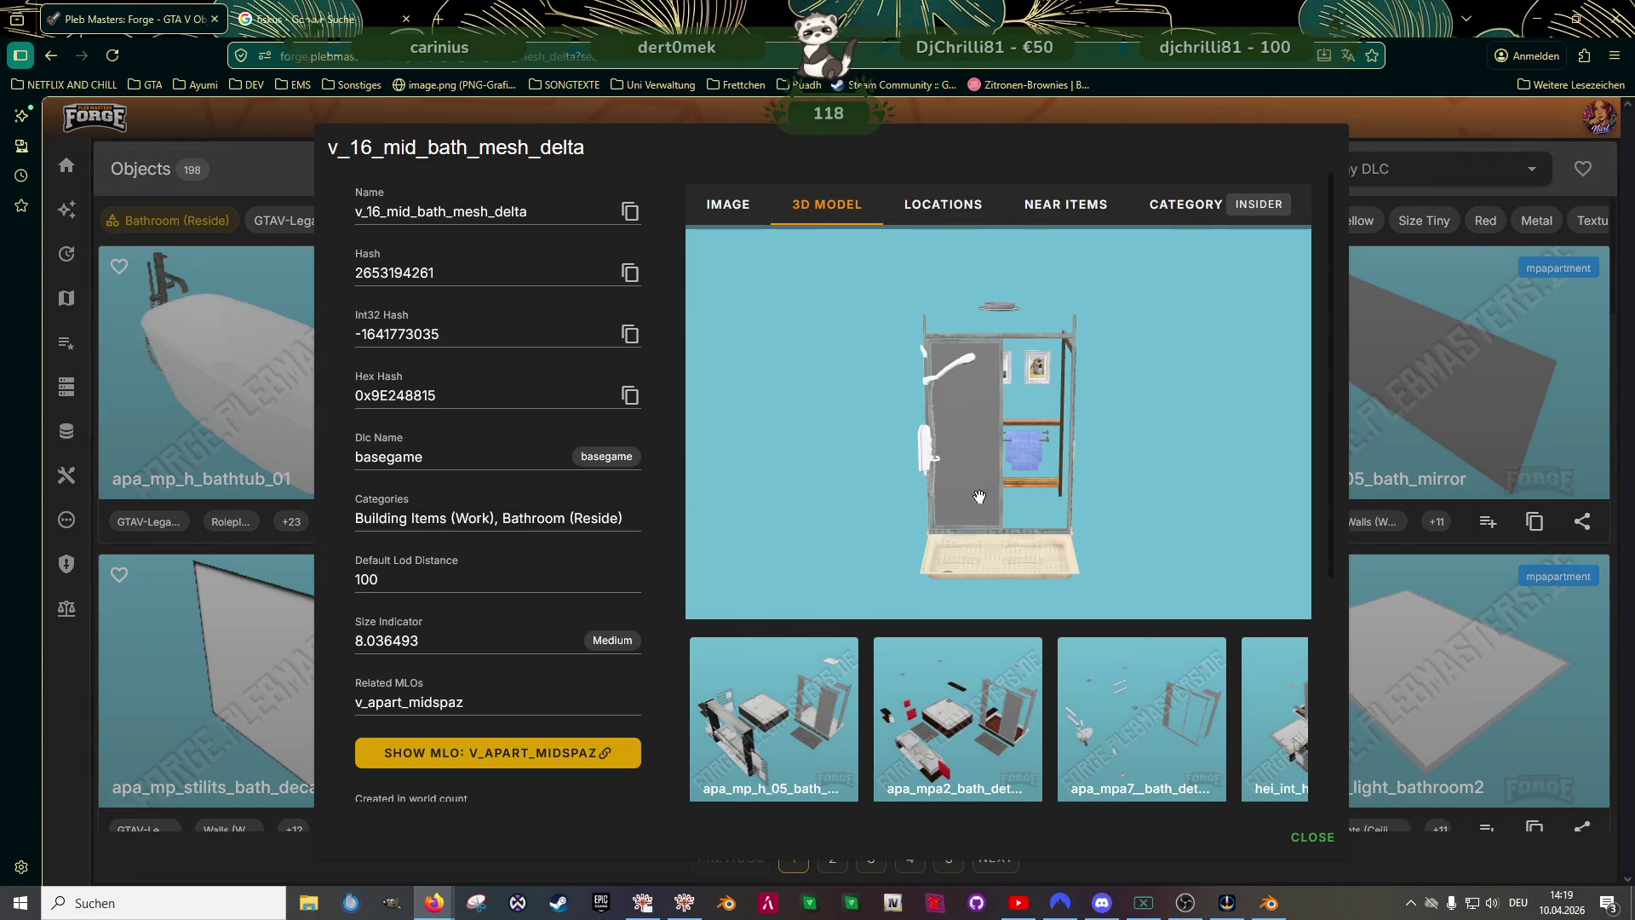
{"action": "scroll", "coordinate": [954, 503], "scroll_direction": "up", "scroll_amount": 5}
{"action": "mouse_move", "coordinate": [953, 502]}
{"action": "left_mouse_down"}
{"action": "mouse_move", "coordinate": [997, 441]}
{"action": "mouse_move", "coordinate": [992, 459]}
{"action": "mouse_move", "coordinate": [1047, 473]}
{"action": "mouse_move", "coordinate": [1099, 447]}
{"action": "left_mouse_up"}
{"action": "left_click", "coordinate": [630, 212]}
{"action": "scroll", "coordinate": [996, 448], "scroll_direction": "down", "scroll_amount": 5}
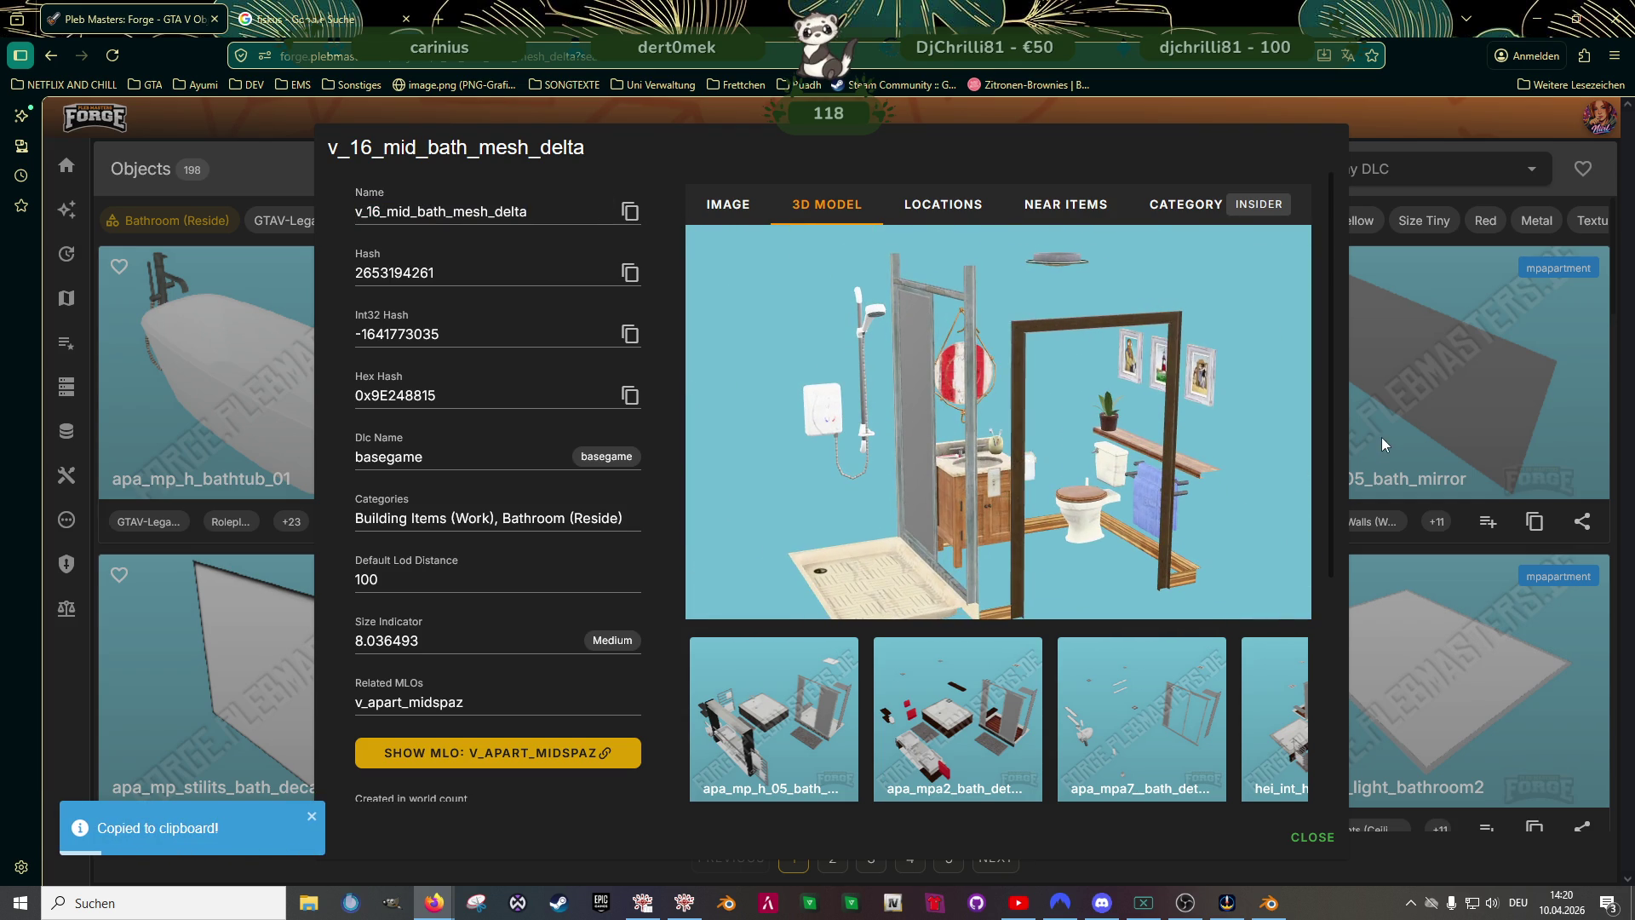
{"action": "left_click", "coordinate": [1383, 444]}
{"action": "scroll", "coordinate": [895, 511], "scroll_direction": "down", "scroll_amount": 3}
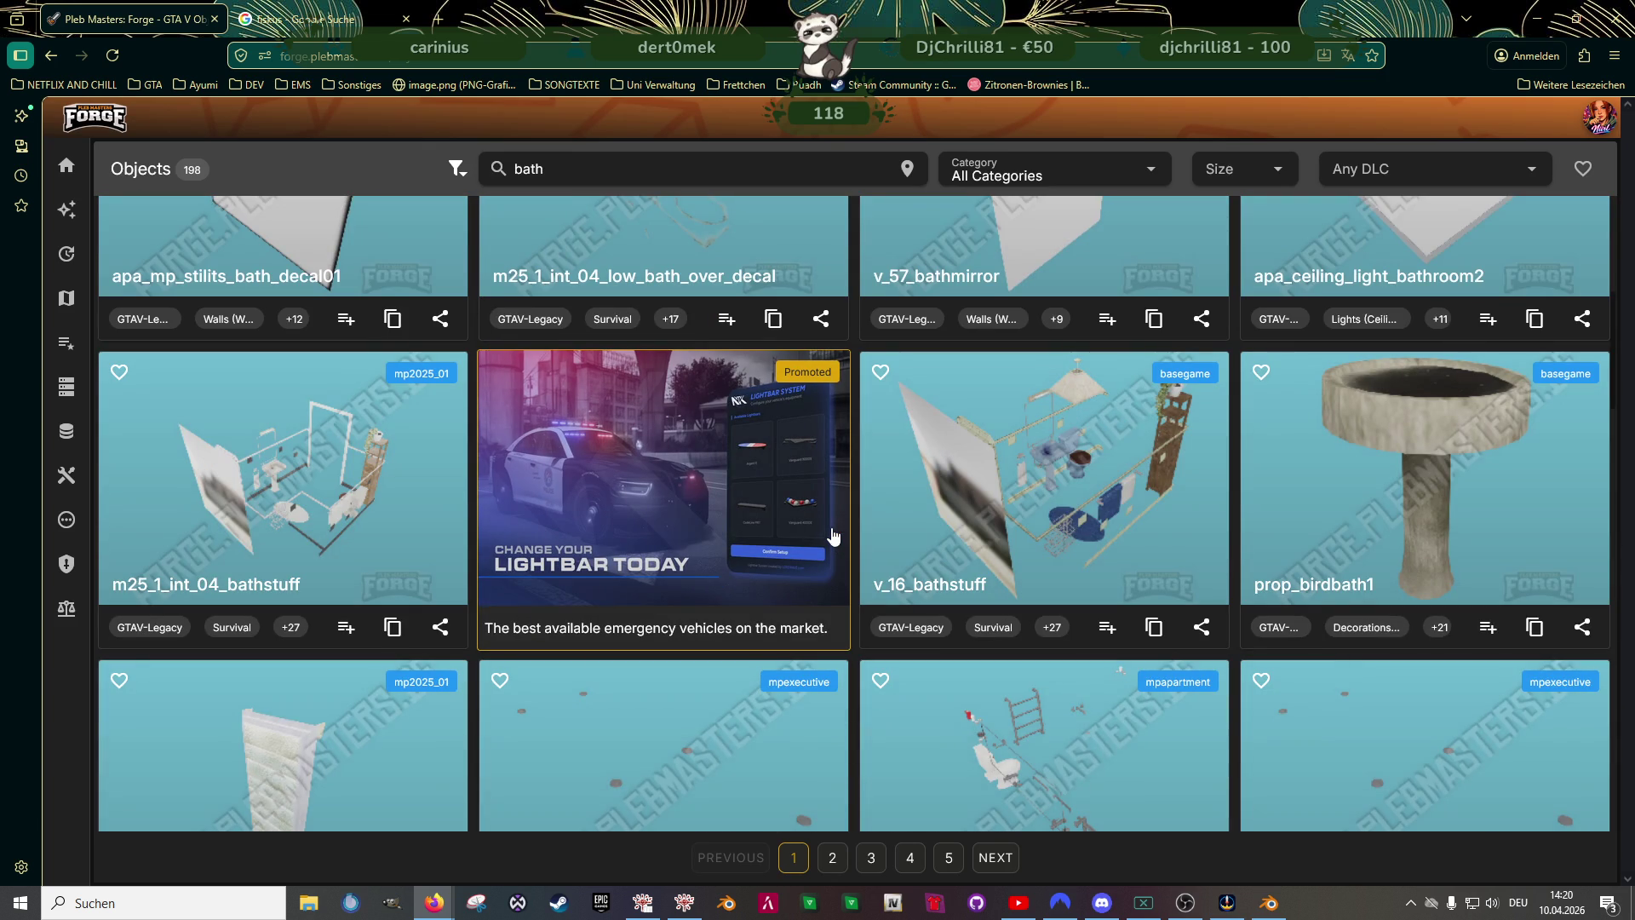
{"action": "scroll", "coordinate": [833, 534], "scroll_direction": "down", "scroll_amount": 3}
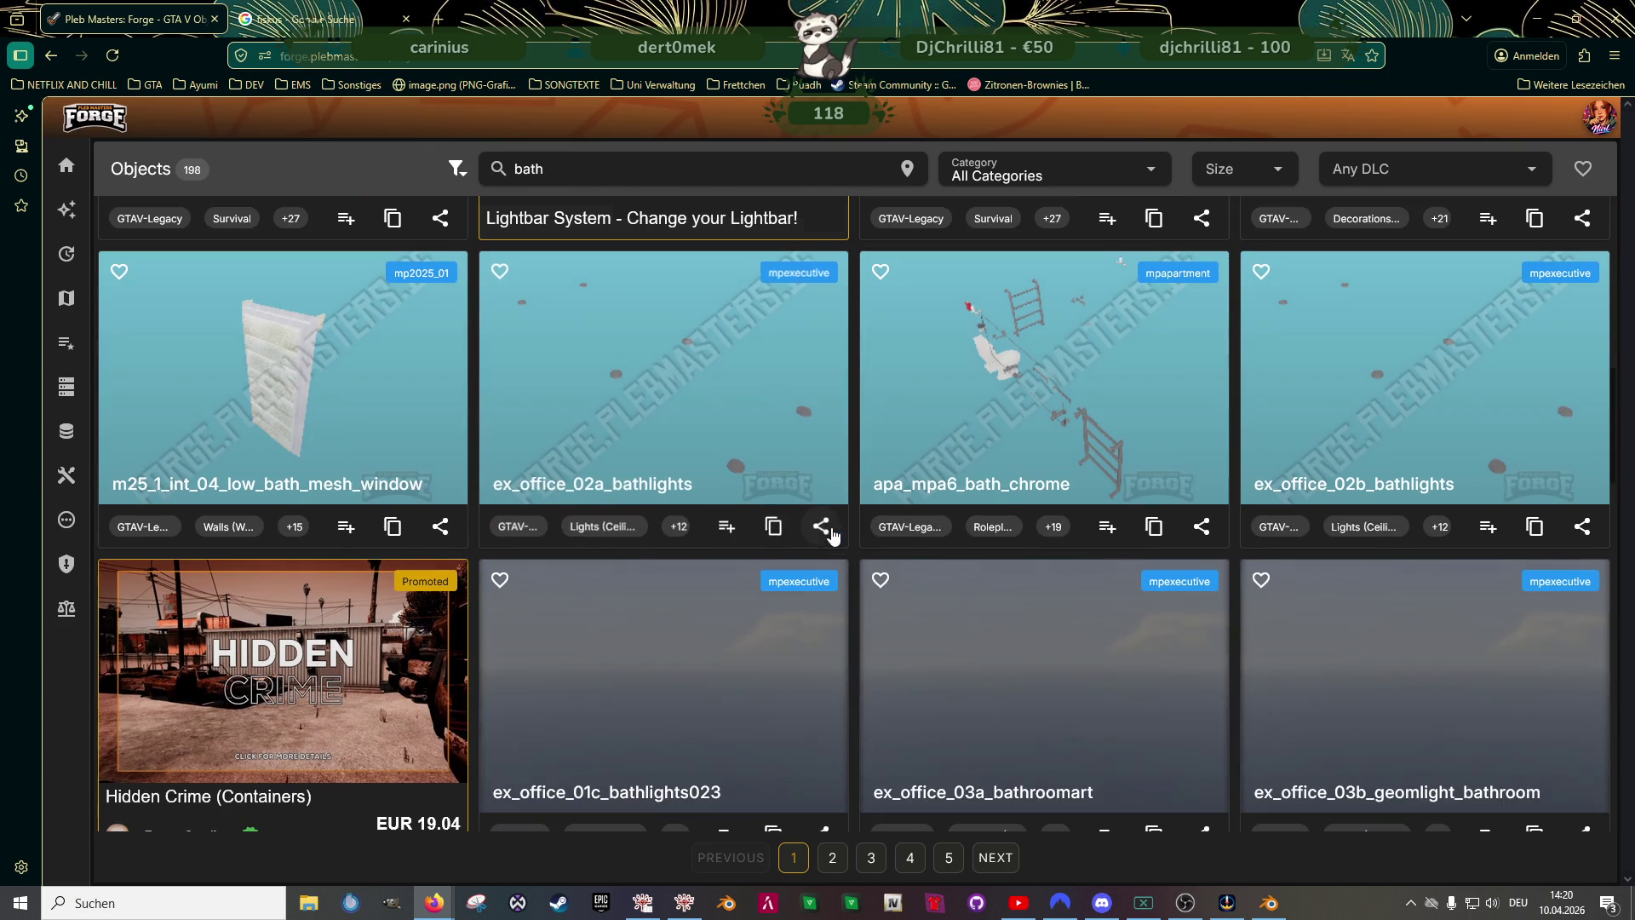
- Inspect apa_mpa6_bath_chrome in 3D and close its details back to the bath results
{"action": "left_click", "coordinate": [929, 458]}
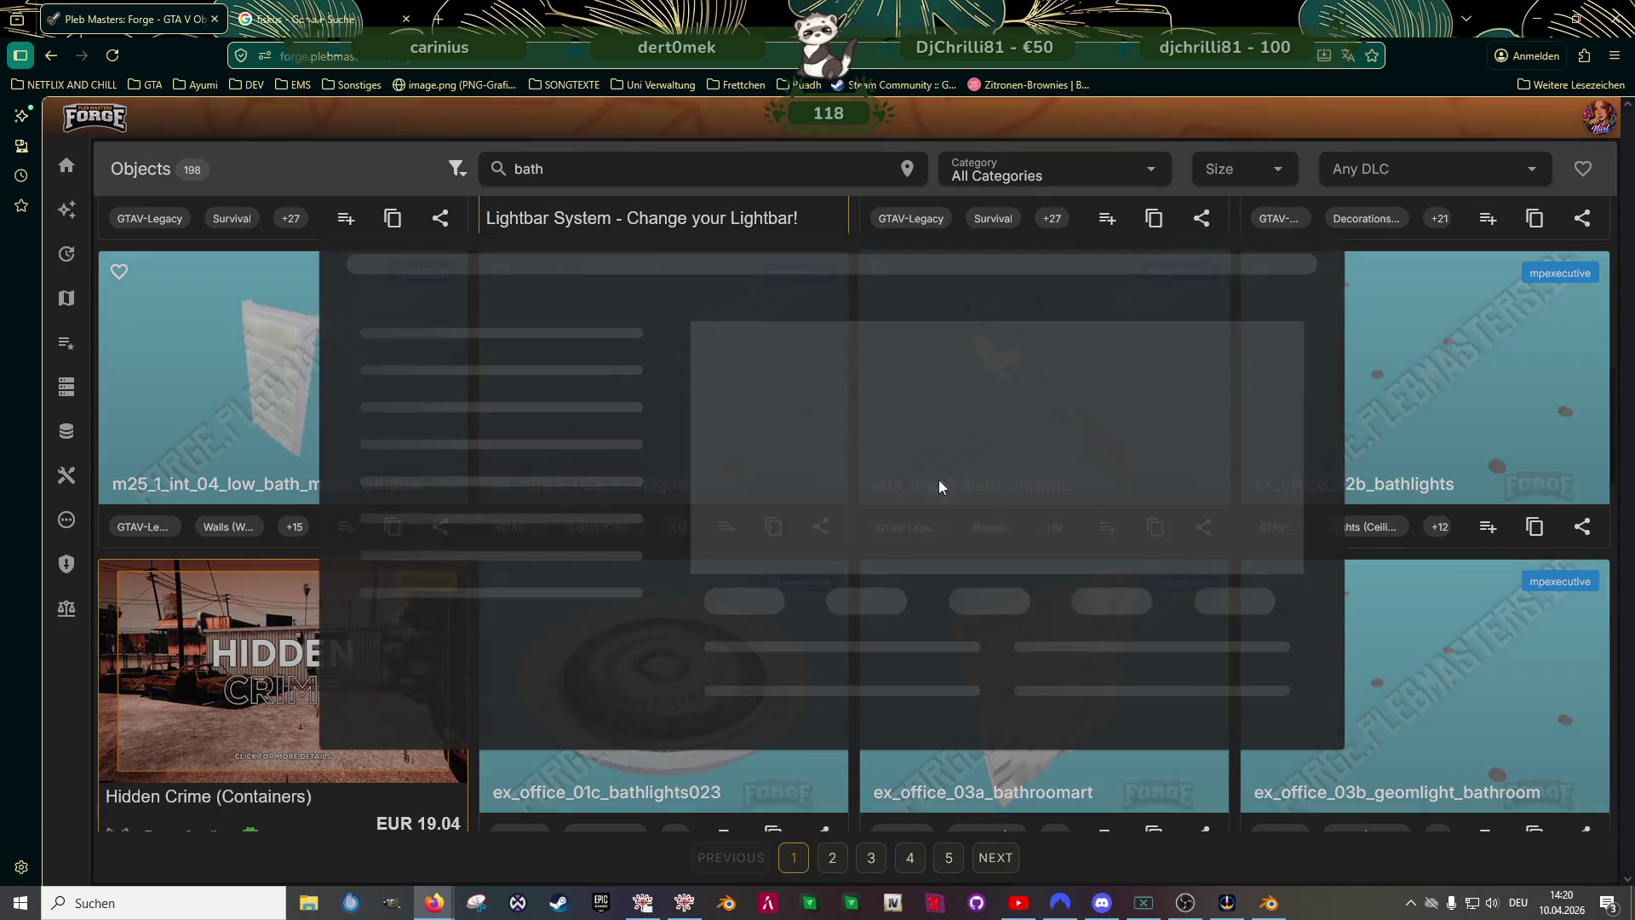
{"action": "left_click", "coordinate": [874, 203]}
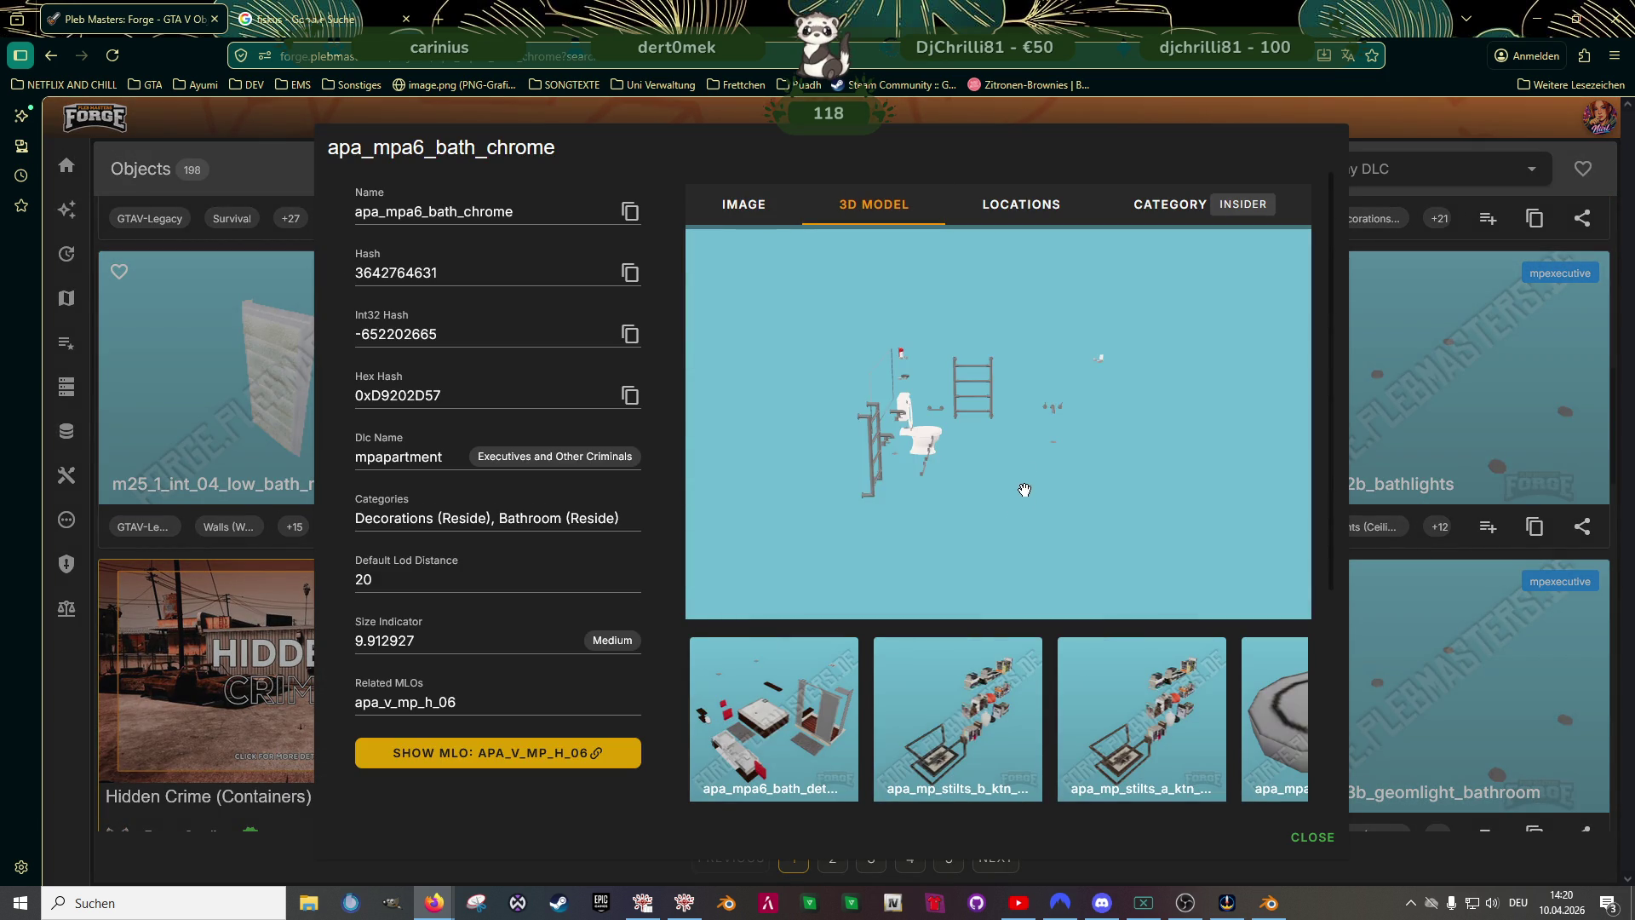
{"action": "mouse_move", "coordinate": [869, 422]}
{"action": "left_mouse_down"}
{"action": "mouse_move", "coordinate": [939, 429]}
{"action": "mouse_move", "coordinate": [969, 396]}
{"action": "mouse_move", "coordinate": [1022, 384]}
{"action": "left_mouse_up"}
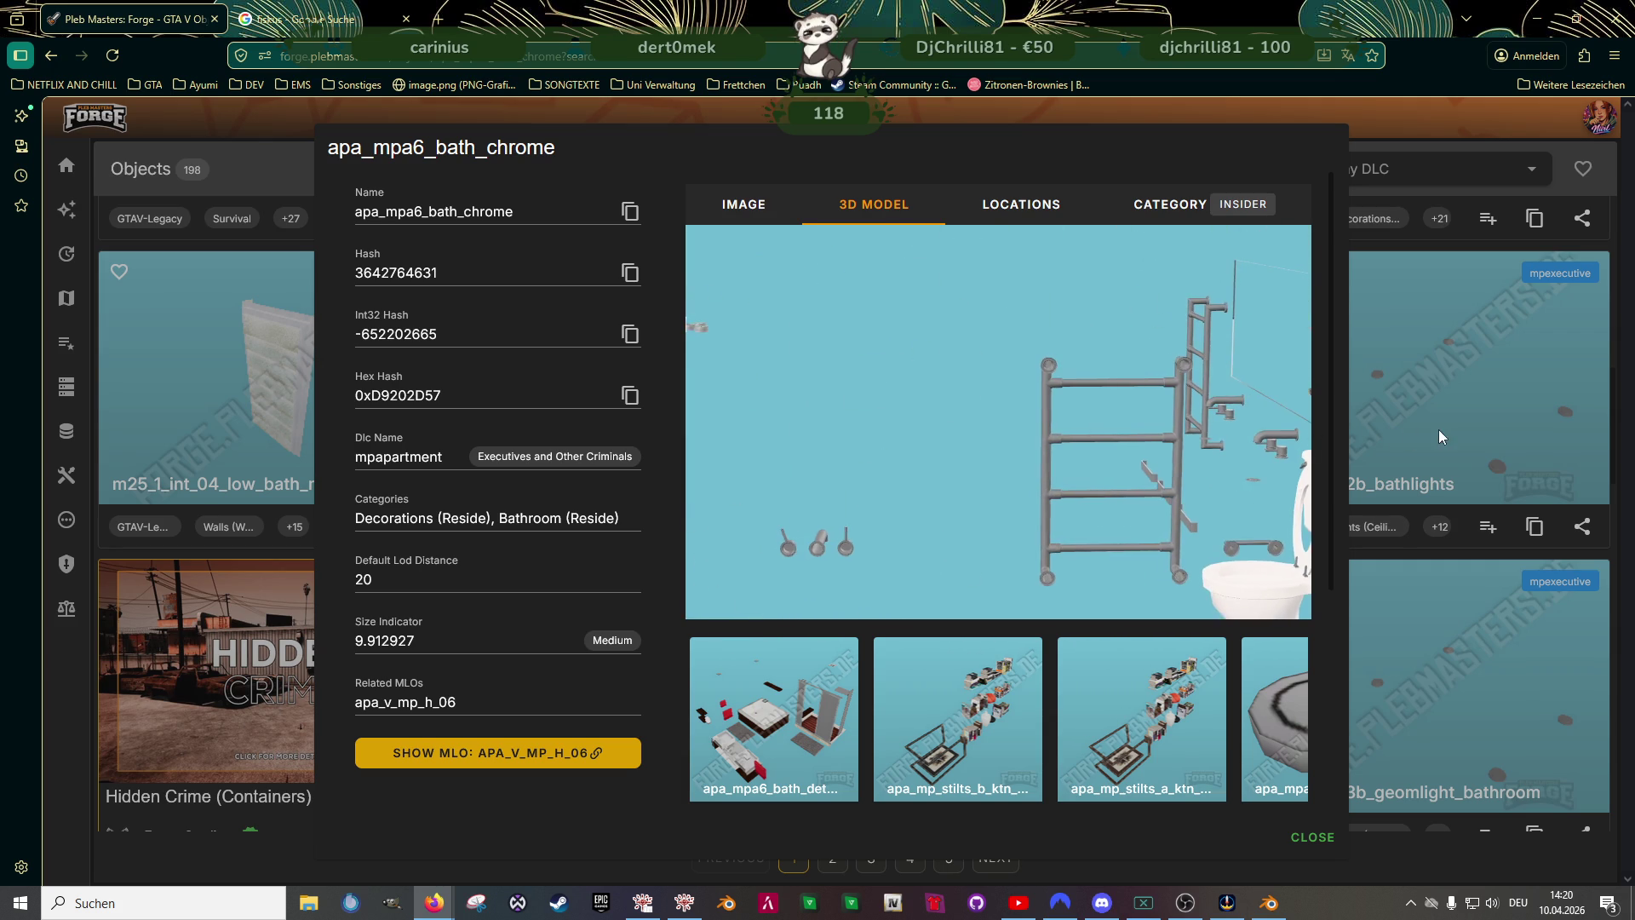
{"action": "key", "text": "Escape"}
{"action": "scroll", "coordinate": [837, 524], "scroll_direction": "down", "scroll_amount": 5}
{"action": "scroll", "coordinate": [838, 524], "scroll_direction": "down", "scroll_amount": 1}
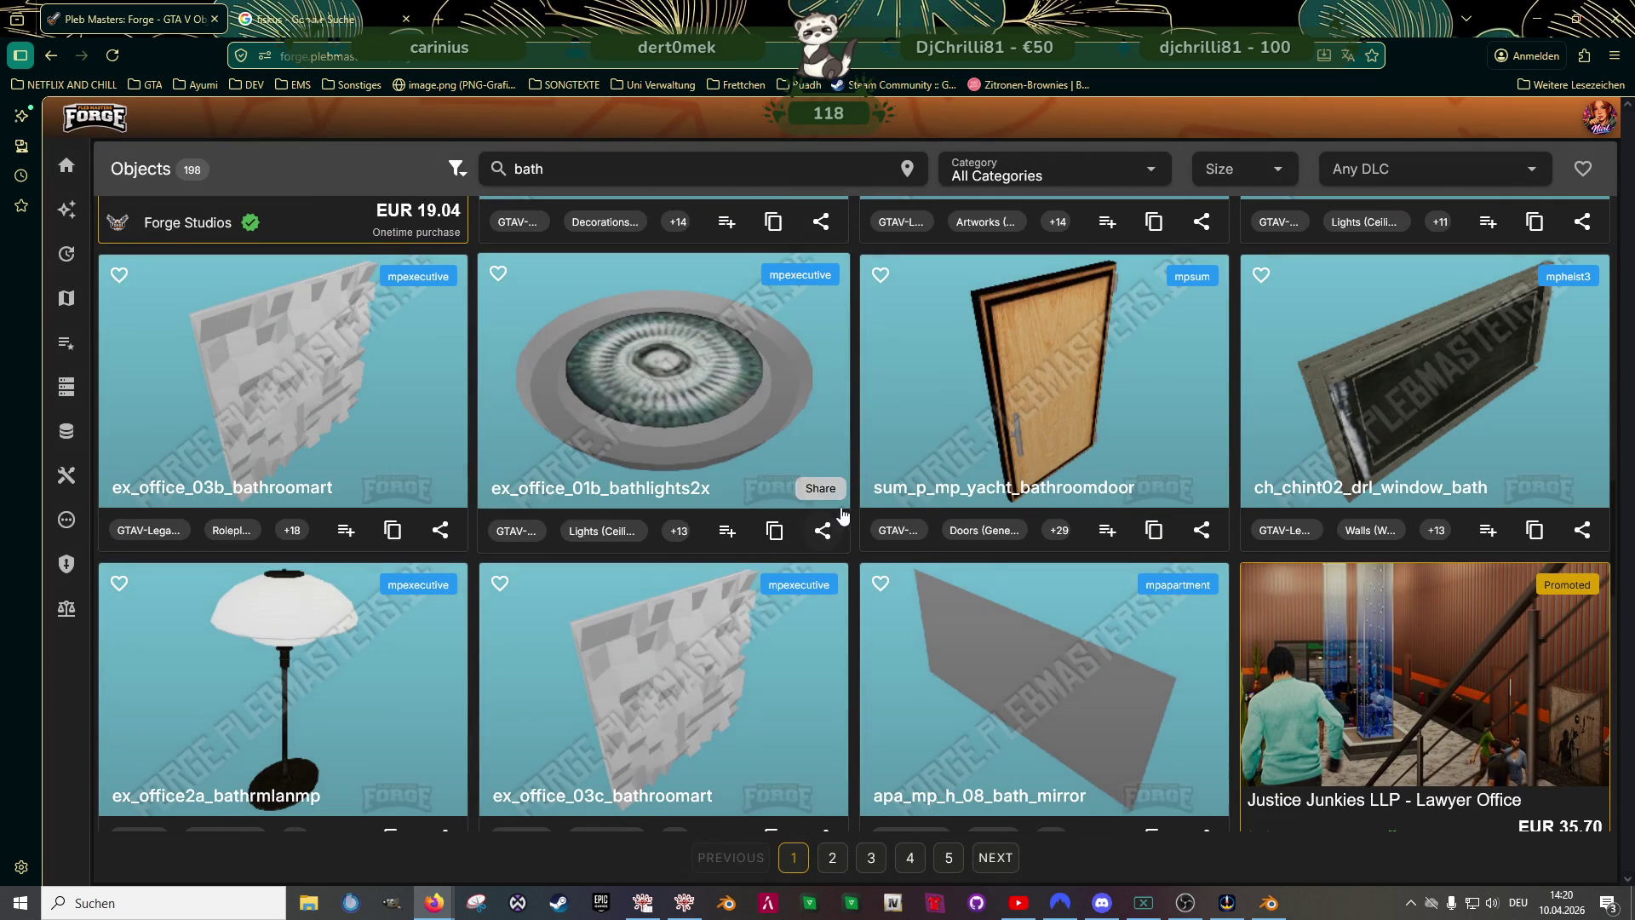
{"action": "scroll", "coordinate": [874, 551], "scroll_direction": "down", "scroll_amount": 4}
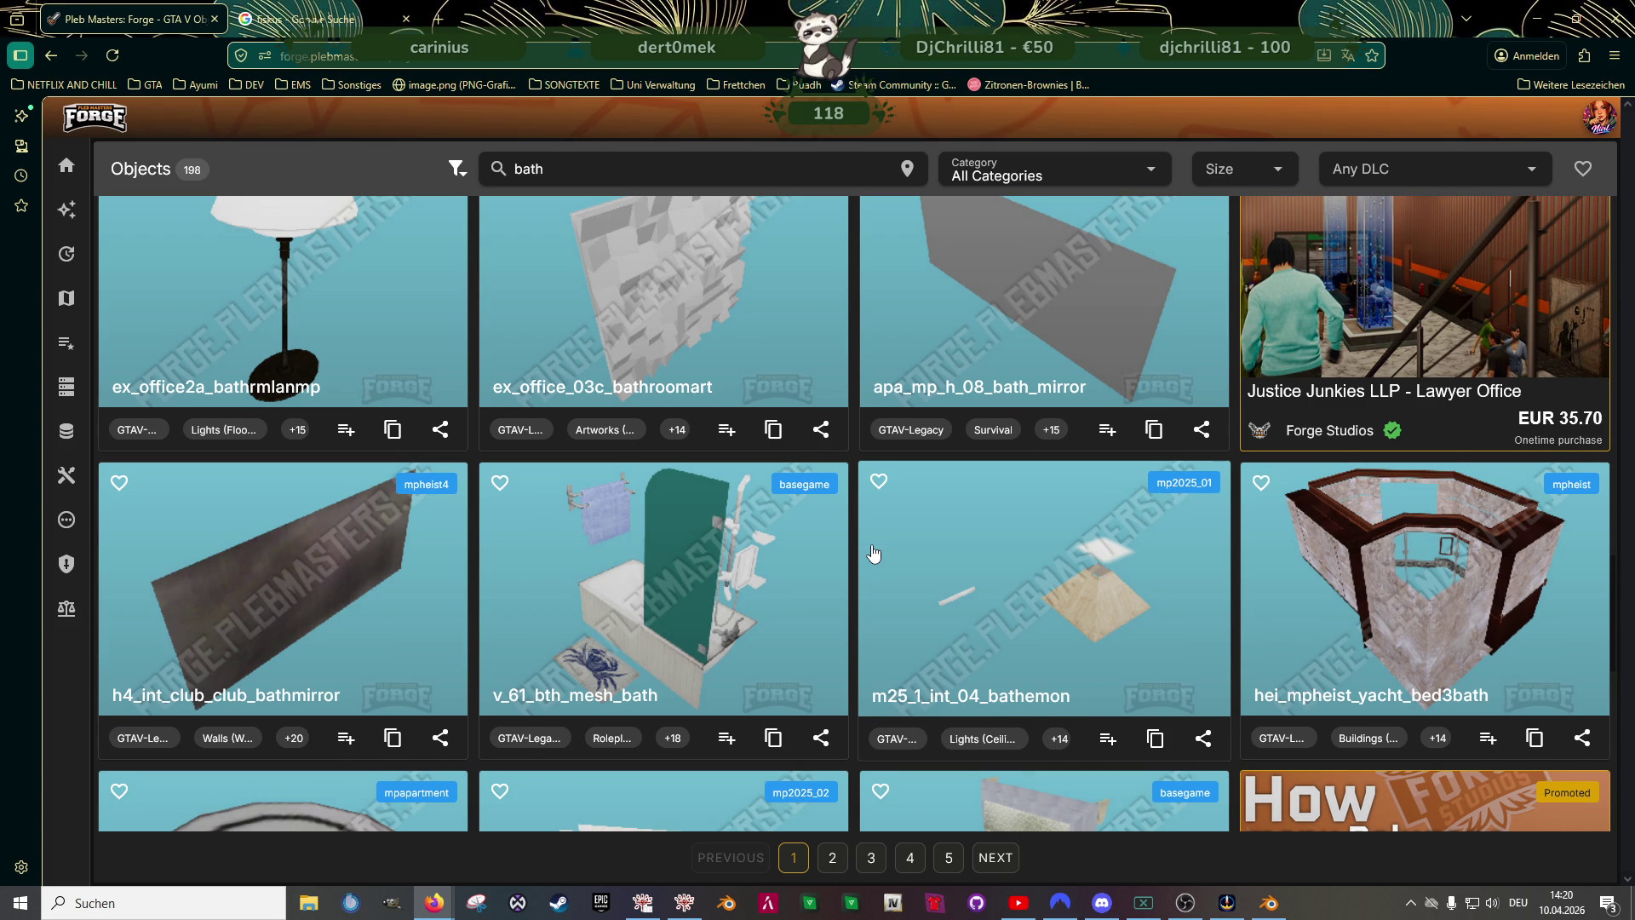
{"action": "scroll", "coordinate": [874, 553], "scroll_direction": "down", "scroll_amount": 1}
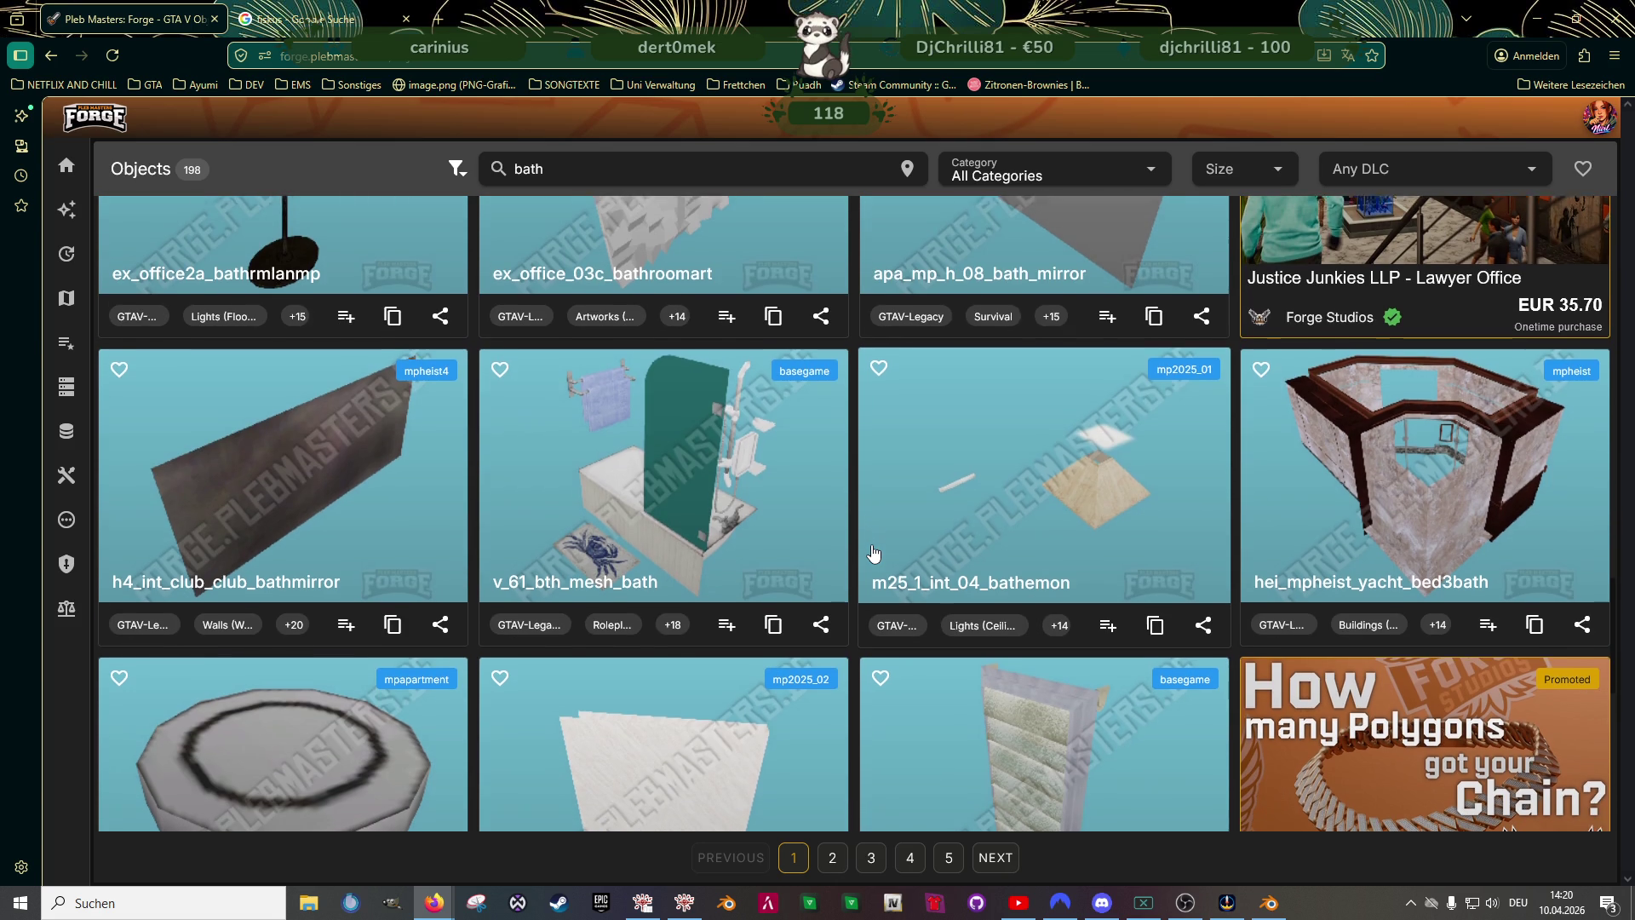
{"action": "scroll", "coordinate": [874, 554], "scroll_direction": "down", "scroll_amount": 3}
{"action": "scroll", "coordinate": [874, 553], "scroll_direction": "down", "scroll_amount": 3}
{"action": "scroll", "coordinate": [874, 554], "scroll_direction": "down", "scroll_amount": 2}
{"action": "scroll", "coordinate": [874, 554], "scroll_direction": "down", "scroll_amount": 1}
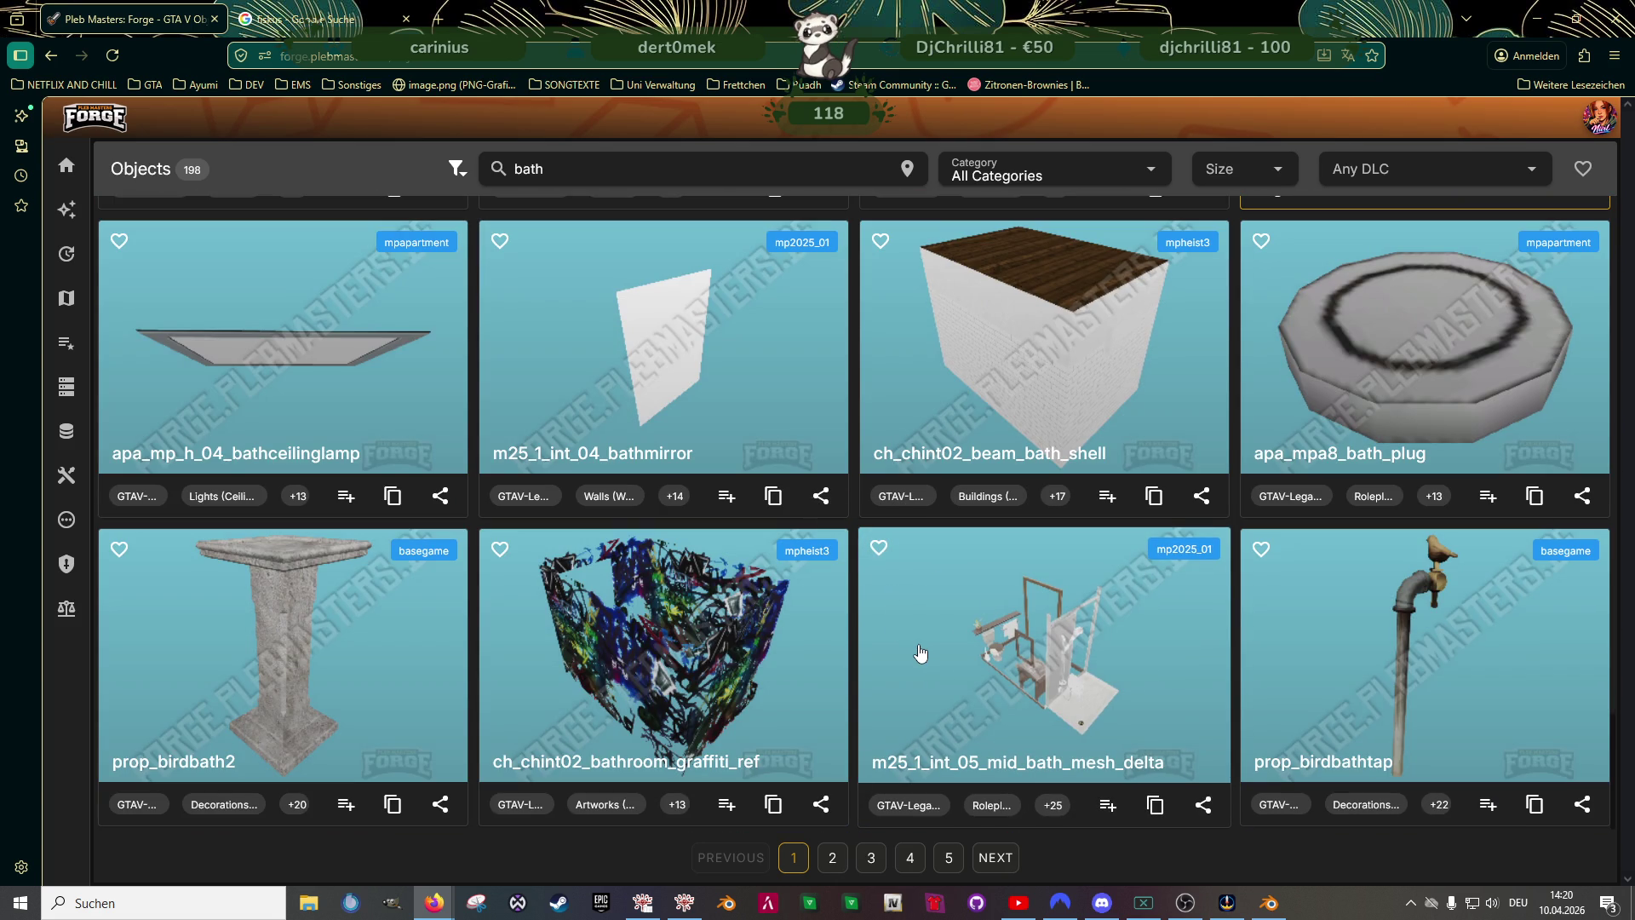
- Peek at m25_1_int_05_mid_bath_mesh_delta, browse bath results page 2, then switch to Blender
{"action": "left_click", "coordinate": [1017, 667]}
{"action": "key", "text": "Escape"}
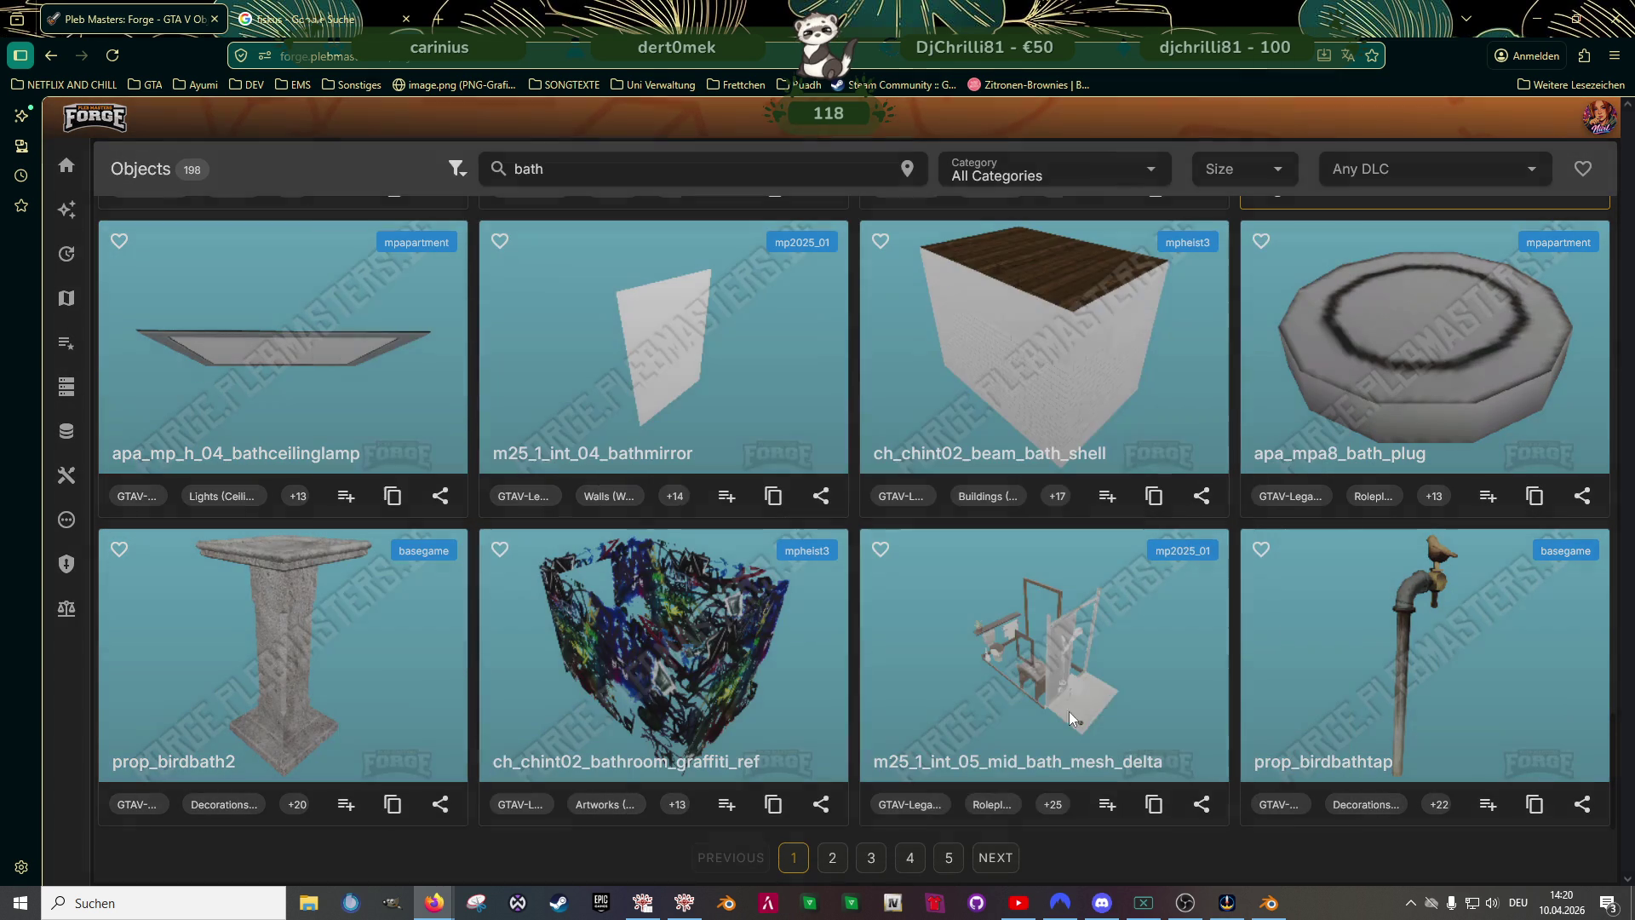
{"action": "left_click", "coordinate": [996, 858]}
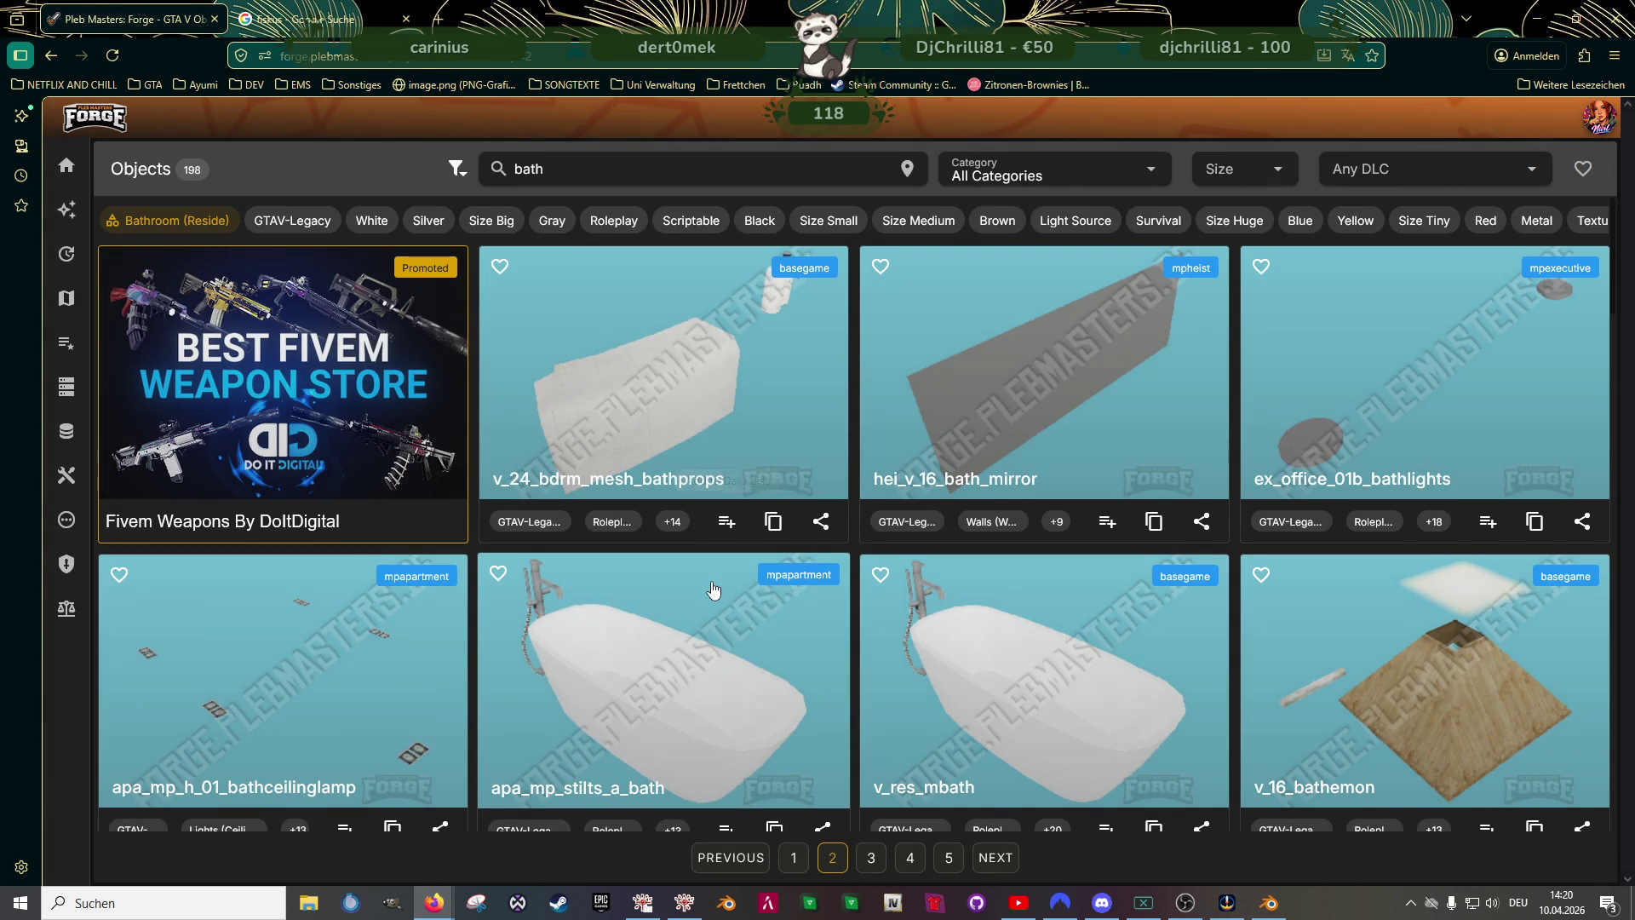
{"action": "scroll", "coordinate": [756, 508], "scroll_direction": "down", "scroll_amount": 3}
{"action": "scroll", "coordinate": [792, 562], "scroll_direction": "down", "scroll_amount": 3}
{"action": "scroll", "coordinate": [801, 565], "scroll_direction": "down", "scroll_amount": 3}
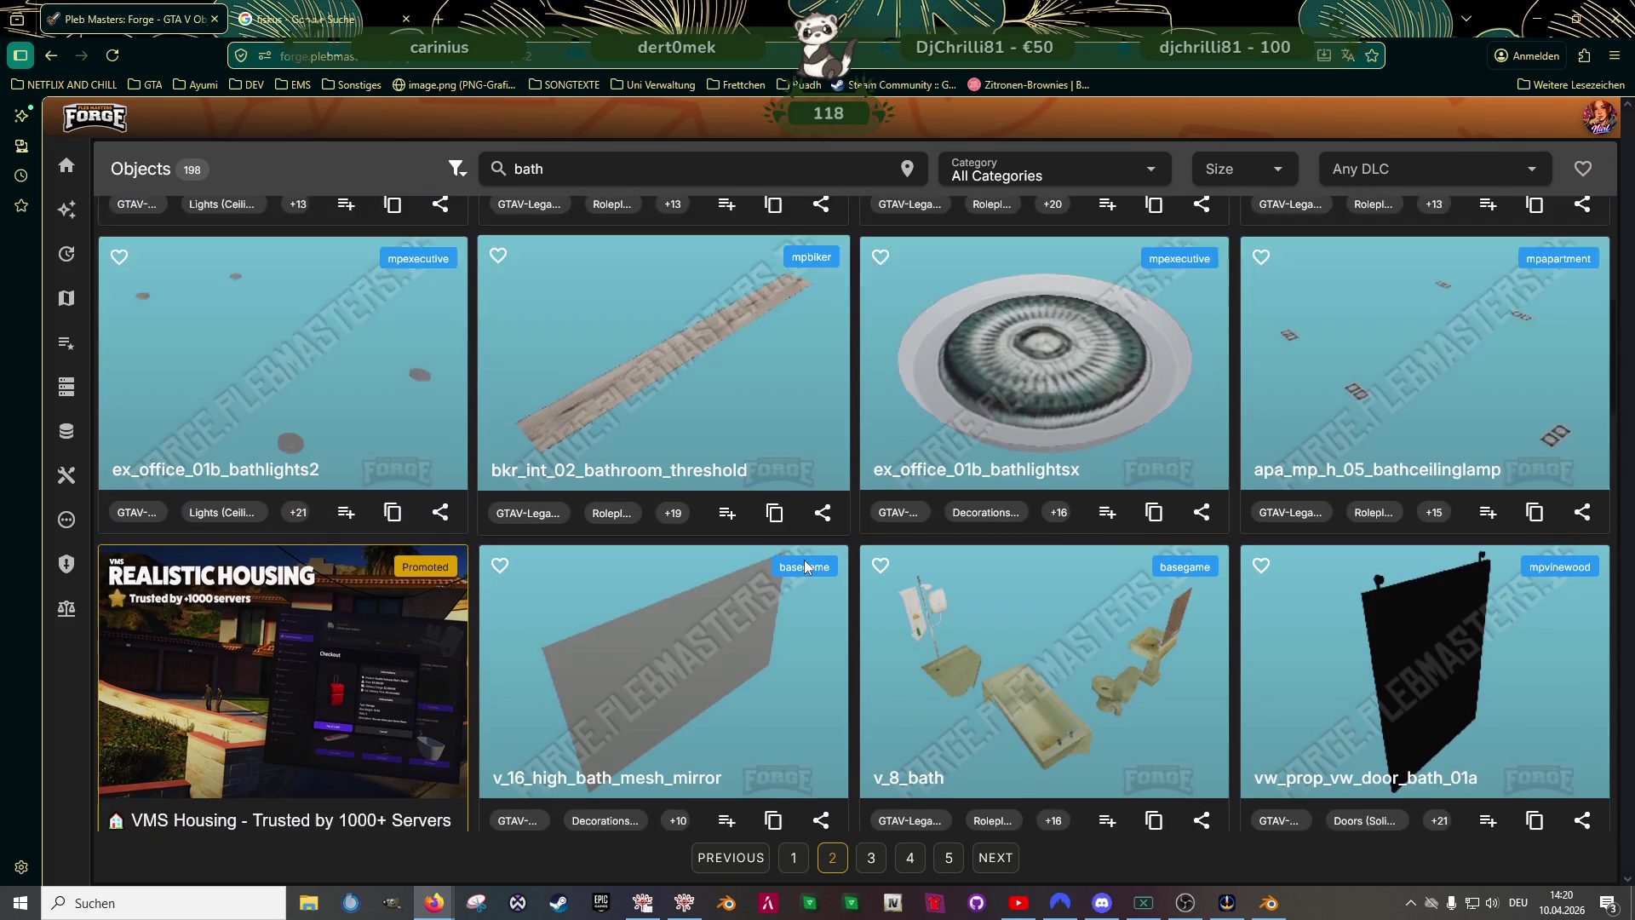
{"action": "scroll", "coordinate": [801, 566], "scroll_direction": "down", "scroll_amount": 3}
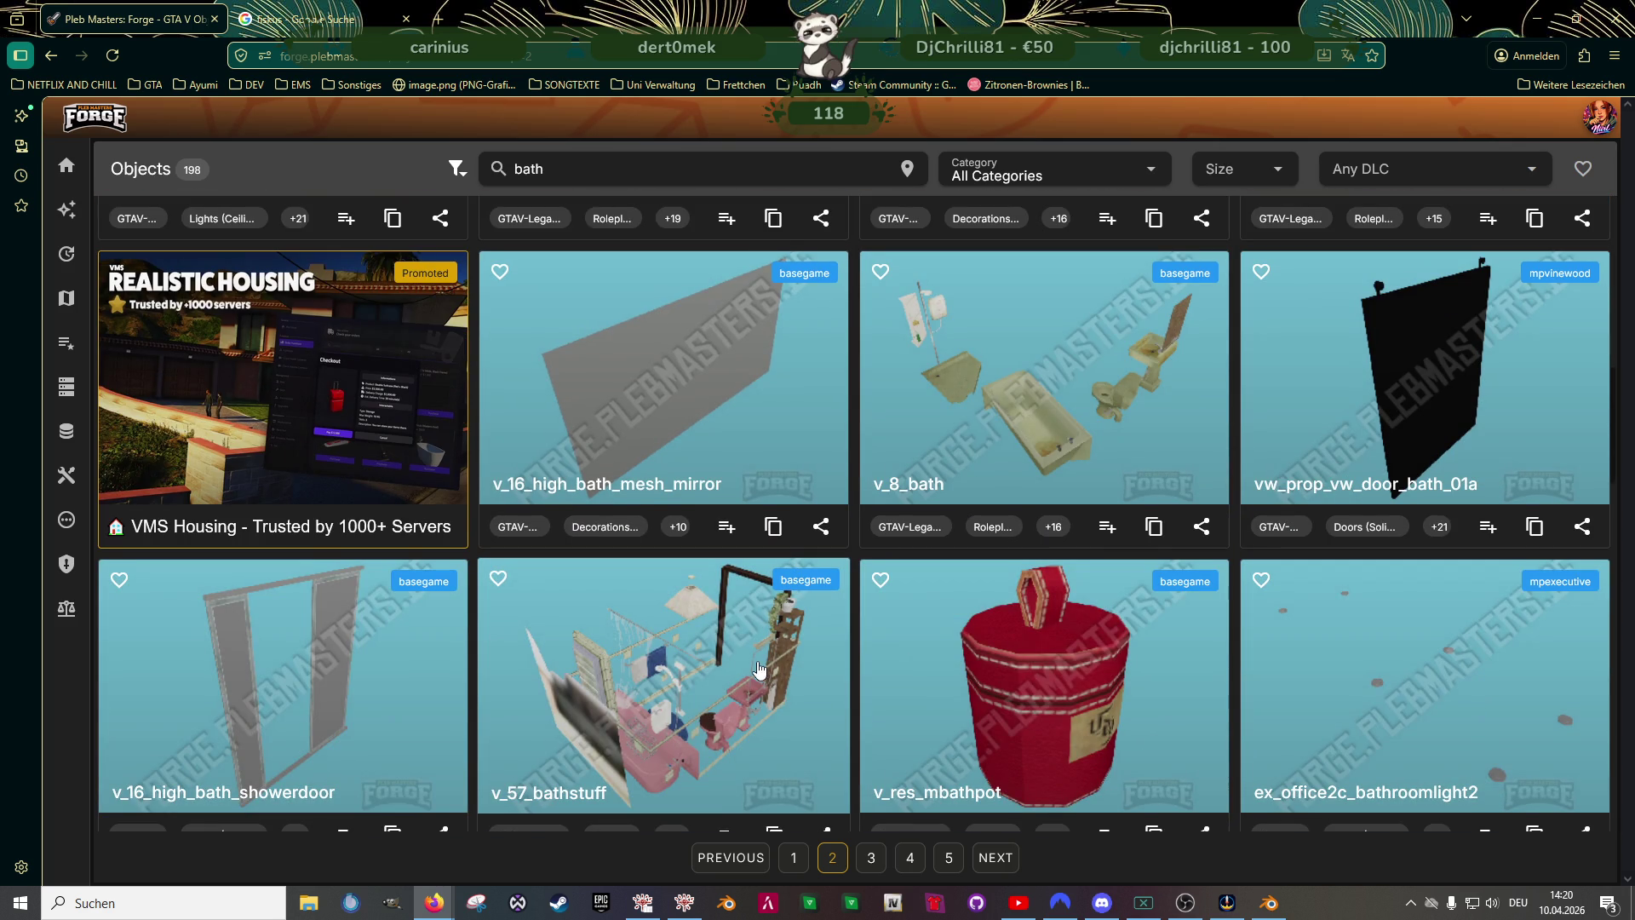
{"action": "scroll", "coordinate": [758, 673], "scroll_direction": "down", "scroll_amount": 3}
{"action": "scroll", "coordinate": [832, 640], "scroll_direction": "down", "scroll_amount": 3}
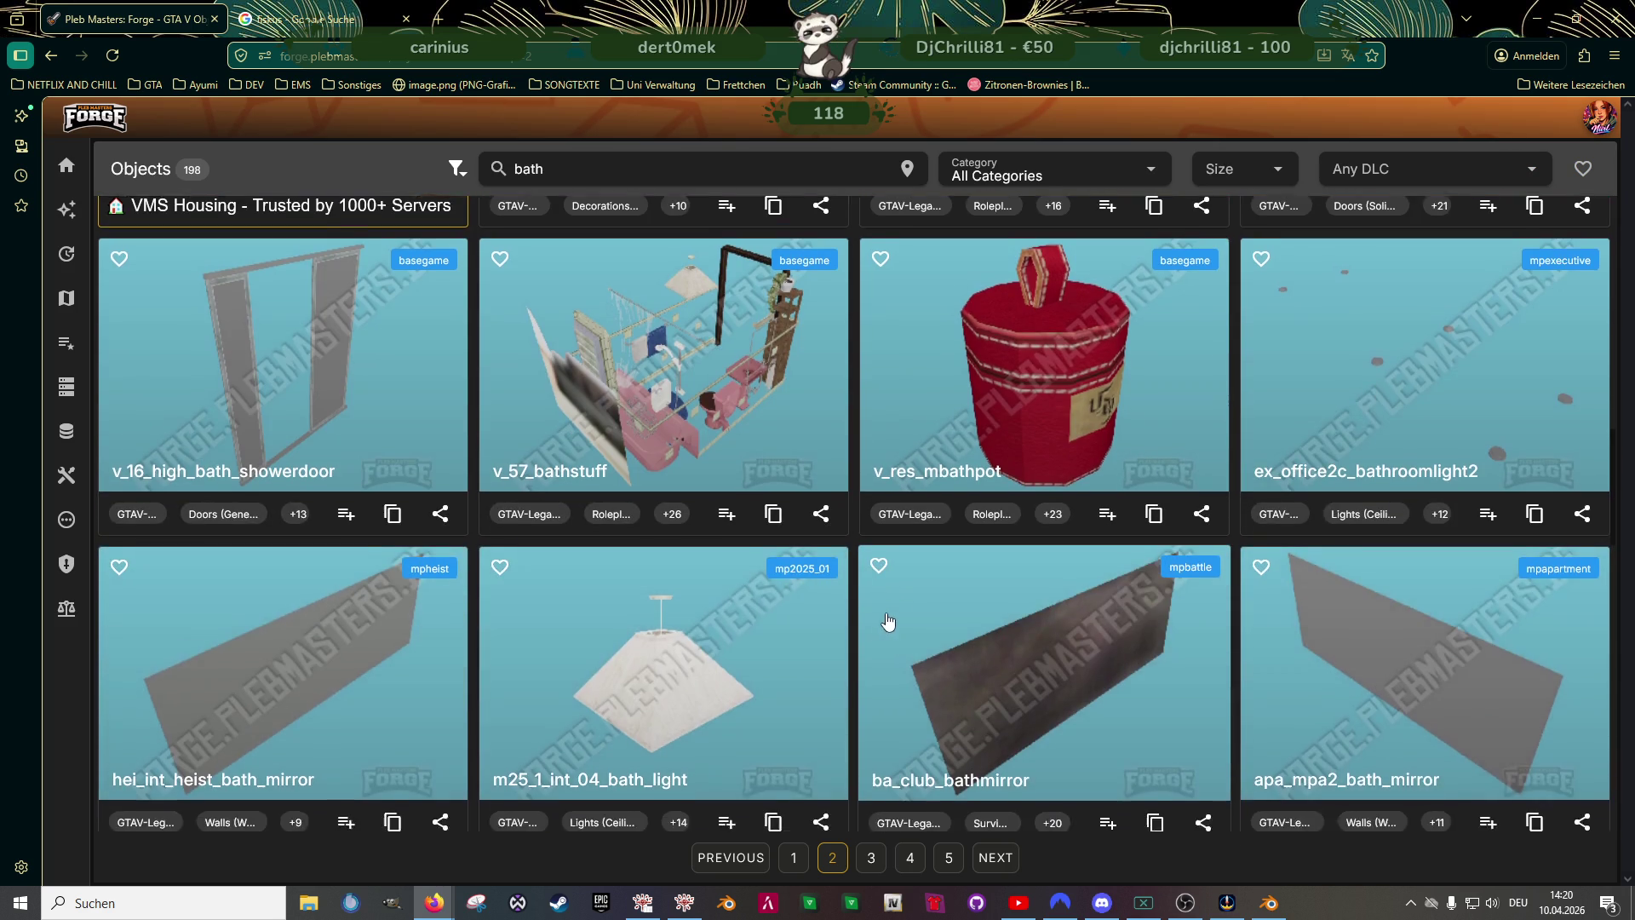
{"action": "scroll", "coordinate": [885, 623], "scroll_direction": "down", "scroll_amount": 3}
{"action": "scroll", "coordinate": [884, 623], "scroll_direction": "down", "scroll_amount": 3}
{"action": "scroll", "coordinate": [884, 622], "scroll_direction": "down", "scroll_amount": 3}
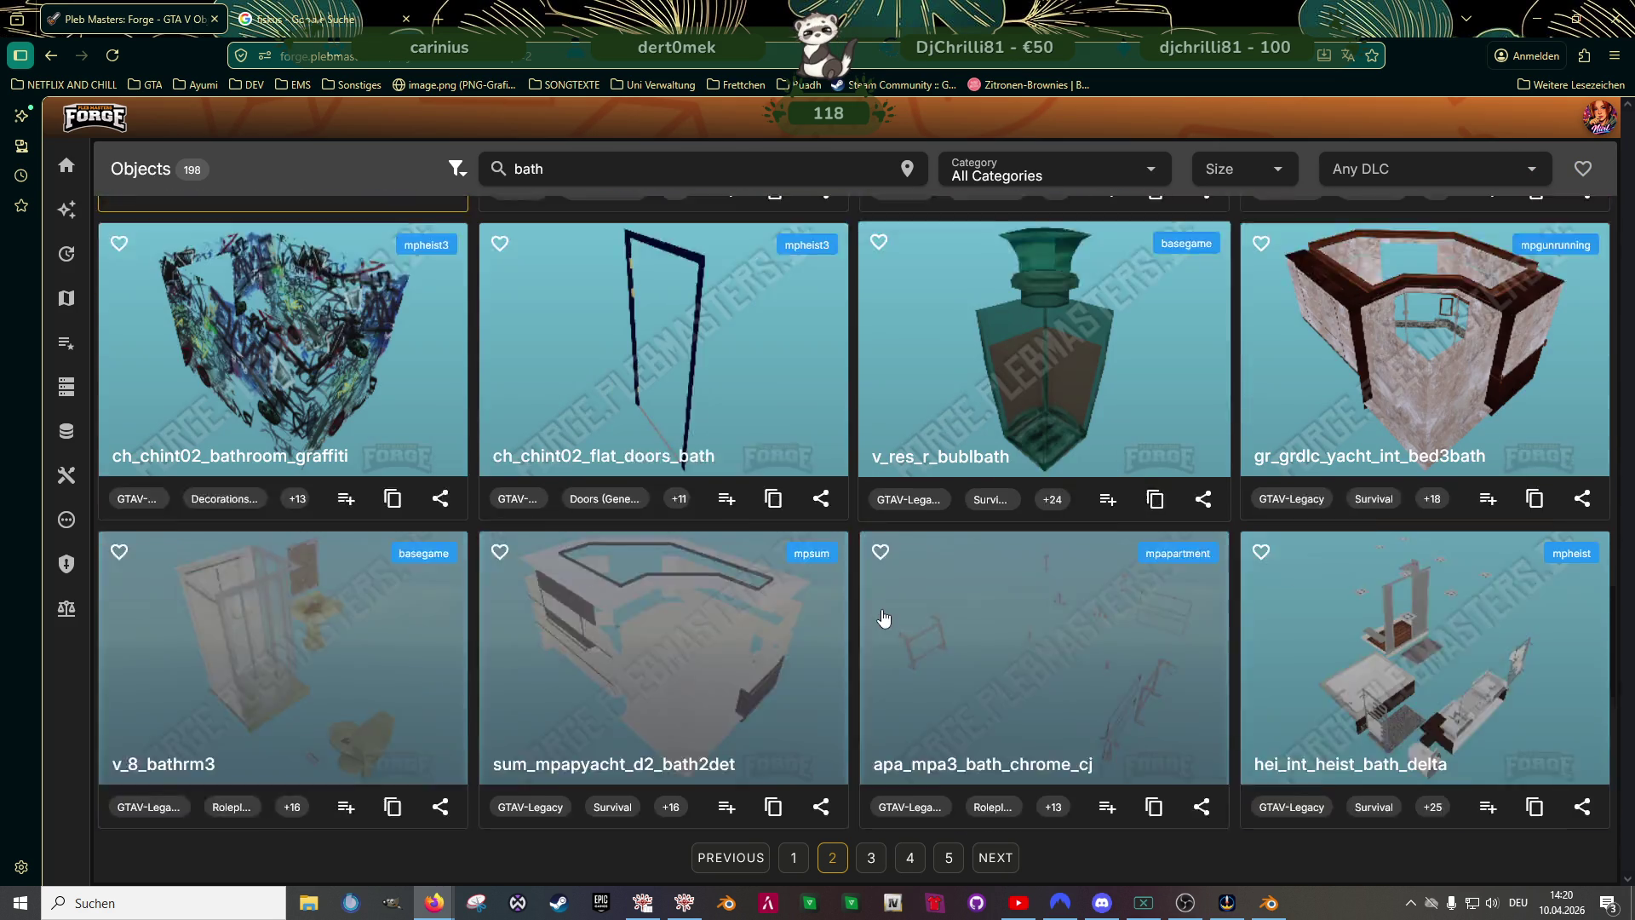
{"action": "scroll", "coordinate": [884, 623], "scroll_direction": "down", "scroll_amount": 3}
{"action": "scroll", "coordinate": [885, 623], "scroll_direction": "down", "scroll_amount": 3}
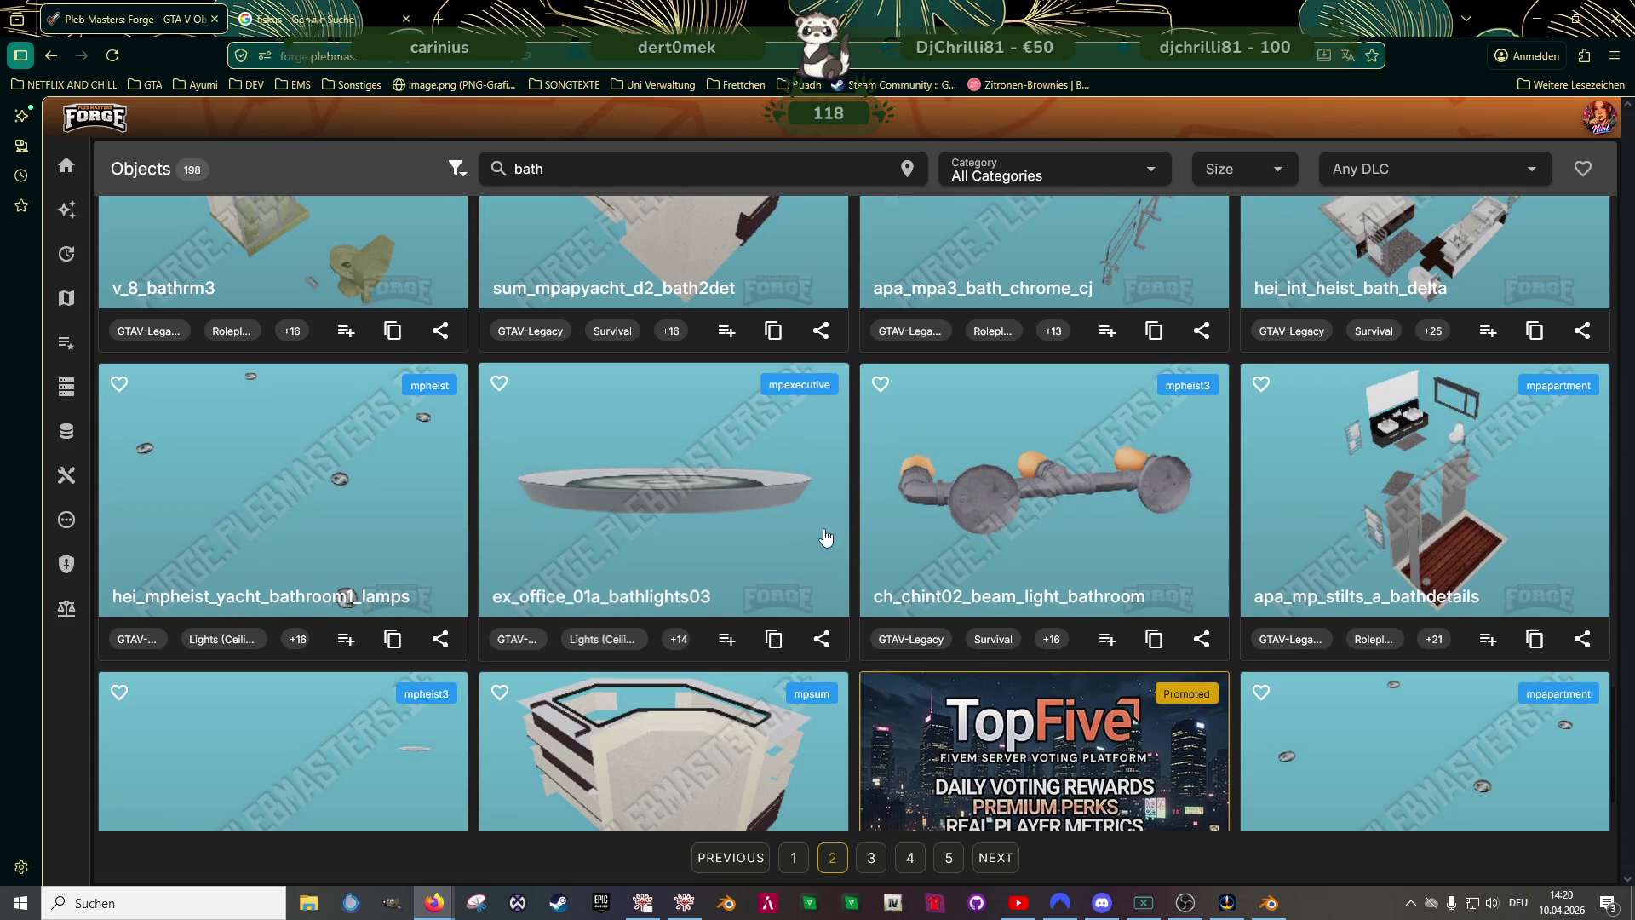
{"action": "scroll", "coordinate": [807, 566], "scroll_direction": "down", "scroll_amount": 3}
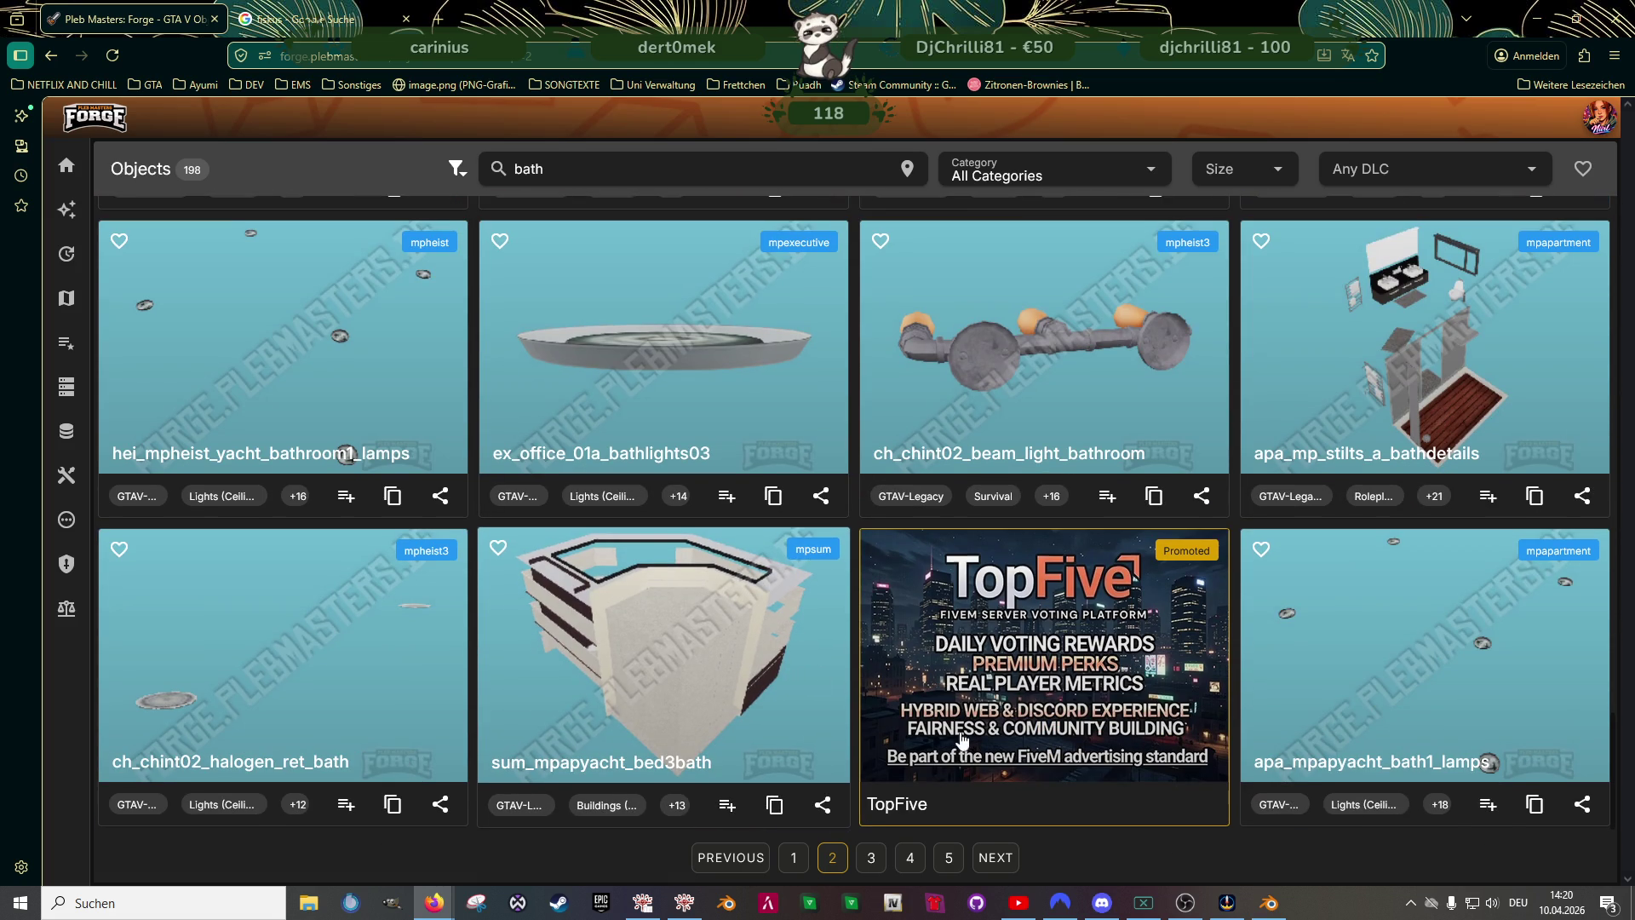
{"action": "left_click", "coordinate": [1269, 903]}
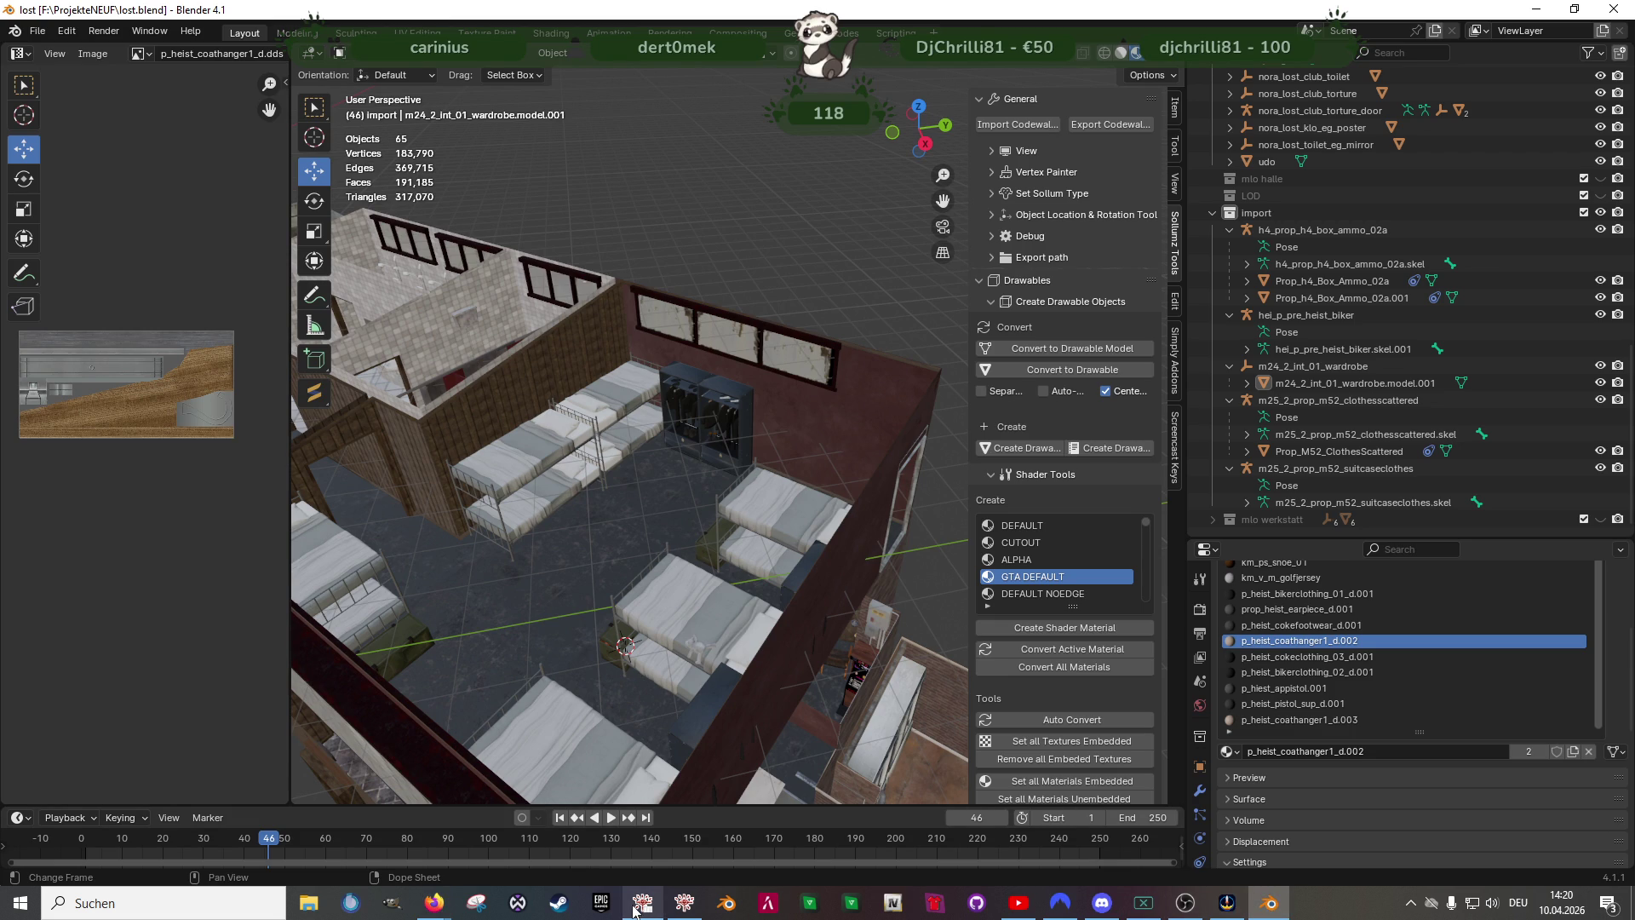
- Search the RPF Explorer for the pasted name v_16_mid_bath_mesh_delta
{"action": "left_click", "coordinate": [642, 904]}
{"action": "double_click", "coordinate": [745, 145]}
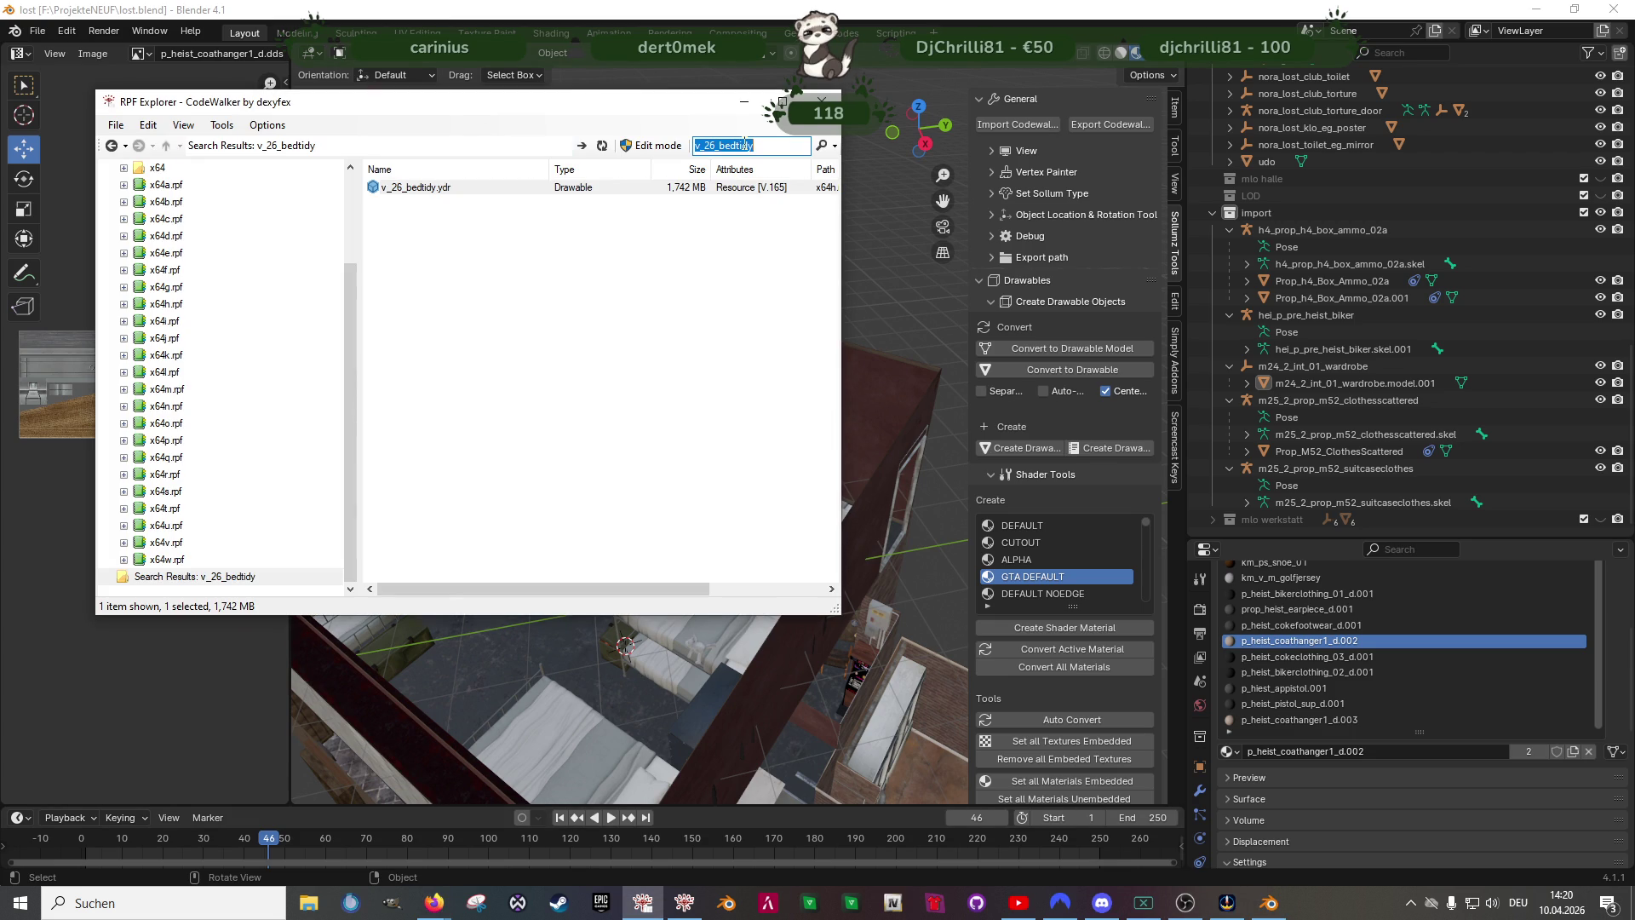
{"action": "type", "text": "v_16_mid_bath_mesh_delta"}
{"action": "key", "text": "Return"}
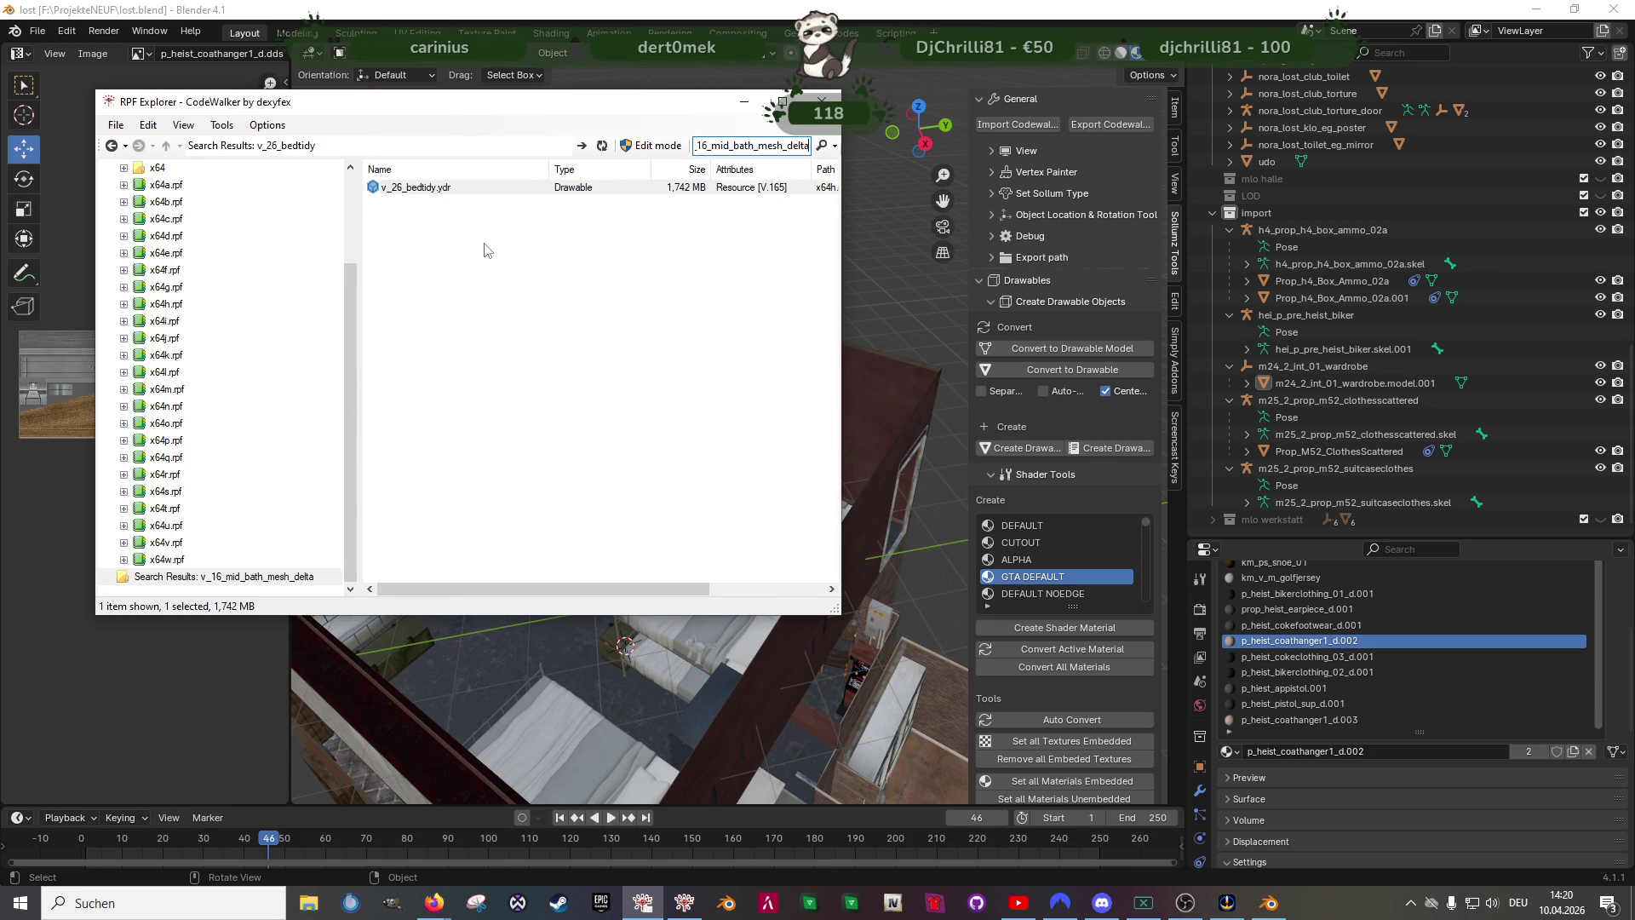
- Save all textures of the v_16_mid_bath_mesh_delta drawable into the clubhouse folder
{"action": "double_click", "coordinate": [460, 203]}
{"action": "left_click_drag", "start_coordinate": [486, 514], "coordinate": [384, 384]}
{"action": "scroll", "coordinate": [511, 487], "scroll_direction": "up", "scroll_amount": 3}
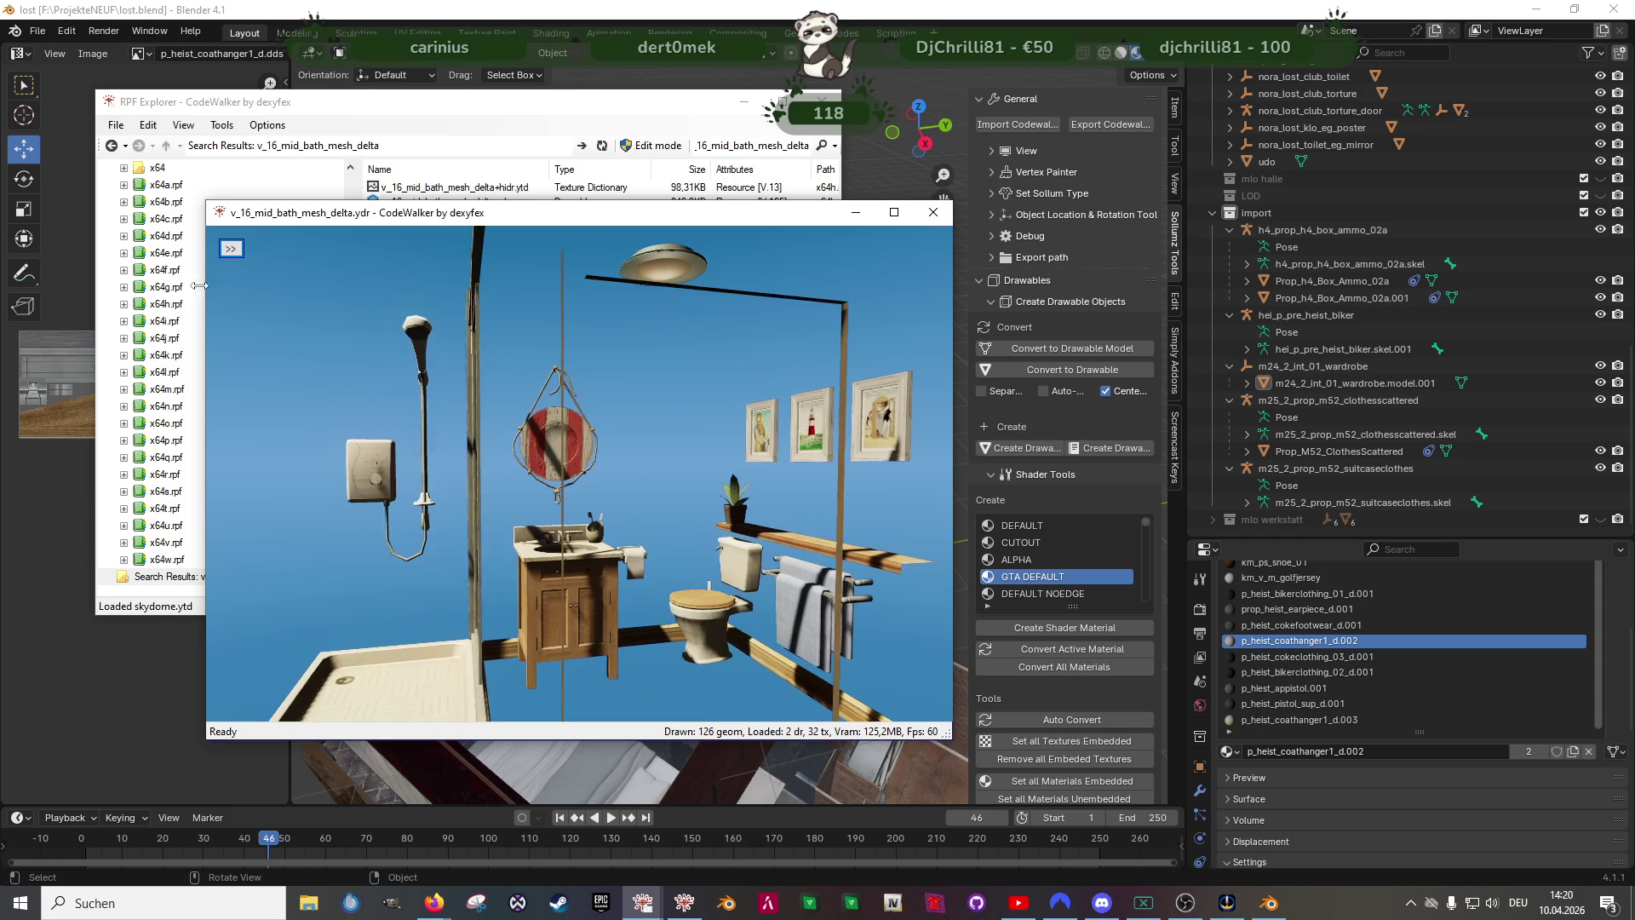
{"action": "left_click", "coordinate": [232, 252]}
{"action": "left_click", "coordinate": [256, 293]}
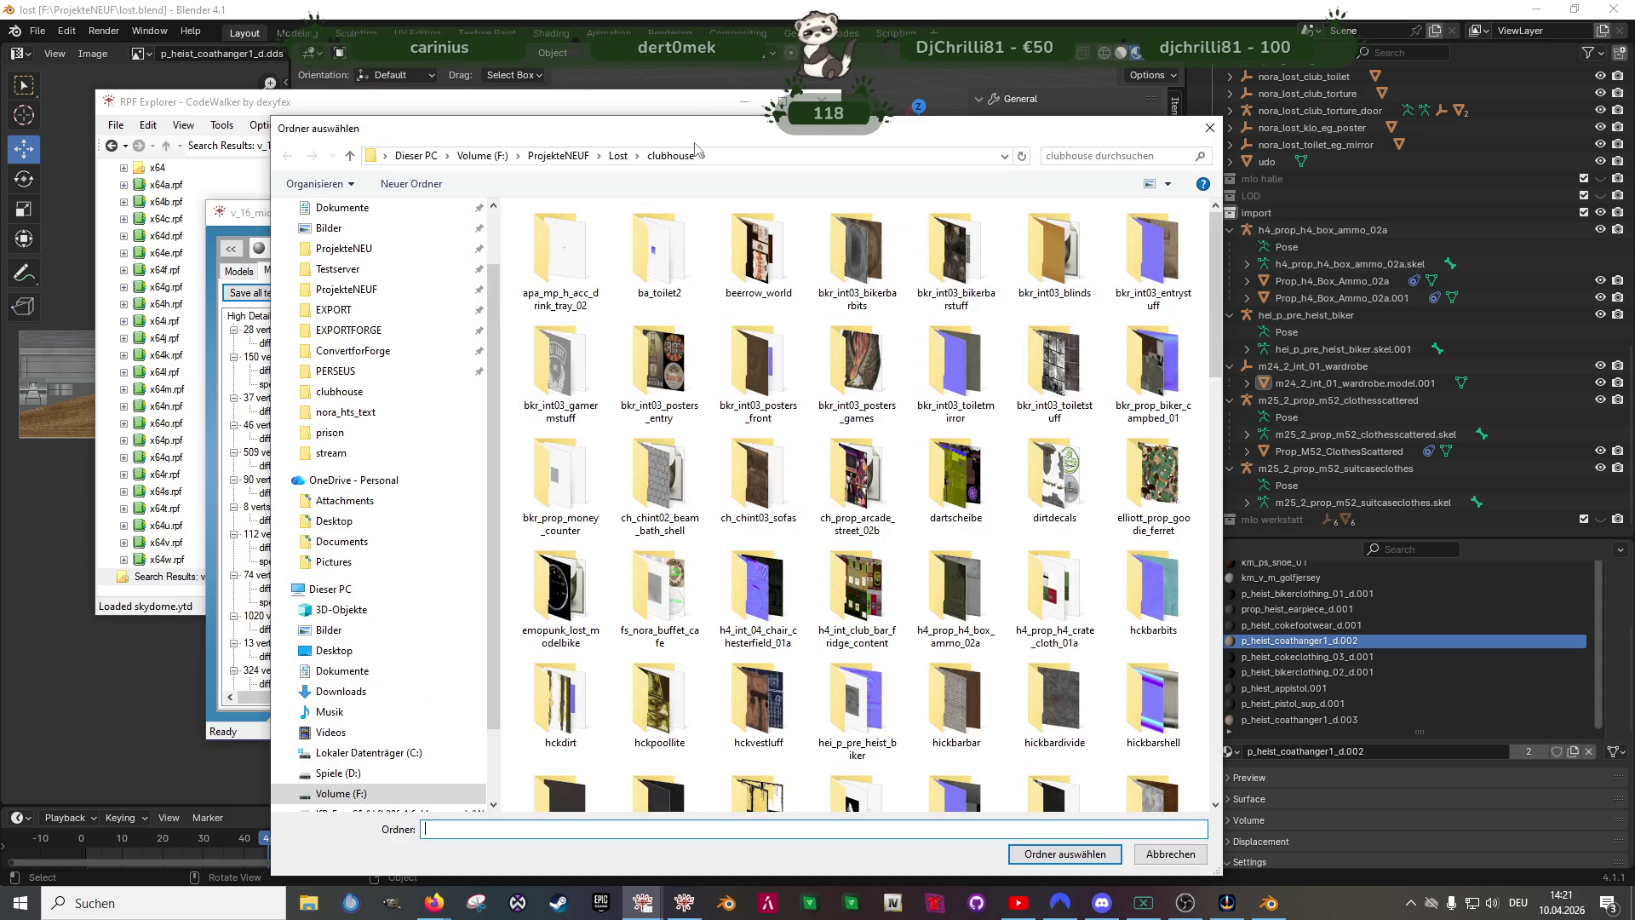
{"action": "left_click", "coordinate": [1065, 854]}
{"action": "key", "text": "Return"}
{"action": "left_click", "coordinate": [933, 212]}
- Export the v_16_mid_bath_mesh_delta drawable as XML into the clubhouse folder
{"action": "right_click", "coordinate": [448, 202]}
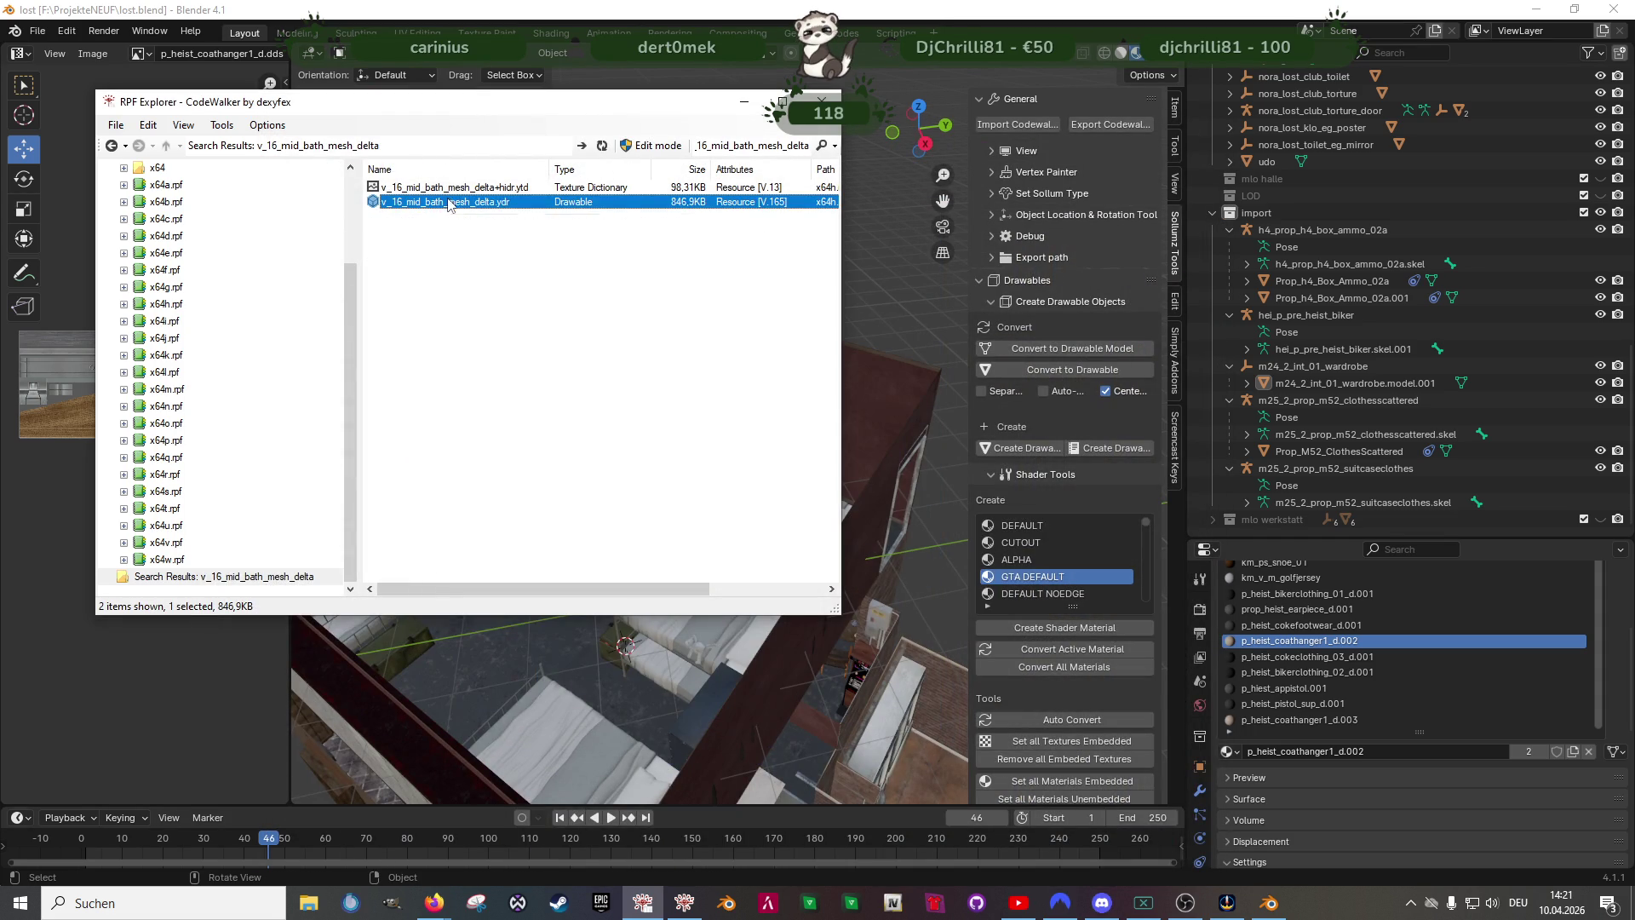
{"action": "left_click", "coordinate": [503, 251]}
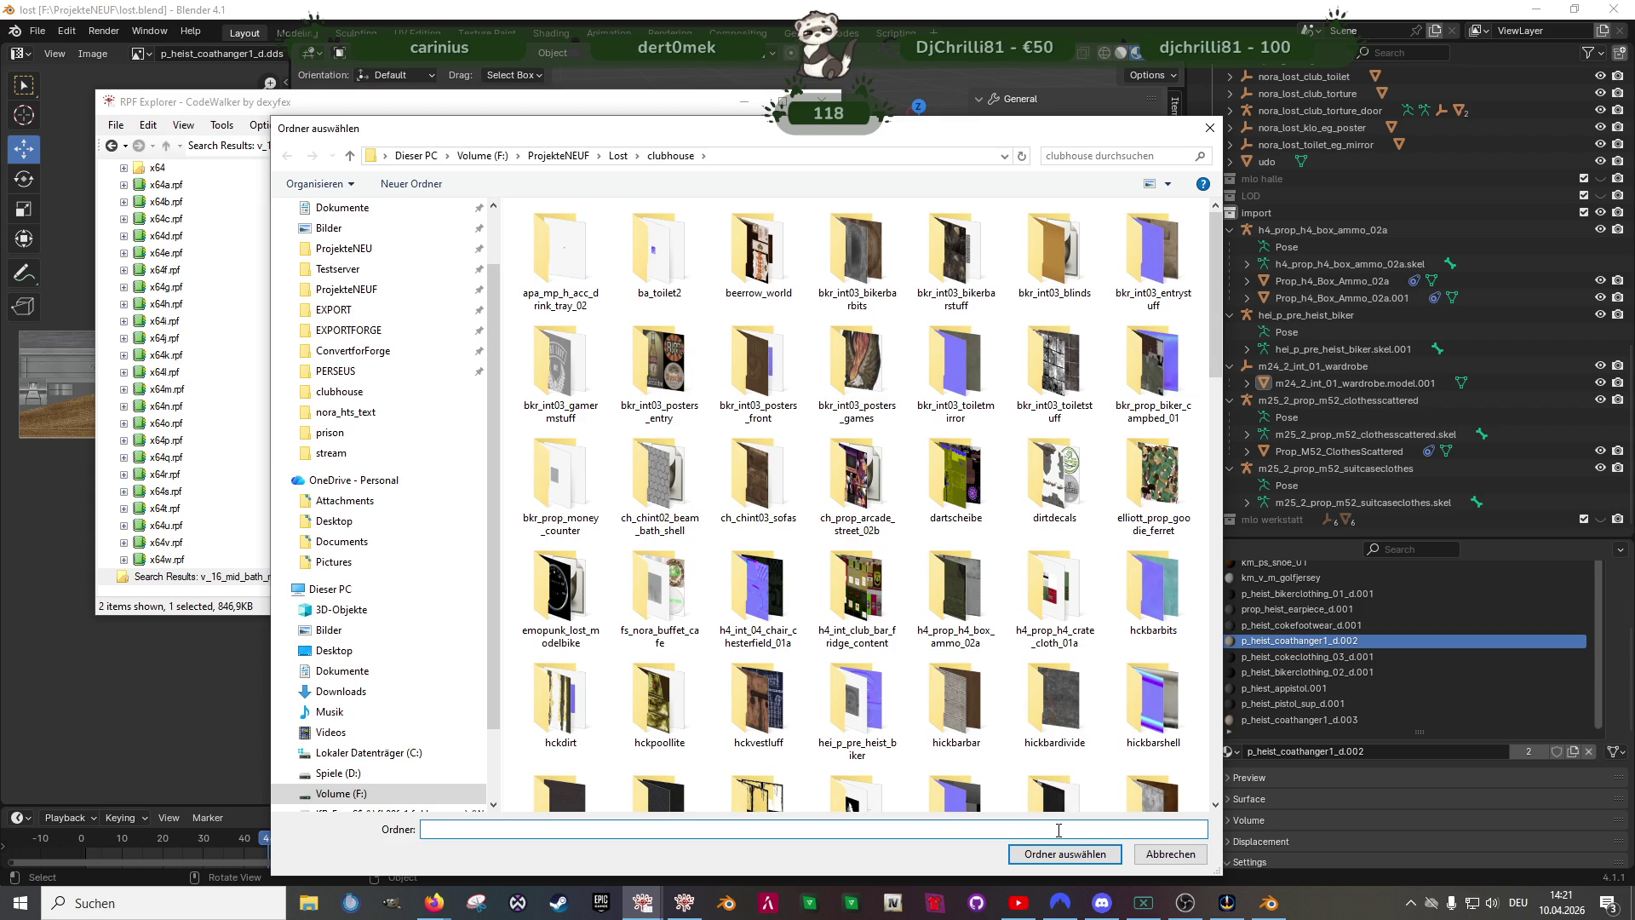
{"action": "left_click", "coordinate": [1065, 853]}
- Return to Blender and orbit around the bunk bed room to inspect it
{"action": "left_click", "coordinate": [887, 255]}
{"action": "mouse_move", "coordinate": [887, 281]}
{"action": "middle_mouse_down"}
{"action": "mouse_move", "coordinate": [715, 429]}
{"action": "mouse_move", "coordinate": [779, 502]}
{"action": "middle_mouse_up"}
{"action": "scroll", "coordinate": [778, 501], "scroll_direction": "up", "scroll_amount": 3}
{"action": "middle_click_drag", "start_coordinate": [673, 402], "coordinate": [832, 414]}
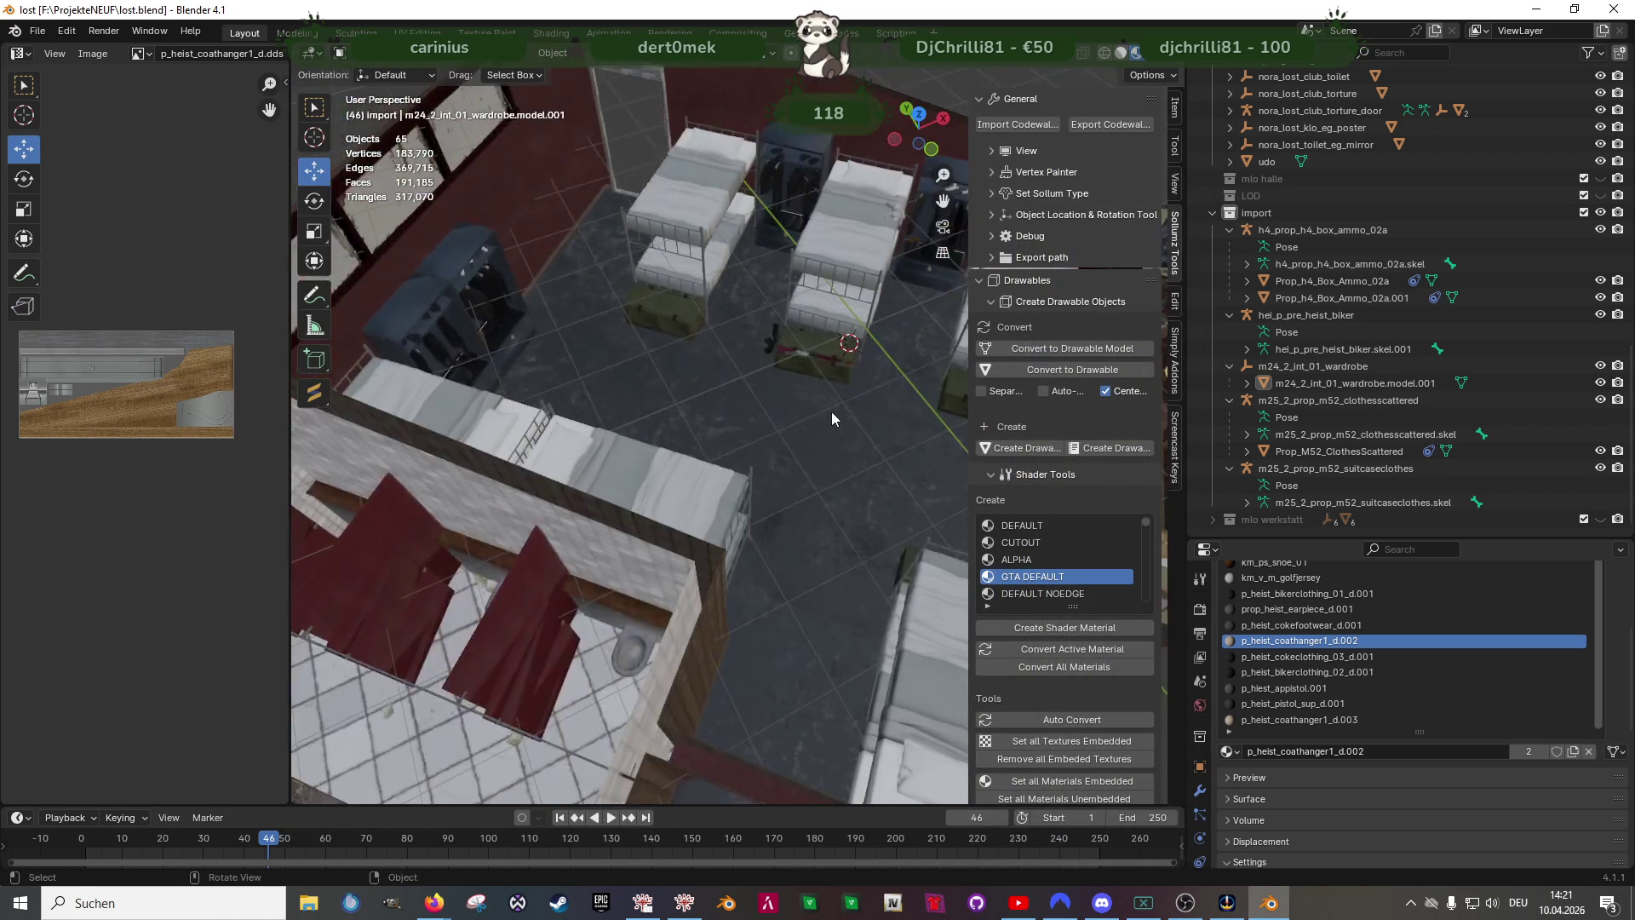
{"action": "scroll", "coordinate": [832, 415], "scroll_direction": "up", "scroll_amount": 3}
{"action": "mouse_move", "coordinate": [614, 466]}
{"action": "middle_mouse_down"}
{"action": "mouse_move", "coordinate": [603, 430]}
{"action": "mouse_move", "coordinate": [695, 400]}
{"action": "mouse_move", "coordinate": [716, 368]}
{"action": "mouse_move", "coordinate": [793, 362]}
{"action": "mouse_move", "coordinate": [525, 396]}
{"action": "mouse_move", "coordinate": [696, 401]}
{"action": "mouse_move", "coordinate": [577, 405]}
{"action": "mouse_move", "coordinate": [764, 494]}
{"action": "mouse_move", "coordinate": [638, 470]}
{"action": "mouse_move", "coordinate": [769, 512]}
{"action": "mouse_move", "coordinate": [560, 468]}
{"action": "mouse_move", "coordinate": [745, 479]}
{"action": "mouse_move", "coordinate": [701, 497]}
{"action": "mouse_move", "coordinate": [773, 521]}
{"action": "mouse_move", "coordinate": [716, 512]}
{"action": "mouse_move", "coordinate": [730, 497]}
{"action": "middle_mouse_up"}
{"action": "scroll", "coordinate": [807, 356], "scroll_direction": "up", "scroll_amount": 3}
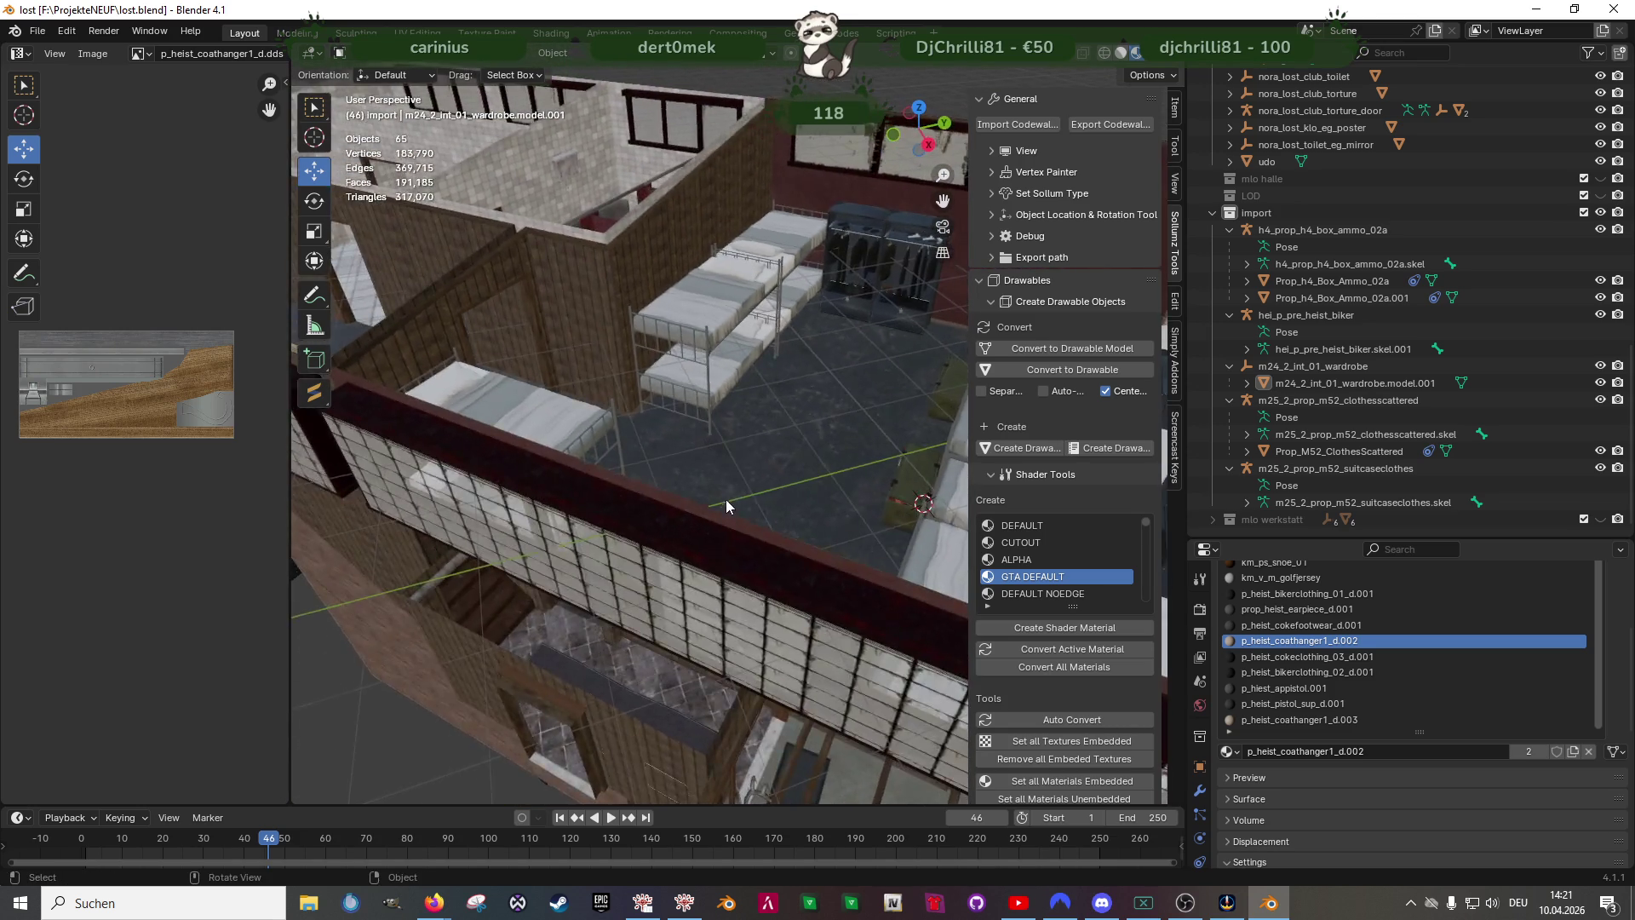
{"action": "scroll", "coordinate": [730, 497], "scroll_direction": "down", "scroll_amount": 4}
- Edit the scattered clothes prop and select the faces using the shorts' material
{"action": "mouse_move", "coordinate": [536, 554]}
{"action": "middle_mouse_down"}
{"action": "mouse_move", "coordinate": [661, 502]}
{"action": "mouse_move", "coordinate": [437, 500]}
{"action": "middle_mouse_up"}
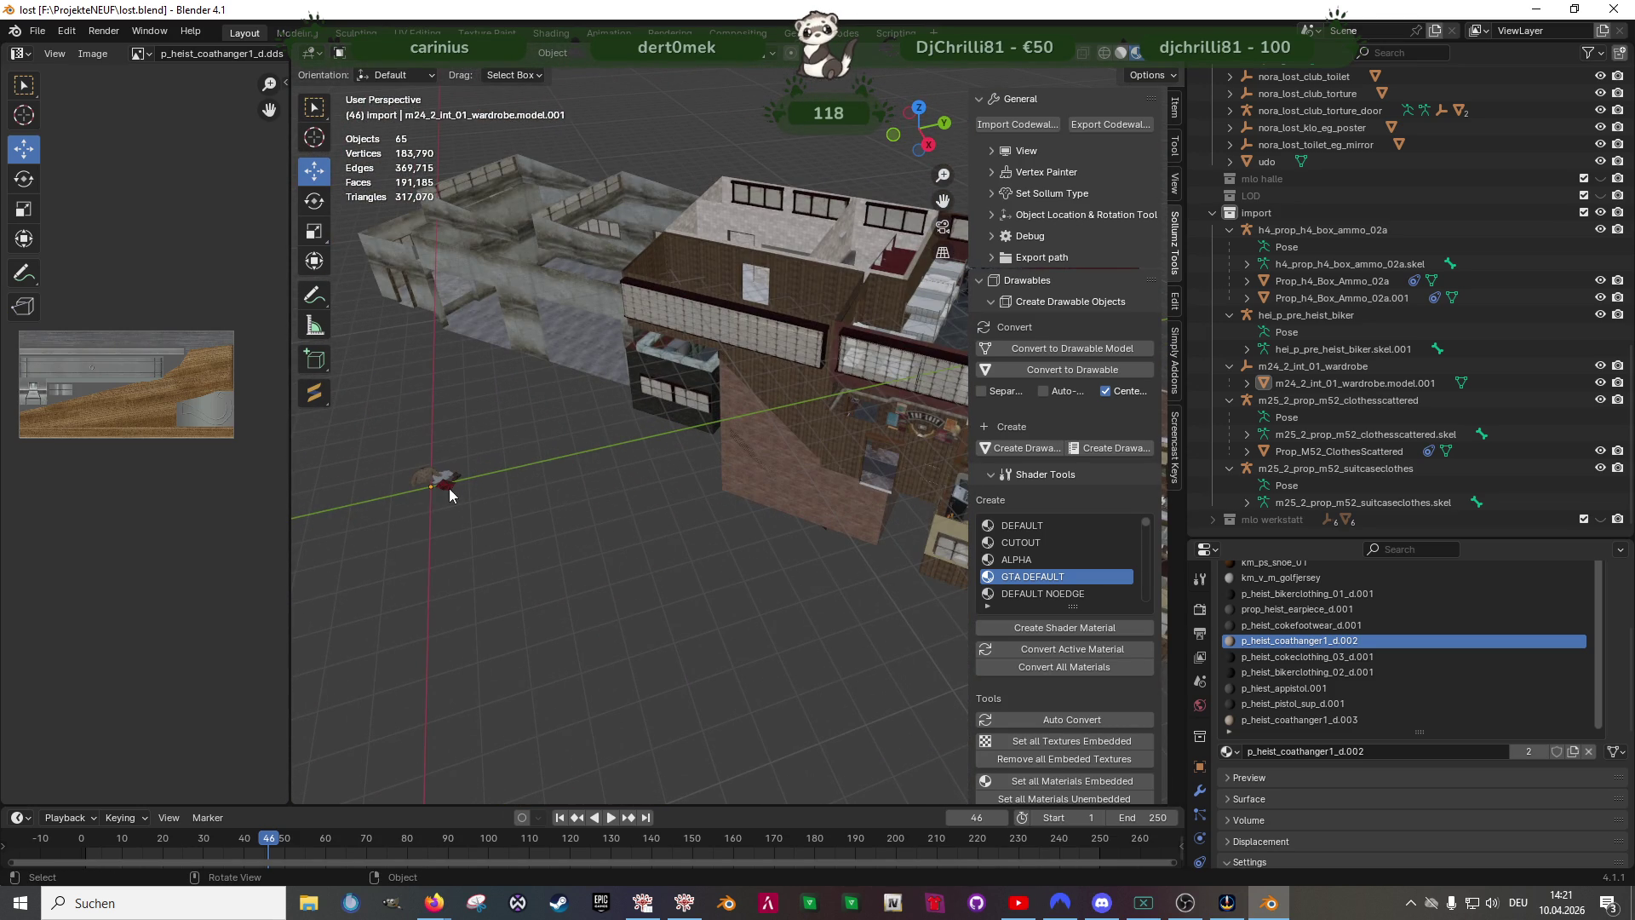
{"action": "left_click", "coordinate": [445, 494]}
{"action": "key", "text": "Tab"}
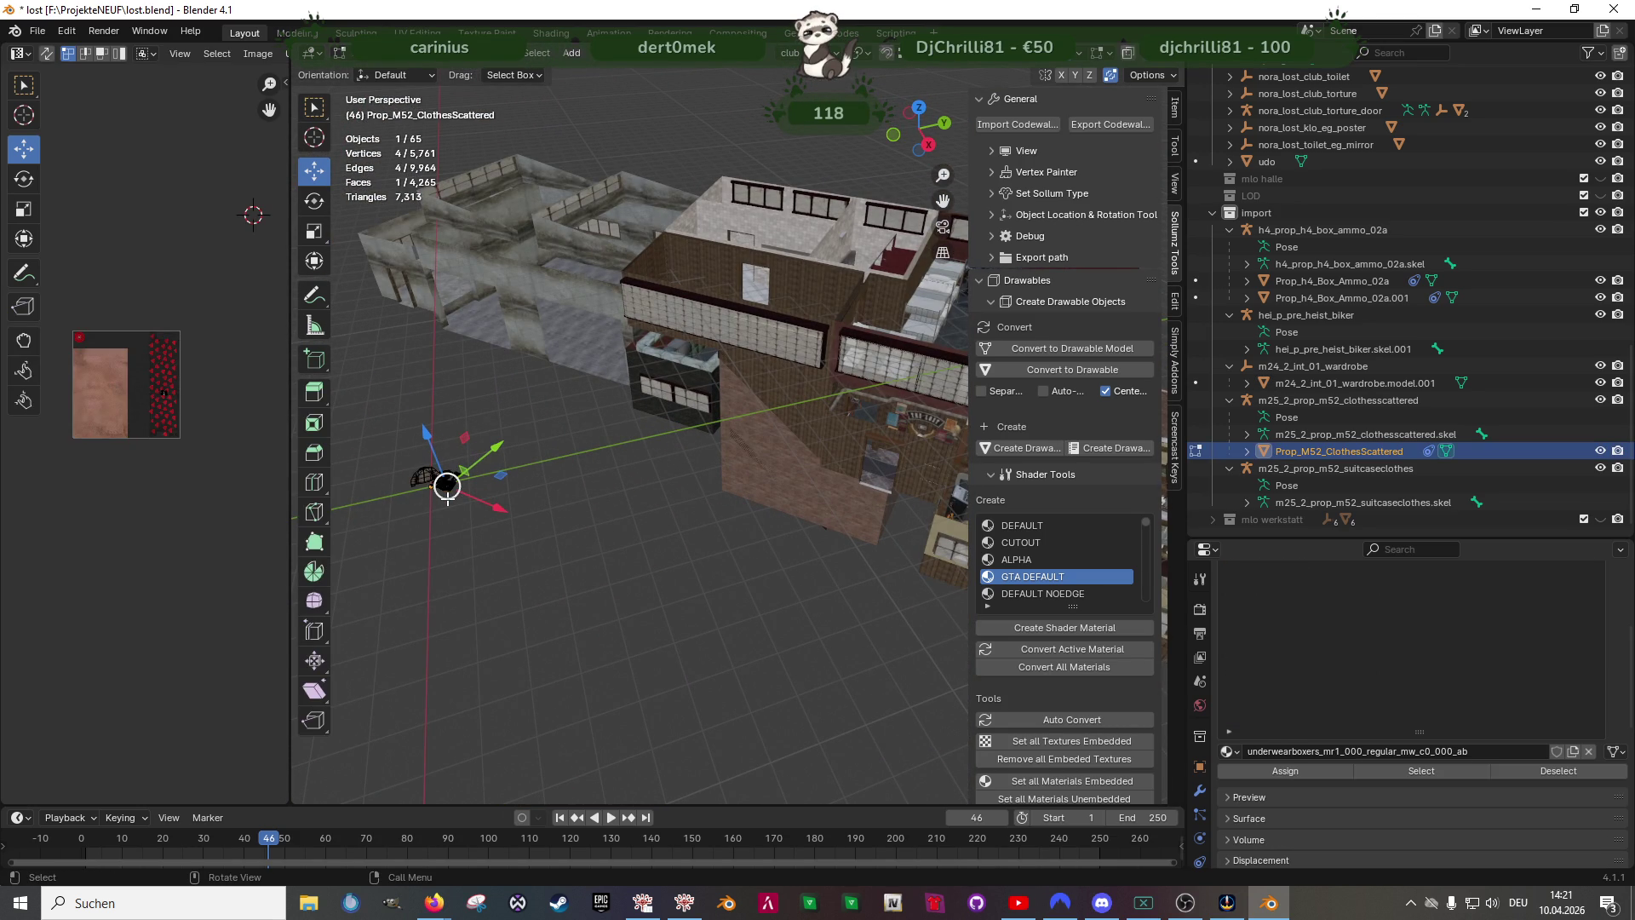
{"action": "key", "text": "period"}
{"action": "scroll", "coordinate": [576, 385], "scroll_direction": "down", "scroll_amount": 5}
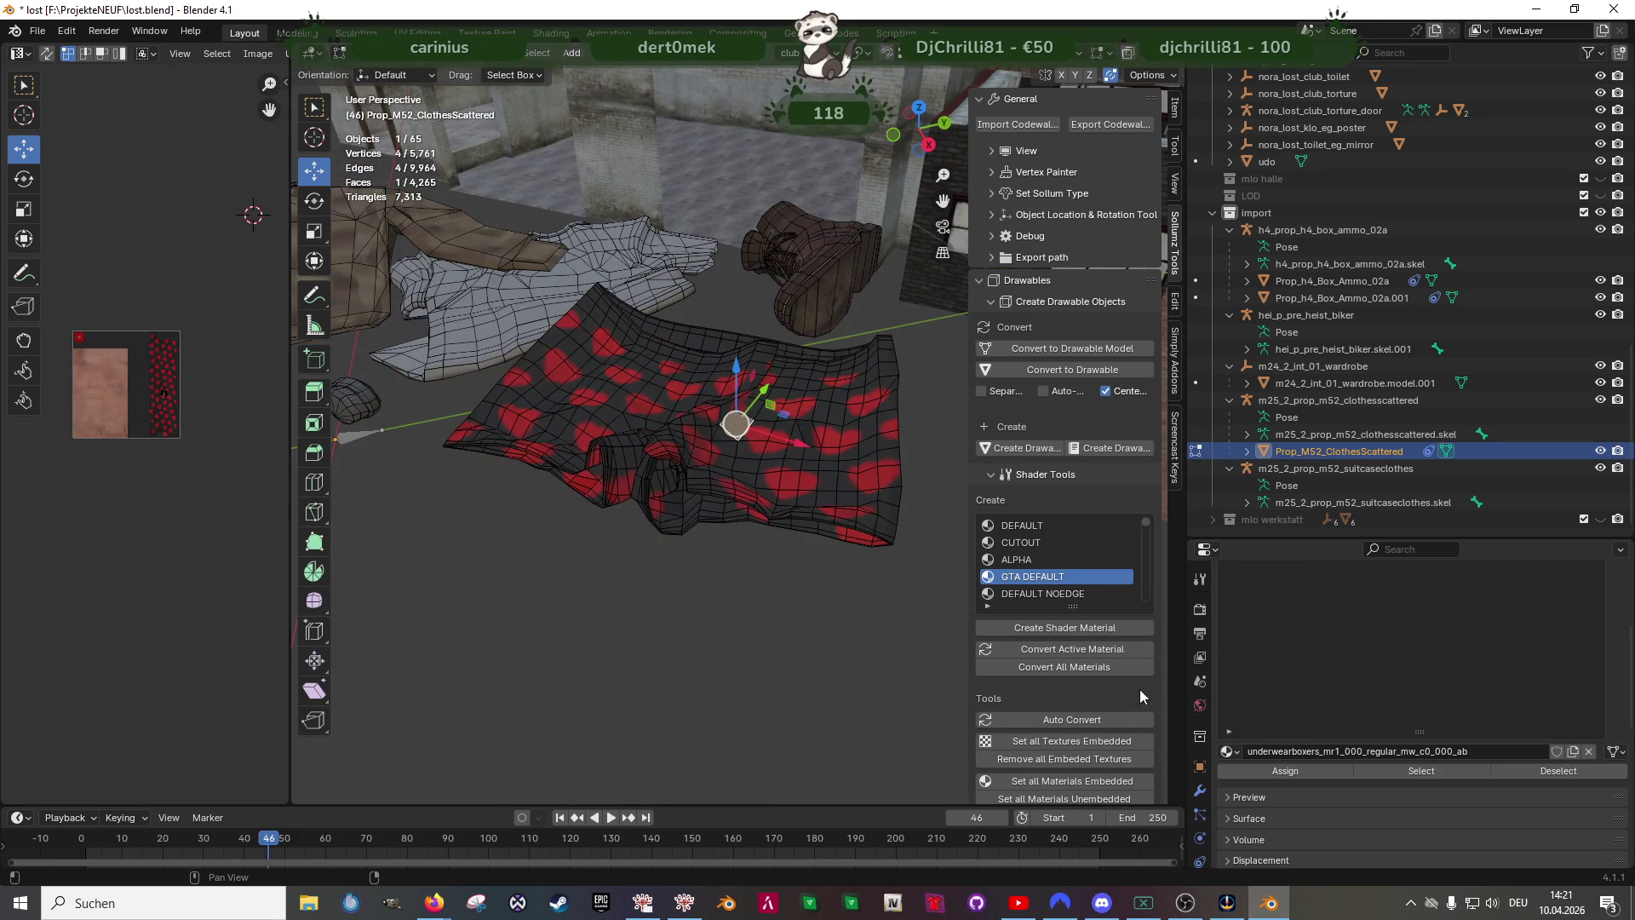
{"action": "left_click", "coordinate": [1410, 767]}
{"action": "scroll", "coordinate": [575, 384], "scroll_direction": "down", "scroll_amount": 3}
- Move the selected shorts faces out away from the building from a top-down view
{"action": "mouse_move", "coordinate": [640, 447]}
{"action": "middle_mouse_down"}
{"action": "mouse_move", "coordinate": [575, 384]}
{"action": "mouse_move", "coordinate": [658, 492]}
{"action": "mouse_move", "coordinate": [716, 422]}
{"action": "mouse_move", "coordinate": [801, 399]}
{"action": "mouse_move", "coordinate": [781, 421]}
{"action": "mouse_move", "coordinate": [767, 383]}
{"action": "middle_mouse_up"}
{"action": "scroll", "coordinate": [715, 422], "scroll_direction": "up", "scroll_amount": 2}
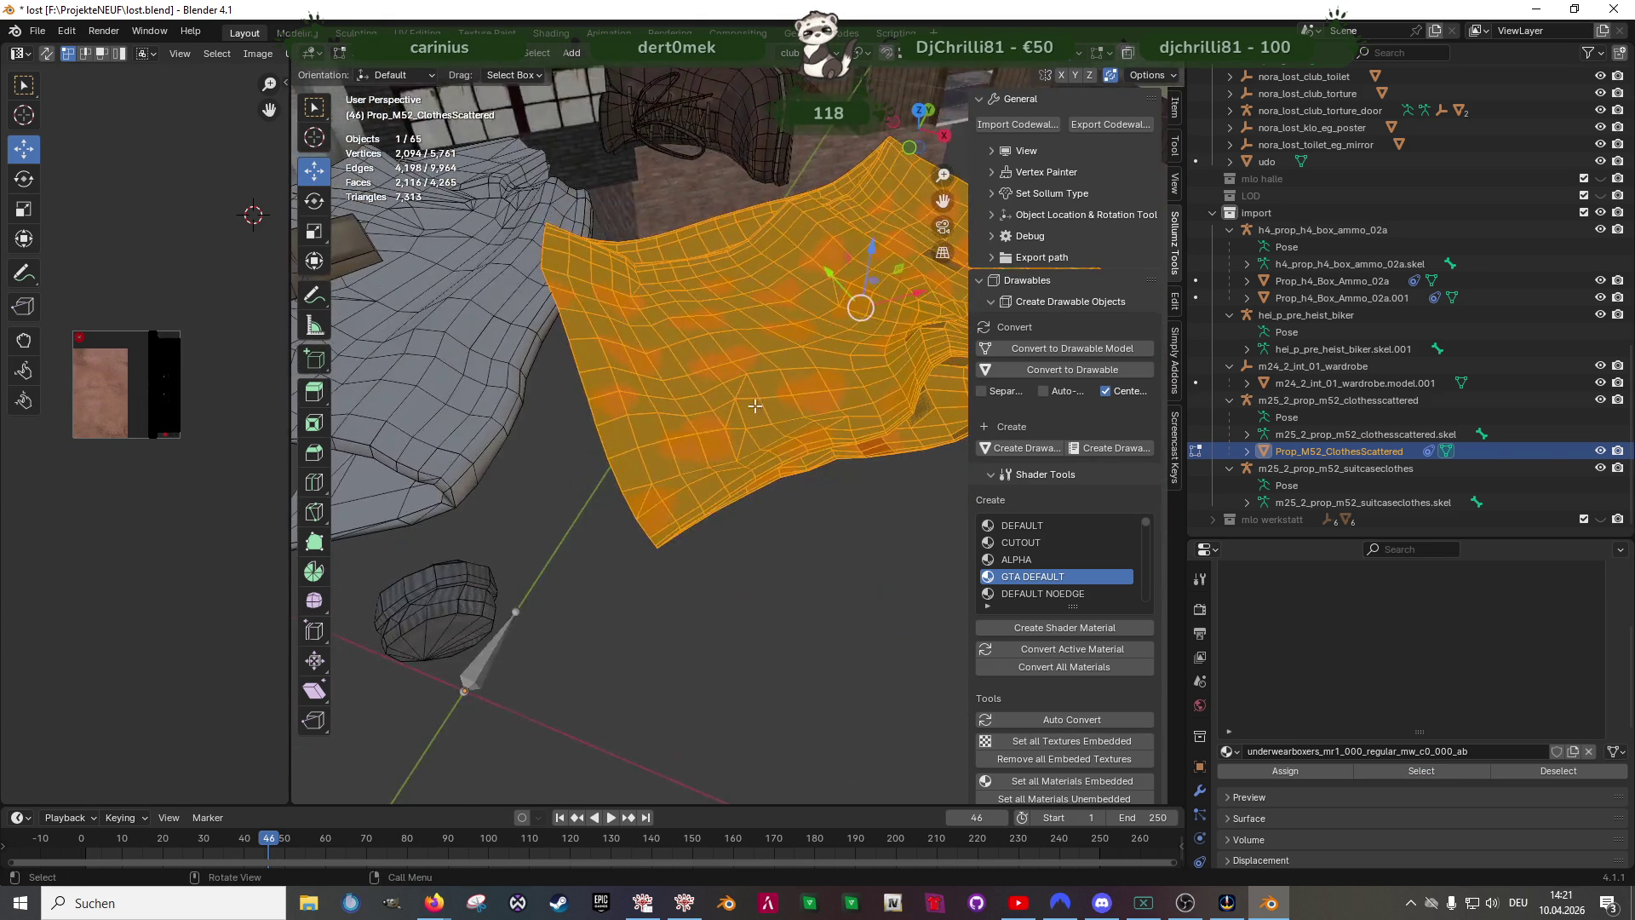
{"action": "scroll", "coordinate": [770, 440], "scroll_direction": "down", "scroll_amount": 5}
{"action": "middle_click_drag", "start_coordinate": [769, 440], "coordinate": [743, 564]}
{"action": "scroll", "coordinate": [755, 486], "scroll_direction": "down", "scroll_amount": 3}
{"action": "scroll", "coordinate": [743, 563], "scroll_direction": "up", "scroll_amount": 1}
{"action": "key", "text": "g"}
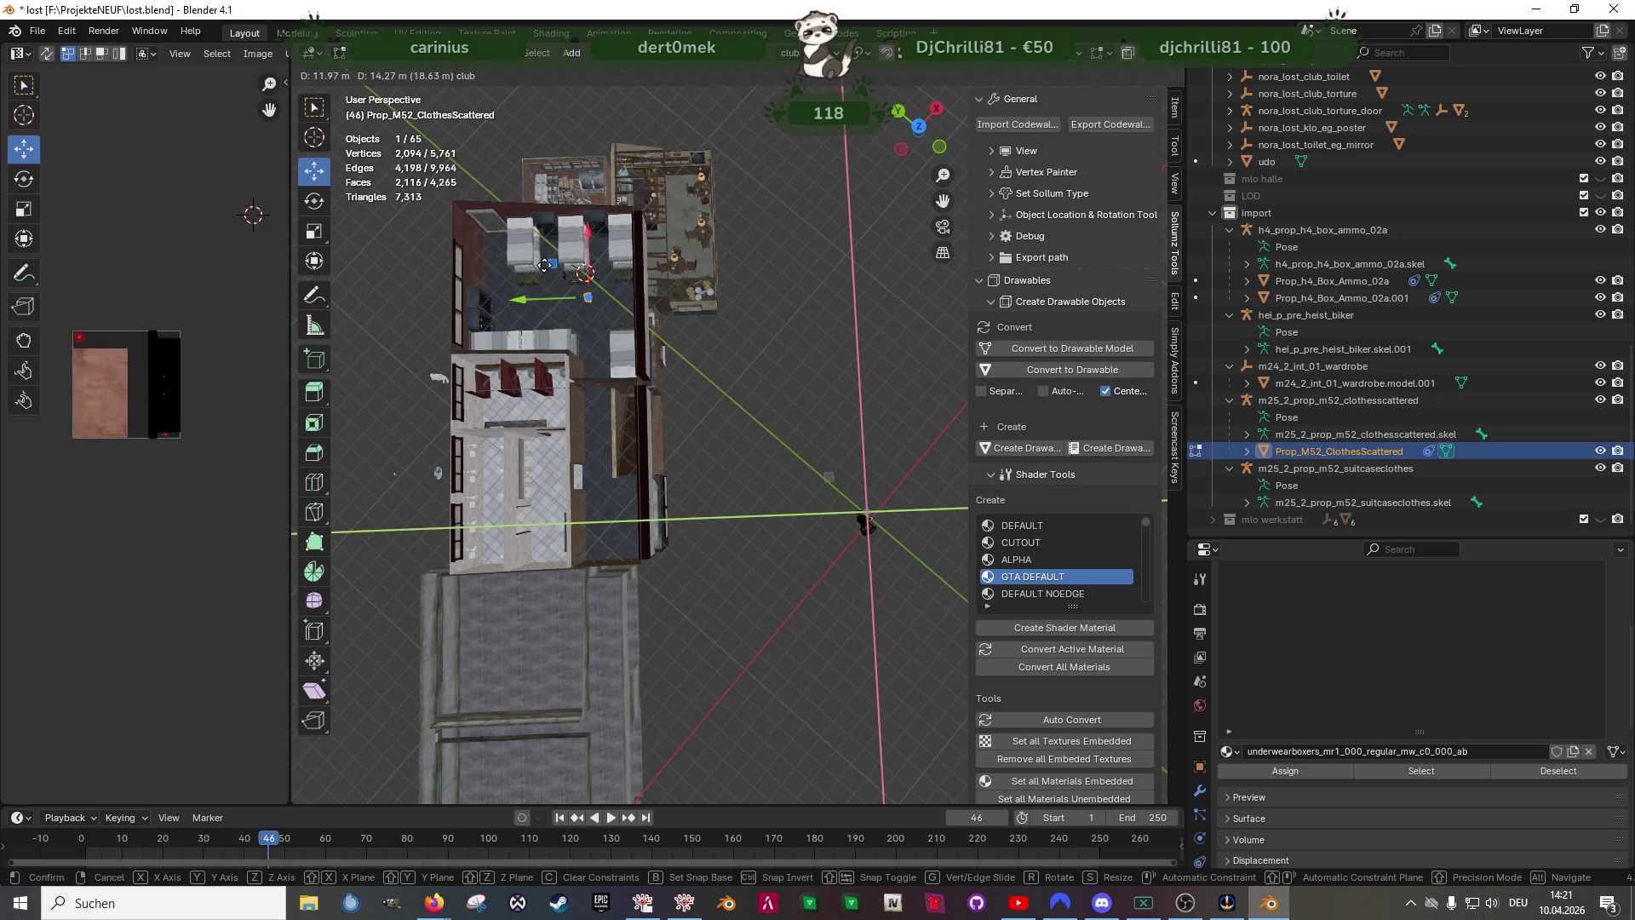
{"action": "left_click", "coordinate": [551, 215]}
{"action": "scroll", "coordinate": [550, 214], "scroll_direction": "up", "scroll_amount": 5}
{"action": "scroll", "coordinate": [550, 215], "scroll_direction": "up", "scroll_amount": 5}
{"action": "mouse_move", "coordinate": [639, 320]}
{"action": "middle_mouse_down"}
{"action": "mouse_move", "coordinate": [705, 337]}
{"action": "mouse_move", "coordinate": [724, 435]}
{"action": "middle_mouse_up"}
{"action": "scroll", "coordinate": [715, 383], "scroll_direction": "up", "scroll_amount": 3}
{"action": "scroll", "coordinate": [715, 383], "scroll_direction": "up", "scroll_amount": 3}
{"action": "scroll", "coordinate": [725, 419], "scroll_direction": "down", "scroll_amount": 5}
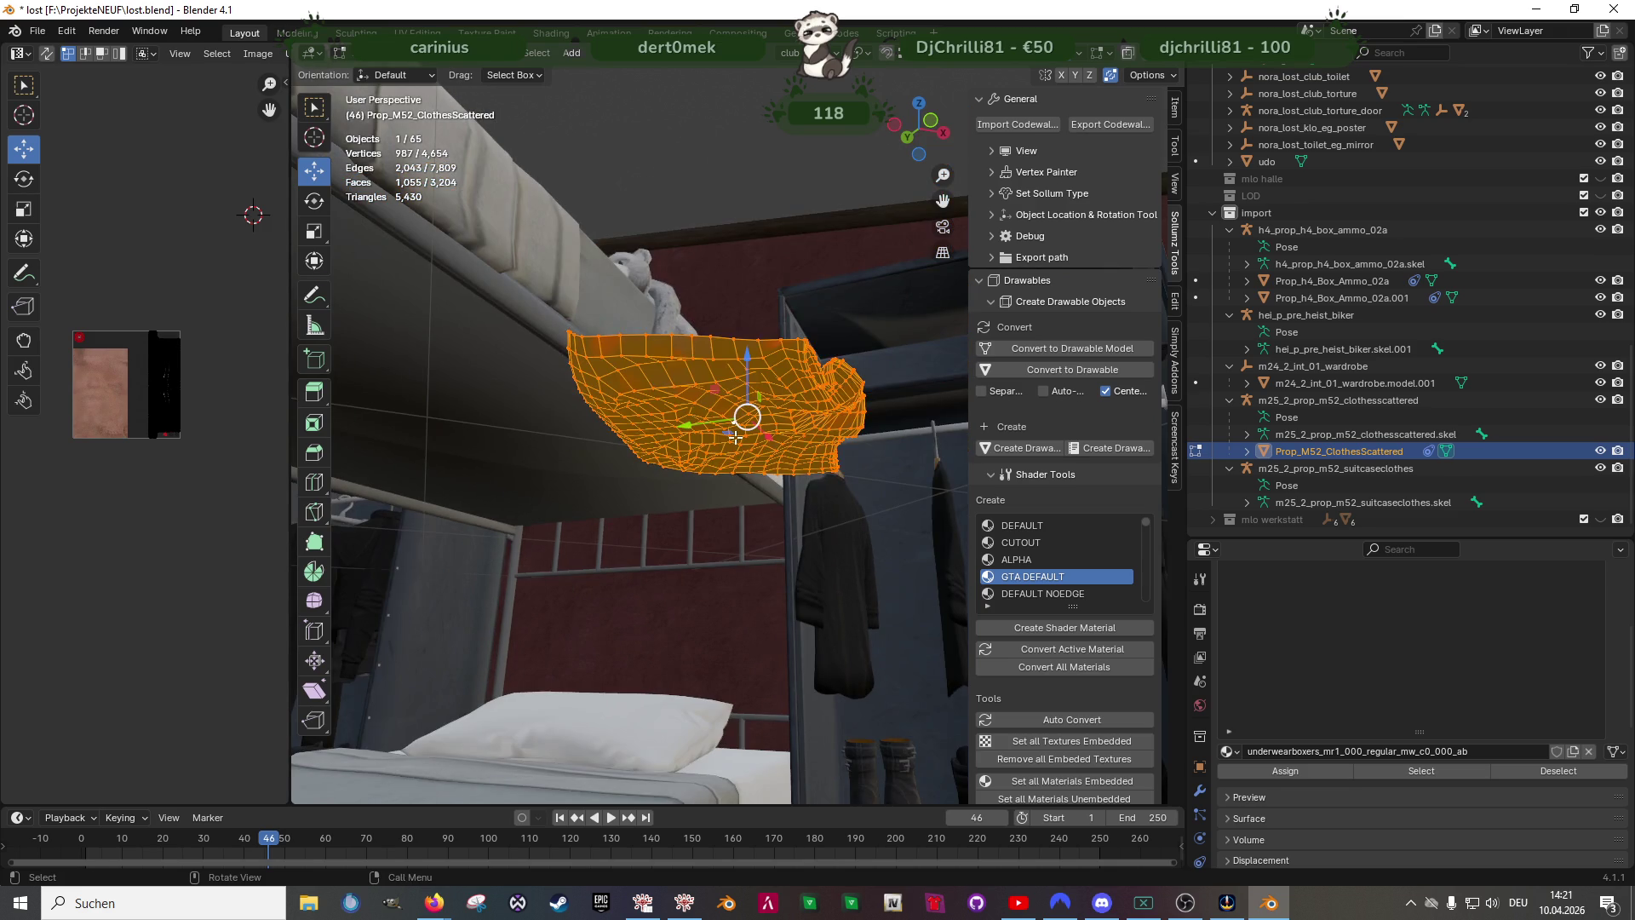
{"action": "scroll", "coordinate": [729, 498], "scroll_direction": "down", "scroll_amount": 4}
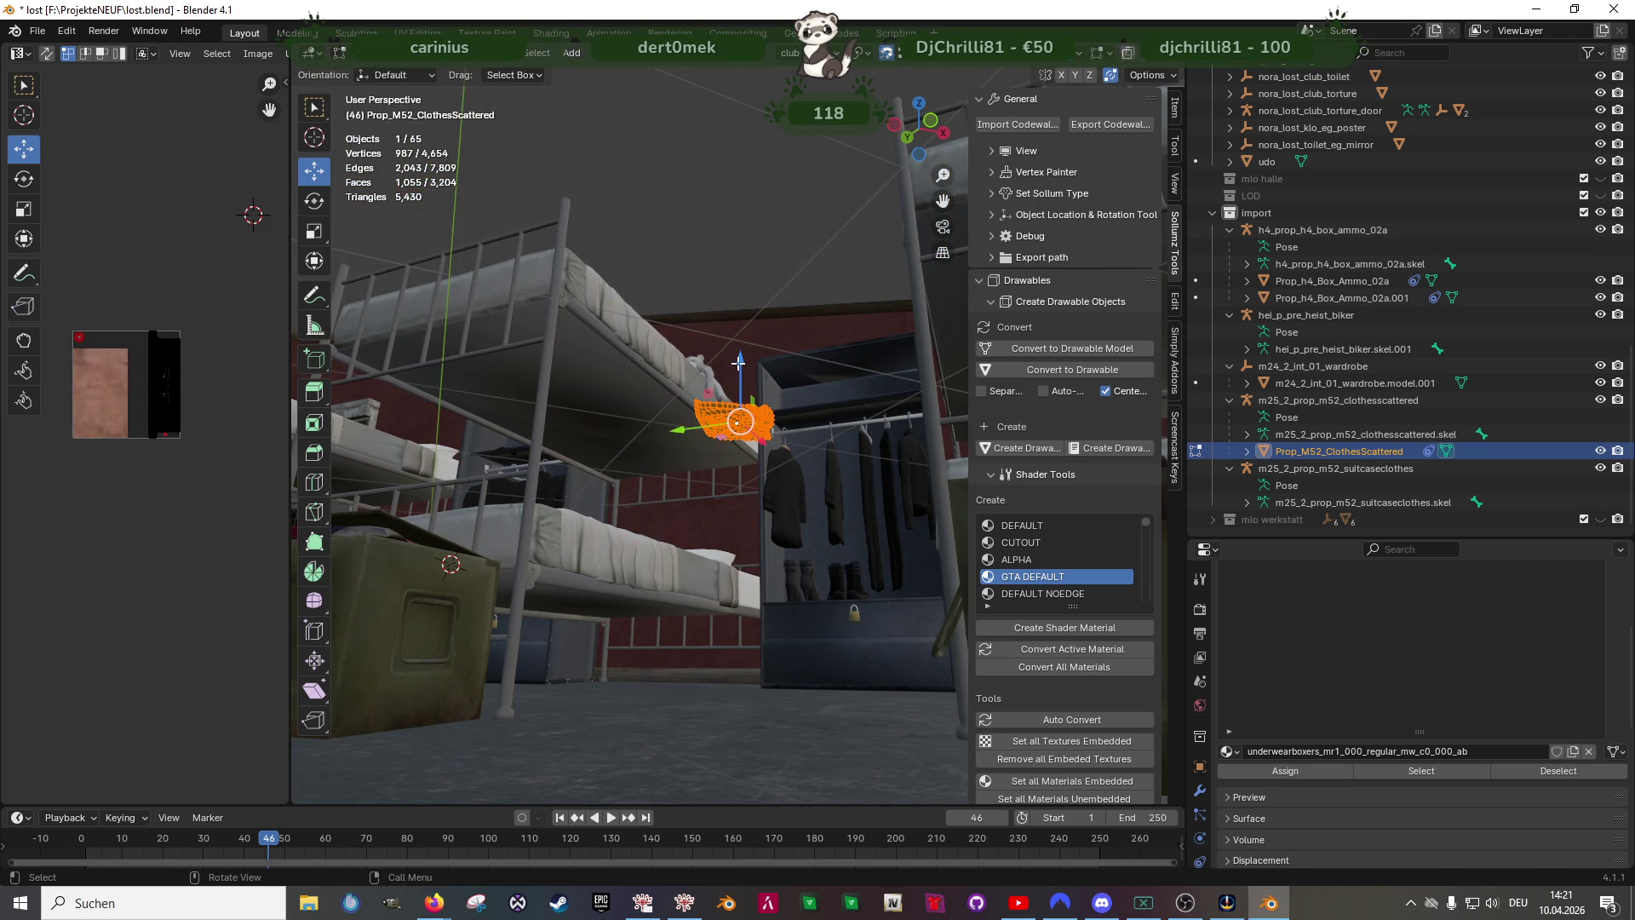
- Lower the clothes geometry -1.299 m on Z and start sliding it onto the floor
{"action": "key", "text": "g"}
{"action": "key", "text": "z"}
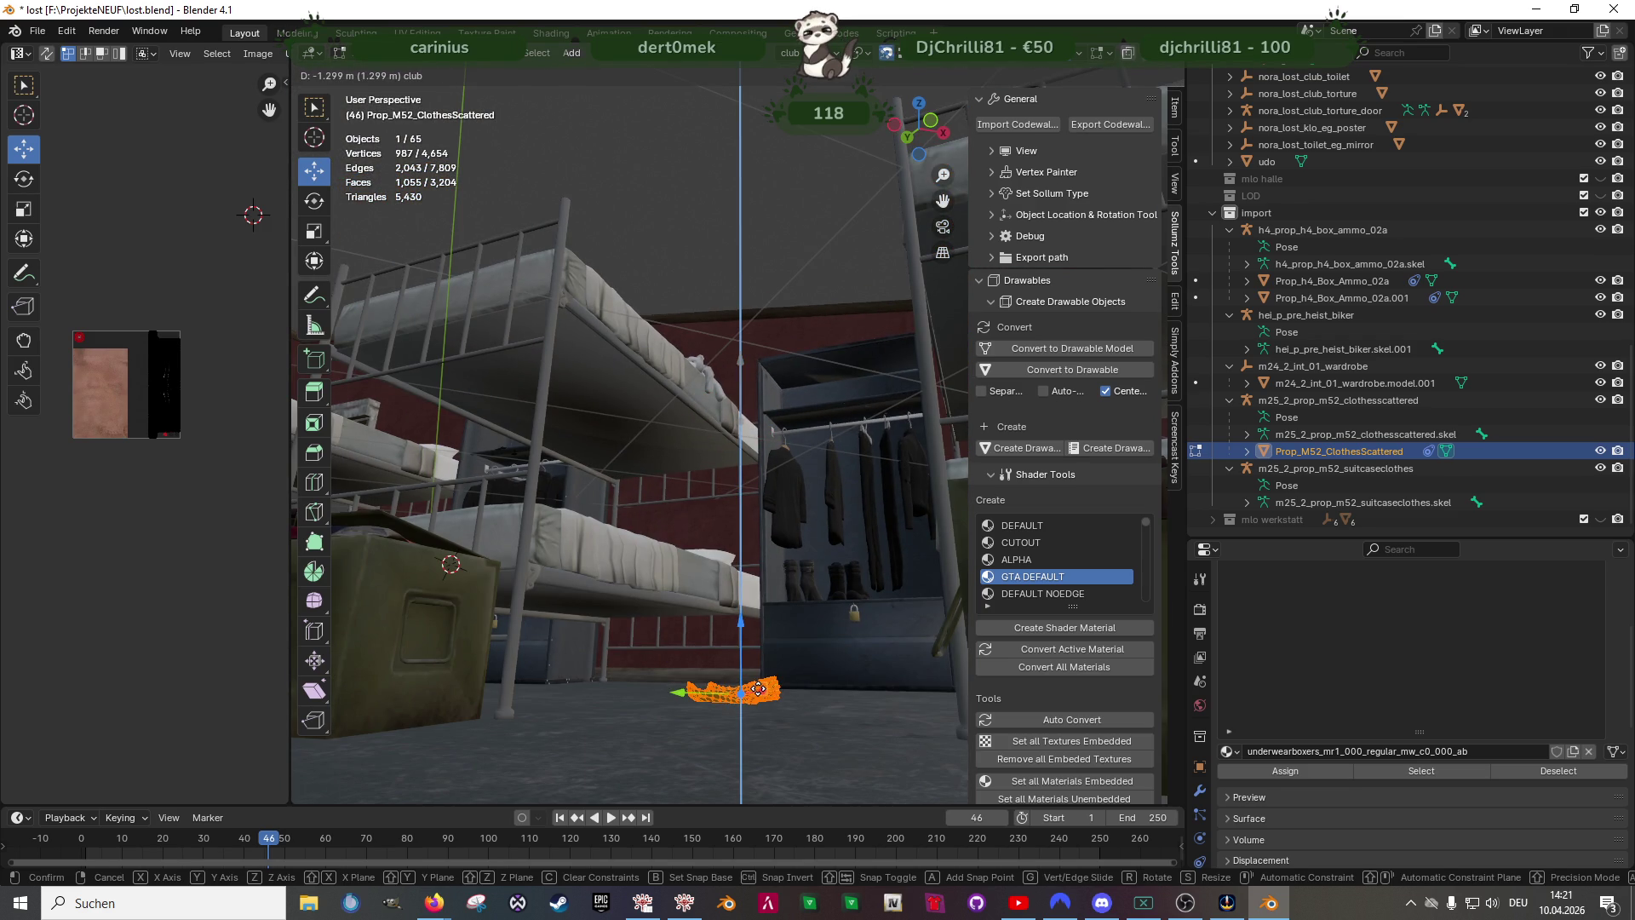
{"action": "left_click", "coordinate": [762, 691]}
{"action": "mouse_move", "coordinate": [742, 588]}
{"action": "middle_mouse_down"}
{"action": "mouse_move", "coordinate": [754, 536]}
{"action": "mouse_move", "coordinate": [770, 578]}
{"action": "mouse_move", "coordinate": [648, 403]}
{"action": "middle_mouse_up"}
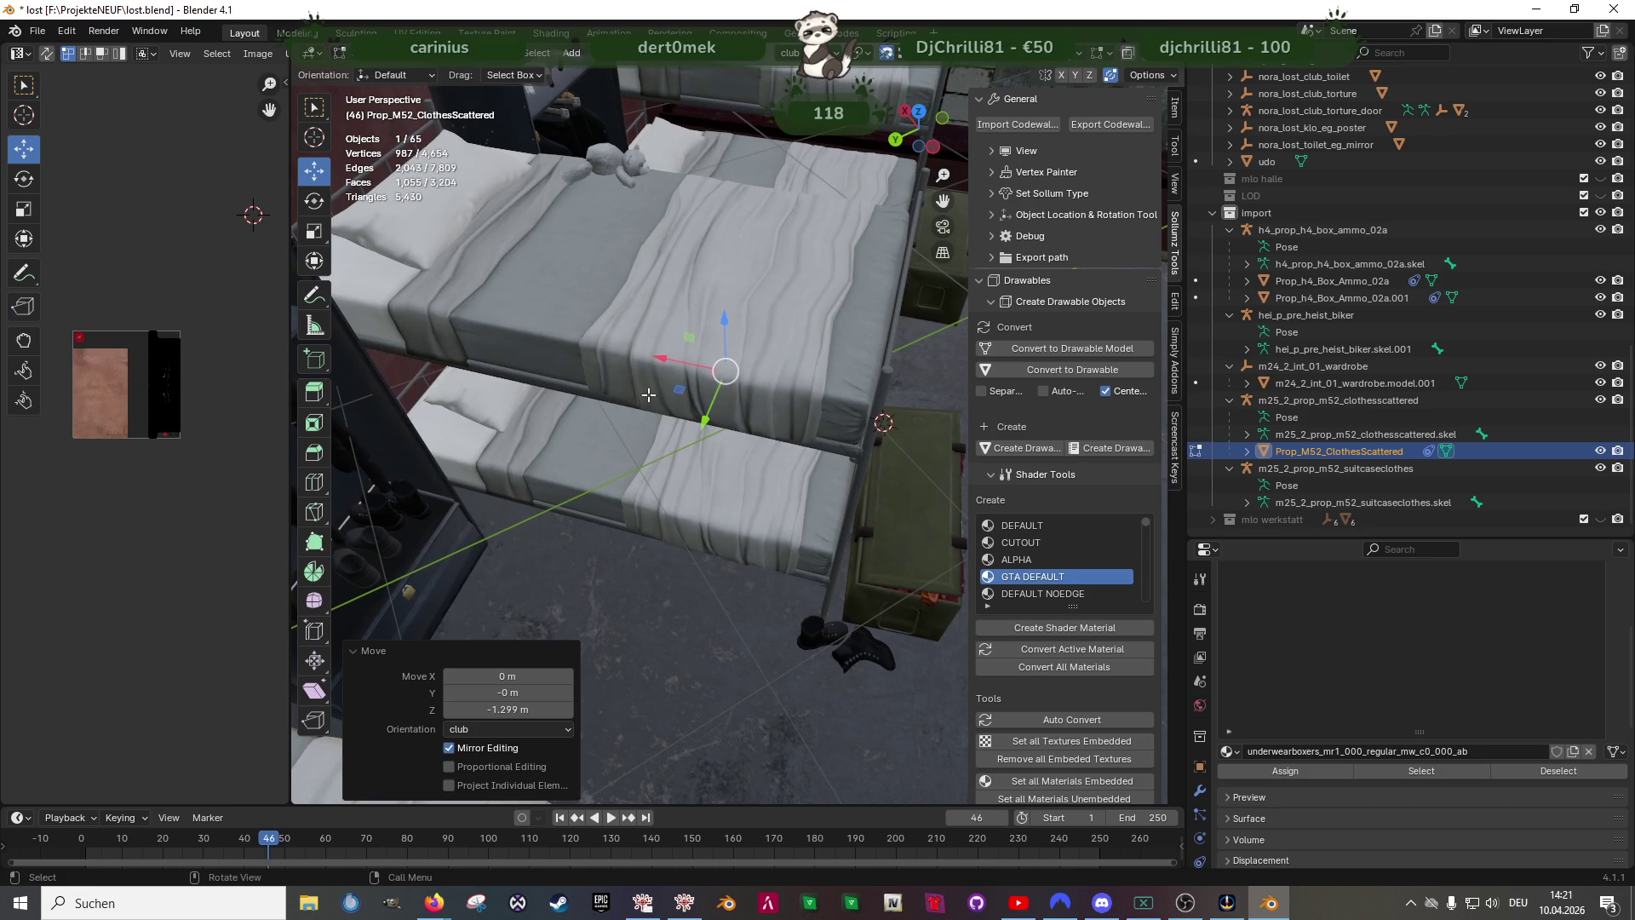
{"action": "key", "text": "g"}
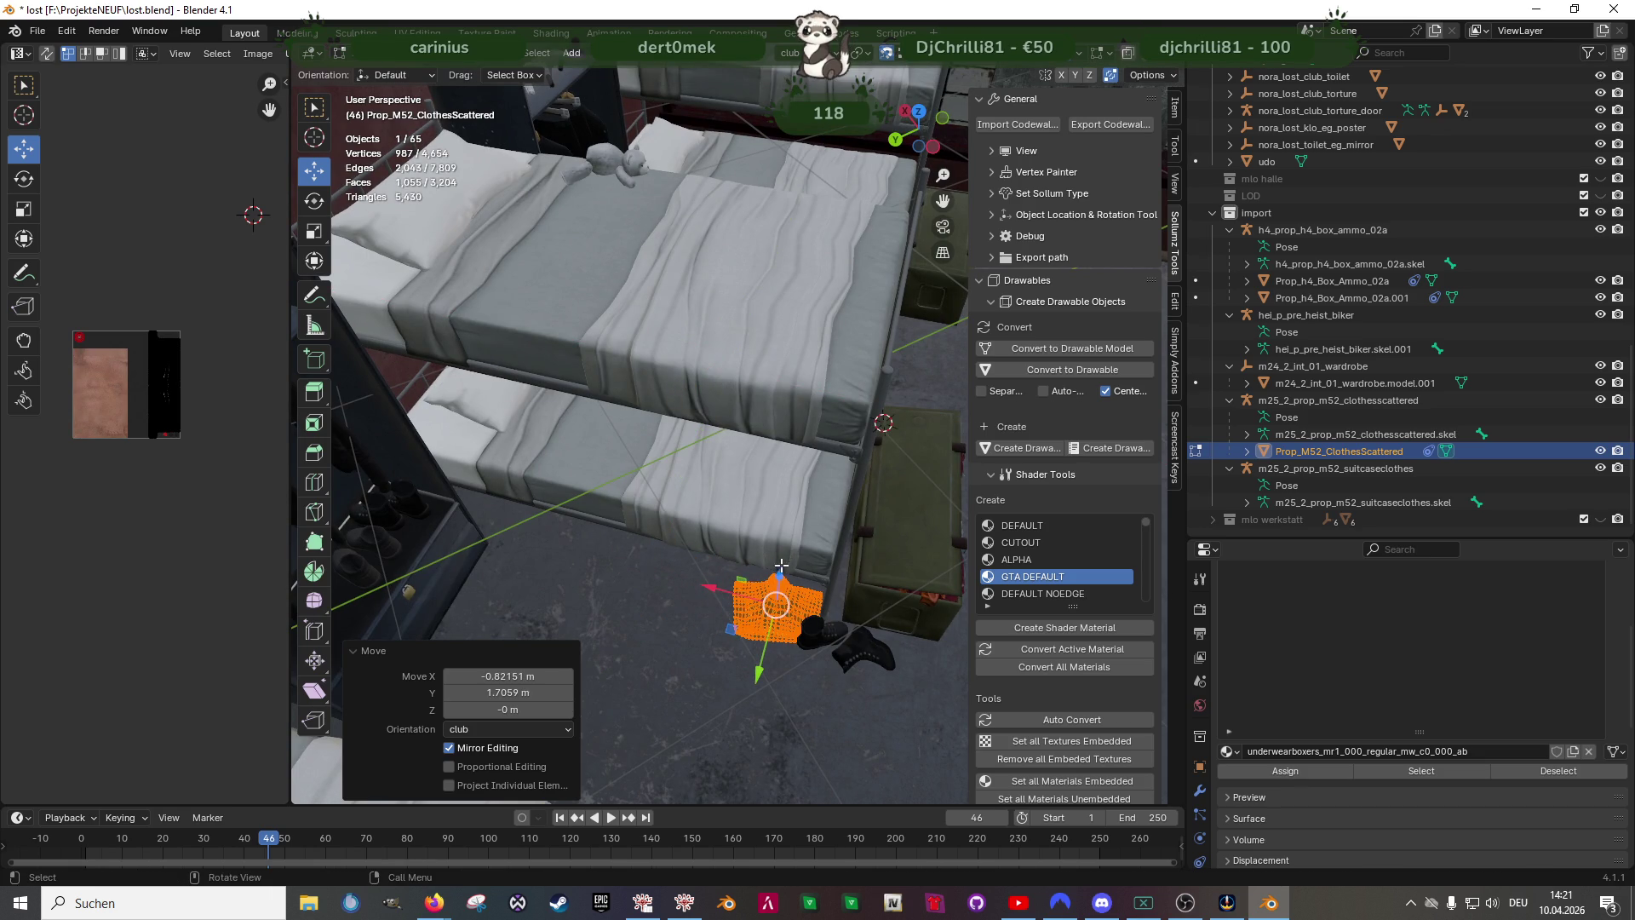
- Place the clothes piece on the floor beside a bunk bed and nudge it into position
{"action": "left_click", "coordinate": [763, 640]}
{"action": "middle_click_drag", "start_coordinate": [762, 640], "coordinate": [749, 642]}
{"action": "key", "text": "g"}
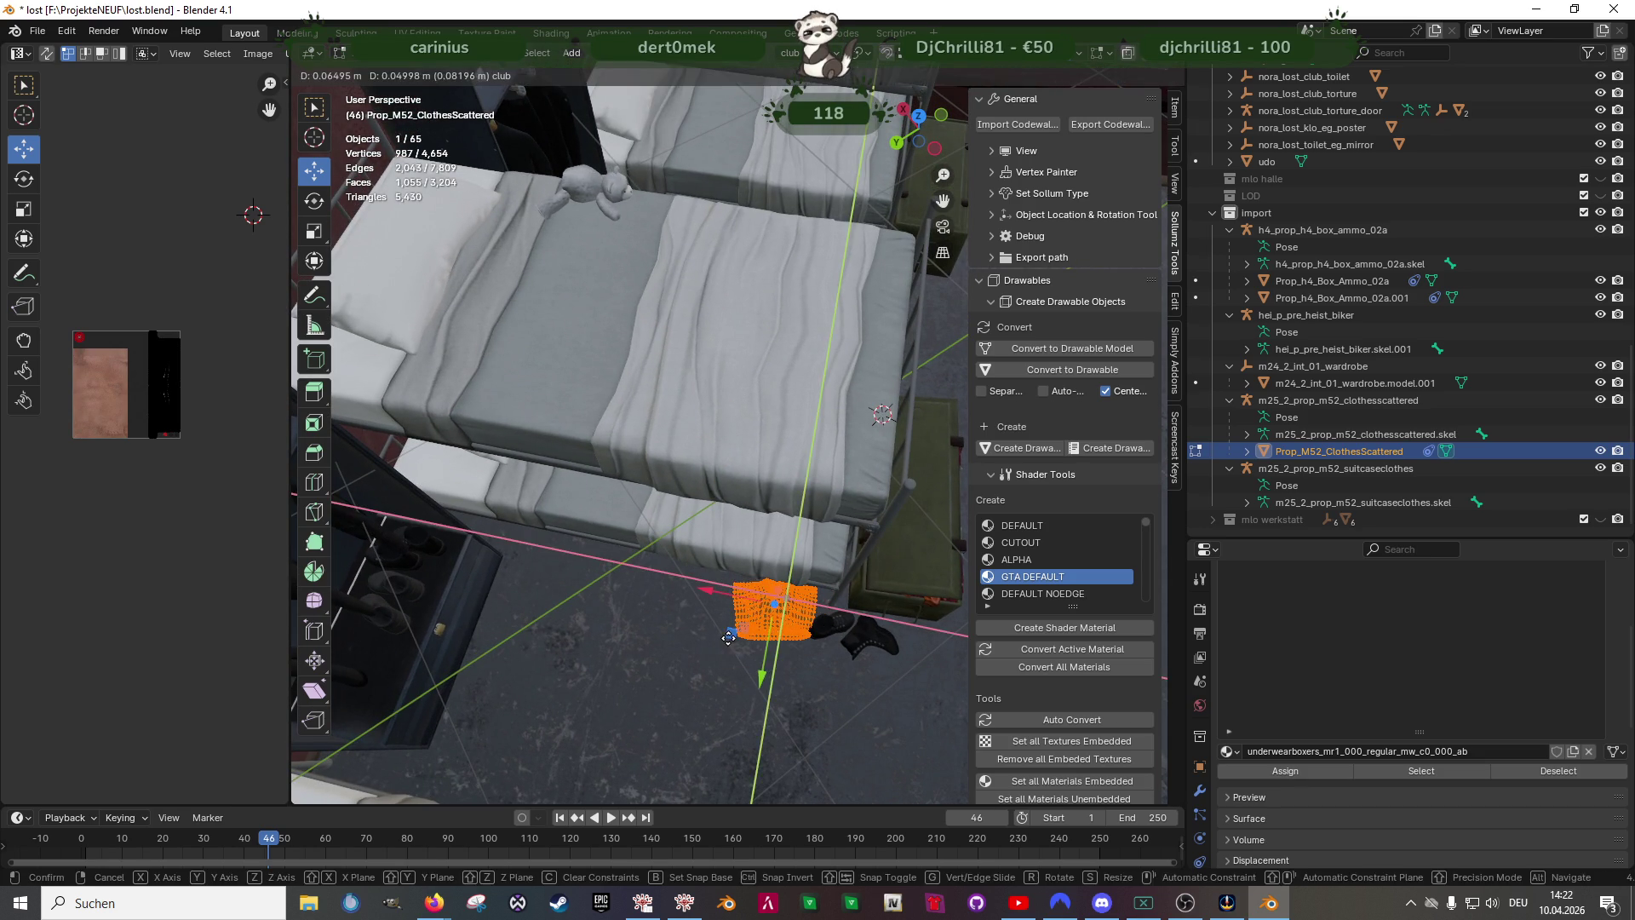
{"action": "left_click", "coordinate": [753, 639]}
- Rotate the red shorts -219° about the vertical axis and shift them slightly
{"action": "key", "text": "r"}
{"action": "left_click_drag", "start_coordinate": [814, 661], "coordinate": [803, 541]}
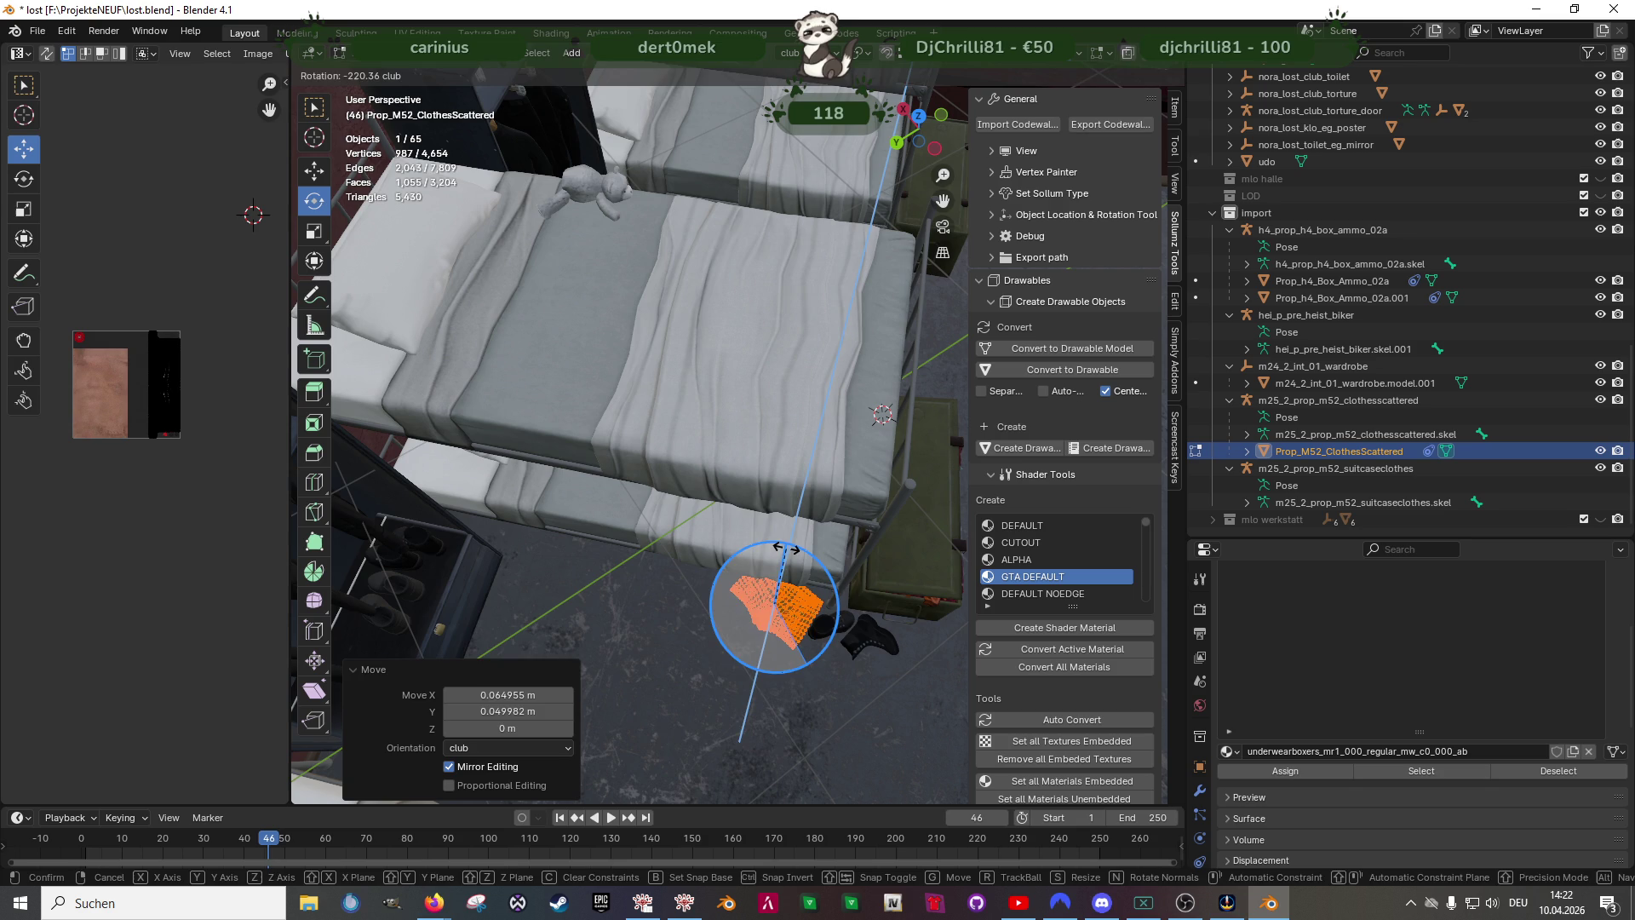
{"action": "left_click", "coordinate": [802, 541]}
{"action": "right_click", "coordinate": [786, 550]}
{"action": "key", "text": "Escape"}
{"action": "middle_click_drag", "start_coordinate": [786, 563], "coordinate": [773, 602]}
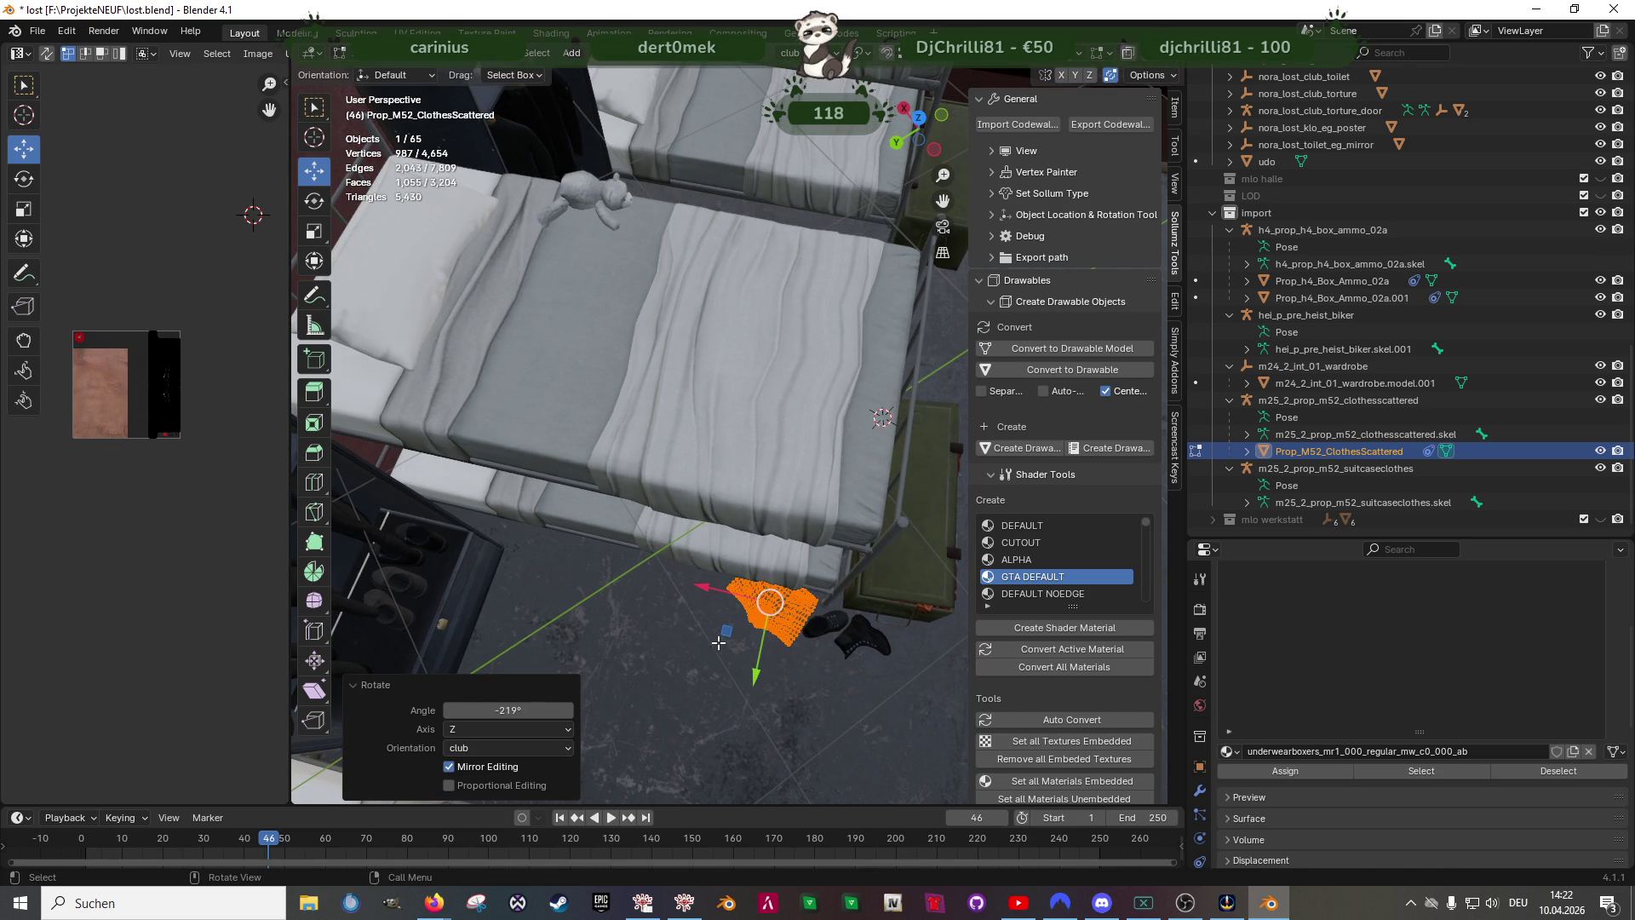
{"action": "key", "text": "g"}
{"action": "left_click", "coordinate": [727, 613]}
- Check the textured shorts beside the jacket and shirt, return to Object Mode and deselect everything
{"action": "key", "text": "Tab"}
{"action": "mouse_move", "coordinate": [742, 601]}
{"action": "middle_mouse_down"}
{"action": "mouse_move", "coordinate": [825, 595]}
{"action": "mouse_move", "coordinate": [736, 574]}
{"action": "mouse_move", "coordinate": [747, 546]}
{"action": "mouse_move", "coordinate": [786, 592]}
{"action": "middle_mouse_up"}
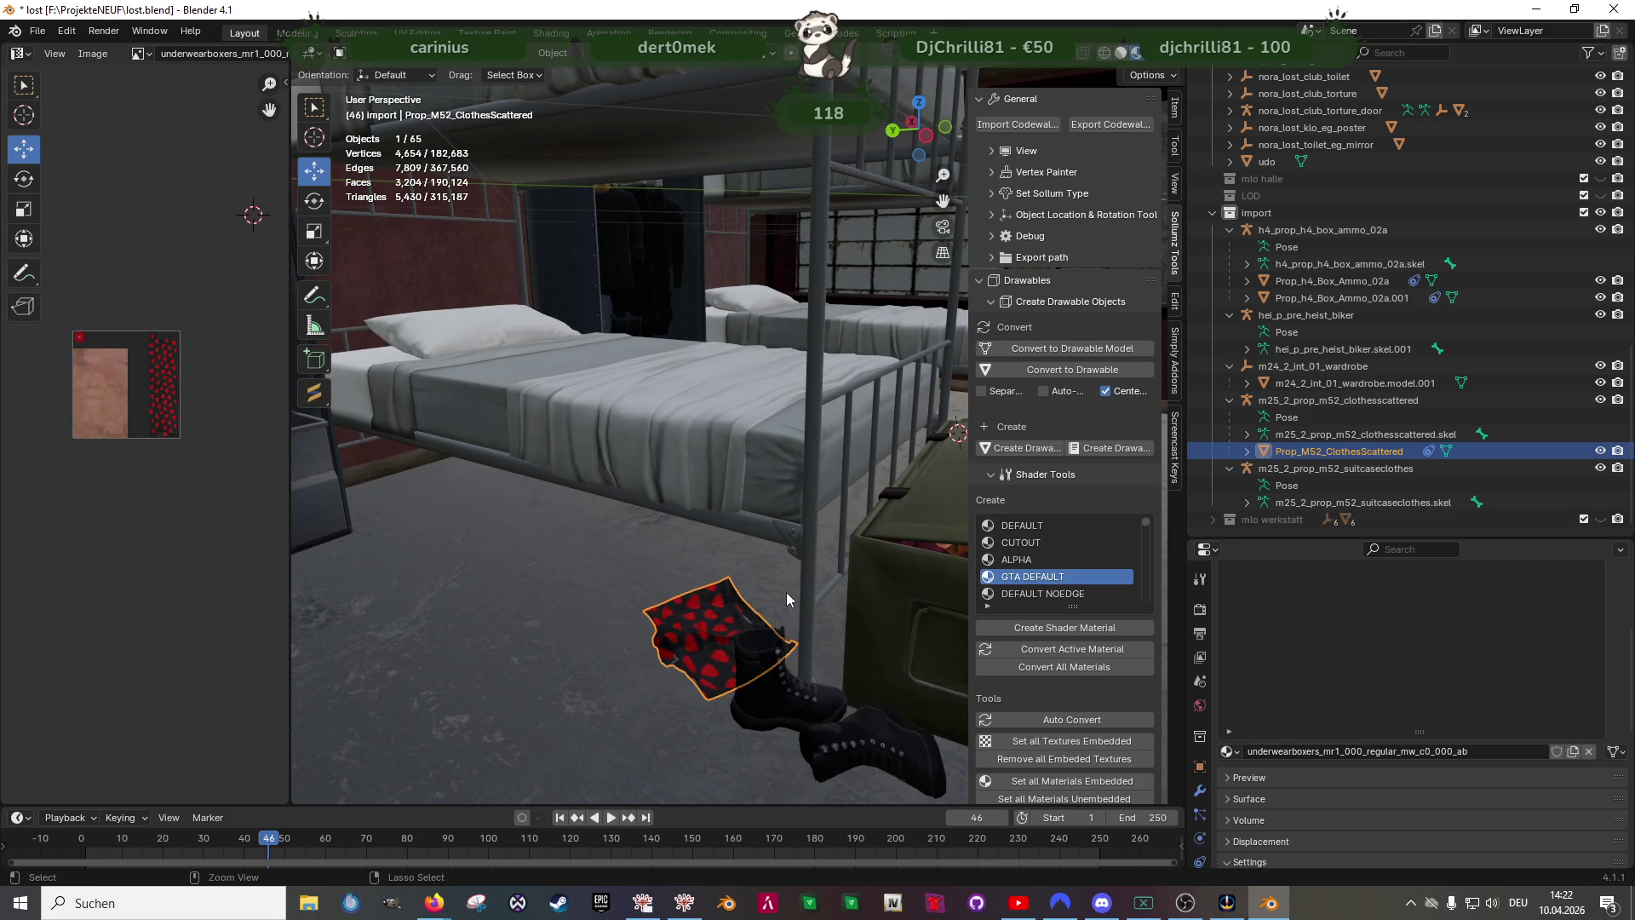
{"action": "key", "text": "Tab"}
{"action": "key", "text": "g"}
{"action": "key", "text": "g"}
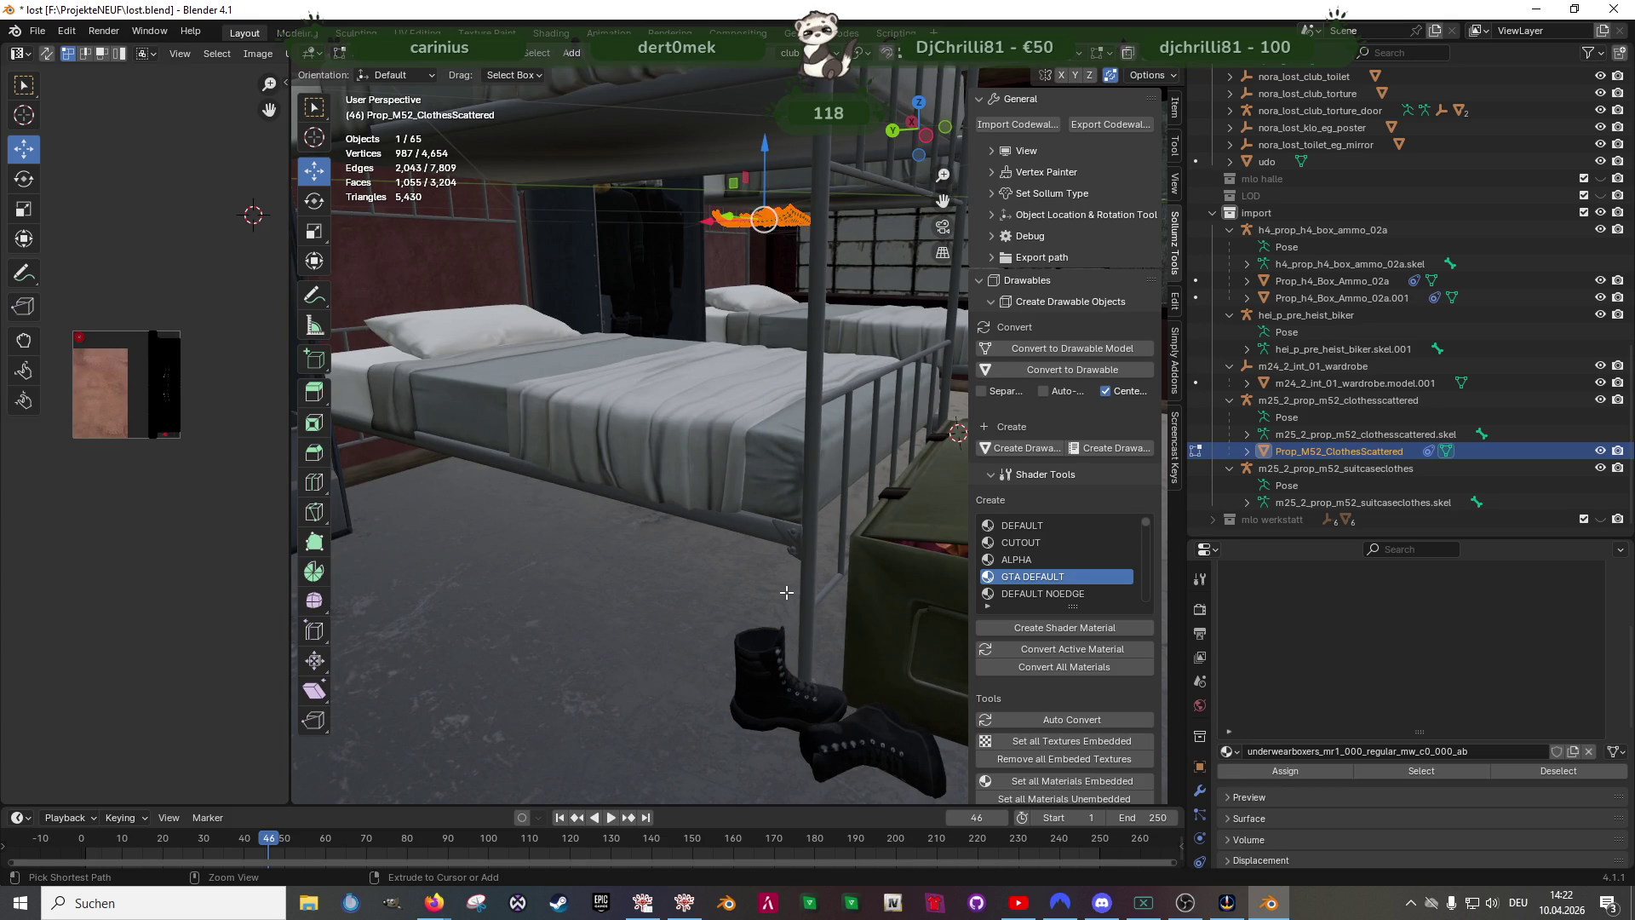
{"action": "key", "text": "shift+d"}
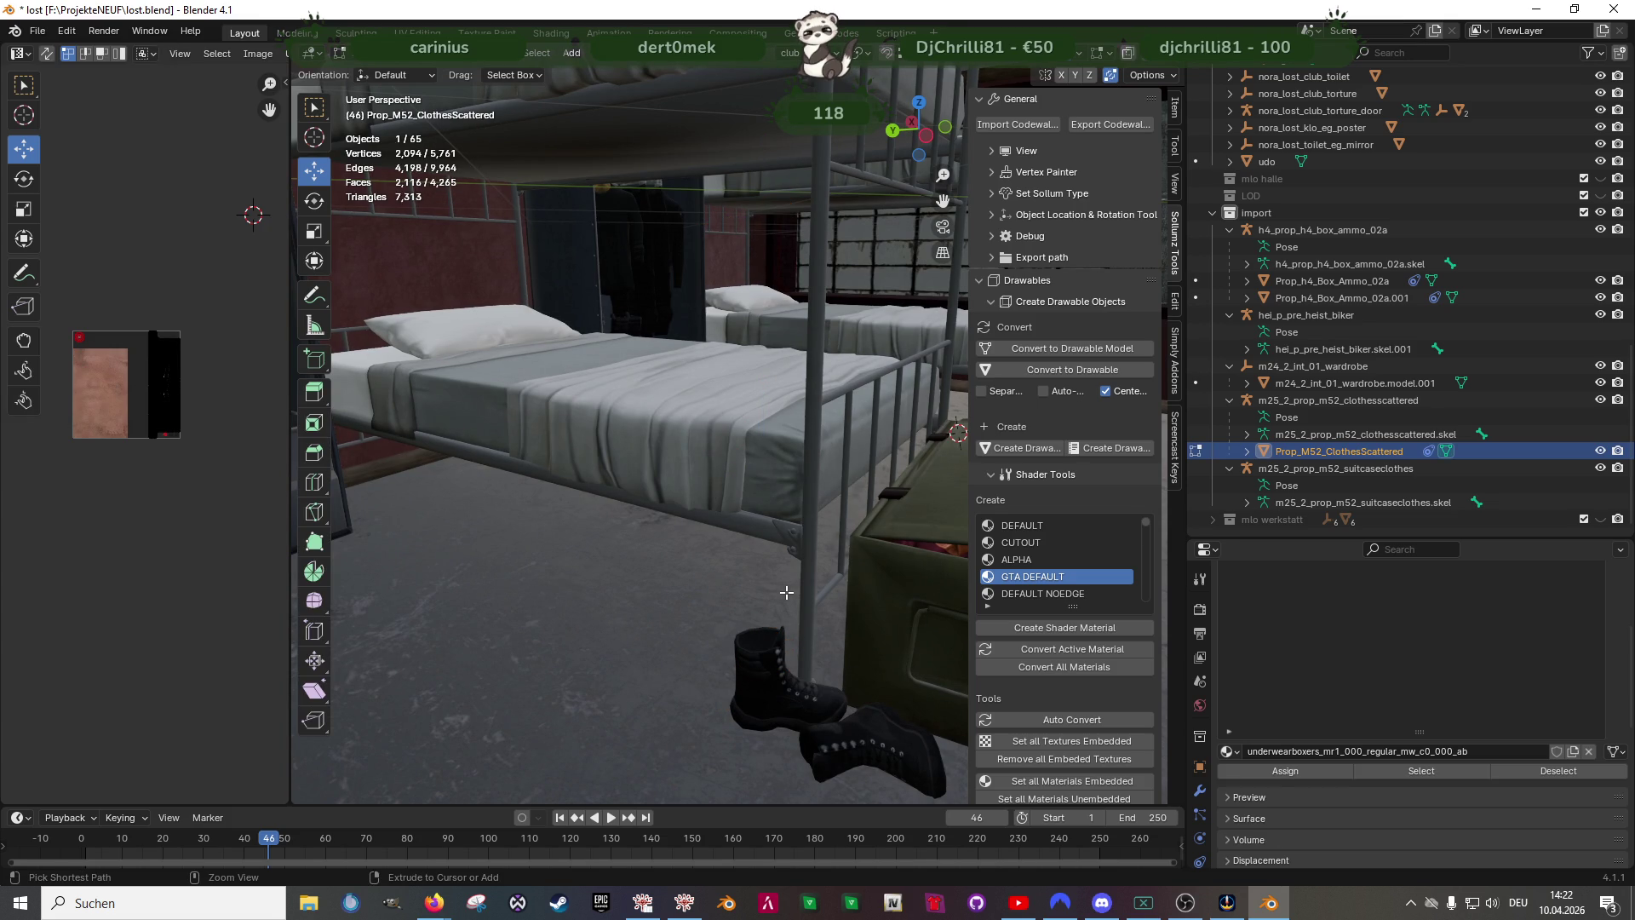
{"action": "key", "text": "KP_Decimal"}
{"action": "scroll", "coordinate": [766, 577], "scroll_direction": "down", "scroll_amount": 5}
{"action": "mouse_move", "coordinate": [766, 577]}
{"action": "middle_mouse_down"}
{"action": "mouse_move", "coordinate": [622, 554]}
{"action": "mouse_move", "coordinate": [731, 529]}
{"action": "middle_mouse_up"}
{"action": "scroll", "coordinate": [623, 555], "scroll_direction": "up", "scroll_amount": 3}
{"action": "scroll", "coordinate": [731, 530], "scroll_direction": "down", "scroll_amount": 3}
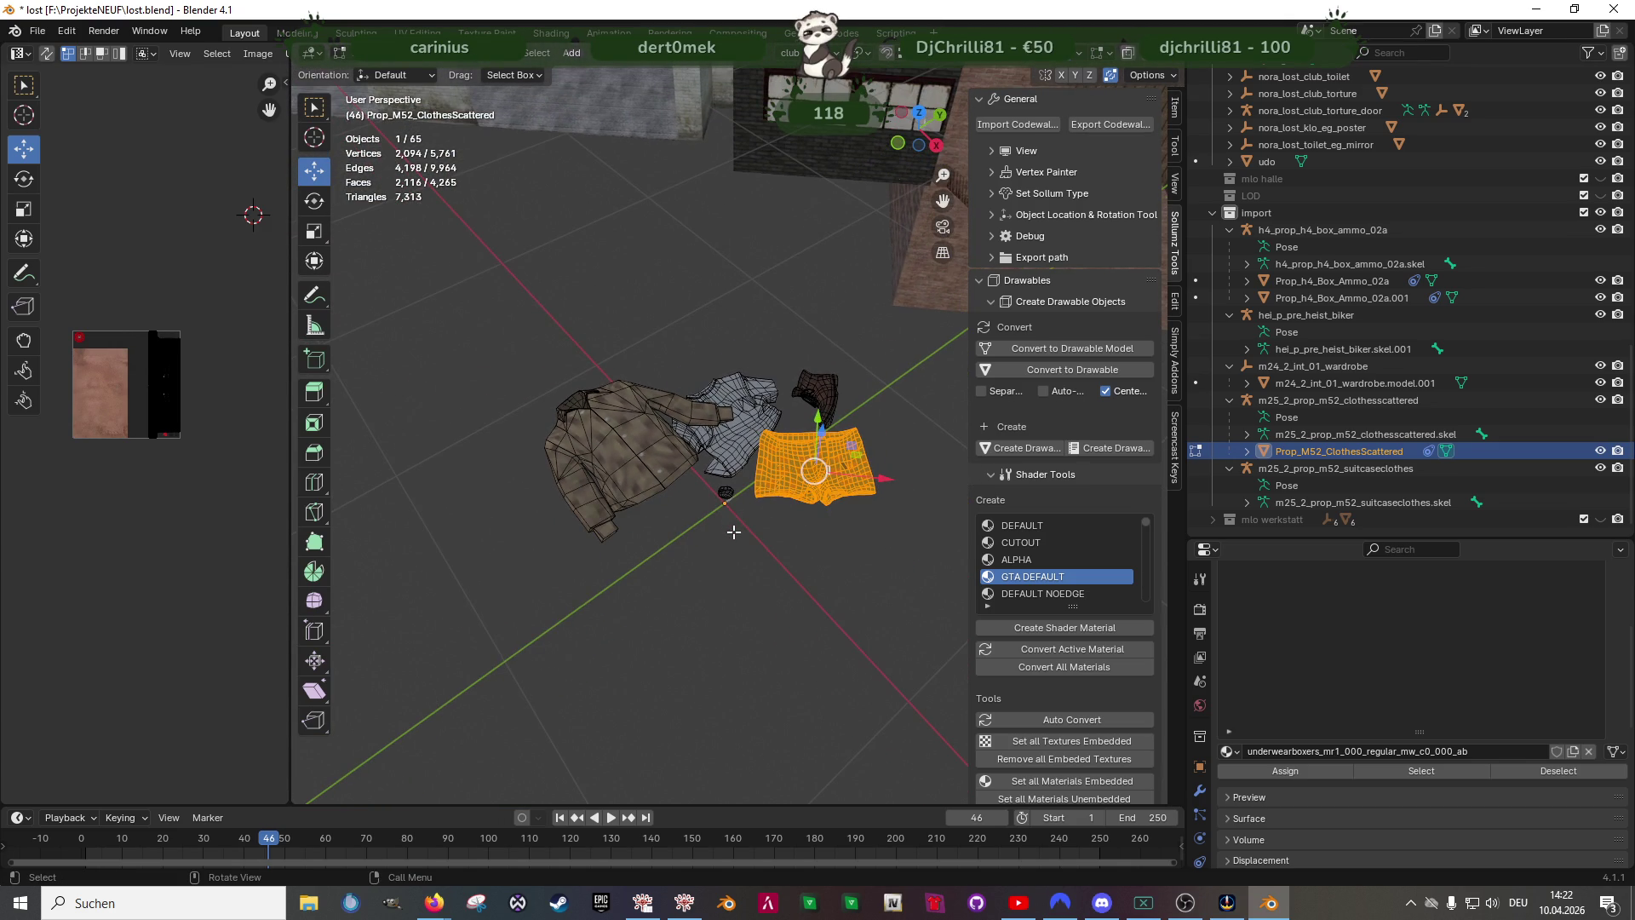
{"action": "key", "text": "Tab"}
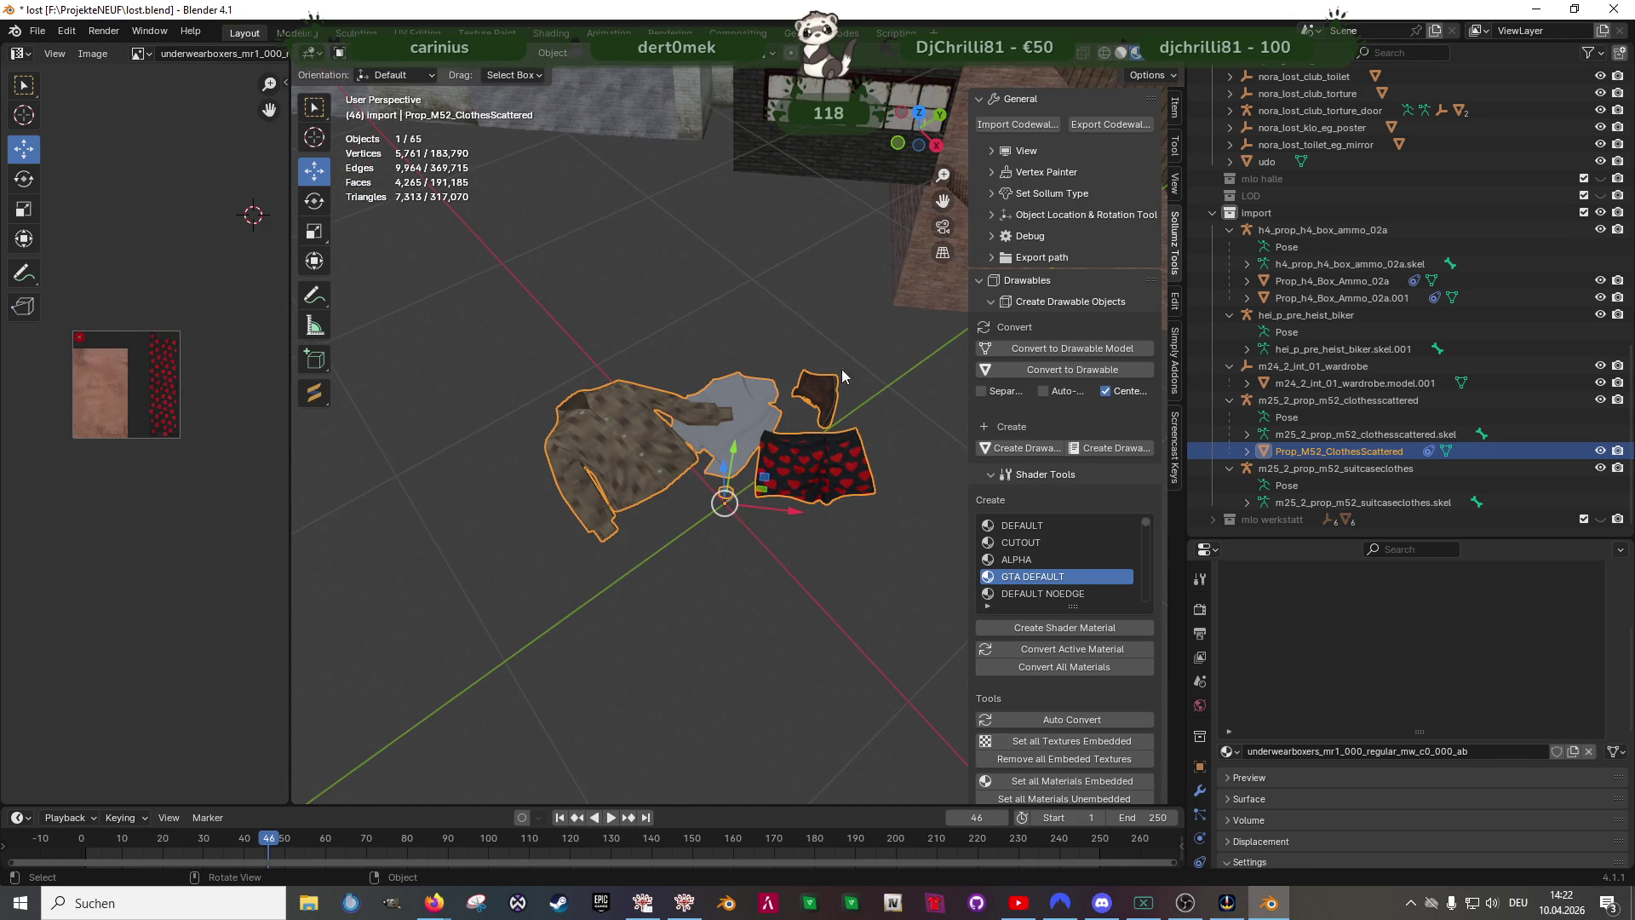
{"action": "left_click", "coordinate": [660, 315]}
{"action": "scroll", "coordinate": [609, 486], "scroll_direction": "down", "scroll_amount": 5}
{"action": "middle_click_drag", "start_coordinate": [857, 332], "coordinate": [780, 455]}
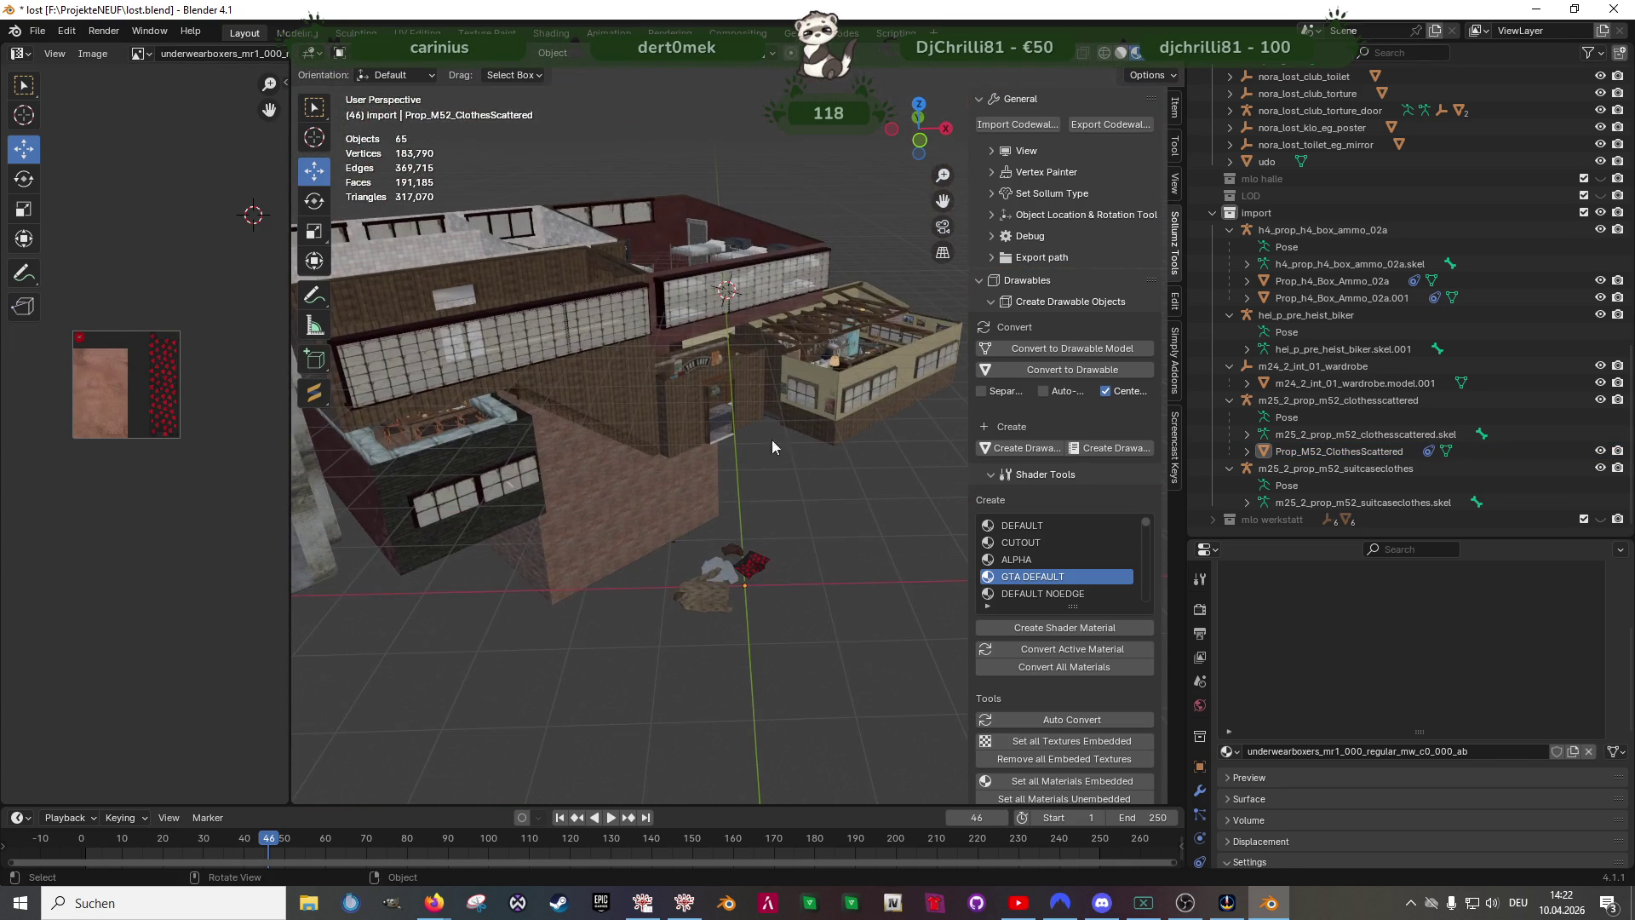
- Bring up the CodeWalker XML import browser, dismissing and reopening it once
{"action": "left_click", "coordinate": [1015, 124]}
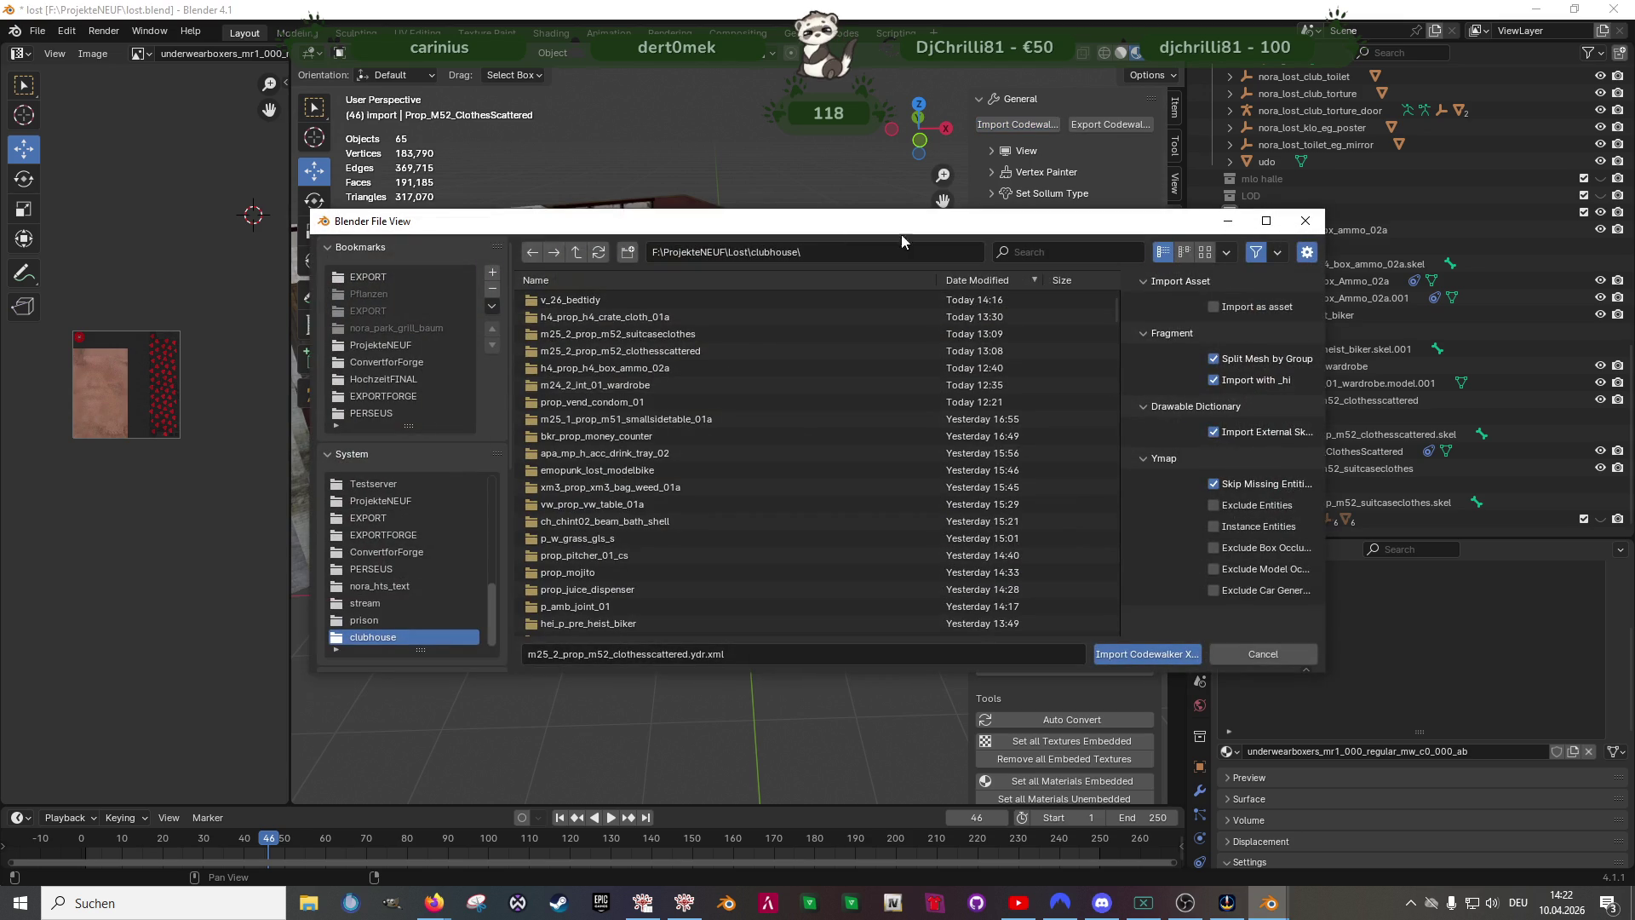
{"action": "left_click", "coordinate": [1285, 651]}
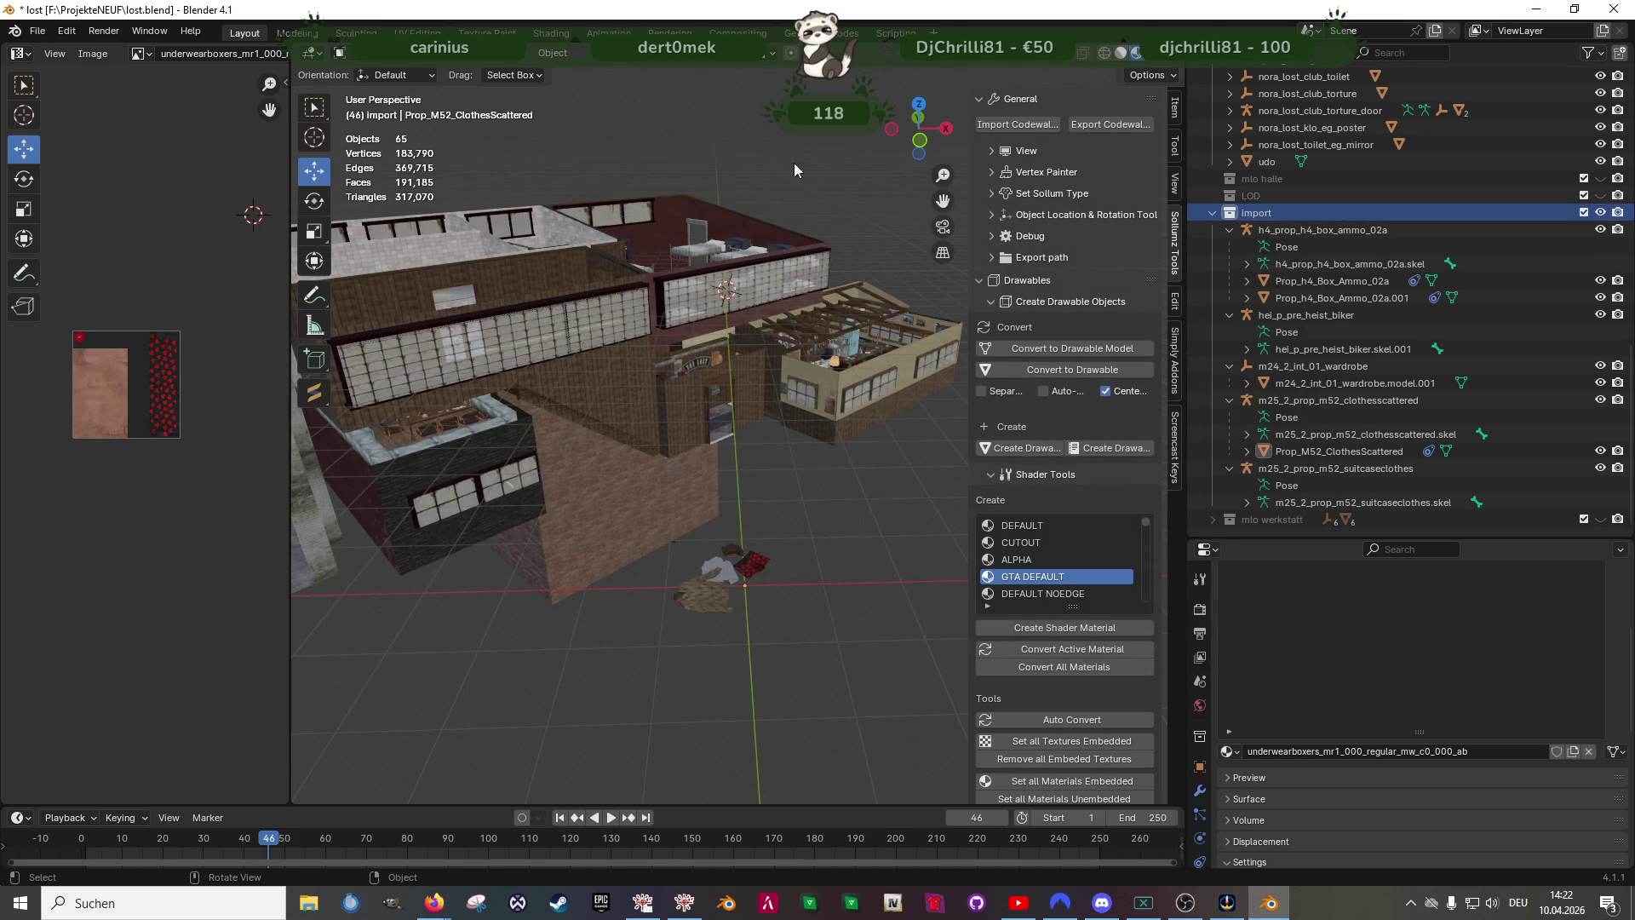
{"action": "left_click", "coordinate": [1016, 125]}
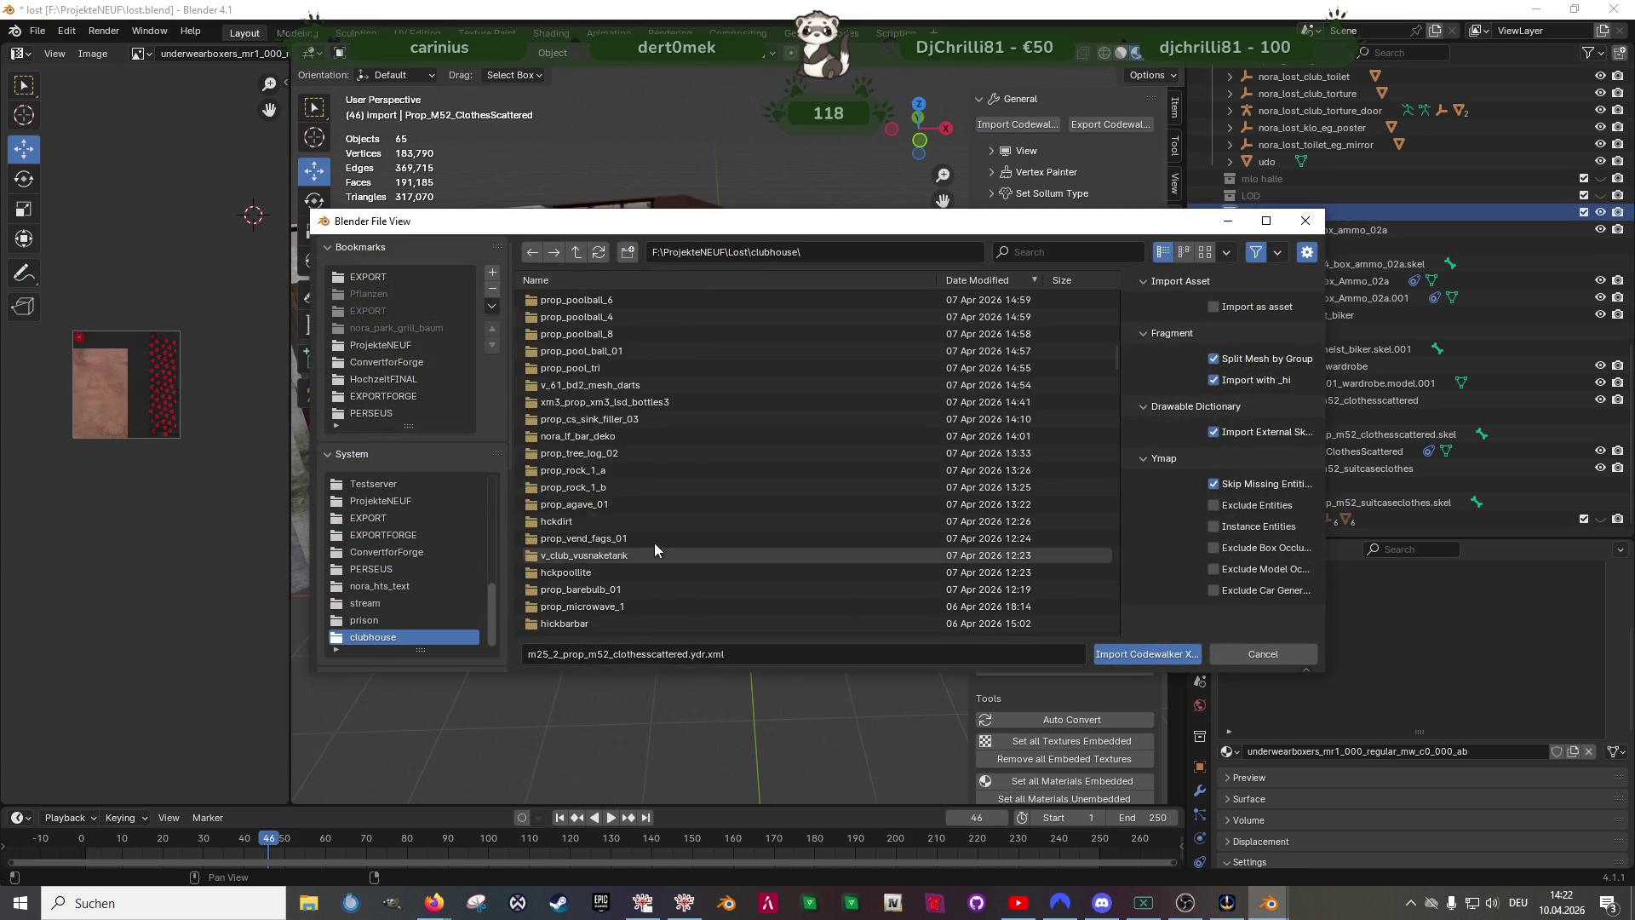
{"action": "scroll", "coordinate": [639, 518], "scroll_direction": "down", "scroll_amount": 4}
{"action": "scroll", "coordinate": [638, 511], "scroll_direction": "down", "scroll_amount": 4}
{"action": "scroll", "coordinate": [643, 505], "scroll_direction": "down", "scroll_amount": 3}
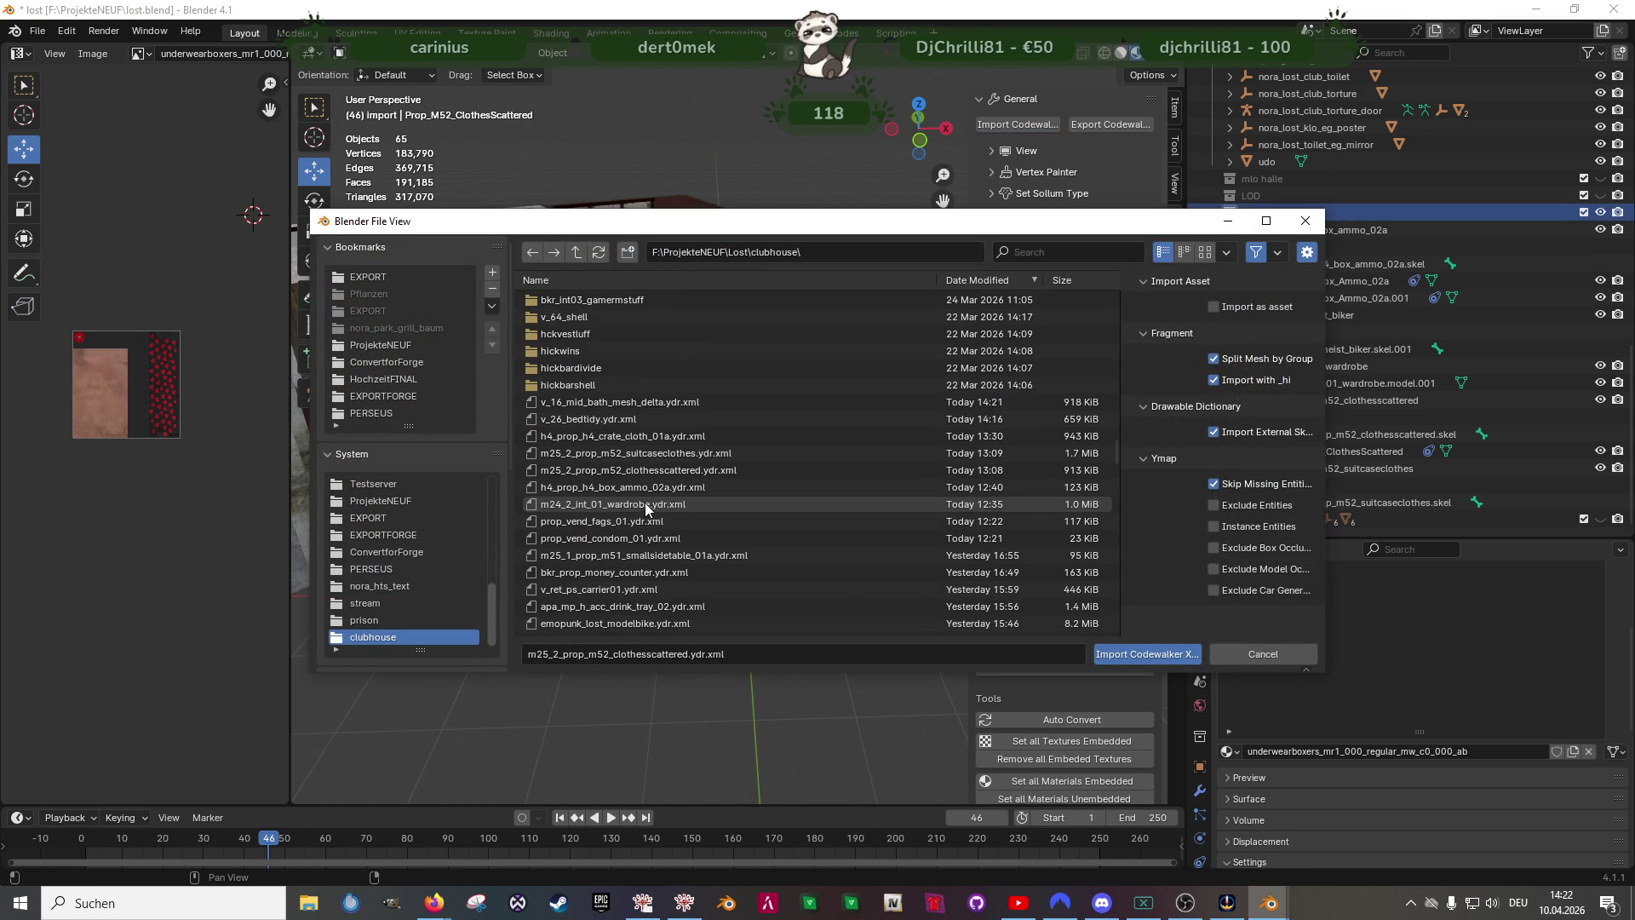
- Import v_16_mid_bath_mesh_delta.ydr.xml and v_26_bedtidy.ydr.xml together as new objects
{"action": "left_click", "coordinate": [600, 402]}
{"action": "left_click", "coordinate": [603, 419], "text": "ctrl"}
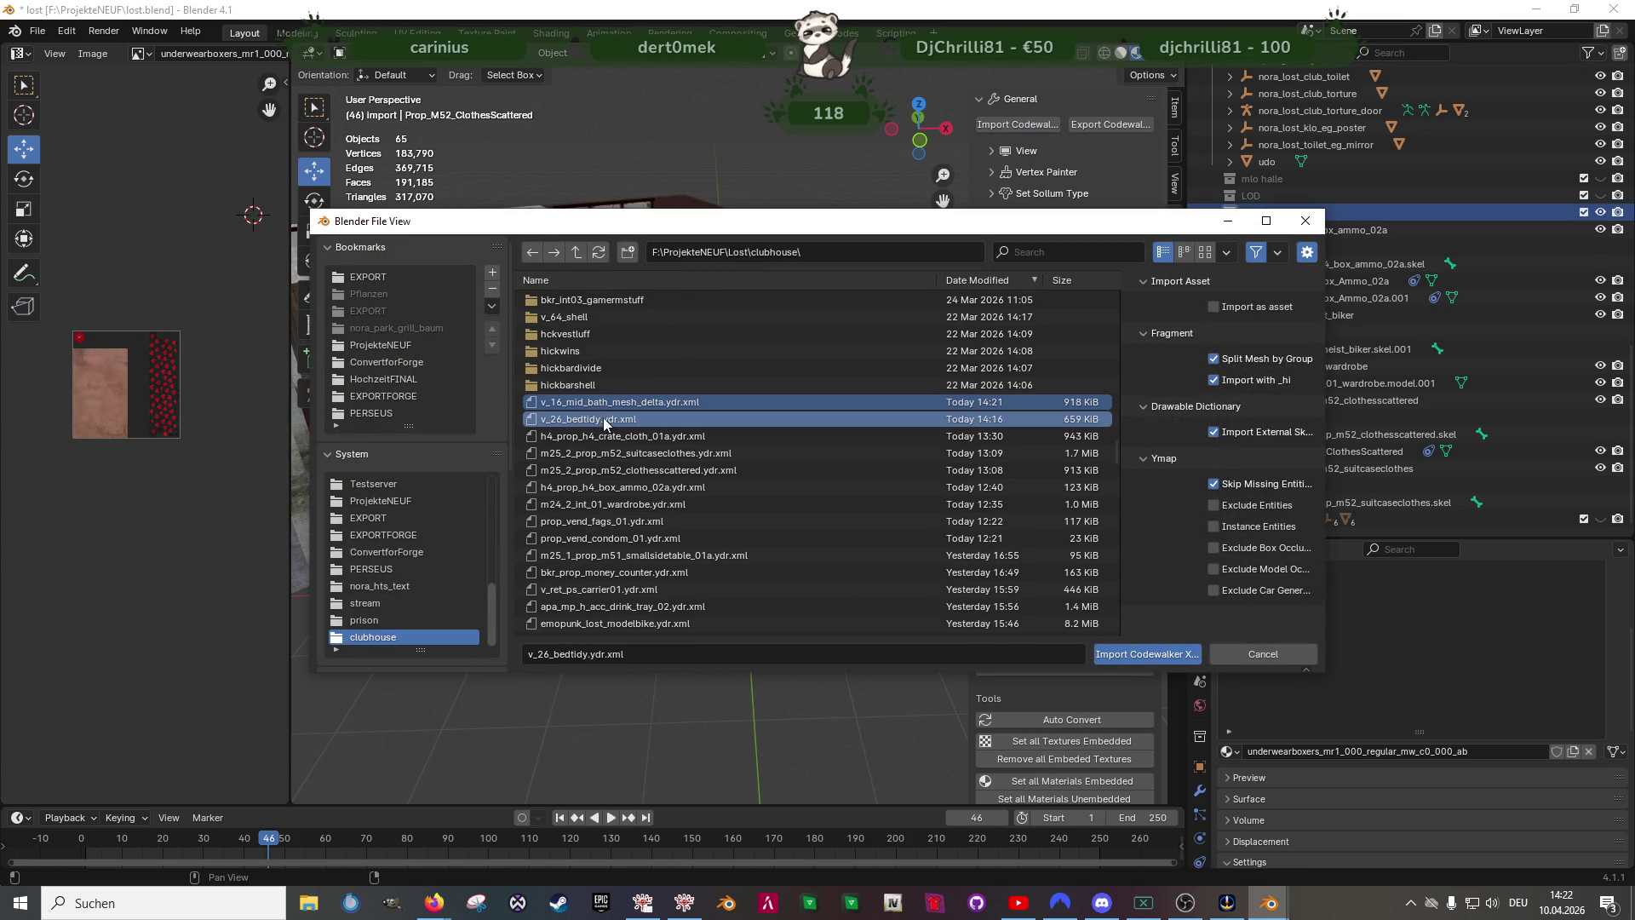
{"action": "left_click", "coordinate": [1145, 654]}
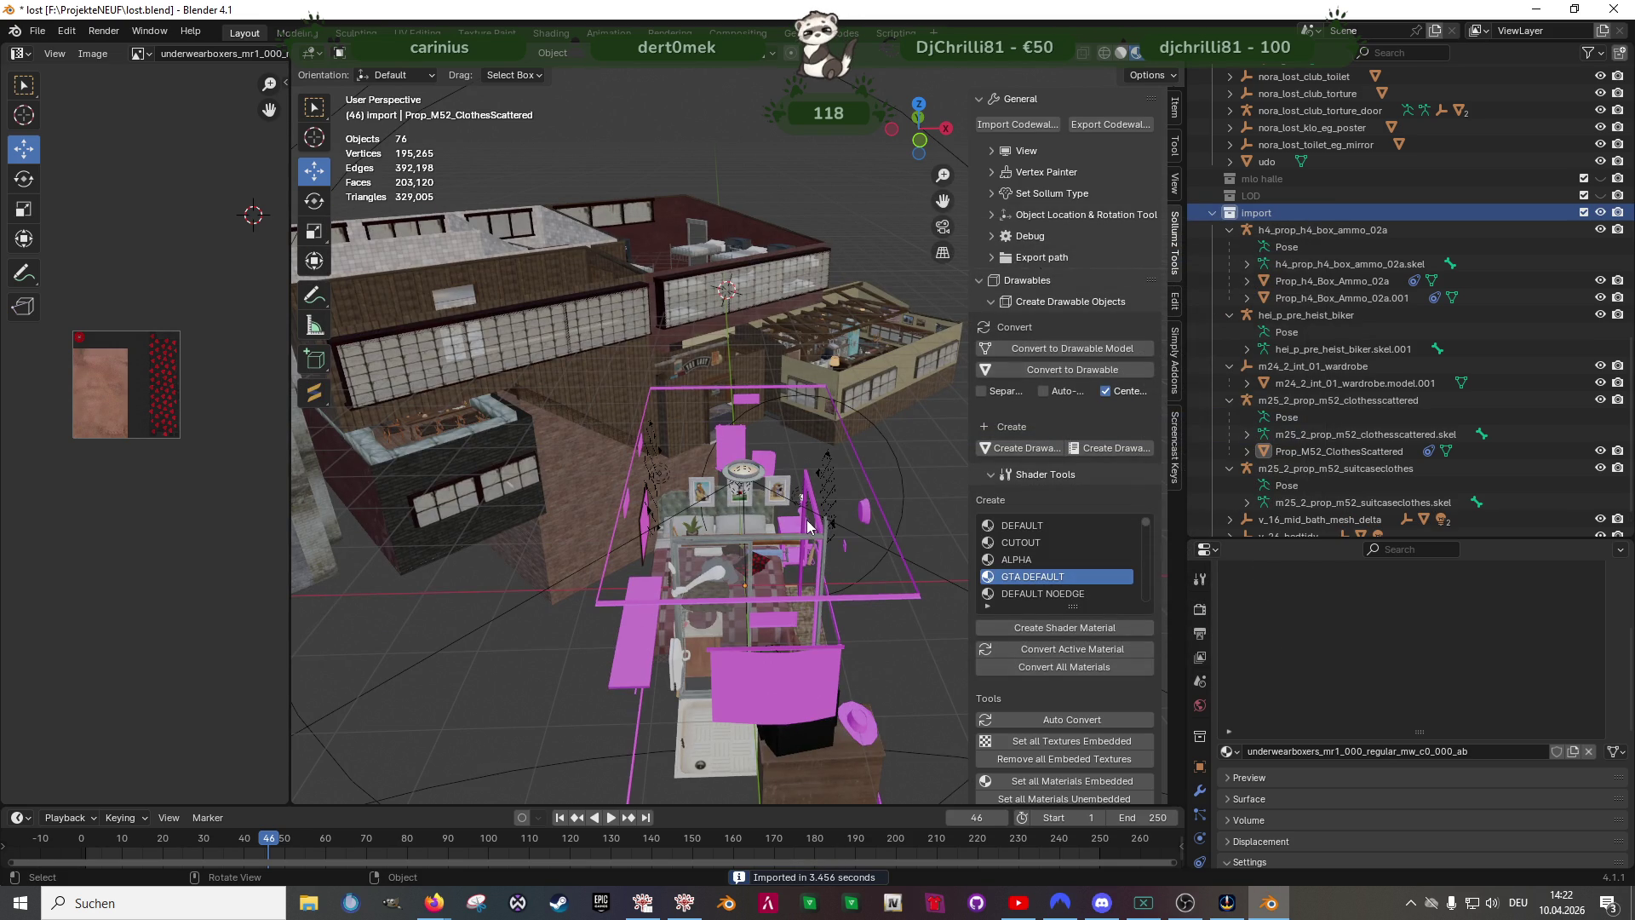
{"action": "left_click", "coordinate": [38, 32]}
{"action": "mouse_move", "coordinate": [80, 312]}
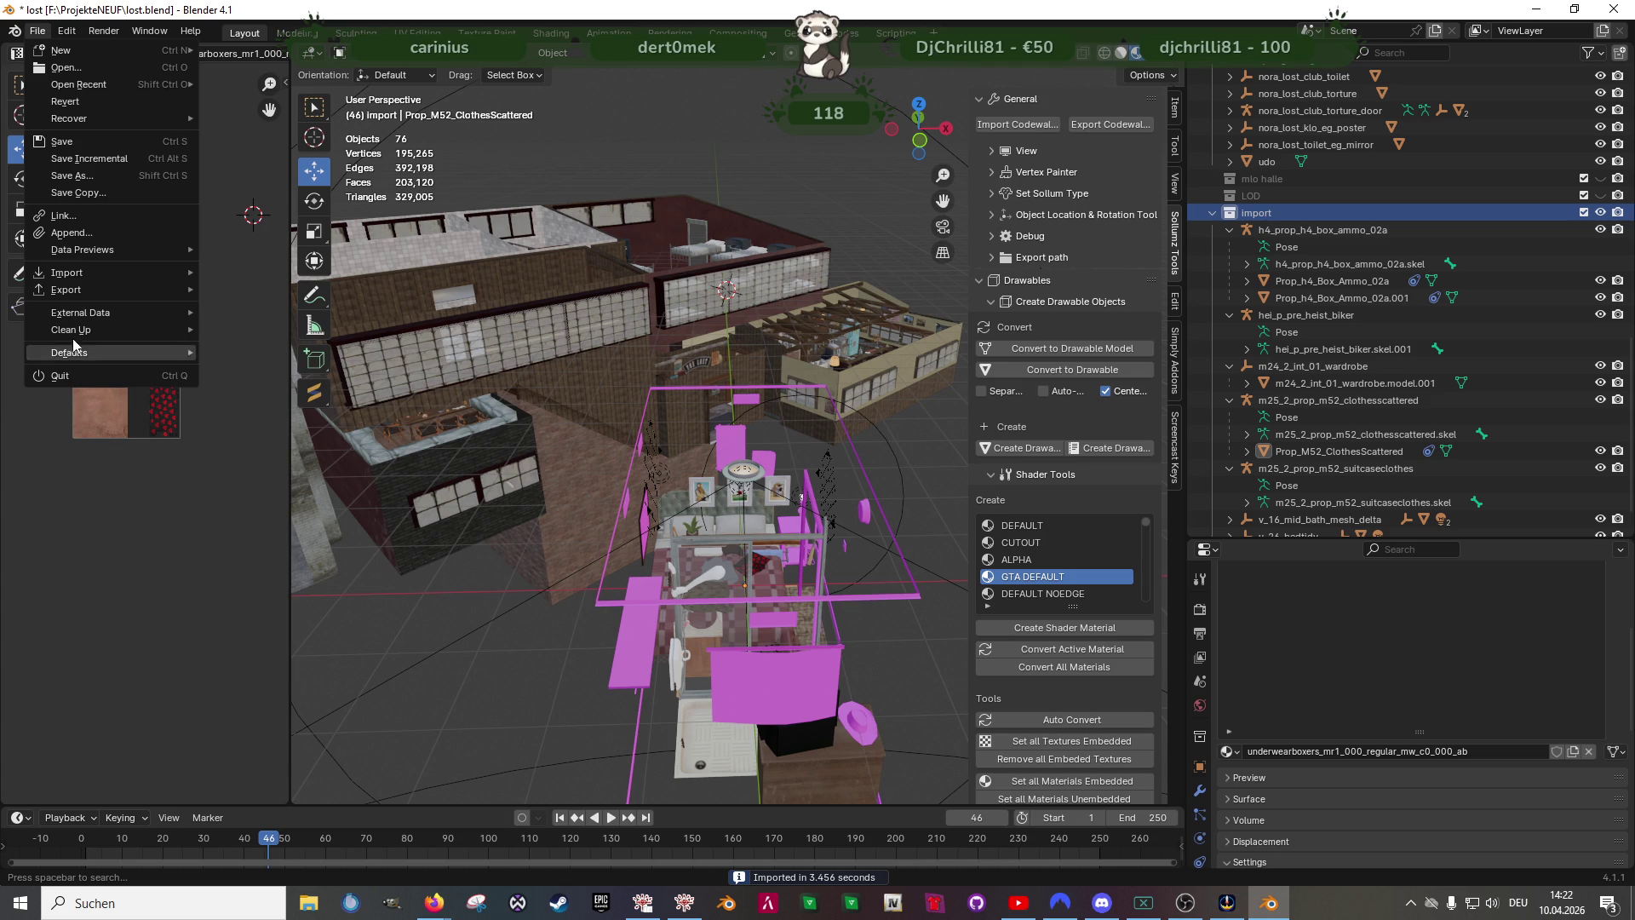
- Find the missing textures in the clubhouse folder so the bath and bedroom materials show properly
{"action": "left_click", "coordinate": [298, 466]}
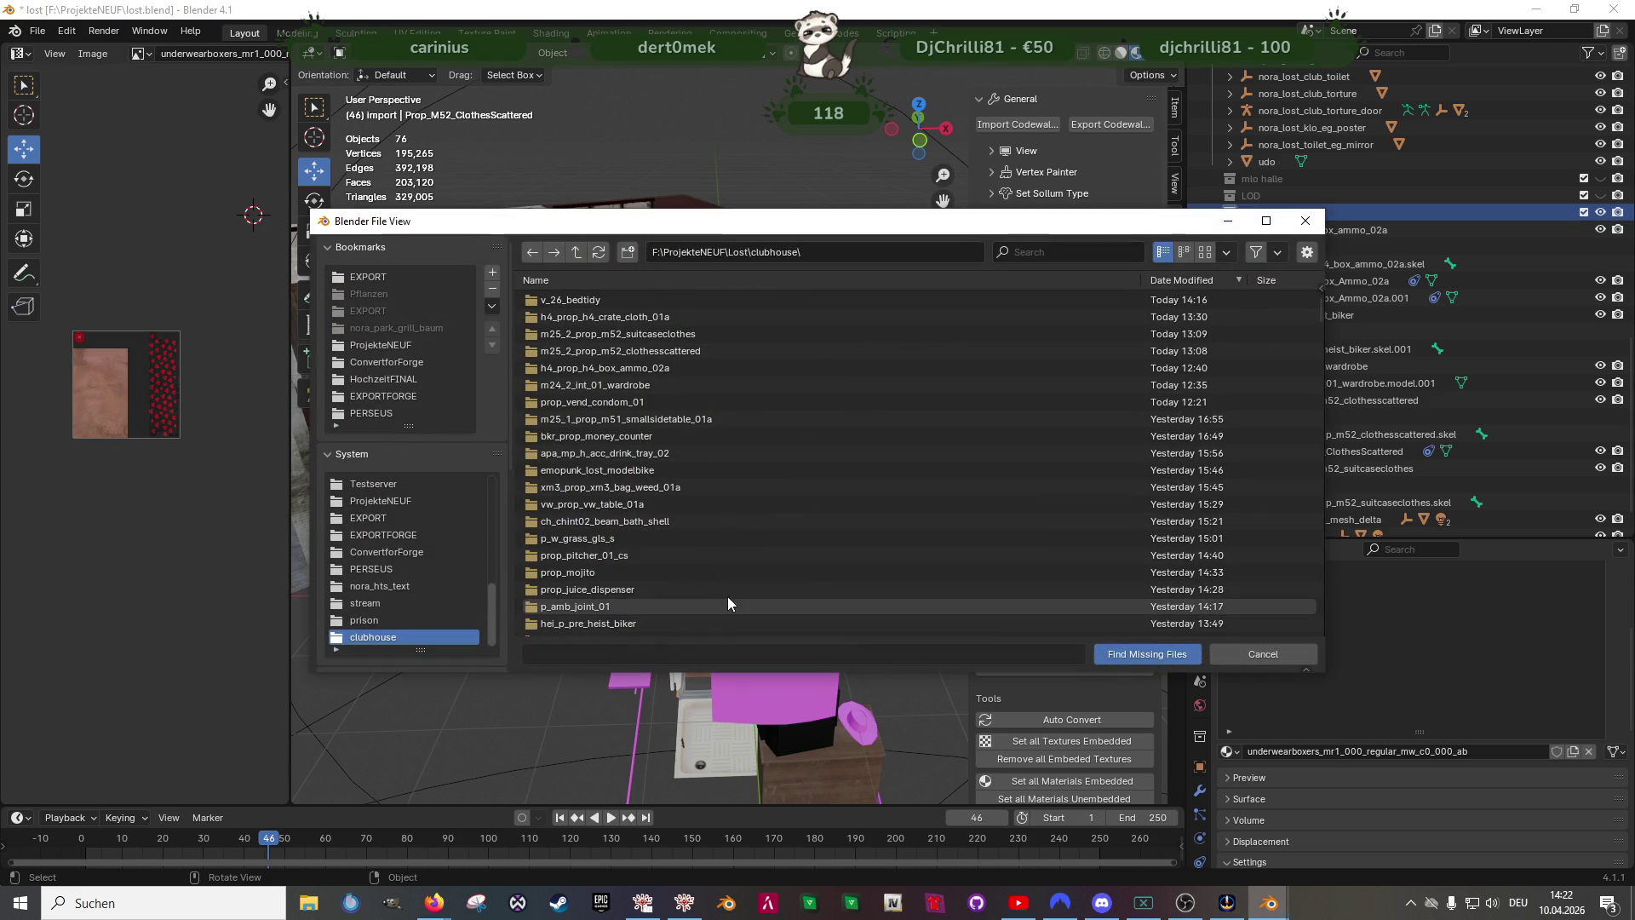
{"action": "left_click", "coordinate": [1141, 654]}
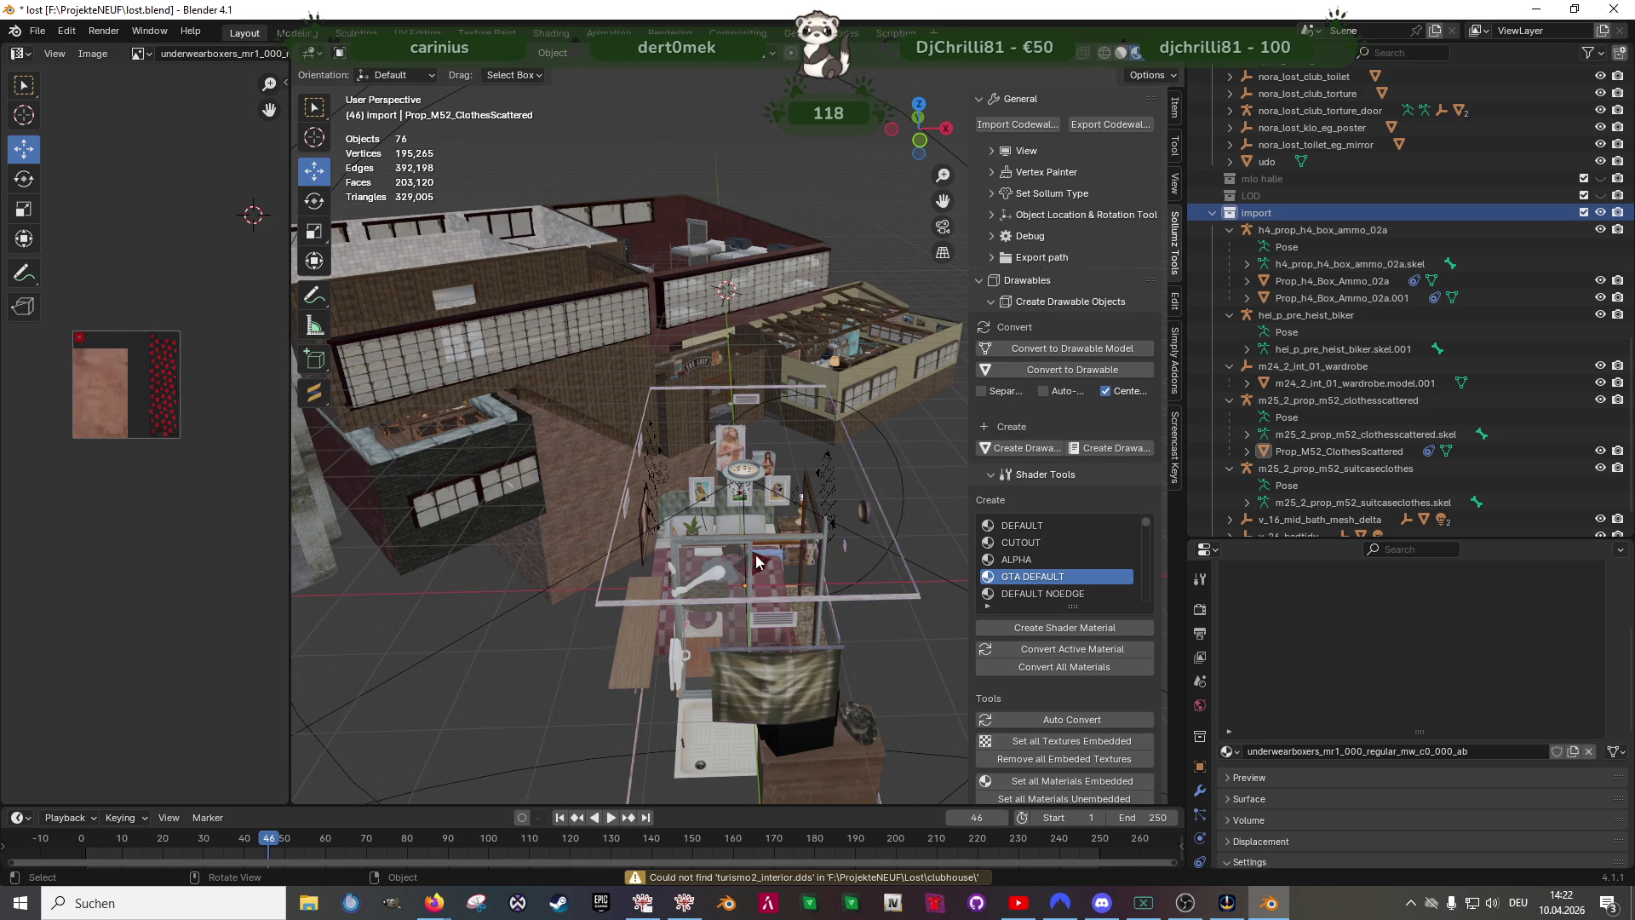
{"action": "mouse_move", "coordinate": [776, 562]}
{"action": "middle_mouse_down"}
{"action": "mouse_move", "coordinate": [658, 543]}
{"action": "mouse_move", "coordinate": [568, 571]}
{"action": "mouse_move", "coordinate": [604, 583]}
{"action": "middle_mouse_up"}
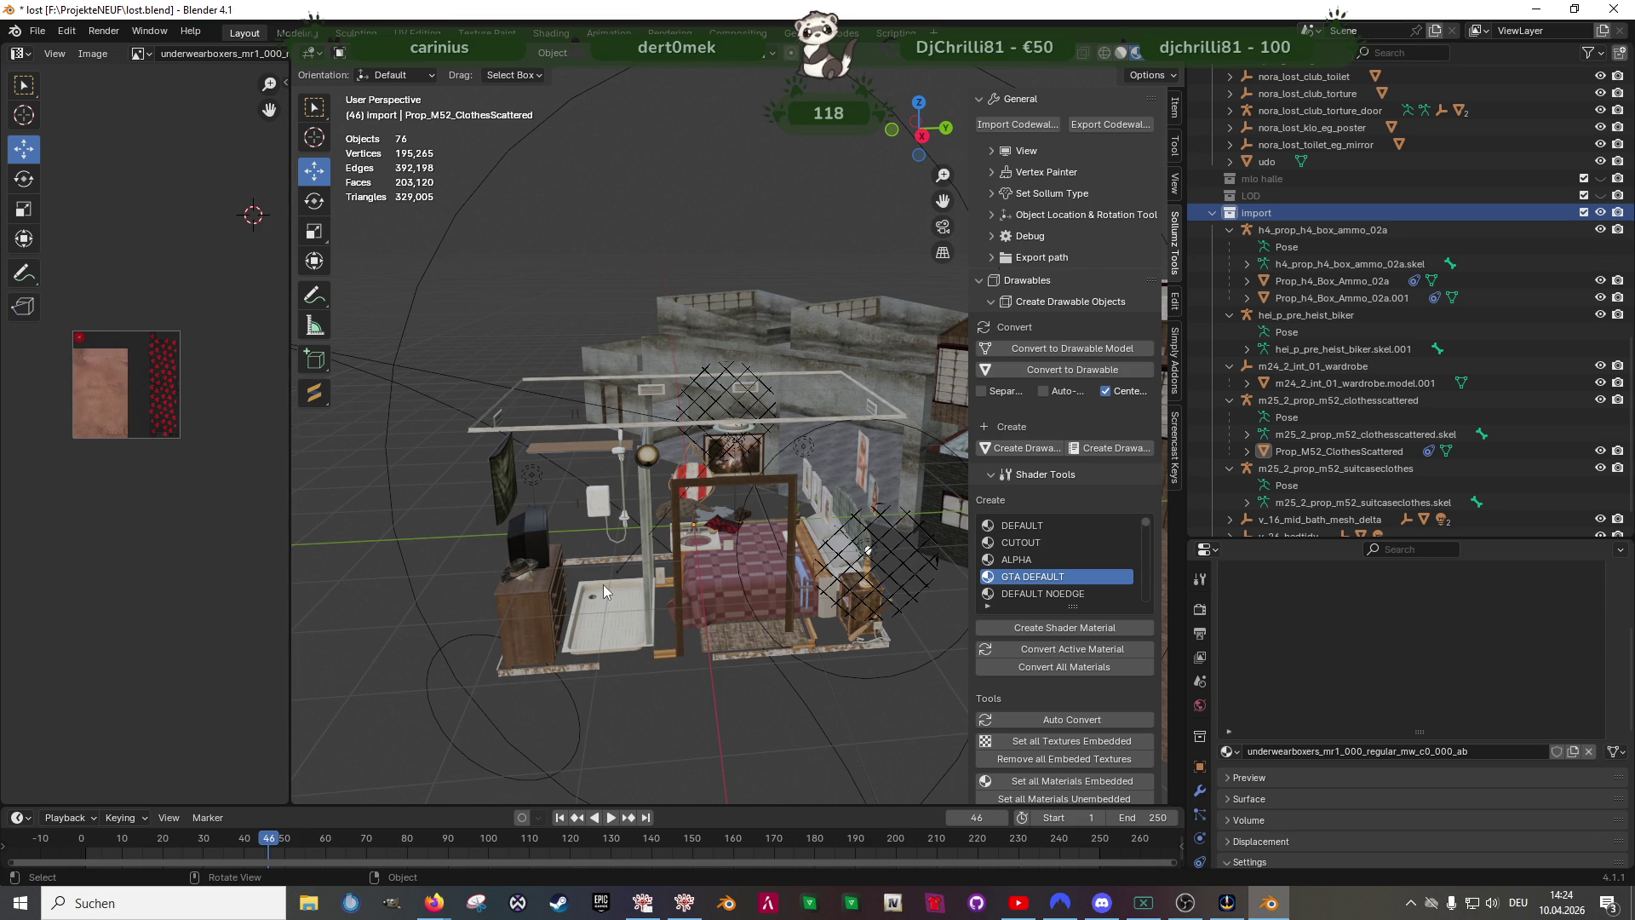
{"action": "middle_click_drag", "start_coordinate": [603, 583], "coordinate": [695, 552]}
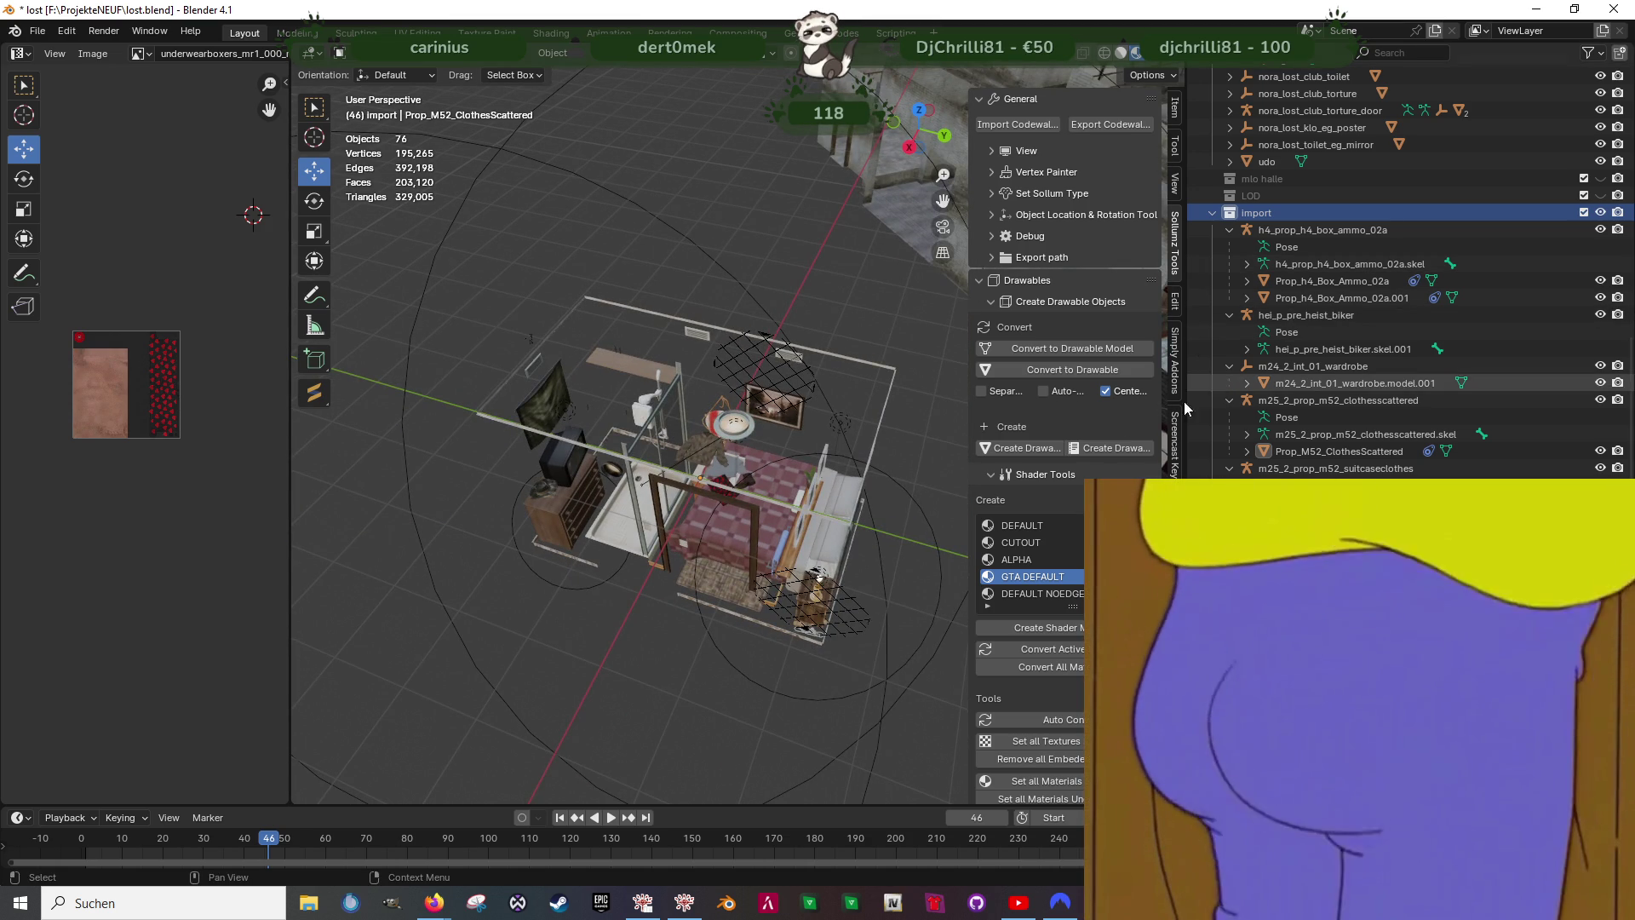
- Save the blend file and delete the Lights.001 object inside the bedtidy import
{"action": "left_click", "coordinate": [744, 488]}
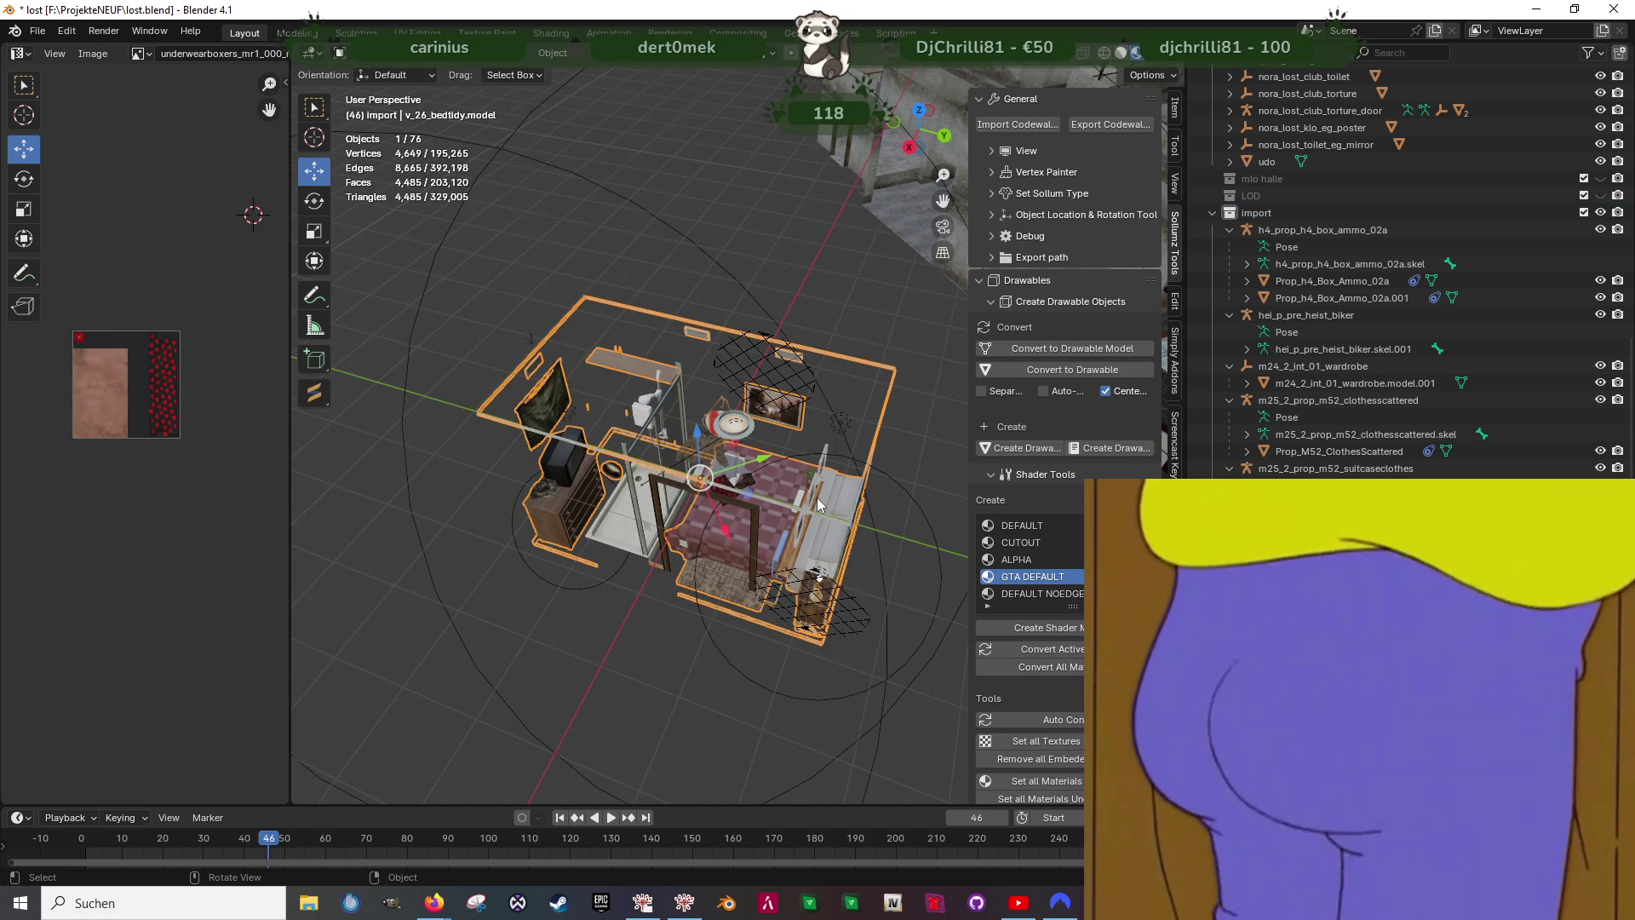
{"action": "key", "text": "ctrl+s"}
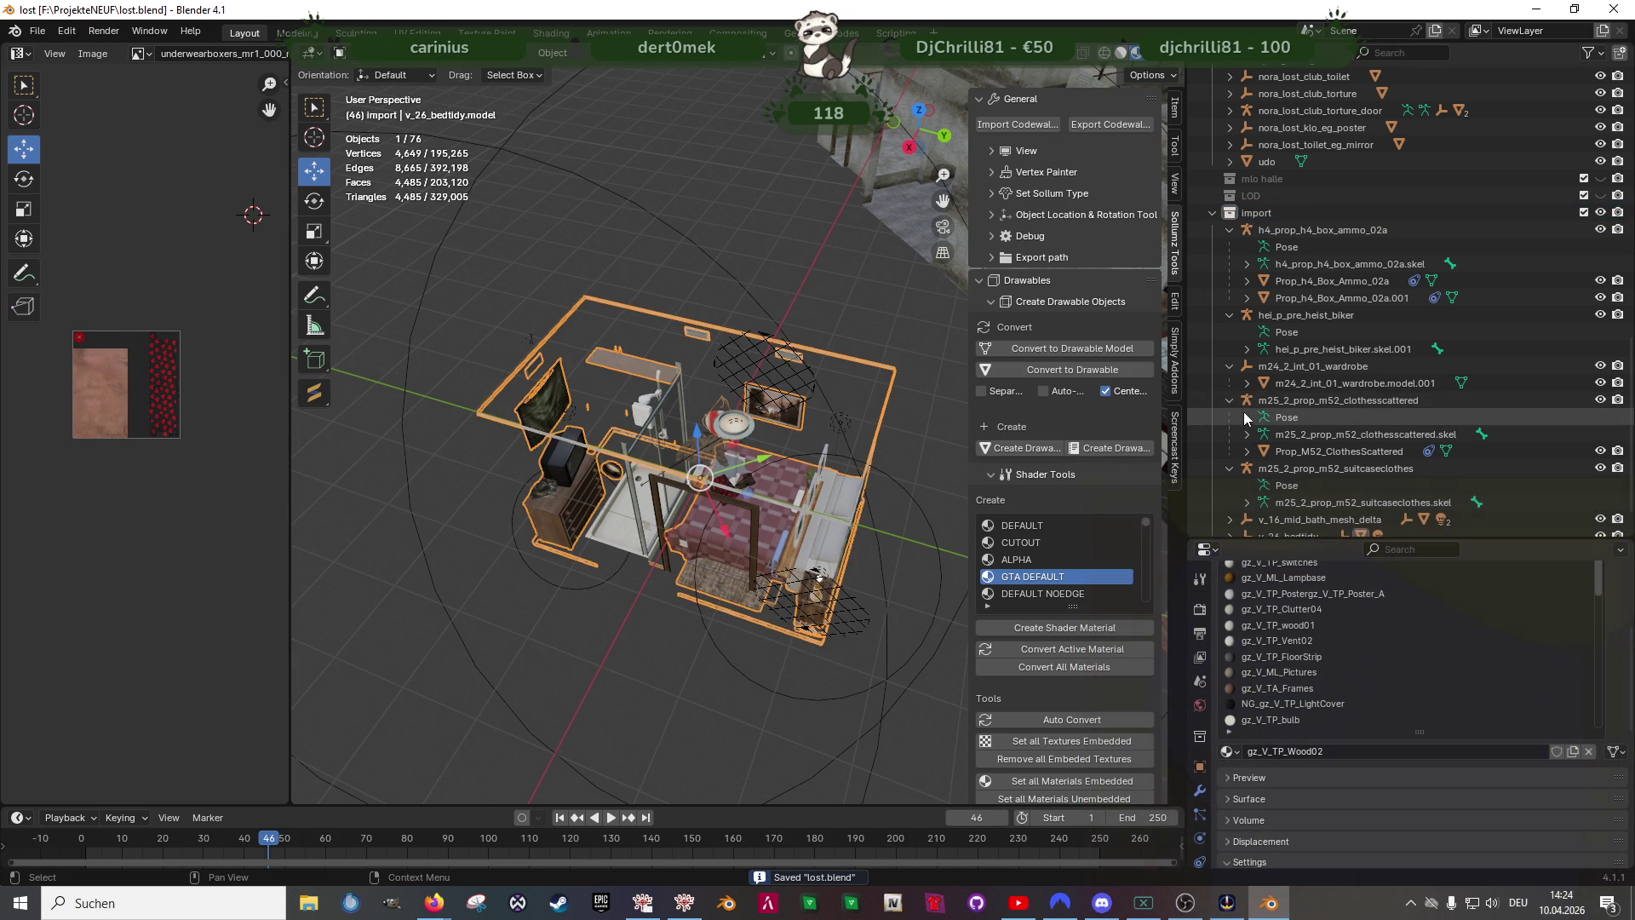
{"action": "scroll", "coordinate": [1252, 418], "scroll_direction": "down", "scroll_amount": 2}
{"action": "left_click", "coordinate": [1231, 505]}
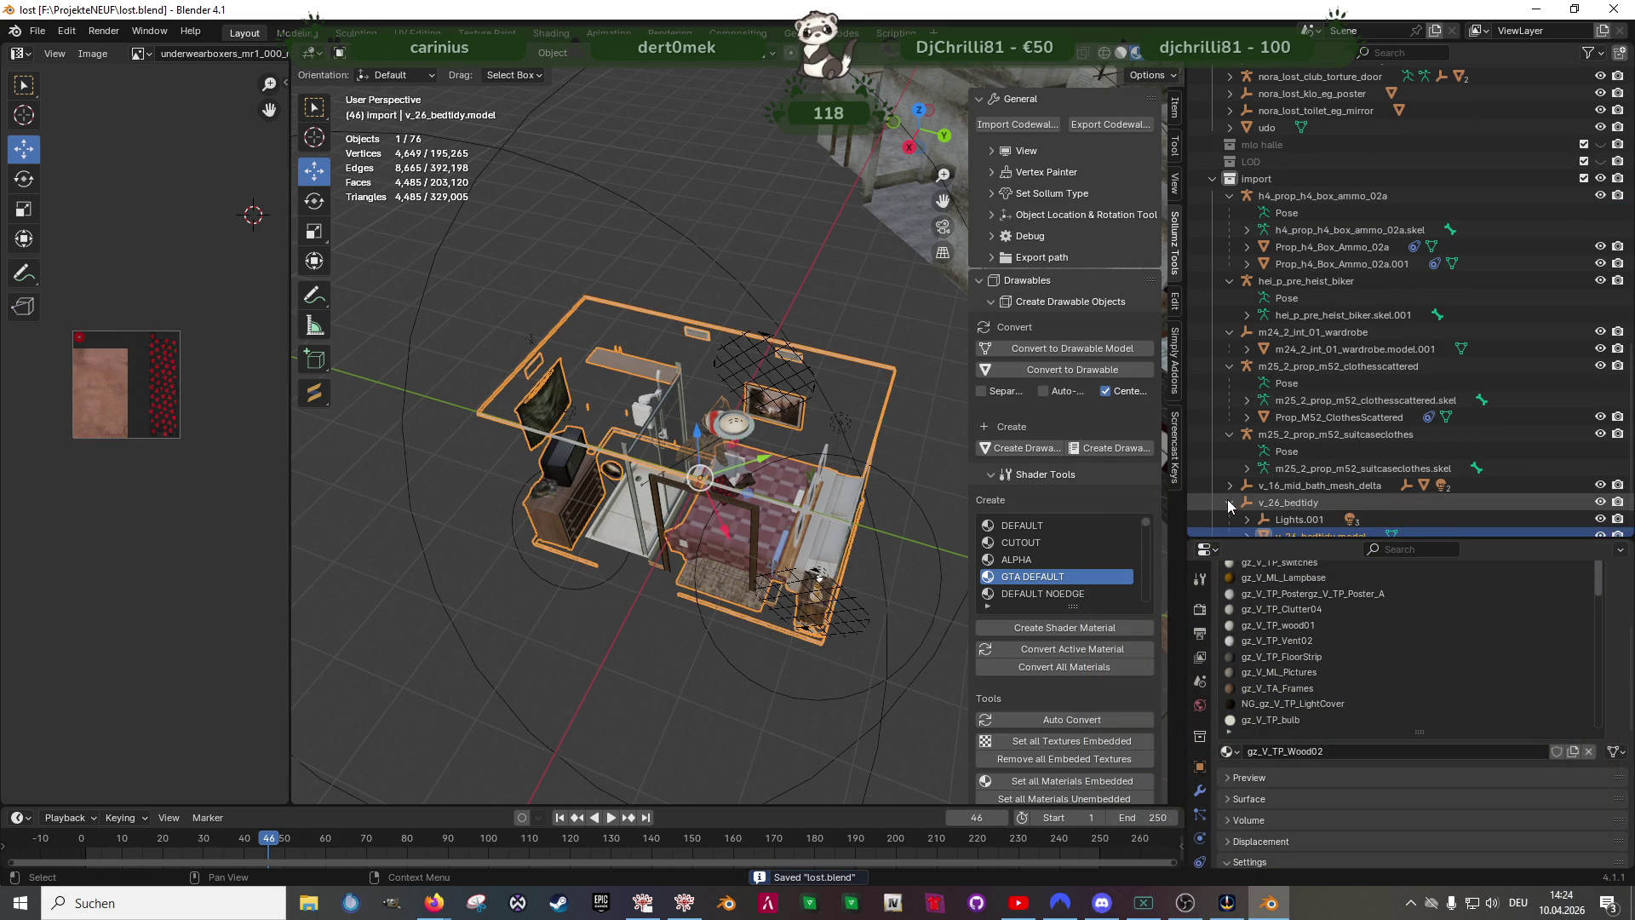
{"action": "scroll", "coordinate": [1231, 504], "scroll_direction": "down", "scroll_amount": 2}
{"action": "left_click", "coordinate": [1227, 484]}
{"action": "right_click", "coordinate": [1214, 486]}
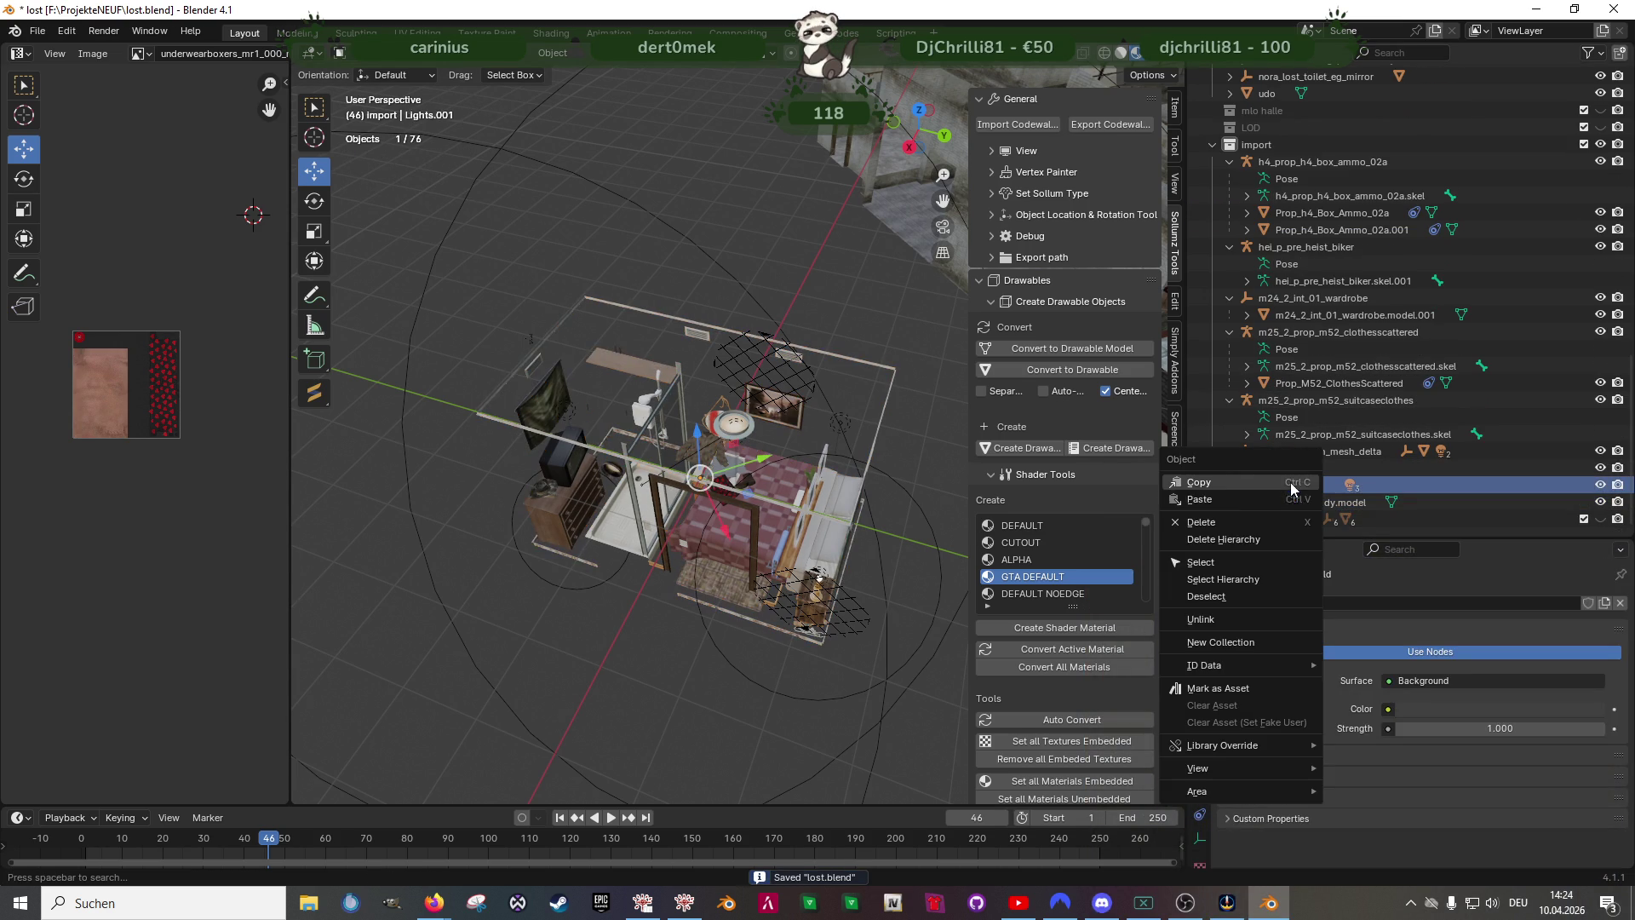
{"action": "left_click", "coordinate": [1208, 522]}
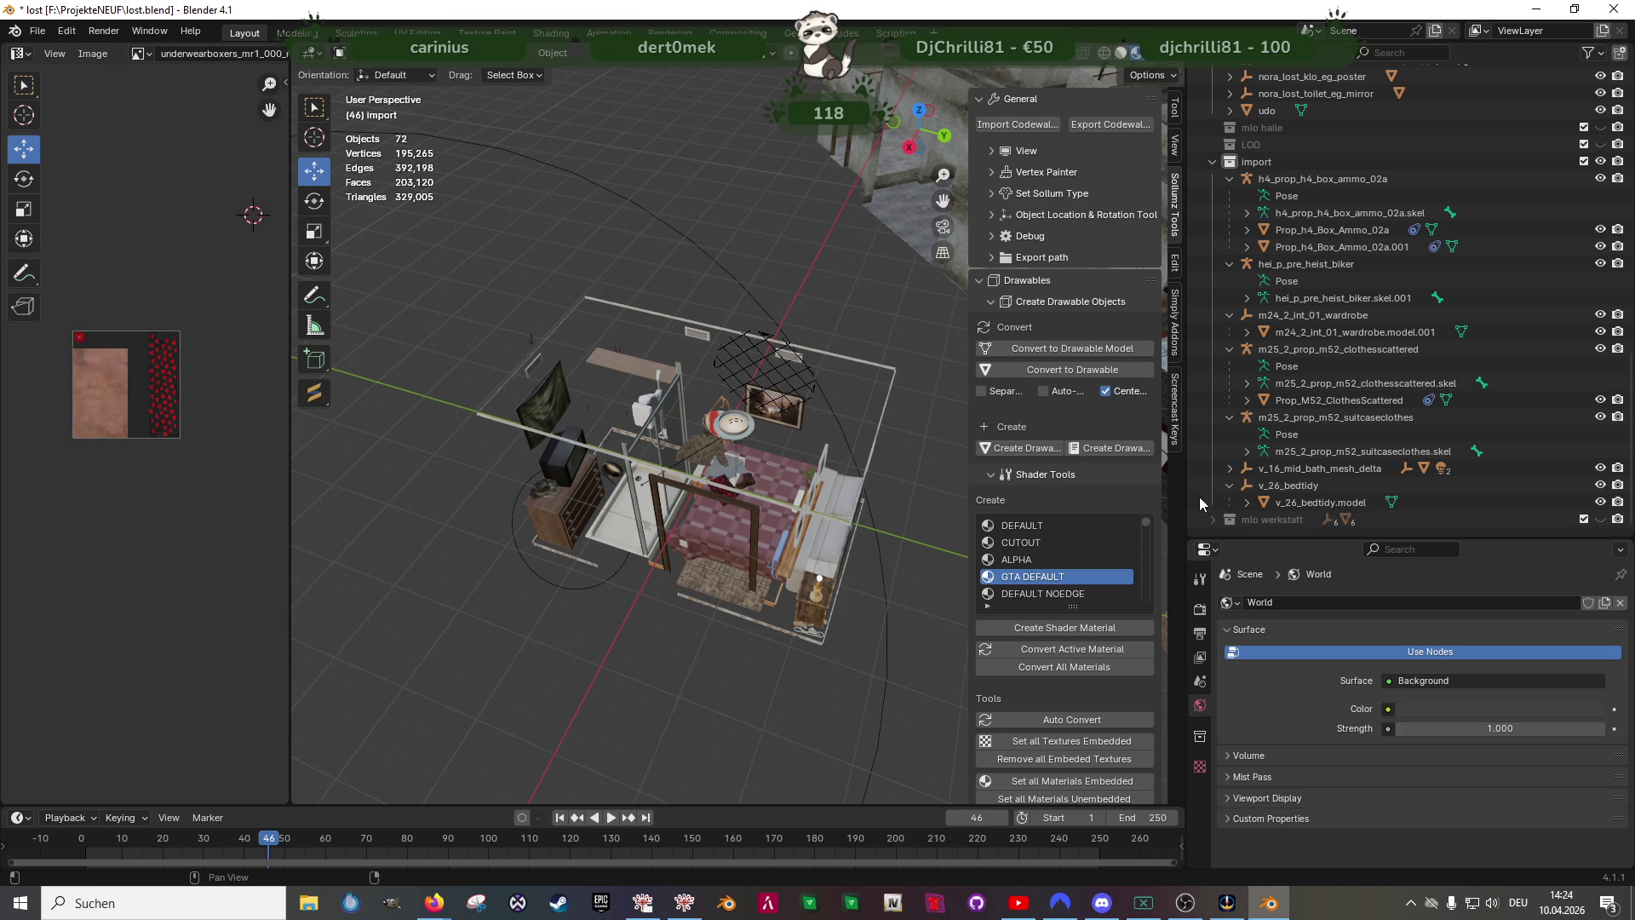
- Delete the Lights object inside the v_16_mid_bath_mesh_delta import
{"action": "left_click", "coordinate": [1248, 468]}
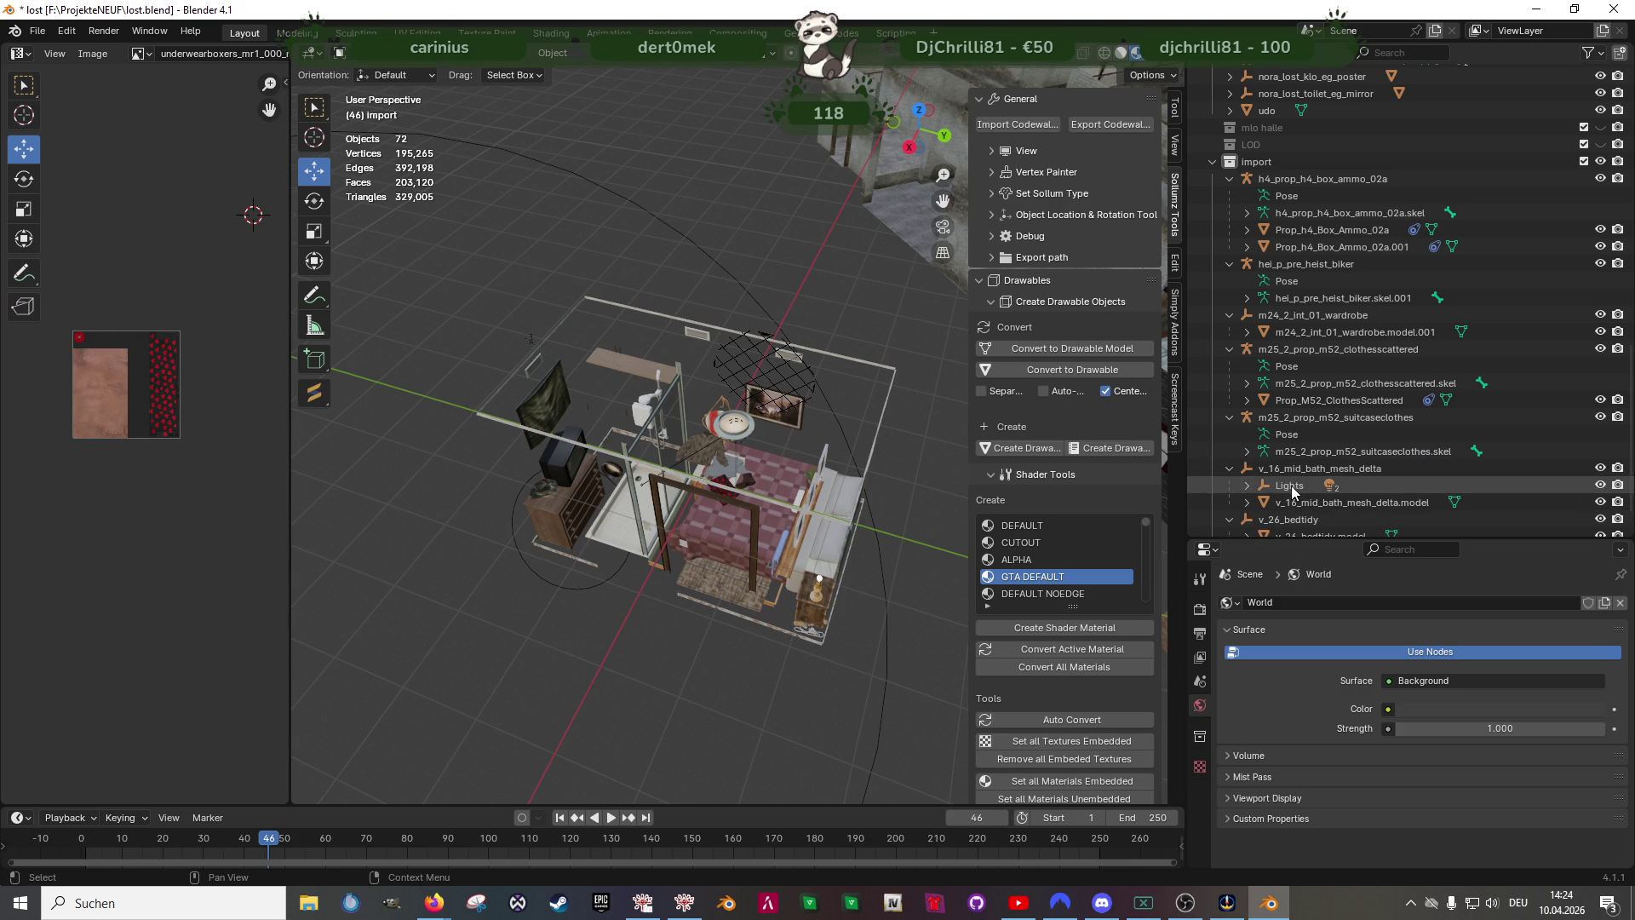
{"action": "right_click", "coordinate": [1292, 485]}
{"action": "left_click", "coordinate": [1326, 483]}
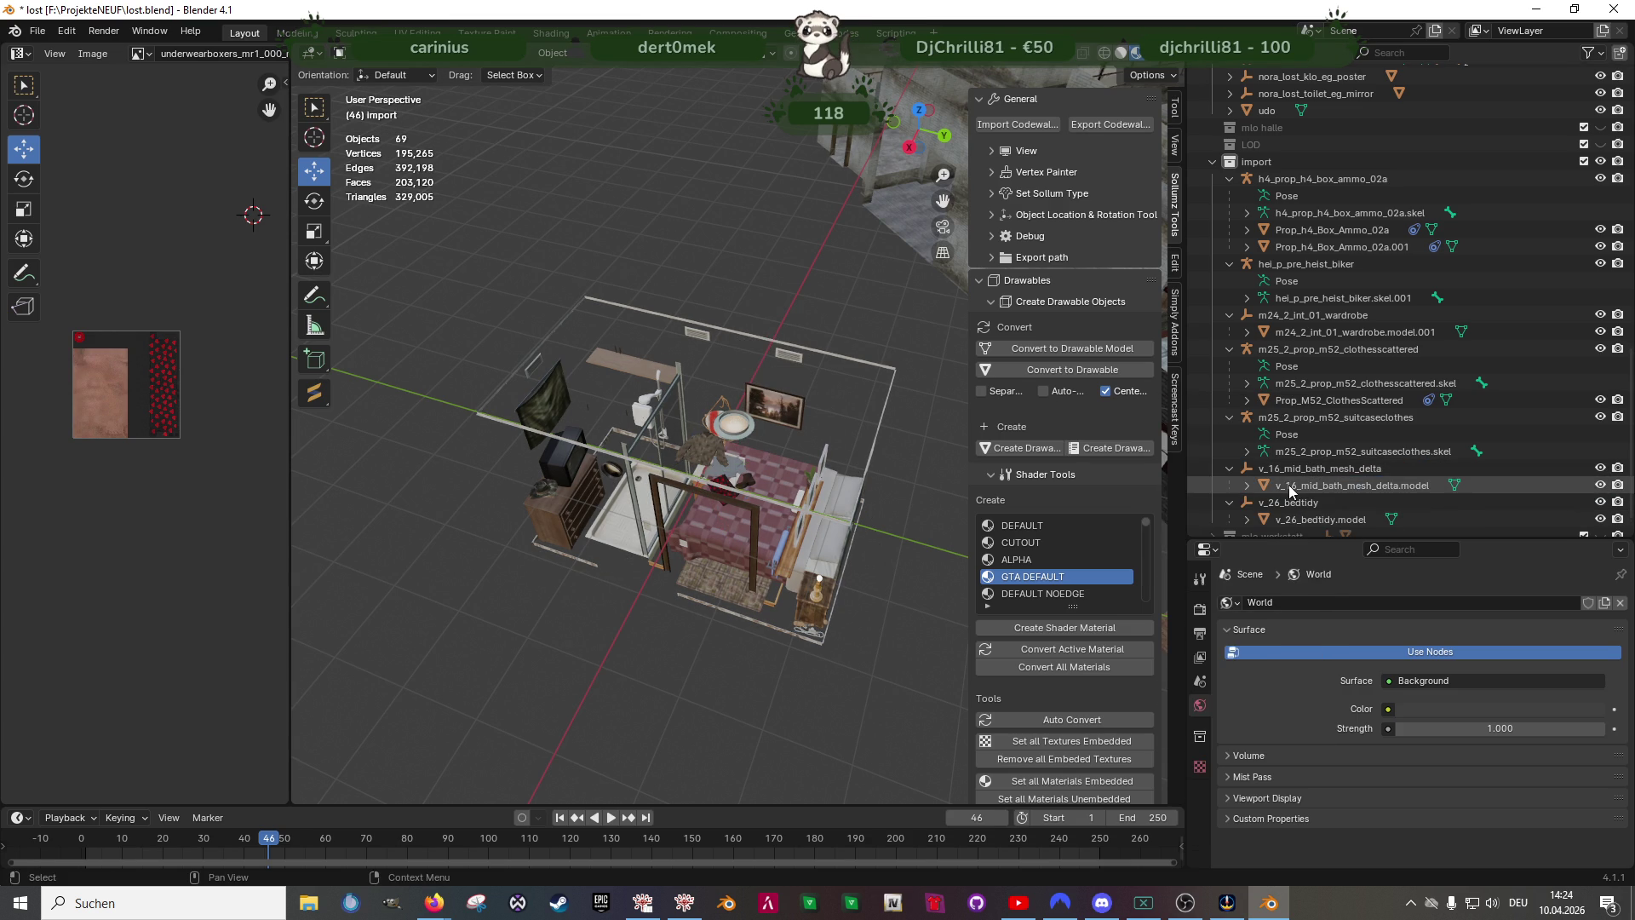
- Align the bath and bedtidy model objects to the club's transform orientation
{"action": "left_click", "coordinate": [1290, 487]}
{"action": "left_click", "coordinate": [553, 52]}
{"action": "mouse_move", "coordinate": [582, 71]}
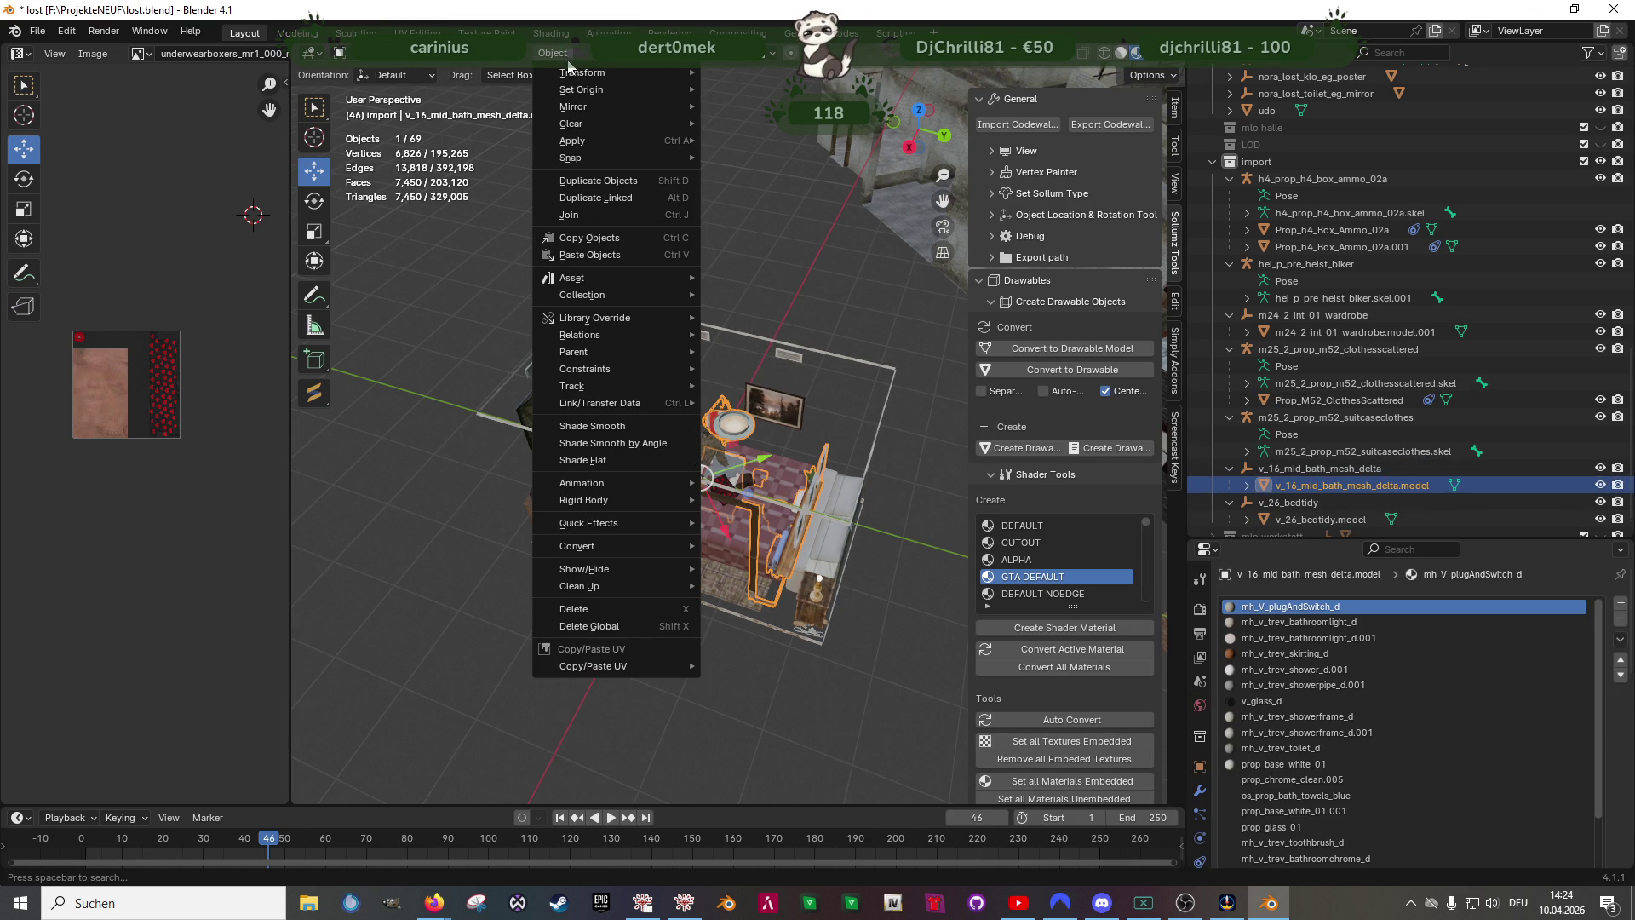
{"action": "left_click", "coordinate": [791, 247]}
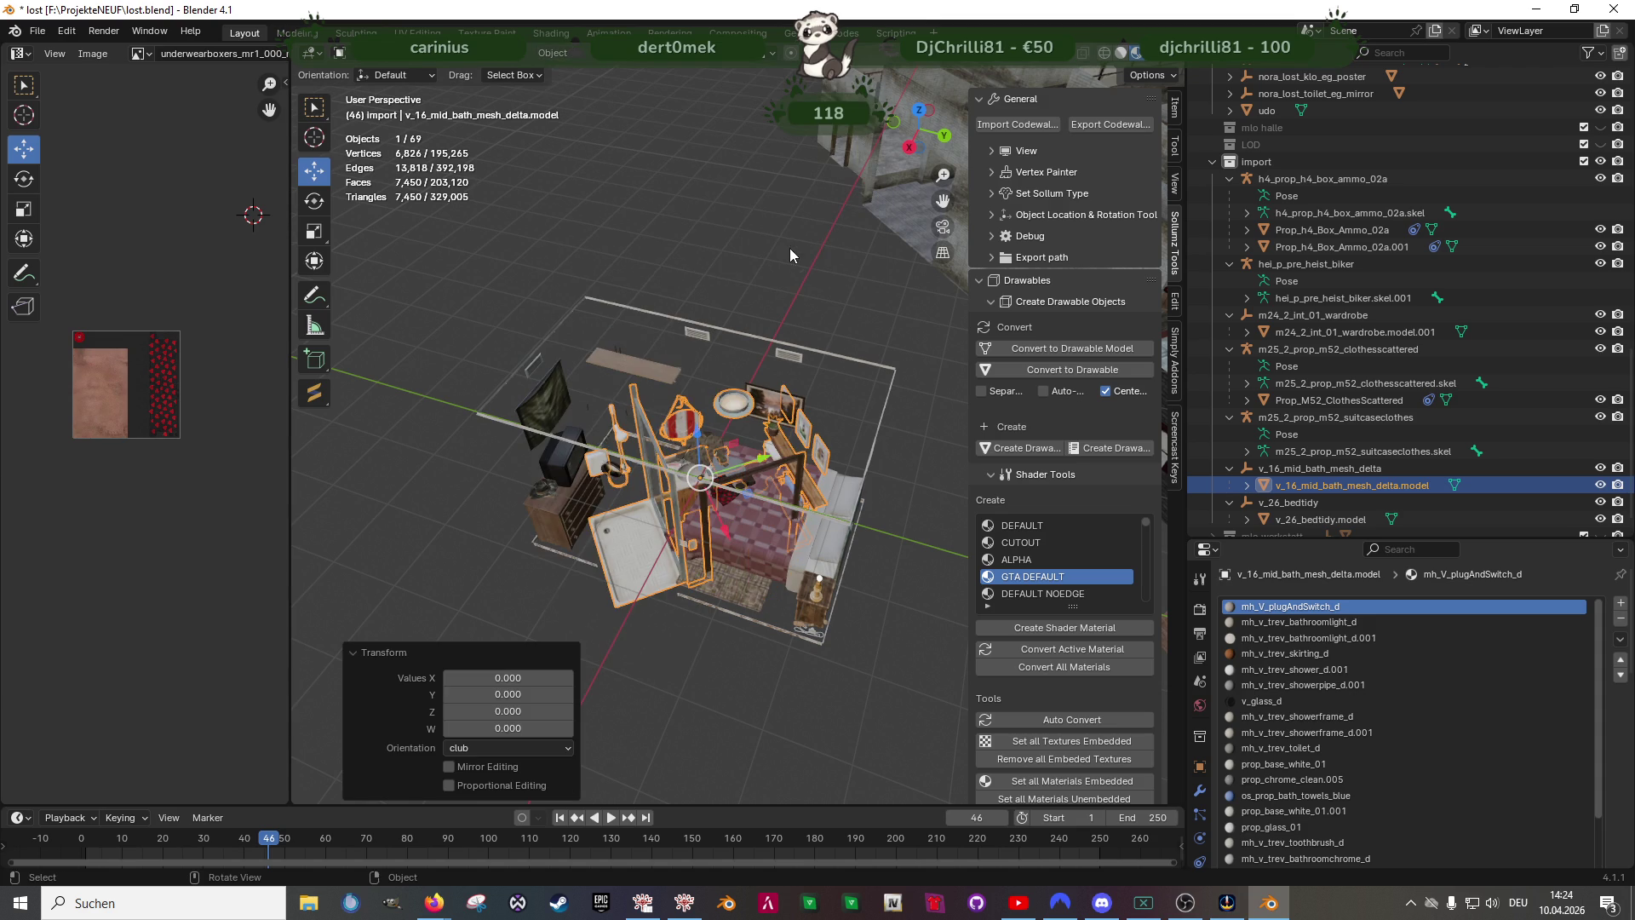
{"action": "left_click", "coordinate": [834, 546]}
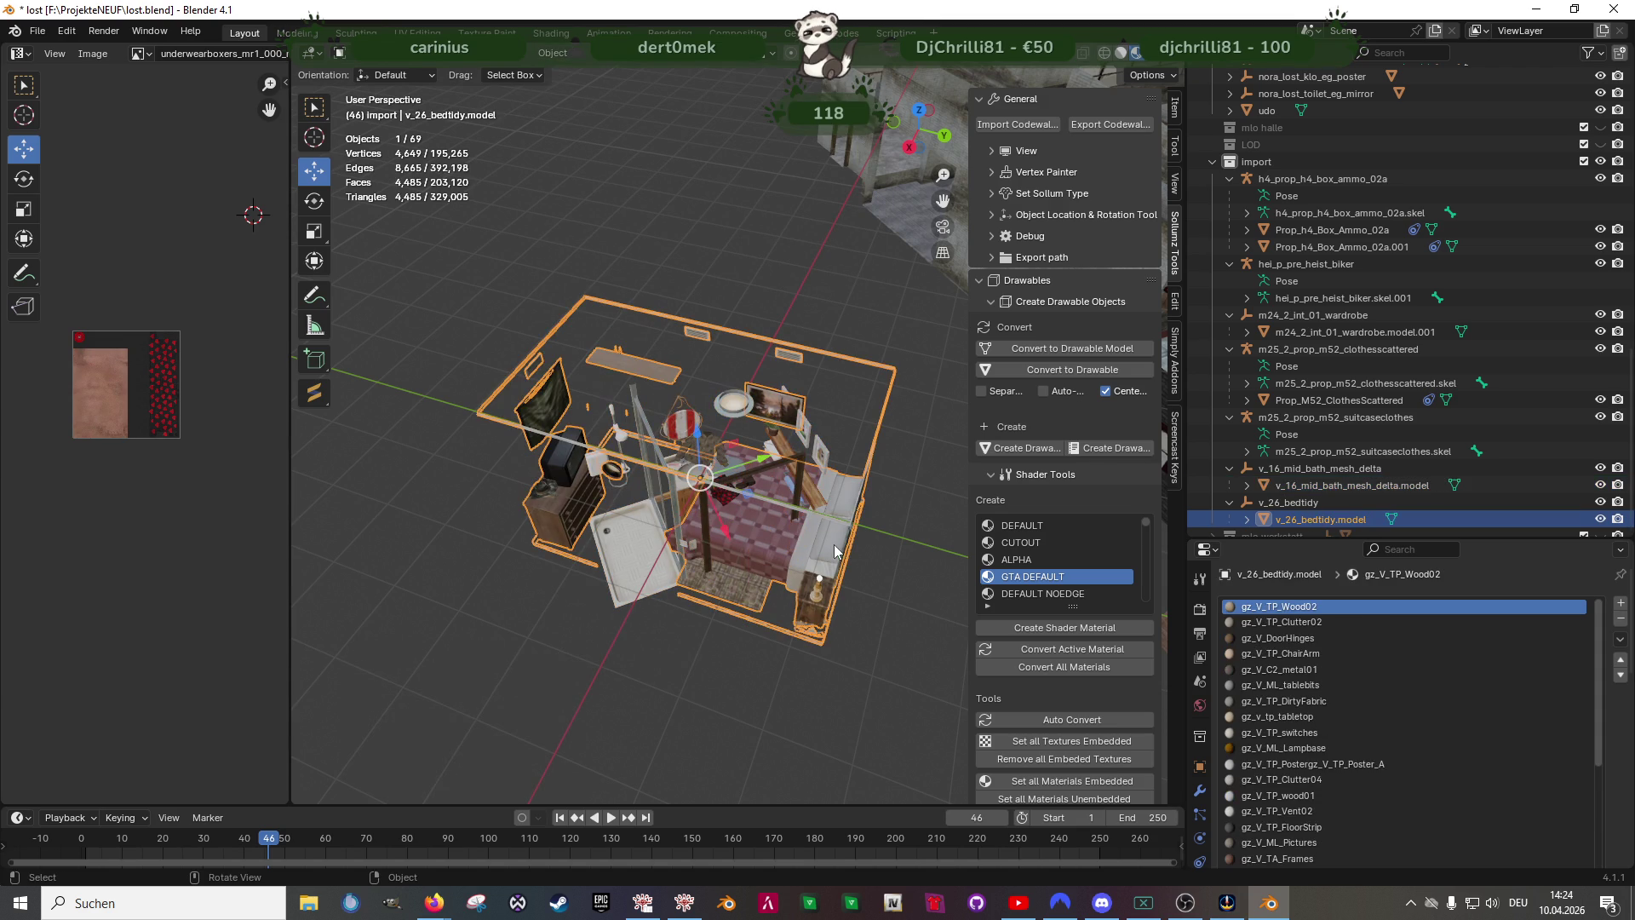
{"action": "left_click", "coordinate": [553, 53]}
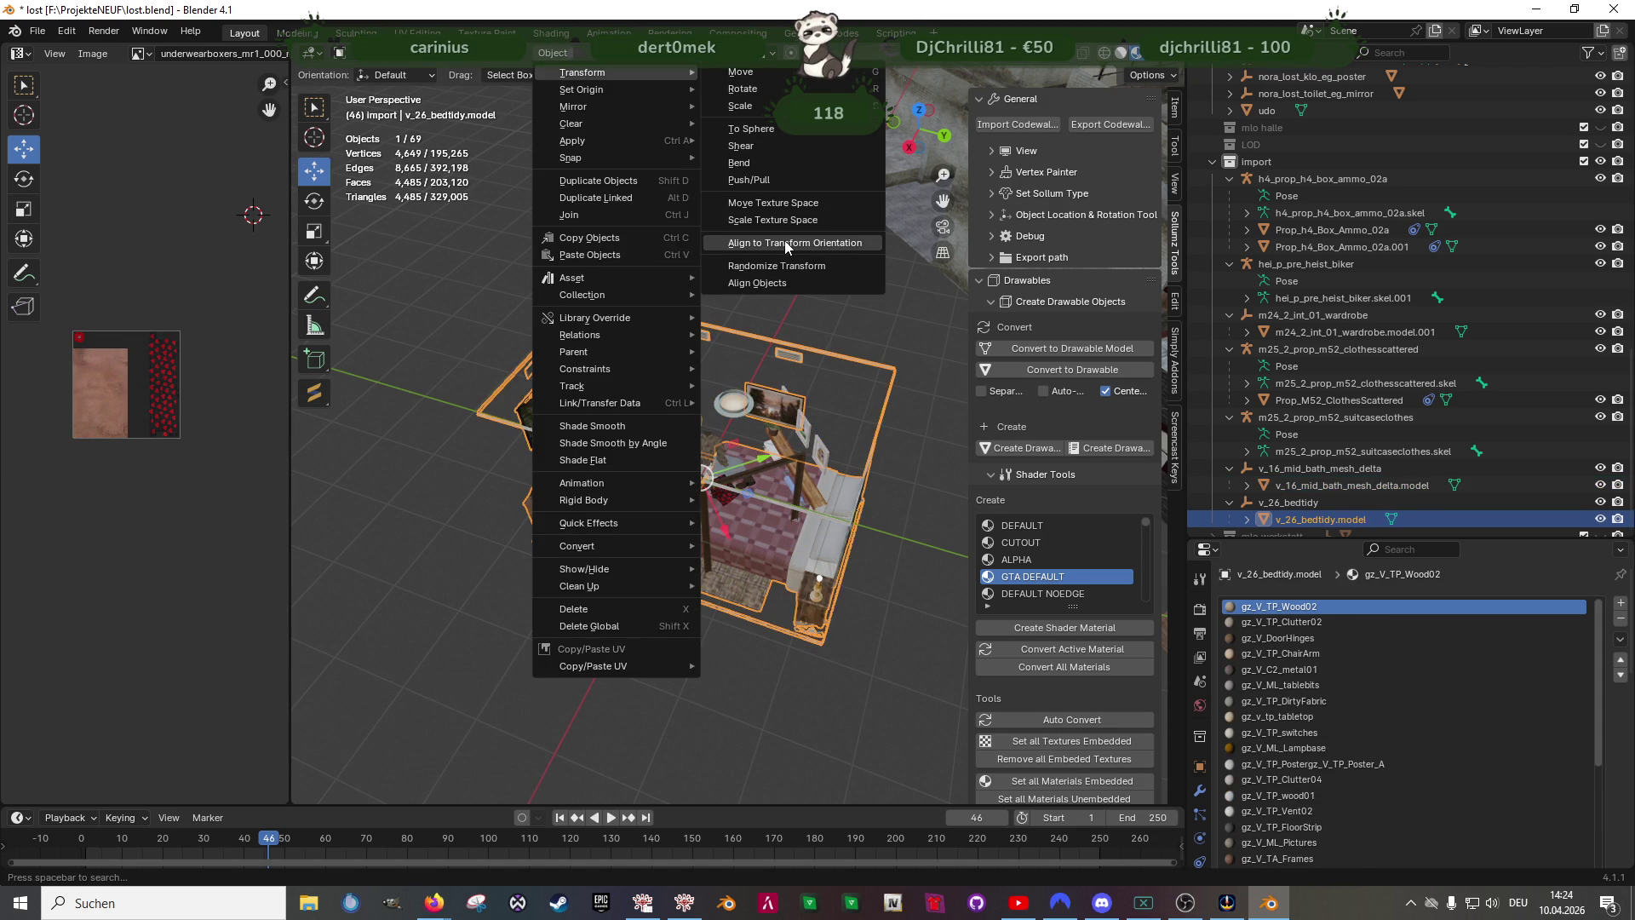
{"action": "left_click", "coordinate": [795, 242]}
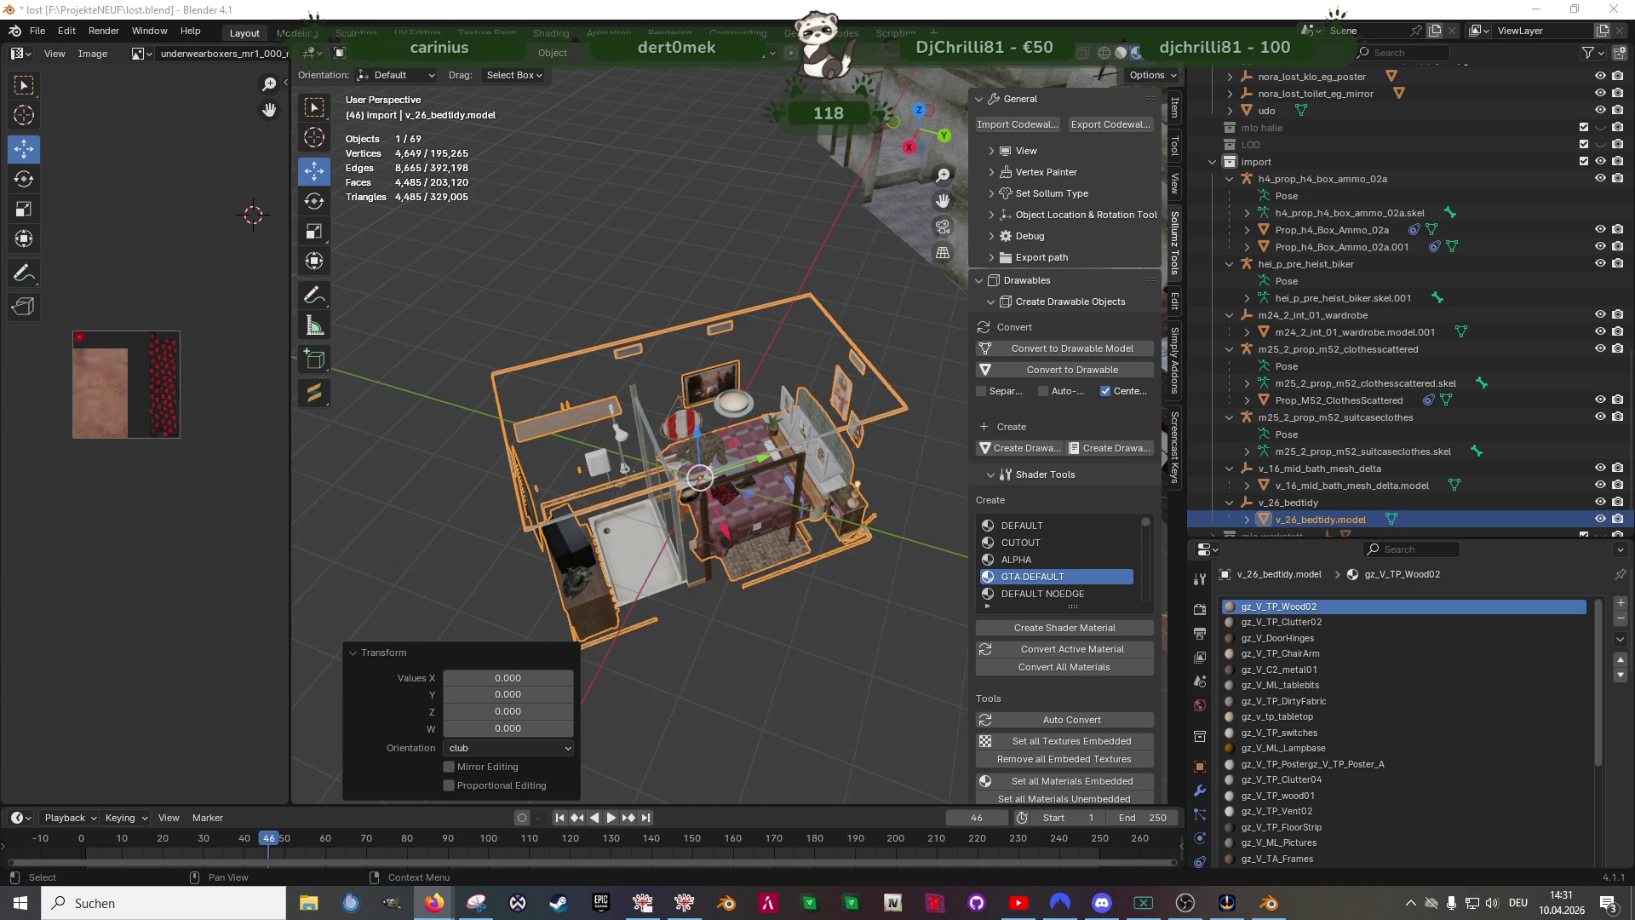
{"action": "scroll", "coordinate": [700, 475], "scroll_direction": "down", "scroll_amount": 2}
- Take a closer look at the room, then bring up the Downloads folder in File Explorer
{"action": "mouse_move", "coordinate": [701, 477]}
{"action": "middle_mouse_down"}
{"action": "mouse_move", "coordinate": [757, 436]}
{"action": "mouse_move", "coordinate": [699, 504]}
{"action": "middle_mouse_up"}
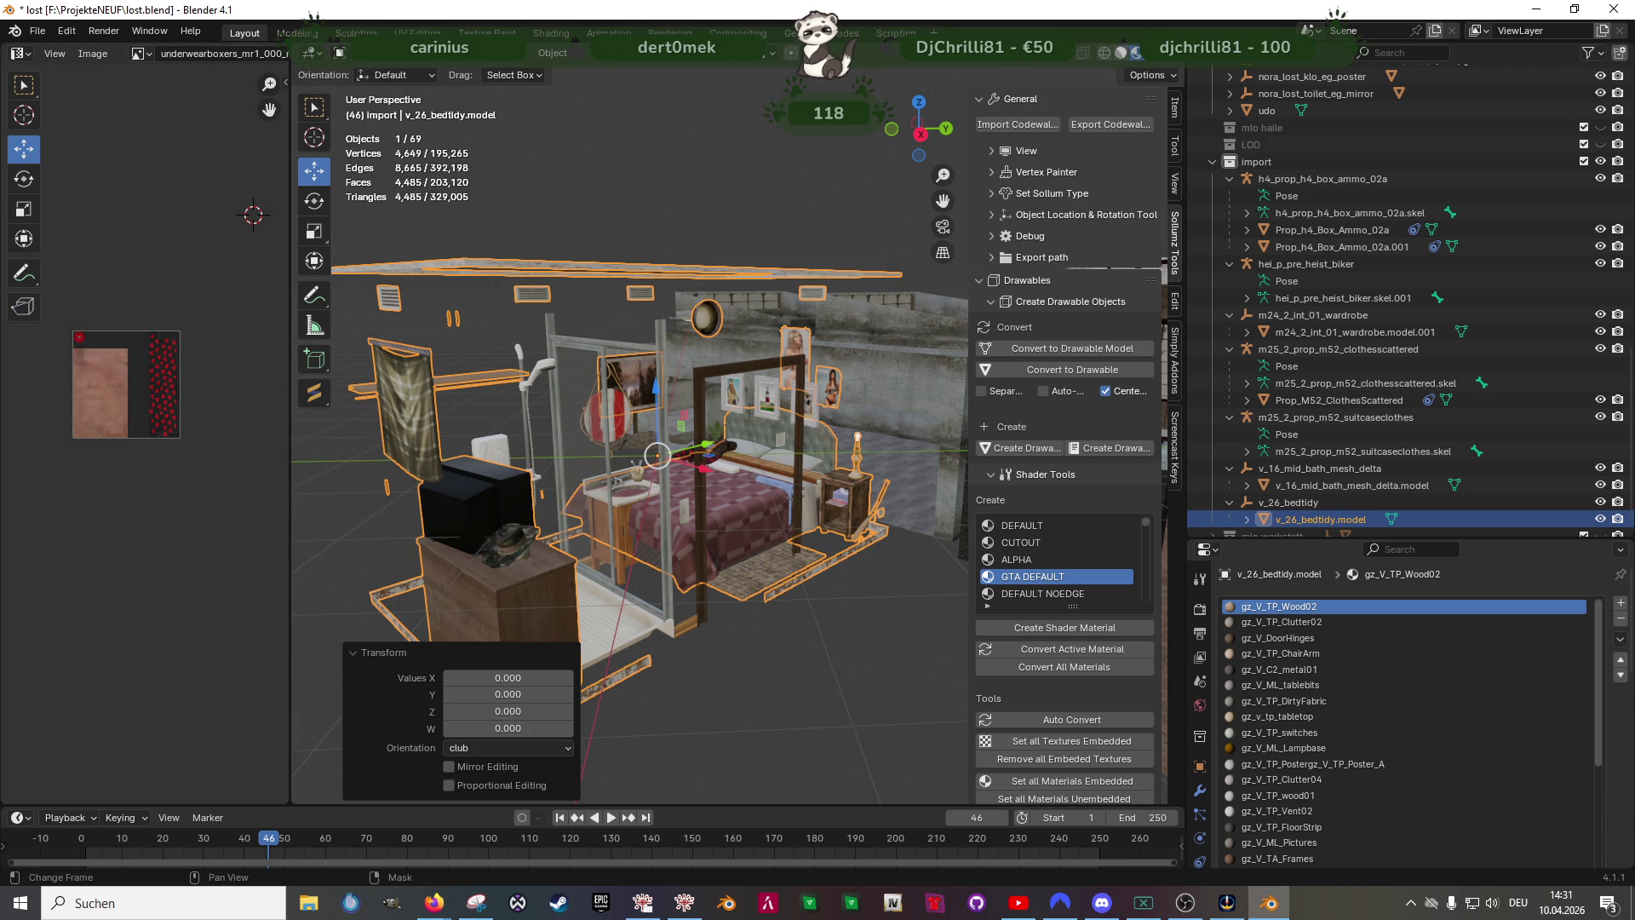
{"action": "key", "text": "alt+Tab"}
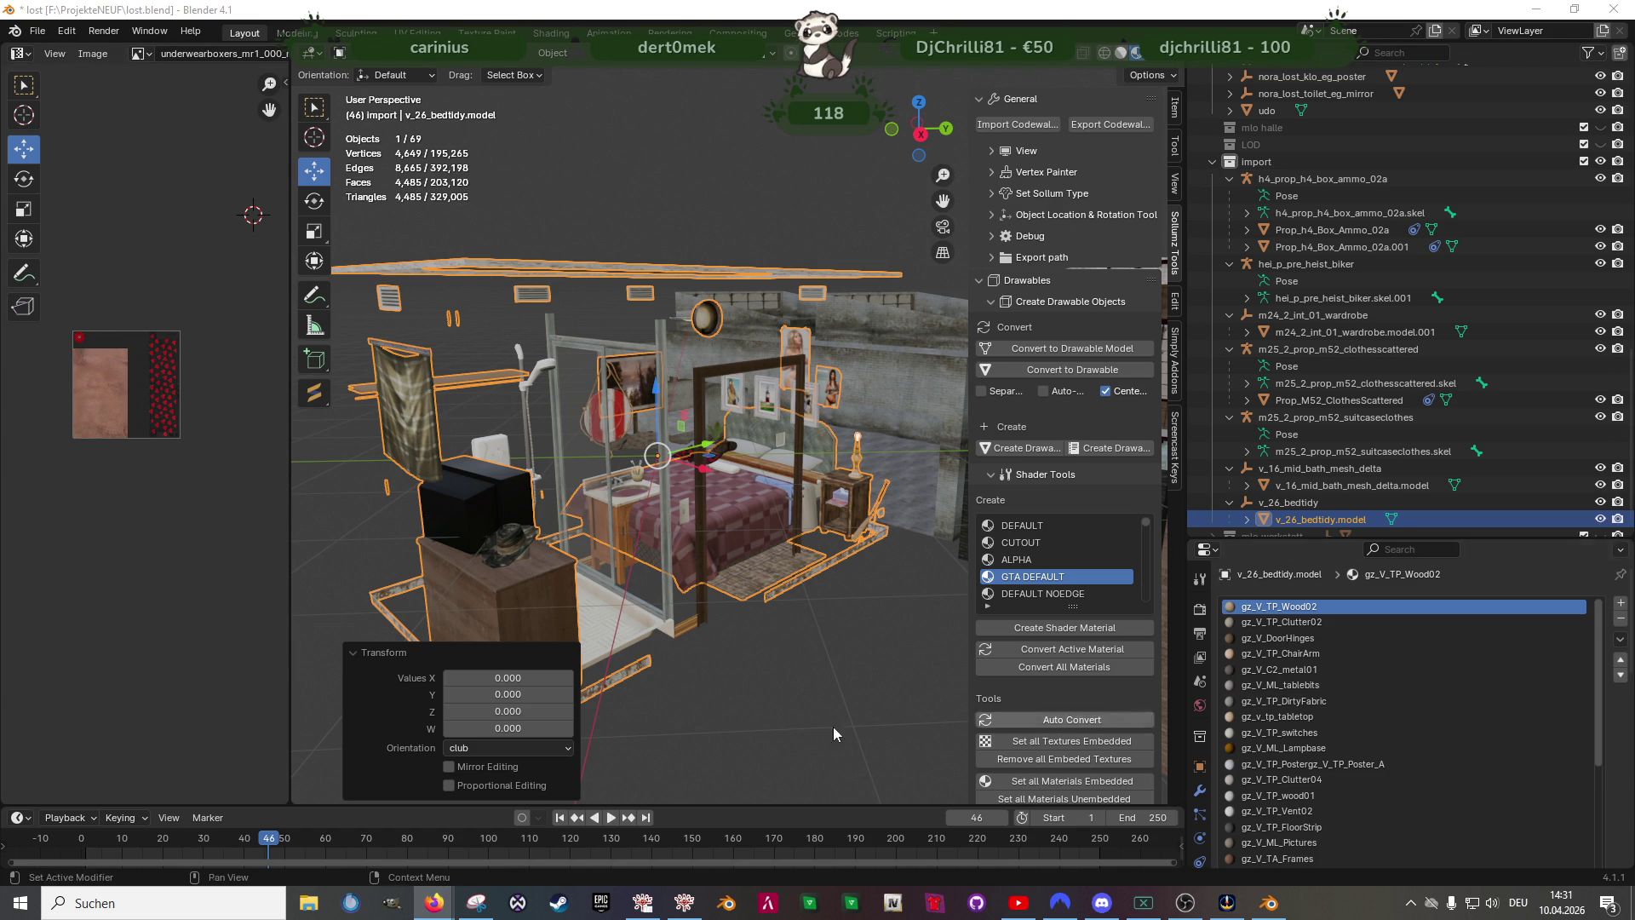
{"action": "left_click", "coordinate": [308, 903]}
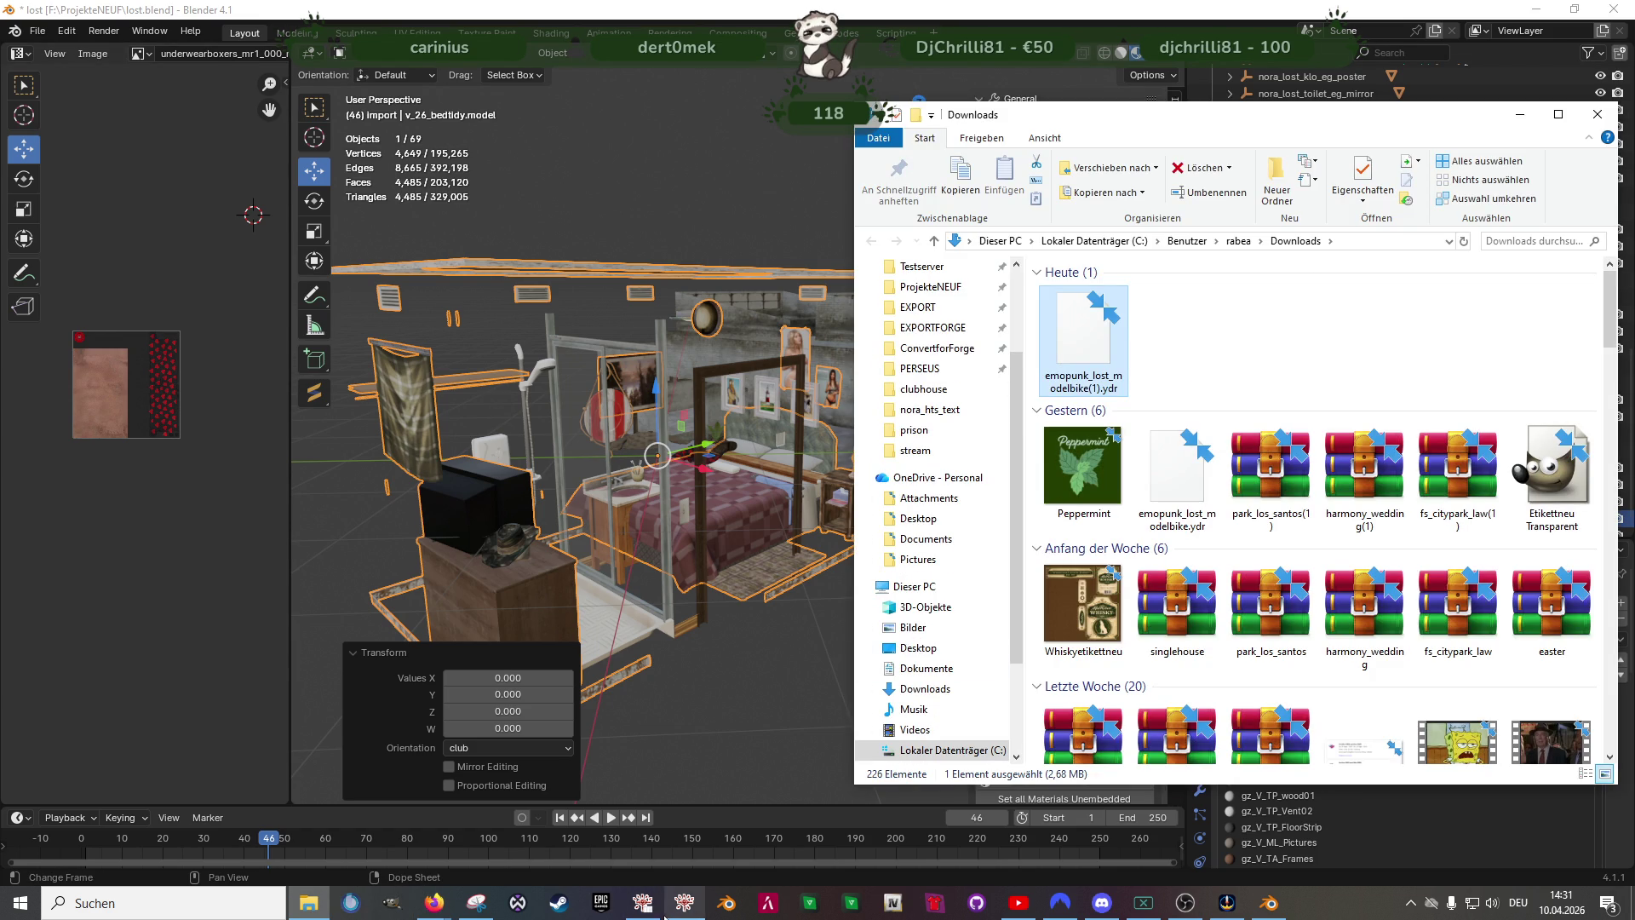
- In RPF Explorer, show the mods folder and enable Edit mode, confirming with Ja
{"action": "left_click", "coordinate": [643, 903]}
{"action": "scroll", "coordinate": [227, 326], "scroll_direction": "up", "scroll_amount": 1}
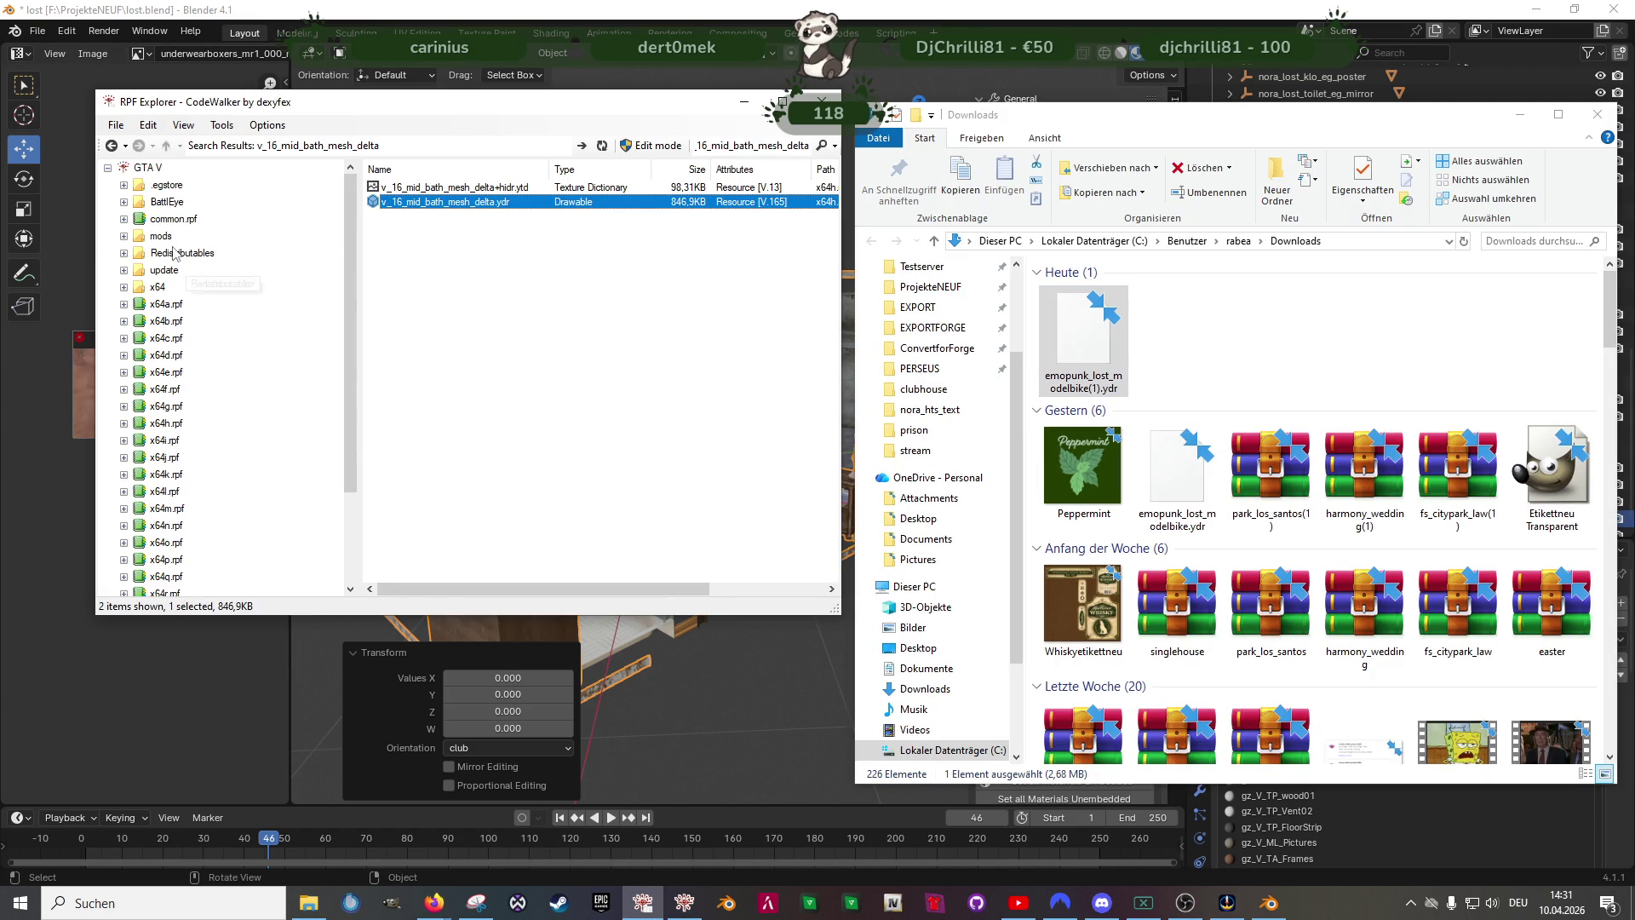
{"action": "left_click", "coordinate": [162, 235]}
{"action": "left_click", "coordinate": [652, 144]}
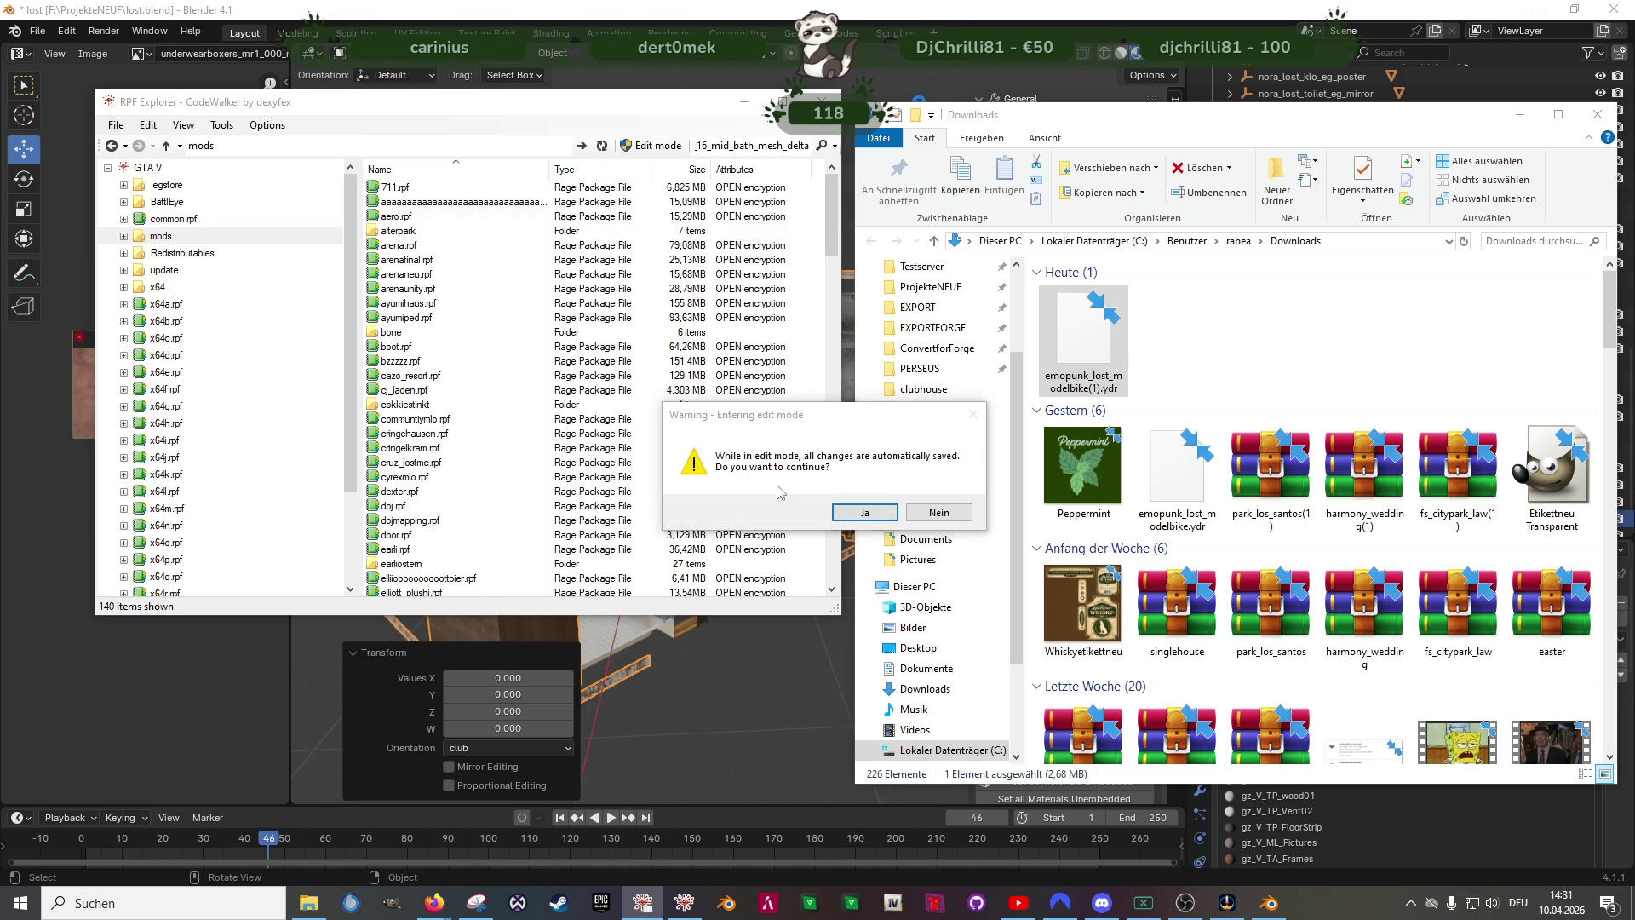
{"action": "left_click", "coordinate": [863, 513]}
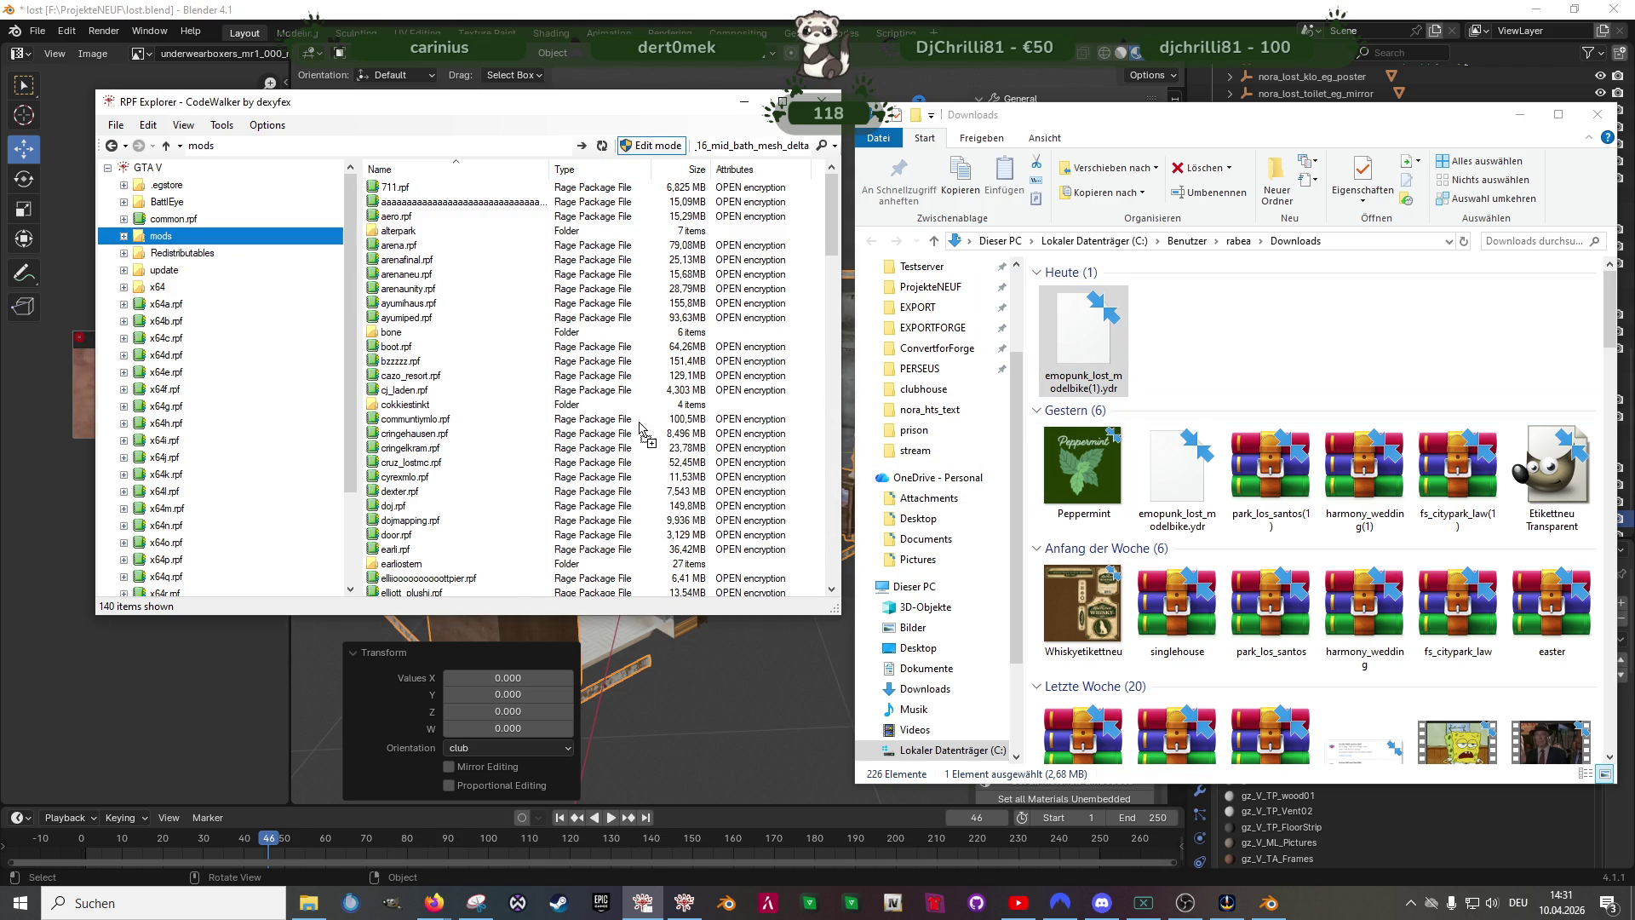
{"action": "scroll", "coordinate": [512, 453], "scroll_direction": "down", "scroll_amount": 5}
{"action": "scroll", "coordinate": [511, 486], "scroll_direction": "down", "scroll_amount": 5}
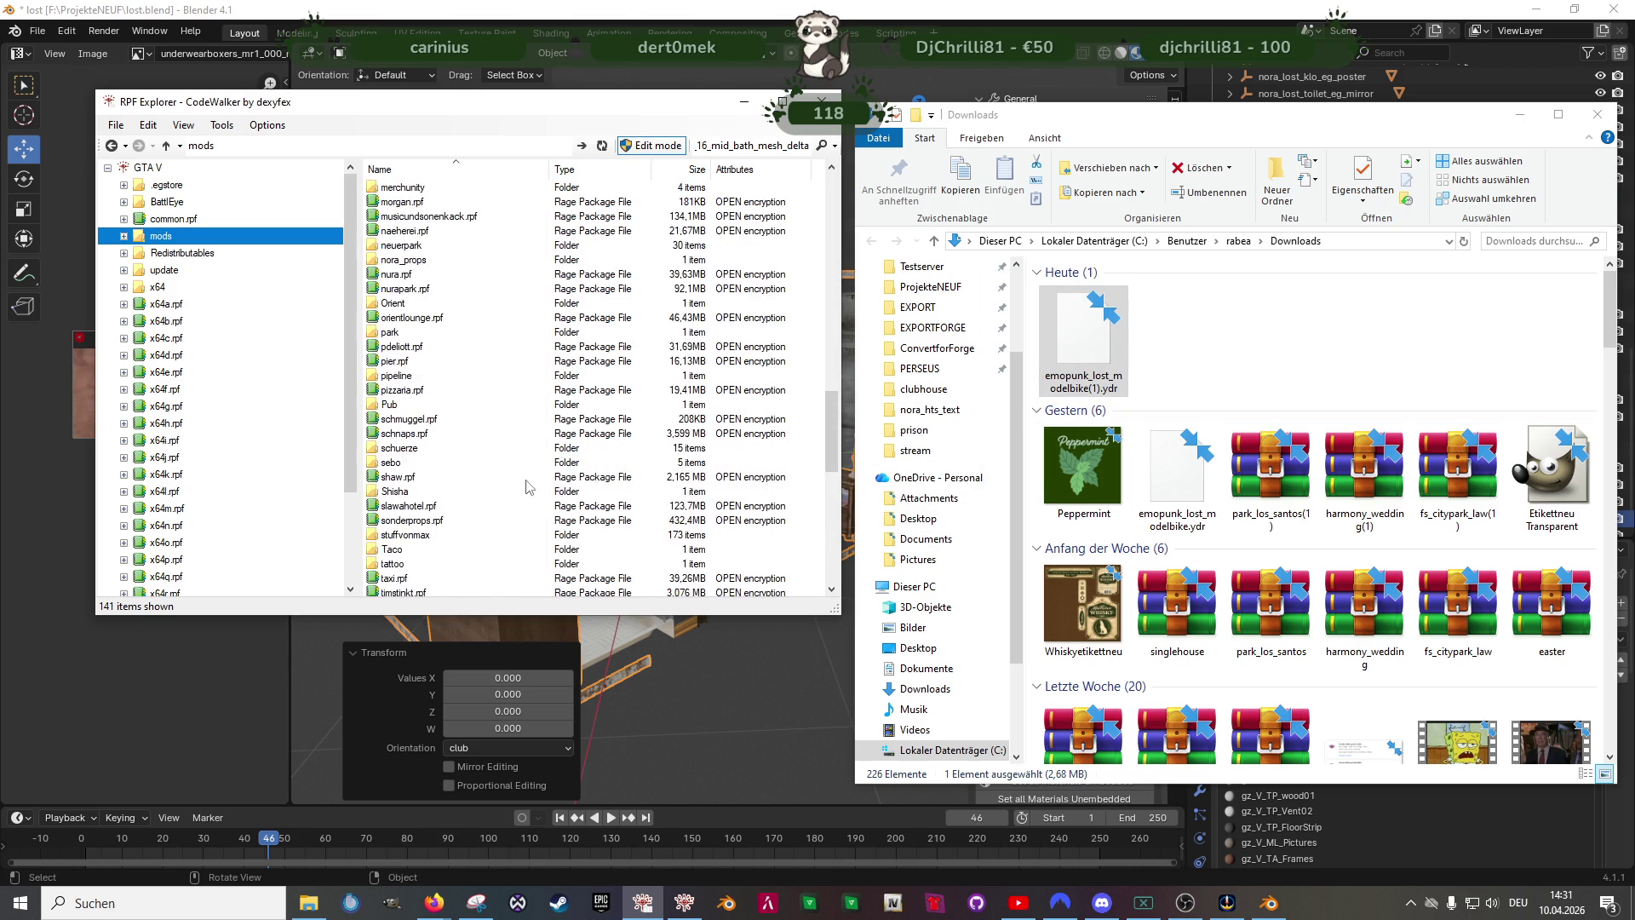
{"action": "scroll", "coordinate": [511, 511], "scroll_direction": "down", "scroll_amount": 5}
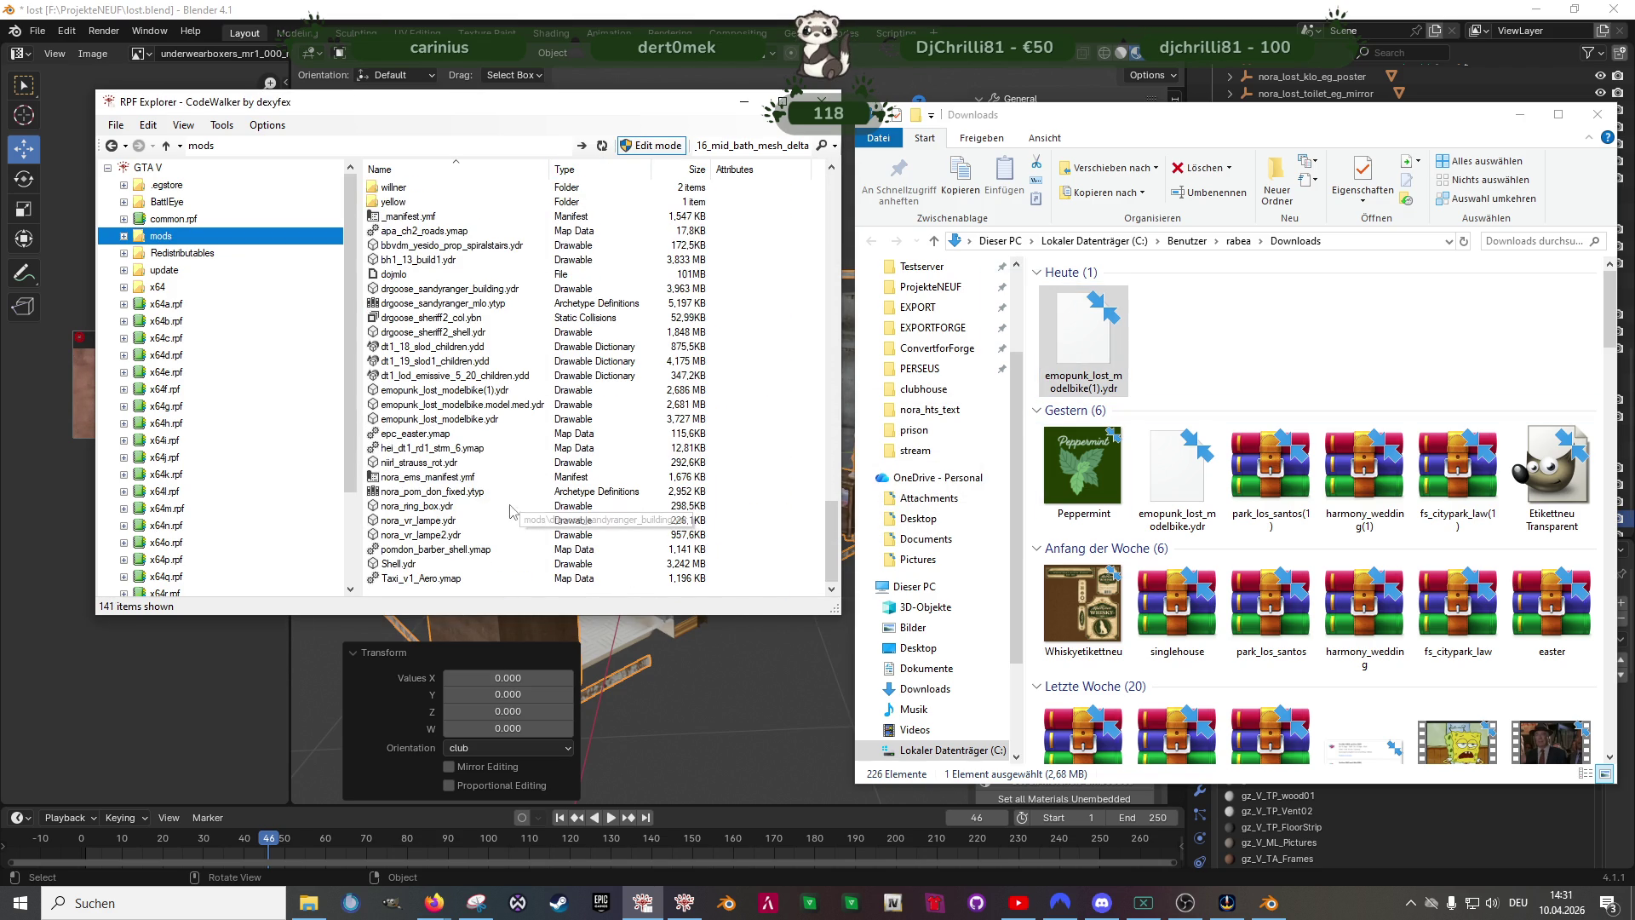
- Preview the emopunk_lost_modelbike(1).ydr motorbike in the model viewer, moved to the right
{"action": "double_click", "coordinate": [477, 391]}
{"action": "mouse_move", "coordinate": [383, 320]}
{"action": "left_mouse_down"}
{"action": "mouse_move", "coordinate": [495, 369]}
{"action": "mouse_move", "coordinate": [419, 353]}
{"action": "mouse_move", "coordinate": [528, 366]}
{"action": "mouse_move", "coordinate": [400, 359]}
{"action": "mouse_move", "coordinate": [508, 372]}
{"action": "mouse_move", "coordinate": [475, 375]}
{"action": "mouse_move", "coordinate": [581, 213]}
{"action": "left_mouse_up"}
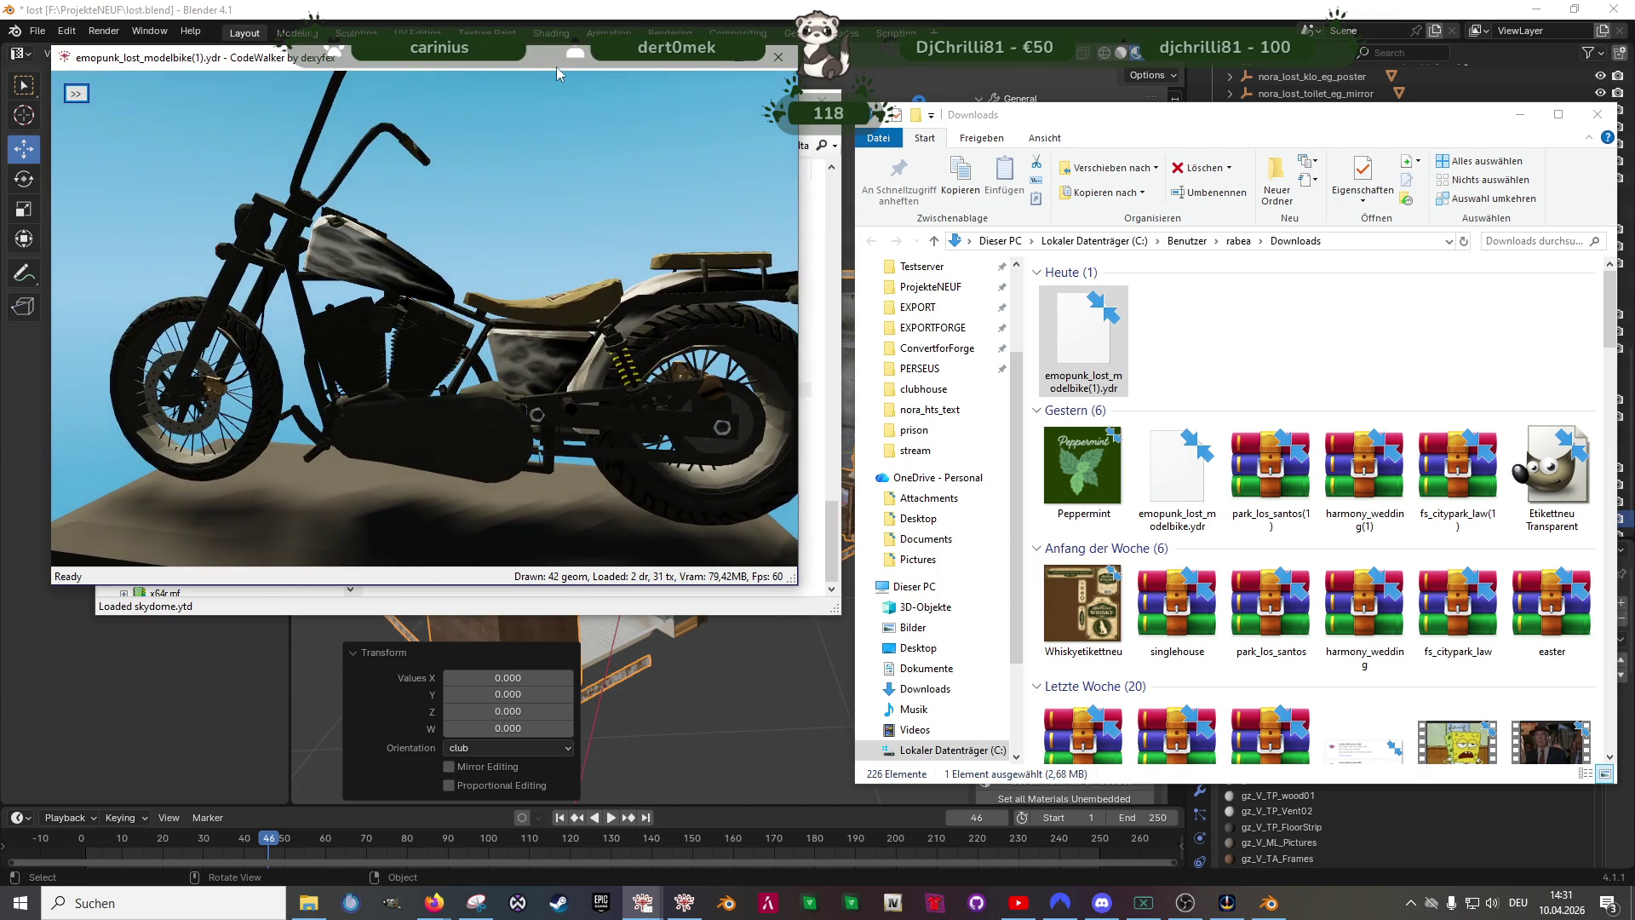
{"action": "left_click_drag", "start_coordinate": [556, 58], "coordinate": [1351, 224]}
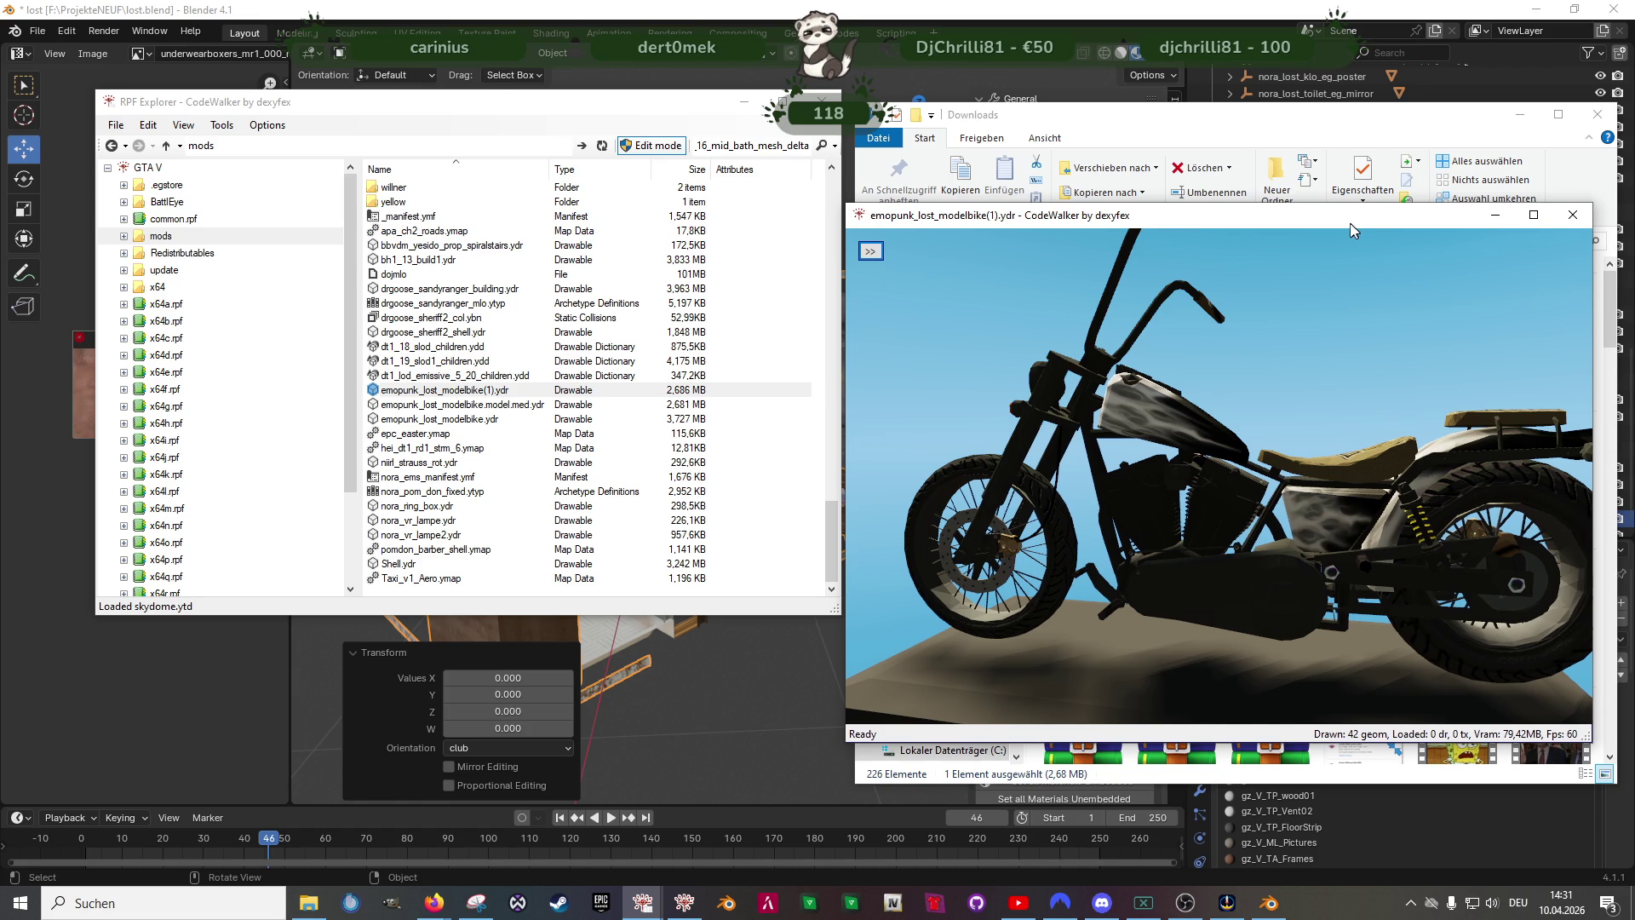
{"action": "left_click_drag", "start_coordinate": [1350, 224], "coordinate": [1336, 229]}
- Settle on the emopunk_lost_modelbike(1).ydr file and close the model preview
{"action": "left_click", "coordinate": [539, 405]}
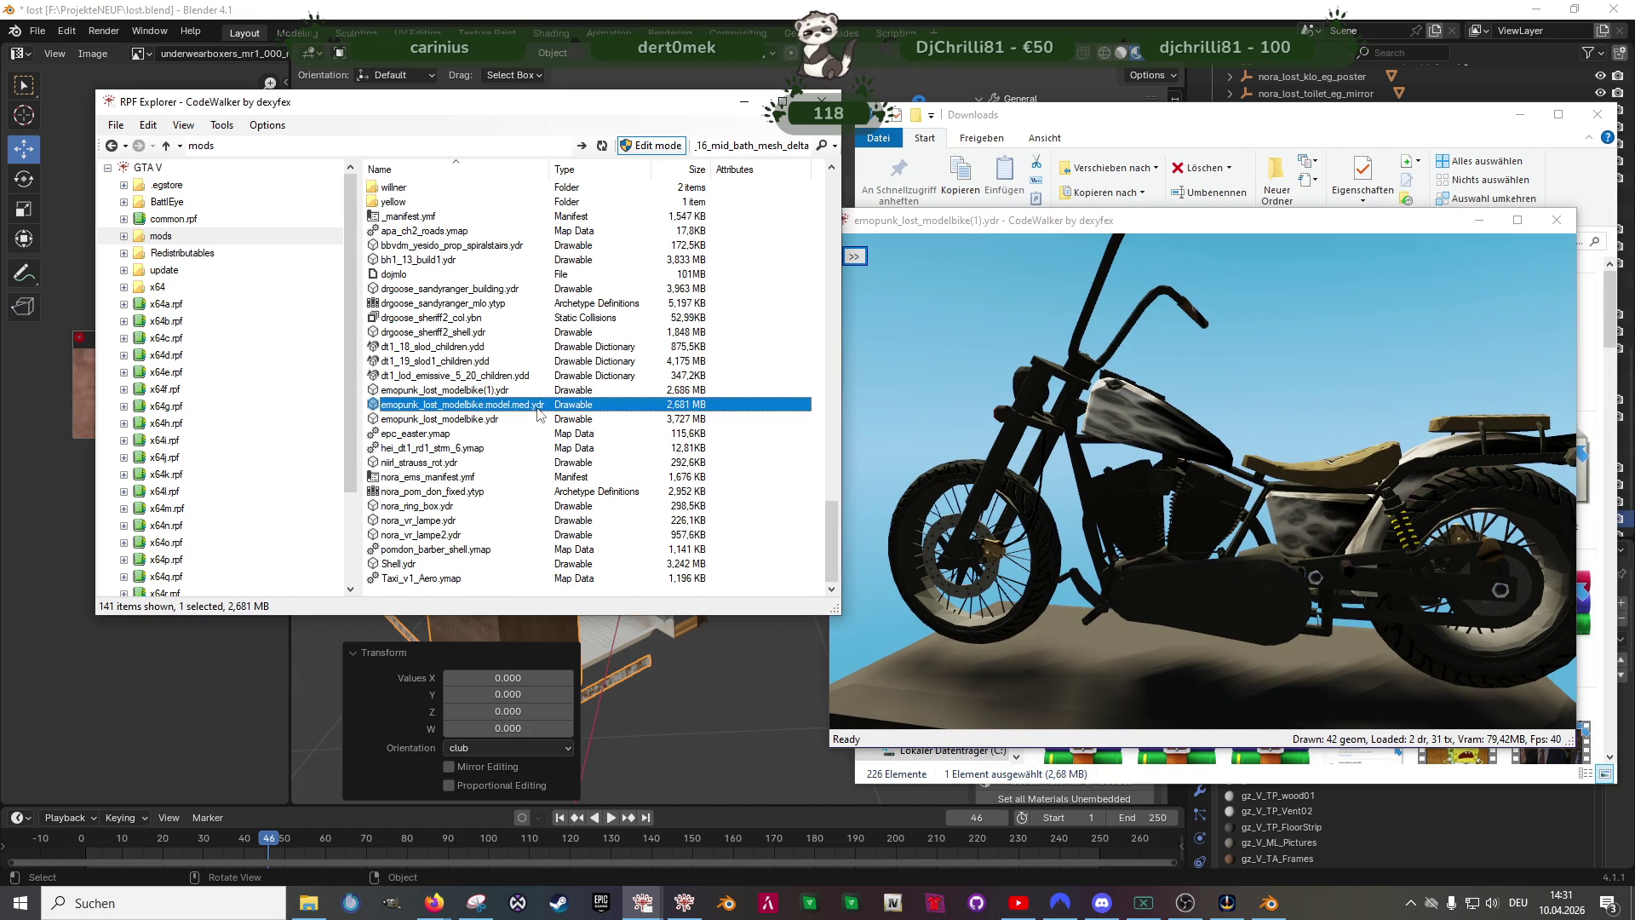
{"action": "left_click", "coordinate": [516, 392]}
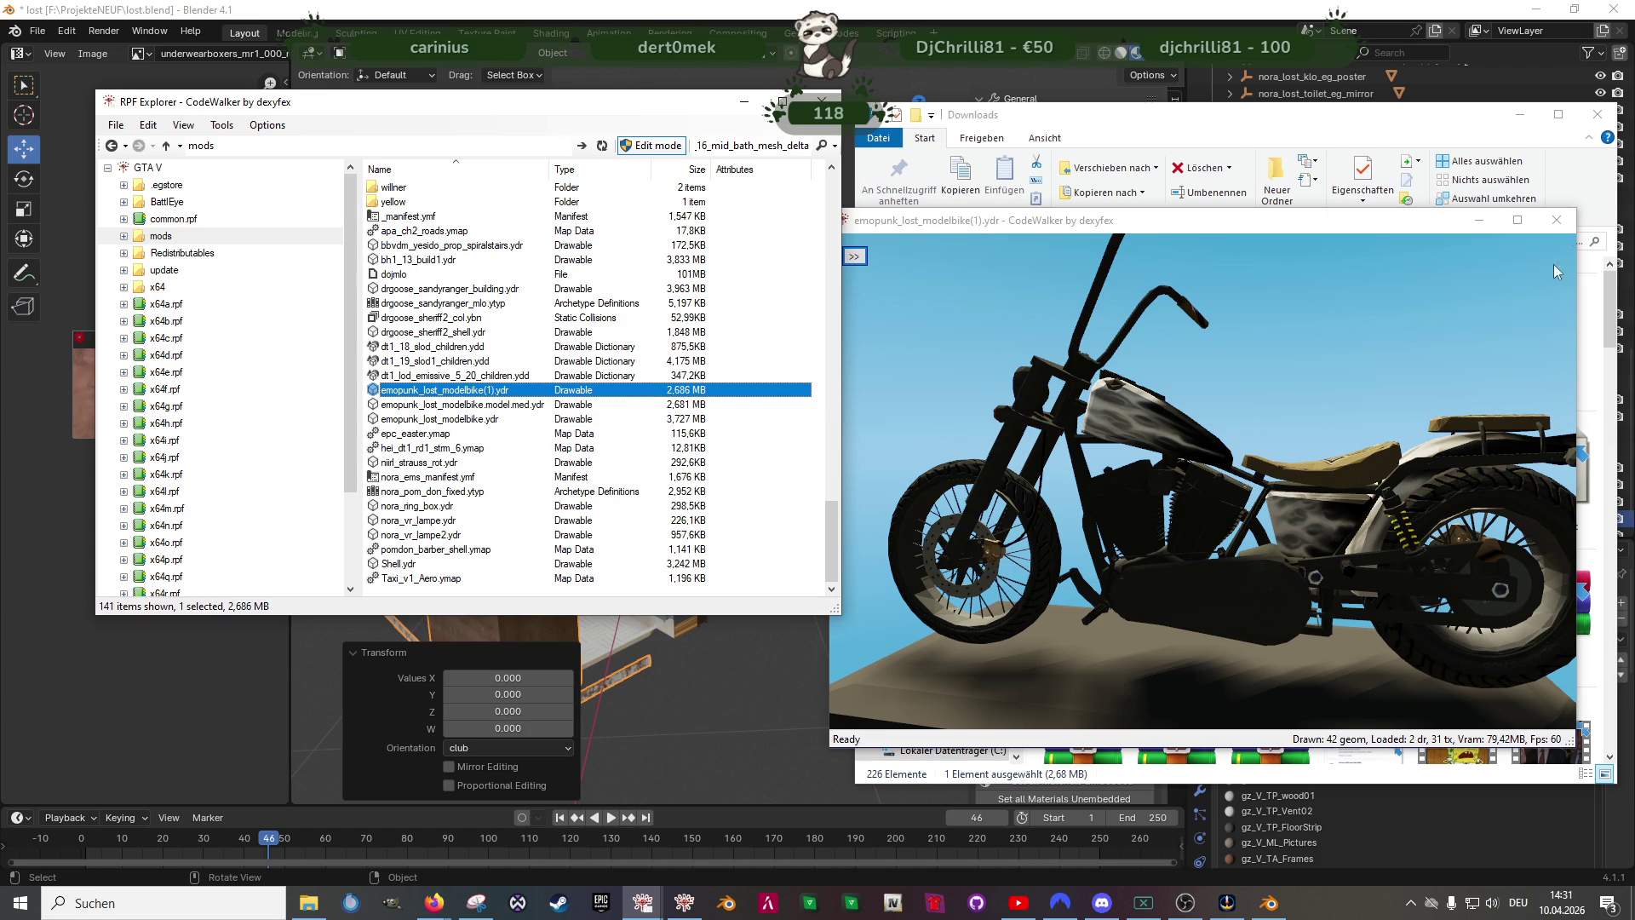
{"action": "left_click", "coordinate": [1566, 226]}
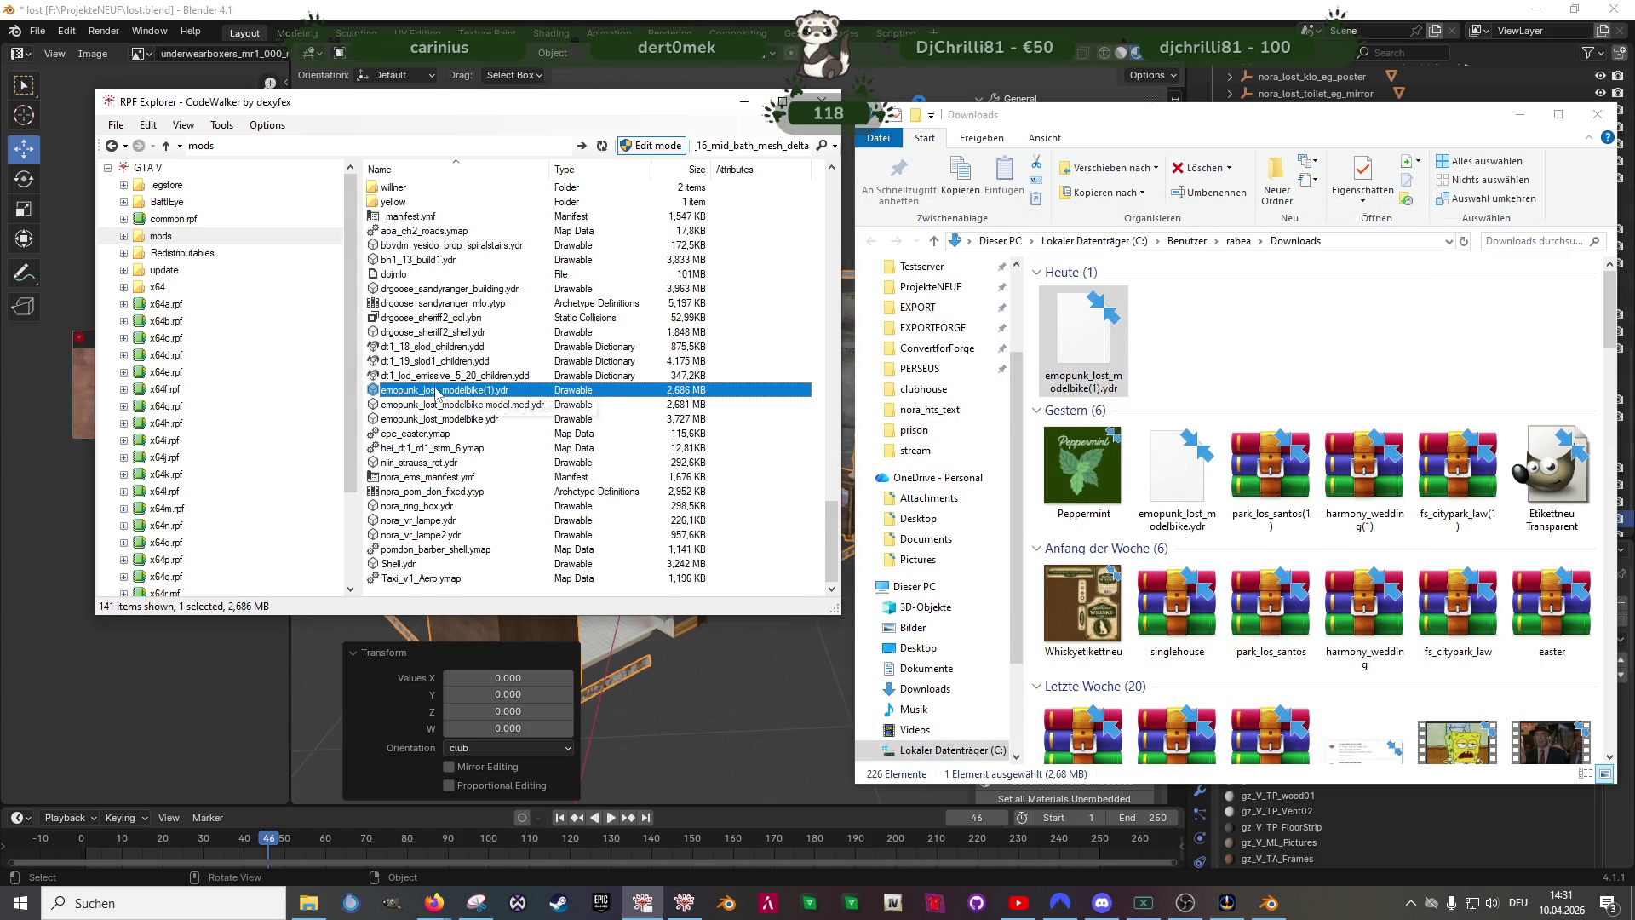
{"action": "right_click", "coordinate": [439, 391]}
- Export the bike .ydr as XML into the Lost clubhouse project folder
{"action": "left_click", "coordinate": [493, 442]}
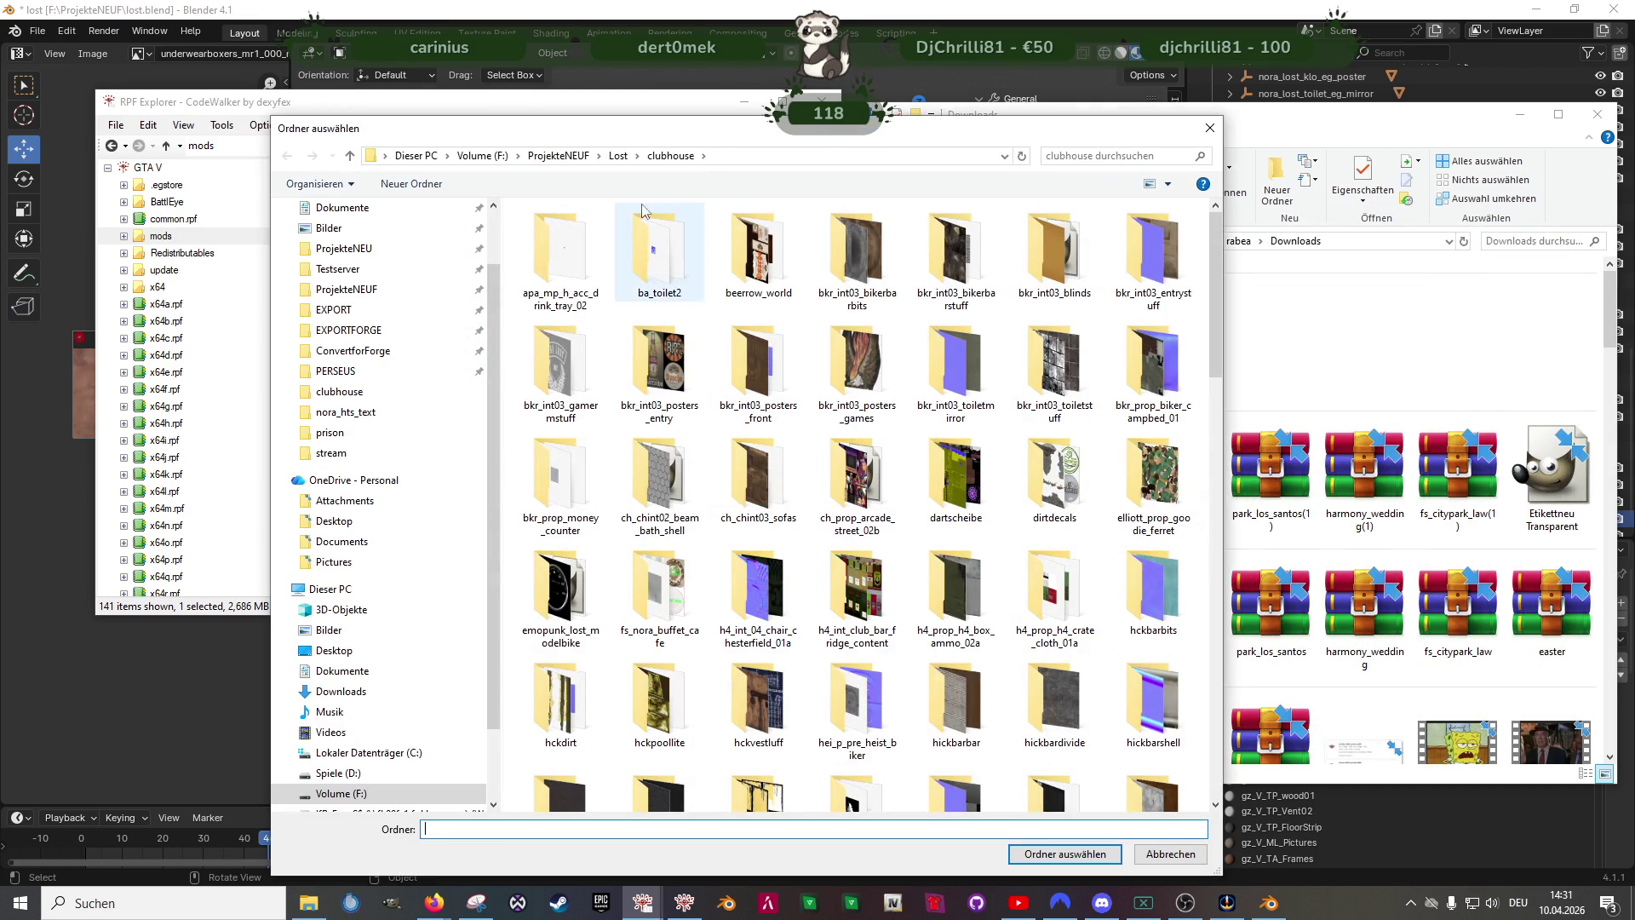
{"action": "left_click", "coordinate": [1064, 855]}
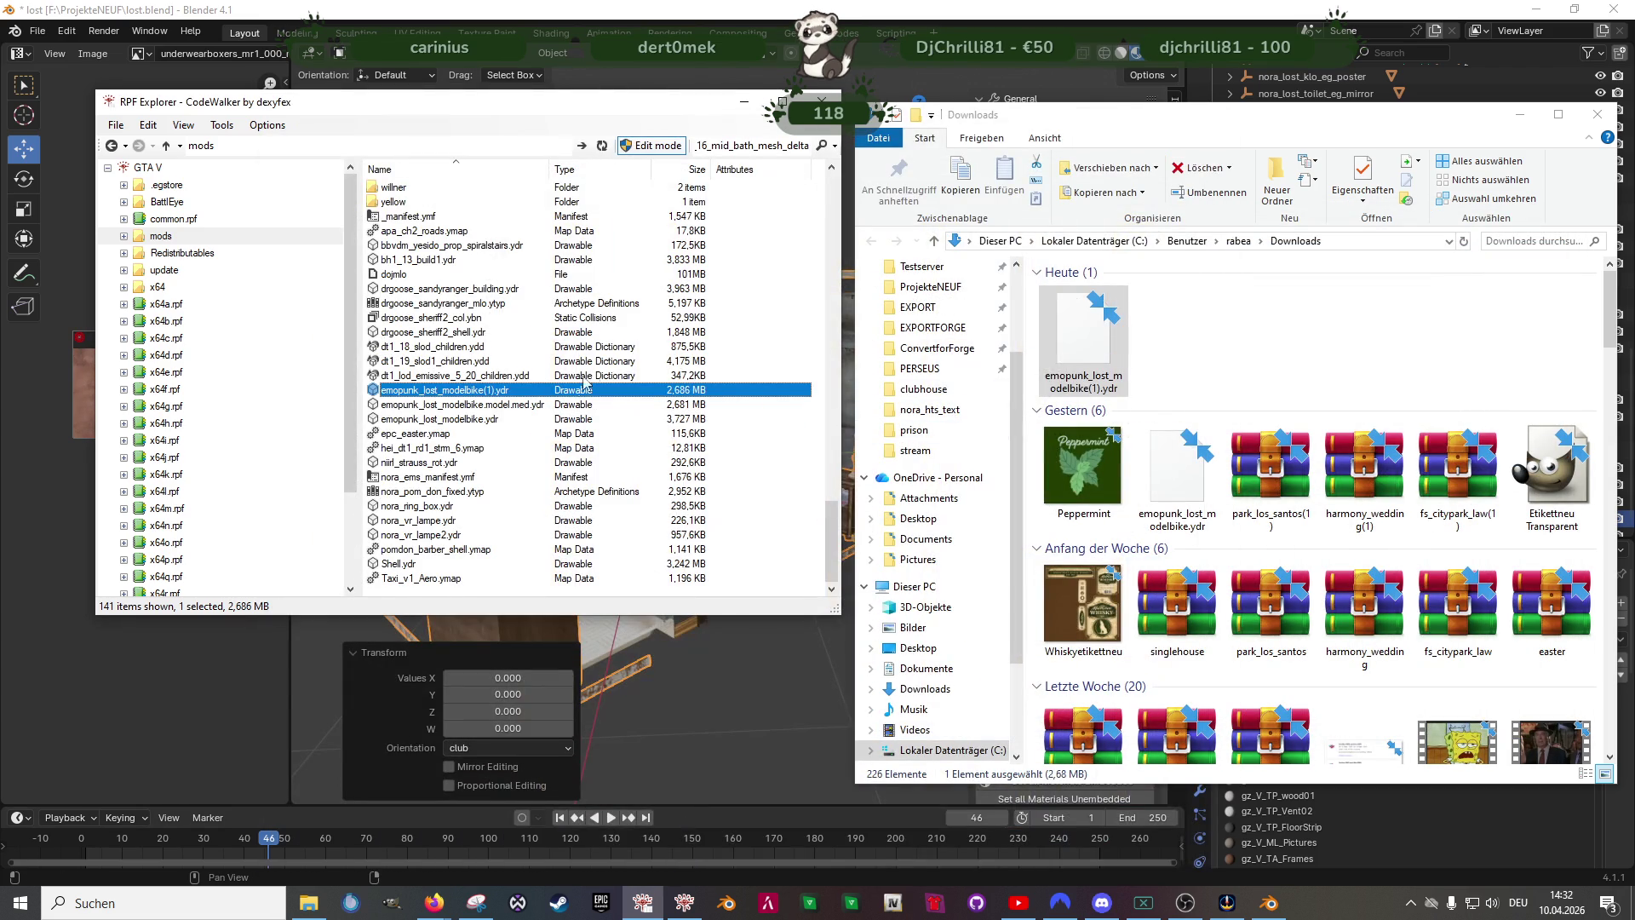
{"action": "double_click", "coordinate": [447, 390]}
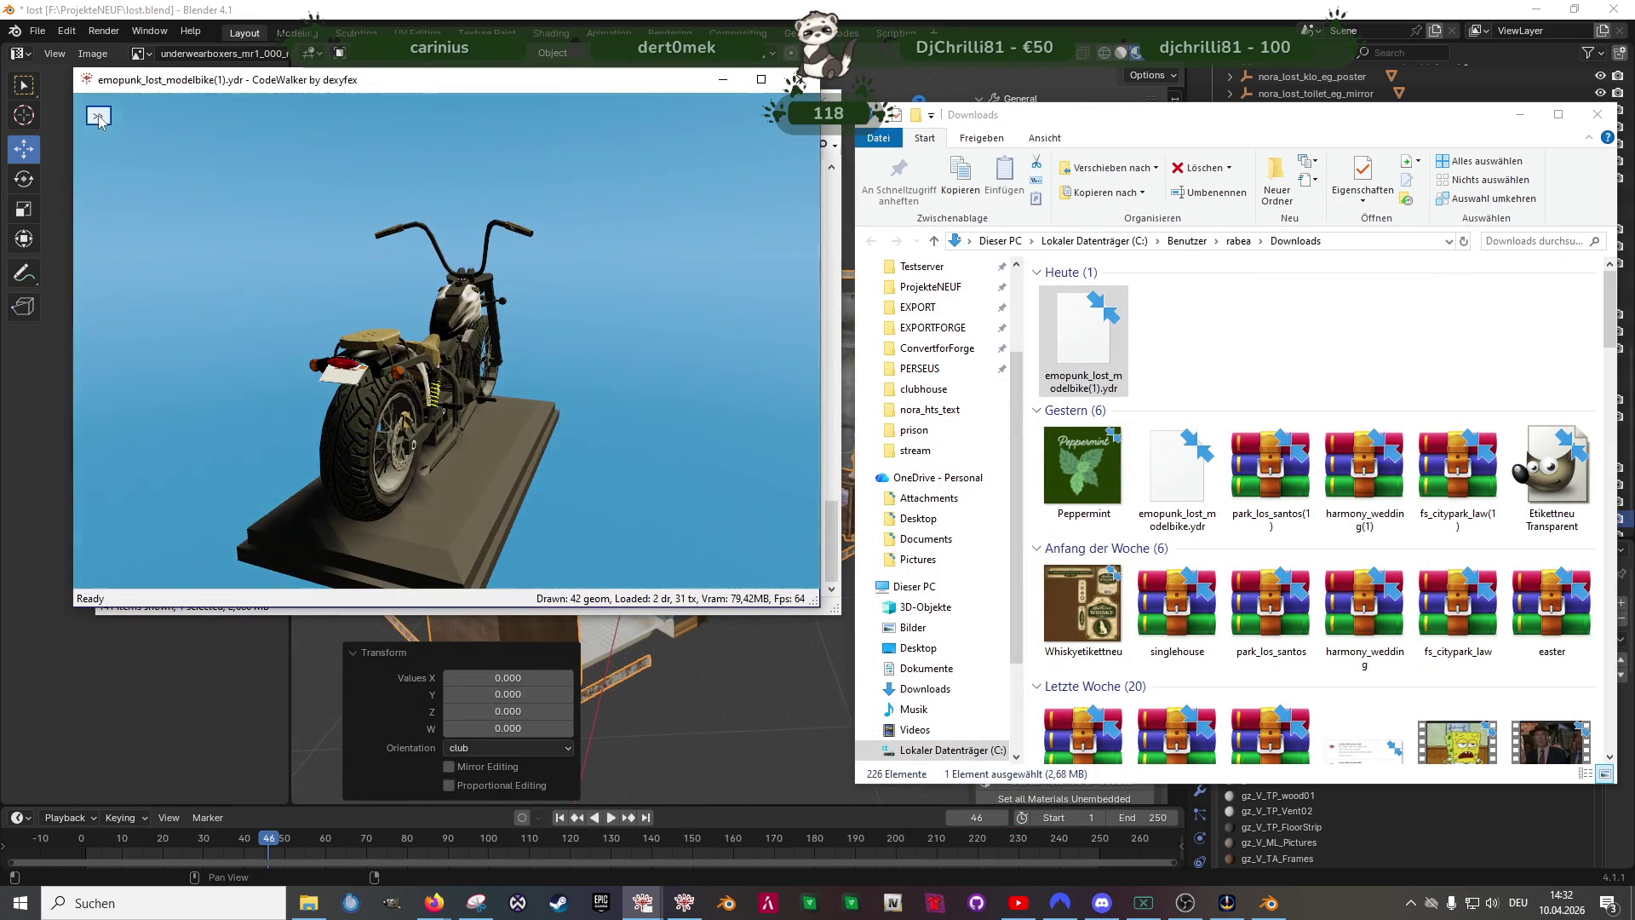
- Save all 27 bike textures into the same clubhouse folder and return to Blender
{"action": "left_click", "coordinate": [150, 139]}
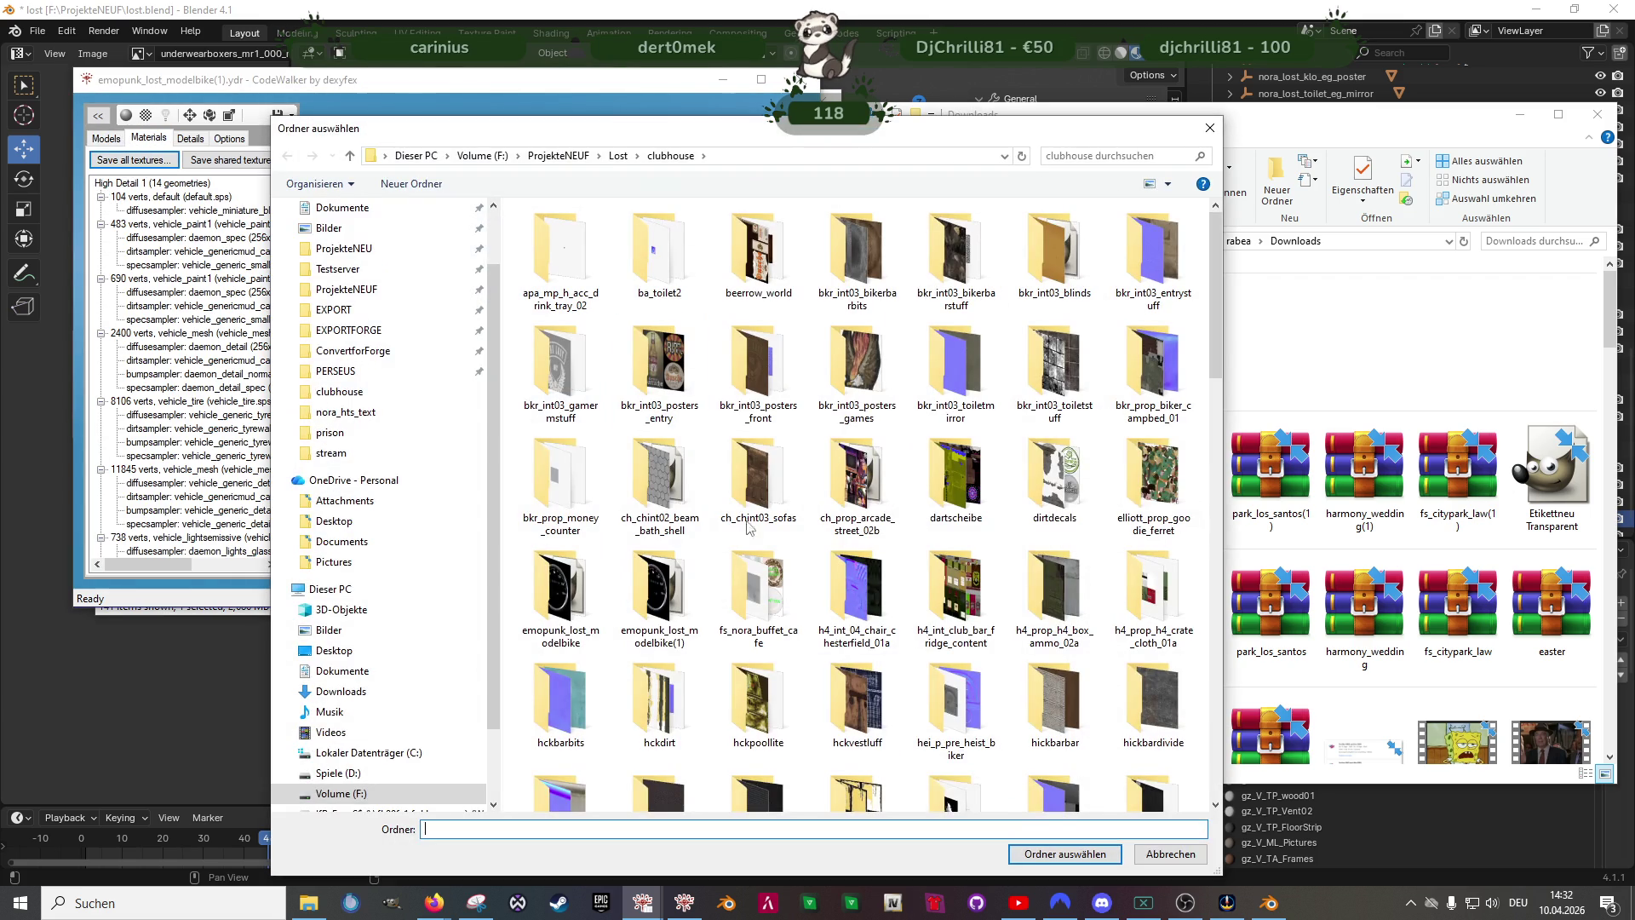
{"action": "left_click", "coordinate": [1065, 853]}
{"action": "left_click", "coordinate": [869, 504]}
{"action": "left_click", "coordinate": [786, 684]}
- Import emopunk_lost_modelbike(1).ydr.xml via Import Codewalker XML and expand it in the Outliner
{"action": "left_click", "coordinate": [1016, 124]}
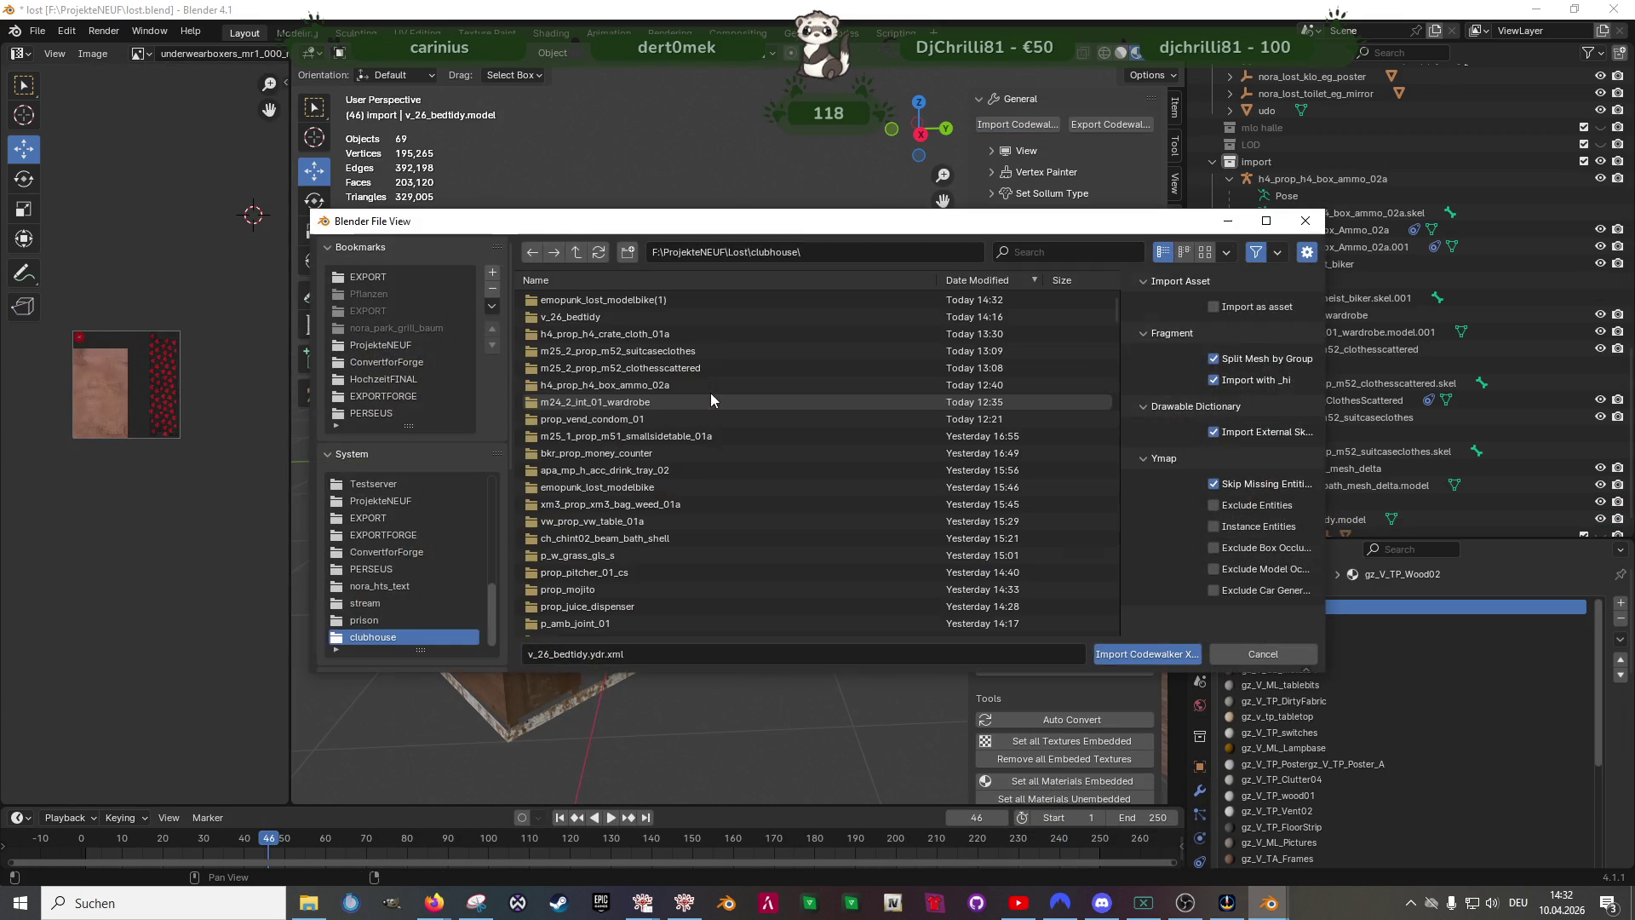
{"action": "scroll", "coordinate": [710, 393], "scroll_direction": "down", "scroll_amount": 5}
{"action": "scroll", "coordinate": [709, 533], "scroll_direction": "down", "scroll_amount": 3}
{"action": "scroll", "coordinate": [702, 534], "scroll_direction": "down", "scroll_amount": 2}
{"action": "scroll", "coordinate": [681, 536], "scroll_direction": "down", "scroll_amount": 3}
{"action": "scroll", "coordinate": [668, 542], "scroll_direction": "down", "scroll_amount": 3}
{"action": "scroll", "coordinate": [664, 542], "scroll_direction": "down", "scroll_amount": 3}
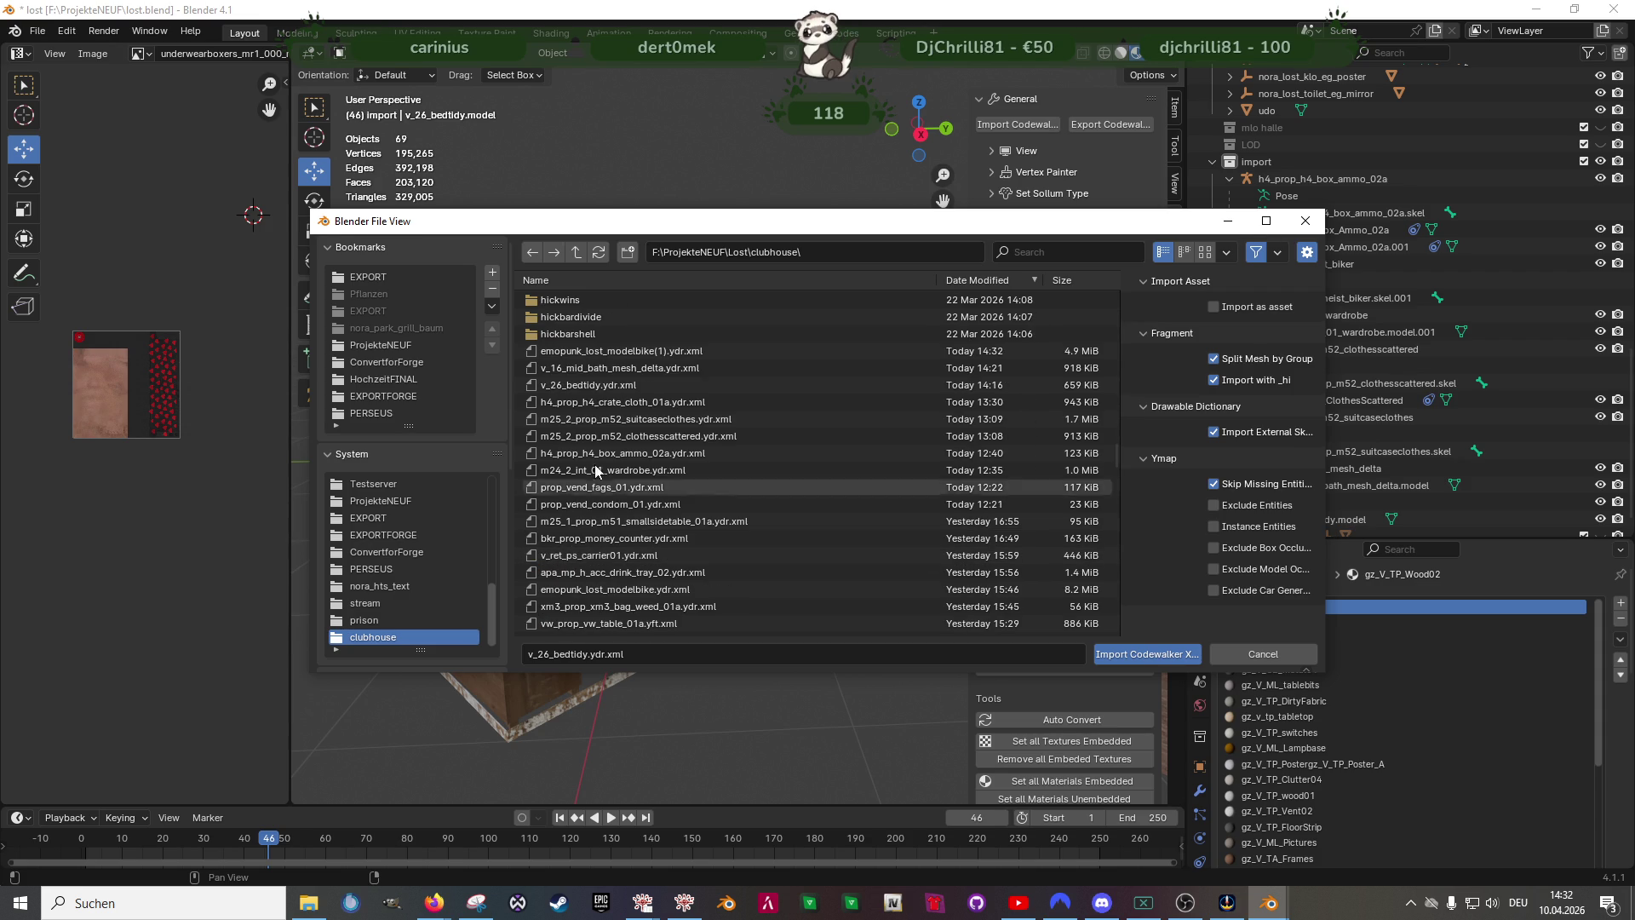
{"action": "double_click", "coordinate": [611, 347]}
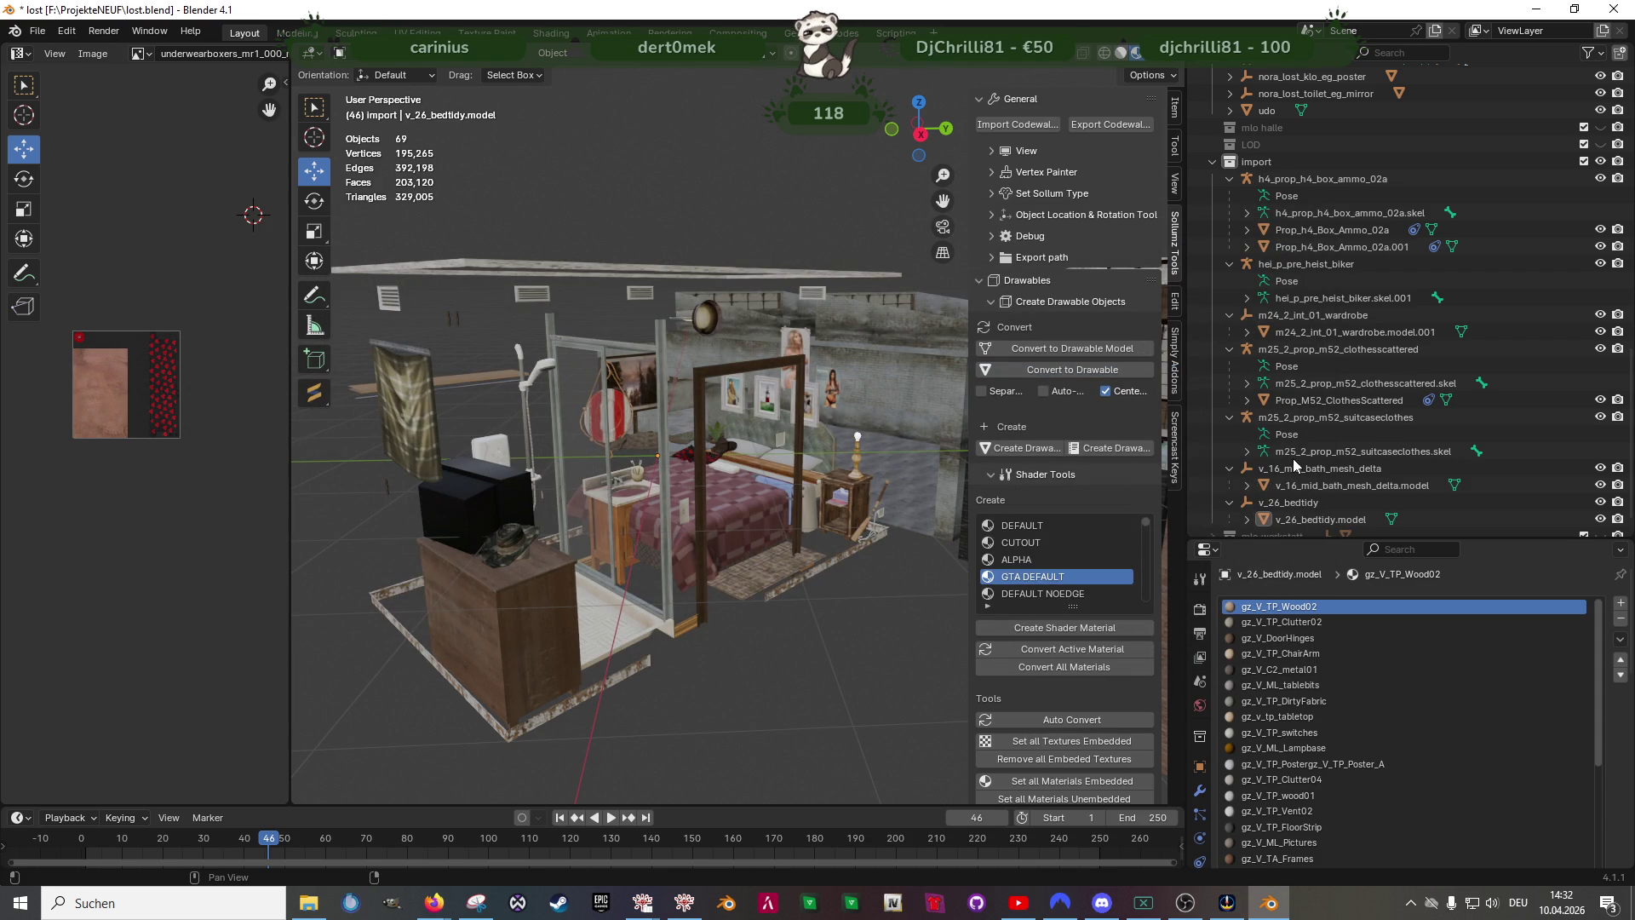
{"action": "scroll", "coordinate": [1306, 429], "scroll_direction": "down", "scroll_amount": 1}
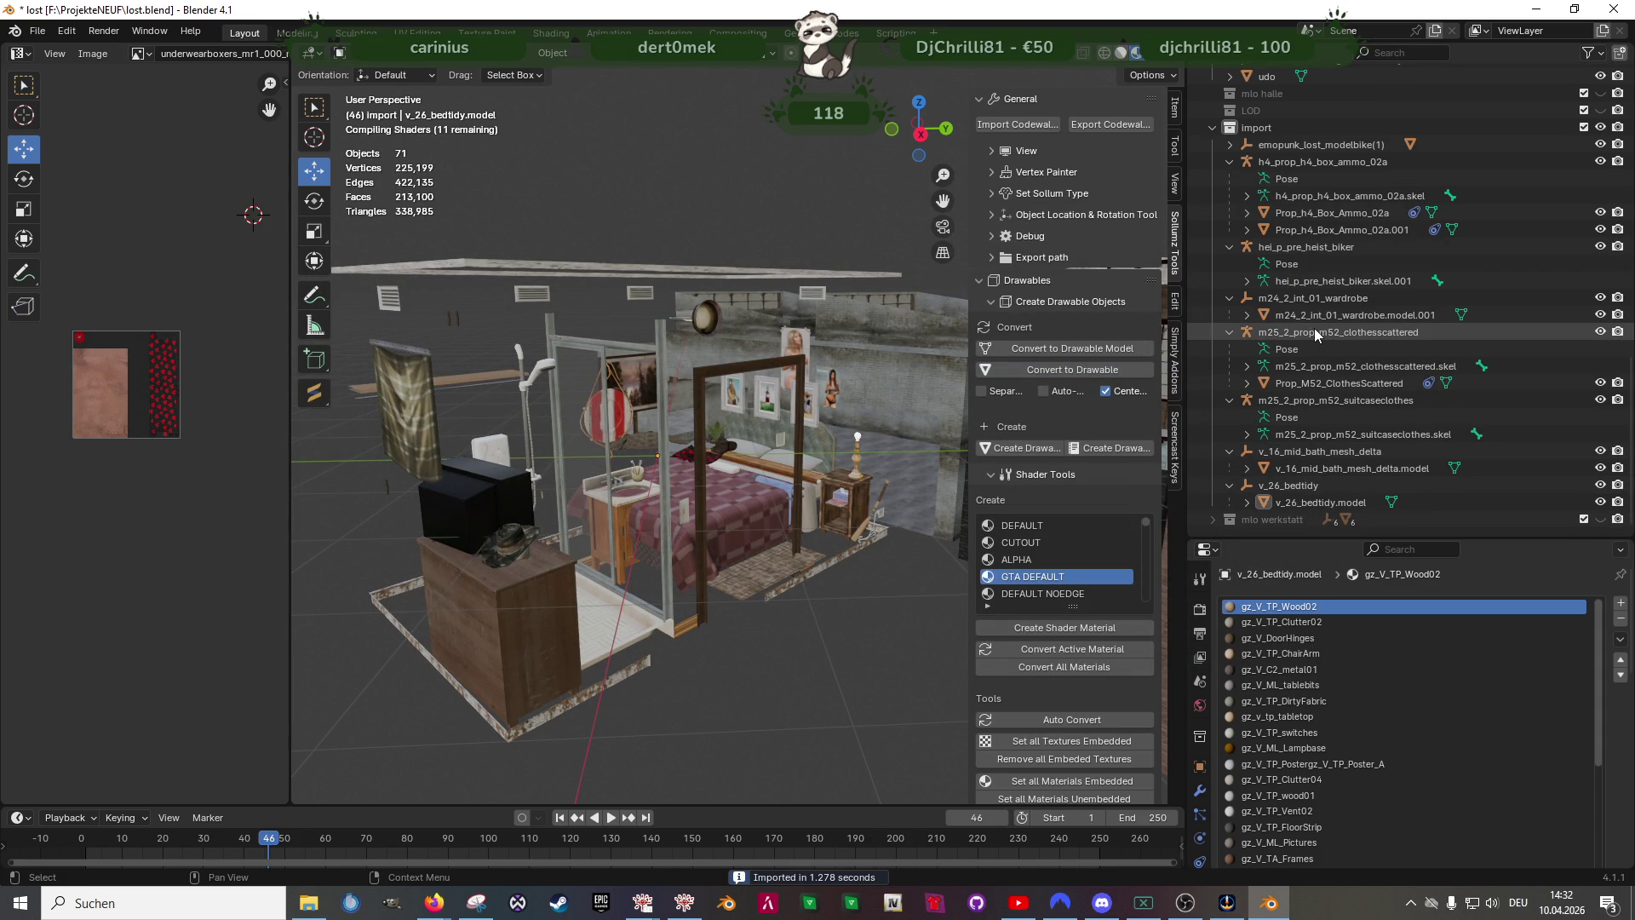
{"action": "left_click", "coordinate": [1307, 144]}
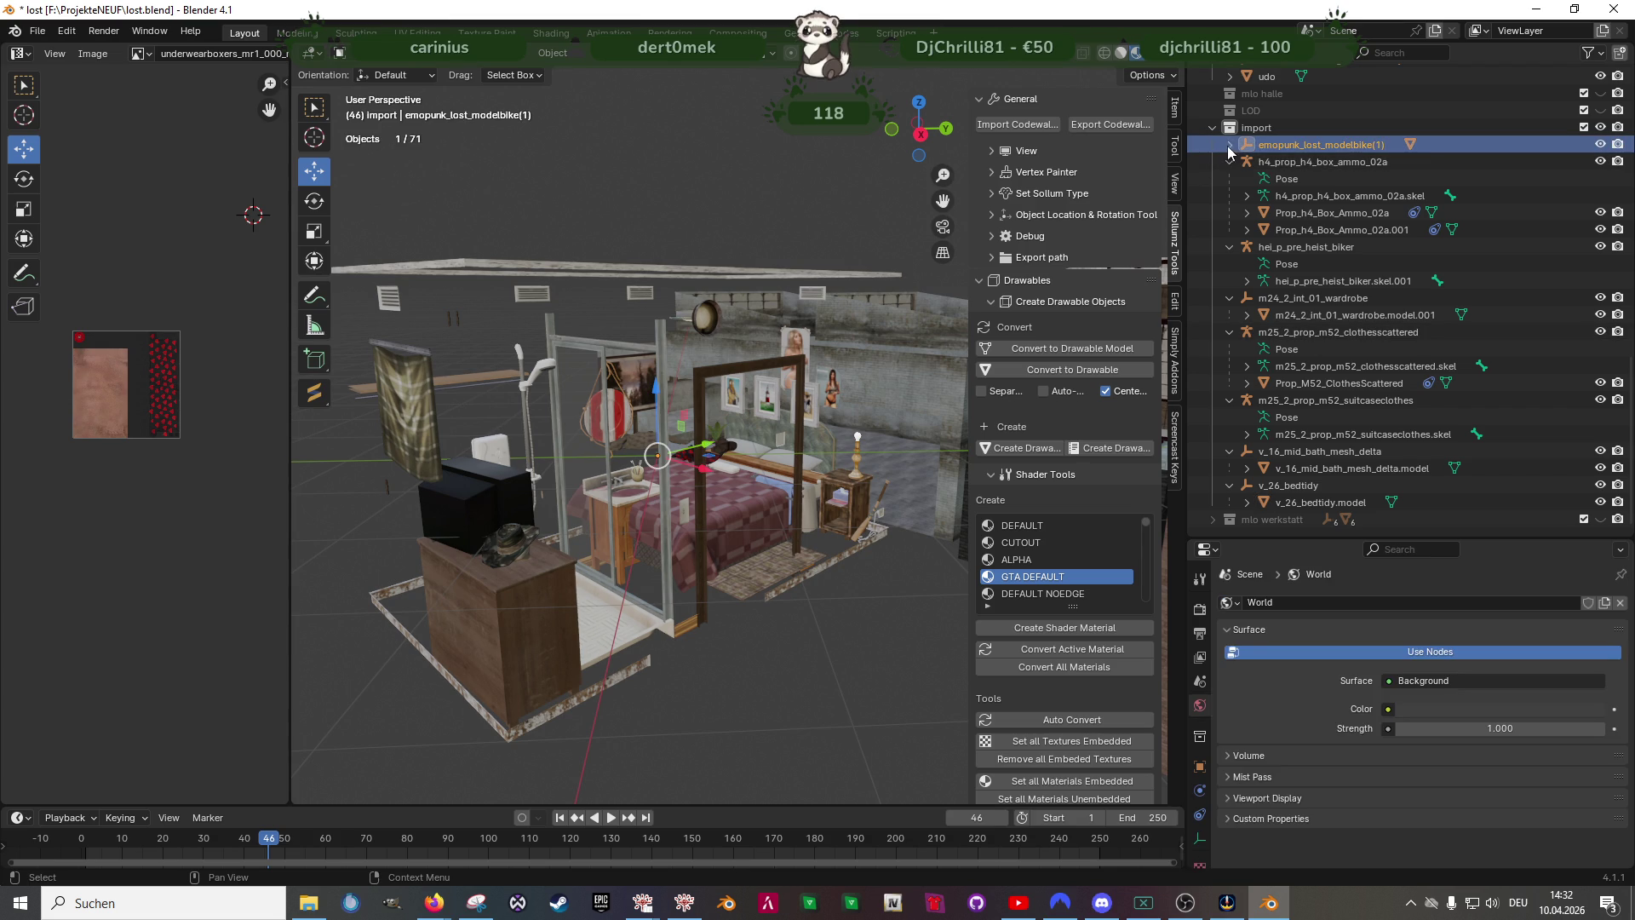
{"action": "left_click", "coordinate": [1226, 146]}
- Select the motorbike model, frame the view on it and enter Edit Mode on its high-detail mesh
{"action": "left_click", "coordinate": [1307, 163]}
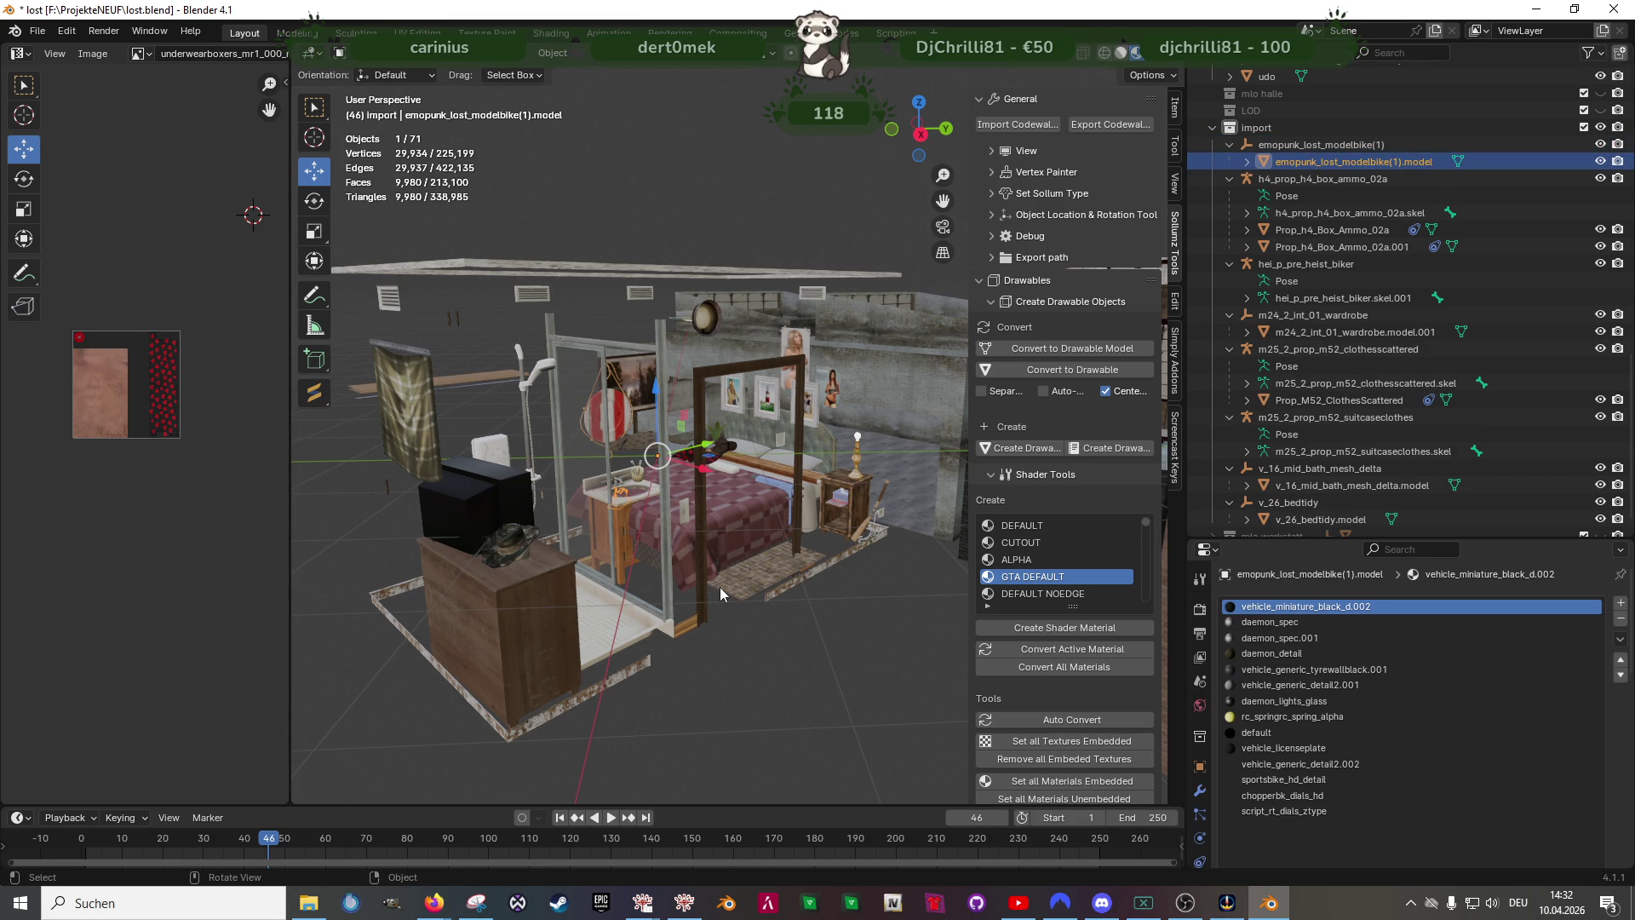
{"action": "key", "text": "KP_Decimal"}
{"action": "middle_click_drag", "start_coordinate": [771, 524], "coordinate": [653, 441]}
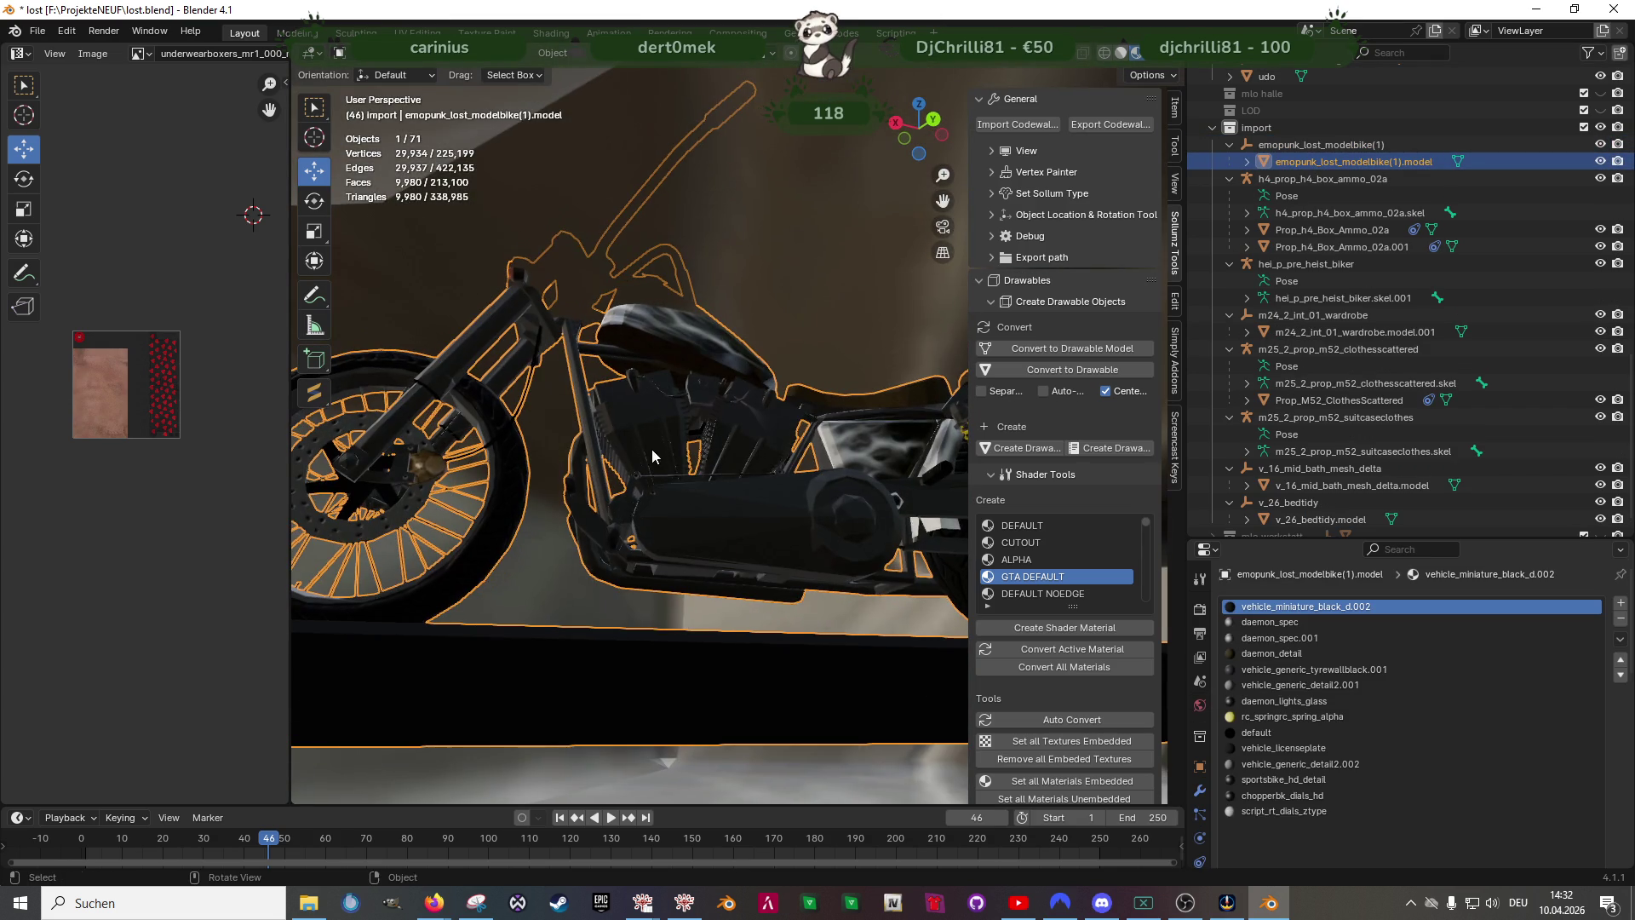
{"action": "left_click", "coordinate": [1250, 161]}
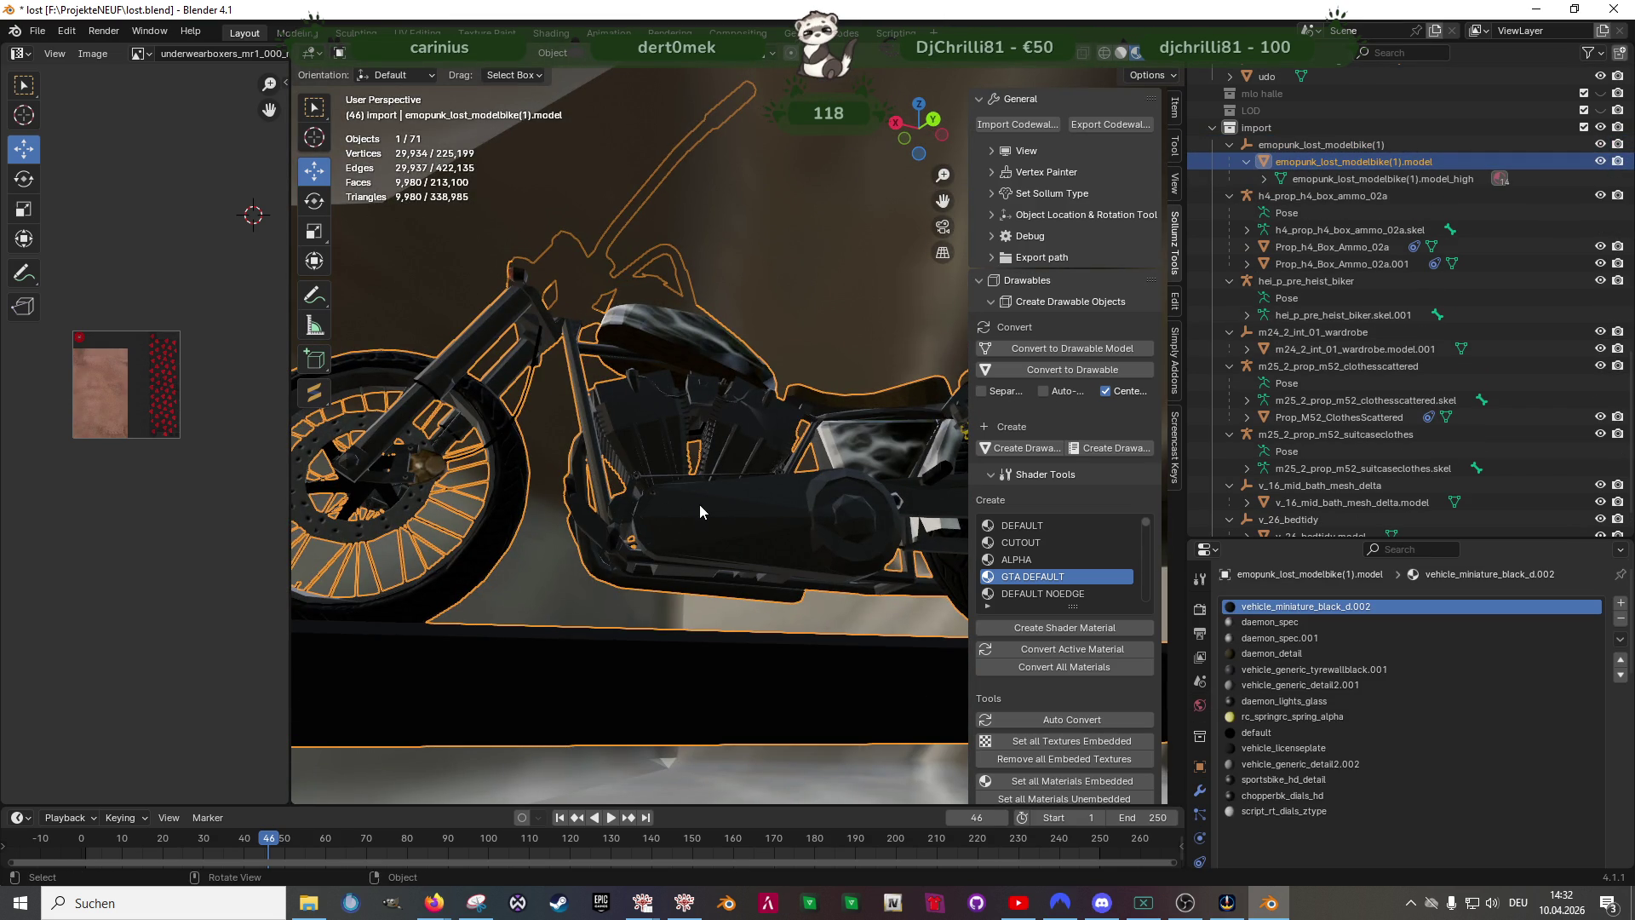
{"action": "key", "text": "Tab"}
- Merge the bike mesh's triangles into quads and move it about 2.9 m along X
{"action": "mouse_move", "coordinate": [699, 504]}
{"action": "middle_mouse_down"}
{"action": "mouse_move", "coordinate": [745, 514]}
{"action": "mouse_move", "coordinate": [716, 537]}
{"action": "mouse_move", "coordinate": [733, 505]}
{"action": "mouse_move", "coordinate": [690, 482]}
{"action": "mouse_move", "coordinate": [737, 503]}
{"action": "mouse_move", "coordinate": [623, 516]}
{"action": "mouse_move", "coordinate": [690, 477]}
{"action": "mouse_move", "coordinate": [747, 493]}
{"action": "middle_mouse_up"}
{"action": "key", "text": "alt+j"}
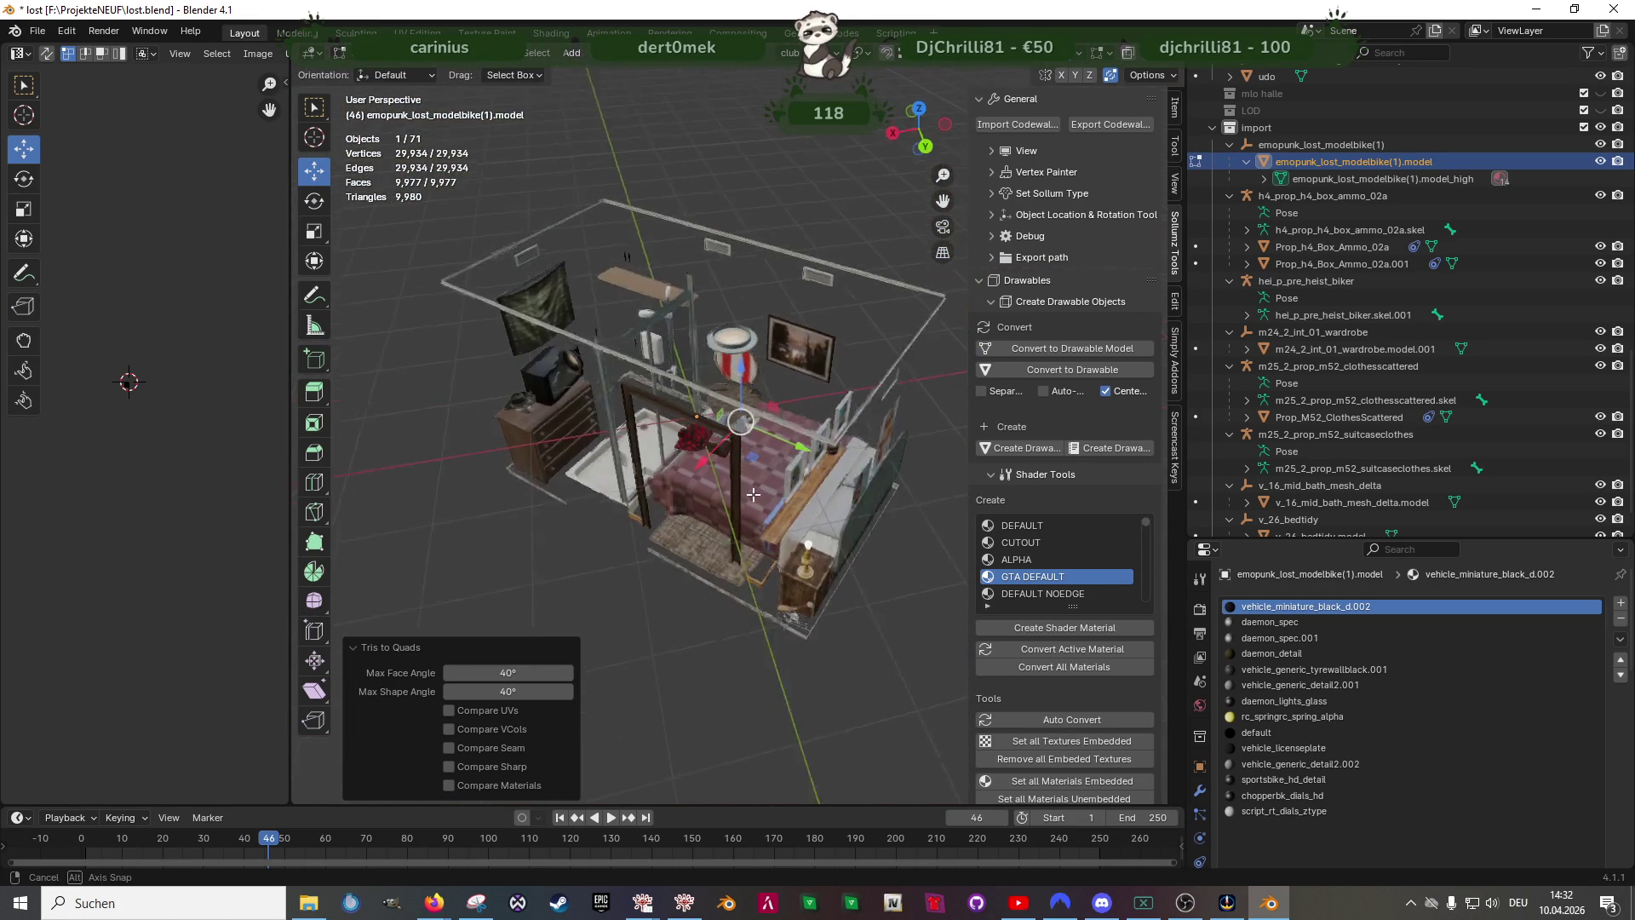
{"action": "left_click", "coordinate": [547, 609]}
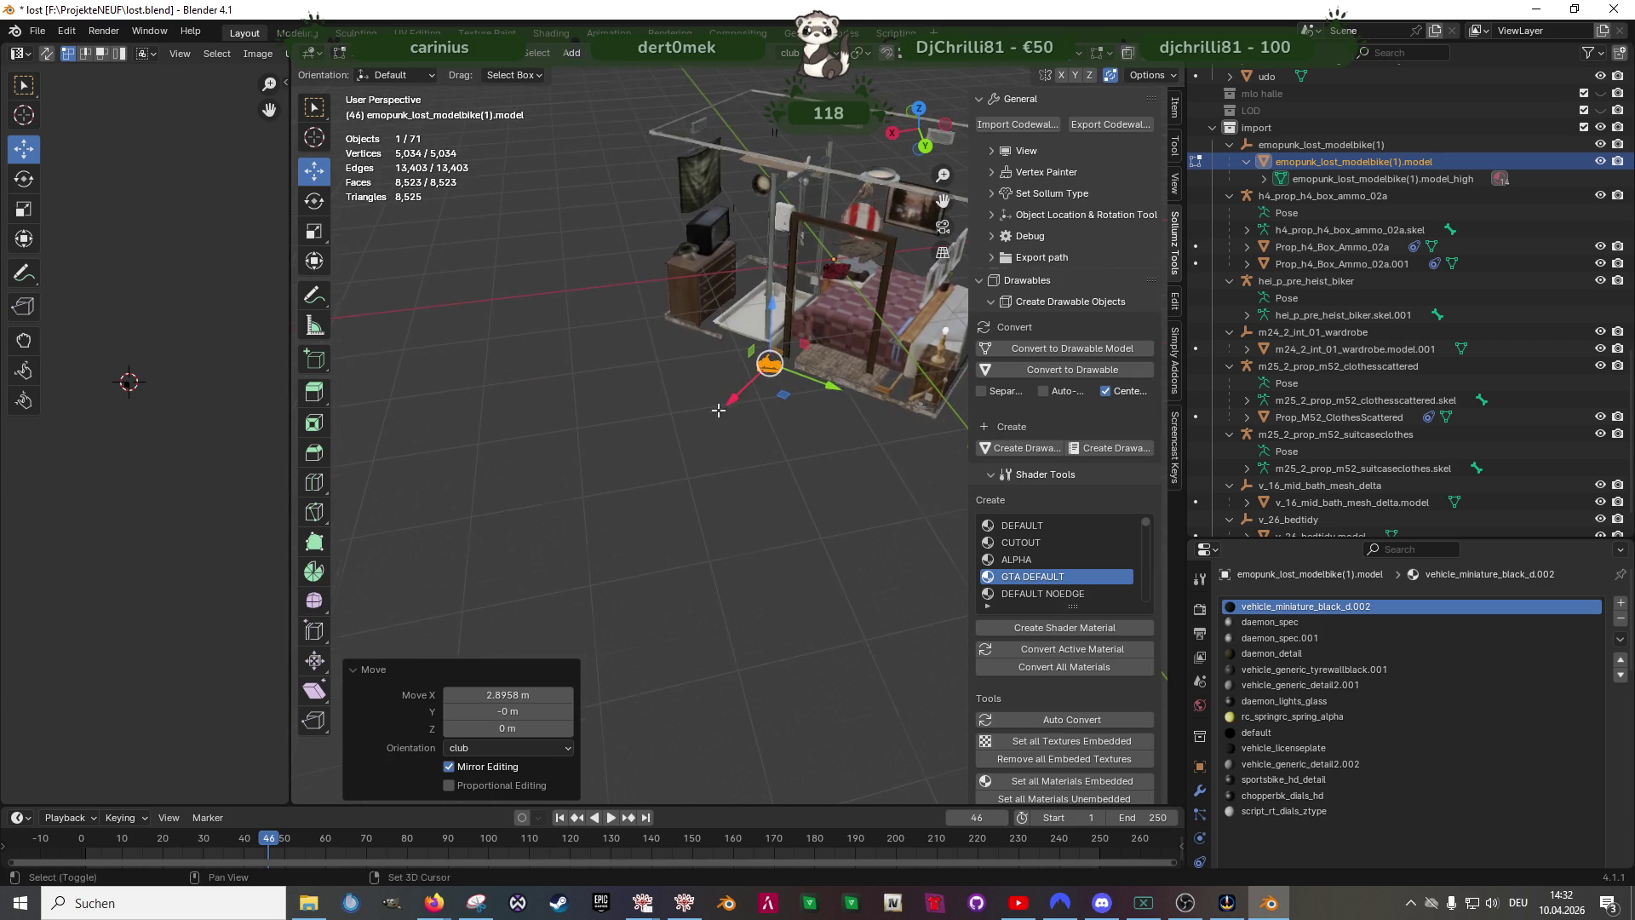
{"action": "key", "text": "KP_Decimal"}
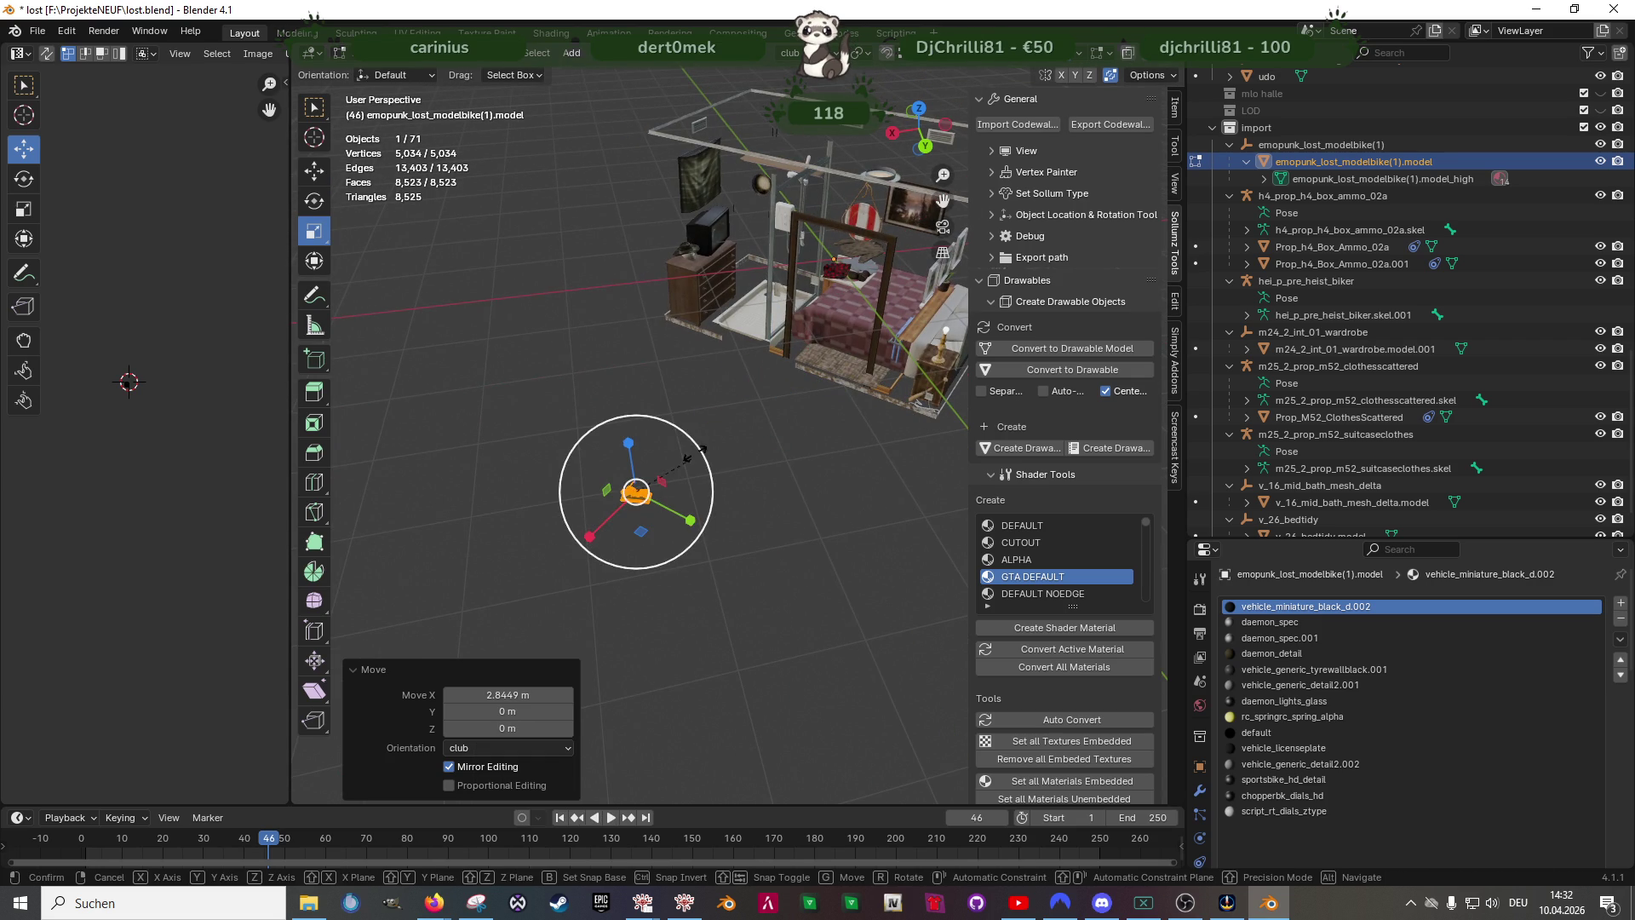
- Scale the bike mesh up by 5.222, check it beside the club interior, and bring up File Explorer
{"action": "left_click", "coordinate": [650, 443]}
{"action": "left_click", "coordinate": [638, 493]}
{"action": "scroll", "coordinate": [636, 493], "scroll_direction": "up", "scroll_amount": 3}
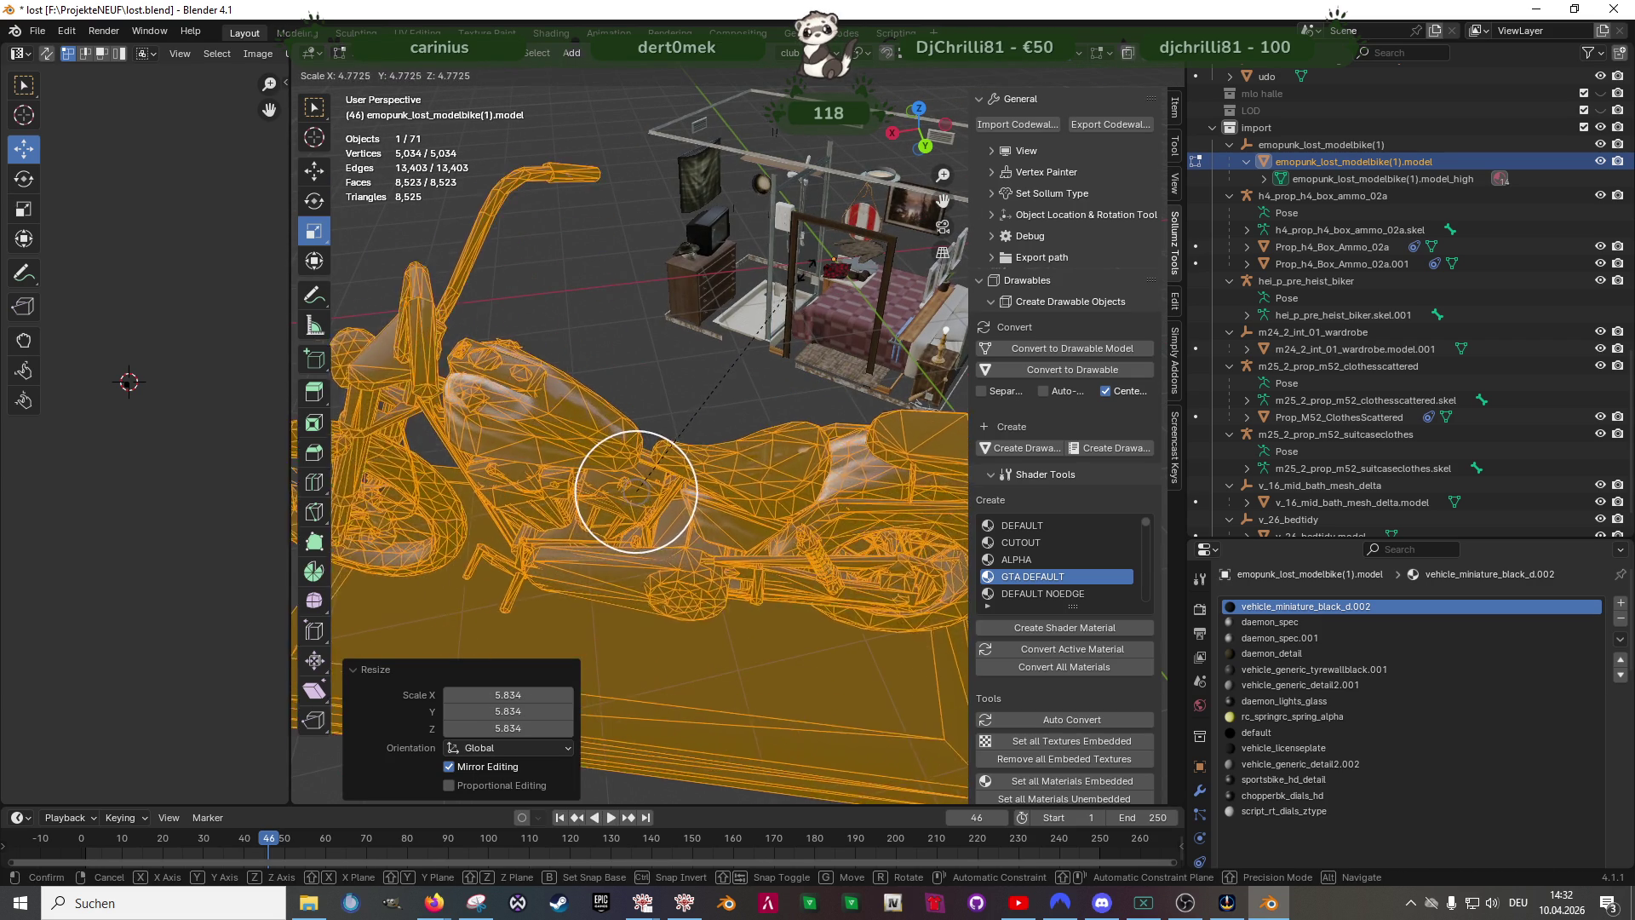
{"action": "scroll", "coordinate": [637, 493], "scroll_direction": "up", "scroll_amount": 4}
{"action": "scroll", "coordinate": [705, 527], "scroll_direction": "down", "scroll_amount": 3}
{"action": "scroll", "coordinate": [704, 526], "scroll_direction": "down", "scroll_amount": 3}
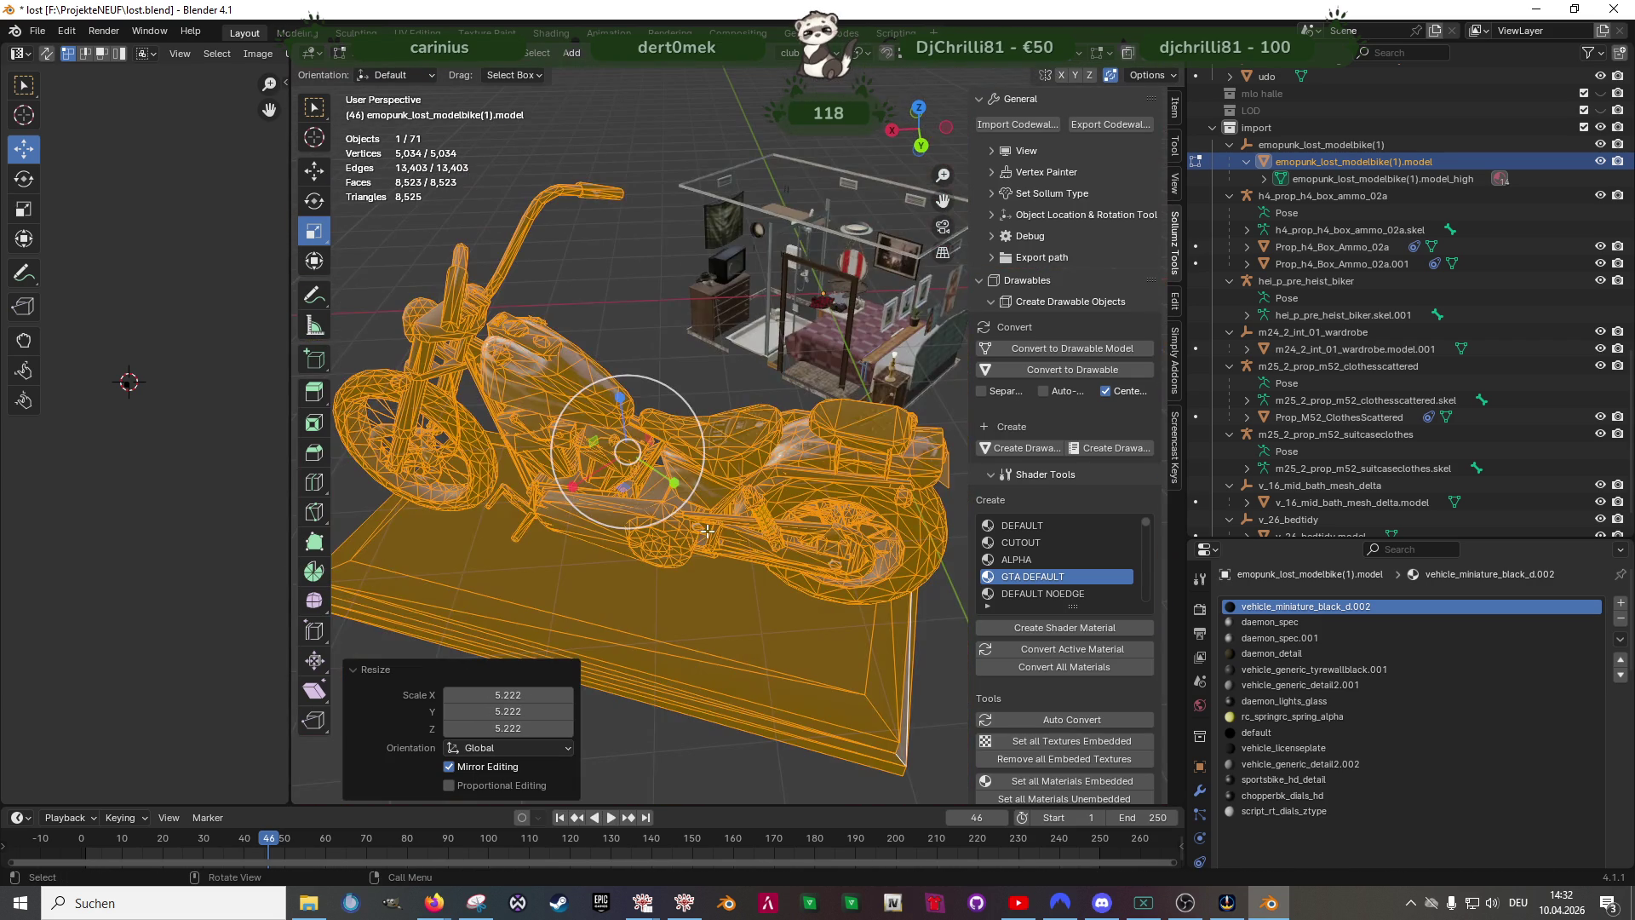
{"action": "middle_click_drag", "start_coordinate": [703, 526], "coordinate": [664, 486]}
{"action": "scroll", "coordinate": [616, 419], "scroll_direction": "up", "scroll_amount": 4}
{"action": "mouse_move", "coordinate": [617, 419]}
{"action": "middle_mouse_down"}
{"action": "mouse_move", "coordinate": [601, 435]}
{"action": "mouse_move", "coordinate": [617, 463]}
{"action": "middle_mouse_up"}
{"action": "key", "text": "Tab"}
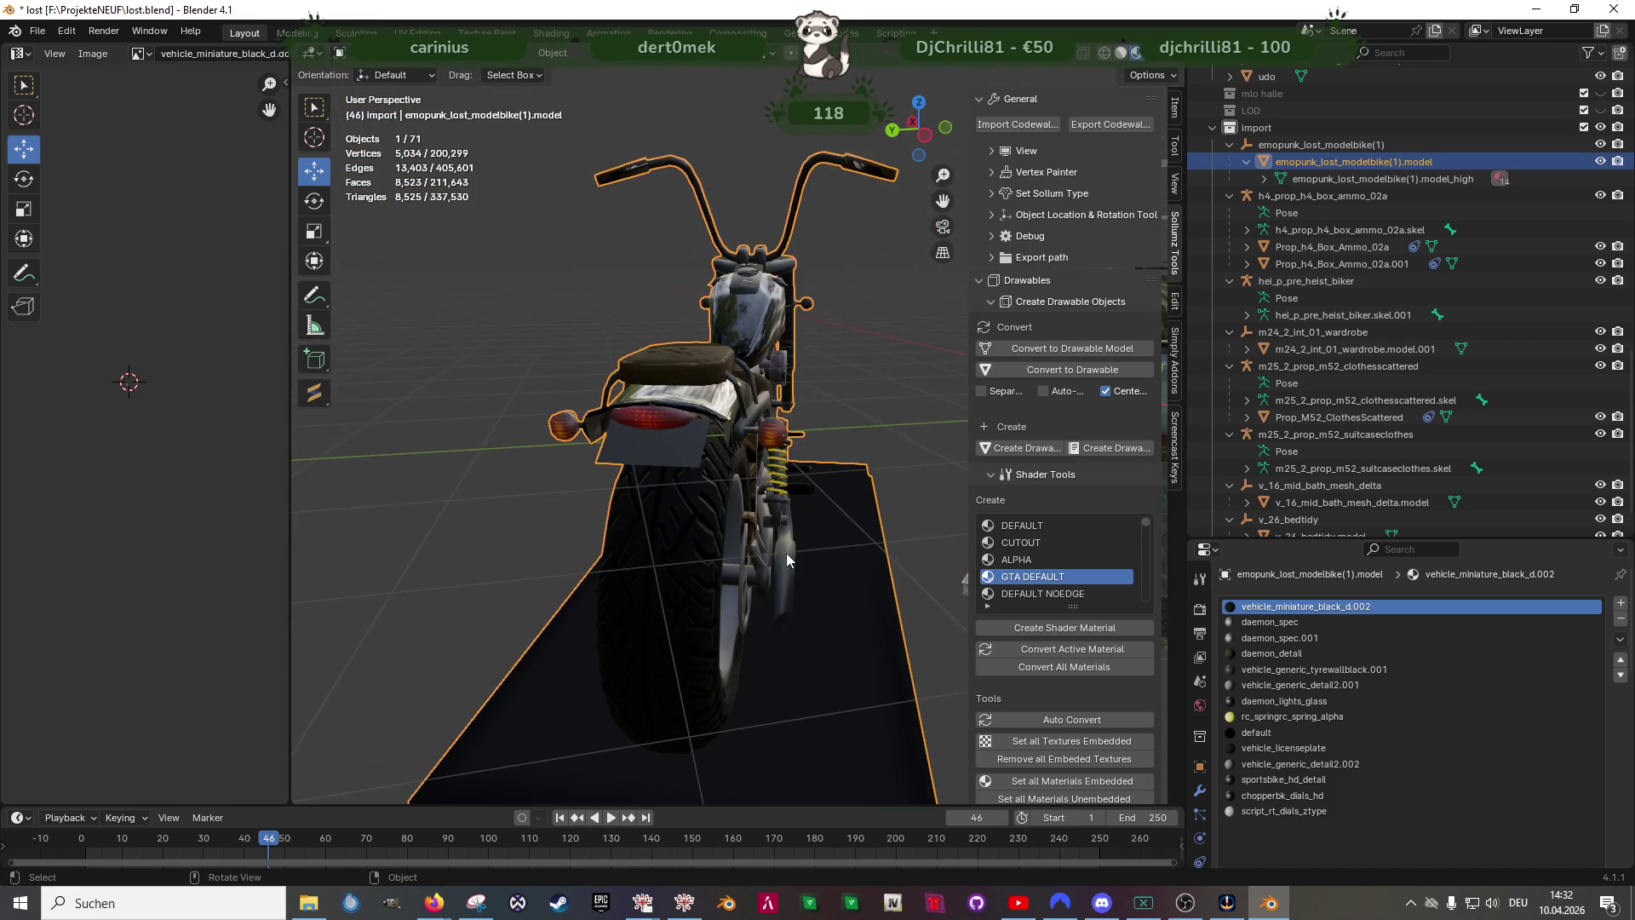
{"action": "key", "text": "Tab"}
{"action": "middle_click_drag", "start_coordinate": [828, 516], "coordinate": [732, 682]}
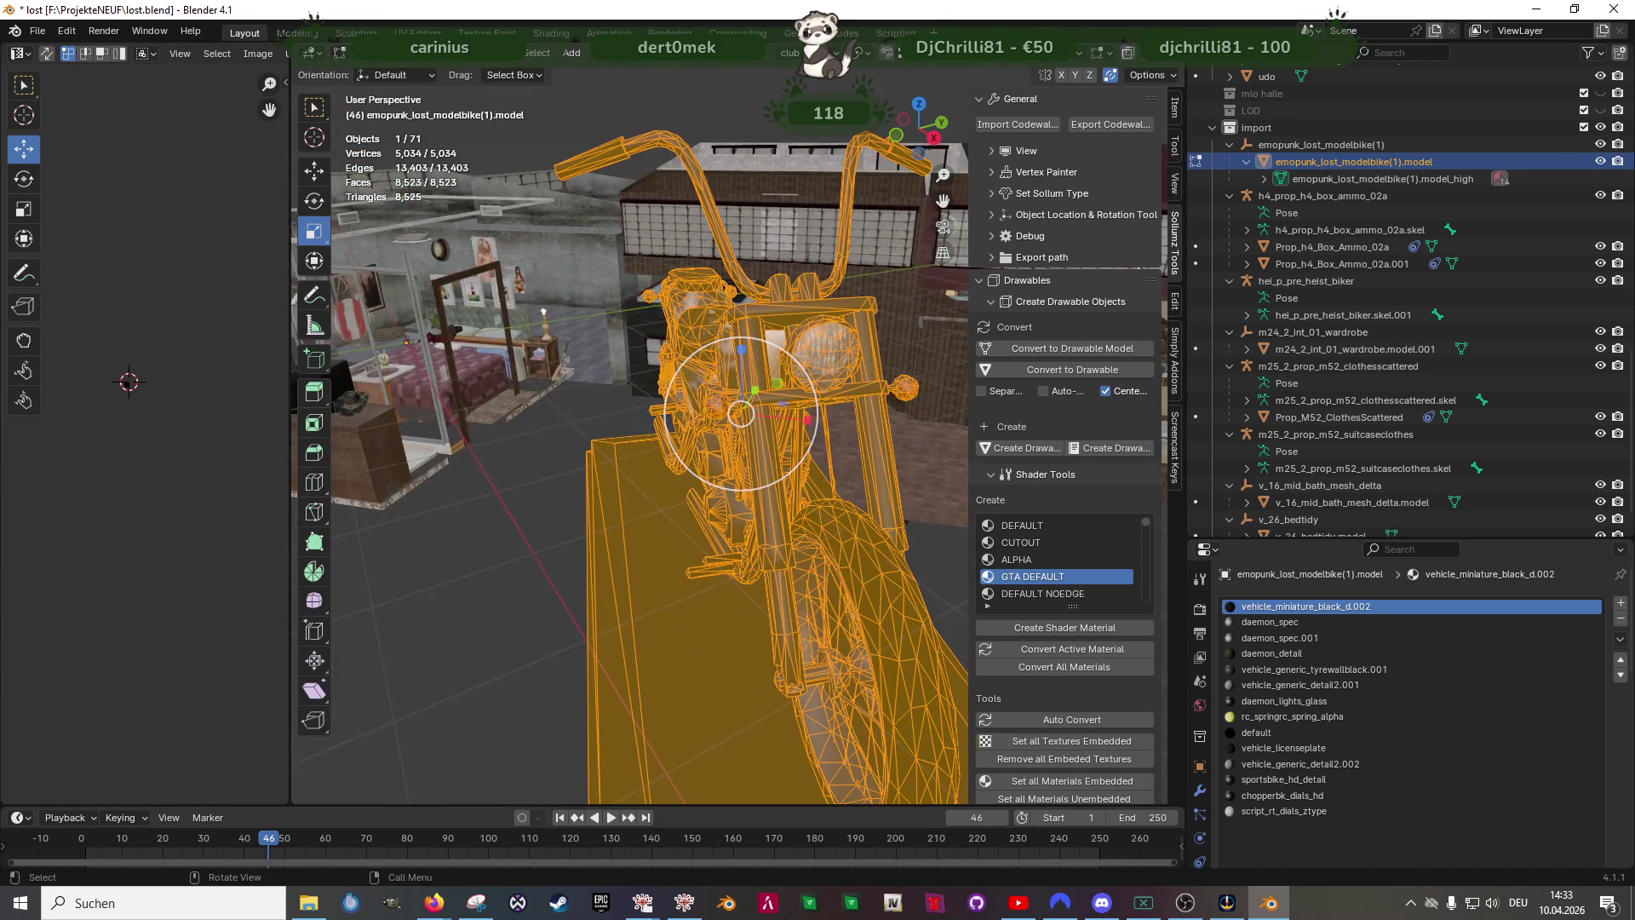
{"action": "left_click", "coordinate": [307, 903]}
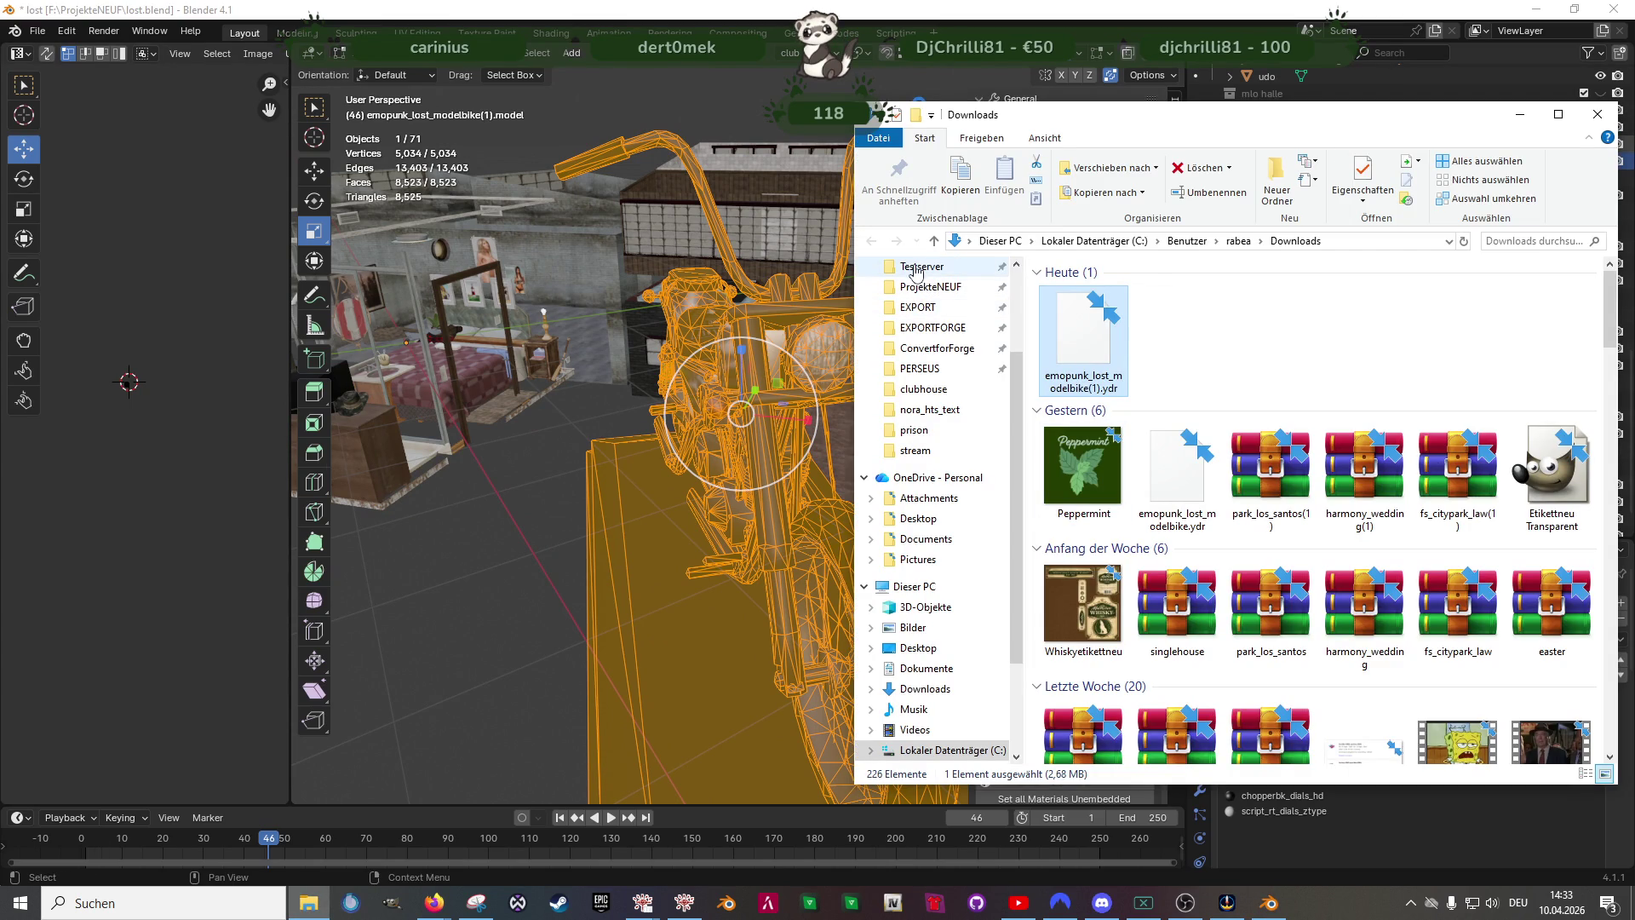
{"action": "scroll", "coordinate": [947, 342], "scroll_direction": "up", "scroll_amount": 1}
- Navigate ProjekteNEUF > Lost > clubhouse into the emopunk_lost_modelbike texture folder
{"action": "left_click", "coordinate": [931, 307]}
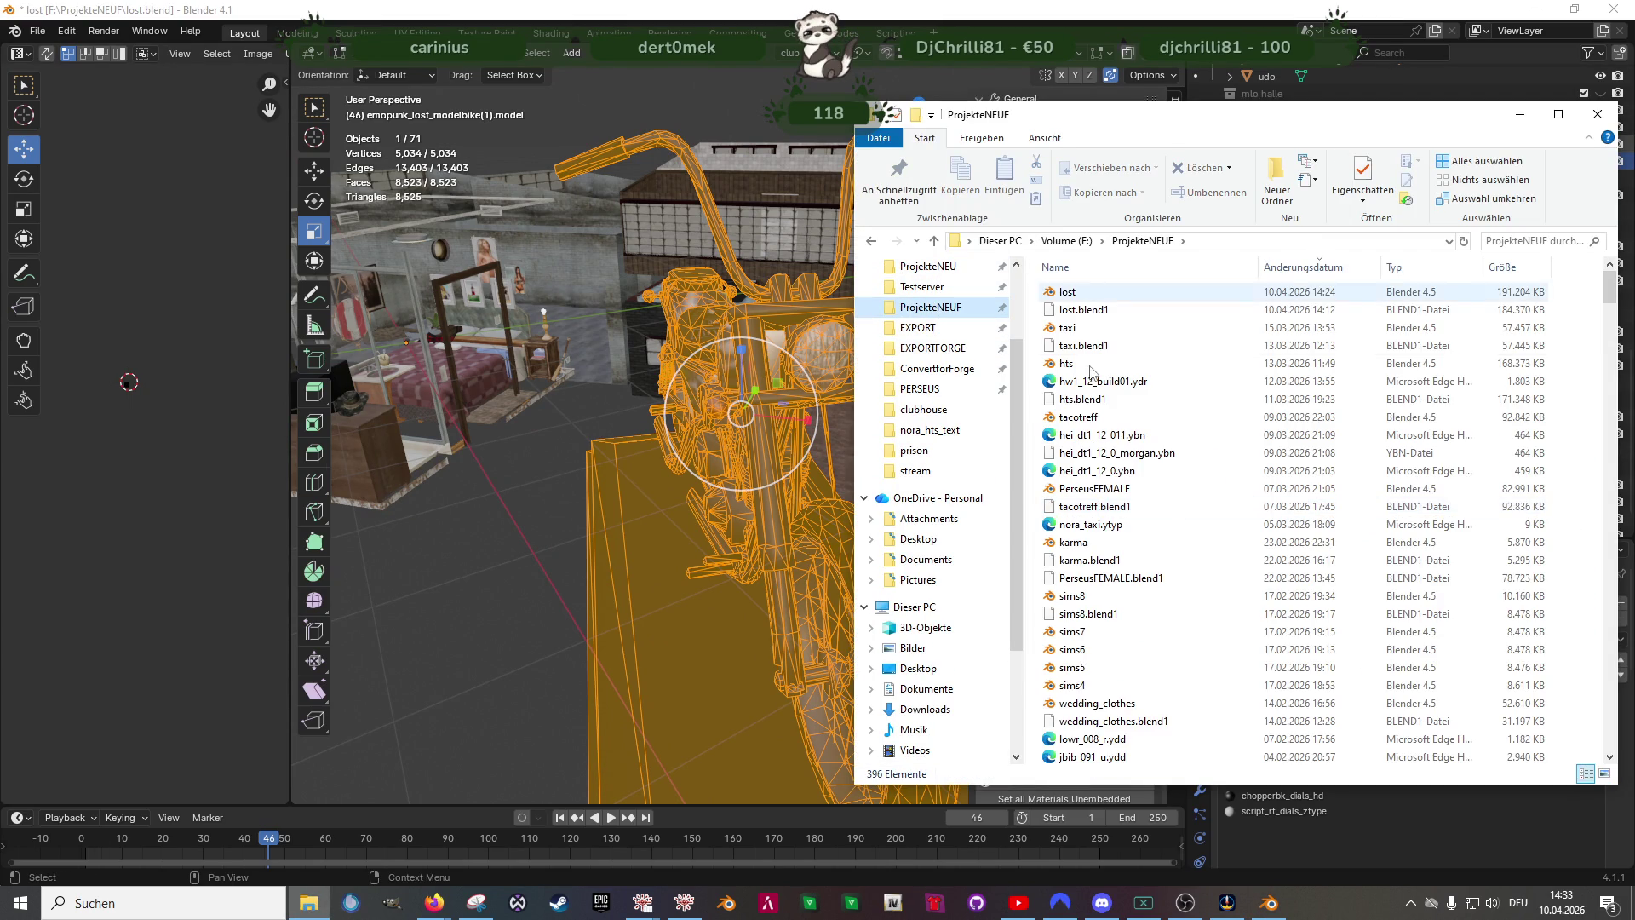
{"action": "scroll", "coordinate": [1127, 618], "scroll_direction": "down", "scroll_amount": 3}
{"action": "scroll", "coordinate": [1128, 618], "scroll_direction": "down", "scroll_amount": 5}
{"action": "scroll", "coordinate": [1128, 619], "scroll_direction": "down", "scroll_amount": 3}
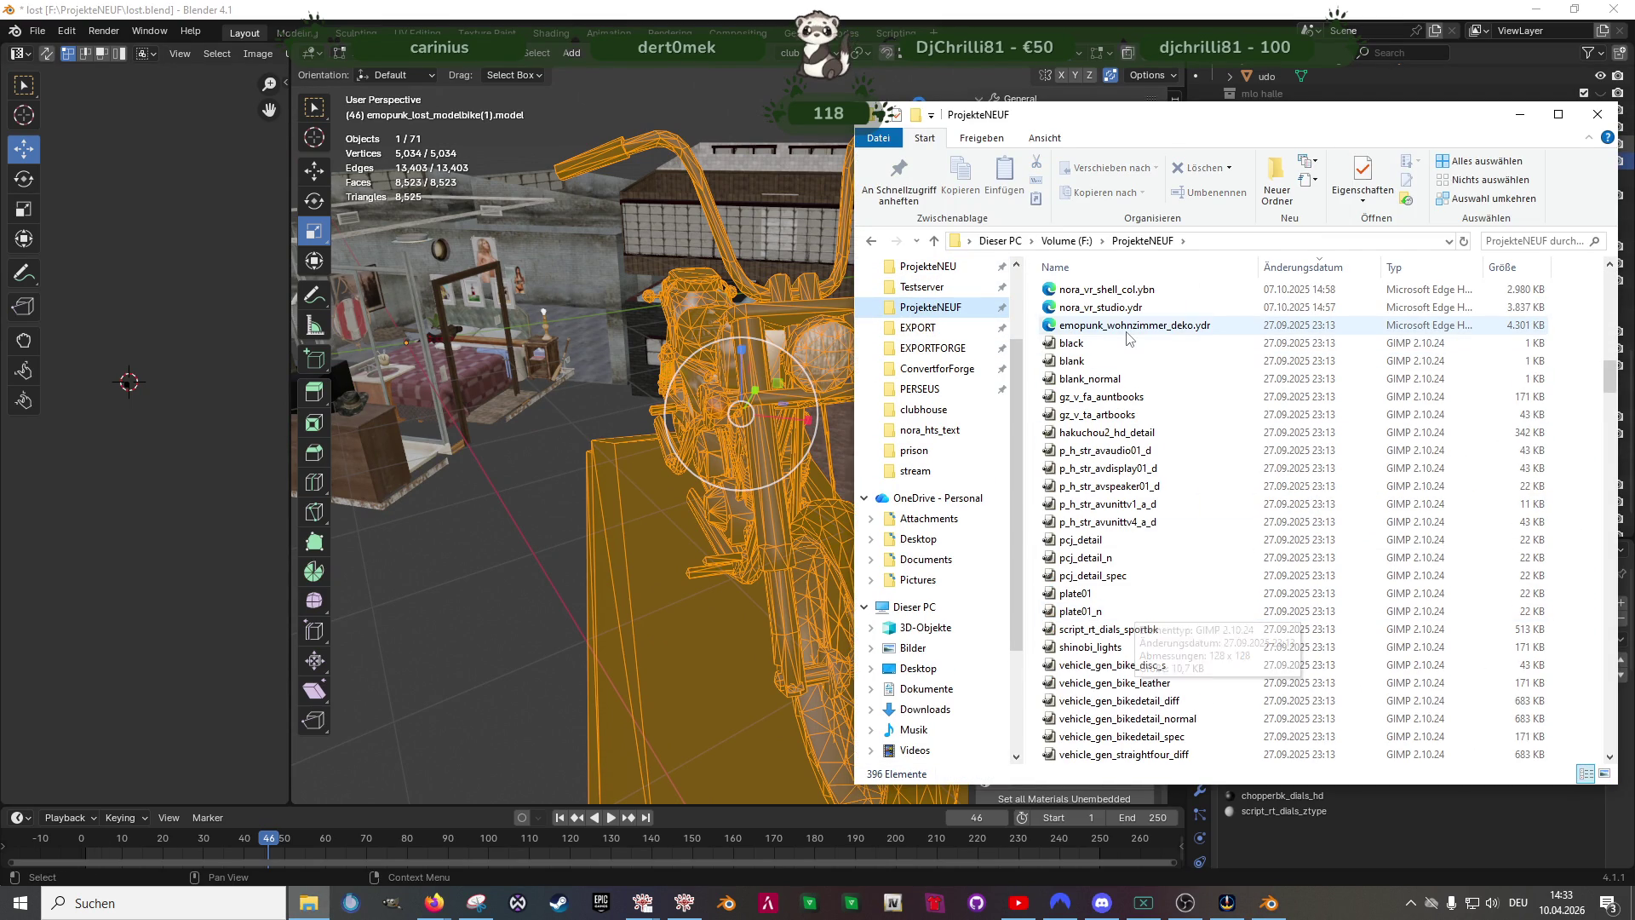
{"action": "scroll", "coordinate": [1130, 334], "scroll_direction": "up", "scroll_amount": 5}
{"action": "scroll", "coordinate": [1130, 383], "scroll_direction": "down", "scroll_amount": 5}
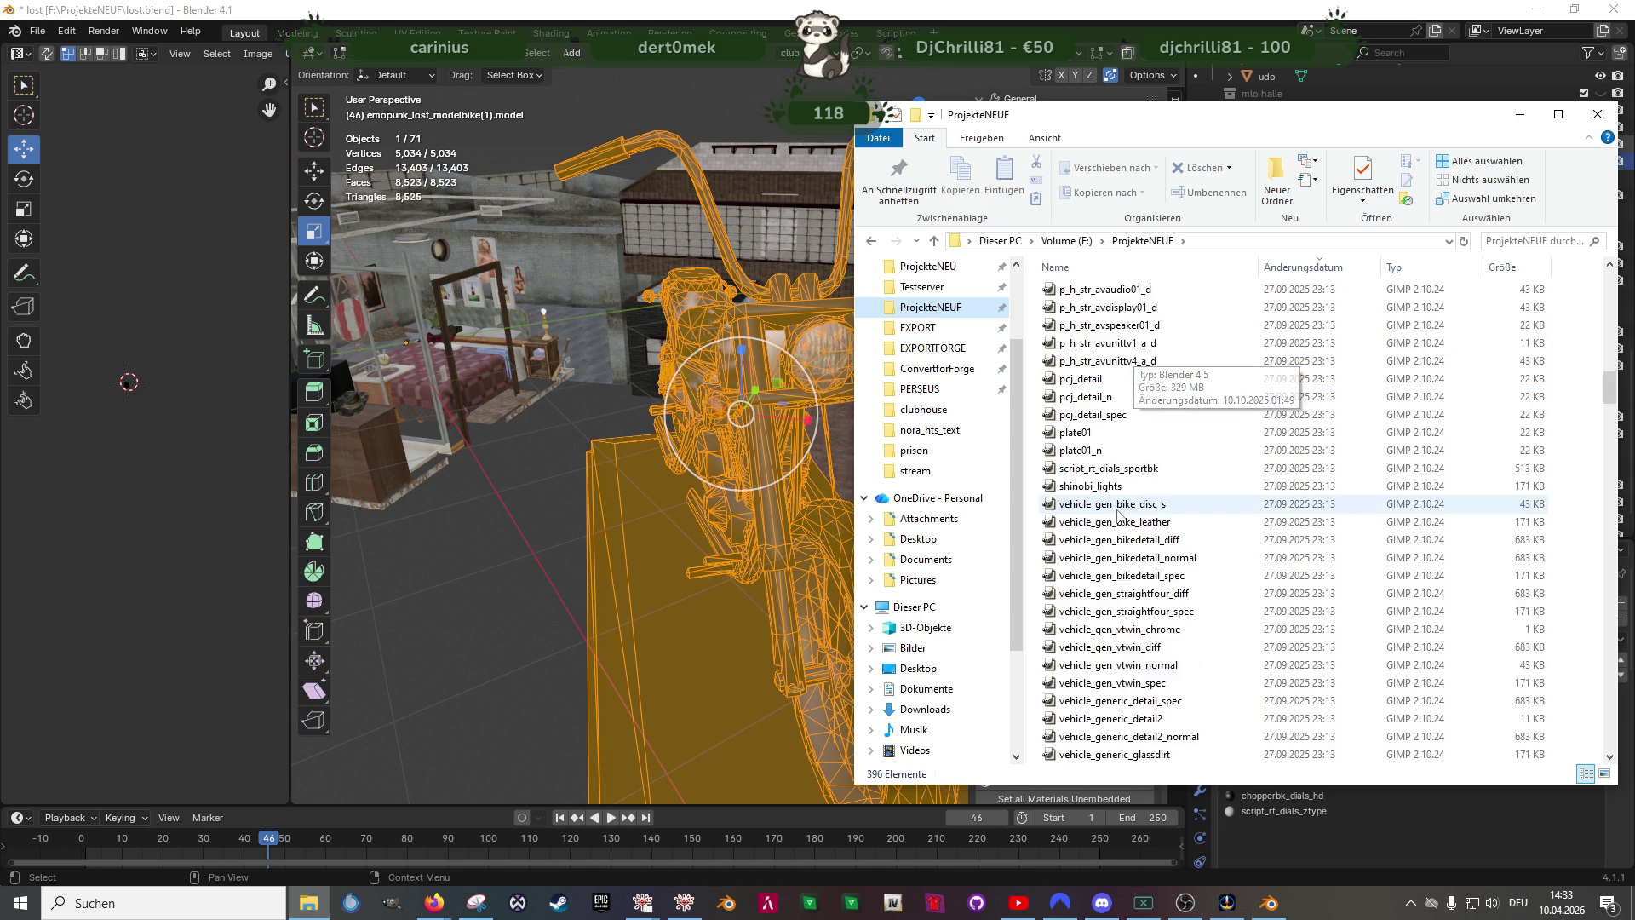
{"action": "scroll", "coordinate": [1143, 617], "scroll_direction": "down", "scroll_amount": 5}
{"action": "scroll", "coordinate": [1148, 606], "scroll_direction": "down", "scroll_amount": 5}
{"action": "scroll", "coordinate": [1148, 605], "scroll_direction": "down", "scroll_amount": 5}
{"action": "scroll", "coordinate": [1147, 606], "scroll_direction": "down", "scroll_amount": 5}
{"action": "scroll", "coordinate": [1147, 605], "scroll_direction": "down", "scroll_amount": 5}
{"action": "scroll", "coordinate": [1150, 595], "scroll_direction": "up", "scroll_amount": 10}
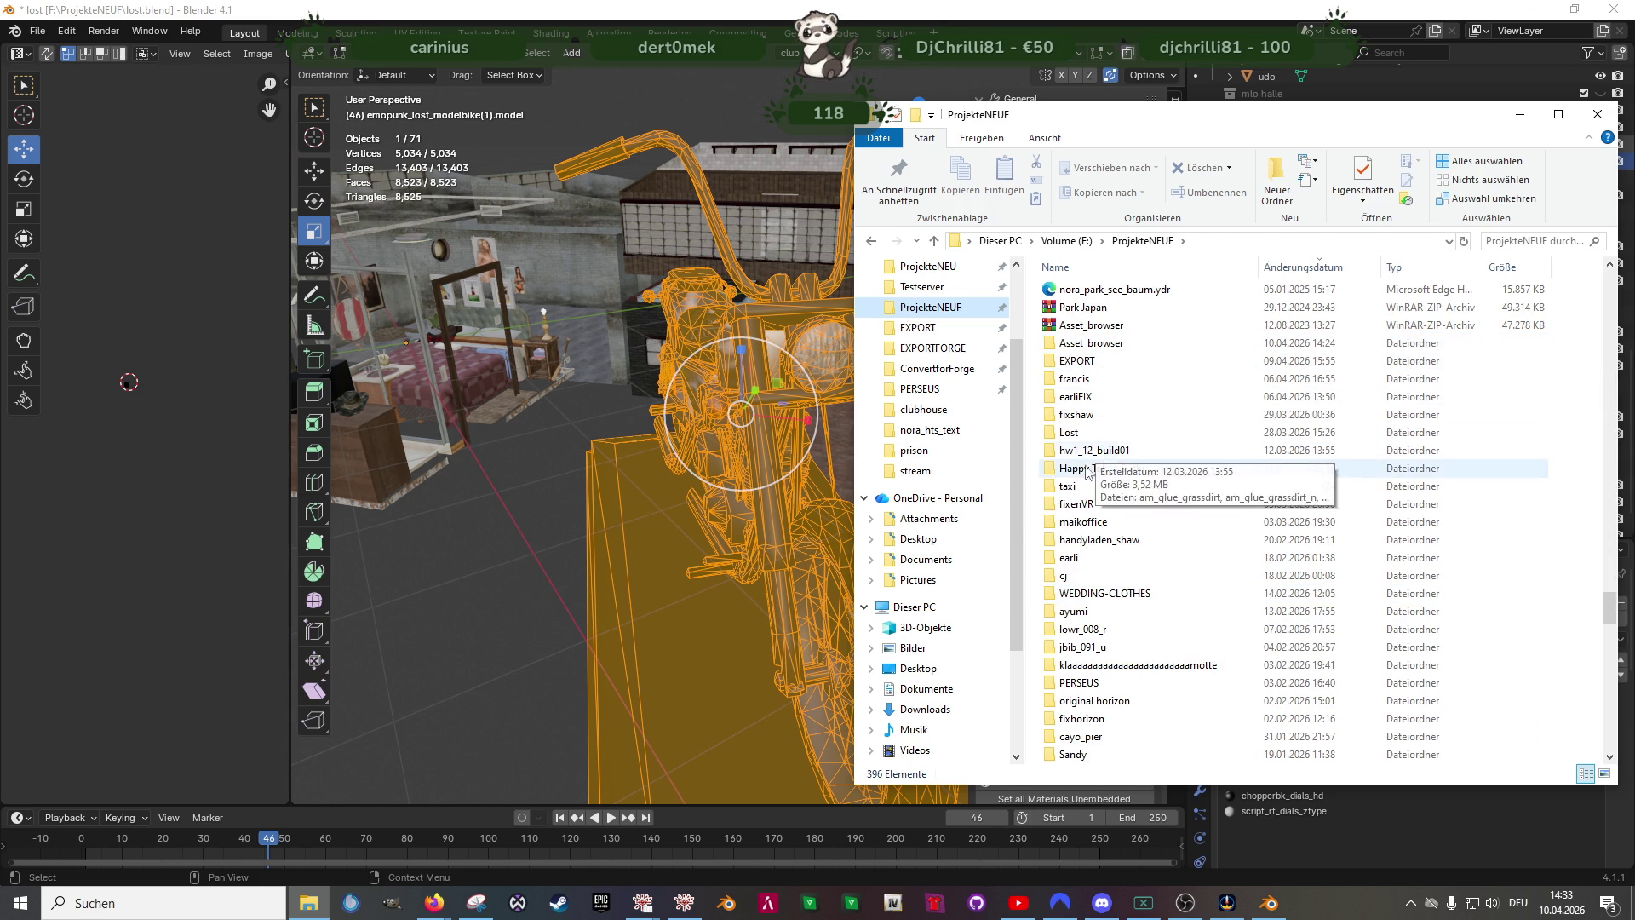
{"action": "double_click", "coordinate": [1080, 432]}
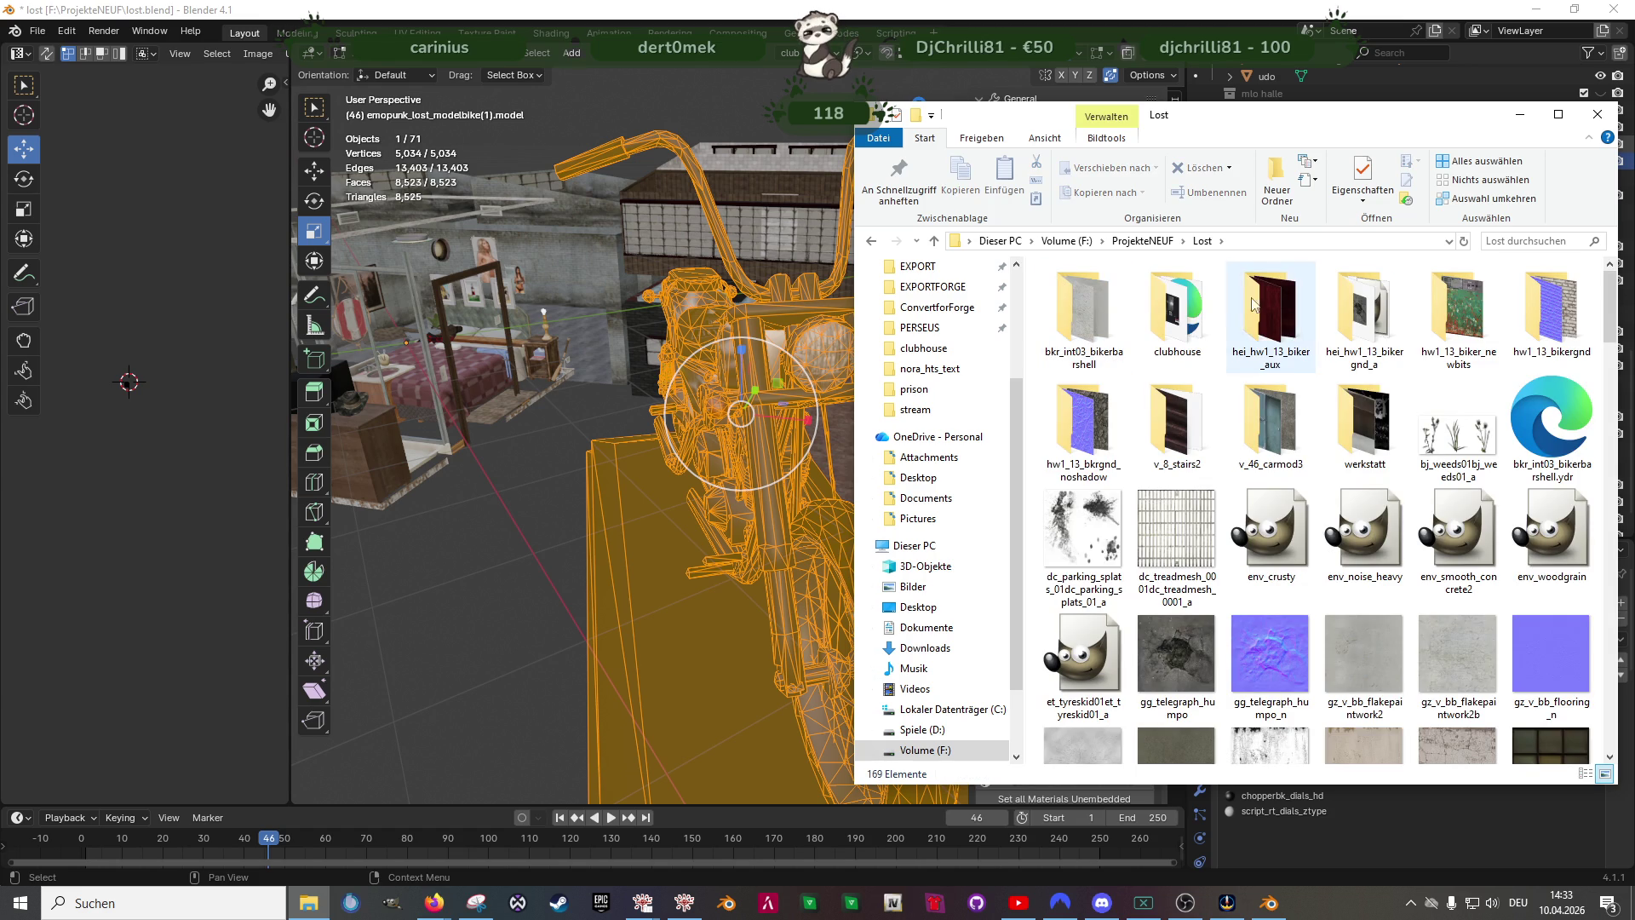
{"action": "double_click", "coordinate": [1167, 336]}
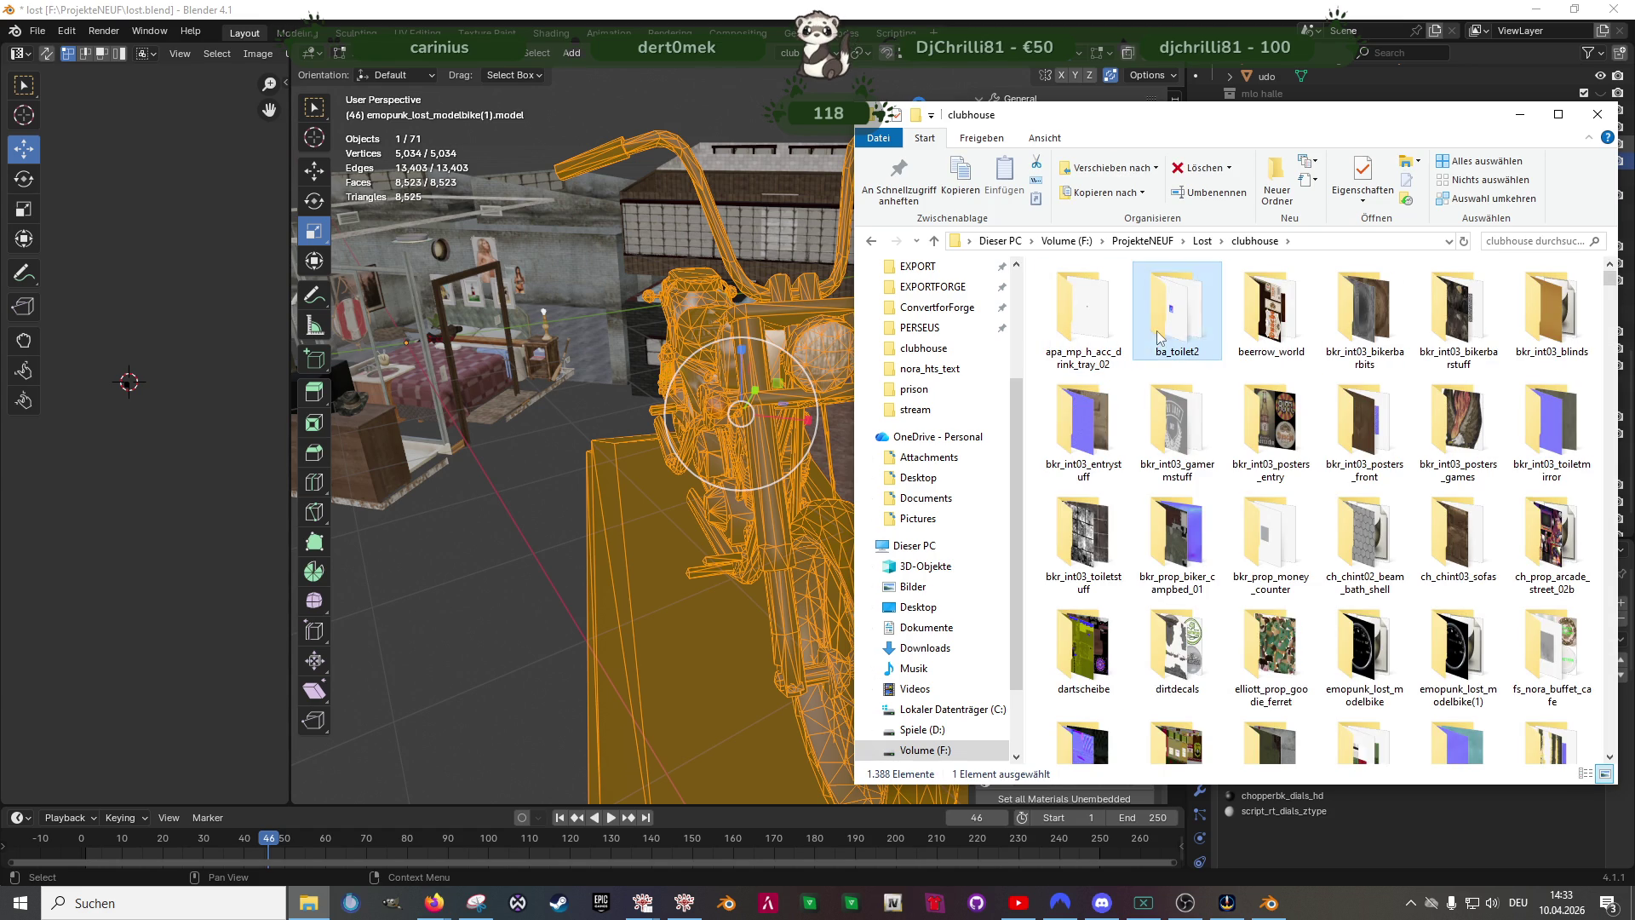
{"action": "left_click", "coordinate": [1271, 653]}
{"action": "left_click", "coordinate": [1350, 661]}
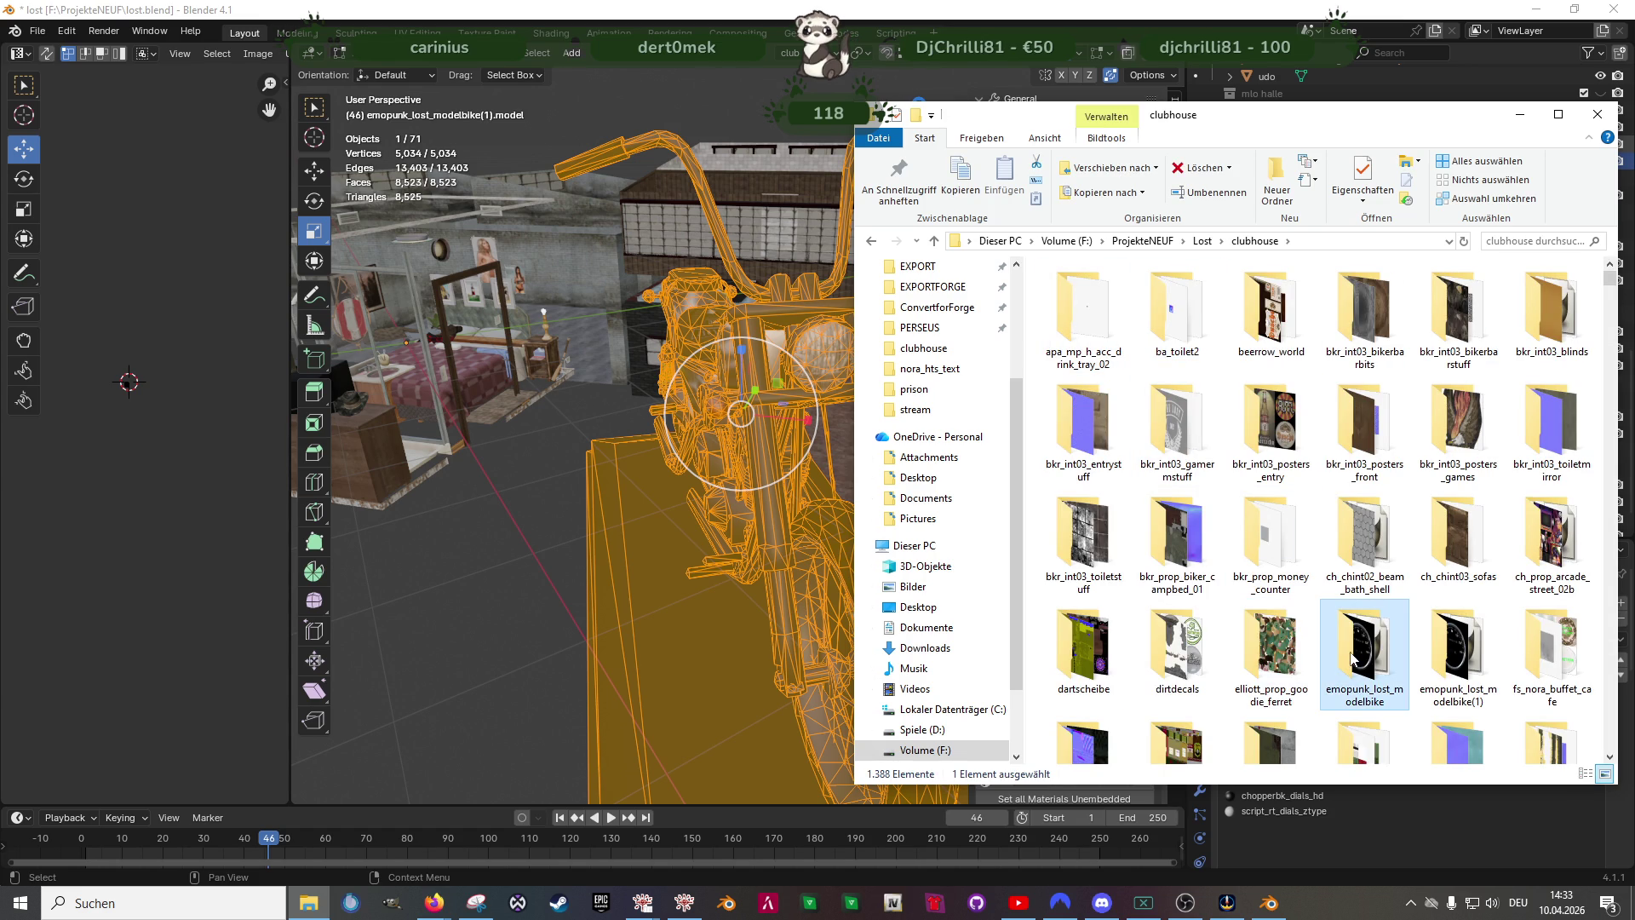
{"action": "double_click", "coordinate": [1352, 656]}
{"action": "scroll", "coordinate": [1218, 521], "scroll_direction": "down", "scroll_amount": 1}
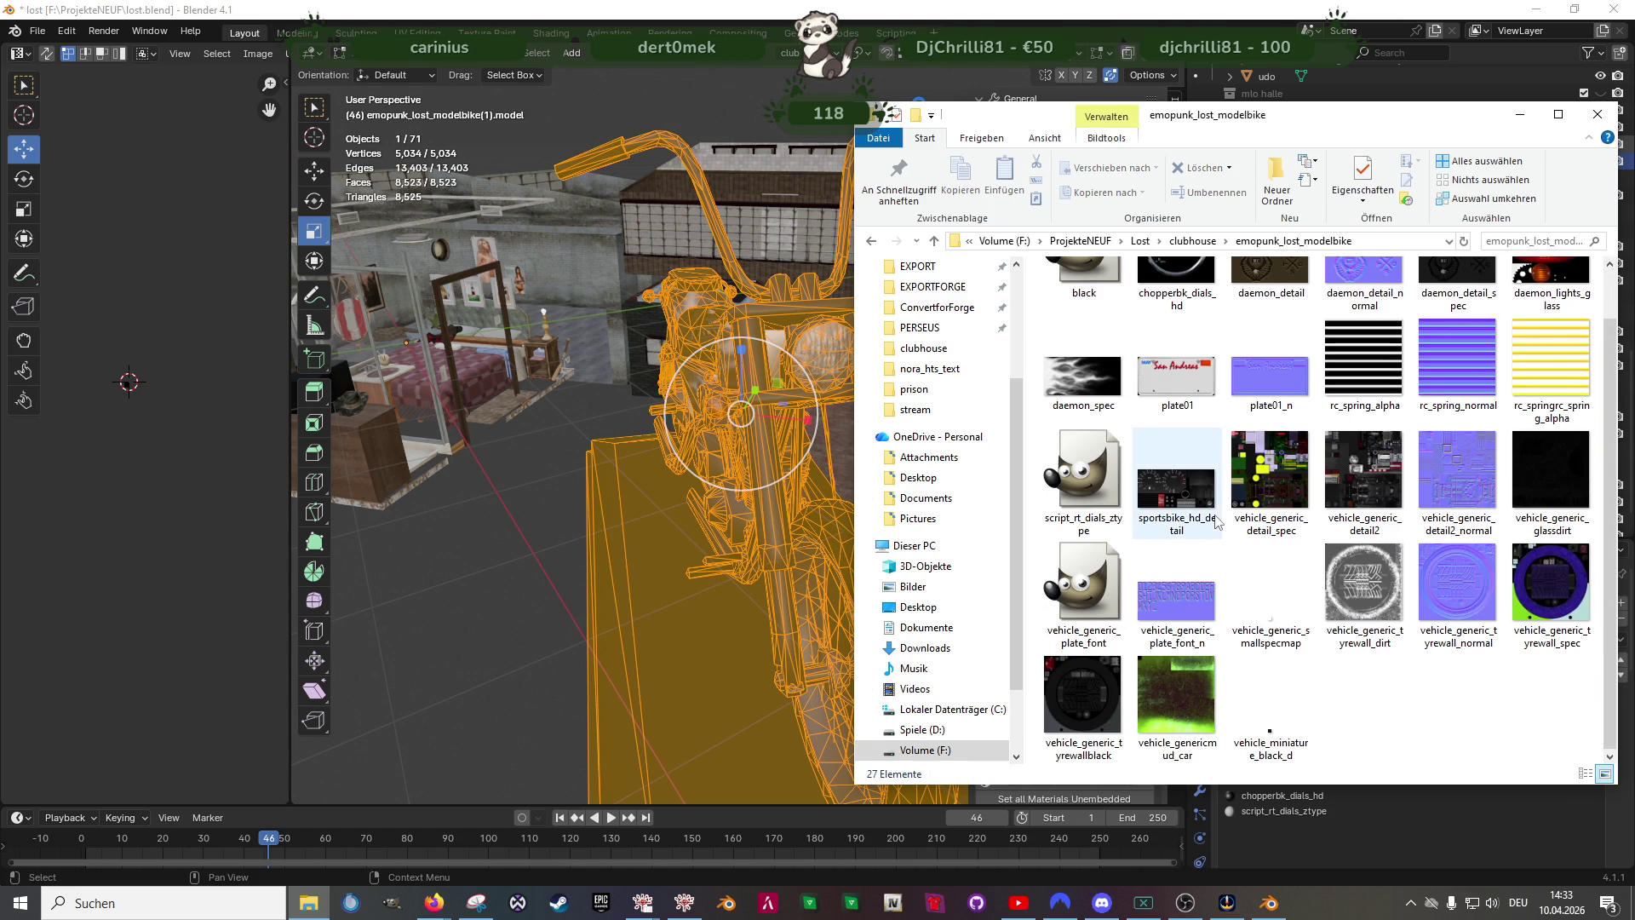
{"action": "scroll", "coordinate": [1213, 521], "scroll_direction": "up", "scroll_amount": 1}
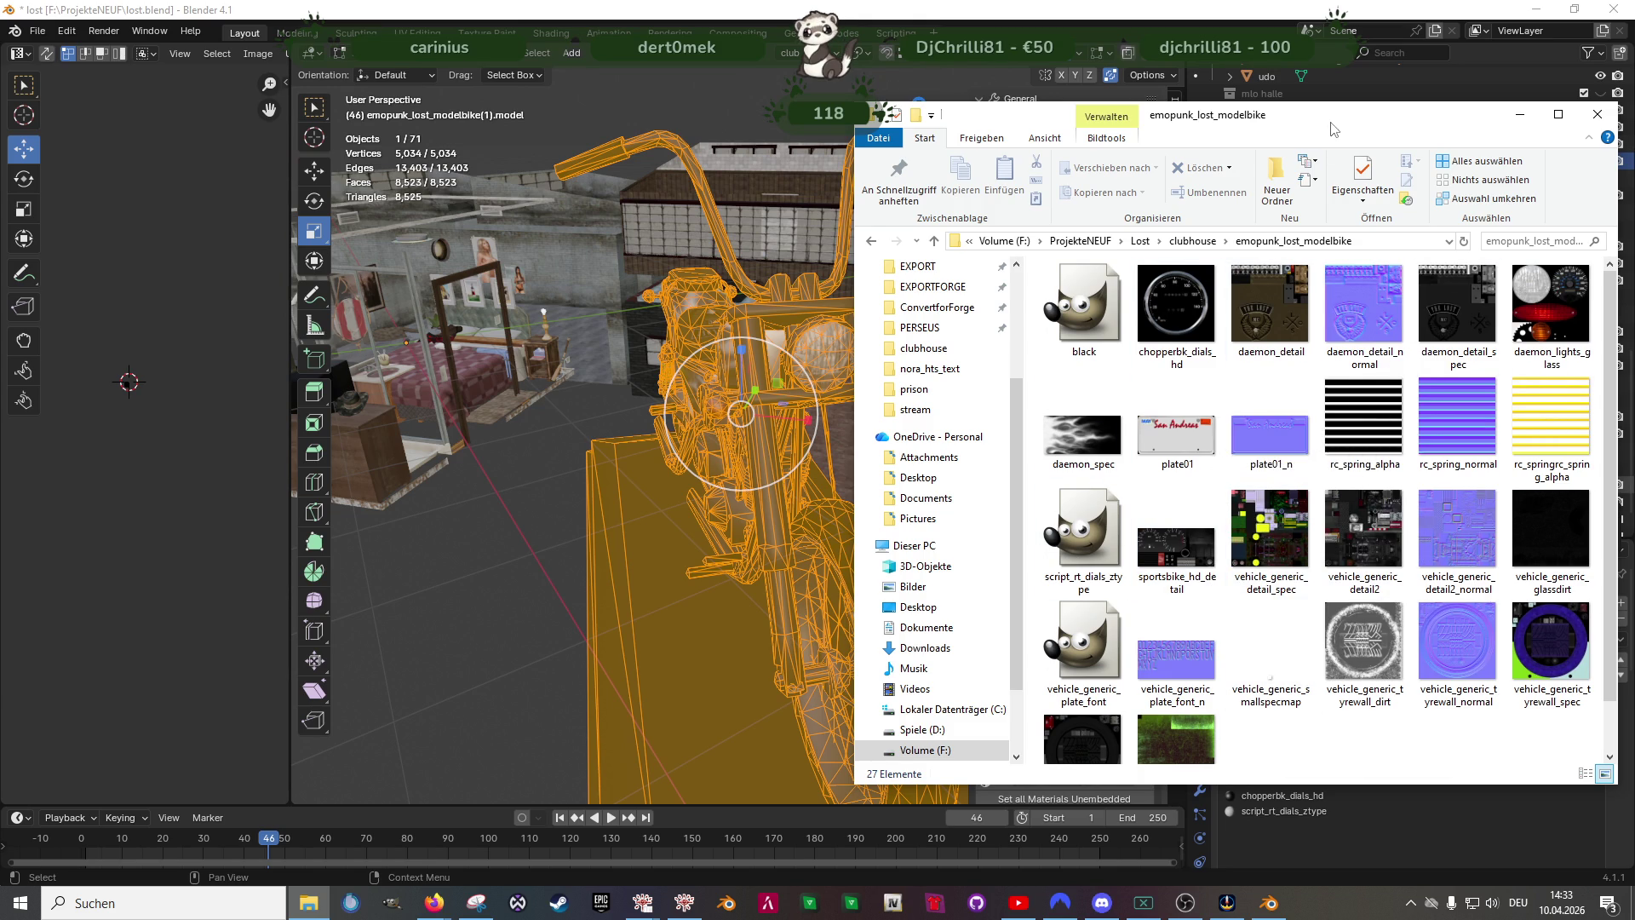
- Show the bike texture folder as a Details list via Ansicht, then return to Blender
{"action": "left_click_drag", "start_coordinate": [1394, 117], "coordinate": [846, 99]}
{"action": "right_click", "coordinate": [745, 442]}
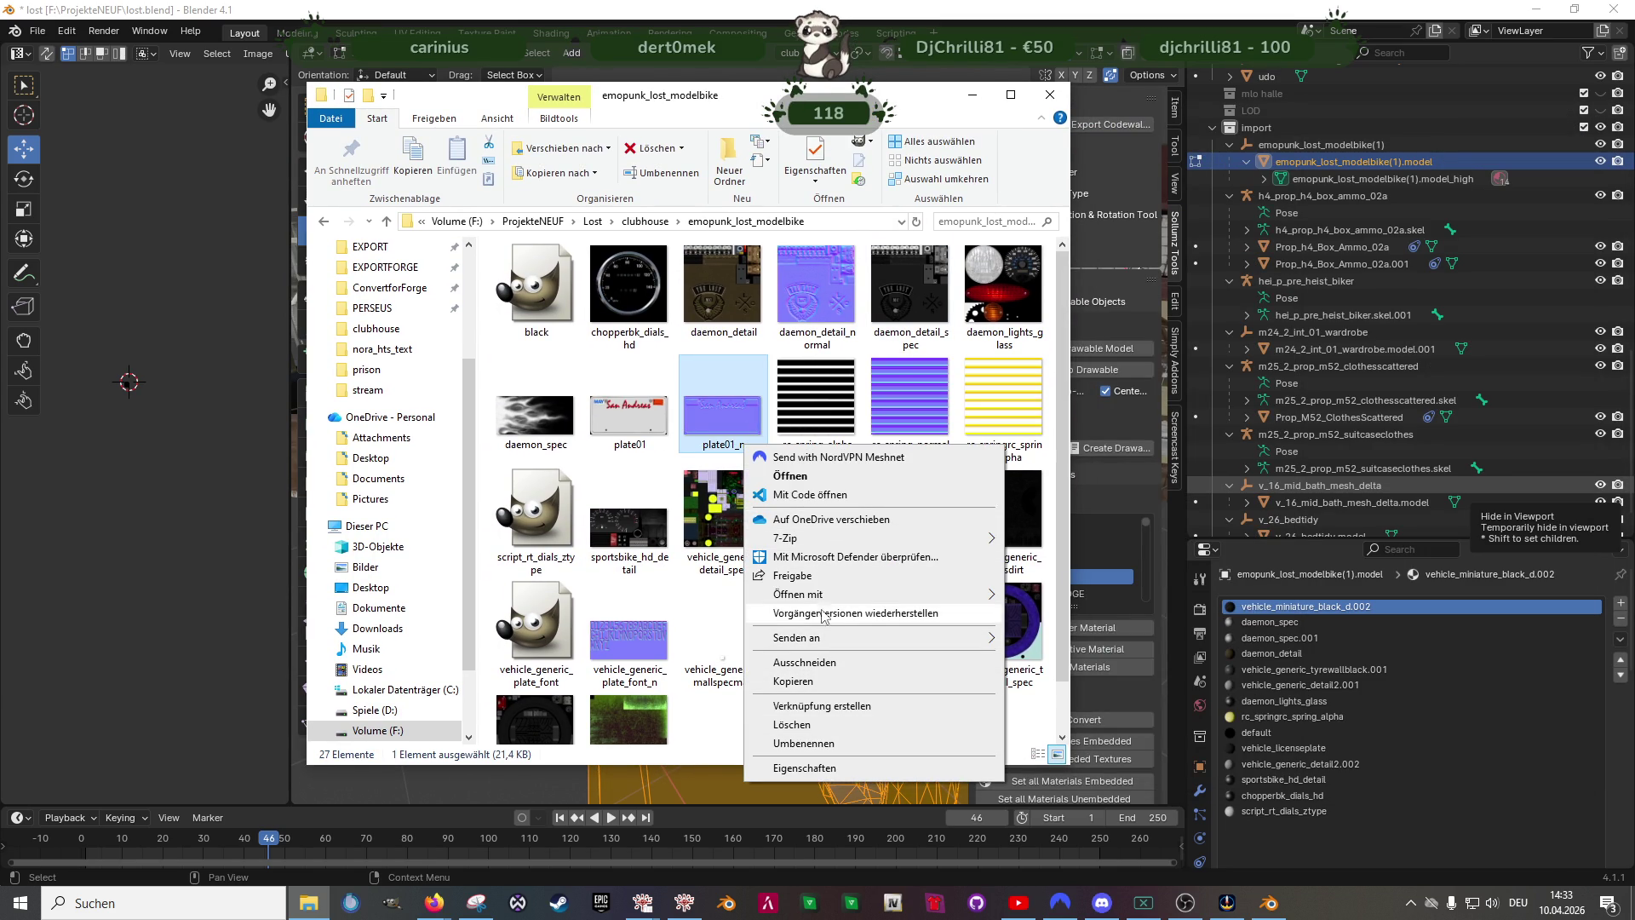
{"action": "left_click", "coordinate": [706, 618]}
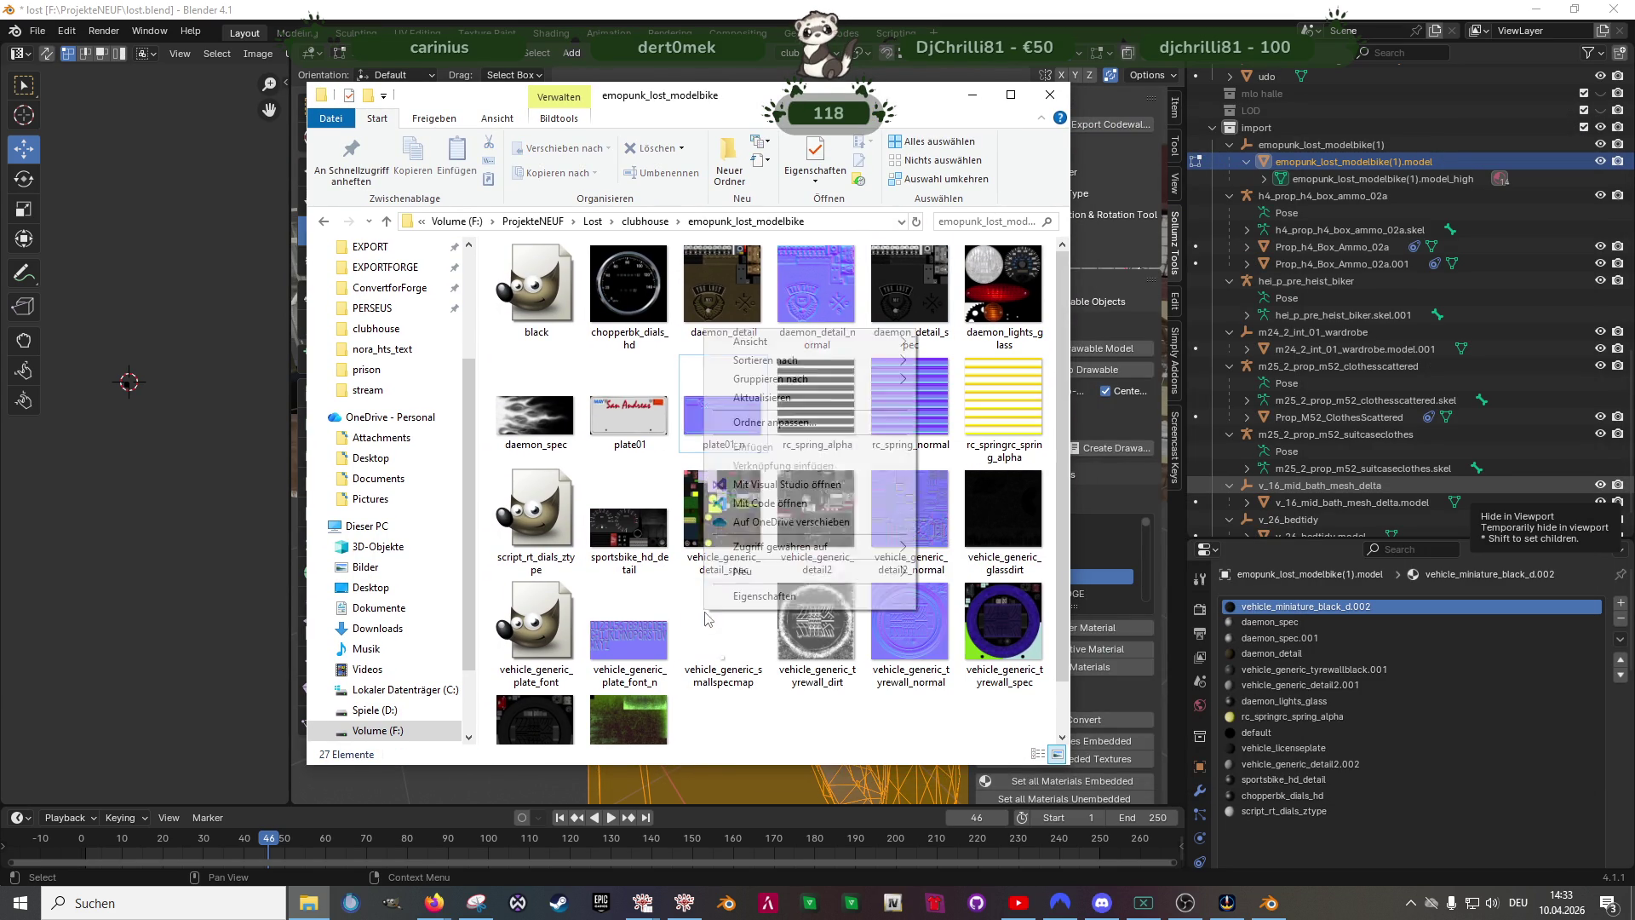
{"action": "right_click", "coordinate": [825, 713]}
{"action": "mouse_move", "coordinate": [937, 448]}
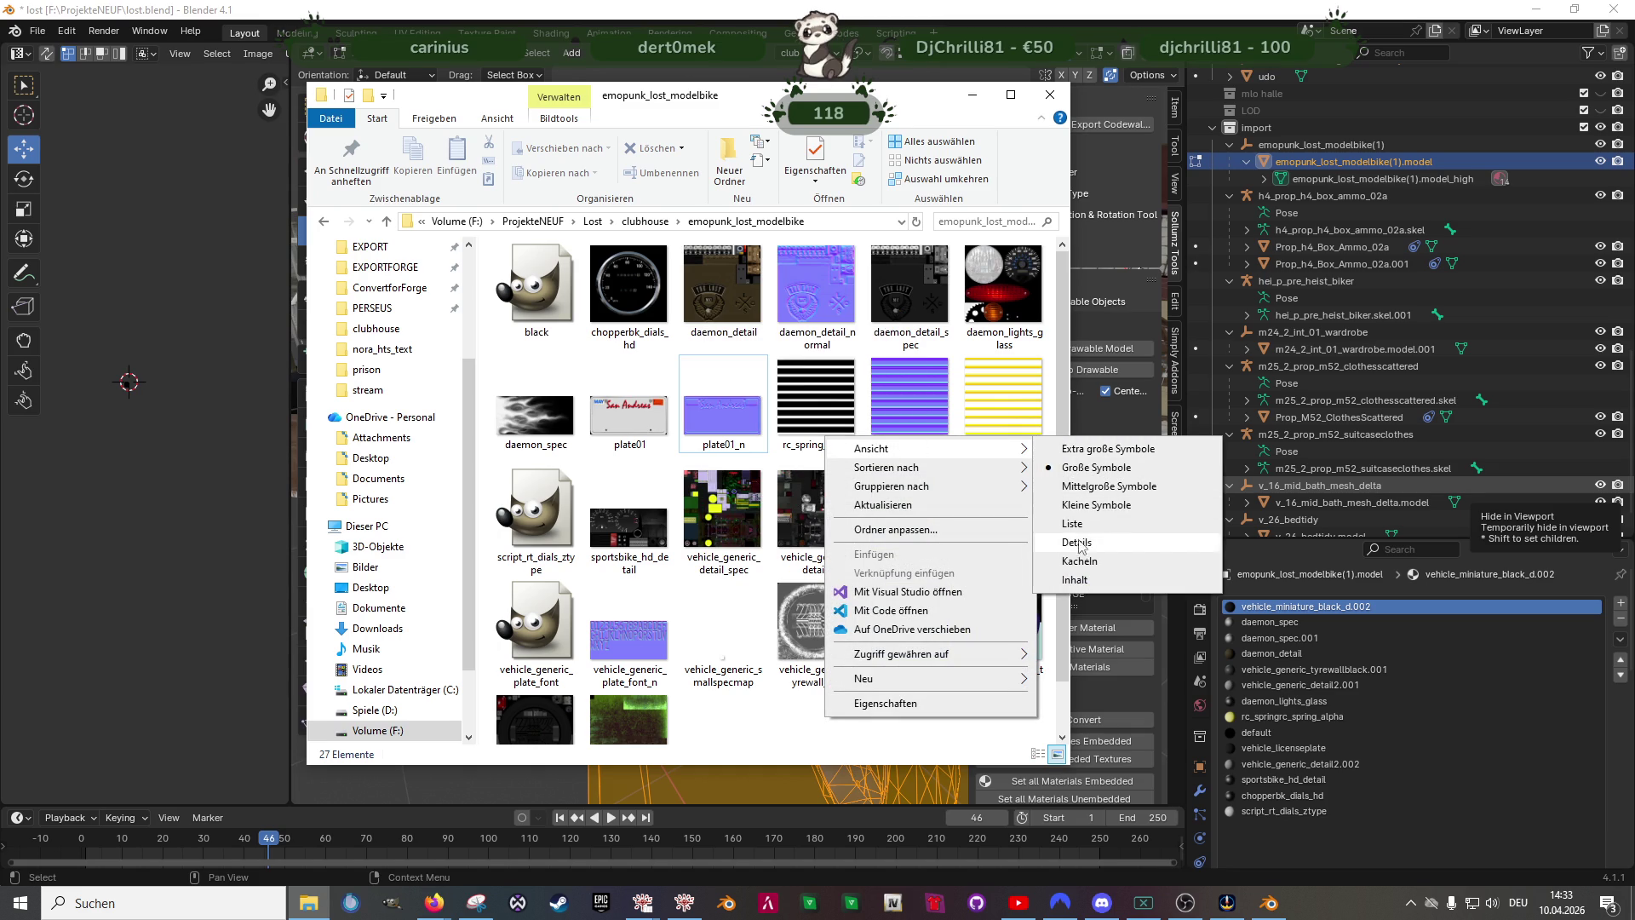
{"action": "left_click", "coordinate": [1072, 523]}
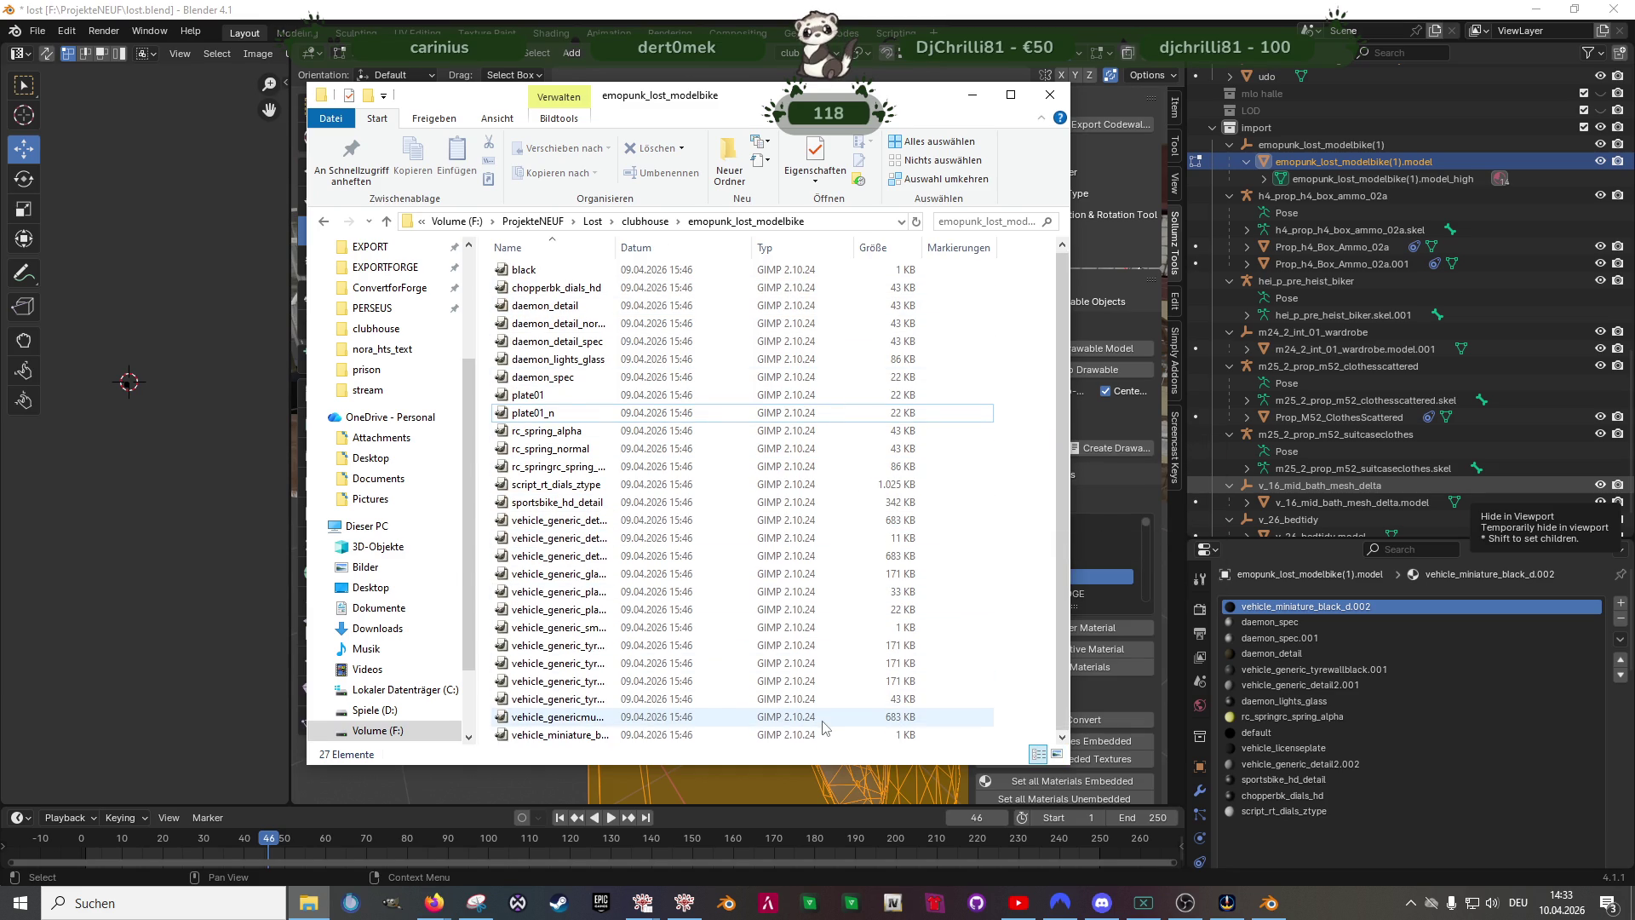
{"action": "key", "text": "alt+Tab"}
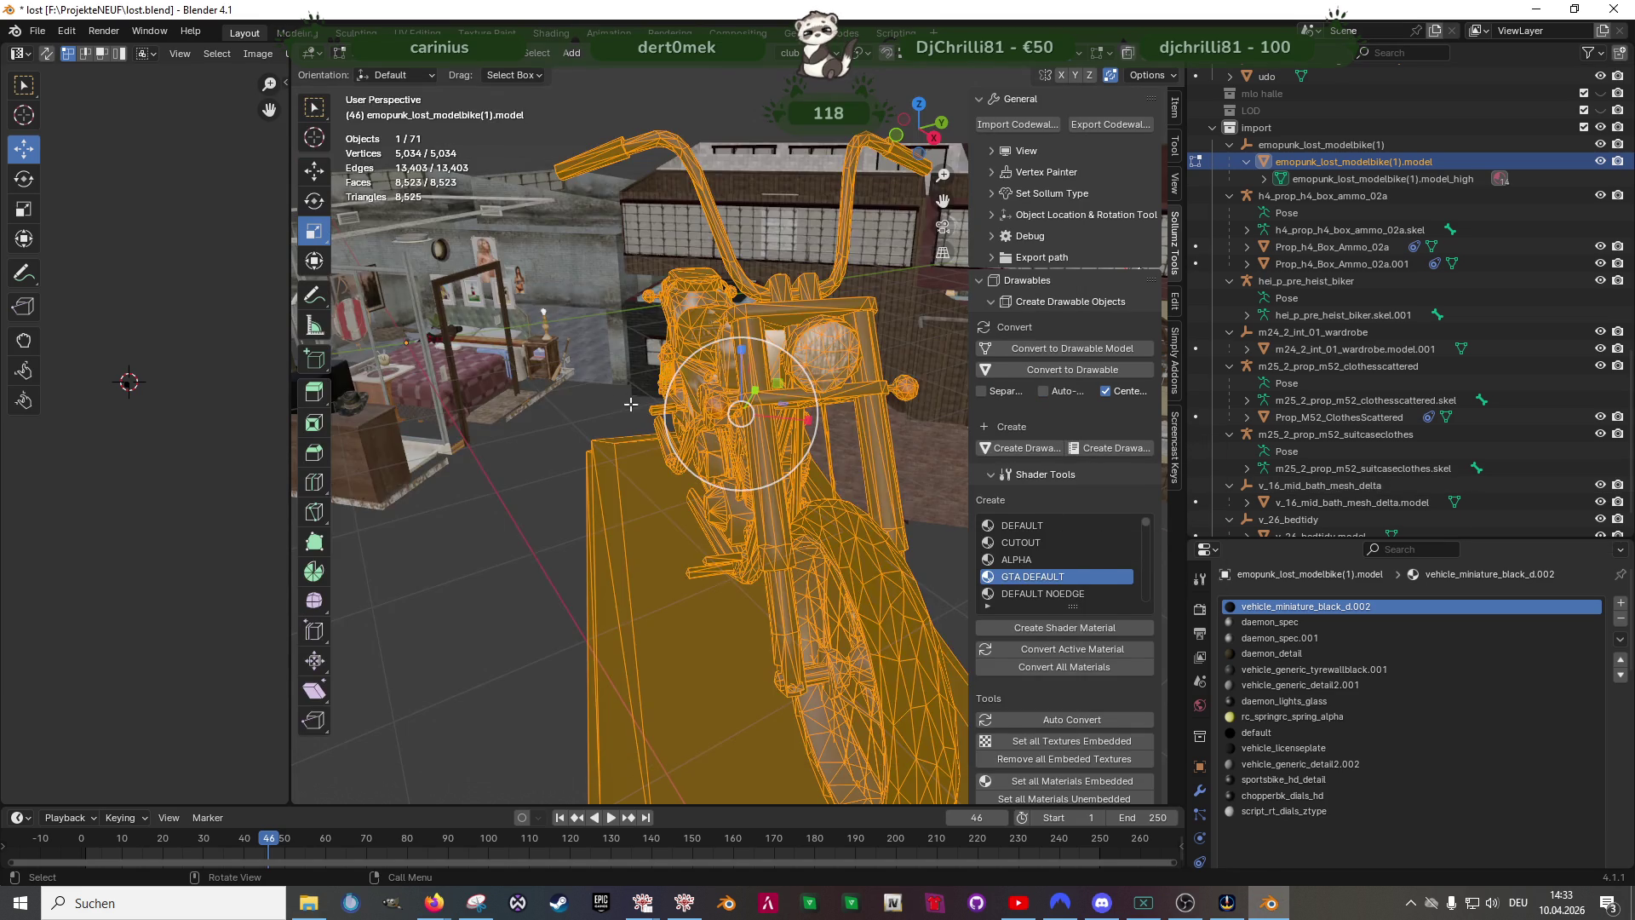
- In Object Mode, remove the bike's unused material slots with Clean Up > Remove Unused Slots
{"action": "middle_click_drag", "start_coordinate": [716, 447], "coordinate": [806, 524]}
{"action": "scroll", "coordinate": [806, 524], "scroll_direction": "down", "scroll_amount": 2}
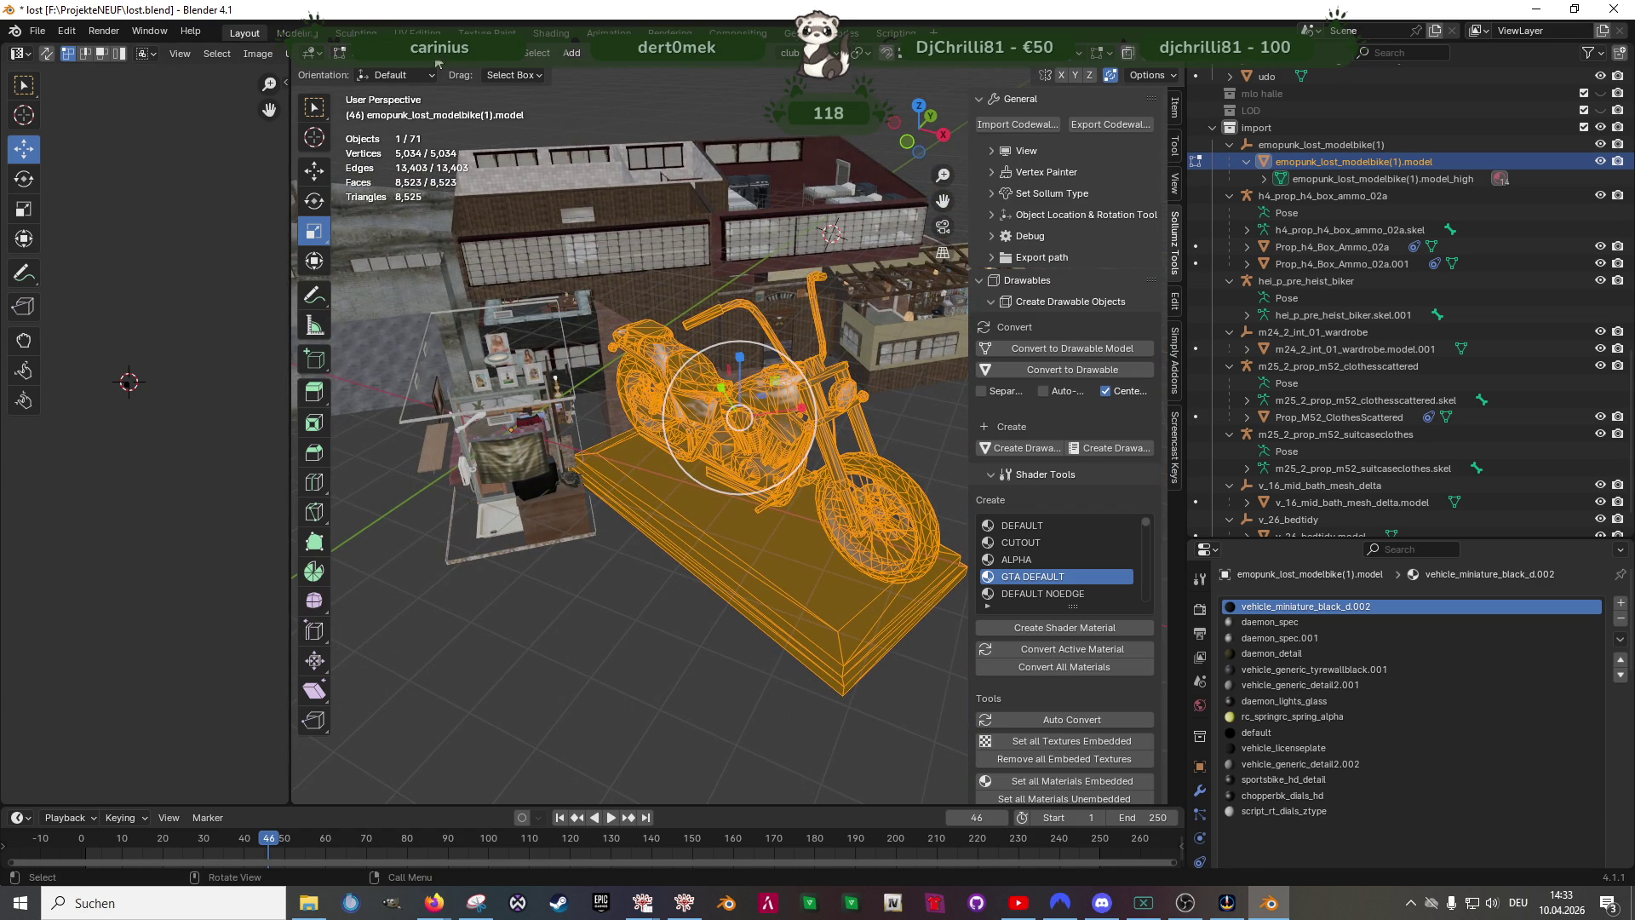
{"action": "key", "text": "Tab"}
{"action": "left_click", "coordinate": [553, 52]}
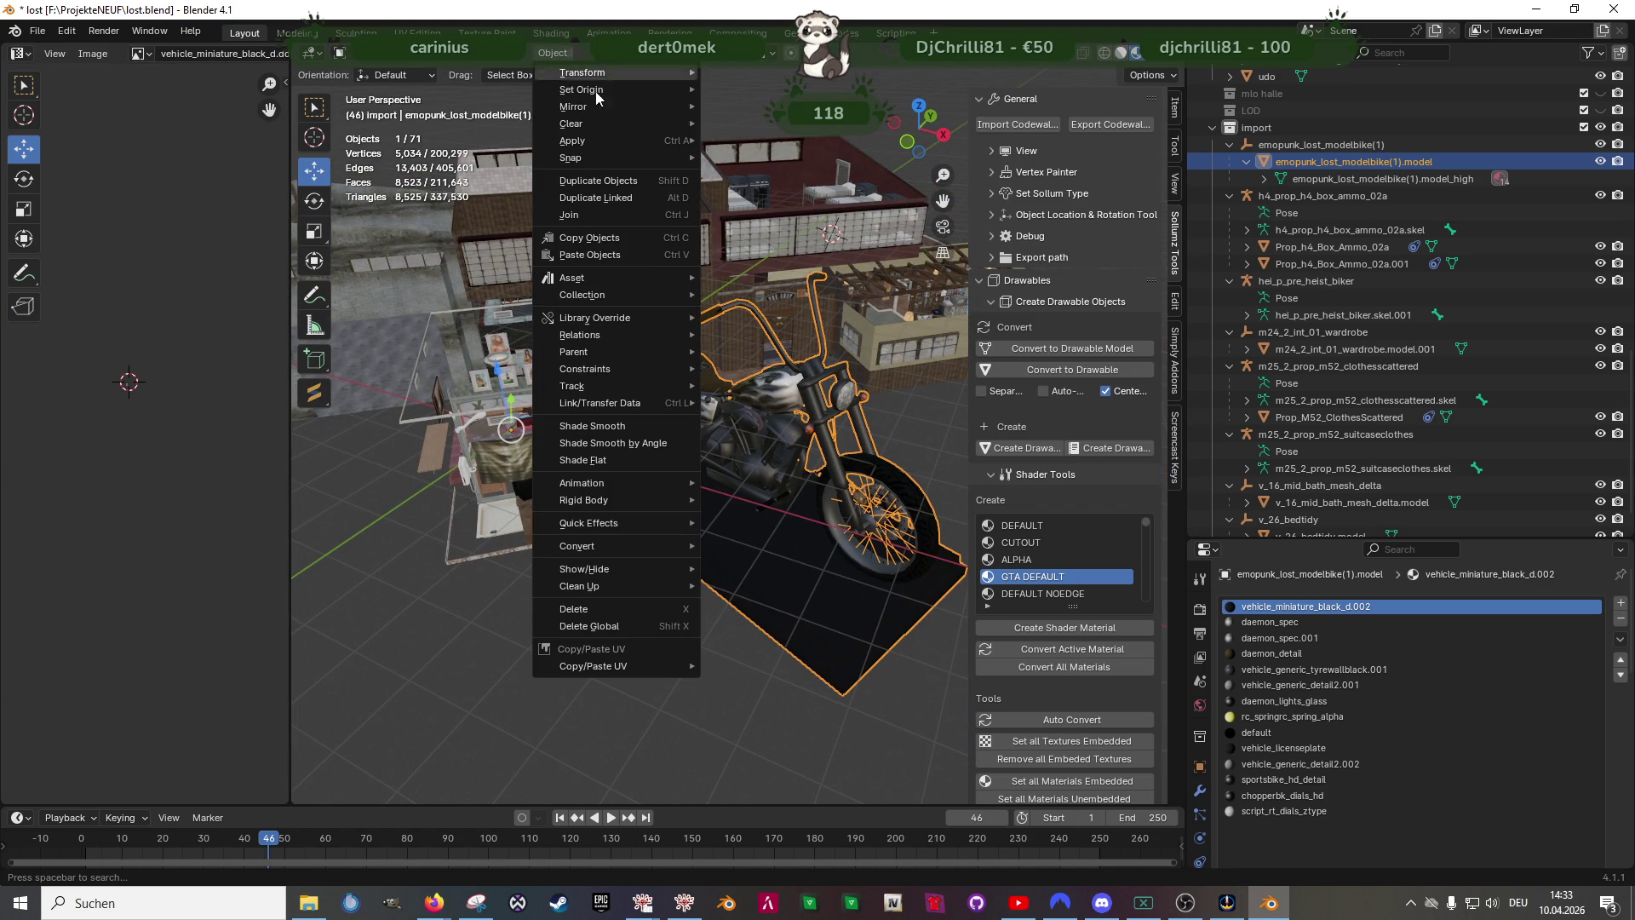
{"action": "left_click", "coordinate": [774, 632]}
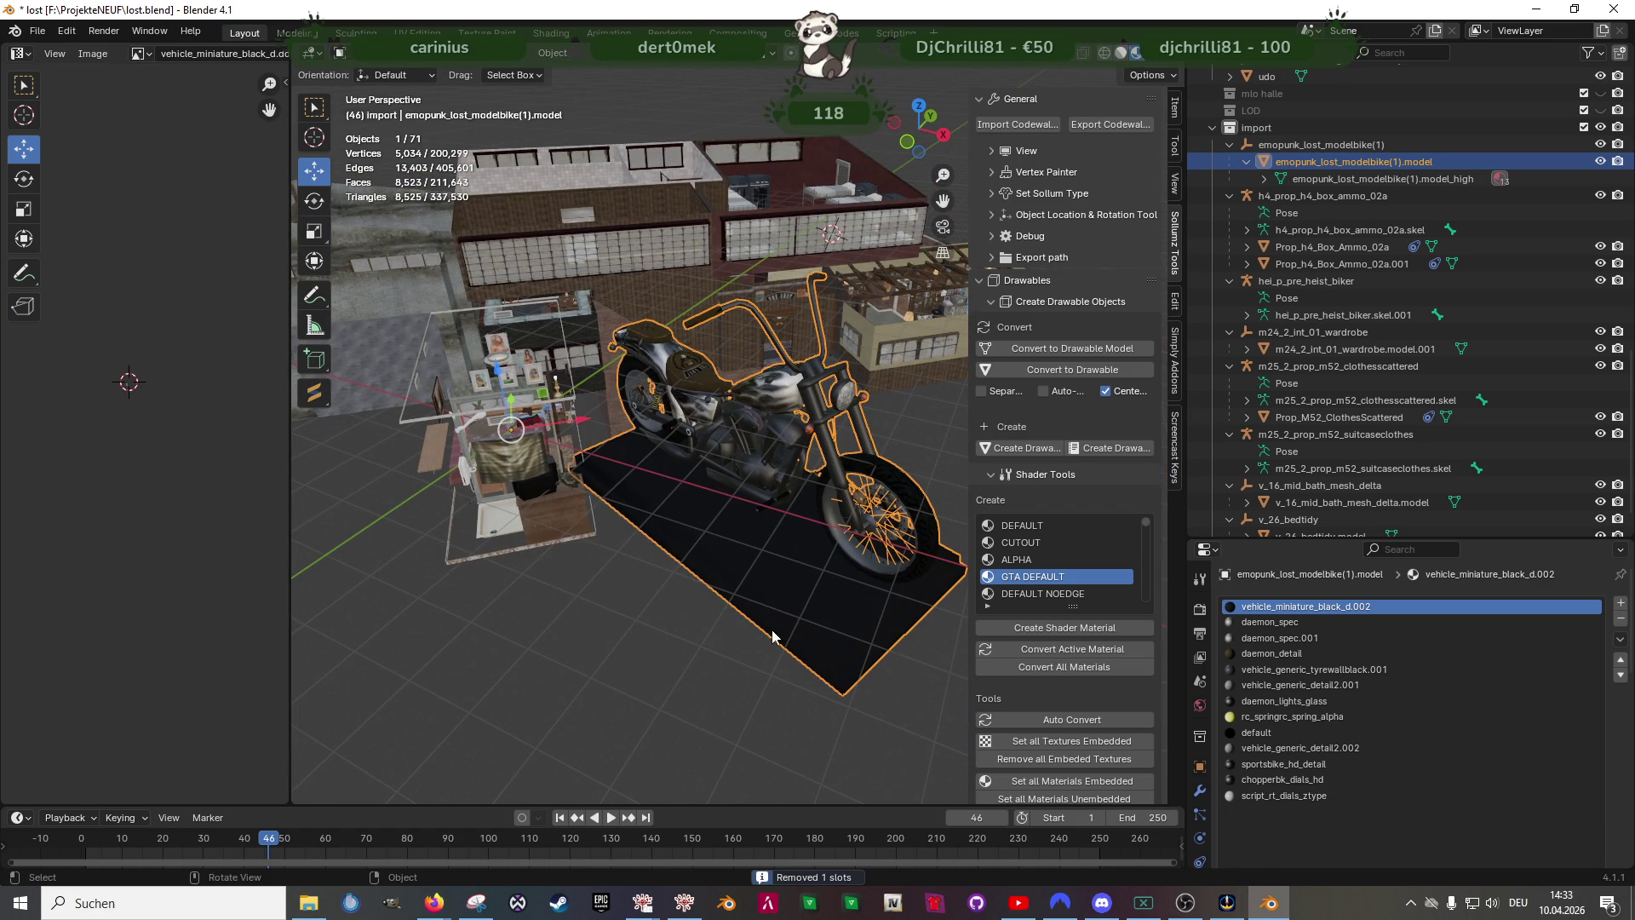
{"action": "scroll", "coordinate": [793, 562], "scroll_direction": "up", "scroll_amount": 4}
{"action": "middle_click_drag", "start_coordinate": [698, 556], "coordinate": [676, 519]}
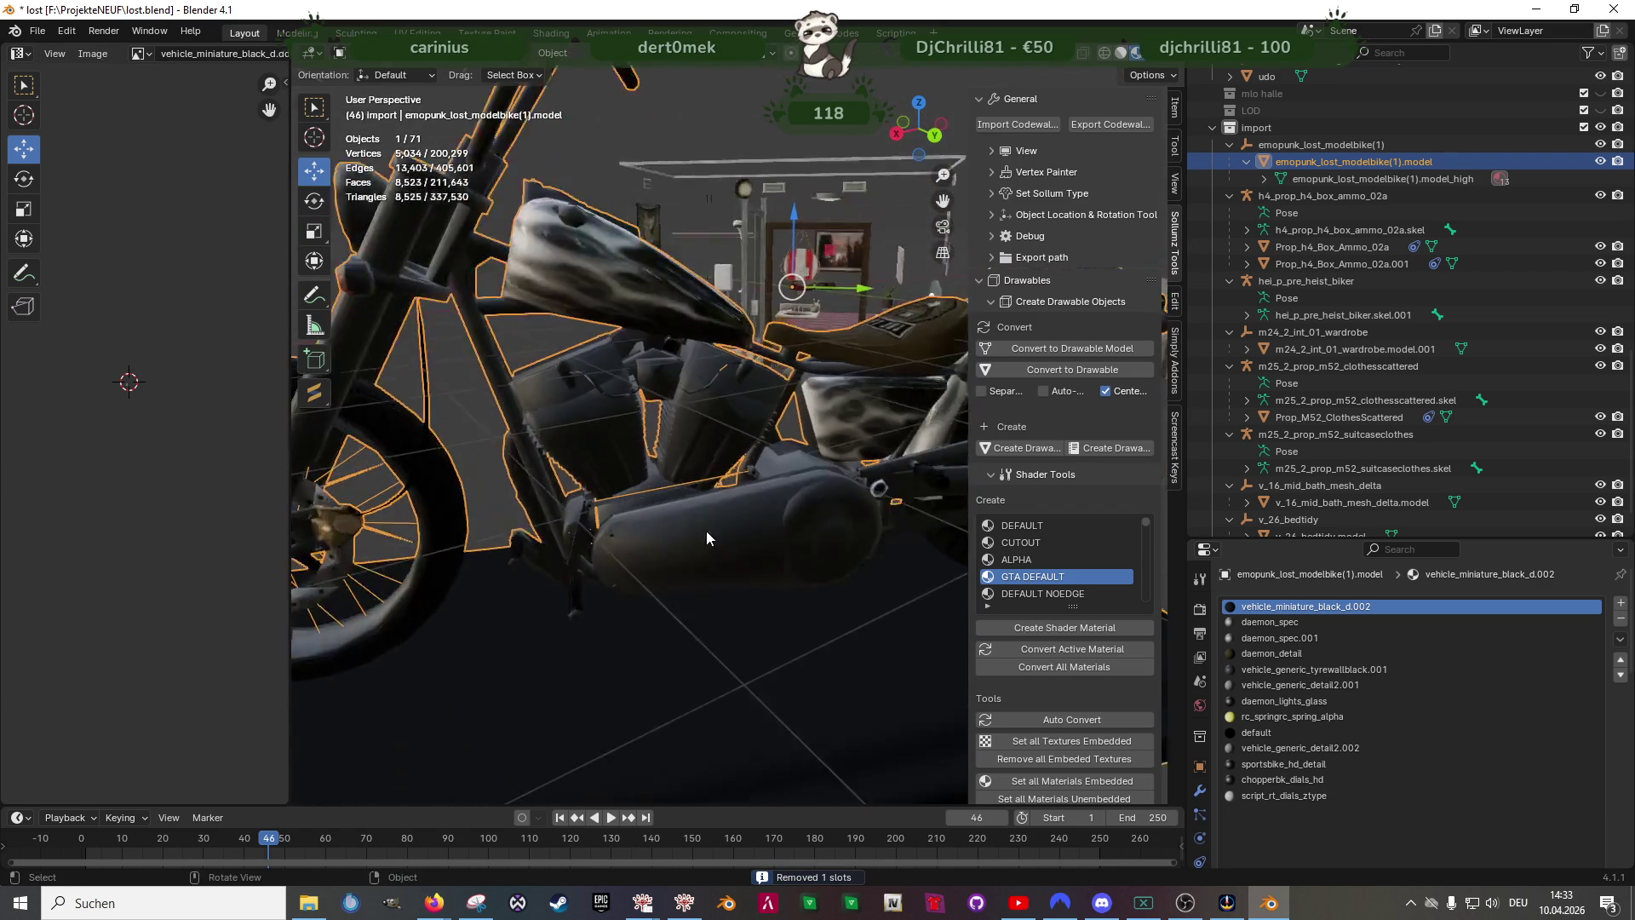
- In Edit Mode, select the flat plate faces at the bike's rear and delete them as faces
{"action": "key", "text": "Tab"}
{"action": "scroll", "coordinate": [702, 567], "scroll_direction": "down", "scroll_amount": 5}
{"action": "left_click", "coordinate": [702, 567]}
{"action": "mouse_move", "coordinate": [701, 567]}
{"action": "middle_mouse_down"}
{"action": "mouse_move", "coordinate": [723, 559]}
{"action": "mouse_move", "coordinate": [683, 537]}
{"action": "mouse_move", "coordinate": [690, 555]}
{"action": "middle_mouse_up"}
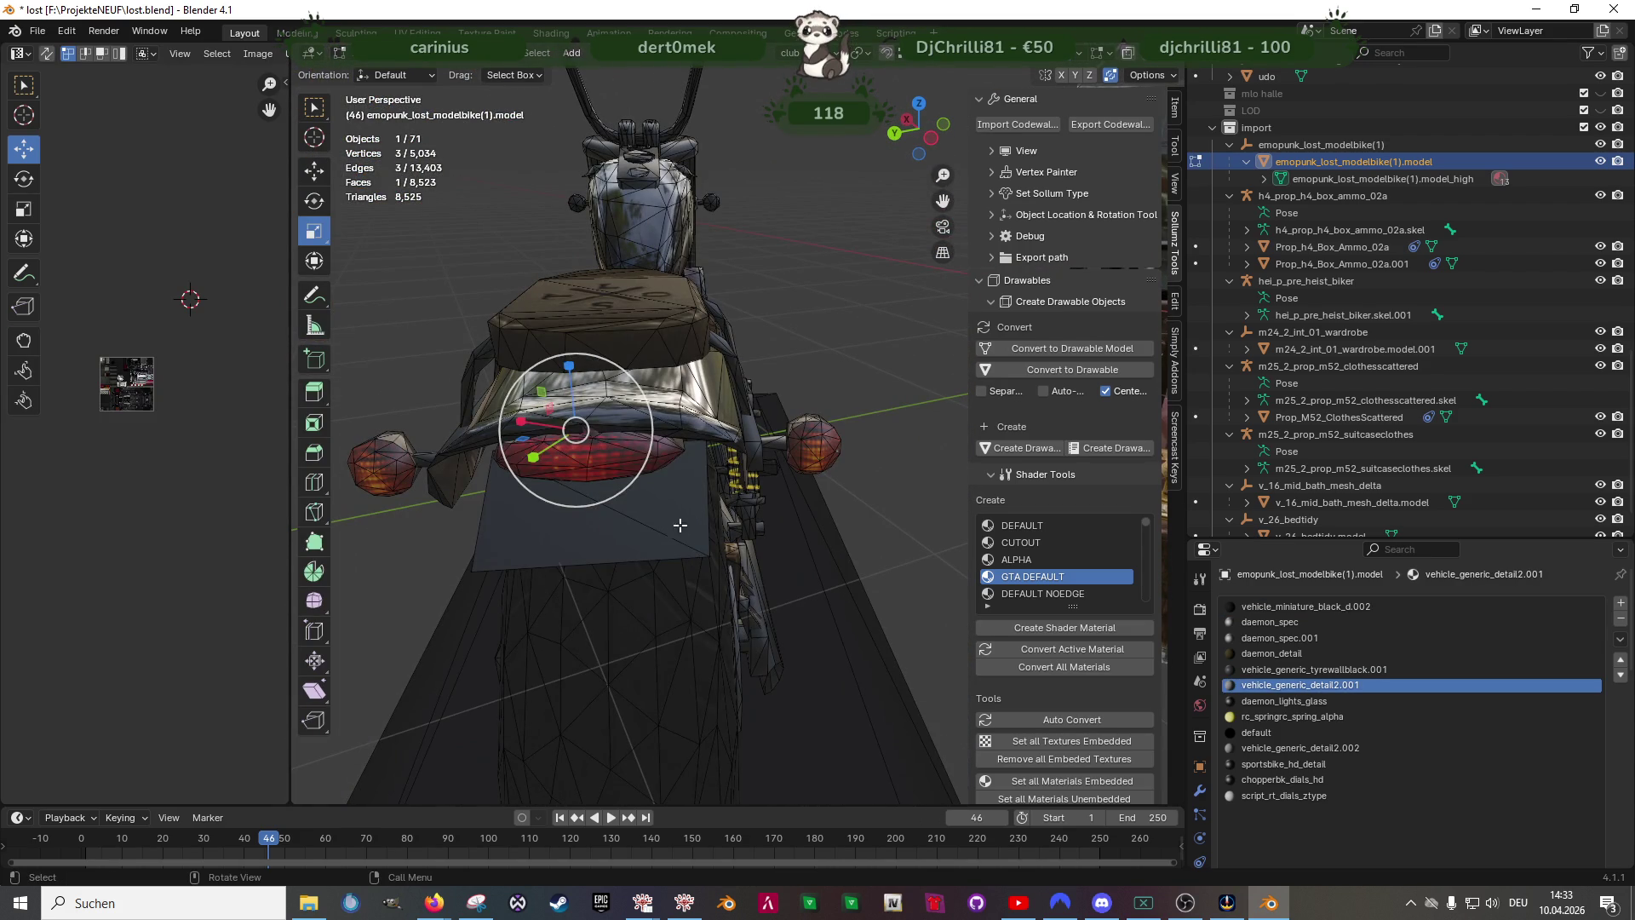
{"action": "left_click", "coordinate": [626, 544], "text": "shift"}
{"action": "scroll", "coordinate": [627, 544], "scroll_direction": "up", "scroll_amount": 5}
{"action": "middle_click_drag", "start_coordinate": [658, 499], "coordinate": [800, 345]}
{"action": "key", "text": "x"}
{"action": "scroll", "coordinate": [800, 345], "scroll_direction": "down", "scroll_amount": 5}
{"action": "mouse_move", "coordinate": [767, 447]}
{"action": "middle_mouse_down"}
{"action": "mouse_move", "coordinate": [792, 559]}
{"action": "mouse_move", "coordinate": [715, 512]}
{"action": "mouse_move", "coordinate": [645, 499]}
{"action": "mouse_move", "coordinate": [659, 345]}
{"action": "mouse_move", "coordinate": [667, 495]}
{"action": "middle_mouse_up"}
{"action": "scroll", "coordinate": [792, 559], "scroll_direction": "up", "scroll_amount": 8}
{"action": "scroll", "coordinate": [658, 345], "scroll_direction": "up", "scroll_amount": 4}
{"action": "scroll", "coordinate": [658, 345], "scroll_direction": "down", "scroll_amount": 4}
{"action": "scroll", "coordinate": [667, 495], "scroll_direction": "up", "scroll_amount": 5}
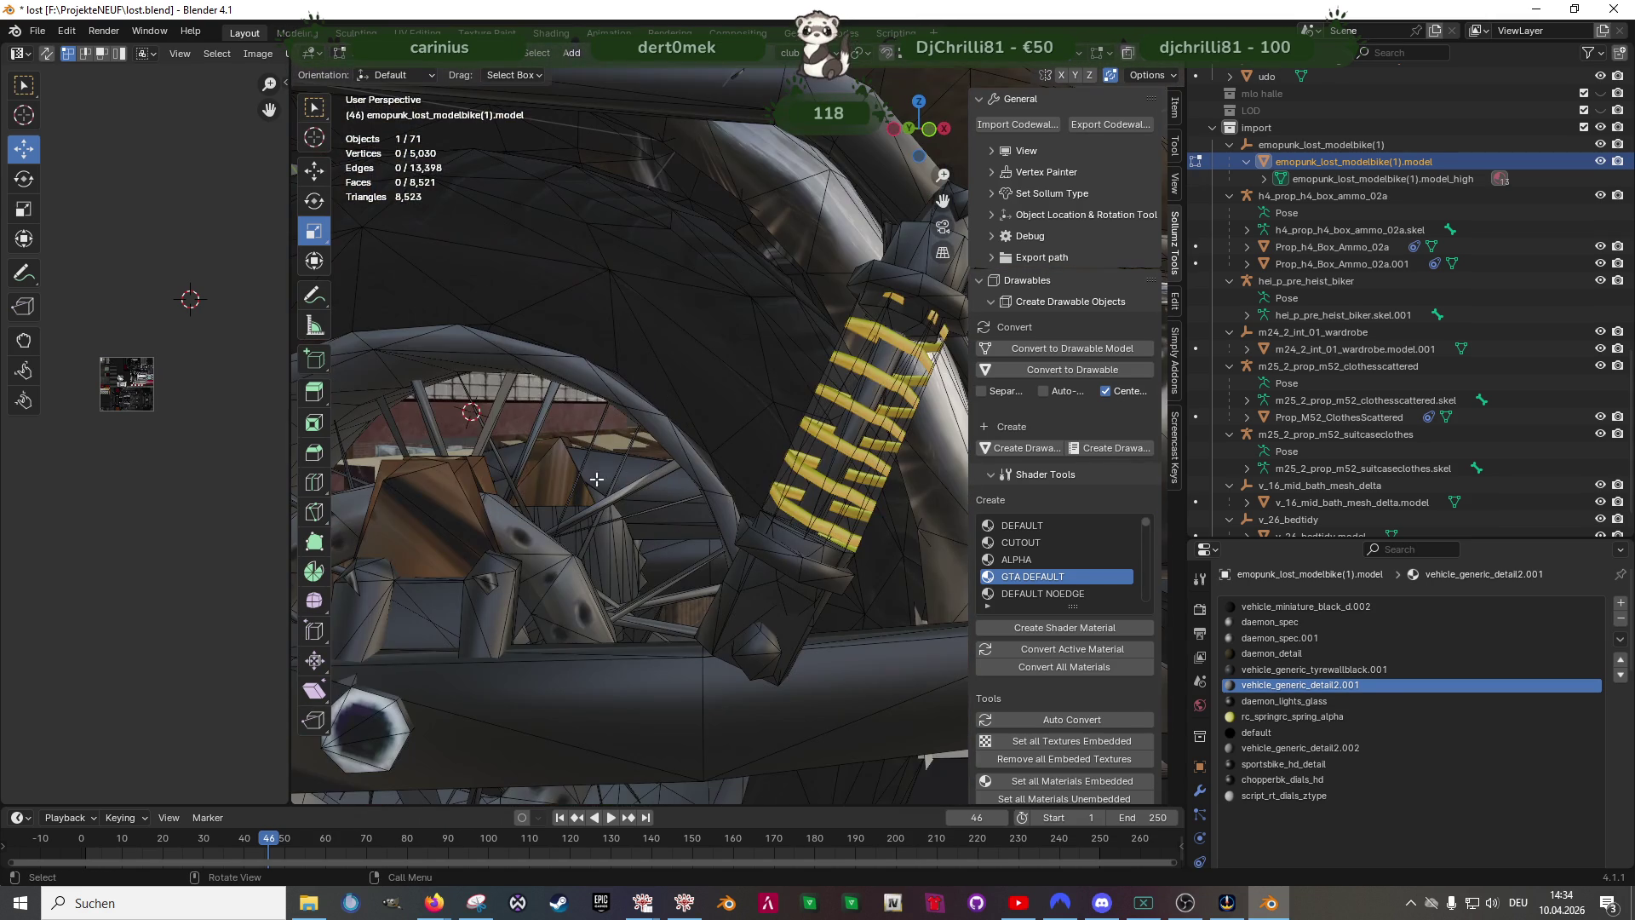
- Select a tyre face to make its vehicle_generic_tyrewallblack.001 material active
{"action": "left_click", "coordinate": [484, 428]}
{"action": "mouse_move", "coordinate": [497, 441]}
{"action": "middle_mouse_down"}
{"action": "mouse_move", "coordinate": [563, 409]}
{"action": "mouse_move", "coordinate": [767, 406]}
{"action": "middle_mouse_up"}
{"action": "scroll", "coordinate": [563, 409], "scroll_direction": "down", "scroll_amount": 3}
{"action": "scroll", "coordinate": [1391, 716], "scroll_direction": "down", "scroll_amount": 3}
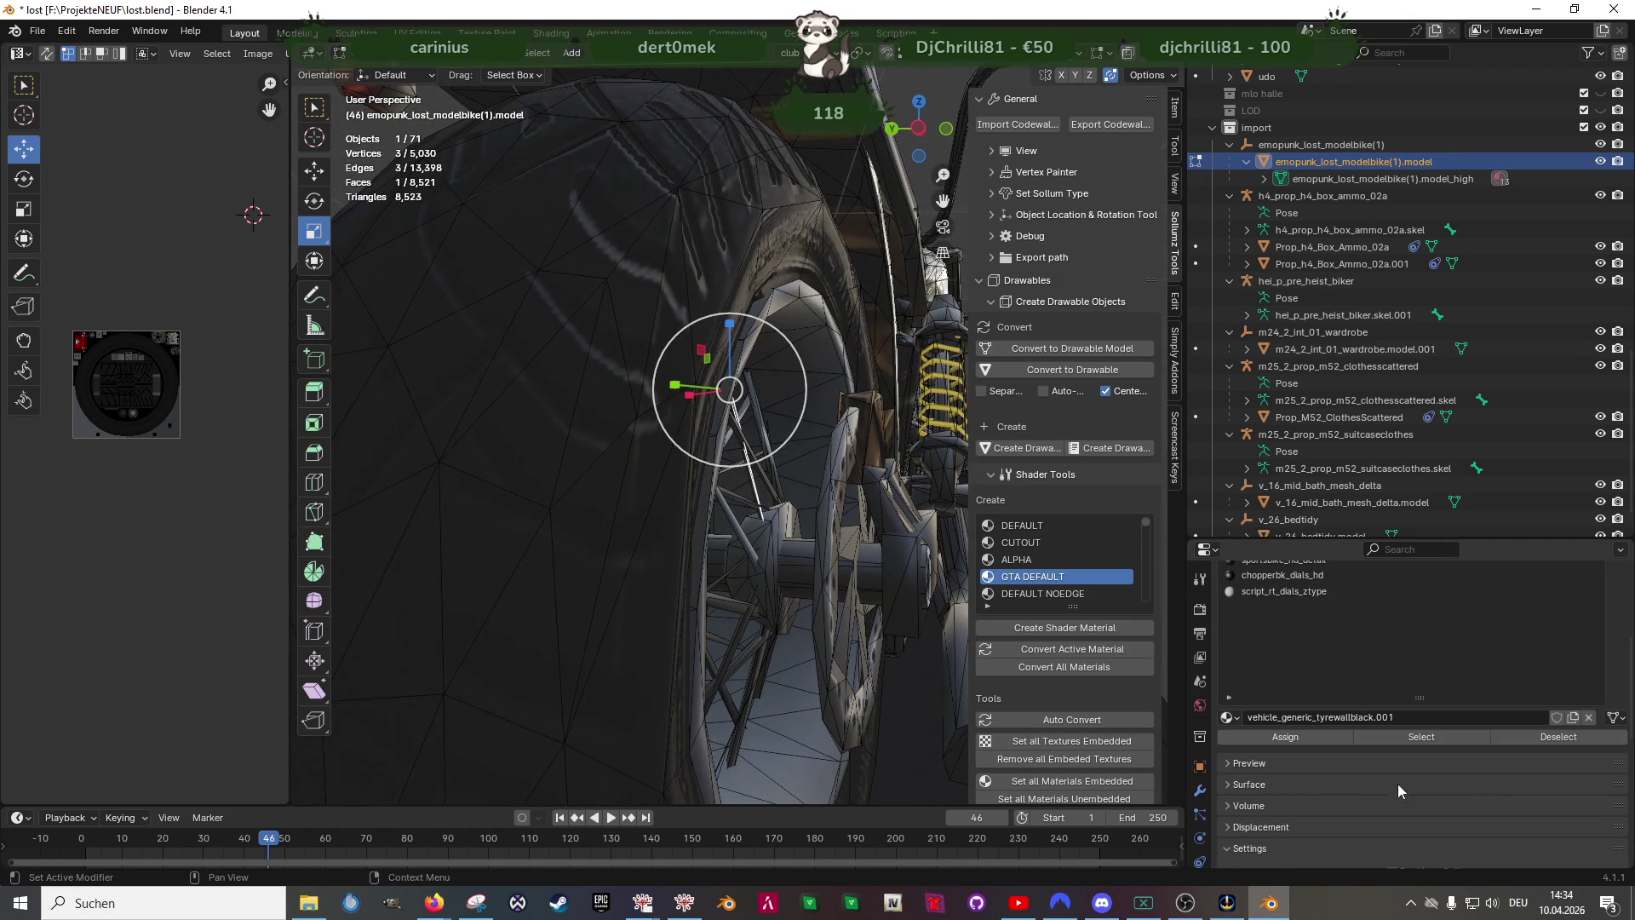
- Select all tyre-wall material faces and the tread-strip UV island with UV sync selection toggled
{"action": "left_click", "coordinate": [1422, 740]}
{"action": "middle_click_drag", "start_coordinate": [841, 513], "coordinate": [817, 505]}
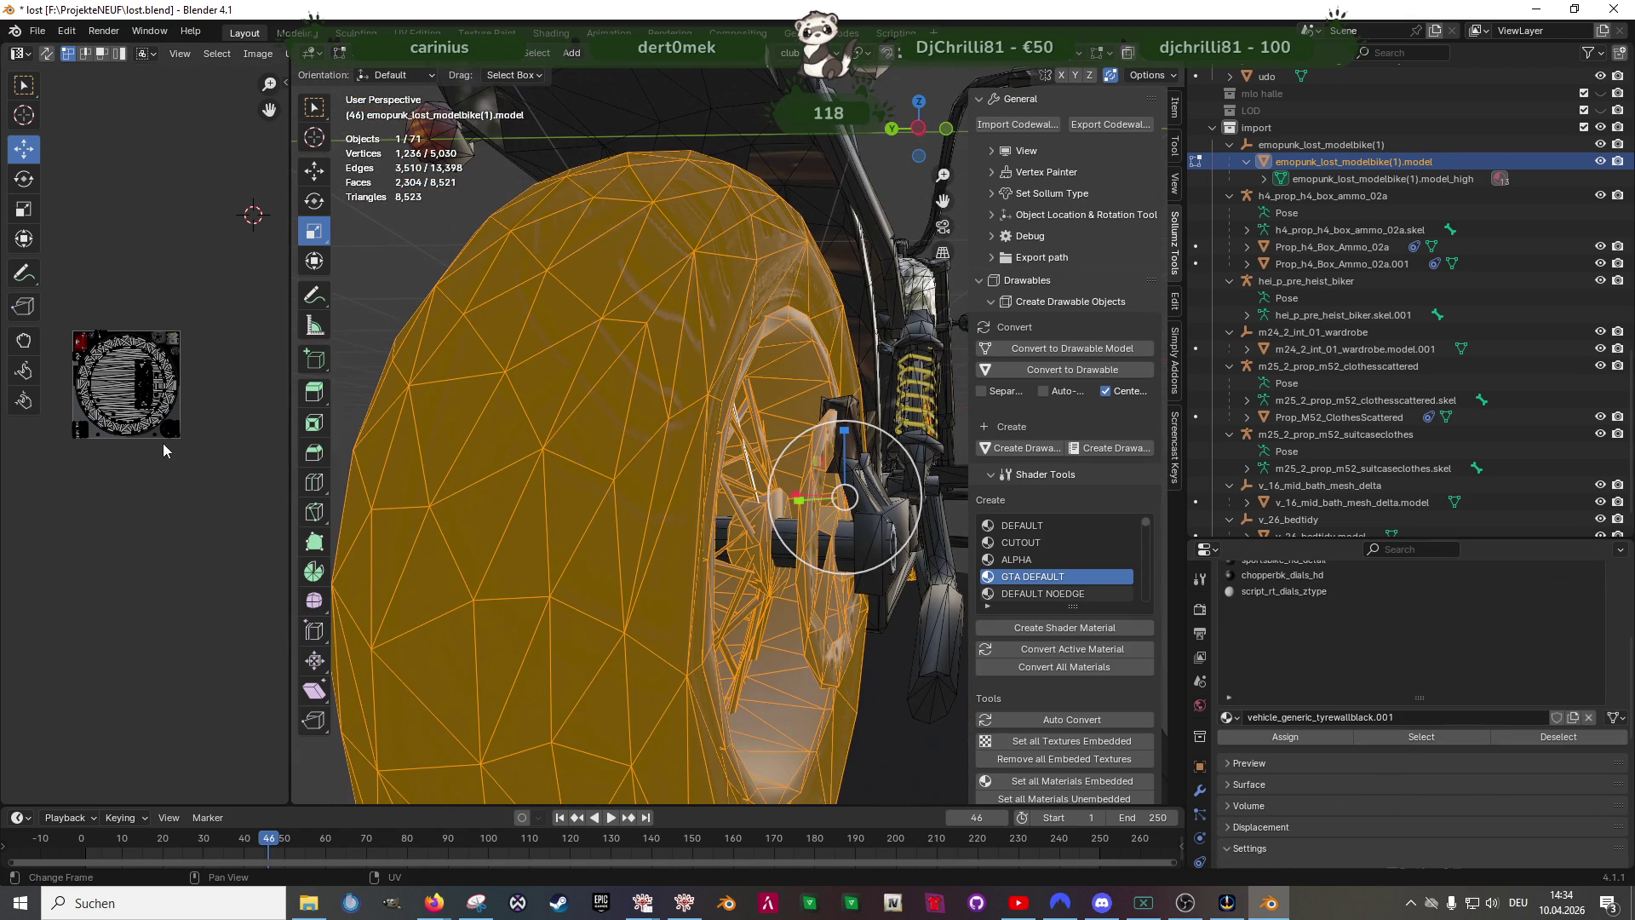
{"action": "scroll", "coordinate": [154, 383], "scroll_direction": "up", "scroll_amount": 3}
{"action": "scroll", "coordinate": [153, 384], "scroll_direction": "up", "scroll_amount": 3}
{"action": "middle_click_drag", "start_coordinate": [170, 454], "coordinate": [154, 467]}
{"action": "scroll", "coordinate": [153, 467], "scroll_direction": "up", "scroll_amount": 2}
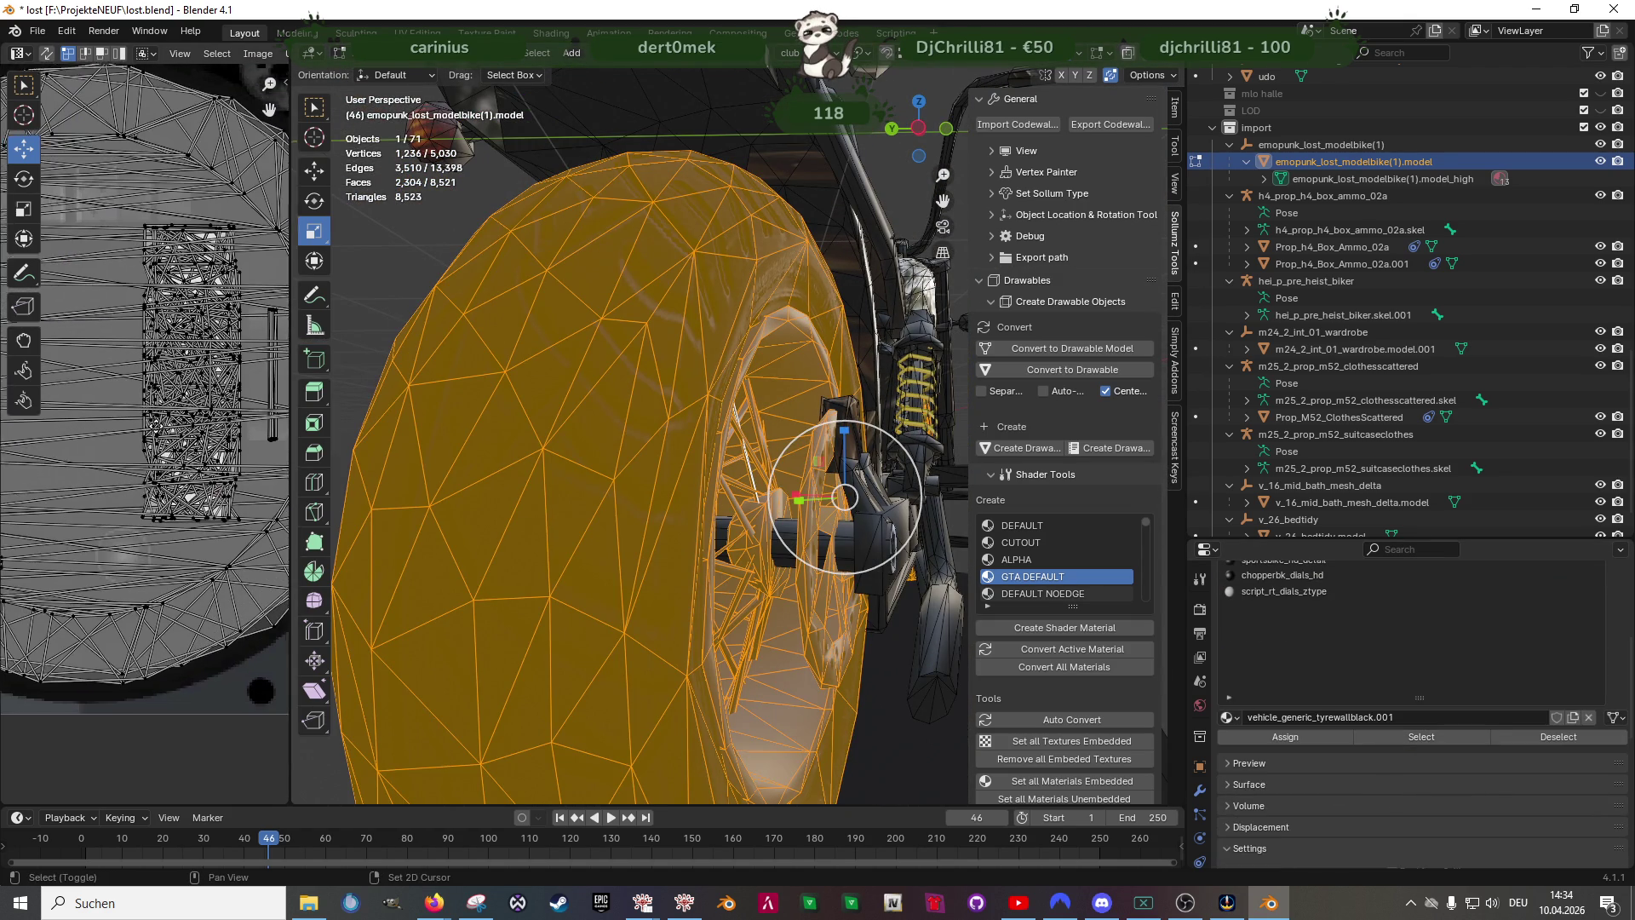
{"action": "middle_click_drag", "start_coordinate": [150, 407], "coordinate": [123, 324]}
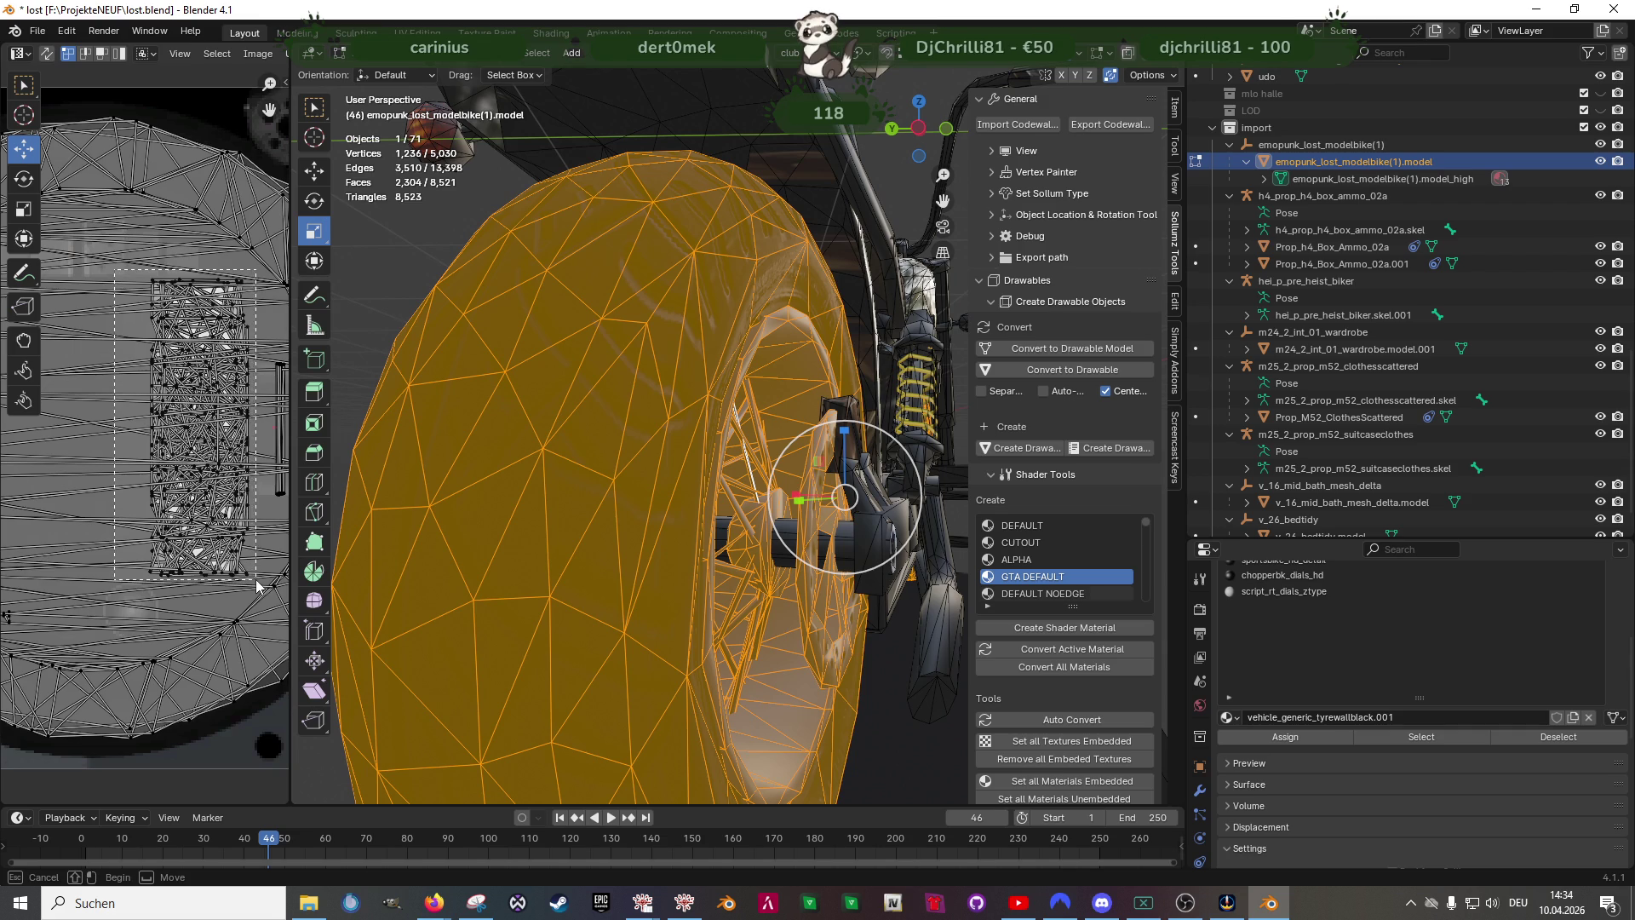
{"action": "left_click_drag", "start_coordinate": [257, 587], "coordinate": [259, 583]}
{"action": "middle_click_drag", "start_coordinate": [575, 486], "coordinate": [508, 466]}
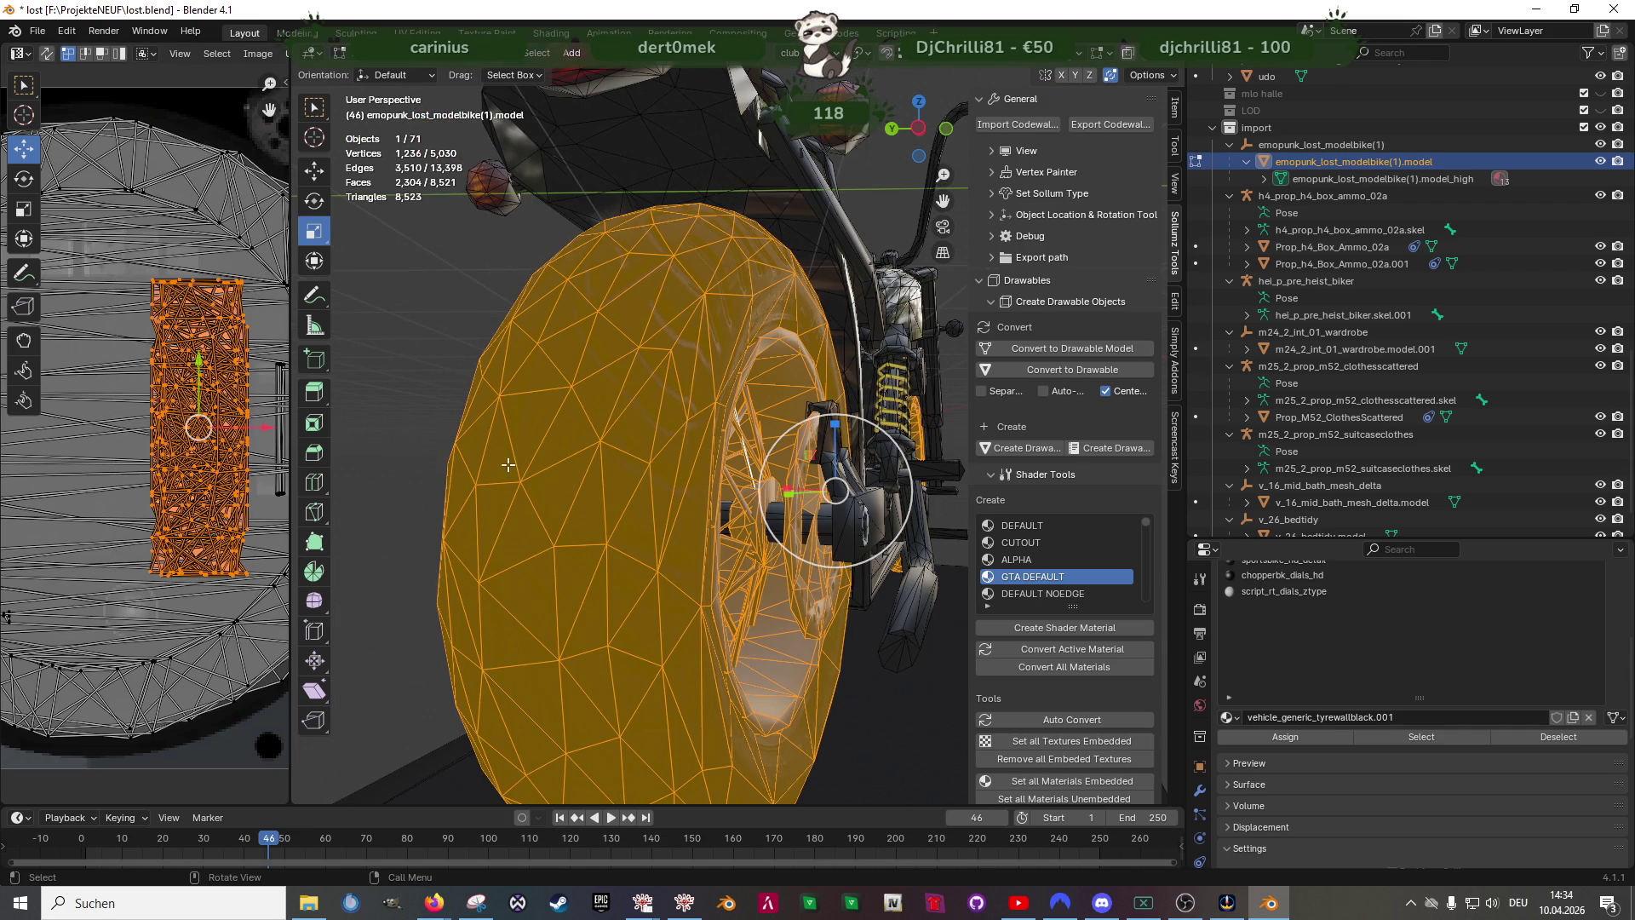
{"action": "left_click", "coordinate": [47, 57]}
{"action": "scroll", "coordinate": [715, 487], "scroll_direction": "down", "scroll_amount": 4}
{"action": "mouse_move", "coordinate": [716, 486]}
{"action": "middle_mouse_down"}
{"action": "mouse_move", "coordinate": [691, 546]}
{"action": "mouse_move", "coordinate": [542, 516]}
{"action": "middle_mouse_up"}
{"action": "scroll", "coordinate": [683, 544], "scroll_direction": "down", "scroll_amount": 3}
{"action": "scroll", "coordinate": [658, 537], "scroll_direction": "up", "scroll_amount": 4}
{"action": "scroll", "coordinate": [613, 531], "scroll_direction": "up", "scroll_amount": 3}
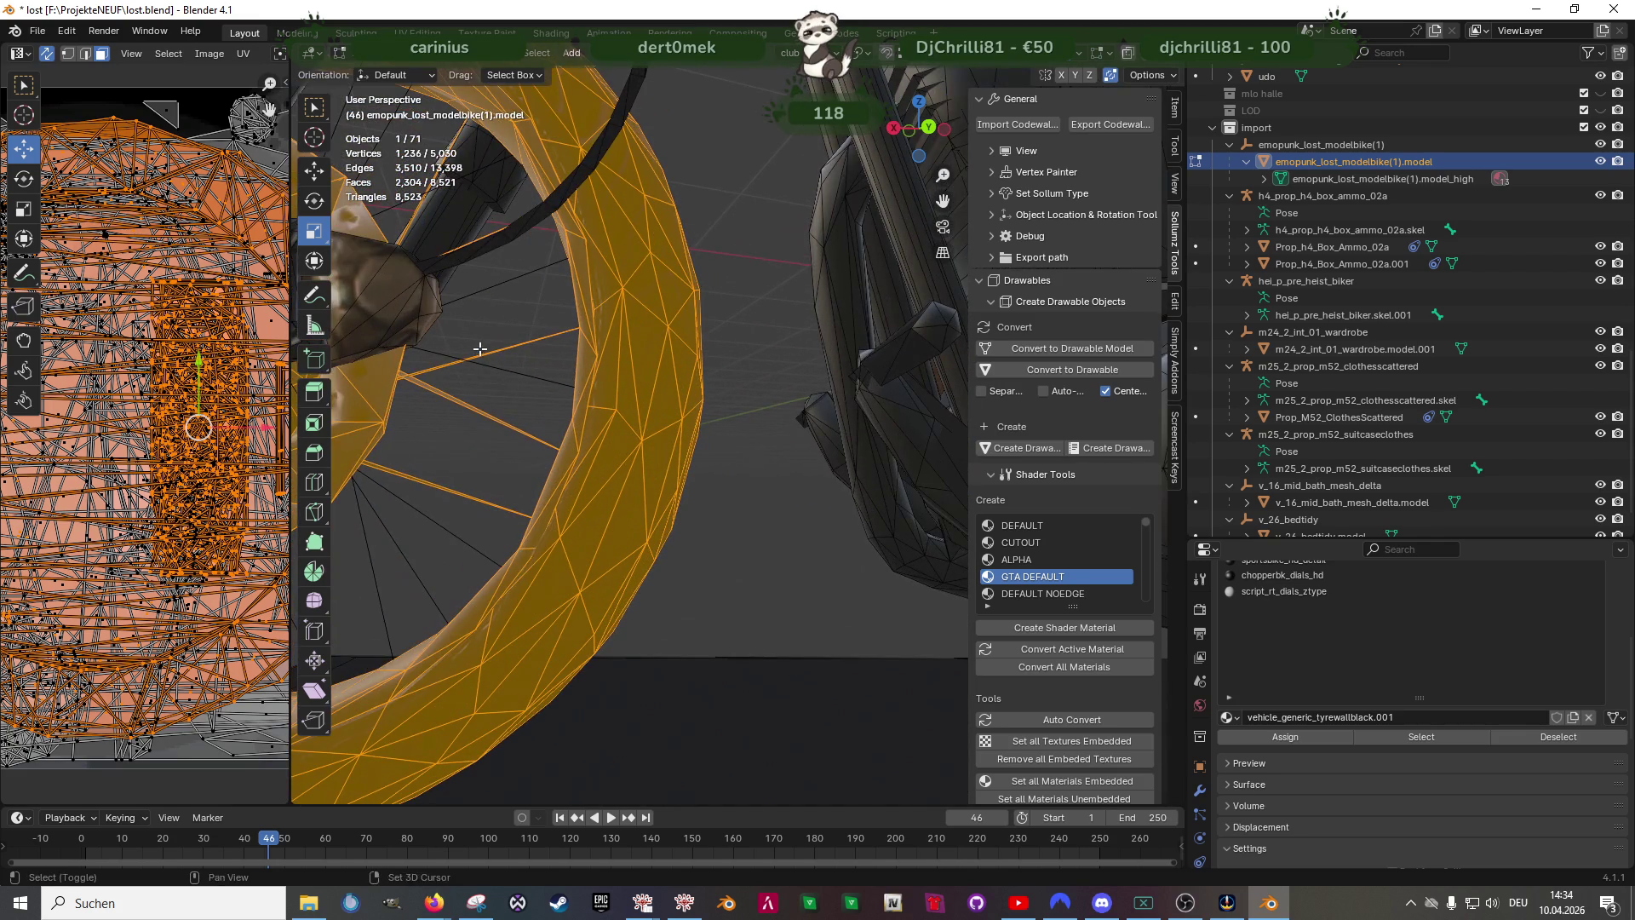
{"action": "scroll", "coordinate": [500, 386], "scroll_direction": "down", "scroll_amount": 4}
{"action": "mouse_move", "coordinate": [512, 397]}
{"action": "middle_mouse_down"}
{"action": "mouse_move", "coordinate": [795, 517]}
{"action": "mouse_move", "coordinate": [723, 508]}
{"action": "middle_mouse_up"}
{"action": "scroll", "coordinate": [723, 507], "scroll_direction": "down", "scroll_amount": 5}
{"action": "middle_click_drag", "start_coordinate": [857, 479], "coordinate": [698, 517]}
- Separate the selected tyre faces into new object emopunk_lost_modelbike(1).model.001 and start editing it
{"action": "key", "text": "ctrl+f"}
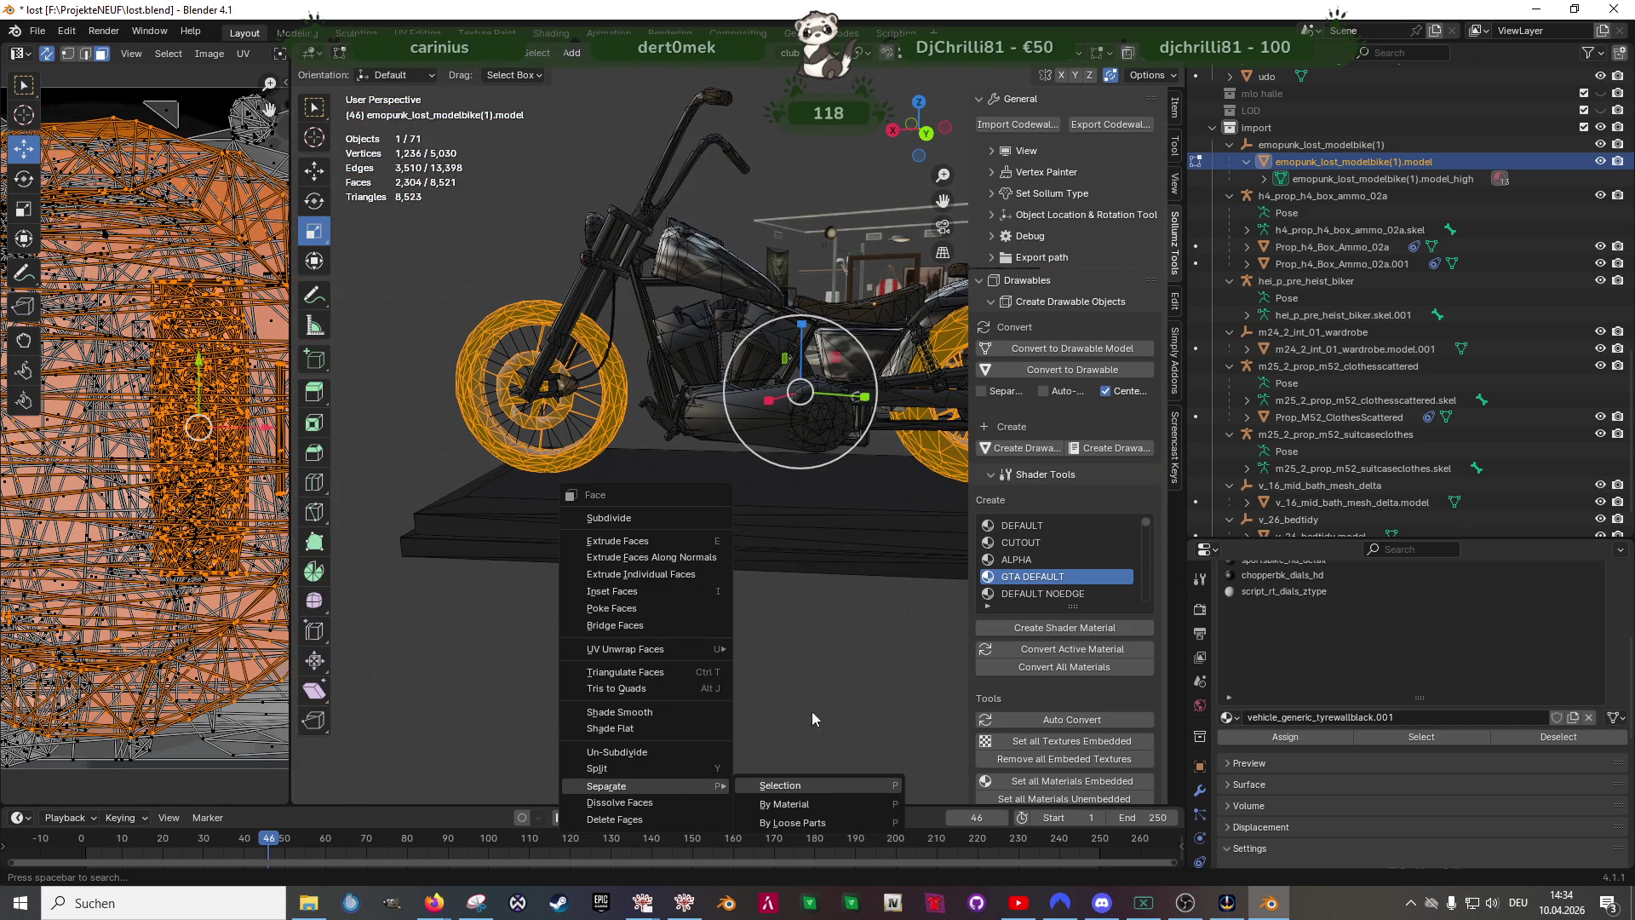
{"action": "left_click", "coordinate": [781, 784]}
{"action": "key", "text": "Tab"}
{"action": "middle_click_drag", "start_coordinate": [767, 447], "coordinate": [512, 448], "text": "shift"}
{"action": "scroll", "coordinate": [831, 465], "scroll_direction": "up", "scroll_amount": 4}
{"action": "middle_click_drag", "start_coordinate": [830, 466], "coordinate": [880, 468]}
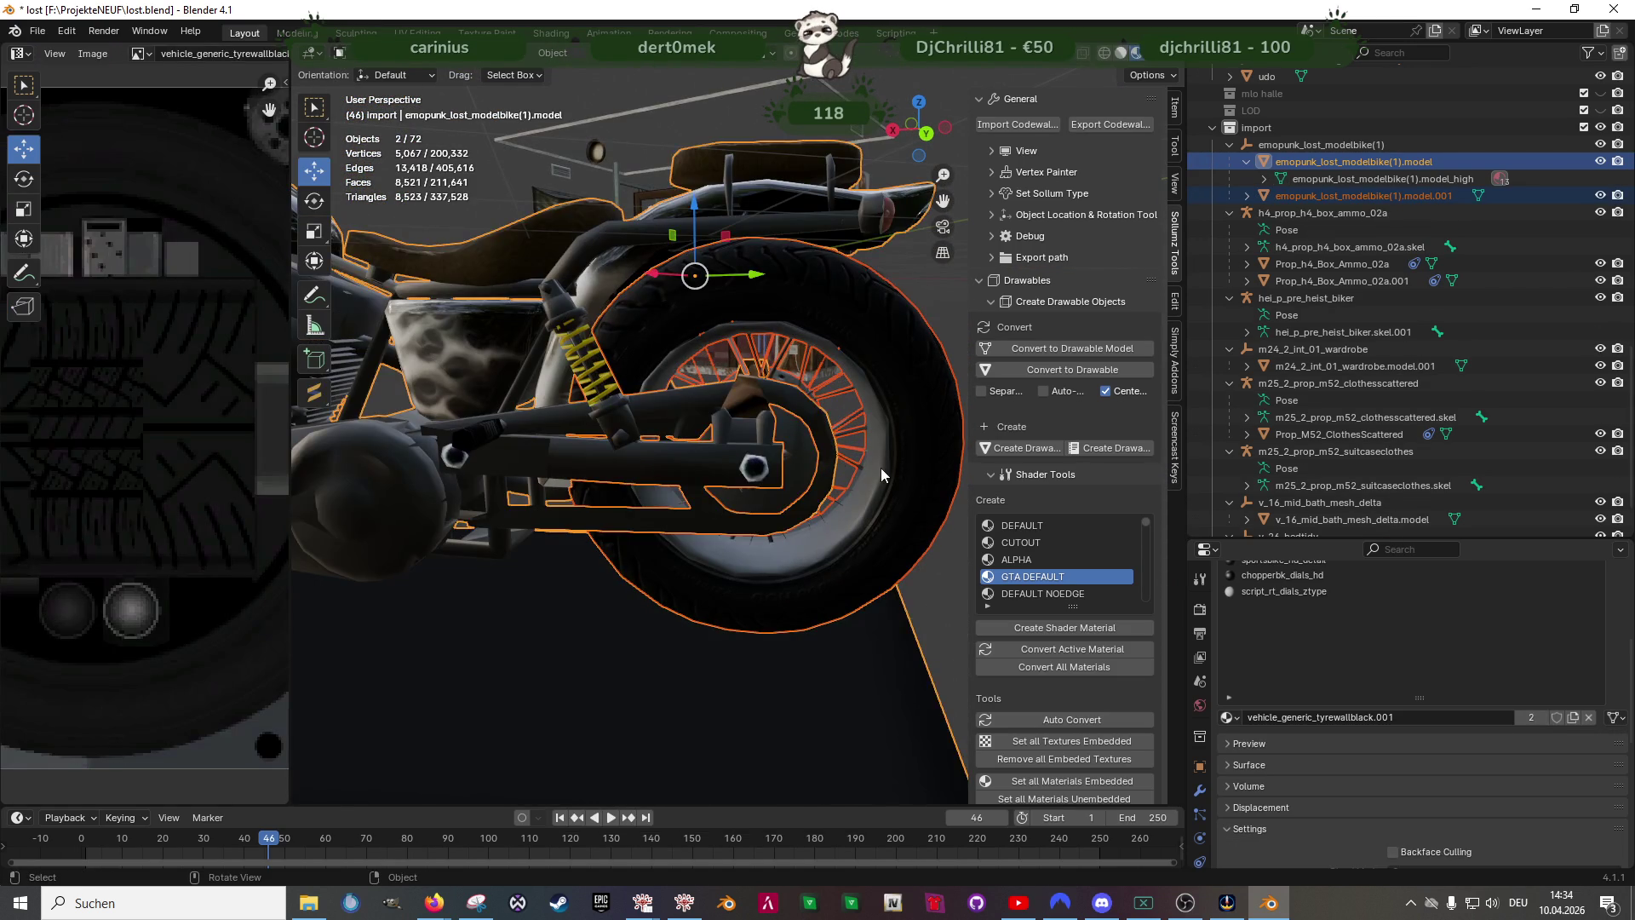
{"action": "left_click", "coordinate": [880, 469]}
{"action": "key", "text": "Tab"}
{"action": "scroll", "coordinate": [887, 442], "scroll_direction": "up", "scroll_amount": 3}
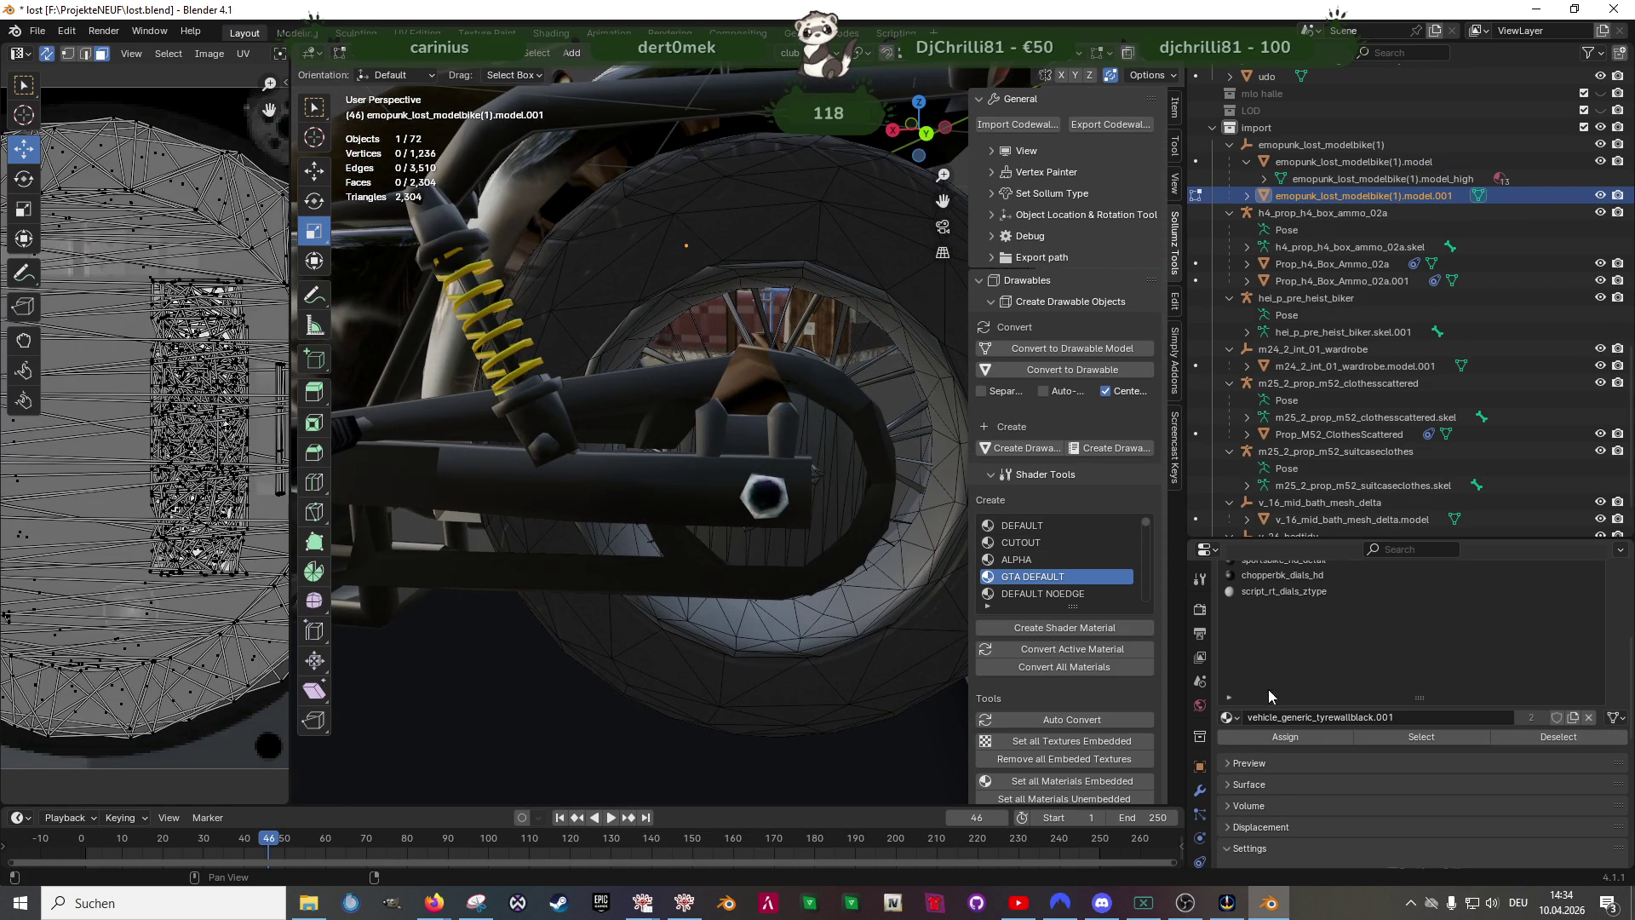
- Select the whole separated tyre mesh, then narrow to tread faces and small hub faces
{"action": "key", "text": "a"}
{"action": "scroll", "coordinate": [113, 320], "scroll_direction": "up", "scroll_amount": 3}
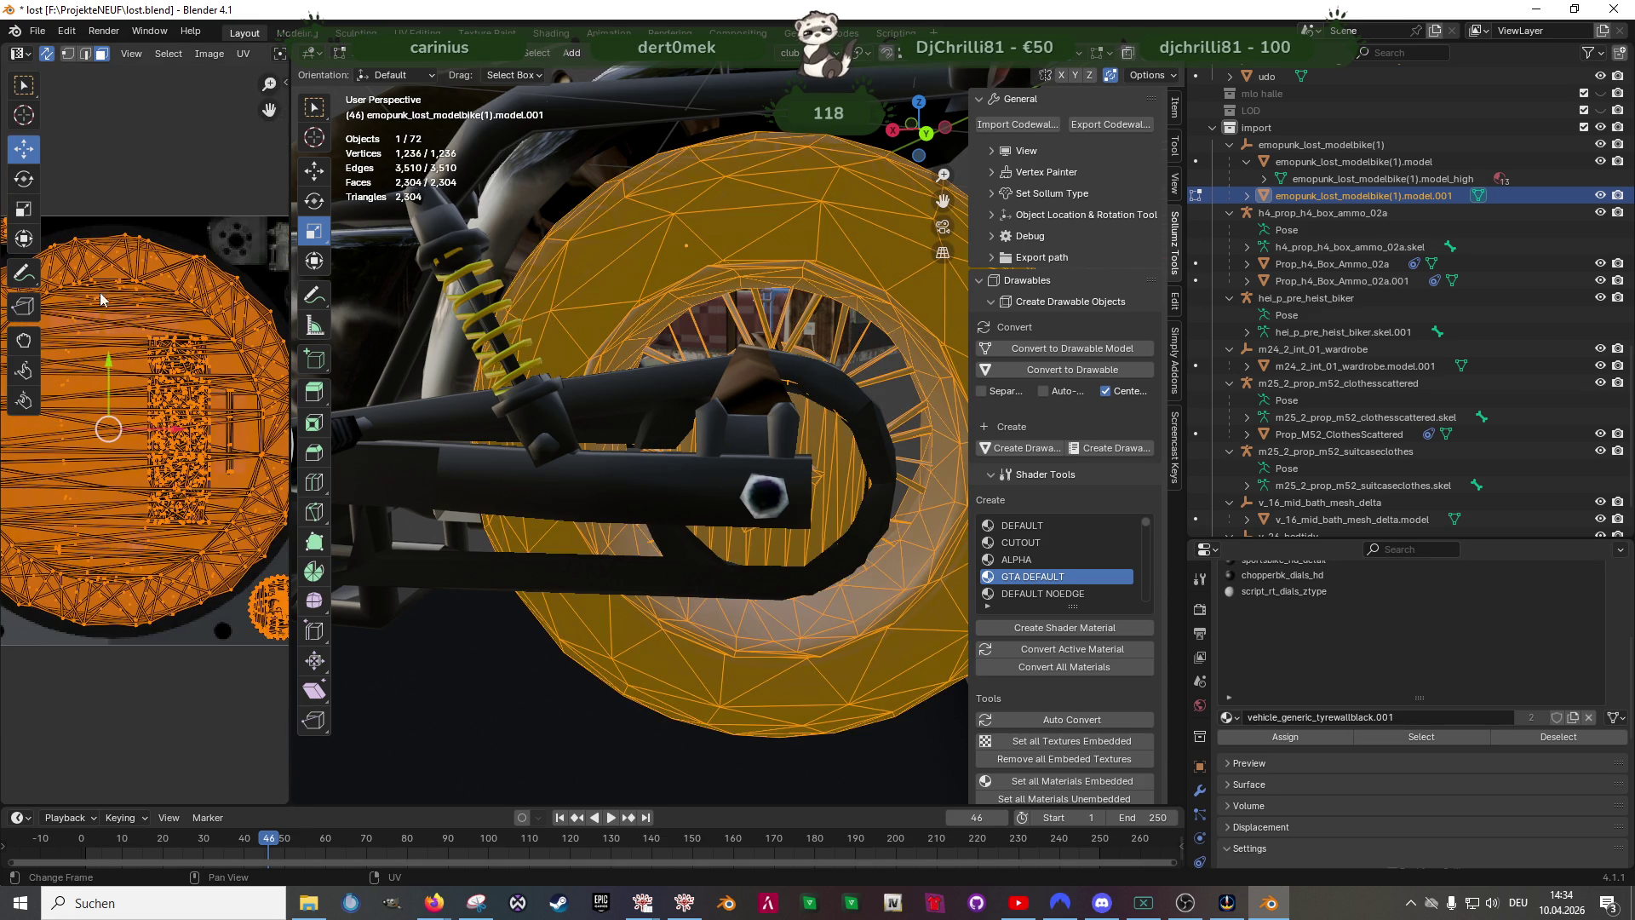
{"action": "left_click", "coordinate": [128, 398]}
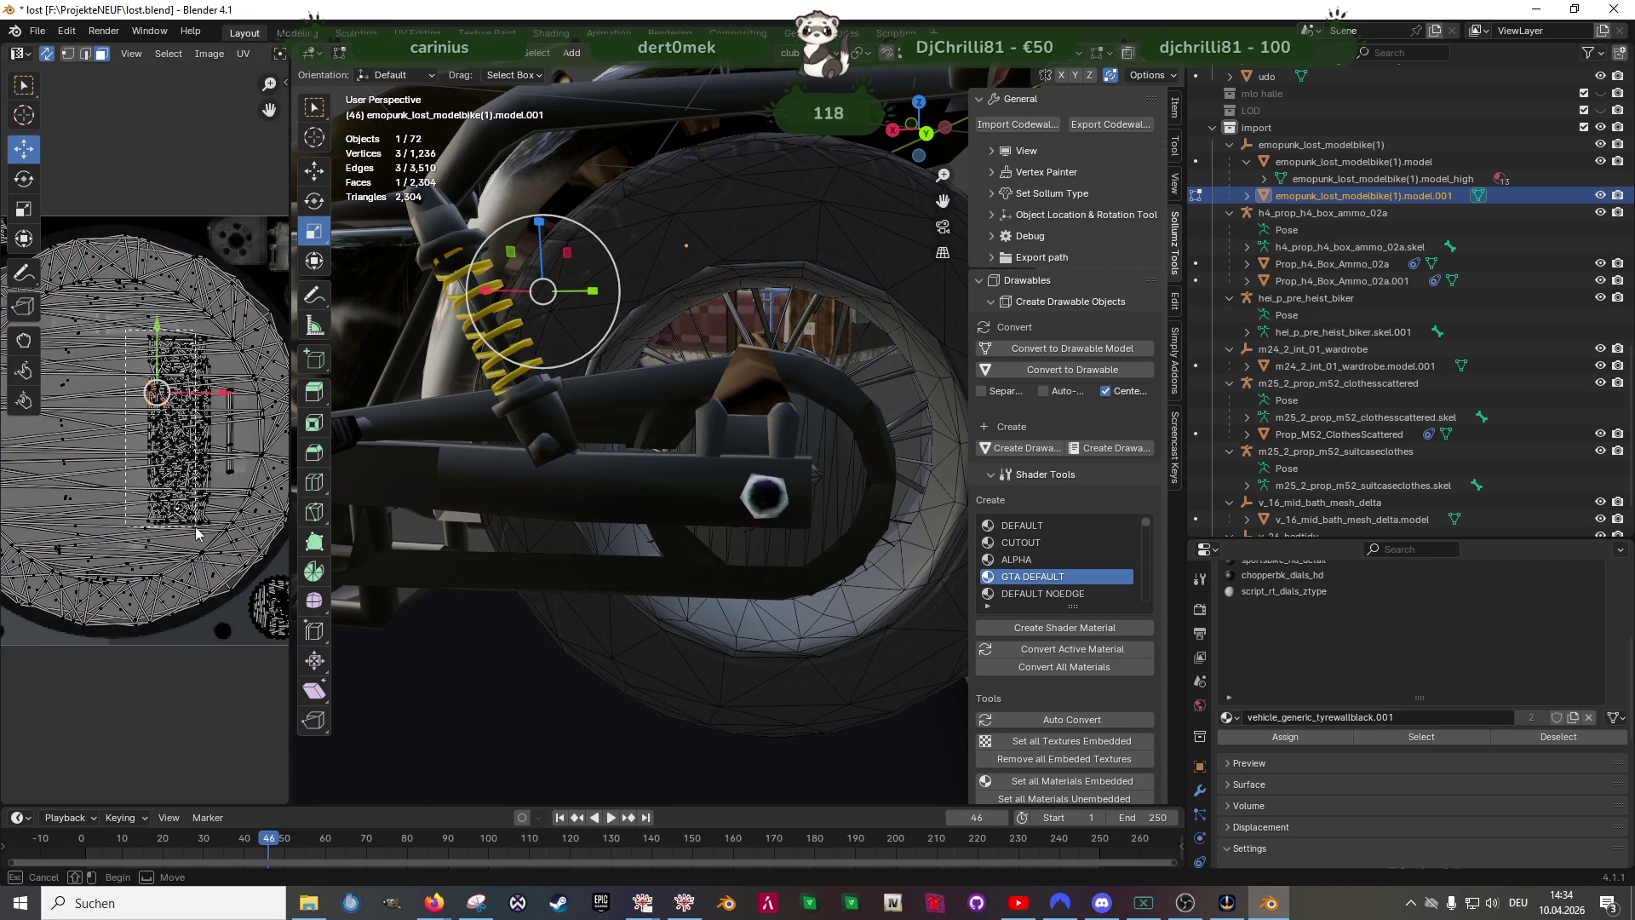
{"action": "left_click_drag", "start_coordinate": [127, 330], "coordinate": [220, 537]}
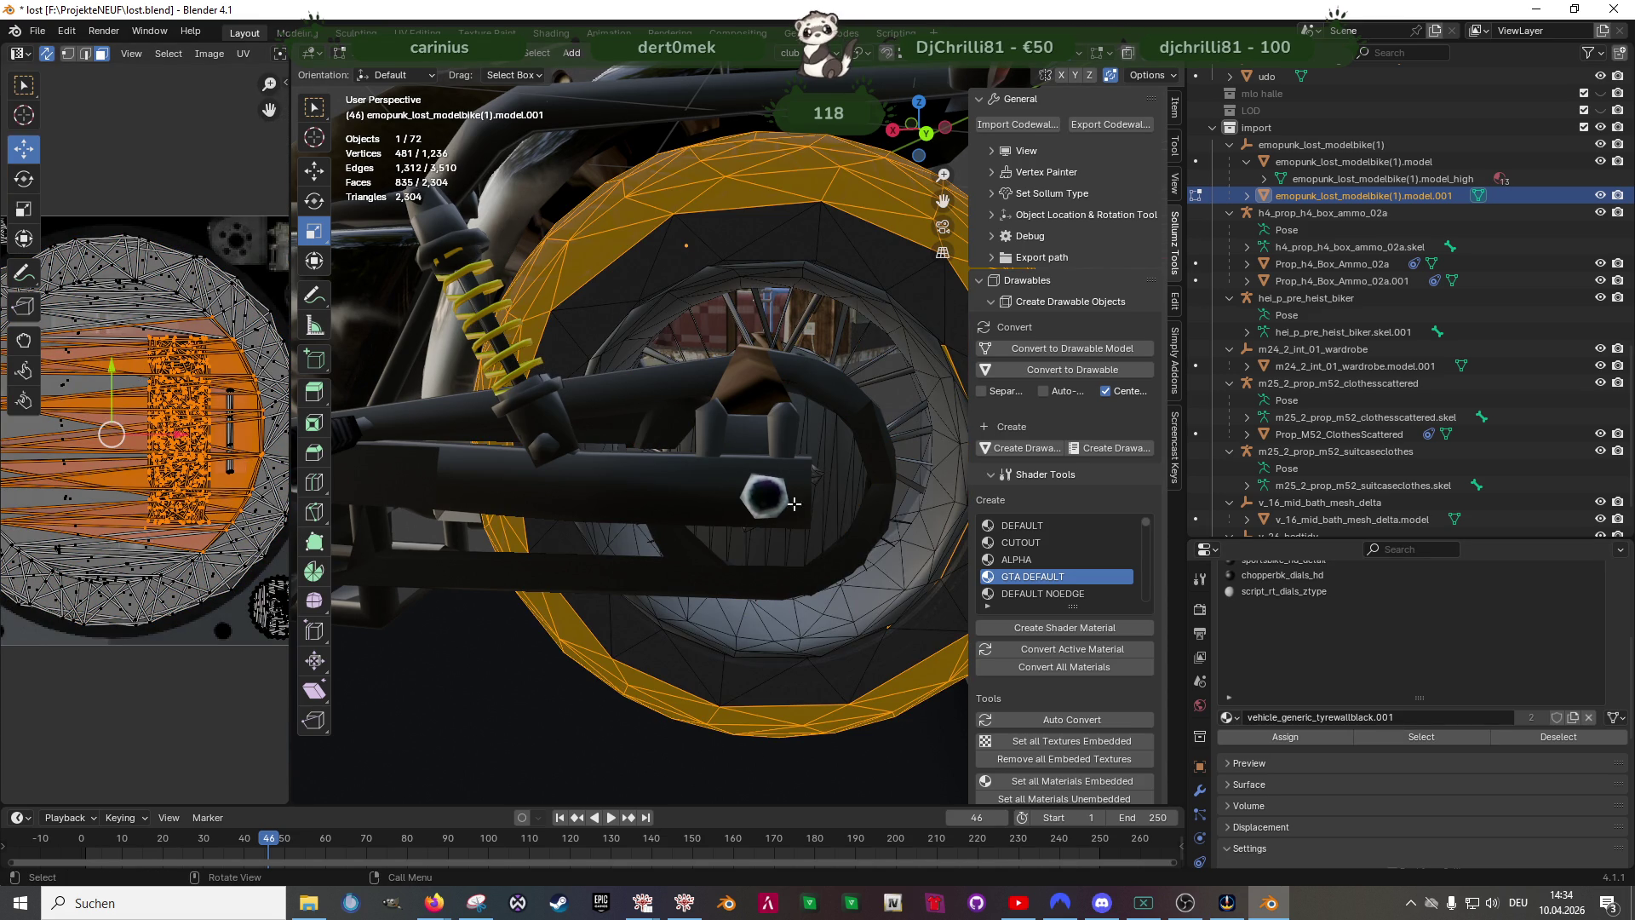
{"action": "left_click", "coordinate": [906, 418]}
{"action": "scroll", "coordinate": [127, 422], "scroll_direction": "down", "scroll_amount": 3}
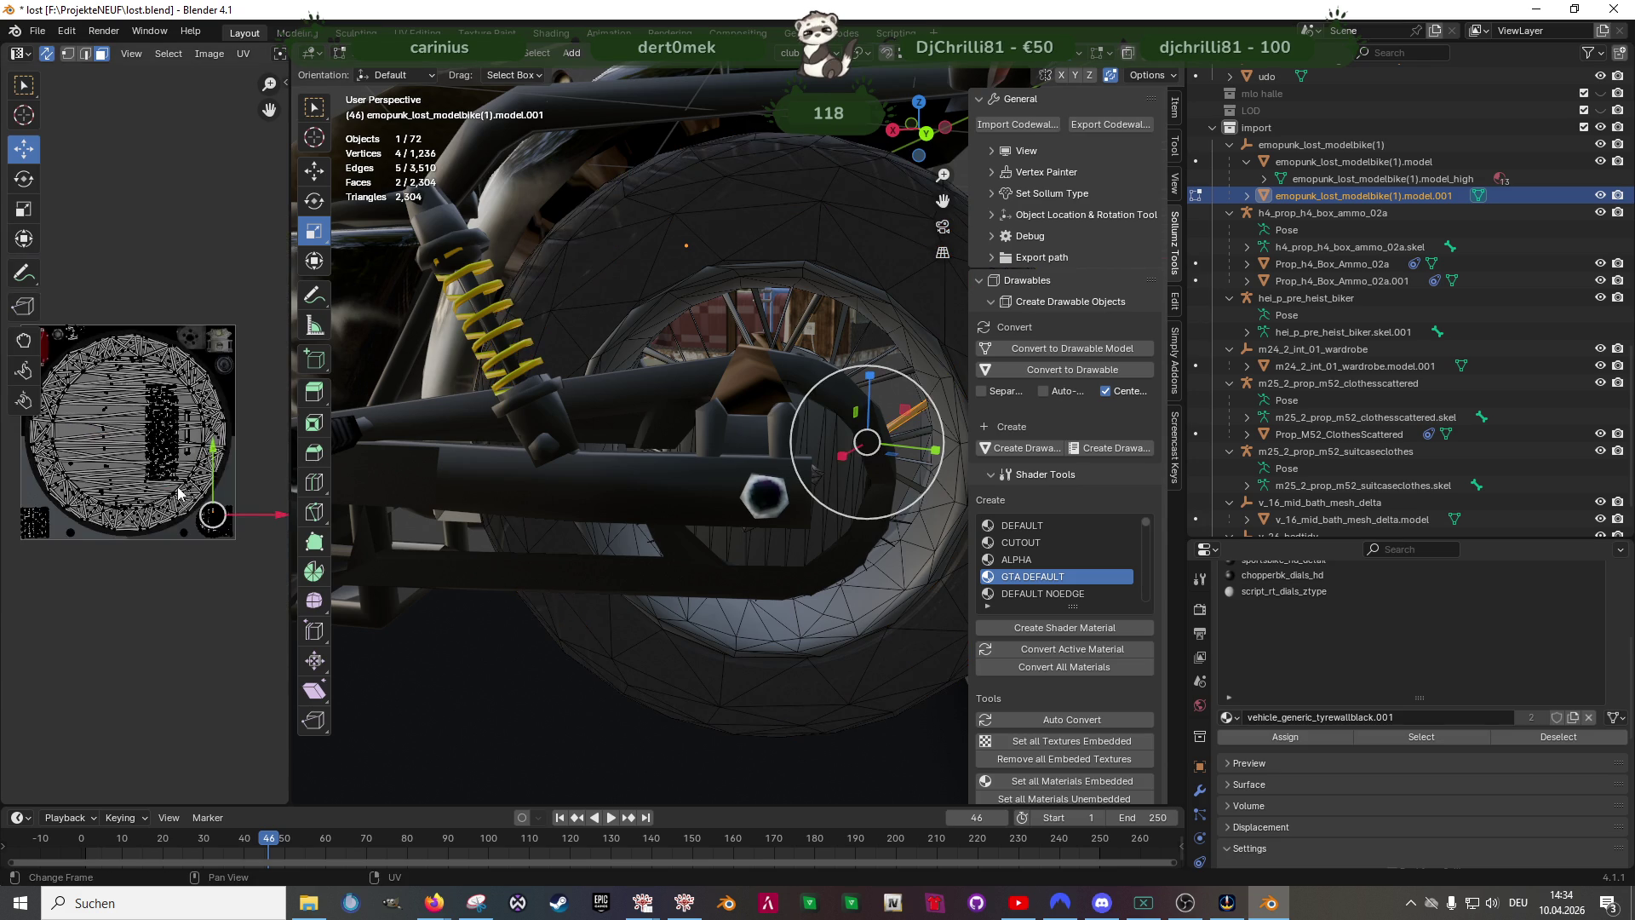
{"action": "scroll", "coordinate": [154, 460], "scroll_direction": "up", "scroll_amount": 3}
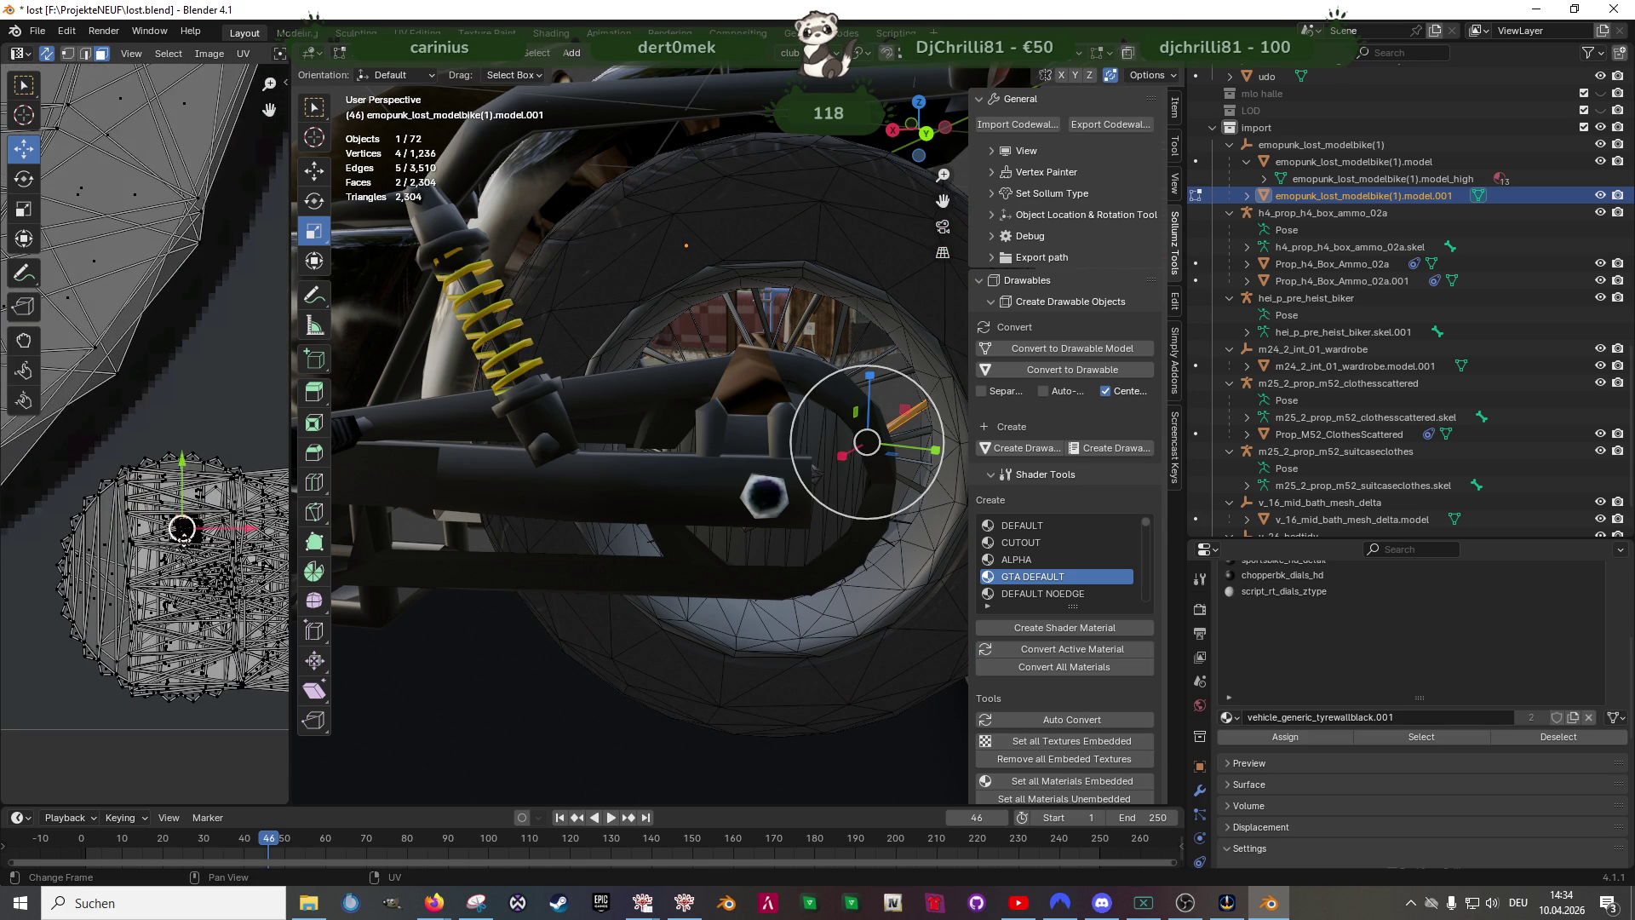
{"action": "scroll", "coordinate": [192, 556], "scroll_direction": "up", "scroll_amount": 2}
- Add a stray spoke edge to the selection and inspect it in see-through shading
{"action": "mouse_move", "coordinate": [813, 443]}
{"action": "middle_mouse_down"}
{"action": "mouse_move", "coordinate": [716, 421]}
{"action": "mouse_move", "coordinate": [630, 444]}
{"action": "mouse_move", "coordinate": [547, 503]}
{"action": "mouse_move", "coordinate": [691, 499]}
{"action": "mouse_move", "coordinate": [774, 453]}
{"action": "mouse_move", "coordinate": [615, 515]}
{"action": "mouse_move", "coordinate": [595, 549]}
{"action": "middle_mouse_up"}
{"action": "scroll", "coordinate": [716, 421], "scroll_direction": "up", "scroll_amount": 3}
{"action": "left_click_drag", "start_coordinate": [589, 508], "coordinate": [619, 559], "text": "shift"}
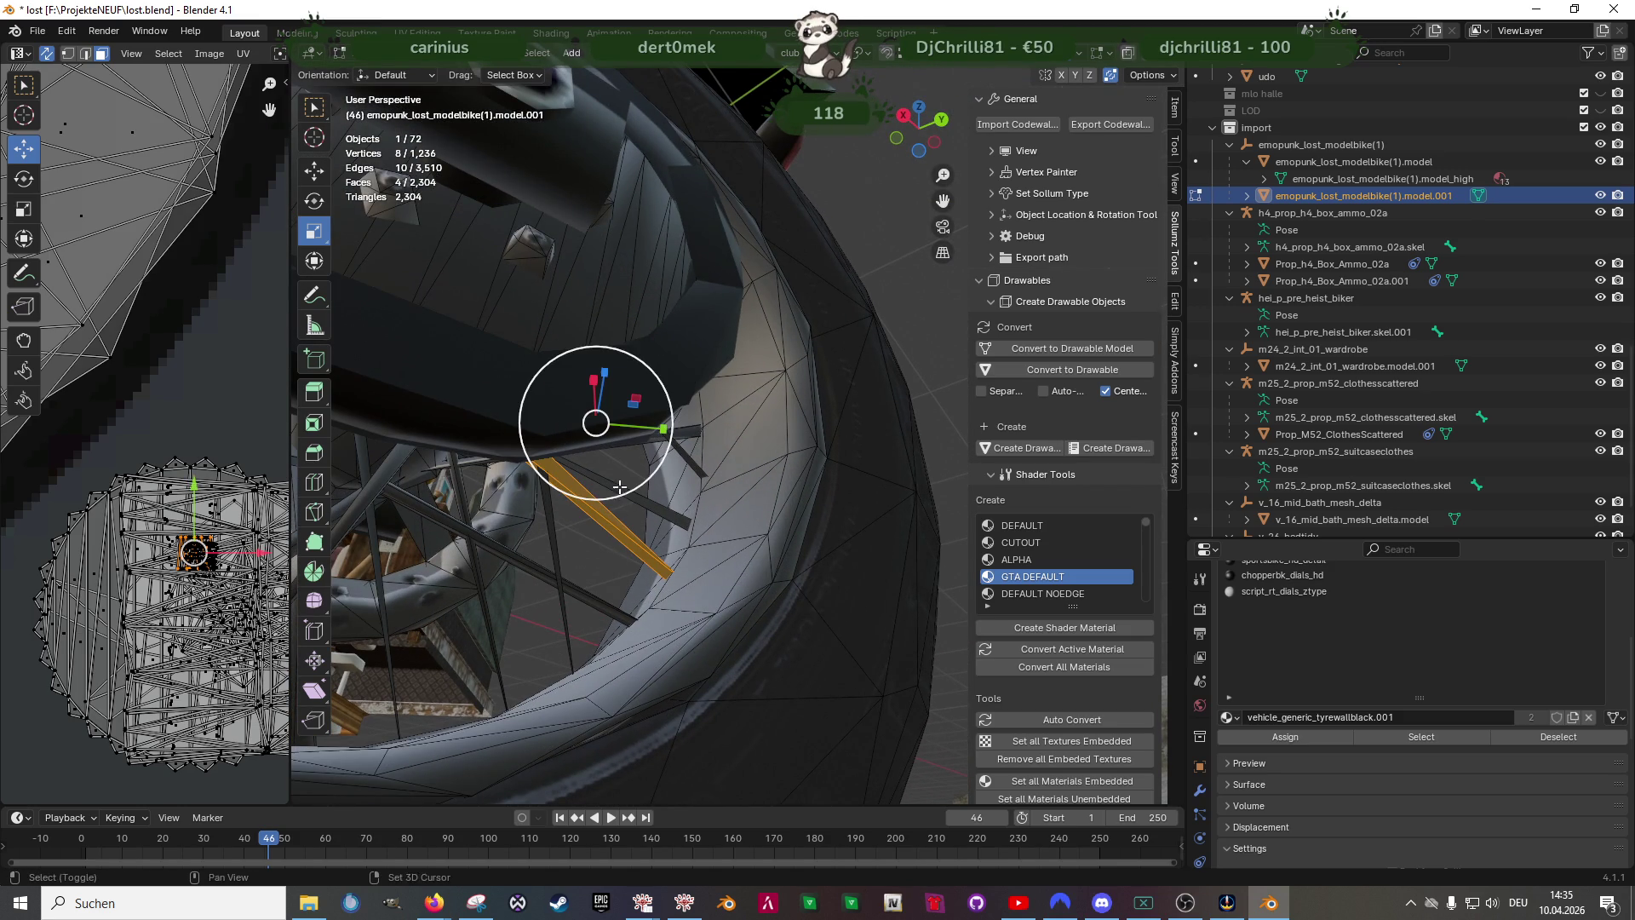
{"action": "key", "text": "shift+z"}
{"action": "middle_click_drag", "start_coordinate": [596, 535], "coordinate": [664, 511]}
{"action": "key", "text": "shift+z"}
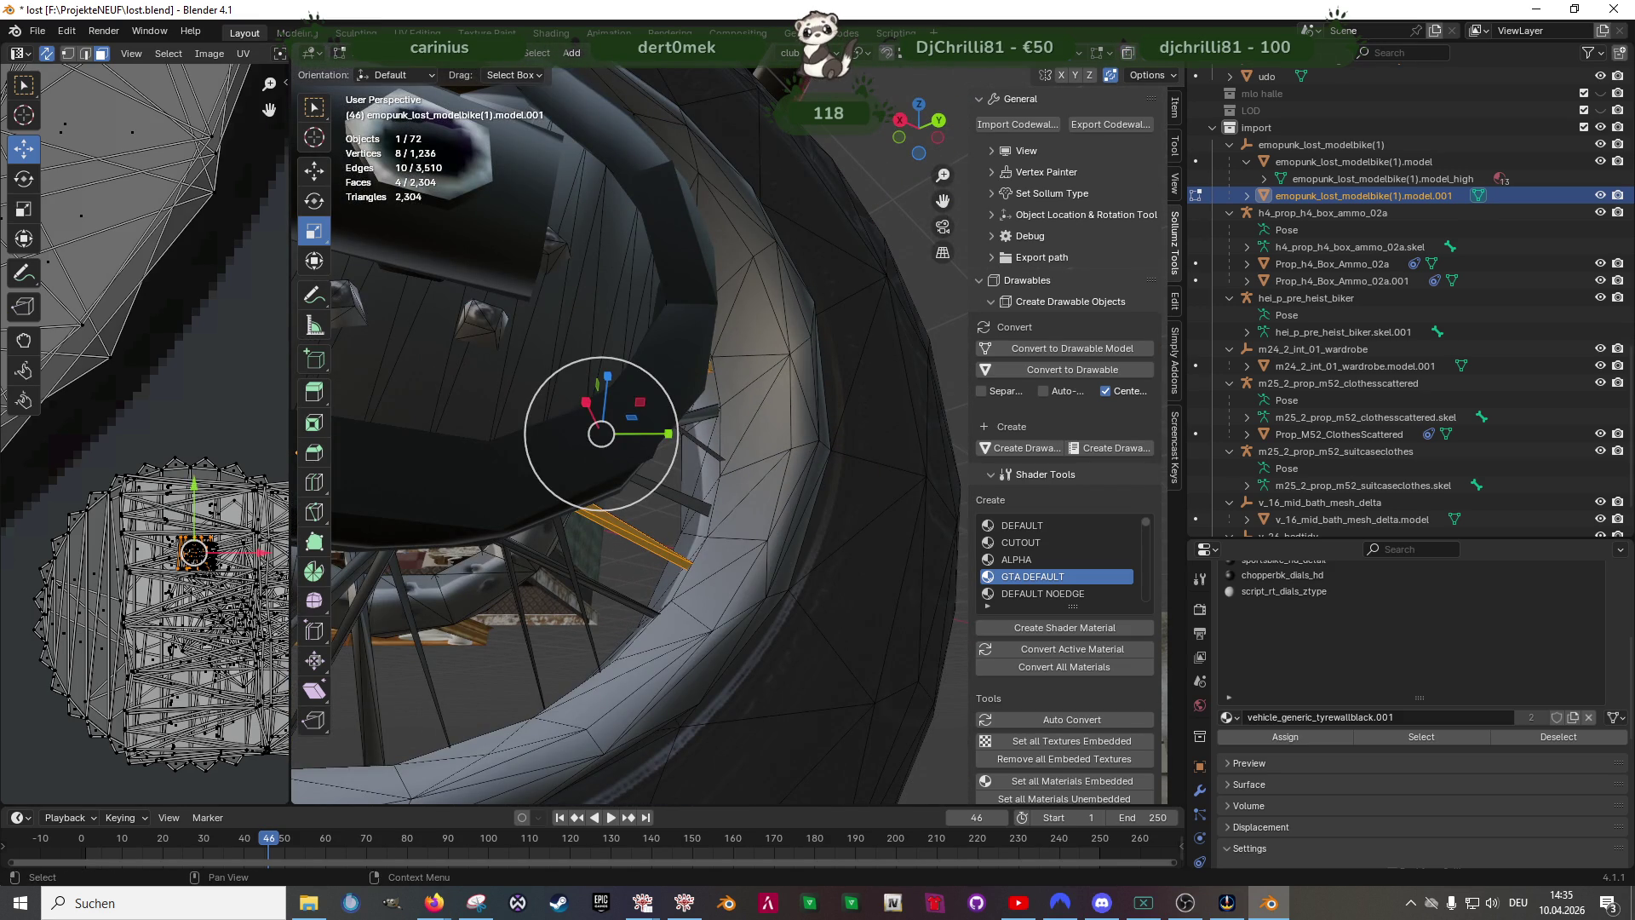
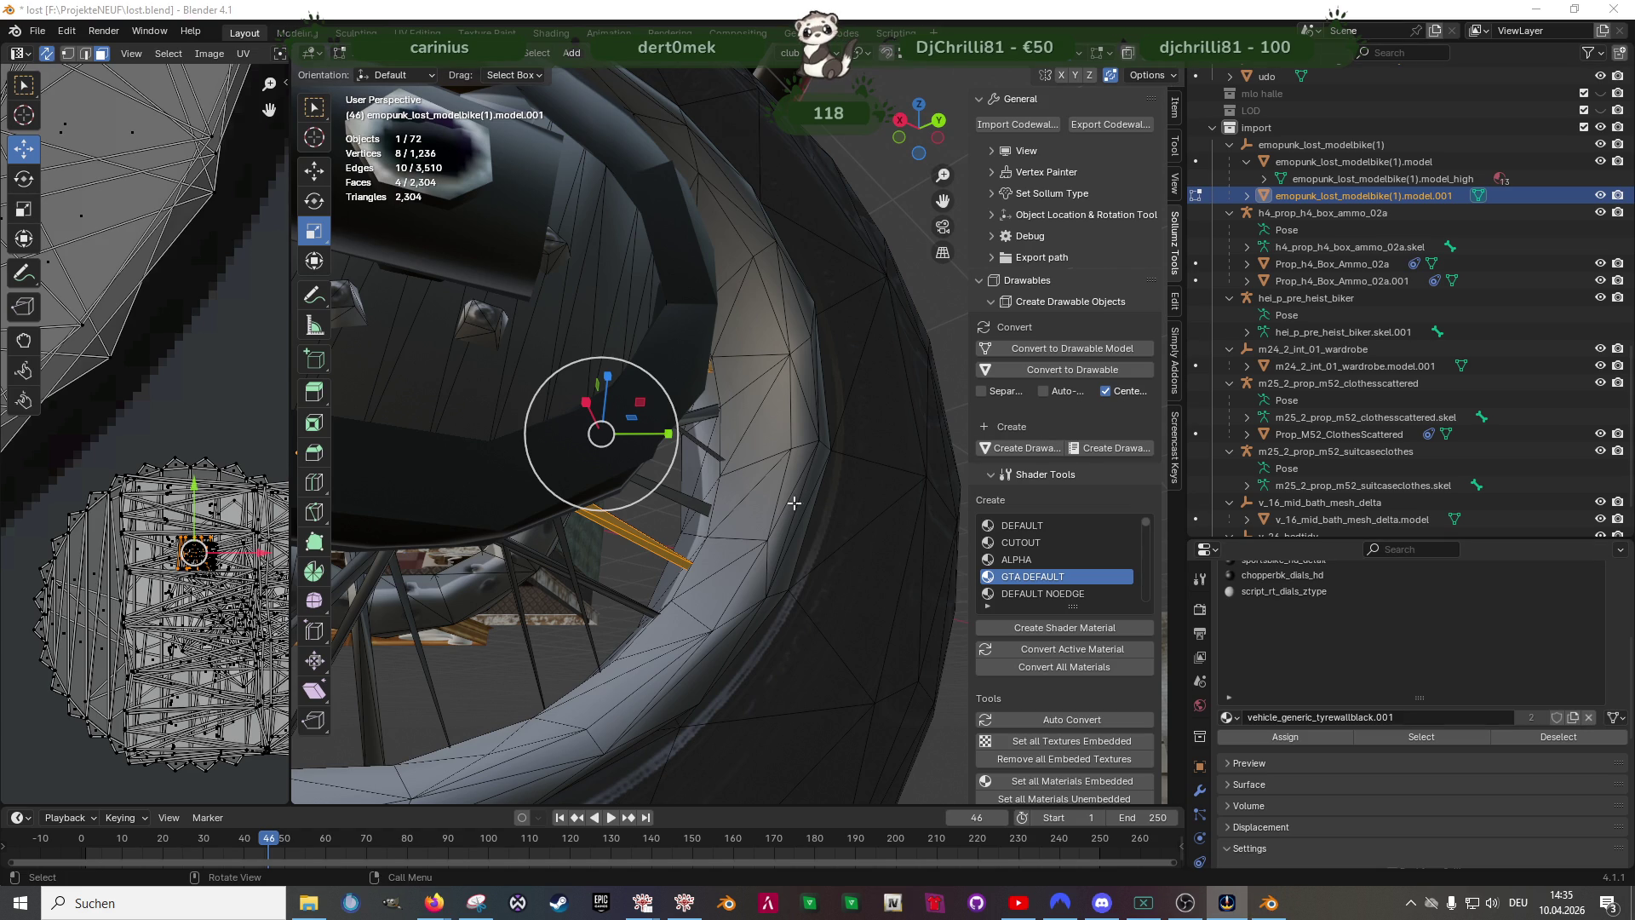
- Box-select the motorbike wheel's spoke edges and look them over from several angles
{"action": "middle_click_drag", "start_coordinate": [800, 499], "coordinate": [663, 450]}
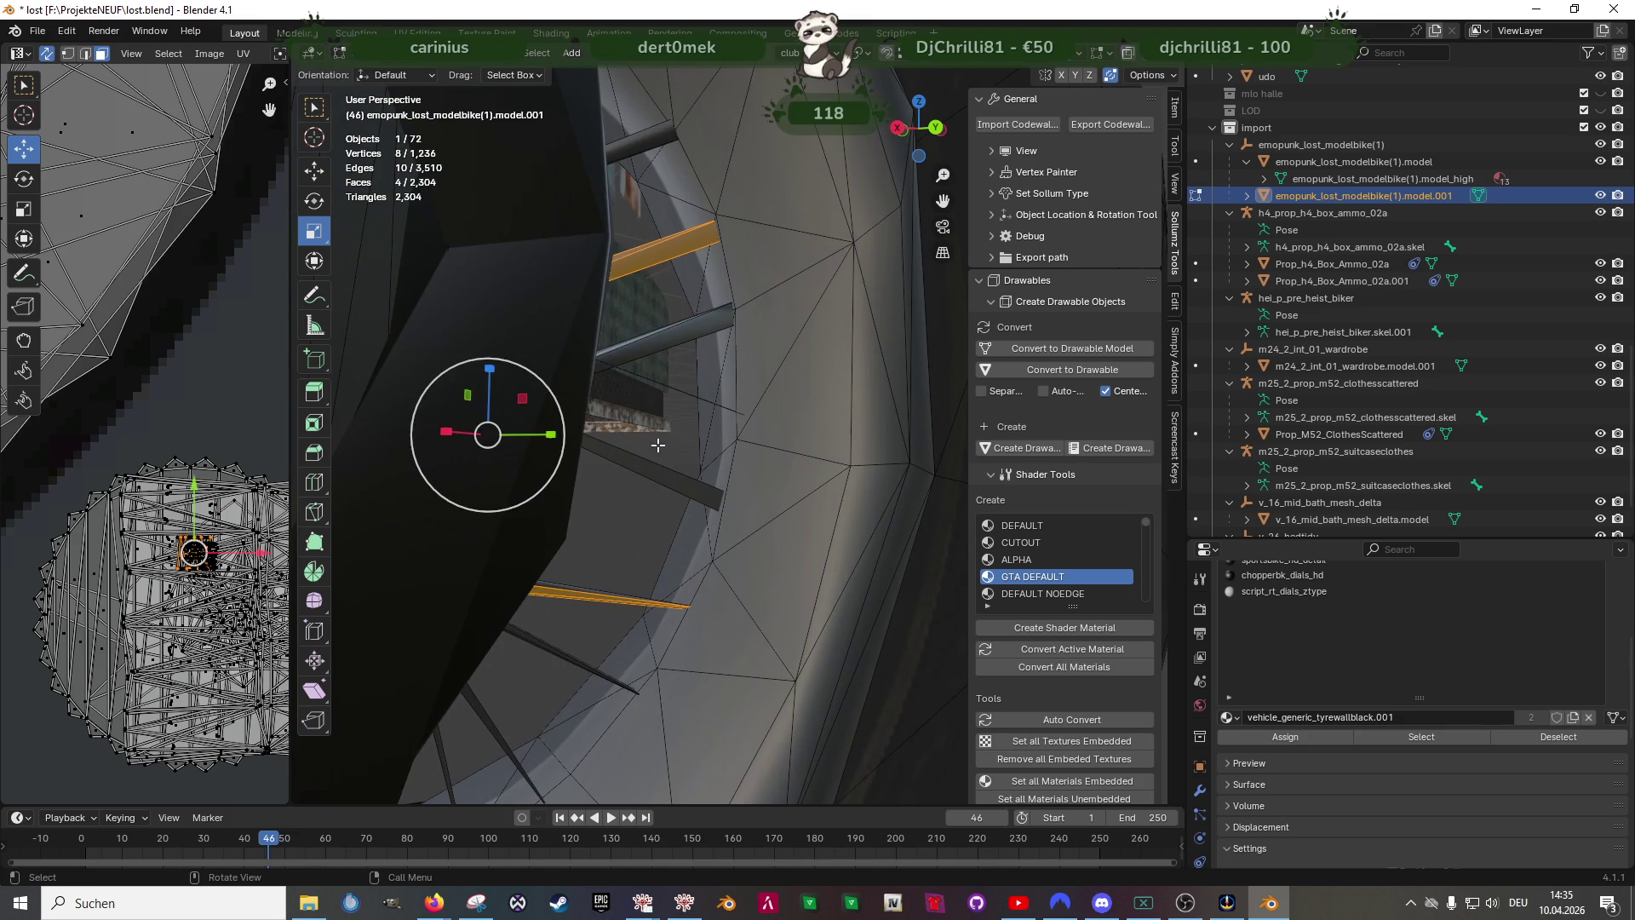
{"action": "left_click_drag", "start_coordinate": [642, 448], "coordinate": [656, 495]}
{"action": "mouse_move", "coordinate": [656, 494]}
{"action": "middle_mouse_down"}
{"action": "mouse_move", "coordinate": [612, 495]}
{"action": "mouse_move", "coordinate": [582, 655]}
{"action": "middle_mouse_up"}
{"action": "left_click_drag", "start_coordinate": [631, 660], "coordinate": [639, 611]}
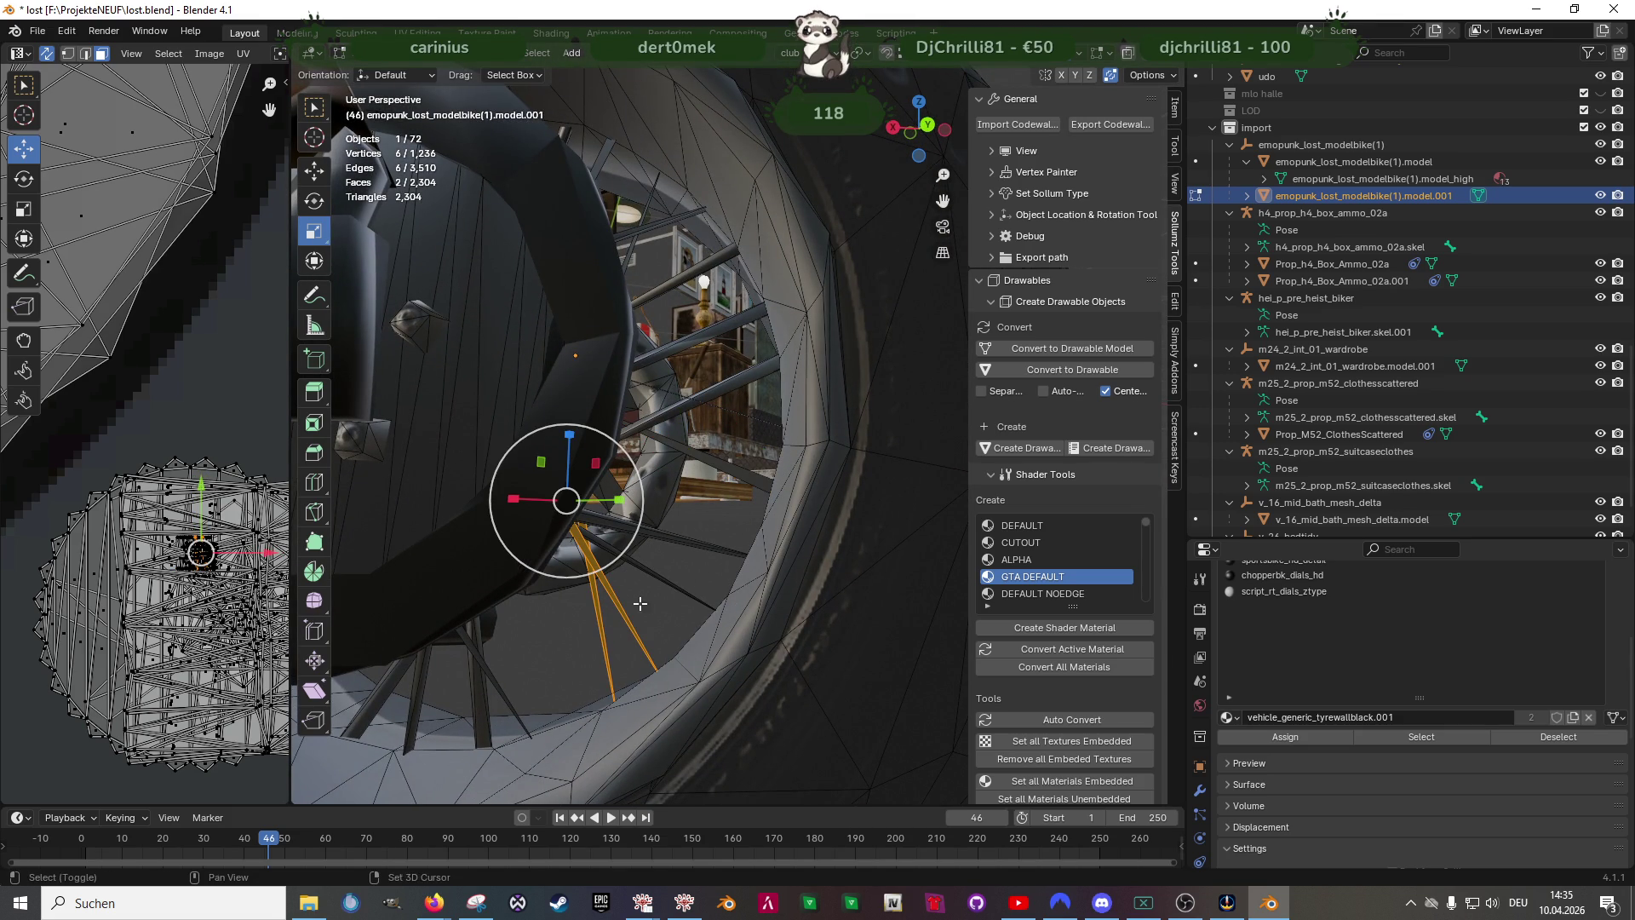
{"action": "left_click_drag", "start_coordinate": [651, 592], "coordinate": [697, 554]}
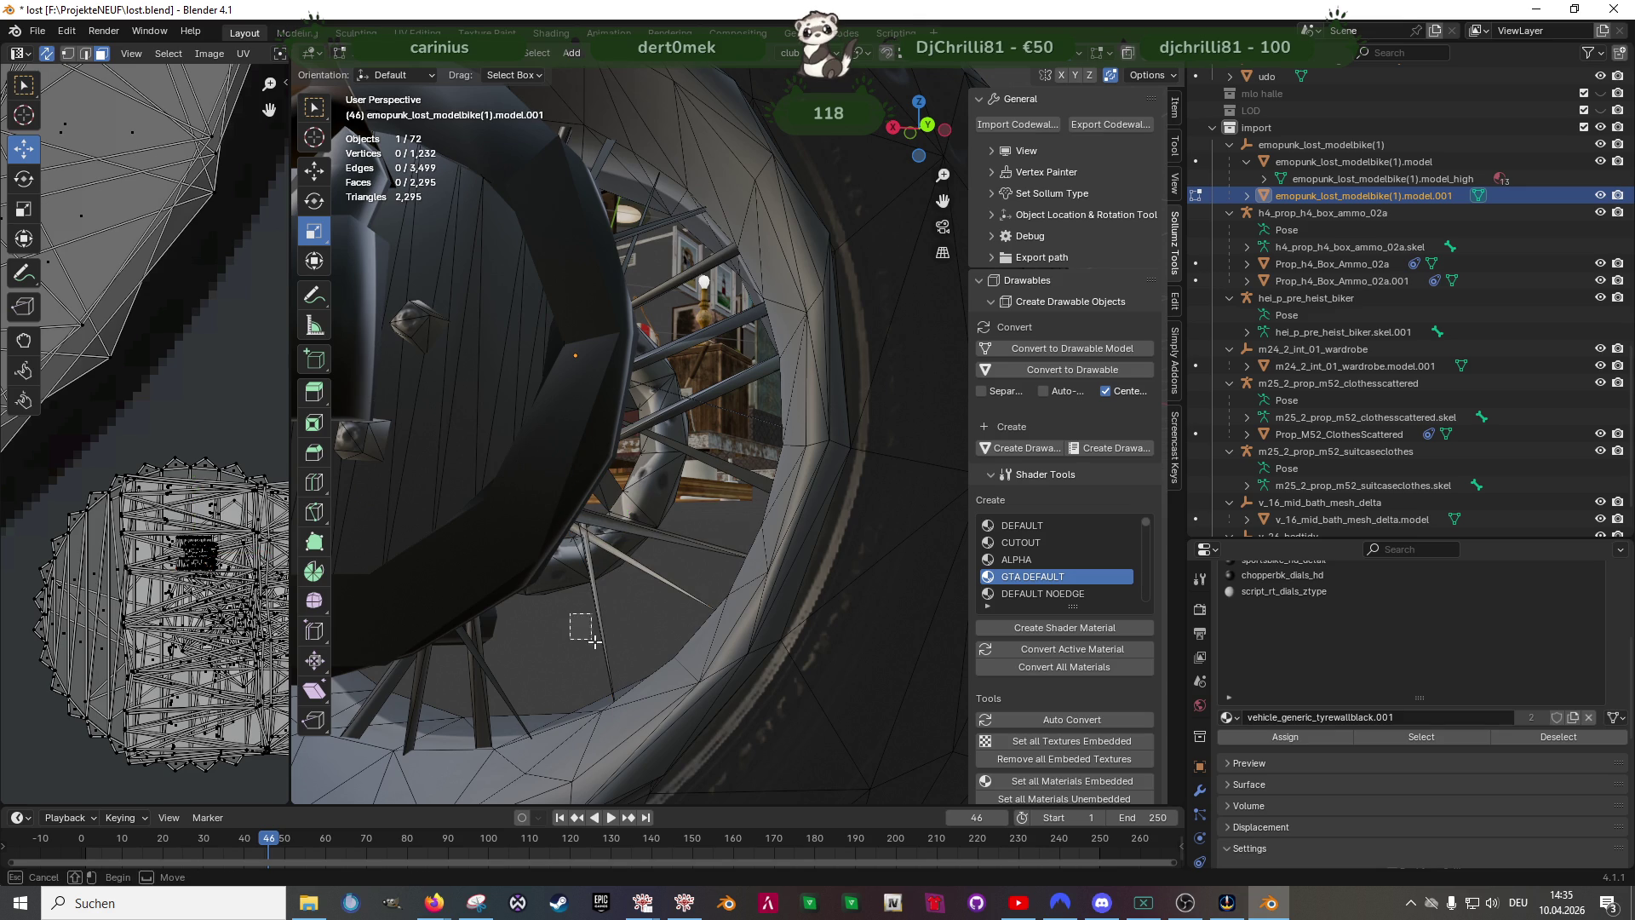
{"action": "left_click", "coordinate": [660, 571], "text": "shift"}
{"action": "left_click_drag", "start_coordinate": [707, 538], "coordinate": [712, 559]}
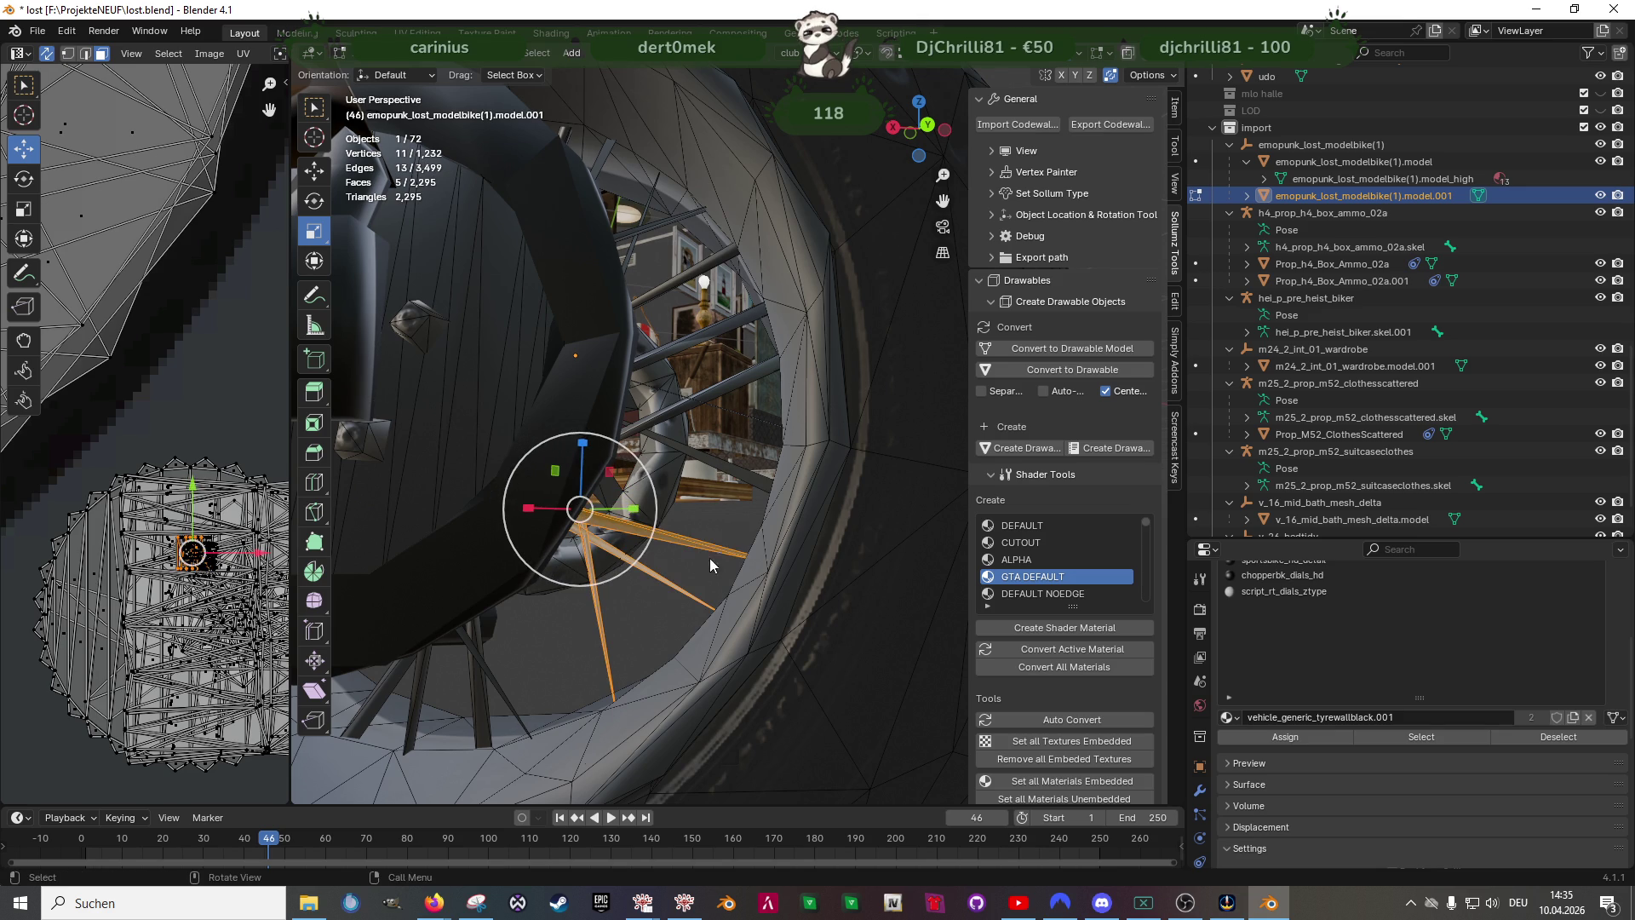
{"action": "middle_click_drag", "start_coordinate": [710, 559], "coordinate": [614, 482]}
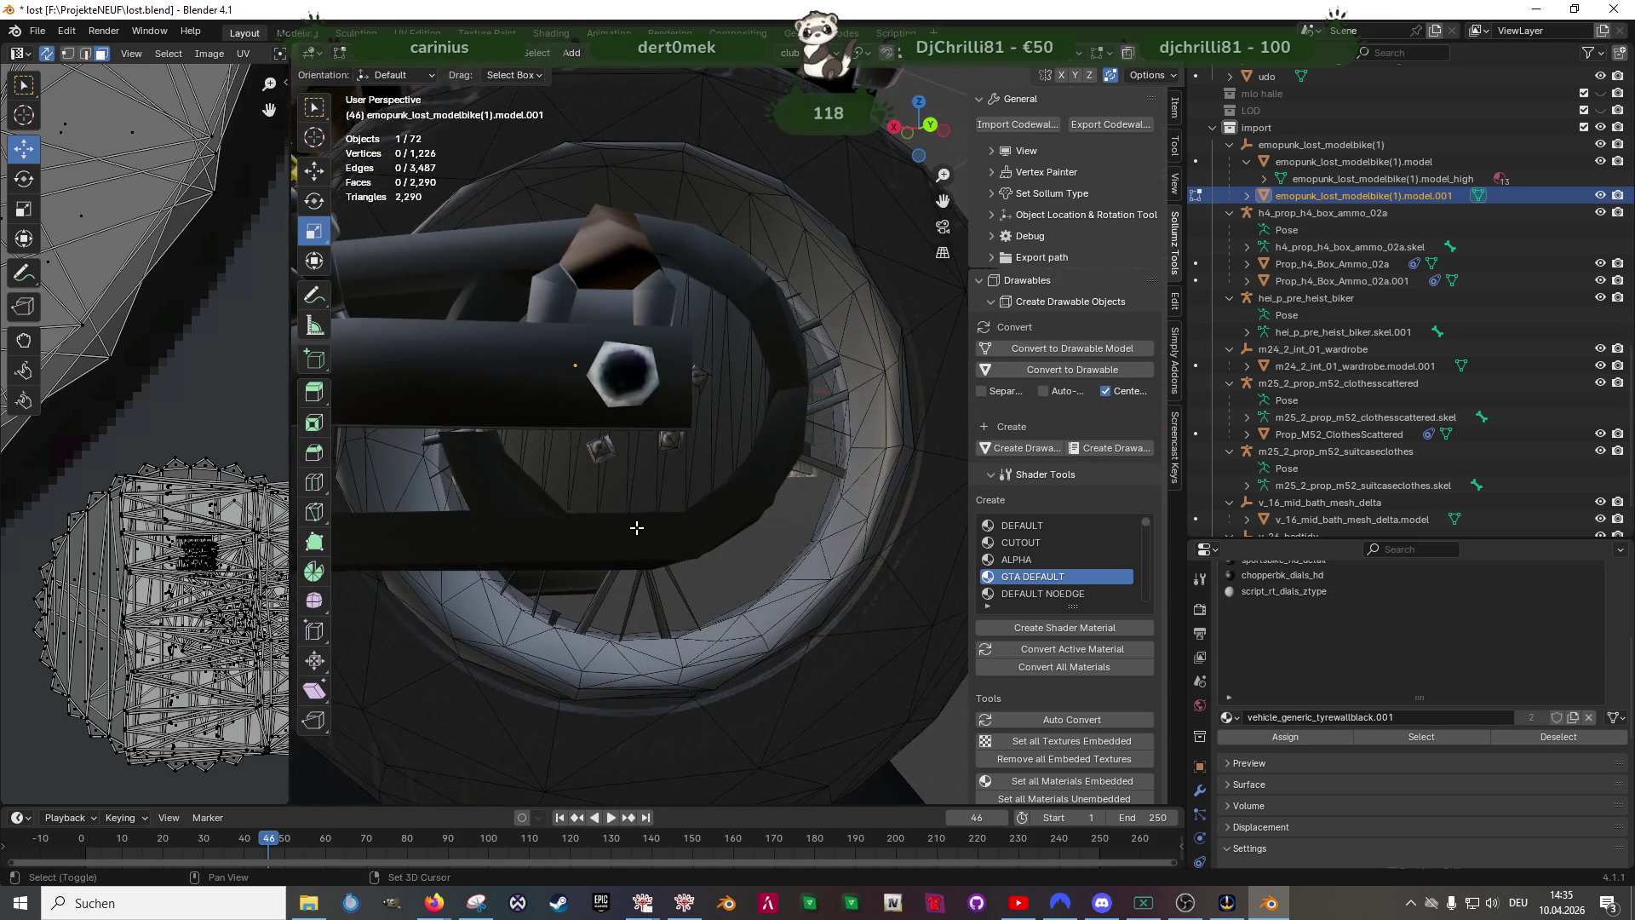
{"action": "middle_click_drag", "start_coordinate": [638, 485], "coordinate": [797, 500]}
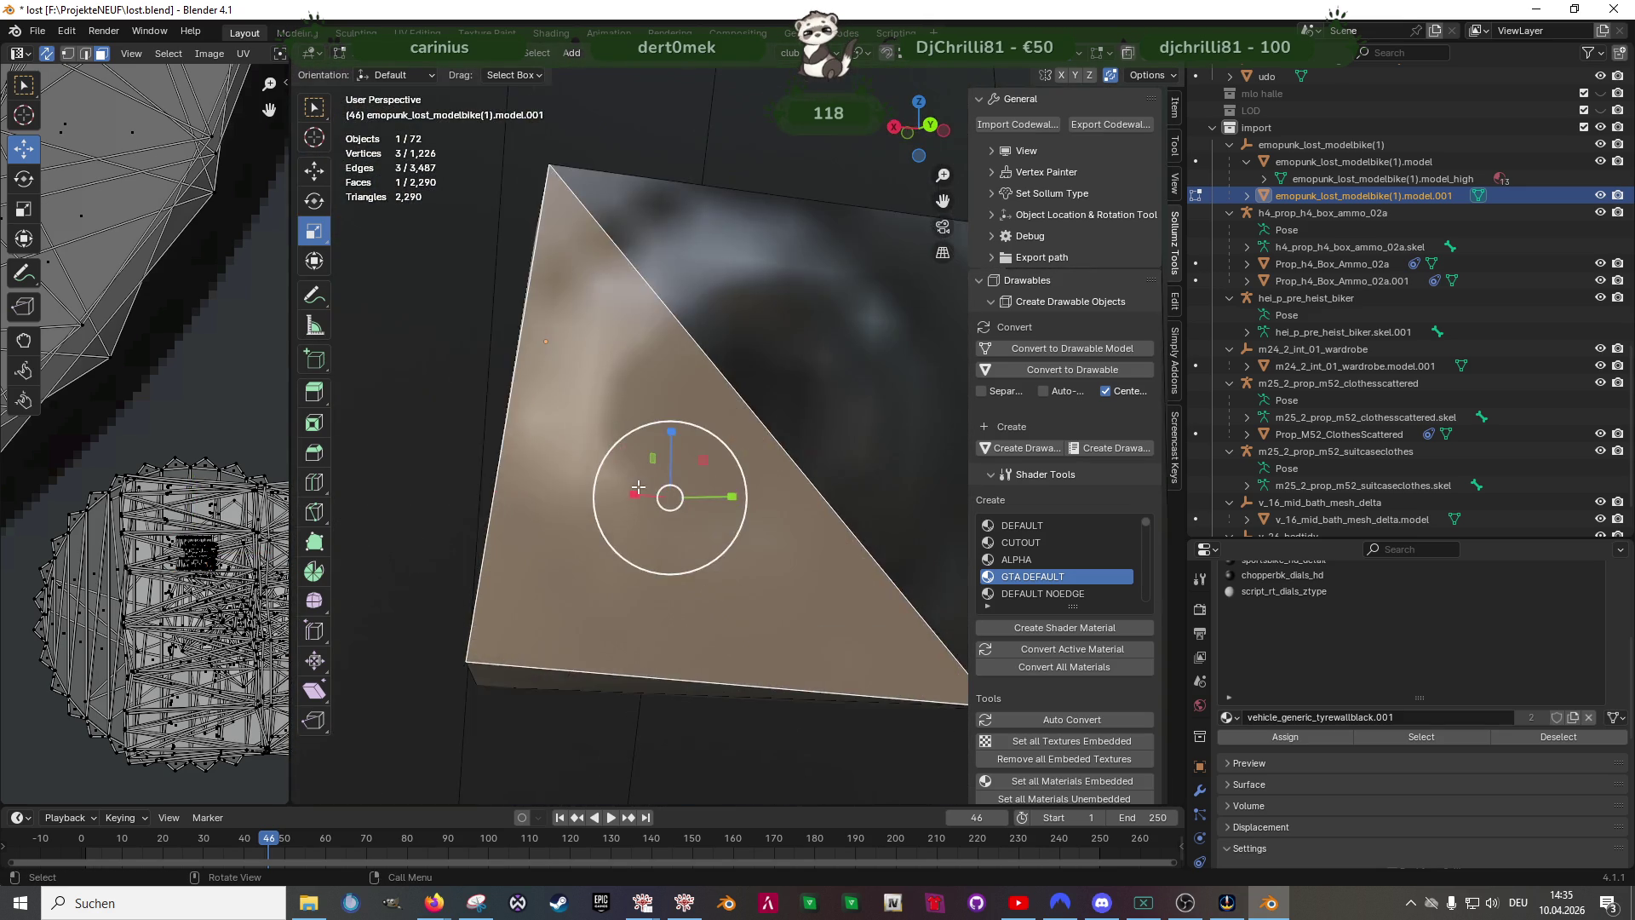
{"action": "scroll", "coordinate": [798, 500], "scroll_direction": "down", "scroll_amount": 5}
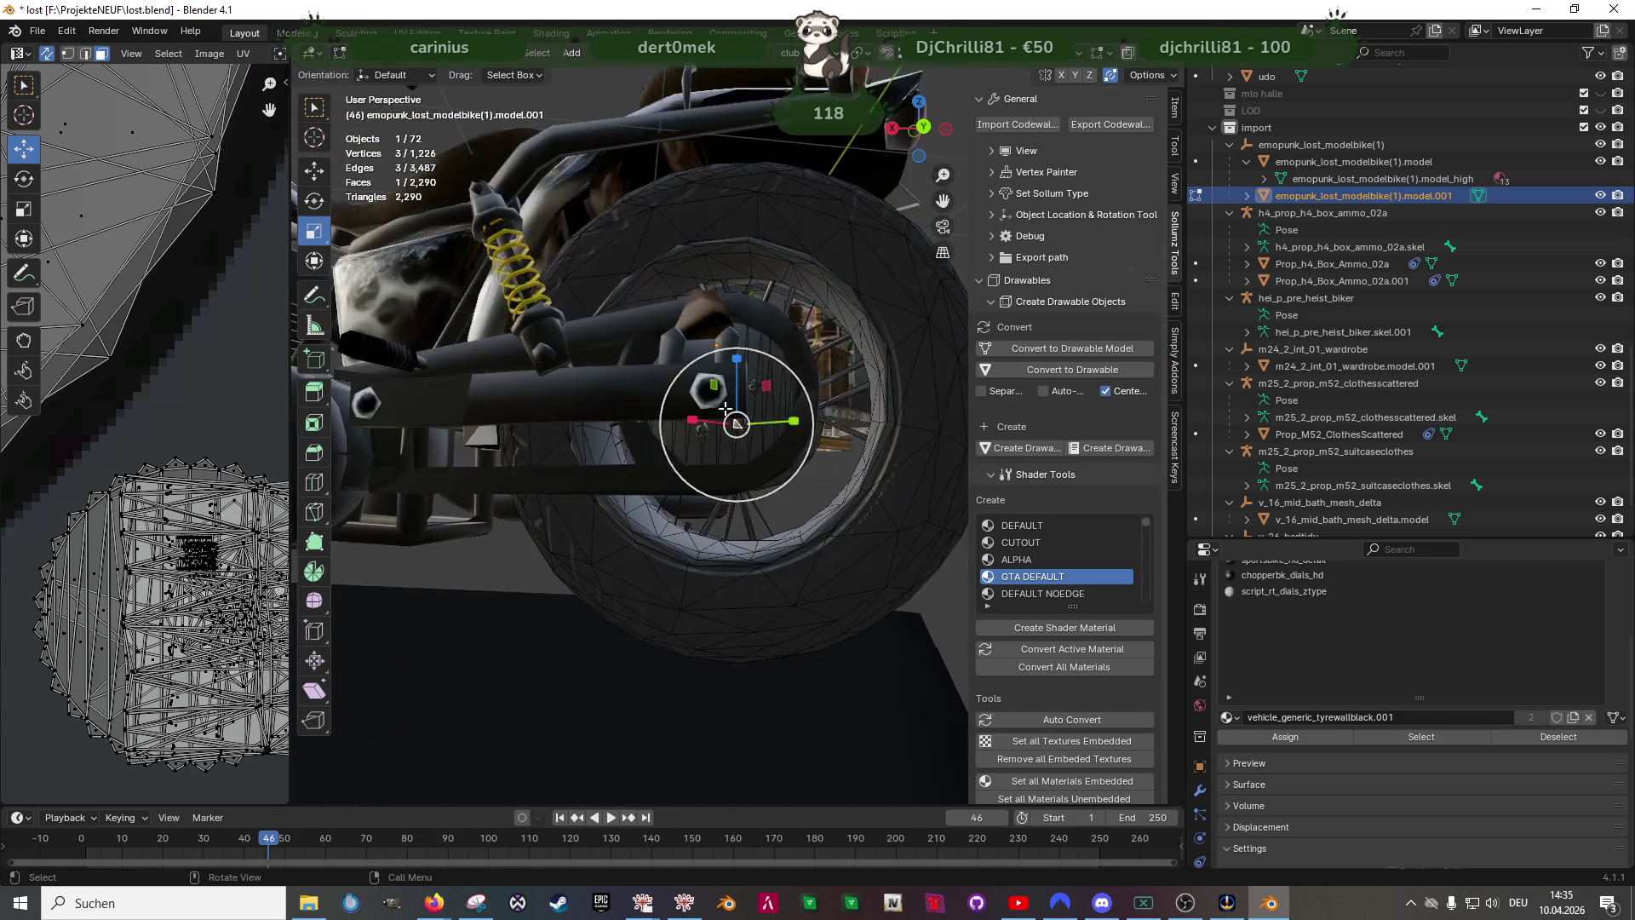
{"action": "mouse_move", "coordinate": [793, 498]}
{"action": "middle_mouse_down"}
{"action": "mouse_move", "coordinate": [722, 513]}
{"action": "mouse_move", "coordinate": [557, 492]}
{"action": "middle_mouse_up"}
{"action": "scroll", "coordinate": [745, 494], "scroll_direction": "up", "scroll_amount": 3}
{"action": "scroll", "coordinate": [720, 511], "scroll_direction": "up", "scroll_amount": 4}
- Add the bike's main body object and edit both bike meshes together
{"action": "key", "text": "Tab"}
{"action": "left_click", "coordinate": [566, 503]}
{"action": "key", "text": "Tab"}
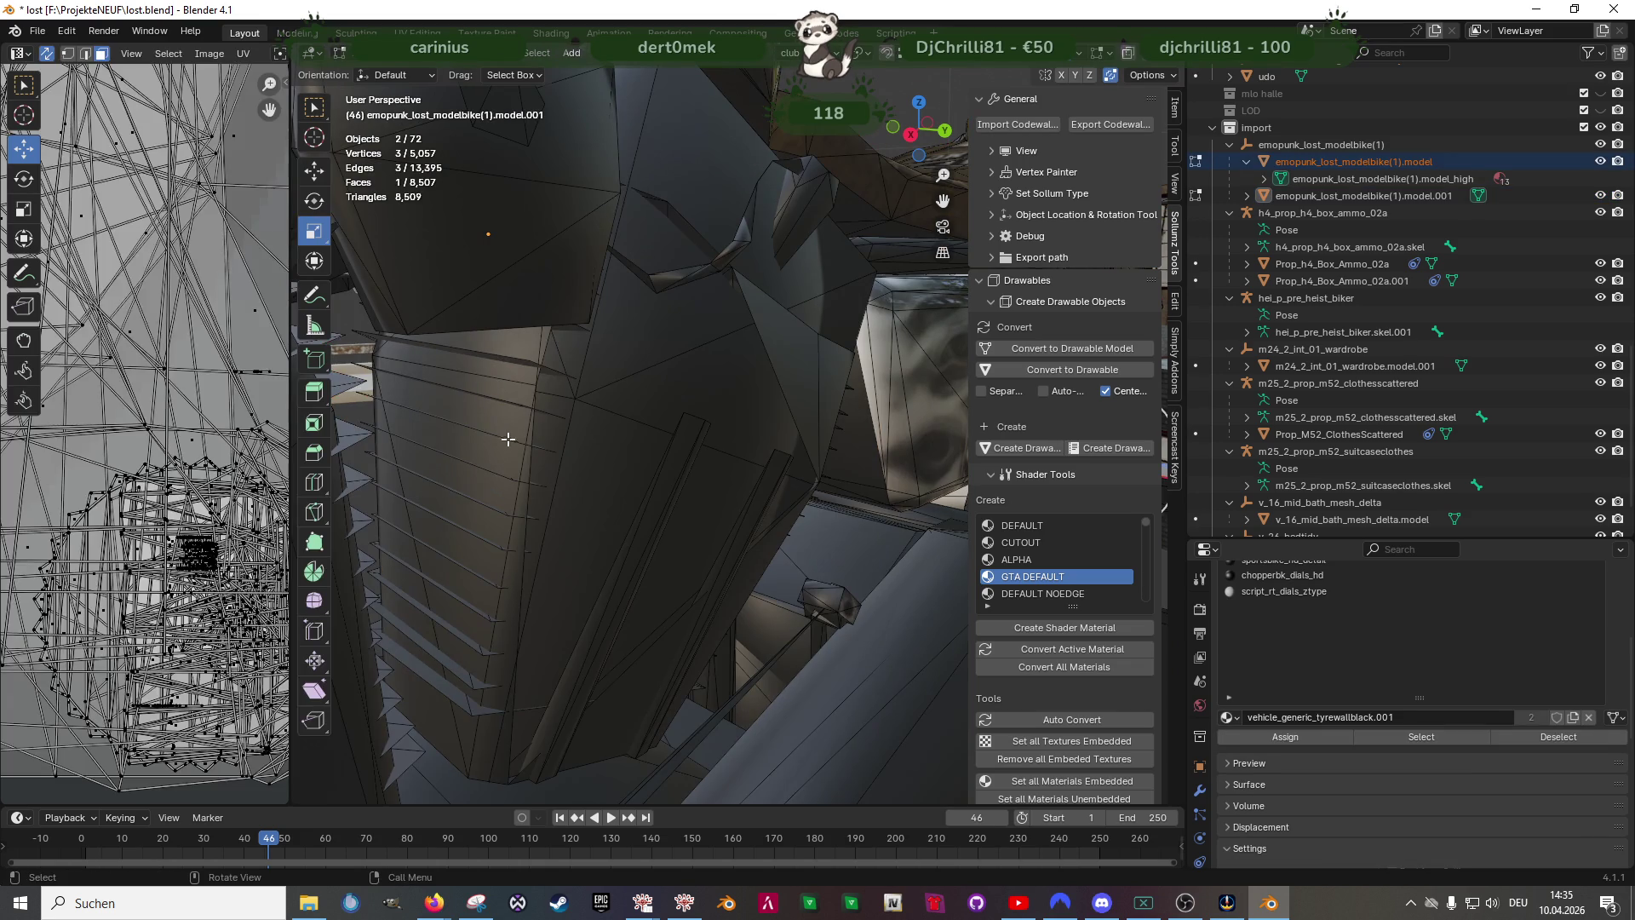
{"action": "mouse_move", "coordinate": [464, 498]}
{"action": "middle_mouse_down"}
{"action": "mouse_move", "coordinate": [596, 563]}
{"action": "mouse_move", "coordinate": [576, 282]}
{"action": "mouse_move", "coordinate": [652, 393]}
{"action": "mouse_move", "coordinate": [677, 499]}
{"action": "mouse_move", "coordinate": [658, 575]}
{"action": "mouse_move", "coordinate": [612, 560]}
{"action": "mouse_move", "coordinate": [707, 587]}
{"action": "middle_mouse_up"}
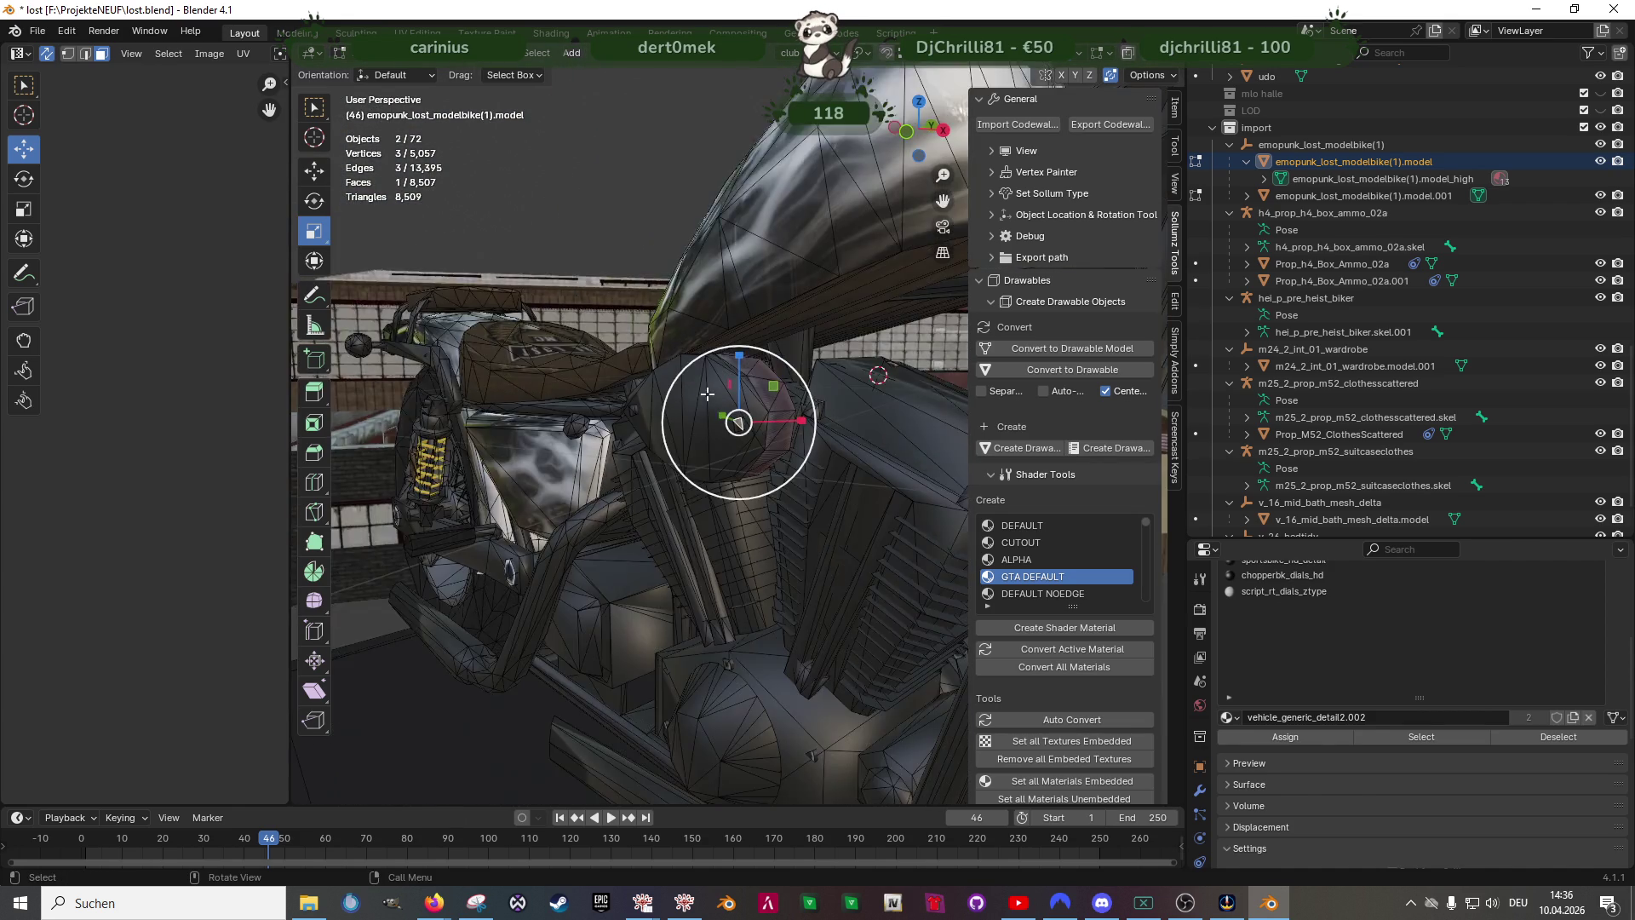
- Pick a face near the wheel hub and inspect the brake disc area
{"action": "mouse_move", "coordinate": [728, 514]}
{"action": "middle_mouse_down"}
{"action": "mouse_move", "coordinate": [706, 419]}
{"action": "mouse_move", "coordinate": [831, 283]}
{"action": "middle_mouse_up"}
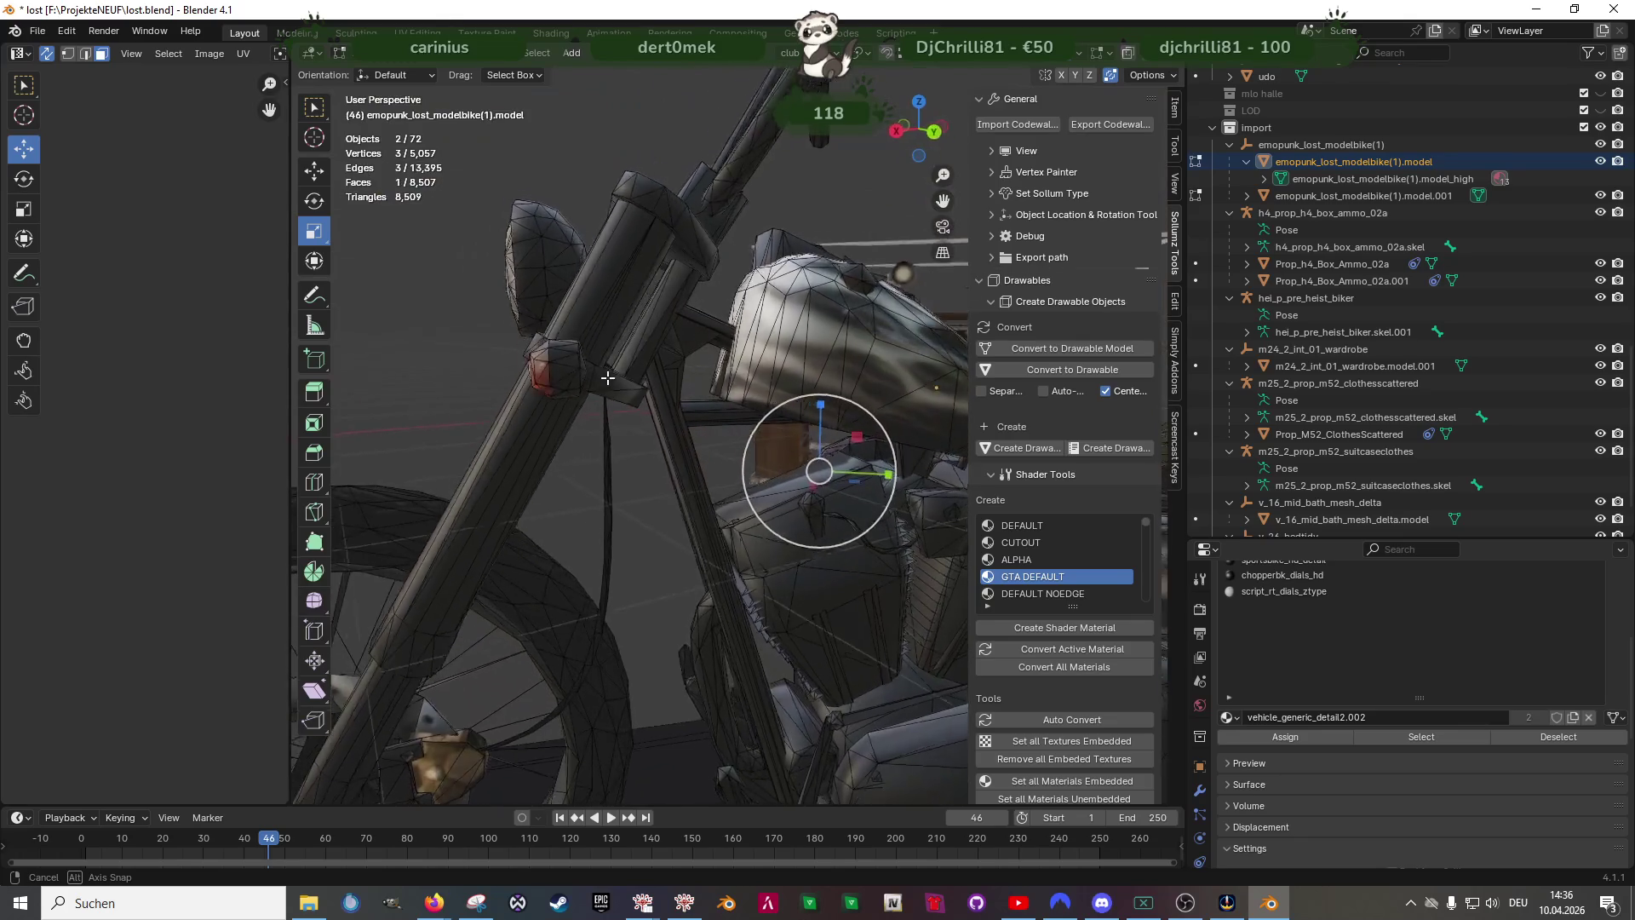
{"action": "scroll", "coordinate": [830, 283], "scroll_direction": "up", "scroll_amount": 4}
{"action": "mouse_move", "coordinate": [792, 359]}
{"action": "middle_mouse_down"}
{"action": "mouse_move", "coordinate": [712, 558]}
{"action": "mouse_move", "coordinate": [737, 603]}
{"action": "middle_mouse_up"}
{"action": "scroll", "coordinate": [711, 558], "scroll_direction": "down", "scroll_amount": 4}
{"action": "left_click", "coordinate": [696, 562]}
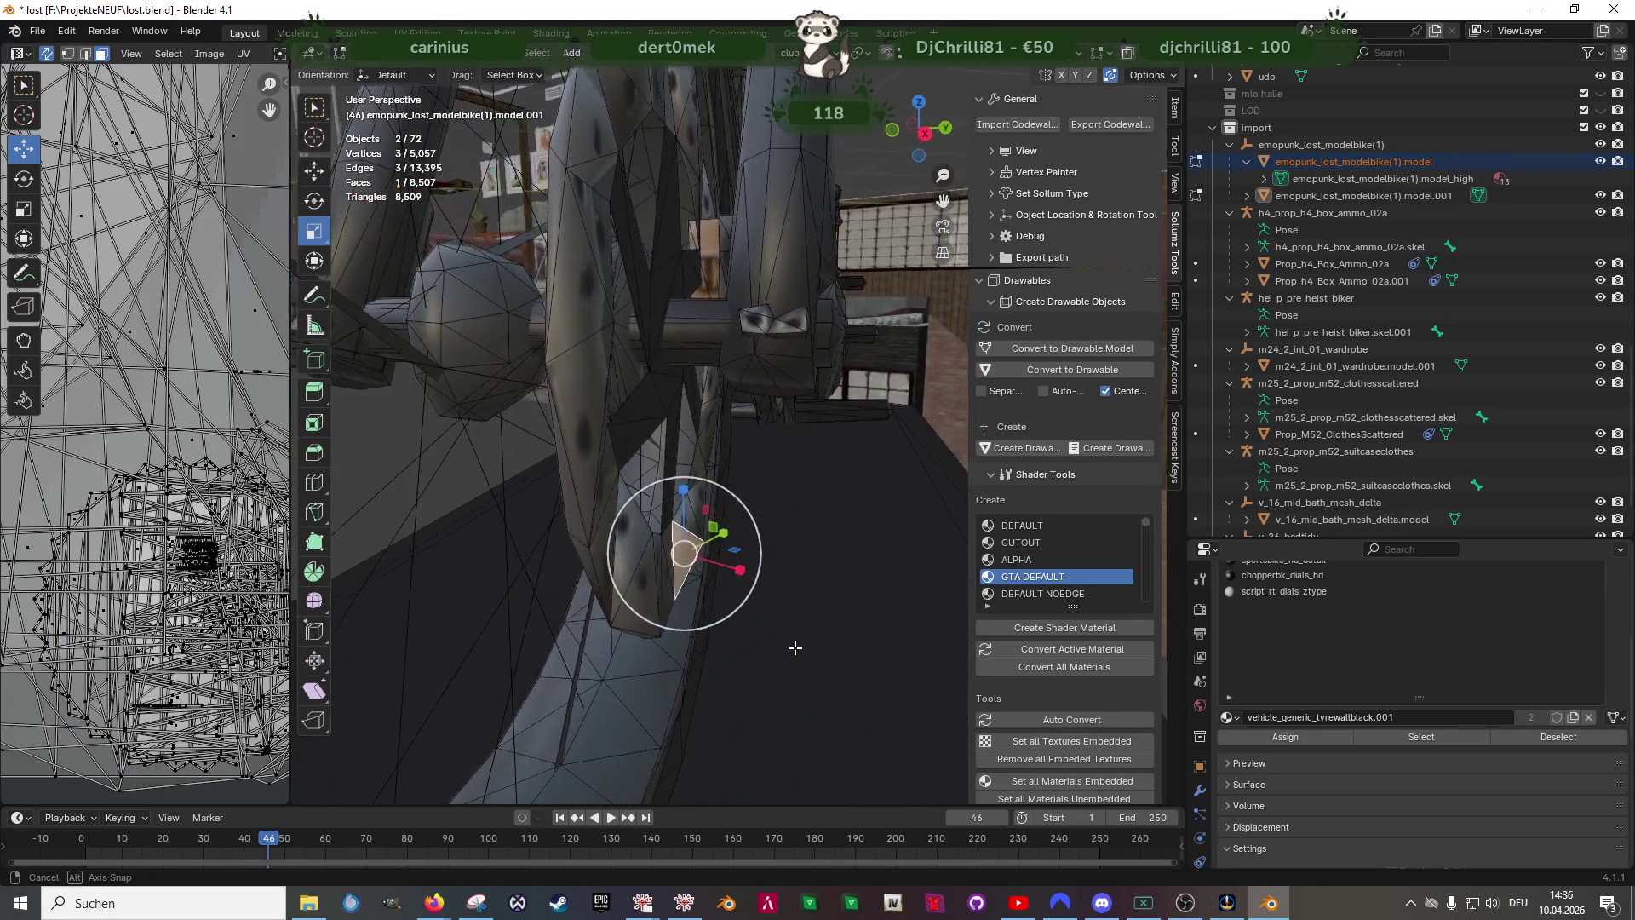
{"action": "middle_click_drag", "start_coordinate": [607, 299], "coordinate": [747, 282]}
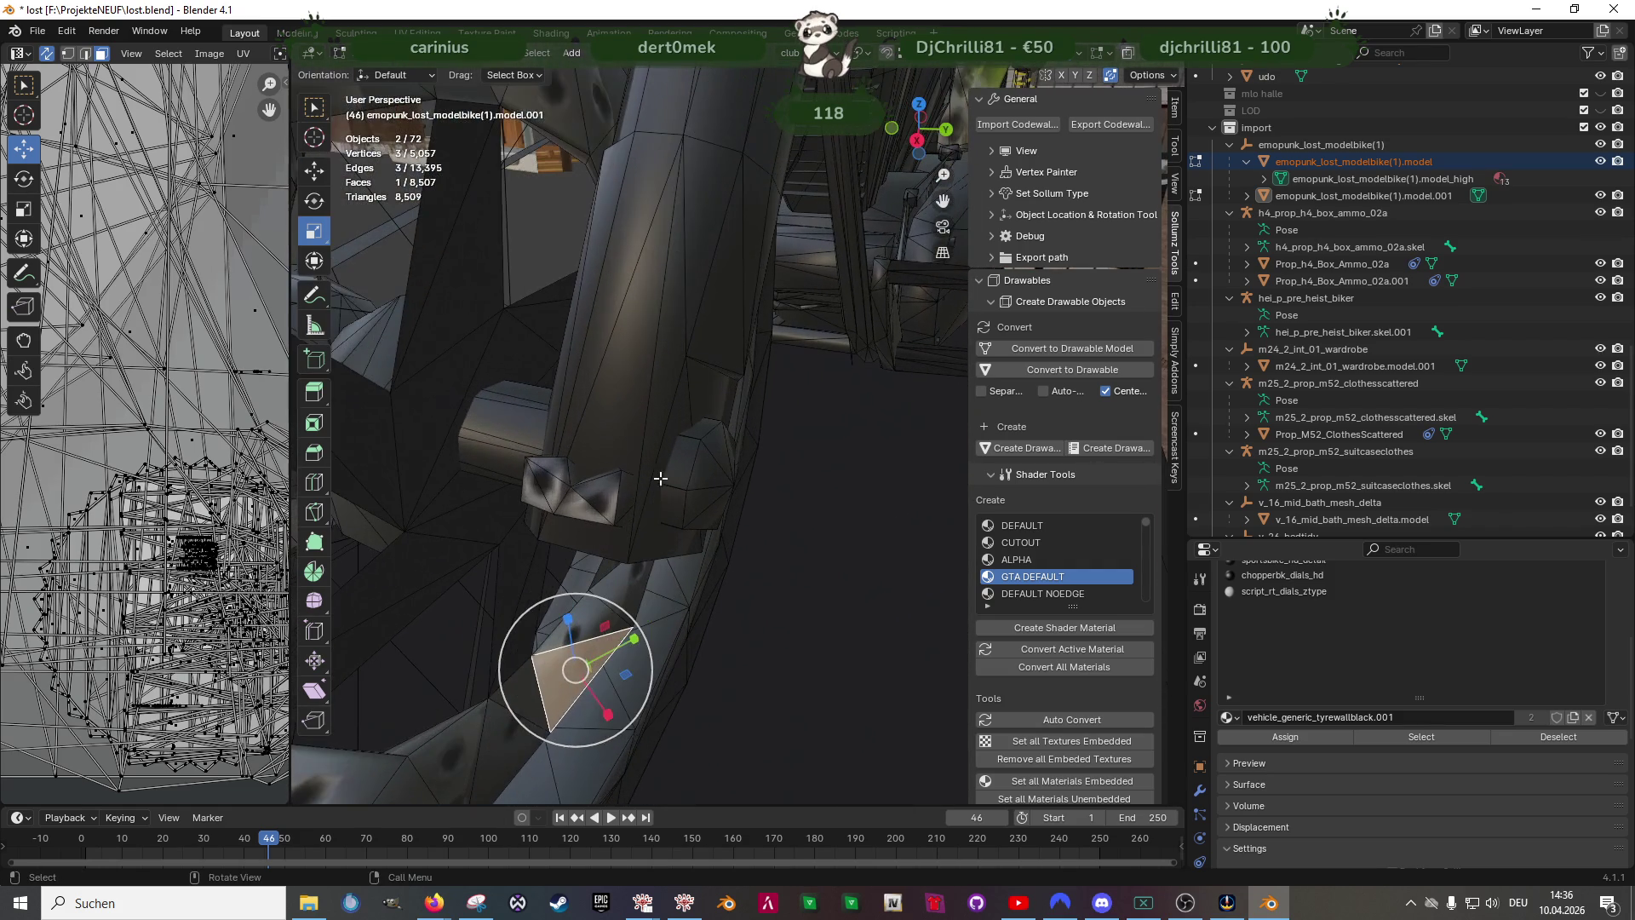
{"action": "middle_click_drag", "start_coordinate": [599, 492], "coordinate": [623, 404]}
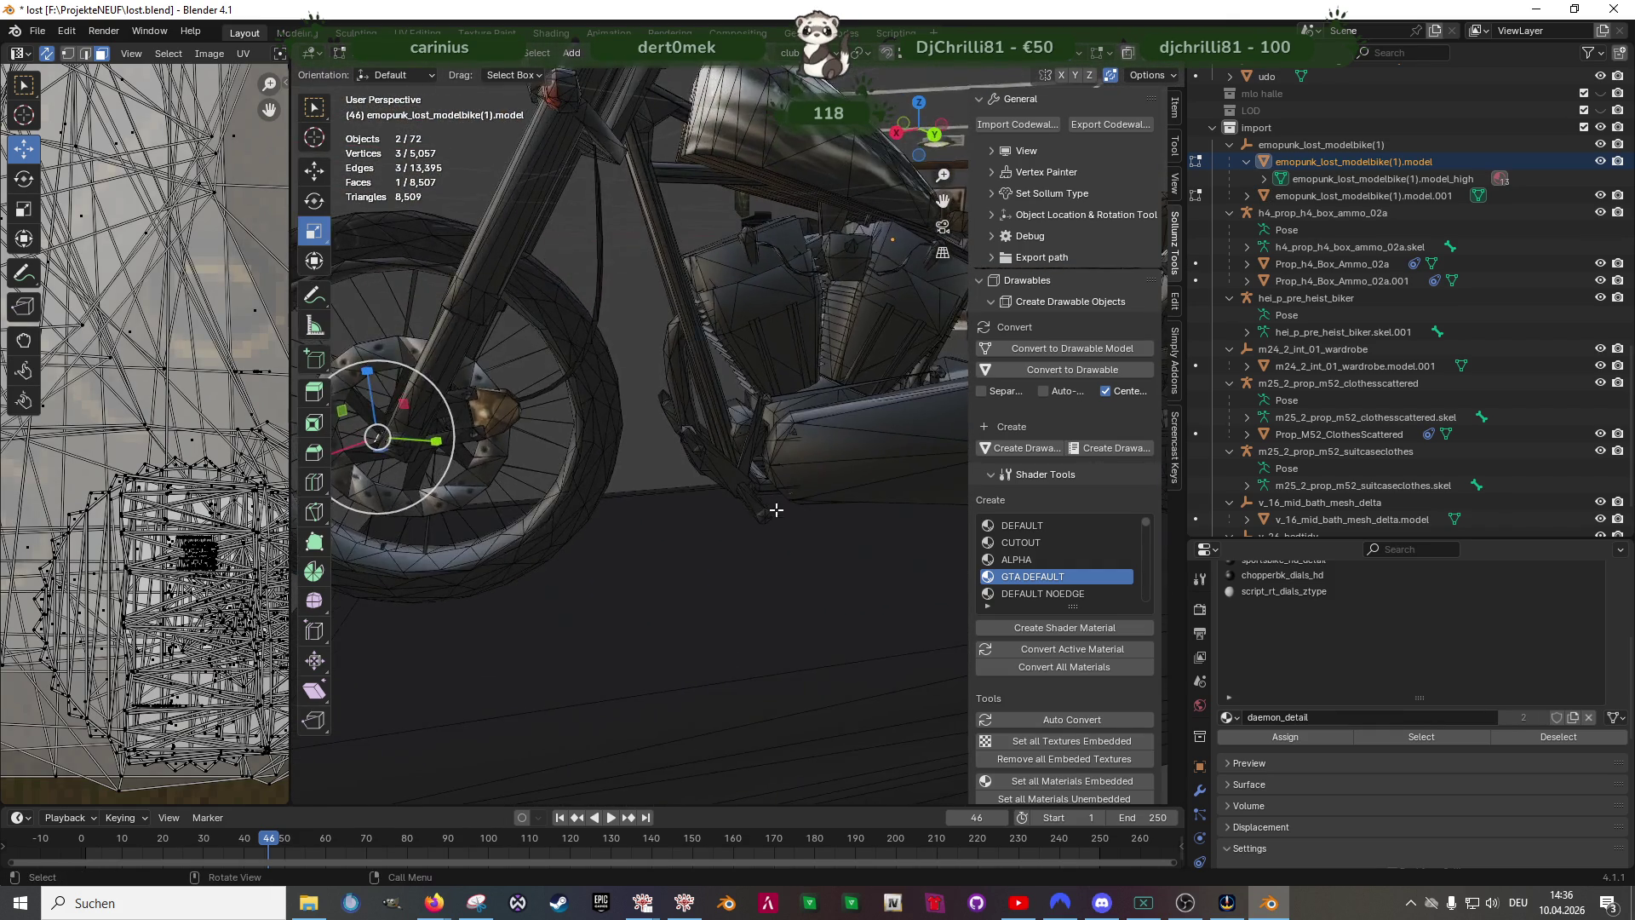
{"action": "scroll", "coordinate": [730, 500], "scroll_direction": "up", "scroll_amount": 3}
{"action": "scroll", "coordinate": [728, 497], "scroll_direction": "up", "scroll_amount": 3}
{"action": "scroll", "coordinate": [727, 491], "scroll_direction": "up", "scroll_amount": 3}
{"action": "scroll", "coordinate": [726, 486], "scroll_direction": "up", "scroll_amount": 2}
{"action": "scroll", "coordinate": [725, 484], "scroll_direction": "up", "scroll_amount": 3}
{"action": "scroll", "coordinate": [709, 482], "scroll_direction": "up", "scroll_amount": 3}
{"action": "mouse_move", "coordinate": [679, 508]}
{"action": "middle_mouse_down"}
{"action": "mouse_move", "coordinate": [605, 478]}
{"action": "mouse_move", "coordinate": [762, 563]}
{"action": "middle_mouse_up"}
{"action": "scroll", "coordinate": [690, 524], "scroll_direction": "up", "scroll_amount": 4}
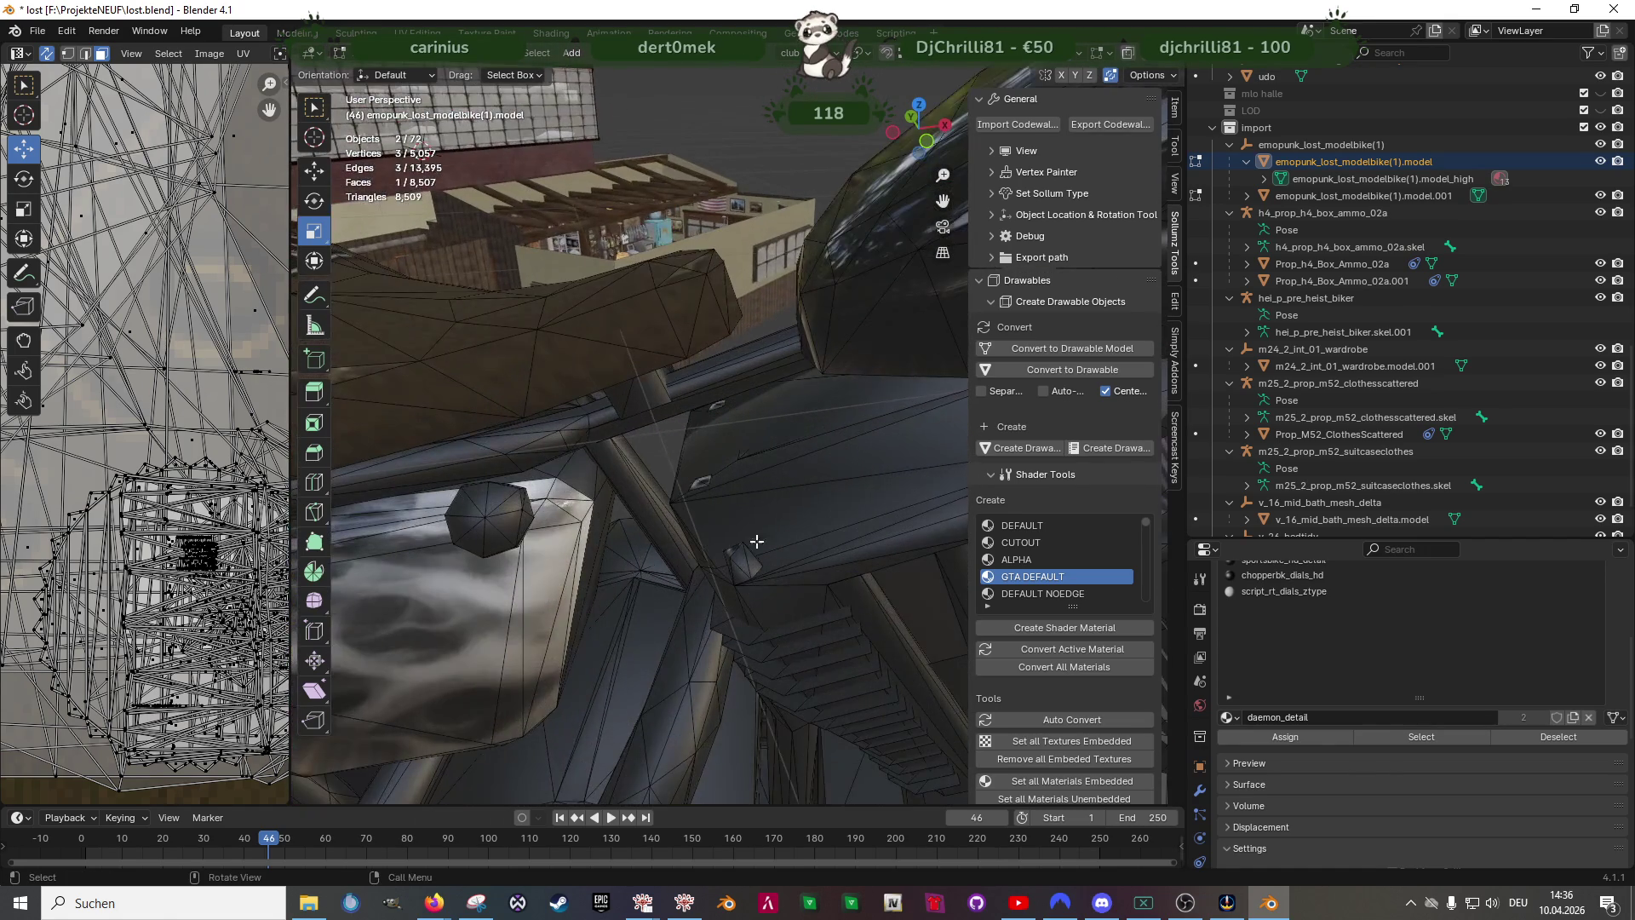
- Select all faces sharing a body face's material, then drop back to a single face
{"action": "left_click", "coordinate": [764, 449]}
{"action": "mouse_move", "coordinate": [775, 494]}
{"action": "middle_mouse_down"}
{"action": "mouse_move", "coordinate": [689, 559]}
{"action": "mouse_move", "coordinate": [838, 488]}
{"action": "middle_mouse_up"}
{"action": "left_click", "coordinate": [1421, 740]}
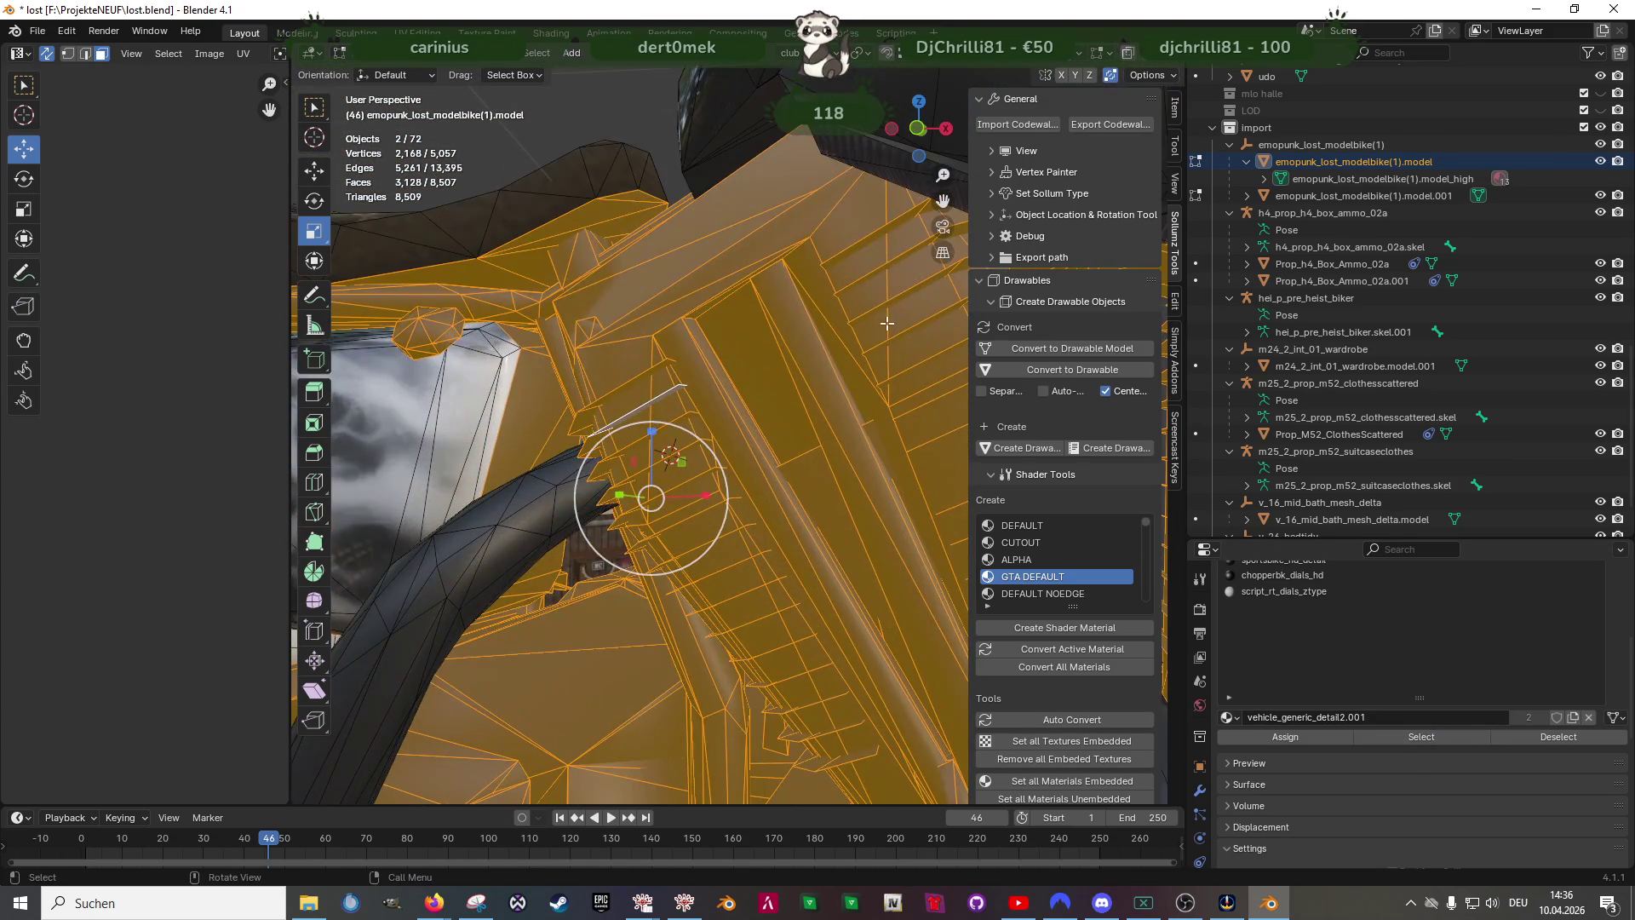
{"action": "left_click", "coordinate": [880, 308]}
{"action": "middle_click_drag", "start_coordinate": [843, 320], "coordinate": [660, 301]}
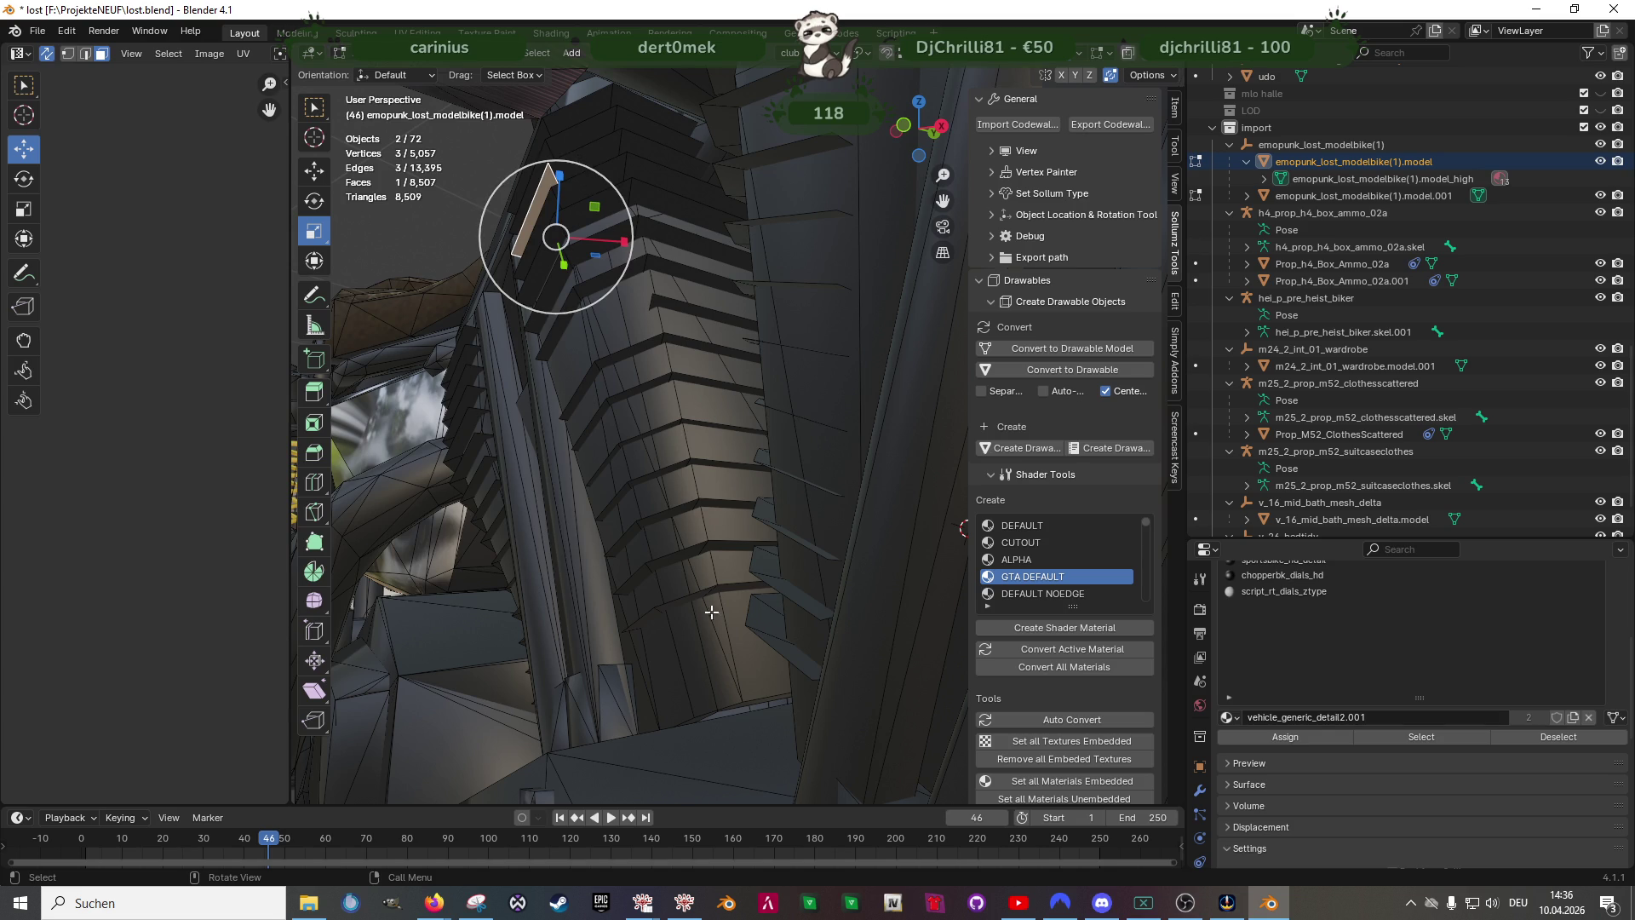
{"action": "mouse_move", "coordinate": [709, 602]}
{"action": "middle_mouse_down"}
{"action": "mouse_move", "coordinate": [696, 535]}
{"action": "mouse_move", "coordinate": [759, 565]}
{"action": "mouse_move", "coordinate": [785, 508]}
{"action": "mouse_move", "coordinate": [715, 423]}
{"action": "middle_mouse_up"}
- Leave mesh editing and select the whole imported motorbike in the Outliner
{"action": "key", "text": "Tab"}
{"action": "scroll", "coordinate": [639, 422], "scroll_direction": "down", "scroll_amount": 4}
{"action": "left_click", "coordinate": [1282, 145]}
- Delete the motorbike with its whole hierarchy and select the v_26_bedtidy props object
{"action": "right_click", "coordinate": [1282, 145]}
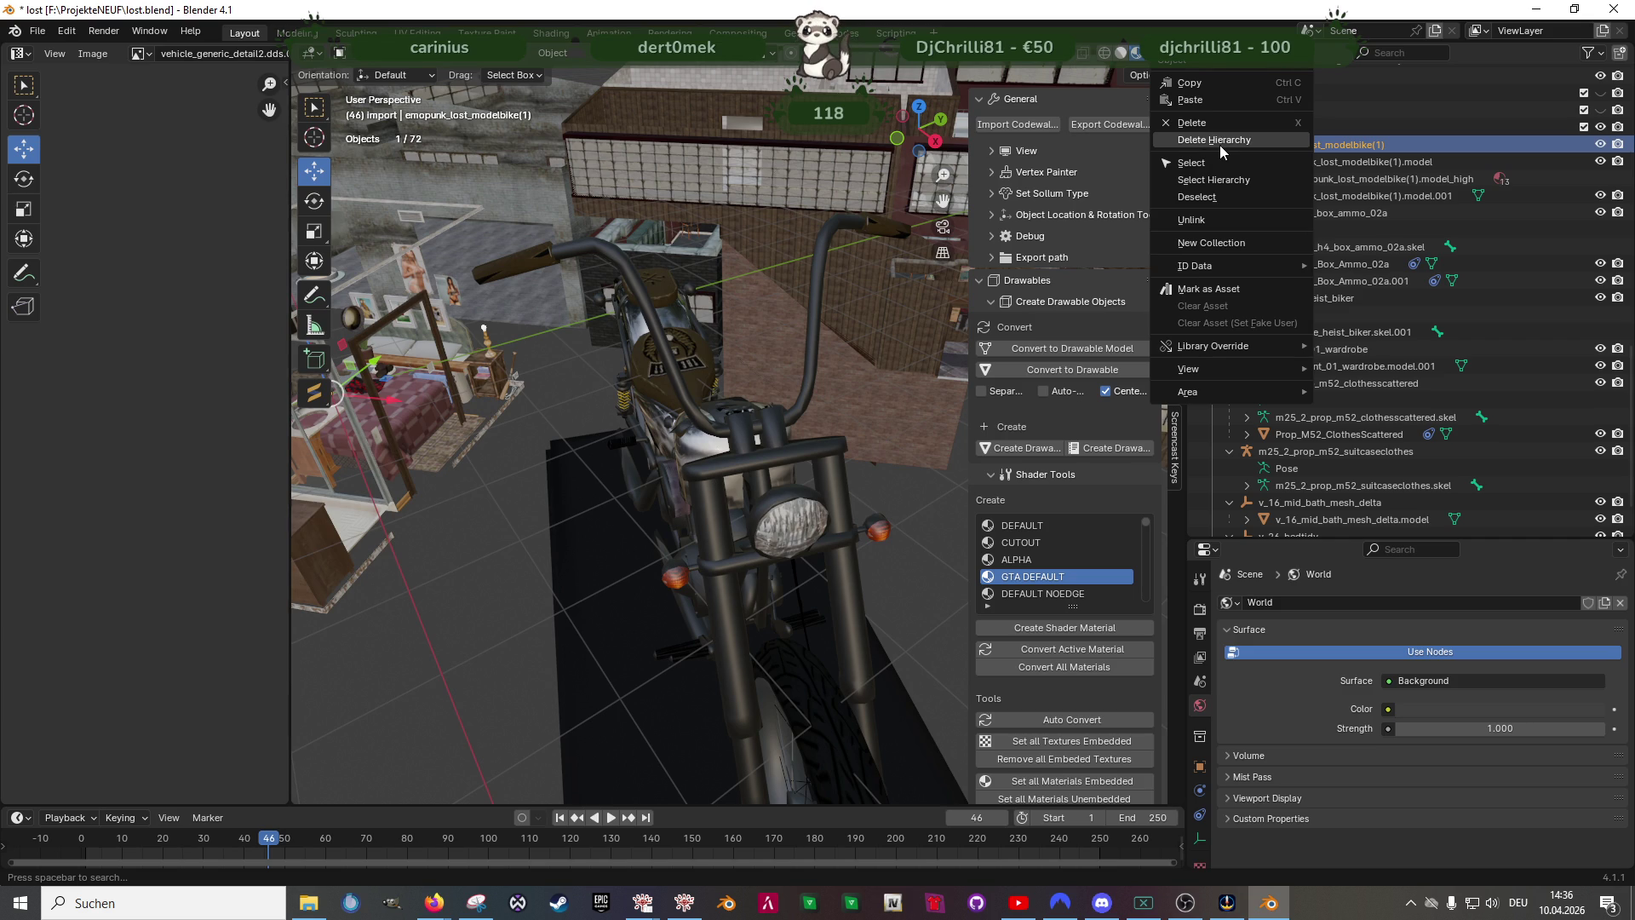
{"action": "left_click", "coordinate": [1212, 138]}
{"action": "mouse_move", "coordinate": [712, 500]}
{"action": "middle_mouse_down"}
{"action": "mouse_move", "coordinate": [598, 531]}
{"action": "mouse_move", "coordinate": [728, 533]}
{"action": "mouse_move", "coordinate": [686, 490]}
{"action": "mouse_move", "coordinate": [563, 476]}
{"action": "mouse_move", "coordinate": [732, 556]}
{"action": "mouse_move", "coordinate": [771, 497]}
{"action": "mouse_move", "coordinate": [707, 441]}
{"action": "mouse_move", "coordinate": [680, 453]}
{"action": "mouse_move", "coordinate": [681, 573]}
{"action": "middle_mouse_up"}
{"action": "scroll", "coordinate": [686, 489], "scroll_direction": "up", "scroll_amount": 4}
{"action": "scroll", "coordinate": [614, 510], "scroll_direction": "up", "scroll_amount": 4}
{"action": "left_click", "coordinate": [681, 574]}
- Move the bedroom props mesh sideways along X in Edit Mode, then re-enter editing
{"action": "key", "text": "Tab"}
{"action": "scroll", "coordinate": [679, 574], "scroll_direction": "down", "scroll_amount": 3}
{"action": "key", "text": "shift+space"}
{"action": "left_click", "coordinate": [637, 540]}
{"action": "scroll", "coordinate": [679, 574], "scroll_direction": "down", "scroll_amount": 4}
{"action": "middle_click_drag", "start_coordinate": [679, 575], "coordinate": [716, 511]}
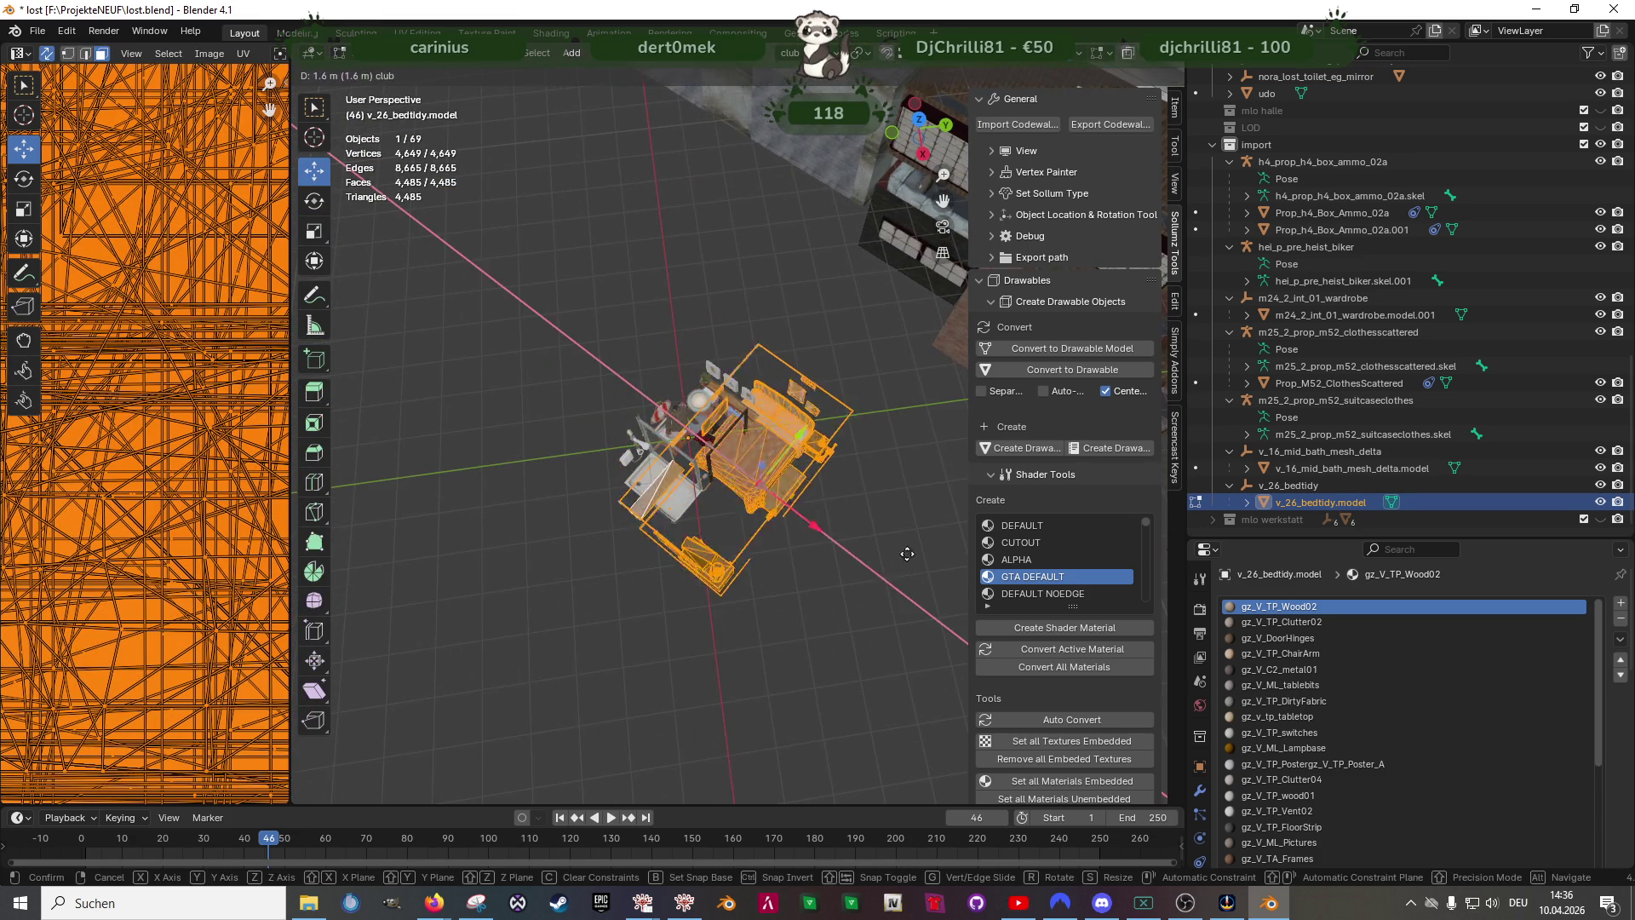
{"action": "left_click_drag", "start_coordinate": [716, 511], "coordinate": [776, 578]}
{"action": "scroll", "coordinate": [767, 562], "scroll_direction": "up", "scroll_amount": 4}
{"action": "mouse_move", "coordinate": [767, 550]}
{"action": "middle_mouse_down"}
{"action": "mouse_move", "coordinate": [728, 505]}
{"action": "mouse_move", "coordinate": [662, 483]}
{"action": "mouse_move", "coordinate": [728, 533]}
{"action": "mouse_move", "coordinate": [682, 514]}
{"action": "middle_mouse_up"}
{"action": "key", "text": "Tab"}
{"action": "scroll", "coordinate": [728, 533], "scroll_direction": "up", "scroll_amount": 3}
{"action": "scroll", "coordinate": [681, 515], "scroll_direction": "down", "scroll_amount": 4}
{"action": "mouse_move", "coordinate": [763, 436]}
{"action": "middle_mouse_down"}
{"action": "mouse_move", "coordinate": [728, 449]}
{"action": "mouse_move", "coordinate": [747, 448]}
{"action": "mouse_move", "coordinate": [767, 497]}
{"action": "middle_mouse_up"}
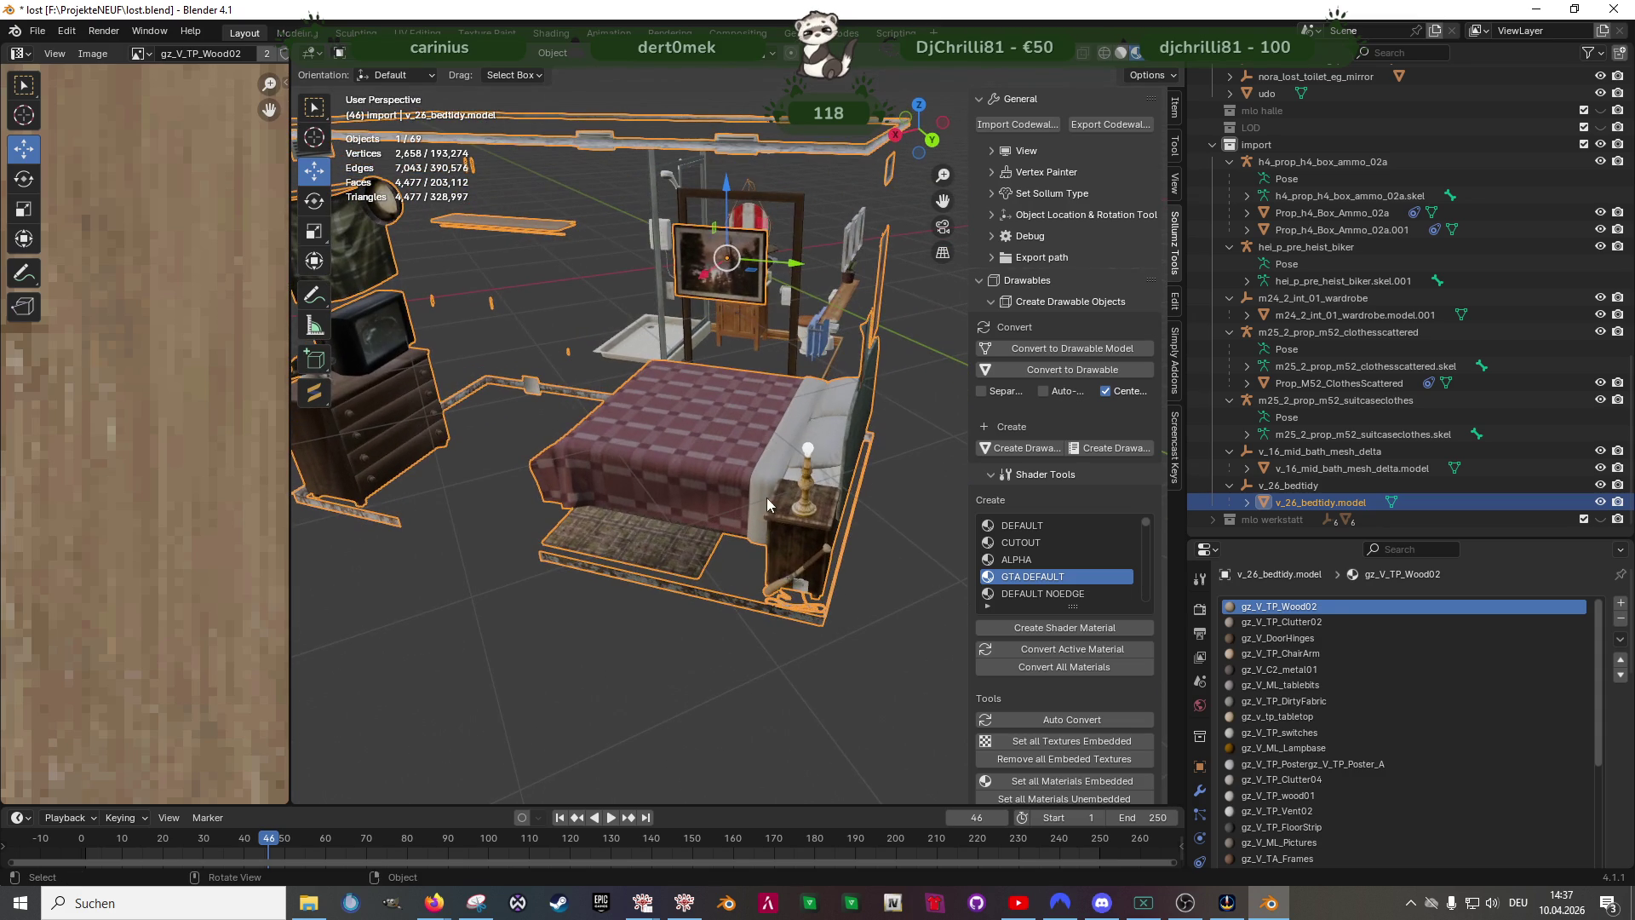
{"action": "key", "text": "Tab"}
- Select the baseball bat via its tabletop, gz_v_tp_ducttape and gz_V_TP_ChairArm materials
{"action": "left_click", "coordinate": [778, 585]}
{"action": "key", "text": "KP_Decimal"}
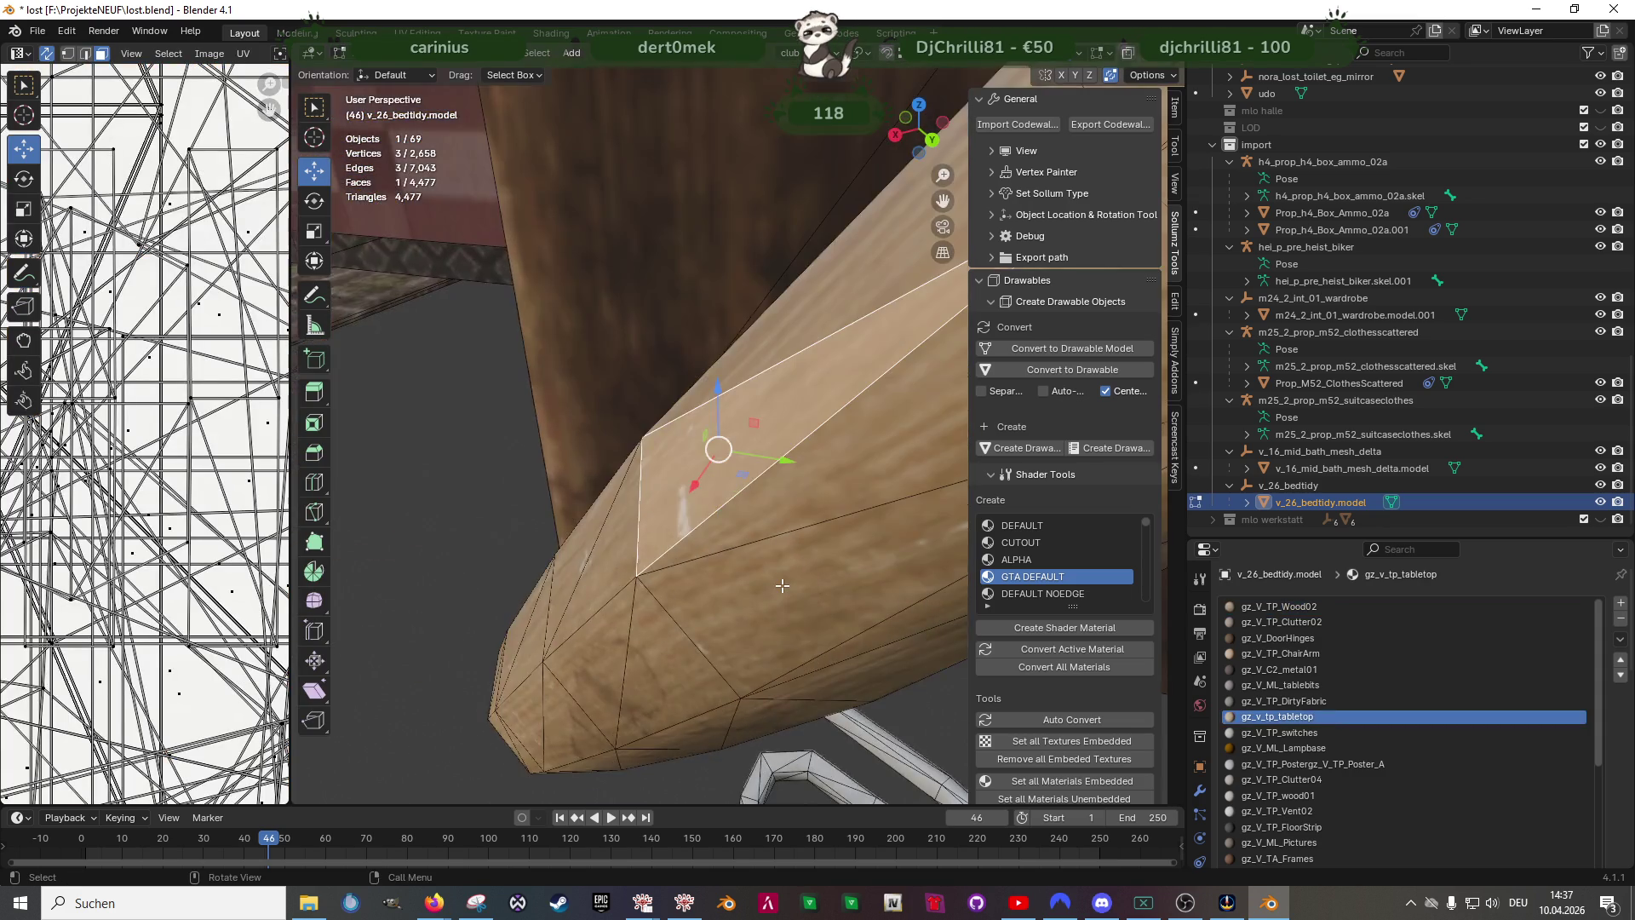
{"action": "scroll", "coordinate": [765, 584], "scroll_direction": "down", "scroll_amount": 5}
{"action": "mouse_move", "coordinate": [764, 562]}
{"action": "middle_mouse_down"}
{"action": "mouse_move", "coordinate": [830, 410]}
{"action": "mouse_move", "coordinate": [765, 494]}
{"action": "middle_mouse_up"}
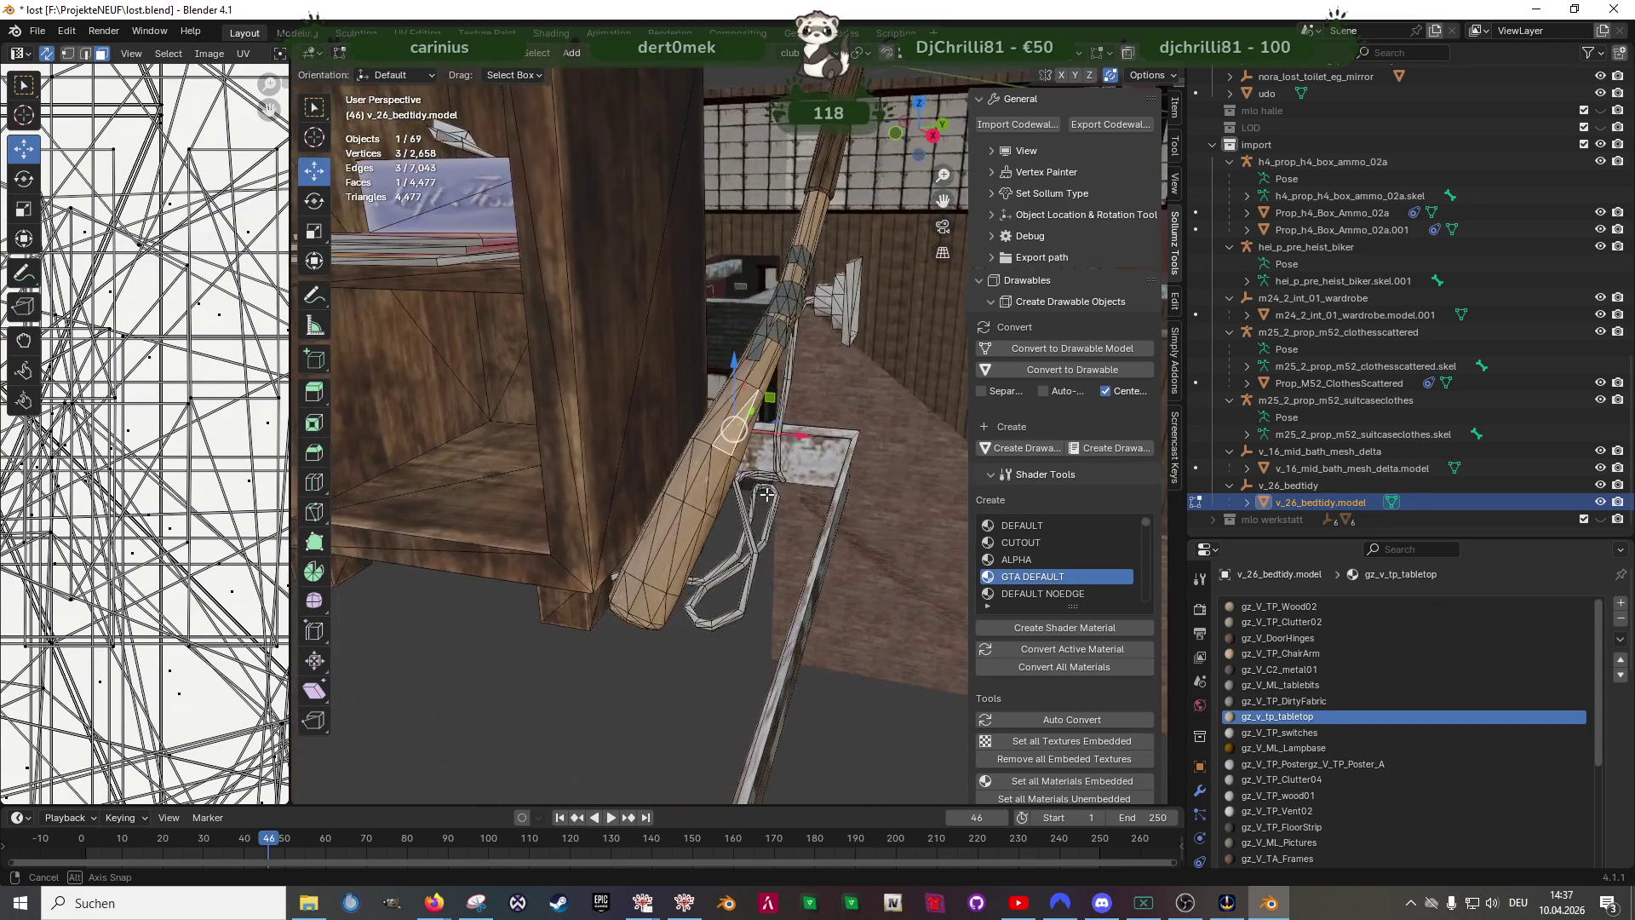
{"action": "middle_click_drag", "start_coordinate": [795, 440], "coordinate": [780, 461]}
{"action": "scroll", "coordinate": [1405, 677], "scroll_direction": "down", "scroll_amount": 5}
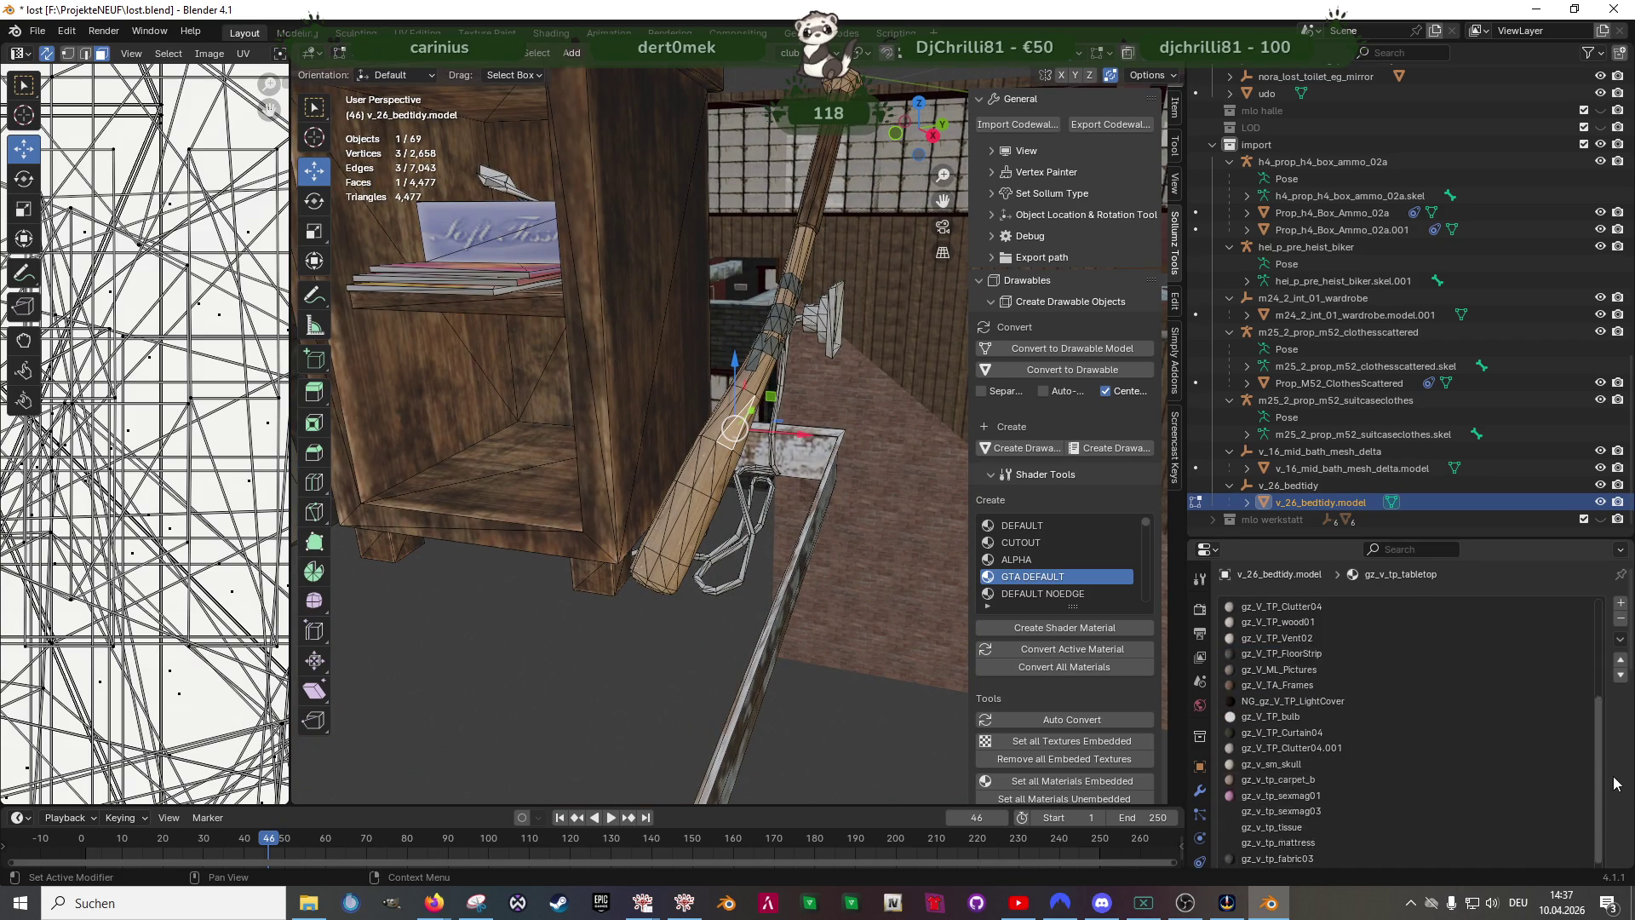
{"action": "scroll", "coordinate": [1405, 678], "scroll_direction": "down", "scroll_amount": 5}
{"action": "left_click", "coordinate": [1449, 804]}
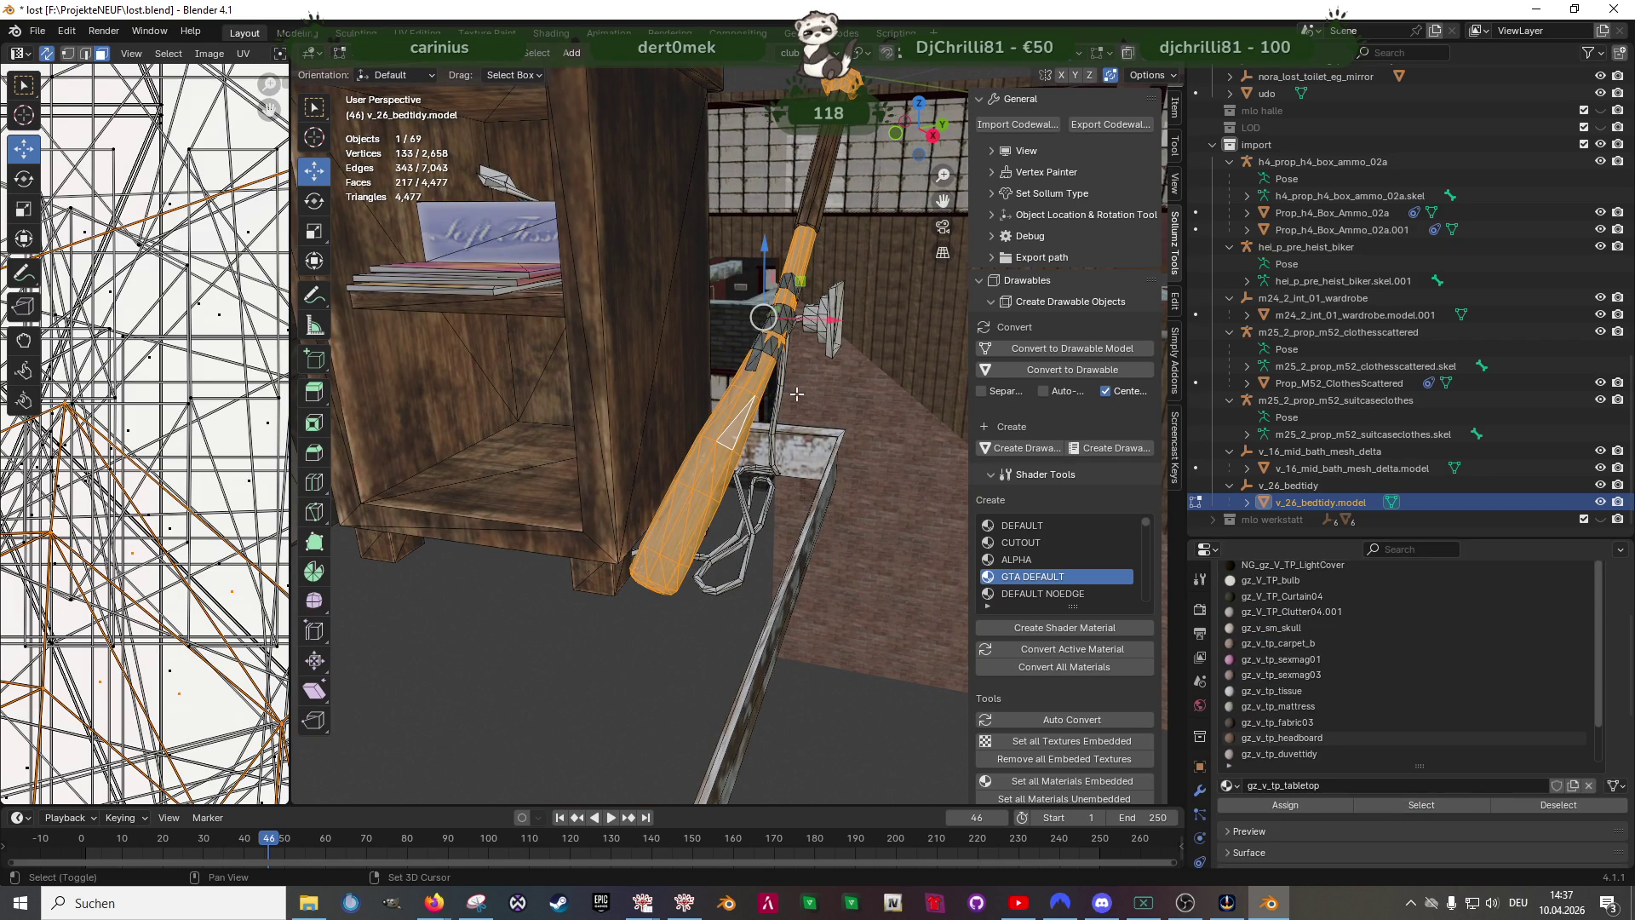
{"action": "left_click", "coordinate": [1290, 755]}
{"action": "left_click", "coordinate": [1449, 804]}
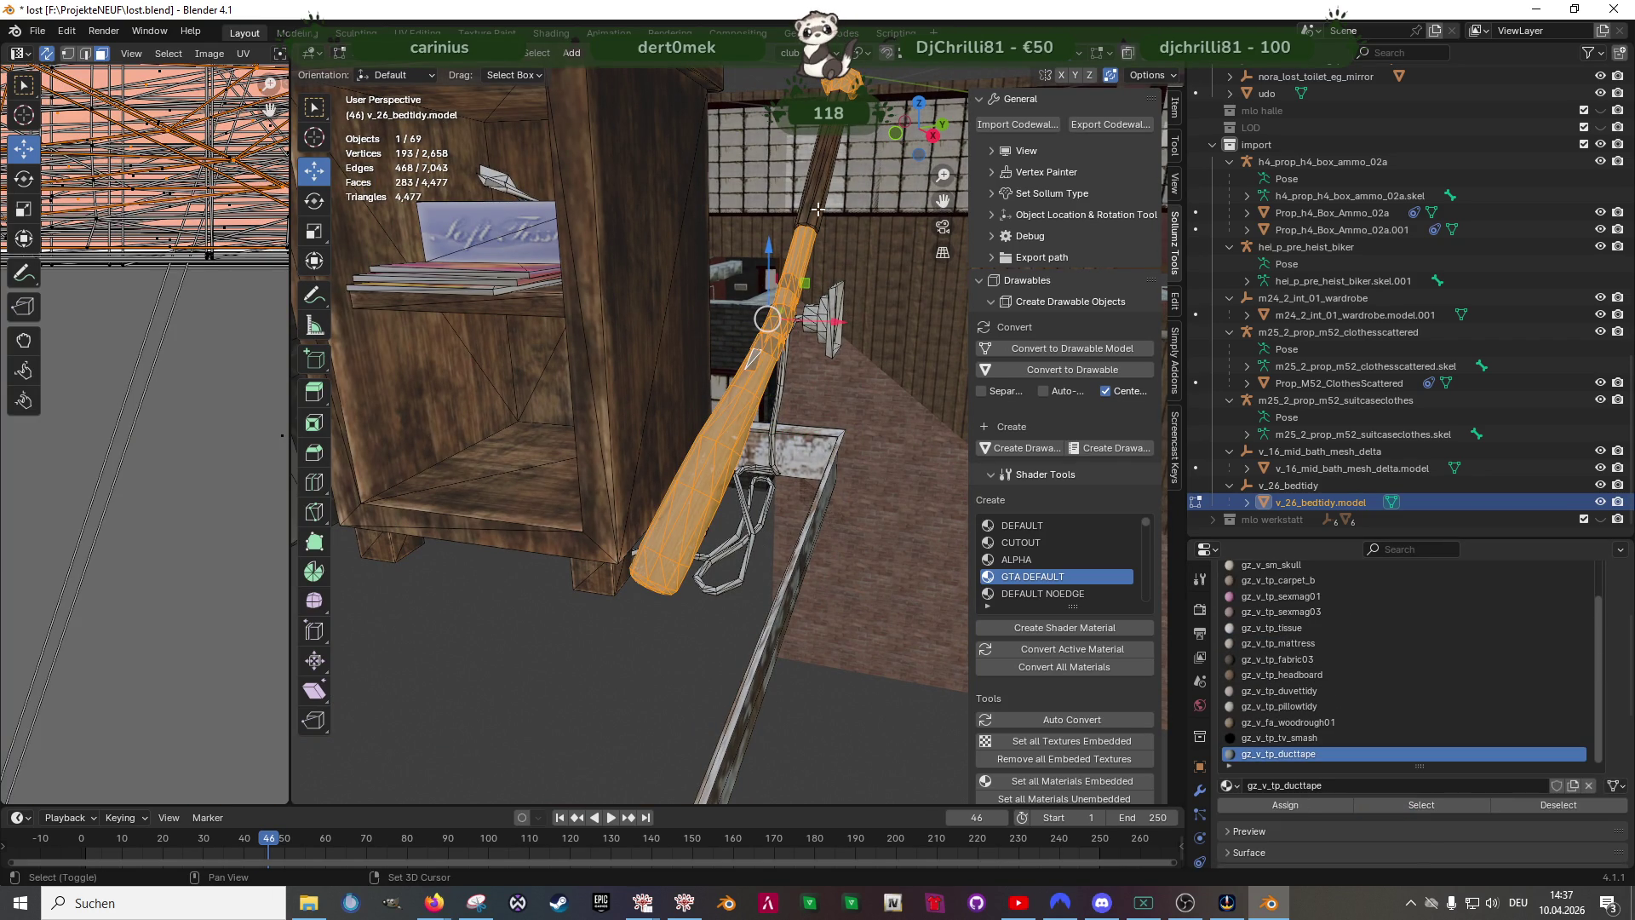
{"action": "left_click", "coordinate": [1449, 804]}
{"action": "scroll", "coordinate": [639, 384], "scroll_direction": "down", "scroll_amount": 4}
- In wireframe, box-select and hide the nightstand geometry around the bat
{"action": "mouse_move", "coordinate": [640, 383]}
{"action": "middle_mouse_down"}
{"action": "mouse_move", "coordinate": [601, 410]}
{"action": "mouse_move", "coordinate": [594, 331]}
{"action": "middle_mouse_up"}
{"action": "key", "text": "shift+z"}
{"action": "left_click_drag", "start_coordinate": [529, 259], "coordinate": [697, 394]}
{"action": "scroll", "coordinate": [640, 383], "scroll_direction": "up", "scroll_amount": 3}
{"action": "left_click_drag", "start_coordinate": [418, 342], "coordinate": [684, 559]}
{"action": "key", "text": "h"}
- Move the bat about 0.48 m along X and return to solid display
{"action": "middle_click_drag", "start_coordinate": [643, 383], "coordinate": [628, 355]}
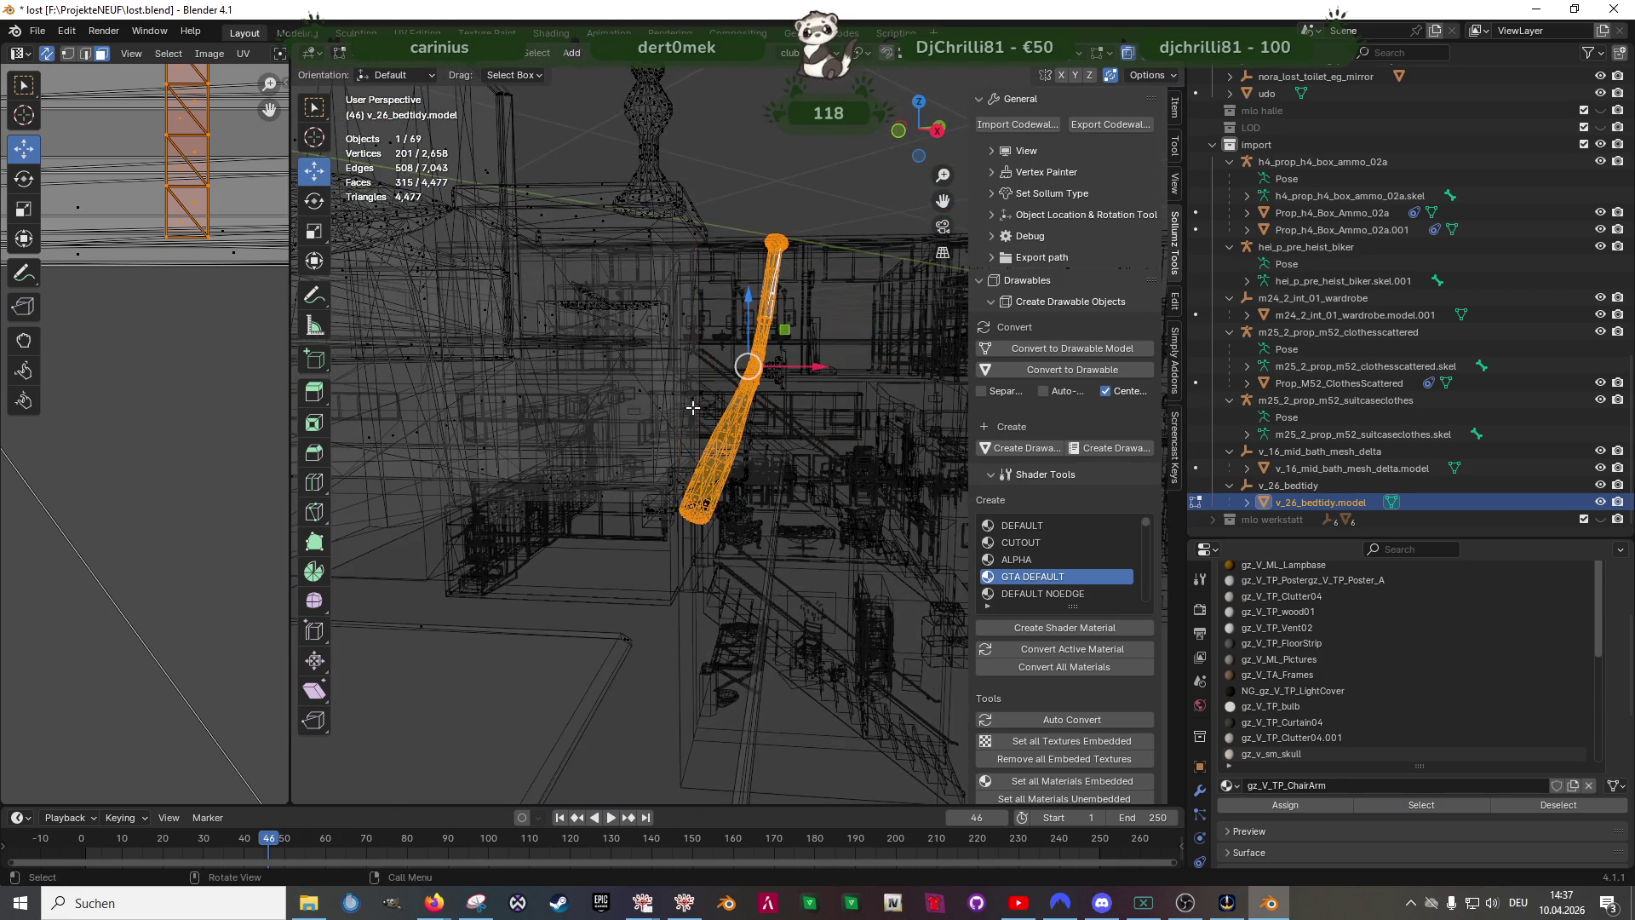
{"action": "middle_click_drag", "start_coordinate": [693, 408], "coordinate": [753, 422]}
{"action": "key", "text": "g"}
{"action": "key", "text": "x"}
{"action": "left_click", "coordinate": [795, 491]}
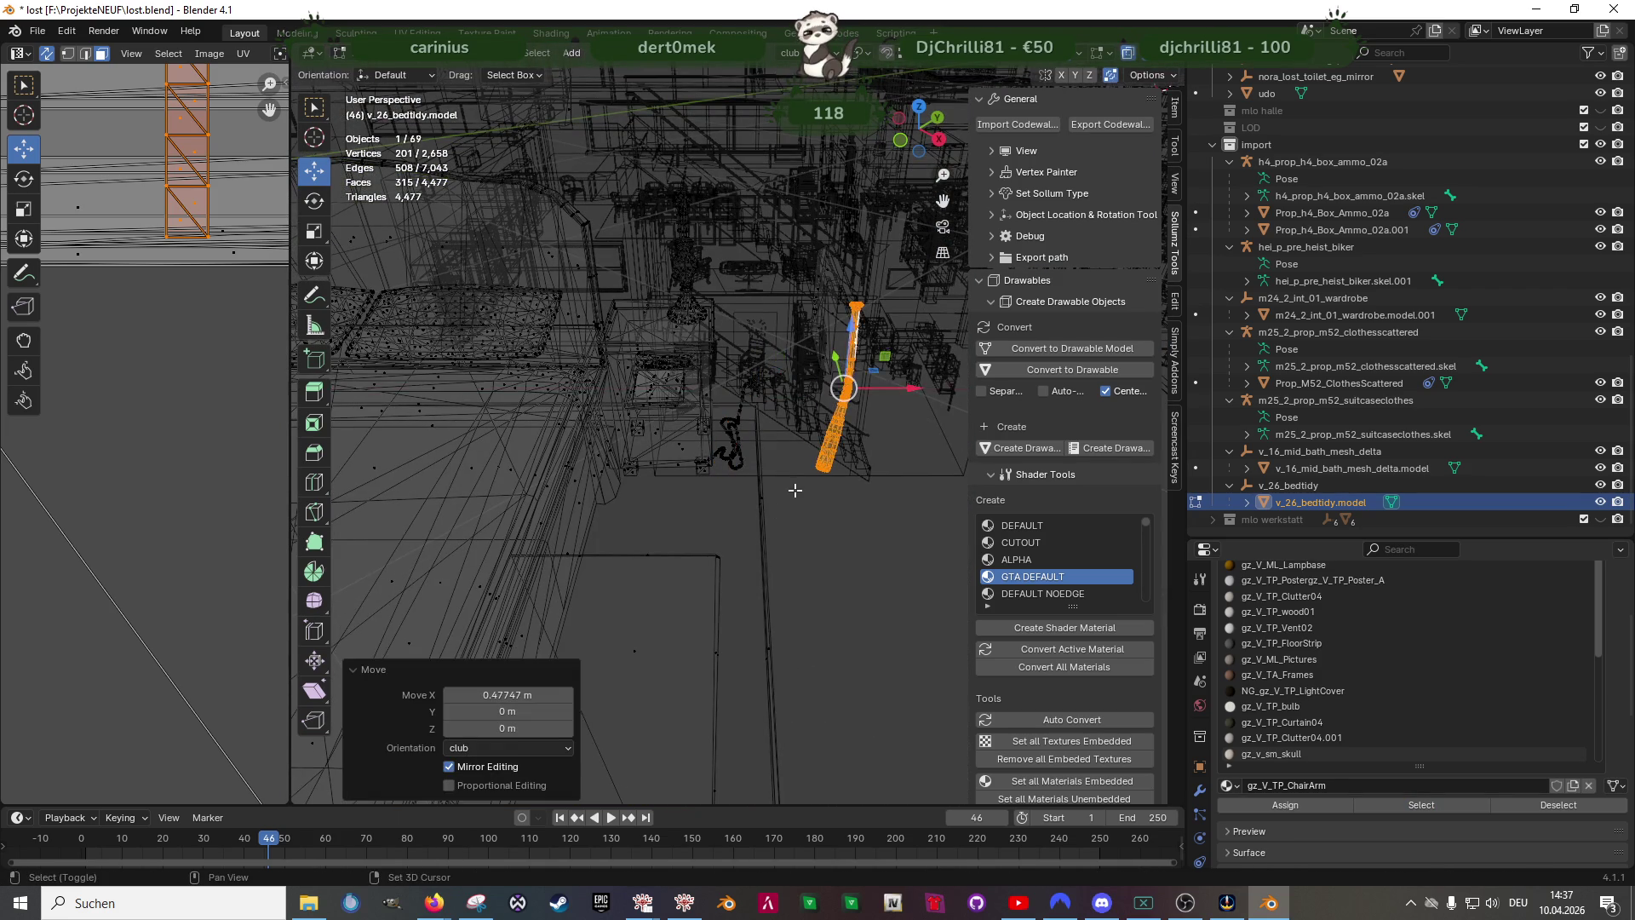
{"action": "key", "text": "shift+z"}
{"action": "mouse_move", "coordinate": [795, 490]}
{"action": "middle_mouse_down"}
{"action": "mouse_move", "coordinate": [712, 490]}
{"action": "mouse_move", "coordinate": [669, 373]}
{"action": "middle_mouse_up"}
- Box-select the picture faces of the room props in wireframe
{"action": "key", "text": "shift+z"}
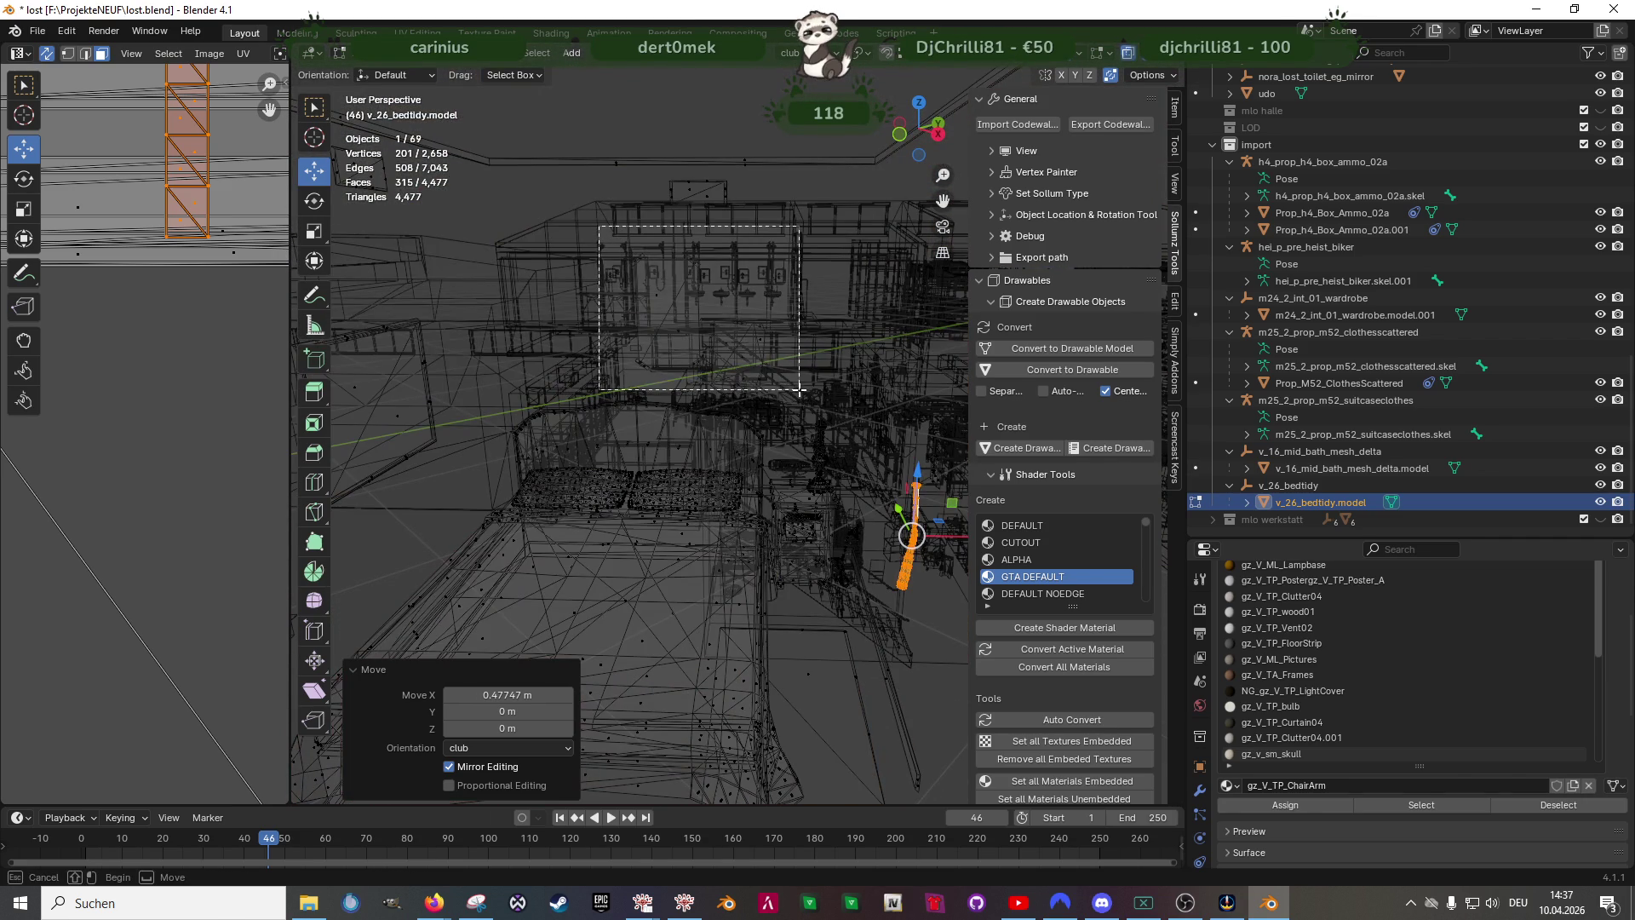
{"action": "left_click_drag", "start_coordinate": [601, 231], "coordinate": [798, 388]}
{"action": "key", "text": "shift+z"}
{"action": "scroll", "coordinate": [716, 422], "scroll_direction": "down", "scroll_amount": 5}
{"action": "mouse_move", "coordinate": [716, 422]}
{"action": "middle_mouse_down"}
{"action": "mouse_move", "coordinate": [688, 422]}
{"action": "mouse_move", "coordinate": [695, 460]}
{"action": "mouse_move", "coordinate": [639, 482]}
{"action": "mouse_move", "coordinate": [559, 480]}
{"action": "mouse_move", "coordinate": [773, 472]}
{"action": "mouse_move", "coordinate": [652, 541]}
{"action": "mouse_move", "coordinate": [586, 549]}
{"action": "mouse_move", "coordinate": [603, 514]}
{"action": "middle_mouse_up"}
{"action": "scroll", "coordinate": [688, 422], "scroll_direction": "up", "scroll_amount": 4}
{"action": "scroll", "coordinate": [695, 483], "scroll_direction": "up", "scroll_amount": 4}
{"action": "scroll", "coordinate": [716, 512], "scroll_direction": "down", "scroll_amount": 4}
{"action": "scroll", "coordinate": [690, 530], "scroll_direction": "down", "scroll_amount": 3}
- Carry the pictures about 6.7 m along X into the bunk-bed dormitory and start a Y move
{"action": "key", "text": "g"}
{"action": "left_click", "coordinate": [716, 383]}
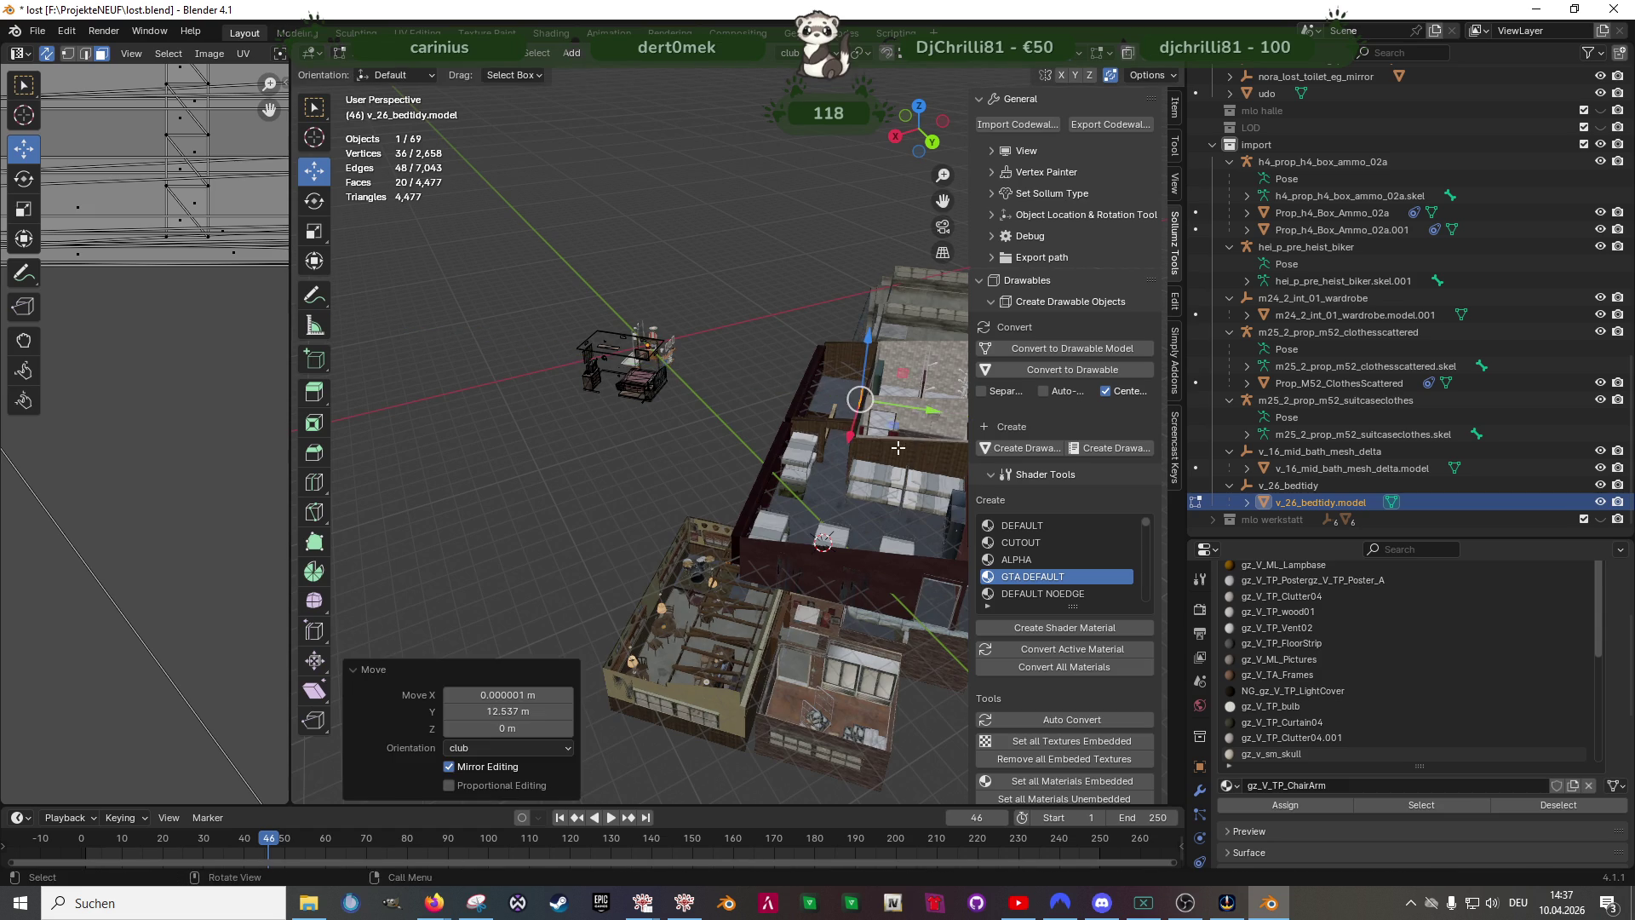
{"action": "middle_click_drag", "start_coordinate": [717, 422], "coordinate": [743, 446]}
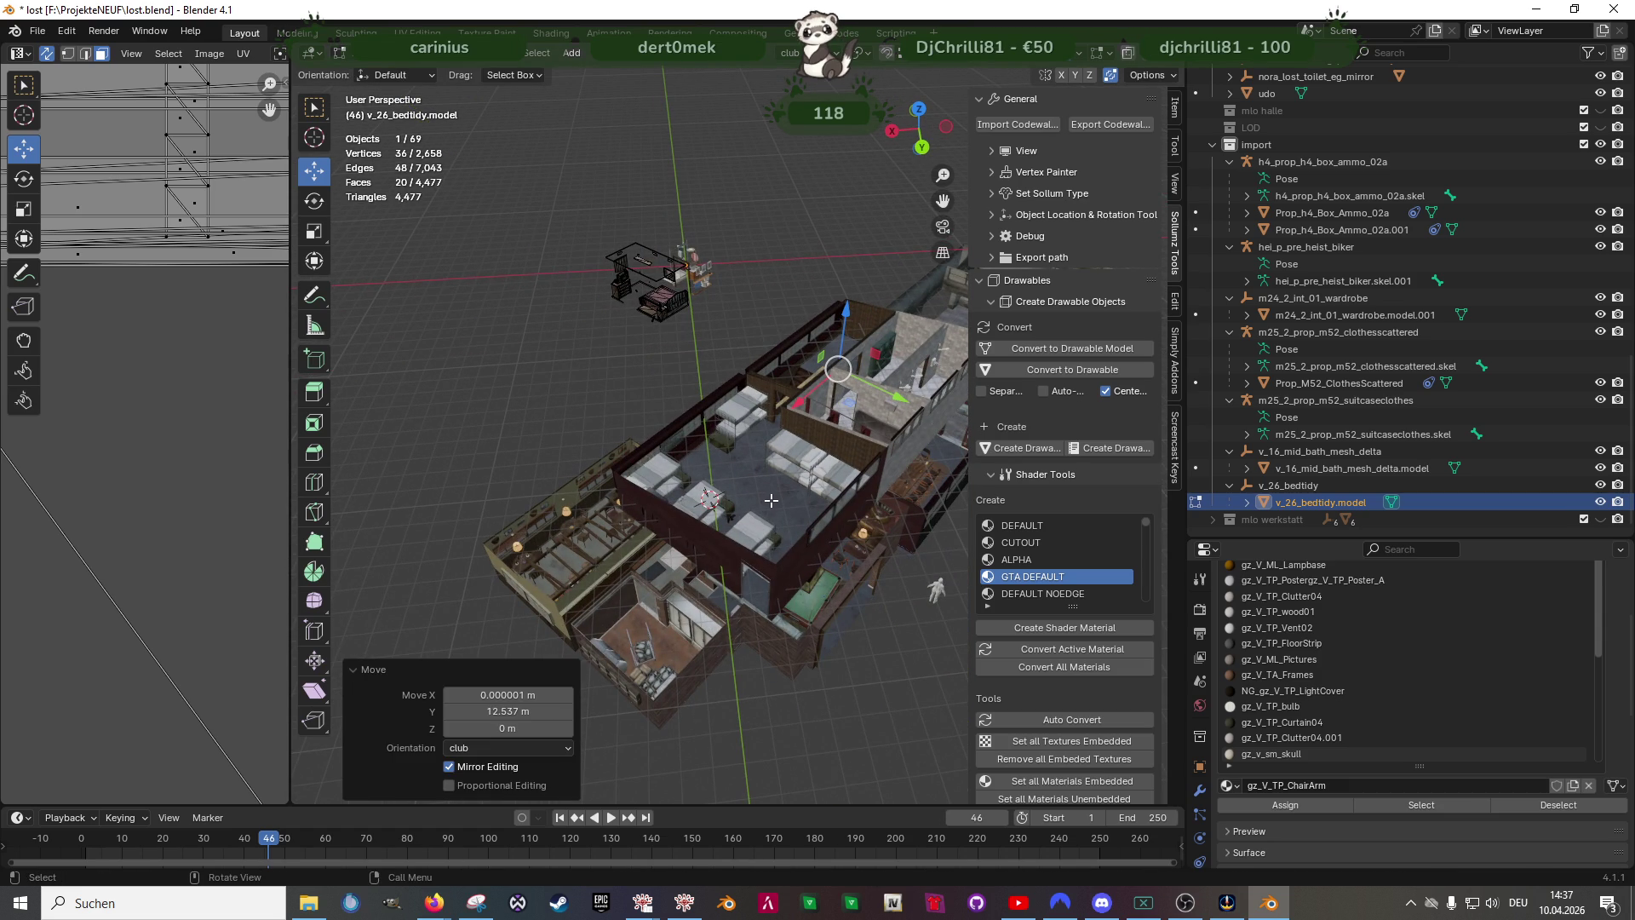
{"action": "key", "text": "g"}
{"action": "left_click", "coordinate": [732, 486]}
{"action": "scroll", "coordinate": [731, 487], "scroll_direction": "up", "scroll_amount": 6}
{"action": "mouse_move", "coordinate": [716, 422]}
{"action": "middle_mouse_down"}
{"action": "mouse_move", "coordinate": [793, 435]}
{"action": "mouse_move", "coordinate": [896, 583]}
{"action": "mouse_move", "coordinate": [621, 466]}
{"action": "mouse_move", "coordinate": [757, 458]}
{"action": "mouse_move", "coordinate": [631, 458]}
{"action": "mouse_move", "coordinate": [575, 410]}
{"action": "middle_mouse_up"}
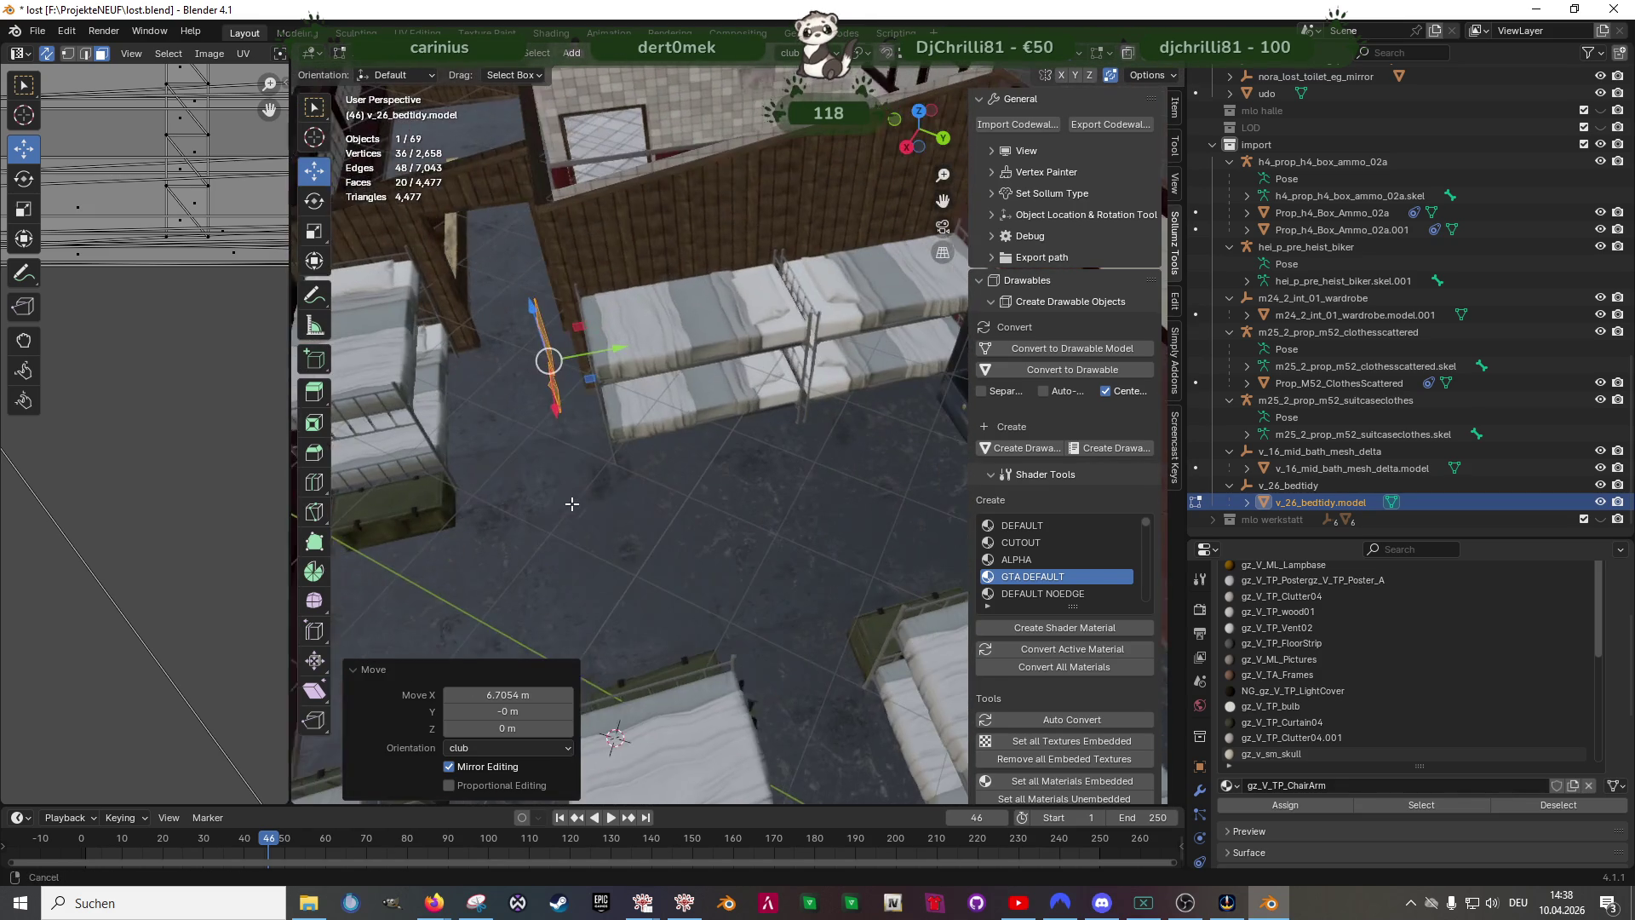
{"action": "key", "text": "g"}
{"action": "key", "text": "y"}
- Finish the Y move and rotate the pictures 90° about the Z axis
{"action": "left_click", "coordinate": [817, 335]}
{"action": "key", "text": "shift+space"}
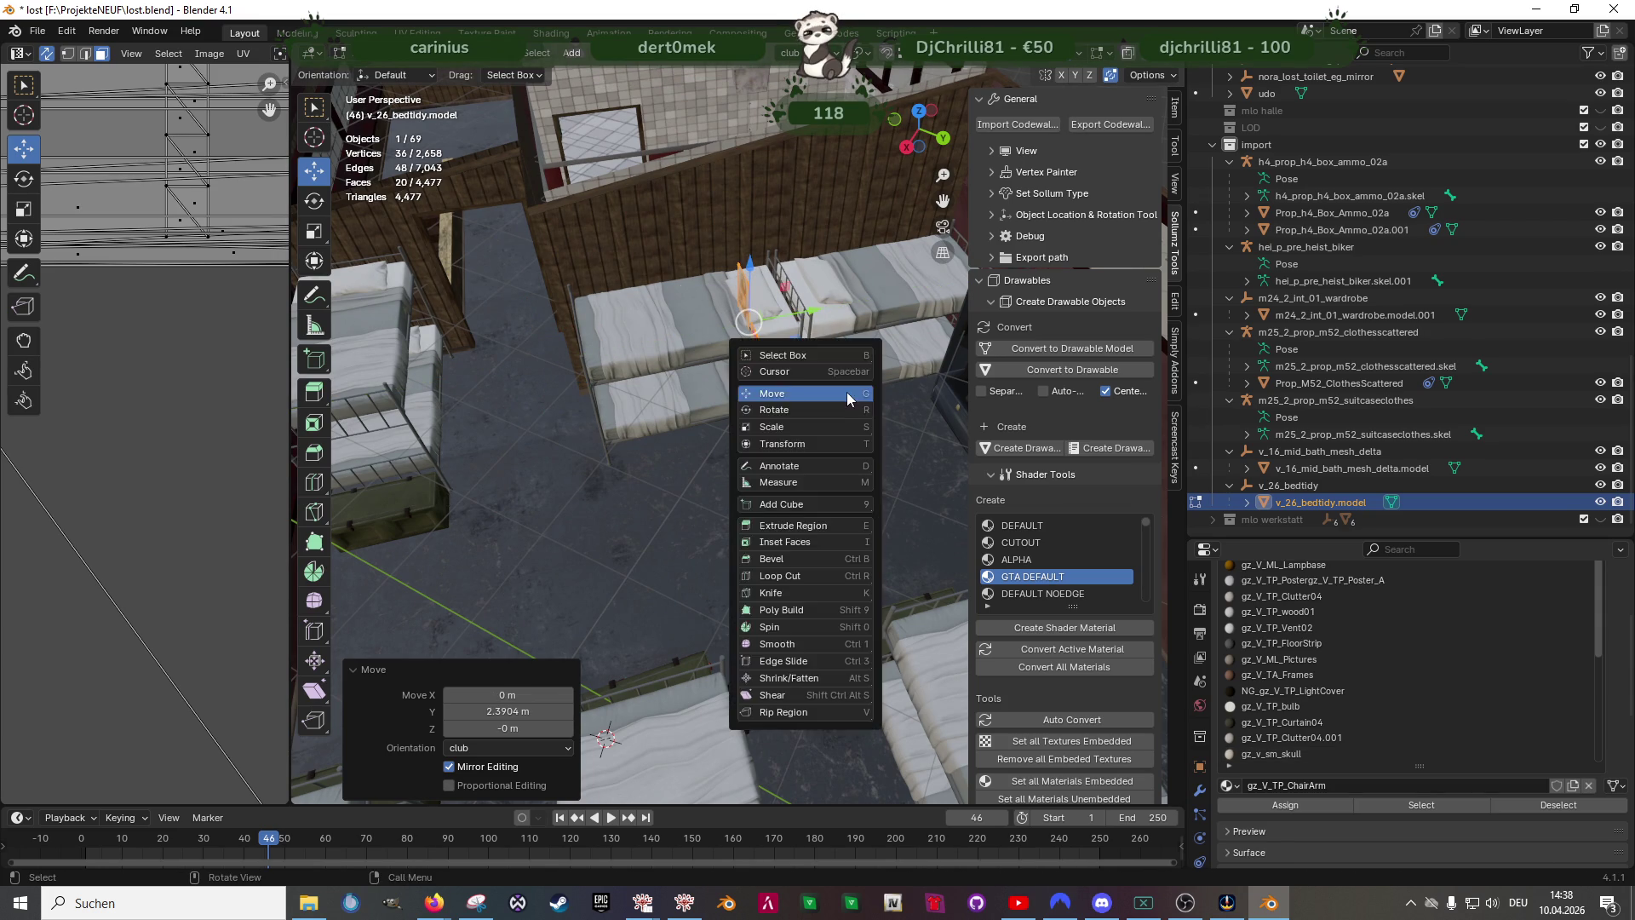
{"action": "left_click", "coordinate": [792, 372]}
{"action": "left_click_drag", "start_coordinate": [727, 363], "coordinate": [767, 365]}
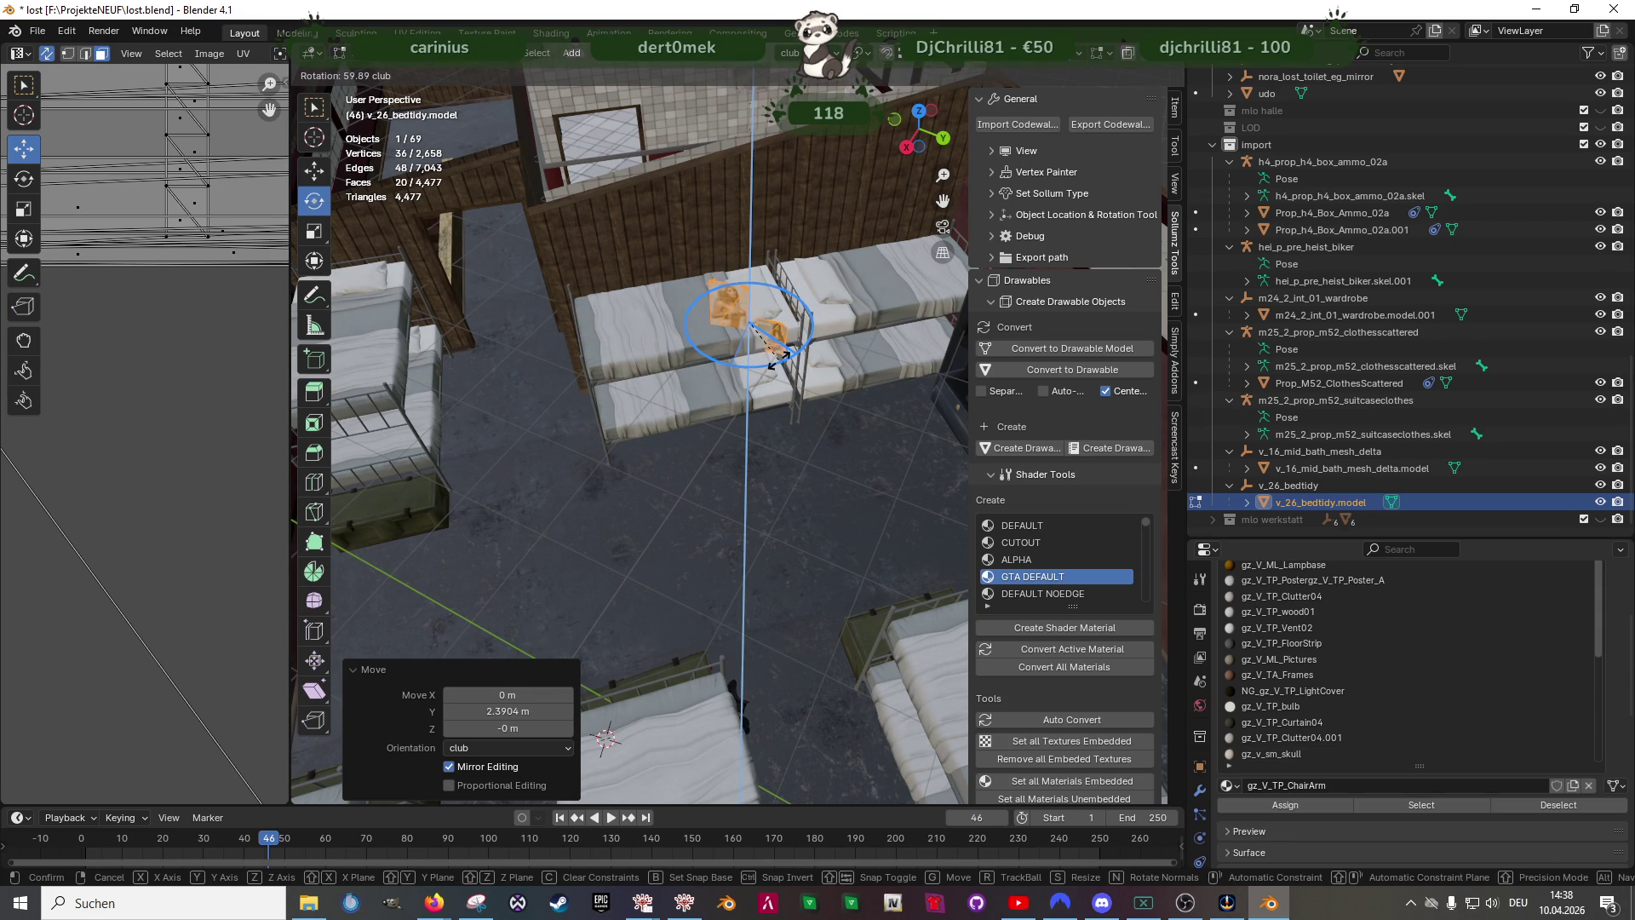
{"action": "left_click", "coordinate": [773, 363]}
{"action": "right_click", "coordinate": [773, 365]}
{"action": "scroll", "coordinate": [742, 511], "scroll_direction": "up", "scroll_amount": 3}
{"action": "scroll", "coordinate": [696, 629], "scroll_direction": "up", "scroll_amount": 2}
{"action": "middle_click_drag", "start_coordinate": [695, 629], "coordinate": [693, 473]}
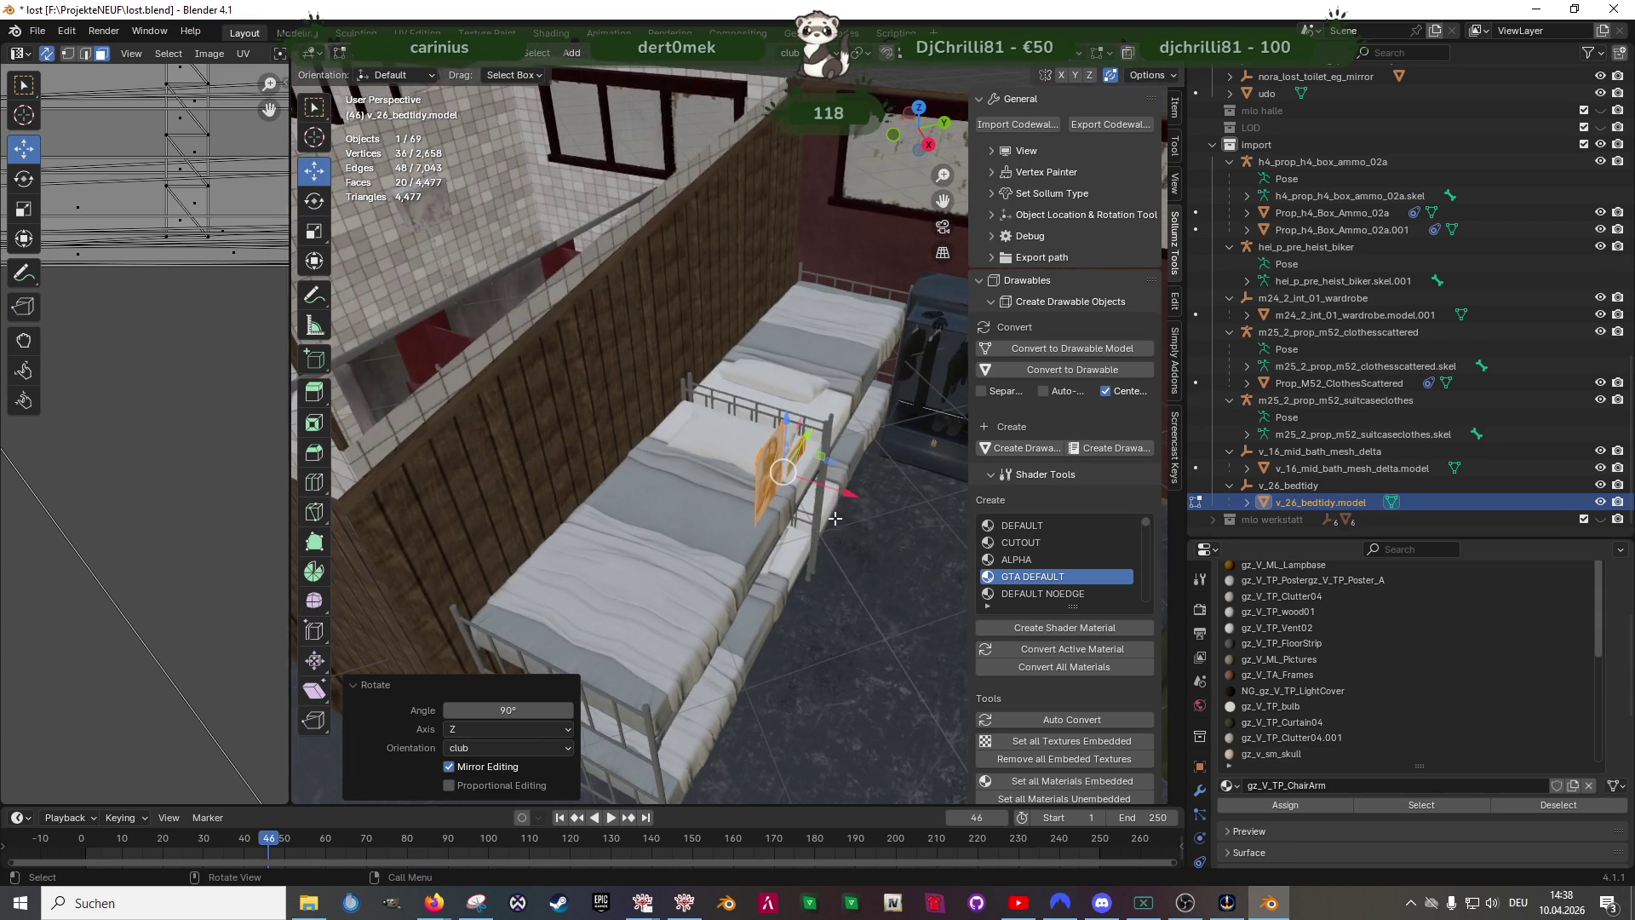
- Slide the pictures along X and Y toward the wall above the bunk beds
{"action": "key", "text": "g"}
{"action": "key", "text": "x"}
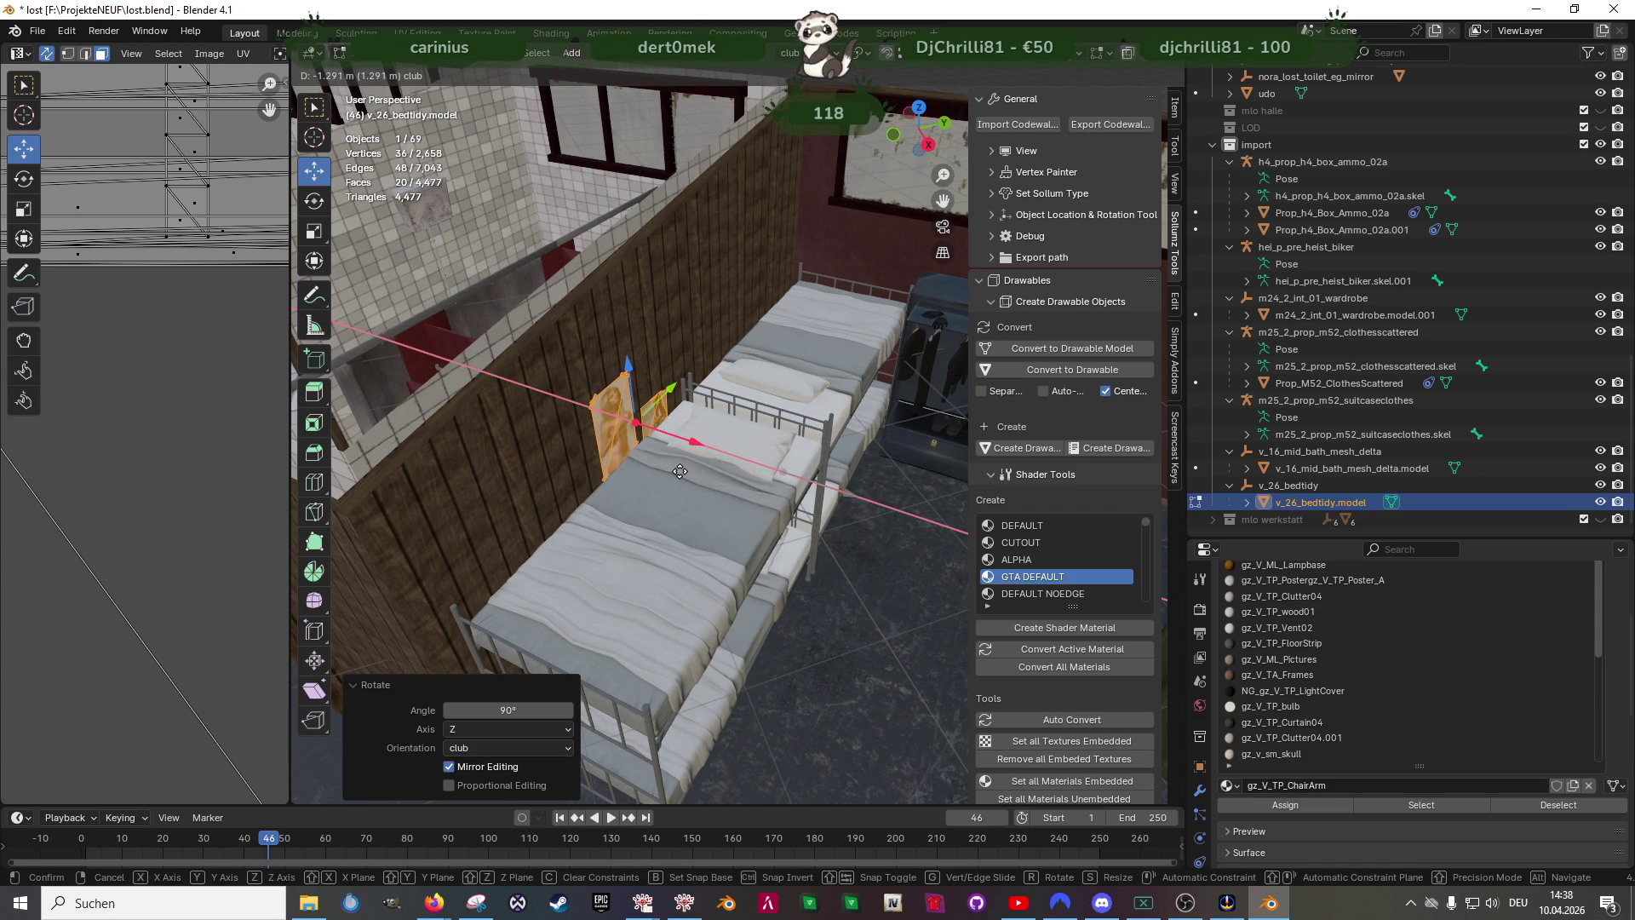
{"action": "left_click", "coordinate": [678, 473]}
{"action": "mouse_move", "coordinate": [679, 473]}
{"action": "middle_mouse_down"}
{"action": "mouse_move", "coordinate": [661, 535]}
{"action": "mouse_move", "coordinate": [652, 434]}
{"action": "middle_mouse_up"}
{"action": "key", "text": "g"}
{"action": "key", "text": "y"}
{"action": "left_click", "coordinate": [845, 431]}
- Raise the pictures up the wall and press them flat against it, then switch to Forge
{"action": "key", "text": "g"}
{"action": "key", "text": "z"}
{"action": "left_click", "coordinate": [854, 405]}
{"action": "key", "text": "g"}
{"action": "key", "text": "y"}
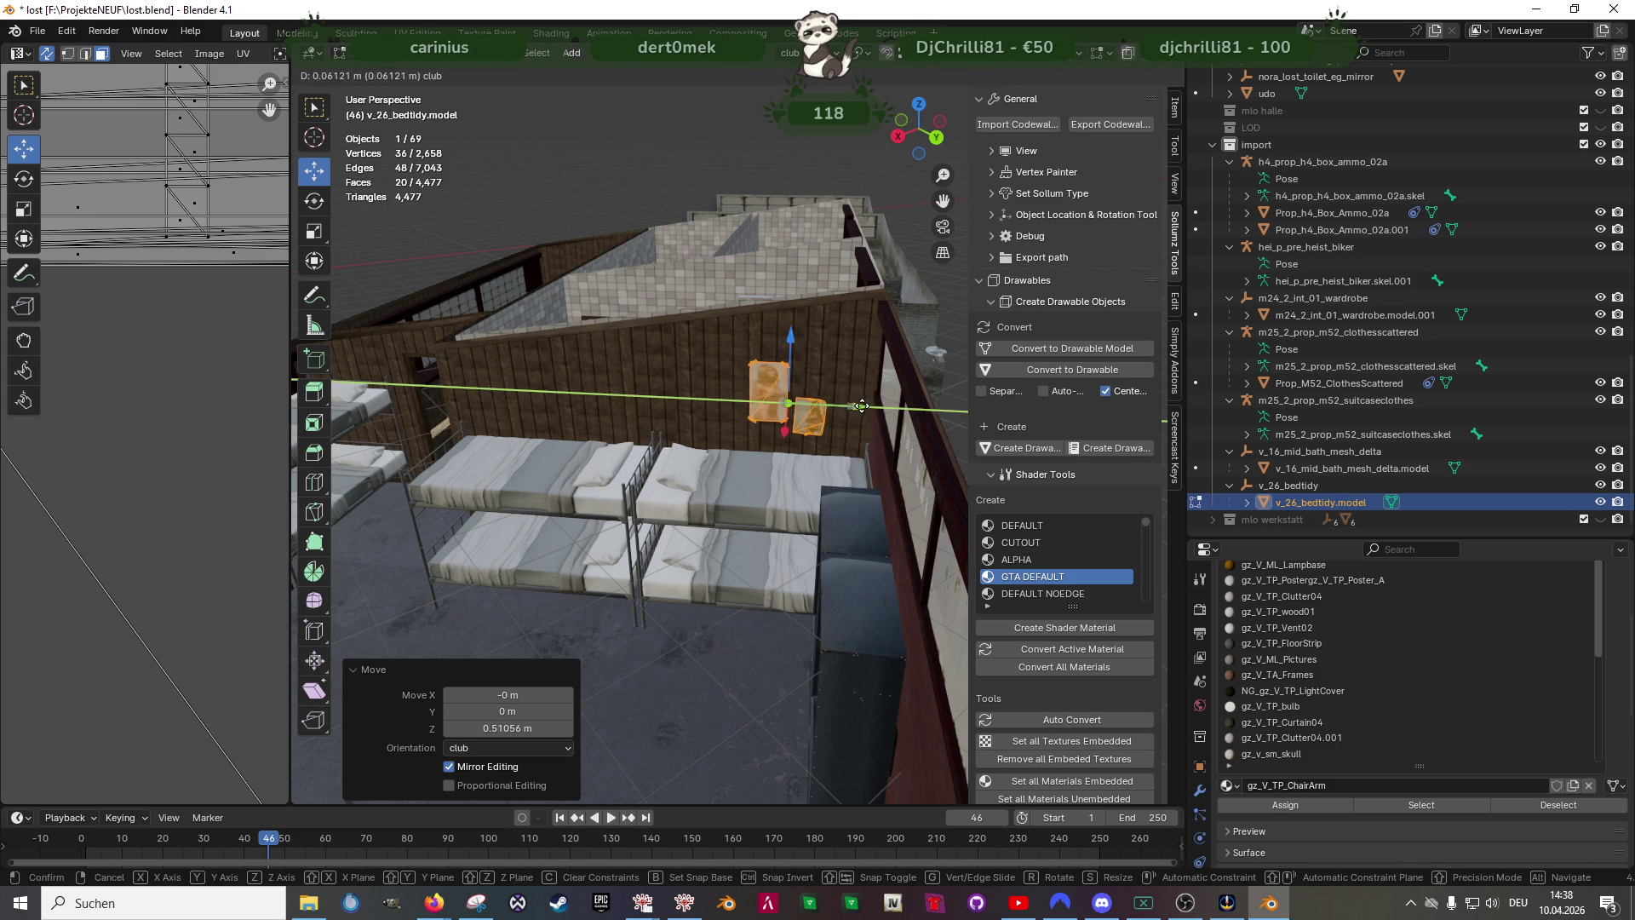
{"action": "left_click", "coordinate": [868, 404]}
{"action": "middle_click_drag", "start_coordinate": [818, 435], "coordinate": [777, 475]}
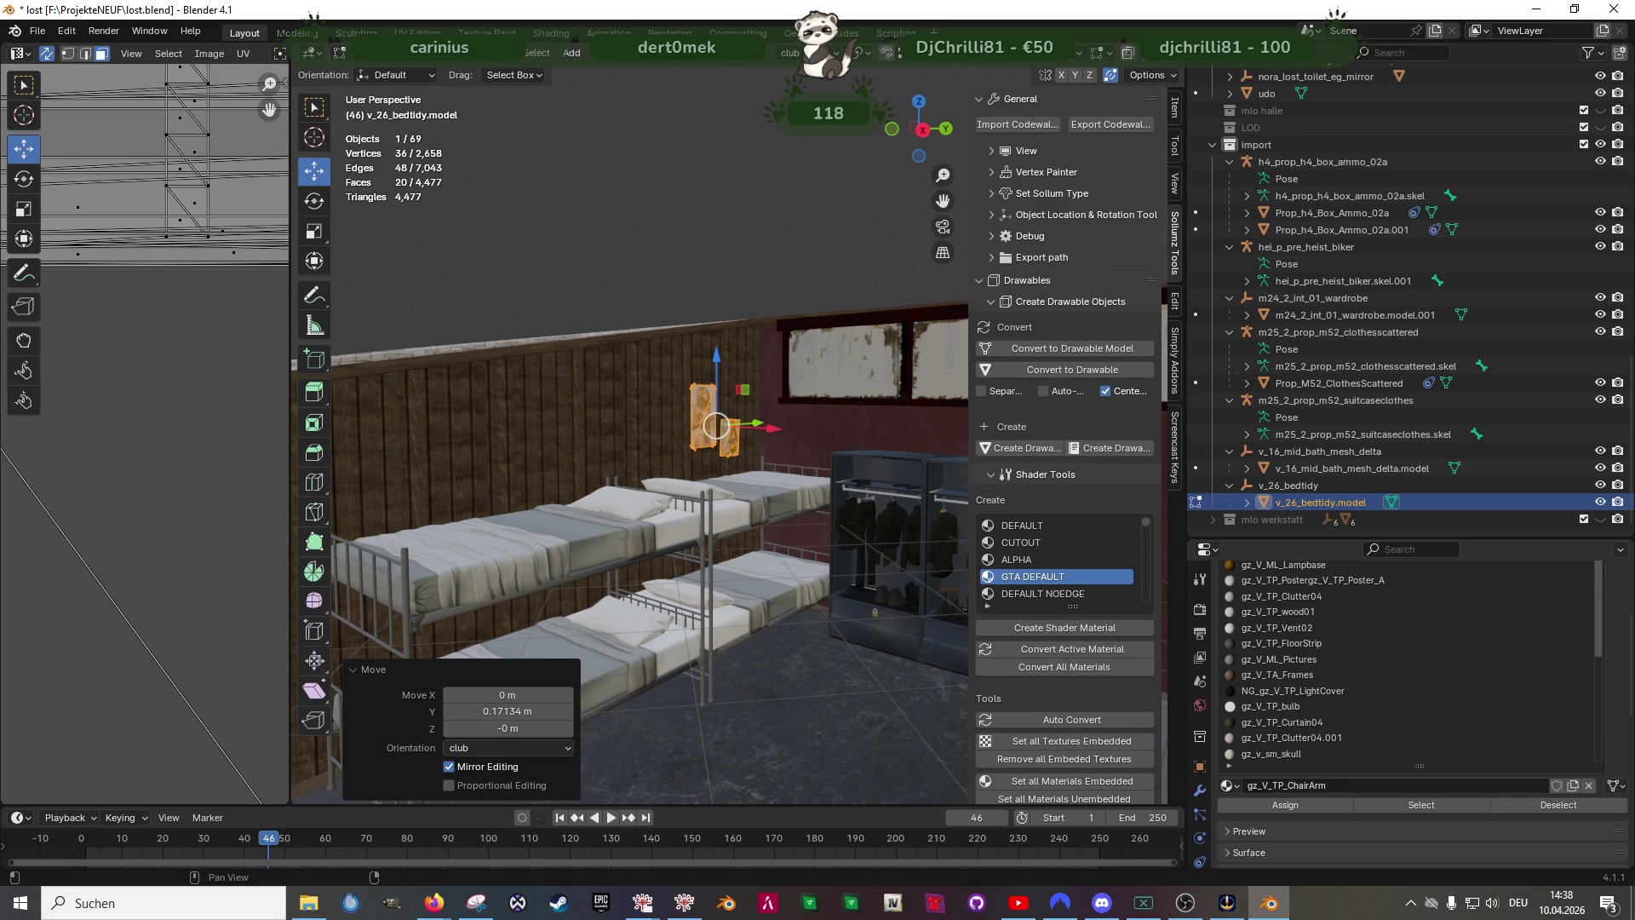
{"action": "key", "text": "alt+Tab"}
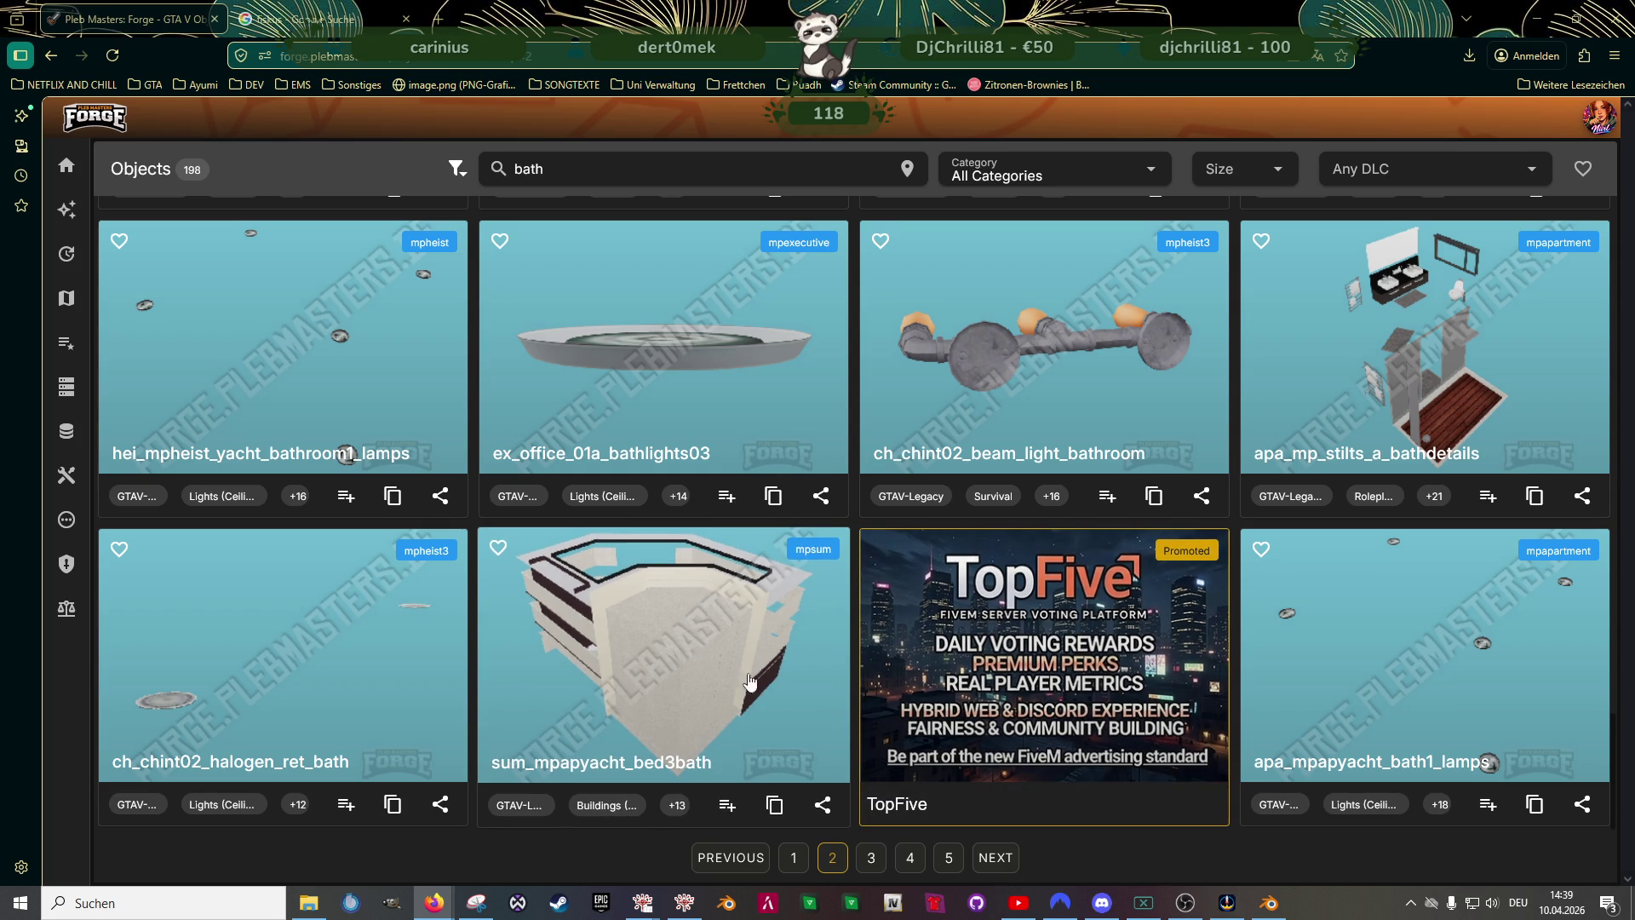
{"action": "scroll", "coordinate": [642, 615], "scroll_direction": "up", "scroll_amount": 5}
{"action": "scroll", "coordinate": [643, 616], "scroll_direction": "up", "scroll_amount": 2}
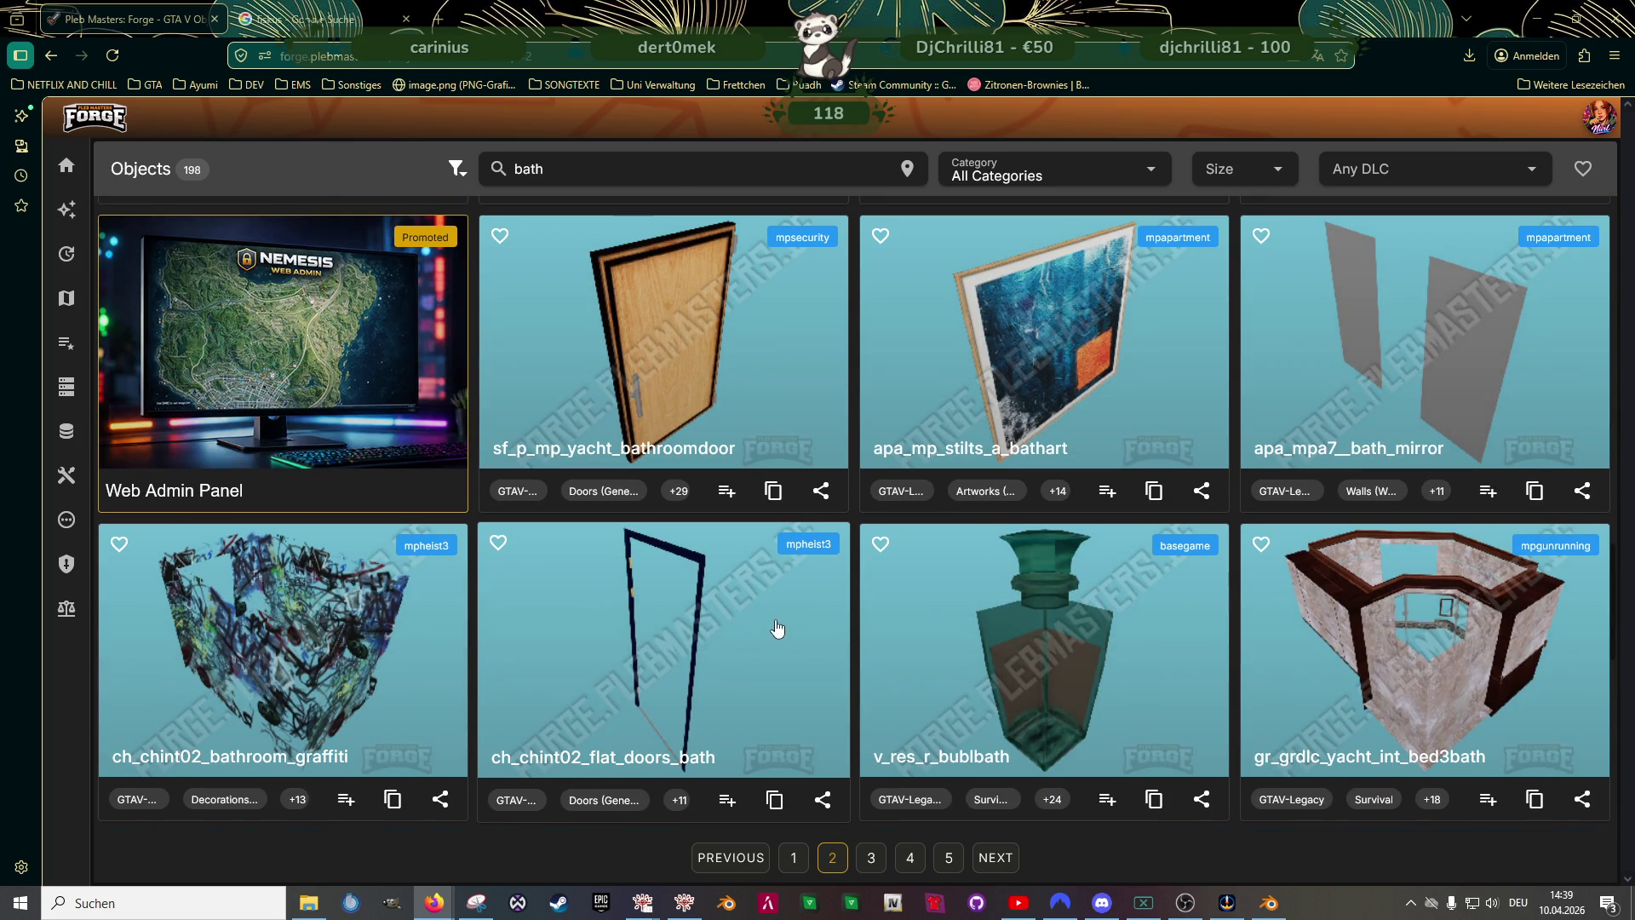
- Back in Blender, nudge the wall pictures slightly along Y
{"action": "left_click", "coordinate": [1270, 904]}
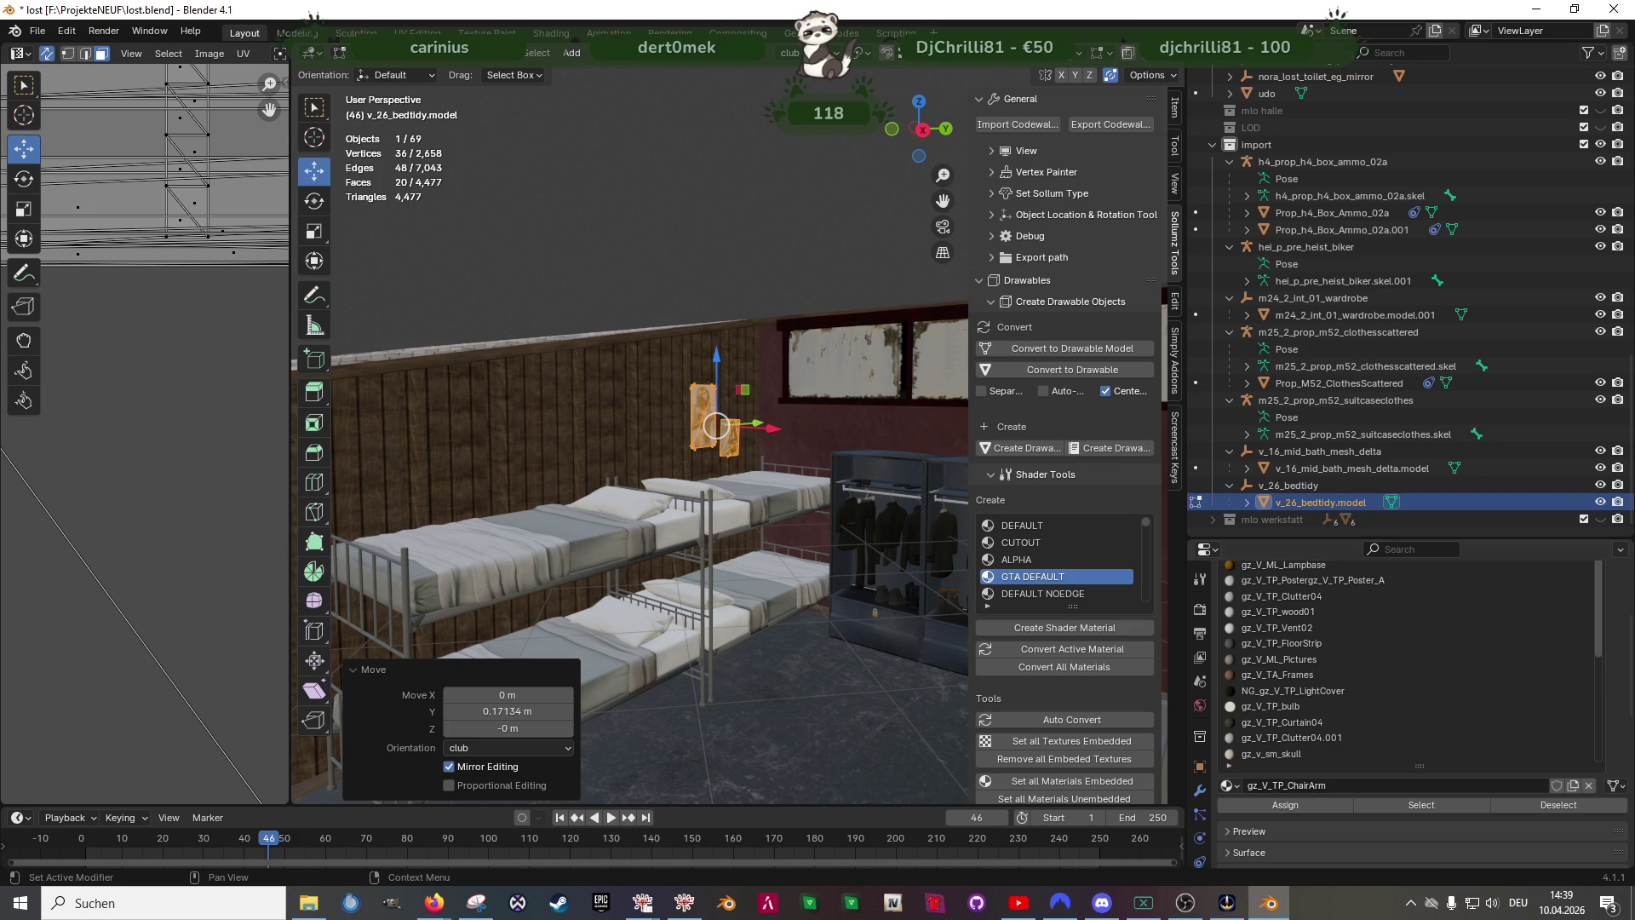
{"action": "mouse_move", "coordinate": [945, 393]}
{"action": "middle_mouse_down"}
{"action": "mouse_move", "coordinate": [627, 366]}
{"action": "mouse_move", "coordinate": [691, 408]}
{"action": "middle_mouse_up"}
{"action": "left_click_drag", "start_coordinate": [811, 326], "coordinate": [798, 327]}
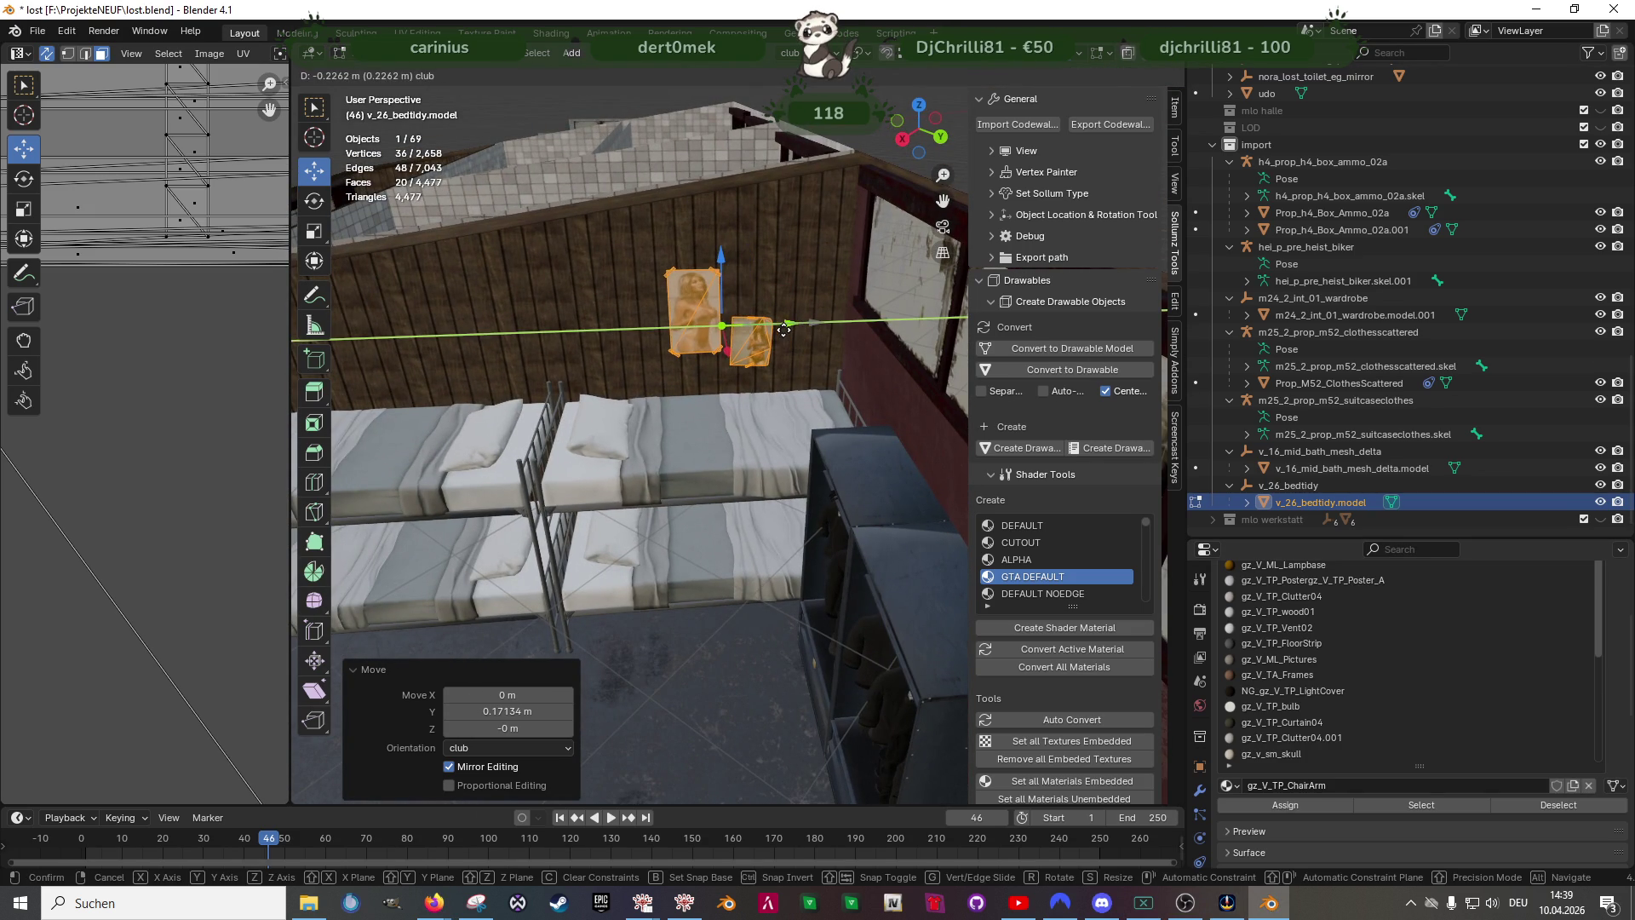
{"action": "left_click", "coordinate": [782, 329]}
{"action": "mouse_move", "coordinate": [784, 330]}
{"action": "middle_mouse_down"}
{"action": "mouse_move", "coordinate": [812, 419]}
{"action": "mouse_move", "coordinate": [899, 458]}
{"action": "middle_mouse_up"}
{"action": "mouse_move", "coordinate": [793, 541]}
{"action": "middle_mouse_down"}
{"action": "mouse_move", "coordinate": [617, 510]}
{"action": "mouse_move", "coordinate": [782, 426]}
{"action": "mouse_move", "coordinate": [952, 448]}
{"action": "mouse_move", "coordinate": [461, 455]}
{"action": "mouse_move", "coordinate": [499, 486]}
{"action": "mouse_move", "coordinate": [782, 447]}
{"action": "middle_mouse_up"}
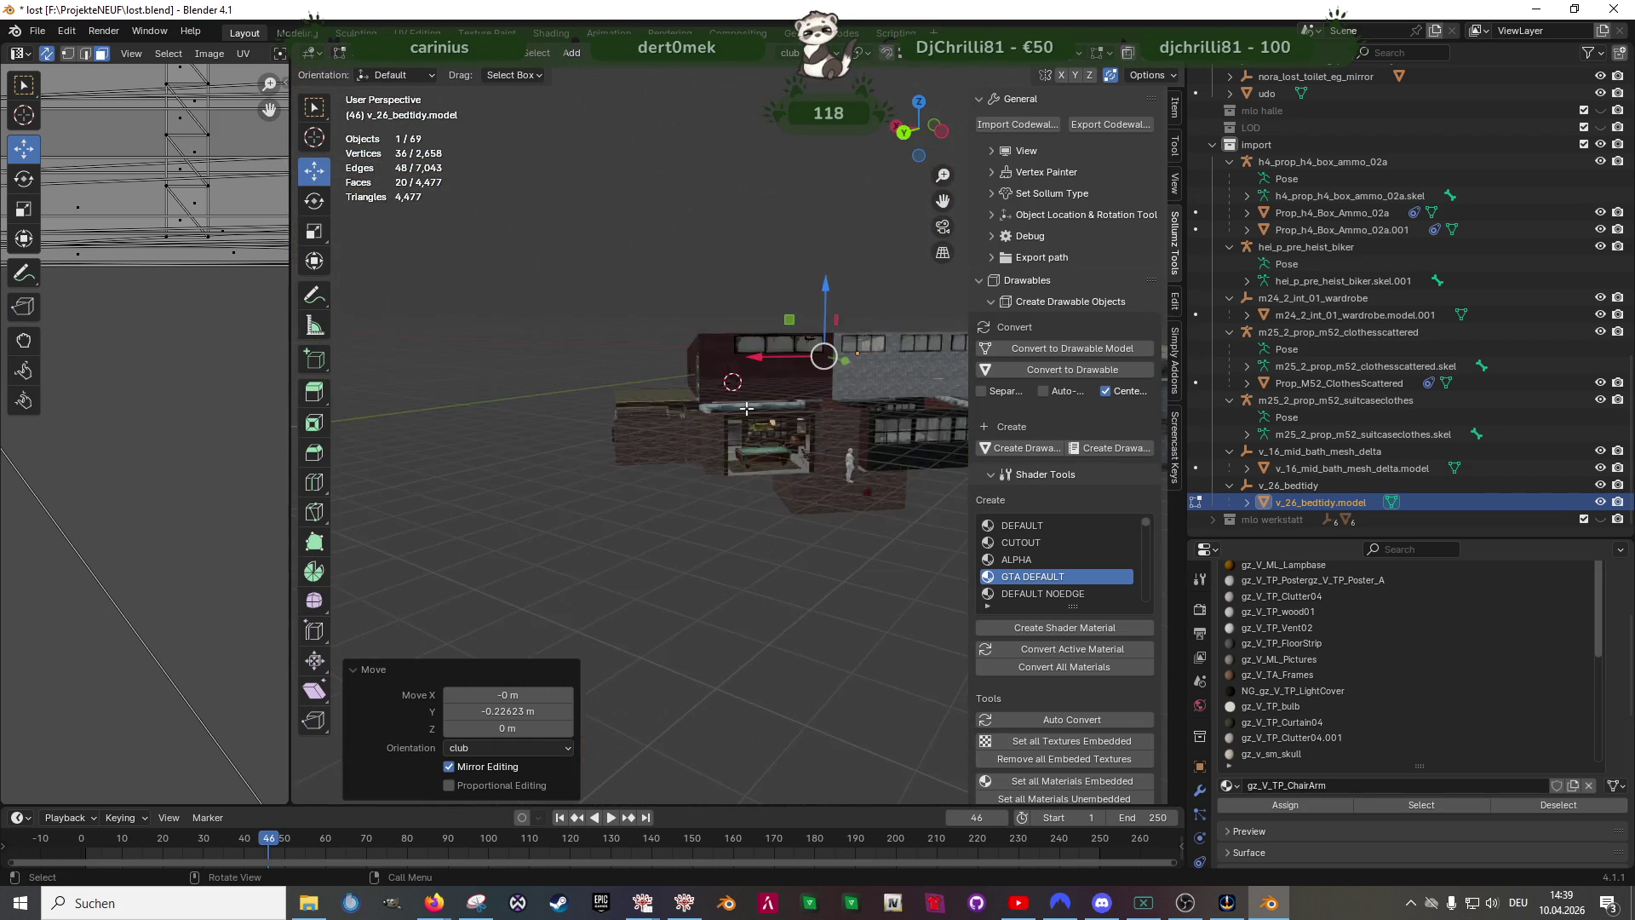
{"action": "scroll", "coordinate": [667, 480], "scroll_direction": "up", "scroll_amount": 3}
{"action": "scroll", "coordinate": [667, 480], "scroll_direction": "up", "scroll_amount": 3}
- Select the nightstand magazine faces using the gz_v_tp_sexmag03 material
{"action": "mouse_move", "coordinate": [667, 479]}
{"action": "middle_mouse_down"}
{"action": "mouse_move", "coordinate": [738, 524]}
{"action": "mouse_move", "coordinate": [550, 517]}
{"action": "middle_mouse_up"}
{"action": "mouse_move", "coordinate": [522, 375]}
{"action": "middle_mouse_down"}
{"action": "mouse_move", "coordinate": [613, 435]}
{"action": "mouse_move", "coordinate": [717, 469]}
{"action": "mouse_move", "coordinate": [677, 429]}
{"action": "mouse_move", "coordinate": [716, 487]}
{"action": "mouse_move", "coordinate": [793, 511]}
{"action": "middle_mouse_up"}
{"action": "scroll", "coordinate": [717, 470], "scroll_direction": "up", "scroll_amount": 4}
{"action": "scroll", "coordinate": [703, 448], "scroll_direction": "up", "scroll_amount": 3}
{"action": "scroll", "coordinate": [654, 411], "scroll_direction": "up", "scroll_amount": 3}
{"action": "left_click", "coordinate": [655, 412]}
{"action": "scroll", "coordinate": [650, 468], "scroll_direction": "up", "scroll_amount": 6}
{"action": "scroll", "coordinate": [716, 486], "scroll_direction": "down", "scroll_amount": 2}
{"action": "left_click", "coordinate": [1421, 806]}
{"action": "left_click", "coordinate": [1405, 769]}
{"action": "left_click", "coordinate": [1422, 803]}
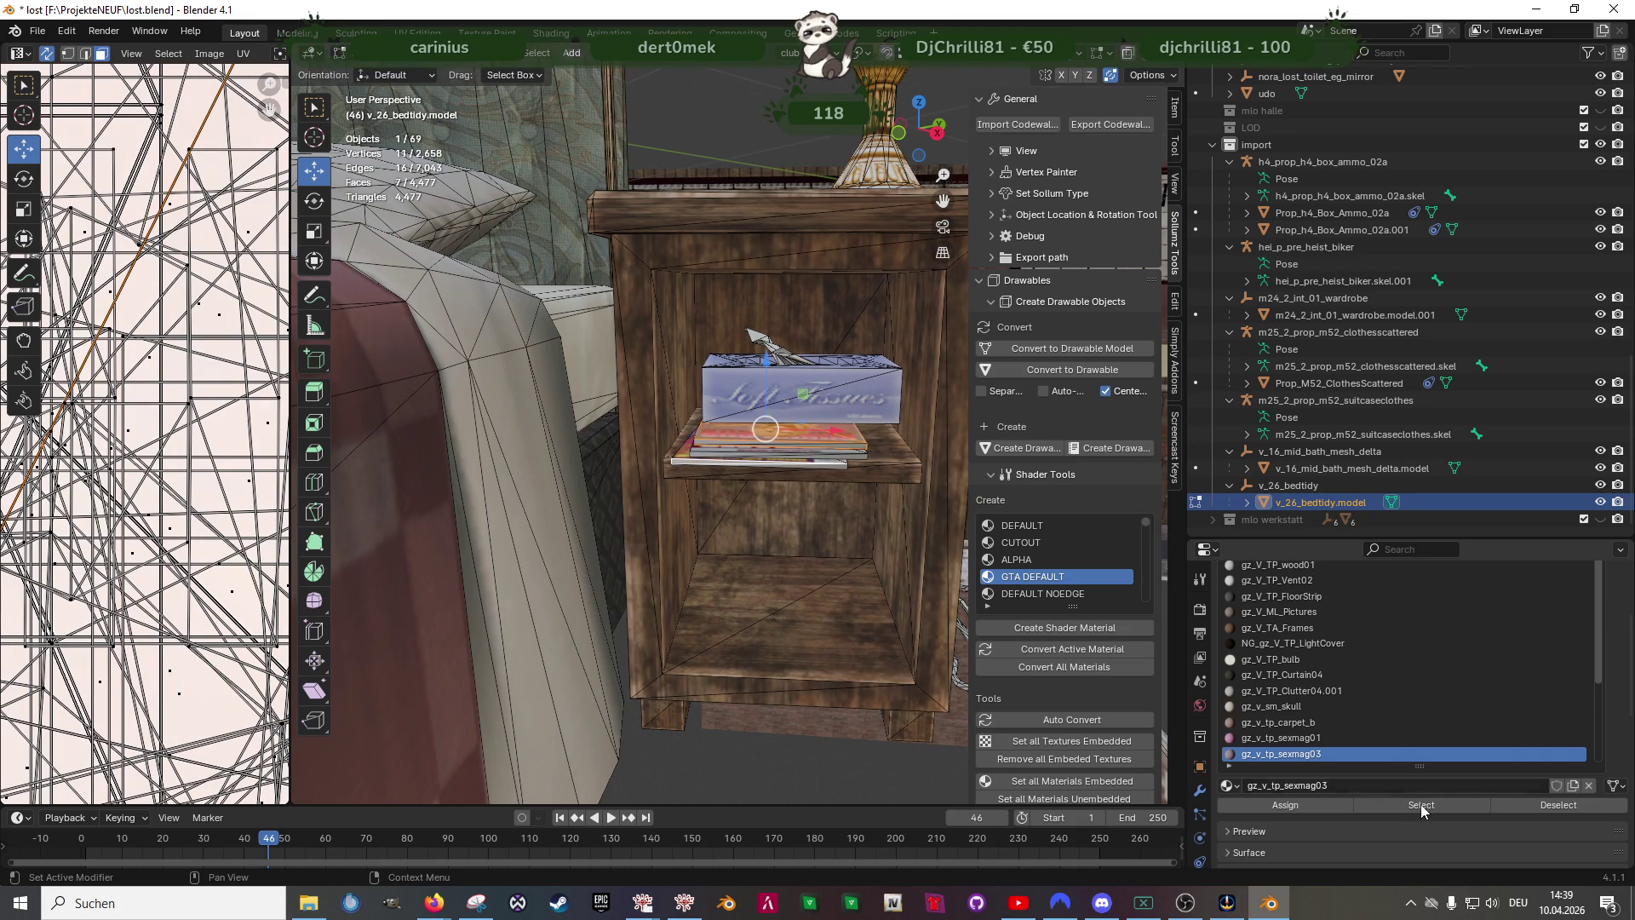
- Select the linked tissue box and magazines, shift them about 2 m along X, and add nearby pieces
{"action": "left_click", "coordinate": [837, 643]}
{"action": "key", "text": "ctrl+l"}
{"action": "scroll", "coordinate": [837, 613], "scroll_direction": "down", "scroll_amount": 5}
{"action": "middle_click_drag", "start_coordinate": [837, 601], "coordinate": [837, 535]}
{"action": "key", "text": "shift+z"}
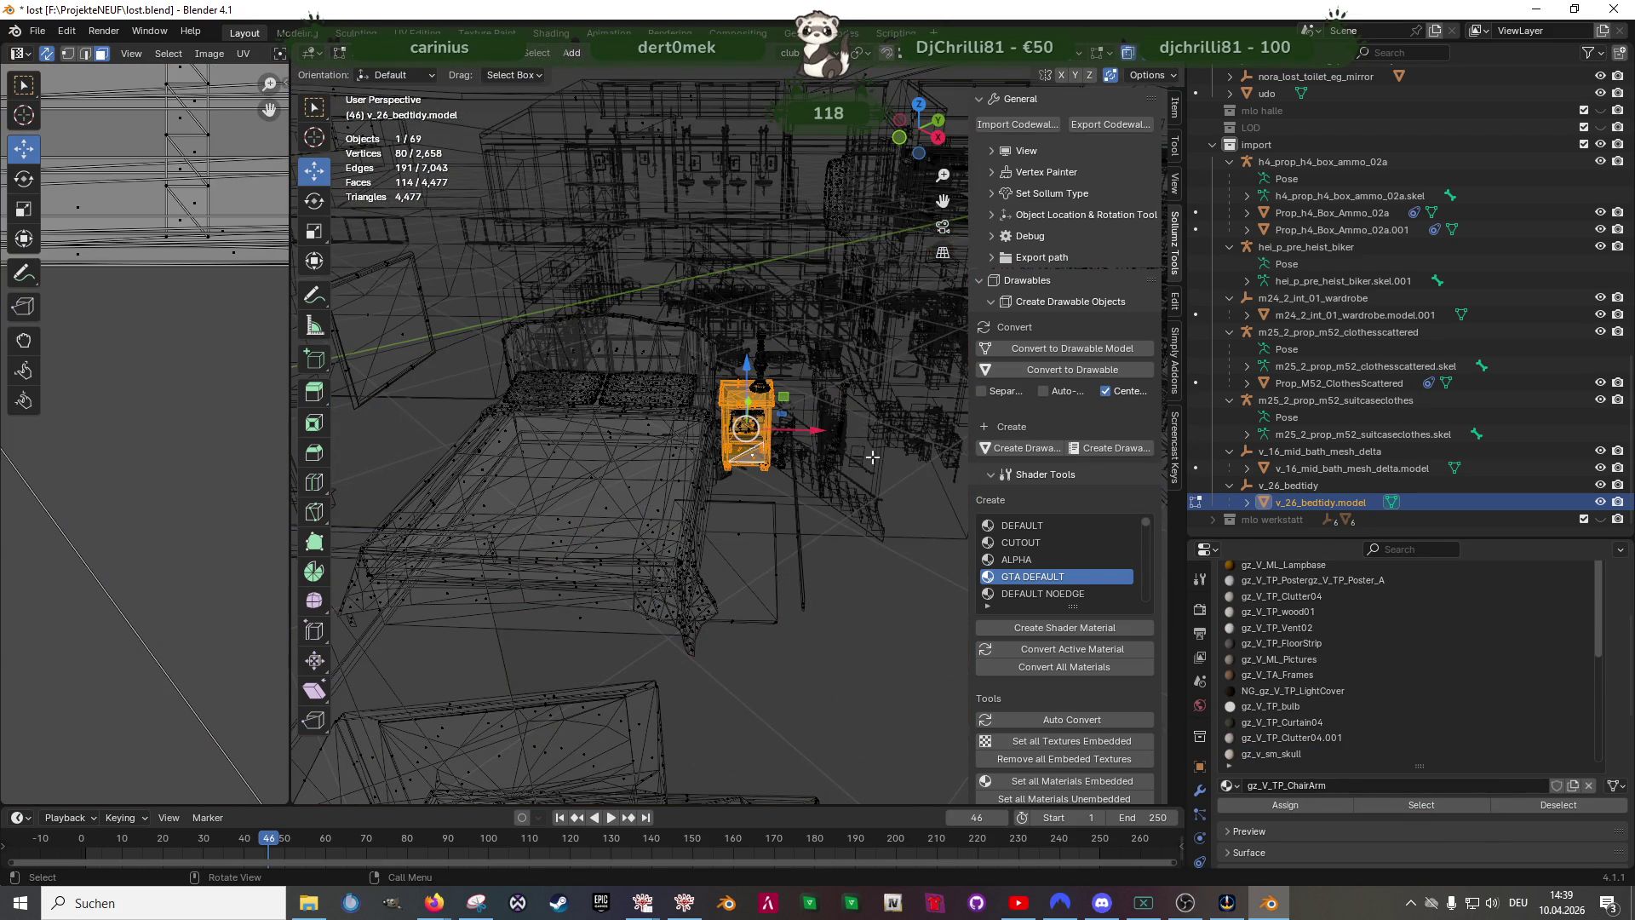
{"action": "left_click_drag", "start_coordinate": [799, 435], "coordinate": [971, 435]}
{"action": "mouse_move", "coordinate": [895, 447]}
{"action": "middle_mouse_down"}
{"action": "mouse_move", "coordinate": [792, 428]}
{"action": "mouse_move", "coordinate": [742, 397]}
{"action": "middle_mouse_up"}
{"action": "left_click_drag", "start_coordinate": [678, 346], "coordinate": [881, 504]}
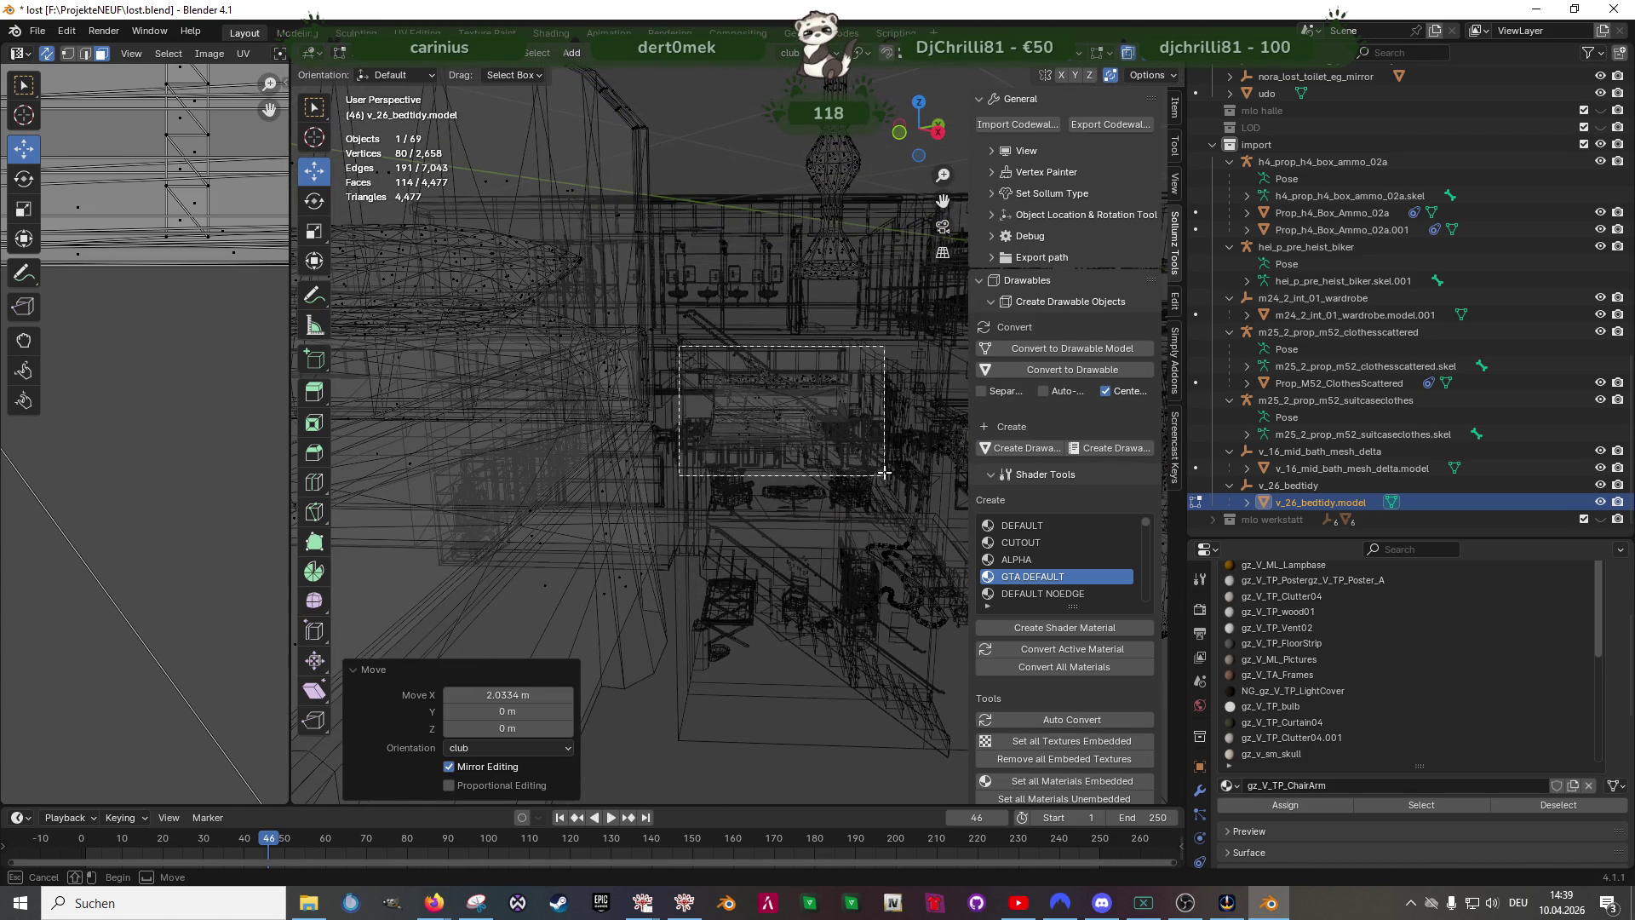
{"action": "key", "text": "z"}
{"action": "mouse_move", "coordinate": [844, 481]}
{"action": "middle_mouse_down"}
{"action": "mouse_move", "coordinate": [835, 504]}
{"action": "mouse_move", "coordinate": [735, 462]}
{"action": "mouse_move", "coordinate": [612, 385]}
{"action": "middle_mouse_up"}
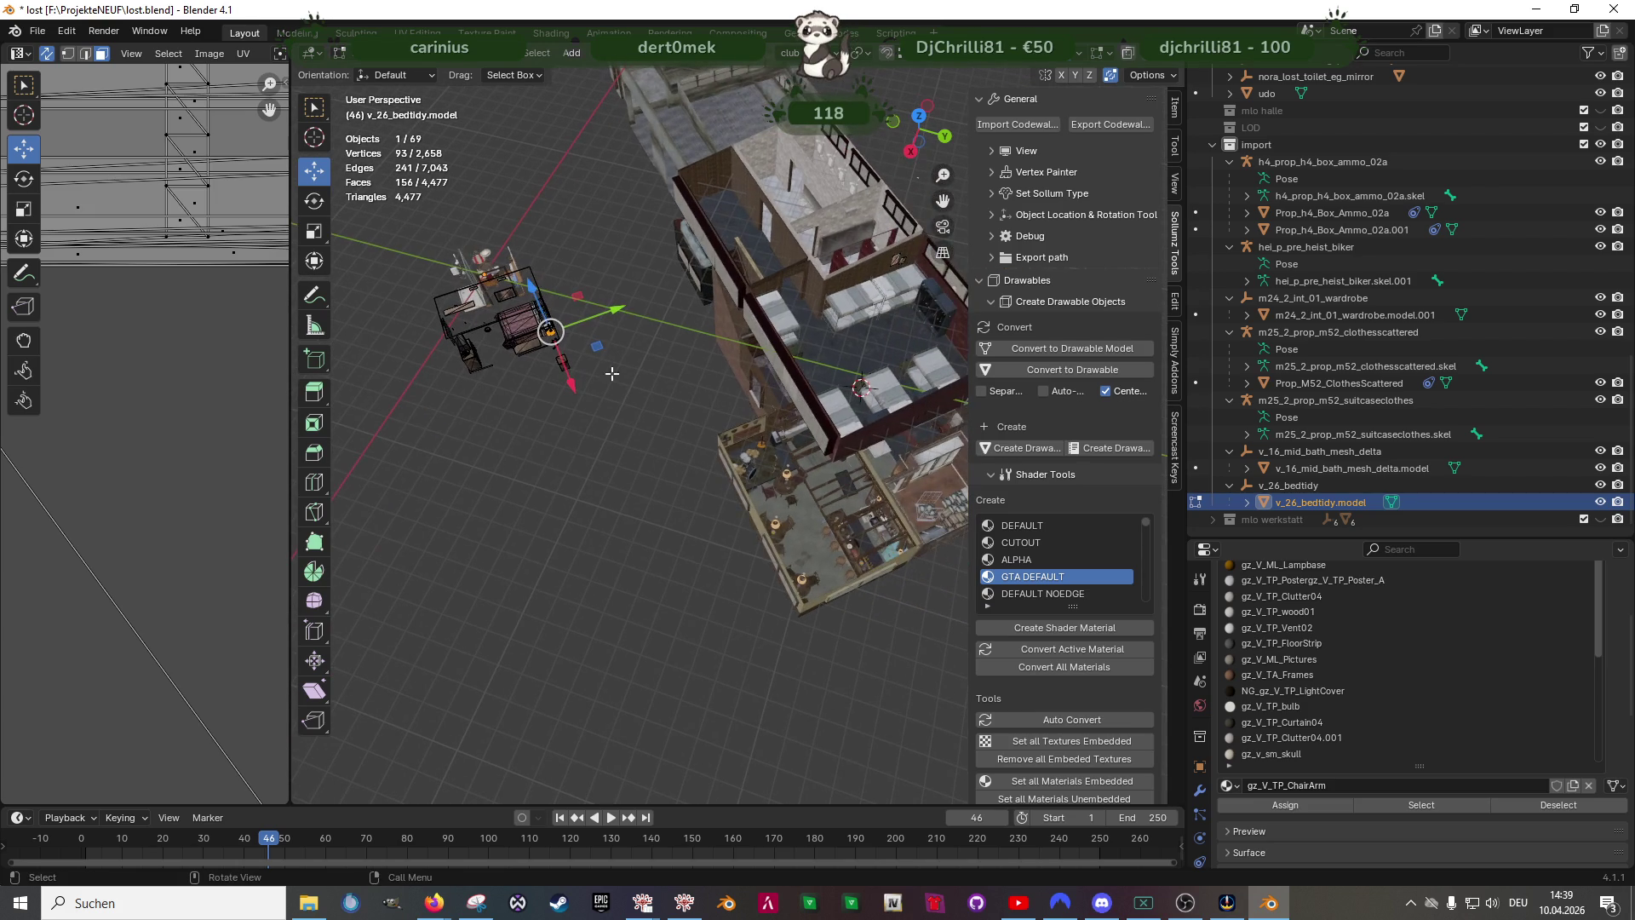
- Move the tissue box and magazines into the bunk room at nightstand height near the wall
{"action": "key", "text": "g"}
{"action": "left_click", "coordinate": [597, 345]}
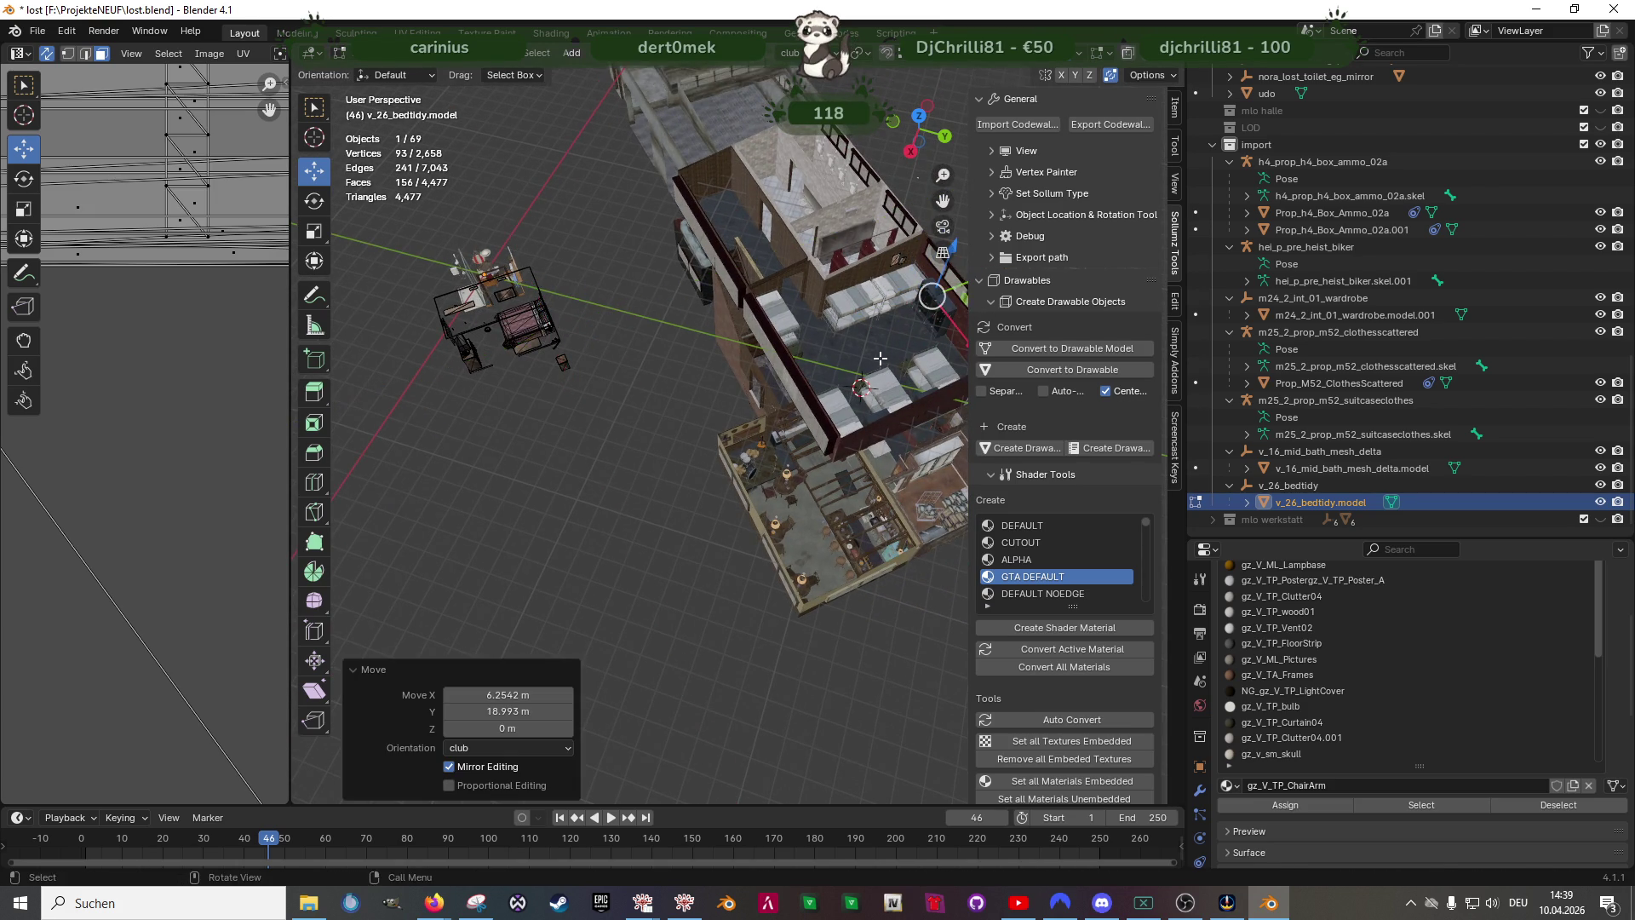
{"action": "scroll", "coordinate": [677, 386], "scroll_direction": "up", "scroll_amount": 4}
{"action": "middle_click_drag", "start_coordinate": [716, 423], "coordinate": [677, 387]}
{"action": "left_click_drag", "start_coordinate": [677, 385], "coordinate": [687, 358]}
{"action": "middle_click_drag", "start_coordinate": [709, 384], "coordinate": [742, 326]}
{"action": "left_click_drag", "start_coordinate": [739, 324], "coordinate": [719, 339]}
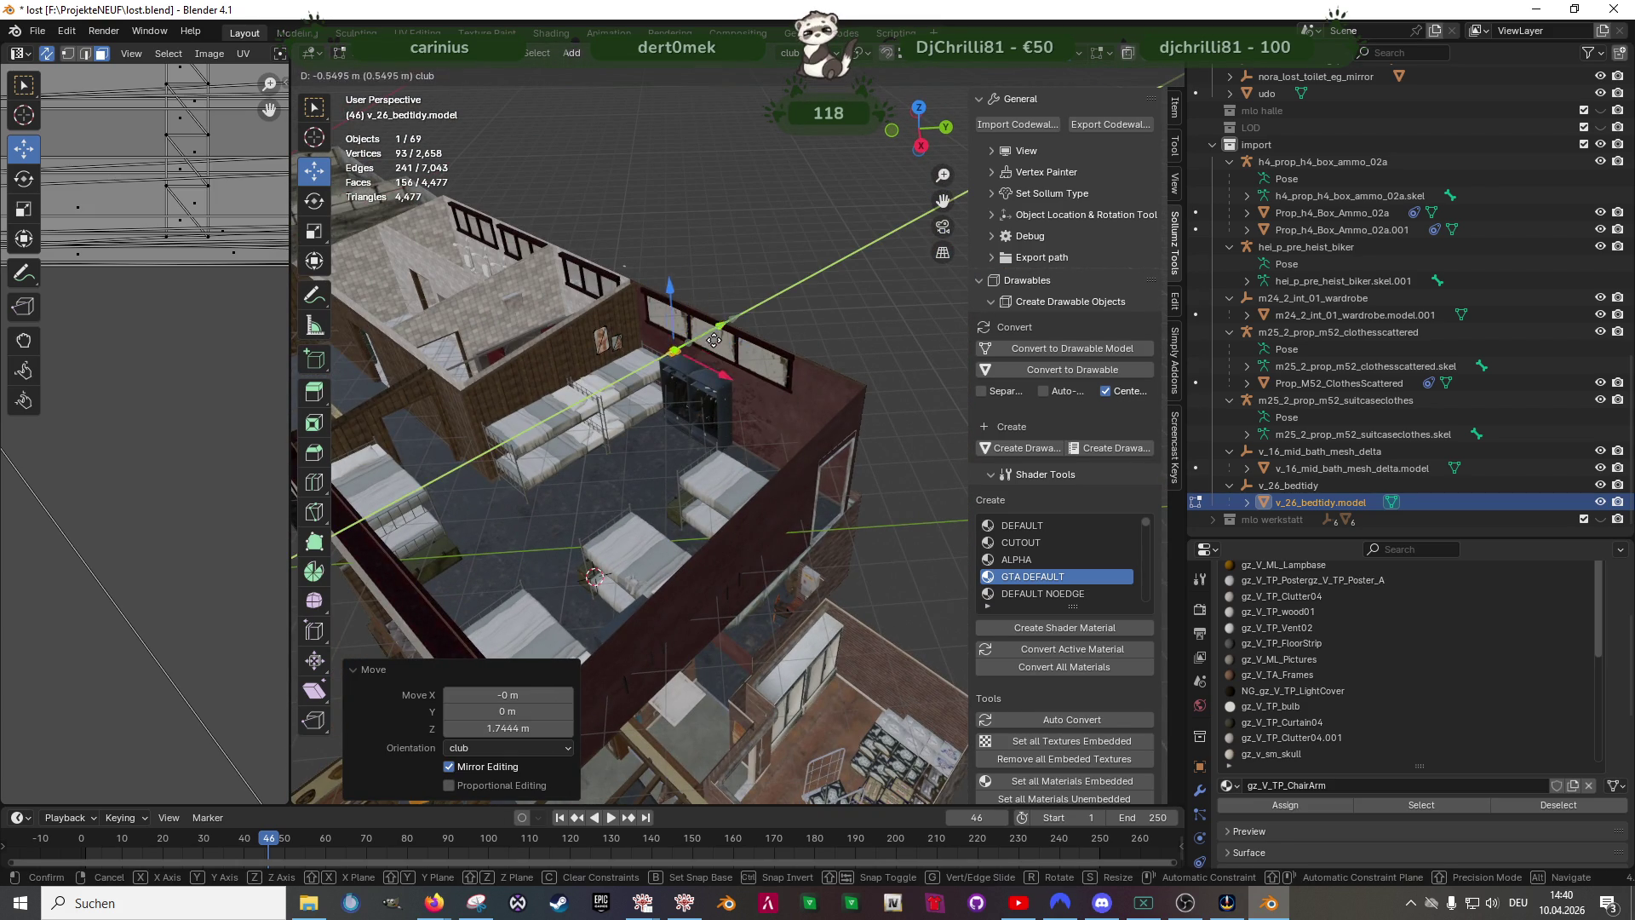
{"action": "left_click", "coordinate": [720, 339]}
{"action": "scroll", "coordinate": [741, 383], "scroll_direction": "up", "scroll_amount": 6}
{"action": "scroll", "coordinate": [754, 486], "scroll_direction": "up", "scroll_amount": 3}
- Settle the pieces on the nightstand top, rotate them about -25.9° on Z, and leave editing
{"action": "middle_click_drag", "start_coordinate": [761, 539], "coordinate": [669, 445]}
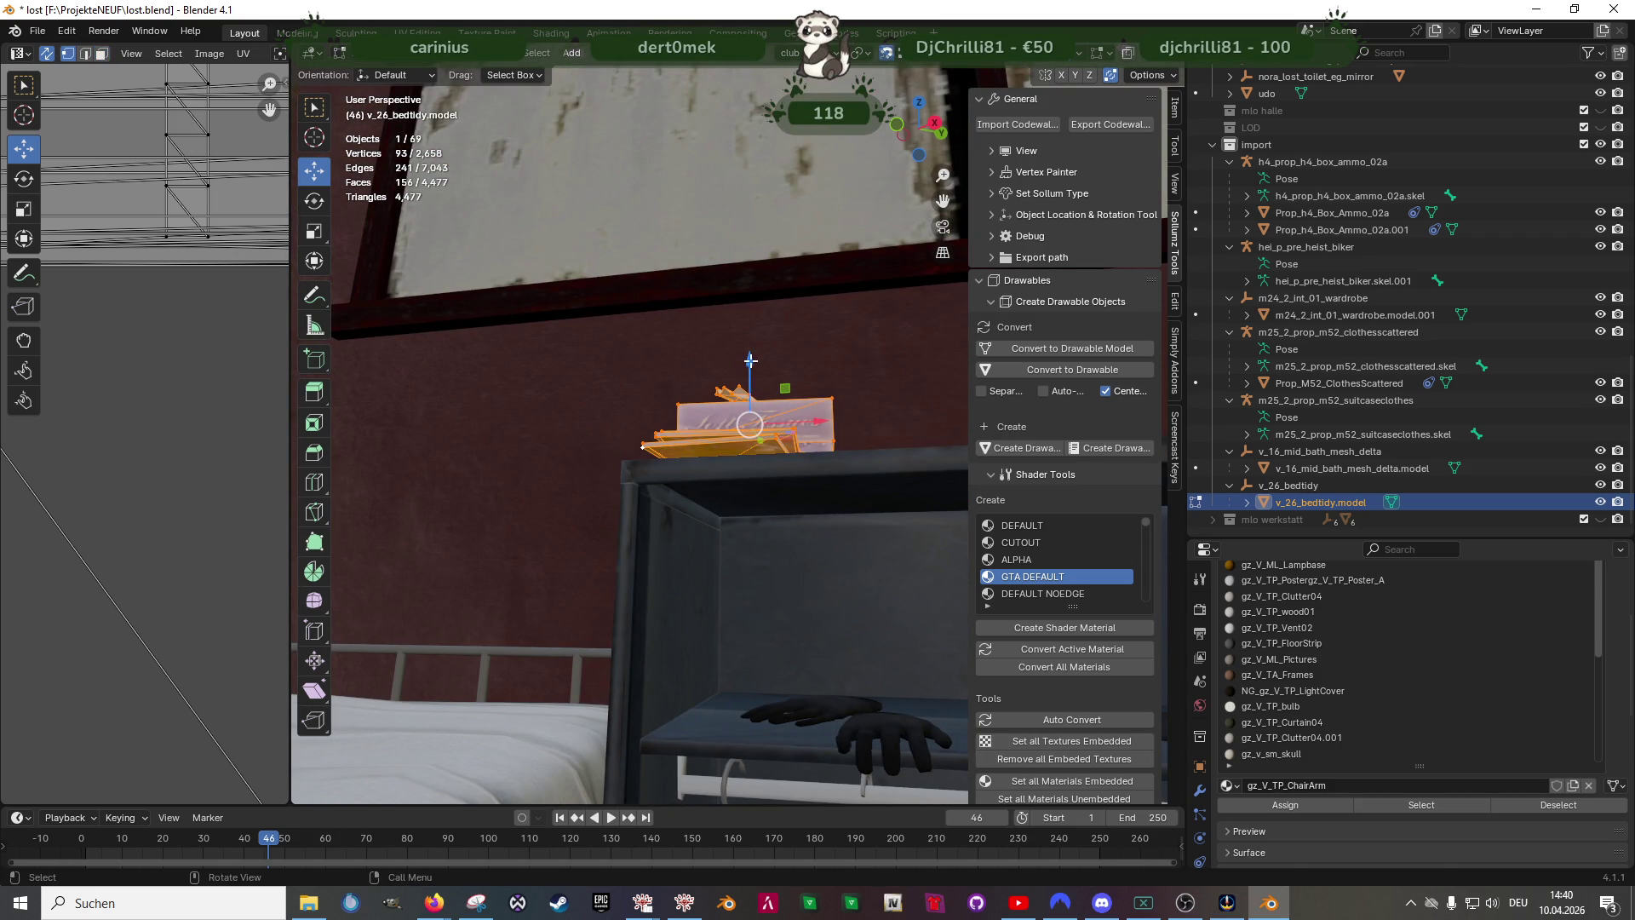
{"action": "left_click_drag", "start_coordinate": [750, 363], "coordinate": [751, 383]}
{"action": "mouse_move", "coordinate": [767, 538]}
{"action": "middle_mouse_down"}
{"action": "mouse_move", "coordinate": [732, 585]}
{"action": "mouse_move", "coordinate": [788, 428]}
{"action": "middle_mouse_up"}
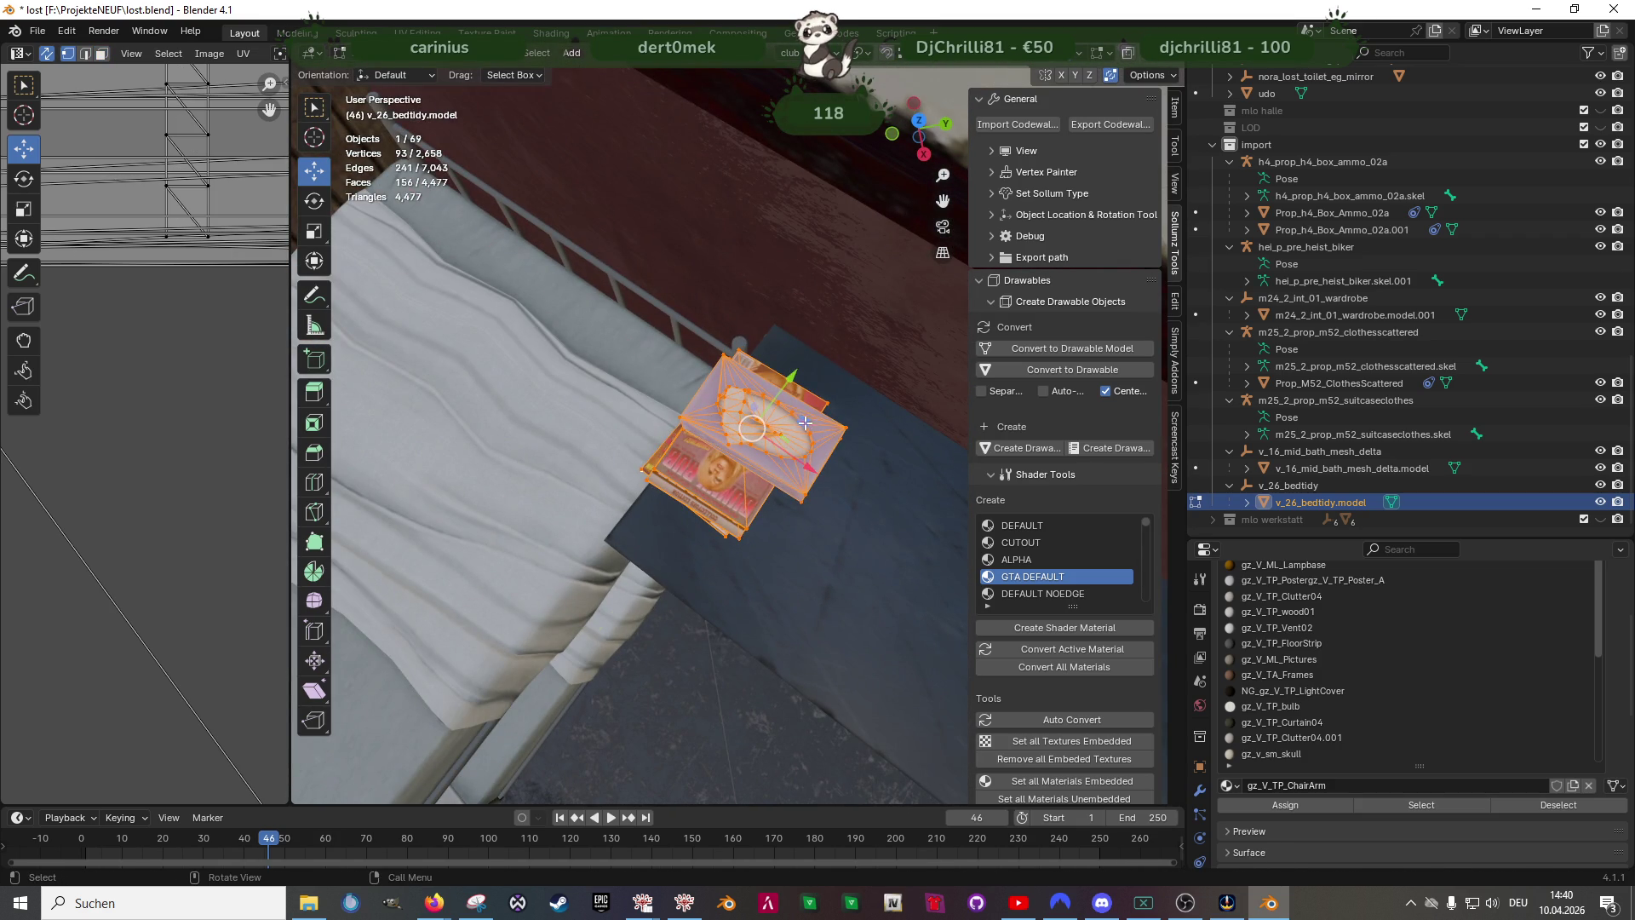
{"action": "left_click_drag", "start_coordinate": [803, 420], "coordinate": [871, 467]}
{"action": "key", "text": "r"}
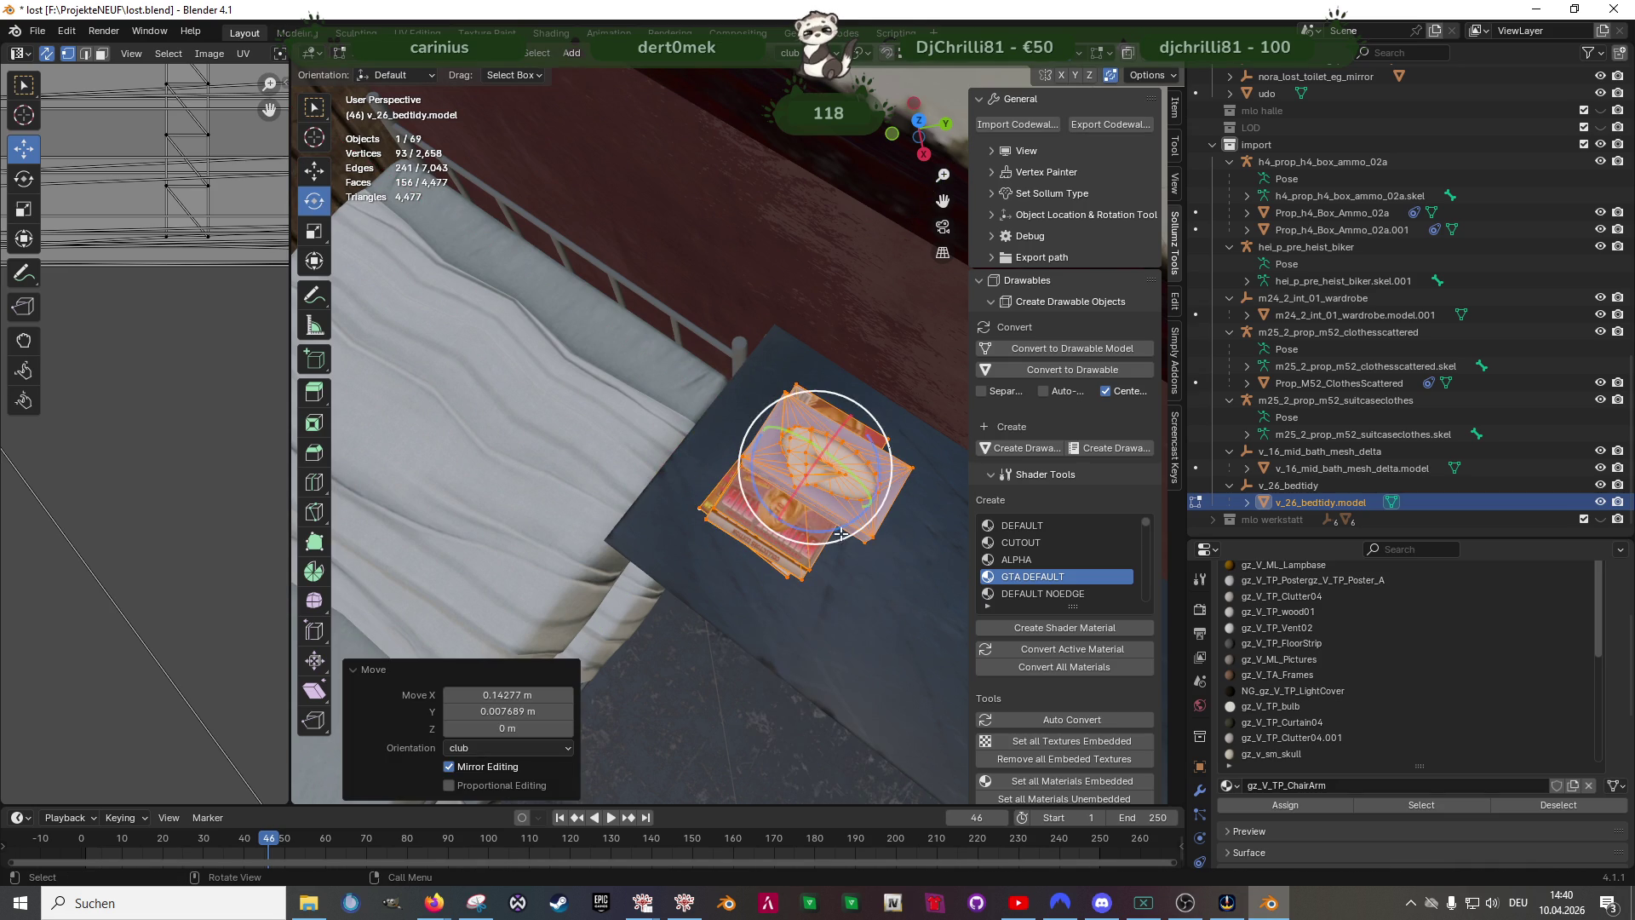
{"action": "left_click_drag", "start_coordinate": [837, 531], "coordinate": [805, 528]}
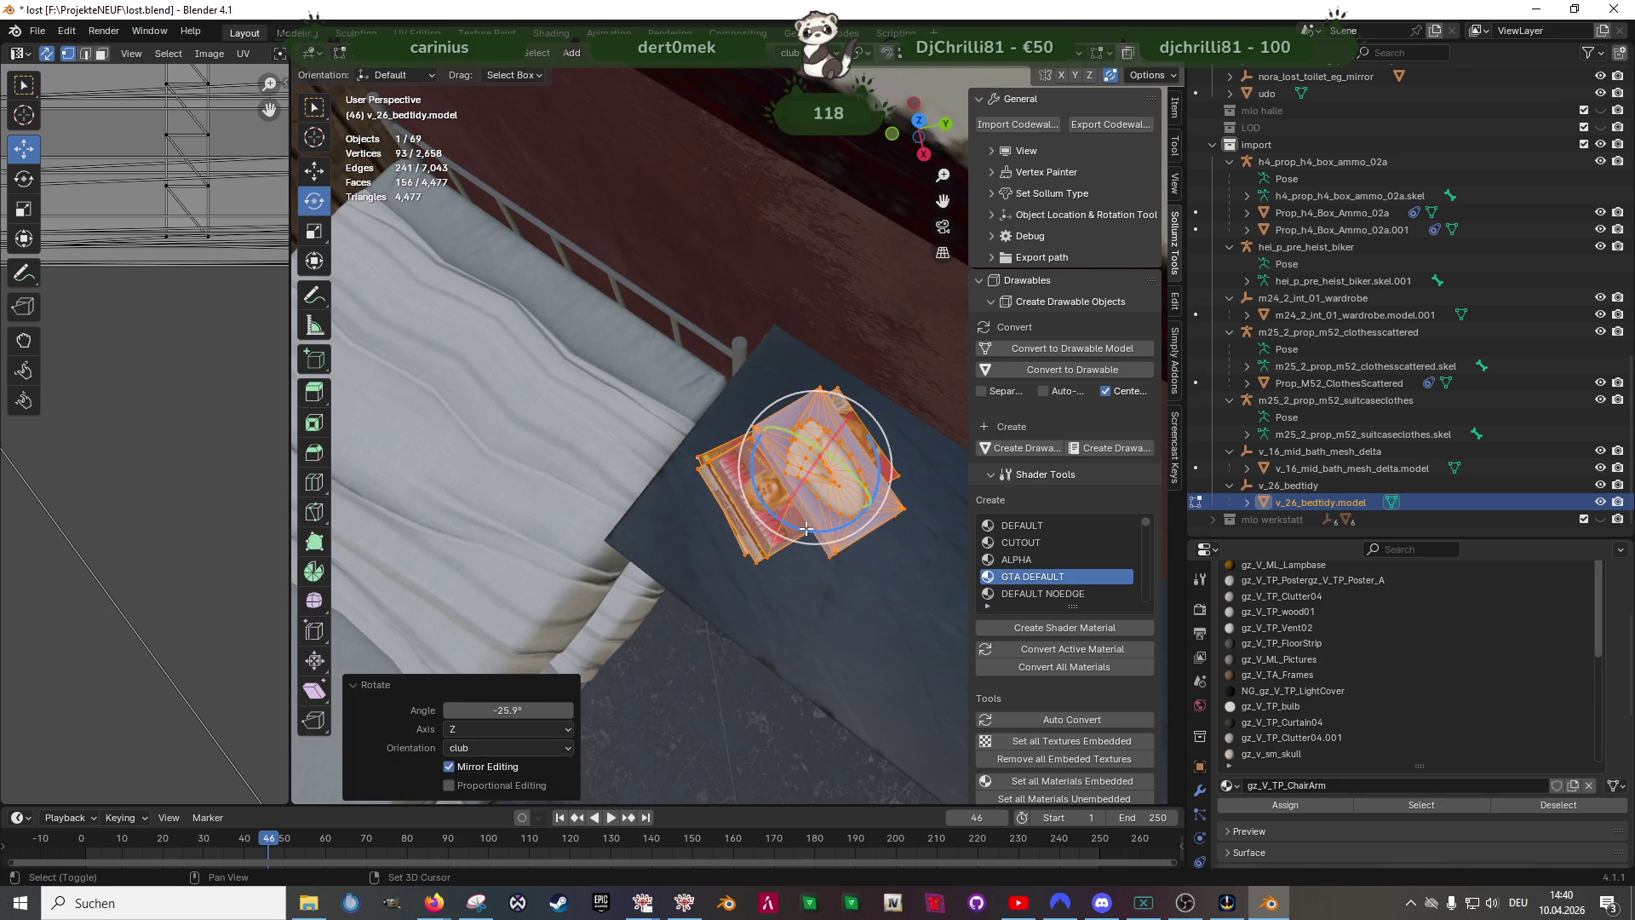
{"action": "key", "text": "g"}
{"action": "left_click_drag", "start_coordinate": [839, 495], "coordinate": [854, 500]}
{"action": "mouse_move", "coordinate": [850, 504]}
{"action": "middle_mouse_down"}
{"action": "mouse_move", "coordinate": [860, 402]}
{"action": "mouse_move", "coordinate": [850, 479]}
{"action": "mouse_move", "coordinate": [730, 544]}
{"action": "mouse_move", "coordinate": [904, 471]}
{"action": "mouse_move", "coordinate": [806, 511]}
{"action": "mouse_move", "coordinate": [717, 596]}
{"action": "mouse_move", "coordinate": [797, 543]}
{"action": "mouse_move", "coordinate": [776, 524]}
{"action": "middle_mouse_up"}
{"action": "key", "text": "Tab"}
{"action": "scroll", "coordinate": [907, 467], "scroll_direction": "down", "scroll_amount": 3}
{"action": "scroll", "coordinate": [767, 537], "scroll_direction": "down", "scroll_amount": 3}
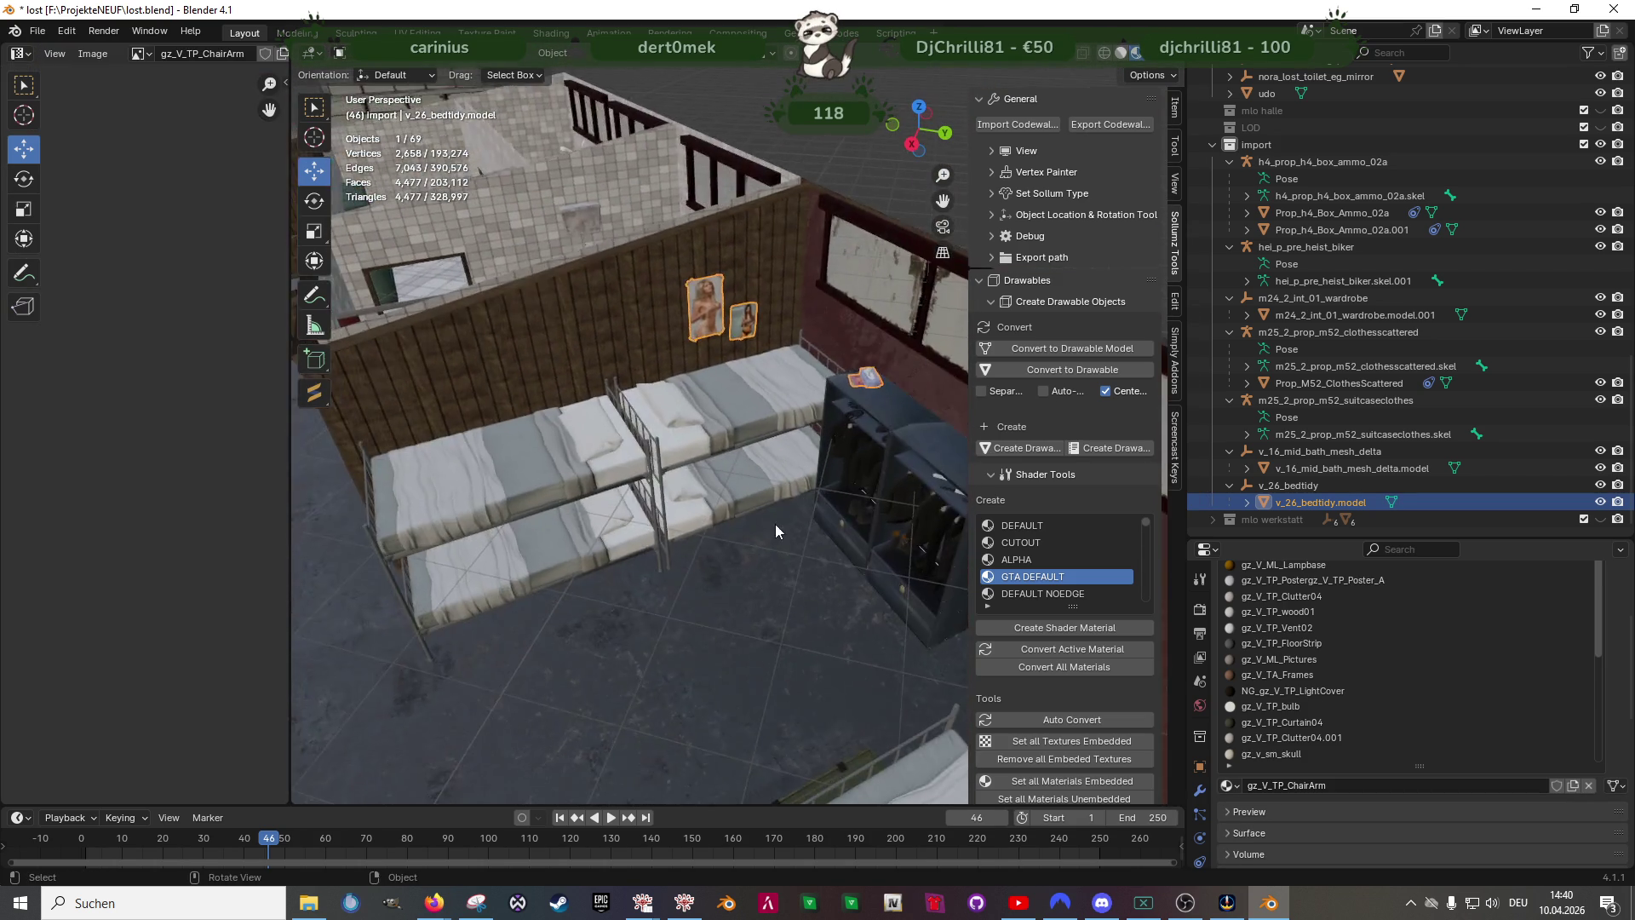
{"action": "scroll", "coordinate": [776, 524], "scroll_direction": "down", "scroll_amount": 3}
- Select the baseball bat mesh of v_26_bedtidy in edit mode using see-through wireframe
{"action": "mouse_move", "coordinate": [607, 550]}
{"action": "middle_mouse_down"}
{"action": "mouse_move", "coordinate": [534, 582]}
{"action": "mouse_move", "coordinate": [626, 572]}
{"action": "middle_mouse_up"}
{"action": "scroll", "coordinate": [535, 574], "scroll_direction": "down", "scroll_amount": 4}
{"action": "scroll", "coordinate": [627, 571], "scroll_direction": "down", "scroll_amount": 2}
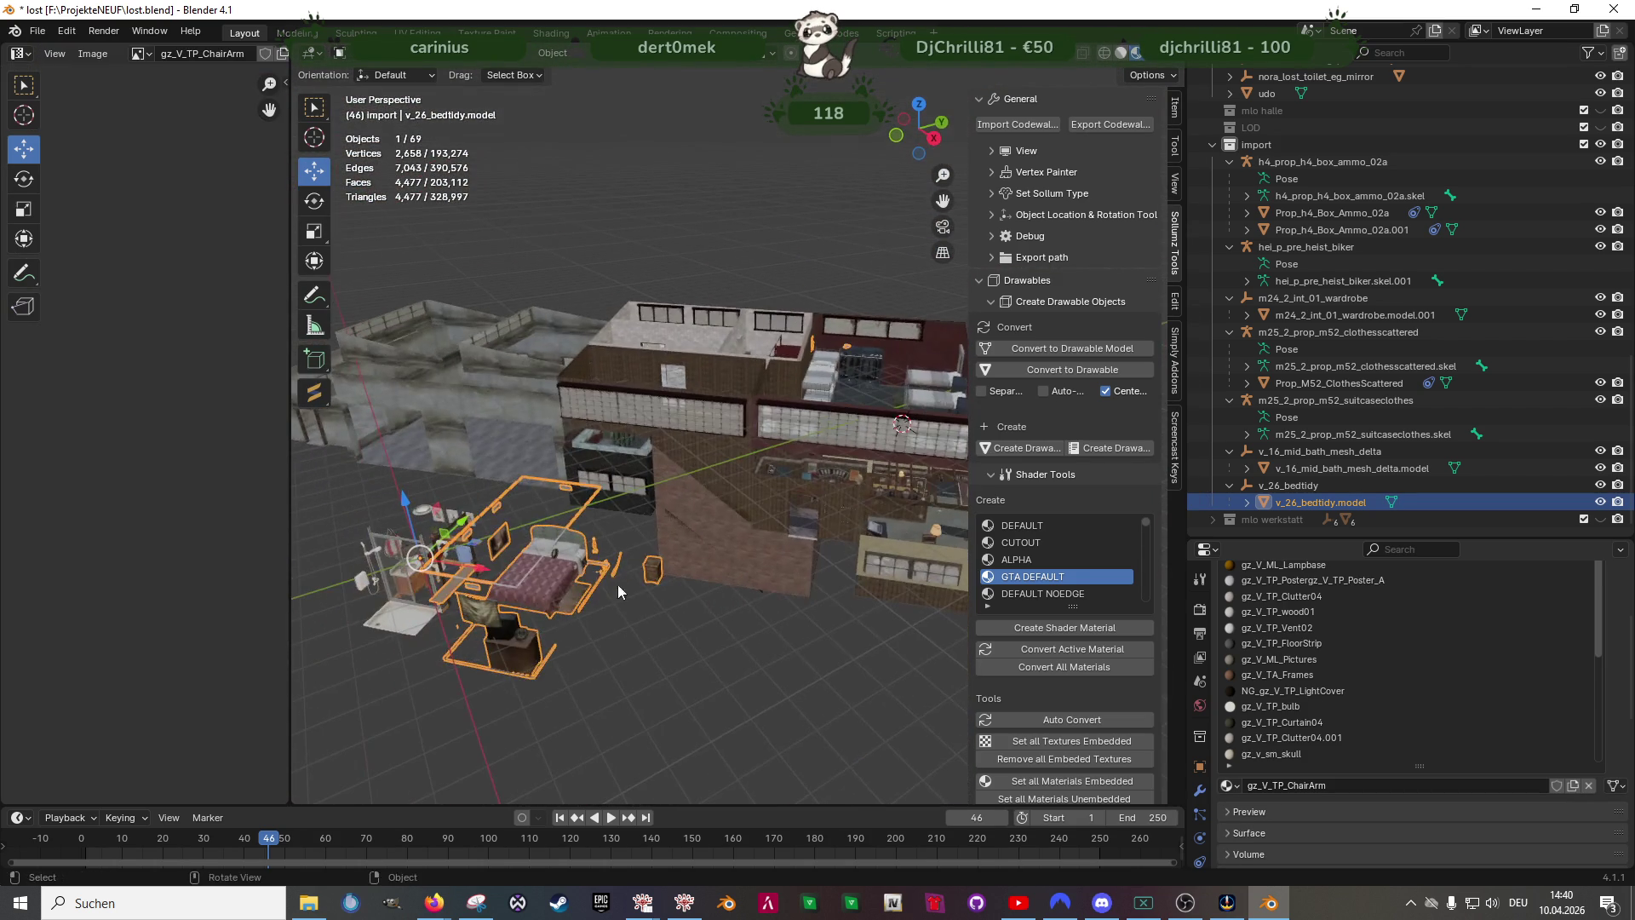
{"action": "key", "text": "Tab"}
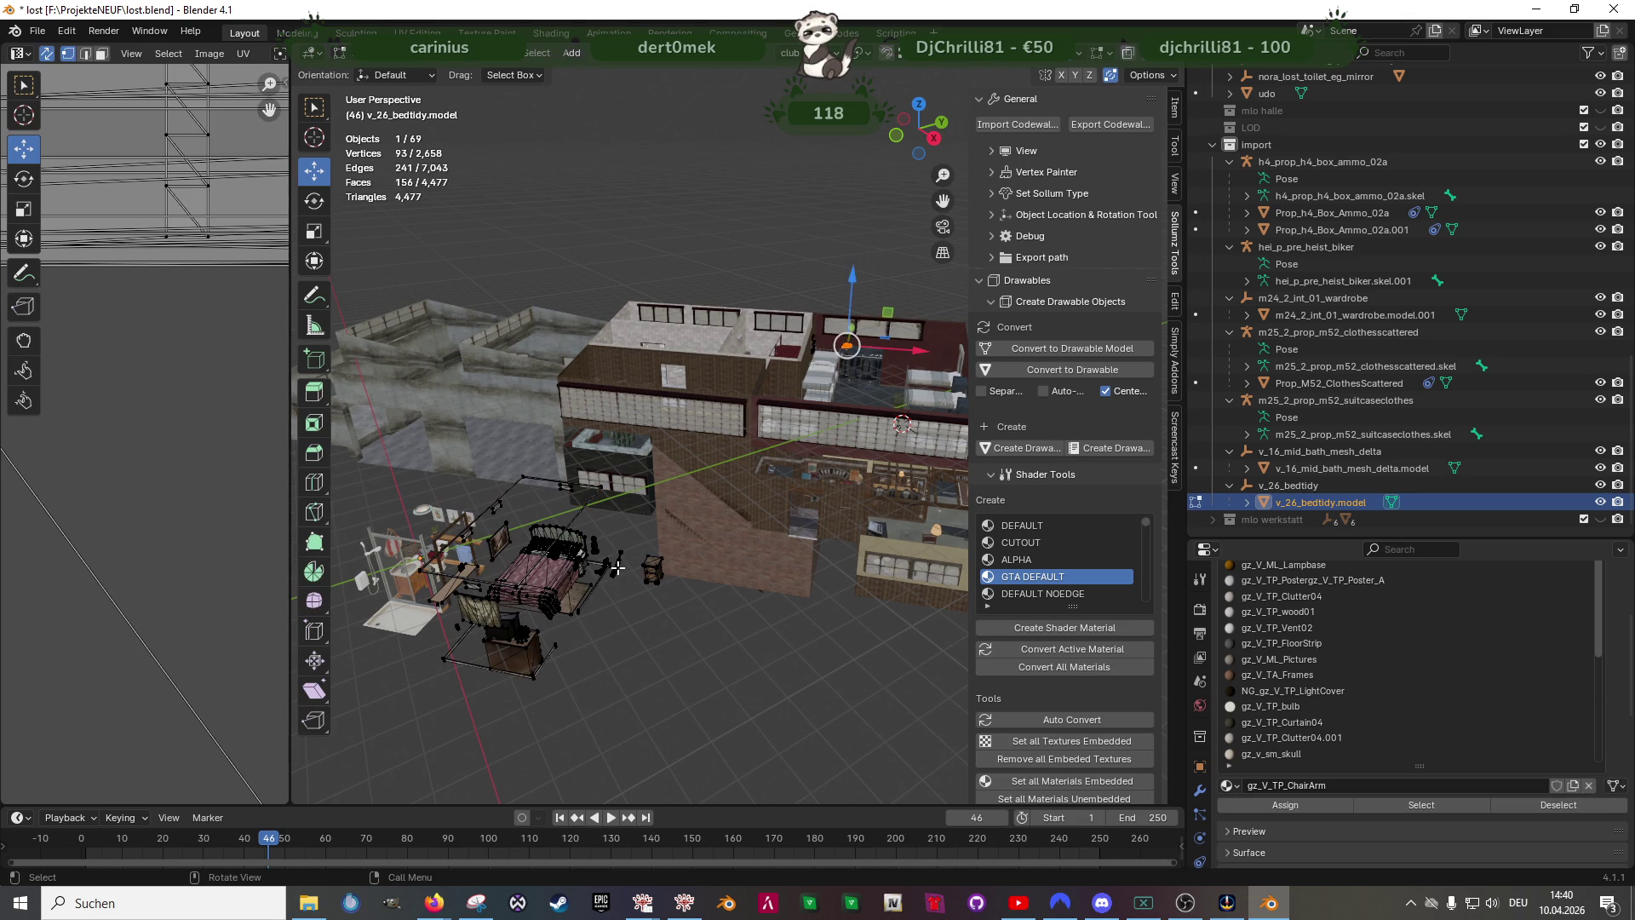
{"action": "key", "text": "KP_Decimal"}
{"action": "scroll", "coordinate": [626, 563], "scroll_direction": "up", "scroll_amount": 3}
{"action": "mouse_move", "coordinate": [638, 550]}
{"action": "middle_mouse_down"}
{"action": "mouse_move", "coordinate": [706, 531]}
{"action": "mouse_move", "coordinate": [731, 576]}
{"action": "middle_mouse_up"}
{"action": "scroll", "coordinate": [707, 530], "scroll_direction": "down", "scroll_amount": 4}
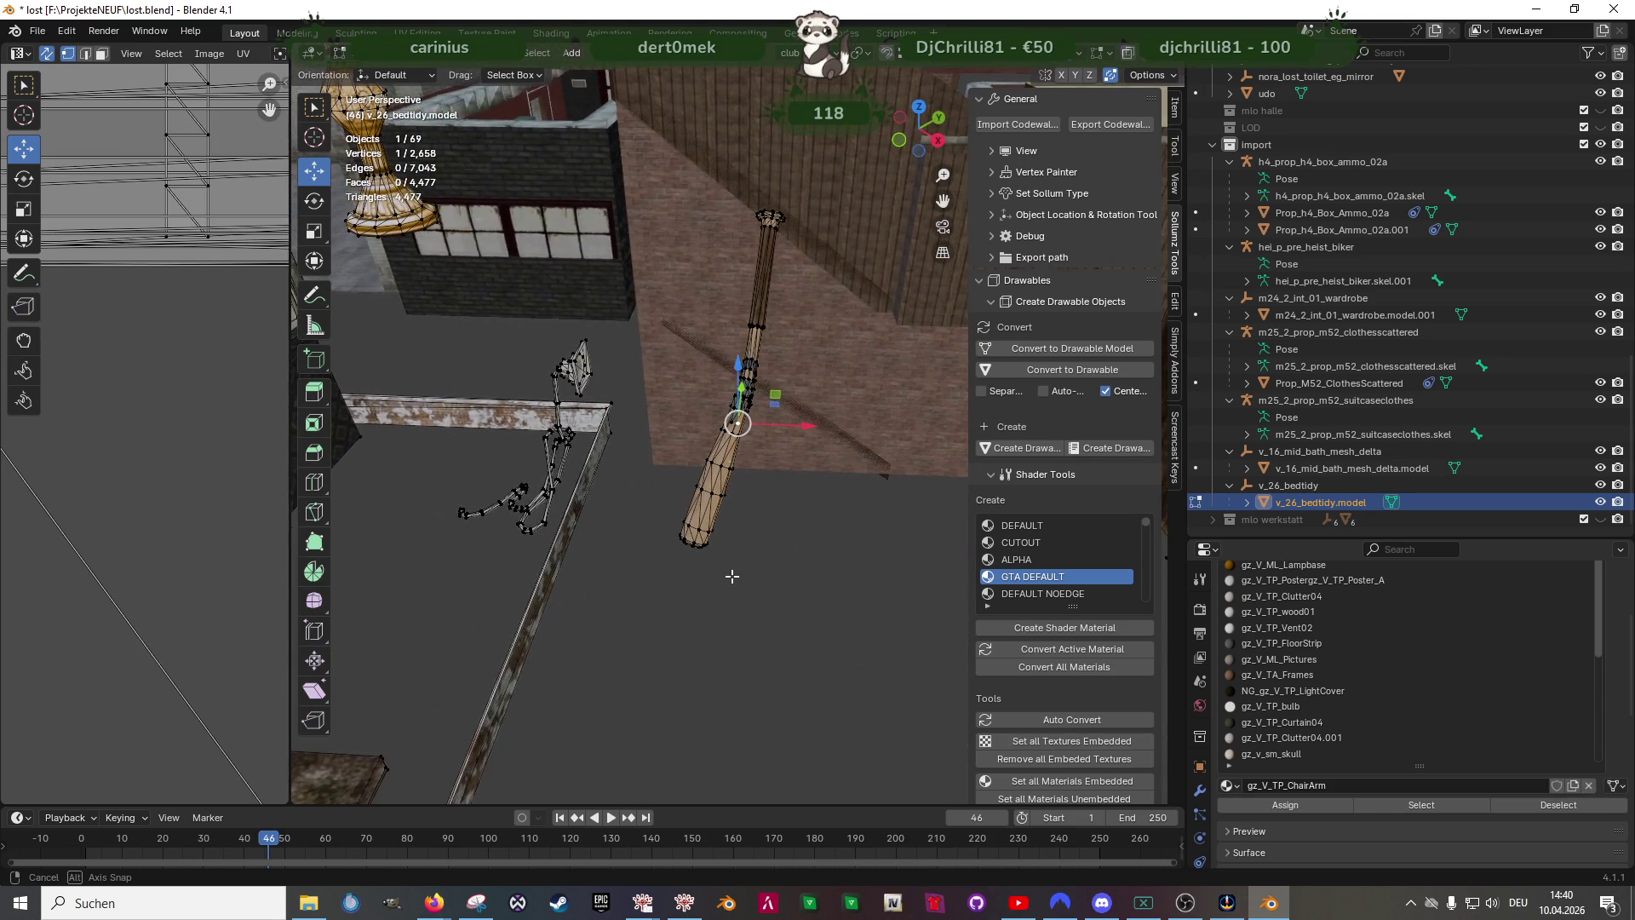
{"action": "key", "text": "shift+z"}
{"action": "left_click_drag", "start_coordinate": [654, 151], "coordinate": [826, 566]}
{"action": "key", "text": "shift+z"}
{"action": "scroll", "coordinate": [791, 540], "scroll_direction": "down", "scroll_amount": 3}
{"action": "scroll", "coordinate": [791, 541], "scroll_direction": "down", "scroll_amount": 4}
{"action": "middle_click_drag", "start_coordinate": [690, 550], "coordinate": [670, 616]}
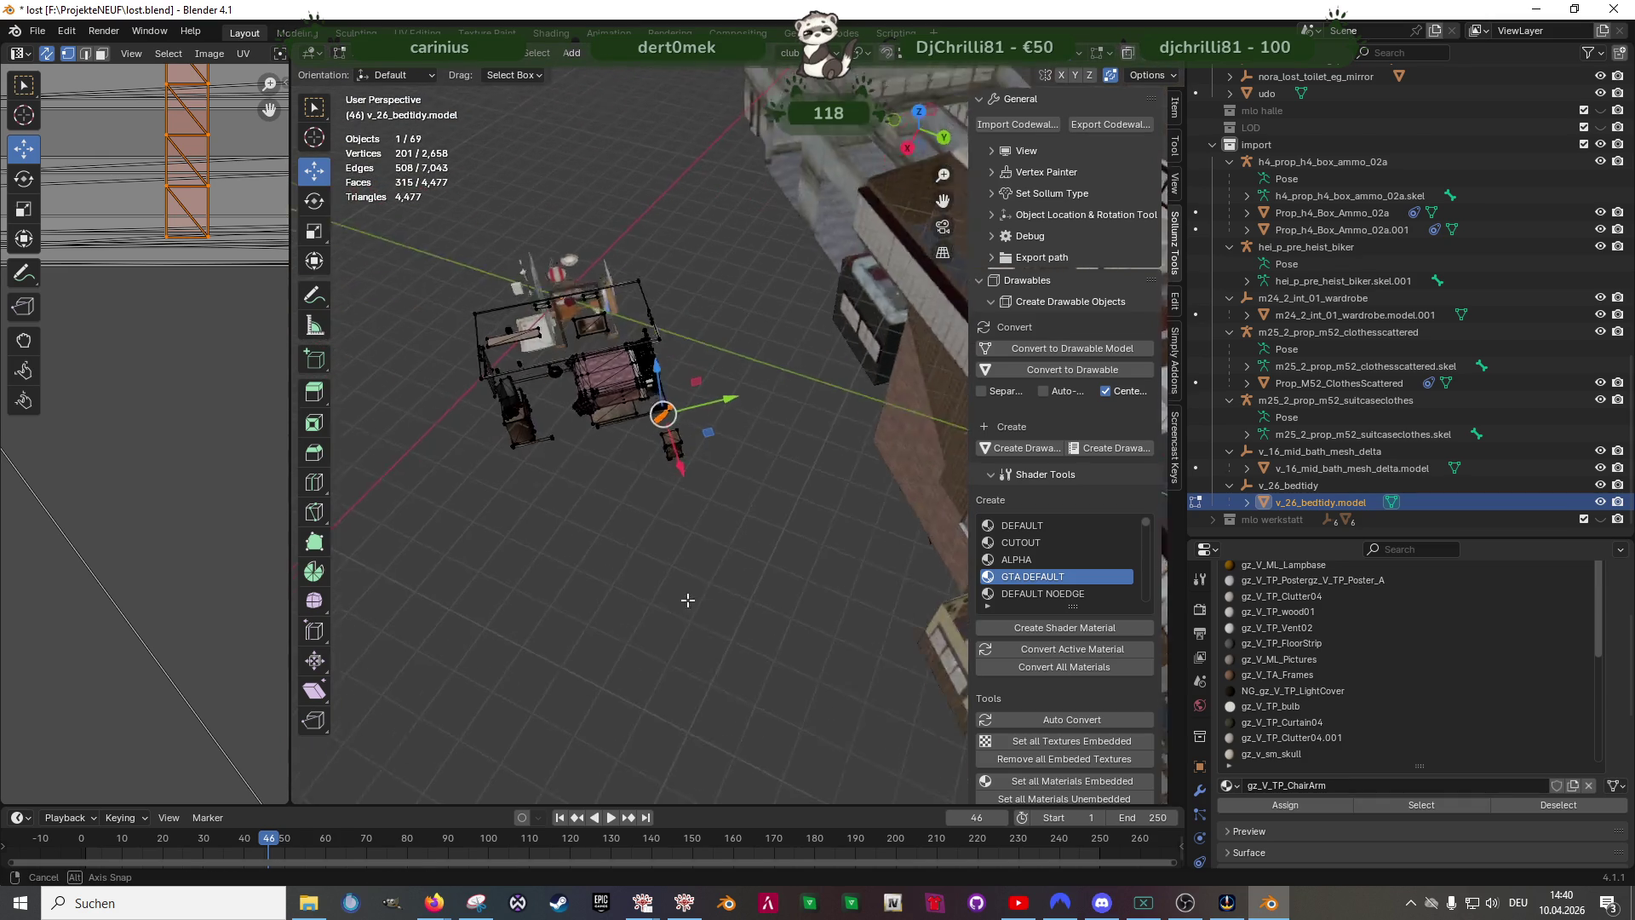
- Rotate the selected bat 90° around the Z axis and return to the Move tool
{"action": "key", "text": "r"}
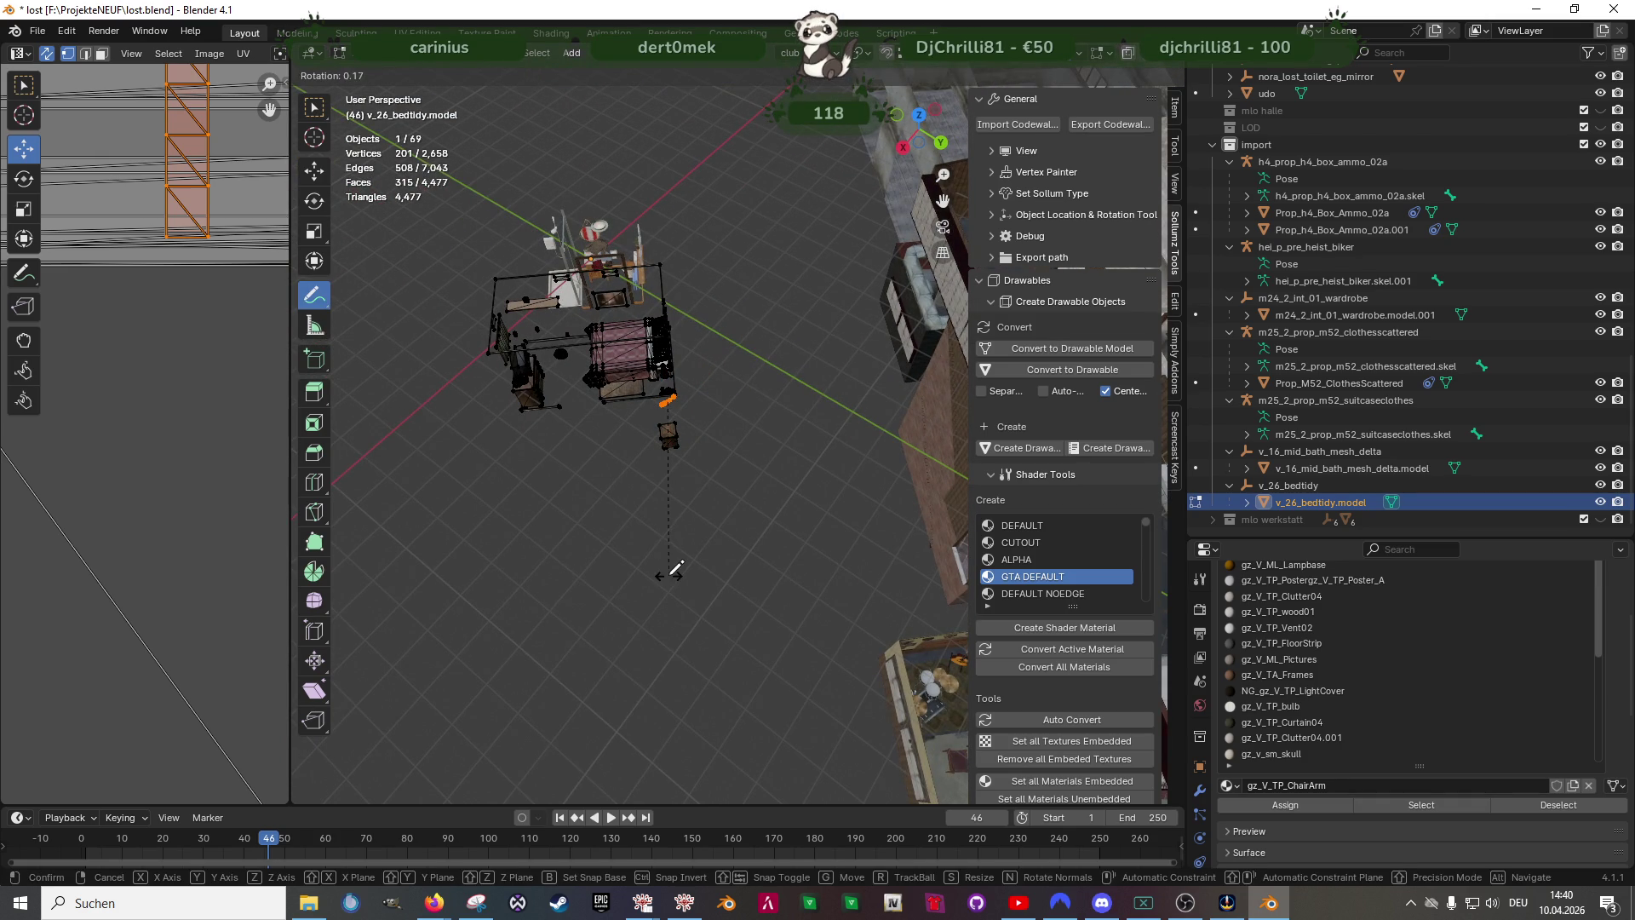
{"action": "left_click", "coordinate": [669, 571]}
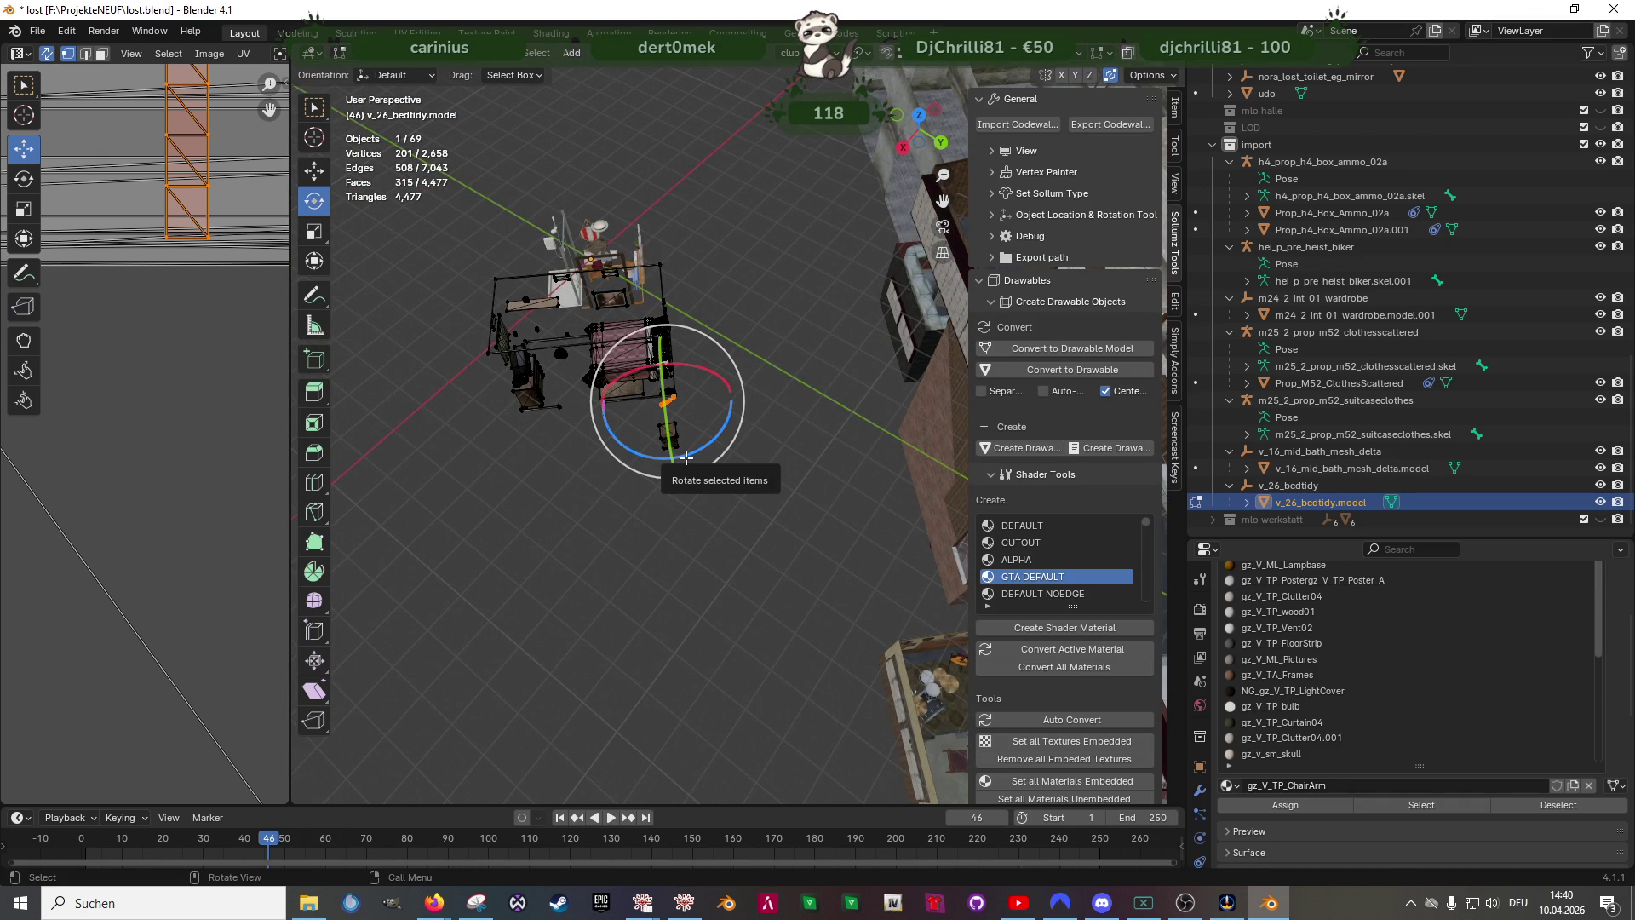
{"action": "left_click_drag", "start_coordinate": [686, 456], "coordinate": [796, 399]}
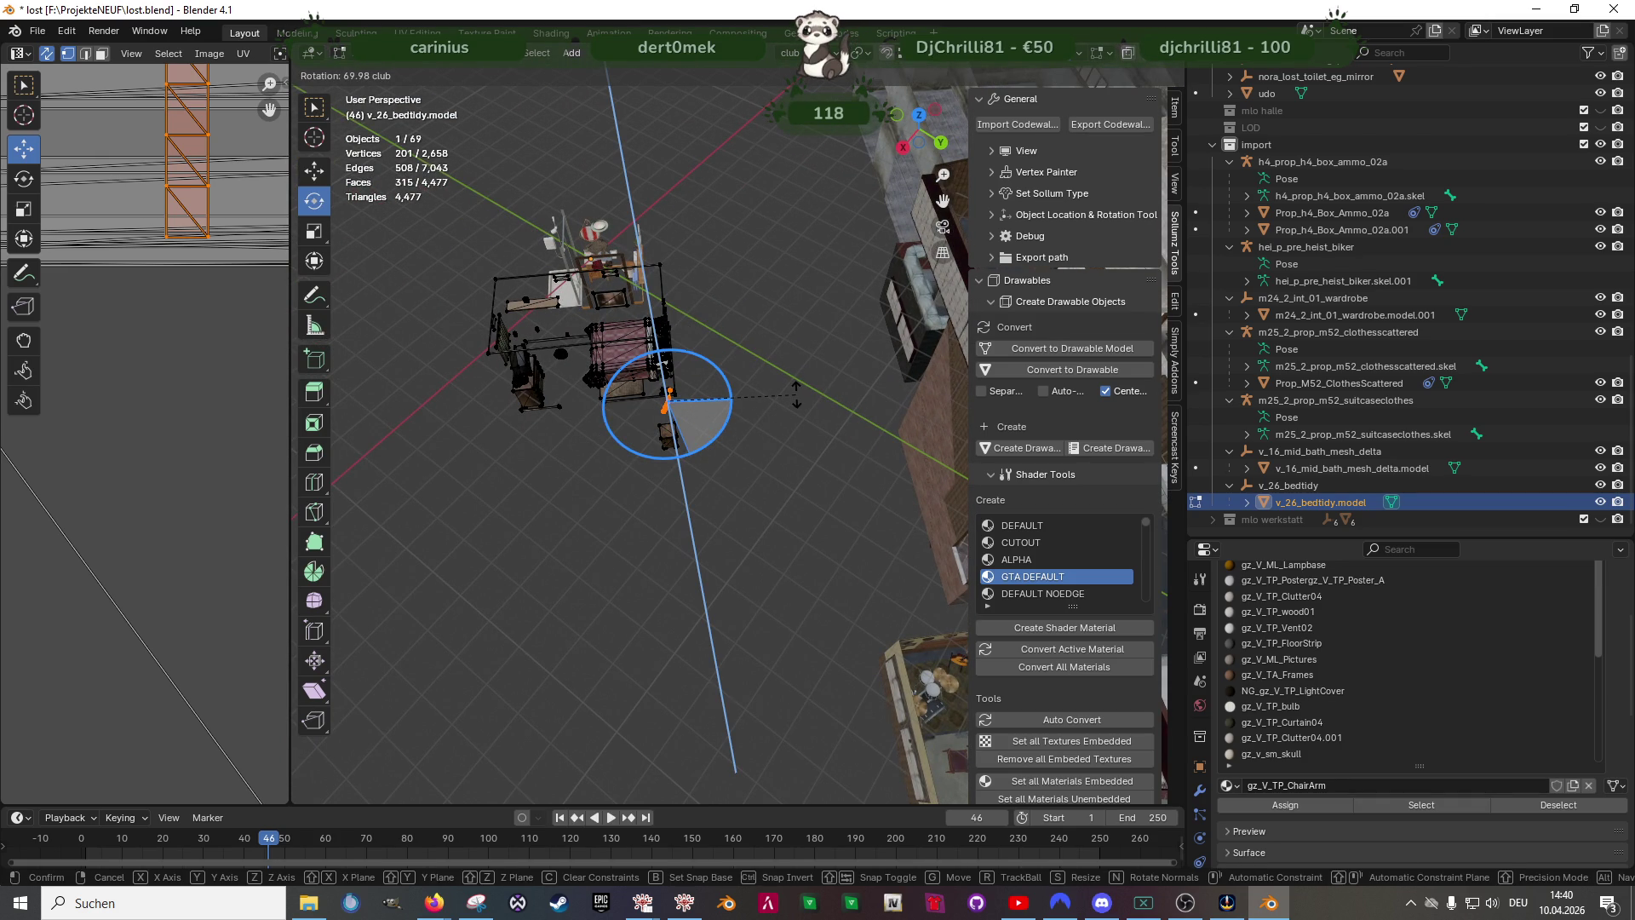
{"action": "key", "text": "Return"}
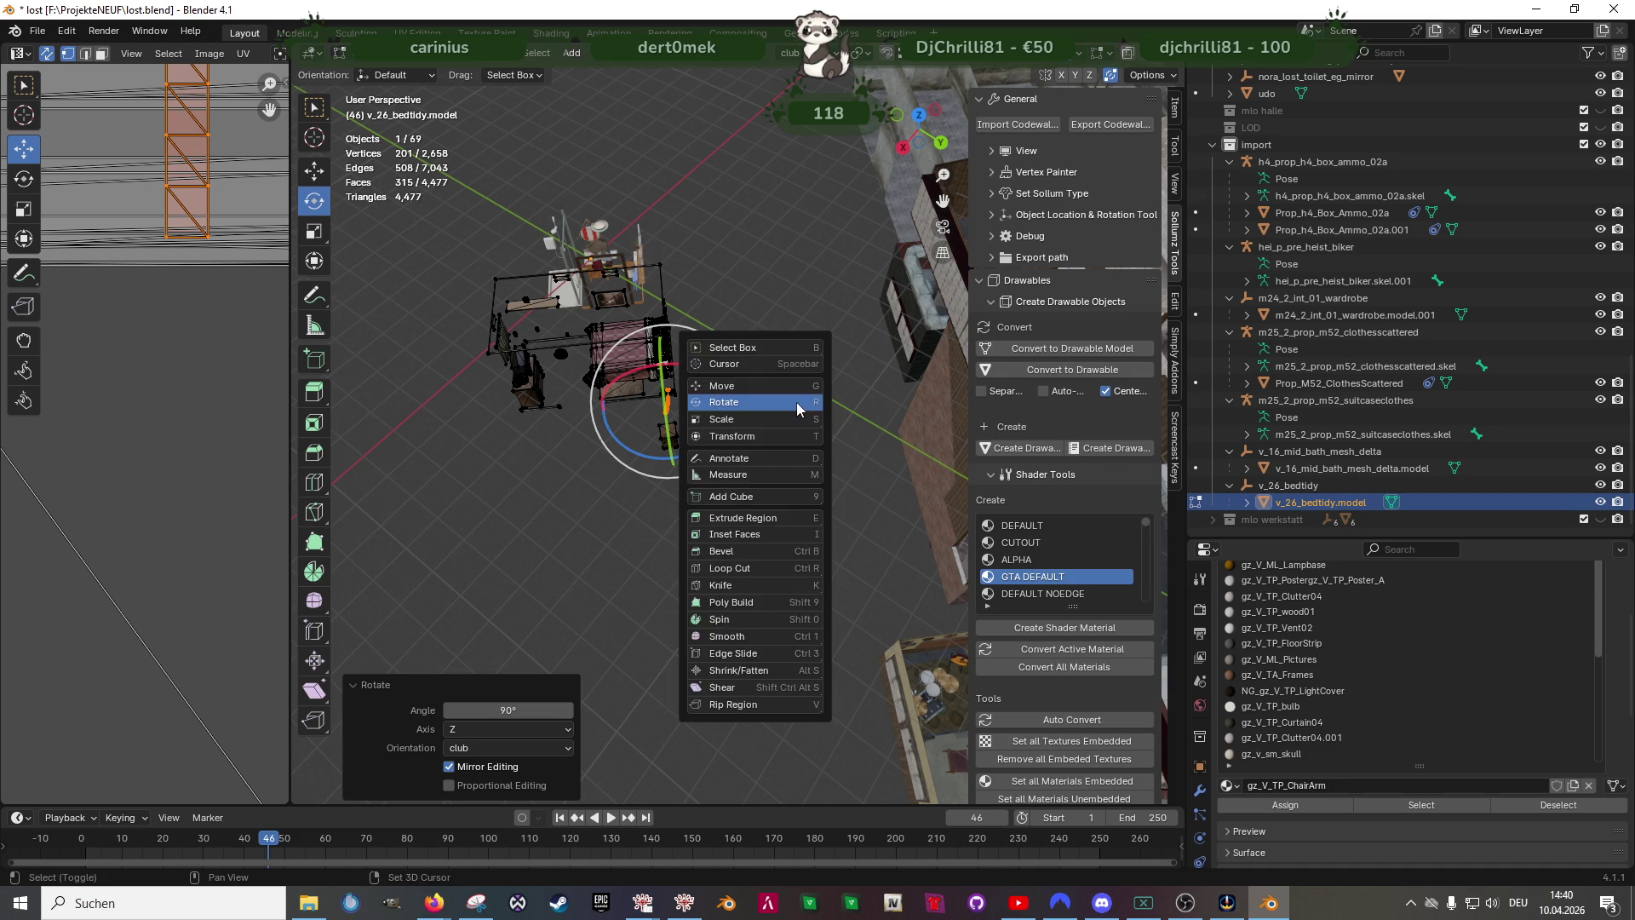
{"action": "key", "text": "shift+space"}
{"action": "key", "text": "g"}
{"action": "middle_click_drag", "start_coordinate": [796, 403], "coordinate": [636, 432]}
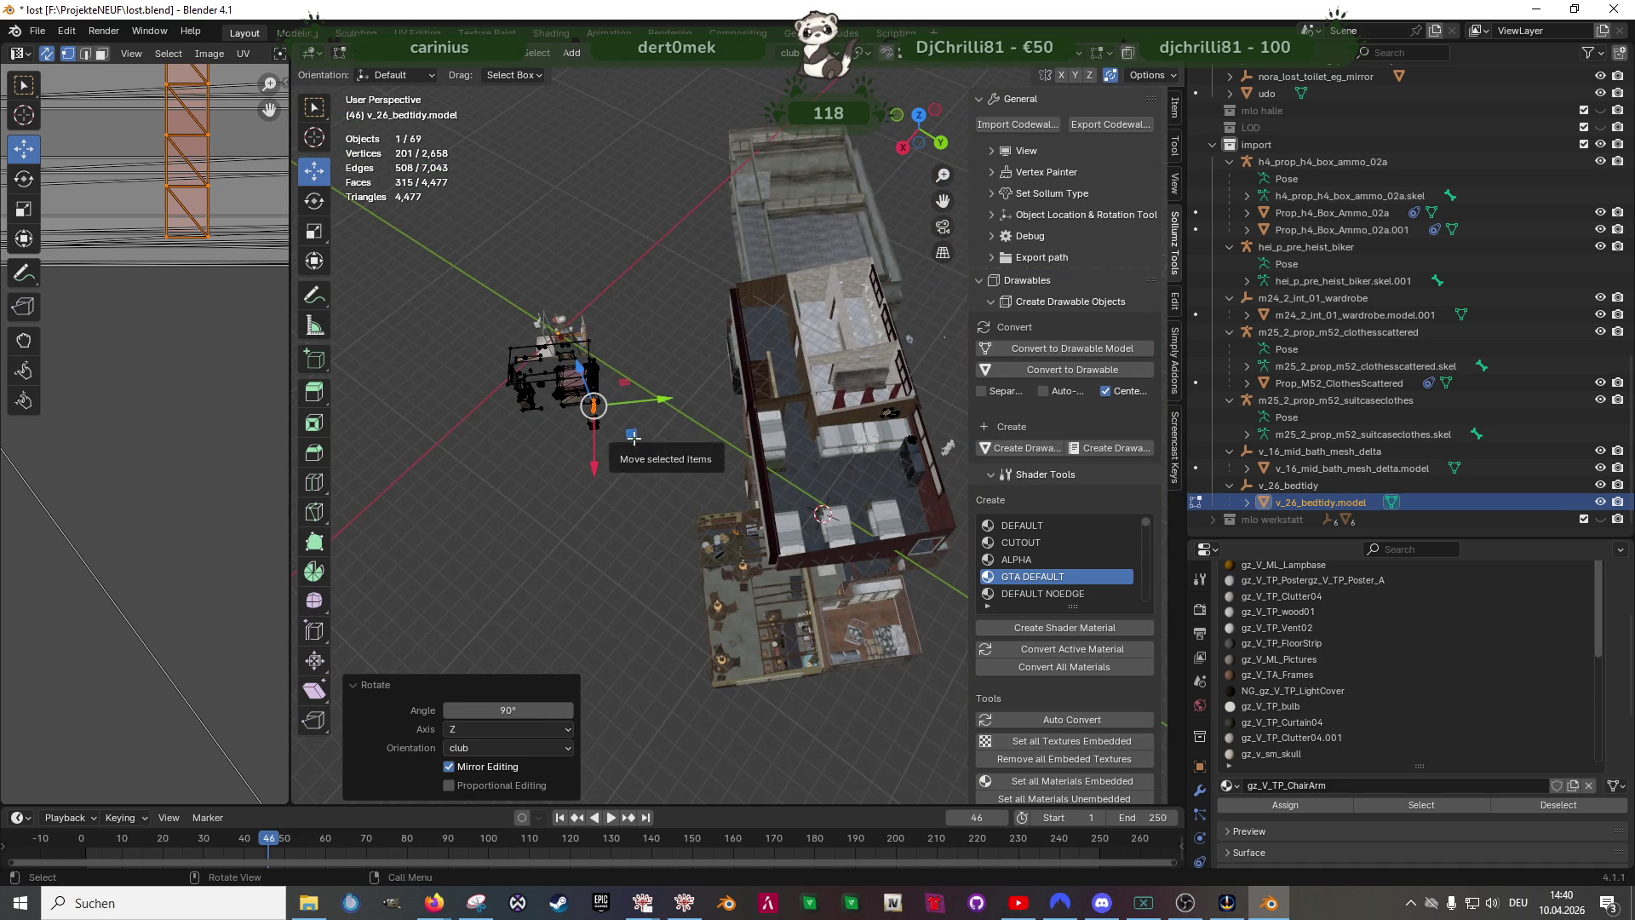
- Move the bedroom clutter toward the club building and lower the bat slightly
{"action": "key", "text": "g"}
{"action": "left_click", "coordinate": [827, 460]}
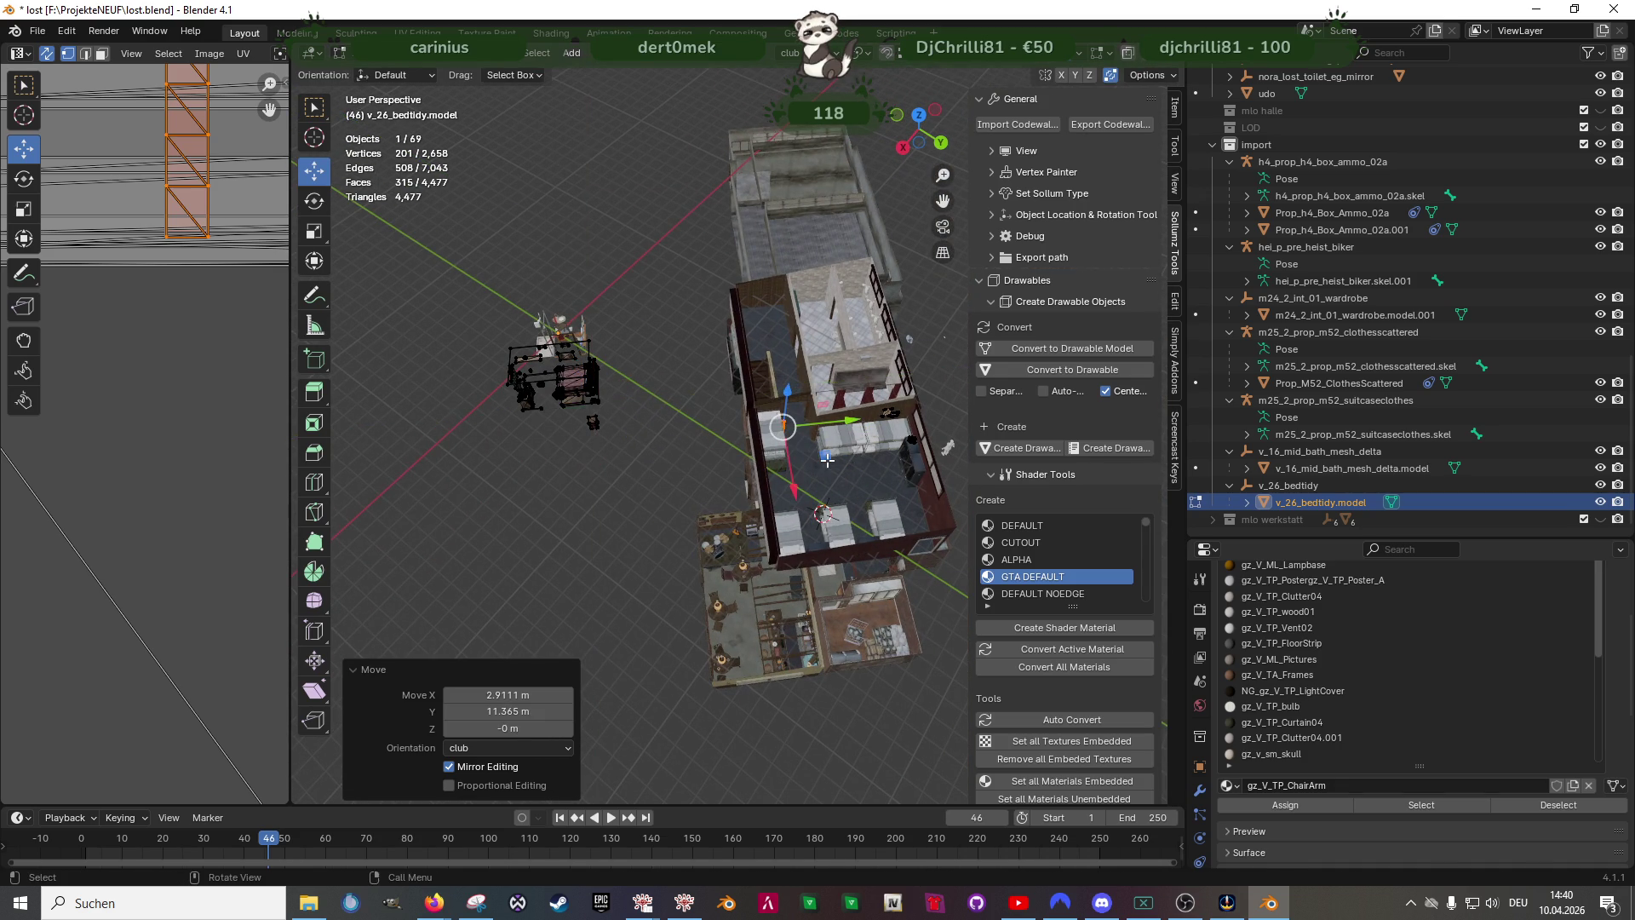
{"action": "key", "text": "KP_Decimal"}
{"action": "middle_click_drag", "start_coordinate": [817, 472], "coordinate": [776, 402]}
{"action": "left_click_drag", "start_coordinate": [748, 365], "coordinate": [744, 437]}
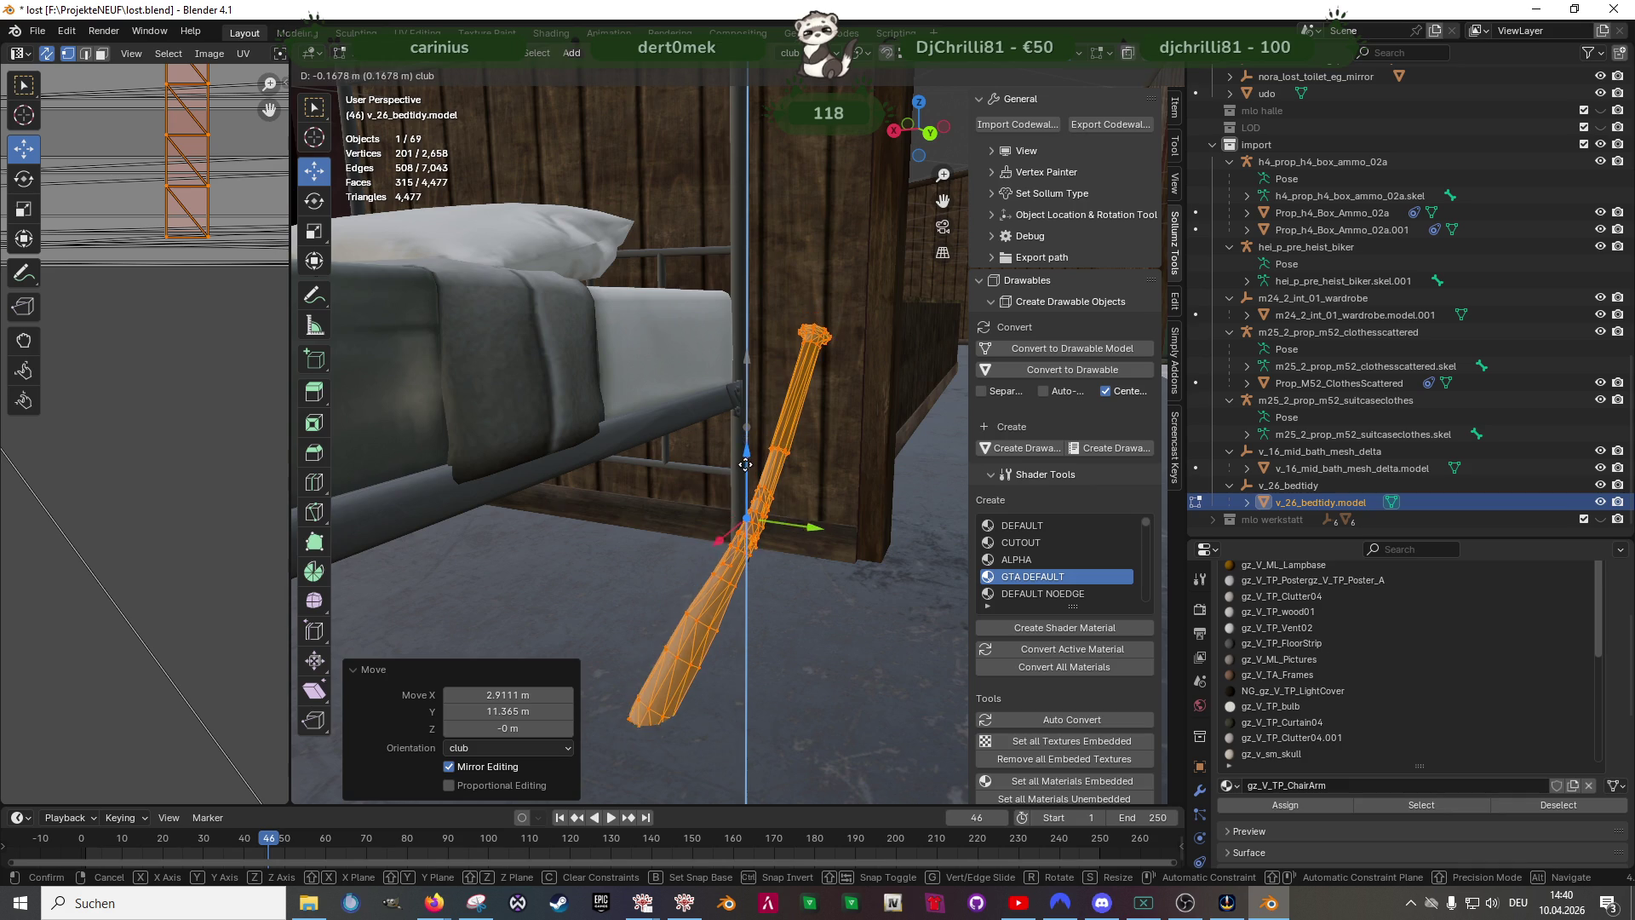
{"action": "middle_click_drag", "start_coordinate": [744, 437], "coordinate": [670, 503]}
- Shift the bat along X and then along Y toward the bunk beds
{"action": "key", "text": "g"}
{"action": "key", "text": "x"}
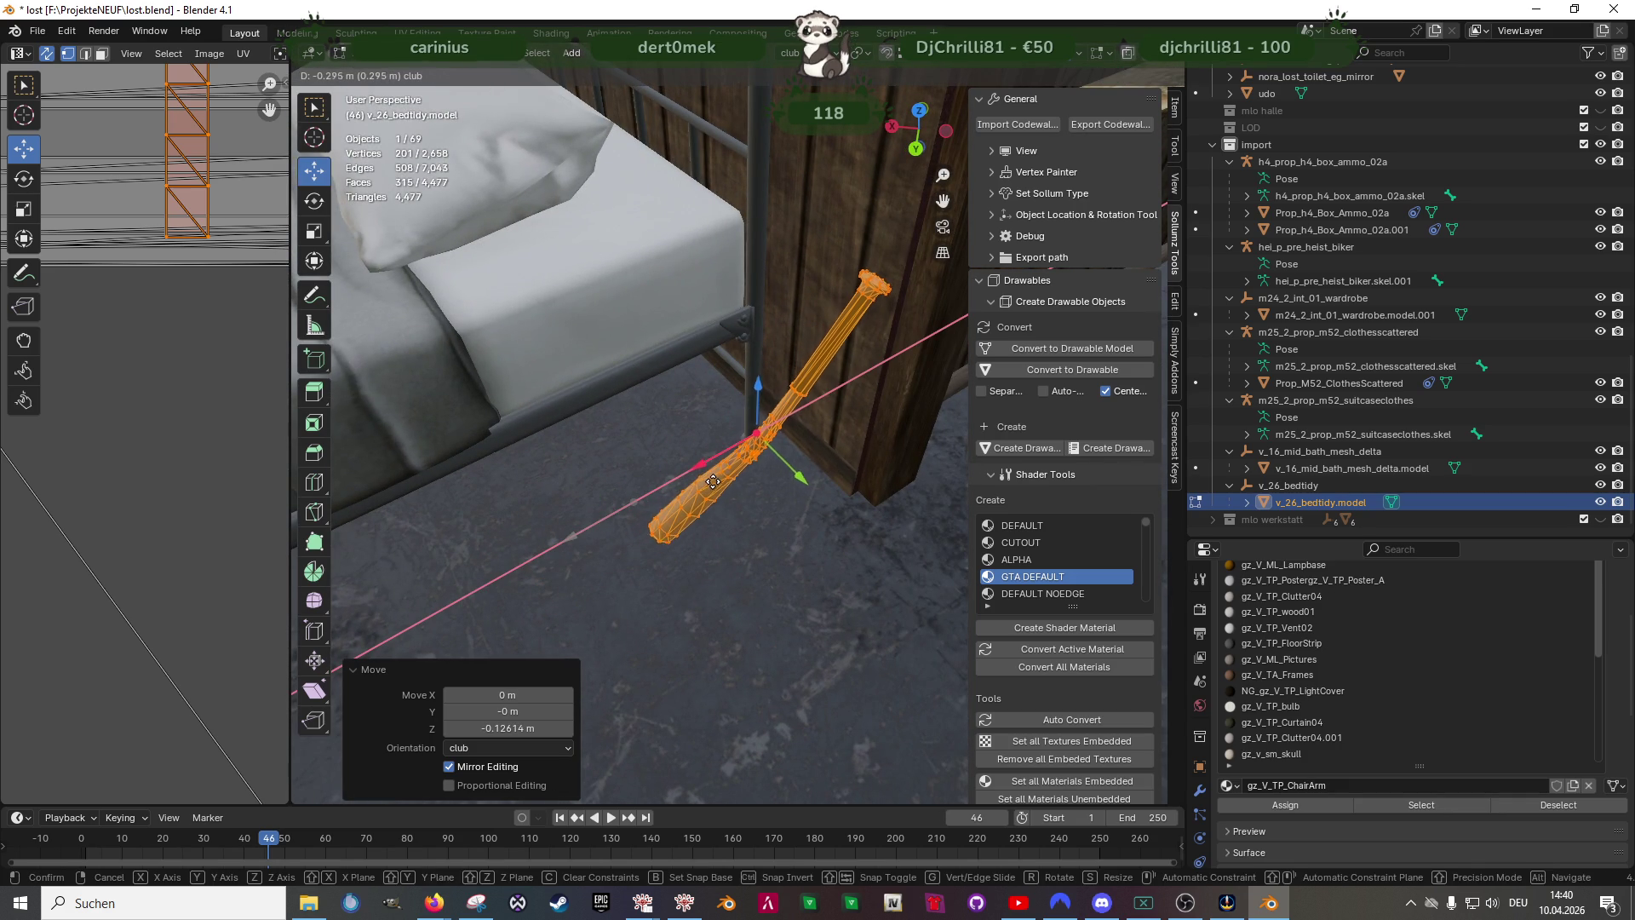
{"action": "left_click", "coordinate": [722, 471]}
{"action": "middle_click_drag", "start_coordinate": [723, 471], "coordinate": [776, 493]}
{"action": "left_click_drag", "start_coordinate": [764, 469], "coordinate": [665, 477]}
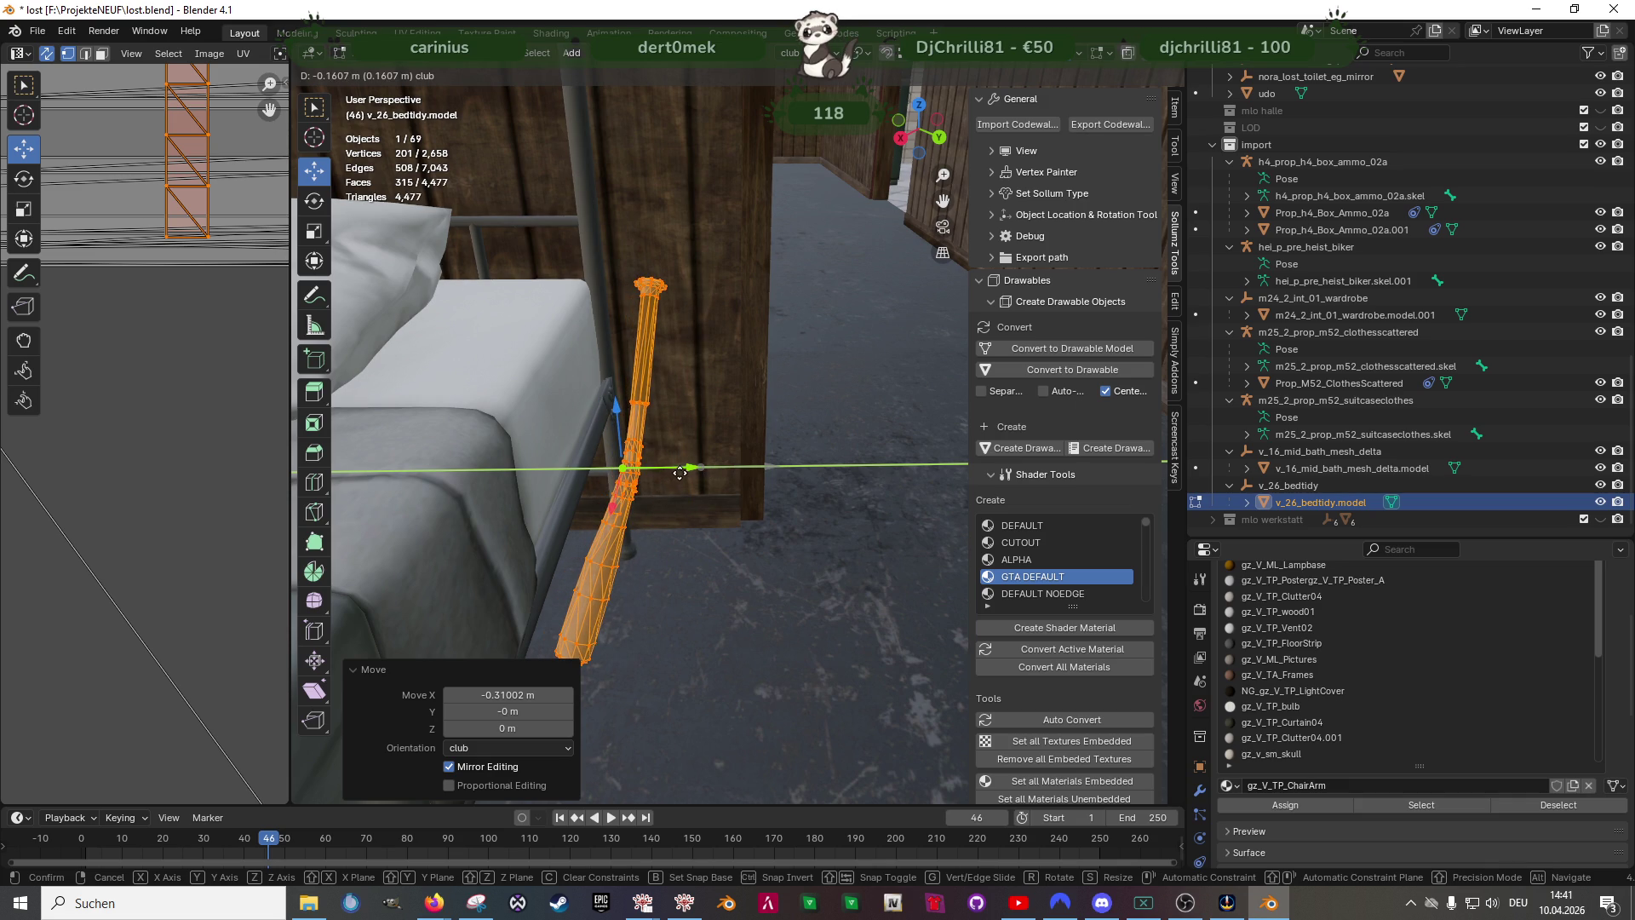
{"action": "left_click", "coordinate": [690, 470]}
{"action": "key", "text": "shift+space"}
{"action": "key", "text": "Escape"}
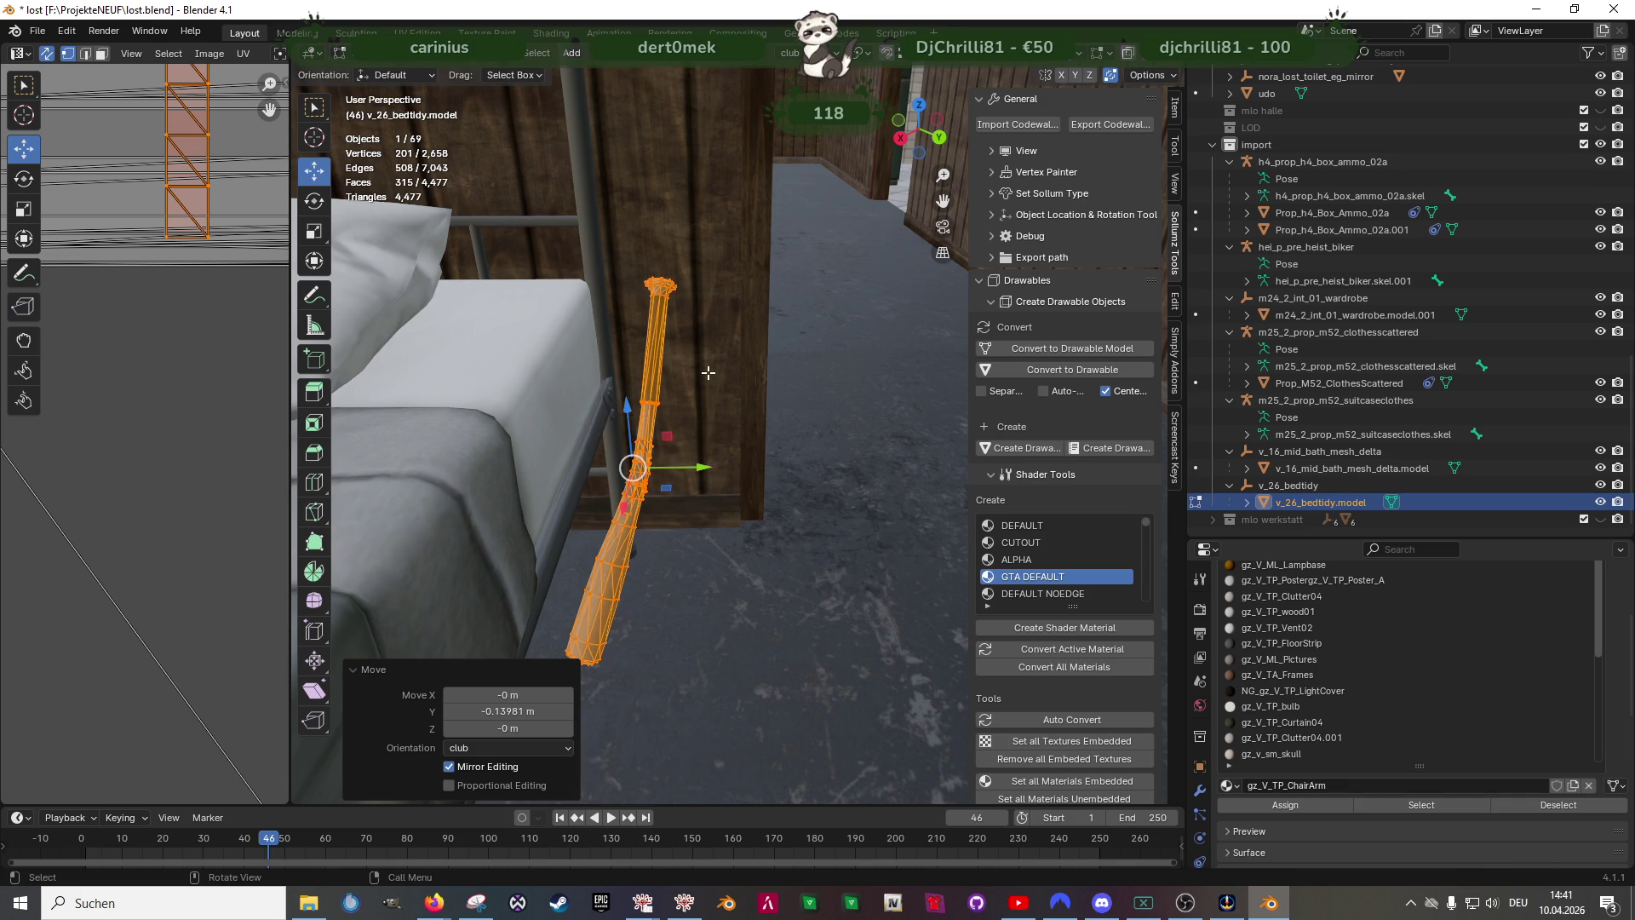
- Mirror the bat along its local Y axis, reposition it, and flip its normals
{"action": "key", "text": "ctrl+v"}
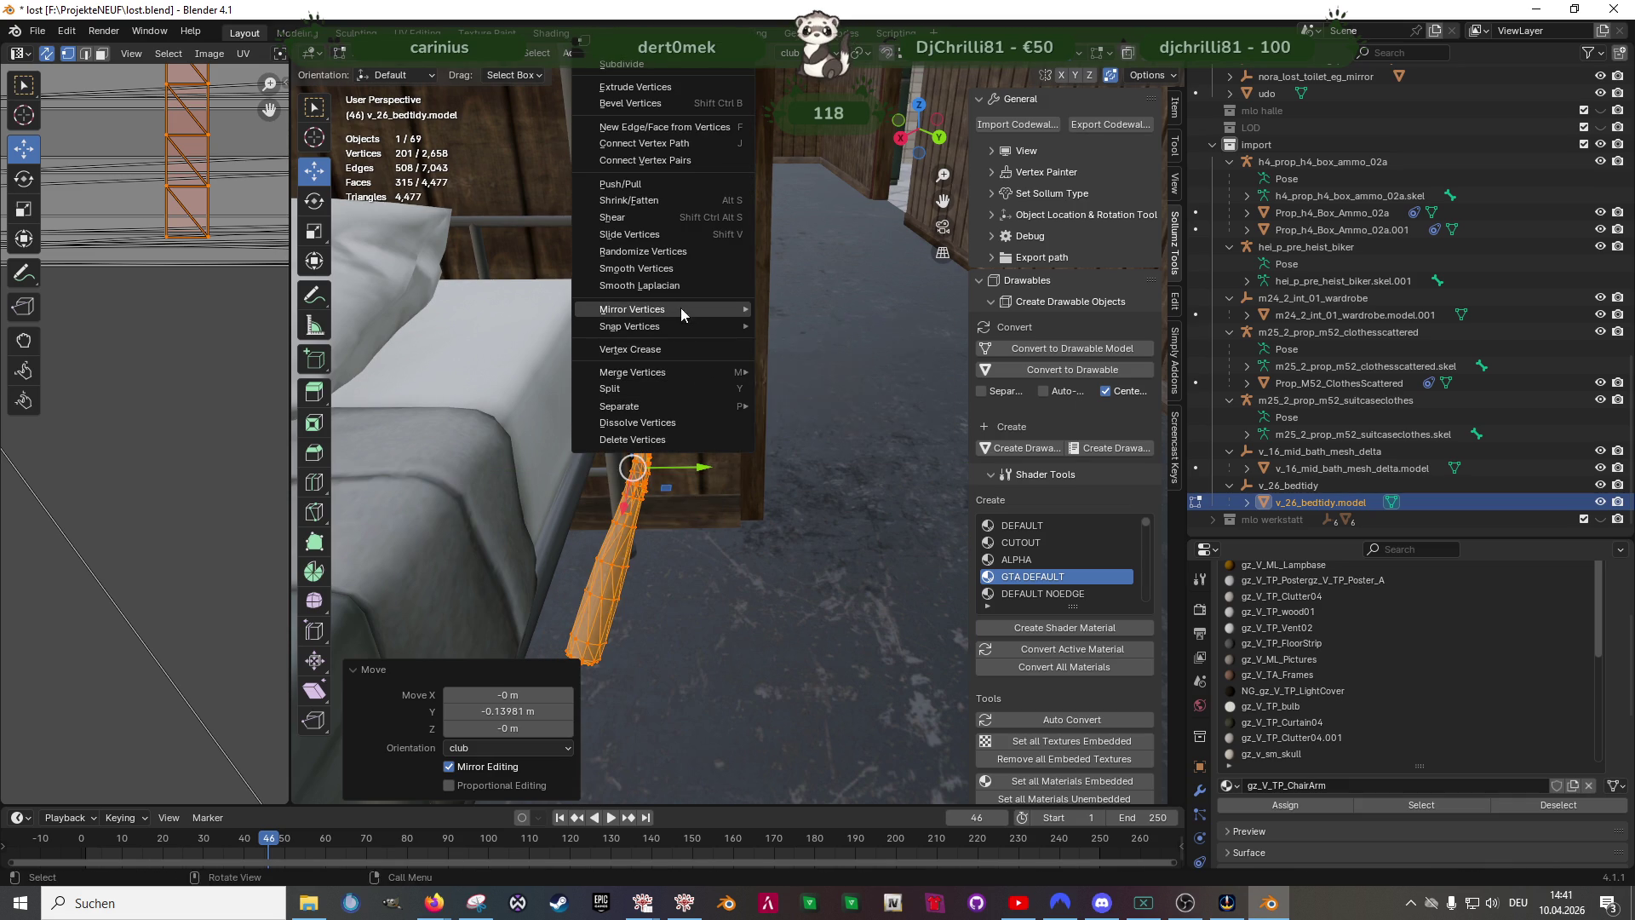
{"action": "mouse_move", "coordinate": [633, 309]}
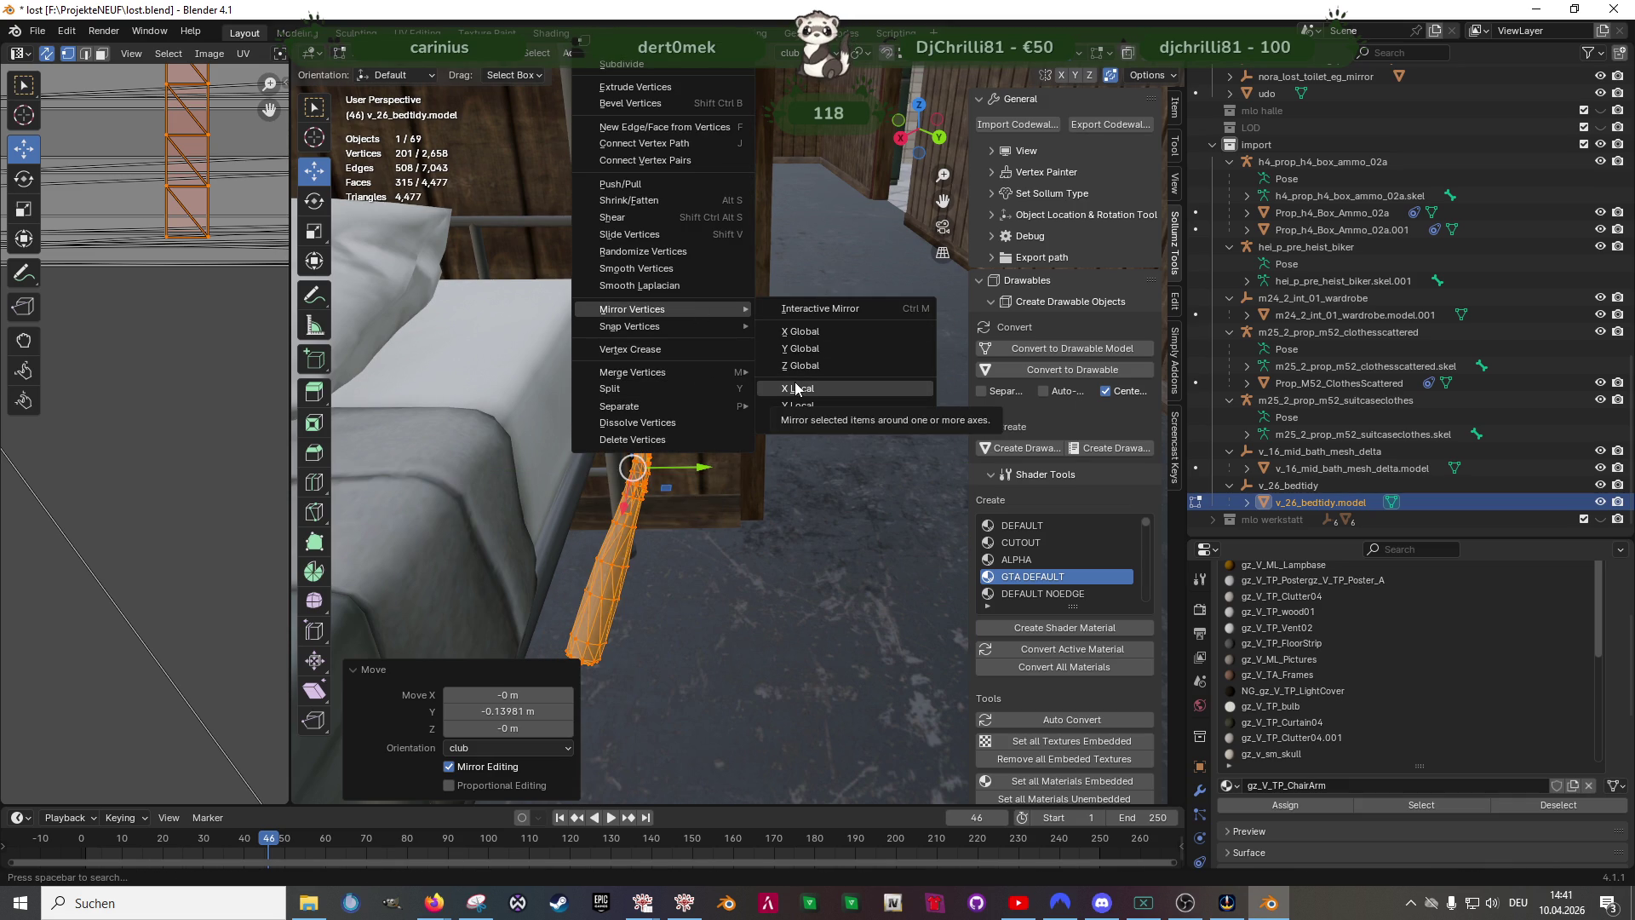
{"action": "left_click", "coordinate": [801, 405]}
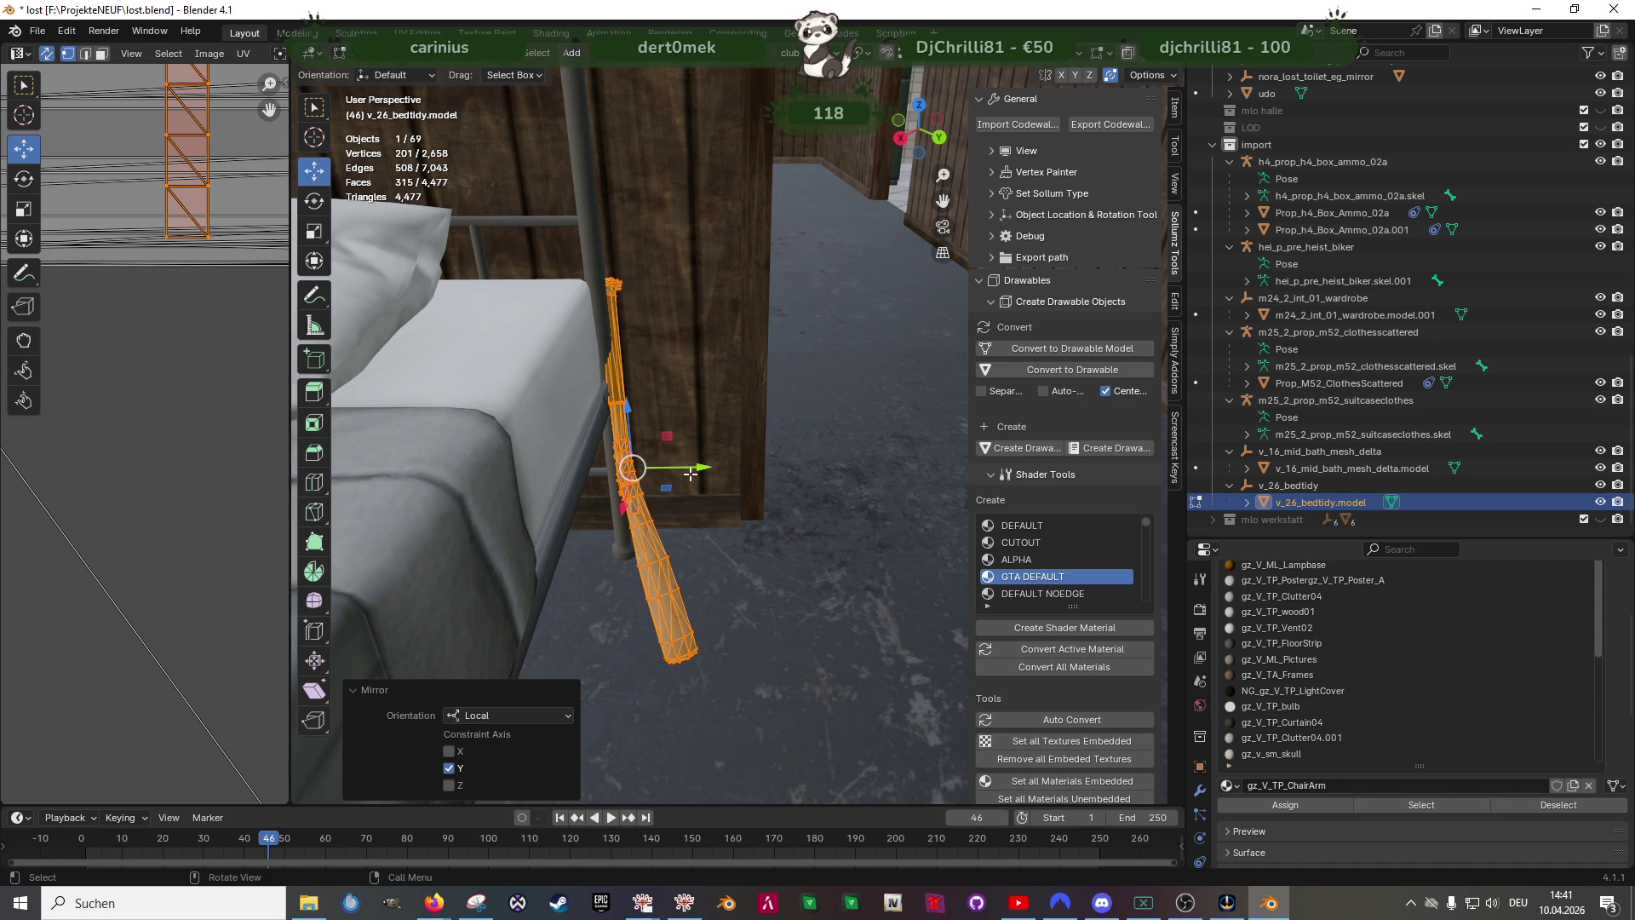
{"action": "left_click_drag", "start_coordinate": [690, 476], "coordinate": [723, 459]}
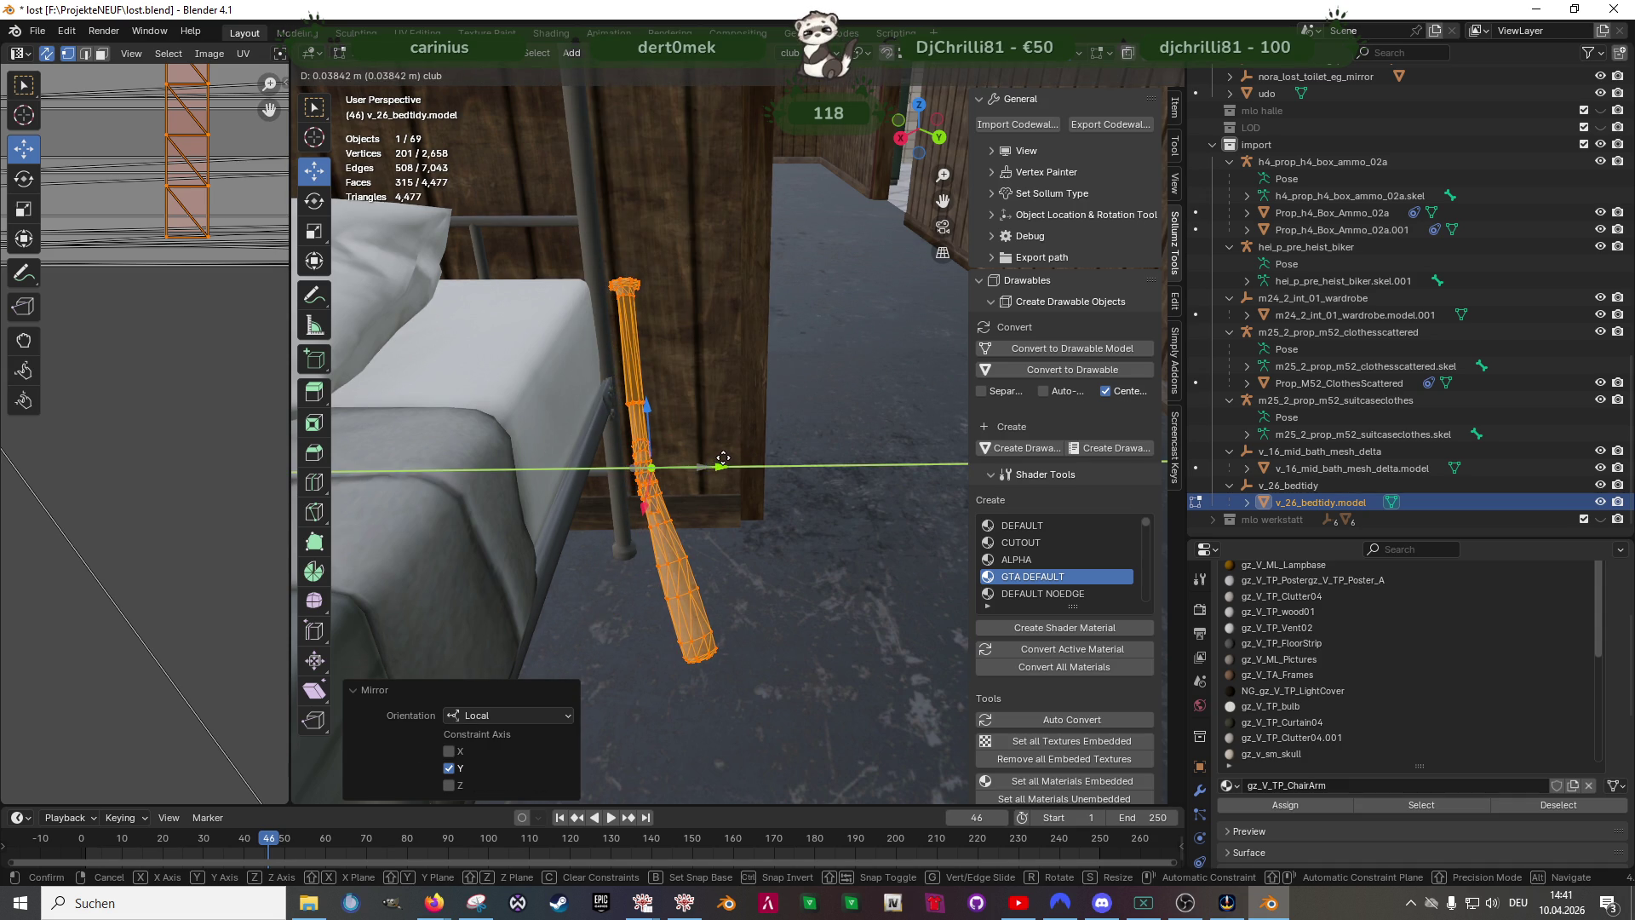
{"action": "mouse_move", "coordinate": [723, 460]}
{"action": "middle_mouse_down"}
{"action": "mouse_move", "coordinate": [608, 424]}
{"action": "mouse_move", "coordinate": [704, 481]}
{"action": "middle_mouse_up"}
{"action": "right_click", "coordinate": [704, 482]}
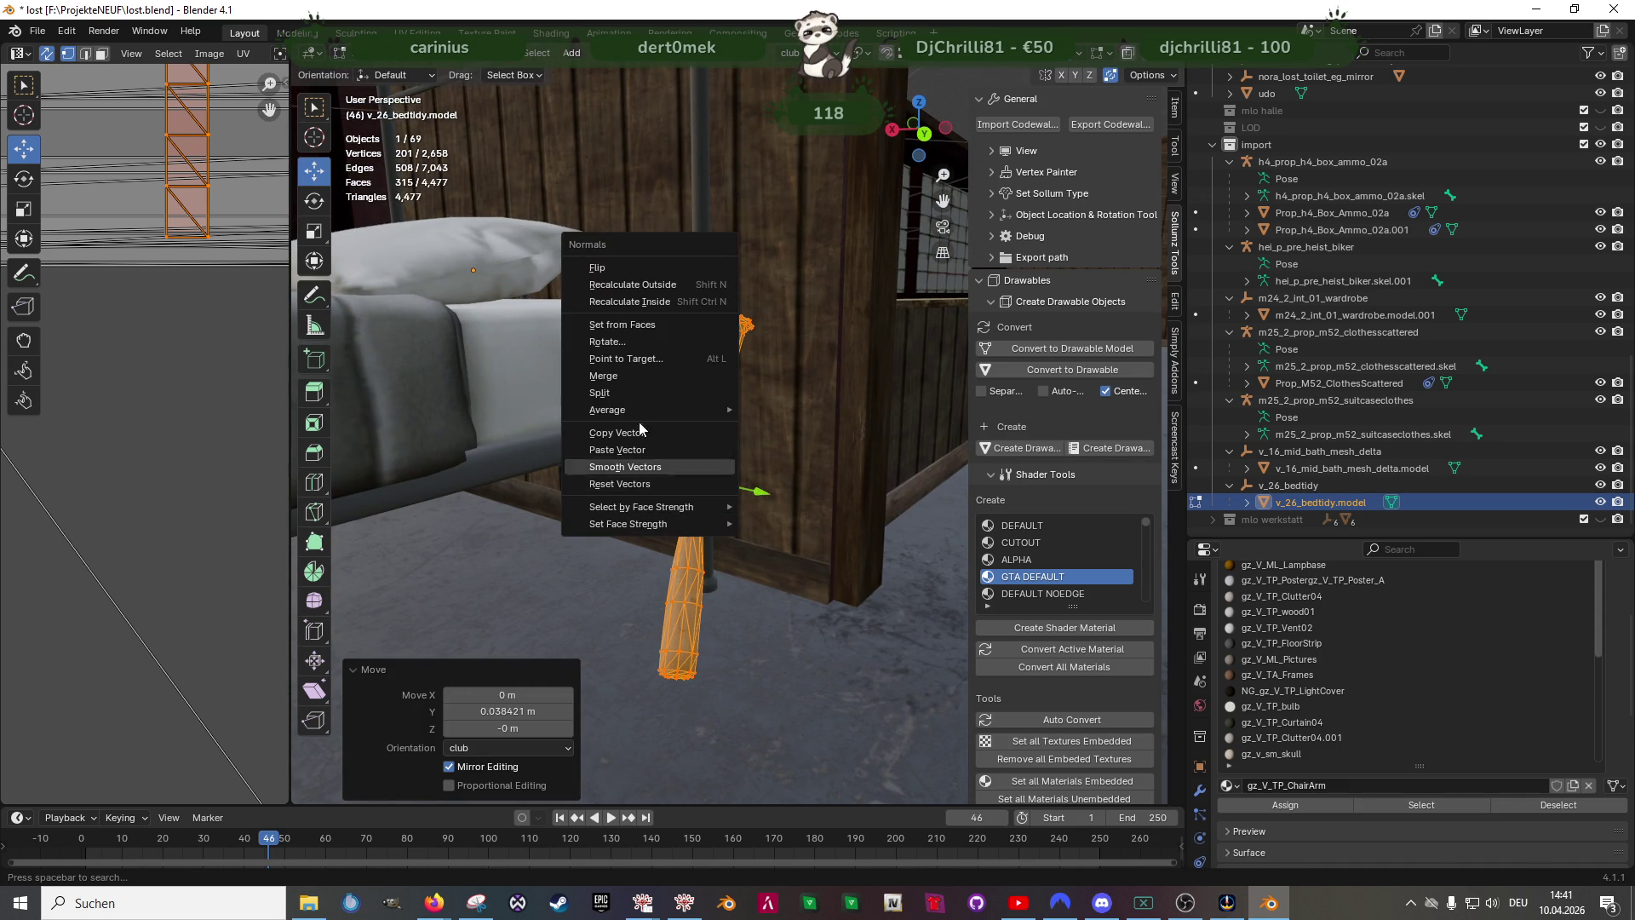
{"action": "left_click", "coordinate": [631, 272]}
- Stand the bat upright beside the bunk bed and leave mesh editing
{"action": "middle_click_drag", "start_coordinate": [631, 294], "coordinate": [725, 525]}
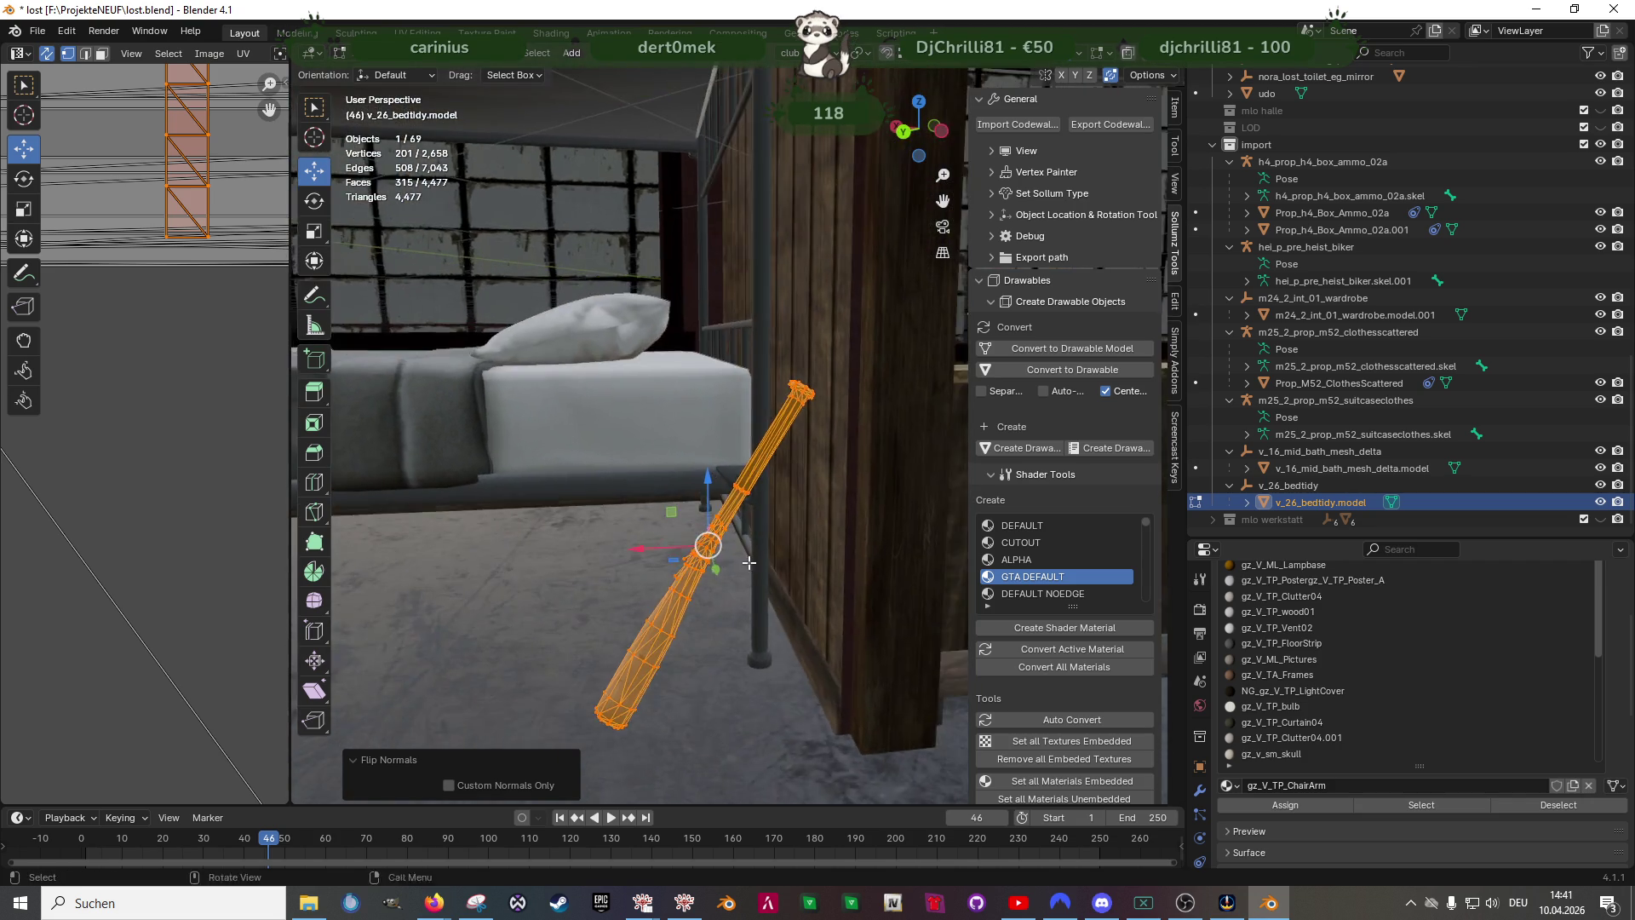
{"action": "middle_click_drag", "start_coordinate": [661, 585], "coordinate": [821, 456]}
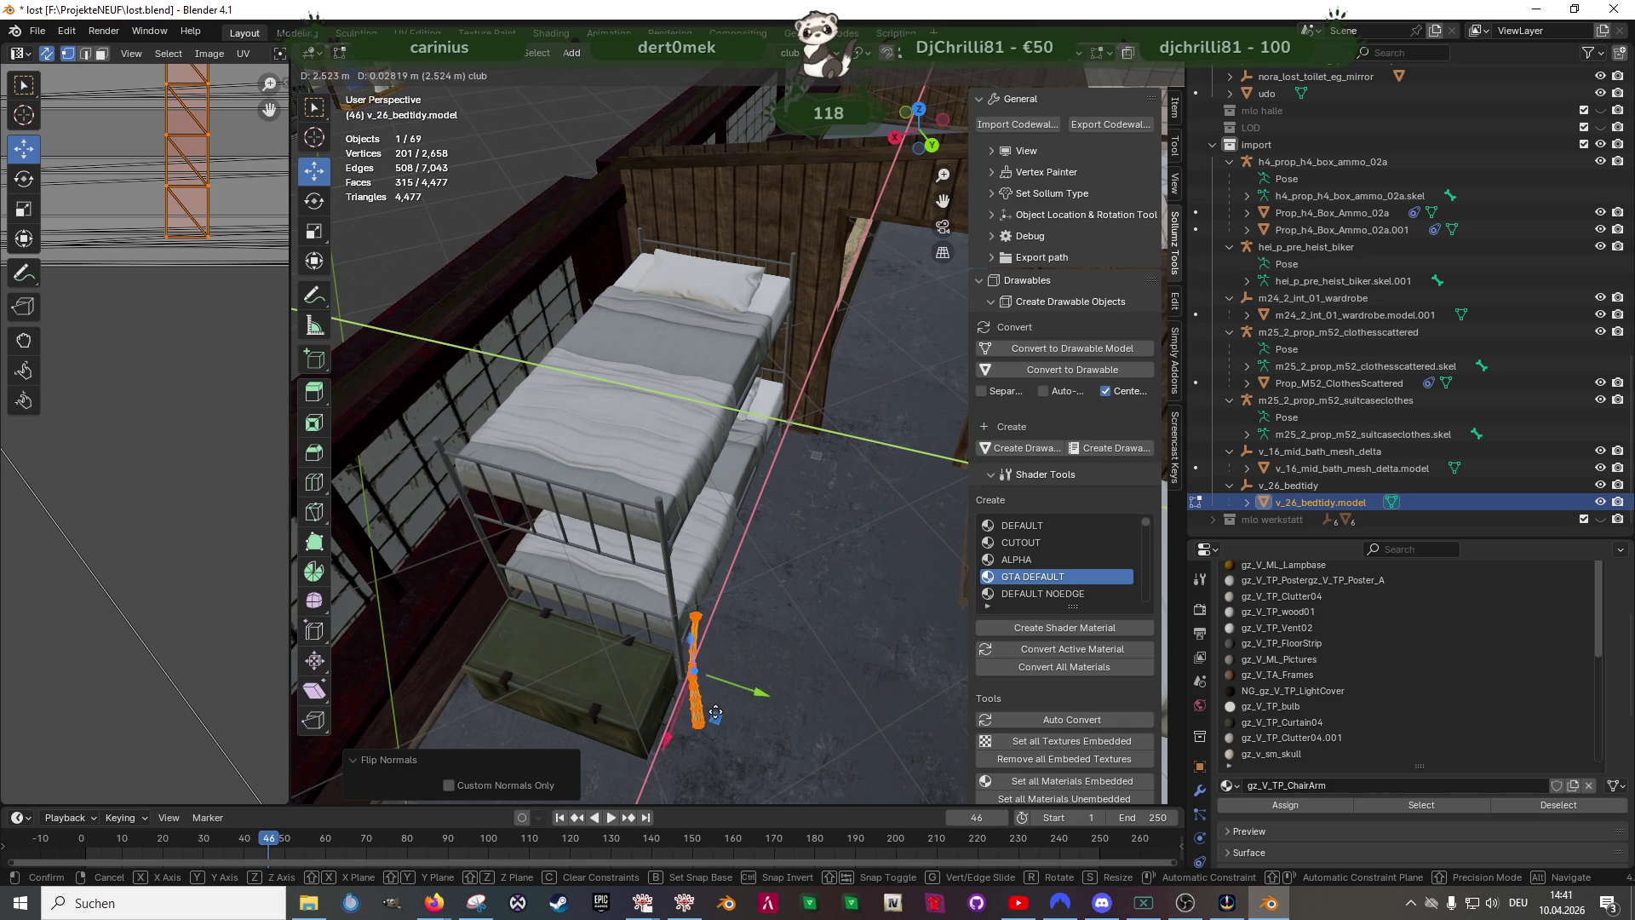
{"action": "left_click", "coordinate": [699, 713]}
{"action": "middle_click_drag", "start_coordinate": [639, 512], "coordinate": [715, 524]}
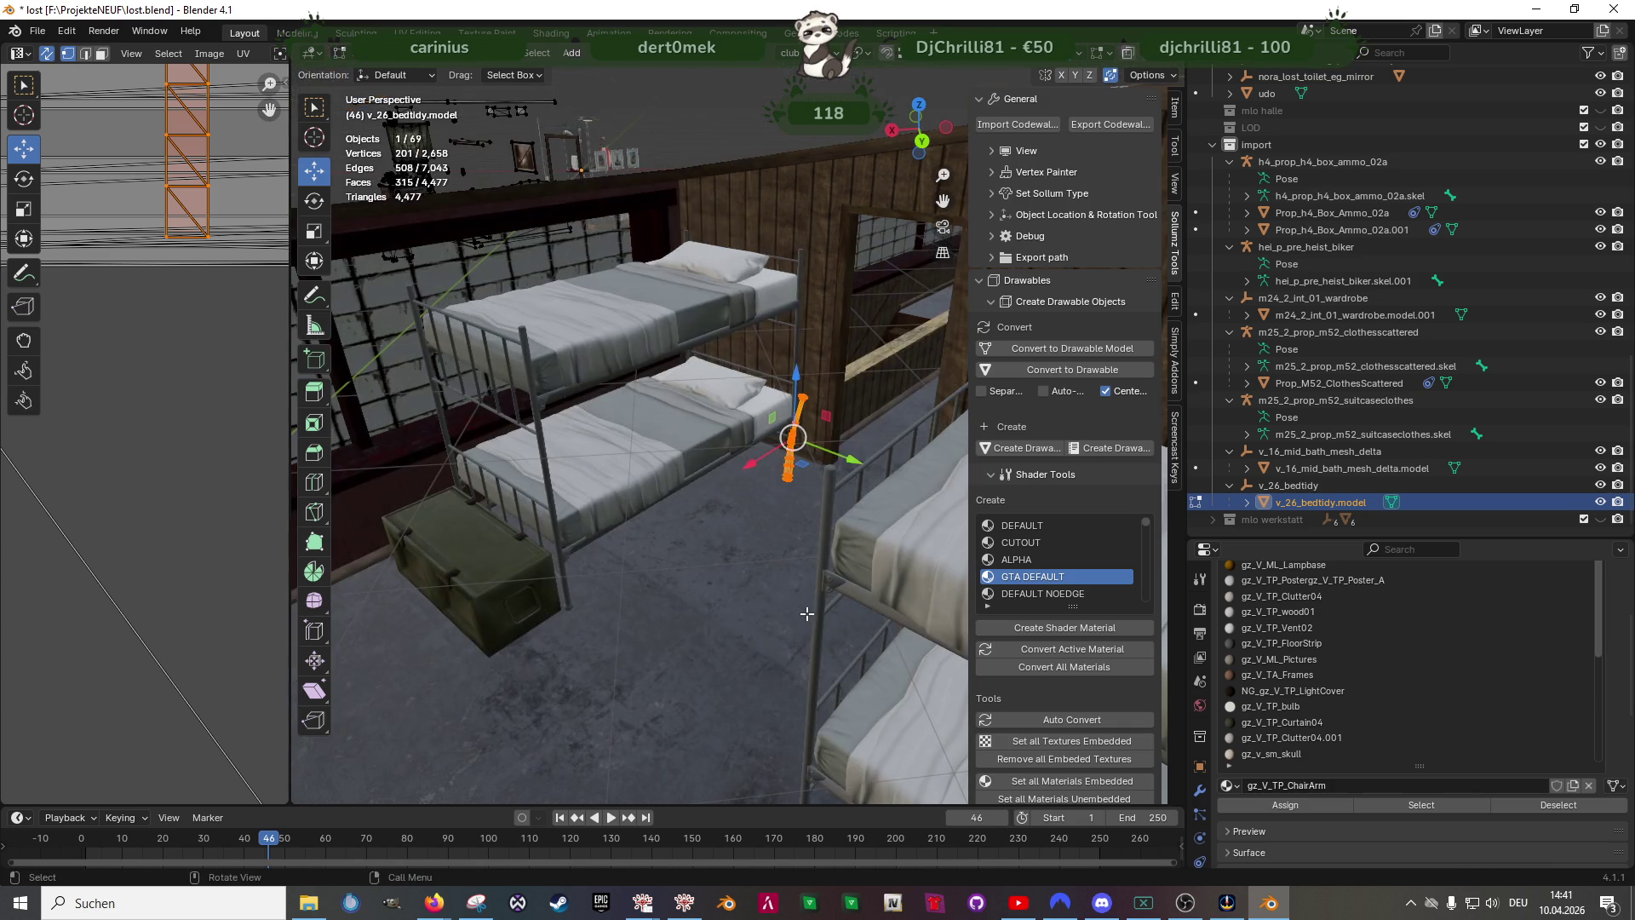
{"action": "key", "text": "Tab"}
{"action": "scroll", "coordinate": [721, 516], "scroll_direction": "down", "scroll_amount": 5}
{"action": "middle_click_drag", "start_coordinate": [912, 582], "coordinate": [554, 622]}
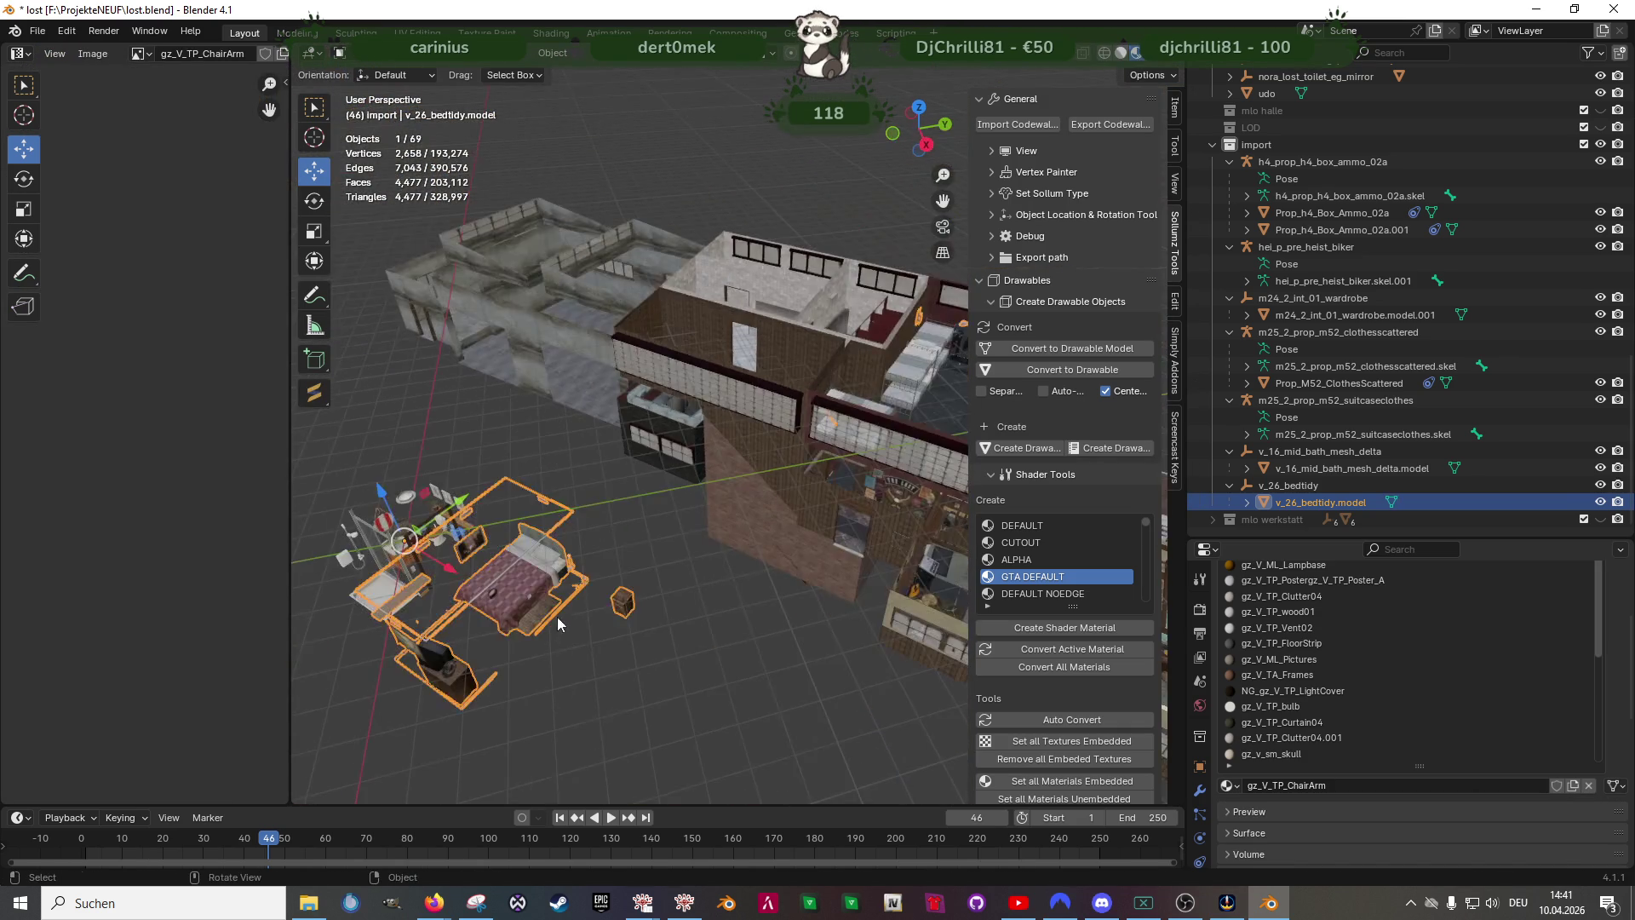
- Box-select the skull-with-hat ornament's vertices (about 378 faces) on the nightstand in wireframe
{"action": "key", "text": "Tab"}
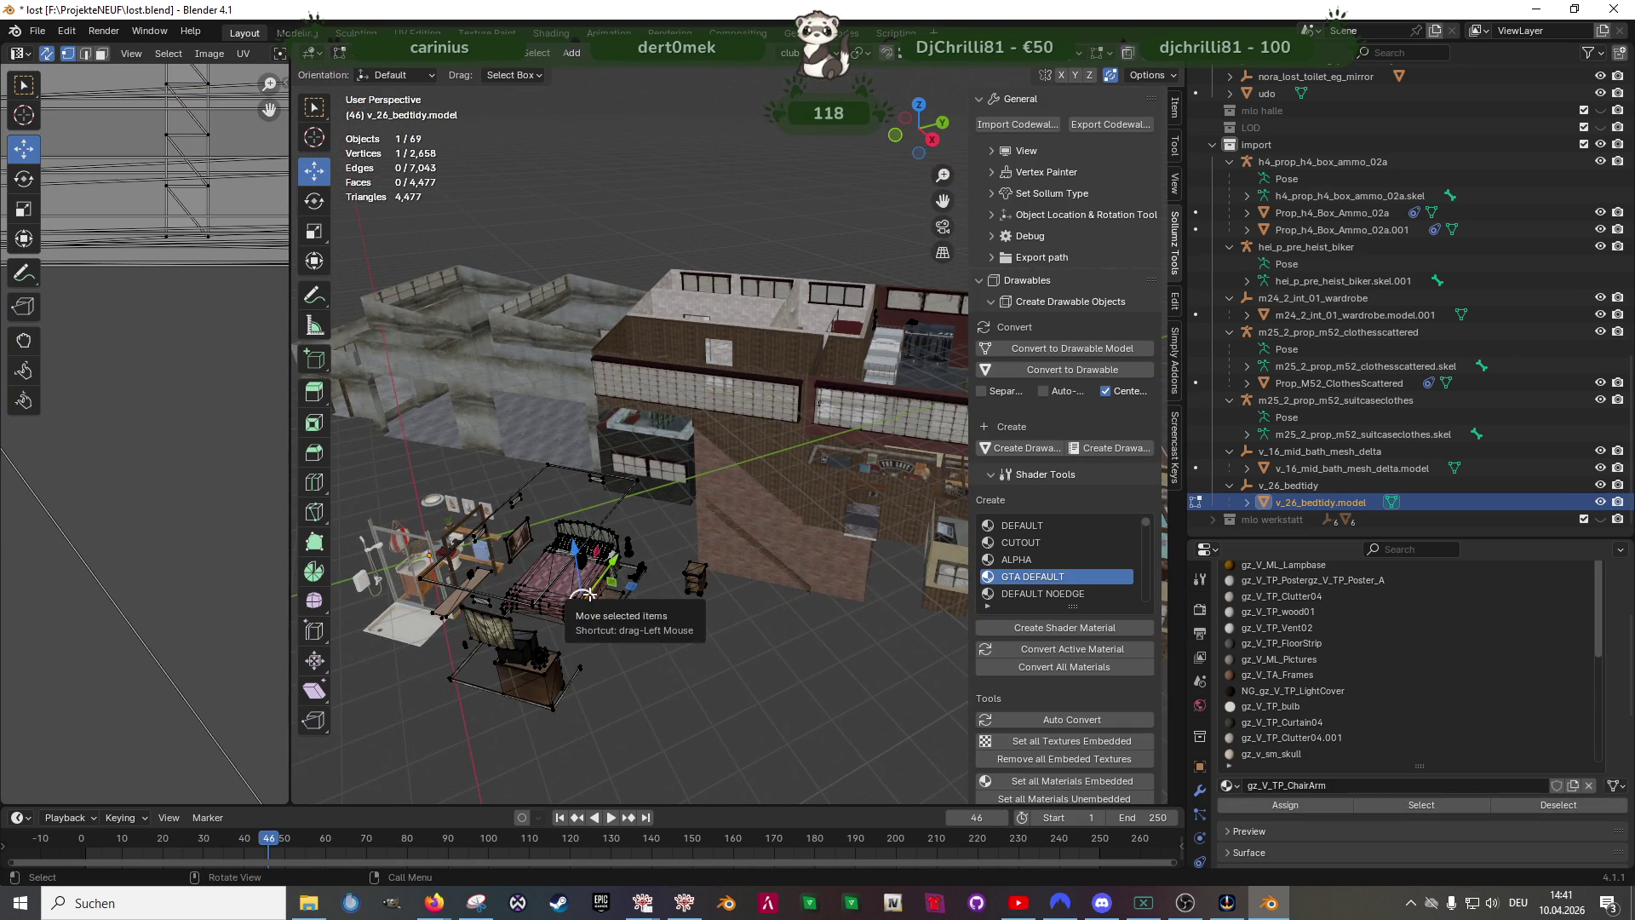
{"action": "scroll", "coordinate": [591, 595], "scroll_direction": "up", "scroll_amount": 8}
{"action": "mouse_move", "coordinate": [563, 422]}
{"action": "middle_mouse_down"}
{"action": "mouse_move", "coordinate": [645, 500]}
{"action": "mouse_move", "coordinate": [826, 480]}
{"action": "mouse_move", "coordinate": [768, 435]}
{"action": "middle_mouse_up"}
{"action": "scroll", "coordinate": [646, 499], "scroll_direction": "down", "scroll_amount": 5}
{"action": "scroll", "coordinate": [767, 473], "scroll_direction": "up", "scroll_amount": 6}
{"action": "scroll", "coordinate": [767, 434], "scroll_direction": "down", "scroll_amount": 3}
{"action": "mouse_move", "coordinate": [716, 511]}
{"action": "middle_mouse_down"}
{"action": "mouse_move", "coordinate": [691, 546]}
{"action": "mouse_move", "coordinate": [789, 735]}
{"action": "middle_mouse_up"}
{"action": "scroll", "coordinate": [703, 413], "scroll_direction": "up", "scroll_amount": 10}
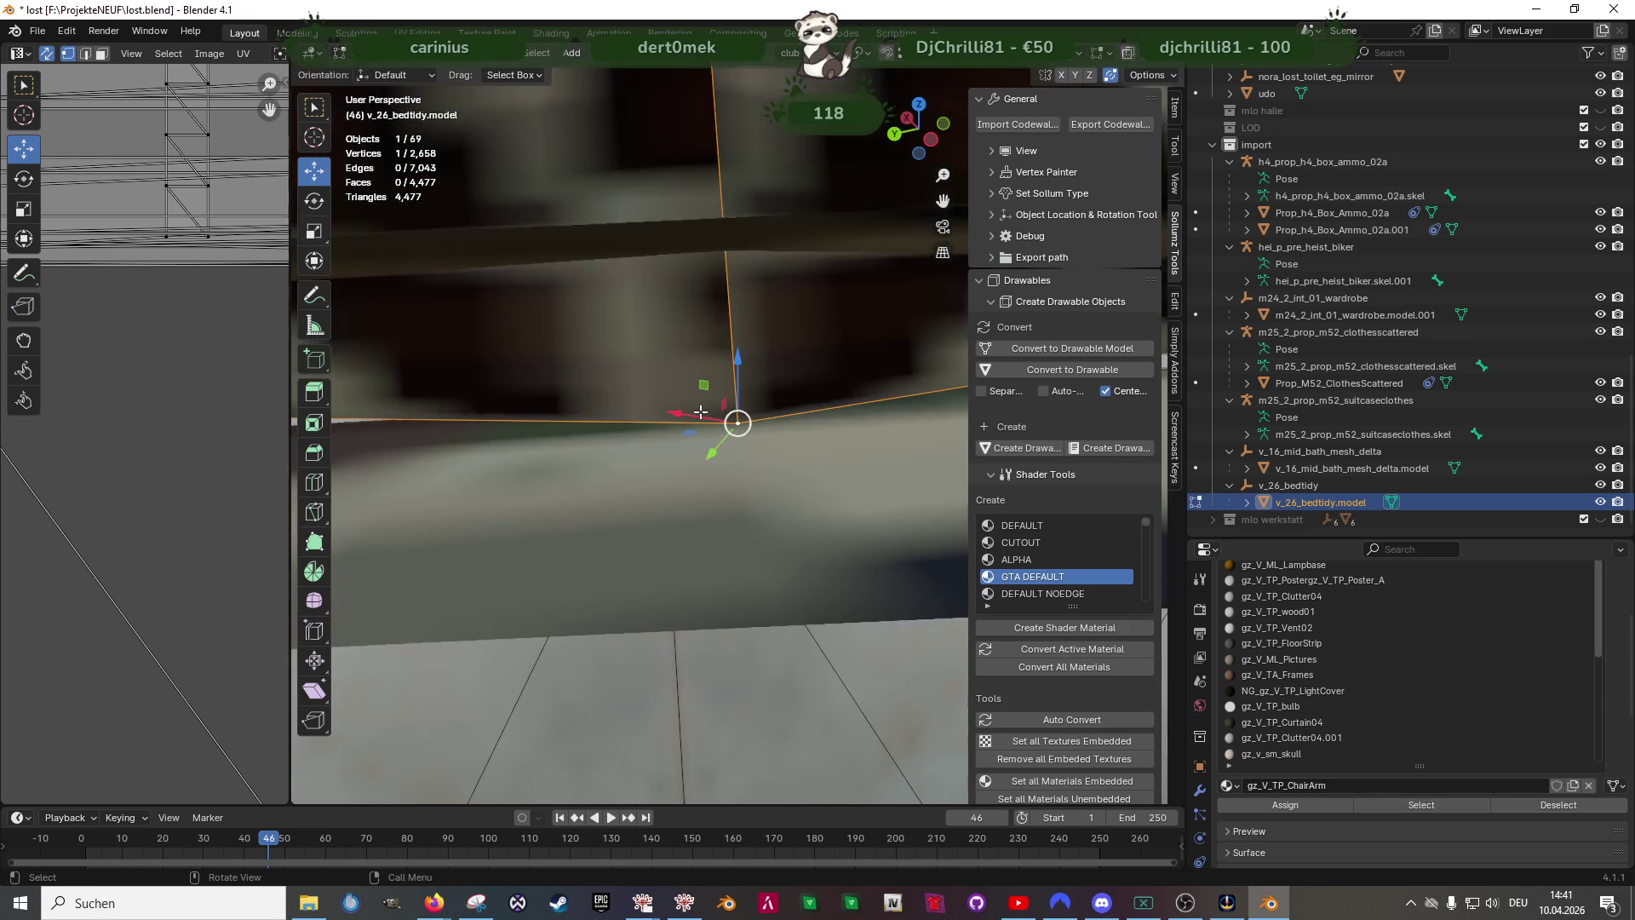
{"action": "mouse_move", "coordinate": [704, 422]}
{"action": "middle_mouse_down"}
{"action": "mouse_move", "coordinate": [770, 566]}
{"action": "mouse_move", "coordinate": [796, 482]}
{"action": "middle_mouse_up"}
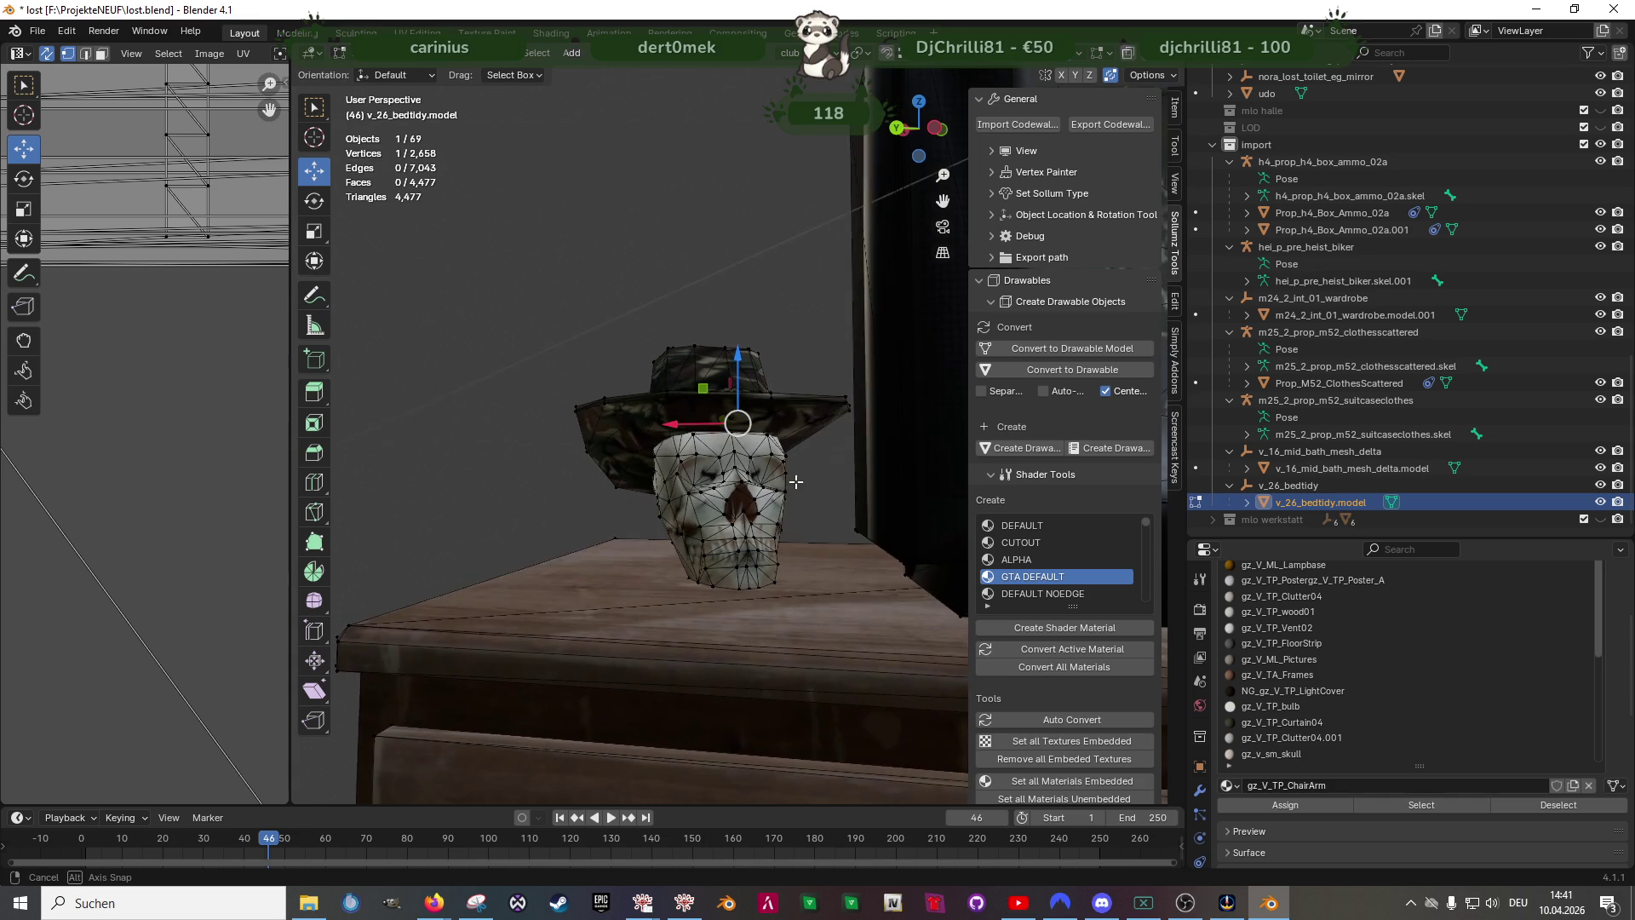
{"action": "key", "text": "shift+z"}
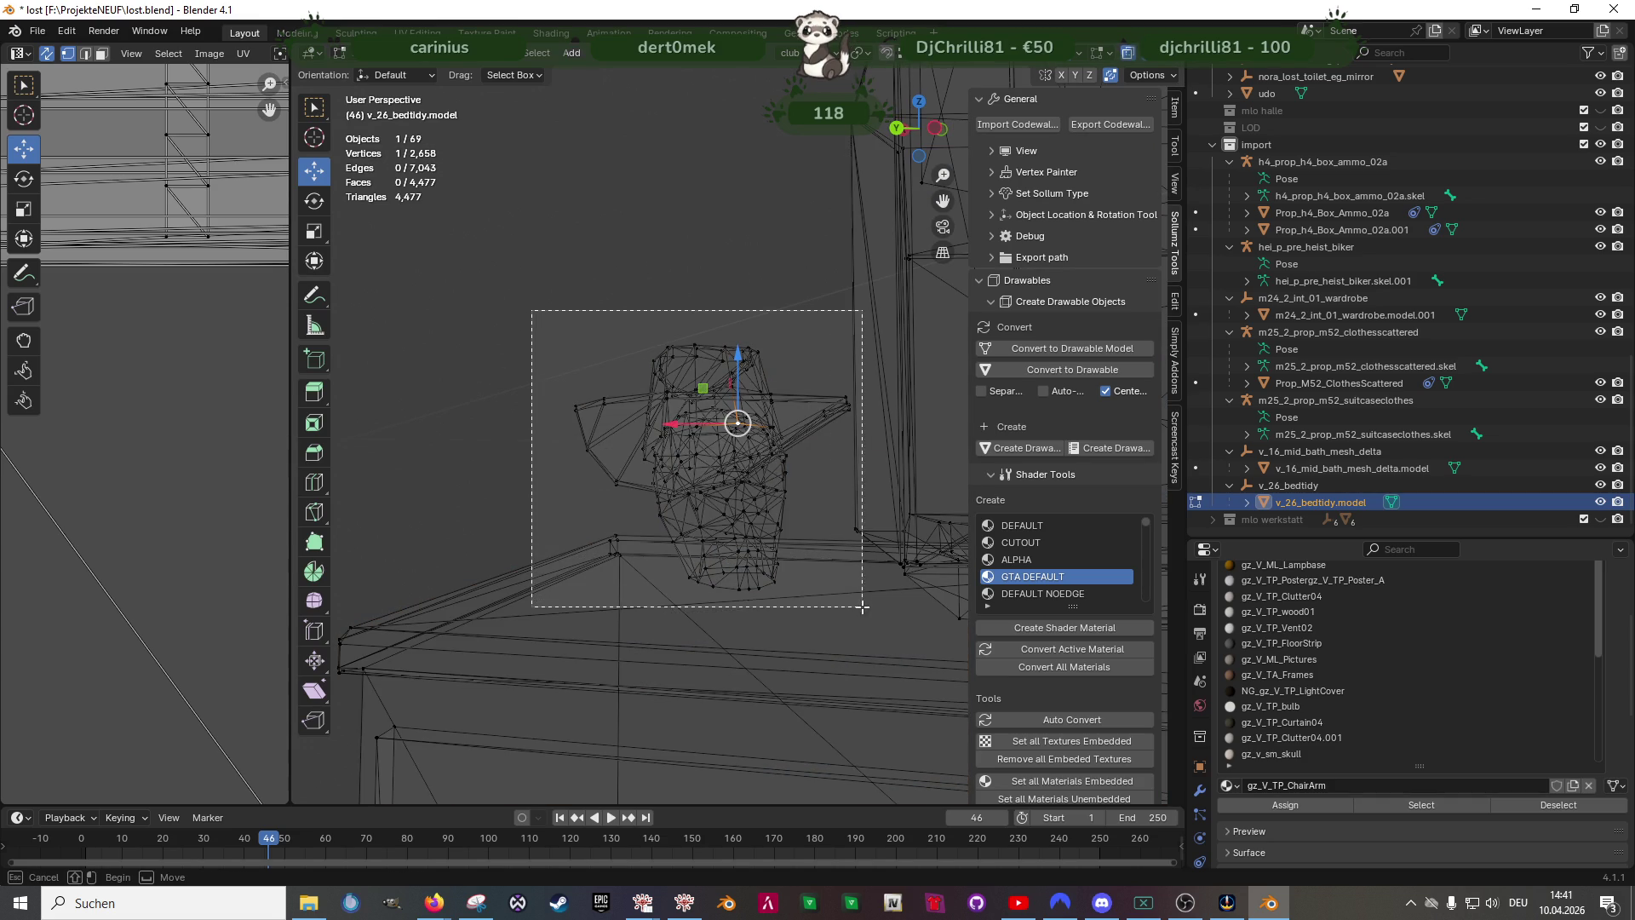
{"action": "left_click_drag", "start_coordinate": [863, 607], "coordinate": [863, 606]}
{"action": "middle_click_drag", "start_coordinate": [863, 607], "coordinate": [731, 600]}
{"action": "left_click_drag", "start_coordinate": [551, 581], "coordinate": [644, 660], "text": "ctrl"}
{"action": "scroll", "coordinate": [794, 588], "scroll_direction": "down", "scroll_amount": 2}
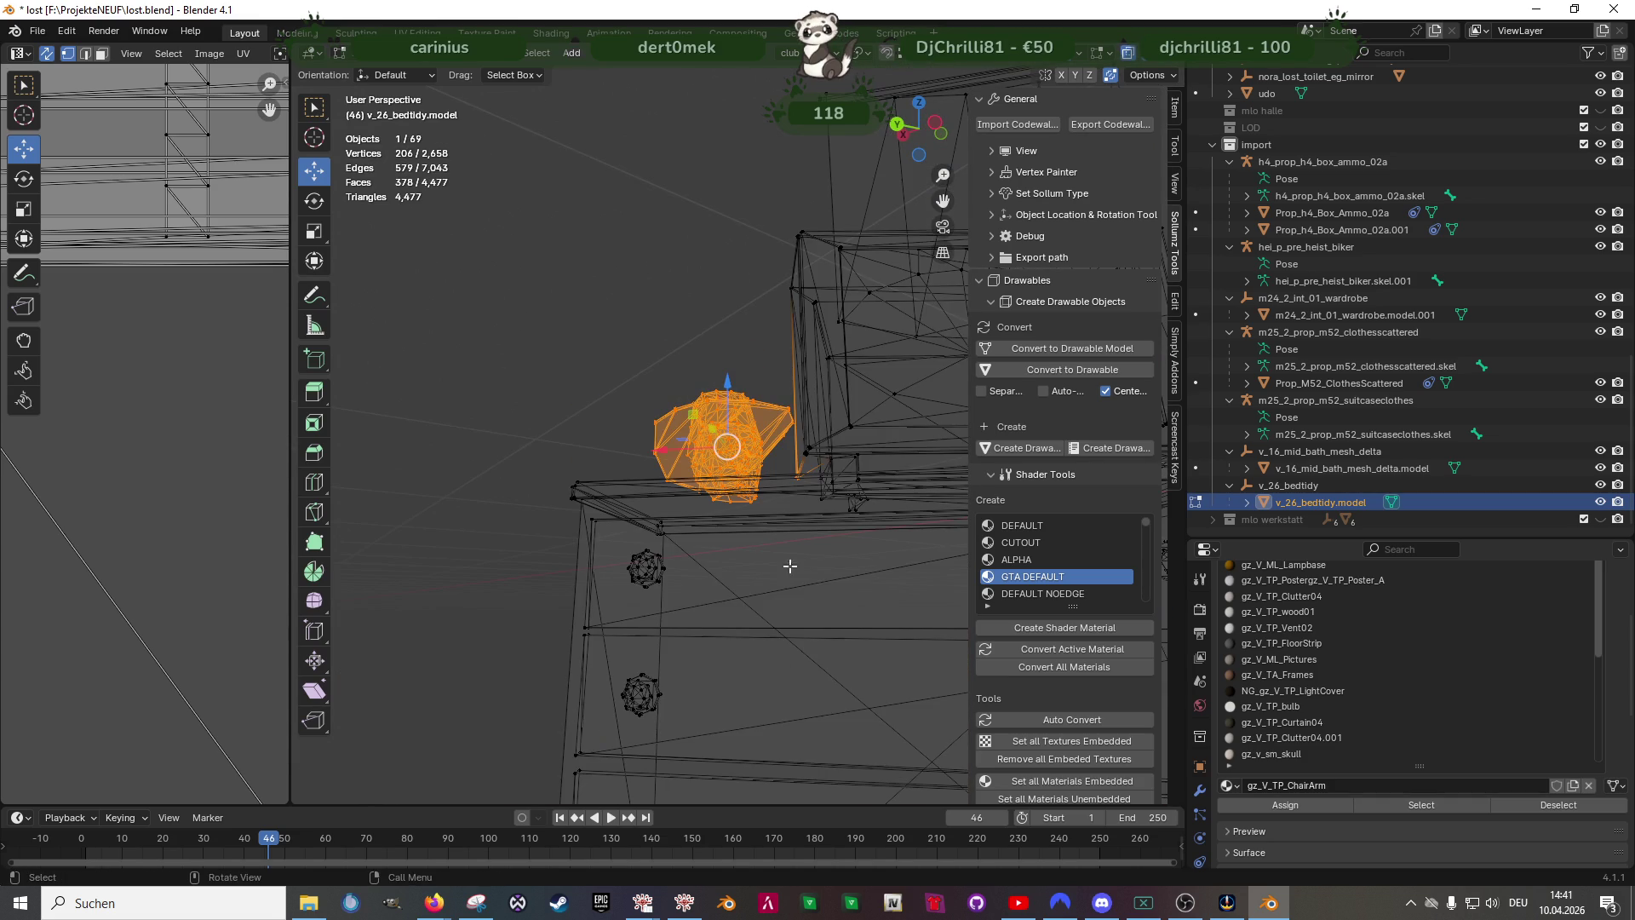
{"action": "scroll", "coordinate": [804, 478], "scroll_direction": "down", "scroll_amount": 4}
{"action": "middle_click_drag", "start_coordinate": [803, 480], "coordinate": [684, 539]}
{"action": "key", "text": "shift+z"}
{"action": "scroll", "coordinate": [735, 501], "scroll_direction": "down", "scroll_amount": 3}
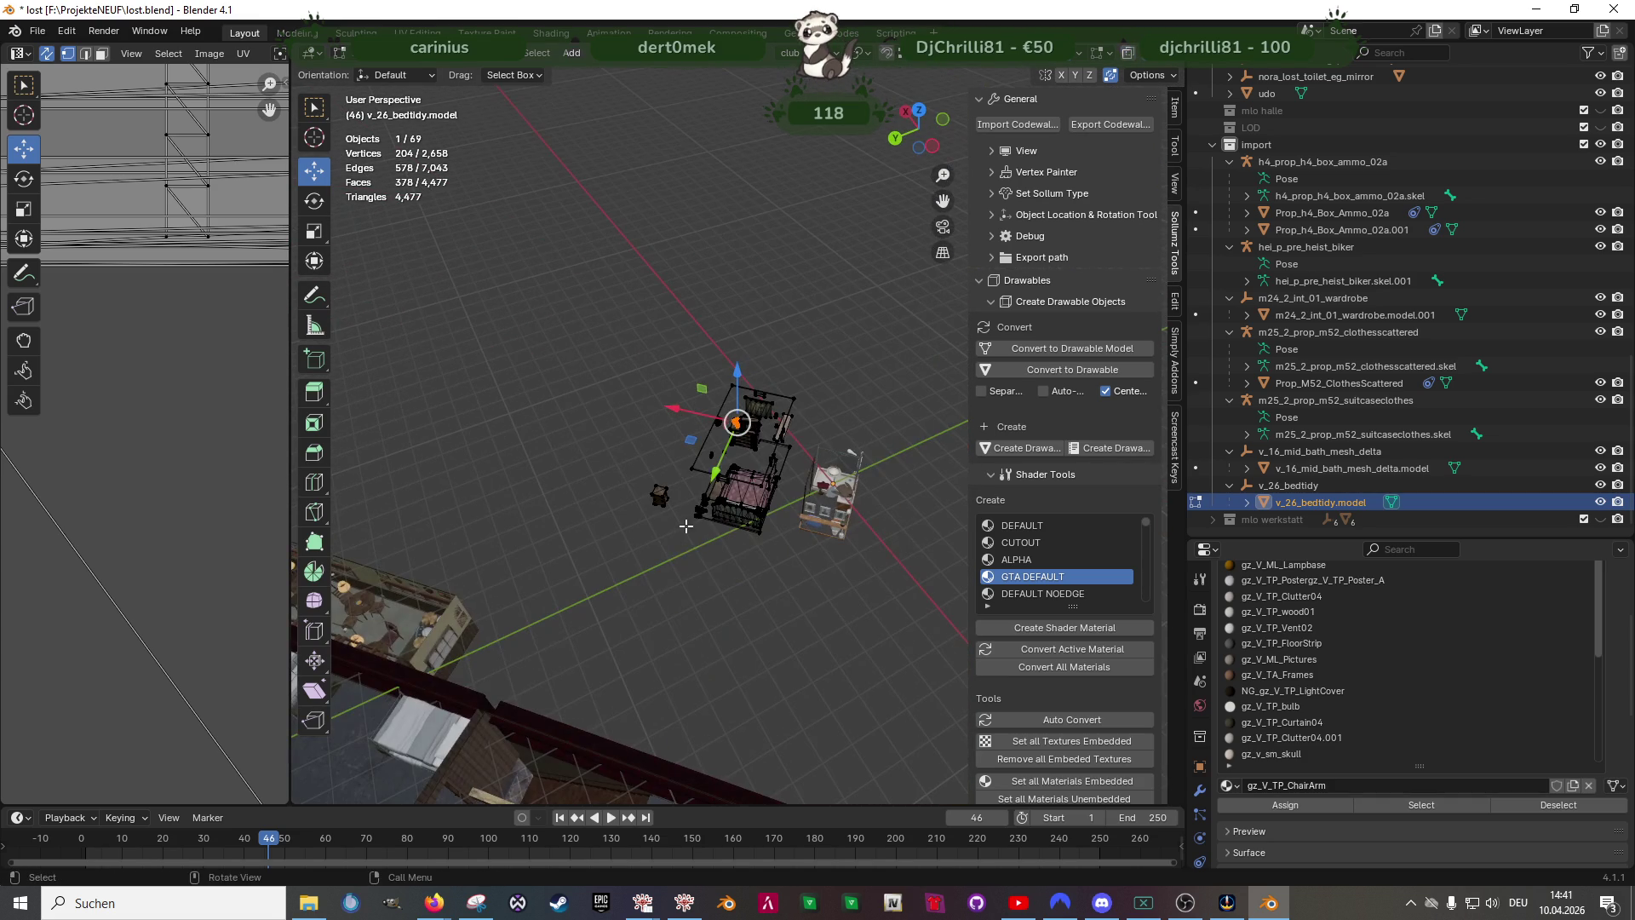
- Move the skull ornament into the building and drop it near the wardrobe
{"action": "key", "text": "g"}
{"action": "left_click", "coordinate": [690, 444]}
{"action": "middle_click_drag", "start_coordinate": [689, 460], "coordinate": [727, 417]}
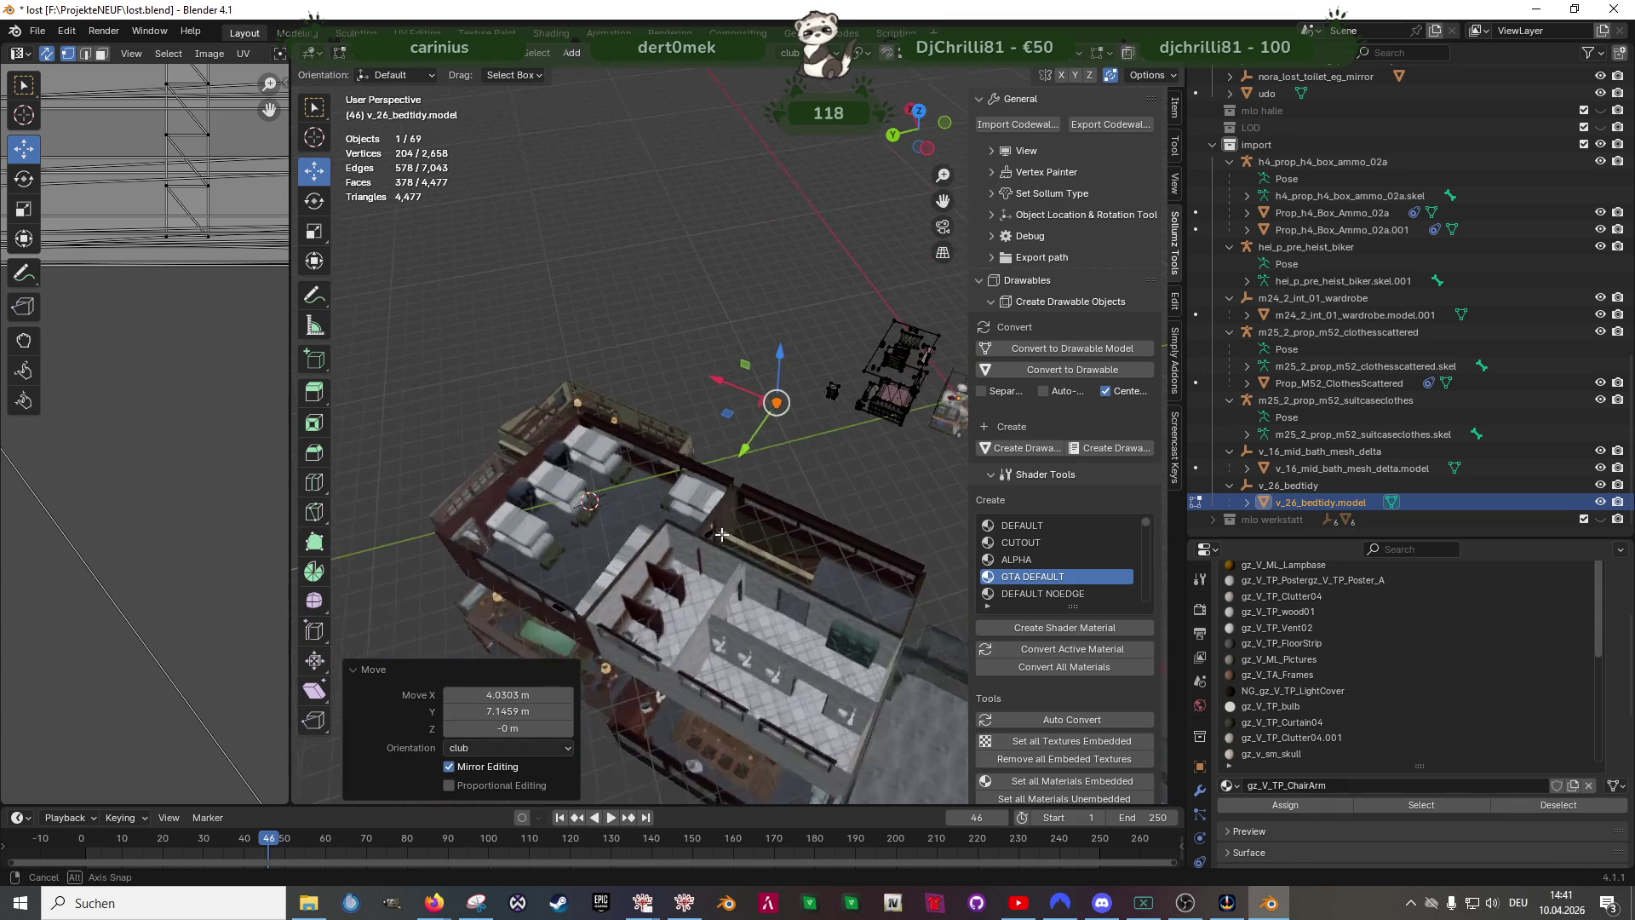
{"action": "key", "text": "g"}
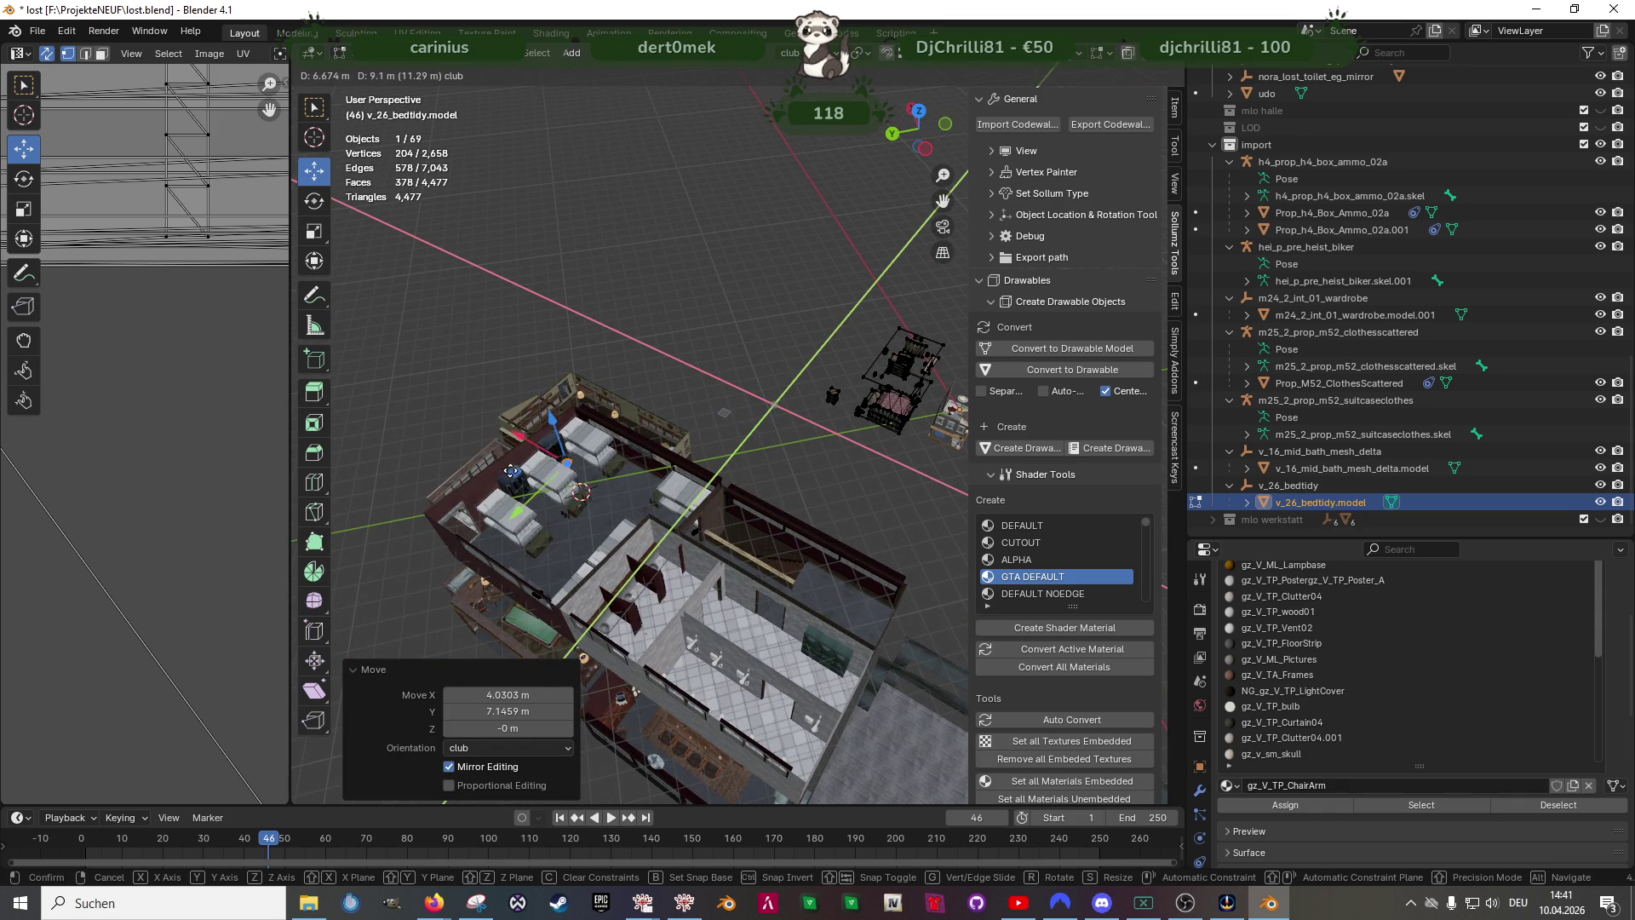
{"action": "left_click", "coordinate": [501, 460]}
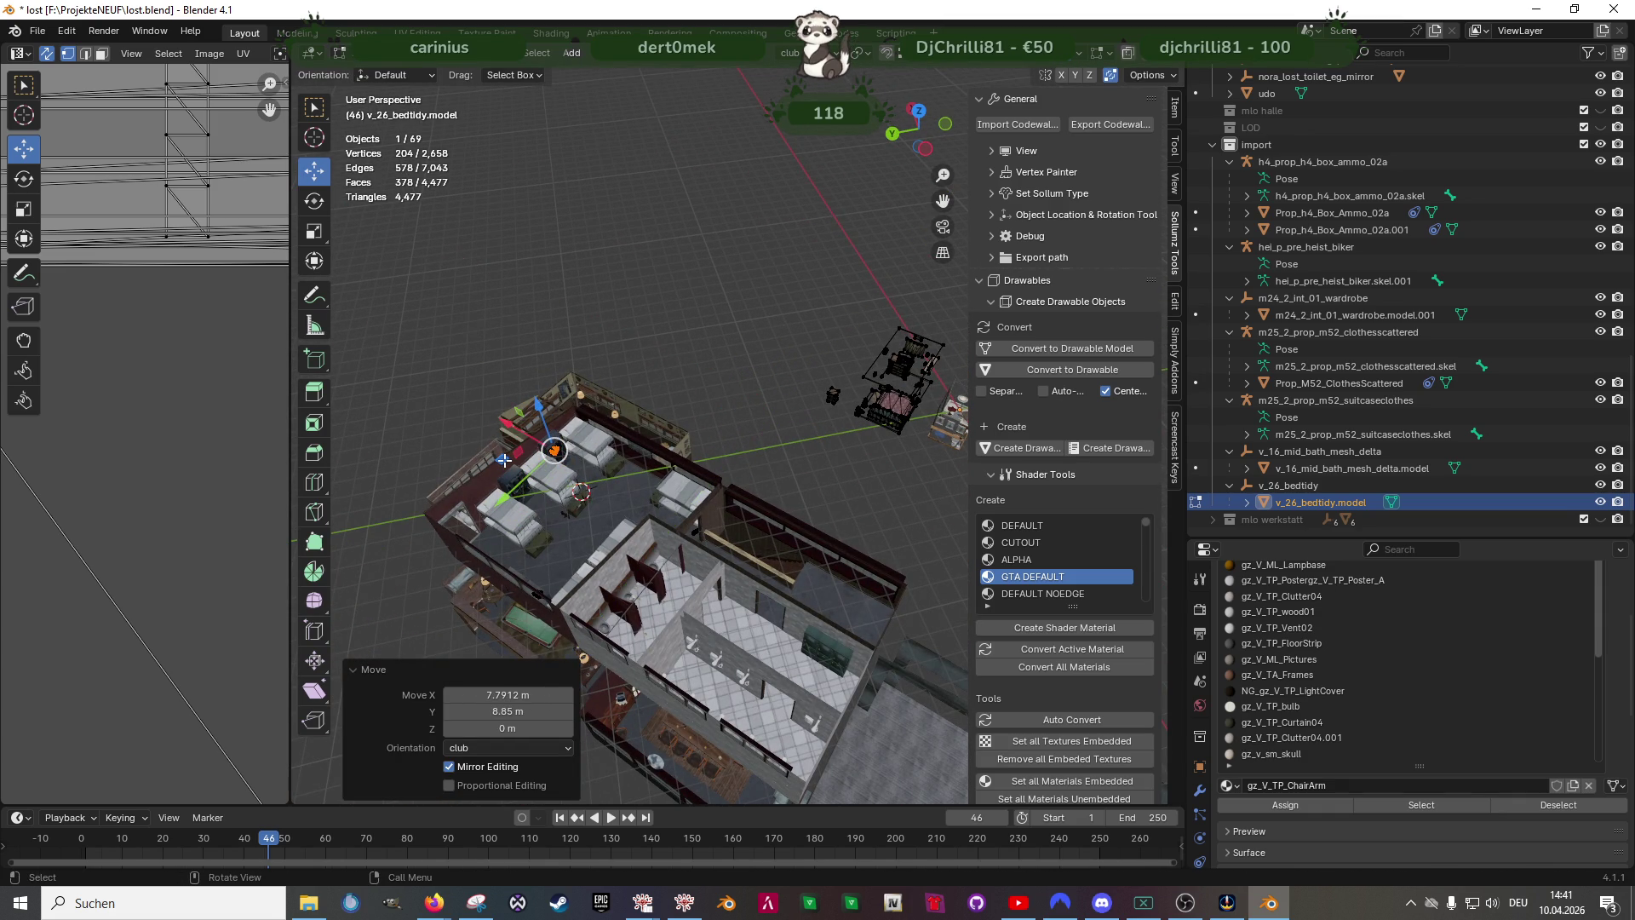
{"action": "scroll", "coordinate": [716, 460], "scroll_direction": "up", "scroll_amount": 8}
- Slide the ornament over to the other wardrobe and set it down on its top
{"action": "mouse_move", "coordinate": [717, 460]}
{"action": "middle_mouse_down"}
{"action": "mouse_move", "coordinate": [766, 514]}
{"action": "mouse_move", "coordinate": [744, 469]}
{"action": "middle_mouse_up"}
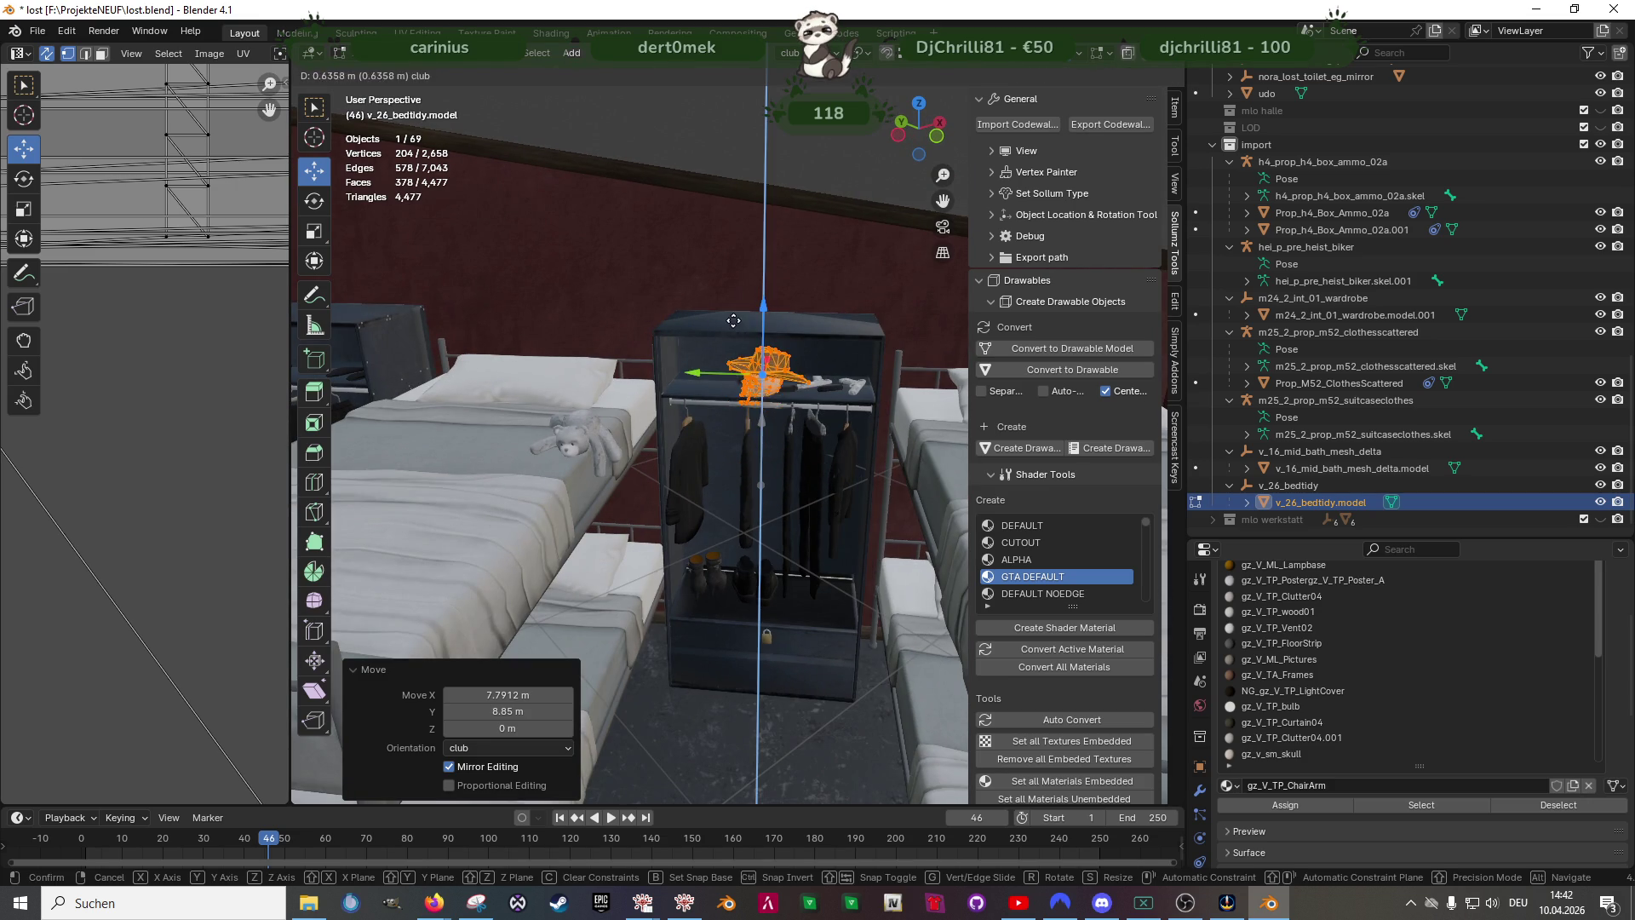
{"action": "middle_click_drag", "start_coordinate": [603, 411], "coordinate": [876, 444]}
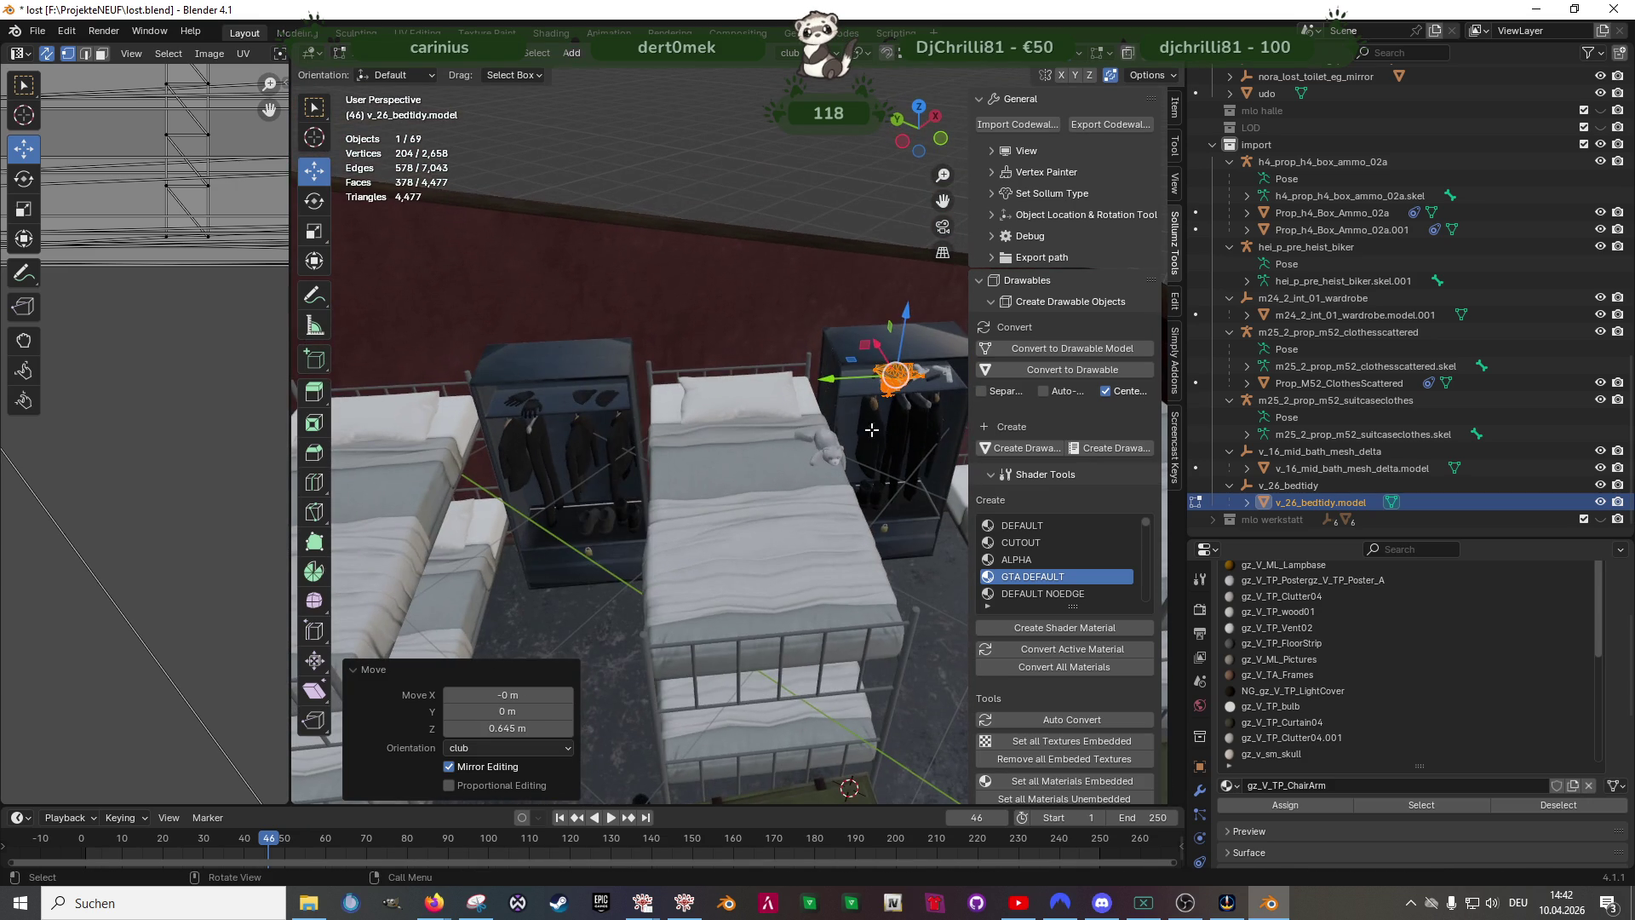
{"action": "left_click_drag", "start_coordinate": [843, 380], "coordinate": [550, 413]}
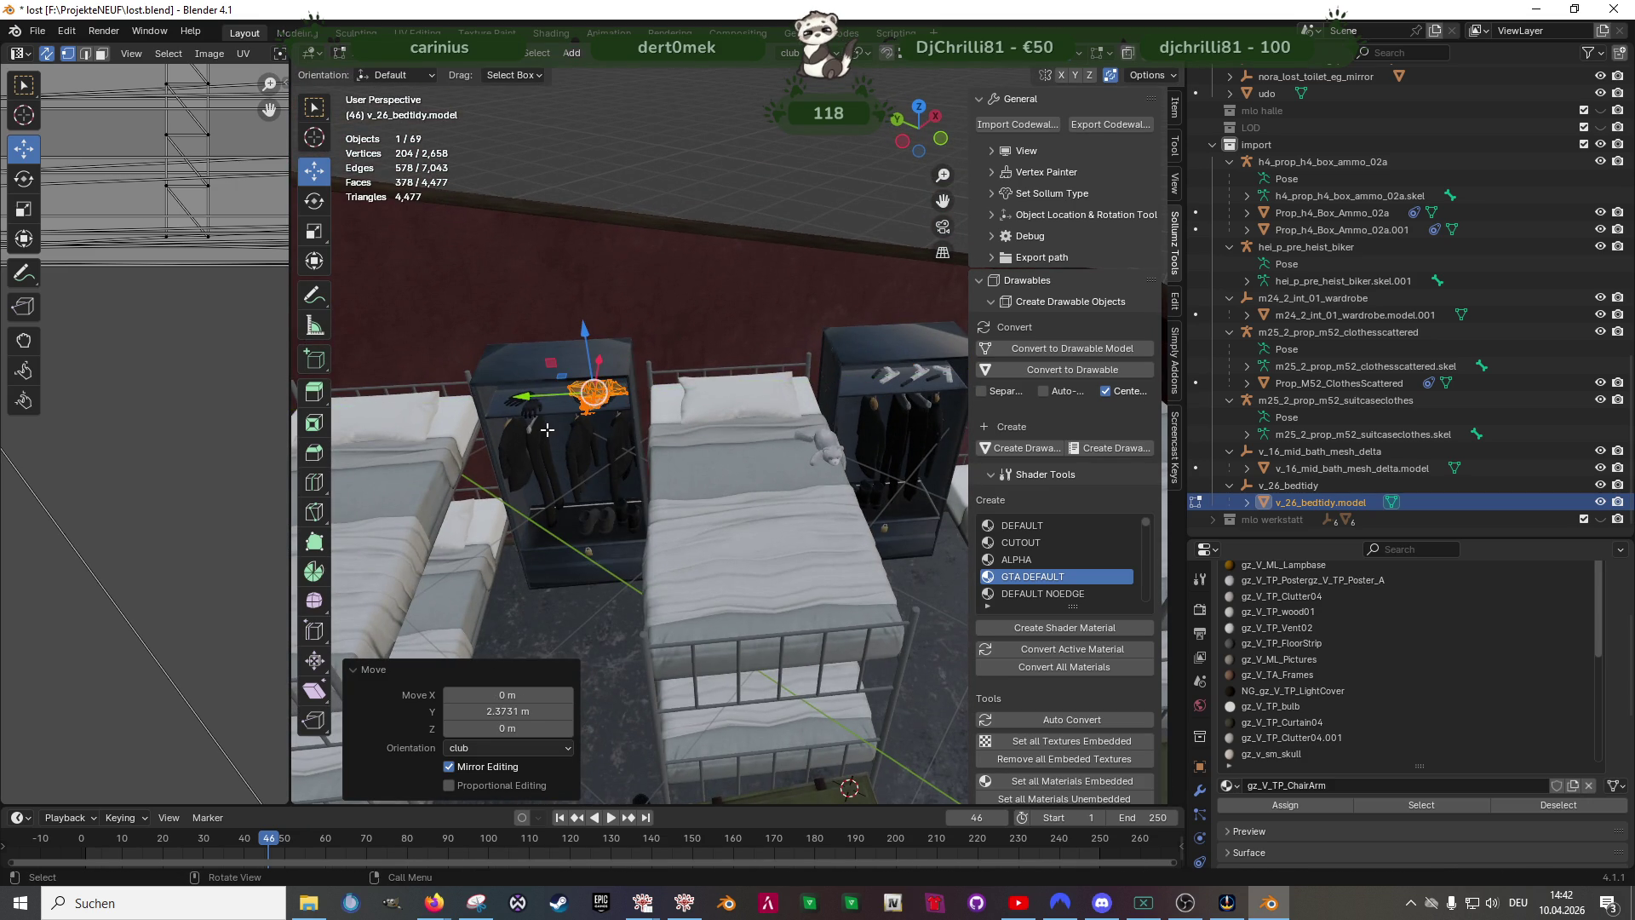
{"action": "scroll", "coordinate": [548, 430], "scroll_direction": "up", "scroll_amount": 5}
{"action": "middle_click_drag", "start_coordinate": [546, 430], "coordinate": [688, 412]}
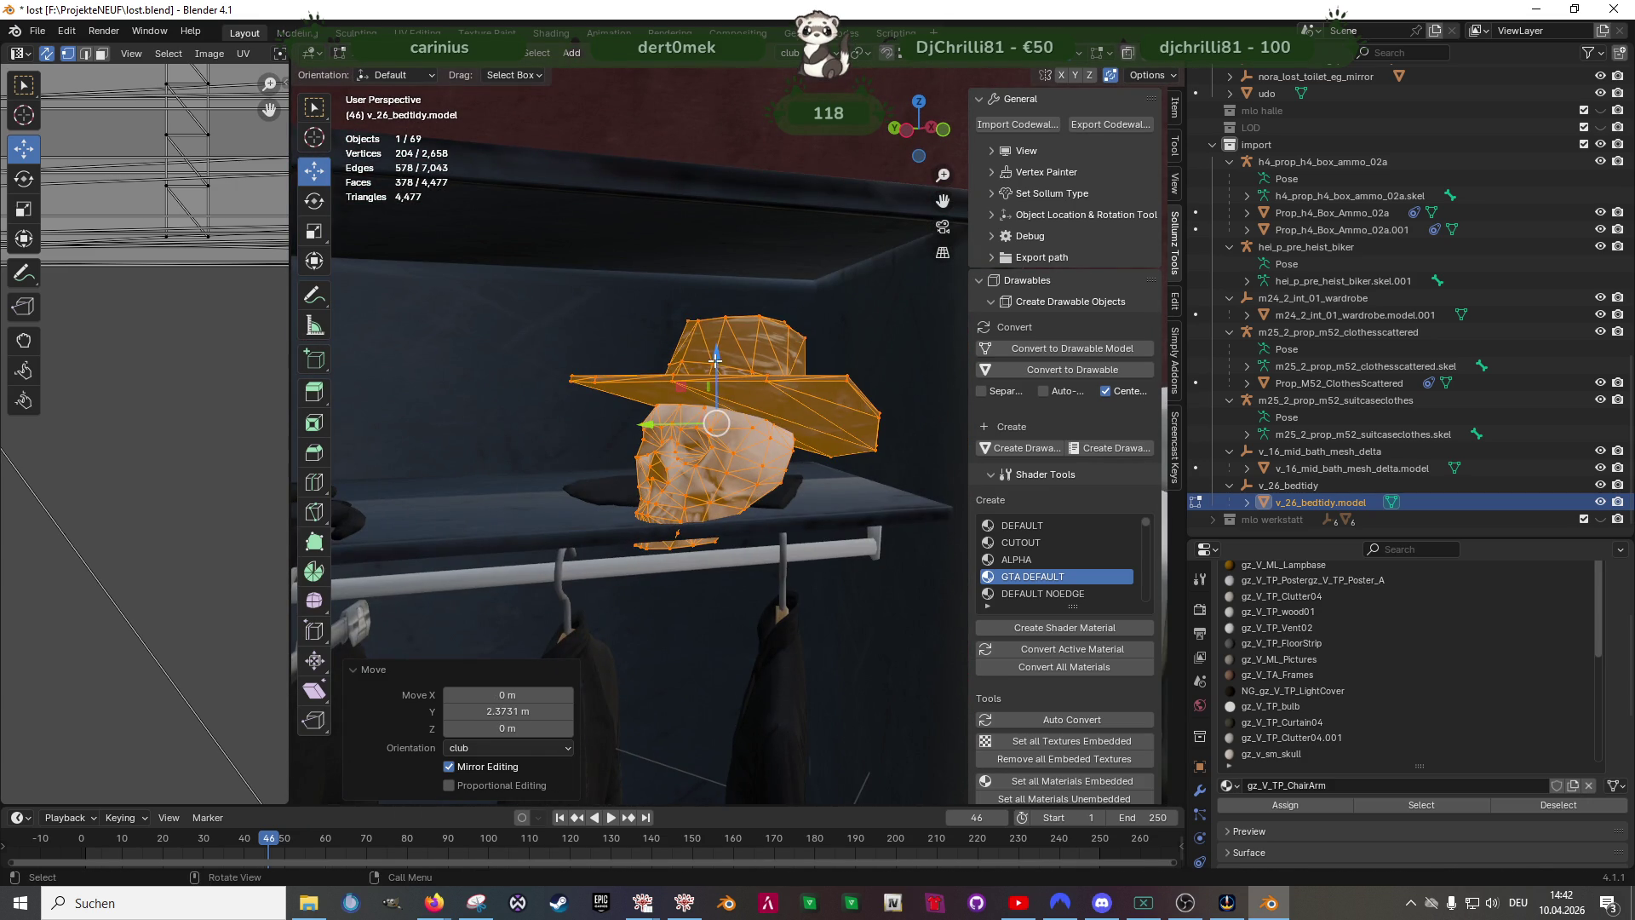
{"action": "left_click_drag", "start_coordinate": [717, 363], "coordinate": [708, 335]}
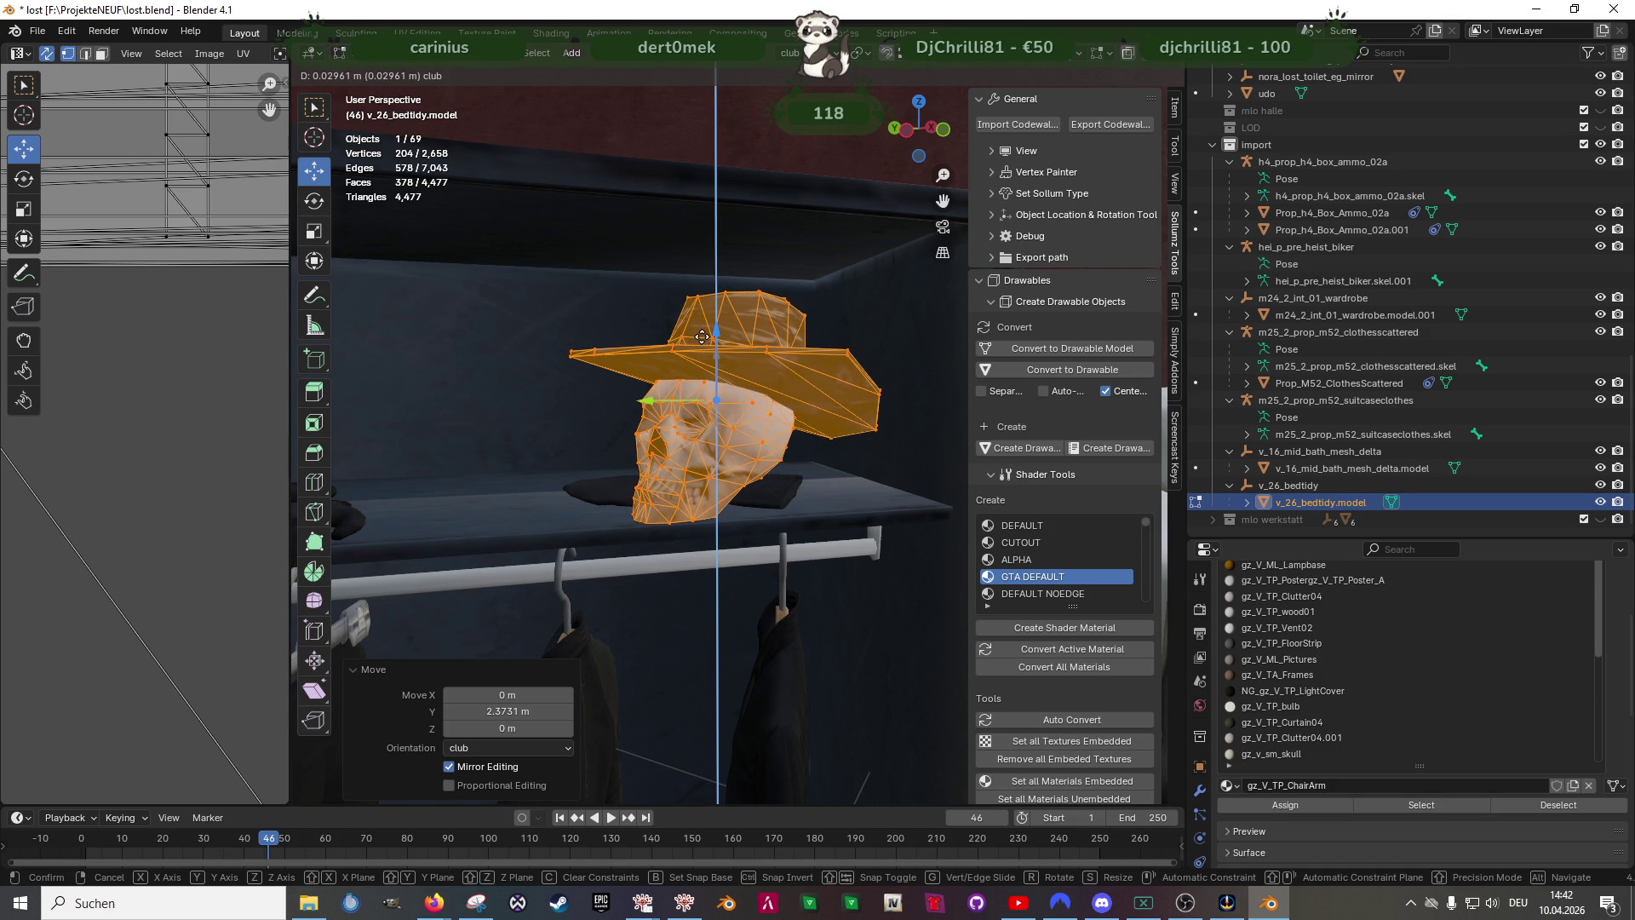
{"action": "left_click", "coordinate": [702, 337]}
- Delete the flat clutter lying on the wardrobe top
{"action": "middle_click_drag", "start_coordinate": [638, 422], "coordinate": [614, 435]}
{"action": "left_click", "coordinate": [593, 558]}
{"action": "mouse_move", "coordinate": [593, 557]}
{"action": "middle_mouse_down"}
{"action": "mouse_move", "coordinate": [545, 526]}
{"action": "mouse_move", "coordinate": [535, 450]}
{"action": "middle_mouse_up"}
{"action": "left_click_drag", "start_coordinate": [541, 453], "coordinate": [833, 531]}
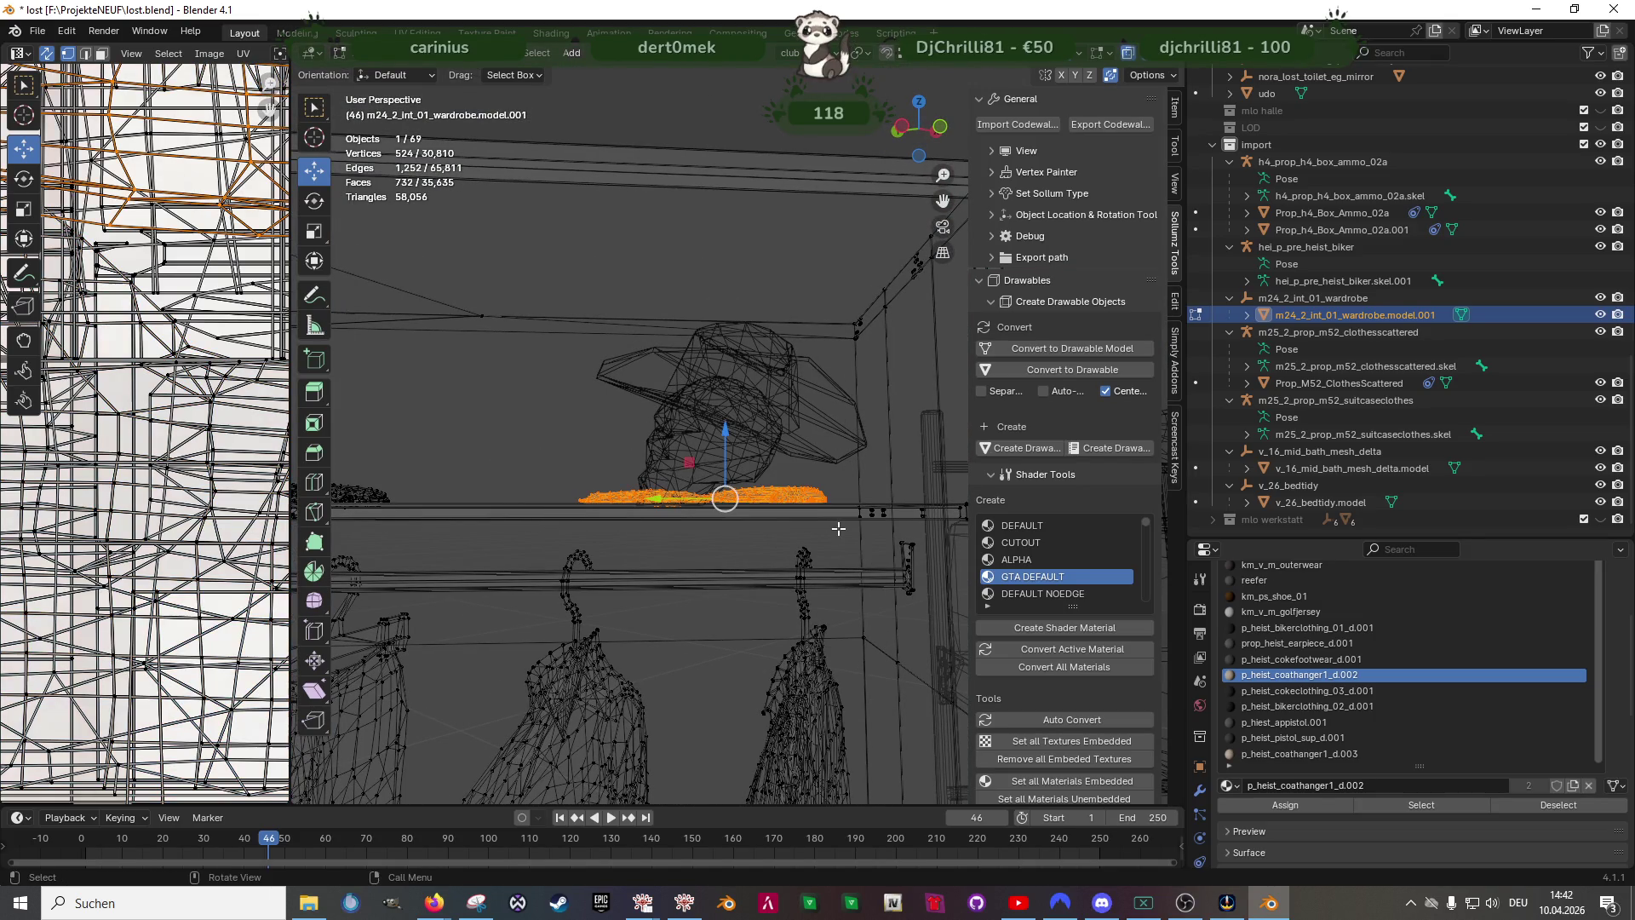
{"action": "key", "text": "Delete"}
{"action": "key", "text": "shift+z"}
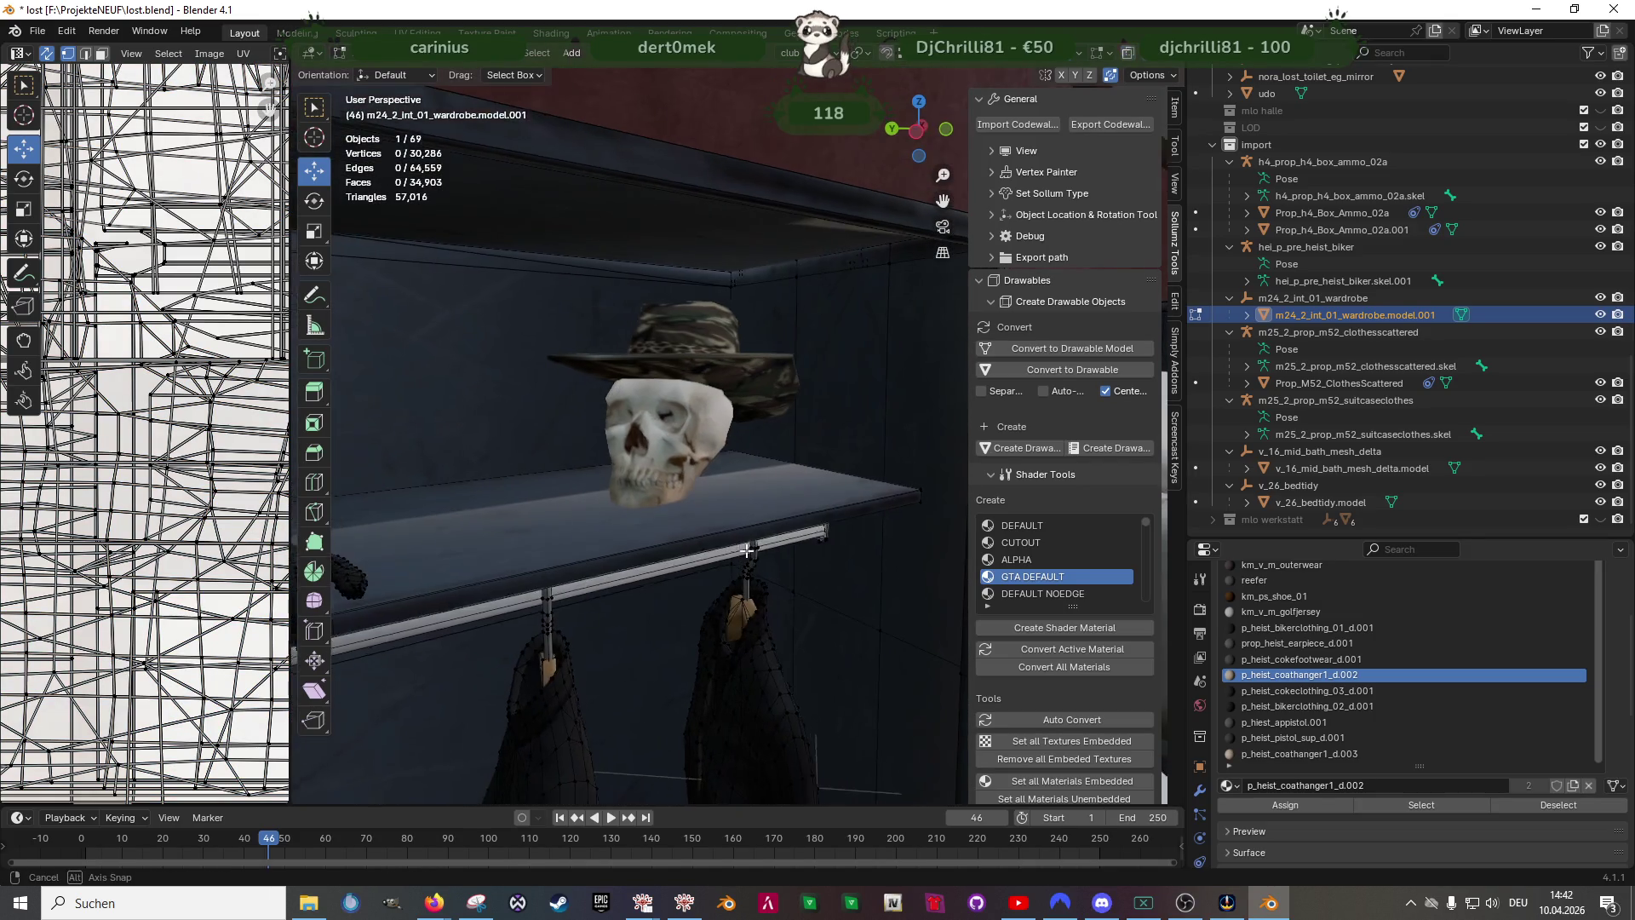
- Select only the hat's vertices, turn the hat about 20° around vertical, and finish editing
{"action": "left_click", "coordinate": [669, 449]}
{"action": "key", "text": "a"}
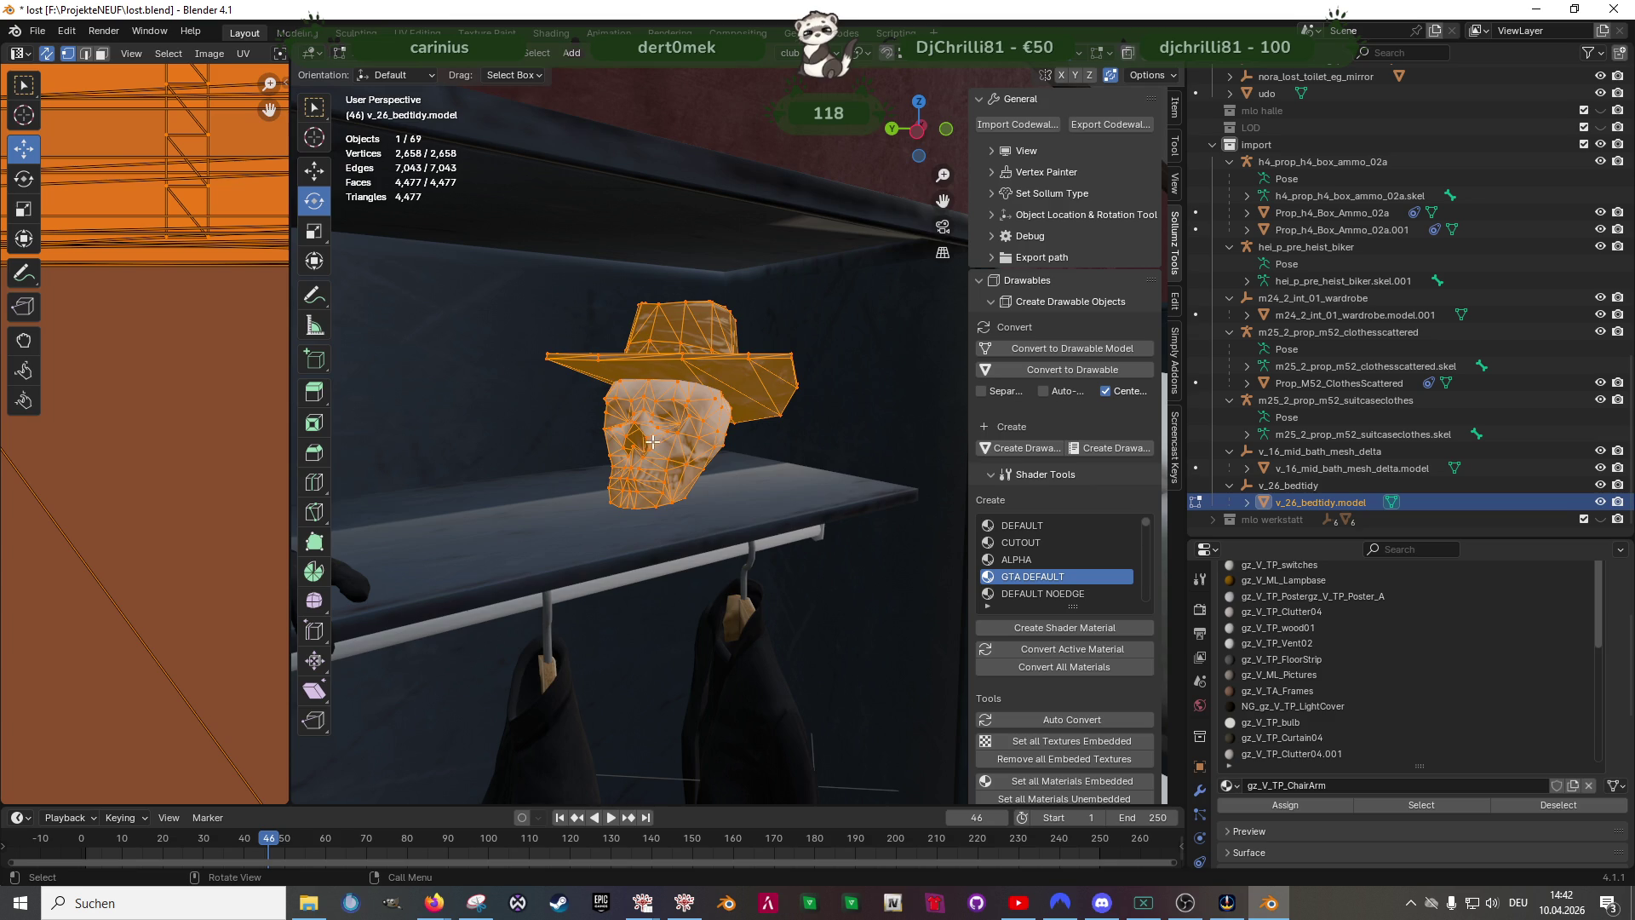
{"action": "key", "text": "shift+z"}
{"action": "left_click_drag", "start_coordinate": [563, 319], "coordinate": [801, 506]}
{"action": "key", "text": "shift+z"}
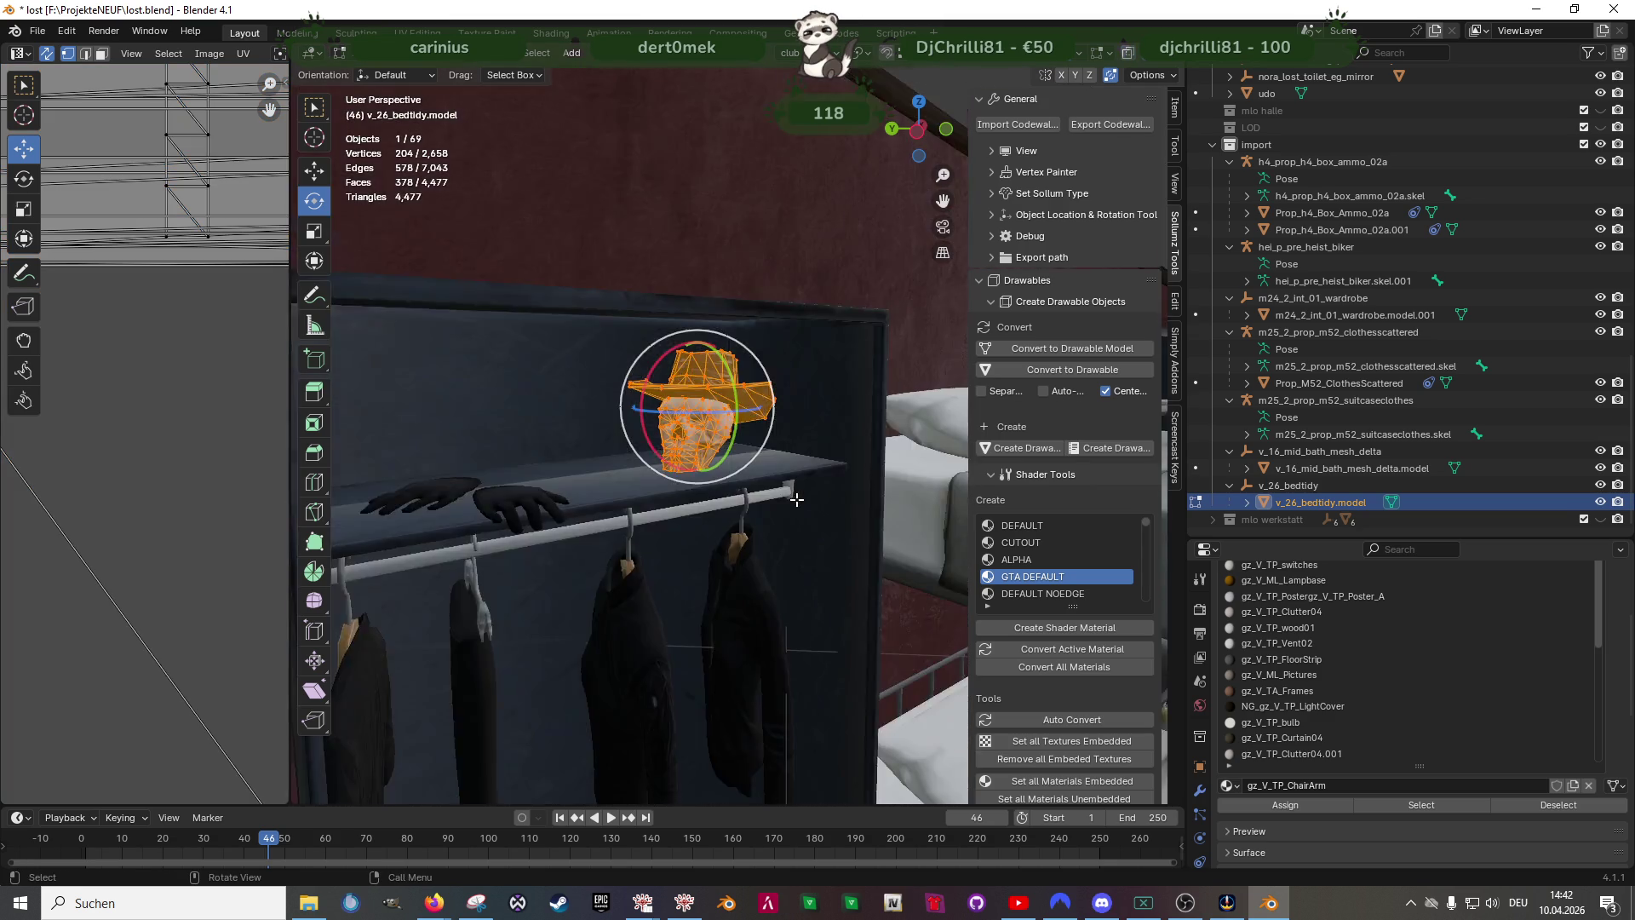
{"action": "middle_click_drag", "start_coordinate": [687, 440], "coordinate": [637, 389]}
{"action": "left_click_drag", "start_coordinate": [642, 383], "coordinate": [671, 400]}
{"action": "key", "text": "shift+g"}
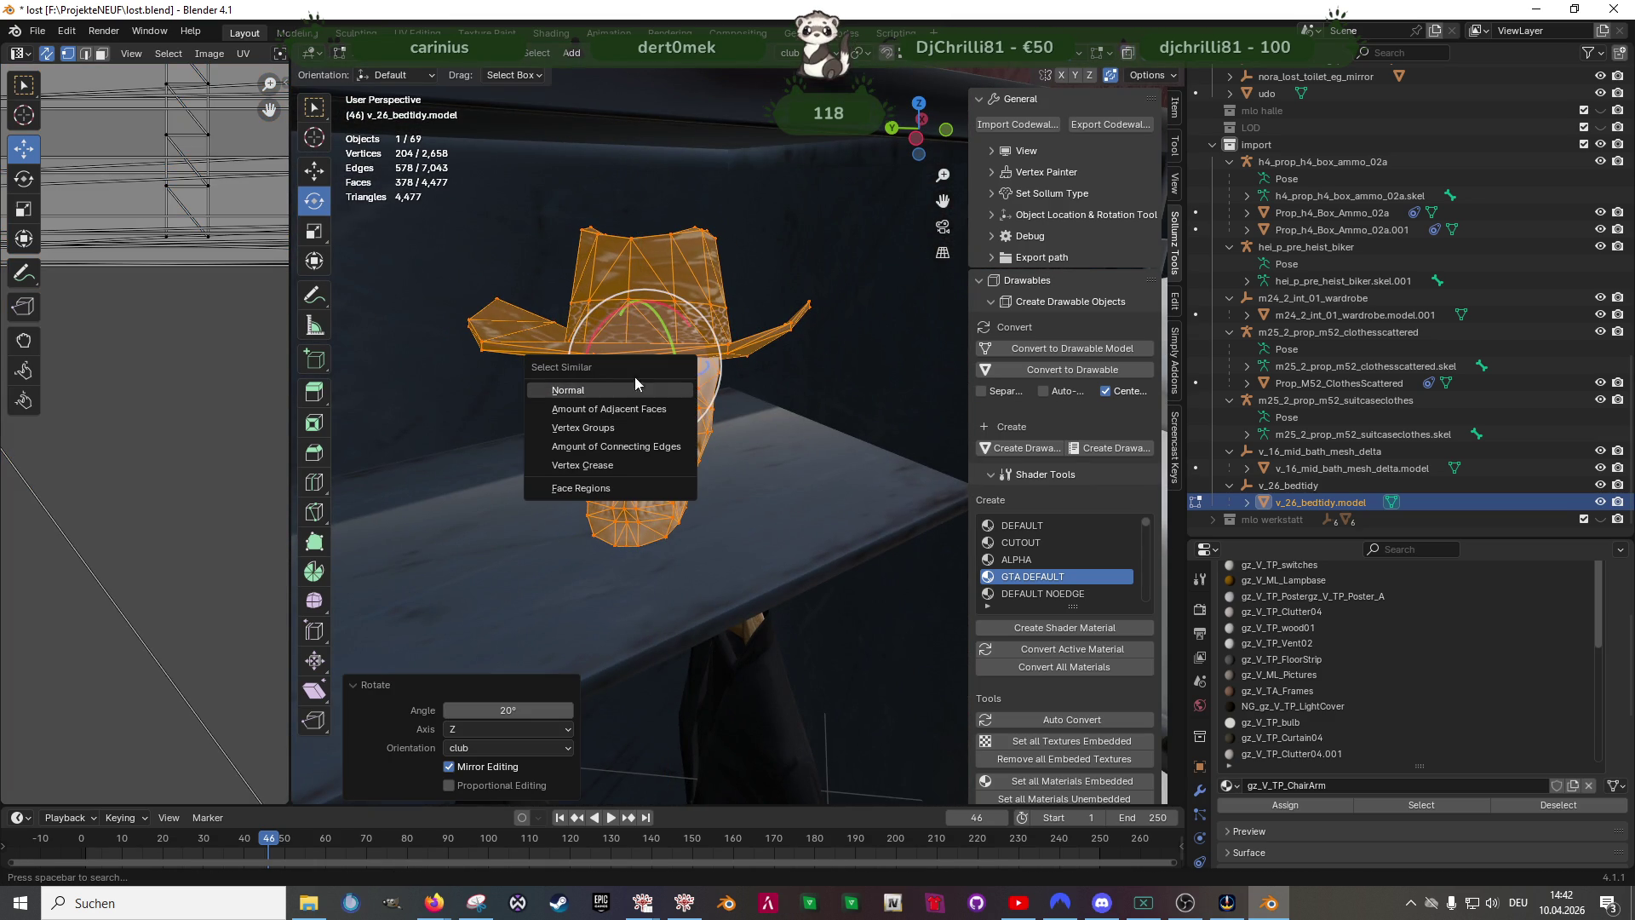
{"action": "left_click", "coordinate": [690, 439]}
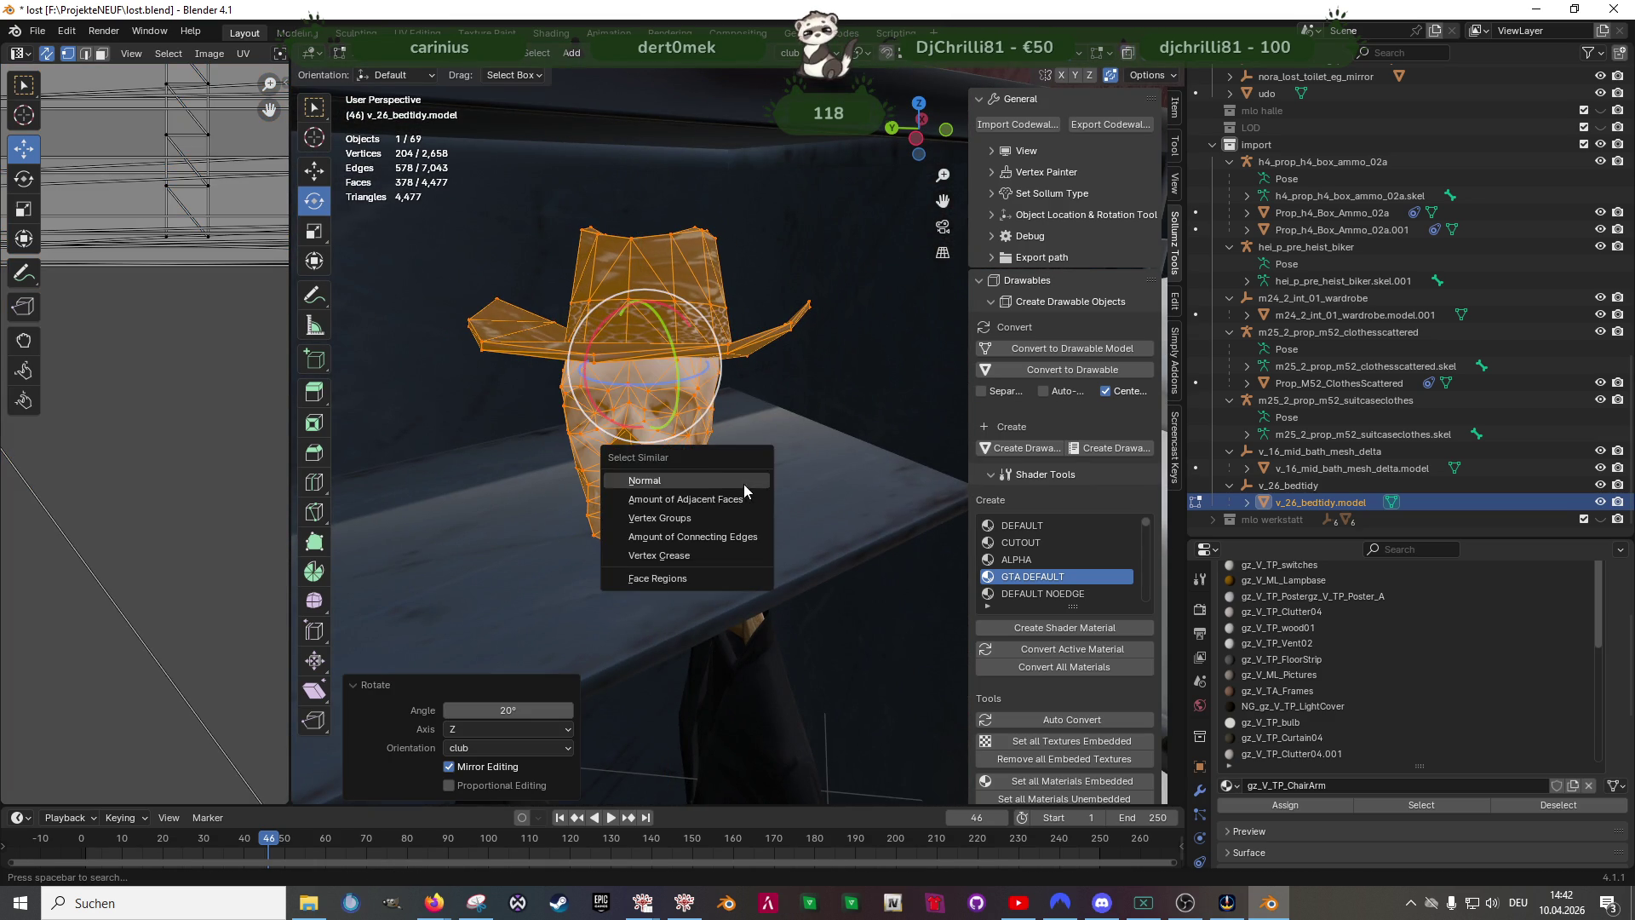
{"action": "middle_click_drag", "start_coordinate": [914, 643], "coordinate": [814, 544]}
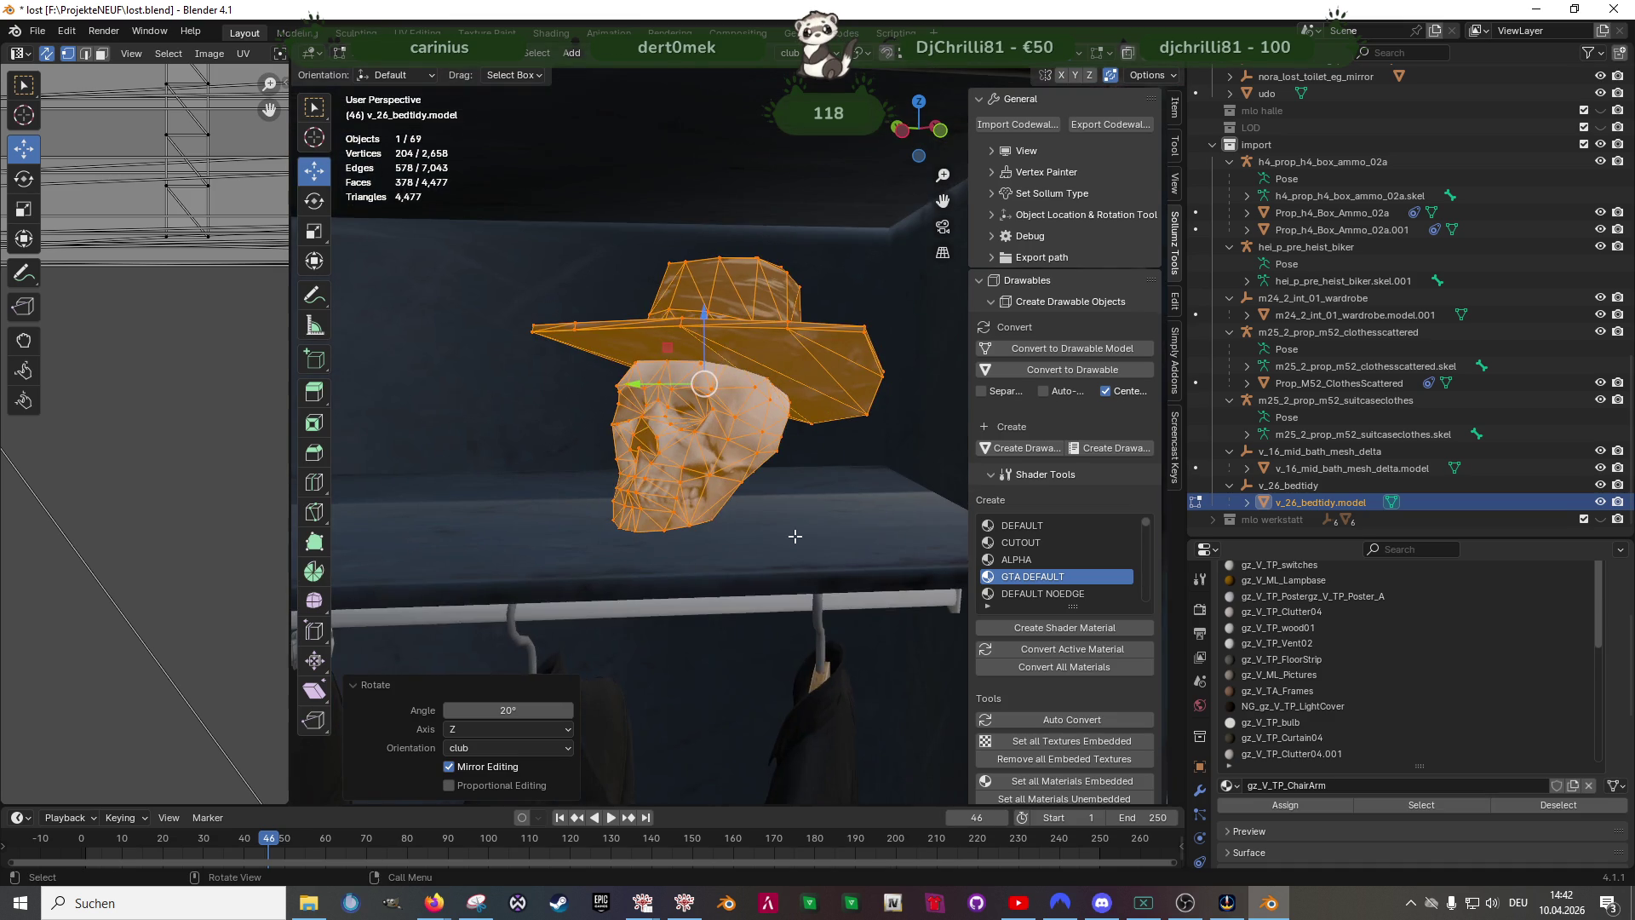
{"action": "key", "text": "Tab"}
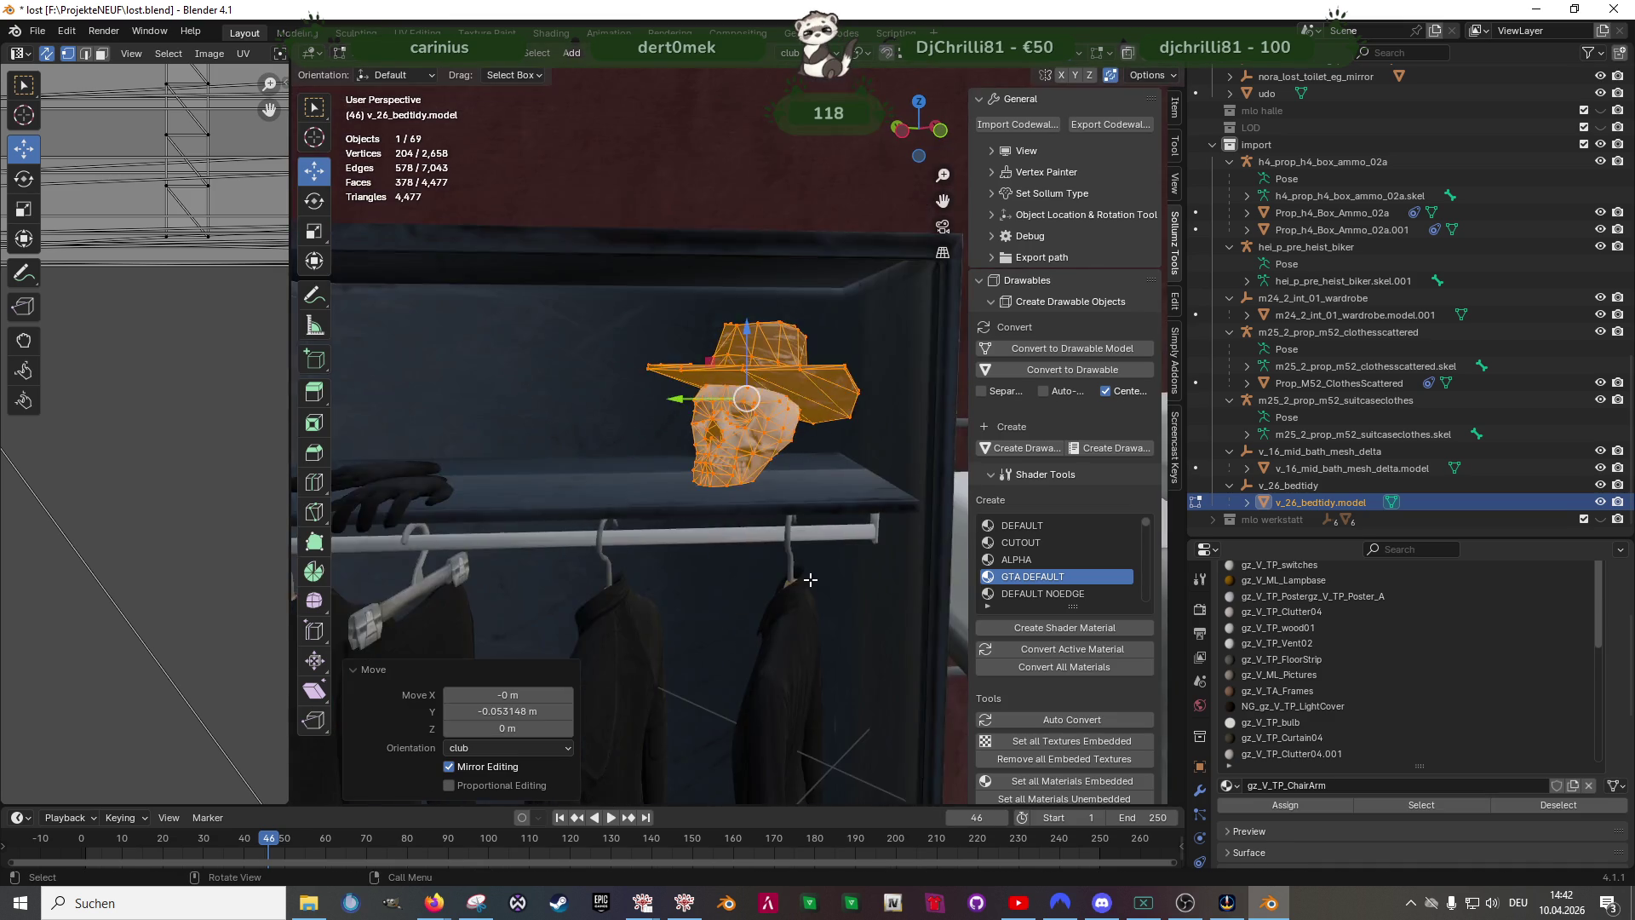
{"action": "scroll", "coordinate": [708, 507], "scroll_direction": "down", "scroll_amount": 5}
{"action": "scroll", "coordinate": [708, 507], "scroll_direction": "down", "scroll_amount": 4}
{"action": "mouse_move", "coordinate": [695, 593]}
{"action": "middle_mouse_down"}
{"action": "mouse_move", "coordinate": [551, 644]}
{"action": "mouse_move", "coordinate": [662, 638]}
{"action": "mouse_move", "coordinate": [583, 631]}
{"action": "mouse_move", "coordinate": [628, 582]}
{"action": "mouse_move", "coordinate": [730, 597]}
{"action": "mouse_move", "coordinate": [703, 559]}
{"action": "mouse_move", "coordinate": [693, 569]}
{"action": "mouse_move", "coordinate": [718, 404]}
{"action": "mouse_move", "coordinate": [792, 390]}
{"action": "mouse_move", "coordinate": [849, 427]}
{"action": "mouse_move", "coordinate": [848, 548]}
{"action": "mouse_move", "coordinate": [744, 596]}
{"action": "middle_mouse_up"}
{"action": "scroll", "coordinate": [730, 596], "scroll_direction": "up", "scroll_amount": 5}
{"action": "scroll", "coordinate": [725, 558], "scroll_direction": "up", "scroll_amount": 3}
{"action": "scroll", "coordinate": [744, 597], "scroll_direction": "up", "scroll_amount": 3}
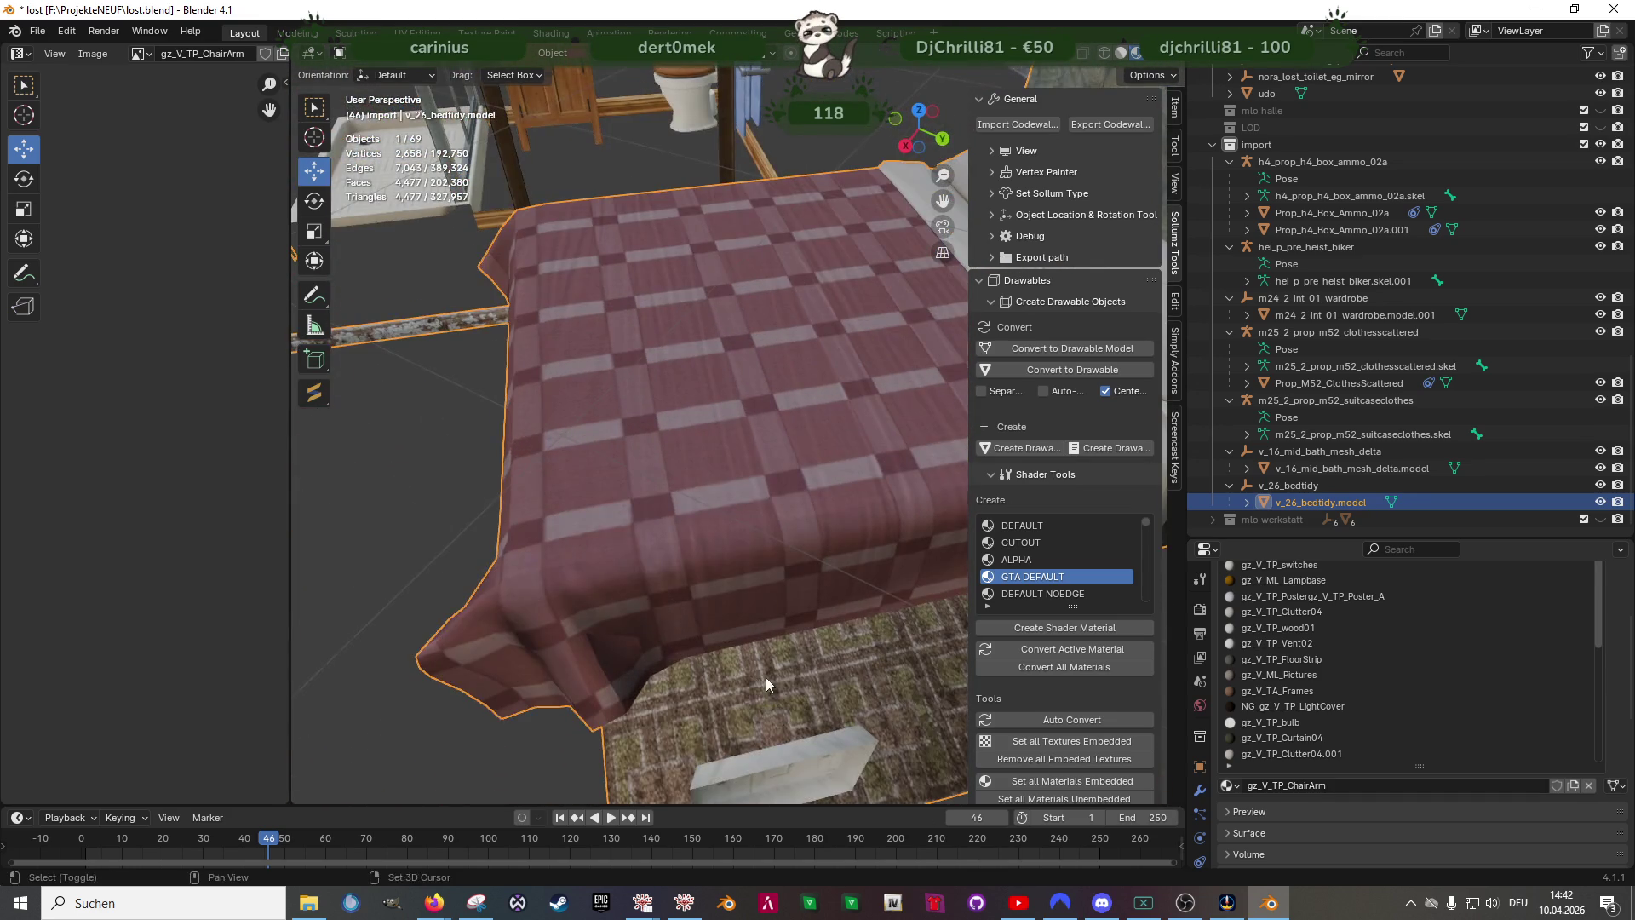
{"action": "scroll", "coordinate": [771, 693], "scroll_direction": "up", "scroll_amount": 3}
- Select the carpet faces of the bed set and separate them into their own object
{"action": "key", "text": "Tab"}
{"action": "left_click", "coordinate": [768, 666]}
{"action": "left_click", "coordinate": [678, 691], "text": "shift"}
{"action": "scroll", "coordinate": [764, 632], "scroll_direction": "down", "scroll_amount": 8}
{"action": "mouse_move", "coordinate": [765, 511]}
{"action": "middle_mouse_down"}
{"action": "mouse_move", "coordinate": [764, 633]}
{"action": "mouse_move", "coordinate": [647, 552]}
{"action": "middle_mouse_up"}
{"action": "left_click", "coordinate": [844, 564]}
{"action": "scroll", "coordinate": [817, 550], "scroll_direction": "down", "scroll_amount": 3}
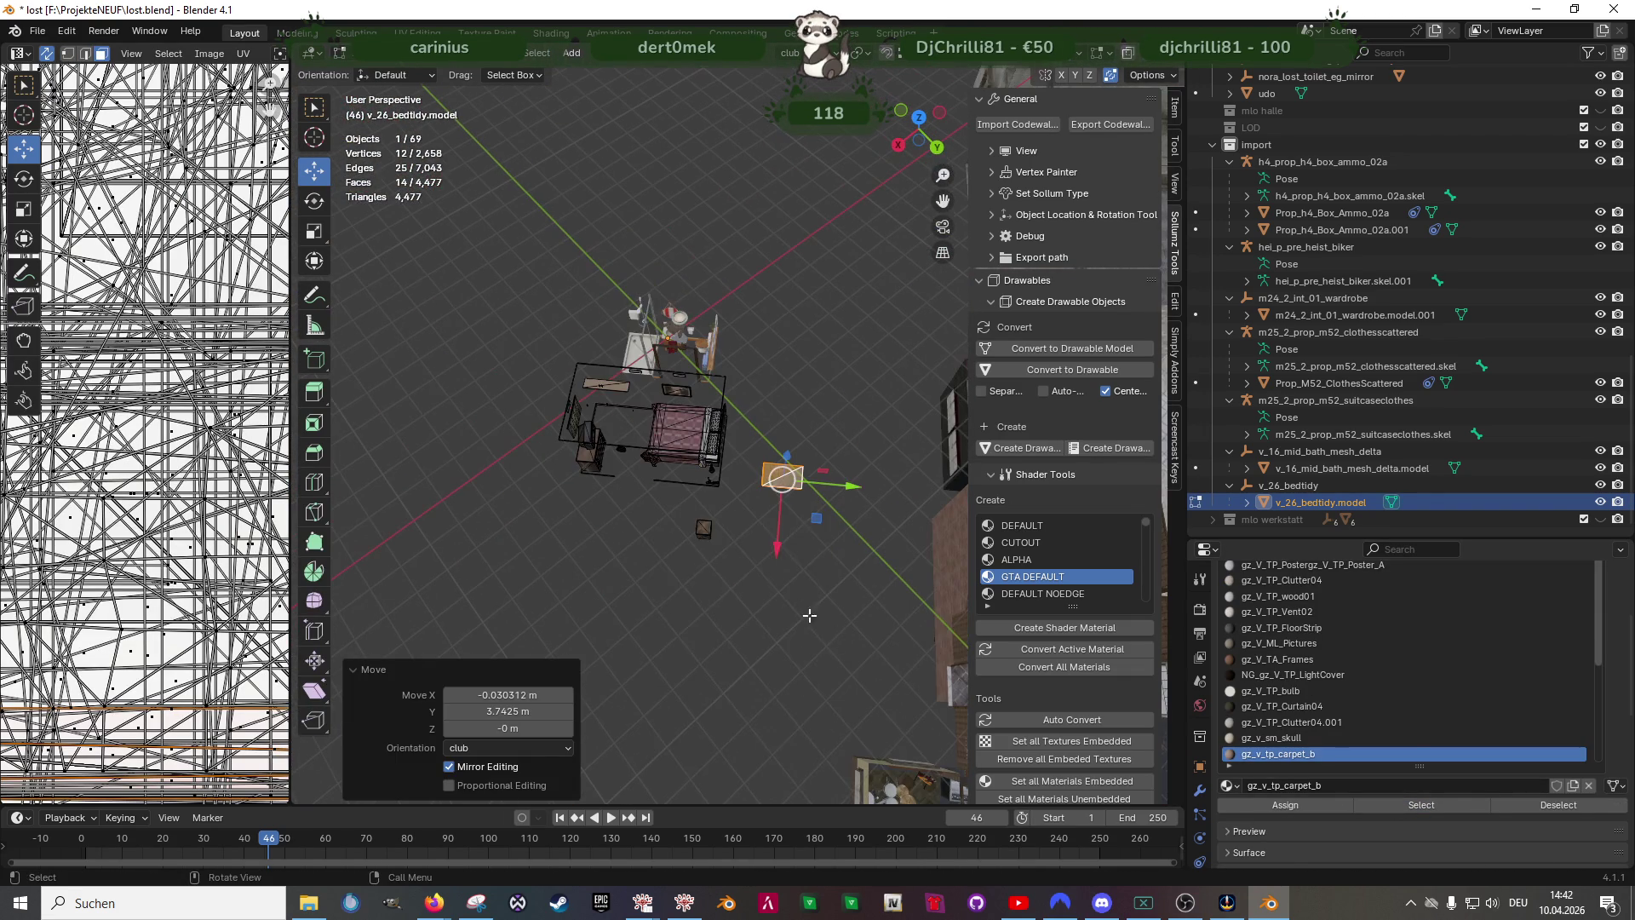
{"action": "key", "text": "ctrl+f"}
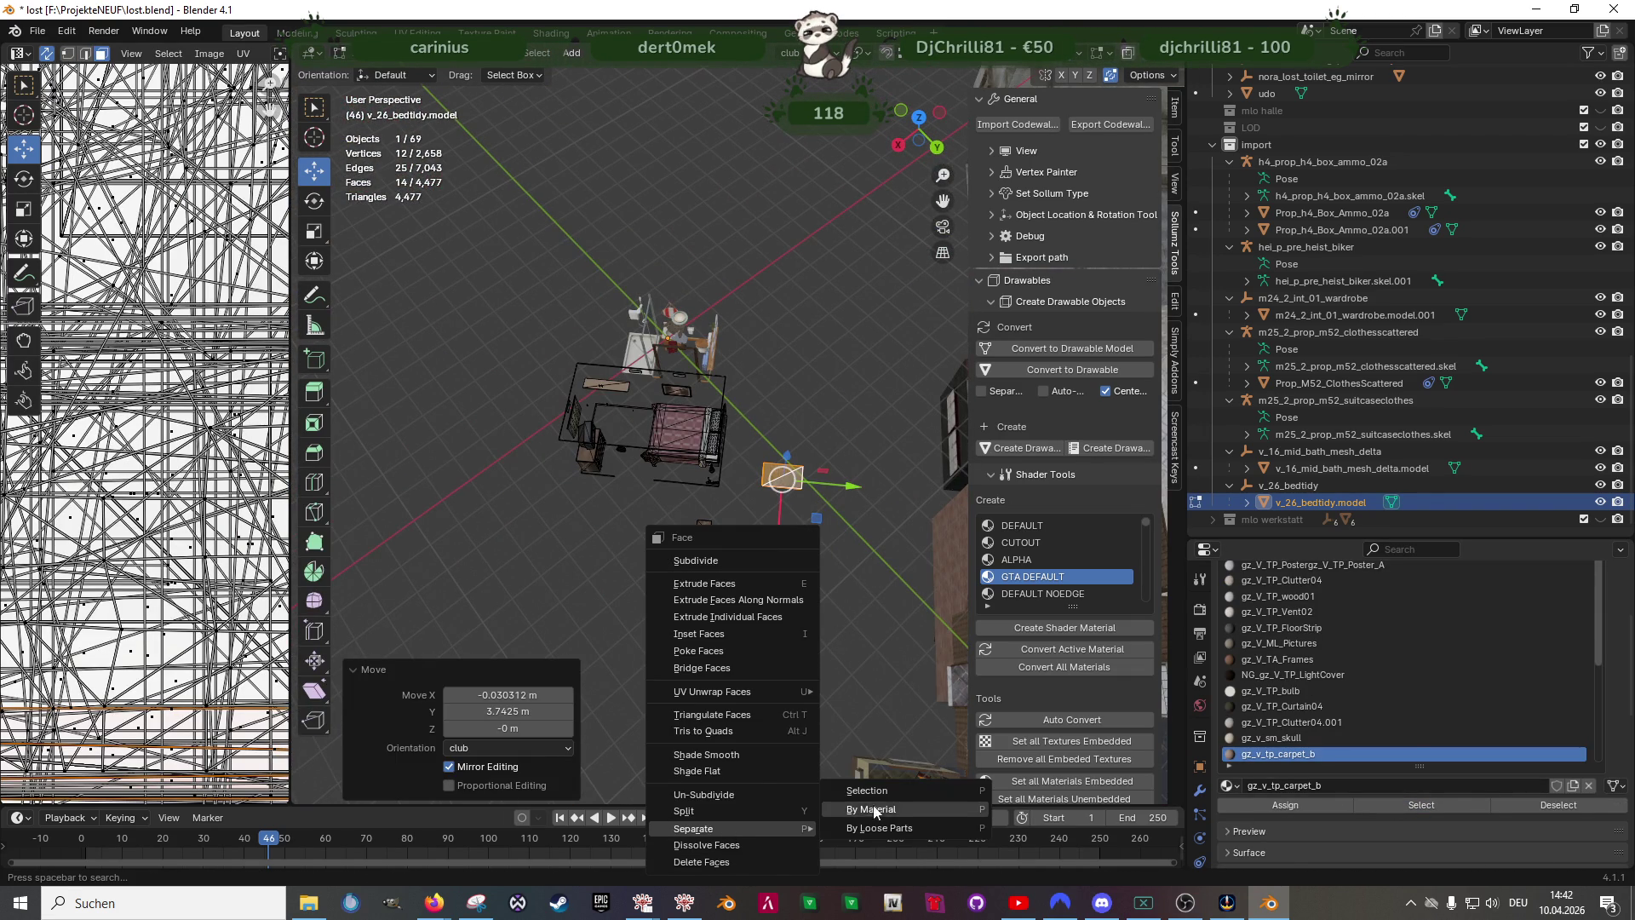
{"action": "left_click", "coordinate": [880, 790]}
{"action": "scroll", "coordinate": [541, 480], "scroll_direction": "up", "scroll_amount": 3}
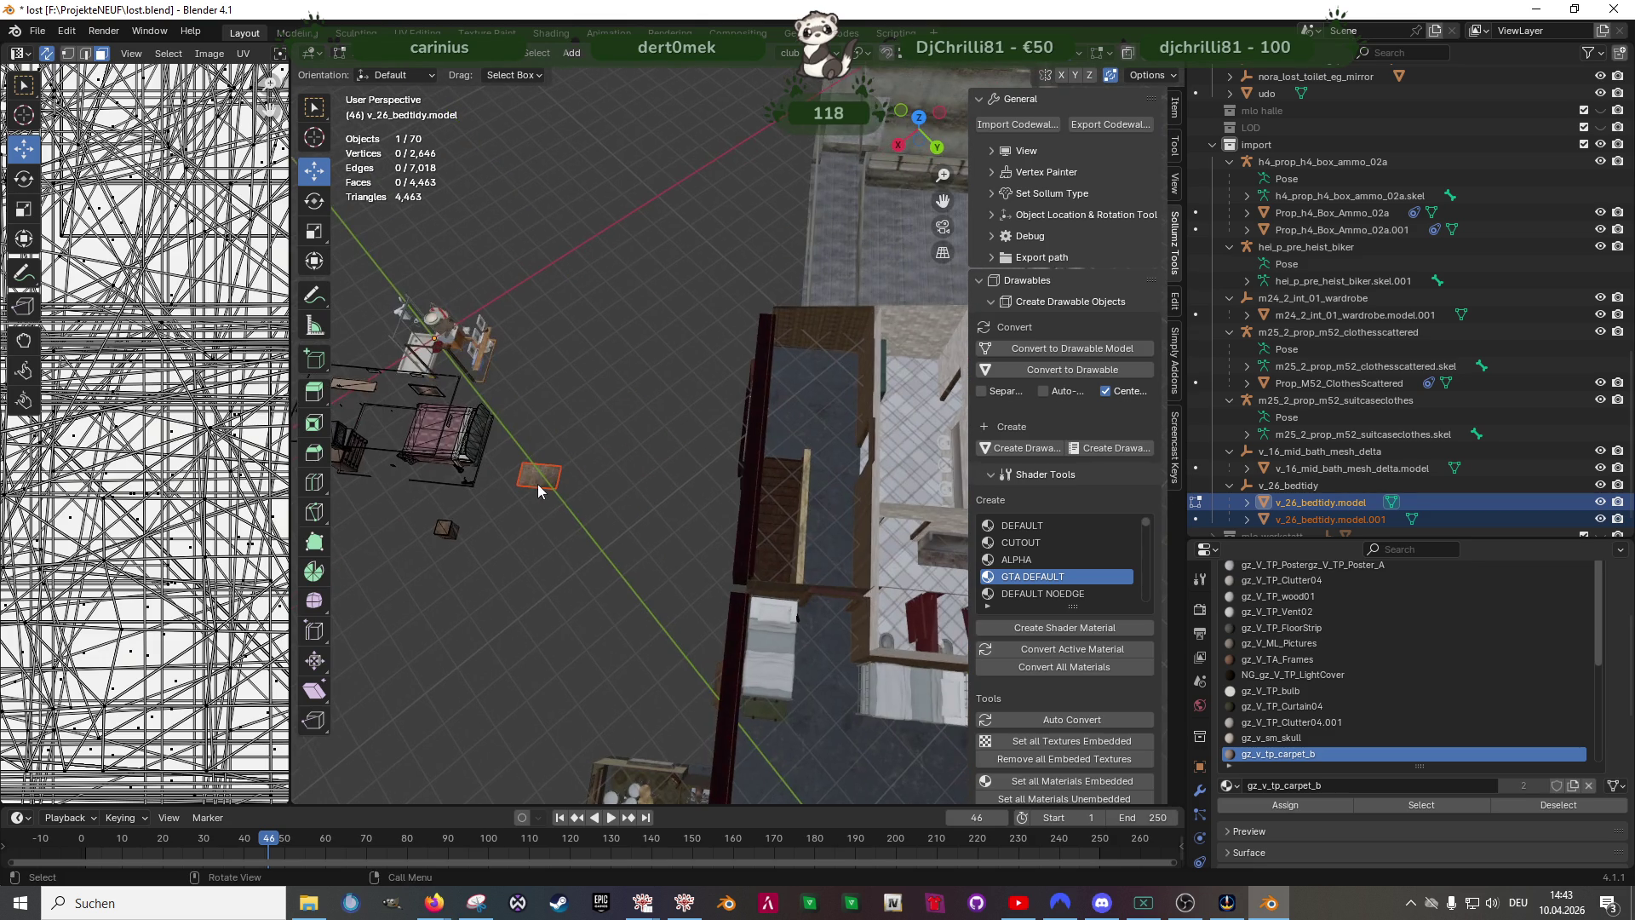
- Move the new carpet along Y into the other room and lower it along Z onto the floor
{"action": "left_click", "coordinate": [1316, 520]}
{"action": "key", "text": "a"}
{"action": "key", "text": "g"}
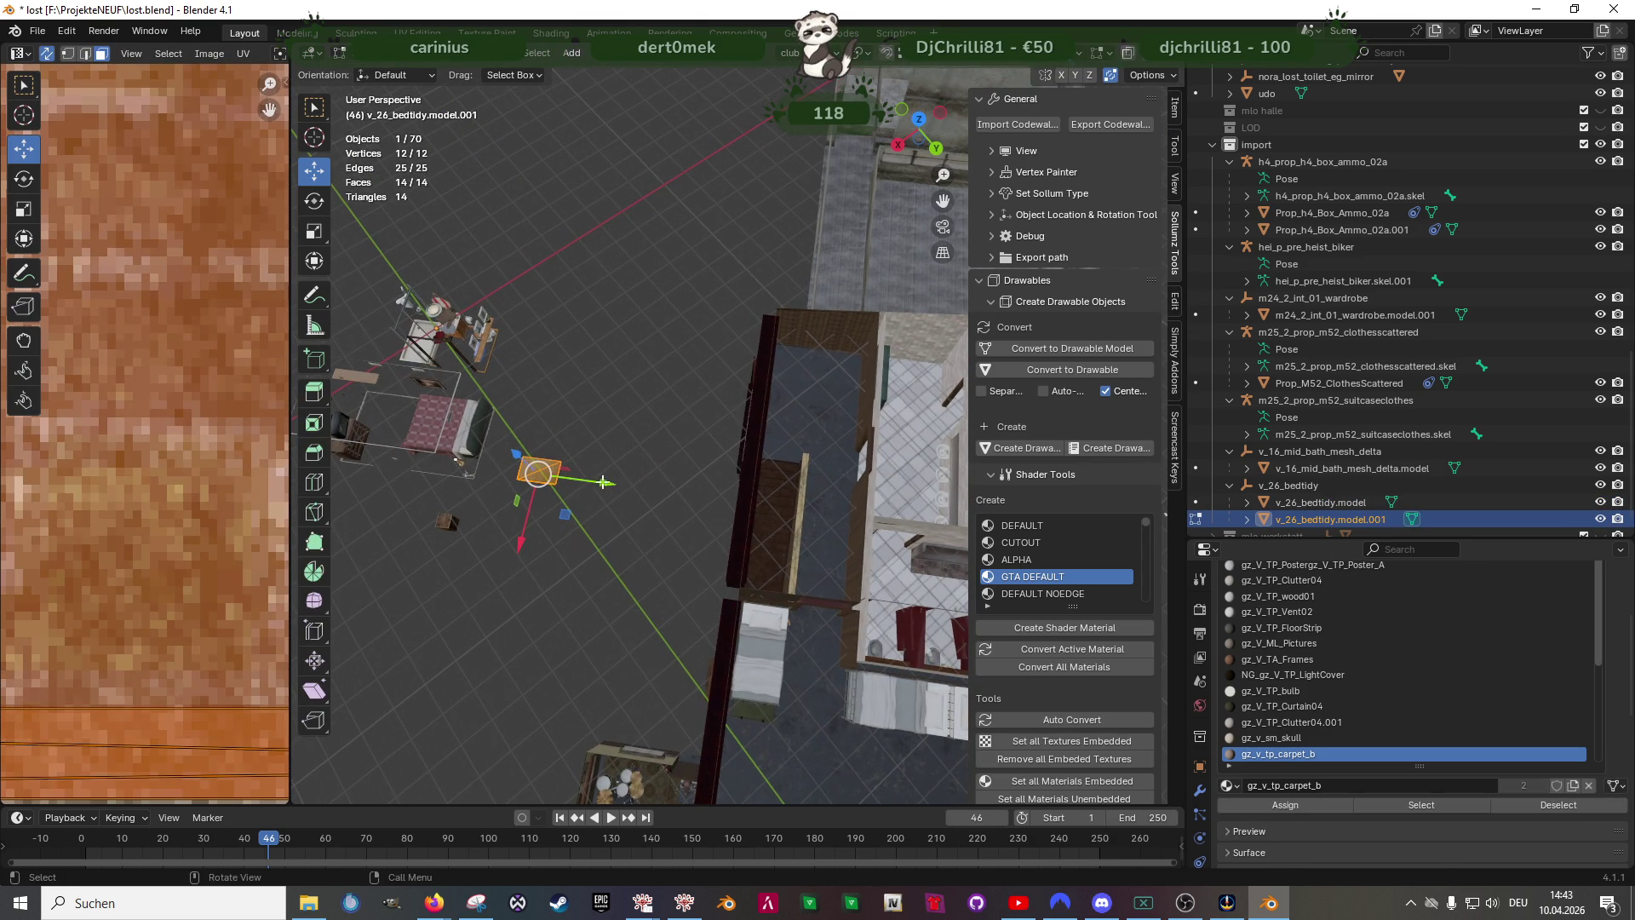
{"action": "key", "text": "y"}
{"action": "left_click", "coordinate": [870, 482]}
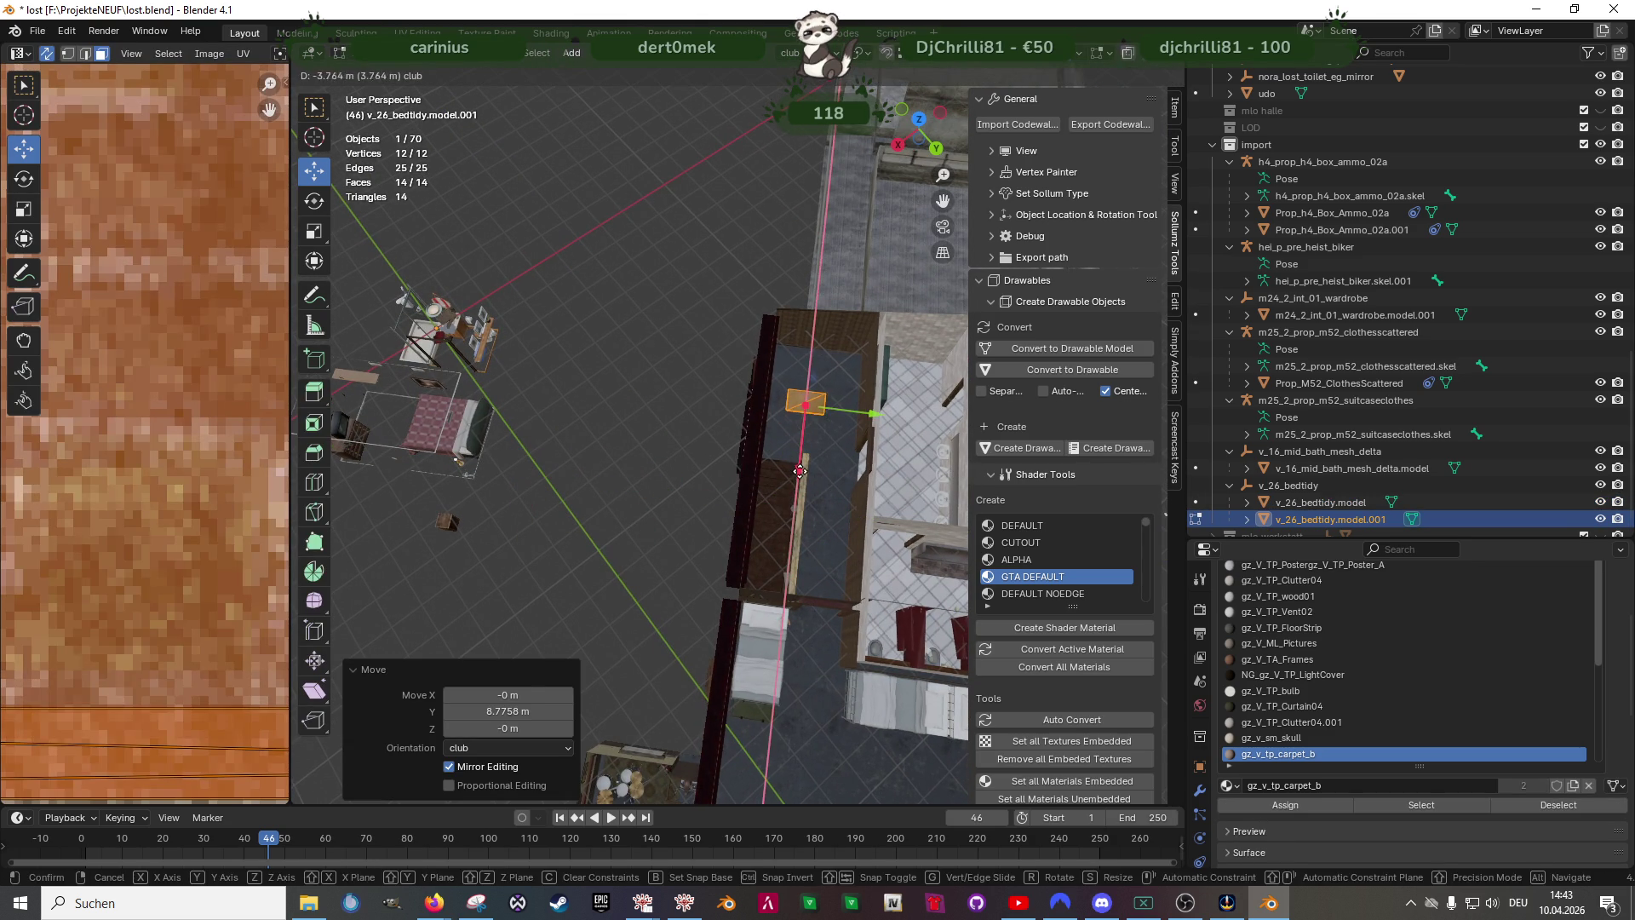
{"action": "scroll", "coordinate": [799, 471], "scroll_direction": "up", "scroll_amount": 4}
{"action": "scroll", "coordinate": [799, 470], "scroll_direction": "up", "scroll_amount": 4}
{"action": "mouse_move", "coordinate": [767, 460]}
{"action": "middle_mouse_down"}
{"action": "mouse_move", "coordinate": [643, 510]}
{"action": "mouse_move", "coordinate": [522, 475]}
{"action": "middle_mouse_up"}
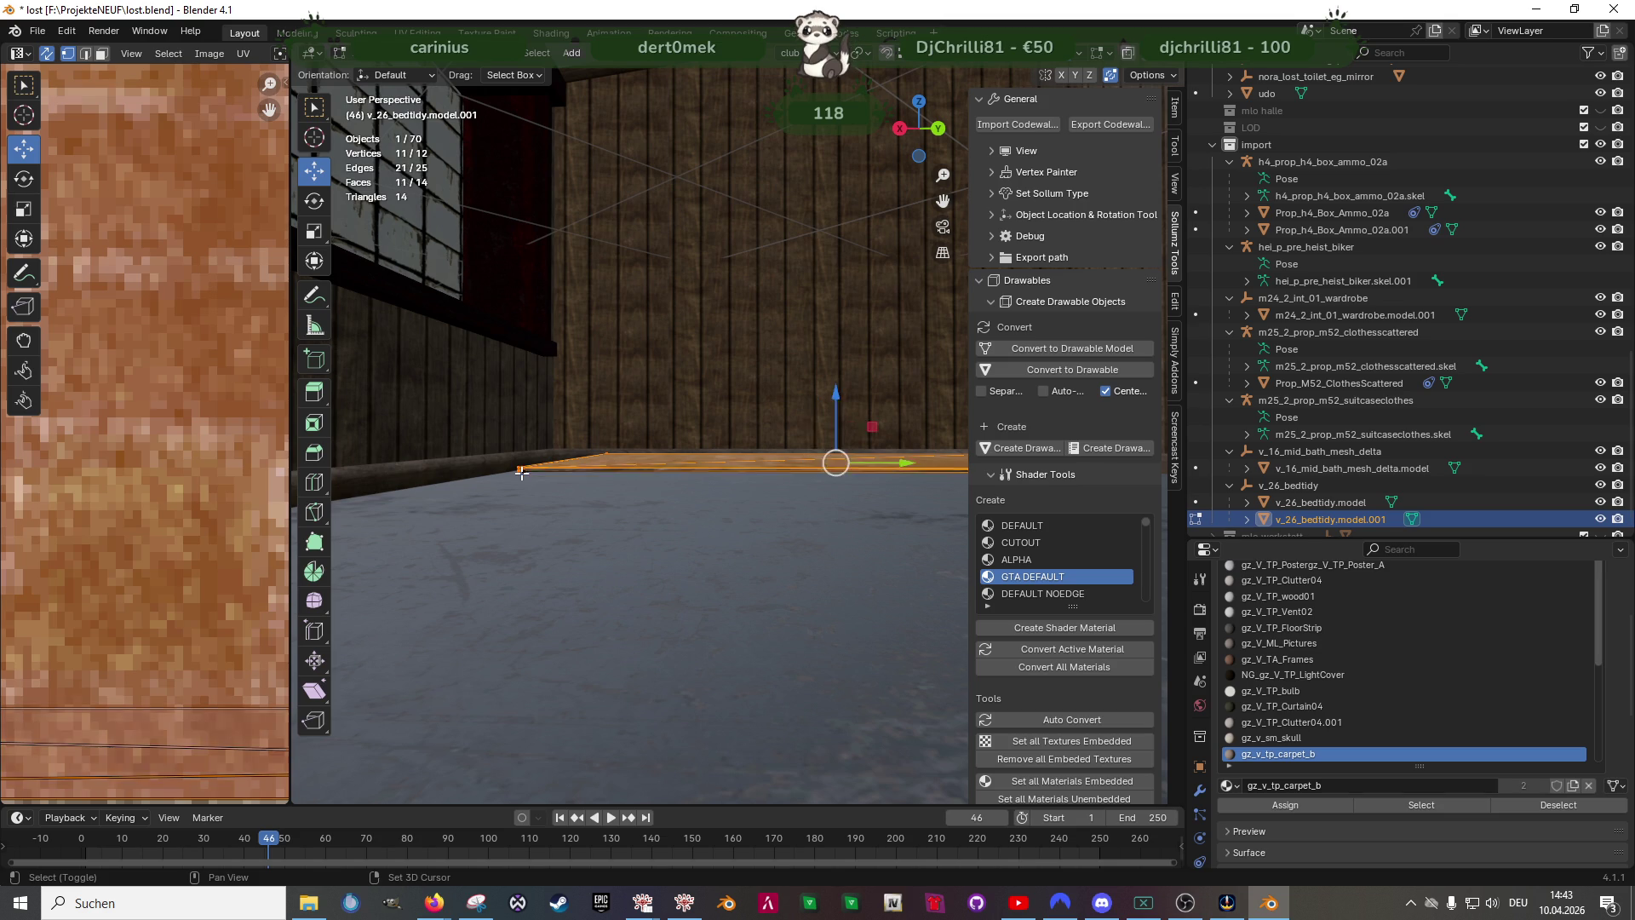
{"action": "key", "text": "g"}
{"action": "key", "text": "z"}
{"action": "left_click", "coordinate": [553, 470]}
- Enlarge the carpet to about 1.87× and slide it into its final spot on the floor
{"action": "middle_click_drag", "start_coordinate": [576, 486], "coordinate": [736, 587]}
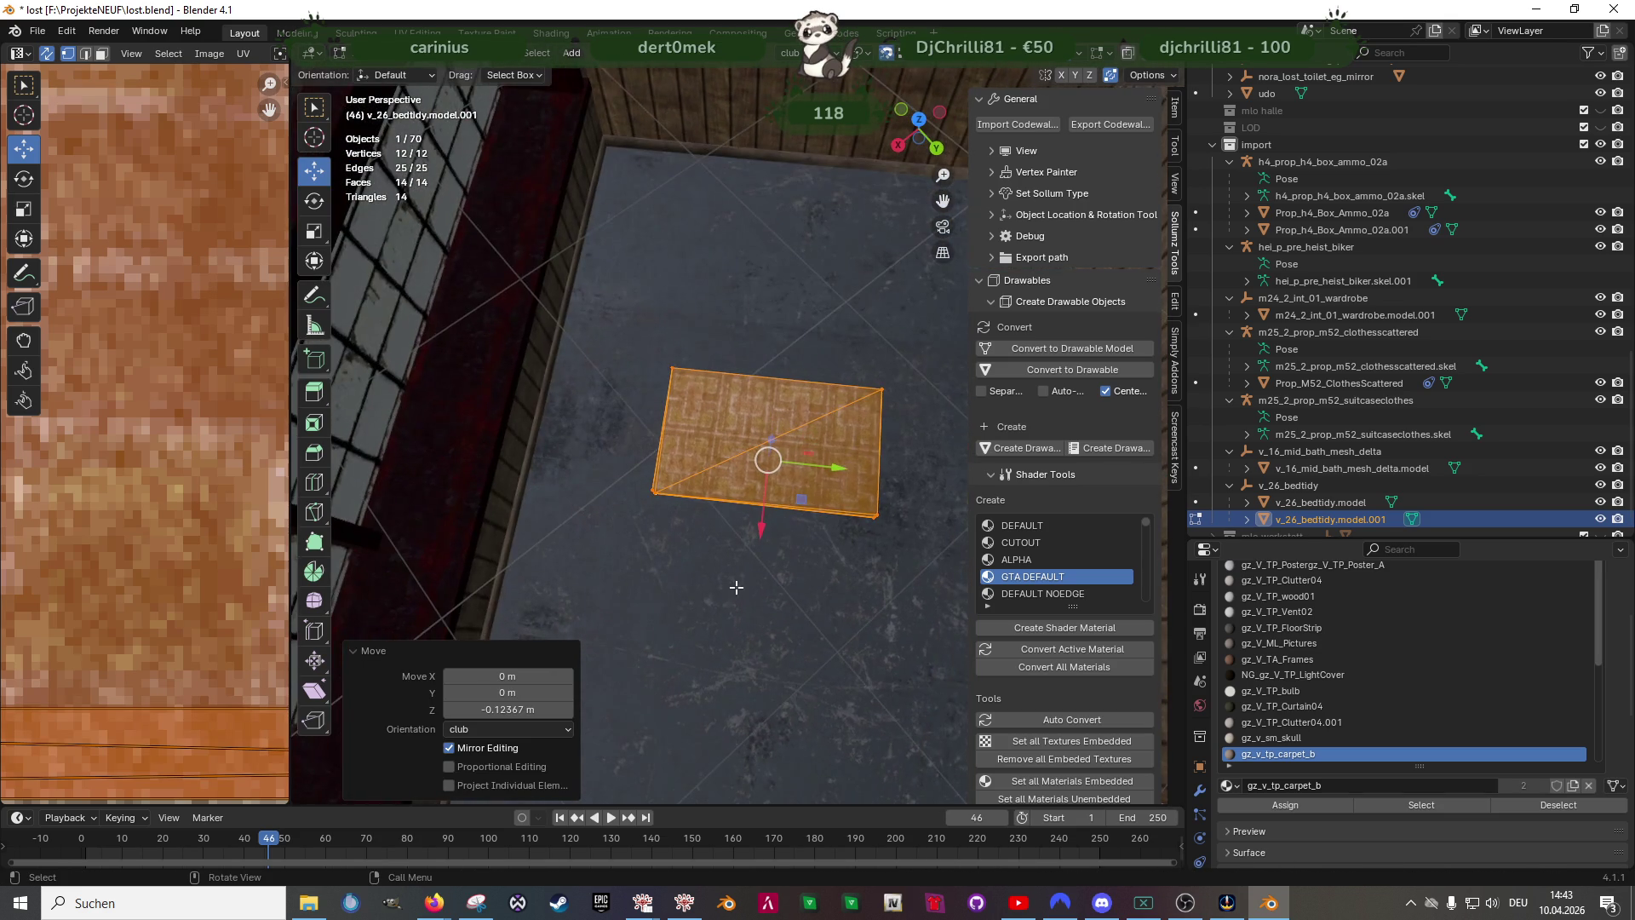
{"action": "scroll", "coordinate": [736, 587], "scroll_direction": "down", "scroll_amount": 2}
{"action": "key", "text": "r"}
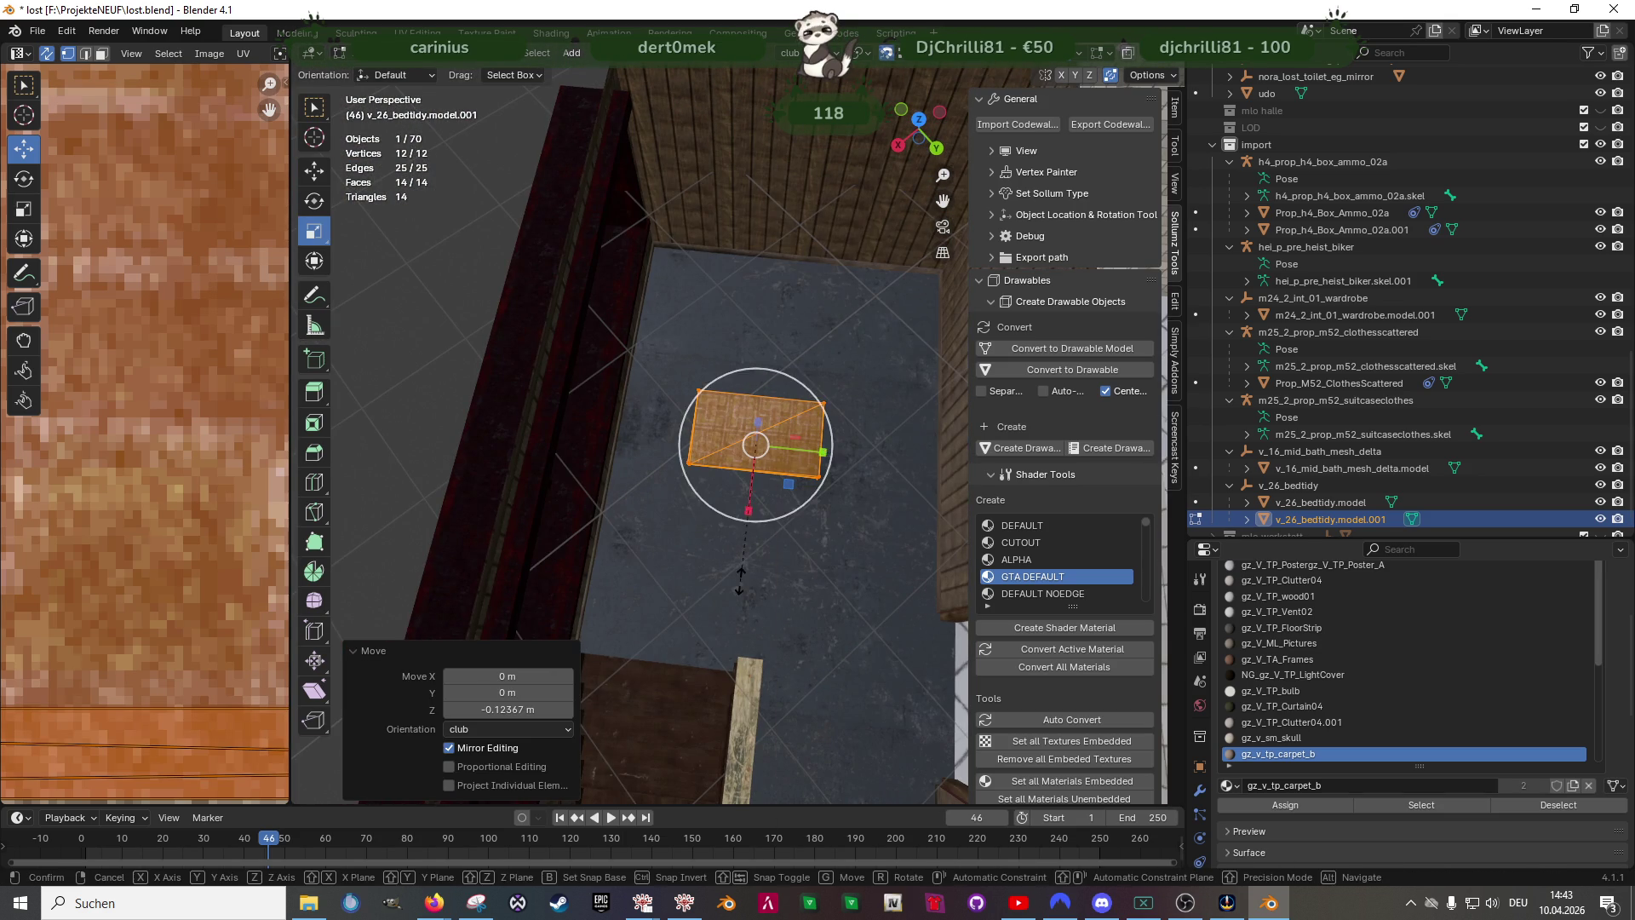
{"action": "left_click_drag", "start_coordinate": [795, 486], "coordinate": [813, 501]}
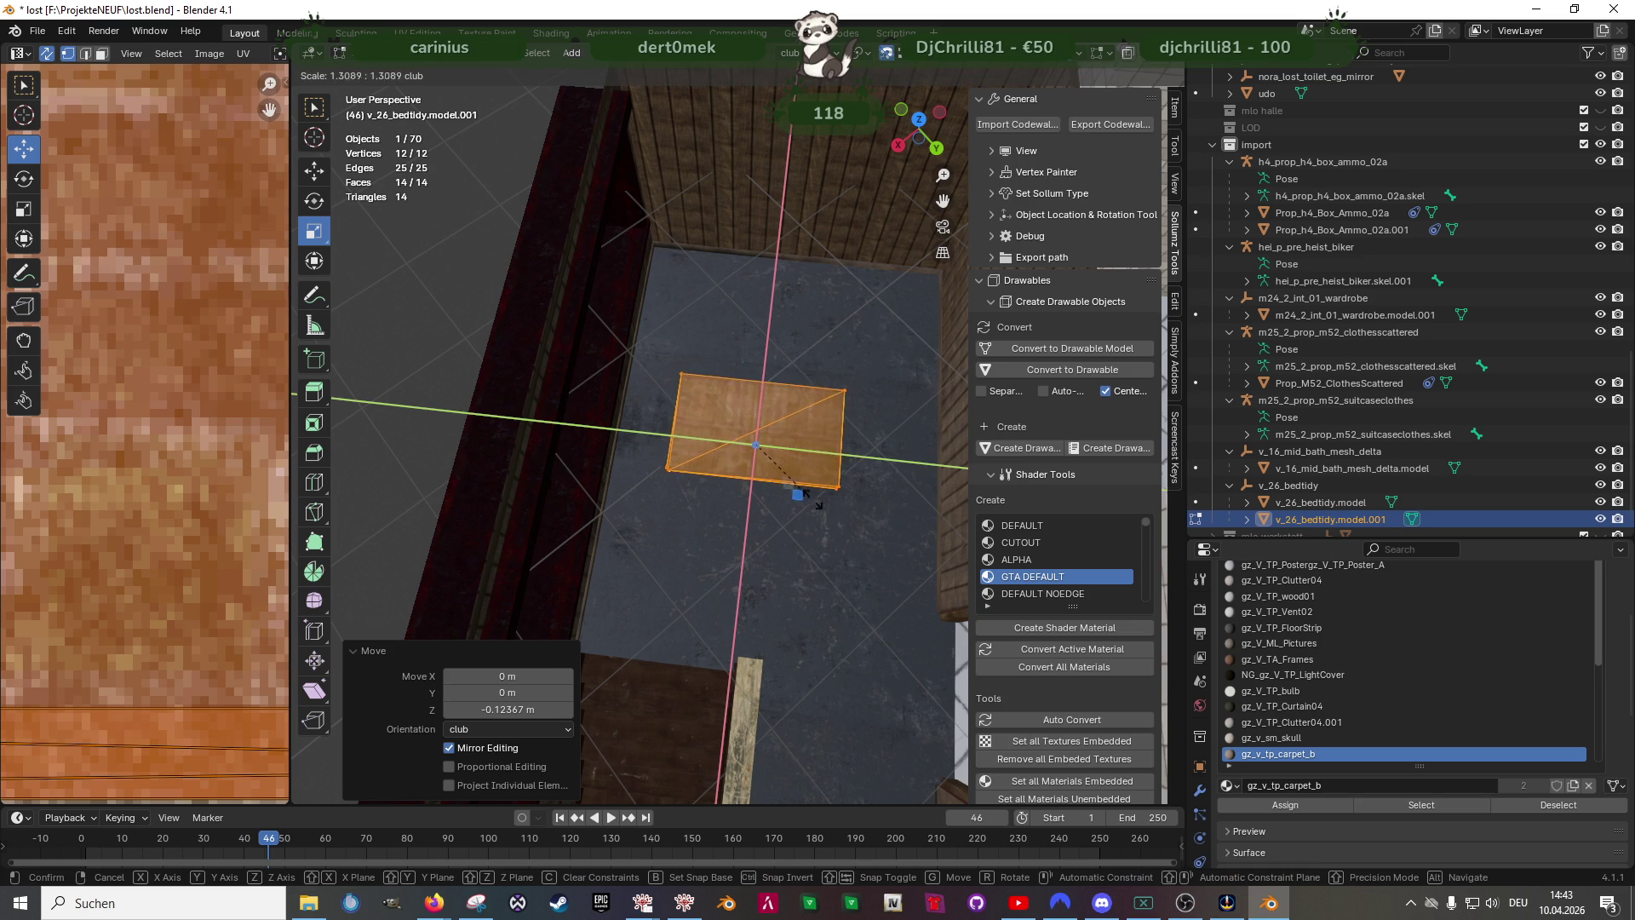
{"action": "left_click", "coordinate": [843, 503]}
{"action": "right_click", "coordinate": [779, 421]}
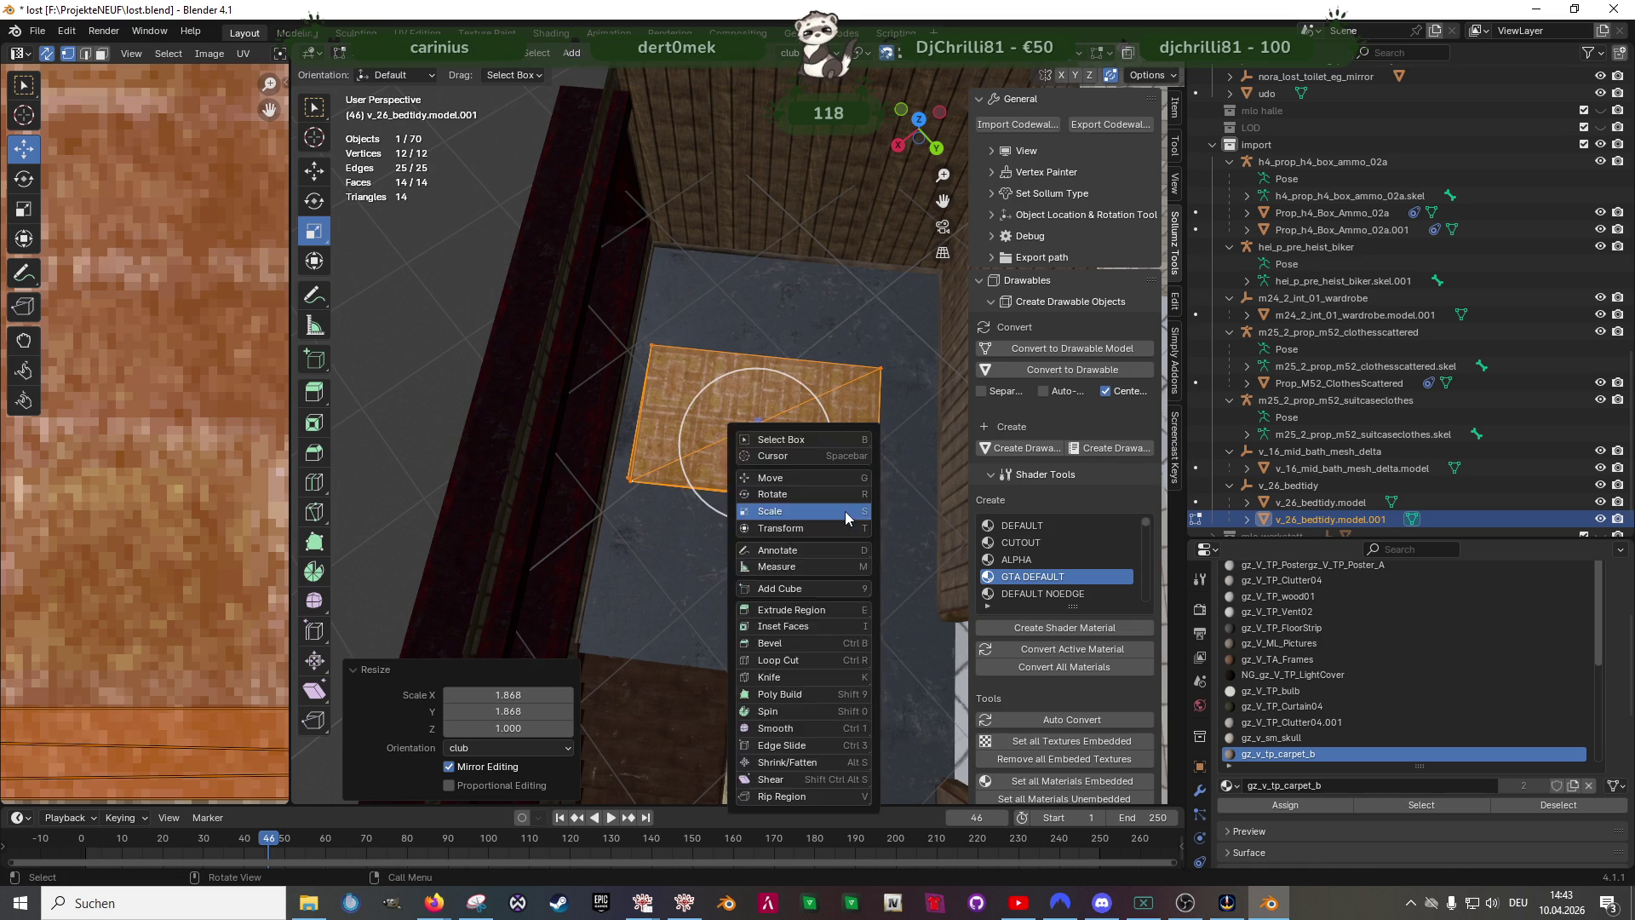
{"action": "key", "text": "Escape"}
{"action": "scroll", "coordinate": [773, 487], "scroll_direction": "down", "scroll_amount": 1}
{"action": "left_click_drag", "start_coordinate": [791, 485], "coordinate": [823, 453]}
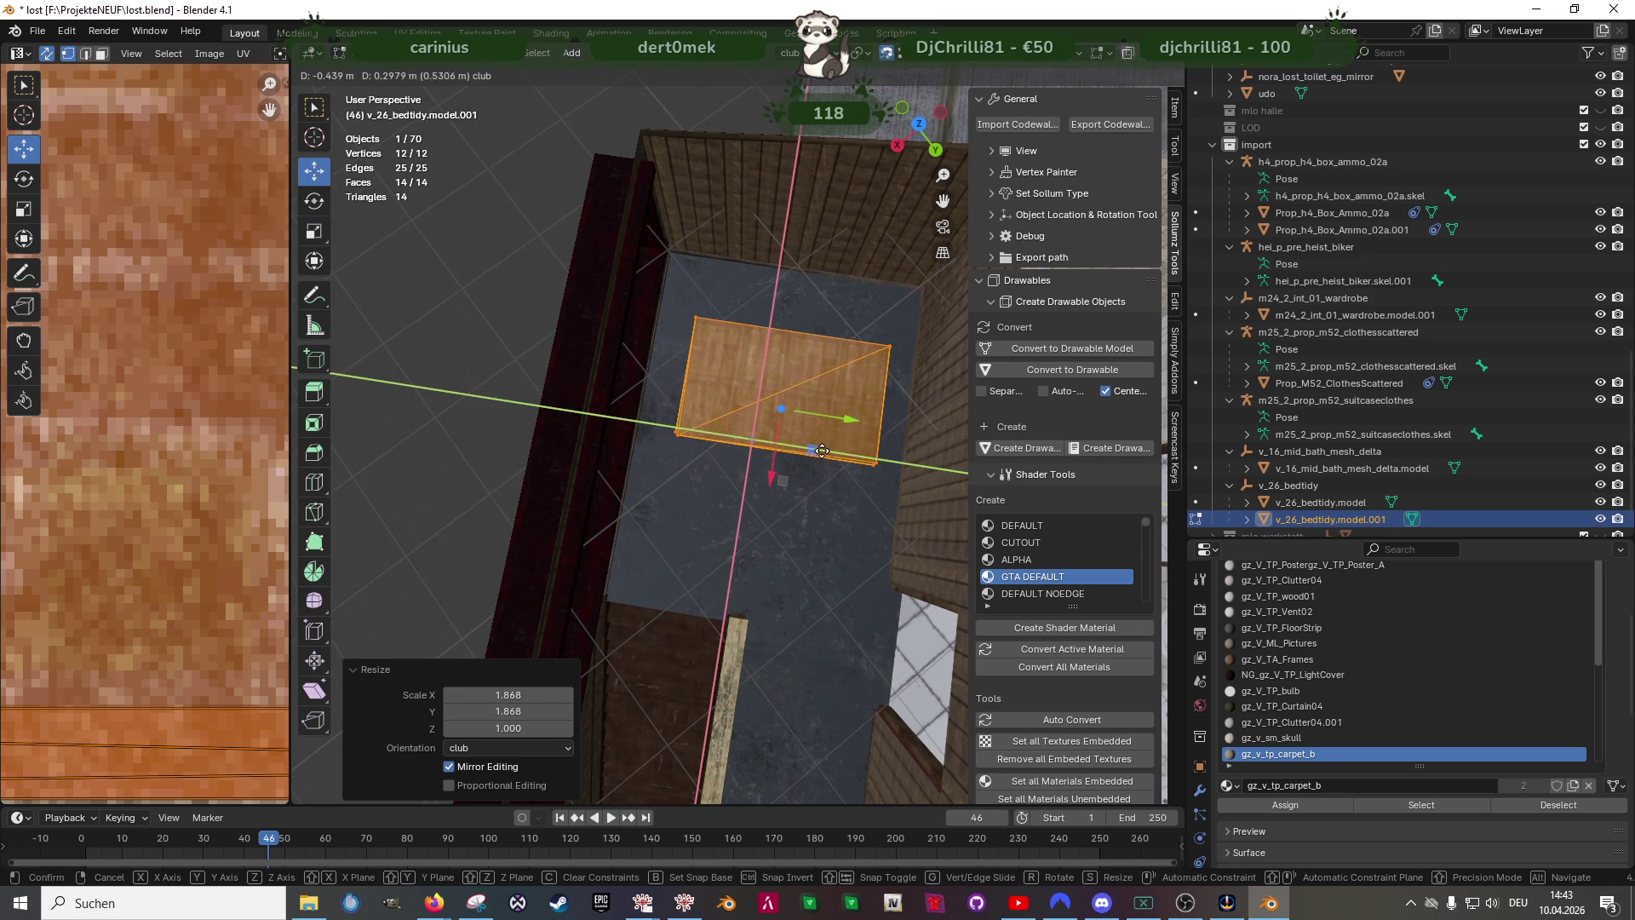
{"action": "left_click", "coordinate": [816, 439]}
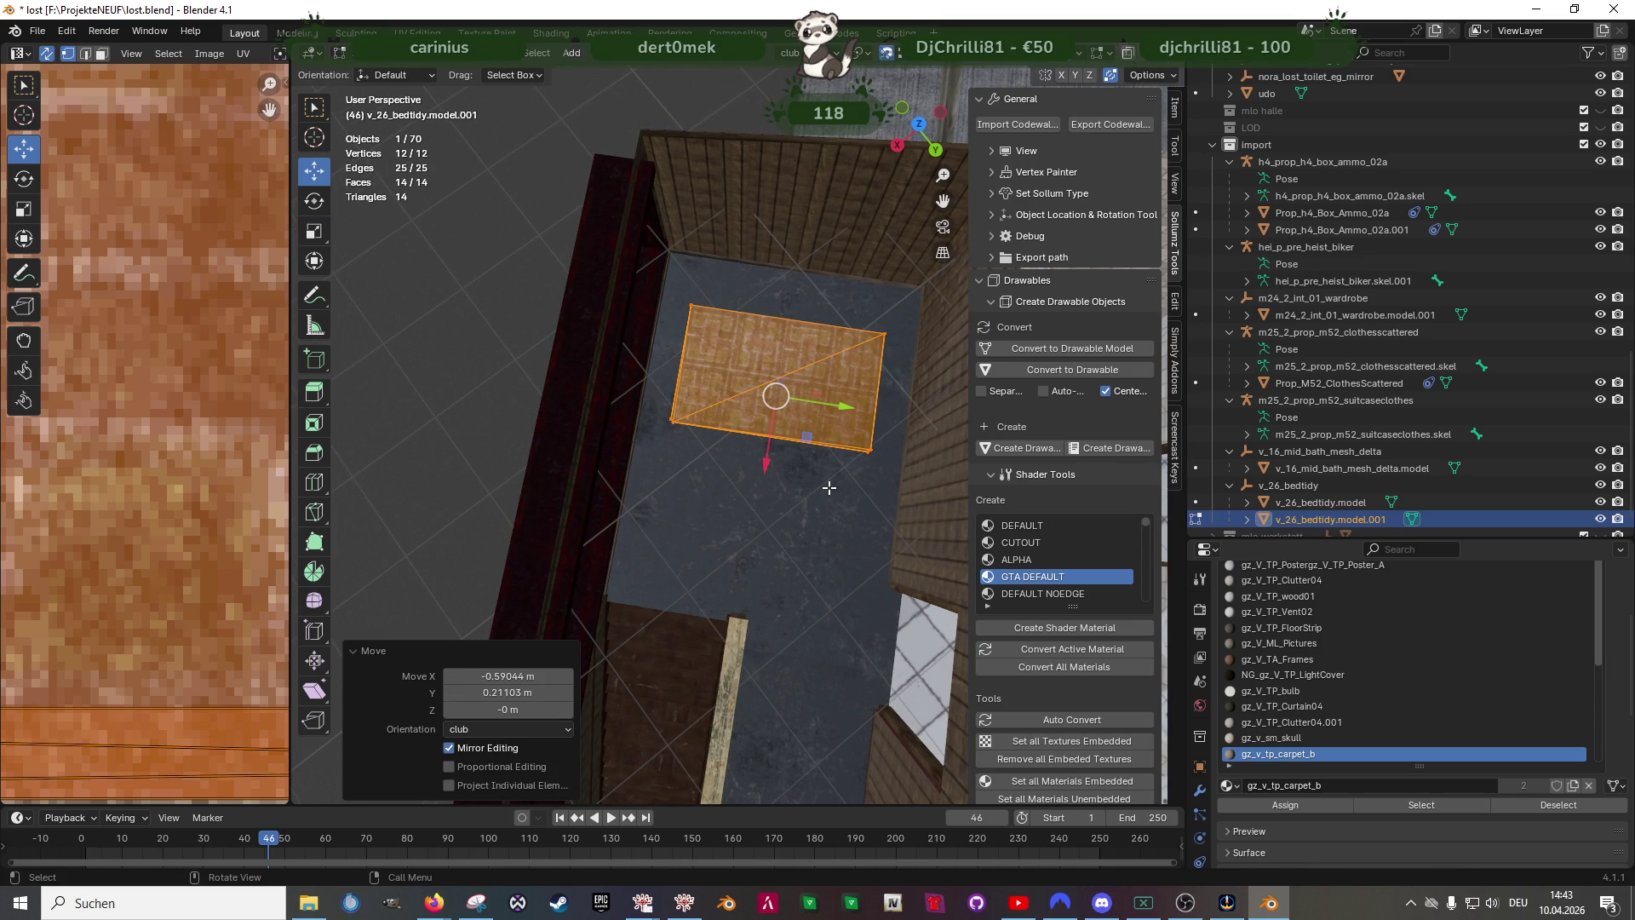
{"action": "scroll", "coordinate": [829, 488], "scroll_direction": "down", "scroll_amount": 3}
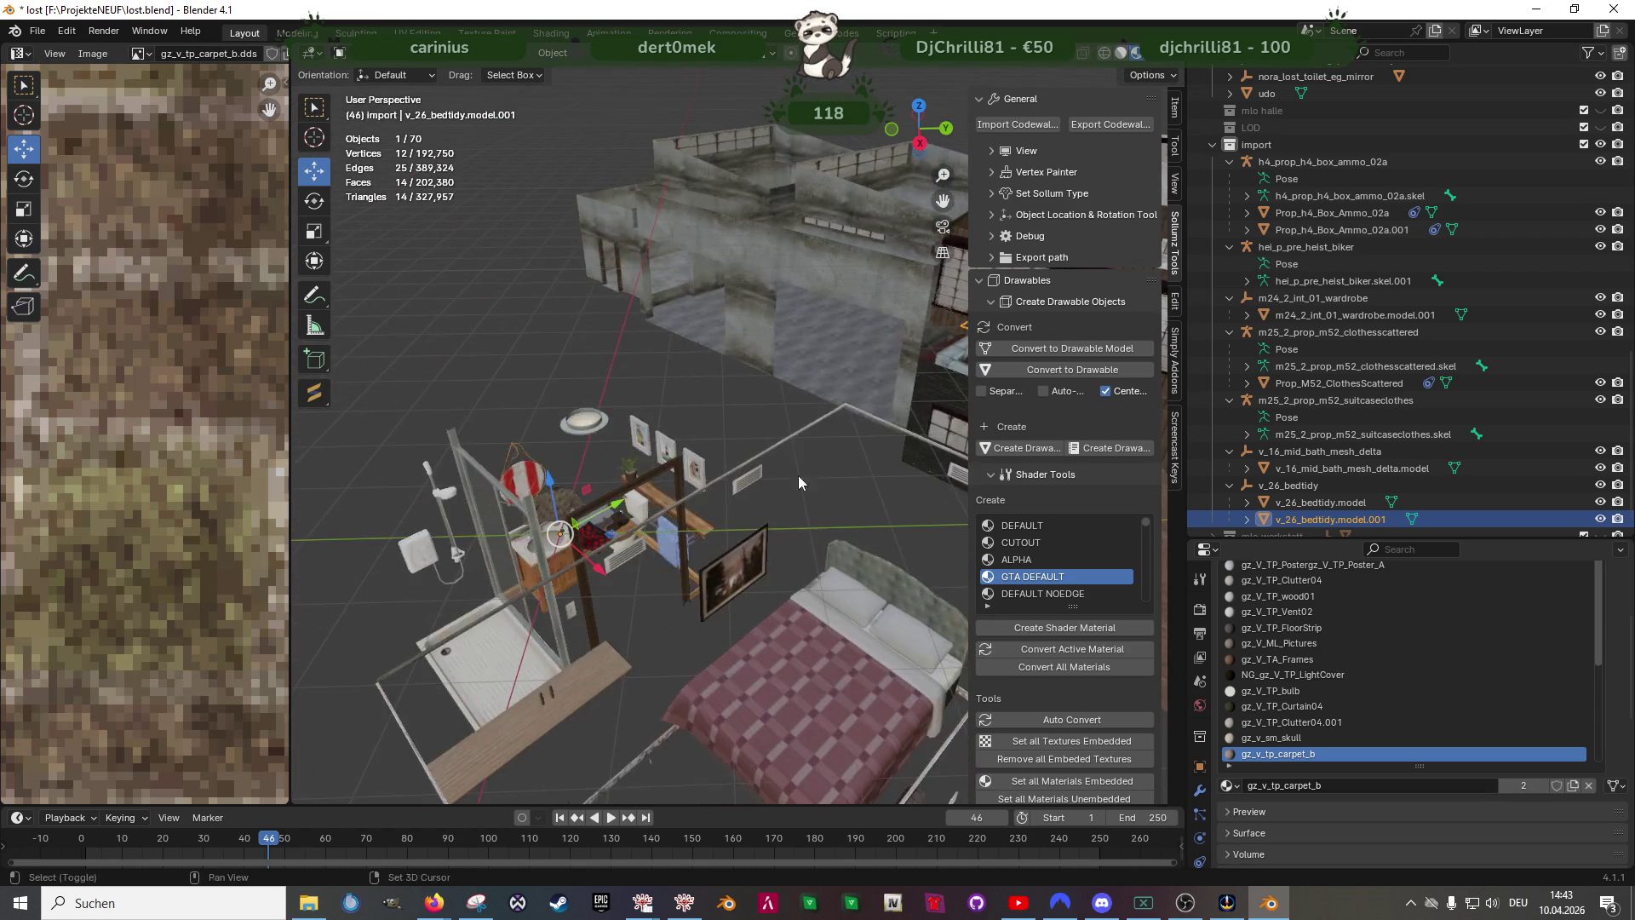
- Select the shower tray floor face of v_16_mid_bath_mesh_delta in X-ray edit mode, then switch to Forge
{"action": "mouse_move", "coordinate": [695, 585]}
{"action": "middle_mouse_down"}
{"action": "mouse_move", "coordinate": [700, 544]}
{"action": "mouse_move", "coordinate": [724, 518]}
{"action": "middle_mouse_up"}
{"action": "left_click", "coordinate": [733, 501]}
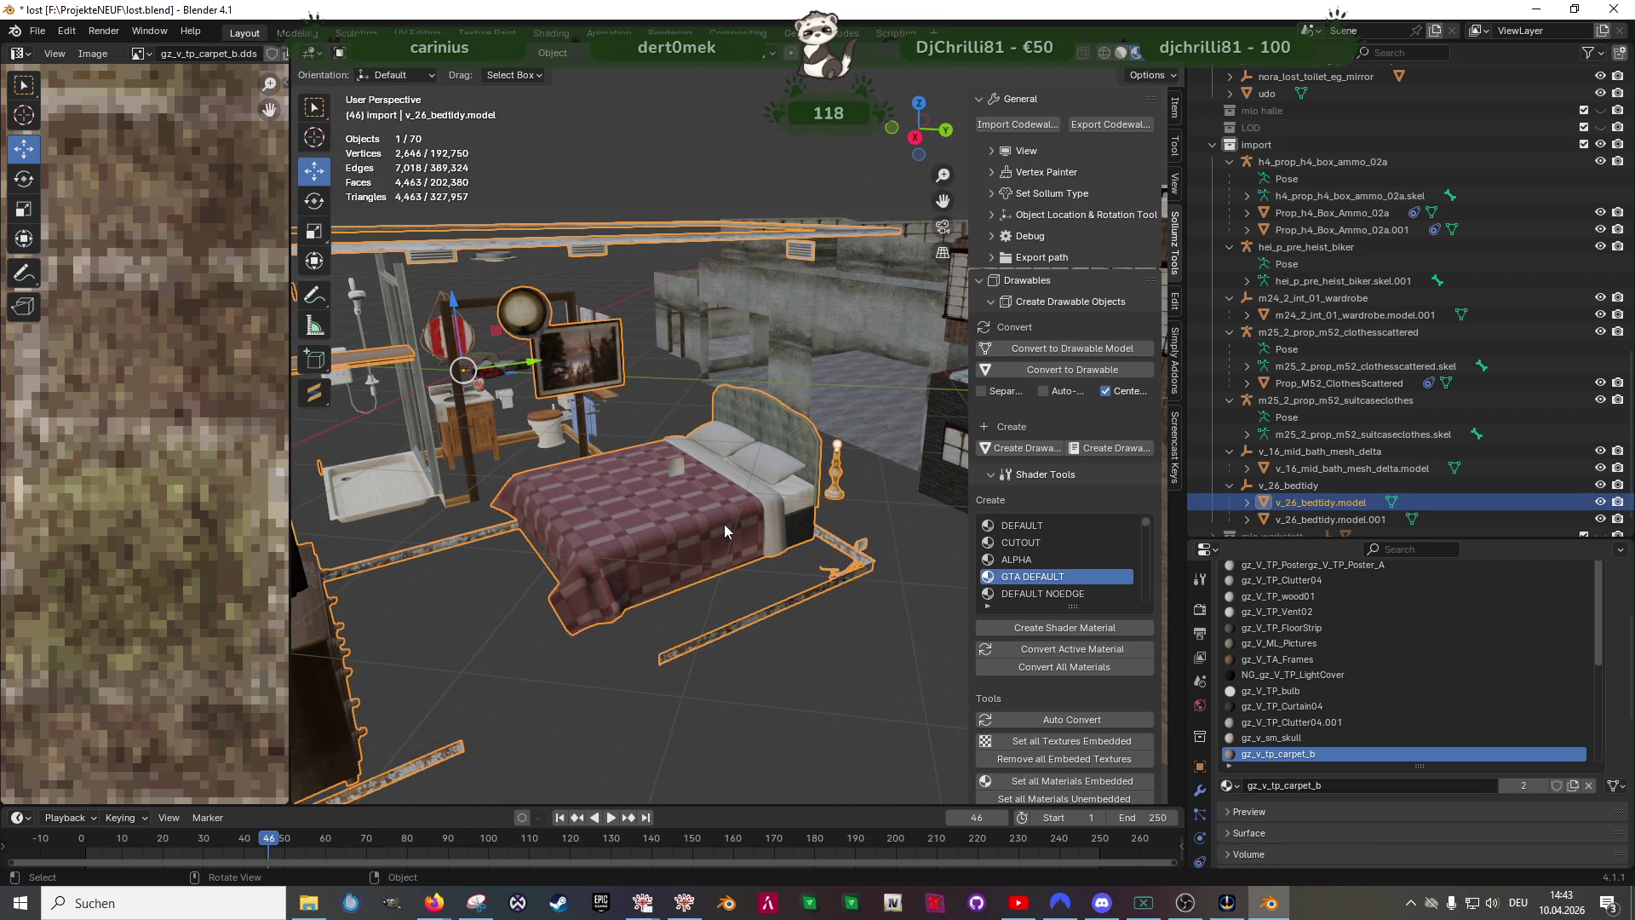
{"action": "scroll", "coordinate": [631, 576], "scroll_direction": "down", "scroll_amount": 5}
{"action": "mouse_move", "coordinate": [514, 599]}
{"action": "middle_mouse_down"}
{"action": "mouse_move", "coordinate": [602, 554]}
{"action": "mouse_move", "coordinate": [738, 534]}
{"action": "mouse_move", "coordinate": [717, 572]}
{"action": "mouse_move", "coordinate": [681, 564]}
{"action": "mouse_move", "coordinate": [715, 550]}
{"action": "mouse_move", "coordinate": [722, 575]}
{"action": "middle_mouse_up"}
{"action": "scroll", "coordinate": [732, 521], "scroll_direction": "up", "scroll_amount": 4}
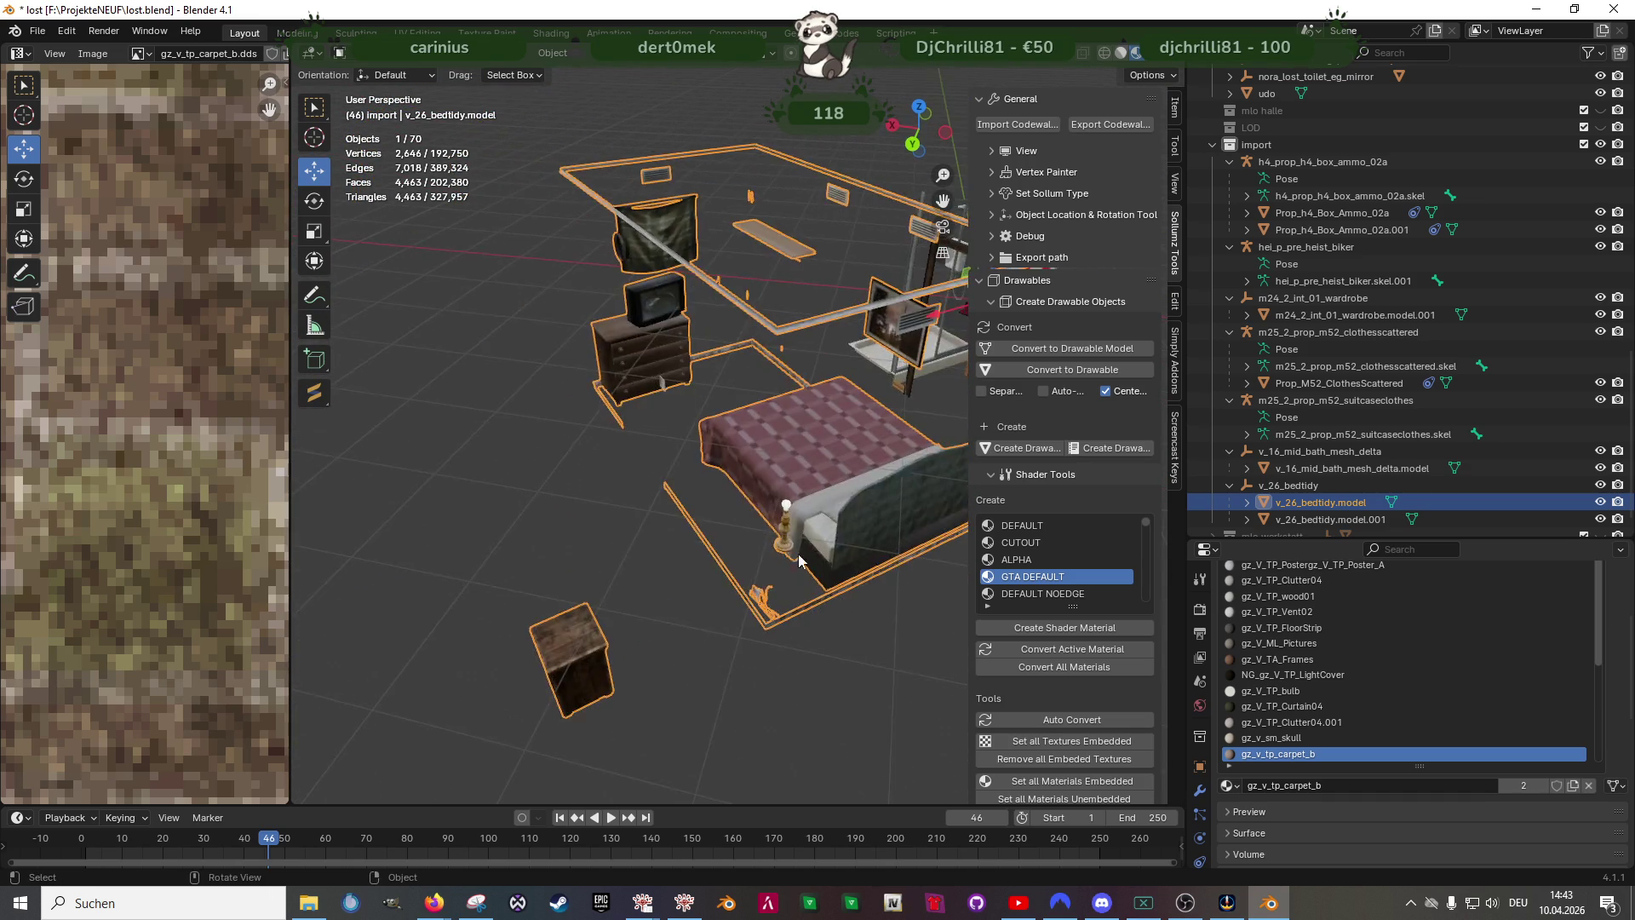
{"action": "scroll", "coordinate": [723, 589], "scroll_direction": "down", "scroll_amount": 6}
{"action": "scroll", "coordinate": [726, 595], "scroll_direction": "down", "scroll_amount": 2}
{"action": "key", "text": "Tab"}
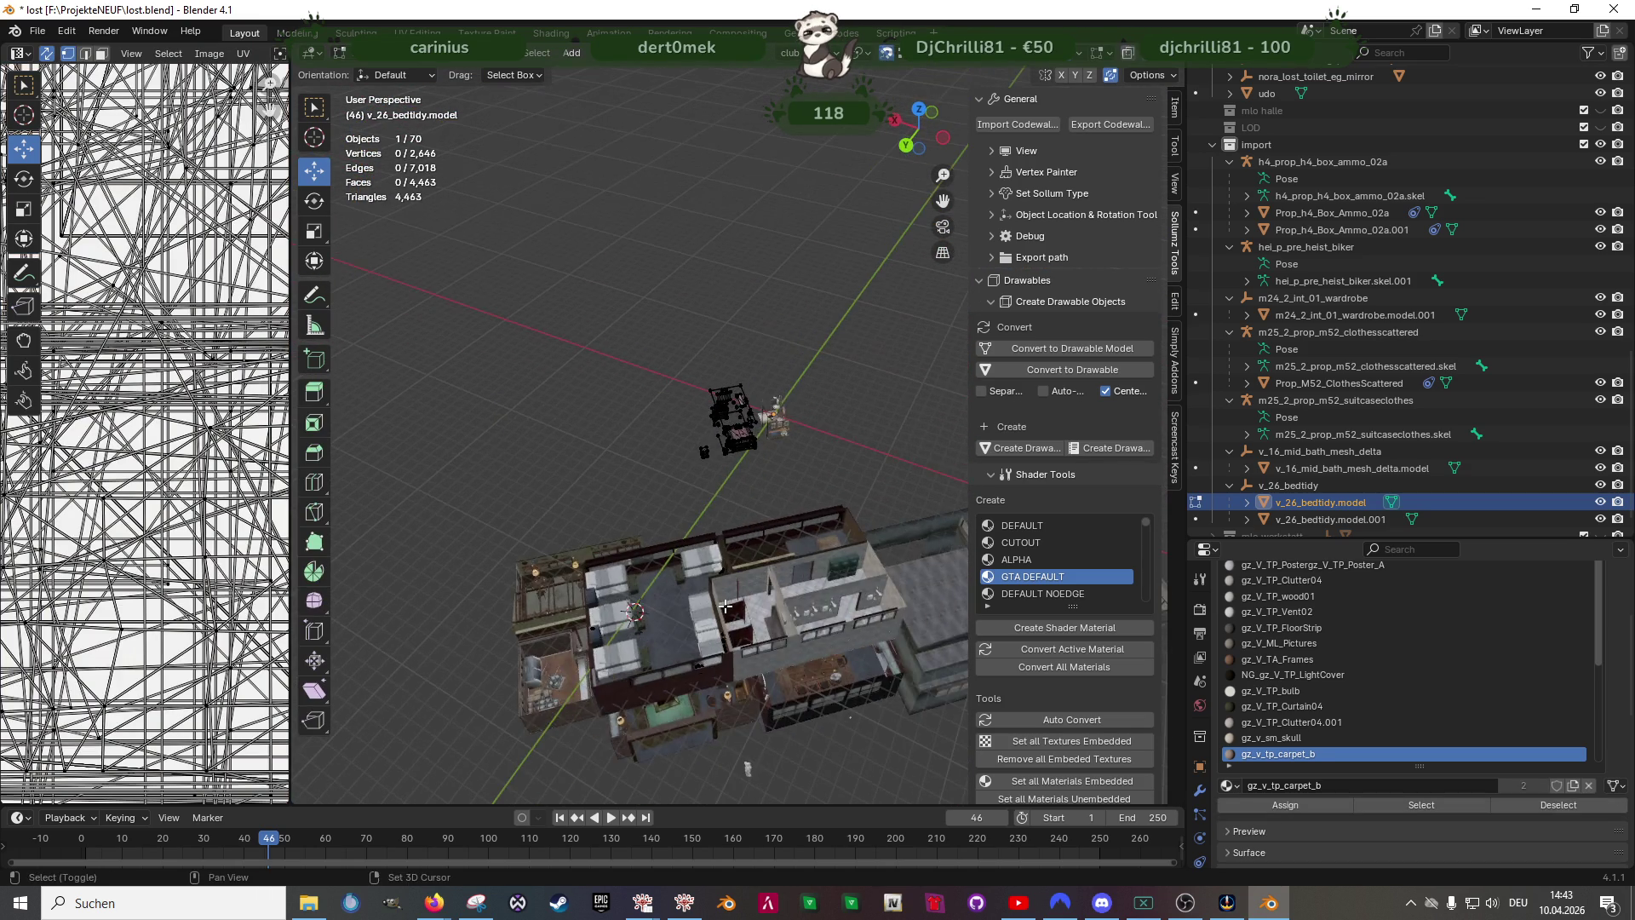
{"action": "key", "text": "shift+z"}
{"action": "left_click", "coordinate": [651, 526]}
{"action": "key", "text": "shift+z"}
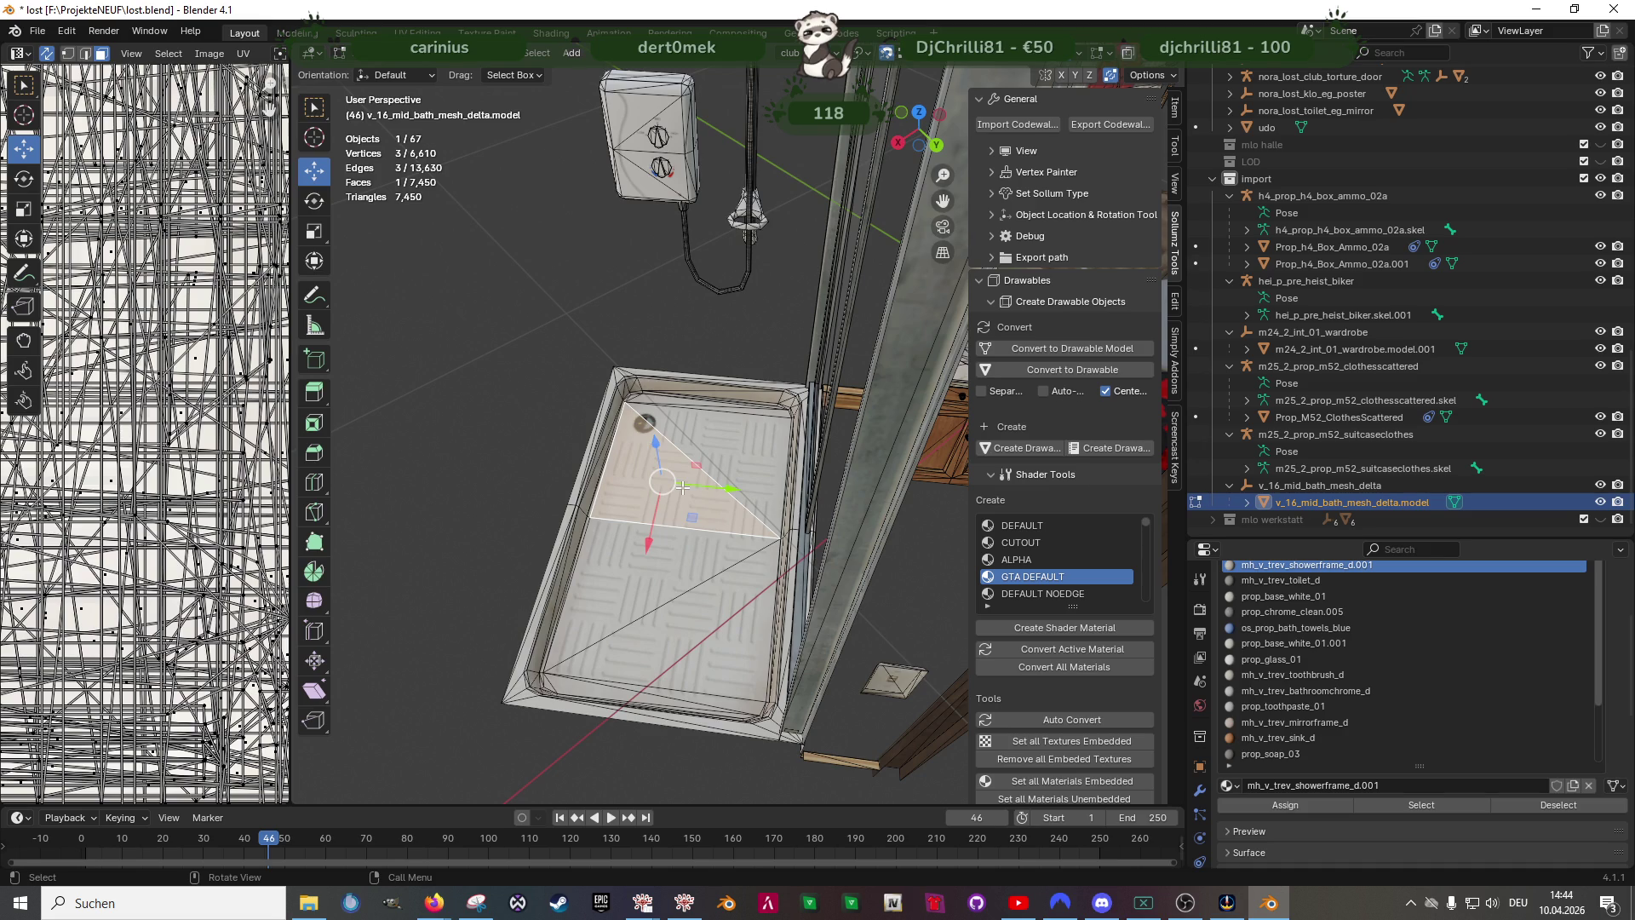
{"action": "scroll", "coordinate": [677, 511], "scroll_direction": "up", "scroll_amount": 5}
{"action": "scroll", "coordinate": [687, 380], "scroll_direction": "up", "scroll_amount": 3}
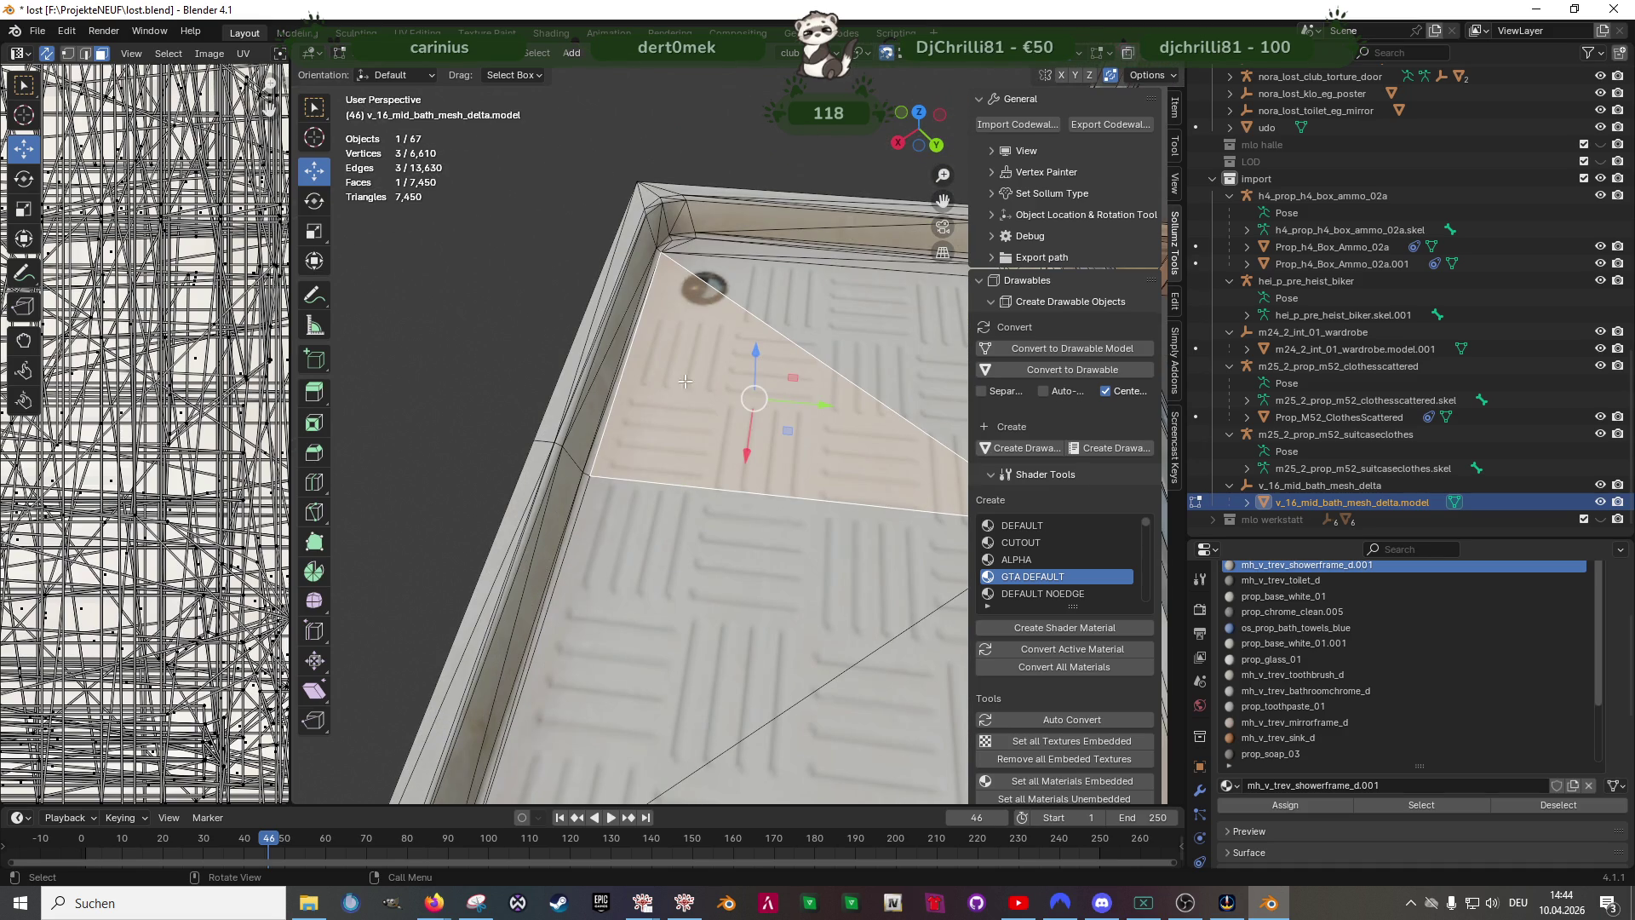
{"action": "left_click", "coordinate": [435, 905]}
{"action": "type", "text": "drain"}
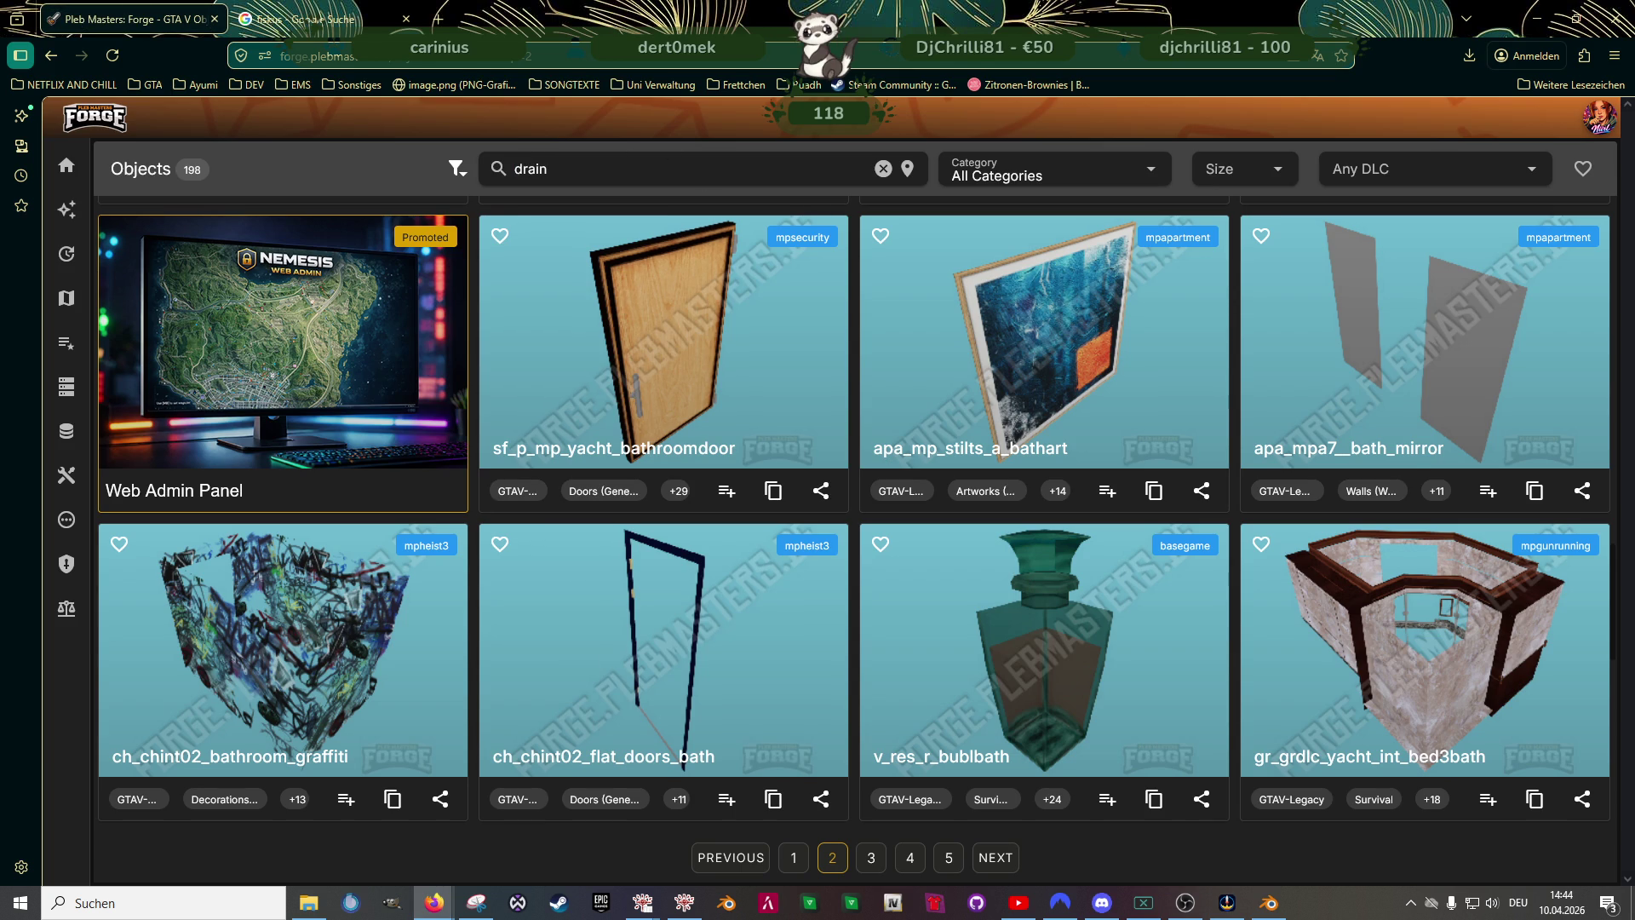
- Search 'shower', inspect ex_office_03c_shower's 3D model, then search 'drain' again (53 results)
{"action": "key", "text": "Return"}
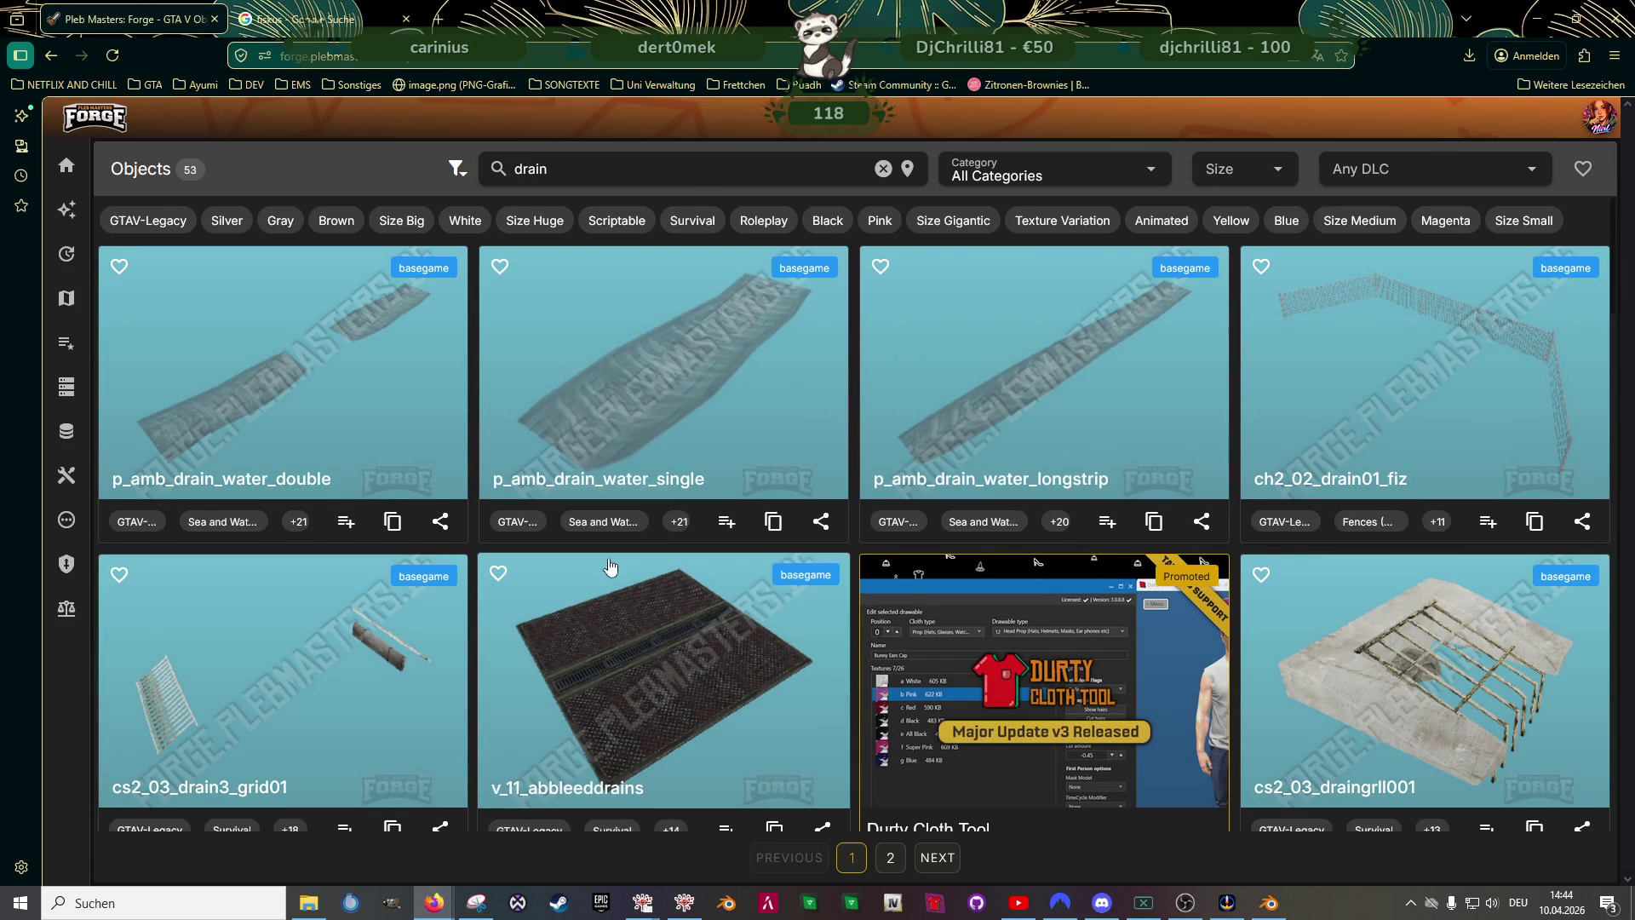
{"action": "scroll", "coordinate": [612, 567], "scroll_direction": "down", "scroll_amount": 2}
{"action": "scroll", "coordinate": [704, 557], "scroll_direction": "down", "scroll_amount": 3}
{"action": "scroll", "coordinate": [724, 550], "scroll_direction": "down", "scroll_amount": 1}
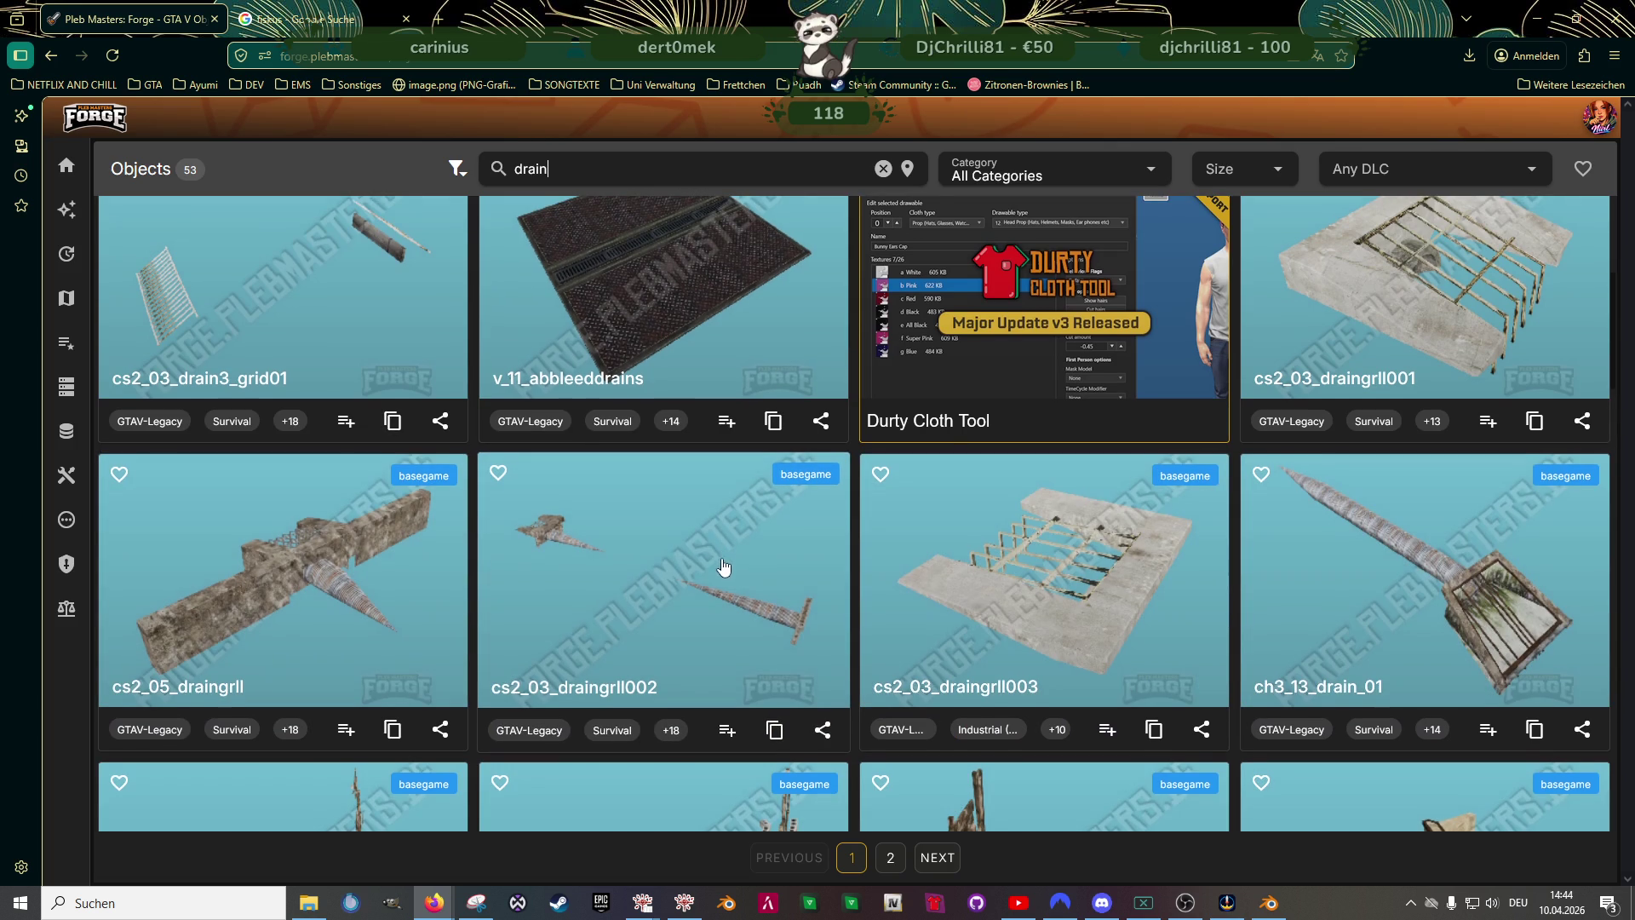
{"action": "scroll", "coordinate": [724, 565], "scroll_direction": "down", "scroll_amount": 3}
{"action": "scroll", "coordinate": [723, 569], "scroll_direction": "down", "scroll_amount": 3}
{"action": "scroll", "coordinate": [725, 575], "scroll_direction": "down", "scroll_amount": 3}
{"action": "scroll", "coordinate": [724, 587], "scroll_direction": "down", "scroll_amount": 1}
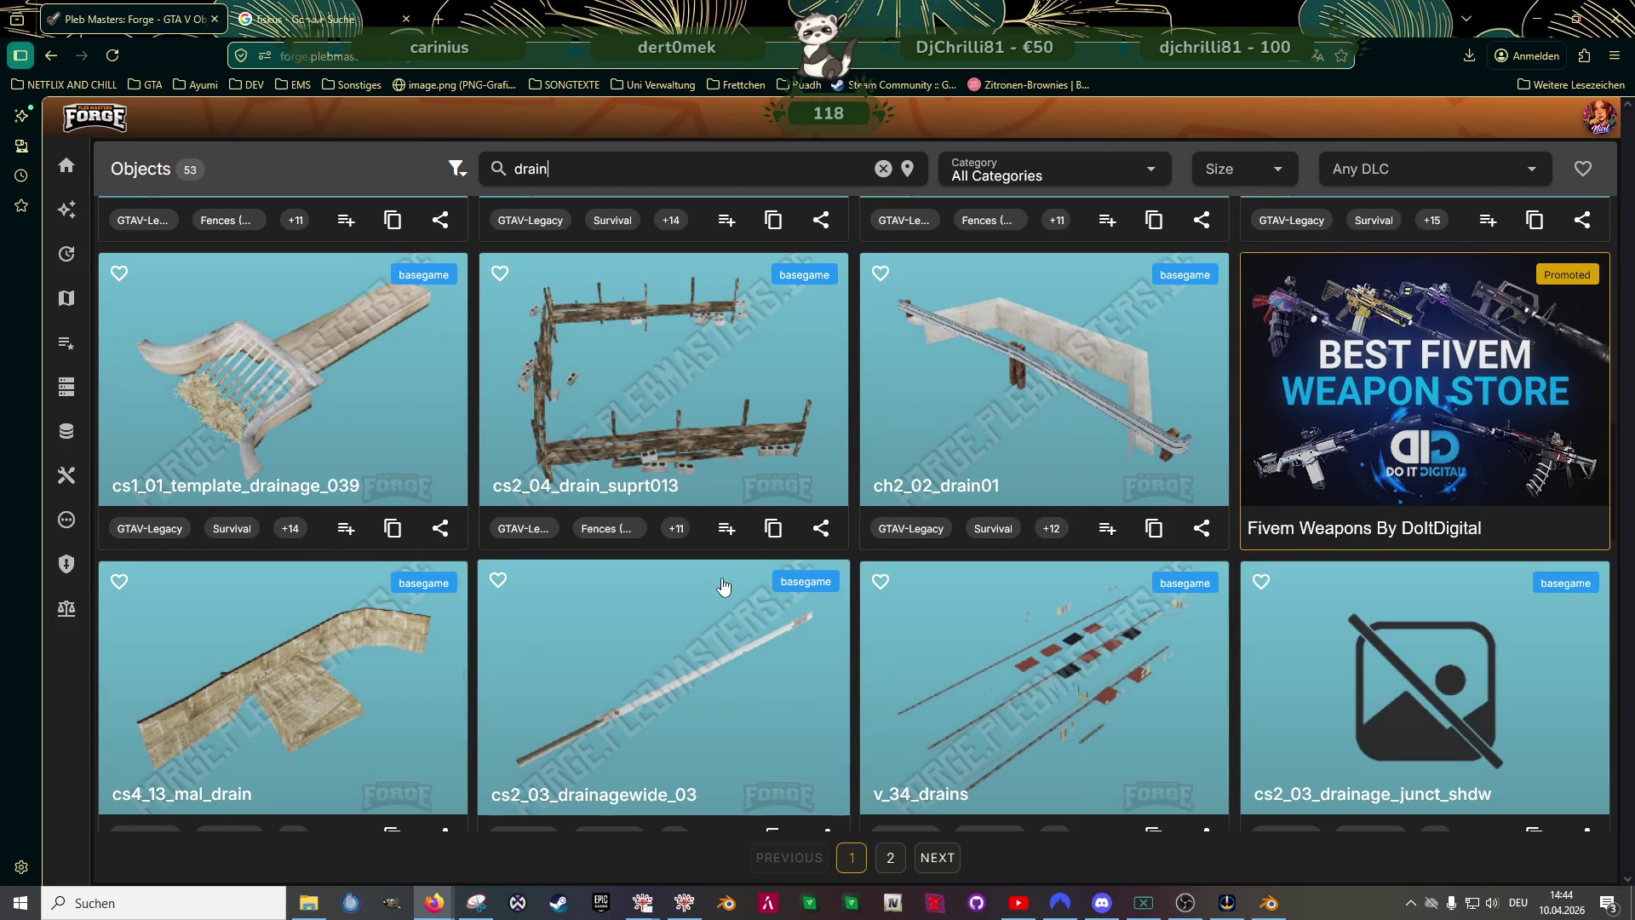
{"action": "scroll", "coordinate": [724, 586], "scroll_direction": "down", "scroll_amount": 2}
{"action": "scroll", "coordinate": [725, 591], "scroll_direction": "down", "scroll_amount": 4}
{"action": "scroll", "coordinate": [725, 598], "scroll_direction": "down", "scroll_amount": 2}
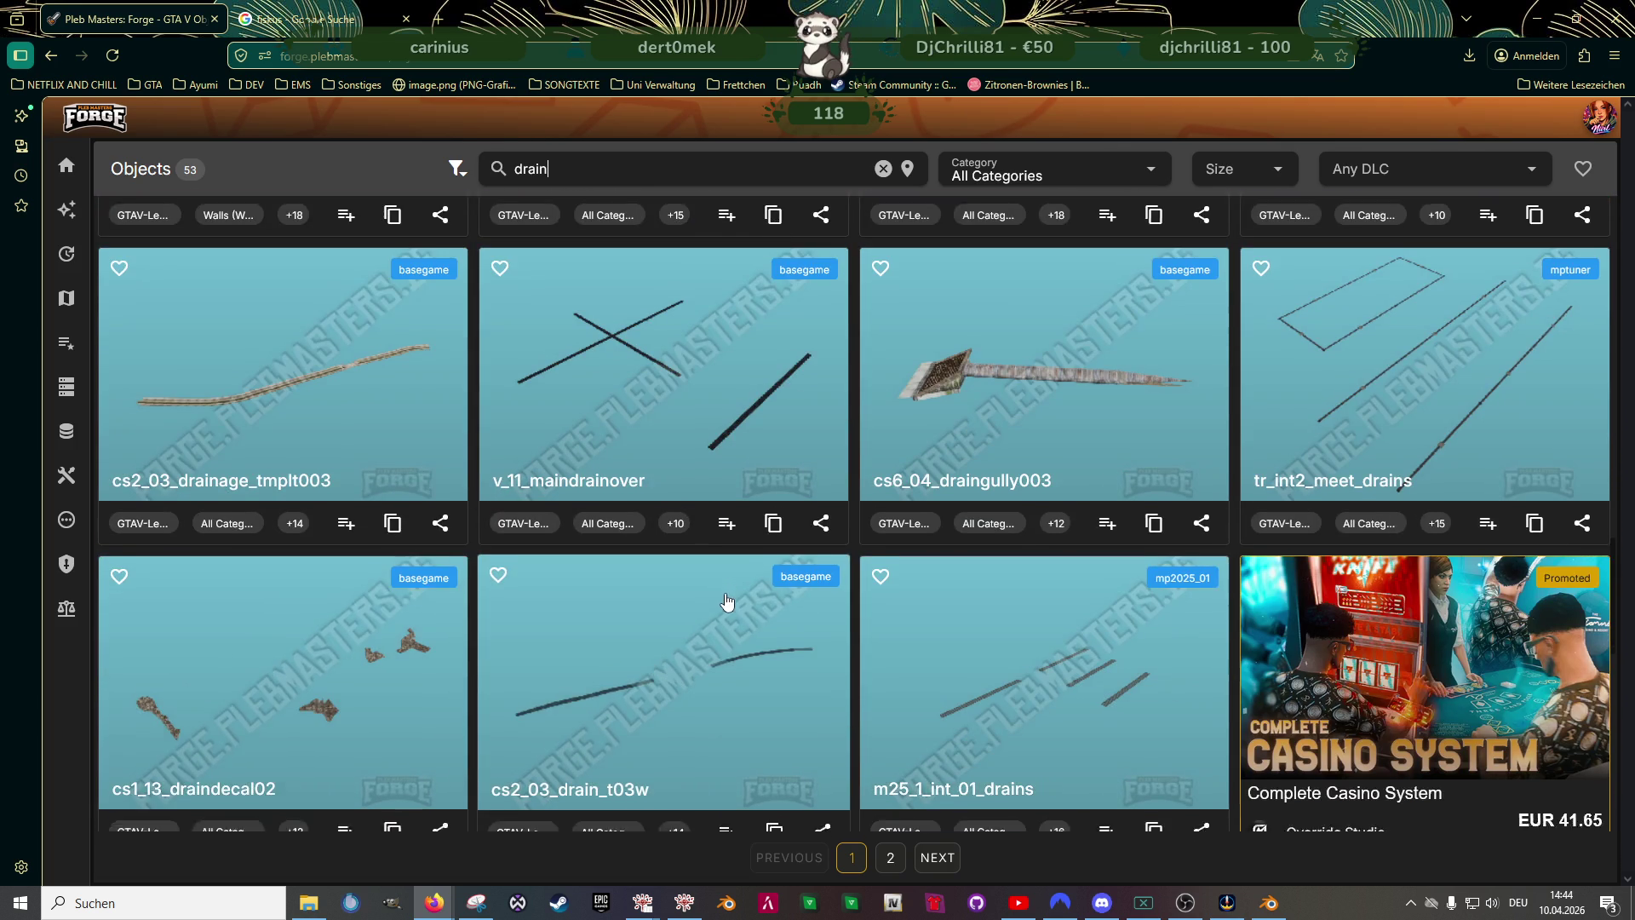
{"action": "scroll", "coordinate": [727, 602], "scroll_direction": "down", "scroll_amount": 3}
{"action": "scroll", "coordinate": [729, 606], "scroll_direction": "down", "scroll_amount": 3}
{"action": "scroll", "coordinate": [730, 611], "scroll_direction": "down", "scroll_amount": 3}
{"action": "scroll", "coordinate": [731, 615], "scroll_direction": "down", "scroll_amount": 1}
{"action": "type", "text": "shower"}
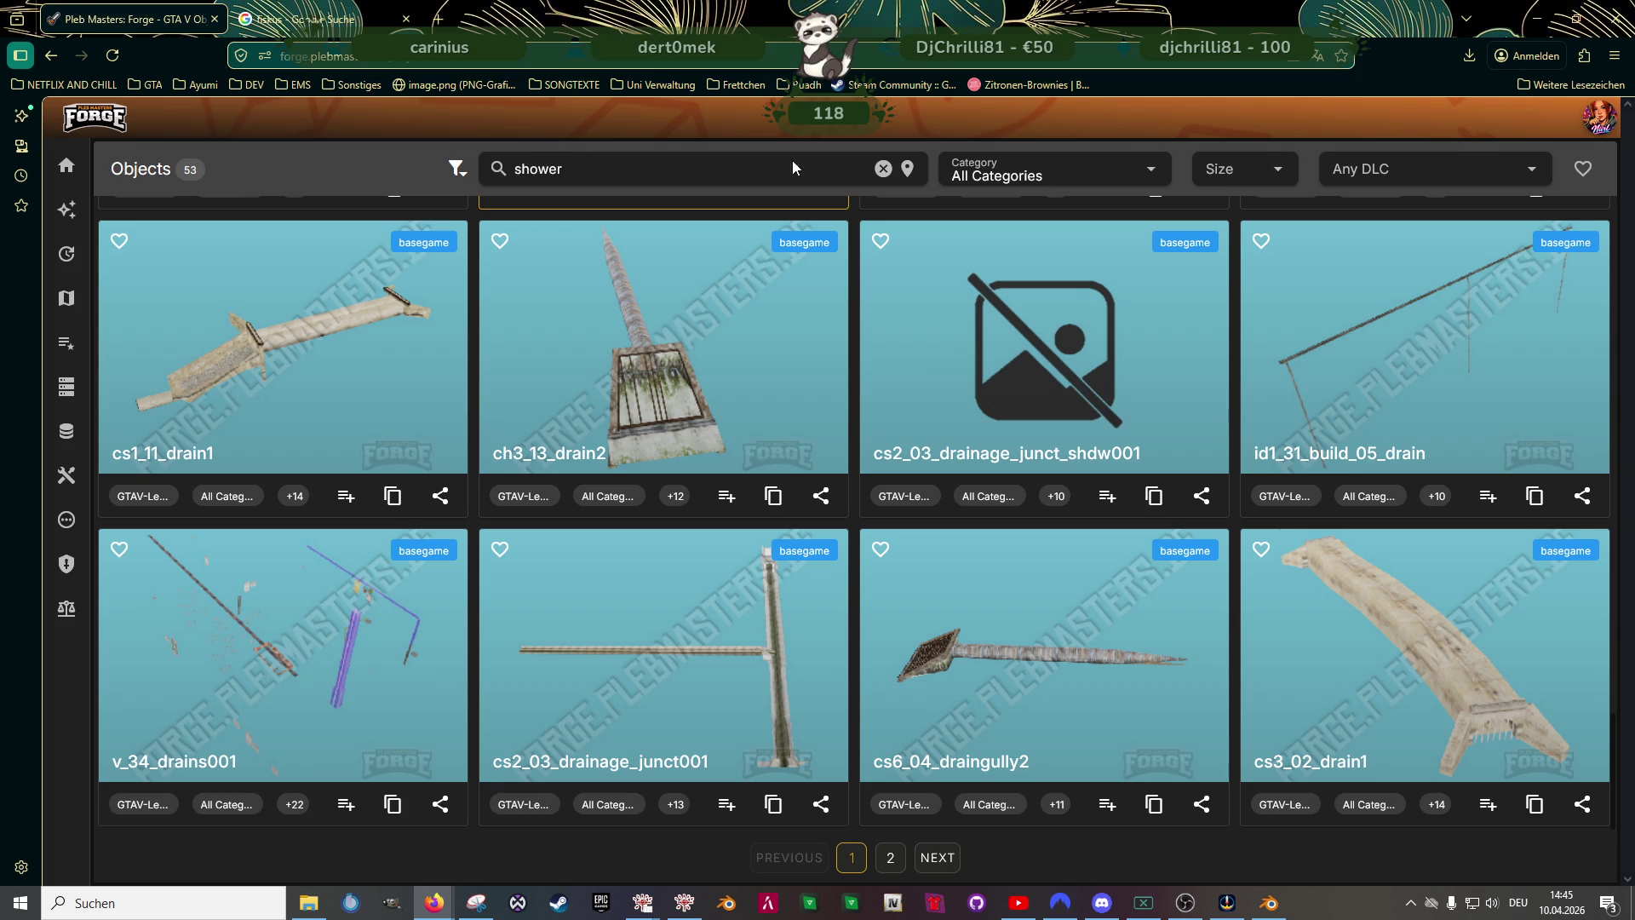
{"action": "key", "text": "Return"}
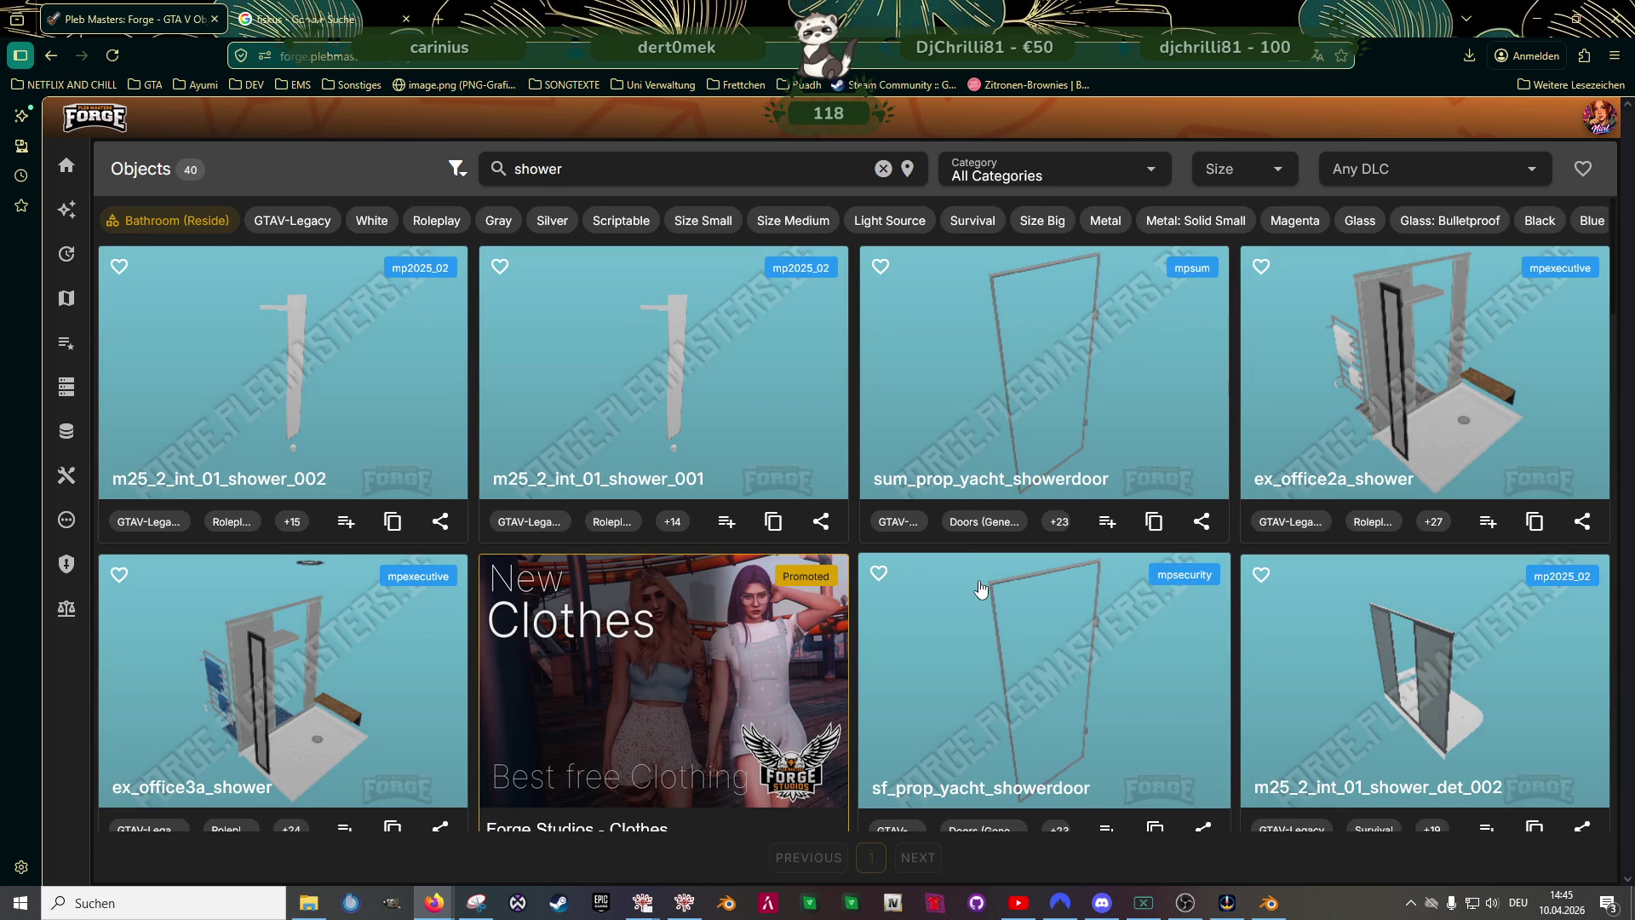
{"action": "scroll", "coordinate": [975, 605], "scroll_direction": "down", "scroll_amount": 3}
{"action": "scroll", "coordinate": [975, 605], "scroll_direction": "down", "scroll_amount": 3}
{"action": "scroll", "coordinate": [982, 626], "scroll_direction": "down", "scroll_amount": 2}
{"action": "scroll", "coordinate": [983, 626], "scroll_direction": "down", "scroll_amount": 3}
{"action": "scroll", "coordinate": [983, 626], "scroll_direction": "down", "scroll_amount": 2}
{"action": "scroll", "coordinate": [983, 626], "scroll_direction": "down", "scroll_amount": 3}
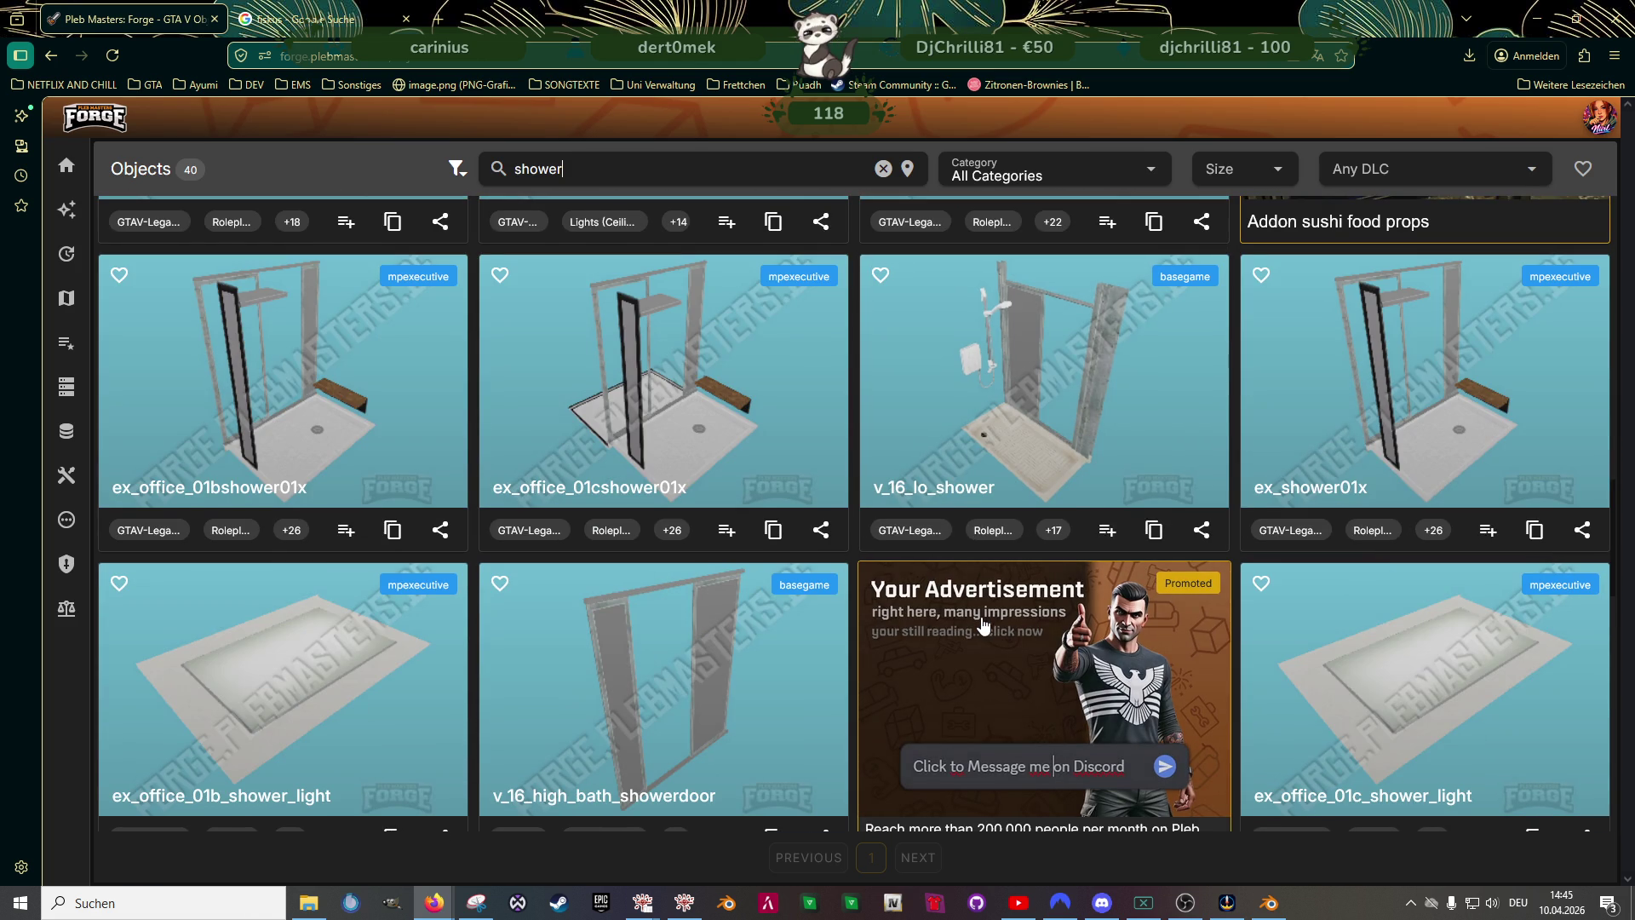
{"action": "scroll", "coordinate": [983, 626], "scroll_direction": "down", "scroll_amount": 2}
{"action": "scroll", "coordinate": [983, 626], "scroll_direction": "down", "scroll_amount": 3}
{"action": "scroll", "coordinate": [982, 626], "scroll_direction": "down", "scroll_amount": 3}
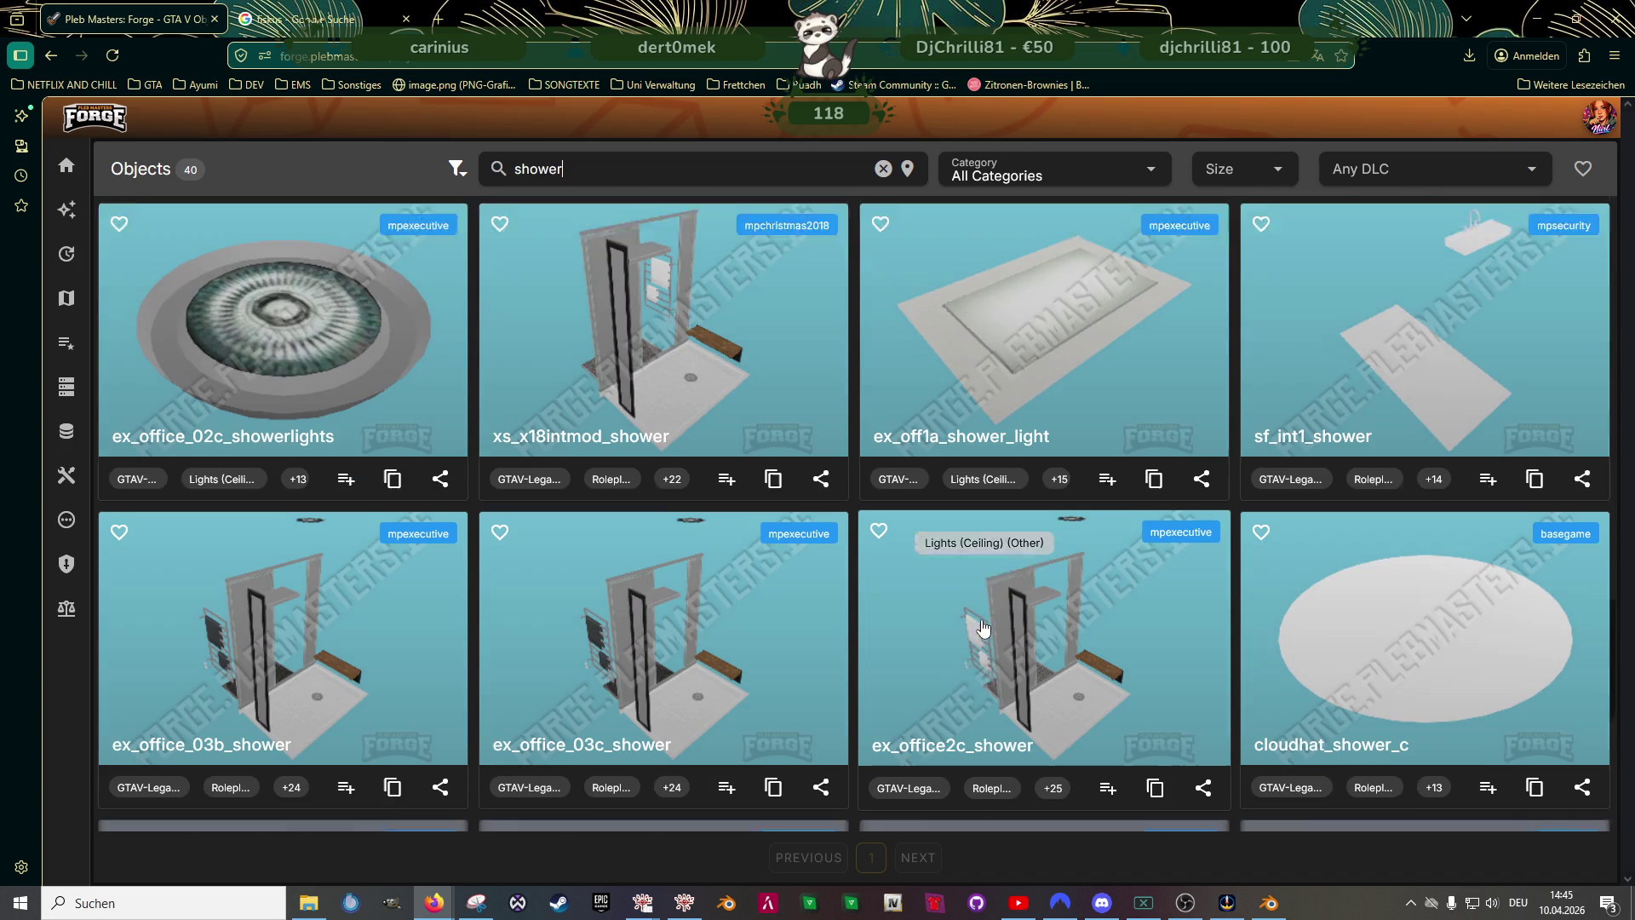
{"action": "scroll", "coordinate": [983, 626], "scroll_direction": "down", "scroll_amount": 2}
{"action": "scroll", "coordinate": [982, 627], "scroll_direction": "down", "scroll_amount": 3}
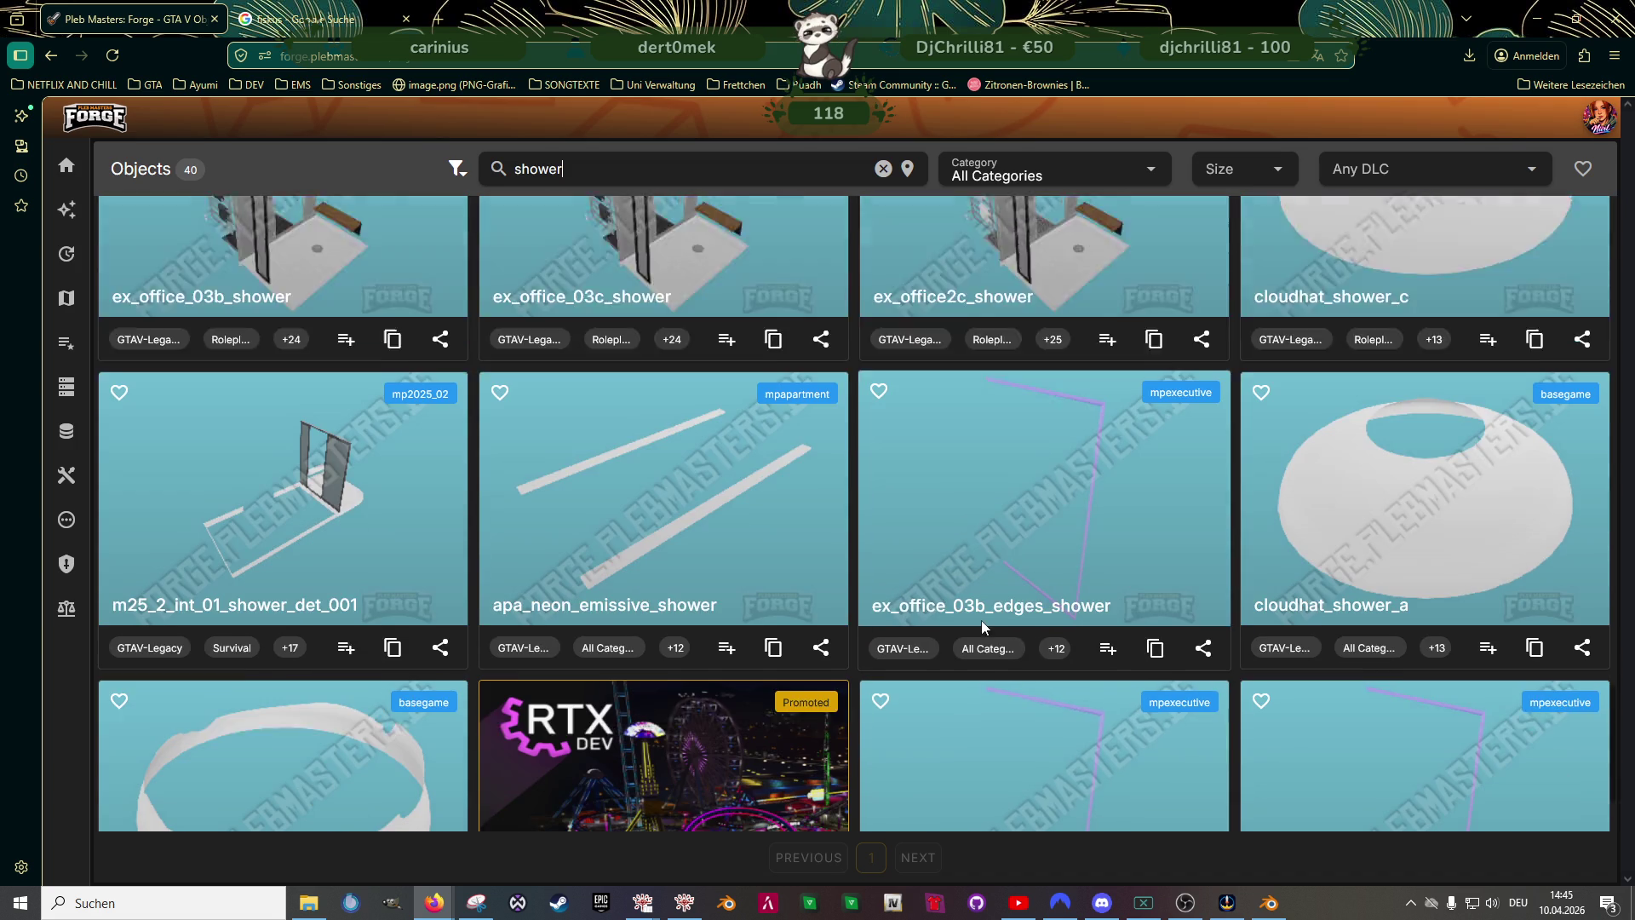
{"action": "scroll", "coordinate": [983, 626], "scroll_direction": "down", "scroll_amount": 2}
{"action": "scroll", "coordinate": [911, 640], "scroll_direction": "up", "scroll_amount": 3}
{"action": "scroll", "coordinate": [910, 639], "scroll_direction": "up", "scroll_amount": 2}
{"action": "left_click", "coordinate": [848, 524]}
{"action": "left_click", "coordinate": [874, 203]}
{"action": "scroll", "coordinate": [1011, 542], "scroll_direction": "up", "scroll_amount": 4}
{"action": "mouse_move", "coordinate": [1010, 543]}
{"action": "left_mouse_down"}
{"action": "mouse_move", "coordinate": [1116, 584]}
{"action": "mouse_move", "coordinate": [1086, 580]}
{"action": "left_mouse_up"}
{"action": "left_click", "coordinate": [1351, 541]}
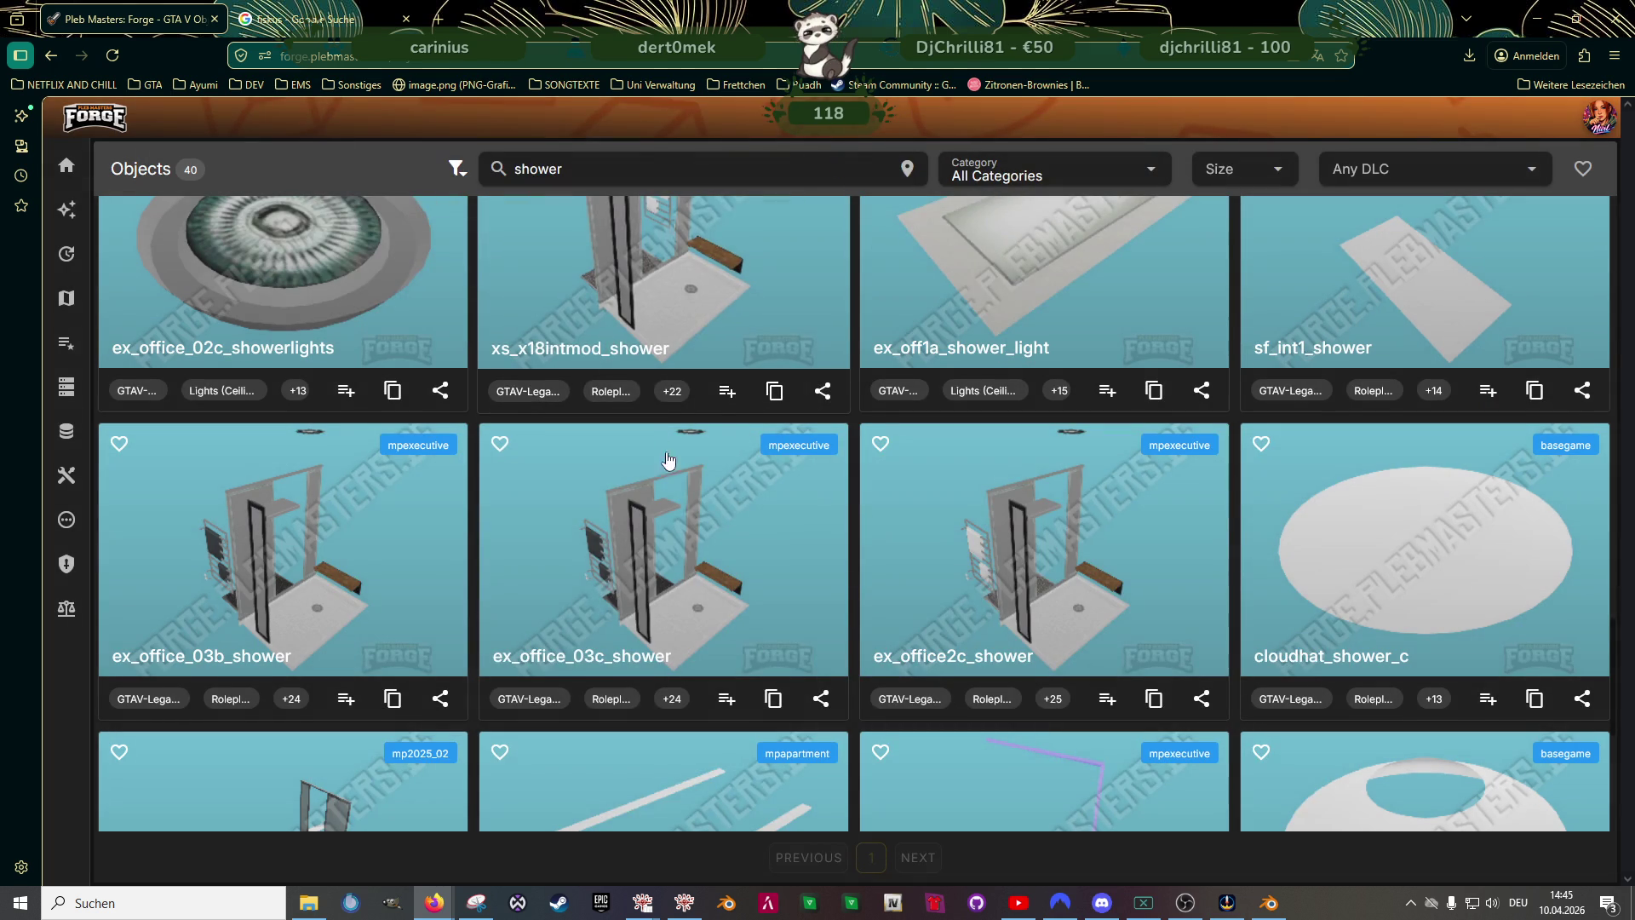
{"action": "scroll", "coordinate": [690, 511], "scroll_direction": "down", "scroll_amount": 3}
{"action": "scroll", "coordinate": [713, 539], "scroll_direction": "down", "scroll_amount": 2}
{"action": "type", "text": "drain"}
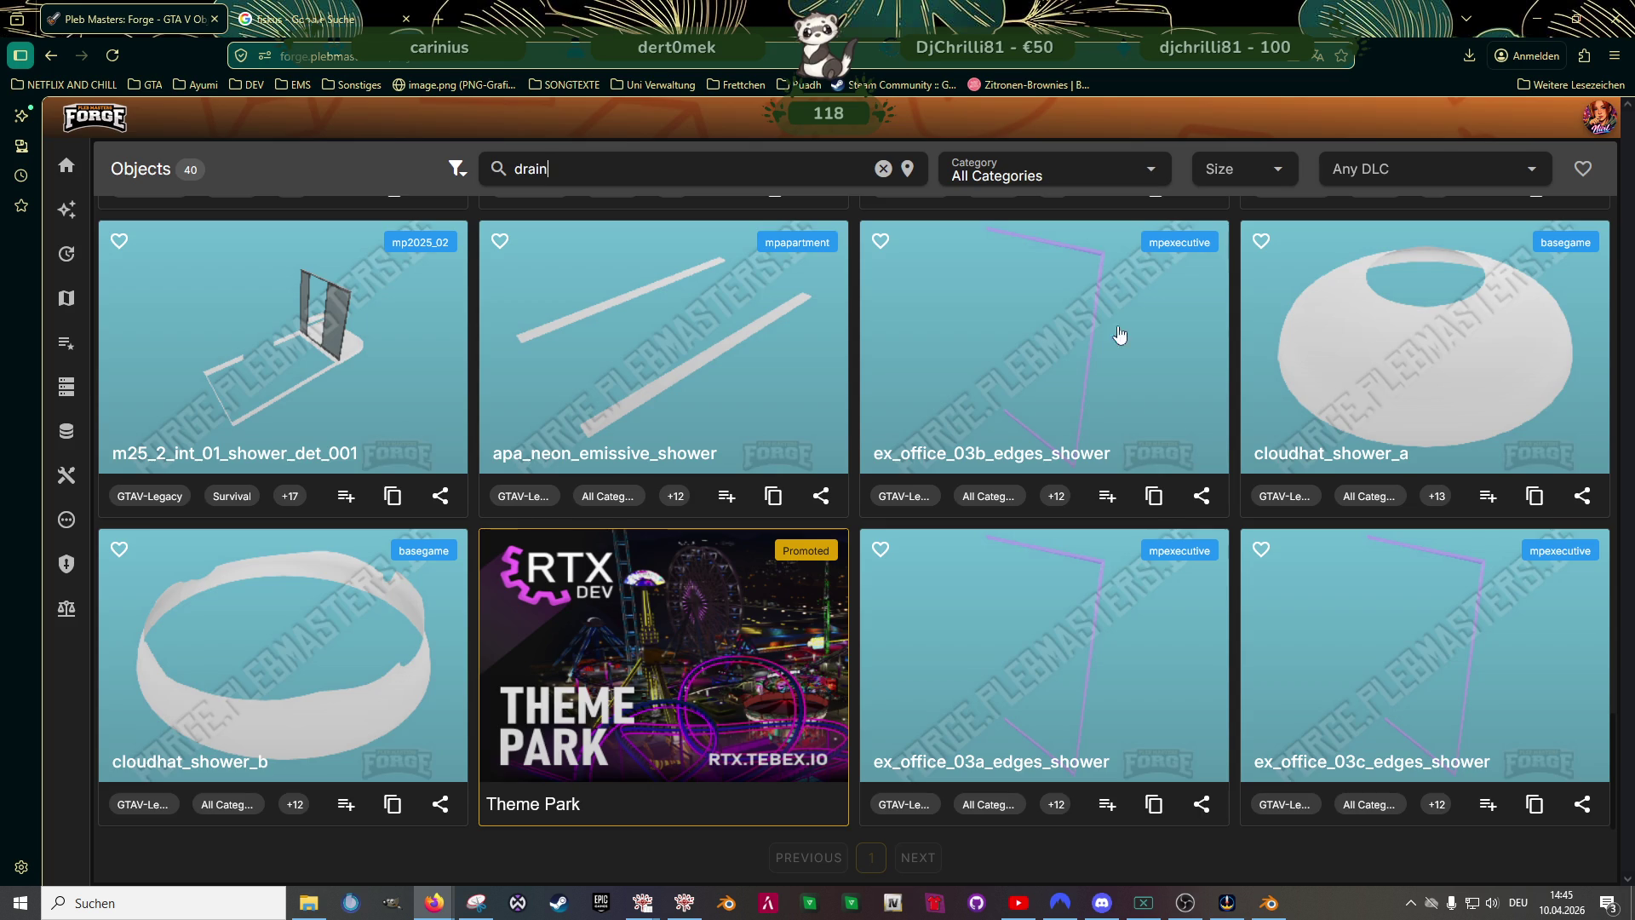
{"action": "key", "text": "Return"}
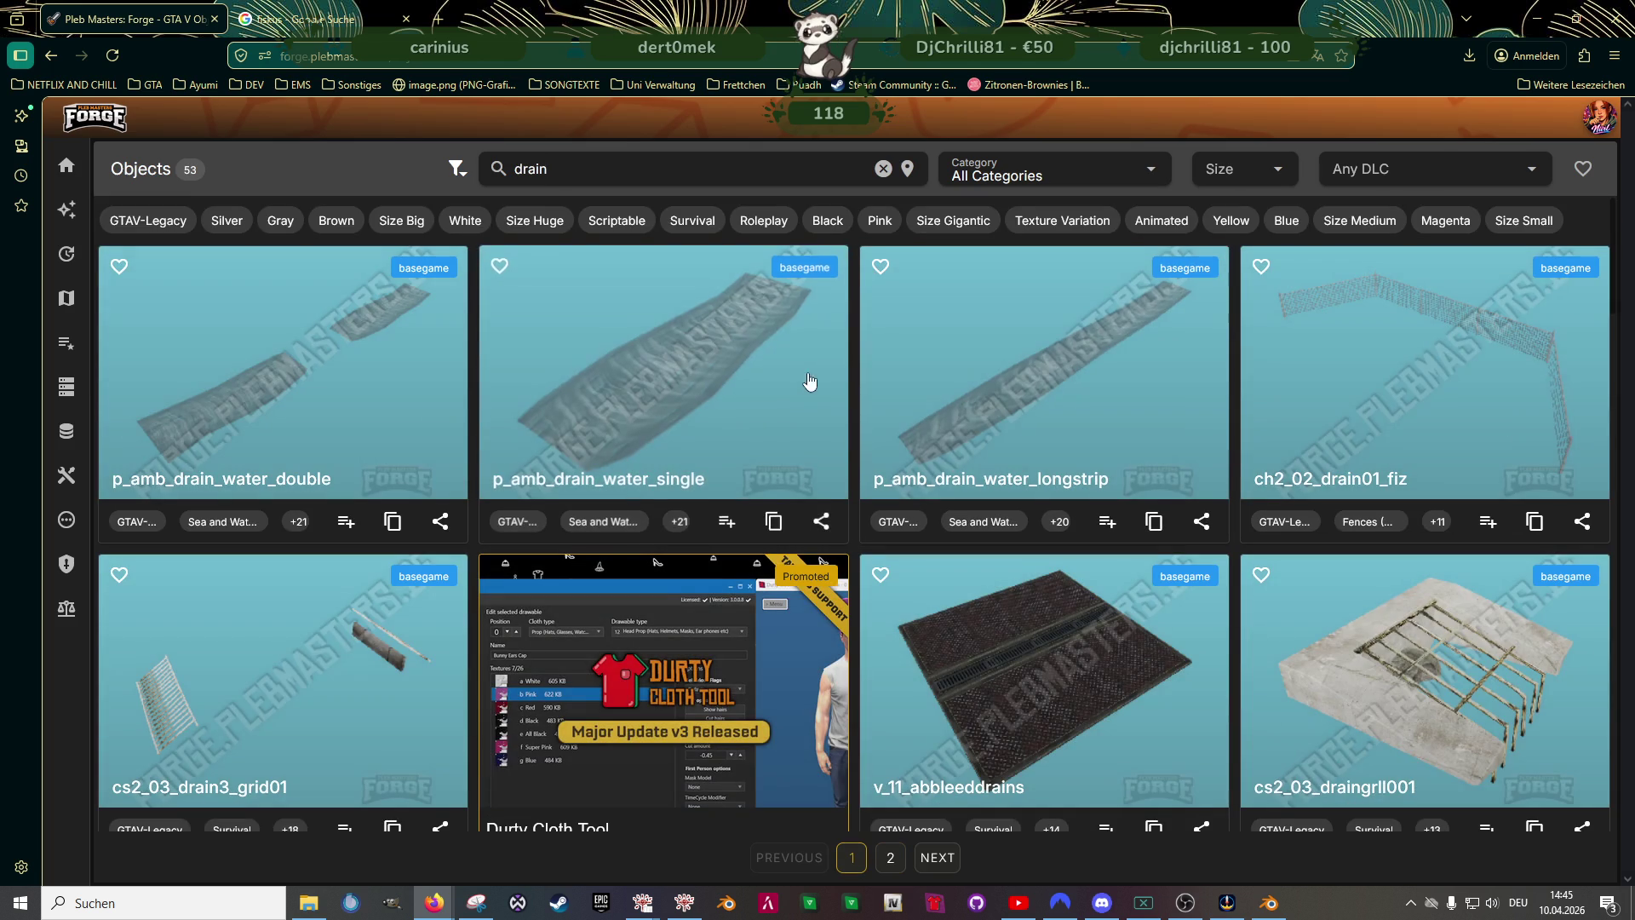
{"action": "scroll", "coordinate": [1090, 564], "scroll_direction": "down", "scroll_amount": 1}
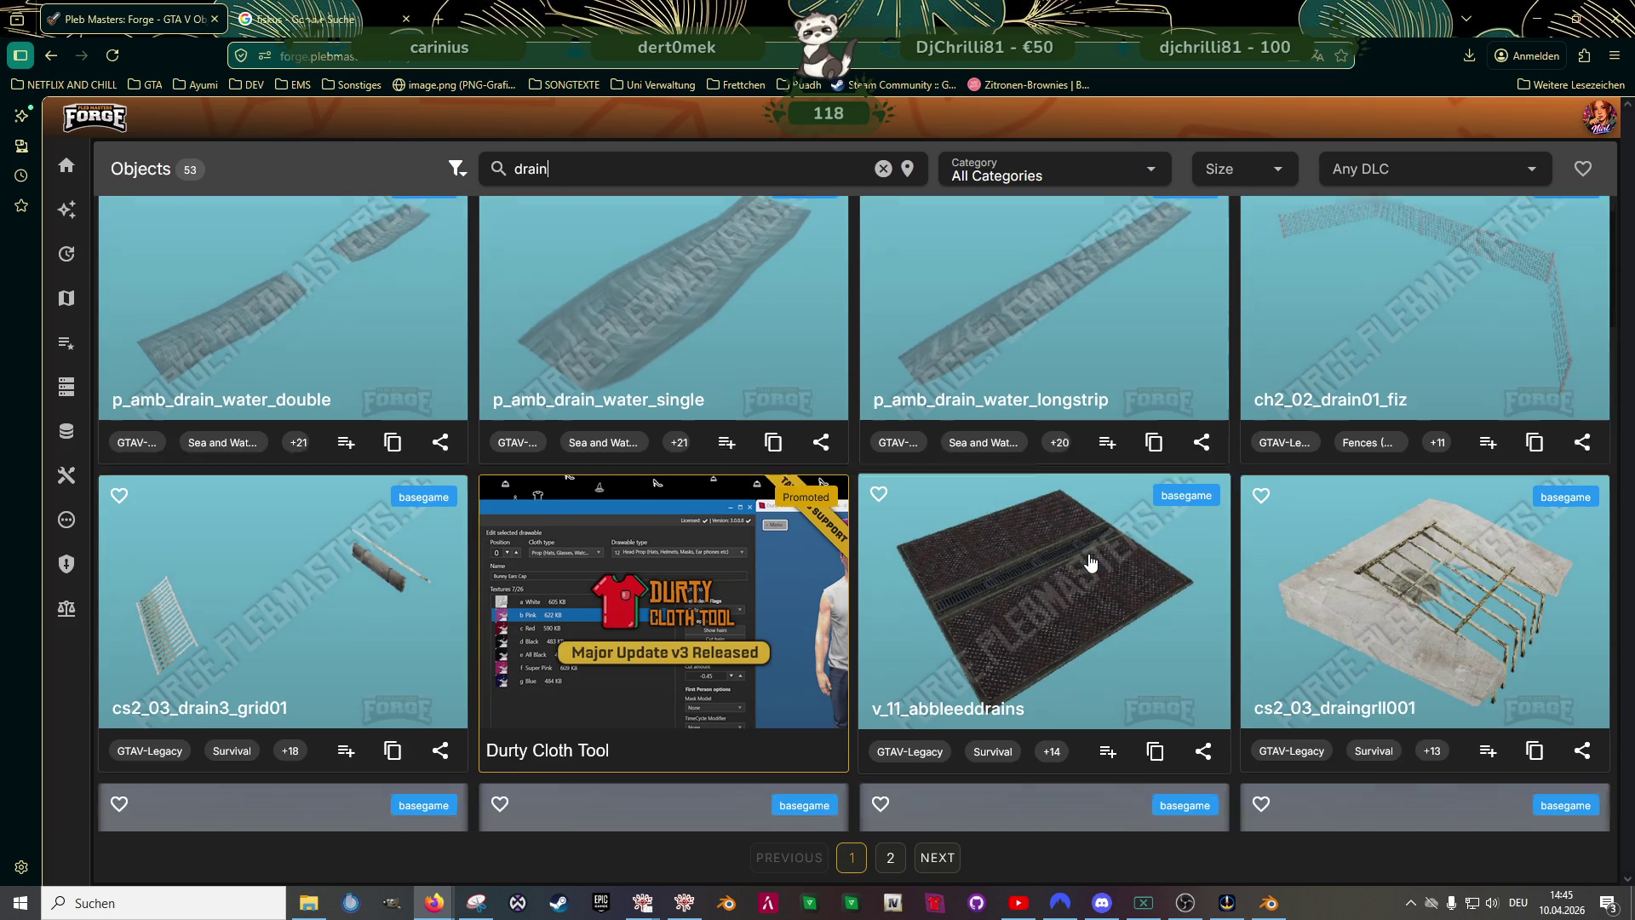
{"action": "left_click", "coordinate": [1085, 553]}
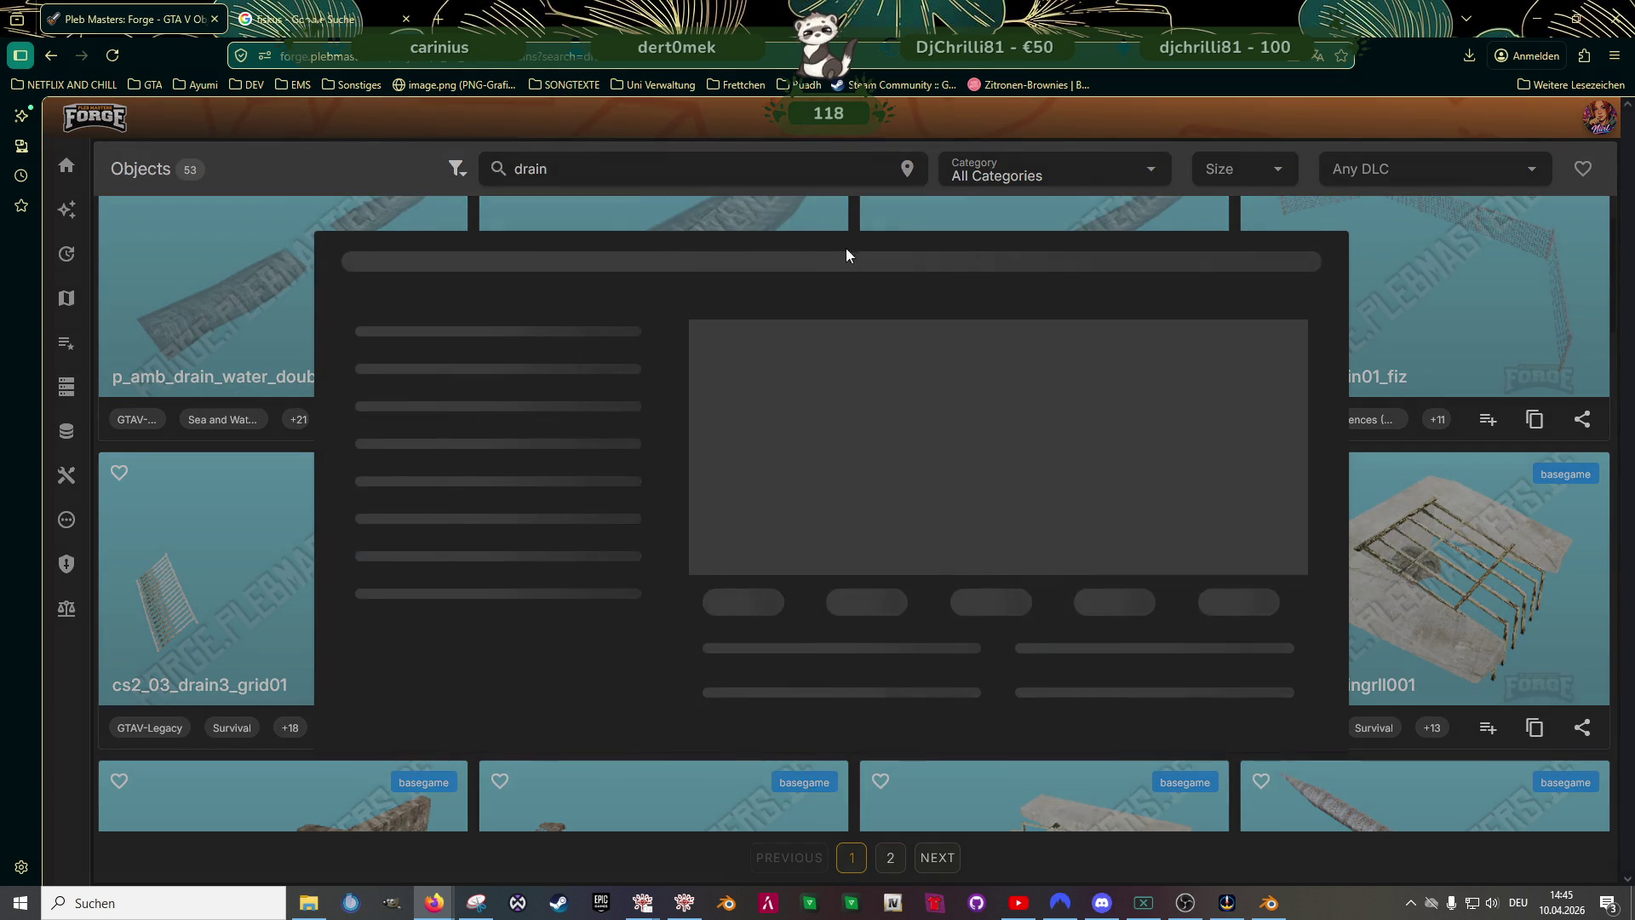
{"action": "left_click", "coordinate": [827, 204]}
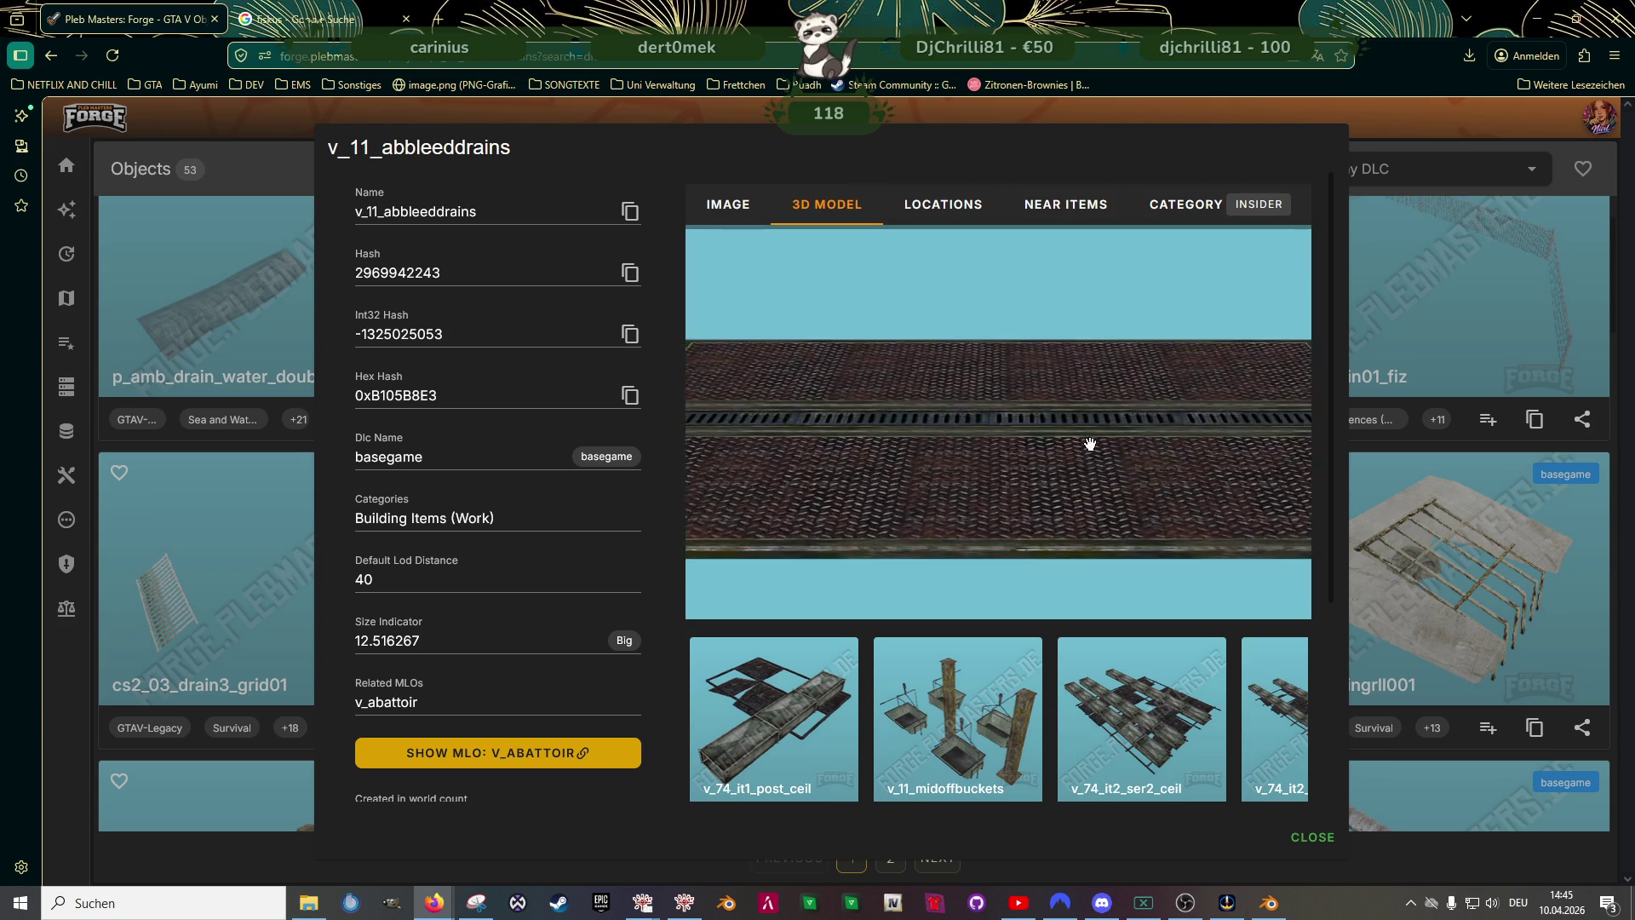
{"action": "scroll", "coordinate": [1008, 499], "scroll_direction": "up", "scroll_amount": 5}
{"action": "left_click_drag", "start_coordinate": [1007, 500], "coordinate": [1334, 529]}
{"action": "scroll", "coordinate": [1001, 506], "scroll_direction": "up", "scroll_amount": 2}
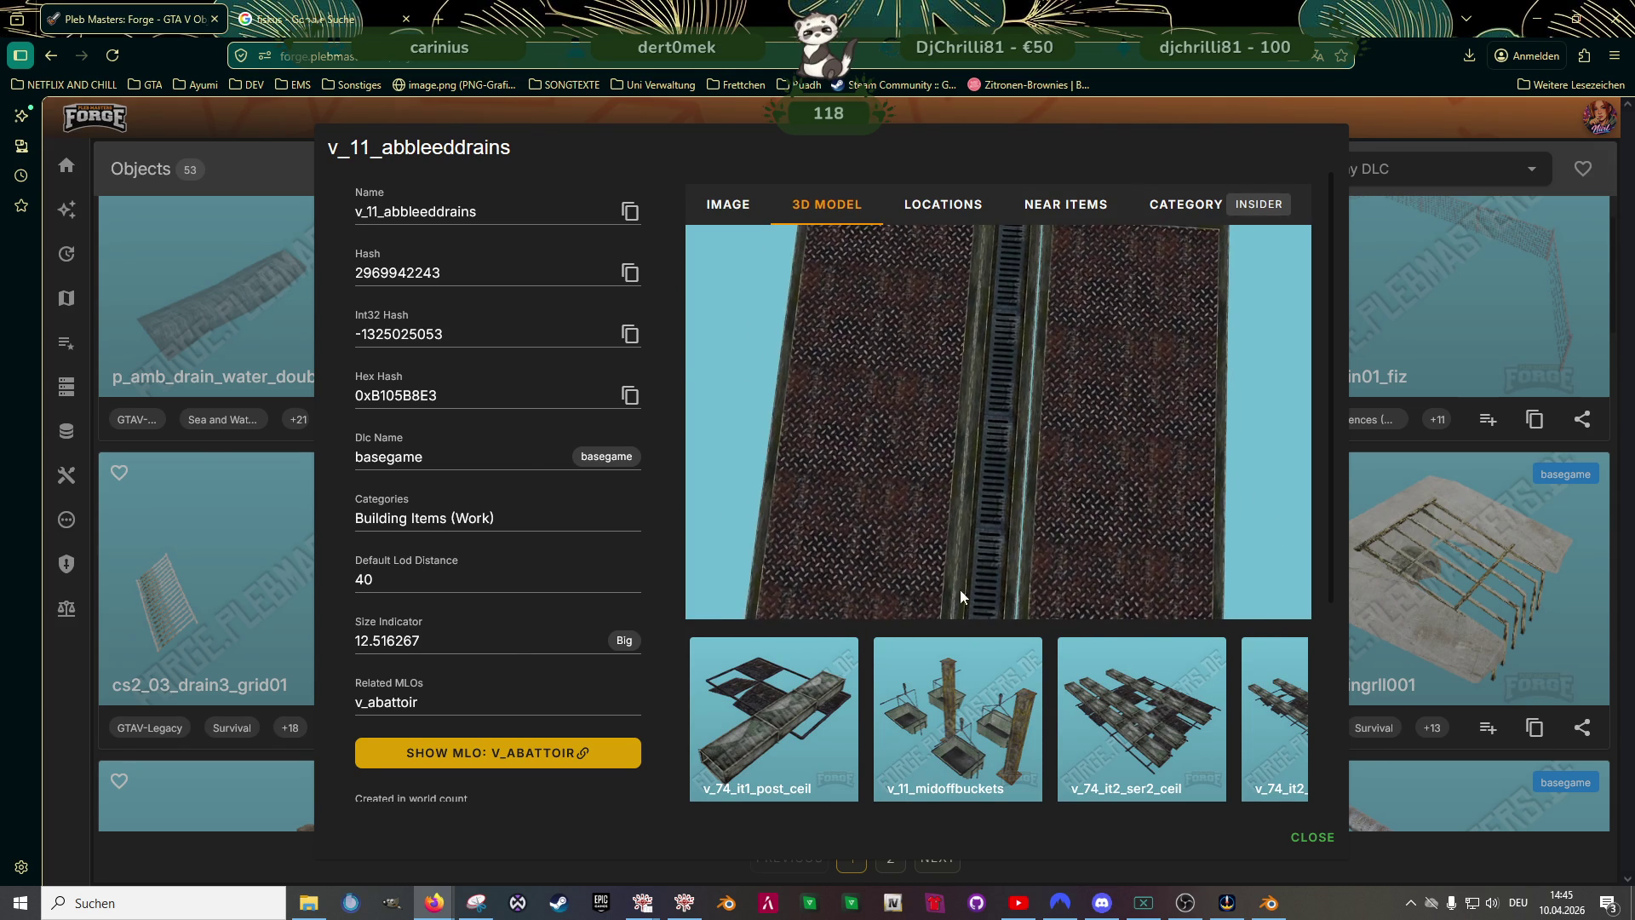
{"action": "key", "text": "Escape"}
{"action": "scroll", "coordinate": [658, 554], "scroll_direction": "down", "scroll_amount": 1}
{"action": "scroll", "coordinate": [658, 554], "scroll_direction": "down", "scroll_amount": 1}
{"action": "scroll", "coordinate": [767, 569], "scroll_direction": "down", "scroll_amount": 3}
{"action": "scroll", "coordinate": [766, 569], "scroll_direction": "down", "scroll_amount": 3}
{"action": "scroll", "coordinate": [766, 569], "scroll_direction": "down", "scroll_amount": 1}
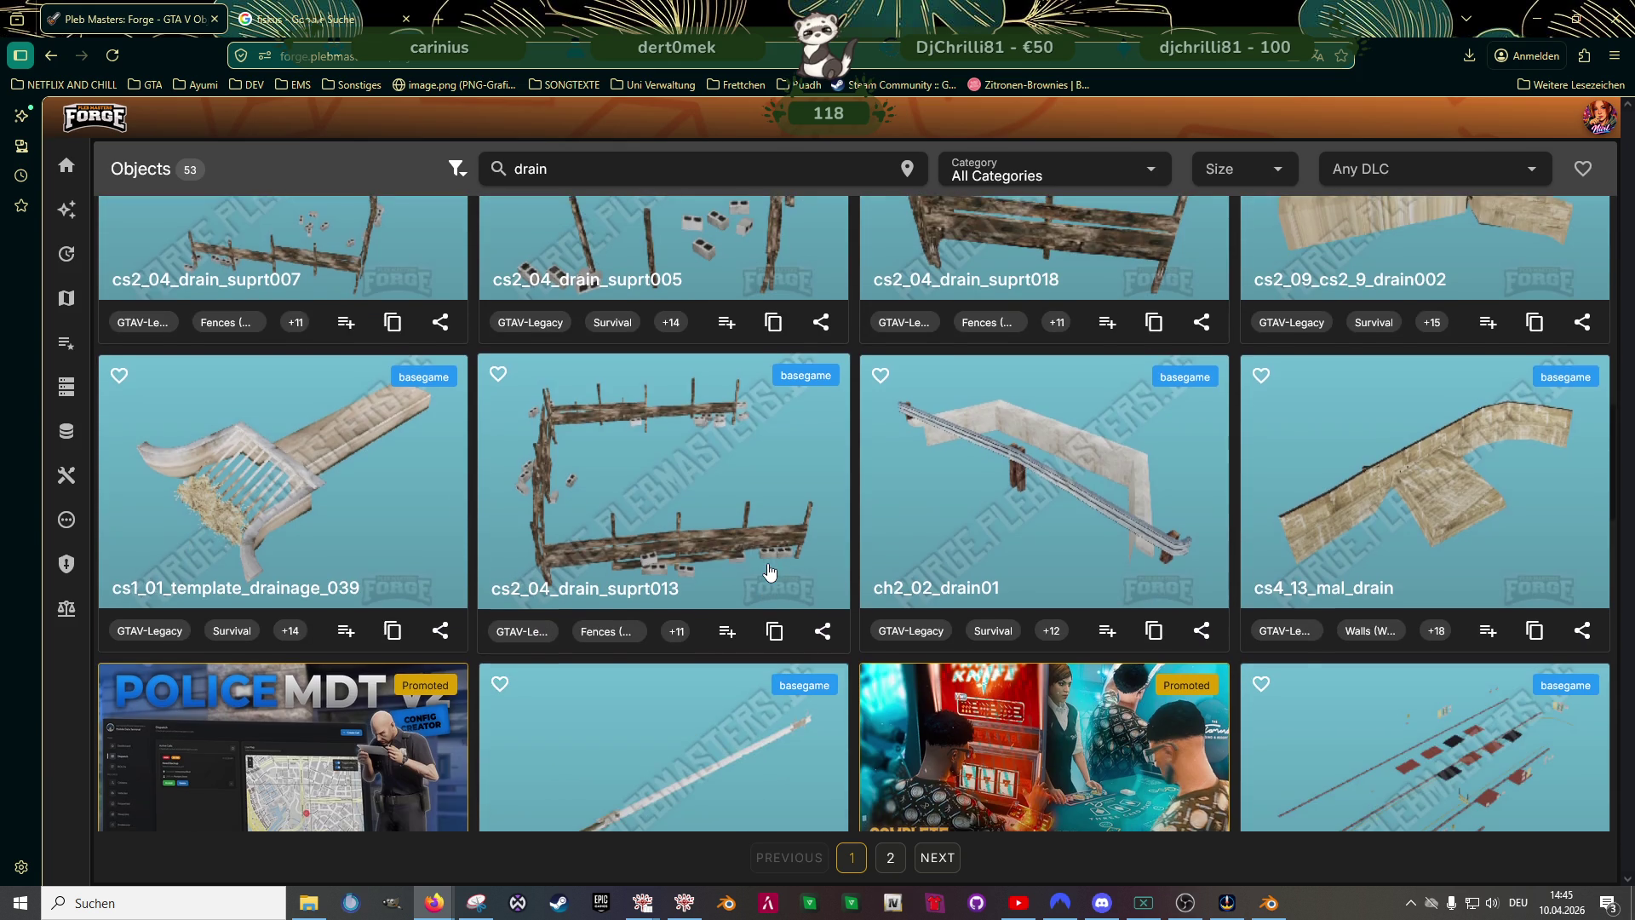
{"action": "scroll", "coordinate": [768, 567], "scroll_direction": "down", "scroll_amount": 2}
{"action": "scroll", "coordinate": [755, 575], "scroll_direction": "down", "scroll_amount": 3}
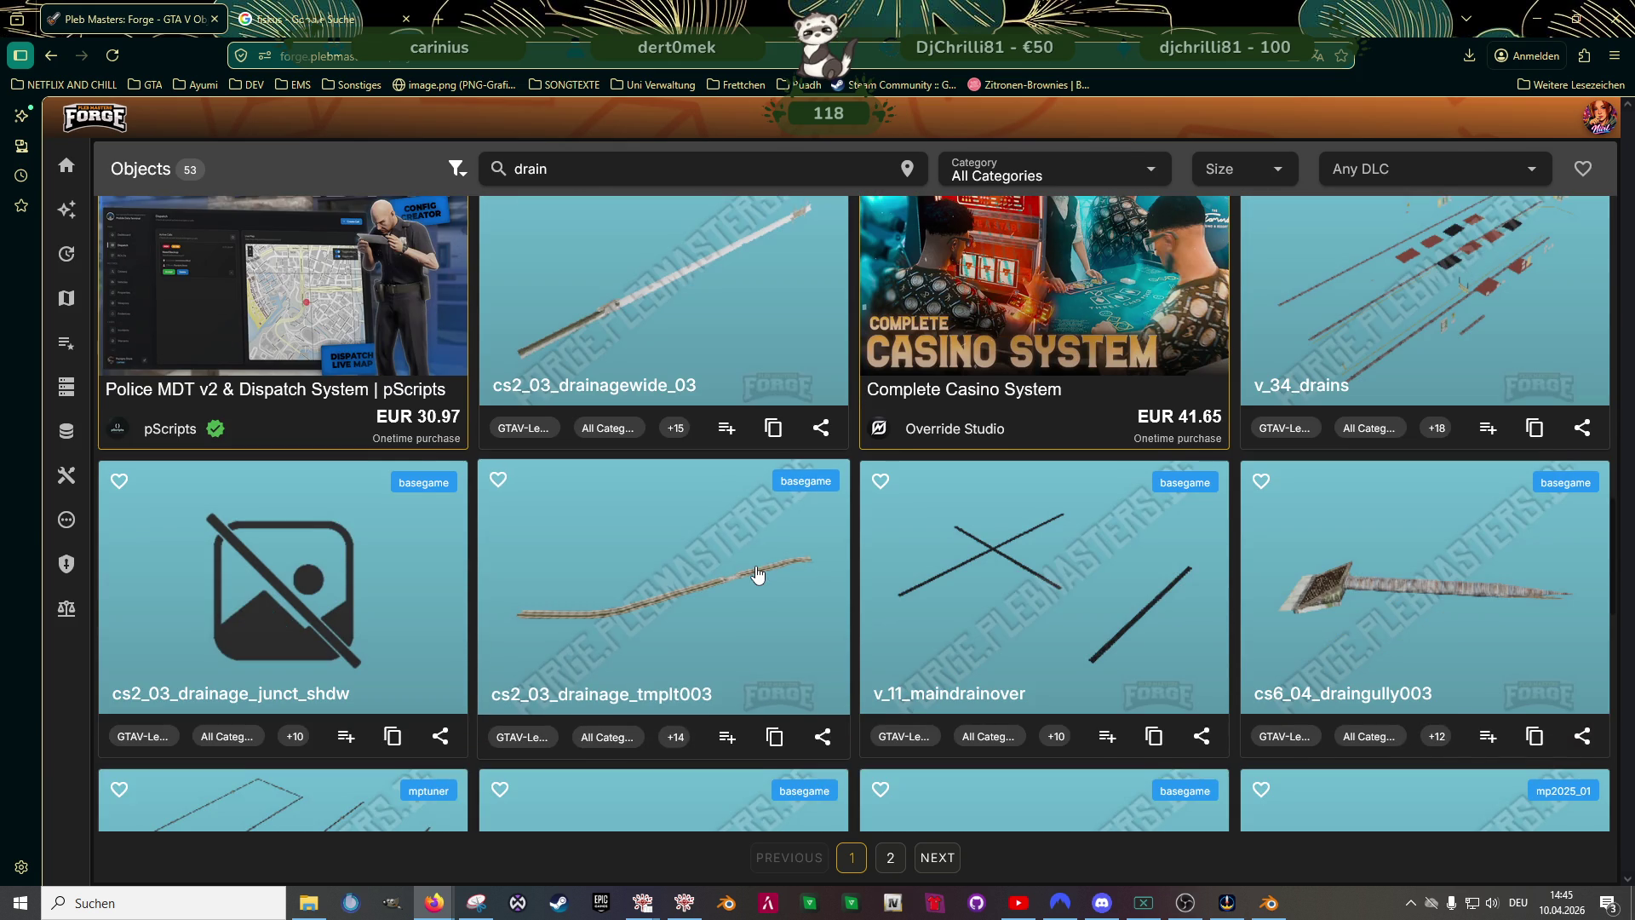
{"action": "scroll", "coordinate": [755, 575], "scroll_direction": "down", "scroll_amount": 3}
{"action": "scroll", "coordinate": [755, 566], "scroll_direction": "down", "scroll_amount": 3}
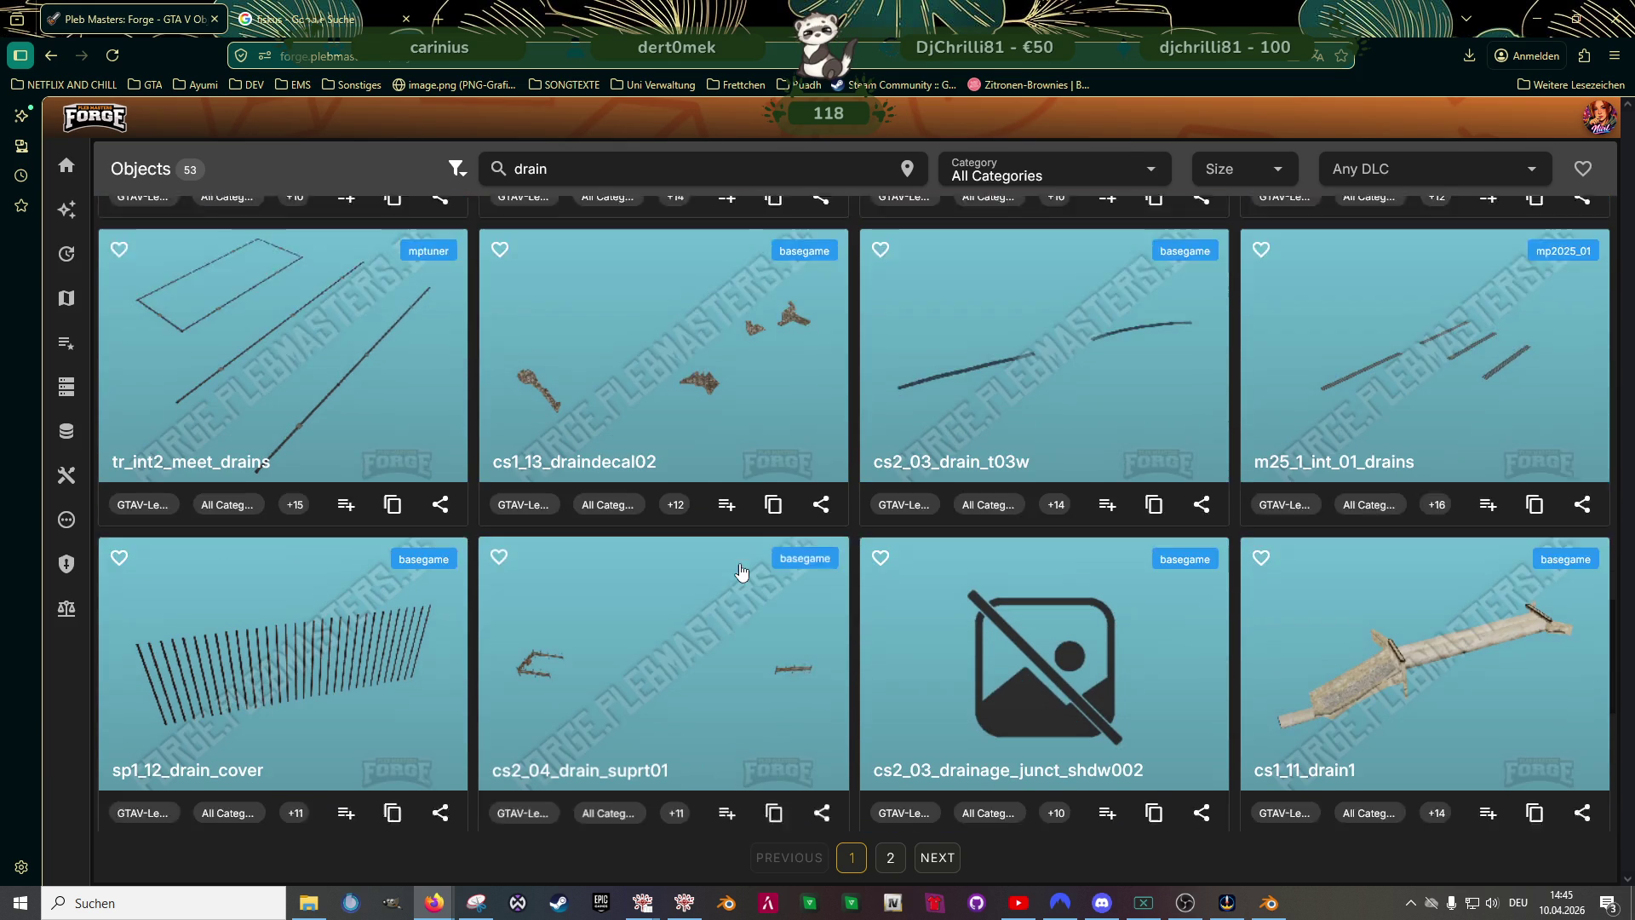
{"action": "scroll", "coordinate": [756, 566], "scroll_direction": "down", "scroll_amount": 3}
{"action": "scroll", "coordinate": [741, 600], "scroll_direction": "down", "scroll_amount": 3}
{"action": "scroll", "coordinate": [742, 627], "scroll_direction": "down", "scroll_amount": 3}
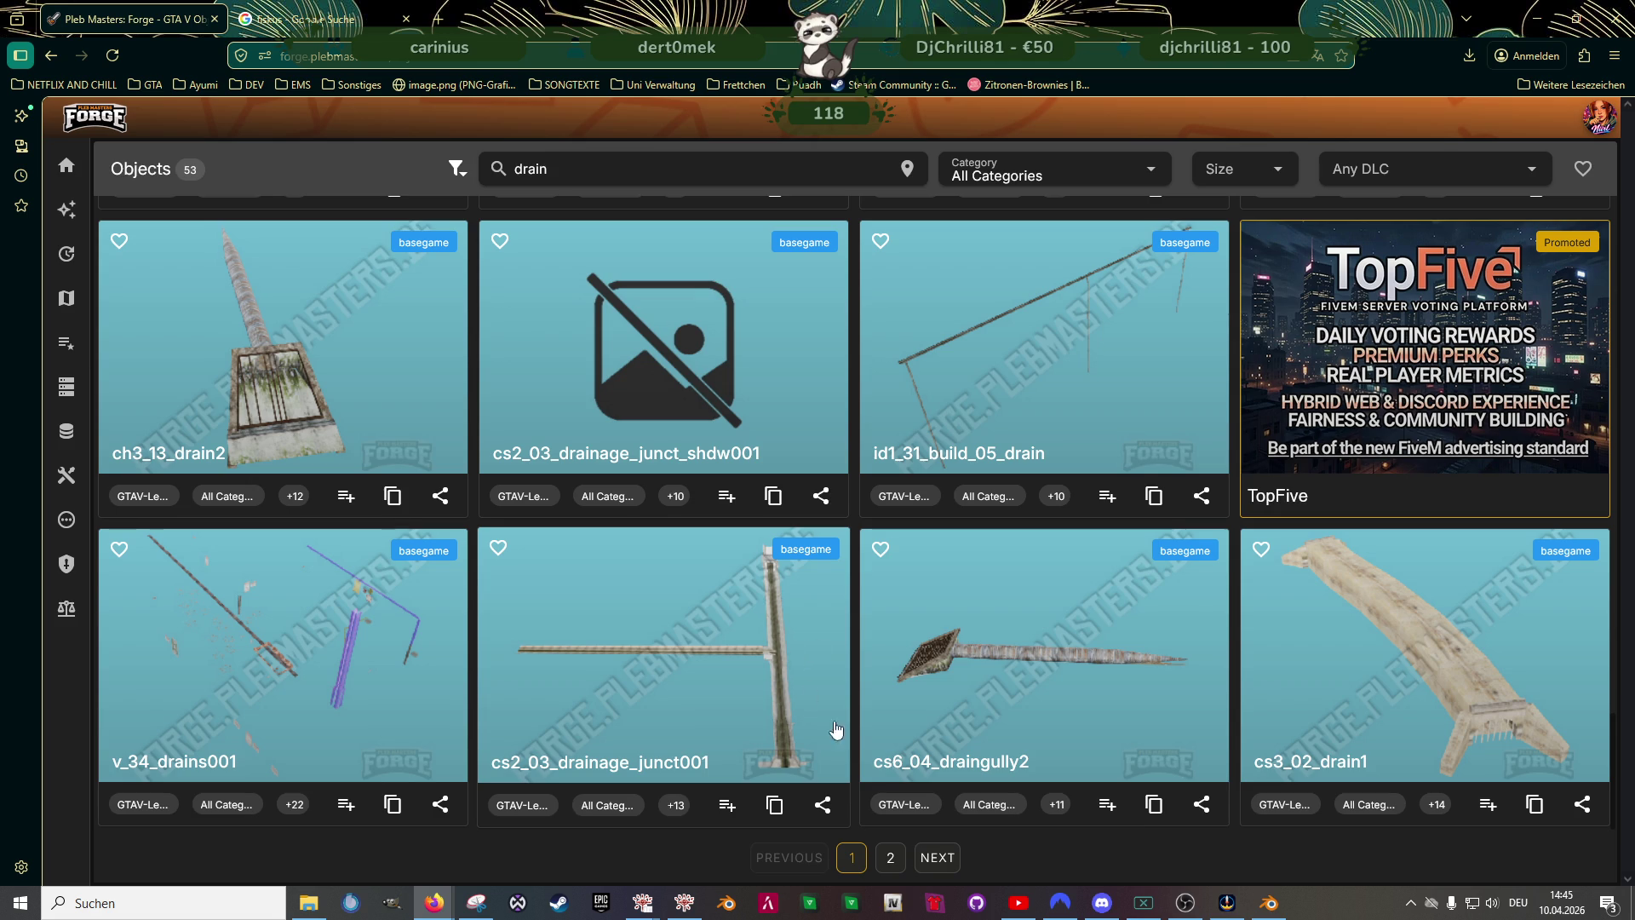
- Copy the v_11_abbleeddrains object name from page 1 and bring up CodeWalker
{"action": "left_click", "coordinate": [936, 857]}
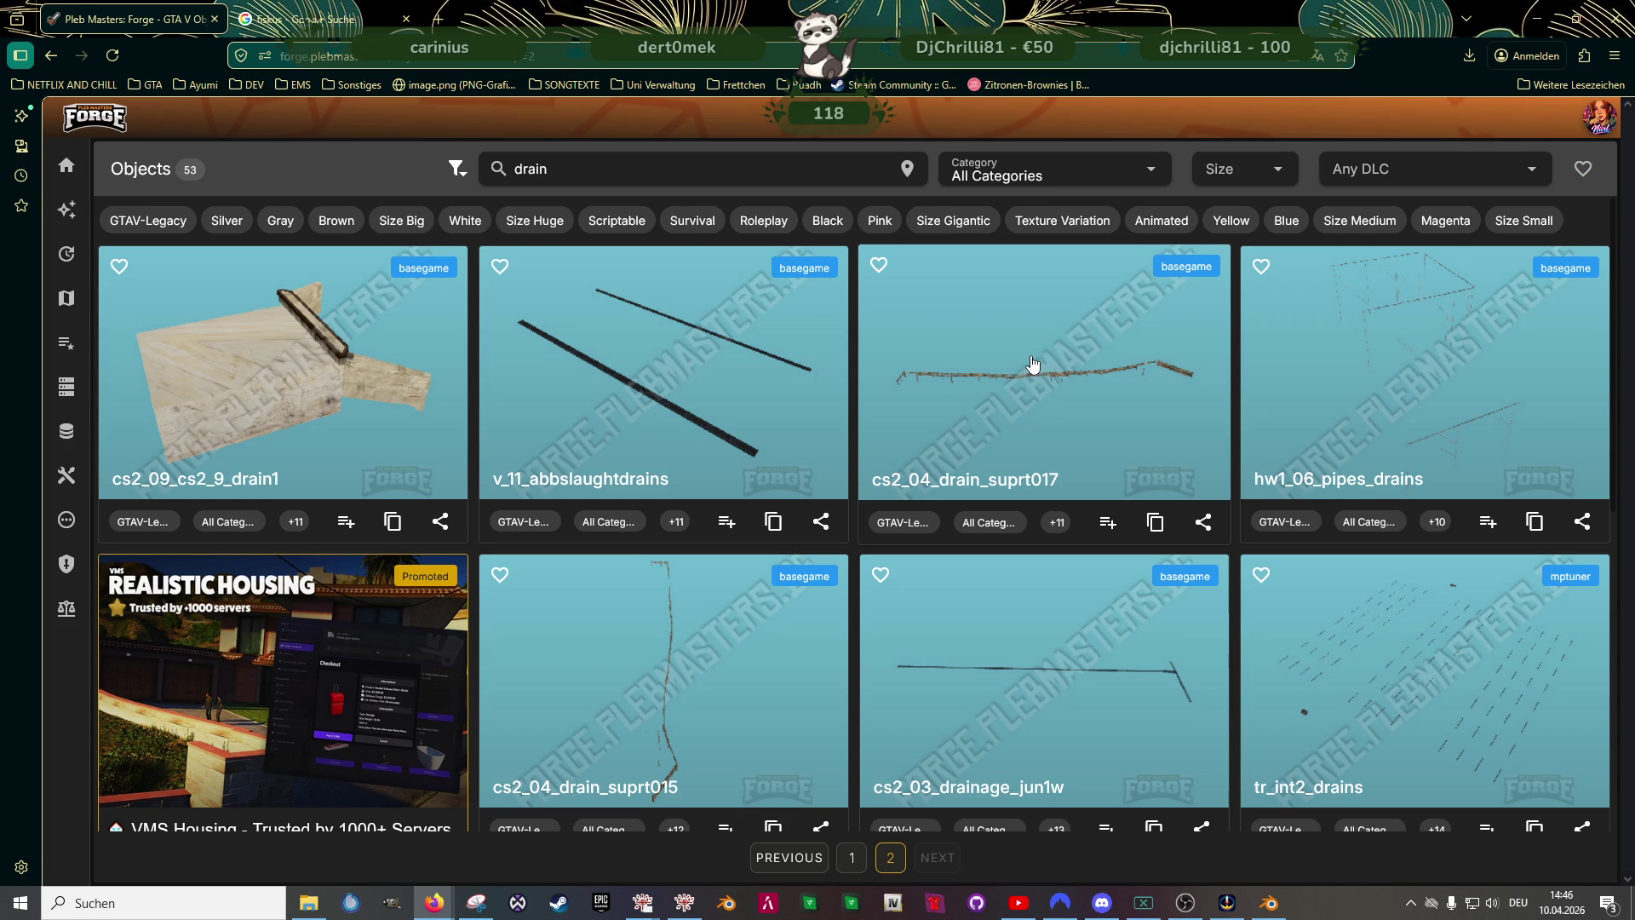
{"action": "scroll", "coordinate": [1034, 365], "scroll_direction": "down", "scroll_amount": 5}
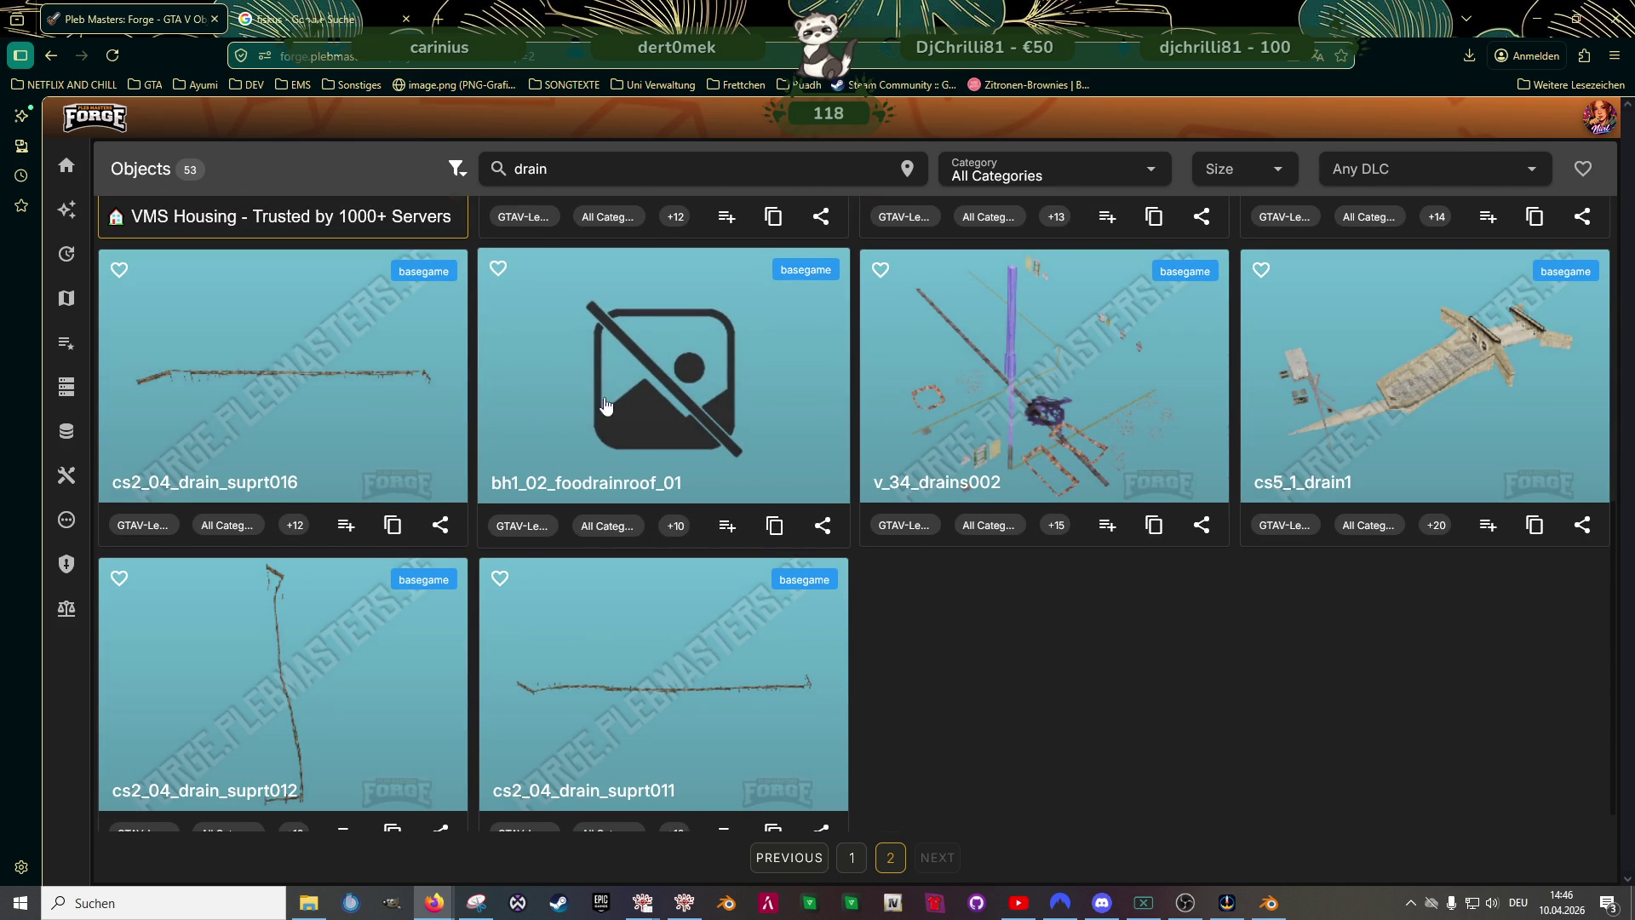
{"action": "left_click", "coordinate": [853, 858]}
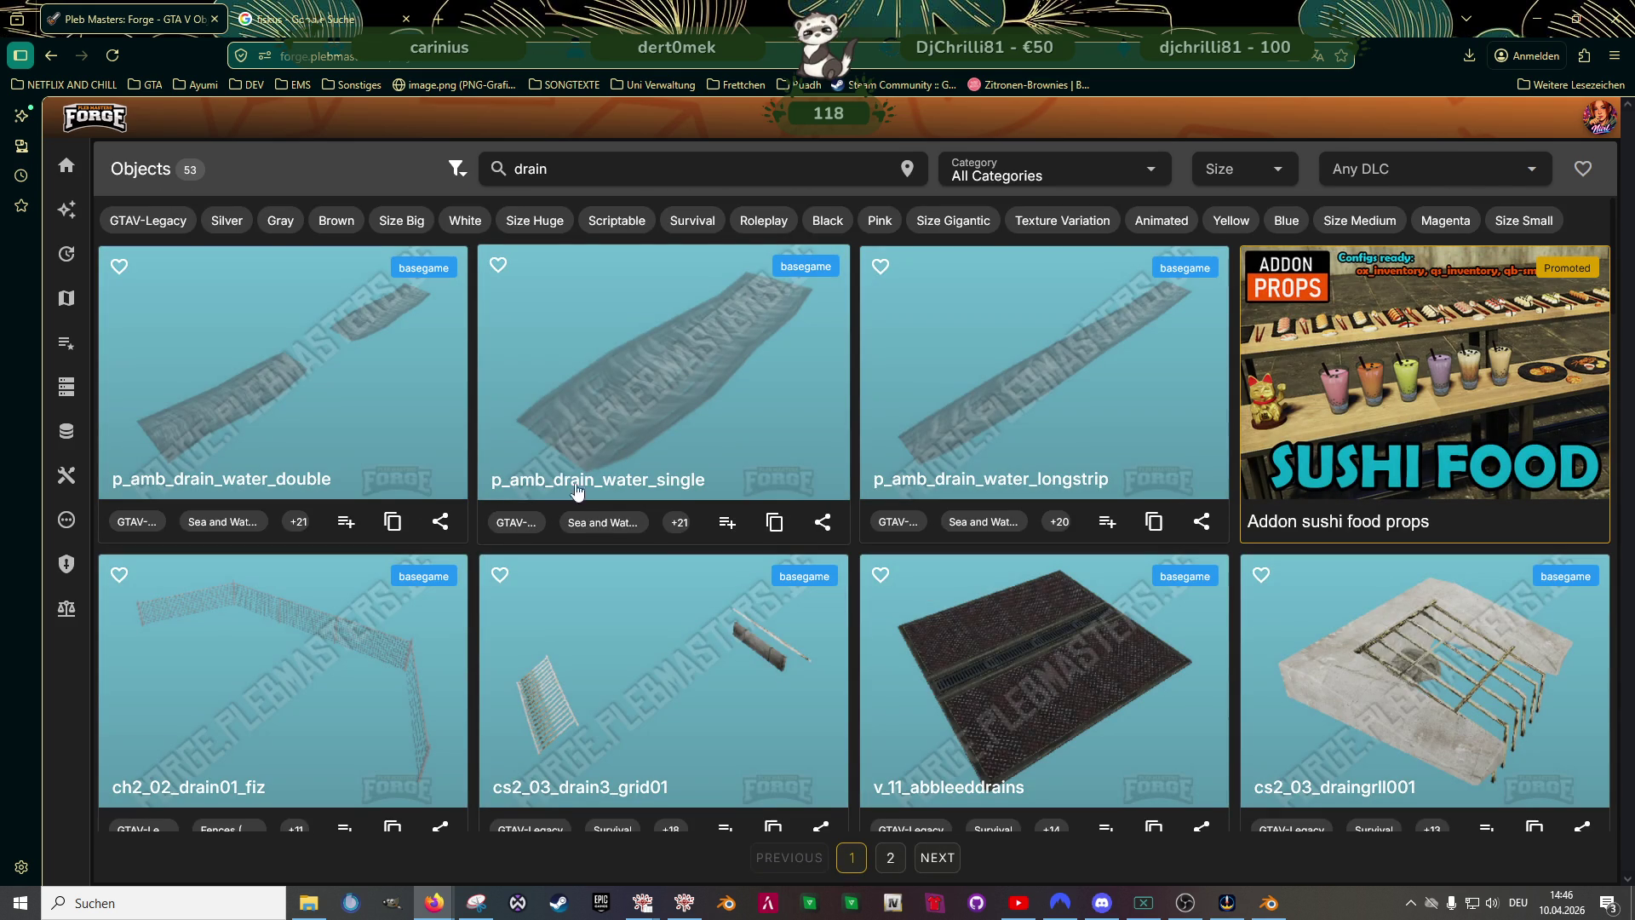
{"action": "left_click", "coordinate": [1155, 830]}
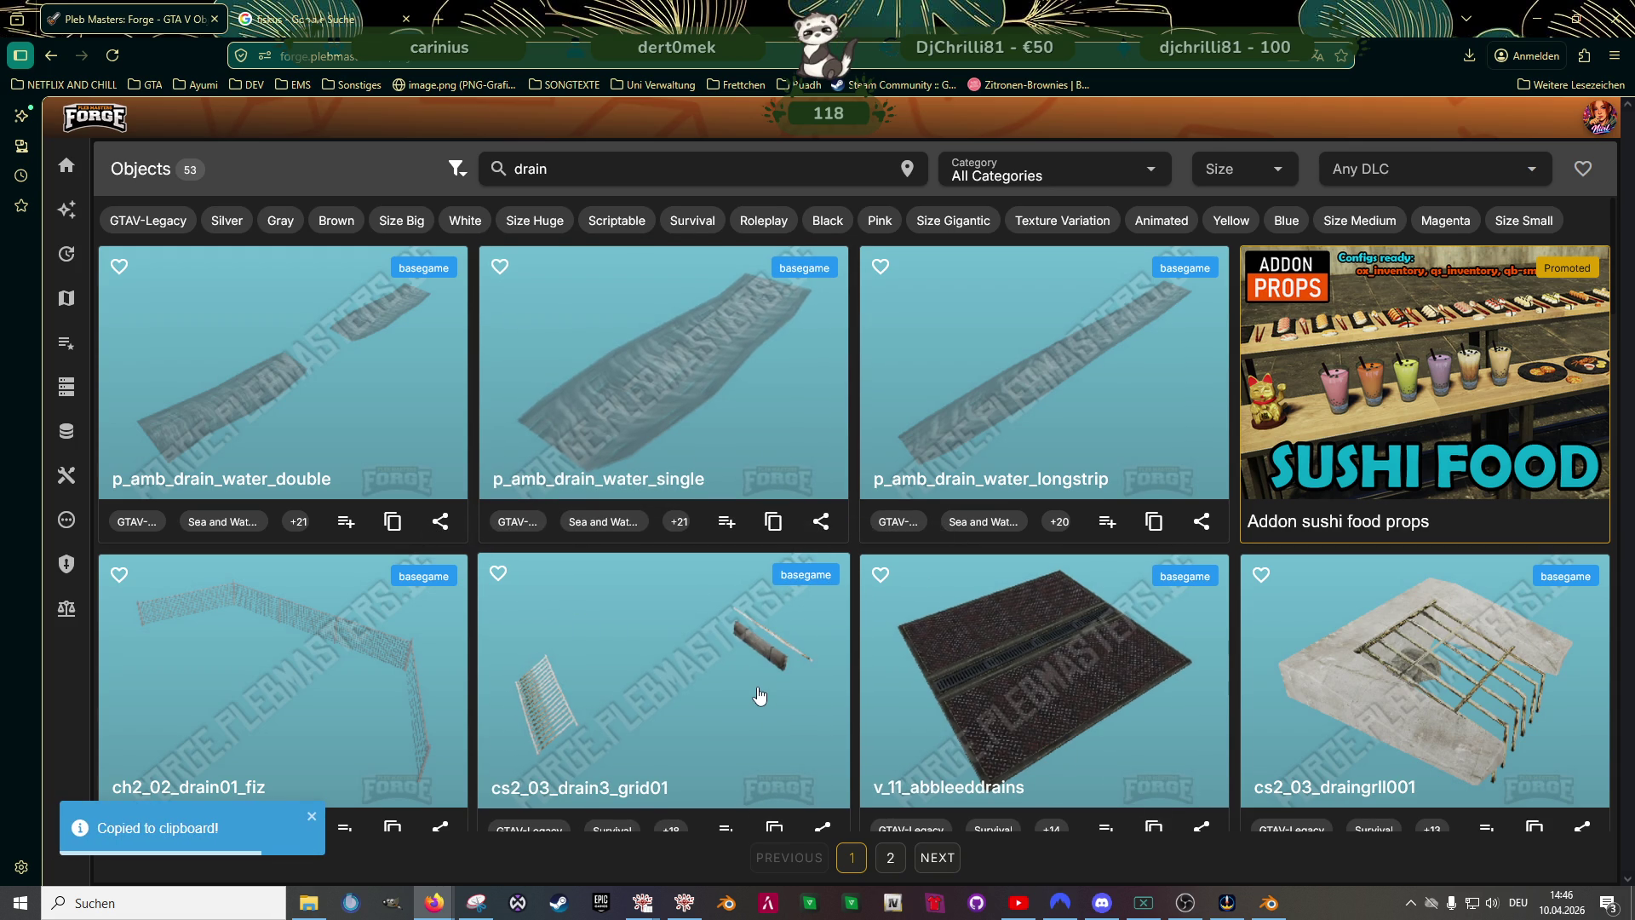
{"action": "left_click", "coordinate": [668, 903]}
- Hide the open motorcycle model viewer and bring CodeWalker's RPF Explorer to the front
{"action": "left_click", "coordinate": [575, 837]}
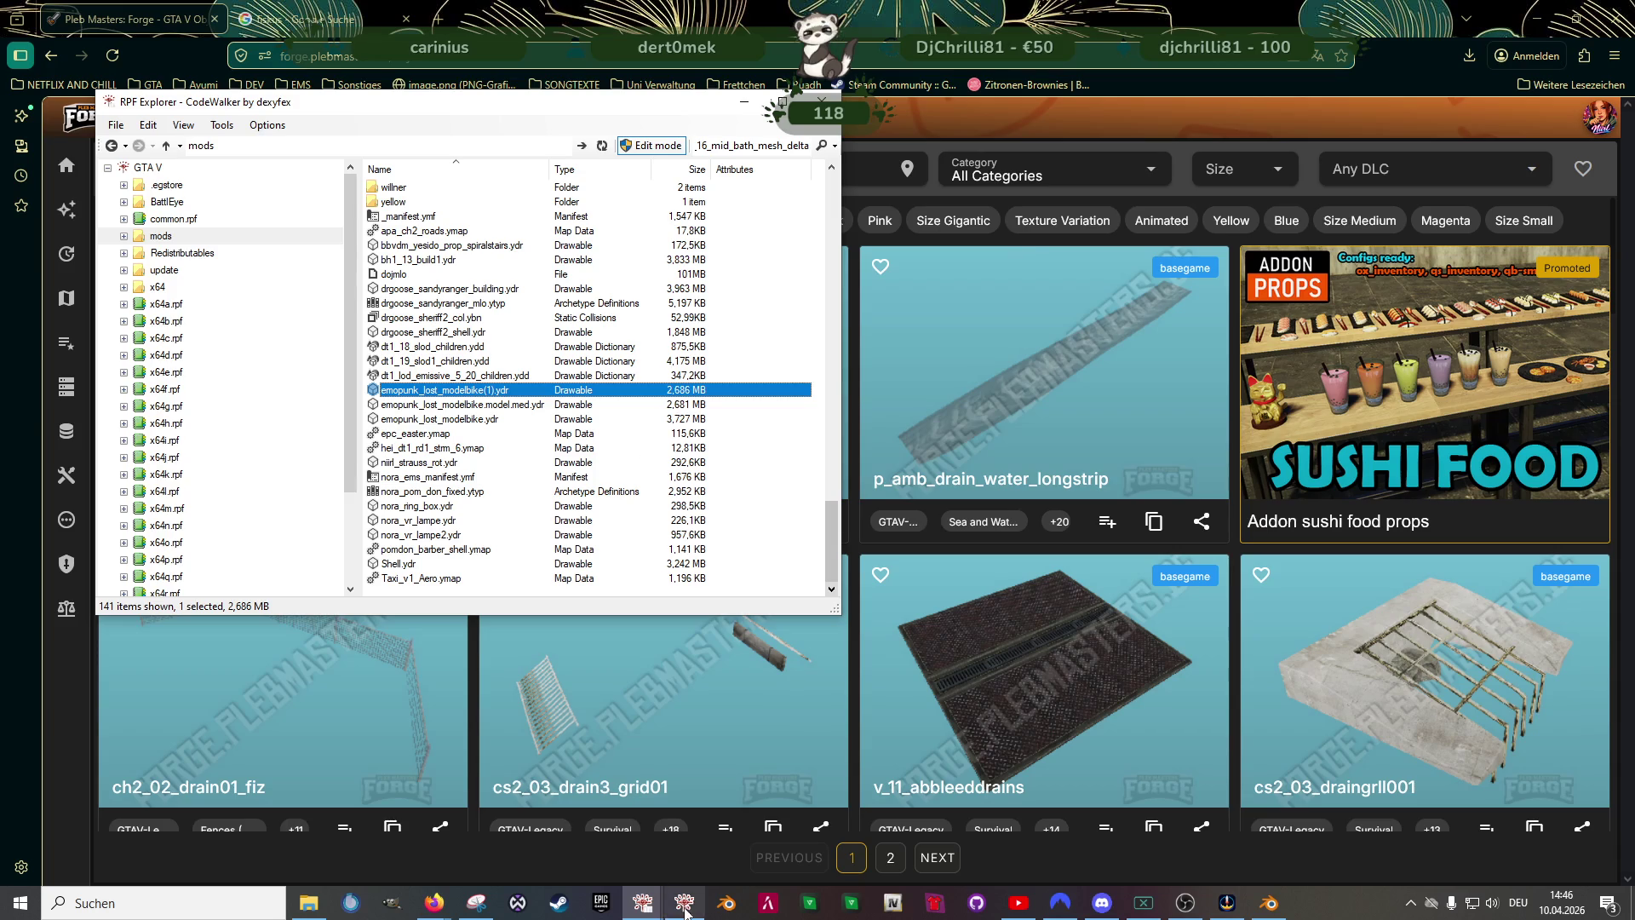
{"action": "left_click", "coordinate": [686, 905]}
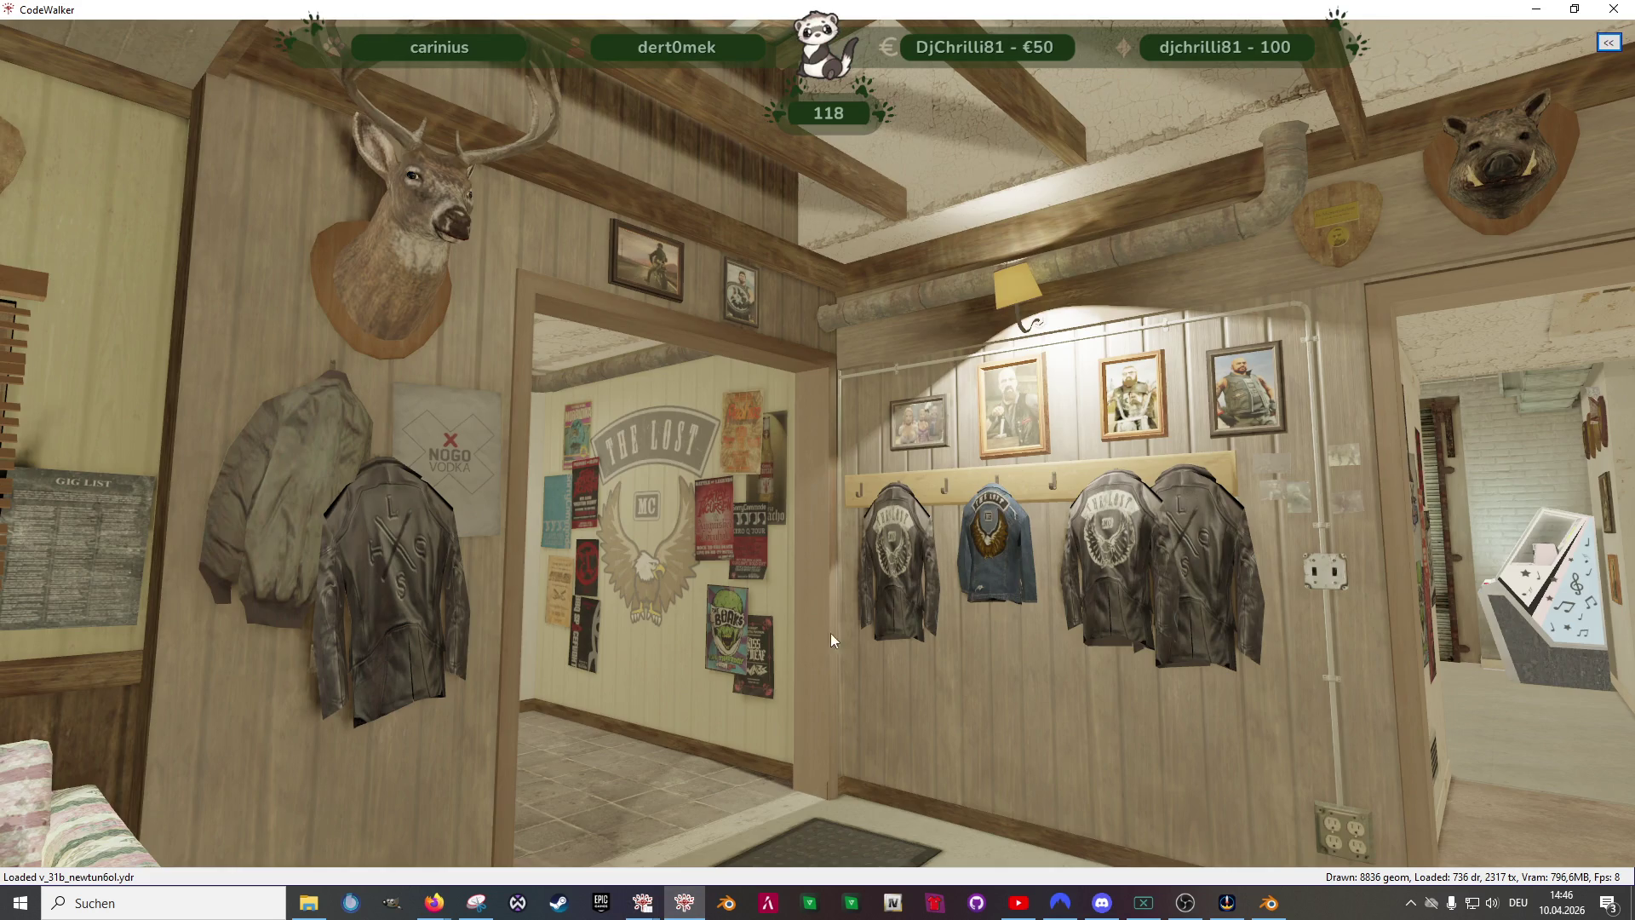
{"action": "left_click", "coordinate": [642, 904]}
{"action": "left_click", "coordinate": [600, 837]}
{"action": "left_click", "coordinate": [683, 904]}
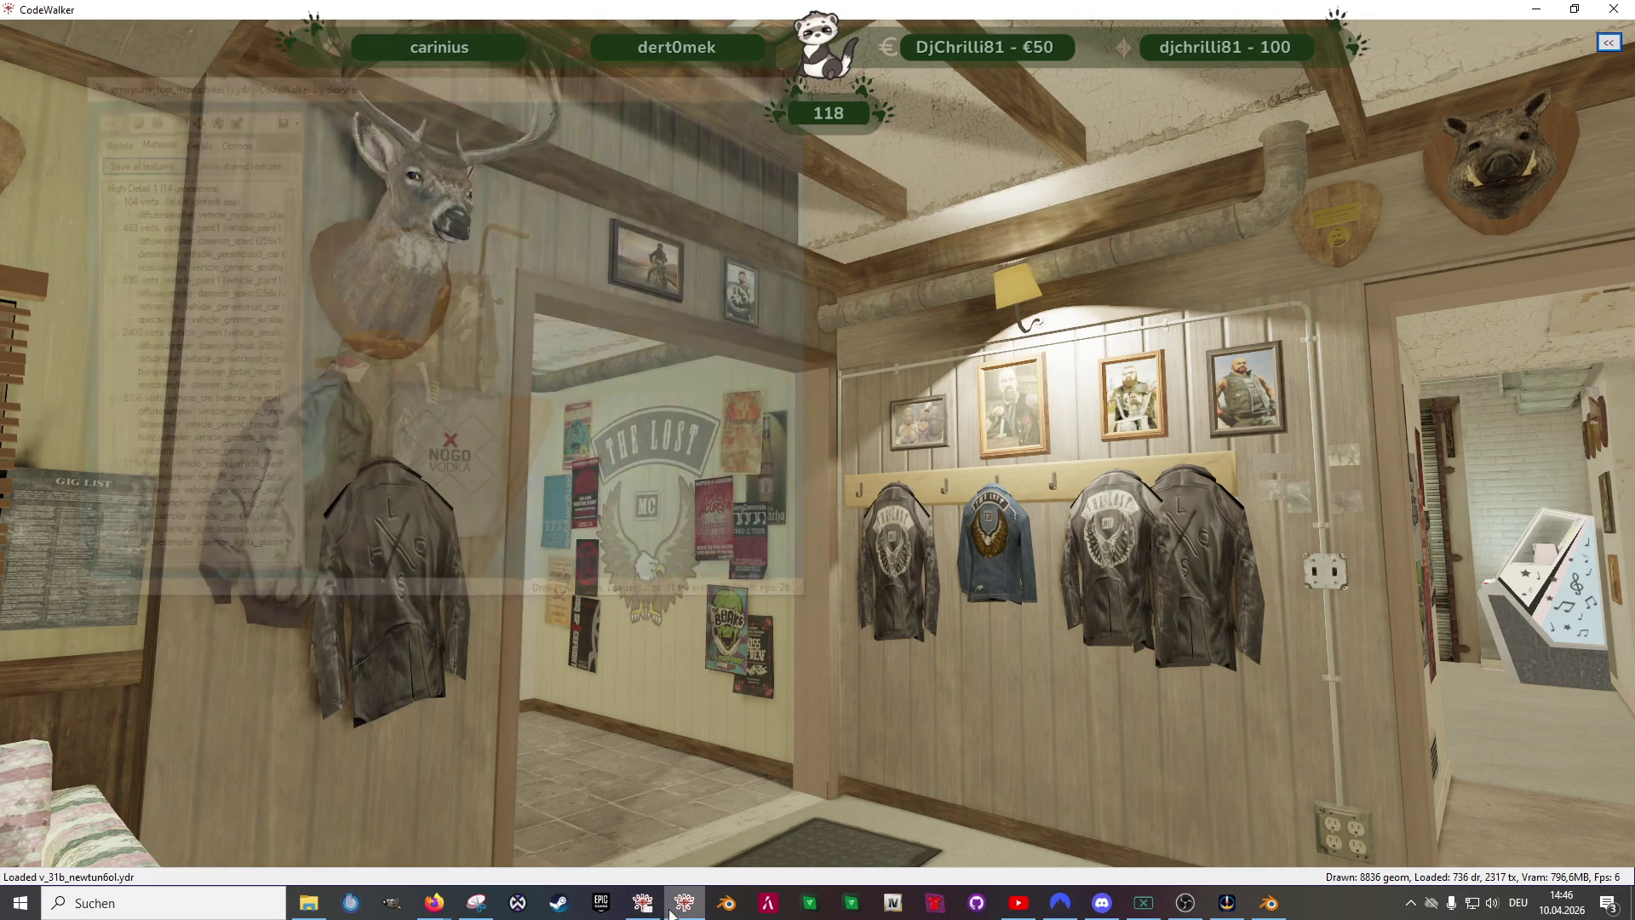
{"action": "left_click", "coordinate": [642, 904]}
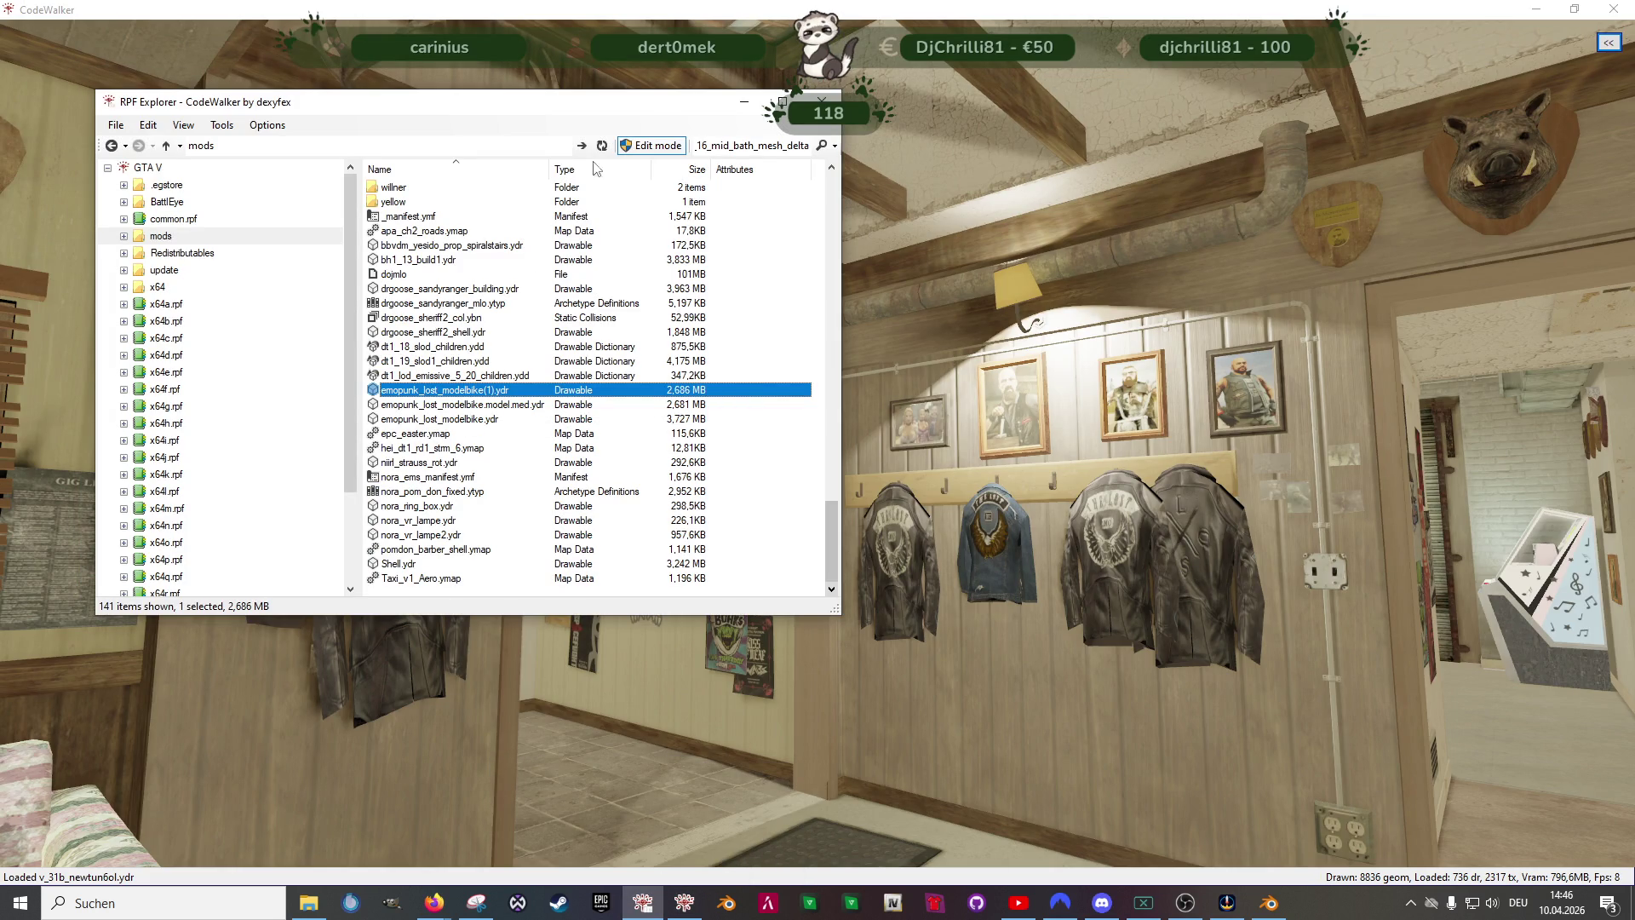
- Search the game files for v_11_abbleeddrains and preview the drain model
{"action": "double_click", "coordinate": [753, 144]}
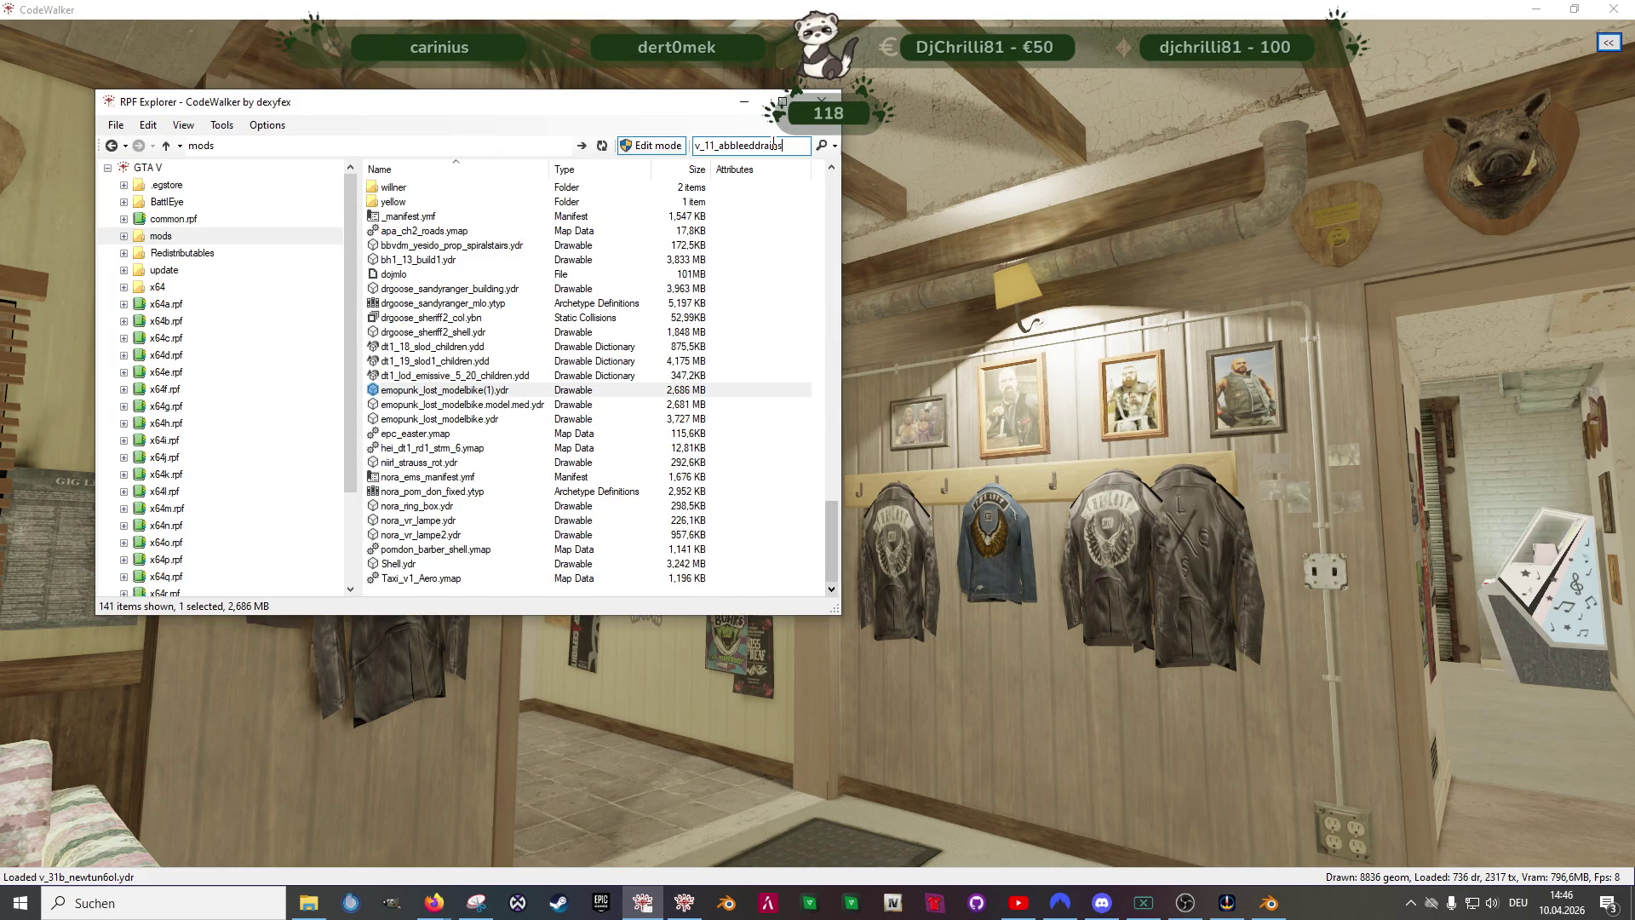
{"action": "key", "text": "Return"}
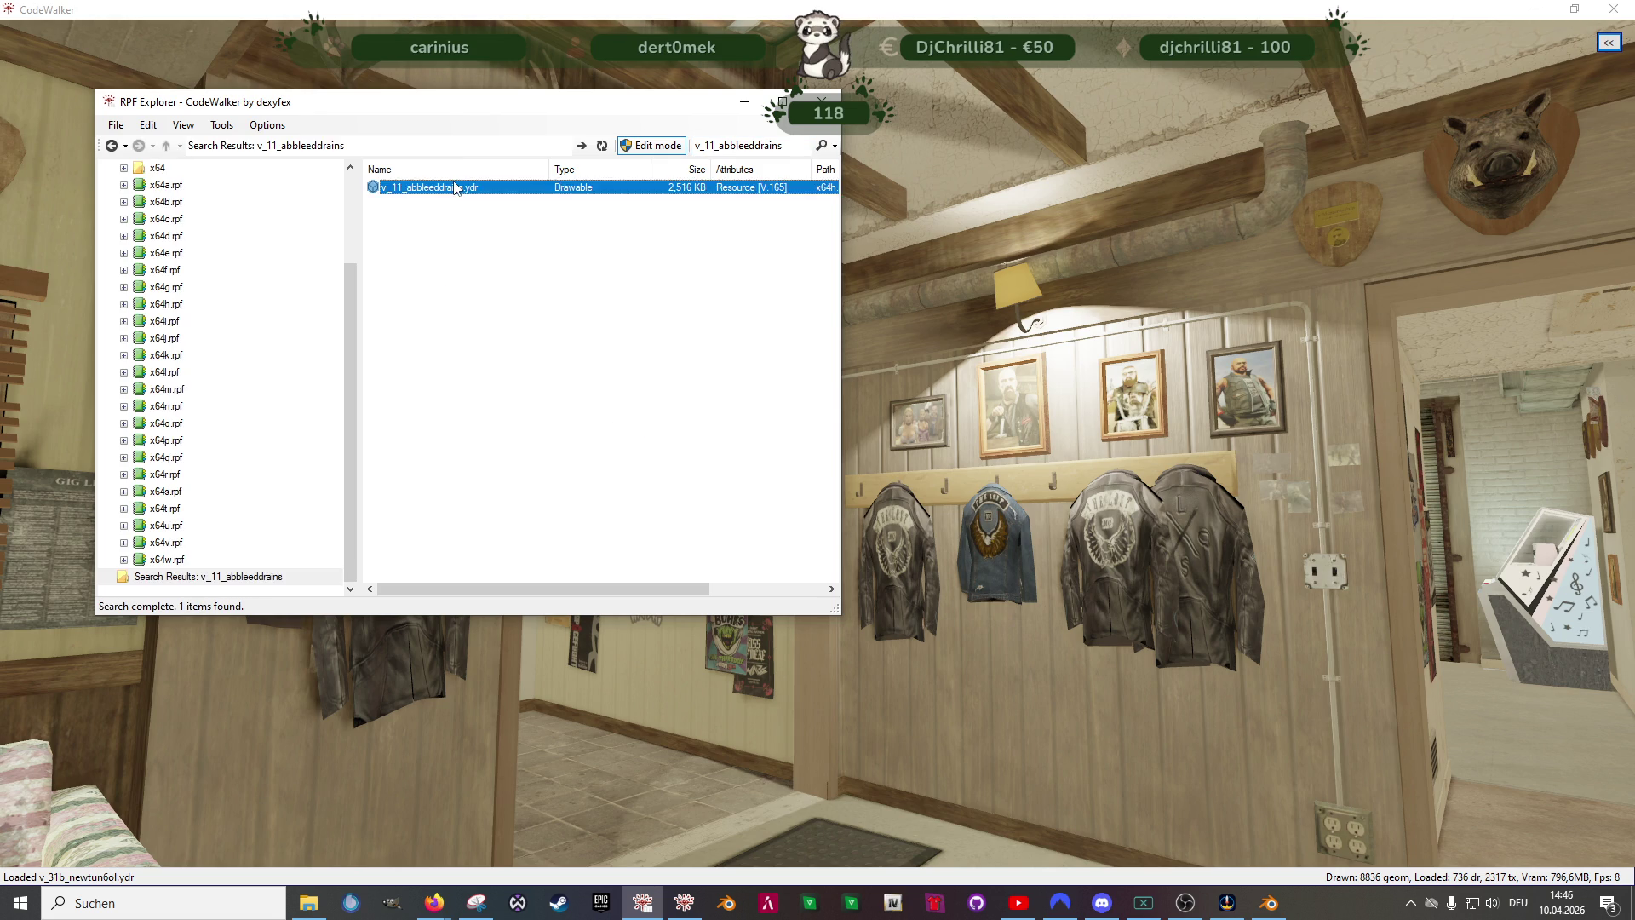
{"action": "double_click", "coordinate": [408, 195]}
{"action": "mouse_move", "coordinate": [593, 403]}
{"action": "left_mouse_down"}
{"action": "mouse_move", "coordinate": [659, 357]}
{"action": "mouse_move", "coordinate": [540, 351]}
{"action": "left_mouse_up"}
{"action": "scroll", "coordinate": [540, 352], "scroll_direction": "up", "scroll_amount": 2}
- Export all of the drain model's textures to the chosen destination folder
{"action": "left_click", "coordinate": [119, 137]}
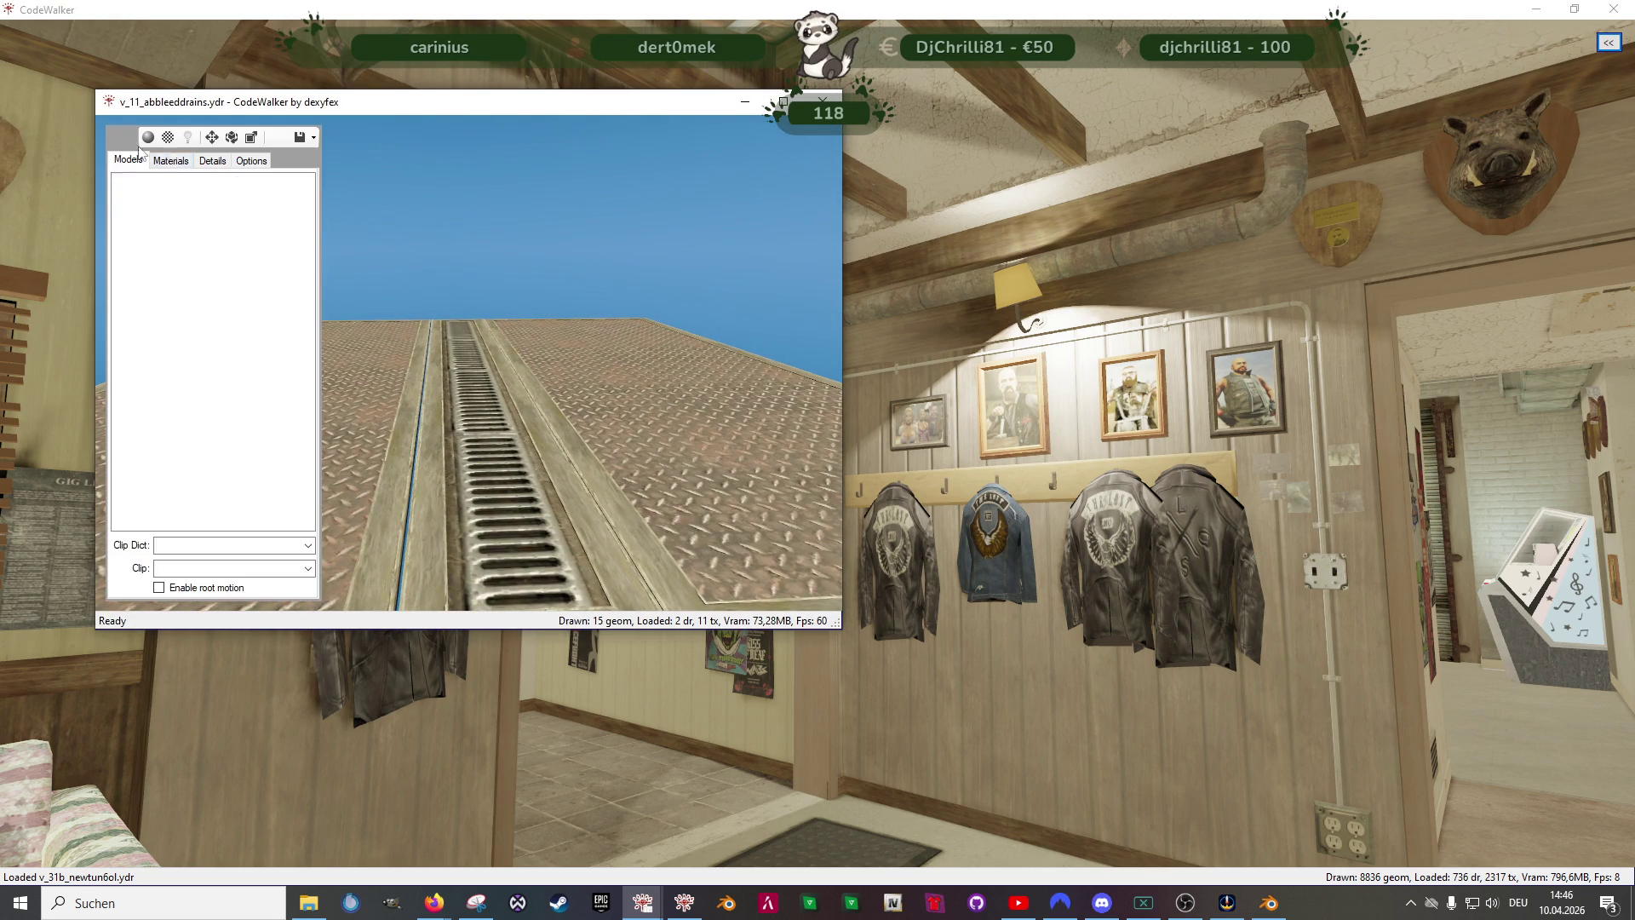
{"action": "left_click", "coordinate": [171, 160]}
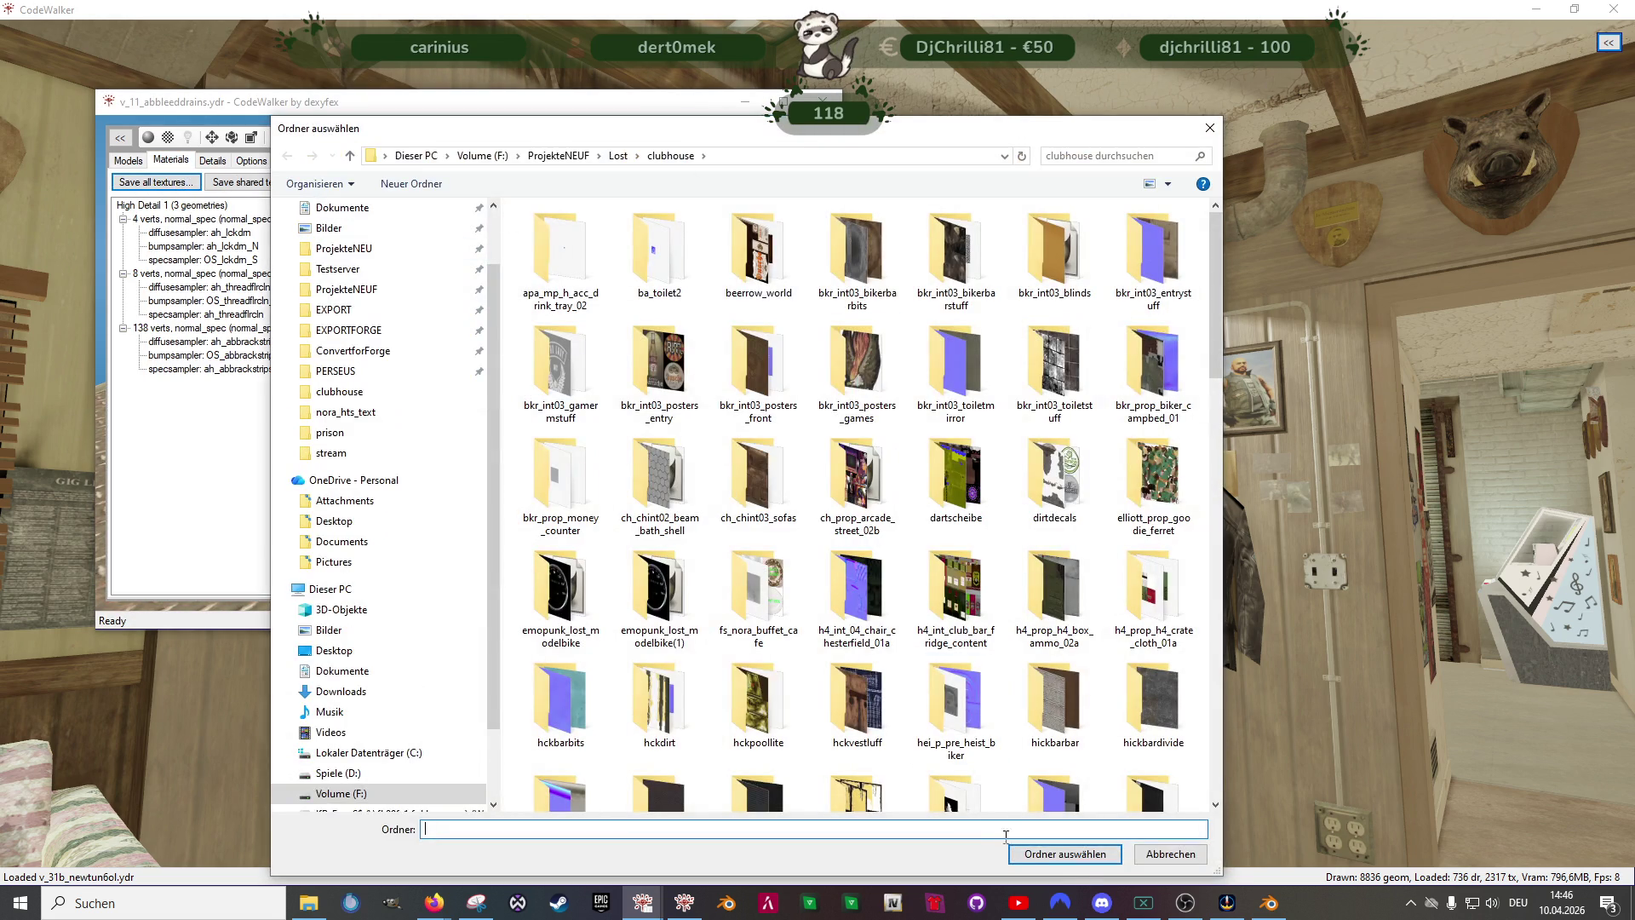
{"action": "left_click", "coordinate": [1065, 854]}
{"action": "key", "text": "Return"}
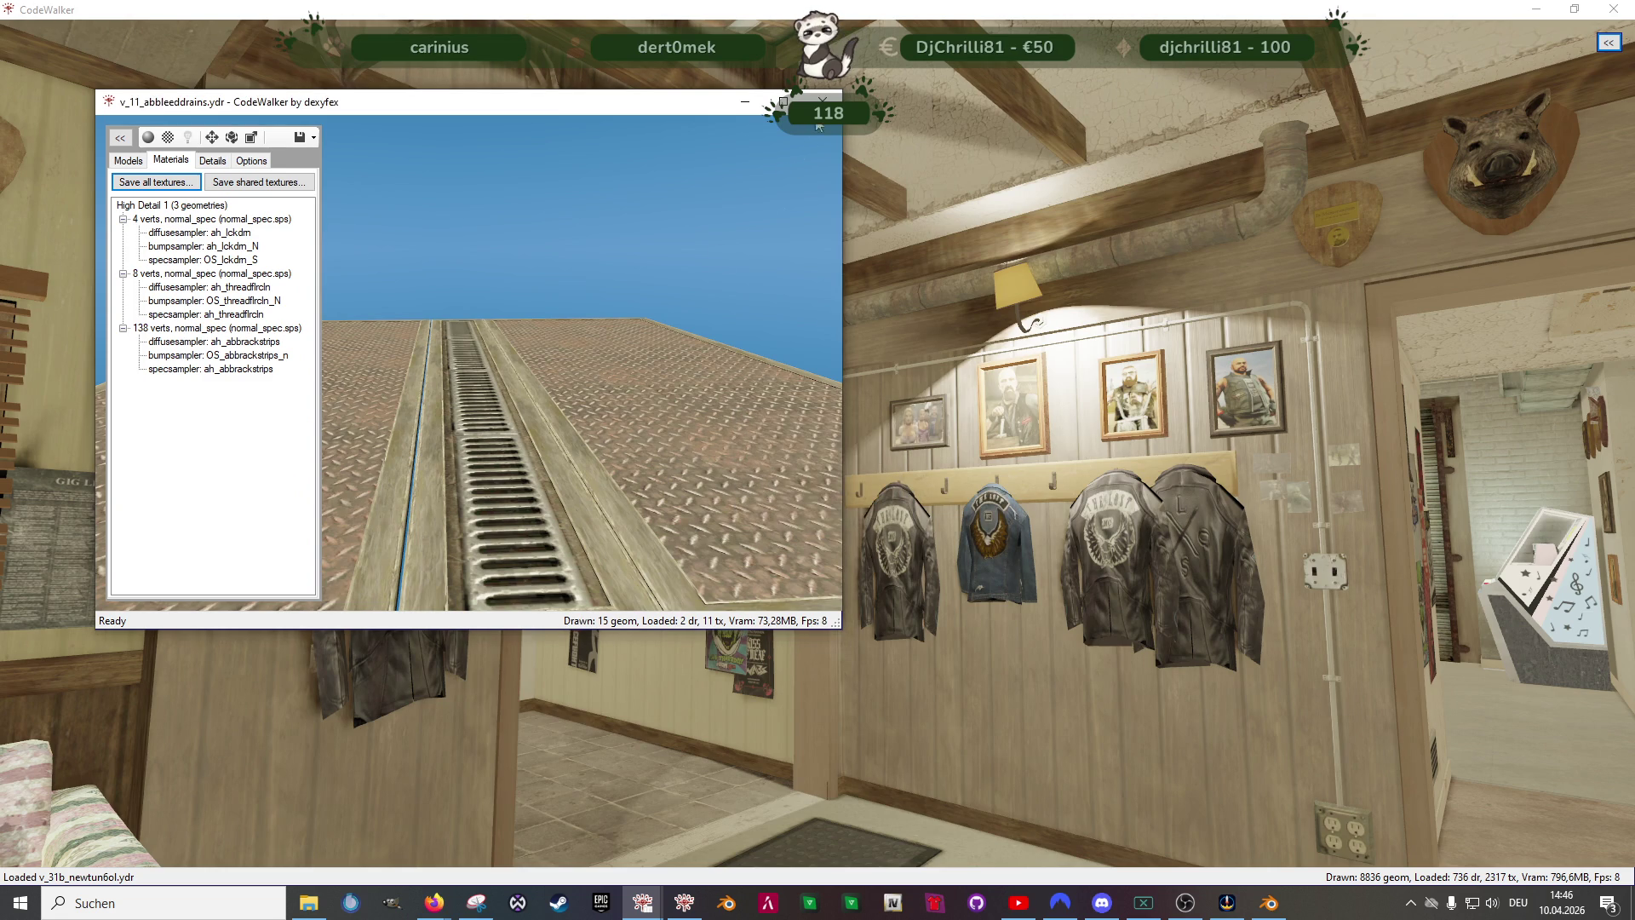
- Close the drain viewer and folder dialog, then return to Forge with the old search term 'drain' selected
{"action": "left_click", "coordinate": [778, 100]}
{"action": "right_click", "coordinate": [421, 186]}
{"action": "left_click", "coordinate": [511, 247]}
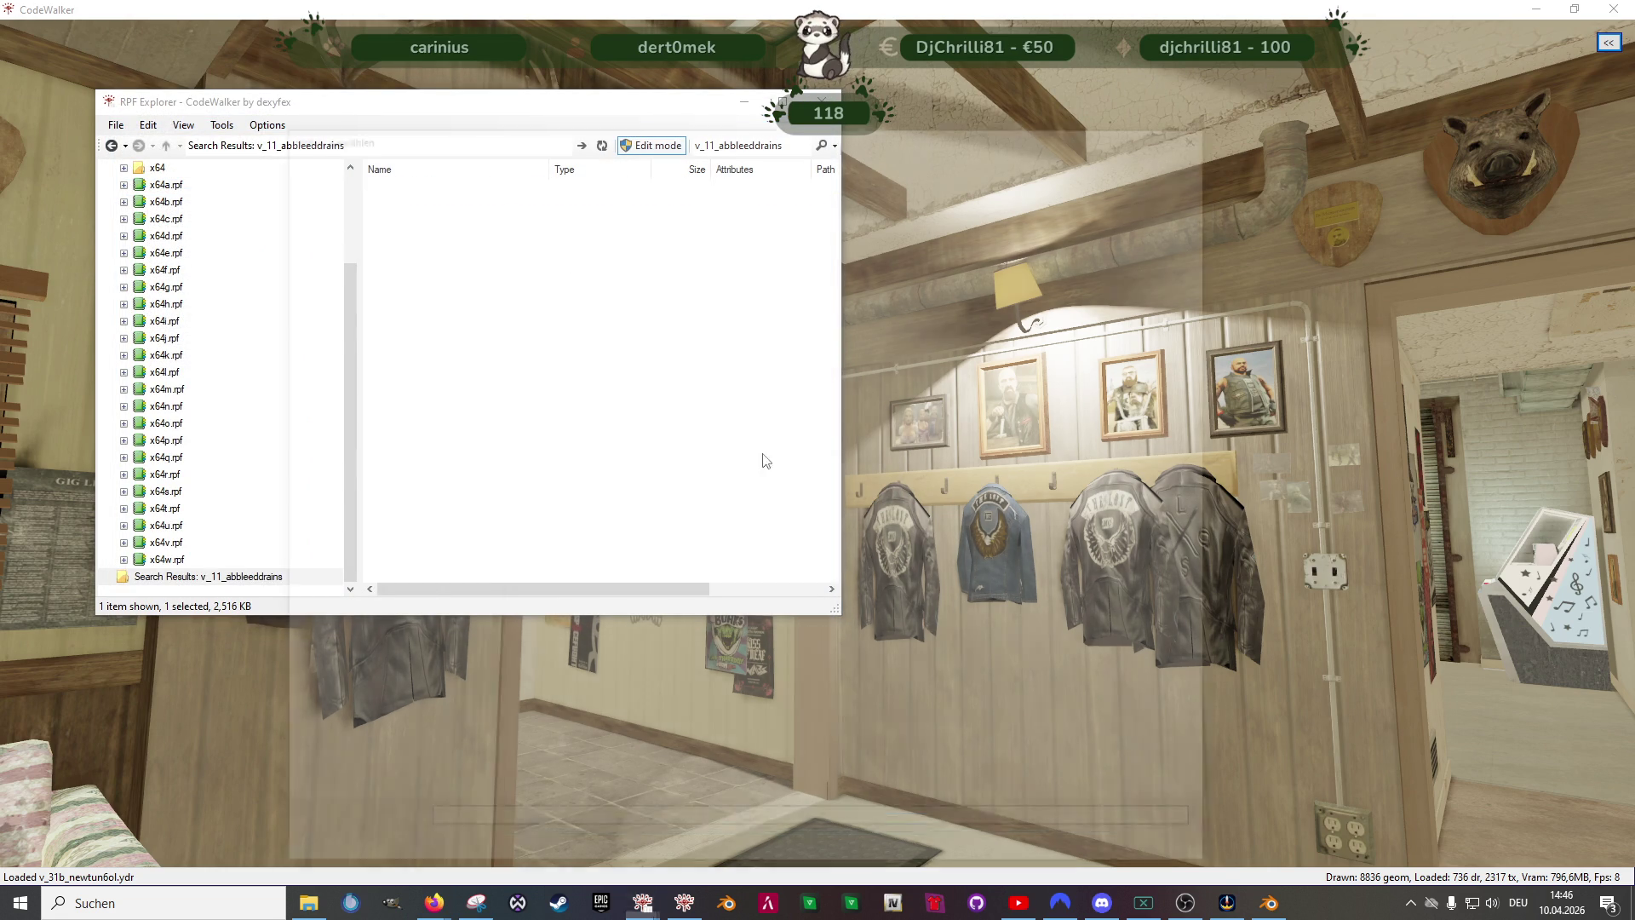
{"action": "left_click", "coordinate": [1065, 853]}
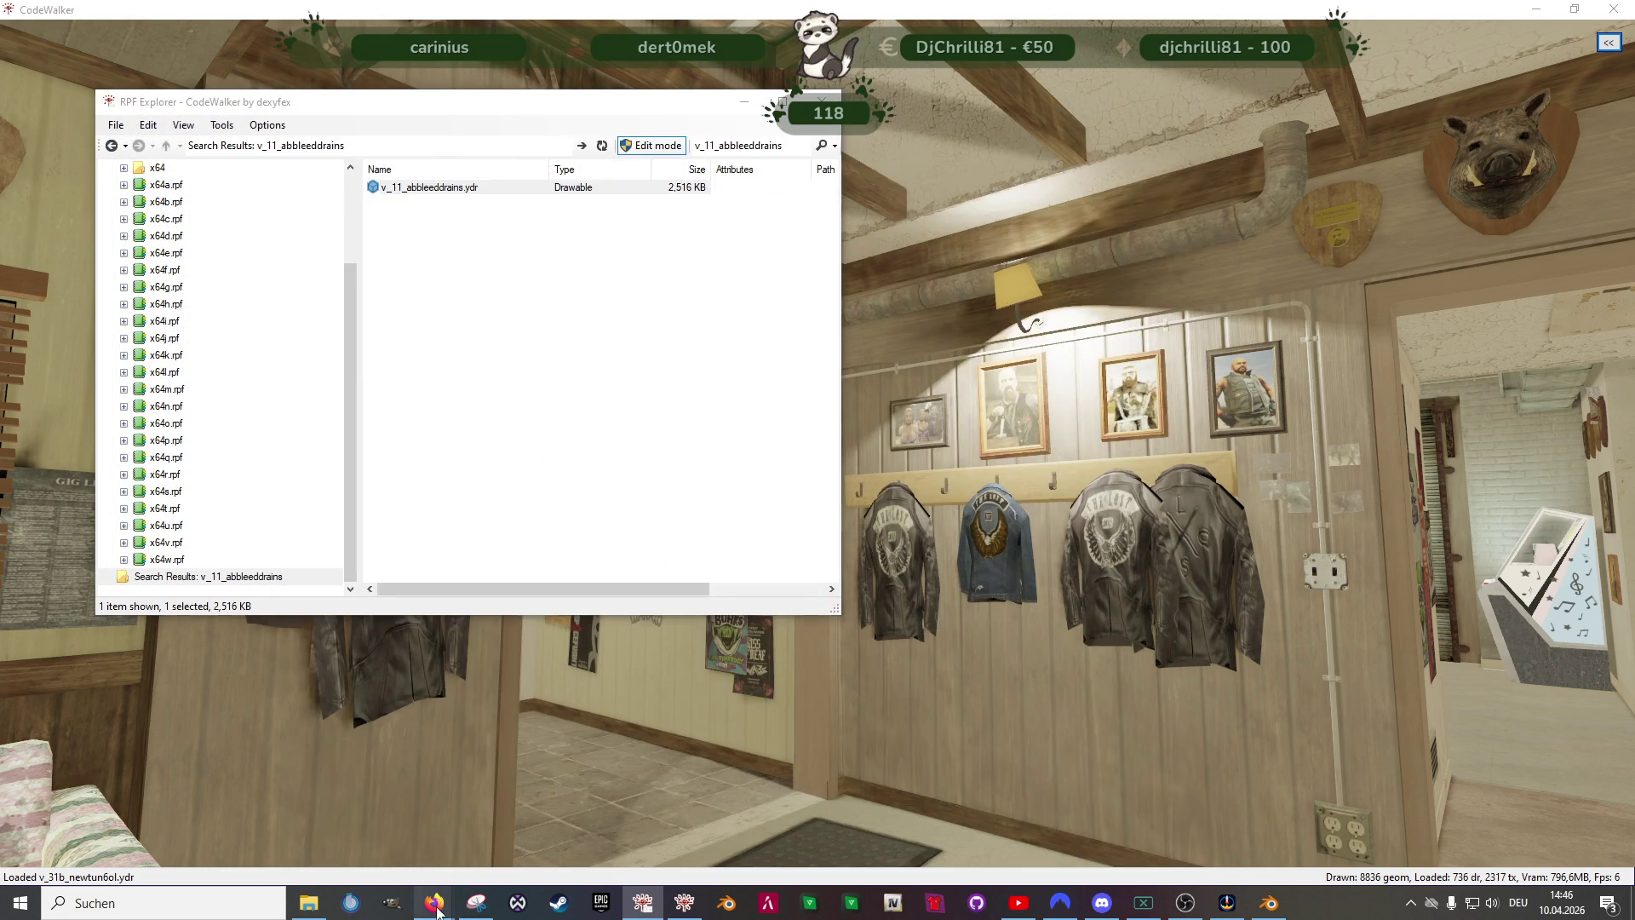
{"action": "left_click", "coordinate": [436, 905]}
{"action": "left_click", "coordinate": [511, 847]}
{"action": "double_click", "coordinate": [626, 168]}
{"action": "type", "text": "bath"}
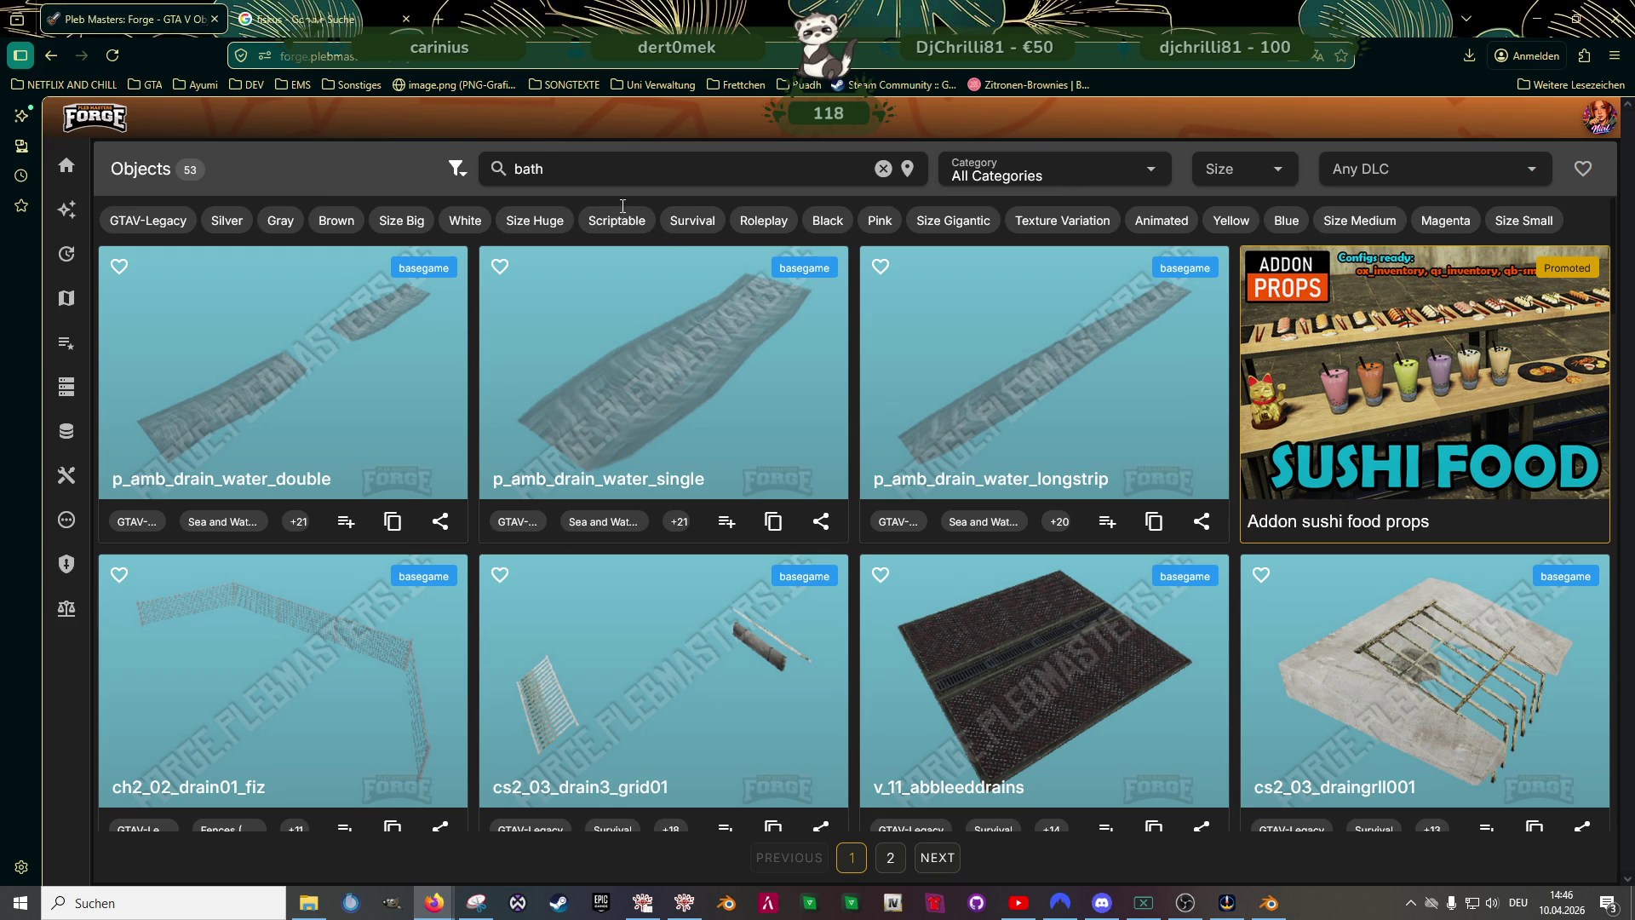
- Search for 'bath', inspect m25_1_int_05_mid_bath_mesh_delta as a 3D model, then go to results page 2
{"action": "key", "text": "Return"}
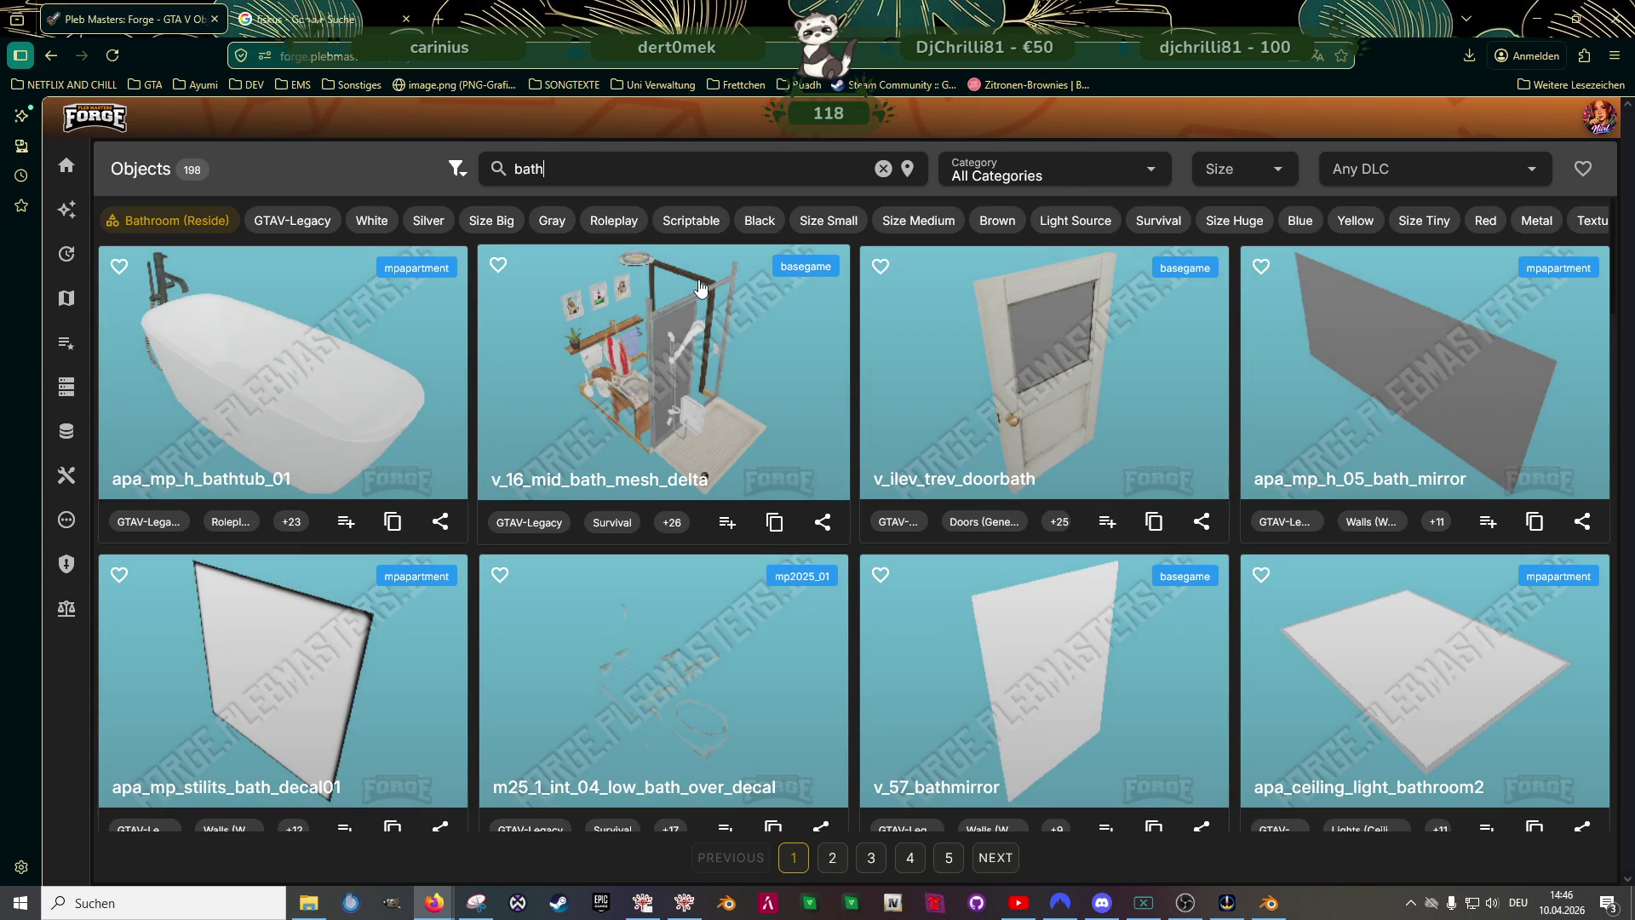
{"action": "scroll", "coordinate": [648, 385], "scroll_direction": "down", "scroll_amount": 3}
{"action": "scroll", "coordinate": [677, 409], "scroll_direction": "down", "scroll_amount": 3}
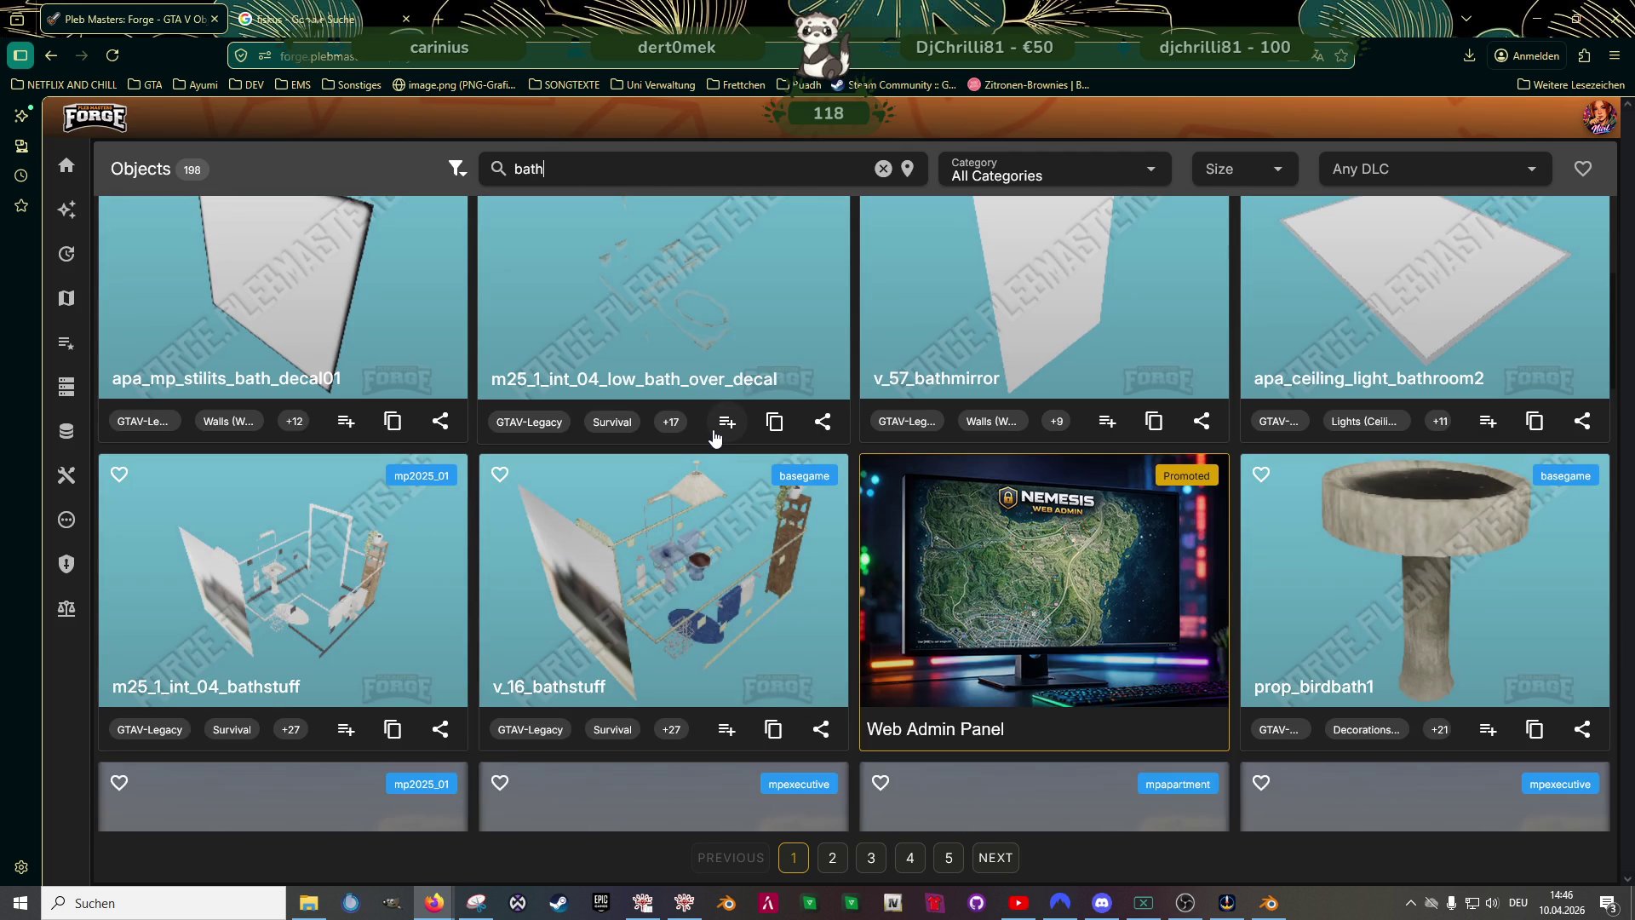
{"action": "scroll", "coordinate": [715, 439], "scroll_direction": "down", "scroll_amount": 3}
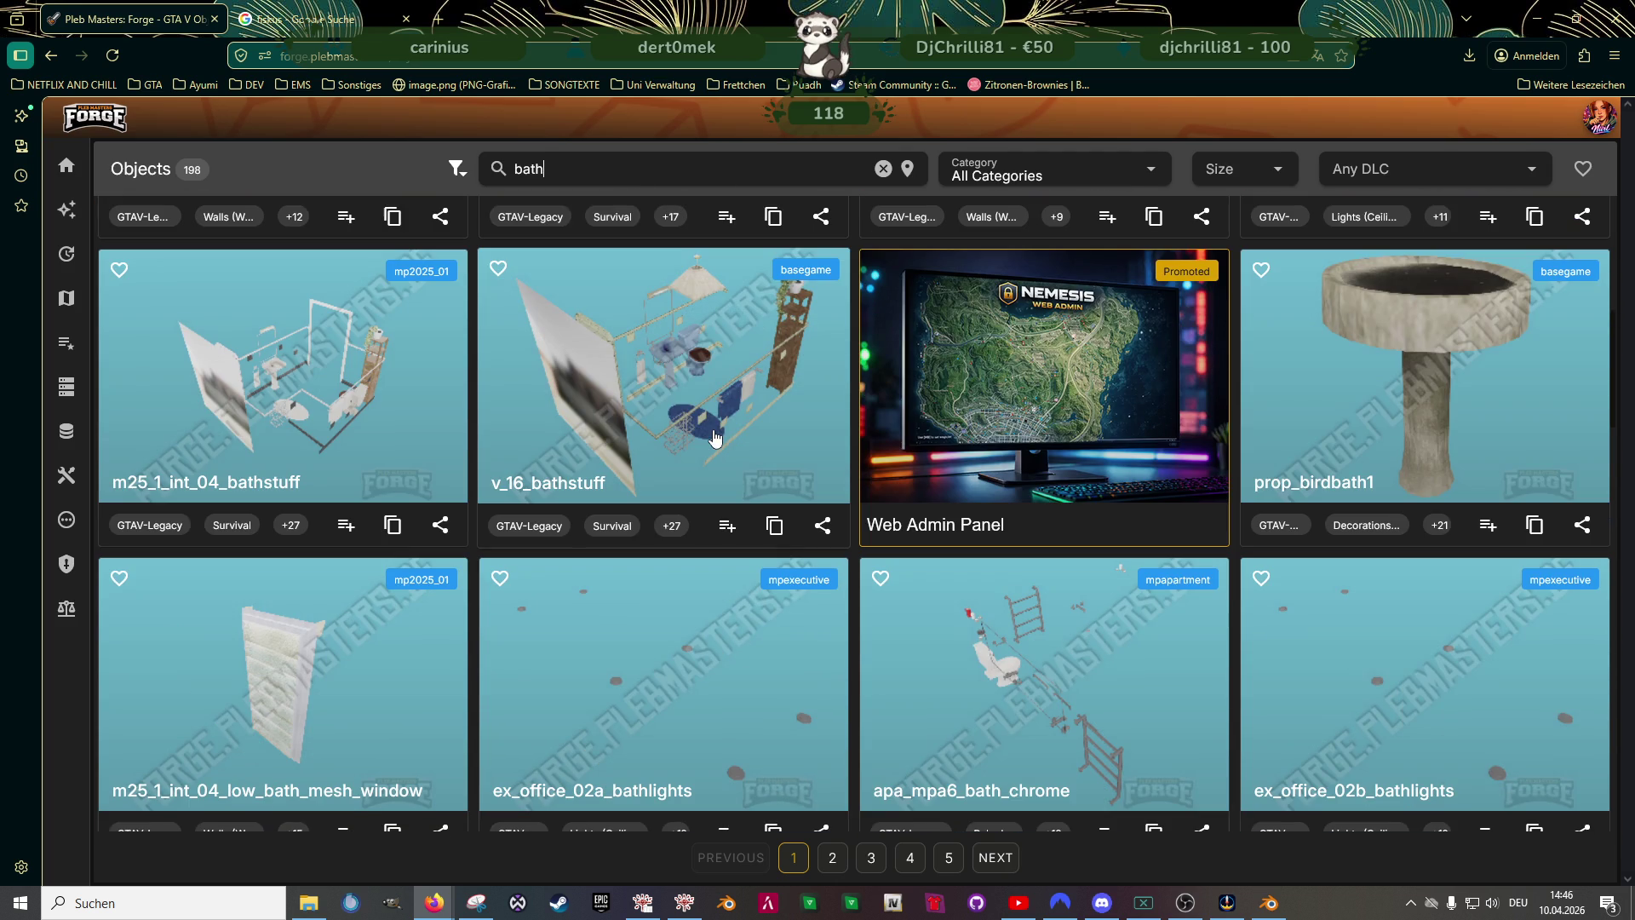
{"action": "scroll", "coordinate": [895, 550], "scroll_direction": "down", "scroll_amount": 3}
{"action": "scroll", "coordinate": [971, 576], "scroll_direction": "down", "scroll_amount": 3}
{"action": "scroll", "coordinate": [1033, 609], "scroll_direction": "down", "scroll_amount": 3}
{"action": "scroll", "coordinate": [1032, 609], "scroll_direction": "down", "scroll_amount": 3}
{"action": "scroll", "coordinate": [1026, 581], "scroll_direction": "down", "scroll_amount": 3}
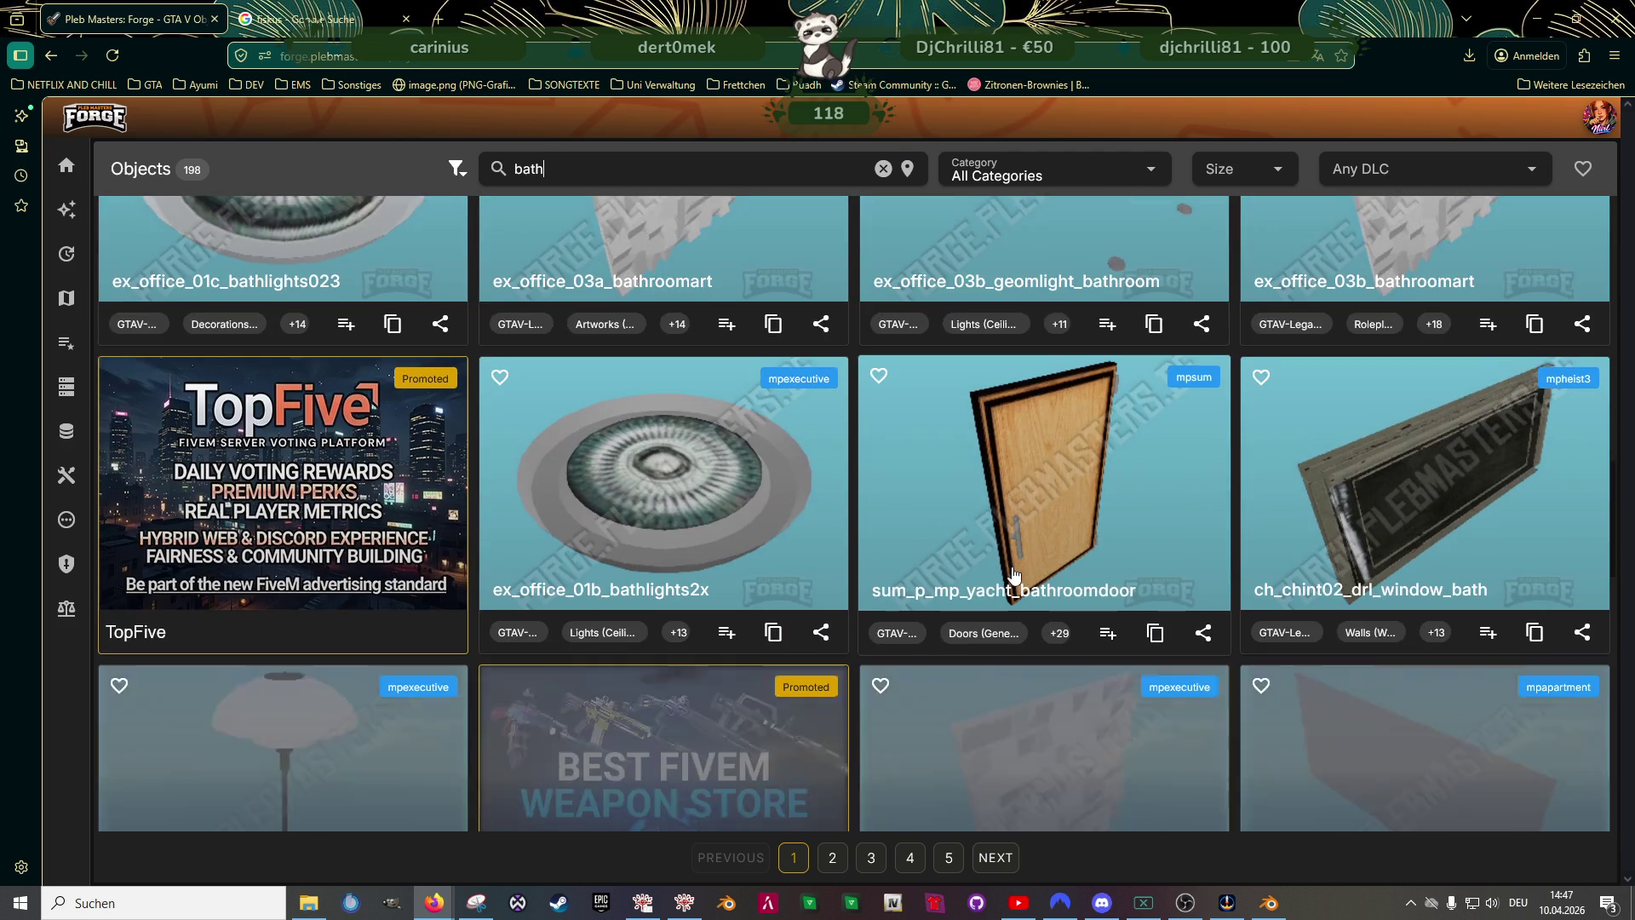
{"action": "scroll", "coordinate": [1016, 572], "scroll_direction": "down", "scroll_amount": 3}
{"action": "scroll", "coordinate": [1012, 566], "scroll_direction": "down", "scroll_amount": 3}
{"action": "scroll", "coordinate": [1010, 563], "scroll_direction": "down", "scroll_amount": 3}
{"action": "scroll", "coordinate": [997, 550], "scroll_direction": "down", "scroll_amount": 3}
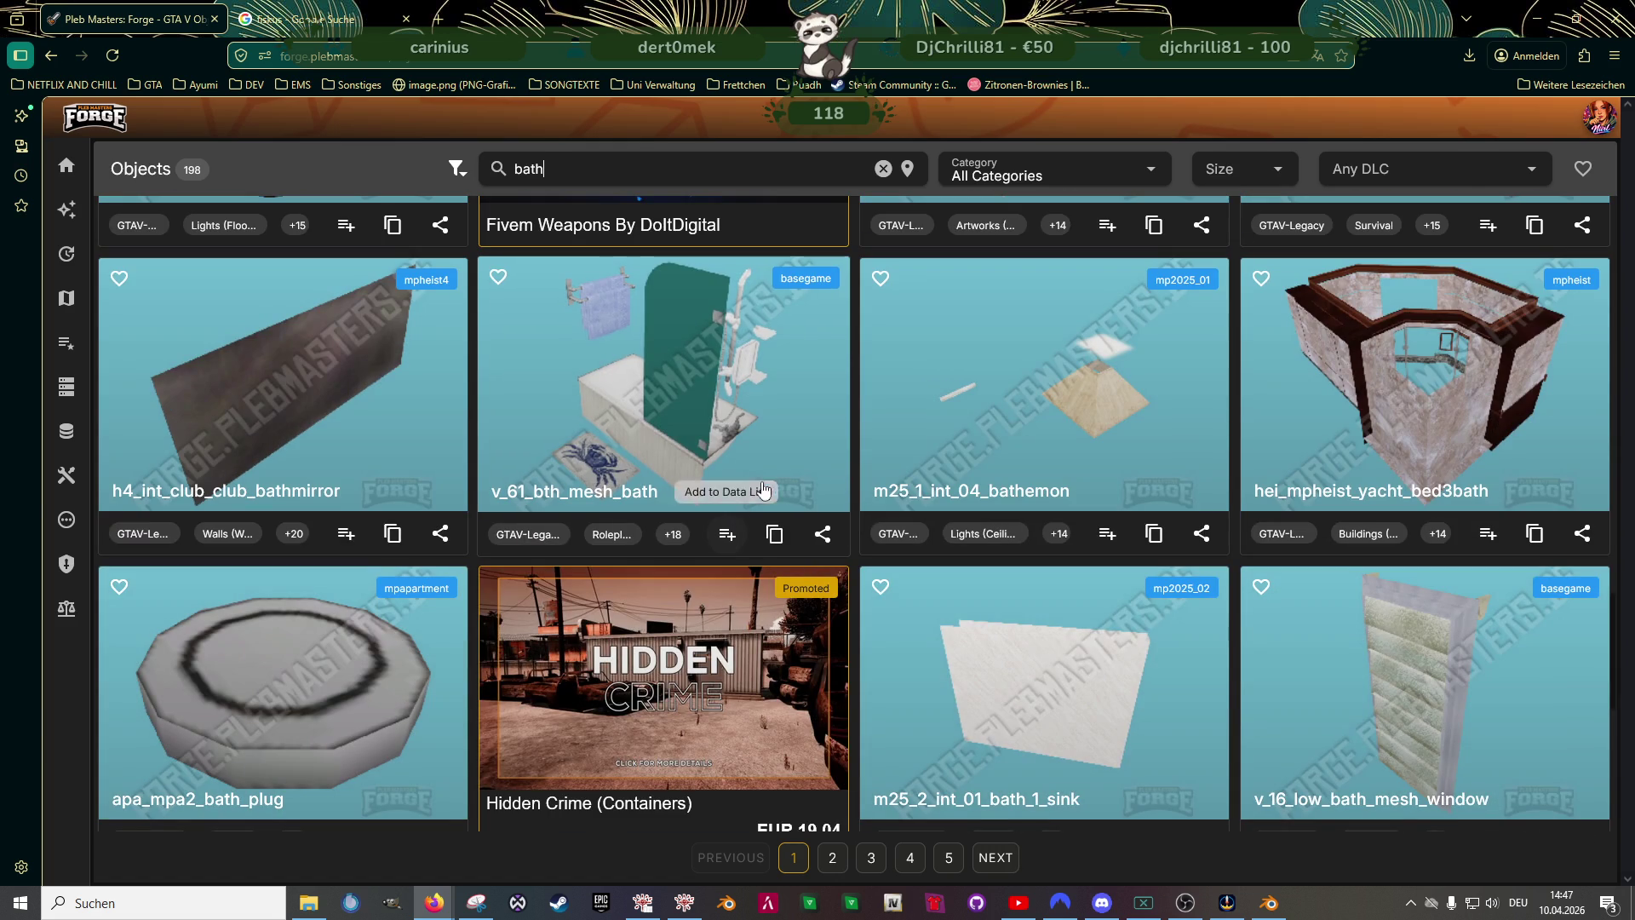
{"action": "scroll", "coordinate": [972, 517], "scroll_direction": "down", "scroll_amount": 3}
{"action": "scroll", "coordinate": [967, 515], "scroll_direction": "down", "scroll_amount": 2}
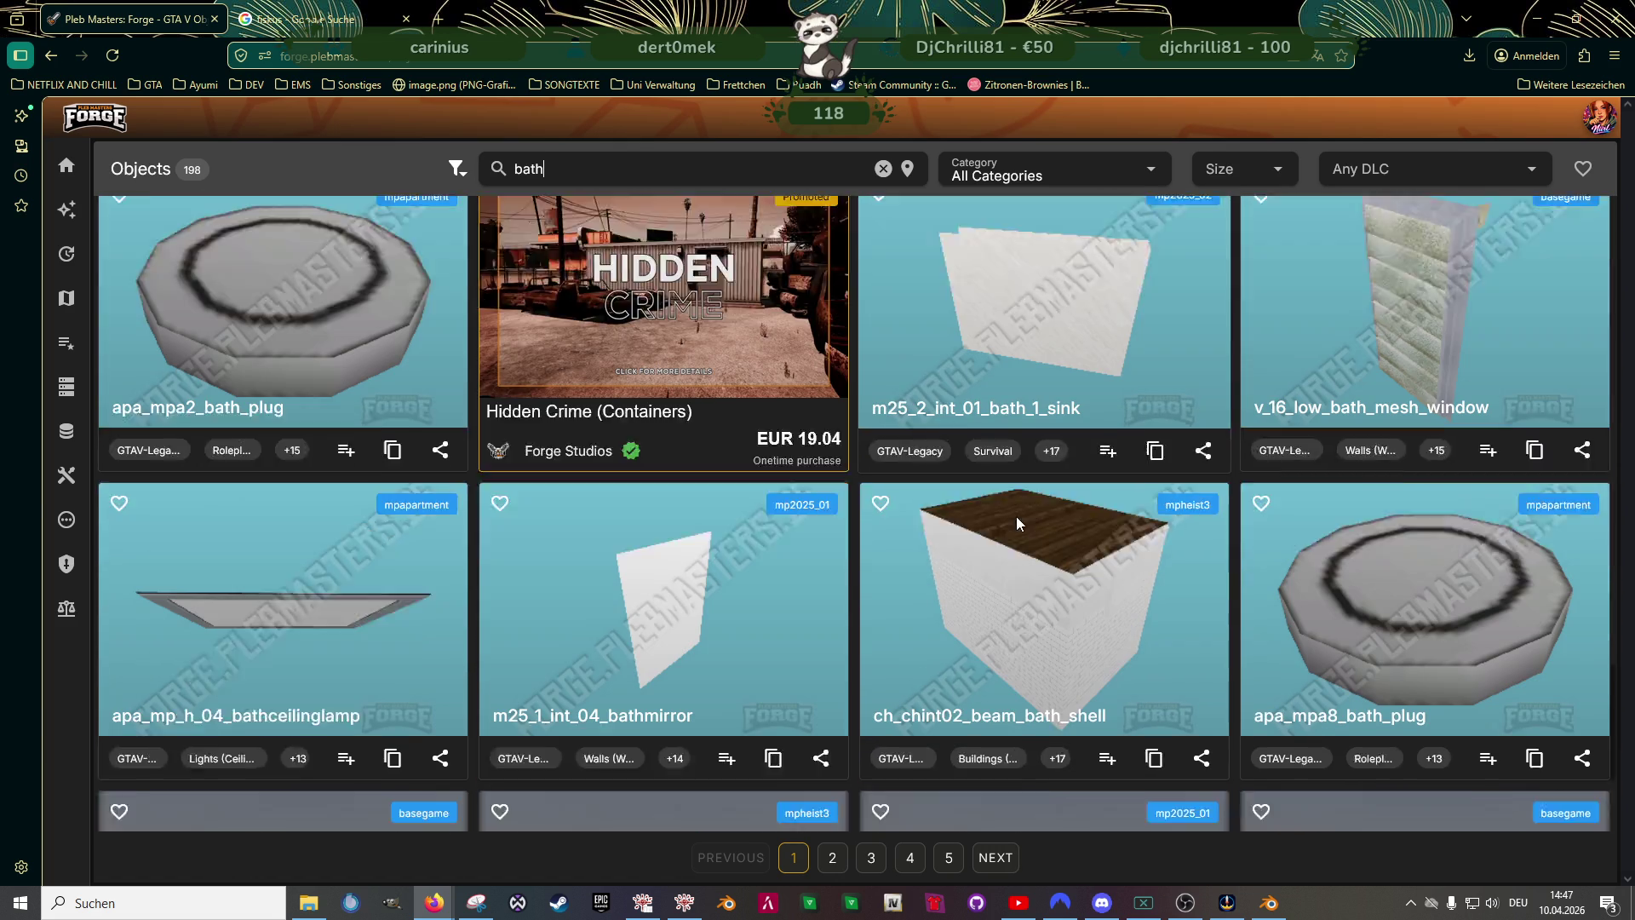
{"action": "scroll", "coordinate": [1016, 516], "scroll_direction": "down", "scroll_amount": 2}
{"action": "scroll", "coordinate": [1021, 512], "scroll_direction": "down", "scroll_amount": 1}
{"action": "scroll", "coordinate": [1016, 537], "scroll_direction": "down", "scroll_amount": 1}
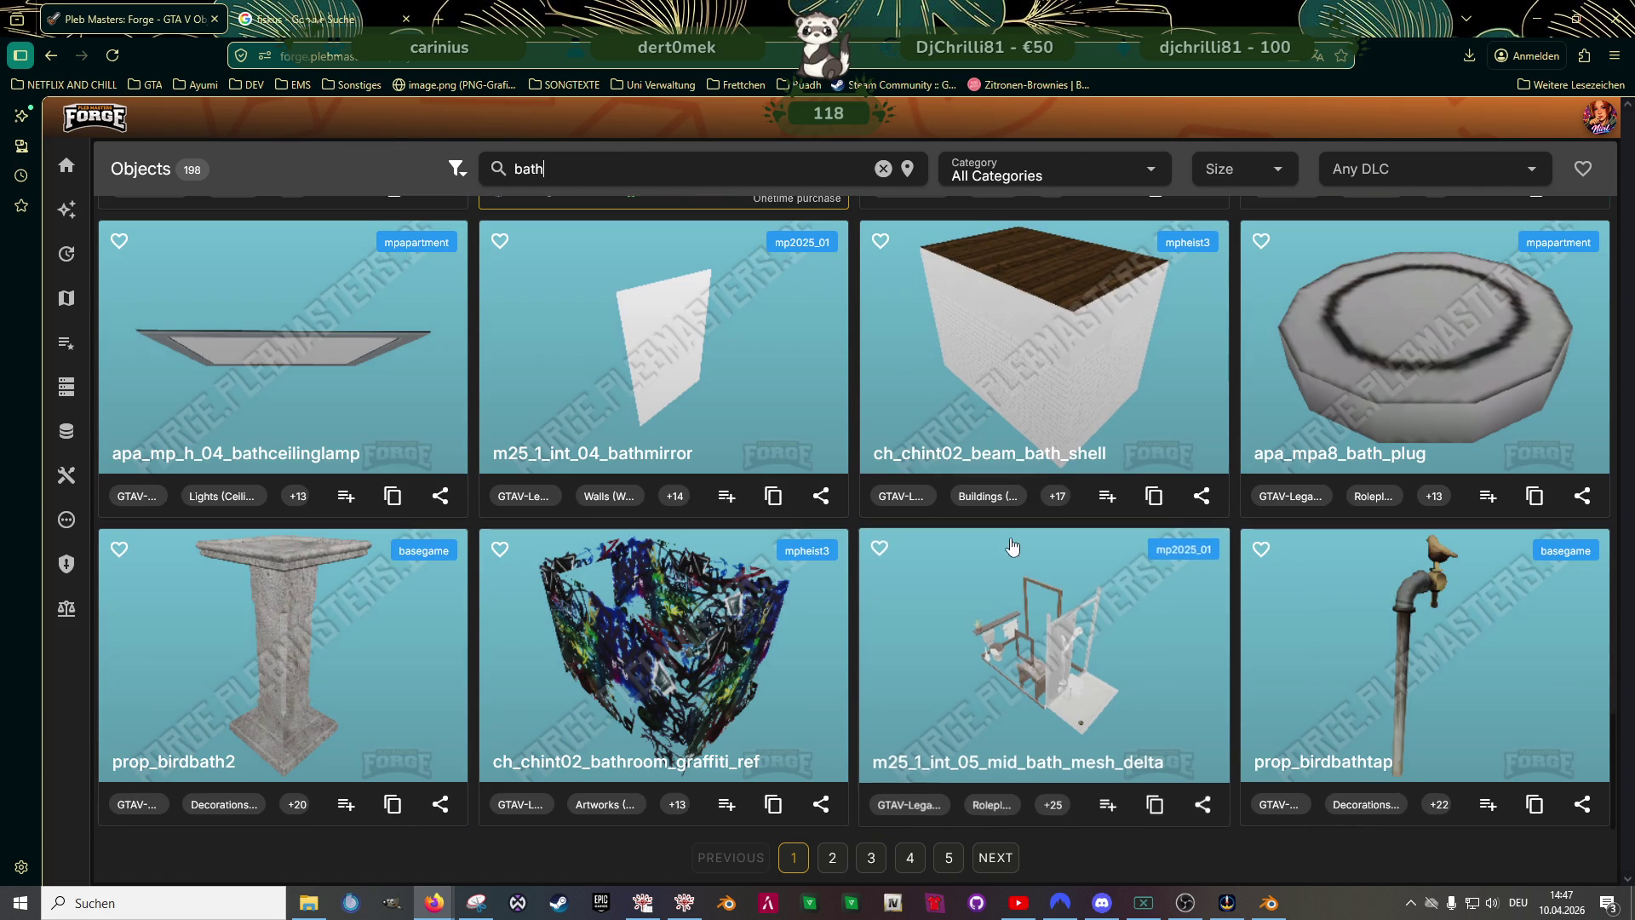
{"action": "left_click", "coordinate": [1110, 713]}
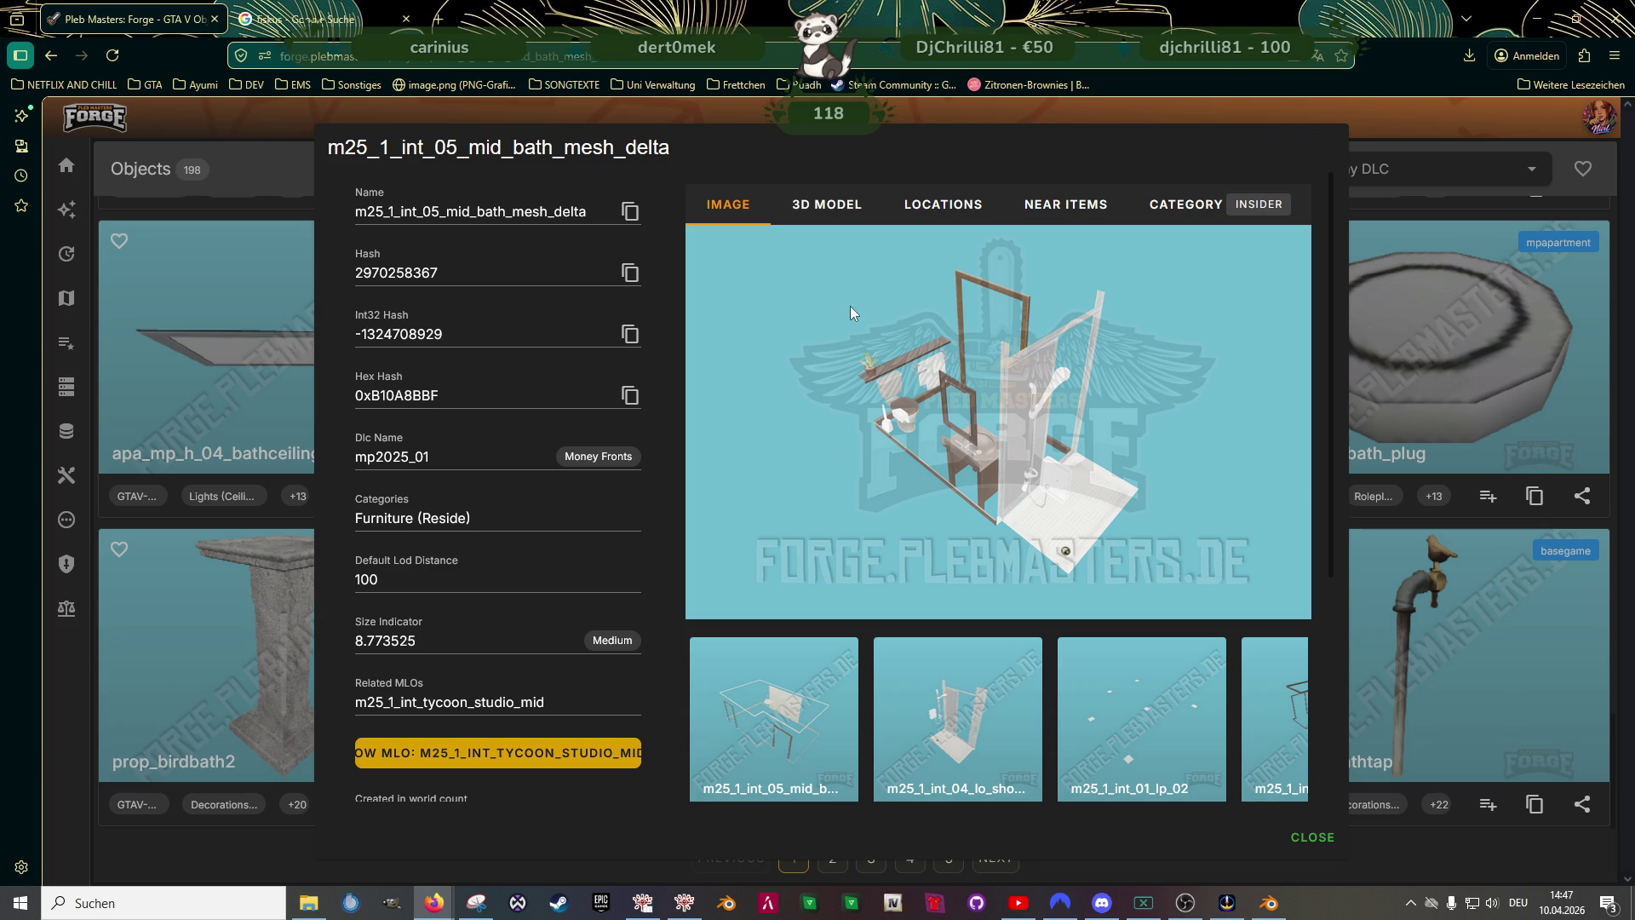
{"action": "left_click", "coordinate": [821, 207]}
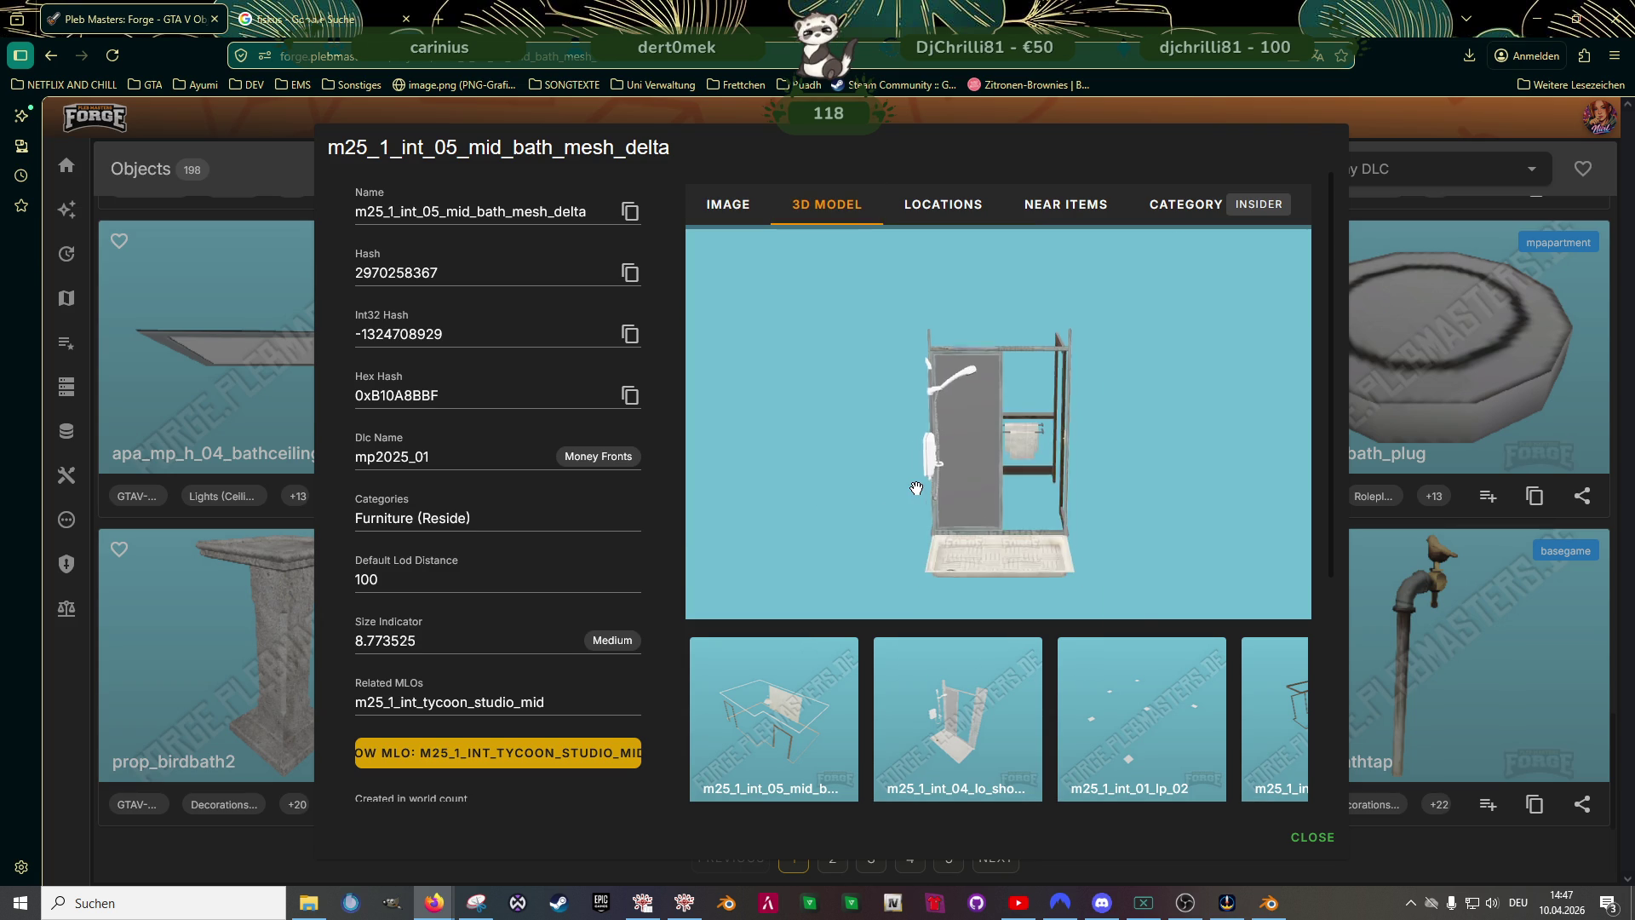
{"action": "scroll", "coordinate": [921, 487], "scroll_direction": "up", "scroll_amount": 3}
{"action": "left_click_drag", "start_coordinate": [920, 487], "coordinate": [850, 557]}
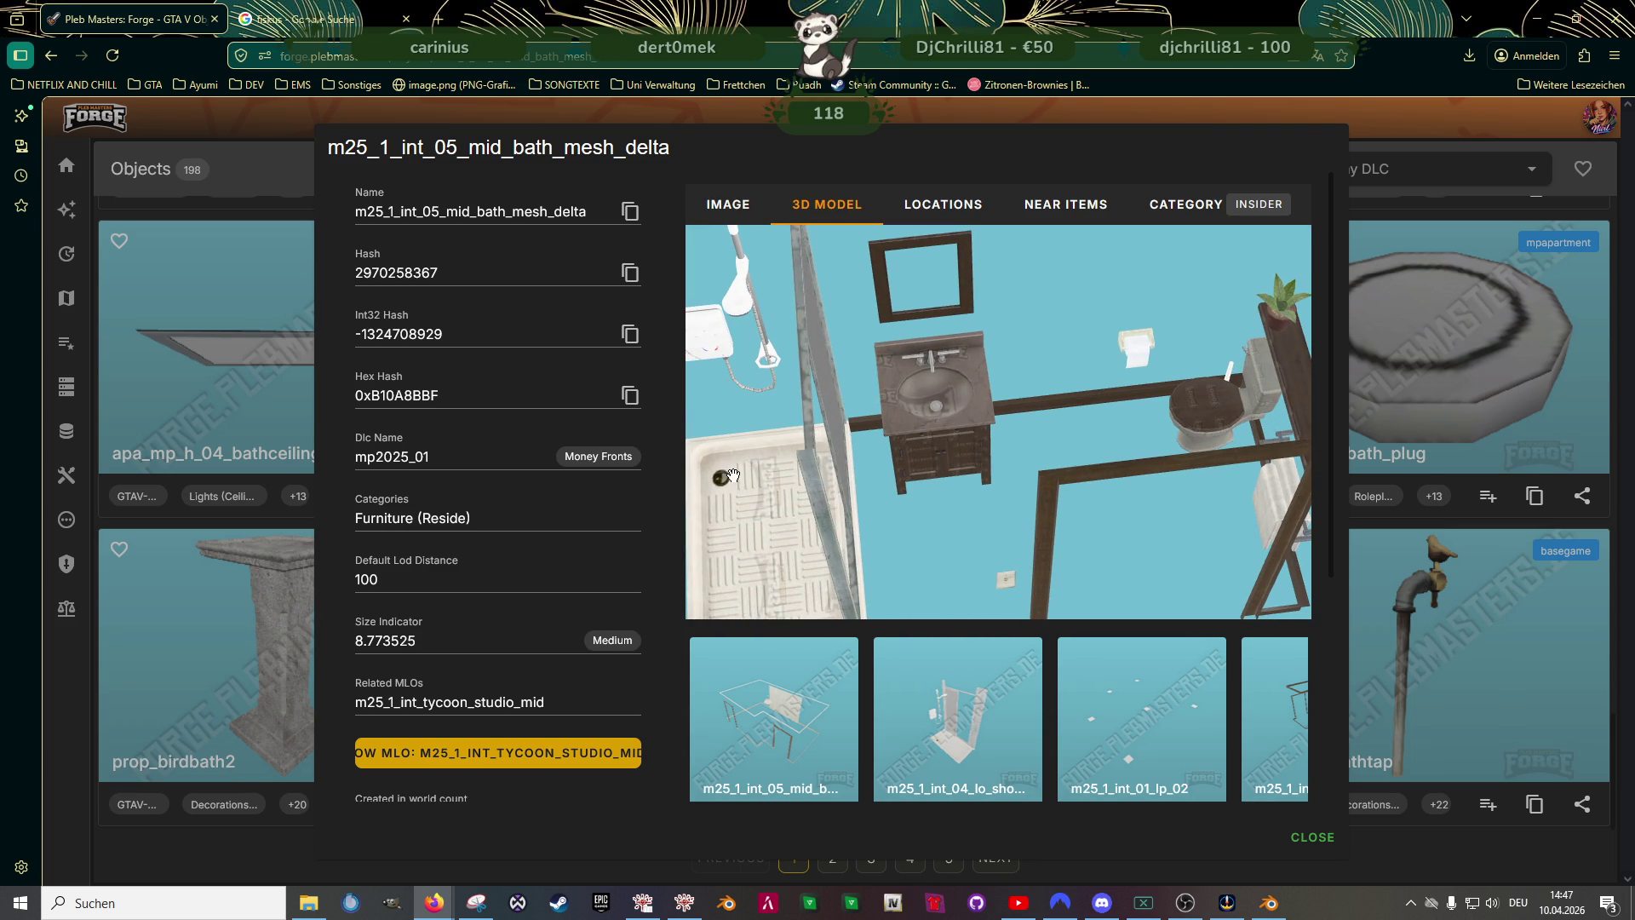
{"action": "key", "text": "Escape"}
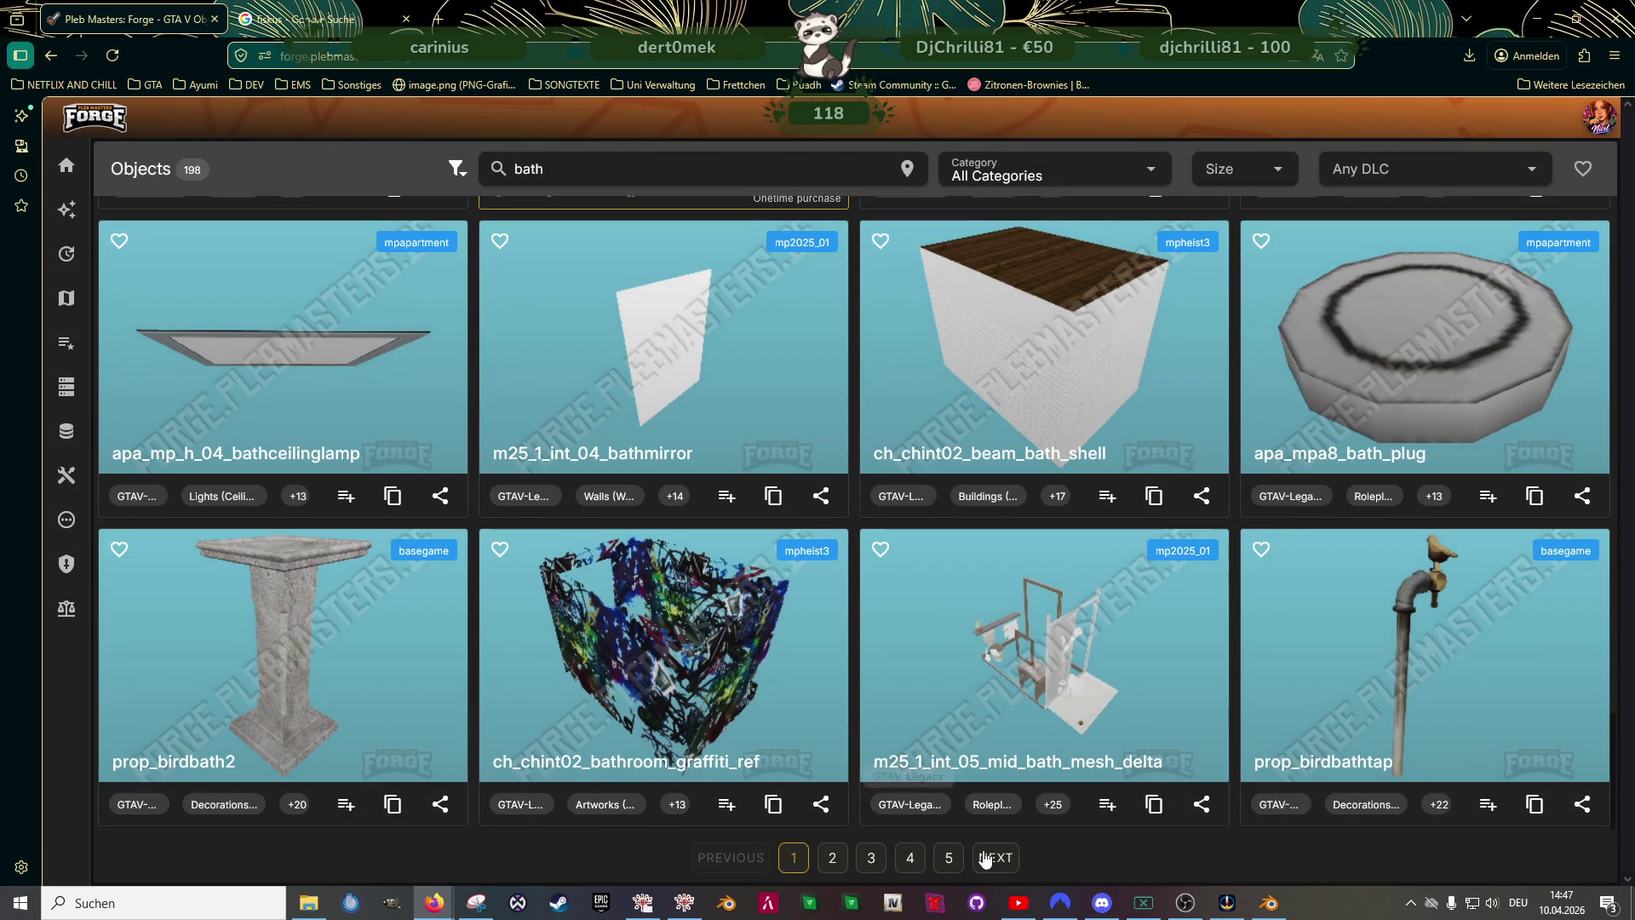
{"action": "left_click", "coordinate": [832, 860]}
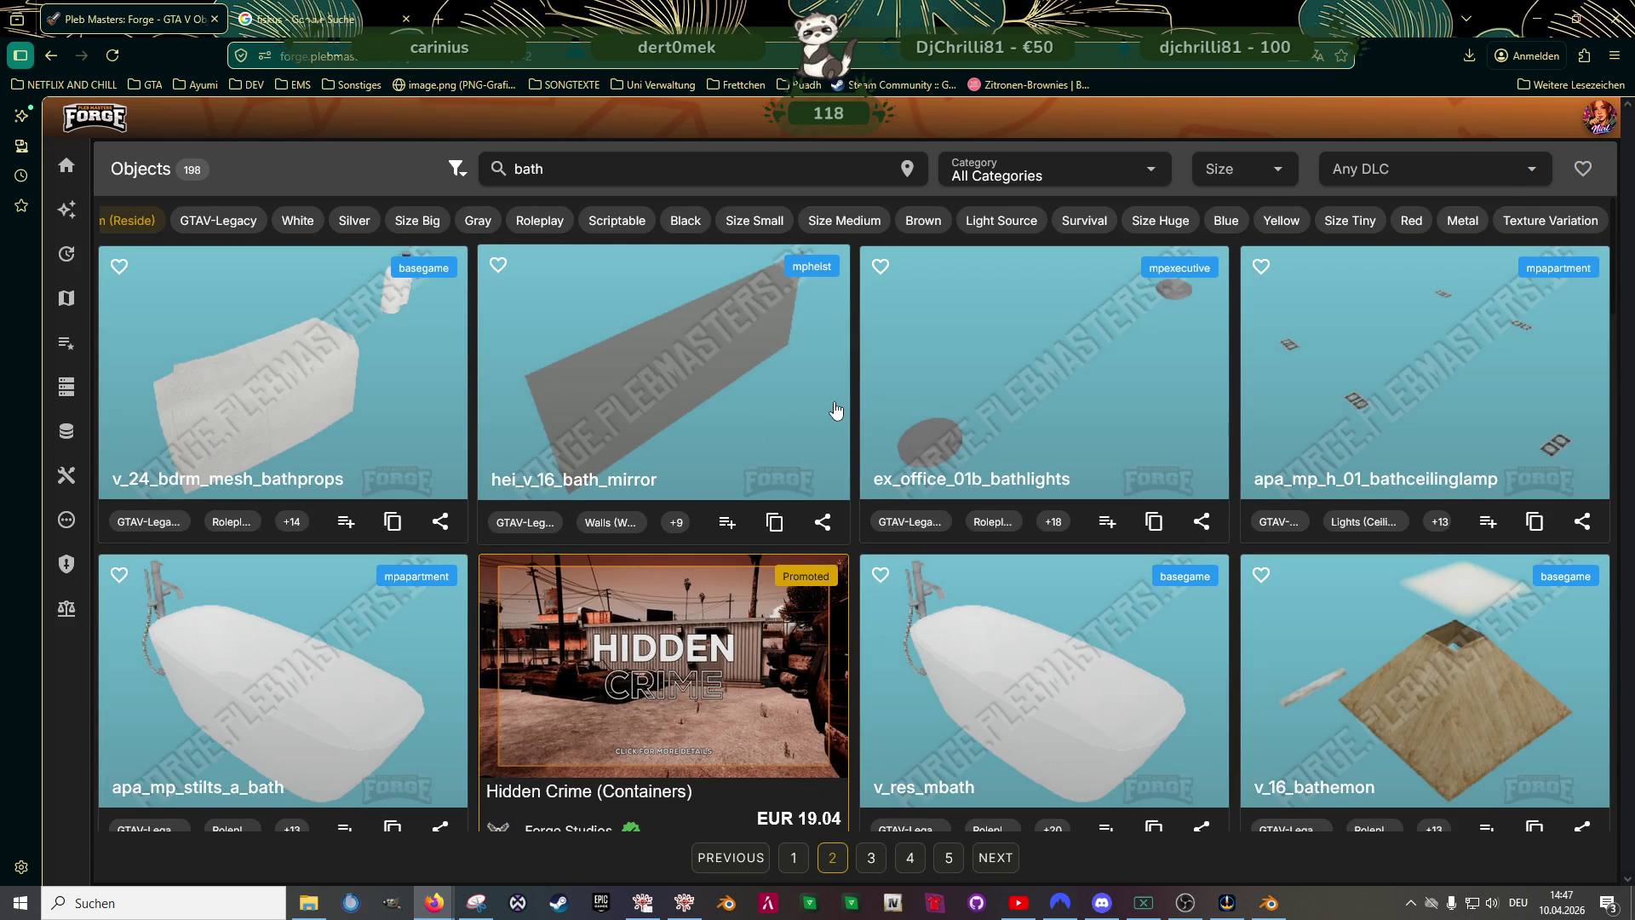
{"action": "scroll", "coordinate": [835, 411], "scroll_direction": "down", "scroll_amount": 2}
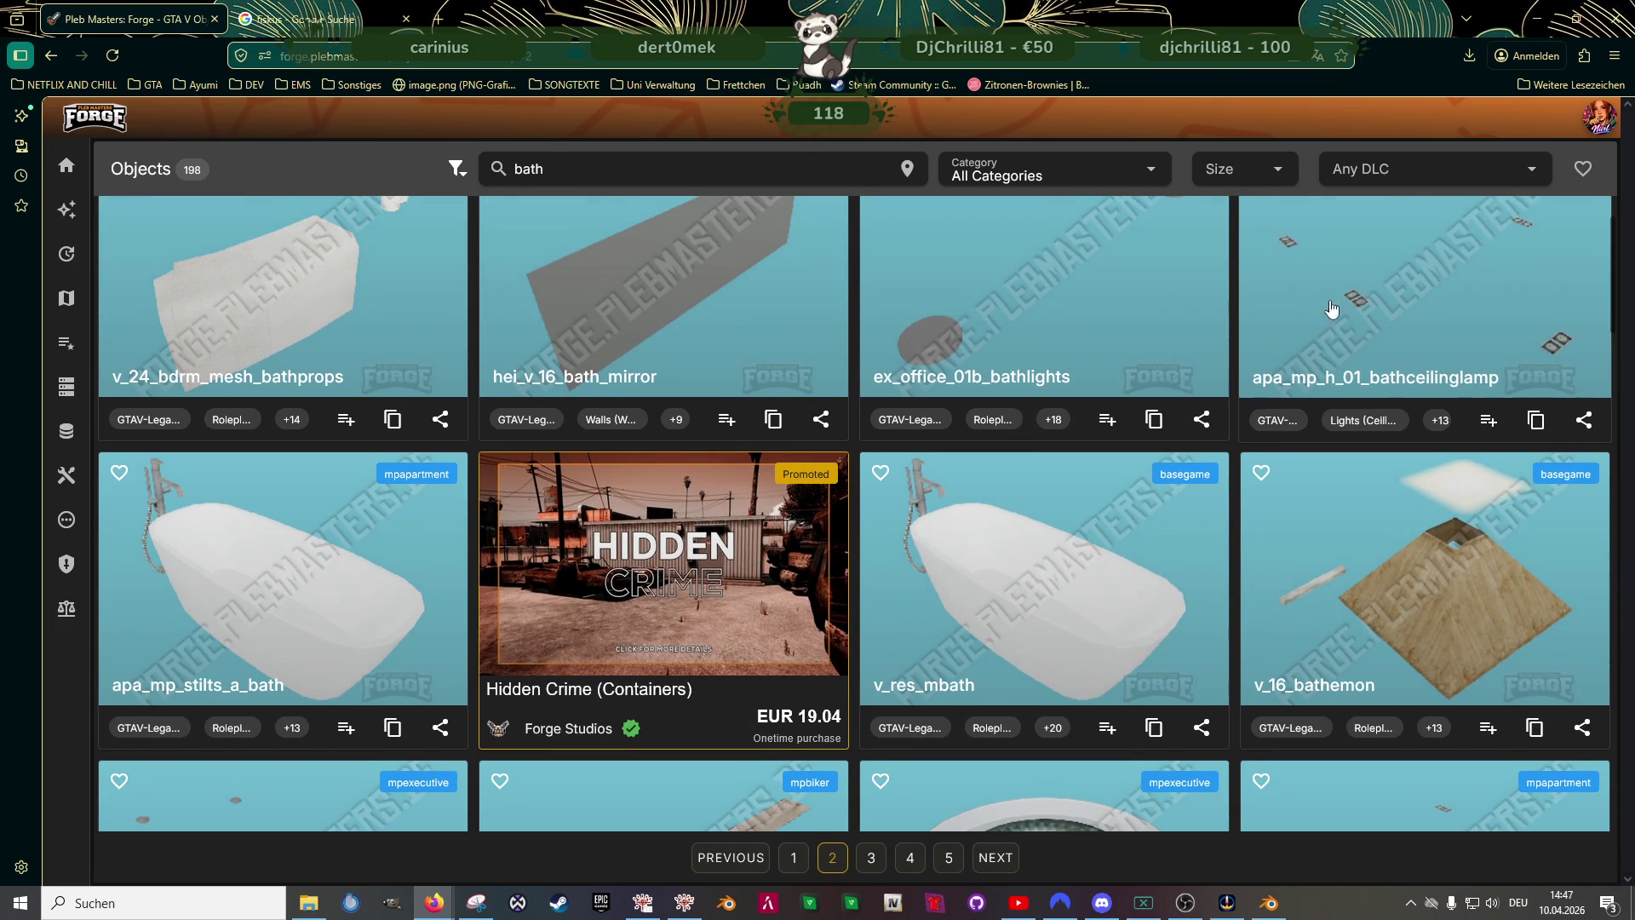
{"action": "scroll", "coordinate": [1035, 502], "scroll_direction": "down", "scroll_amount": 3}
{"action": "scroll", "coordinate": [1036, 501], "scroll_direction": "down", "scroll_amount": 3}
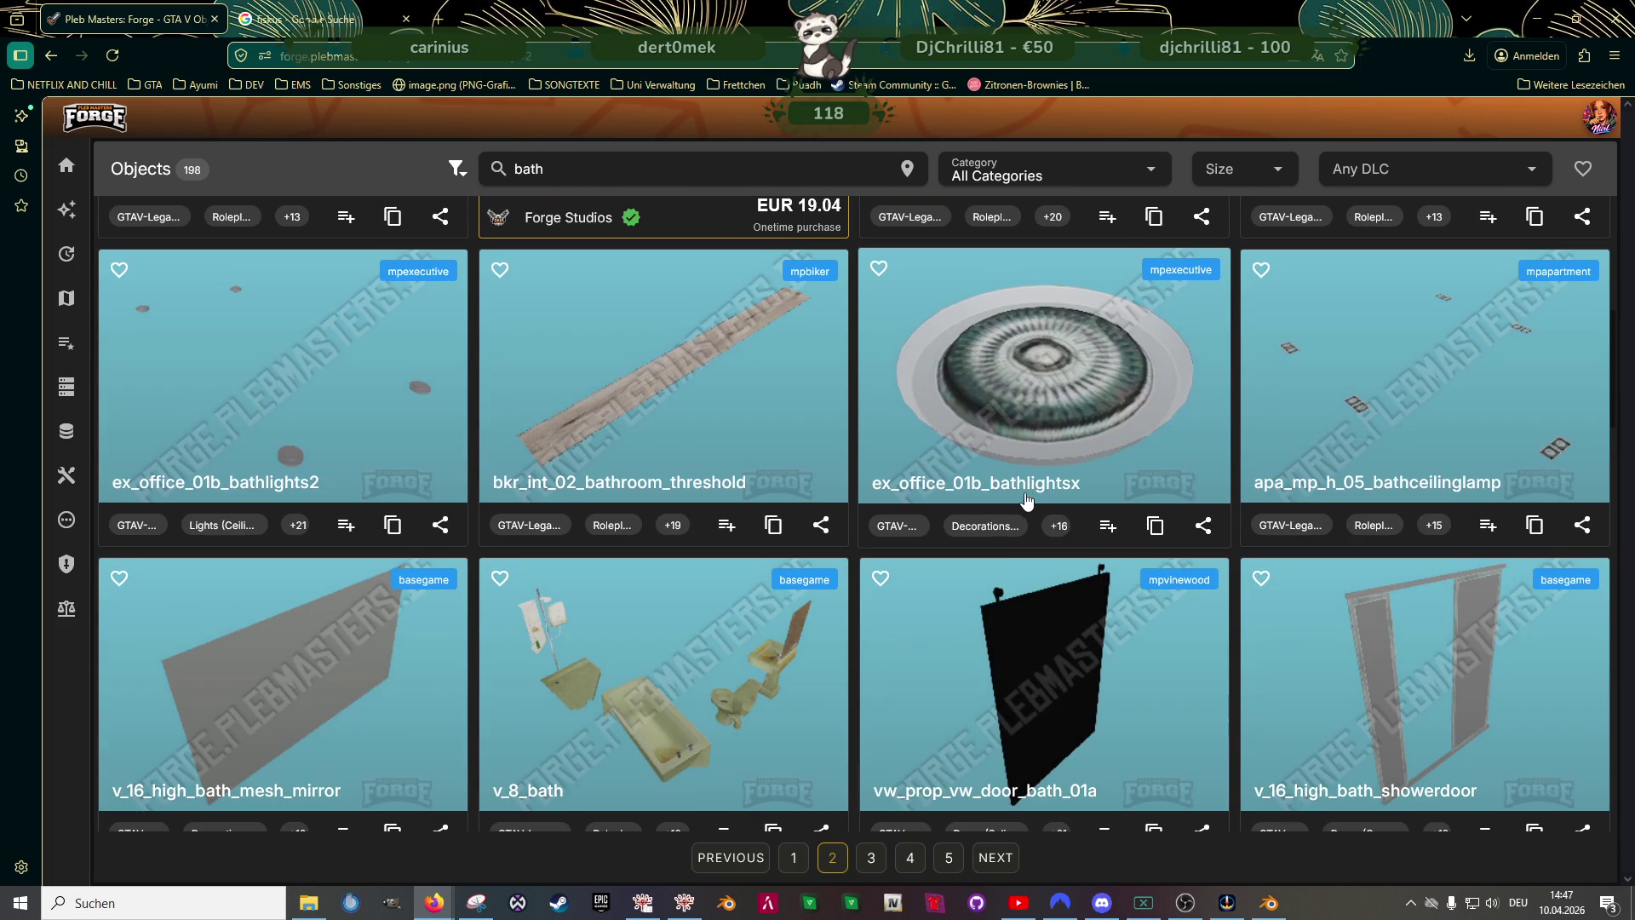
{"action": "scroll", "coordinate": [1012, 555], "scroll_direction": "down", "scroll_amount": 3}
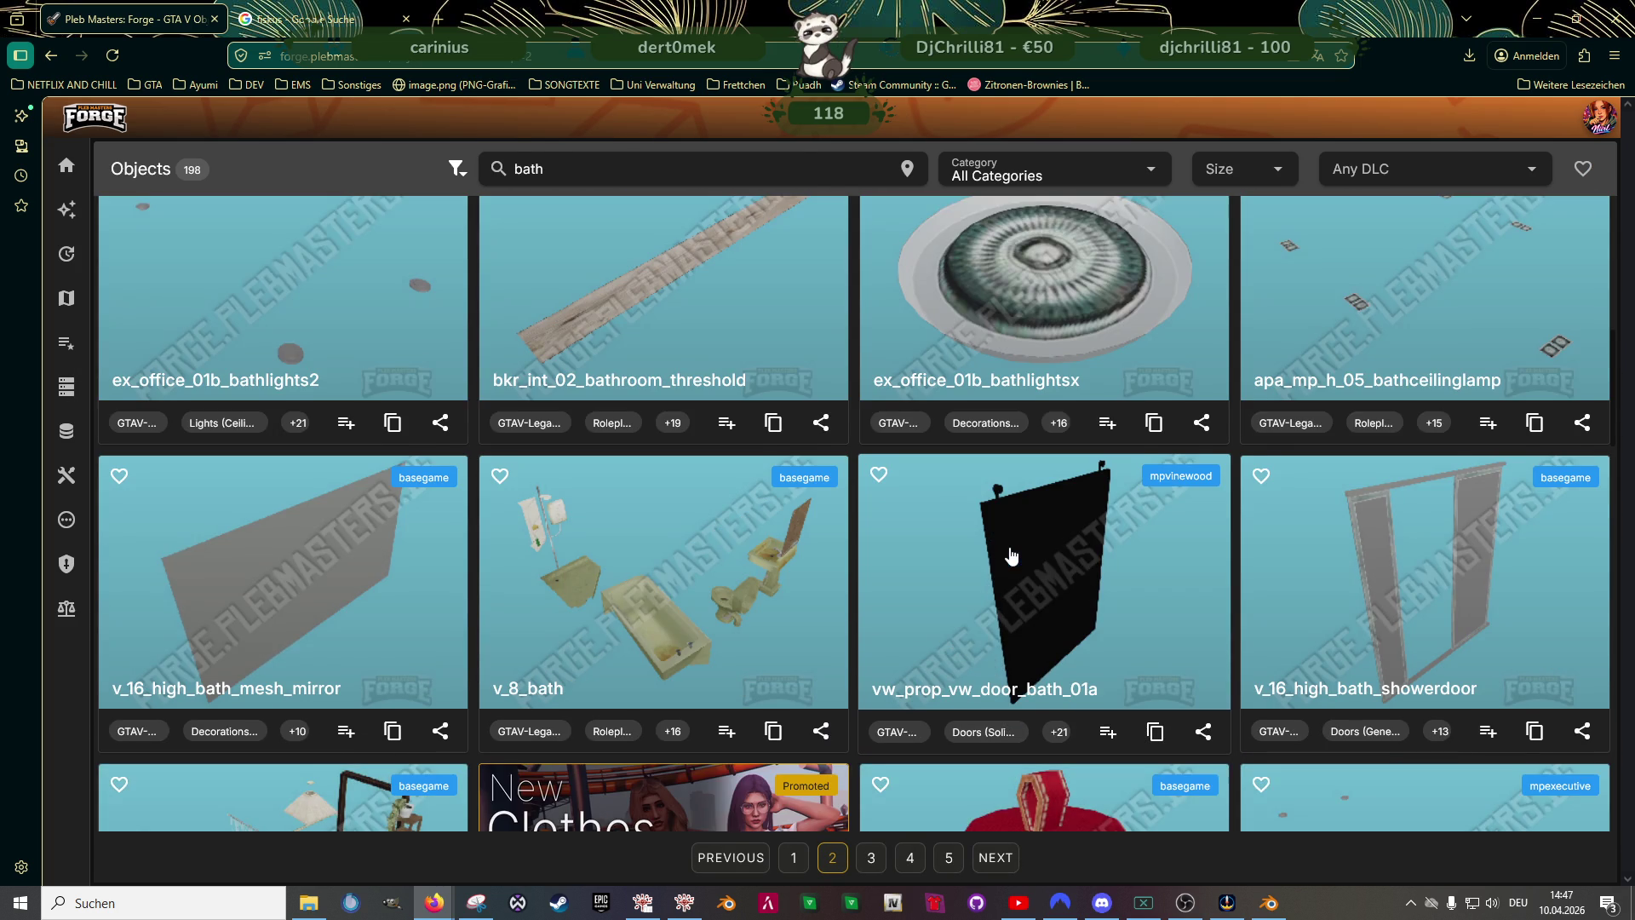
{"action": "scroll", "coordinate": [1004, 563], "scroll_direction": "down", "scroll_amount": 3}
{"action": "scroll", "coordinate": [1000, 575], "scroll_direction": "down", "scroll_amount": 3}
{"action": "scroll", "coordinate": [1000, 575], "scroll_direction": "down", "scroll_amount": 3}
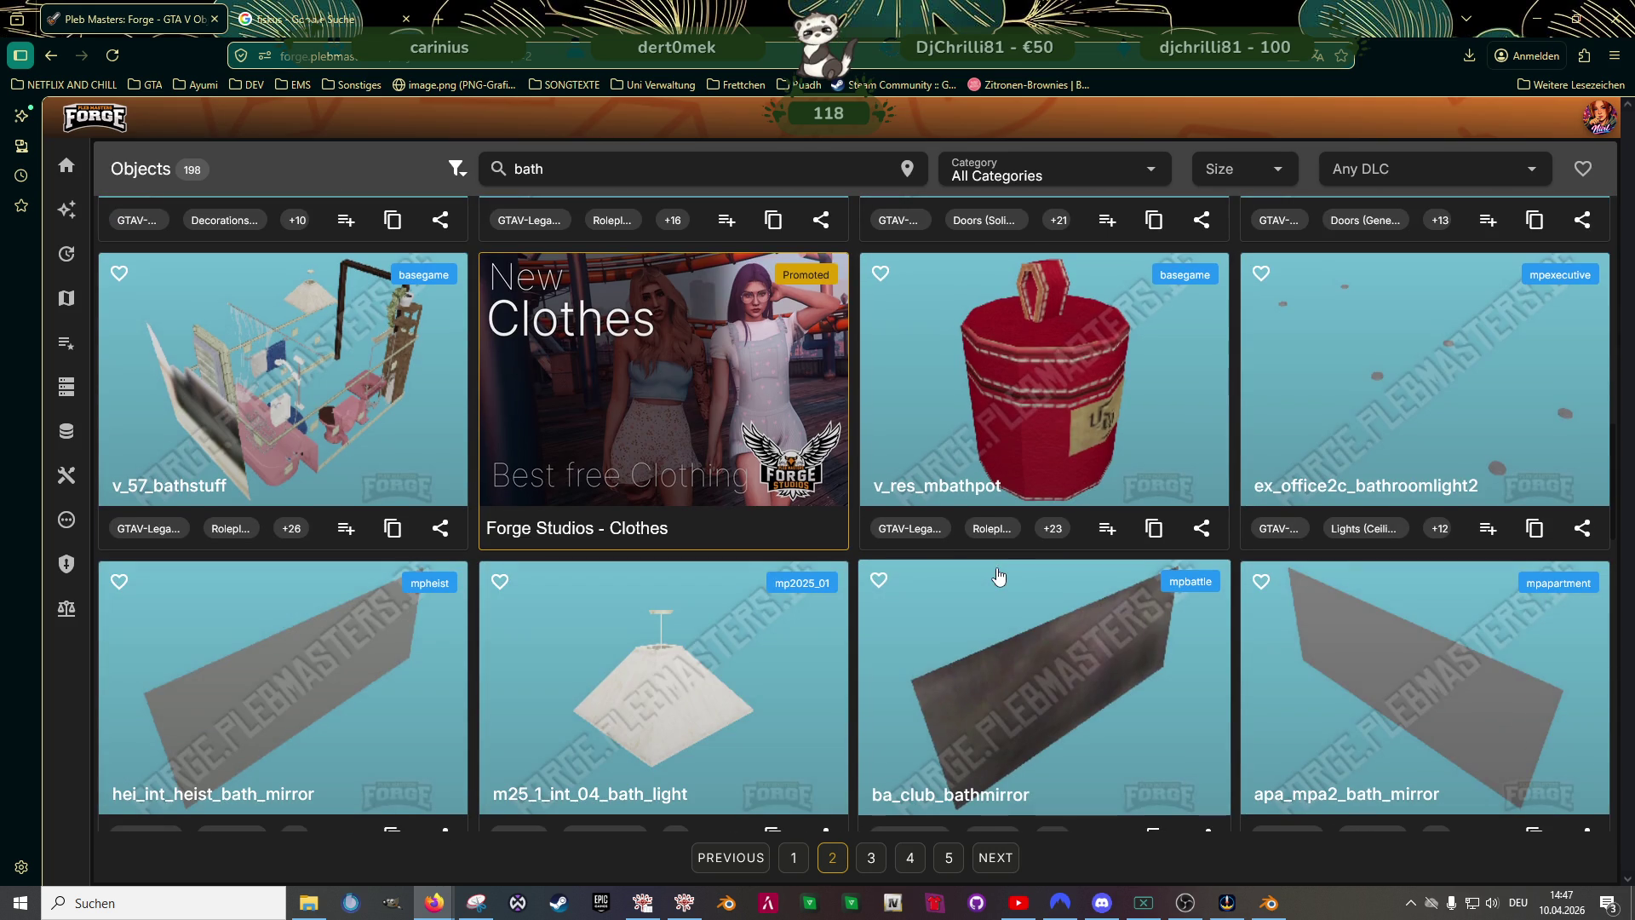
{"action": "scroll", "coordinate": [999, 574], "scroll_direction": "down", "scroll_amount": 2}
{"action": "scroll", "coordinate": [999, 578], "scroll_direction": "down", "scroll_amount": 3}
{"action": "scroll", "coordinate": [999, 578], "scroll_direction": "down", "scroll_amount": 3}
{"action": "scroll", "coordinate": [984, 562], "scroll_direction": "down", "scroll_amount": 2}
{"action": "scroll", "coordinate": [976, 555], "scroll_direction": "down", "scroll_amount": 2}
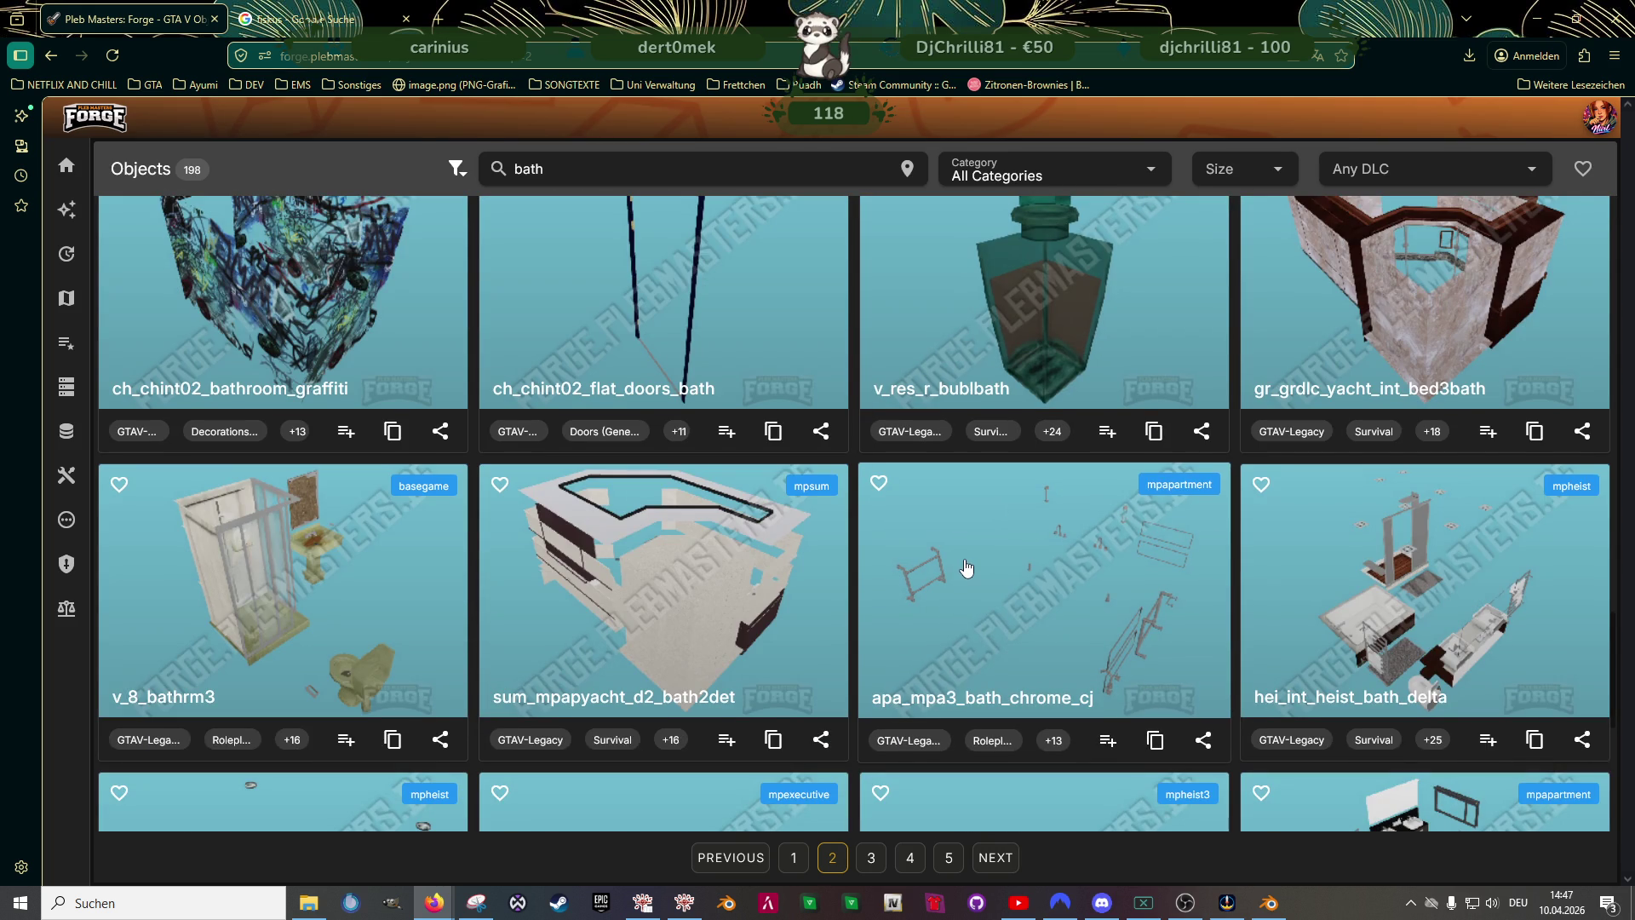
{"action": "scroll", "coordinate": [963, 571], "scroll_direction": "down", "scroll_amount": 3}
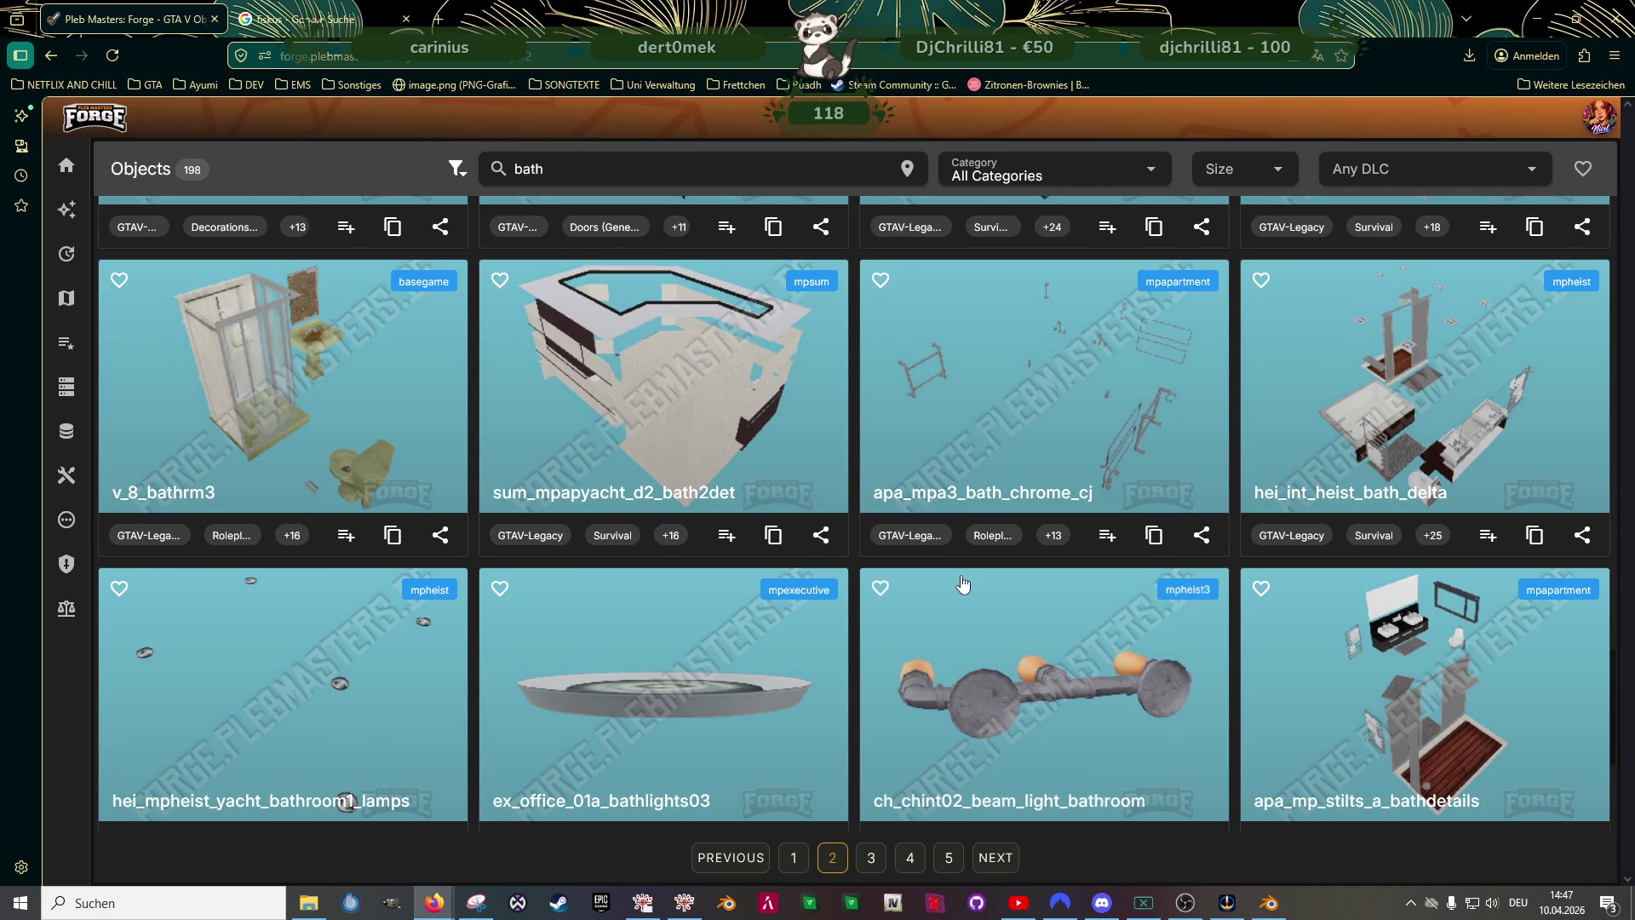
- Inspect hei_int_heist_bath_delta's 3D model and its sinks, then switch back to Blender's bathroom scene
{"action": "left_click", "coordinate": [1292, 486]}
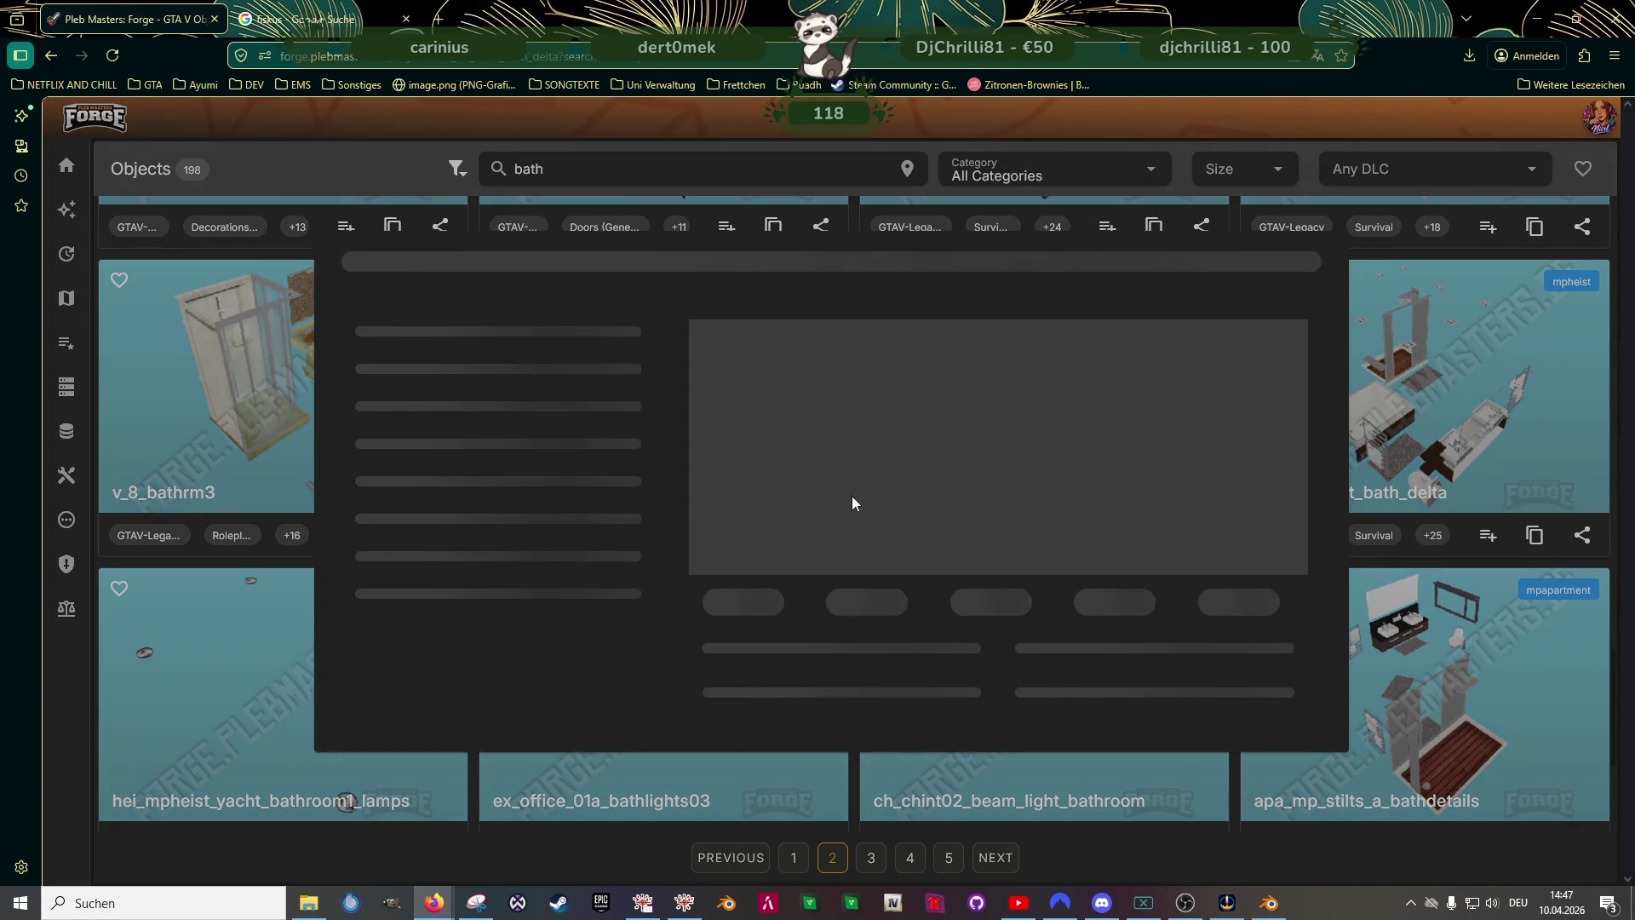
{"action": "left_click", "coordinate": [827, 204]}
{"action": "scroll", "coordinate": [880, 512], "scroll_direction": "up", "scroll_amount": 5}
{"action": "mouse_move", "coordinate": [1038, 488]}
{"action": "left_mouse_down"}
{"action": "mouse_move", "coordinate": [774, 527]}
{"action": "mouse_move", "coordinate": [1019, 482]}
{"action": "mouse_move", "coordinate": [972, 511]}
{"action": "left_mouse_up"}
{"action": "key", "text": "Escape"}
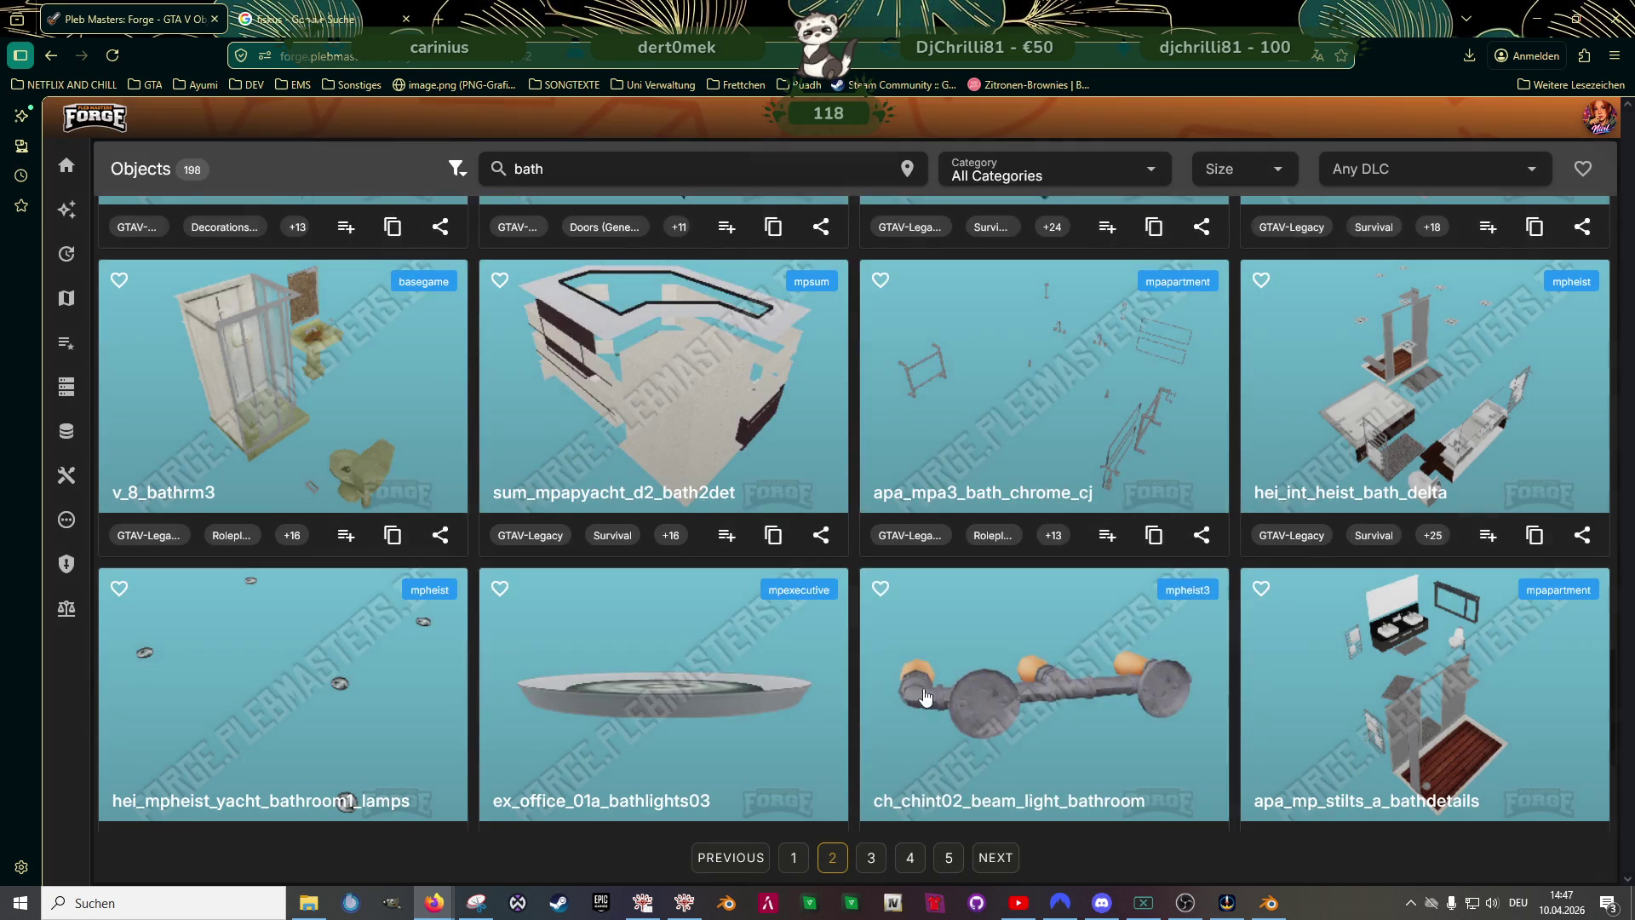
{"action": "scroll", "coordinate": [791, 646], "scroll_direction": "down", "scroll_amount": 3}
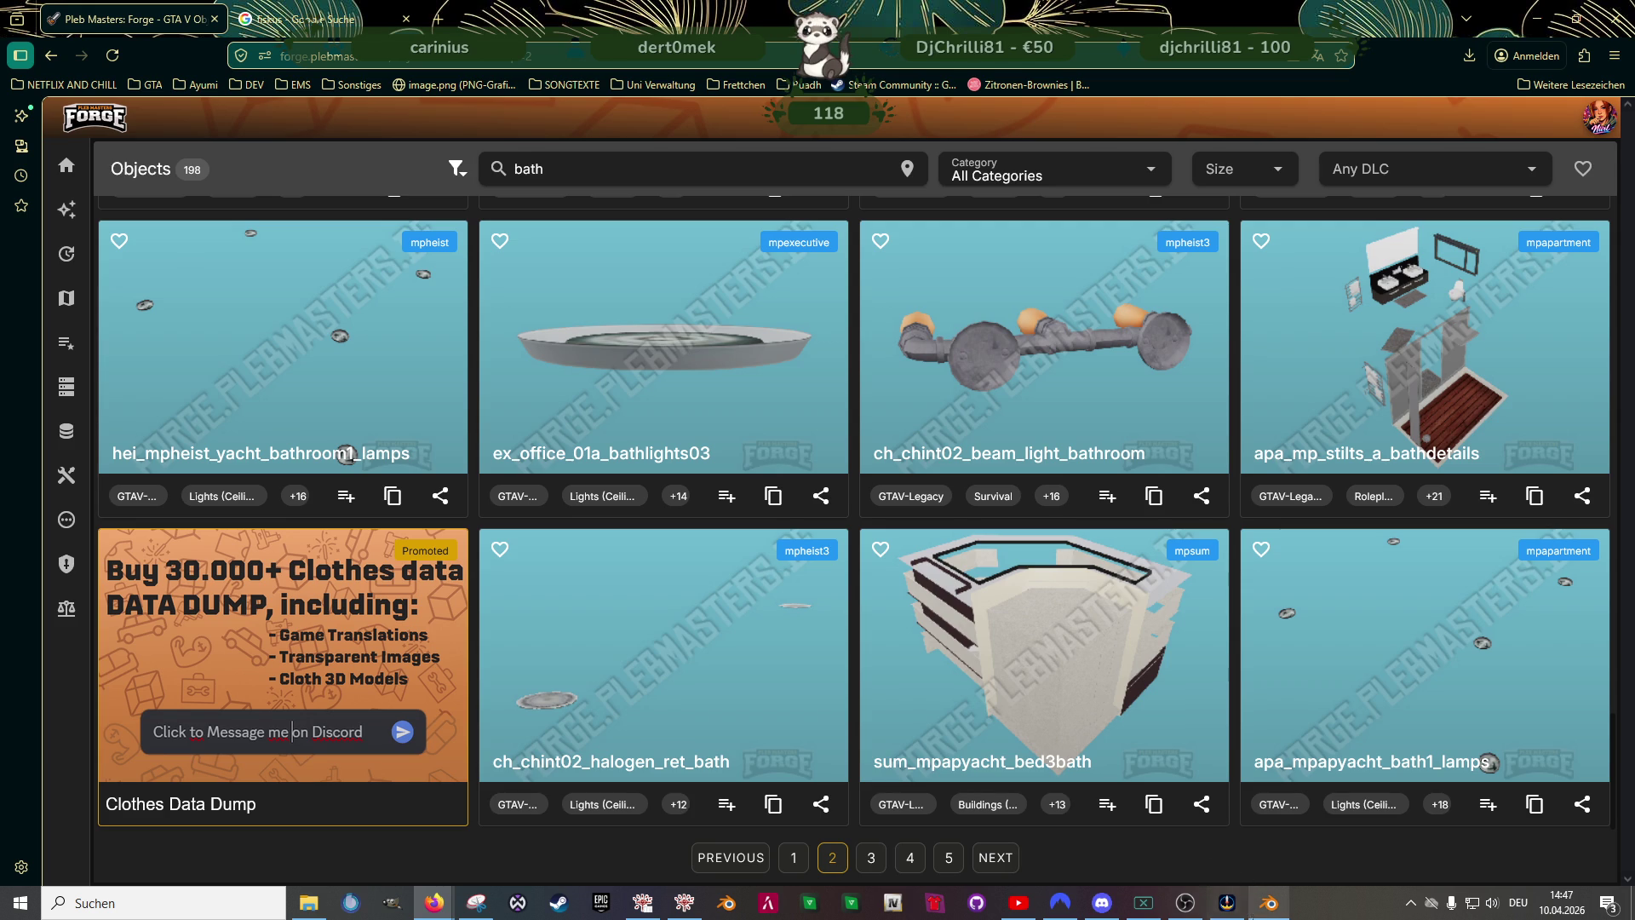
{"action": "left_click", "coordinate": [1270, 903]}
{"action": "scroll", "coordinate": [761, 458], "scroll_direction": "down", "scroll_amount": 2}
{"action": "scroll", "coordinate": [762, 459], "scroll_direction": "down", "scroll_amount": 1}
{"action": "mouse_move", "coordinate": [762, 457]}
{"action": "middle_mouse_down"}
{"action": "mouse_move", "coordinate": [797, 370]}
{"action": "mouse_move", "coordinate": [794, 431]}
{"action": "mouse_move", "coordinate": [768, 421]}
{"action": "mouse_move", "coordinate": [864, 584]}
{"action": "middle_mouse_up"}
{"action": "scroll", "coordinate": [794, 431], "scroll_direction": "down", "scroll_amount": 4}
{"action": "scroll", "coordinate": [768, 421], "scroll_direction": "down", "scroll_amount": 3}
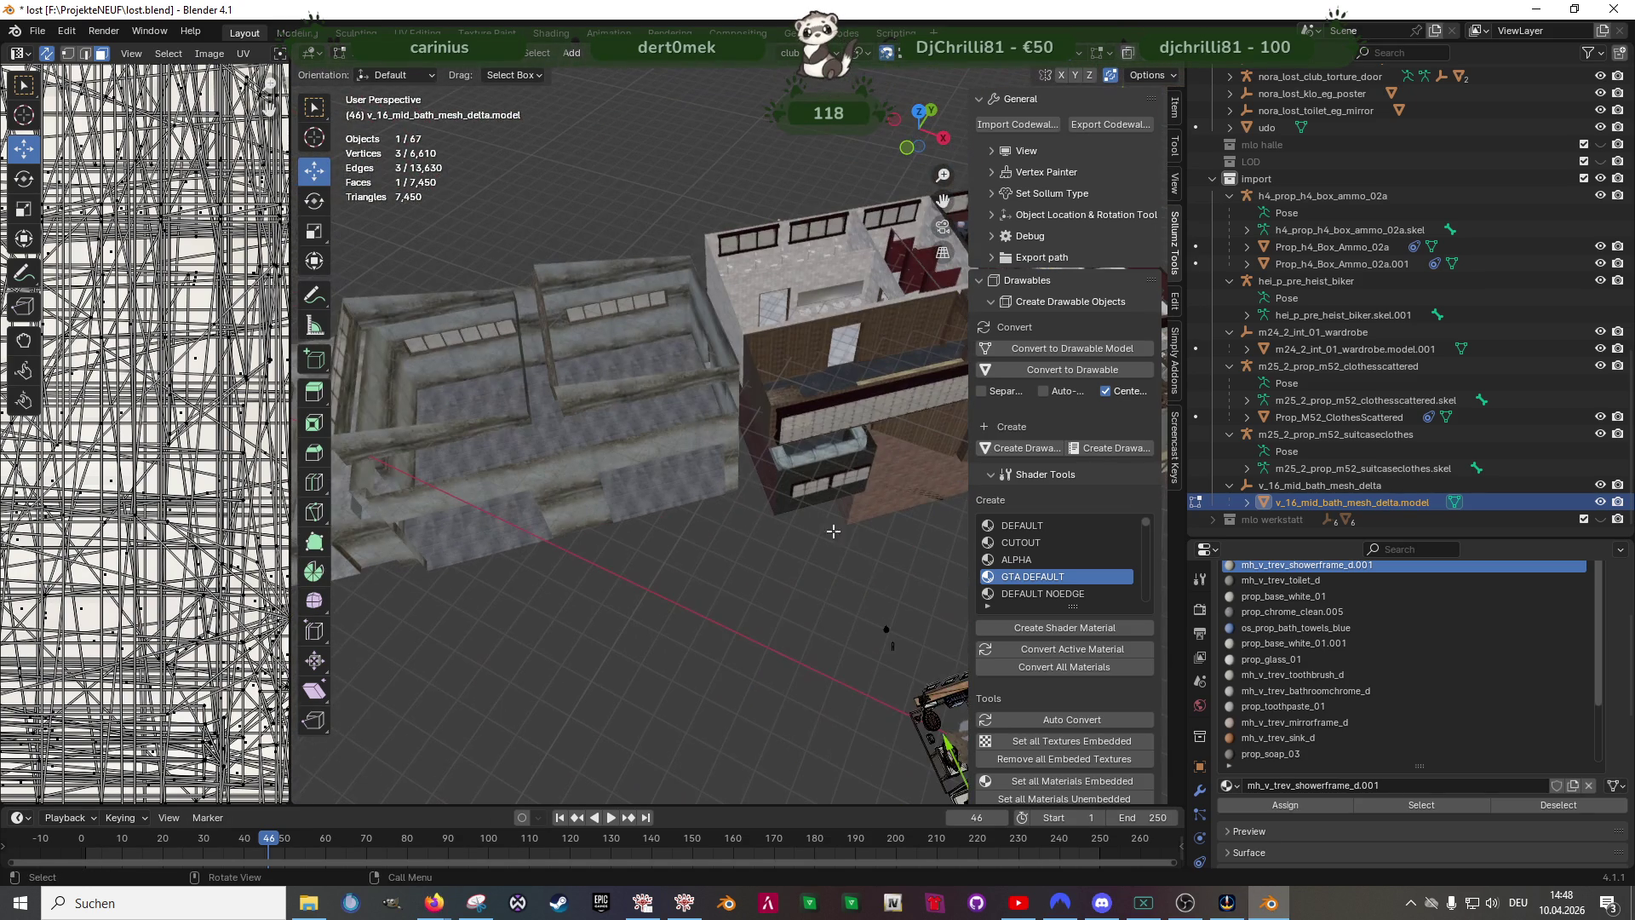
- Select the imported sink mesh and inspect its four sinks in Edit Mode
{"action": "key", "text": "Tab"}
{"action": "left_click", "coordinate": [786, 254]}
{"action": "middle_click_drag", "start_coordinate": [797, 265], "coordinate": [770, 250]}
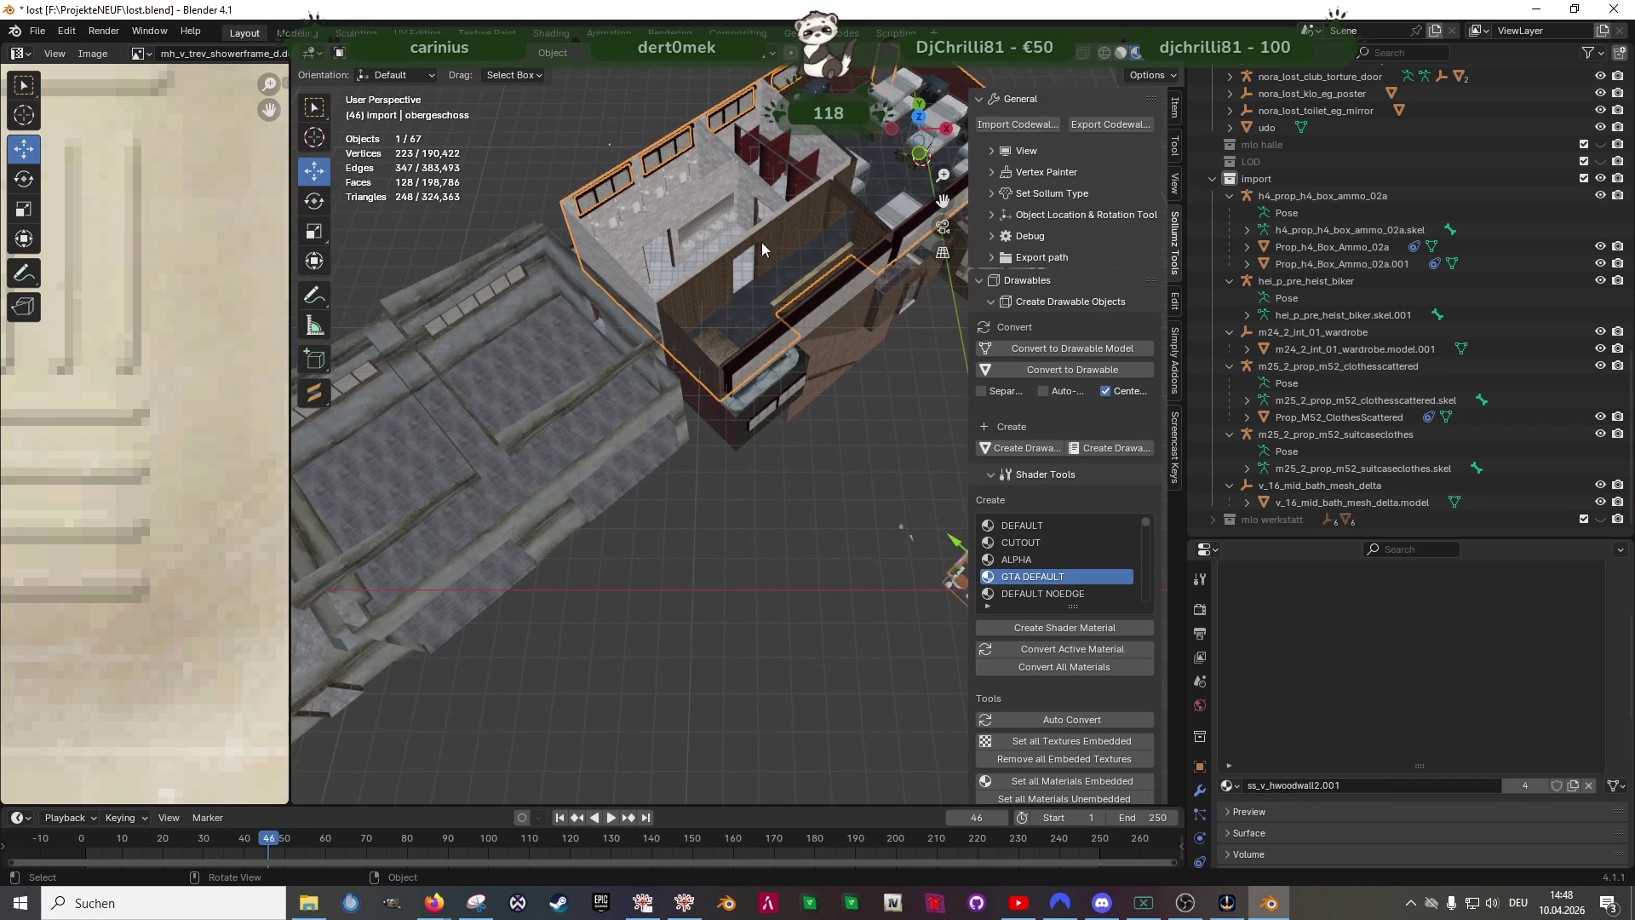
{"action": "left_click", "coordinate": [720, 225]}
{"action": "key", "text": "Tab"}
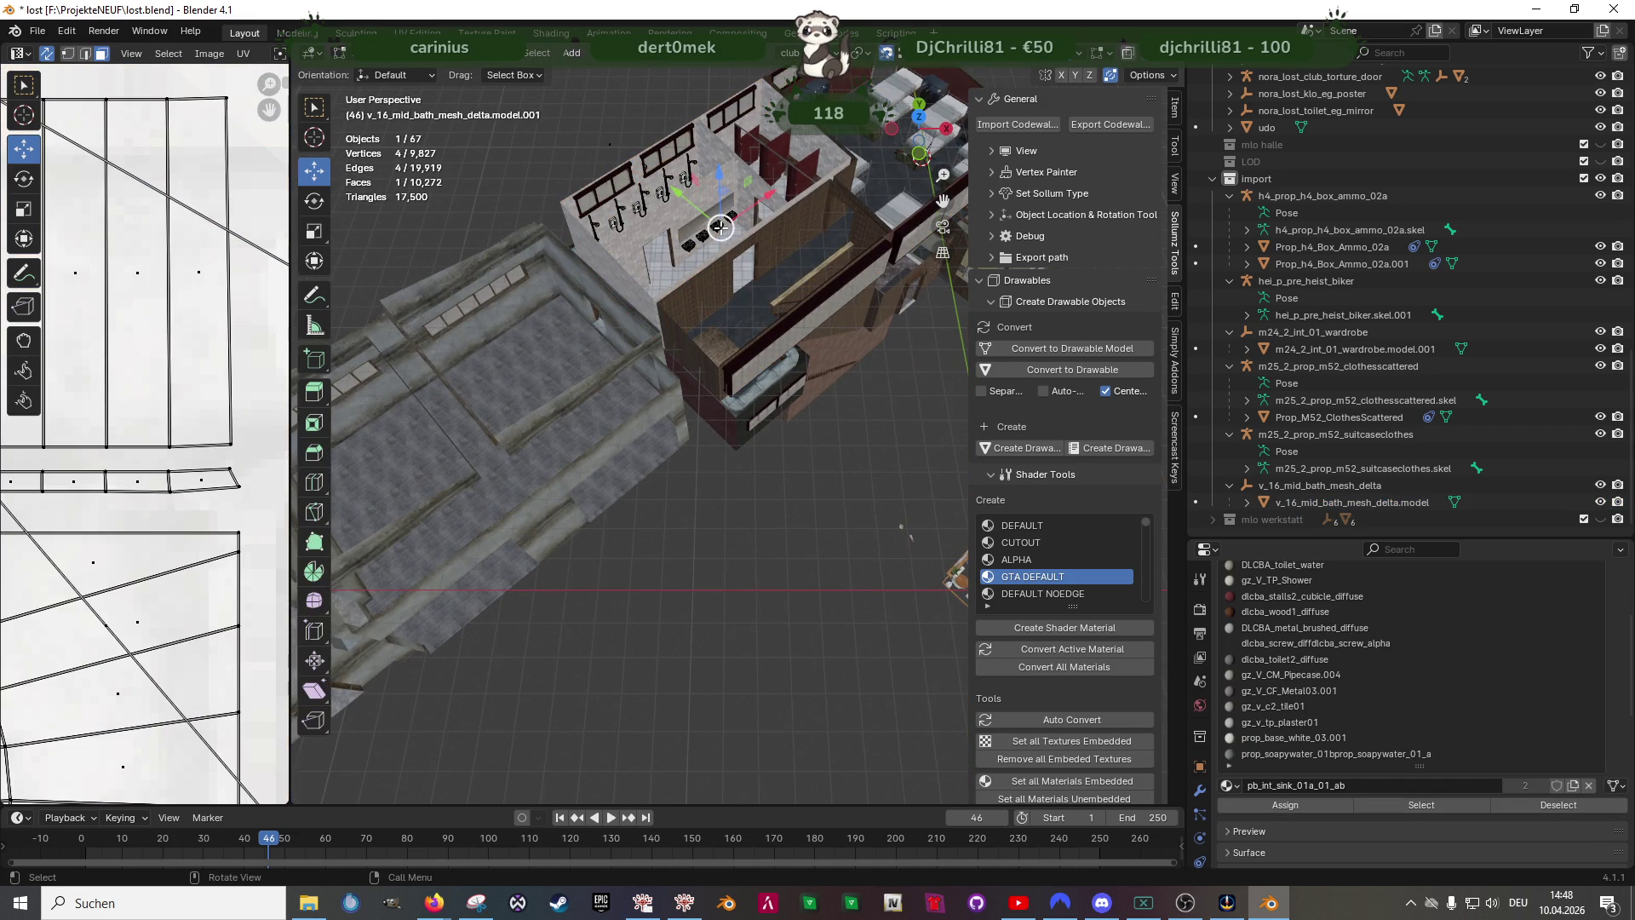
{"action": "key", "text": "KP_Decimal"}
{"action": "scroll", "coordinate": [723, 257], "scroll_direction": "down", "scroll_amount": 5}
{"action": "scroll", "coordinate": [716, 383], "scroll_direction": "down", "scroll_amount": 4}
{"action": "mouse_move", "coordinate": [715, 383]}
{"action": "middle_mouse_down"}
{"action": "mouse_move", "coordinate": [689, 458]}
{"action": "mouse_move", "coordinate": [592, 409]}
{"action": "mouse_move", "coordinate": [418, 412]}
{"action": "mouse_move", "coordinate": [771, 411]}
{"action": "mouse_move", "coordinate": [761, 486]}
{"action": "mouse_move", "coordinate": [786, 420]}
{"action": "mouse_move", "coordinate": [704, 411]}
{"action": "mouse_move", "coordinate": [860, 381]}
{"action": "mouse_move", "coordinate": [809, 400]}
{"action": "mouse_move", "coordinate": [862, 403]}
{"action": "middle_mouse_up"}
{"action": "key", "text": "Tab"}
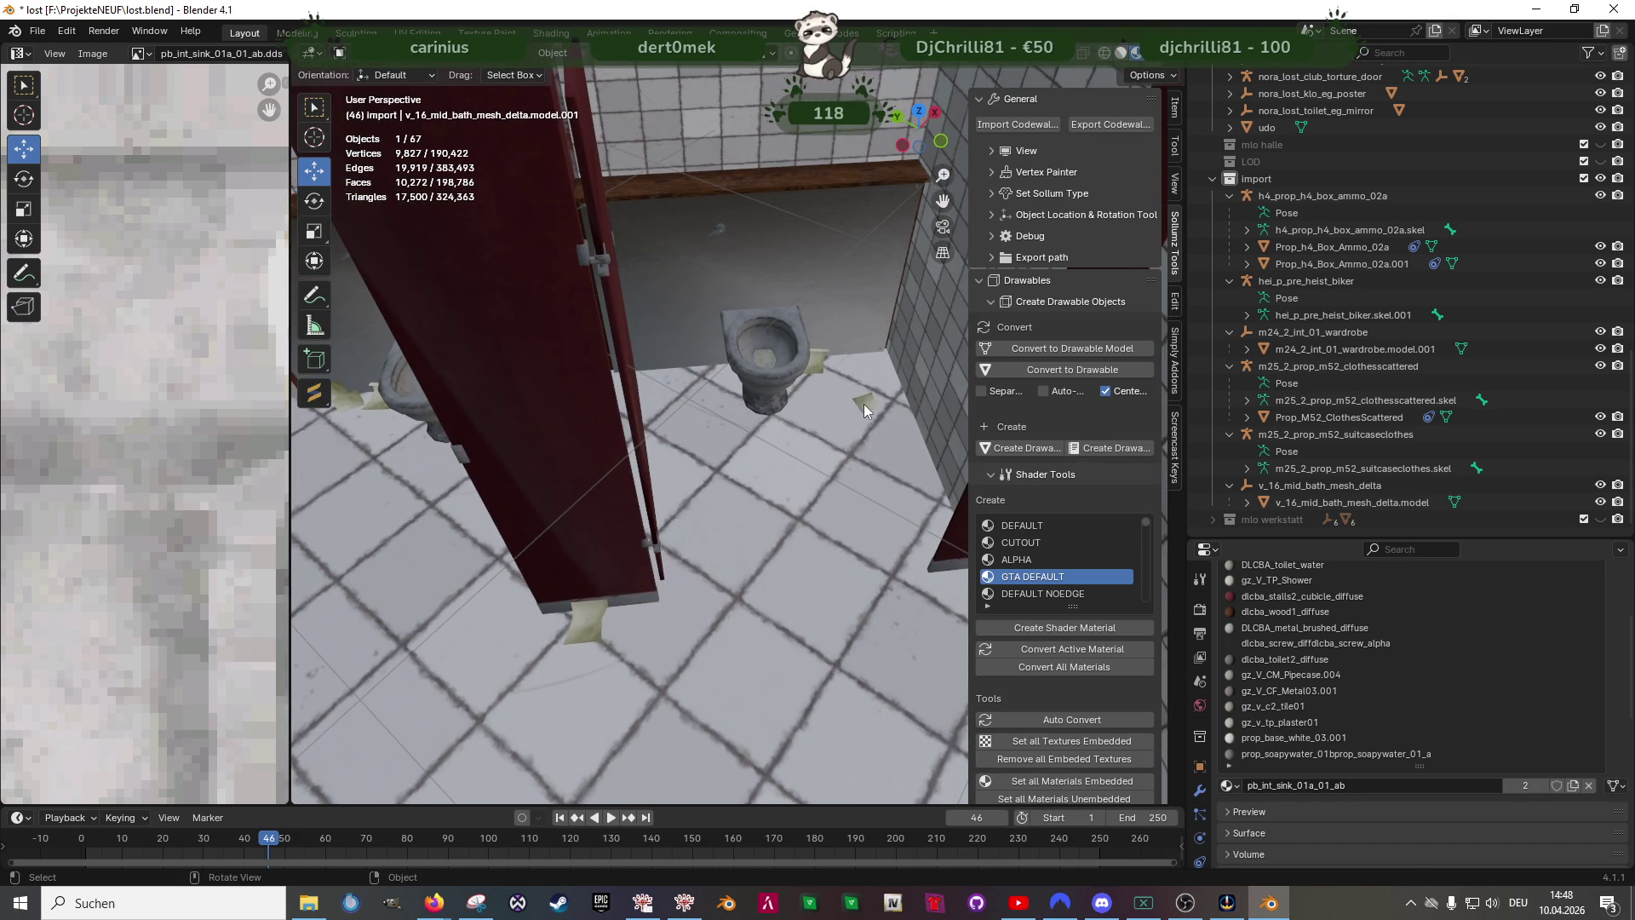
- Select the toilet mesh and inspect the toilet stalls in Edit Mode, then view the whole bathroom
{"action": "left_click", "coordinate": [862, 396]}
{"action": "key", "text": "Tab"}
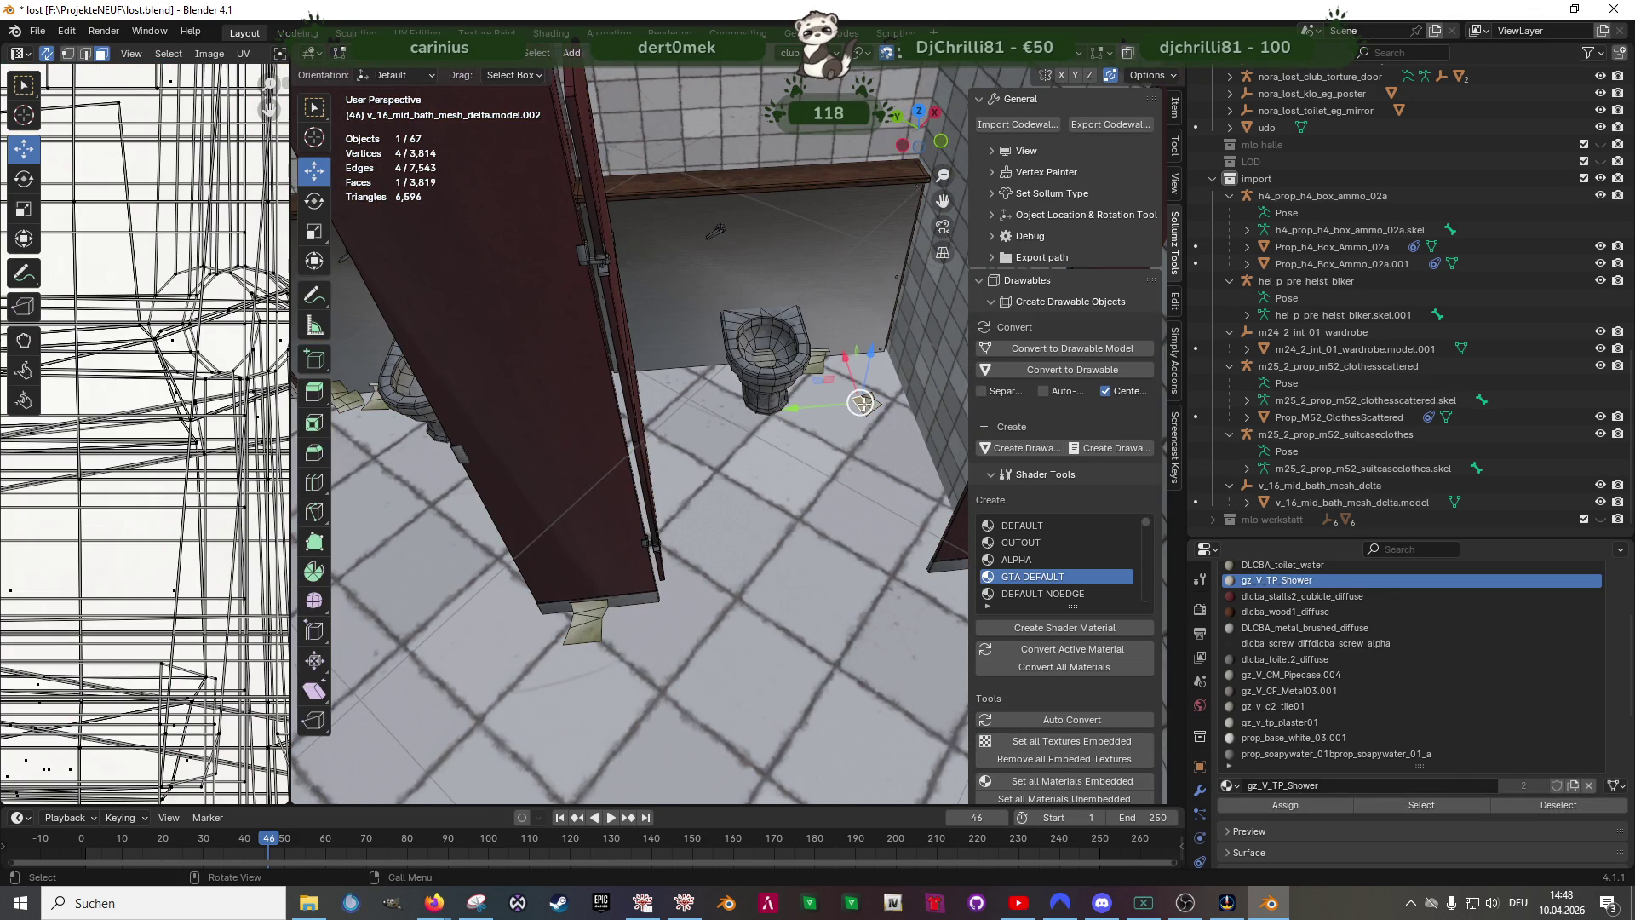
{"action": "mouse_move", "coordinate": [588, 613]}
{"action": "middle_mouse_down"}
{"action": "mouse_move", "coordinate": [767, 448]}
{"action": "mouse_move", "coordinate": [716, 511]}
{"action": "mouse_move", "coordinate": [818, 503]}
{"action": "mouse_move", "coordinate": [767, 474]}
{"action": "mouse_move", "coordinate": [800, 455]}
{"action": "mouse_move", "coordinate": [740, 545]}
{"action": "middle_mouse_up"}
{"action": "scroll", "coordinate": [780, 479], "scroll_direction": "down", "scroll_amount": 3}
{"action": "key", "text": "Tab"}
{"action": "scroll", "coordinate": [740, 544], "scroll_direction": "down", "scroll_amount": 5}
{"action": "mouse_move", "coordinate": [593, 546]}
{"action": "middle_mouse_down"}
{"action": "mouse_move", "coordinate": [620, 464]}
{"action": "mouse_move", "coordinate": [663, 519]}
{"action": "mouse_move", "coordinate": [574, 459]}
{"action": "mouse_move", "coordinate": [645, 459]}
{"action": "middle_mouse_up"}
{"action": "scroll", "coordinate": [645, 458], "scroll_direction": "up", "scroll_amount": 8}
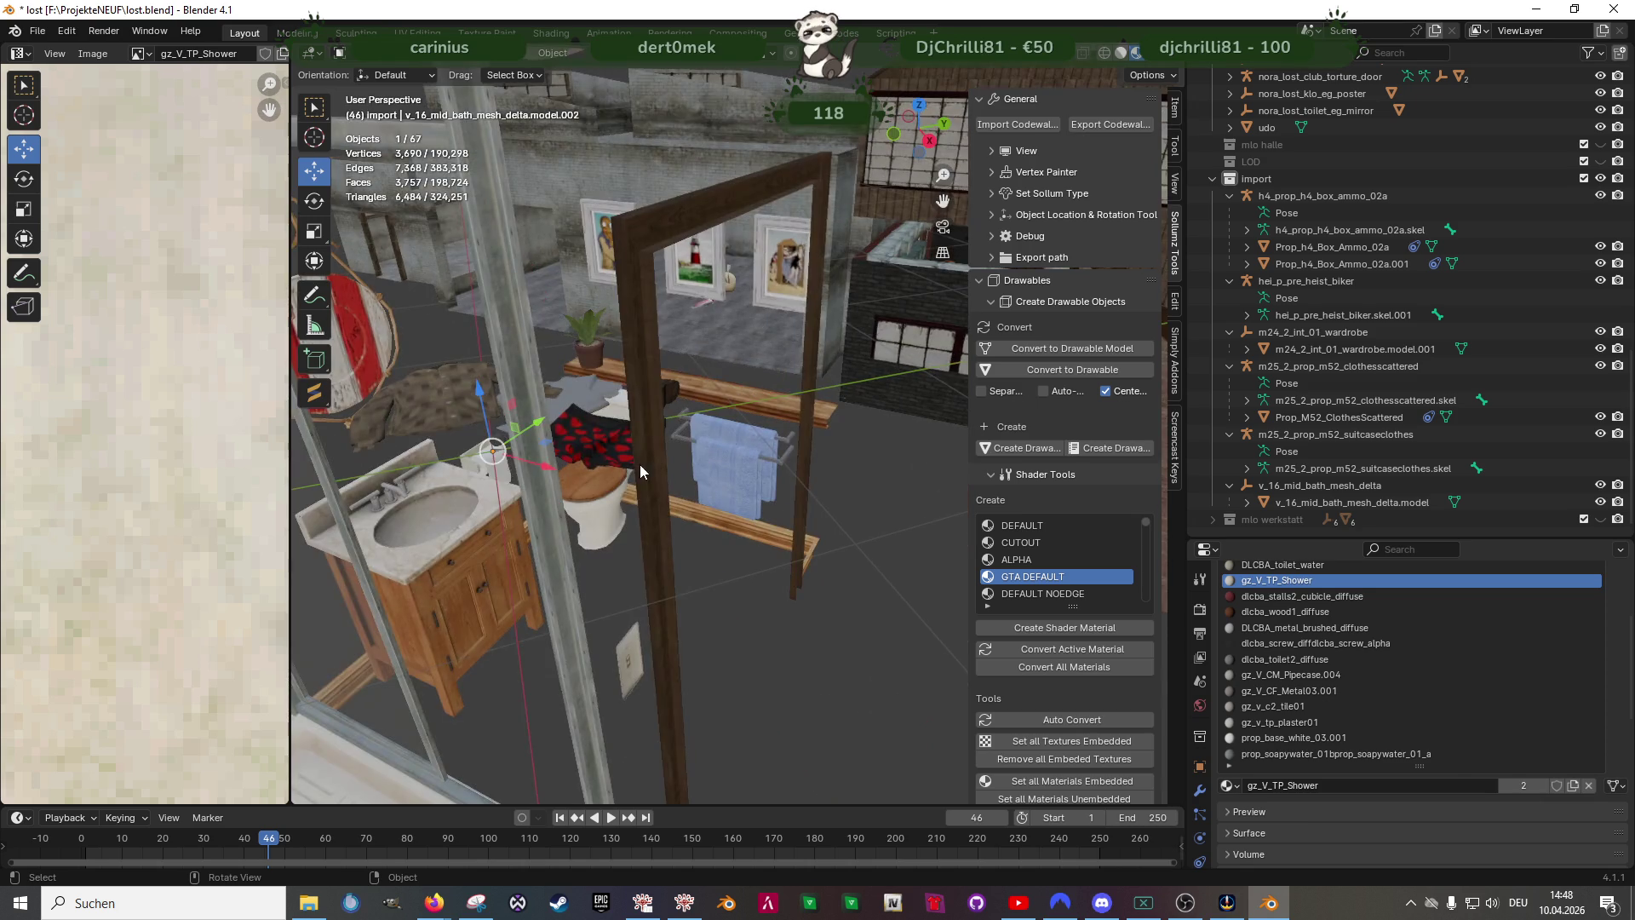
{"action": "scroll", "coordinate": [640, 464], "scroll_direction": "up", "scroll_amount": 6}
{"action": "middle_click_drag", "start_coordinate": [510, 559], "coordinate": [561, 543]}
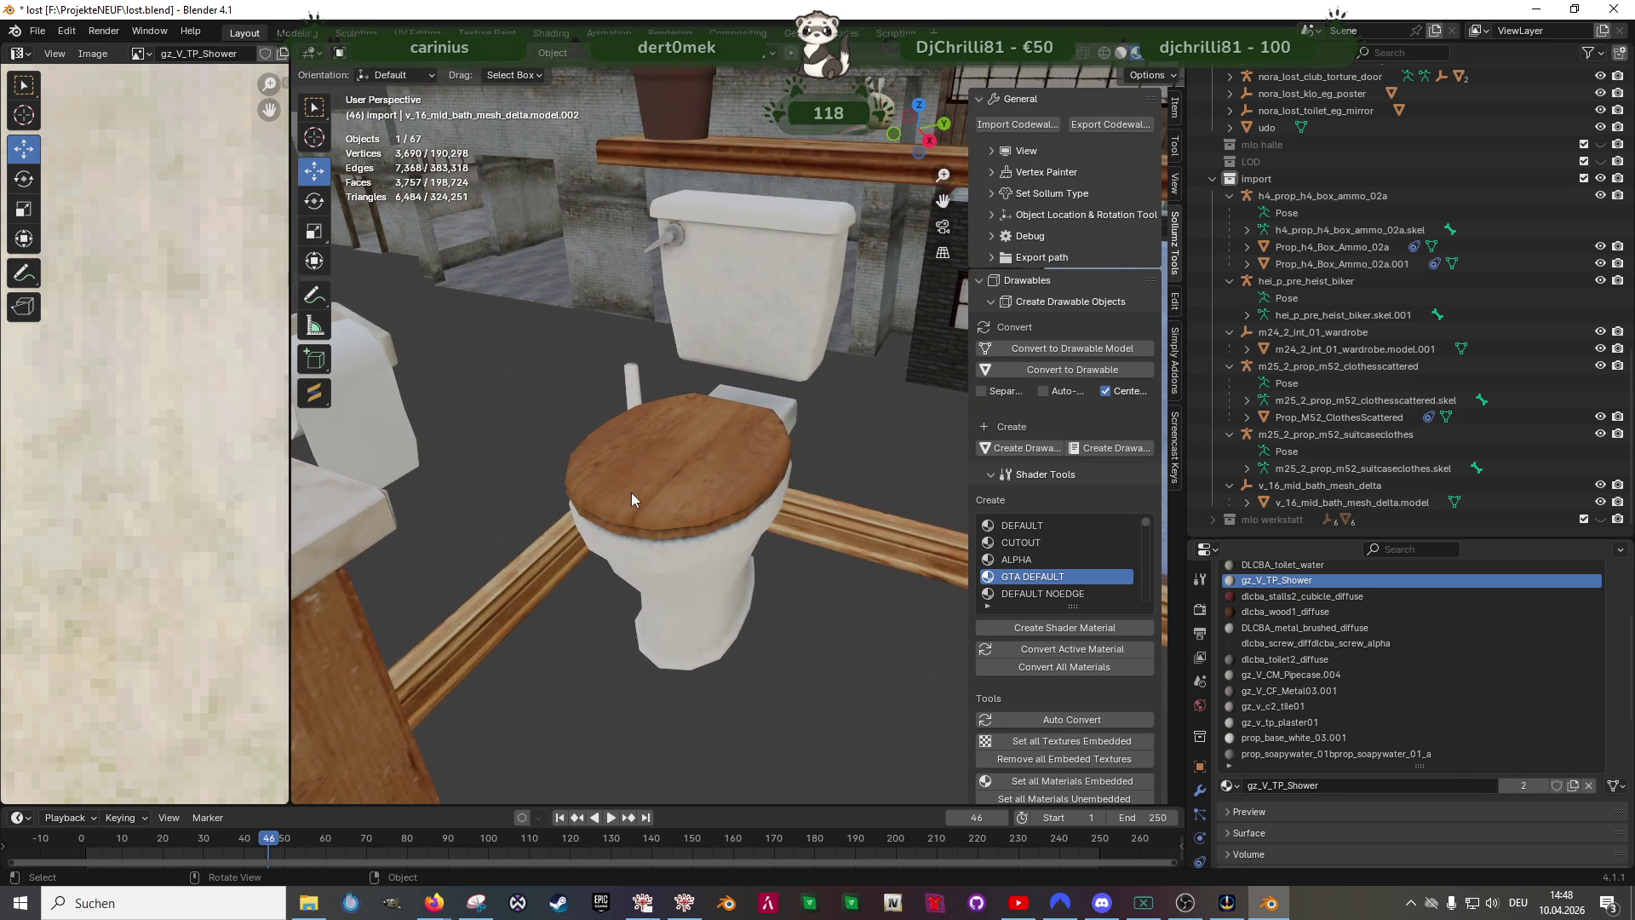
- Select the toilet inside the bathroom stall and enter Edit Mode on it
{"action": "left_click", "coordinate": [655, 476]}
{"action": "scroll", "coordinate": [617, 482], "scroll_direction": "down", "scroll_amount": 10}
{"action": "mouse_move", "coordinate": [689, 448]}
{"action": "middle_mouse_down"}
{"action": "mouse_move", "coordinate": [757, 496]}
{"action": "mouse_move", "coordinate": [527, 584]}
{"action": "mouse_move", "coordinate": [860, 474]}
{"action": "middle_mouse_up"}
{"action": "scroll", "coordinate": [861, 474], "scroll_direction": "up", "scroll_amount": 5}
{"action": "scroll", "coordinate": [767, 485], "scroll_direction": "up", "scroll_amount": 5}
{"action": "scroll", "coordinate": [660, 562], "scroll_direction": "up", "scroll_amount": 4}
{"action": "middle_click_drag", "start_coordinate": [661, 563], "coordinate": [685, 546]}
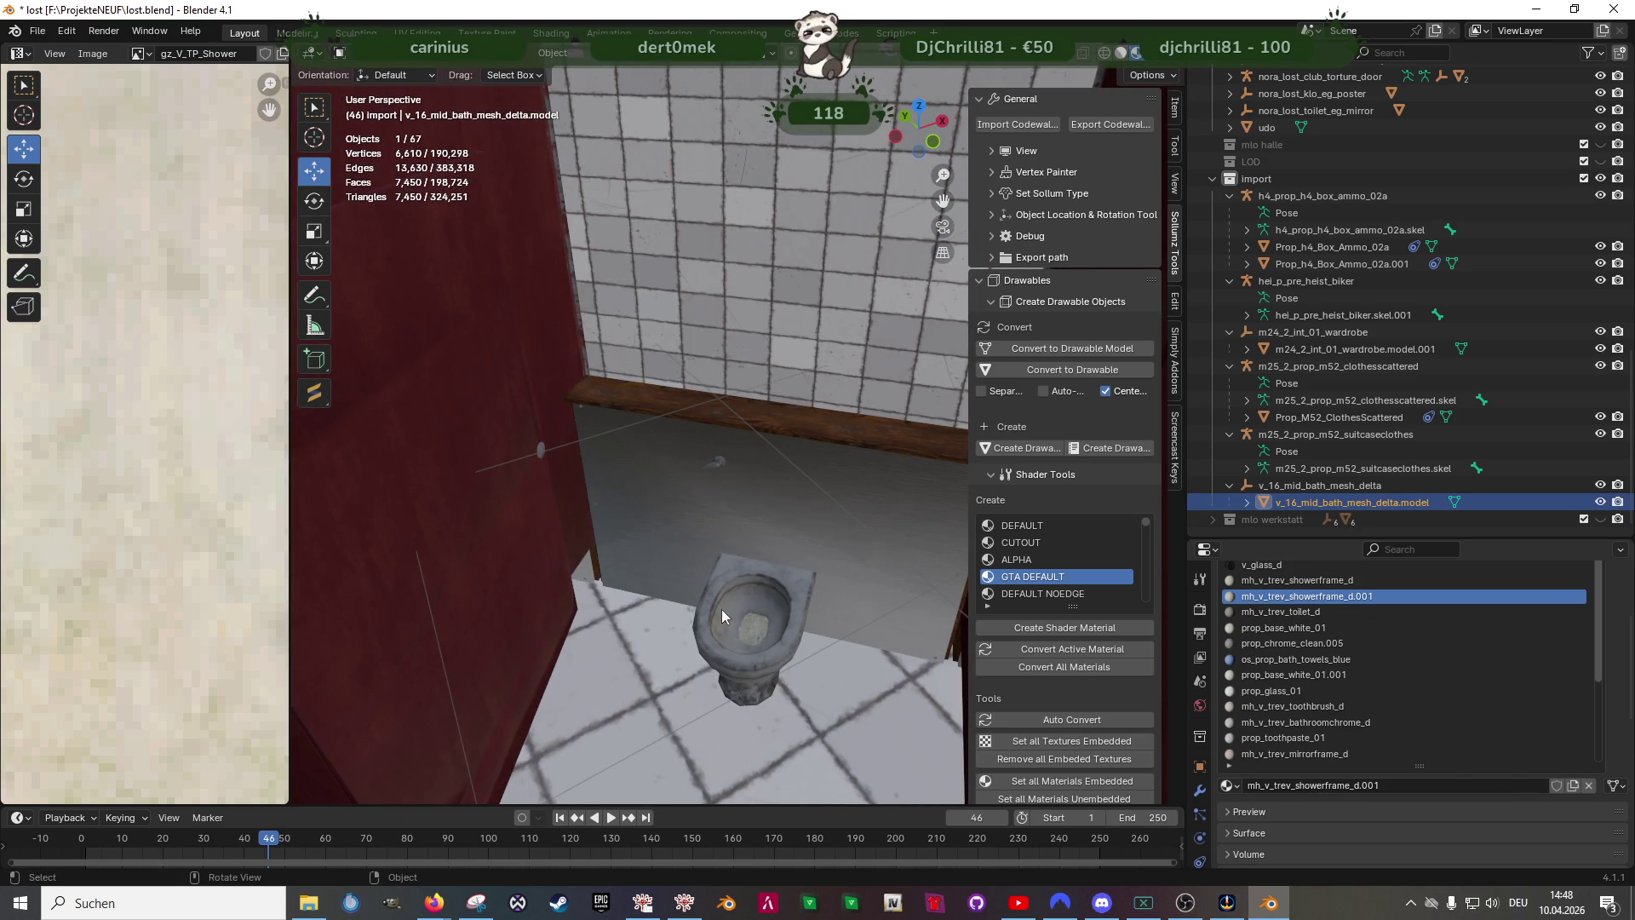
{"action": "left_click", "coordinate": [729, 571]}
{"action": "key", "text": "Tab"}
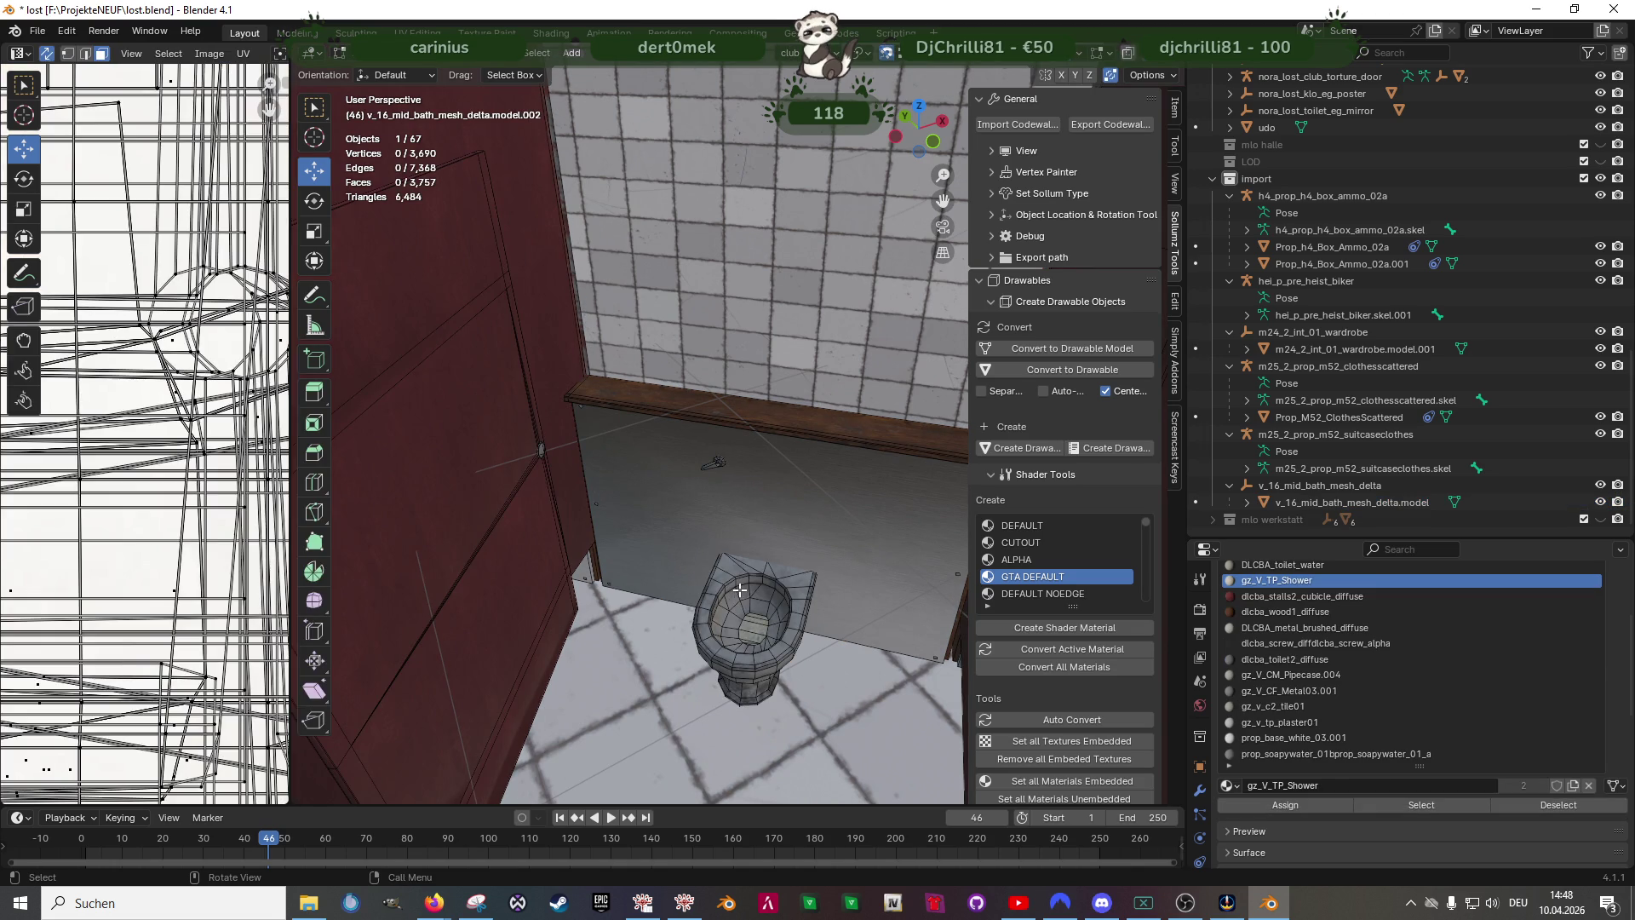
- Select the faces using DLCBA_toilet_water and separate them into a new object
{"action": "left_click", "coordinate": [1424, 806]}
{"action": "left_click", "coordinate": [1283, 565]}
{"action": "left_click", "coordinate": [1424, 805]}
{"action": "scroll", "coordinate": [795, 619], "scroll_direction": "down", "scroll_amount": 5}
{"action": "middle_click_drag", "start_coordinate": [795, 618], "coordinate": [779, 677]}
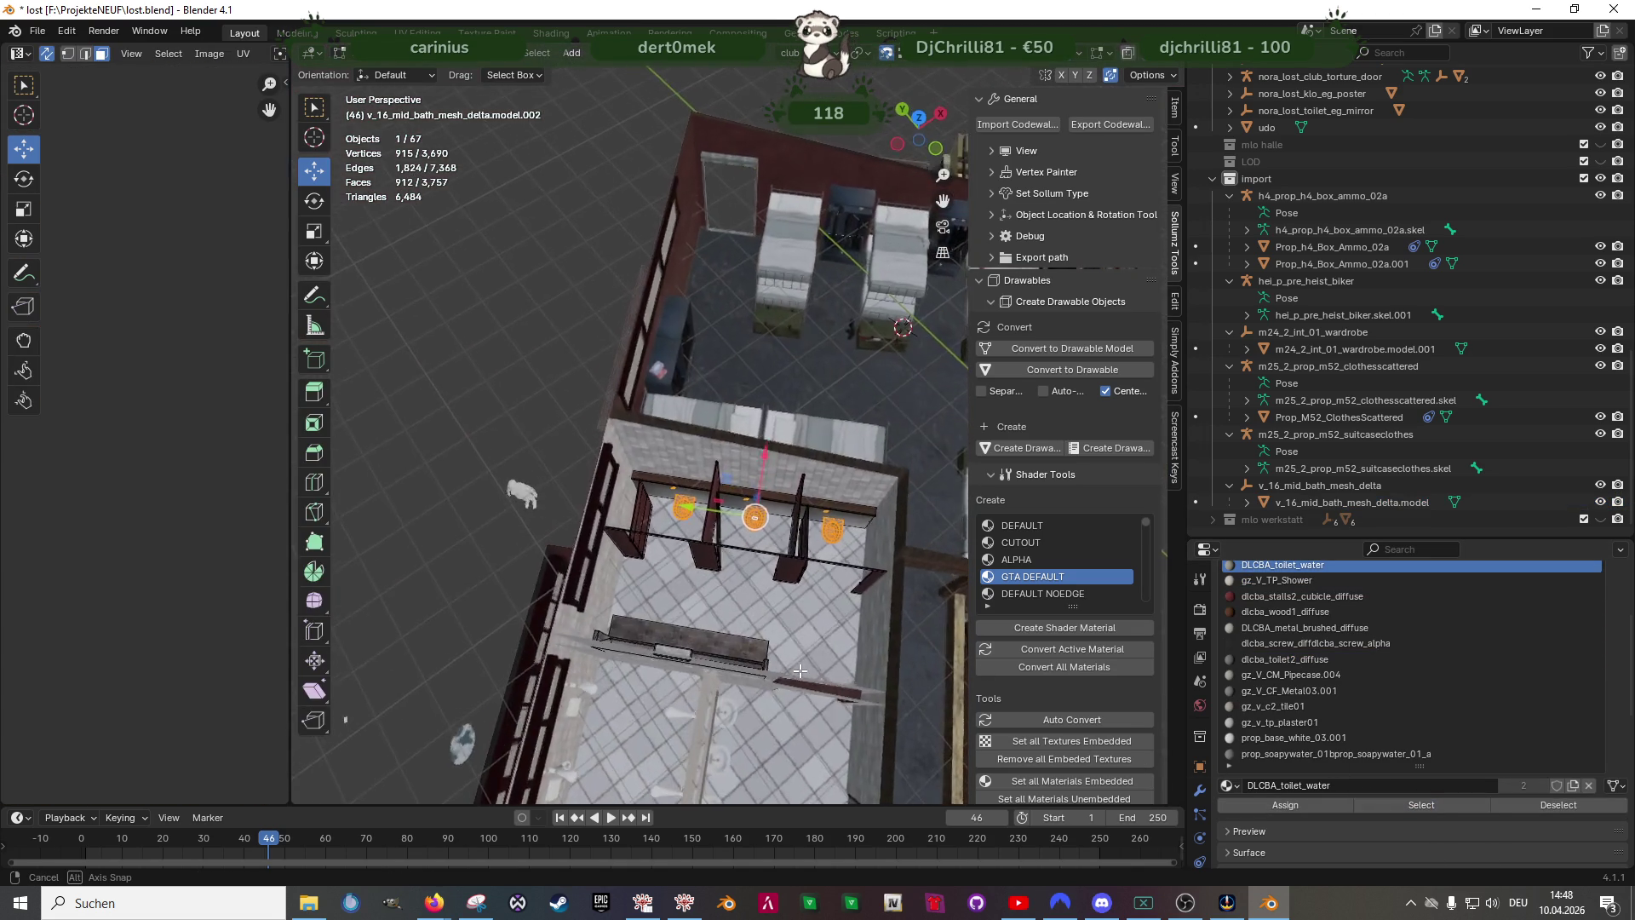
{"action": "scroll", "coordinate": [780, 677], "scroll_direction": "up", "scroll_amount": 3}
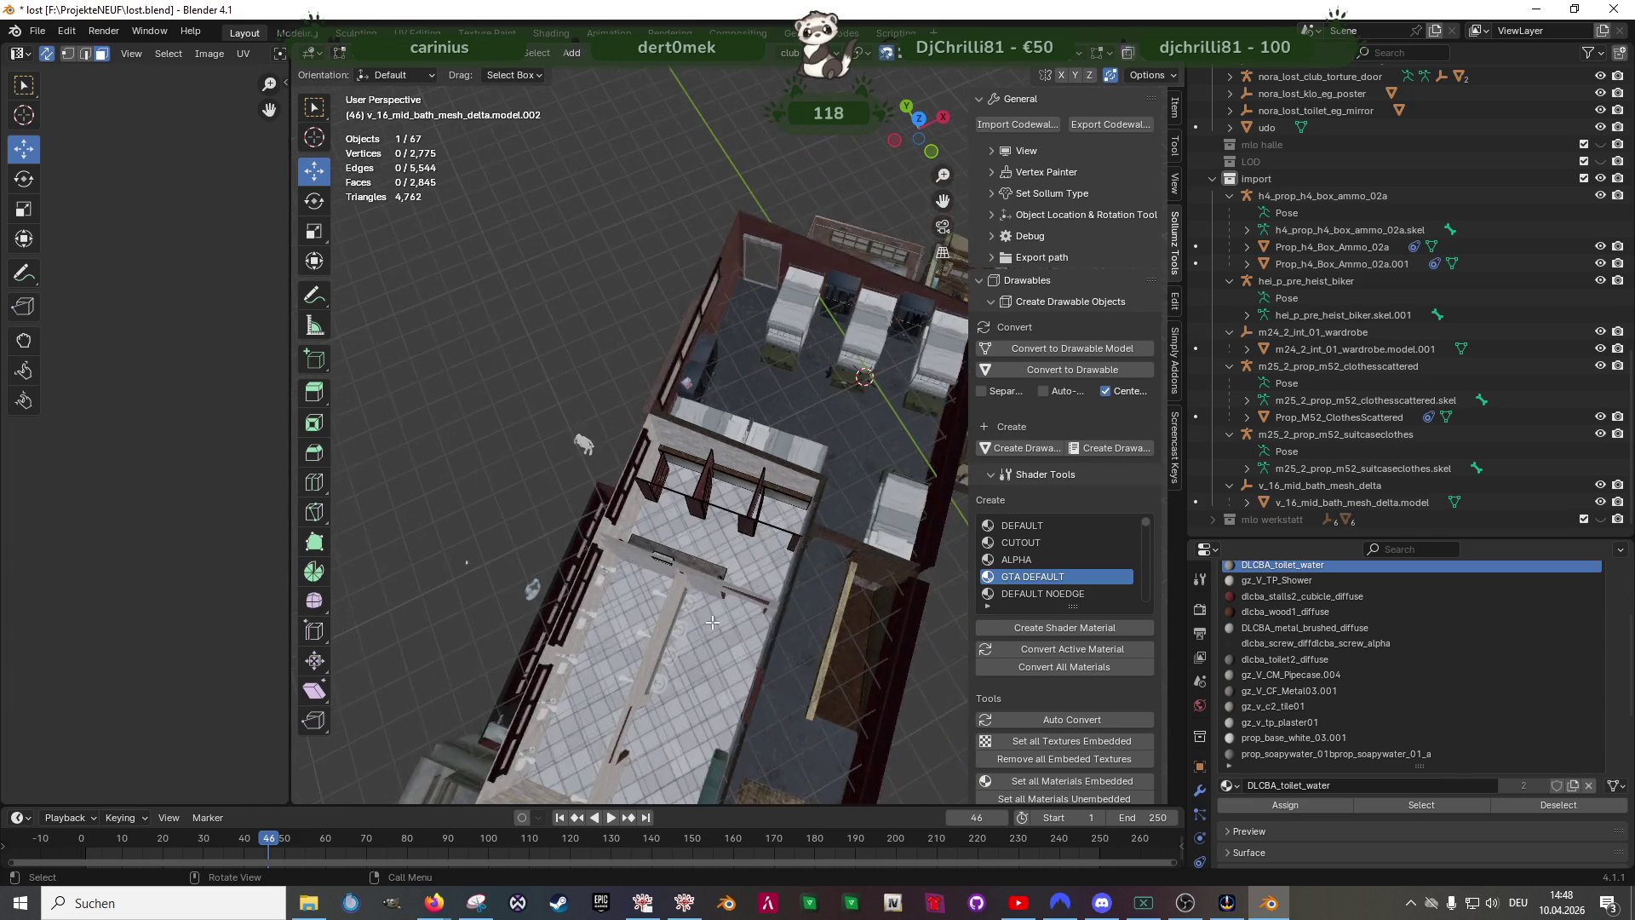
{"action": "right_click", "coordinate": [730, 569]}
{"action": "mouse_move", "coordinate": [636, 569]}
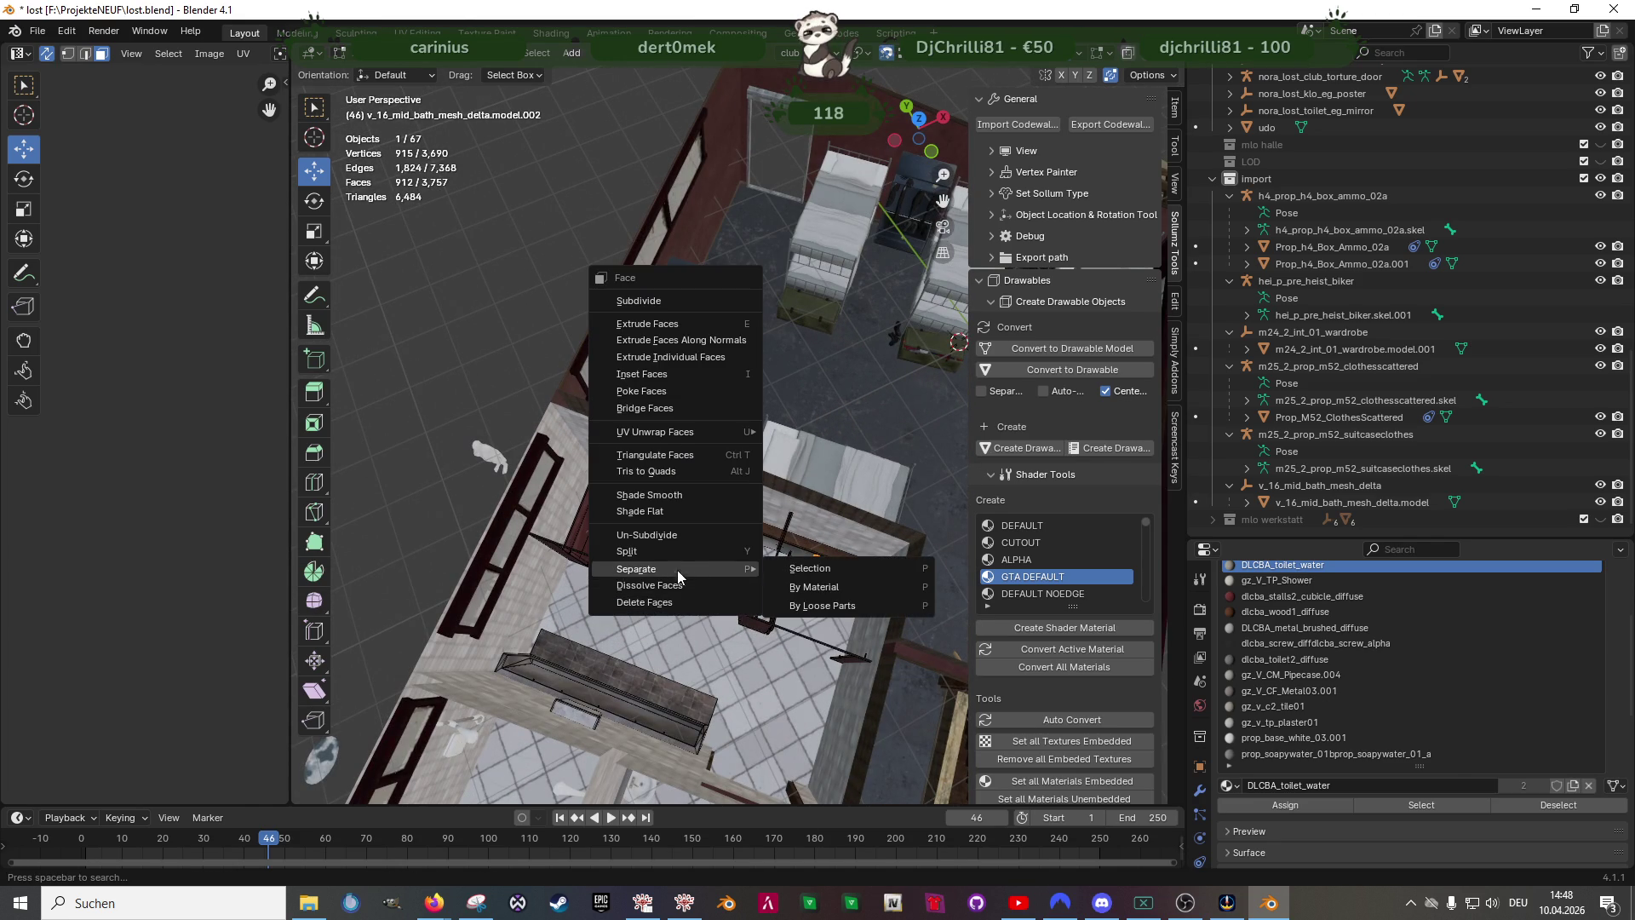
{"action": "key", "text": "p"}
{"action": "key", "text": "Tab"}
- Orbit out from the bathroom toward the imported toilet objects outside the building
{"action": "middle_click_drag", "start_coordinate": [767, 664], "coordinate": [725, 651]}
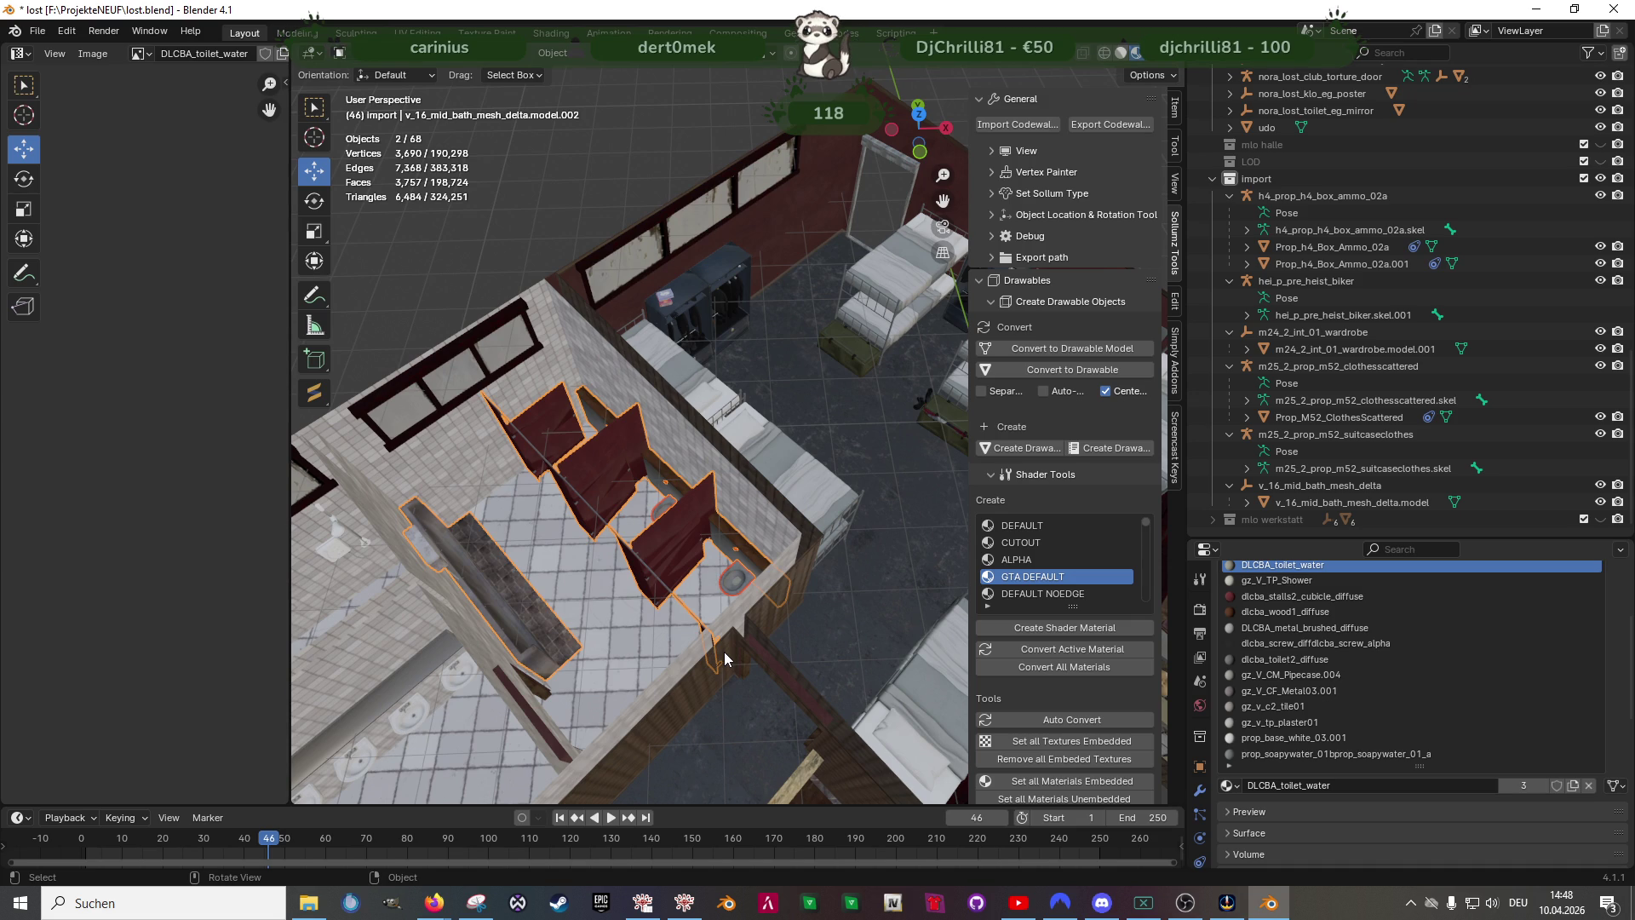
{"action": "middle_click_drag", "start_coordinate": [725, 652], "coordinate": [552, 517]}
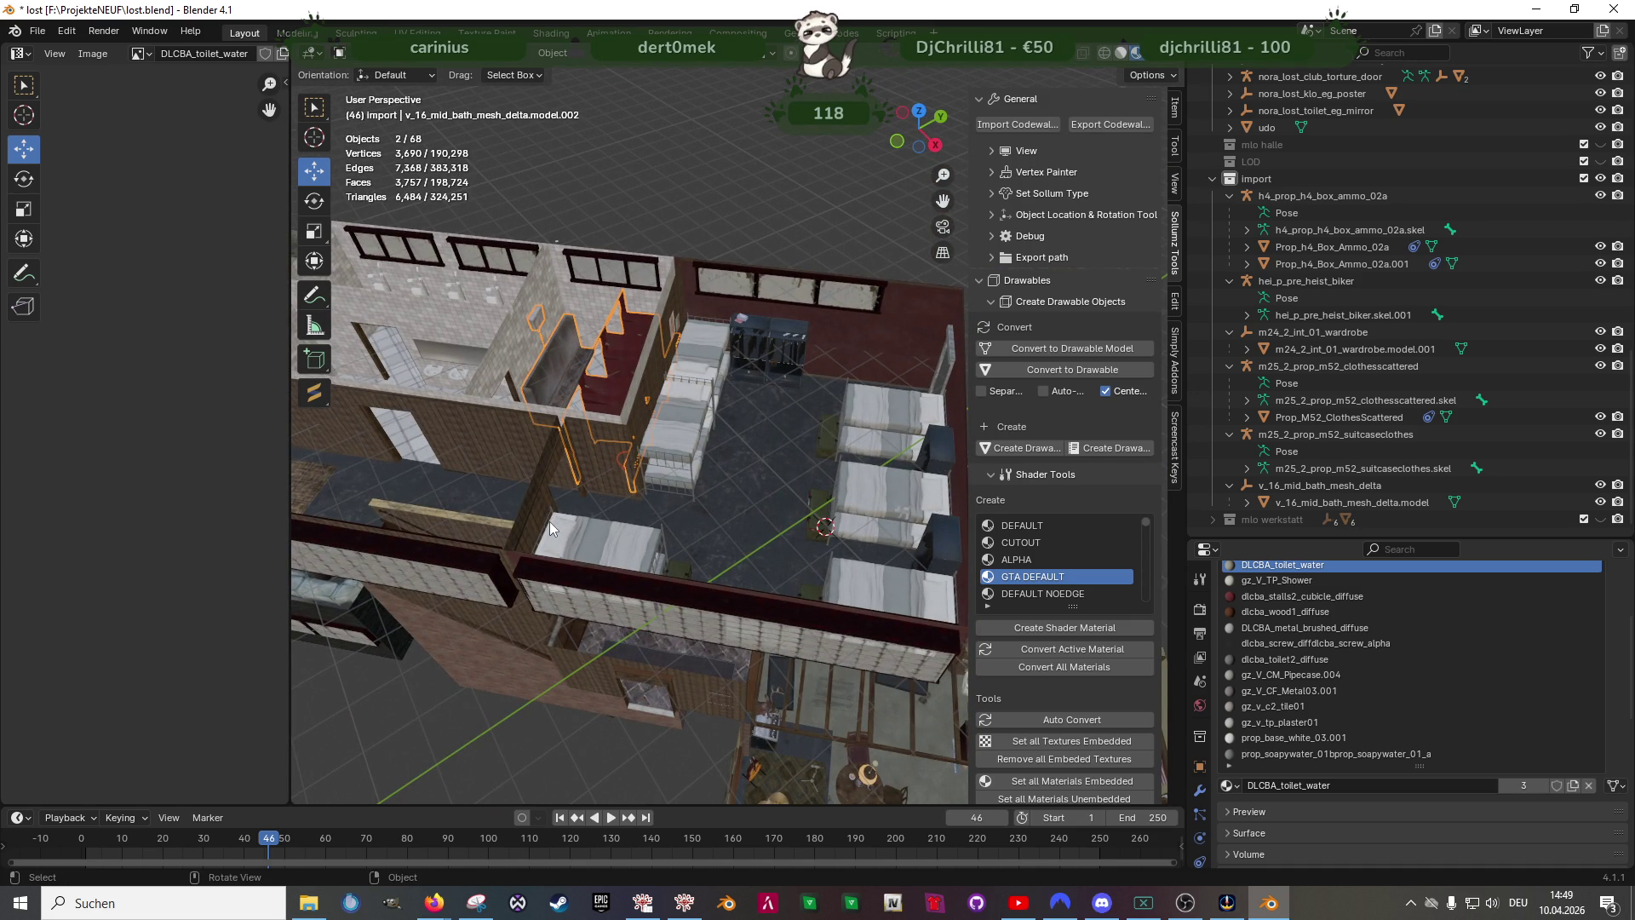
{"action": "middle_click_drag", "start_coordinate": [550, 521], "coordinate": [748, 481]}
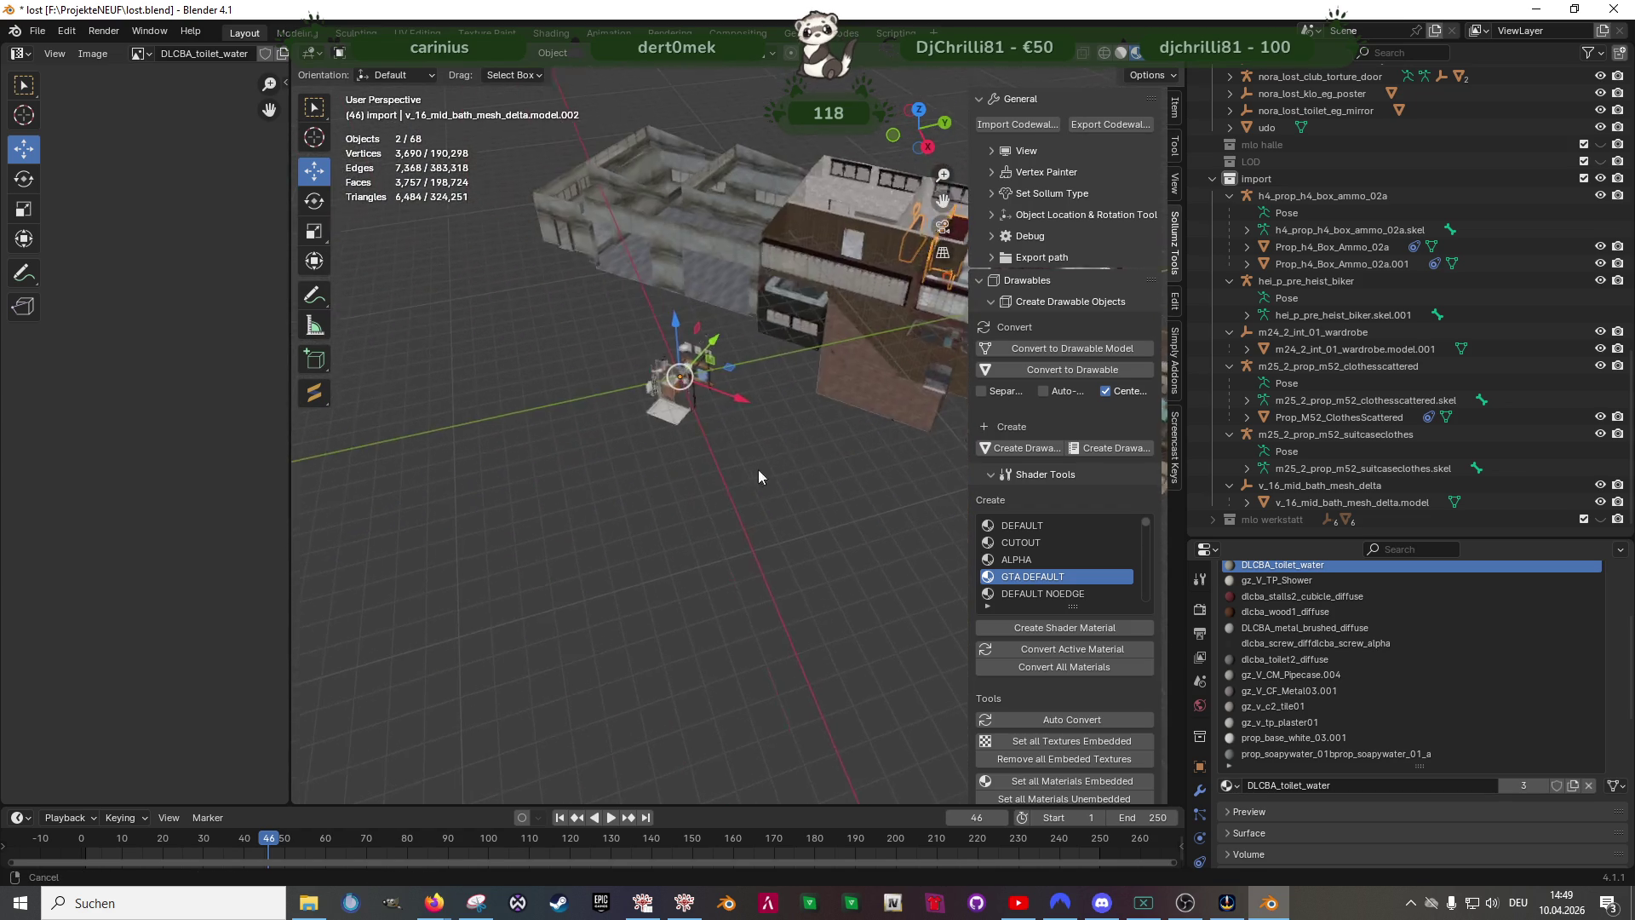
{"action": "scroll", "coordinate": [640, 412], "scroll_direction": "up", "scroll_amount": 5}
{"action": "mouse_move", "coordinate": [595, 416]}
{"action": "middle_mouse_down"}
{"action": "mouse_move", "coordinate": [610, 443]}
{"action": "mouse_move", "coordinate": [408, 372]}
{"action": "middle_mouse_up"}
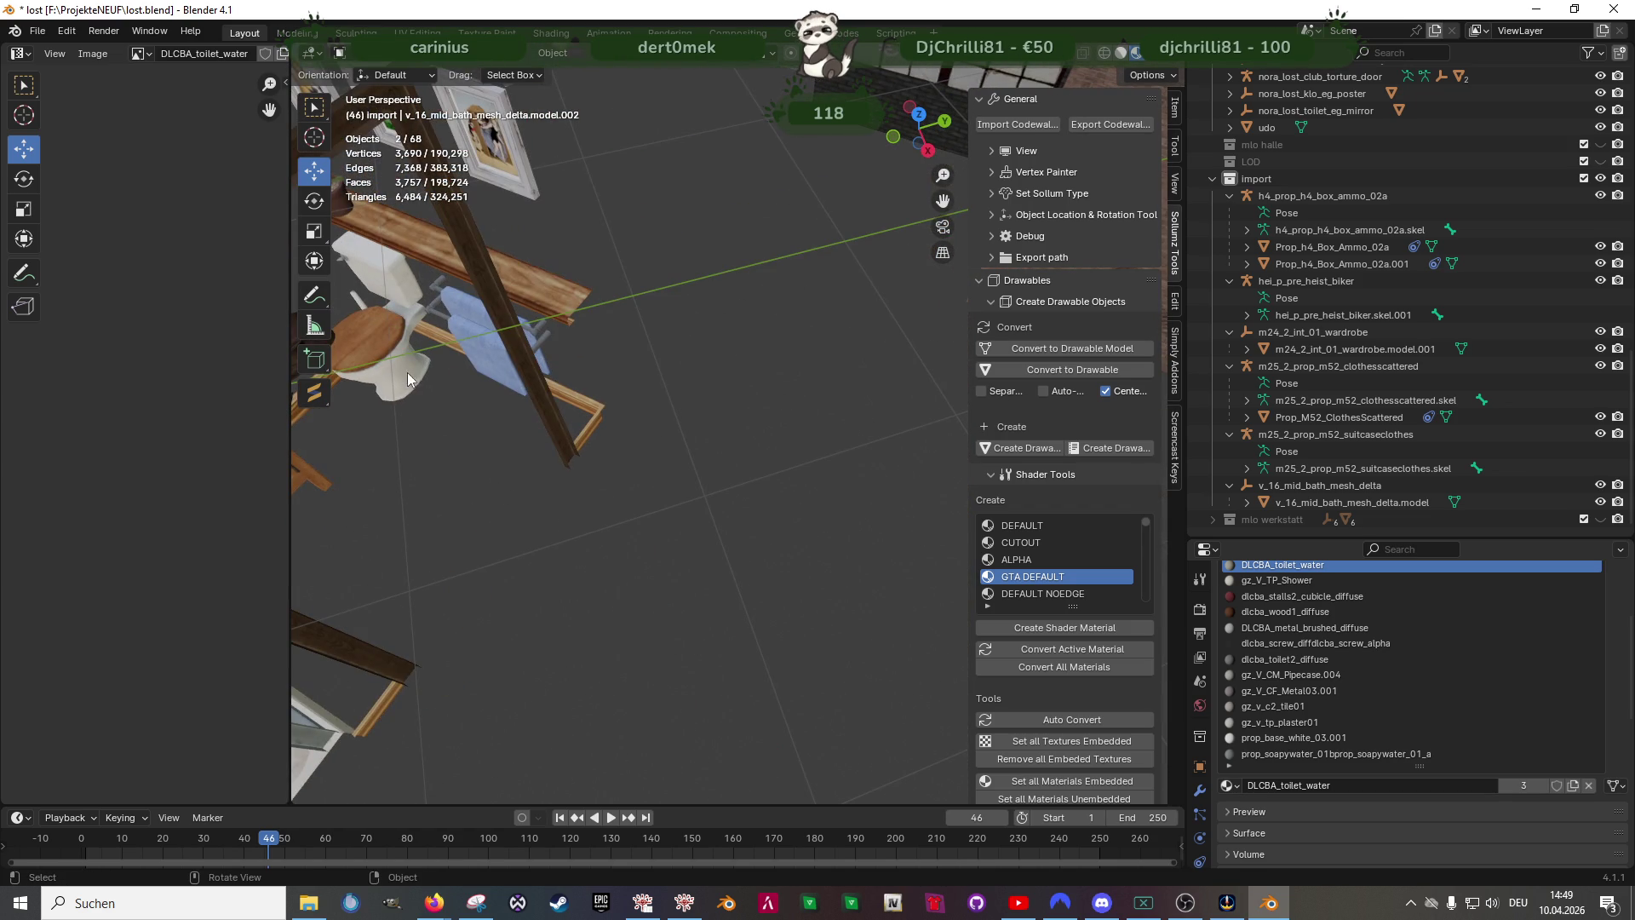
- Convert all of the imported toilet model's triangles to quads with Alt+J
{"action": "left_click", "coordinate": [407, 371]}
{"action": "key", "text": "Tab"}
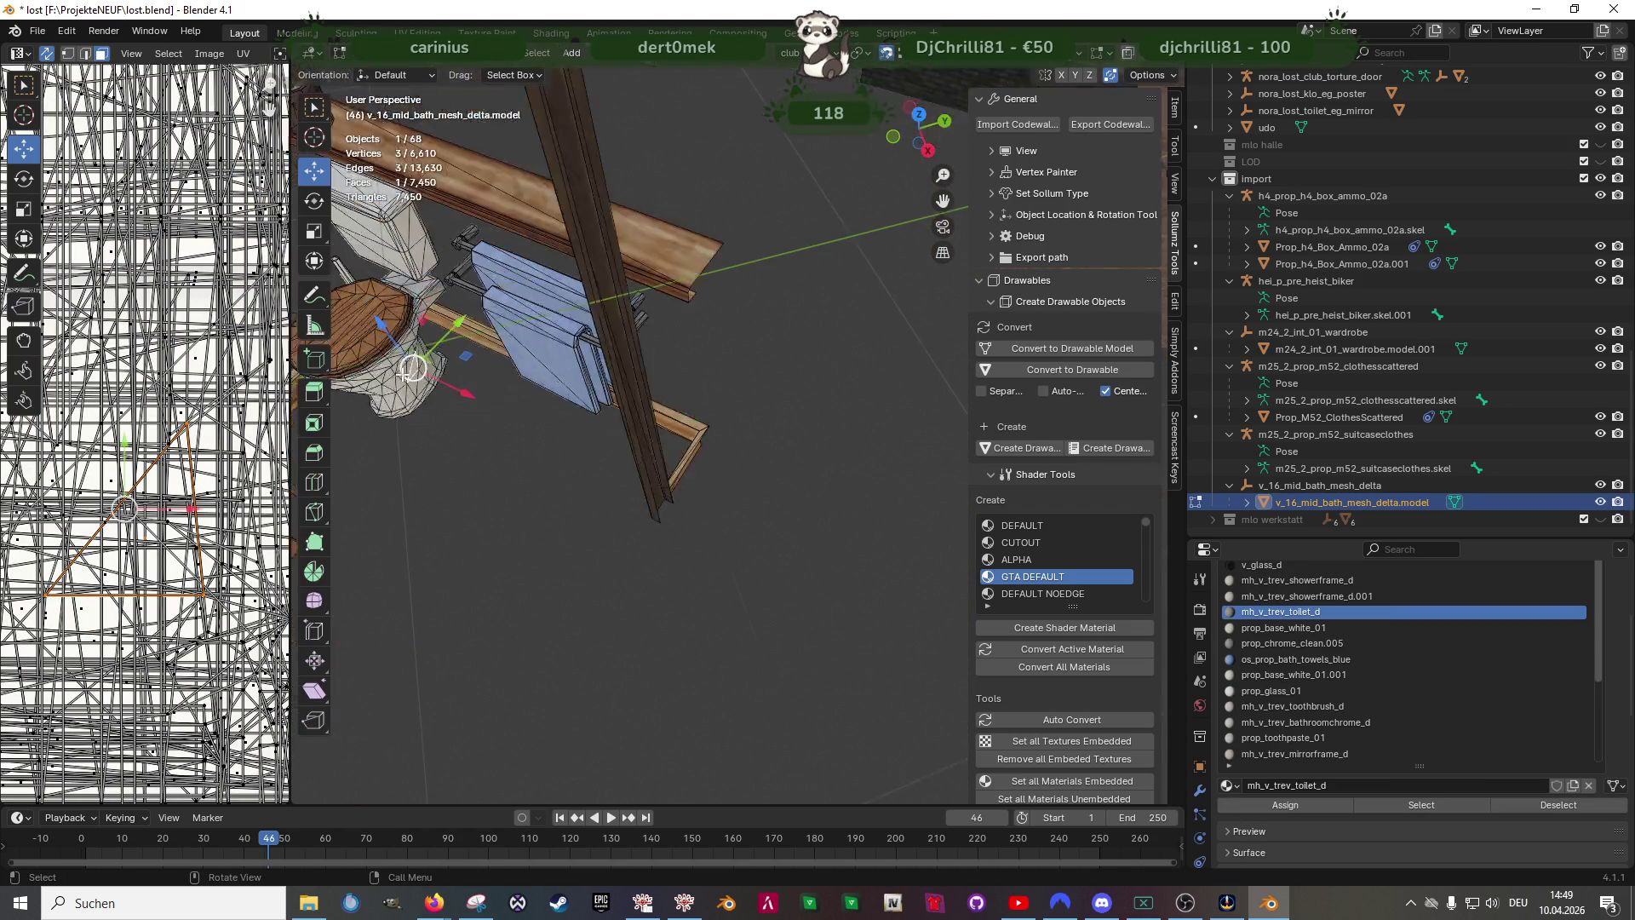
{"action": "scroll", "coordinate": [408, 372], "scroll_direction": "up", "scroll_amount": 8}
{"action": "key", "text": "a"}
{"action": "key", "text": "alt+j"}
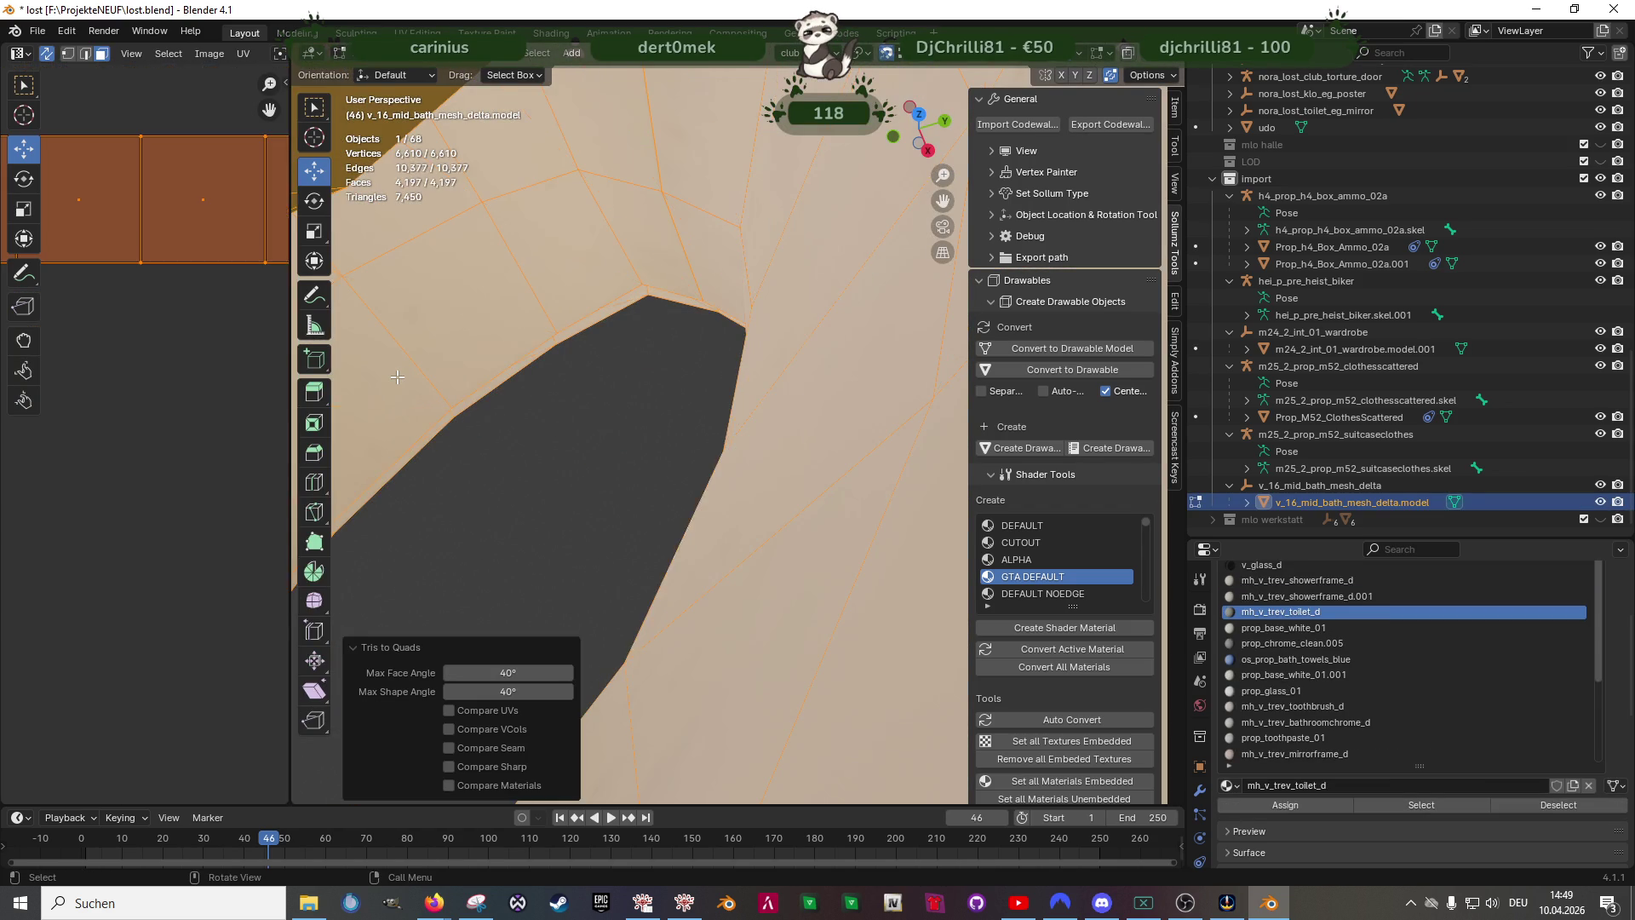
{"action": "scroll", "coordinate": [397, 377], "scroll_direction": "down", "scroll_amount": 5}
- Select the mh_v_trev_toilet_d faces and box-select the bowl and paper holder in wireframe
{"action": "middle_click_drag", "start_coordinate": [397, 377], "coordinate": [655, 439]}
{"action": "left_click", "coordinate": [706, 412]}
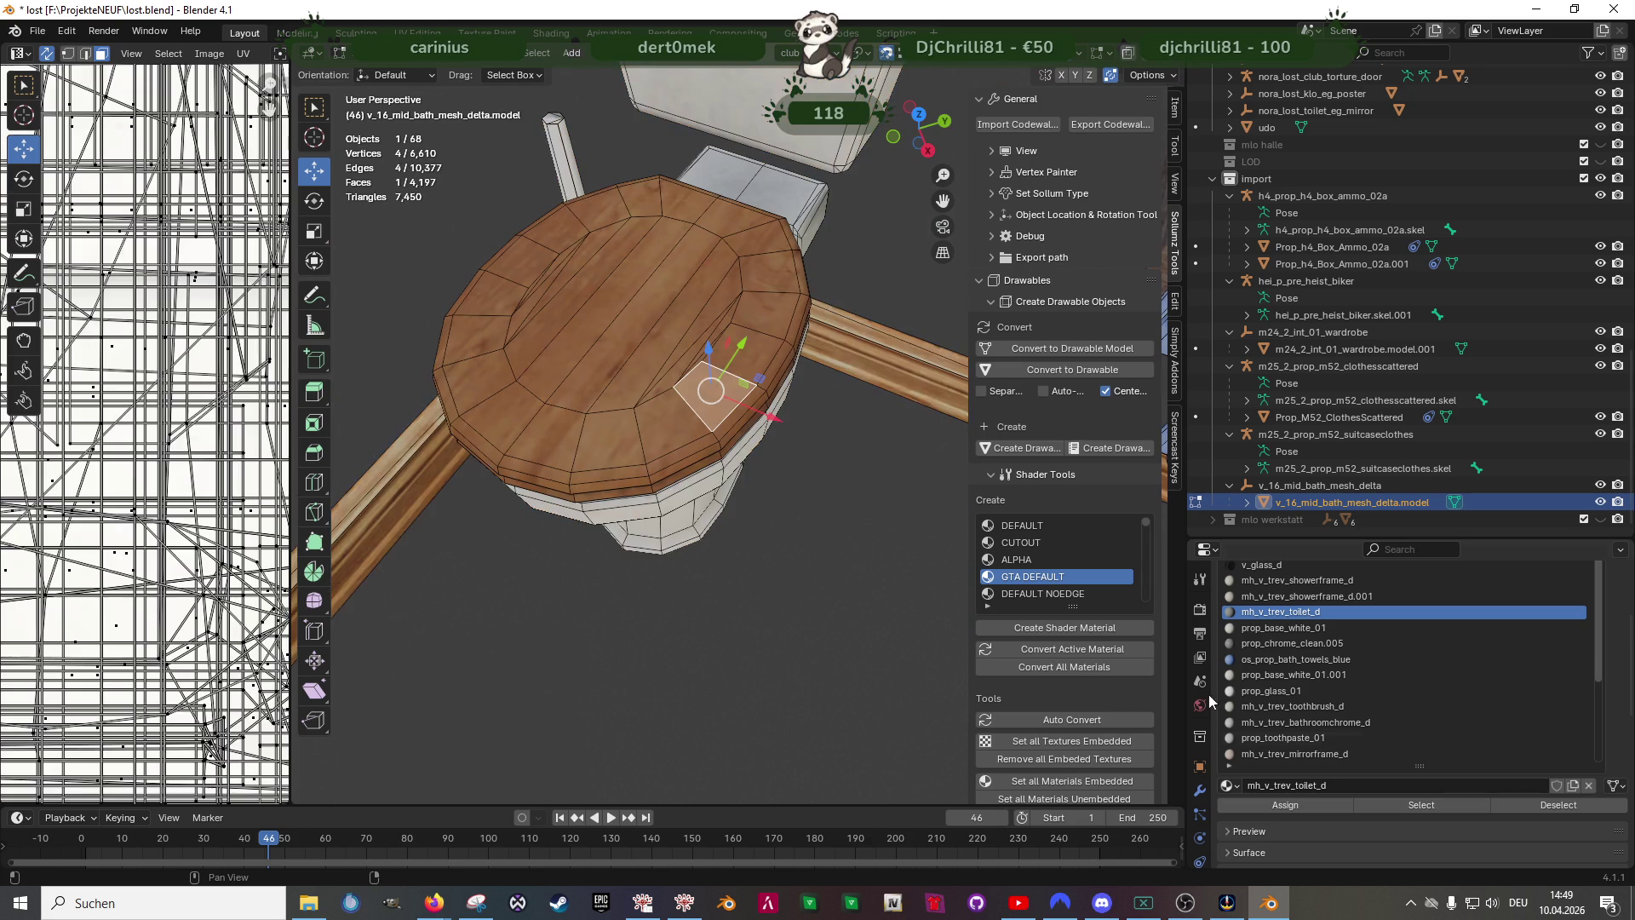
{"action": "left_click", "coordinate": [1458, 804]}
{"action": "scroll", "coordinate": [638, 384], "scroll_direction": "down", "scroll_amount": 3}
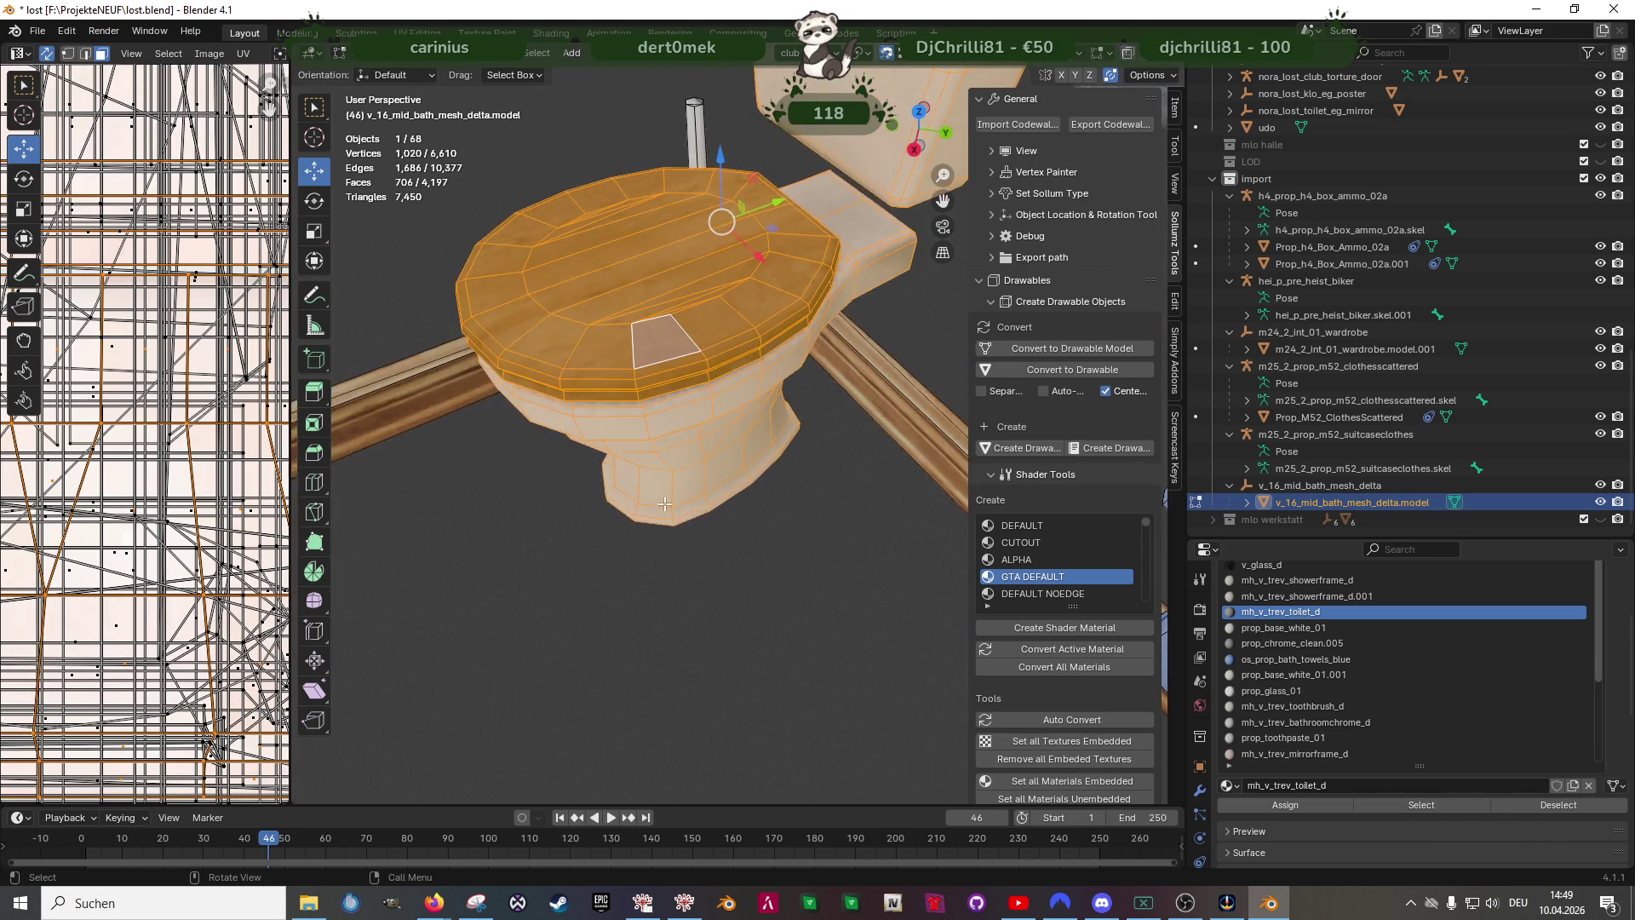
{"action": "mouse_move", "coordinate": [640, 384]}
{"action": "middle_mouse_down"}
{"action": "mouse_move", "coordinate": [769, 584]}
{"action": "mouse_move", "coordinate": [569, 260]}
{"action": "middle_mouse_up"}
{"action": "key", "text": "shift+z"}
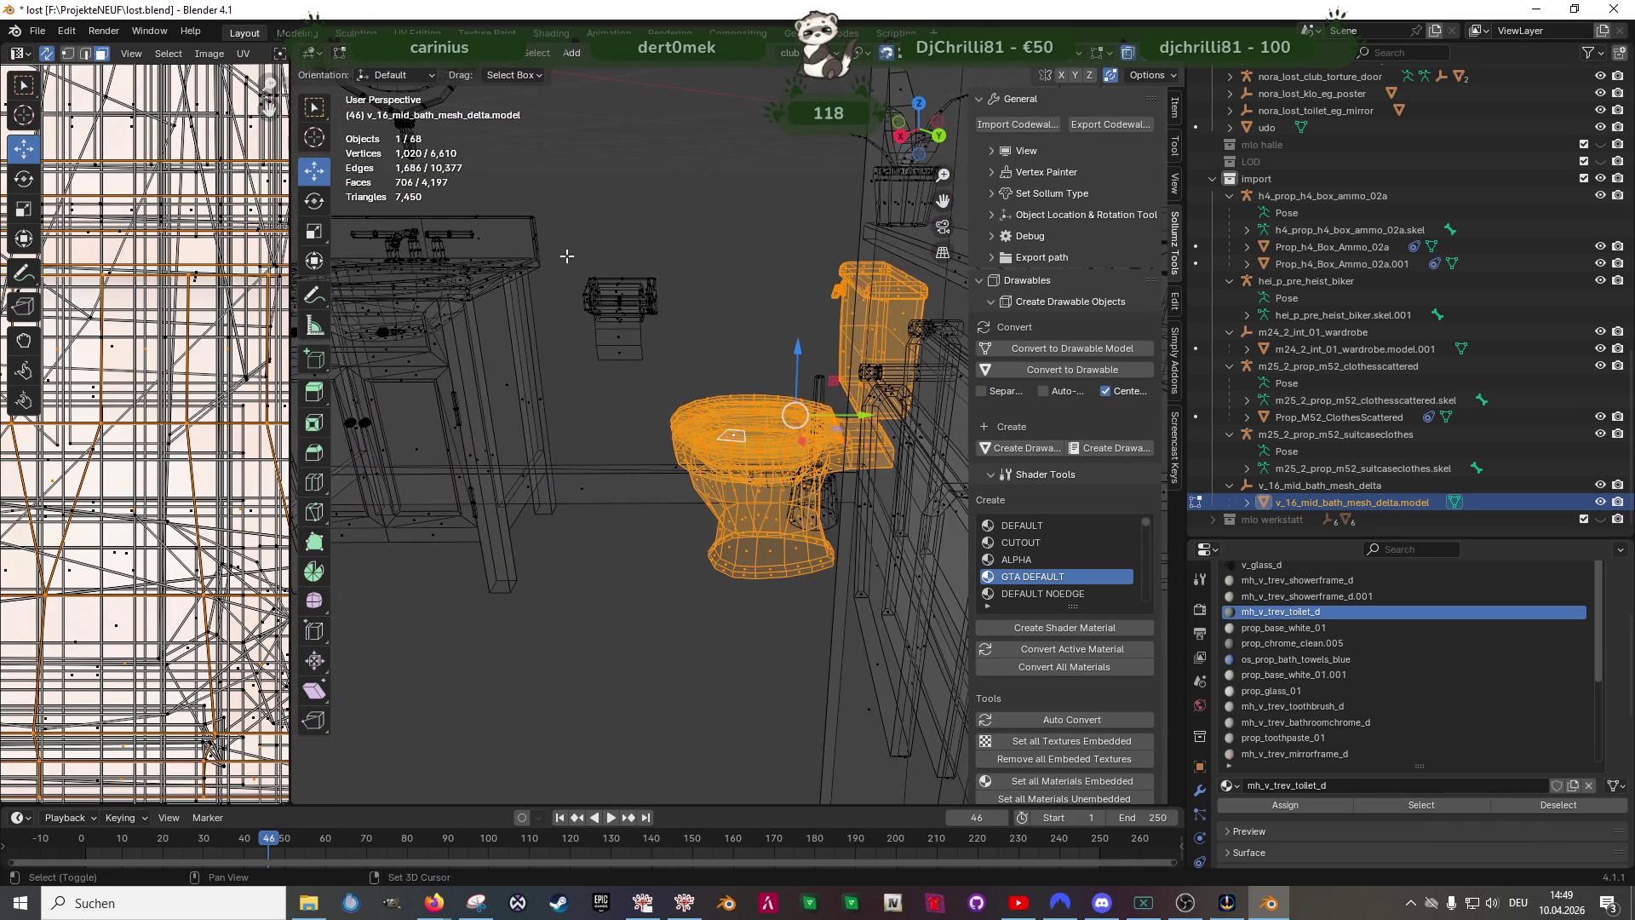
{"action": "left_click_drag", "start_coordinate": [569, 259], "coordinate": [680, 384]}
{"action": "mouse_move", "coordinate": [679, 383]}
{"action": "middle_mouse_down"}
{"action": "mouse_move", "coordinate": [717, 487]}
{"action": "mouse_move", "coordinate": [695, 418]}
{"action": "middle_mouse_up"}
{"action": "scroll", "coordinate": [703, 455], "scroll_direction": "up", "scroll_amount": 4}
{"action": "left_click_drag", "start_coordinate": [641, 320], "coordinate": [785, 439]}
{"action": "scroll", "coordinate": [784, 437], "scroll_direction": "down", "scroll_amount": 3}
{"action": "mouse_move", "coordinate": [767, 435]}
{"action": "middle_mouse_down"}
{"action": "mouse_move", "coordinate": [845, 567]}
{"action": "mouse_move", "coordinate": [828, 540]}
{"action": "middle_mouse_up"}
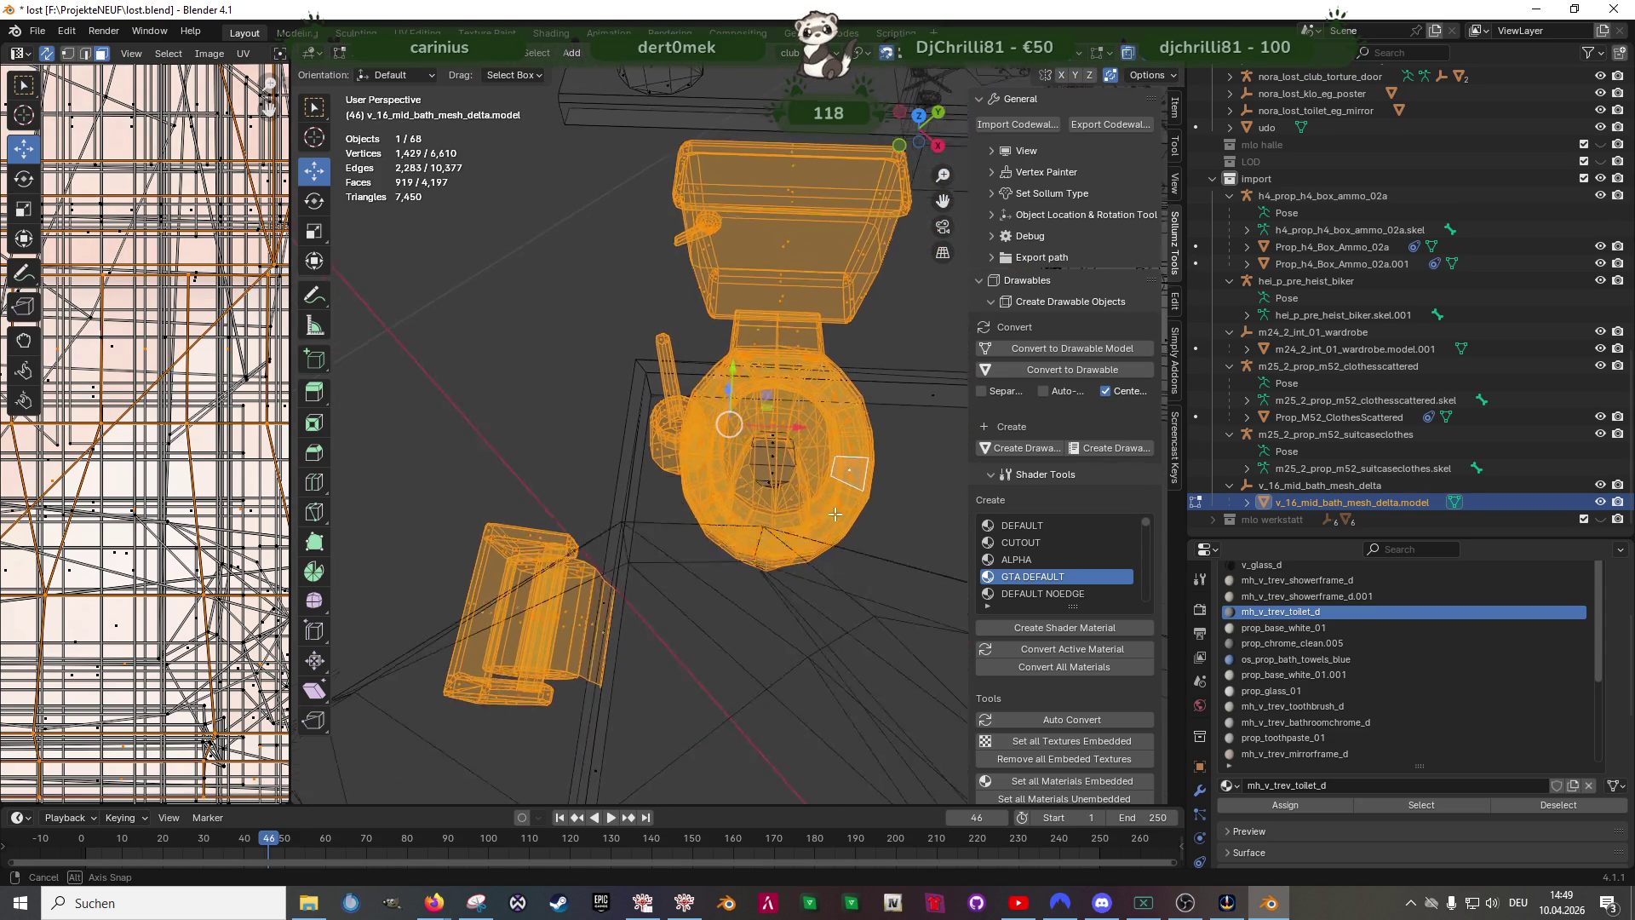
{"action": "left_click_drag", "start_coordinate": [902, 623], "coordinate": [622, 370]}
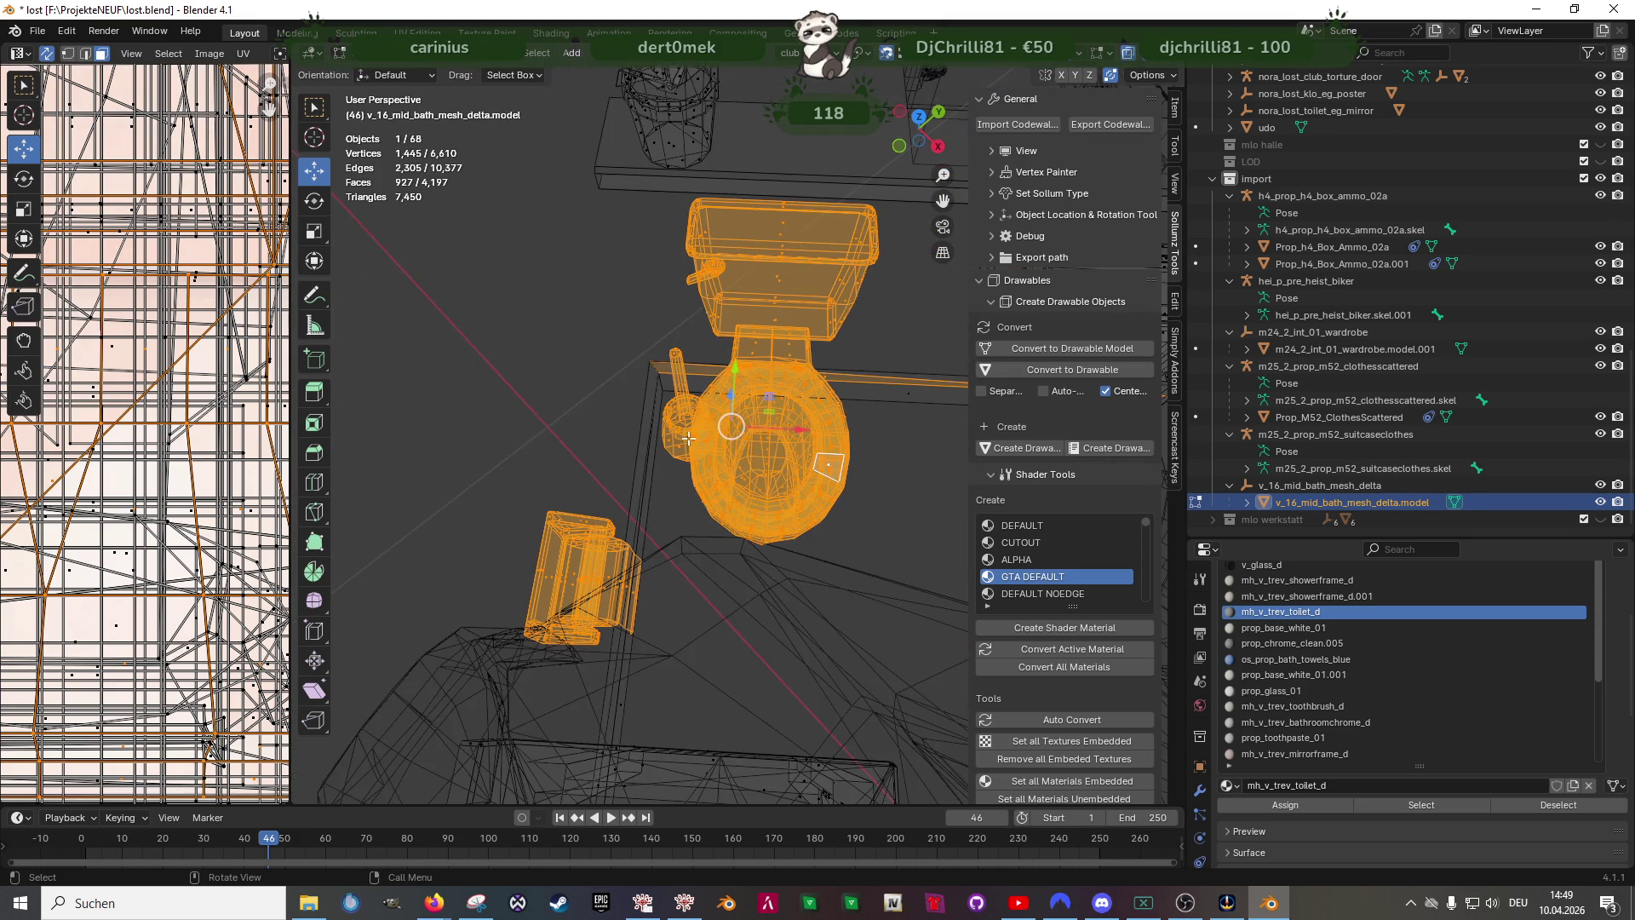
{"action": "scroll", "coordinate": [639, 409], "scroll_direction": "up", "scroll_amount": 3}
- Start moving the selected toilet and paper holder toward the club bathroom
{"action": "mouse_move", "coordinate": [664, 422]}
{"action": "middle_mouse_down"}
{"action": "mouse_move", "coordinate": [635, 382]}
{"action": "mouse_move", "coordinate": [665, 409]}
{"action": "mouse_move", "coordinate": [652, 430]}
{"action": "mouse_move", "coordinate": [658, 409]}
{"action": "mouse_move", "coordinate": [751, 445]}
{"action": "mouse_move", "coordinate": [584, 480]}
{"action": "middle_mouse_up"}
{"action": "scroll", "coordinate": [678, 379], "scroll_direction": "down", "scroll_amount": 4}
{"action": "scroll", "coordinate": [652, 430], "scroll_direction": "down", "scroll_amount": 5}
{"action": "scroll", "coordinate": [659, 410], "scroll_direction": "down", "scroll_amount": 3}
{"action": "key", "text": "g"}
{"action": "left_click", "coordinate": [690, 423]}
{"action": "scroll", "coordinate": [750, 446], "scroll_direction": "up", "scroll_amount": 2}
{"action": "key", "text": "g"}
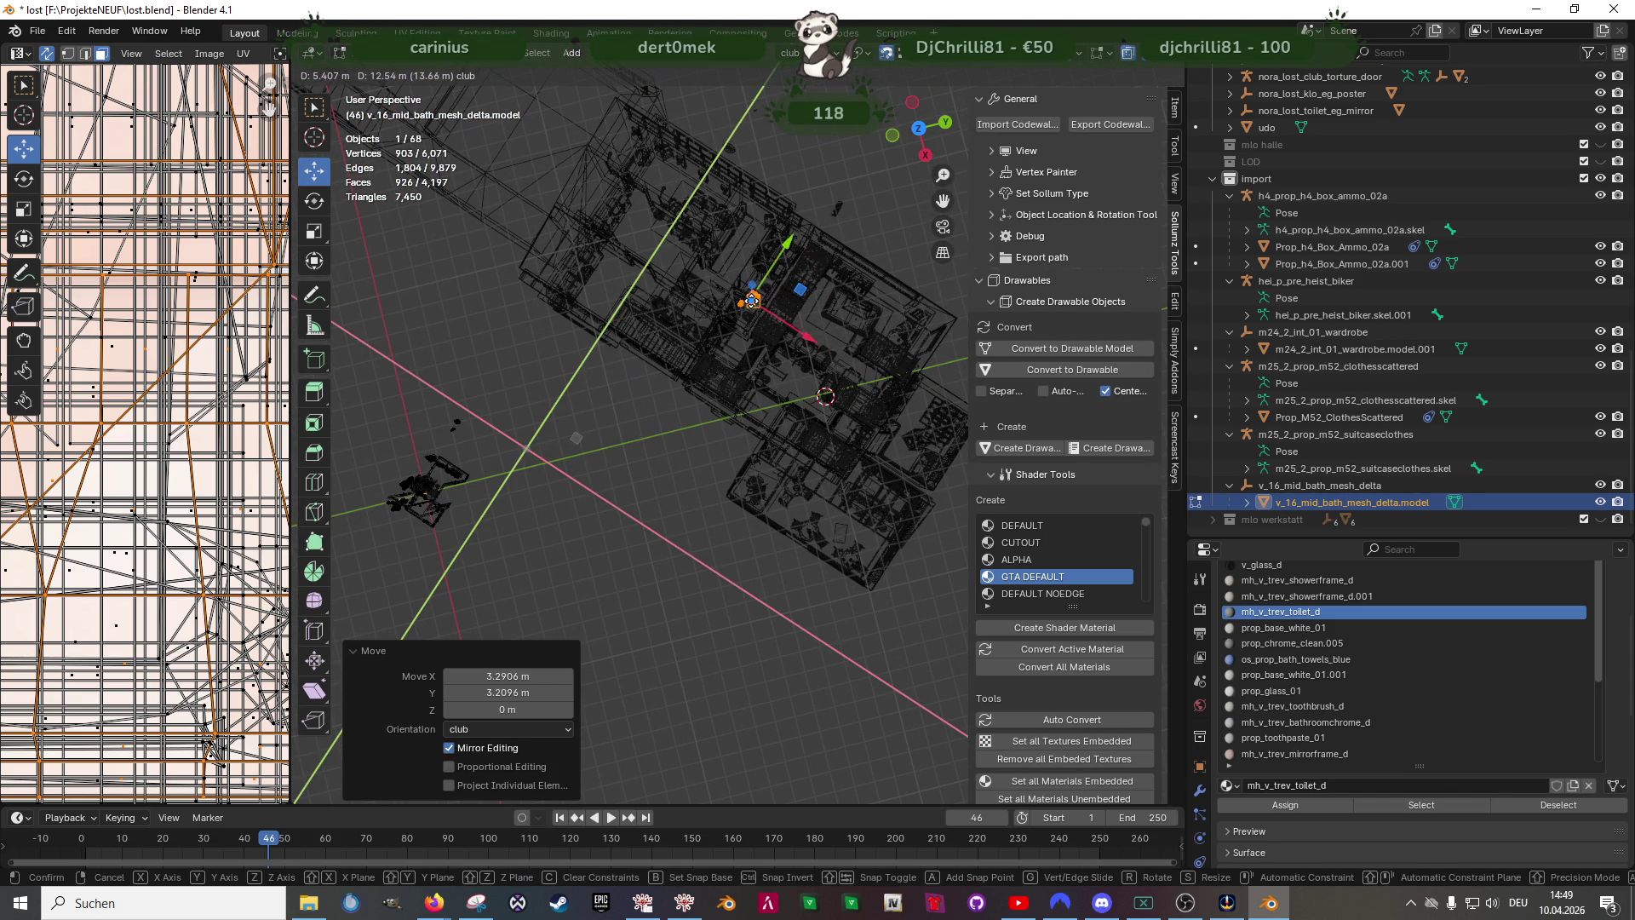
- Drop the toilet parts in the club bathroom and raise them slightly
{"action": "left_click", "coordinate": [736, 284]}
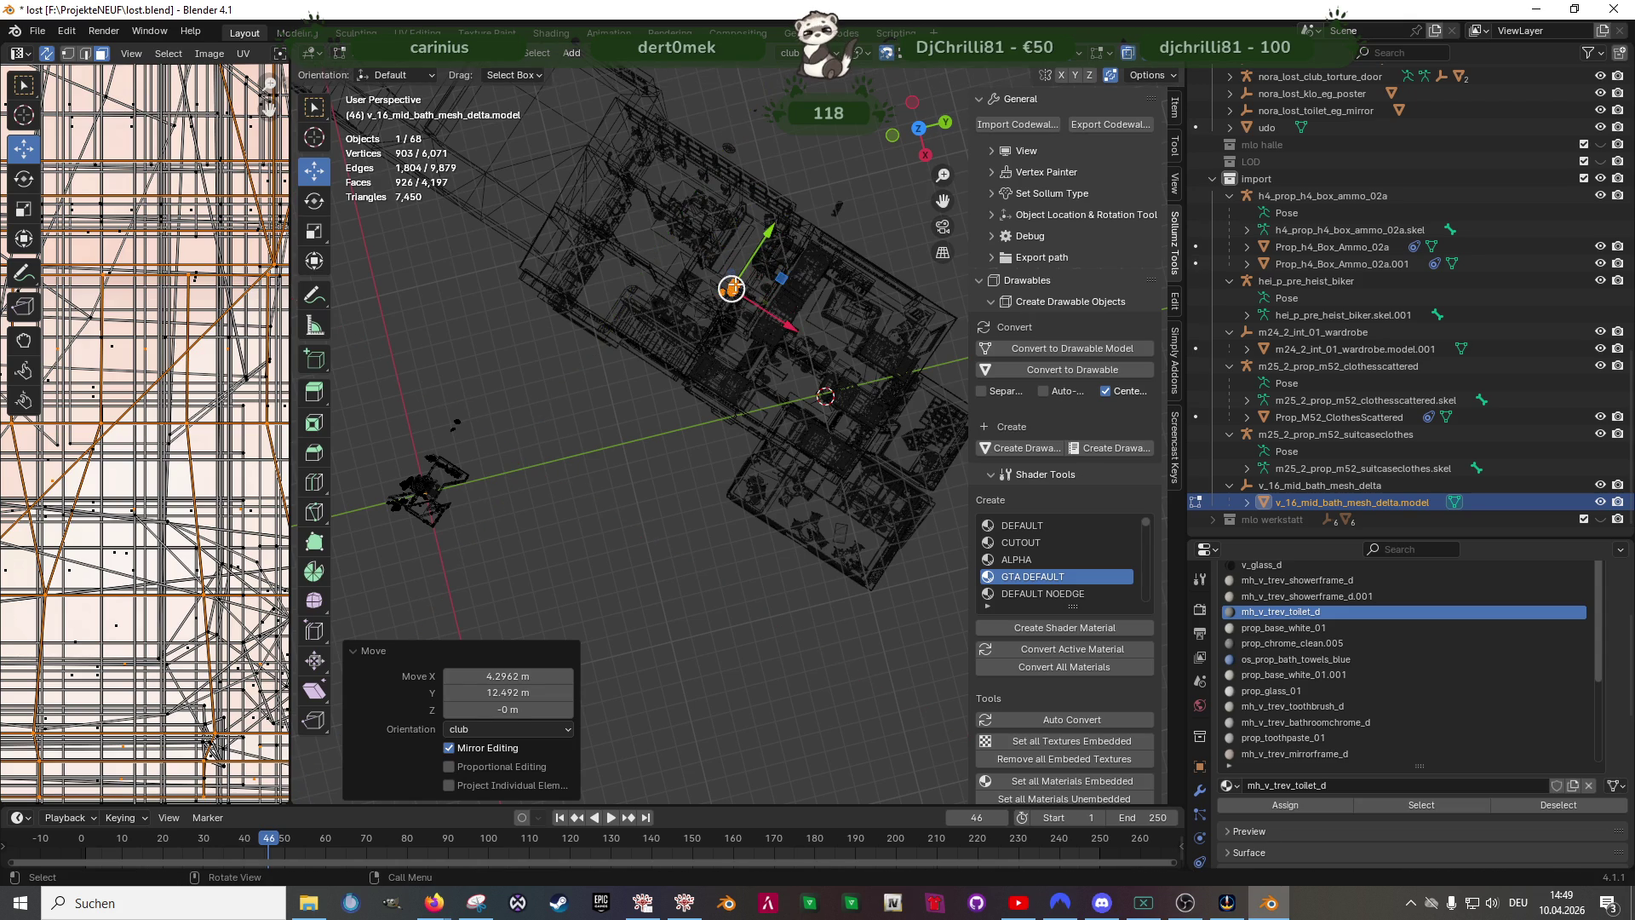
{"action": "key", "text": "z"}
{"action": "scroll", "coordinate": [702, 399], "scroll_direction": "up", "scroll_amount": 4}
{"action": "mouse_move", "coordinate": [702, 399]}
{"action": "middle_mouse_down"}
{"action": "mouse_move", "coordinate": [676, 669]}
{"action": "mouse_move", "coordinate": [638, 448]}
{"action": "mouse_move", "coordinate": [664, 423]}
{"action": "mouse_move", "coordinate": [684, 432]}
{"action": "middle_mouse_up"}
{"action": "scroll", "coordinate": [702, 399], "scroll_direction": "up", "scroll_amount": 6}
{"action": "scroll", "coordinate": [685, 432], "scroll_direction": "down", "scroll_amount": 6}
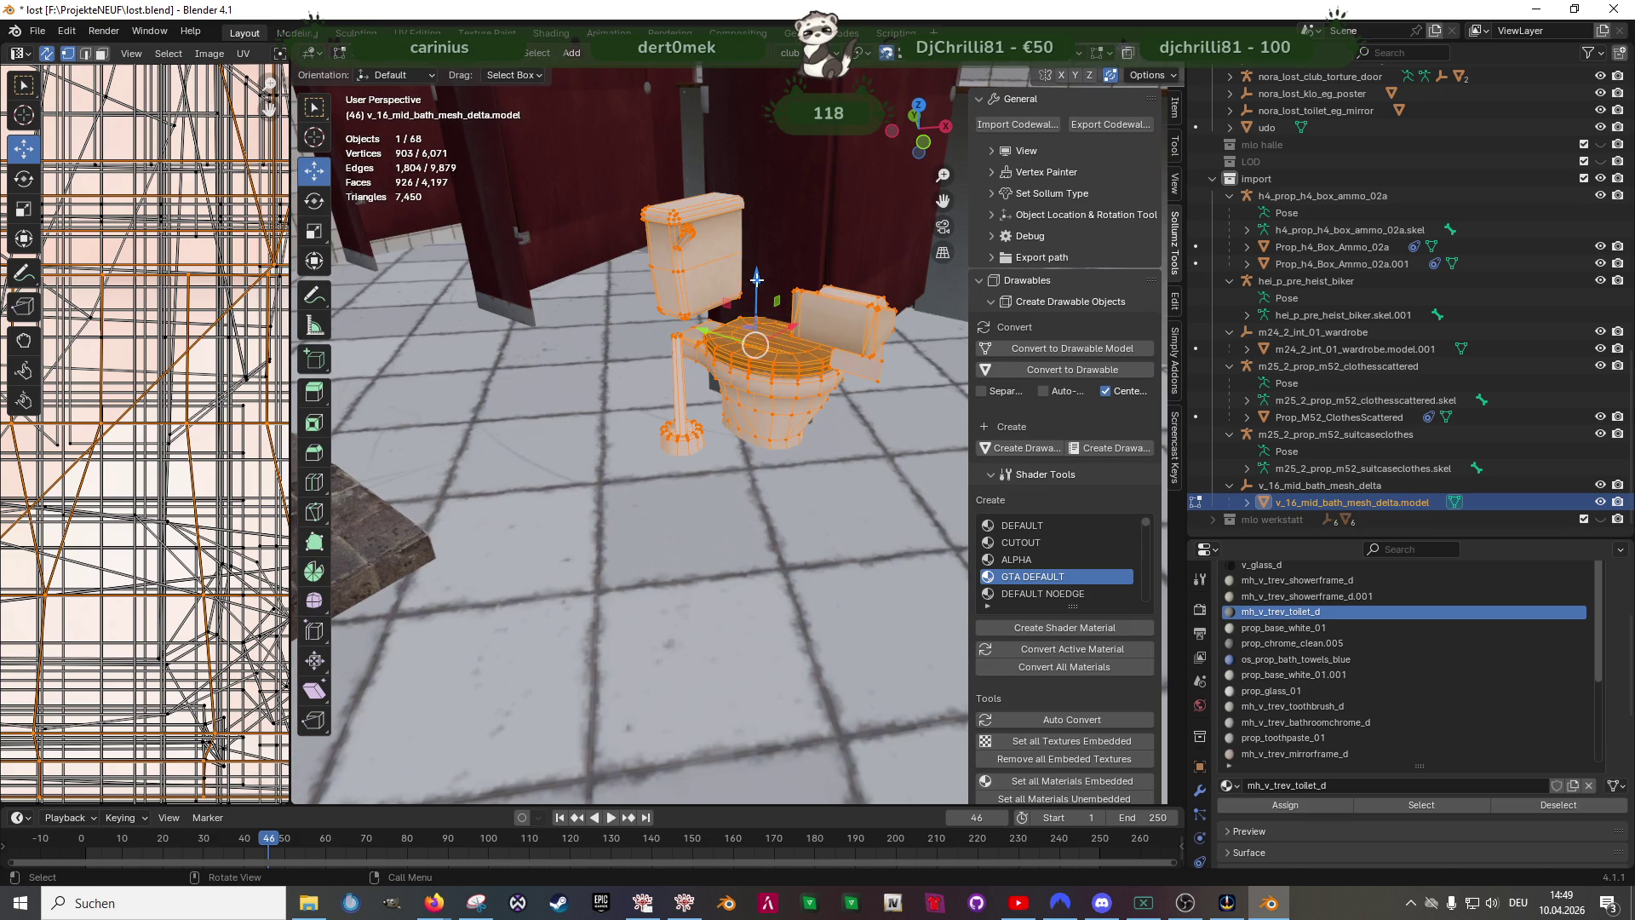
{"action": "left_click_drag", "start_coordinate": [757, 278], "coordinate": [758, 231]}
{"action": "middle_click_drag", "start_coordinate": [715, 383], "coordinate": [678, 432]}
- Rotate the toilet parts exactly -90 degrees to face the stall
{"action": "key", "text": "r"}
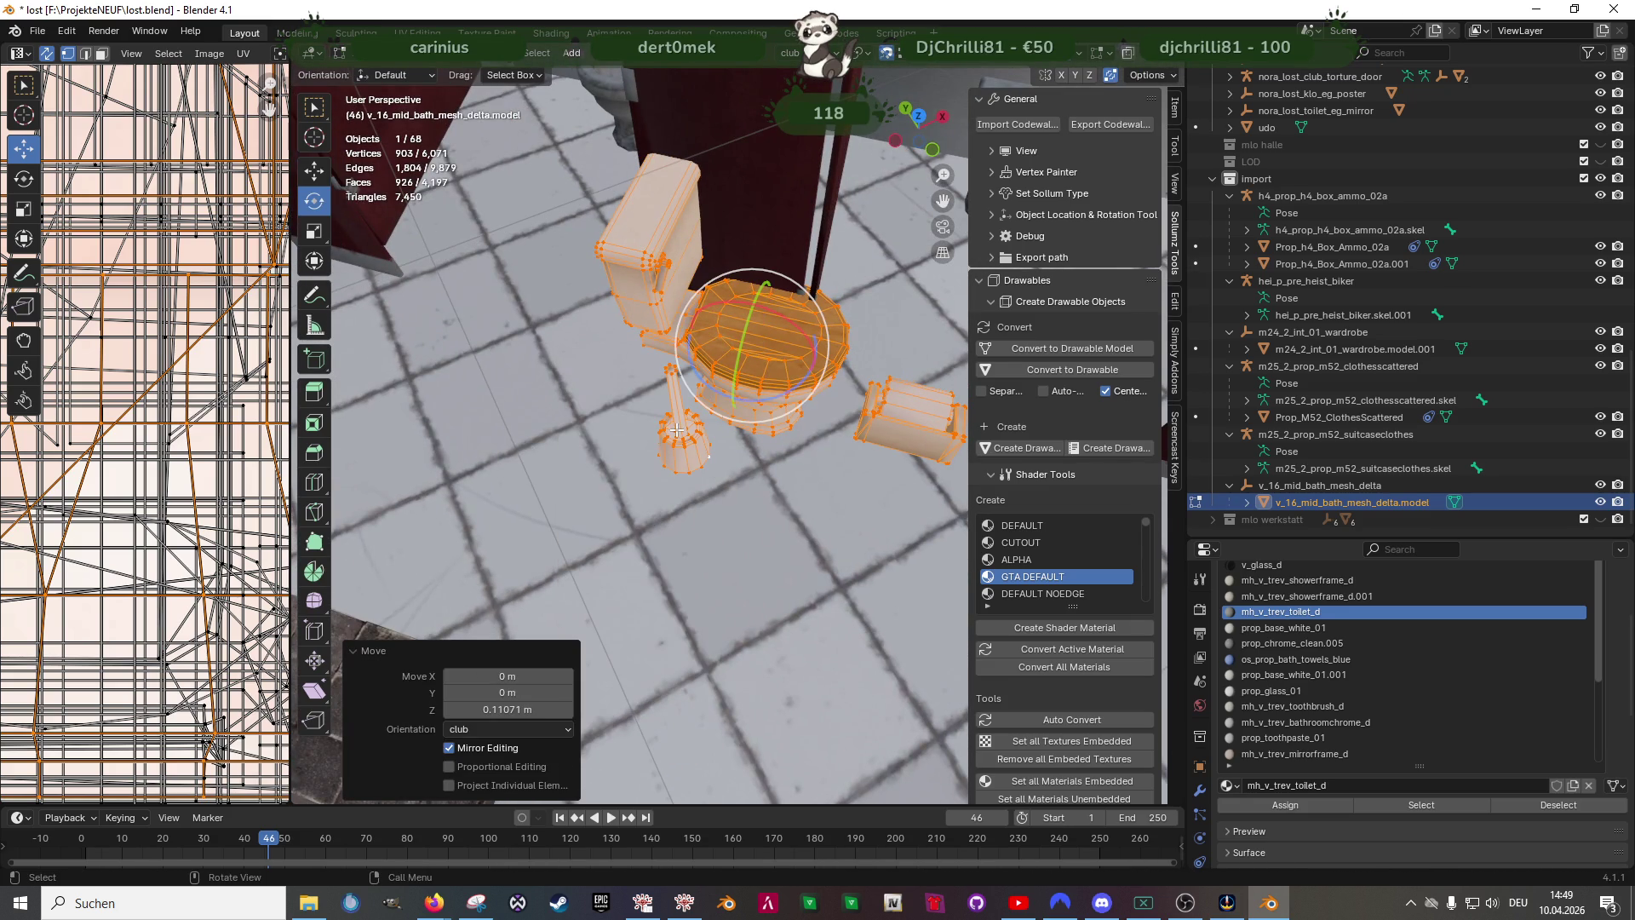
{"action": "left_click_drag", "start_coordinate": [783, 394], "coordinate": [701, 407]}
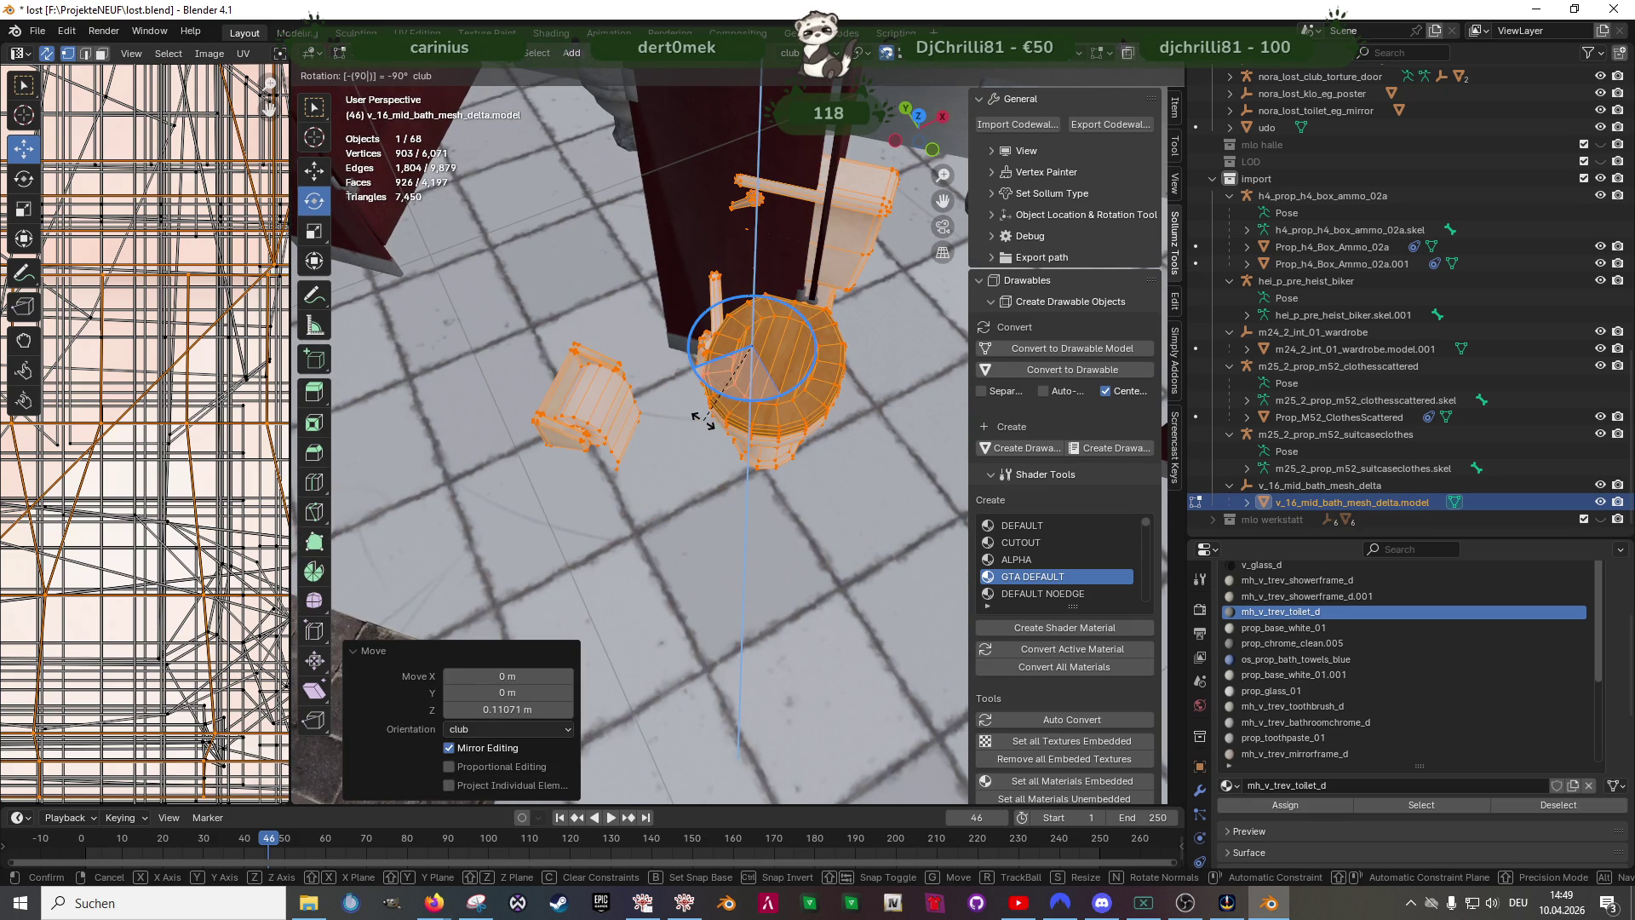
{"action": "right_click", "coordinate": [701, 402]}
{"action": "key", "text": "Escape"}
{"action": "middle_click_drag", "start_coordinate": [702, 401], "coordinate": [622, 373]}
{"action": "scroll", "coordinate": [627, 377], "scroll_direction": "down", "scroll_amount": 3}
{"action": "scroll", "coordinate": [621, 373], "scroll_direction": "up", "scroll_amount": 3}
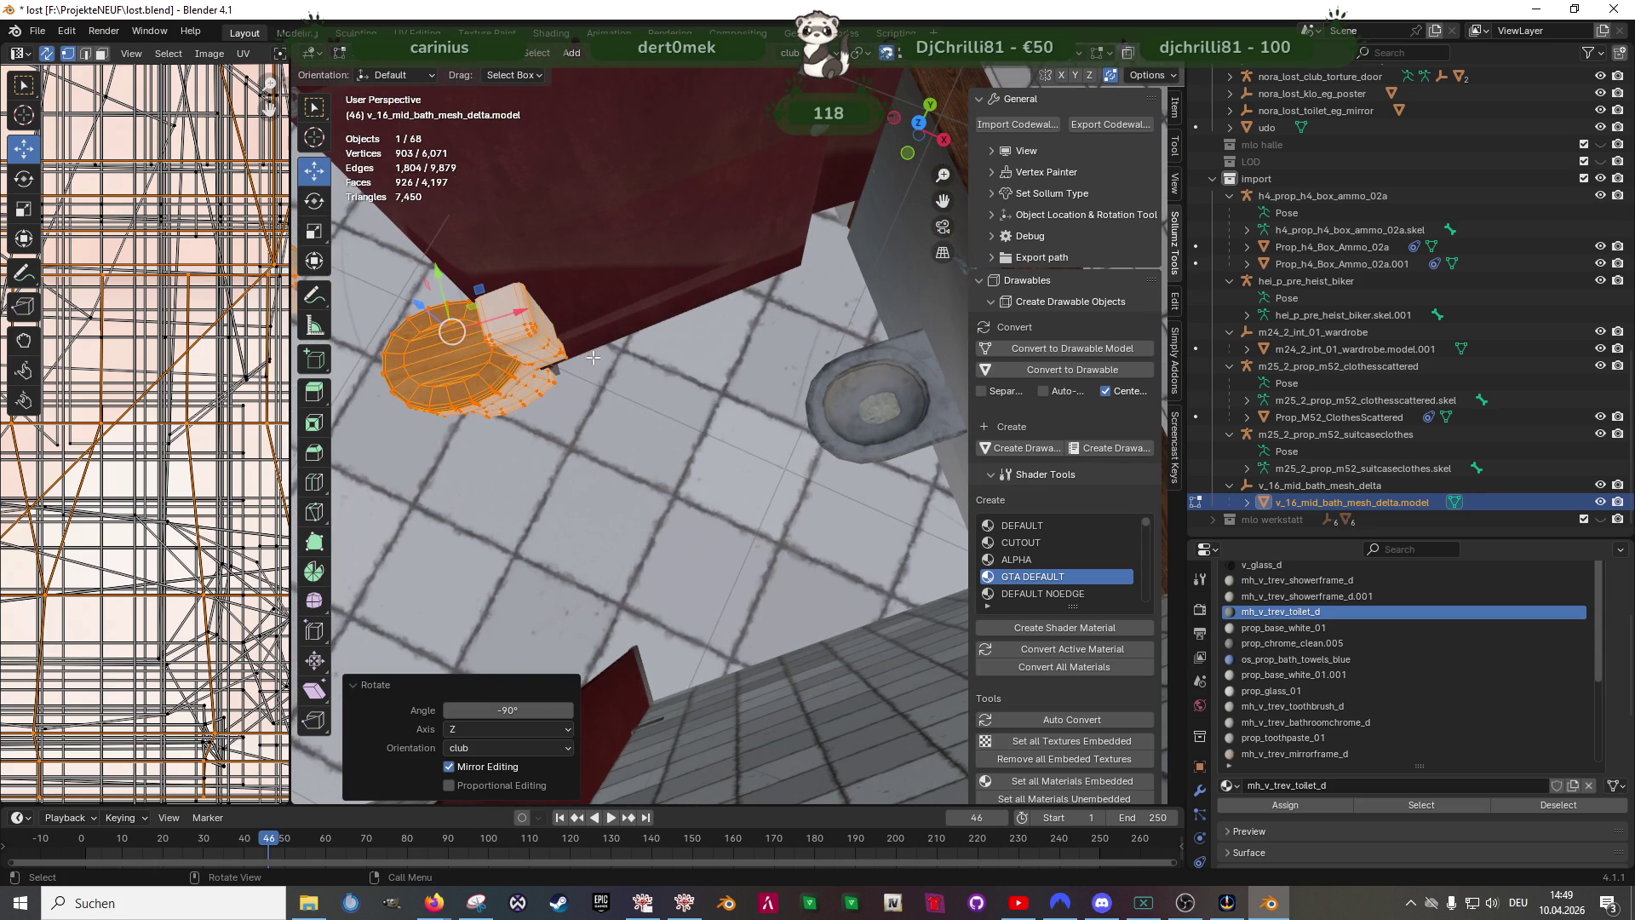
{"action": "middle_click_drag", "start_coordinate": [563, 349], "coordinate": [715, 376]}
- Shift the toilet sideways and about 4 cm along Y toward the stall wall
{"action": "key", "text": "g"}
{"action": "left_click", "coordinate": [817, 294]}
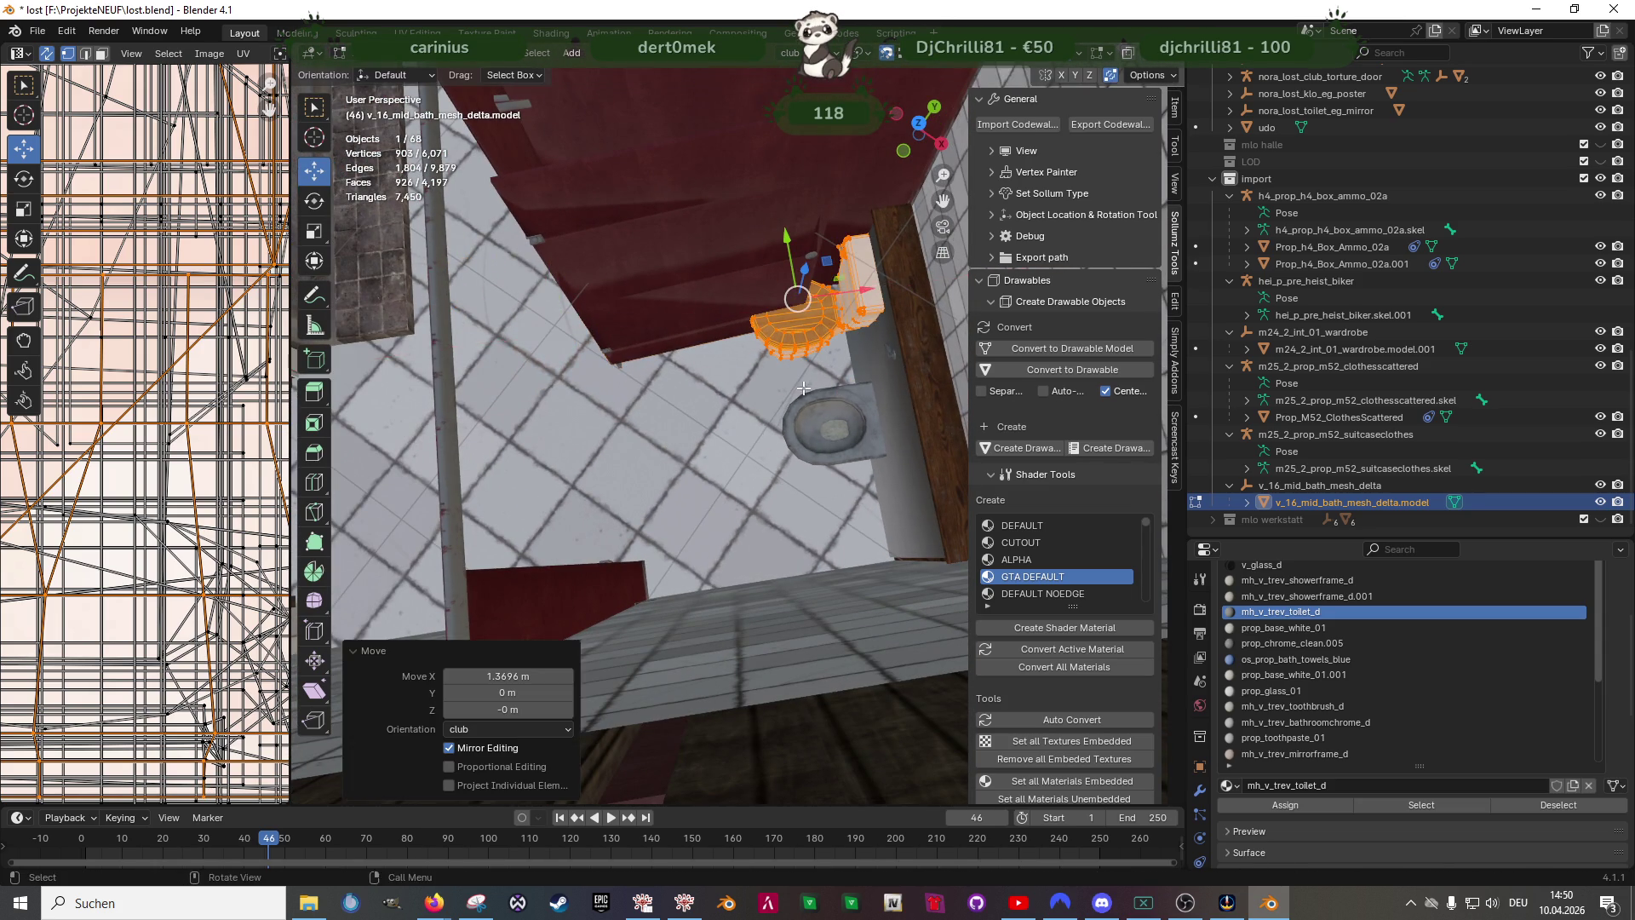
{"action": "middle_click_drag", "start_coordinate": [792, 307], "coordinate": [694, 316]}
{"action": "key", "text": "g"}
{"action": "key", "text": "y"}
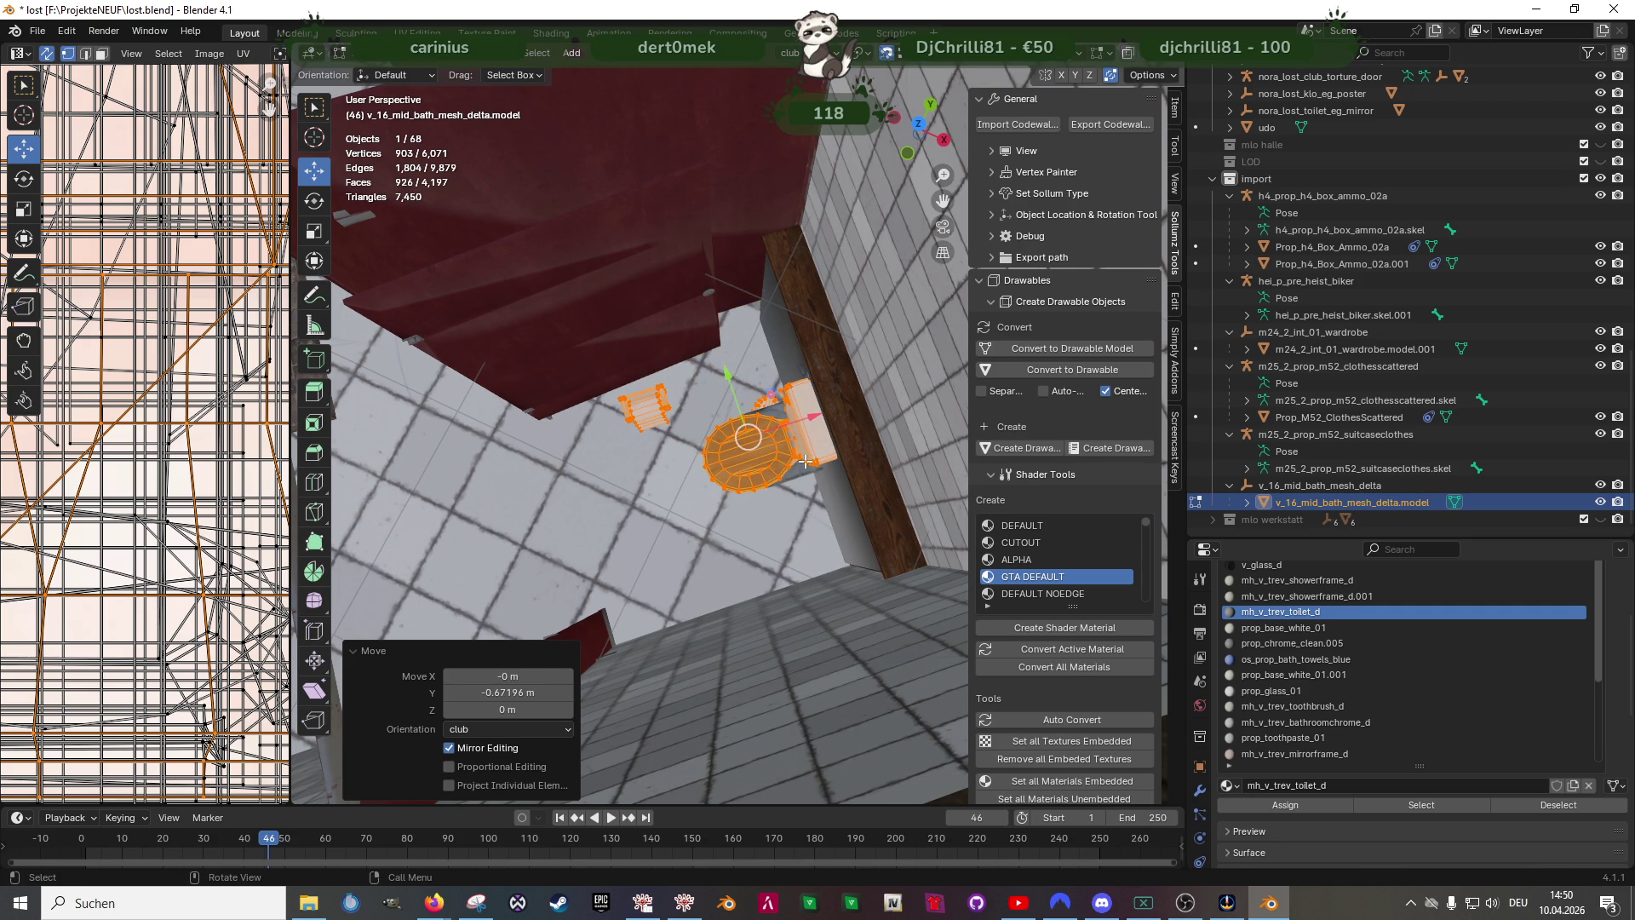
{"action": "right_click", "coordinate": [802, 456]}
{"action": "key", "text": "g"}
{"action": "key", "text": "y"}
{"action": "left_click", "coordinate": [732, 390]}
{"action": "mouse_move", "coordinate": [732, 389]}
{"action": "middle_mouse_down"}
{"action": "mouse_move", "coordinate": [821, 458]}
{"action": "mouse_move", "coordinate": [636, 473]}
{"action": "middle_mouse_up"}
{"action": "key", "text": "shift+z"}
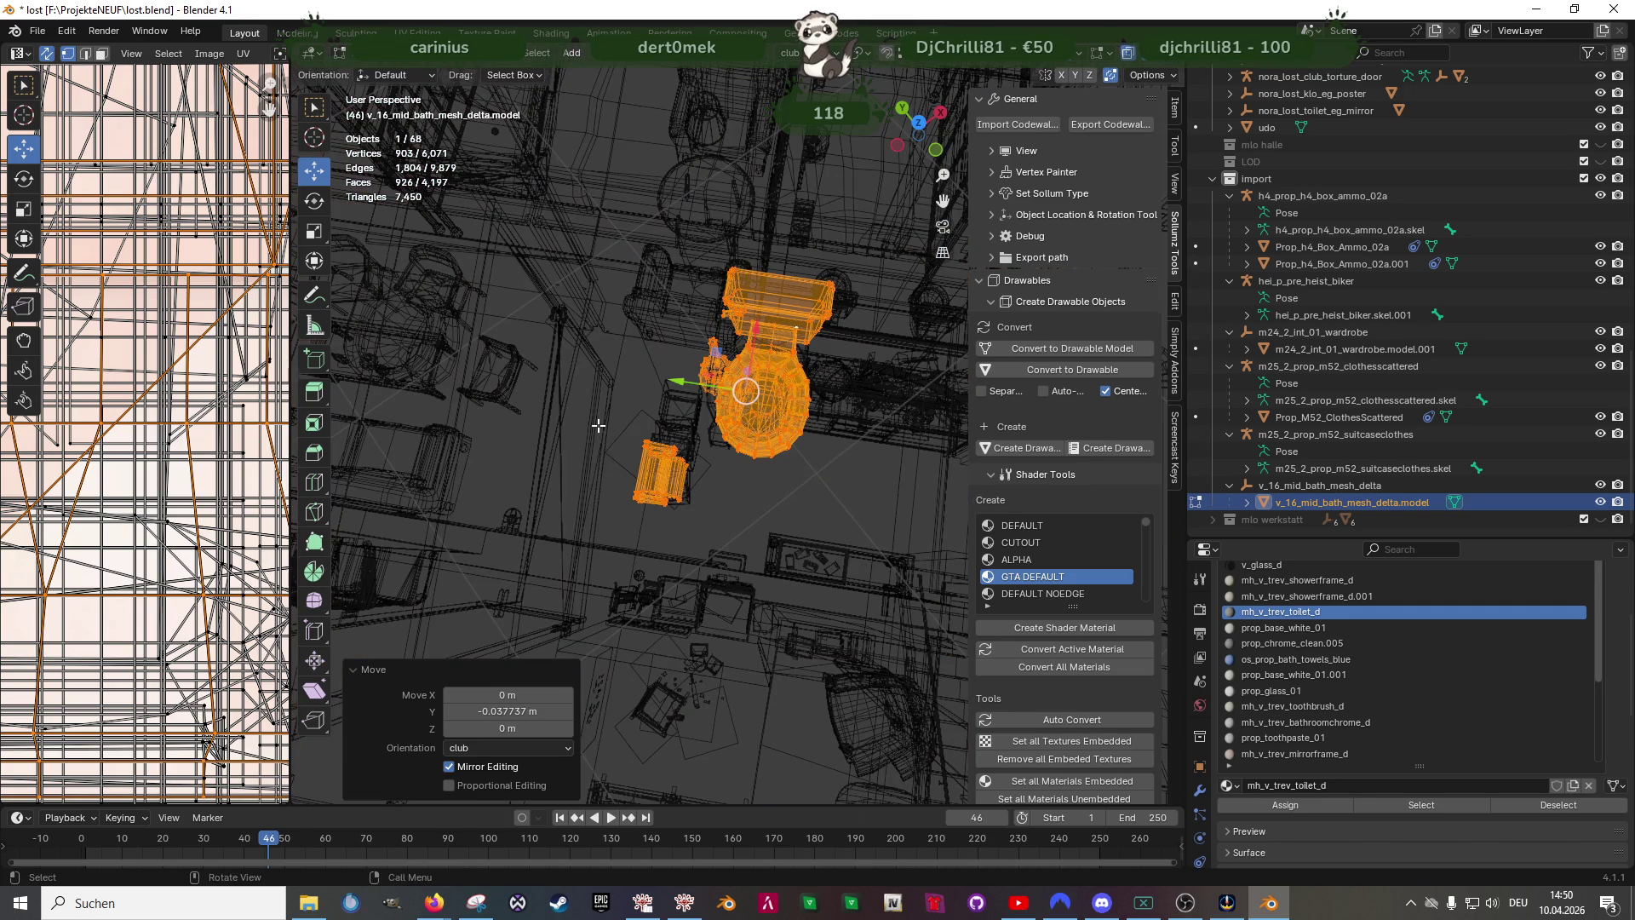
- Select the small paper holder, slide it along X and turn it half around
{"action": "left_click_drag", "start_coordinate": [598, 429], "coordinate": [703, 527]}
{"action": "key", "text": "shift+z"}
{"action": "key", "text": "g"}
{"action": "key", "text": "x"}
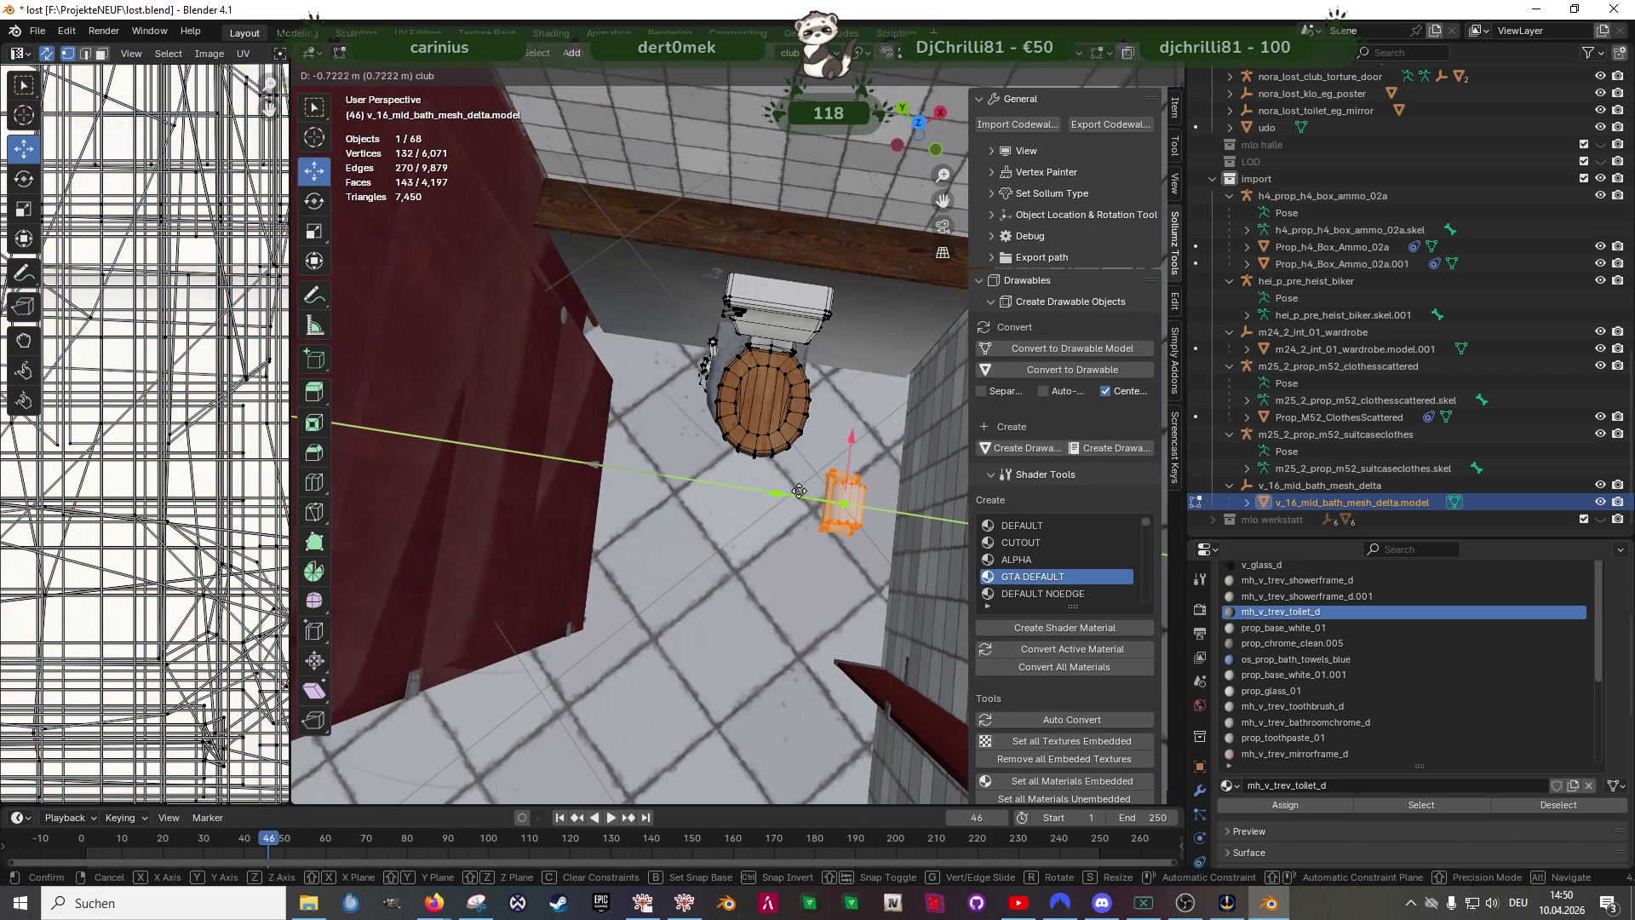
{"action": "left_click", "coordinate": [799, 493]}
{"action": "key", "text": "shift+space"}
{"action": "left_click_drag", "start_coordinate": [880, 562], "coordinate": [837, 571]}
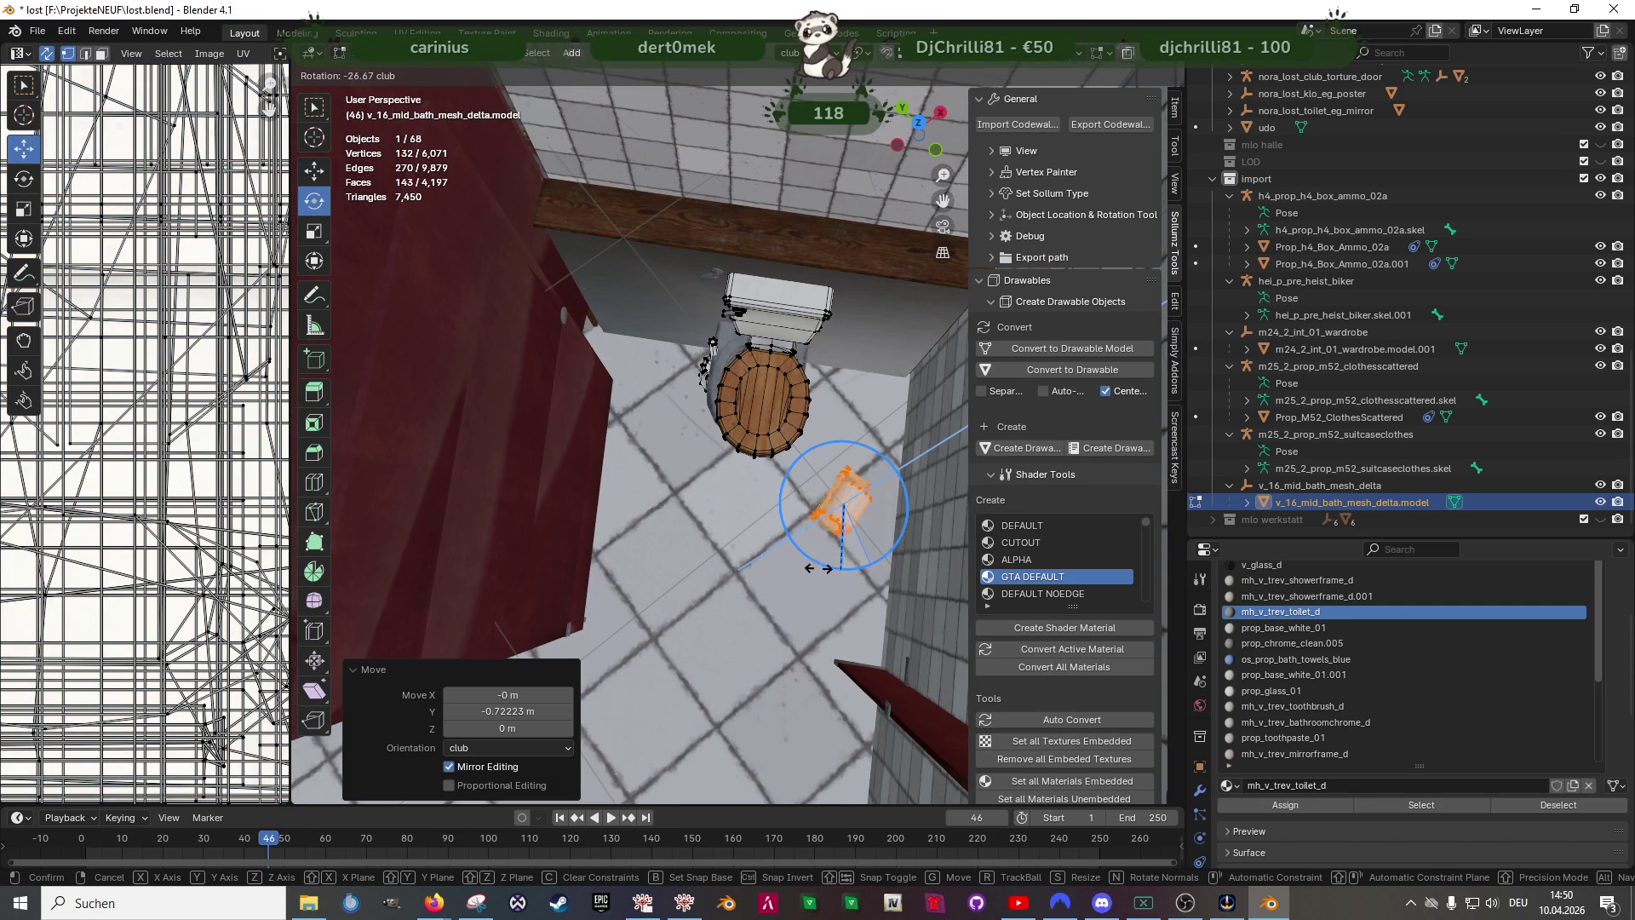
{"action": "left_click", "coordinate": [789, 553]}
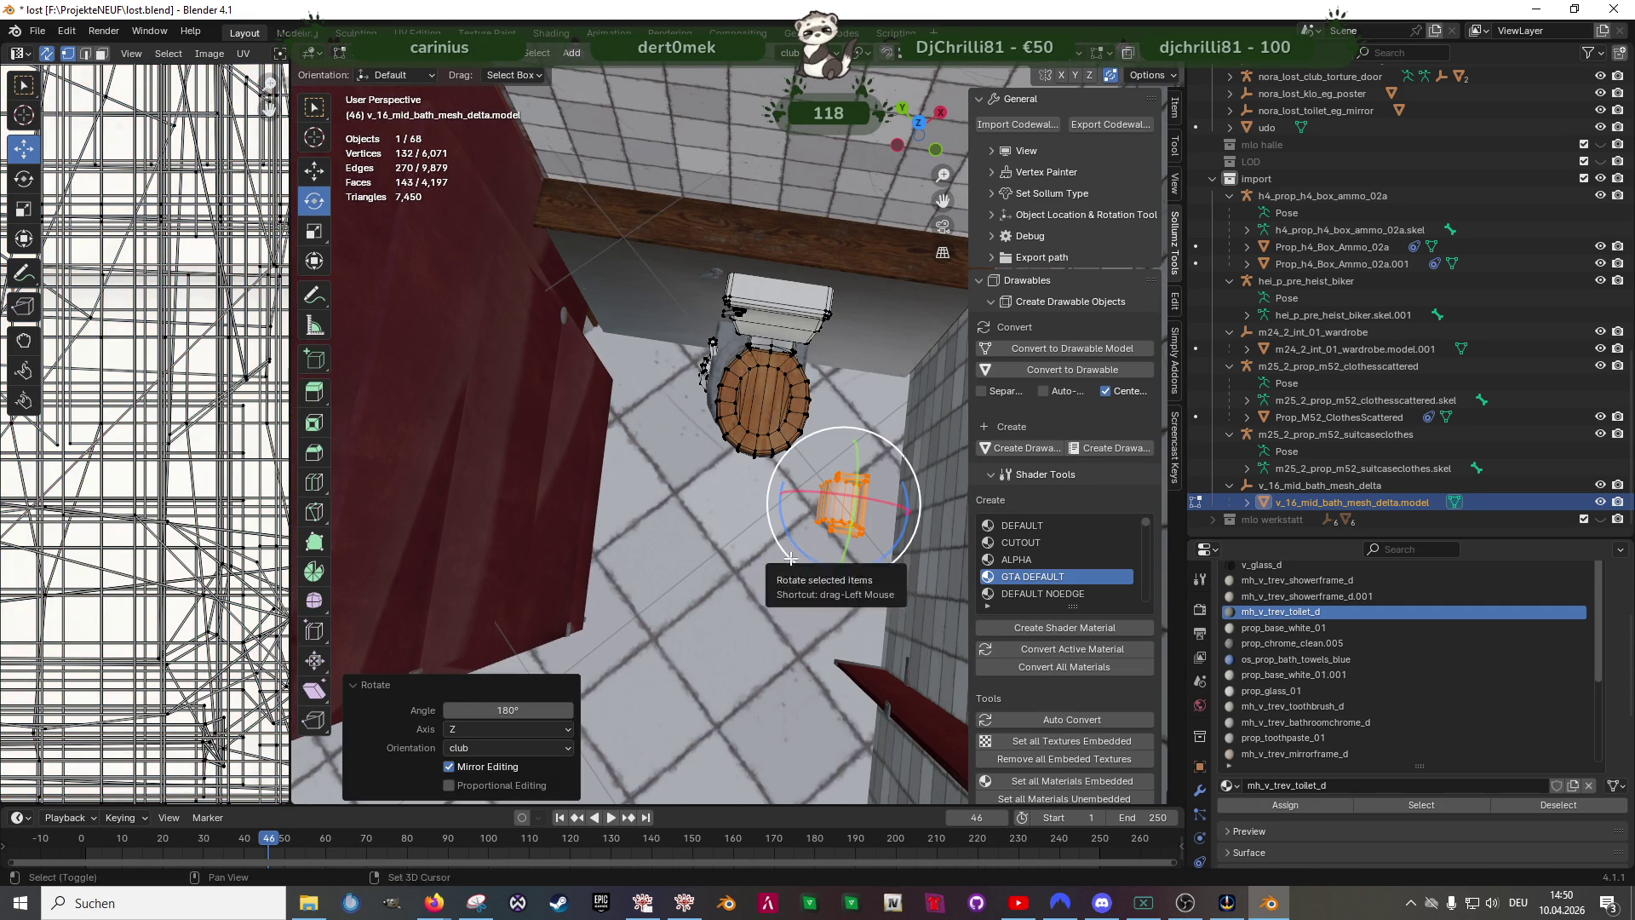
- Move the paper holder along Y beside the toilet, then about 12 cm along X against the wall
{"action": "key", "text": "shift+space"}
{"action": "key", "text": "g"}
{"action": "middle_click_drag", "start_coordinate": [843, 537], "coordinate": [785, 438], "text": "shift"}
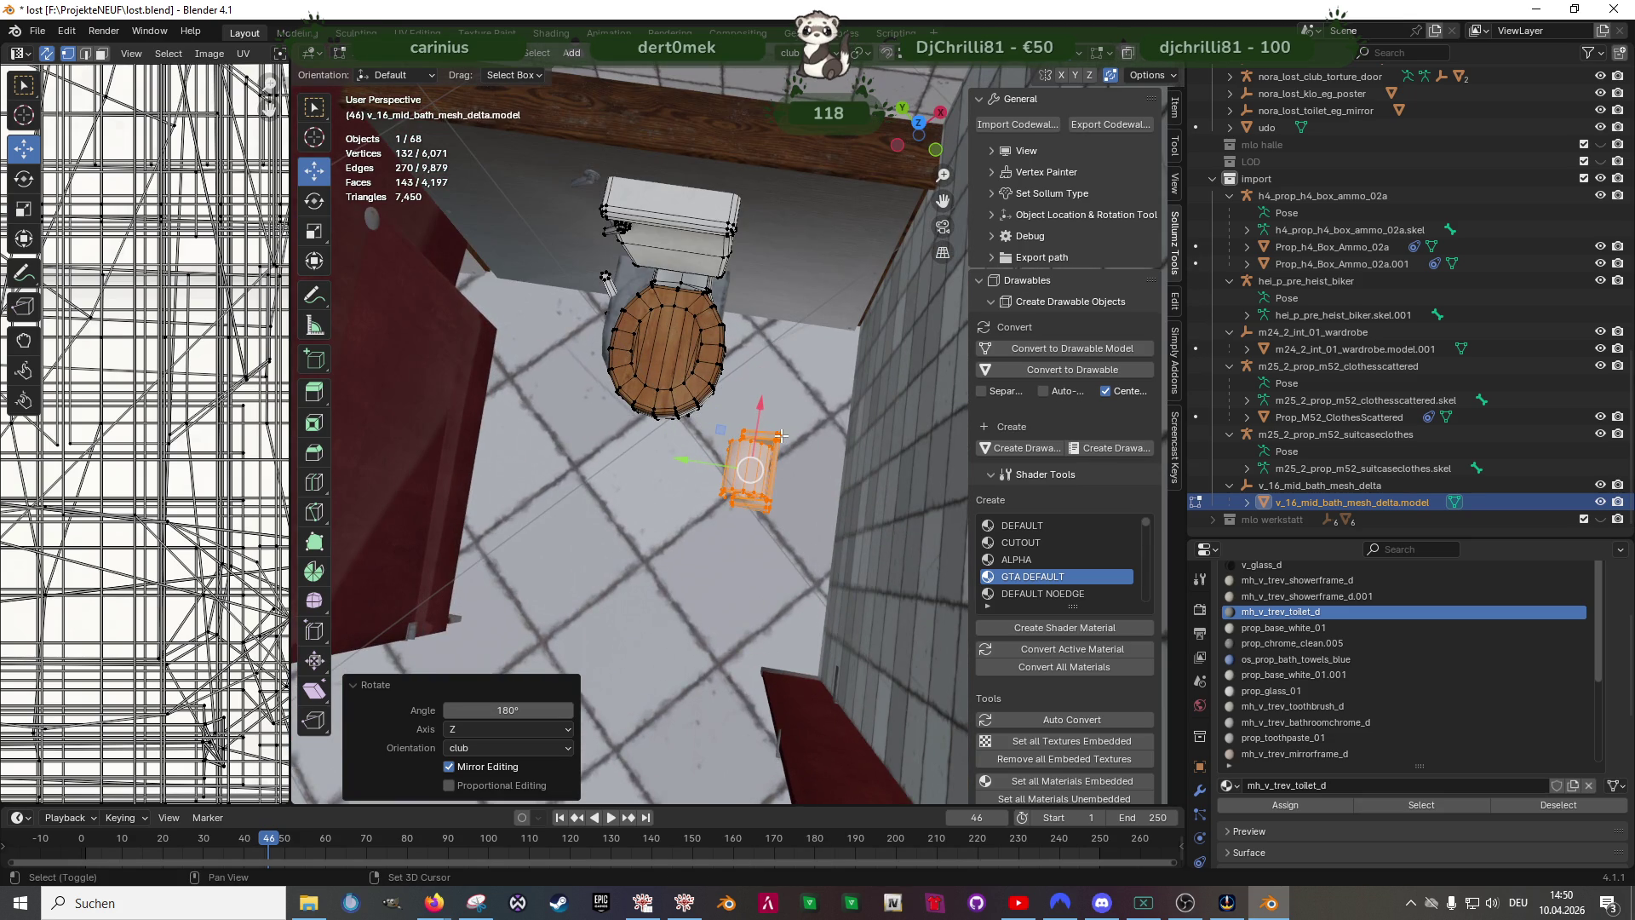
{"action": "scroll", "coordinate": [782, 434], "scroll_direction": "down", "scroll_amount": 2}
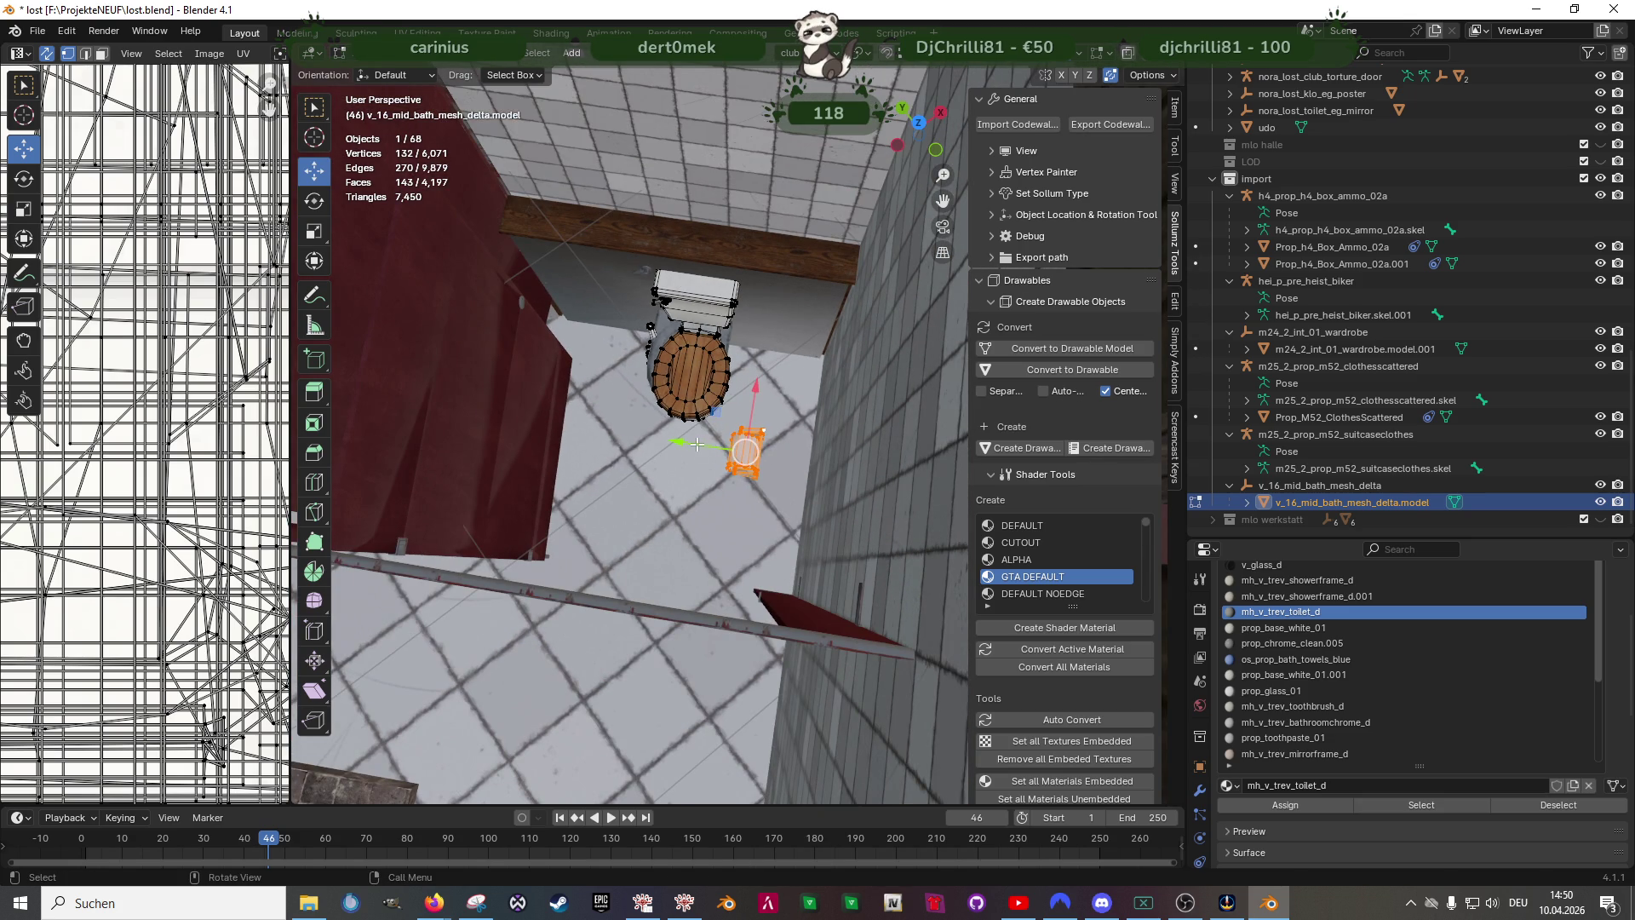
{"action": "key", "text": "g"}
{"action": "key", "text": "y"}
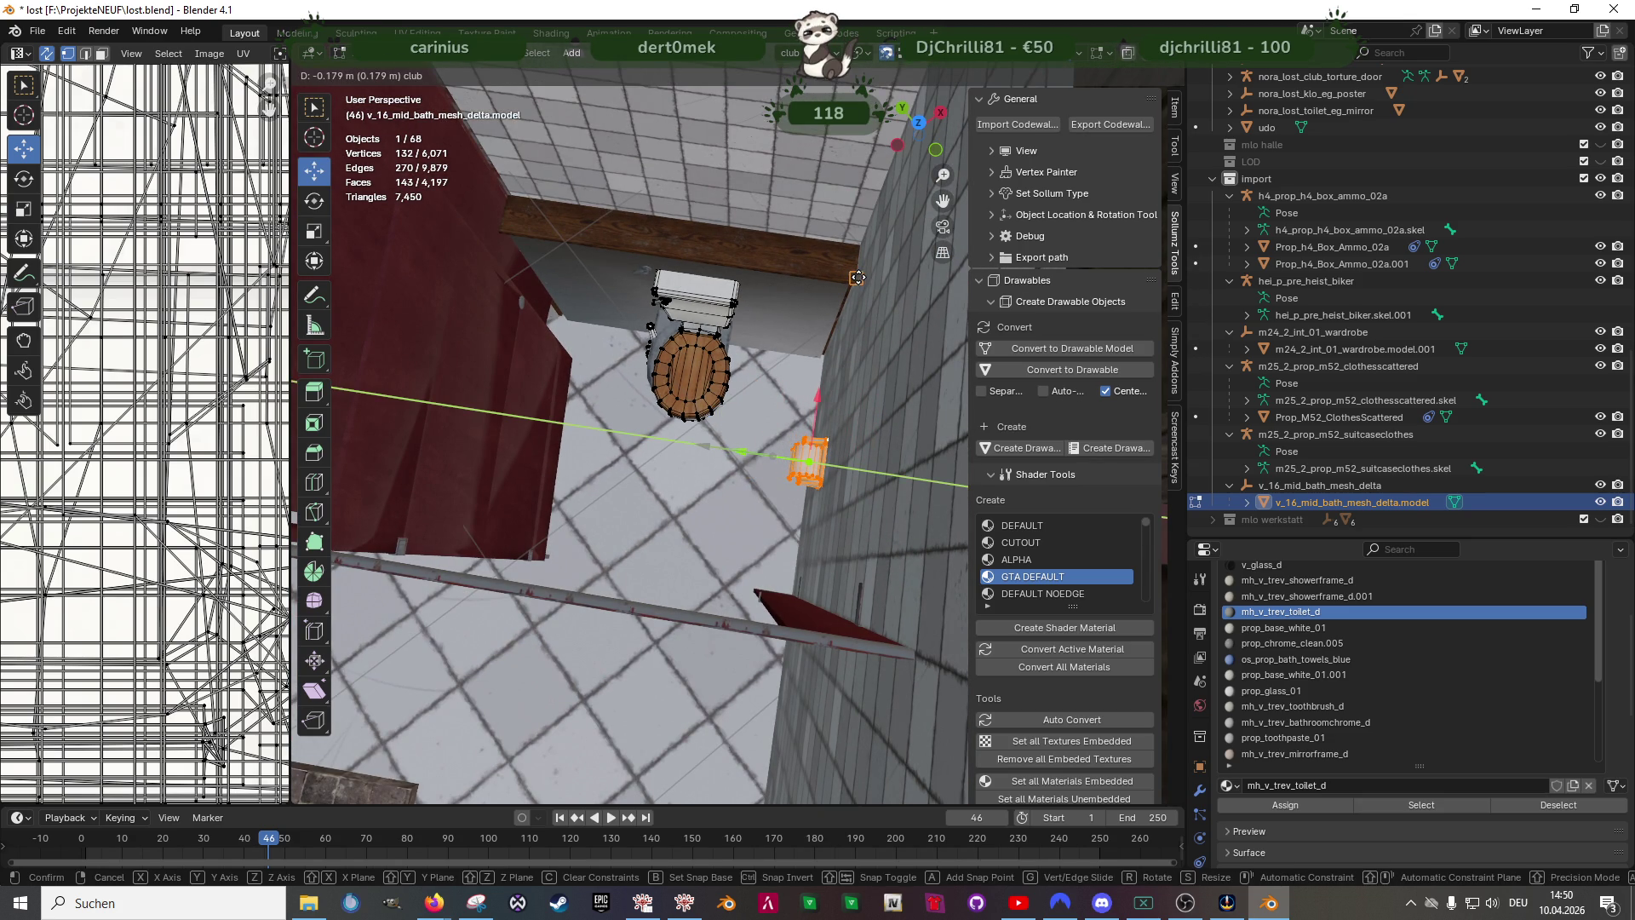
{"action": "left_click", "coordinate": [862, 248]}
{"action": "mouse_move", "coordinate": [861, 248]}
{"action": "middle_mouse_down"}
{"action": "mouse_move", "coordinate": [780, 425]}
{"action": "mouse_move", "coordinate": [792, 384]}
{"action": "mouse_move", "coordinate": [838, 441]}
{"action": "middle_mouse_up"}
{"action": "key", "text": "g"}
{"action": "key", "text": "x"}
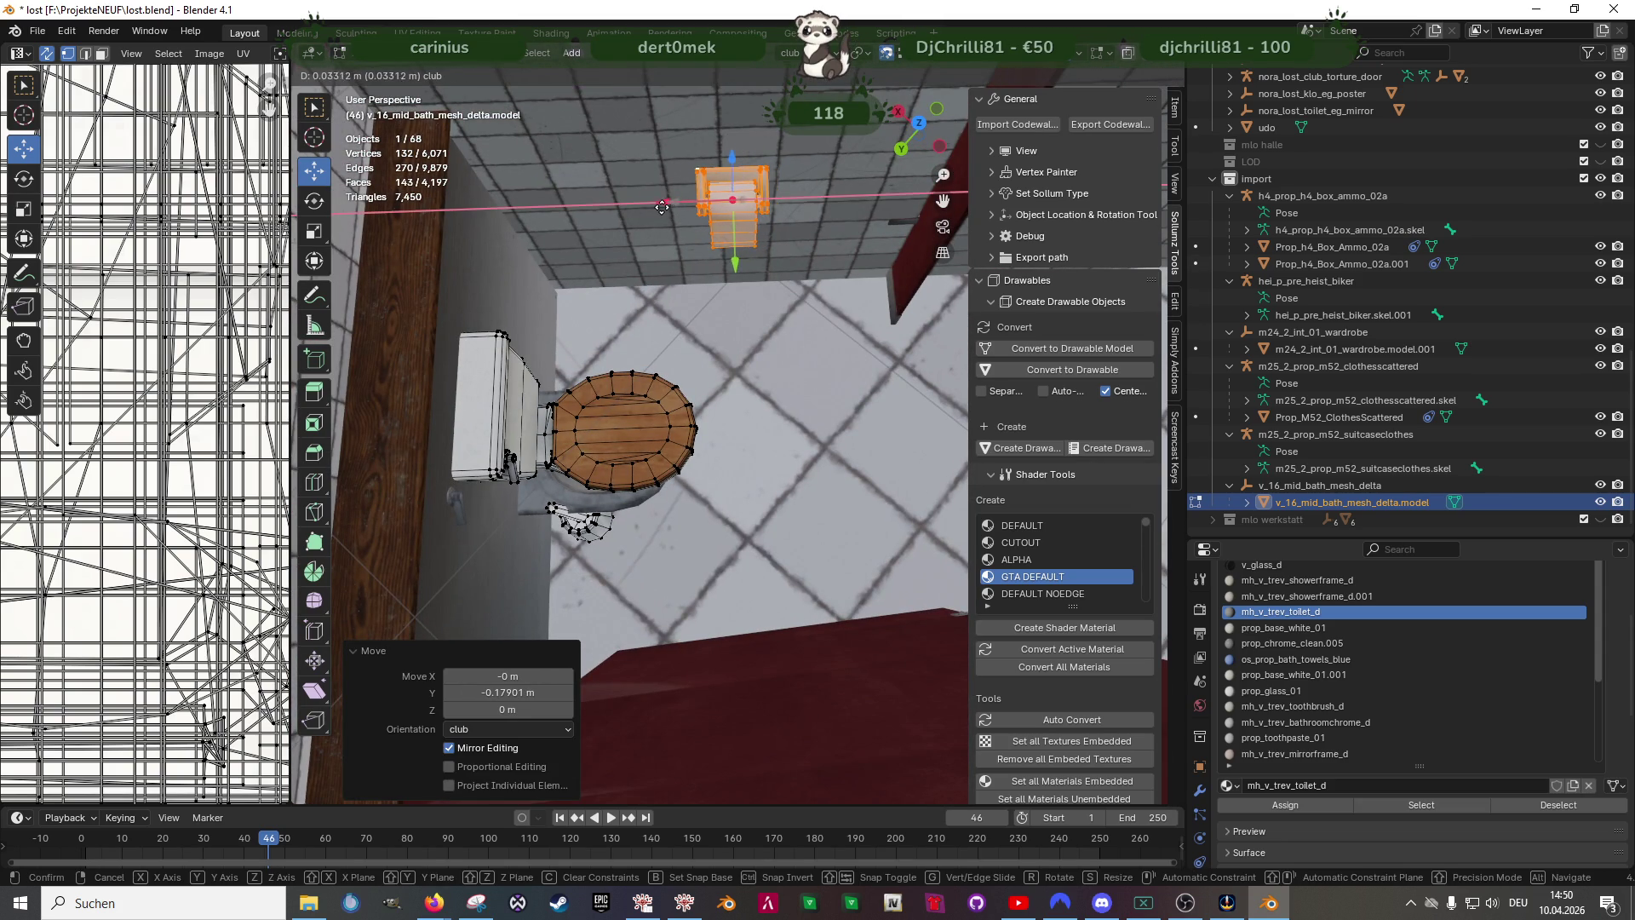
{"action": "left_click", "coordinate": [636, 209]}
- Orbit around the stall to check the toilet and holder placement
{"action": "middle_click_drag", "start_coordinate": [636, 208], "coordinate": [763, 440]}
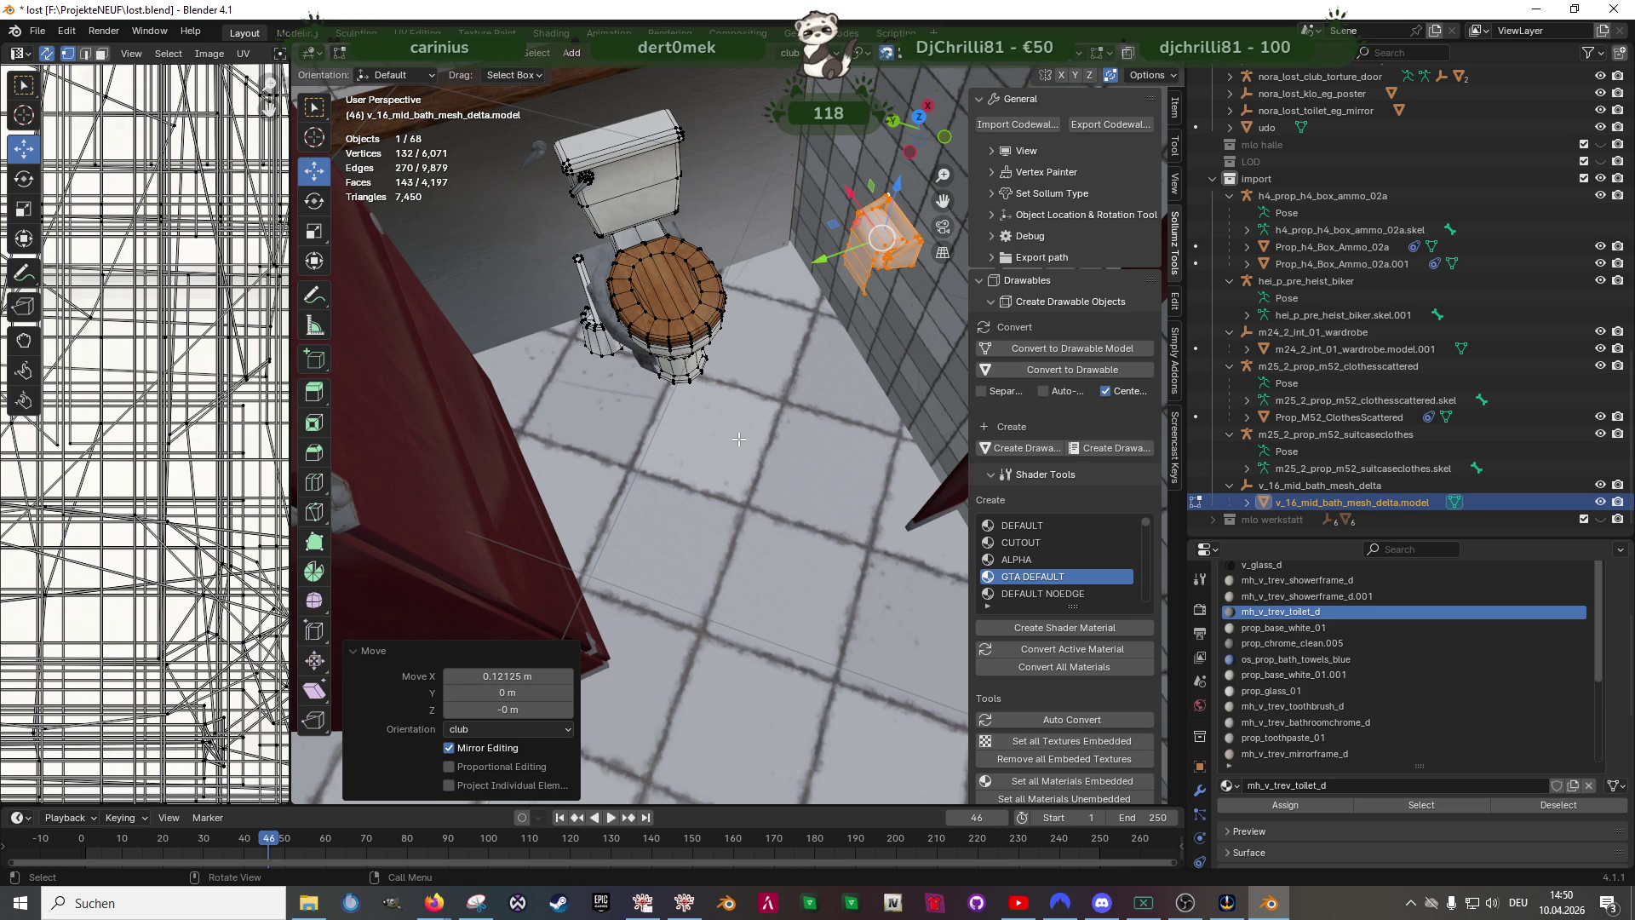
{"action": "middle_click_drag", "start_coordinate": [739, 439], "coordinate": [675, 450]}
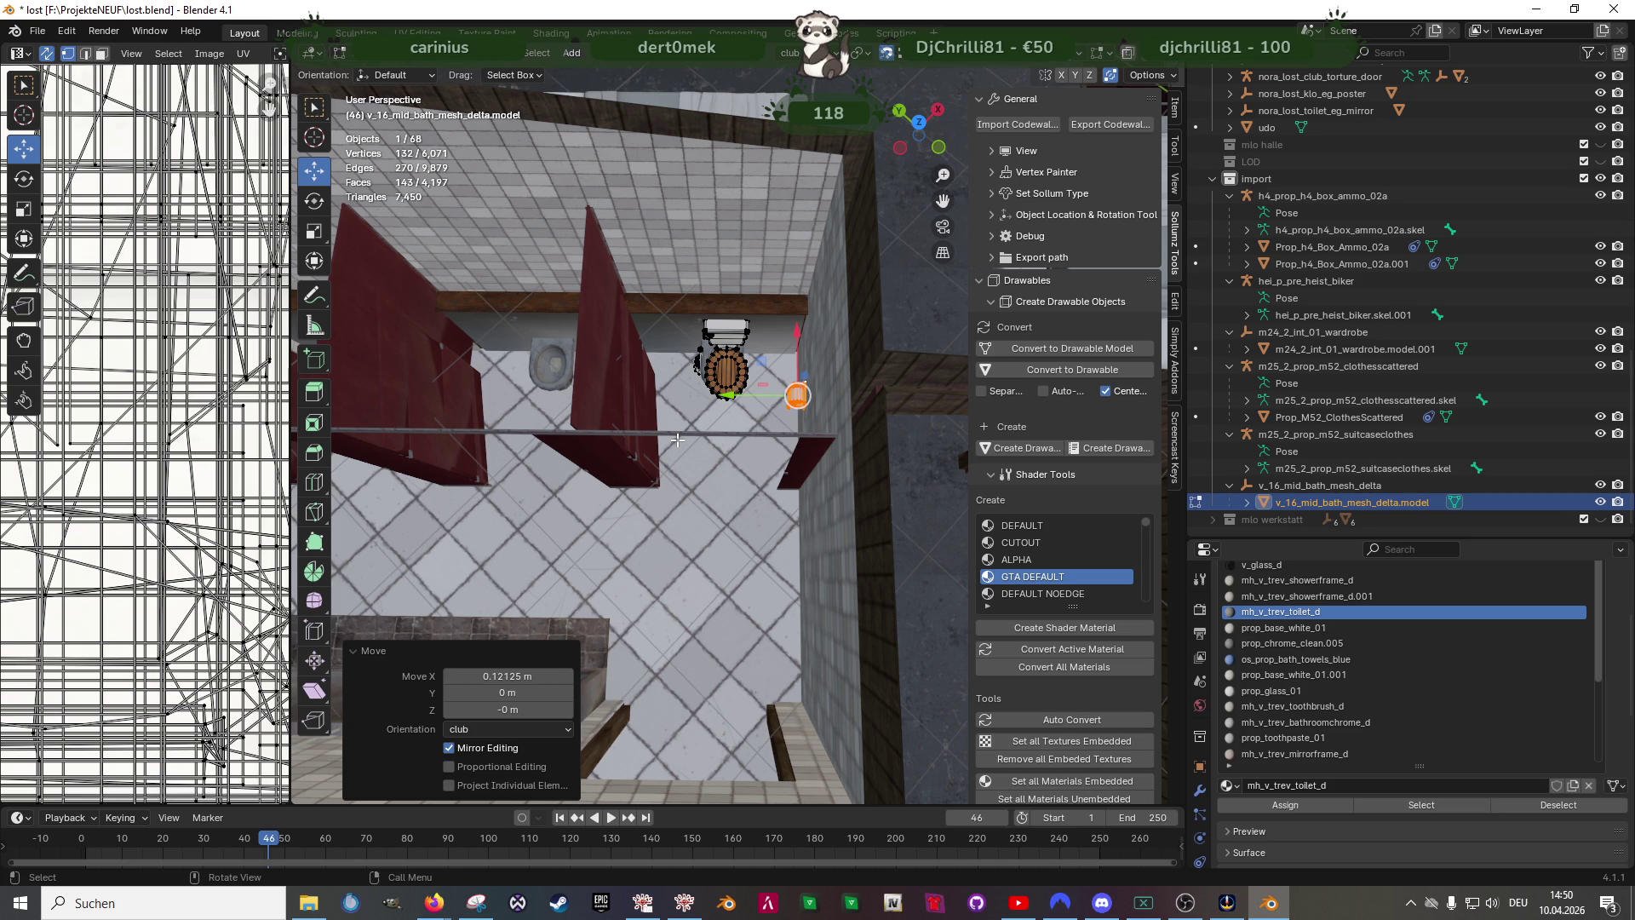
{"action": "scroll", "coordinate": [677, 440], "scroll_direction": "up", "scroll_amount": 3}
{"action": "middle_click_drag", "start_coordinate": [677, 439], "coordinate": [659, 433]}
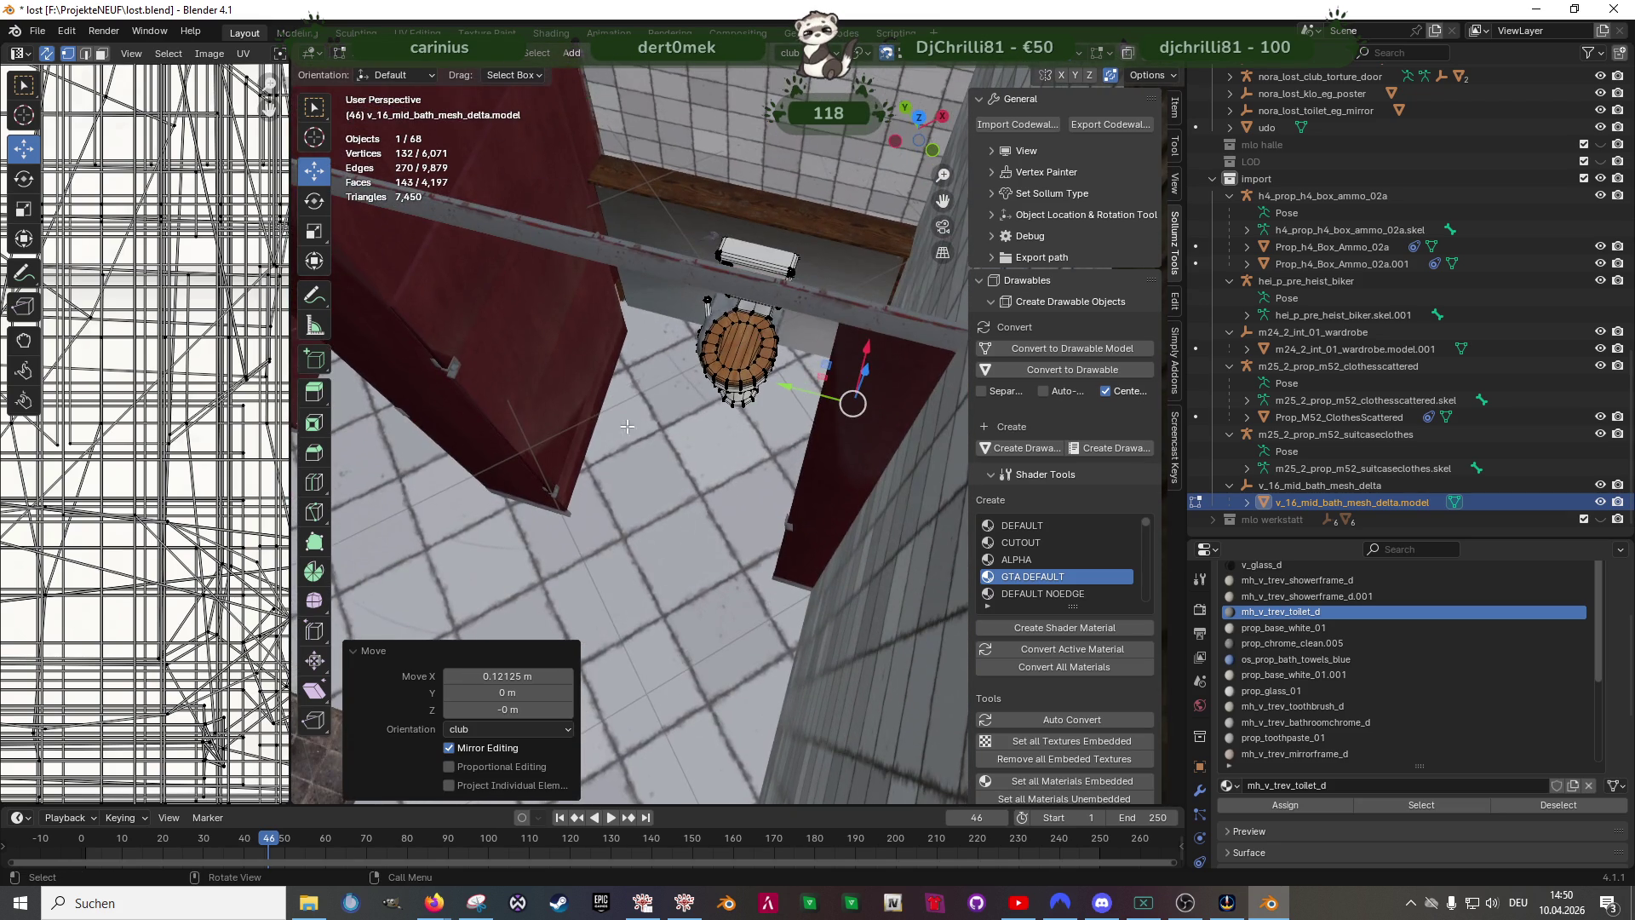
{"action": "mouse_move", "coordinate": [703, 378]}
{"action": "middle_mouse_down"}
{"action": "mouse_move", "coordinate": [768, 444]}
{"action": "mouse_move", "coordinate": [734, 380]}
{"action": "mouse_move", "coordinate": [780, 419]}
{"action": "mouse_move", "coordinate": [645, 555]}
{"action": "middle_mouse_up"}
{"action": "key", "text": "alt+z"}
- Duplicate the toilet and paper holder (Shift+D) and slide the copy along Y into the next stall
{"action": "left_click_drag", "start_coordinate": [575, 383], "coordinate": [793, 581]}
{"action": "key", "text": "alt+z"}
{"action": "middle_click_drag", "start_coordinate": [715, 537], "coordinate": [778, 513]}
{"action": "key", "text": "shift+d"}
{"action": "left_click", "coordinate": [793, 496]}
{"action": "key", "text": "g"}
{"action": "key", "text": "y"}
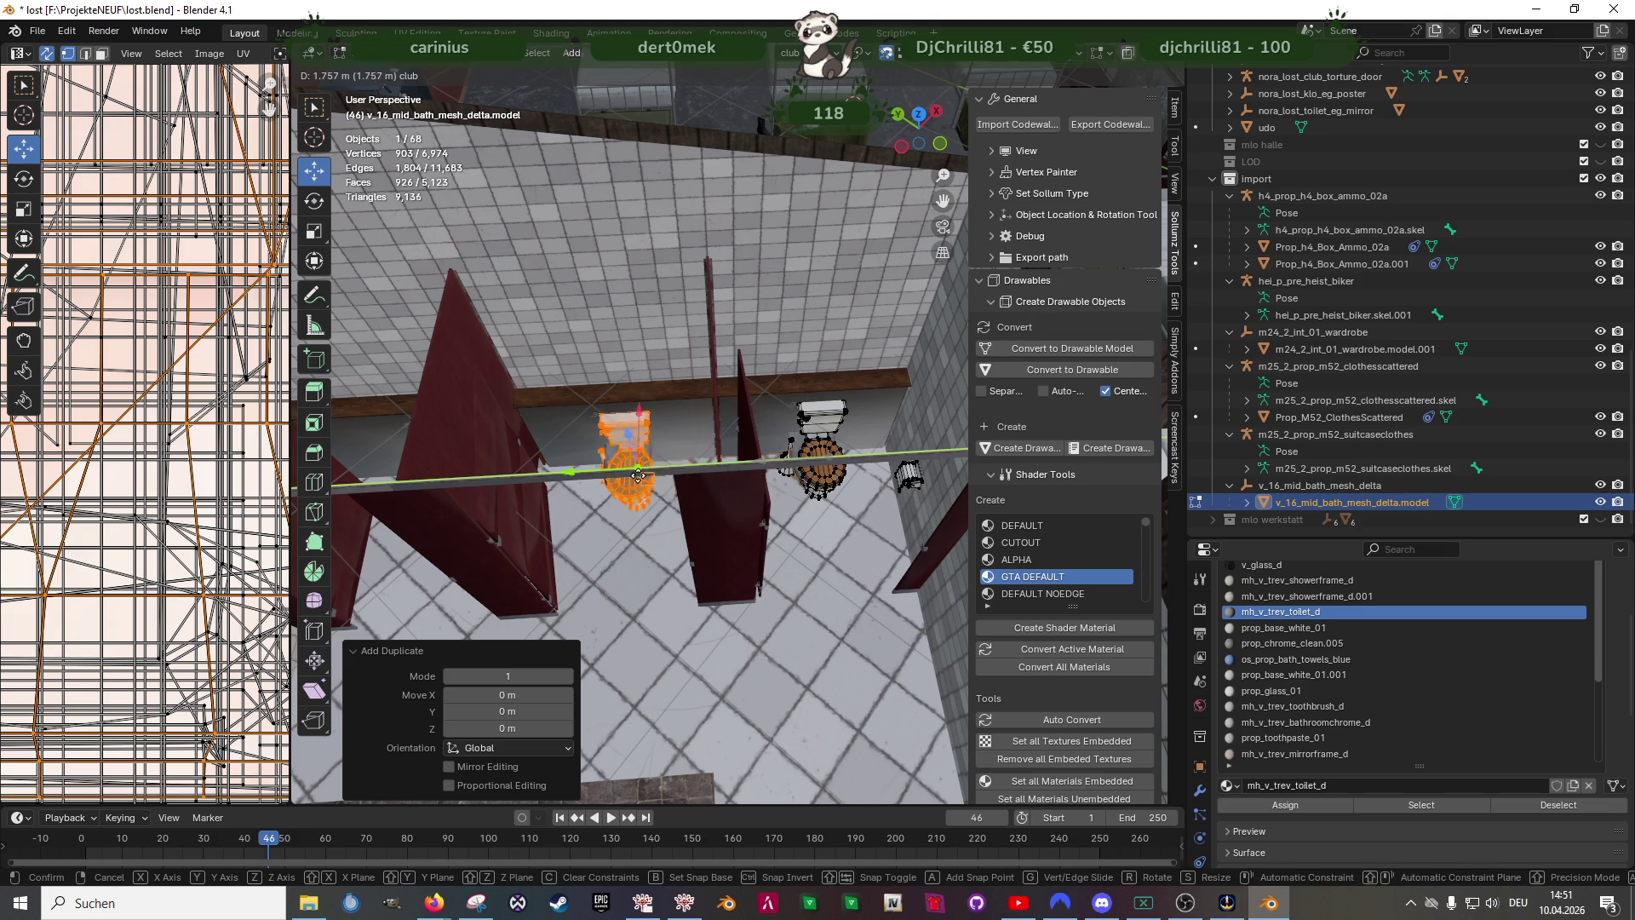
{"action": "left_click", "coordinate": [575, 475]}
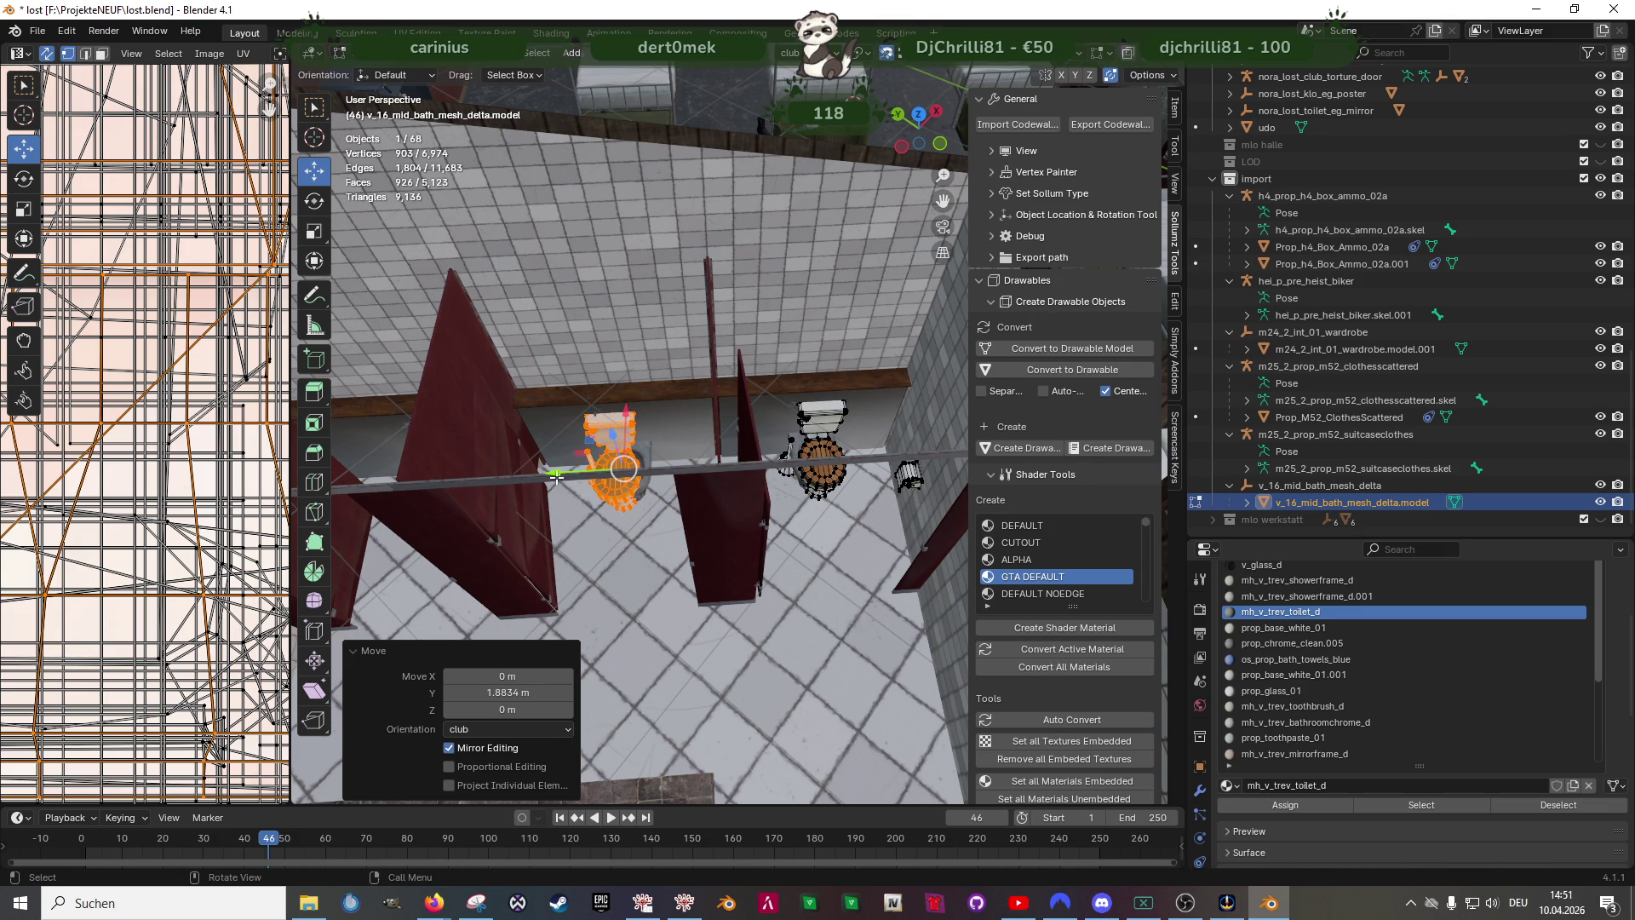
{"action": "key", "text": "g"}
{"action": "key", "text": "y"}
{"action": "left_click", "coordinate": [693, 255]}
{"action": "scroll", "coordinate": [678, 448], "scroll_direction": "up", "scroll_amount": 4}
{"action": "scroll", "coordinate": [678, 472], "scroll_direction": "up", "scroll_amount": 3}
- Reposition the copy along Y, then duplicate the set again into the third stall
{"action": "key", "text": "g"}
{"action": "key", "text": "y"}
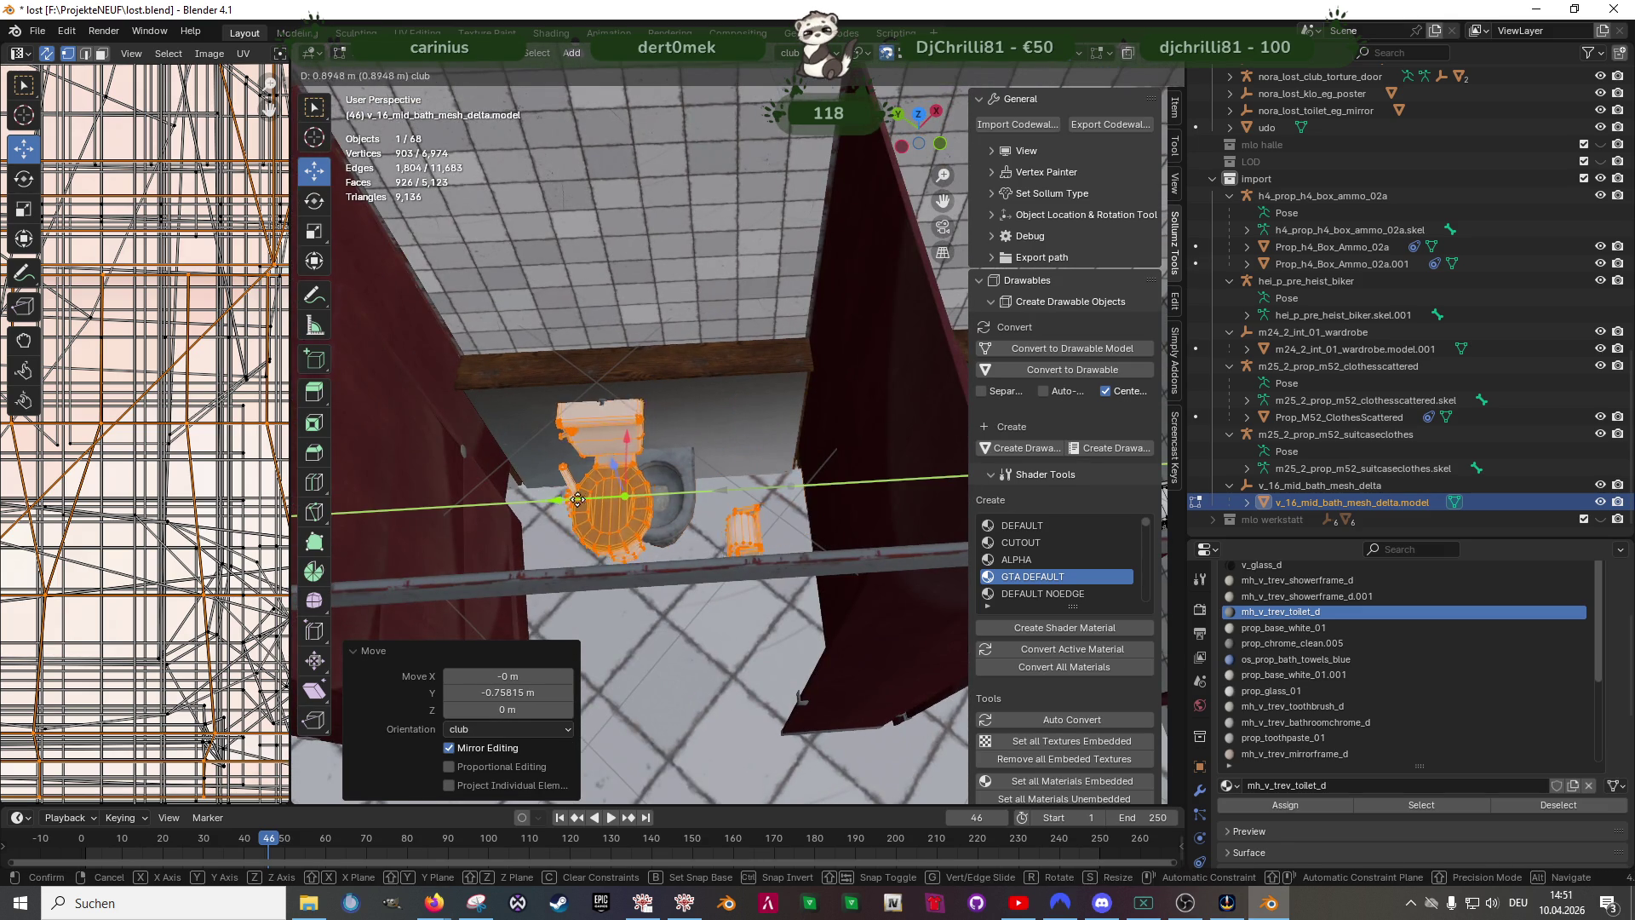
{"action": "left_click", "coordinate": [547, 502]}
{"action": "key", "text": "g"}
{"action": "key", "text": "y"}
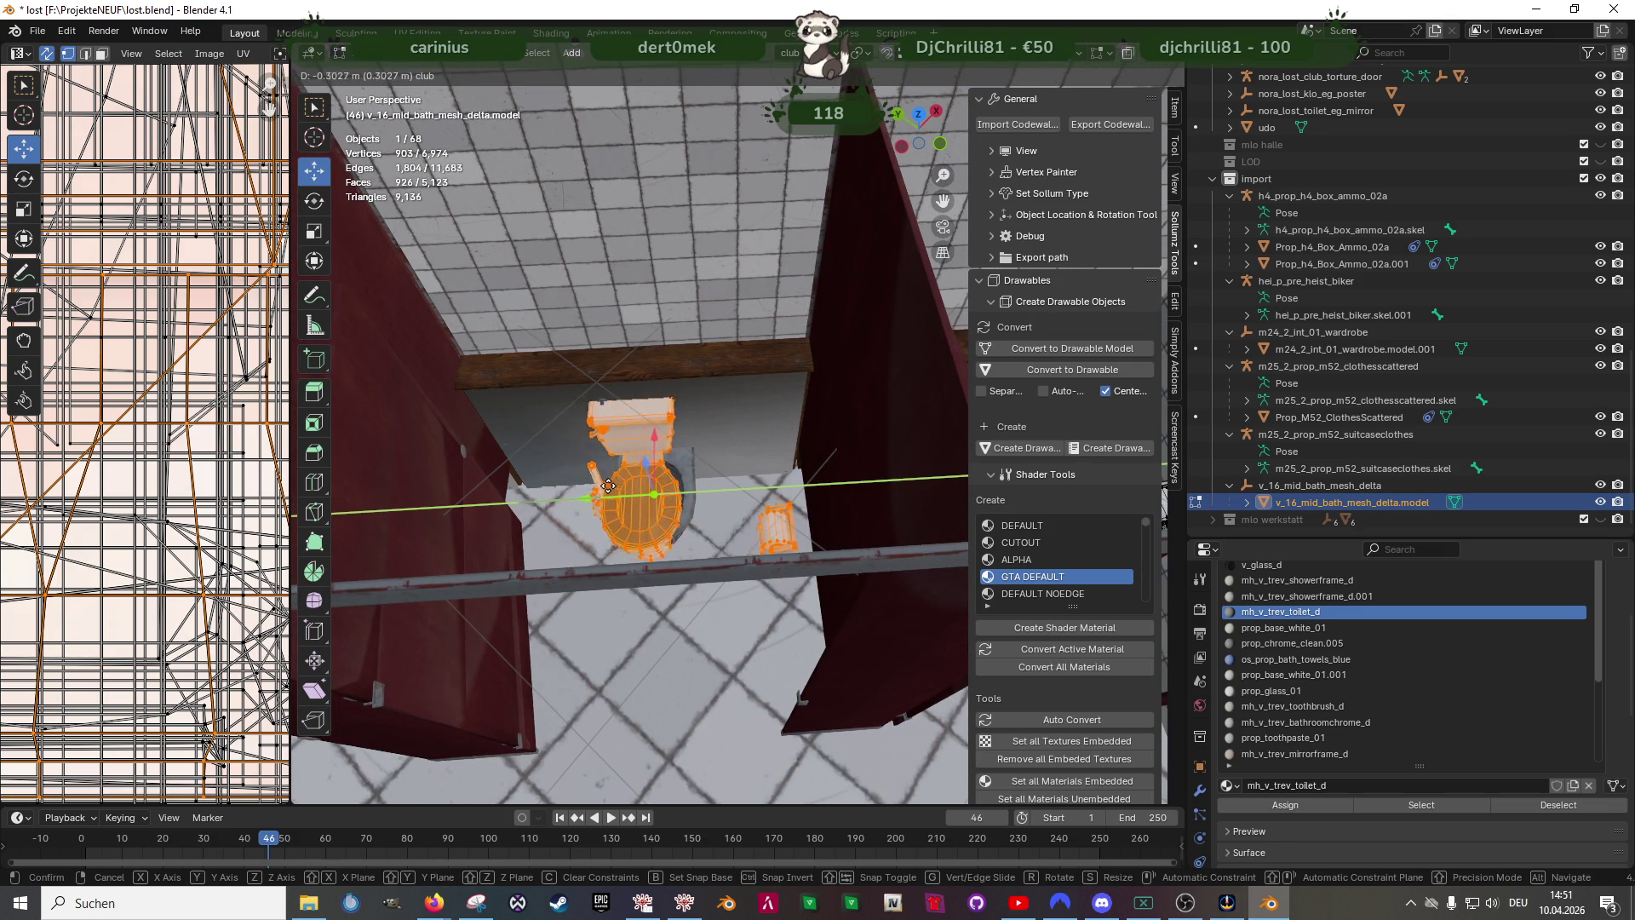
{"action": "left_click", "coordinate": [616, 480]}
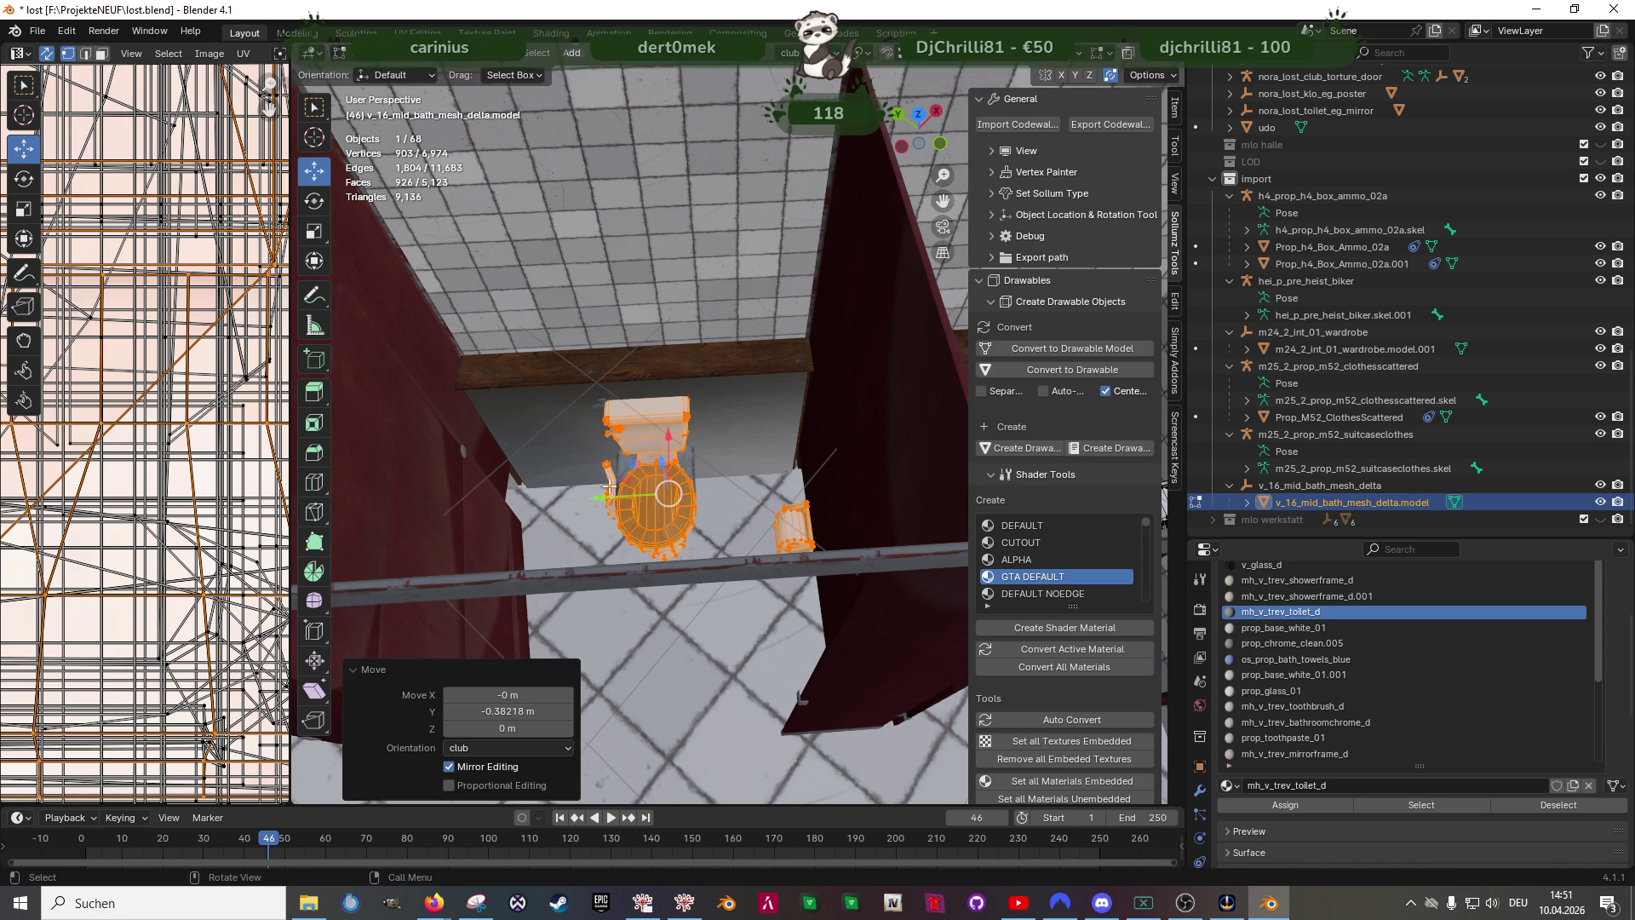
{"action": "middle_click_drag", "start_coordinate": [616, 480], "coordinate": [716, 508]}
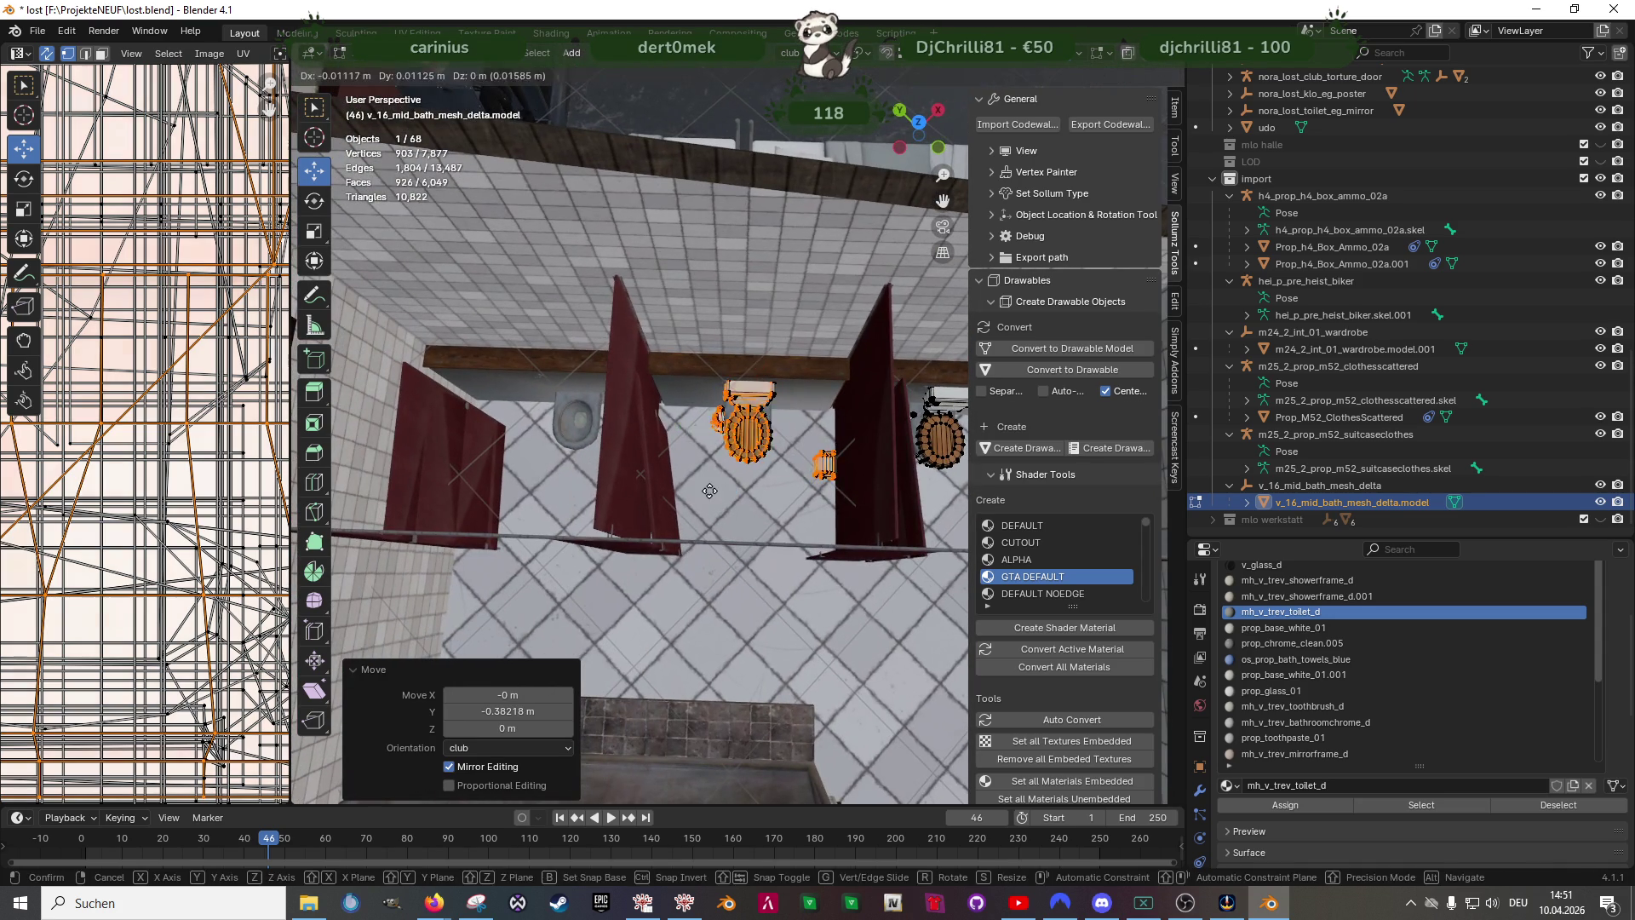
{"action": "key", "text": "shift+d"}
{"action": "left_click", "coordinate": [722, 476]}
{"action": "key", "text": "g"}
{"action": "key", "text": "y"}
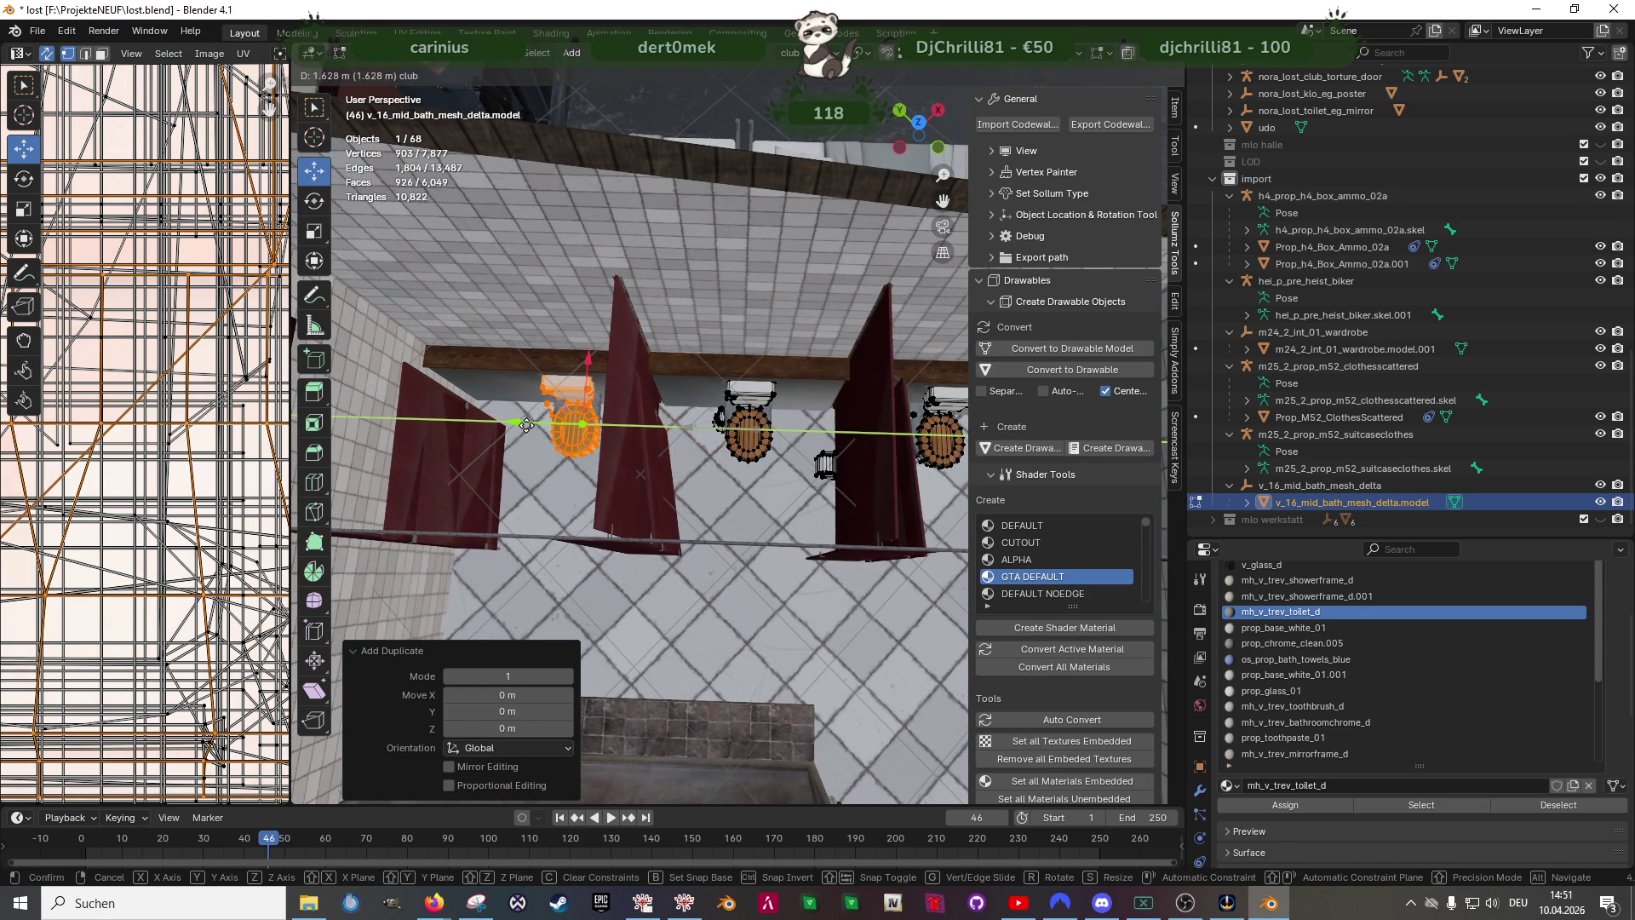
{"action": "left_click", "coordinate": [524, 425]}
- Nudge the copied paper holder about 7 cm along Y onto its stall wall
{"action": "middle_click_drag", "start_coordinate": [525, 425], "coordinate": [678, 421]}
{"action": "left_click_drag", "start_coordinate": [670, 398], "coordinate": [667, 399]}
{"action": "middle_click_drag", "start_coordinate": [716, 410], "coordinate": [768, 423]}
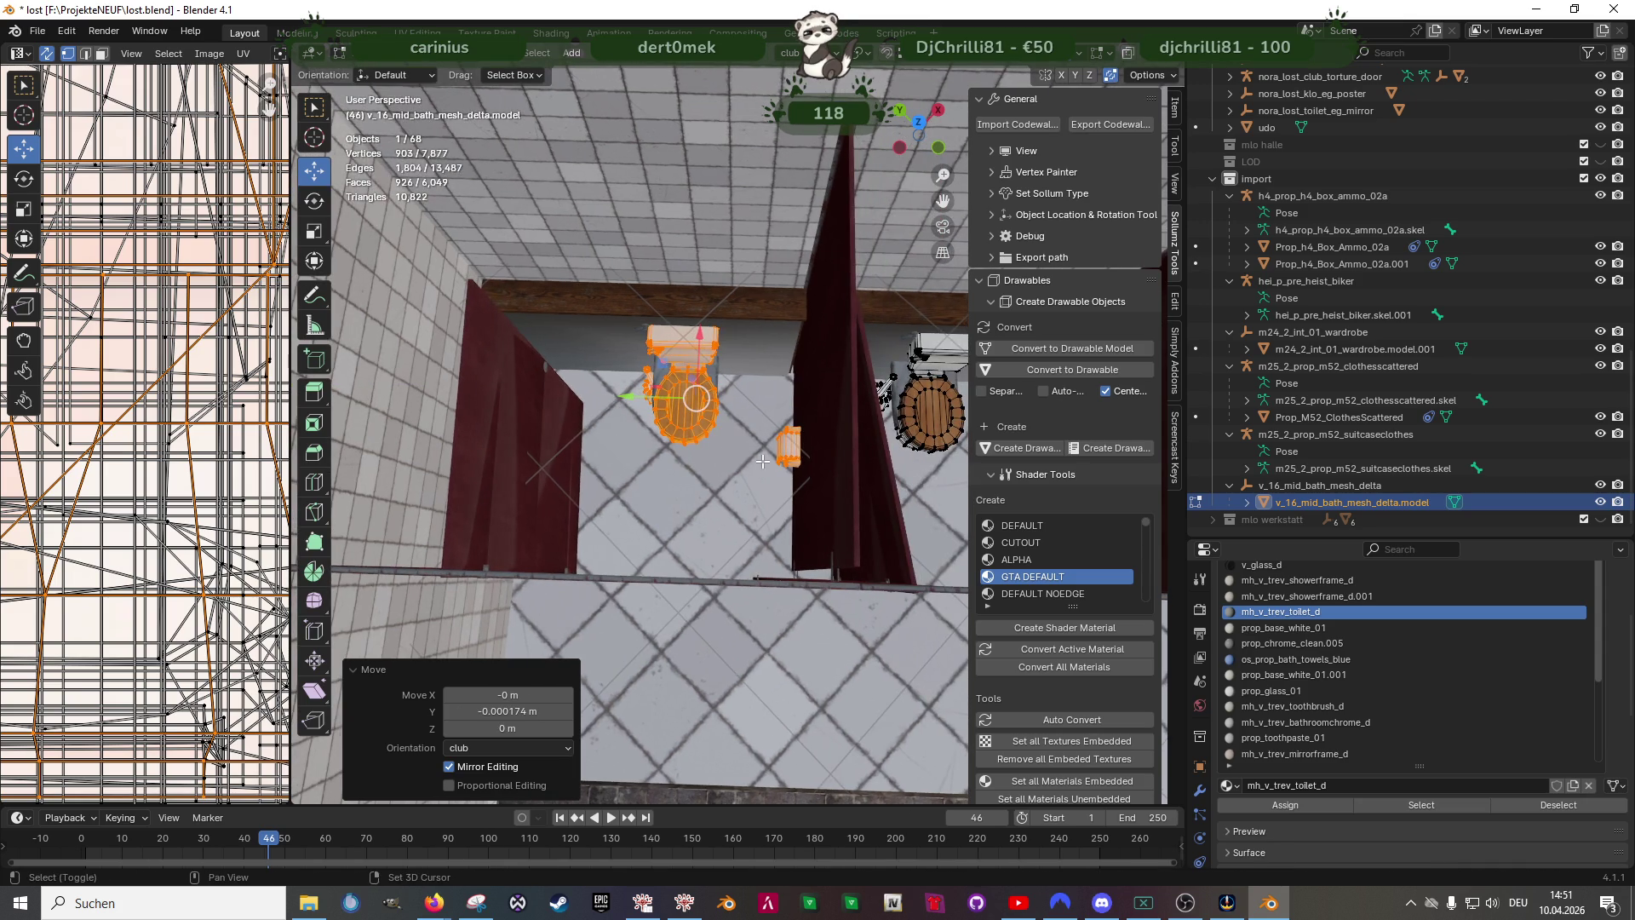
{"action": "key", "text": "shift+z"}
{"action": "left_click_drag", "start_coordinate": [742, 400], "coordinate": [820, 488]}
{"action": "key", "text": "shift+z"}
{"action": "middle_click_drag", "start_coordinate": [715, 422], "coordinate": [767, 434]}
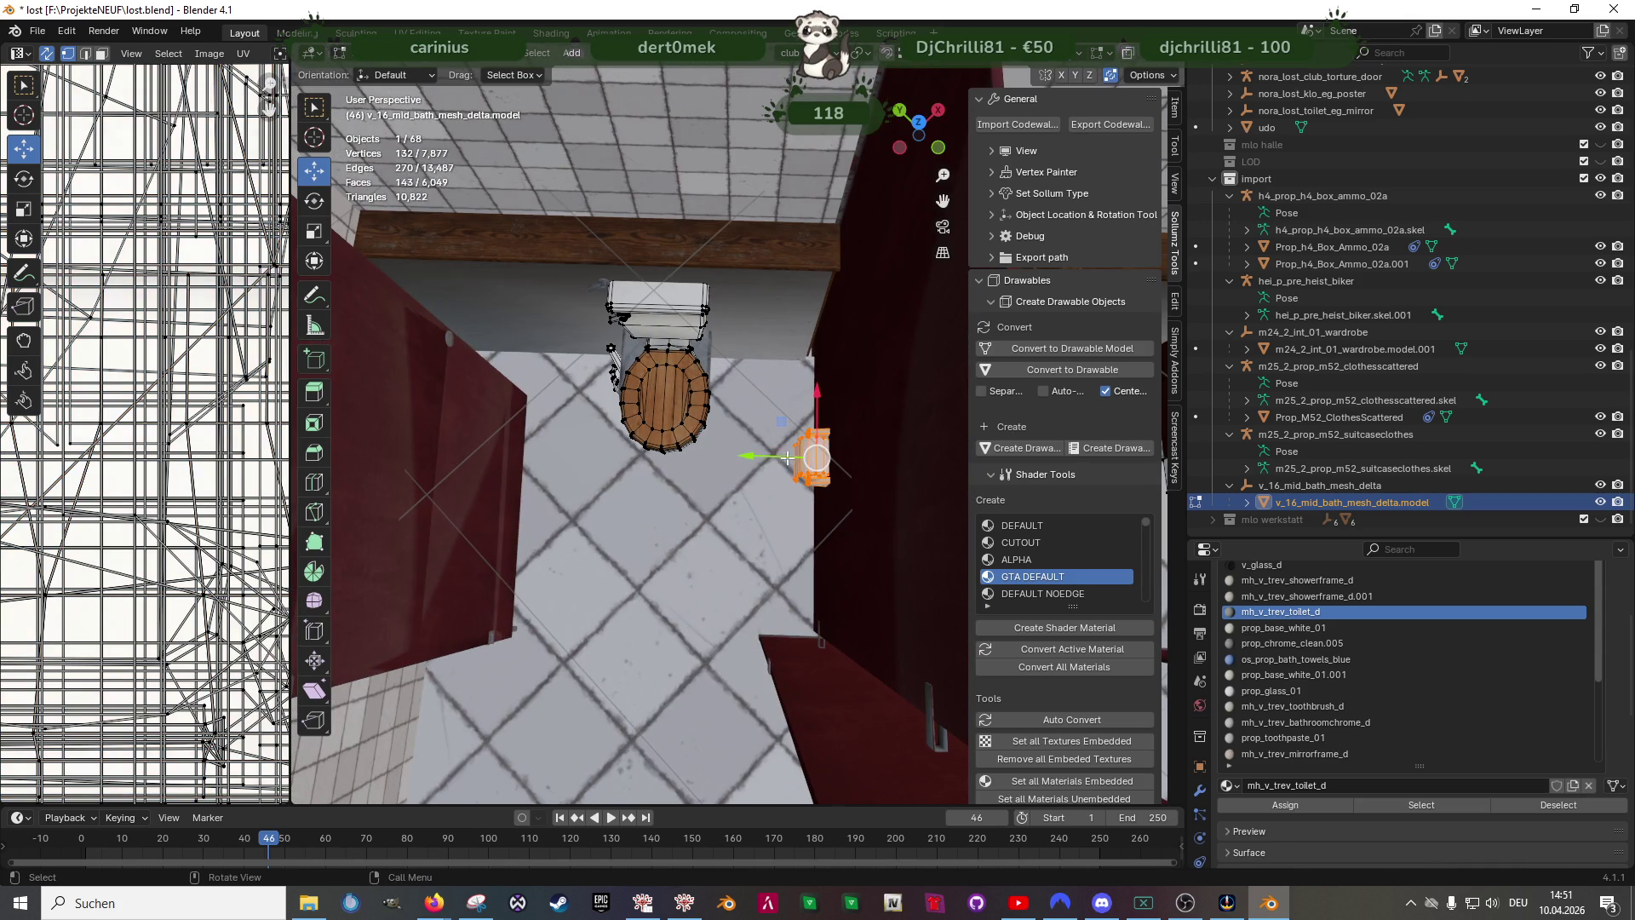
{"action": "left_click_drag", "start_coordinate": [786, 458], "coordinate": [770, 458]}
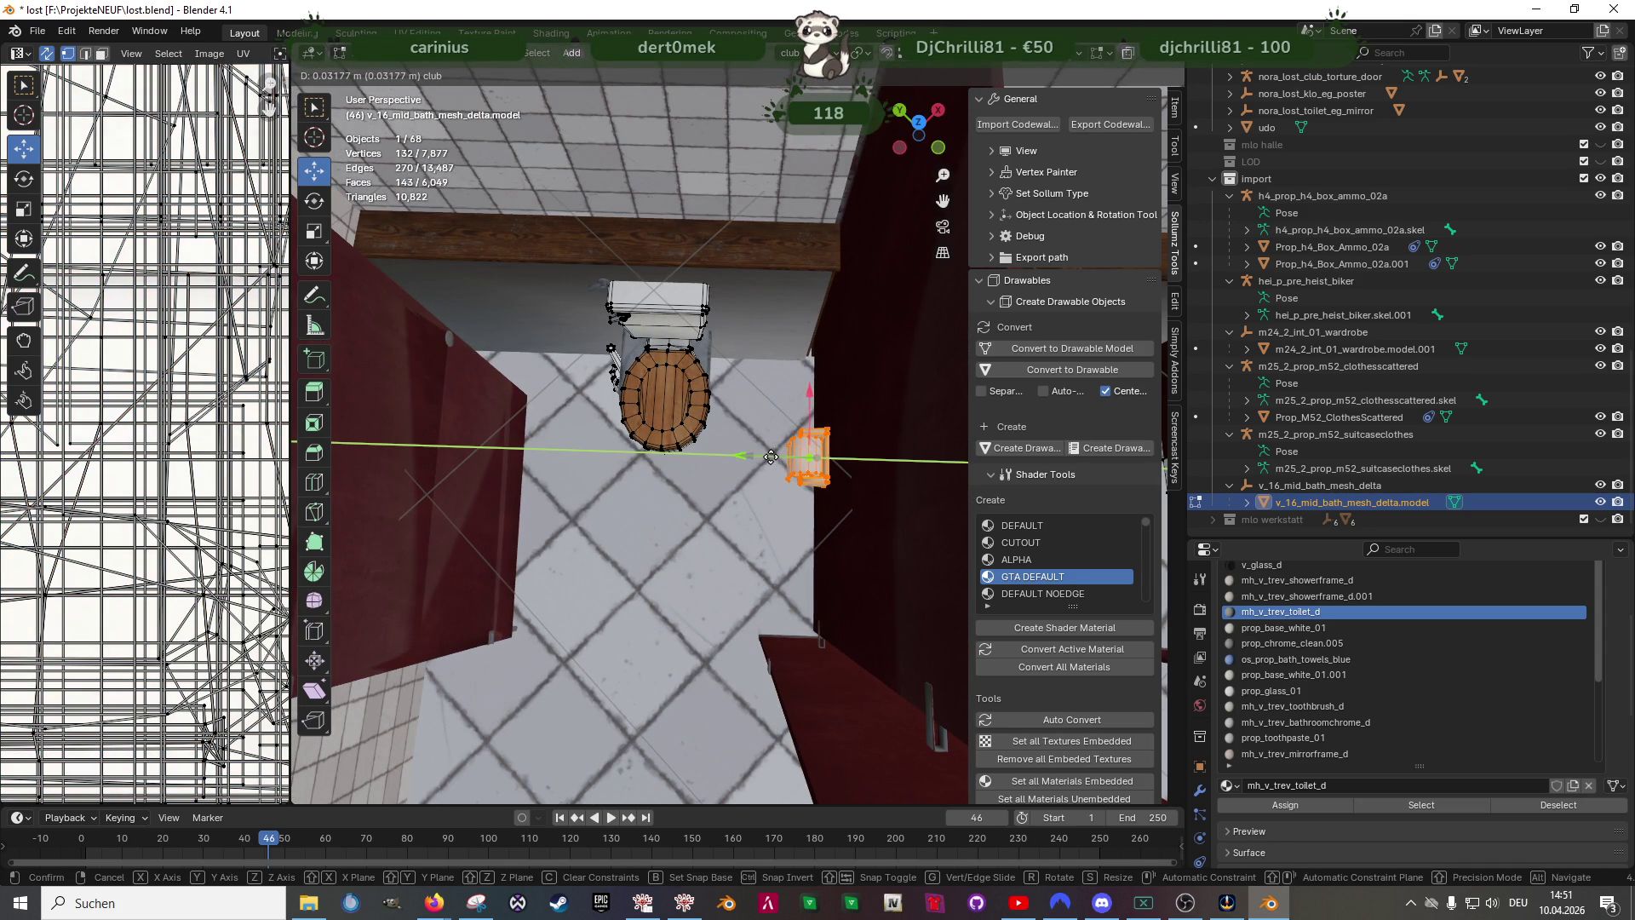
{"action": "left_click", "coordinate": [771, 457]}
{"action": "scroll", "coordinate": [767, 436], "scroll_direction": "up", "scroll_amount": 4}
{"action": "mouse_move", "coordinate": [716, 409]}
{"action": "middle_mouse_down"}
{"action": "mouse_move", "coordinate": [755, 372]}
{"action": "mouse_move", "coordinate": [719, 309]}
{"action": "middle_mouse_up"}
{"action": "left_click_drag", "start_coordinate": [673, 291], "coordinate": [711, 291]}
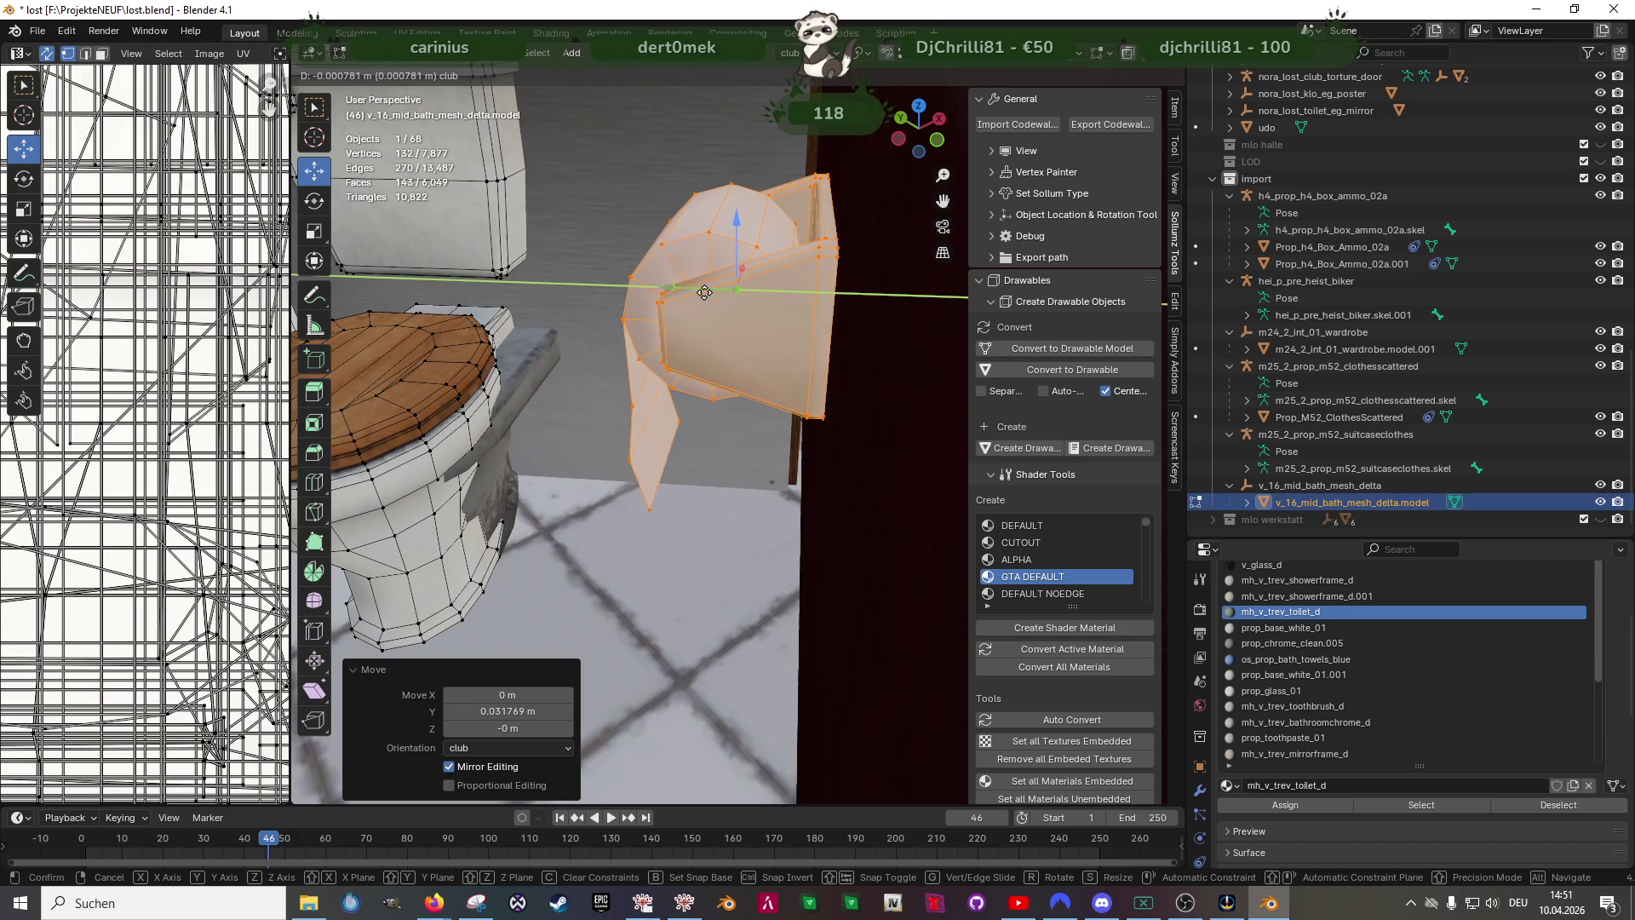
{"action": "left_click", "coordinate": [712, 290]}
{"action": "scroll", "coordinate": [691, 384], "scroll_direction": "down", "scroll_amount": 5}
- Slide the other paper holder against its stall partition
{"action": "mouse_move", "coordinate": [691, 384]}
{"action": "middle_mouse_down"}
{"action": "mouse_move", "coordinate": [687, 517]}
{"action": "mouse_move", "coordinate": [713, 350]}
{"action": "middle_mouse_up"}
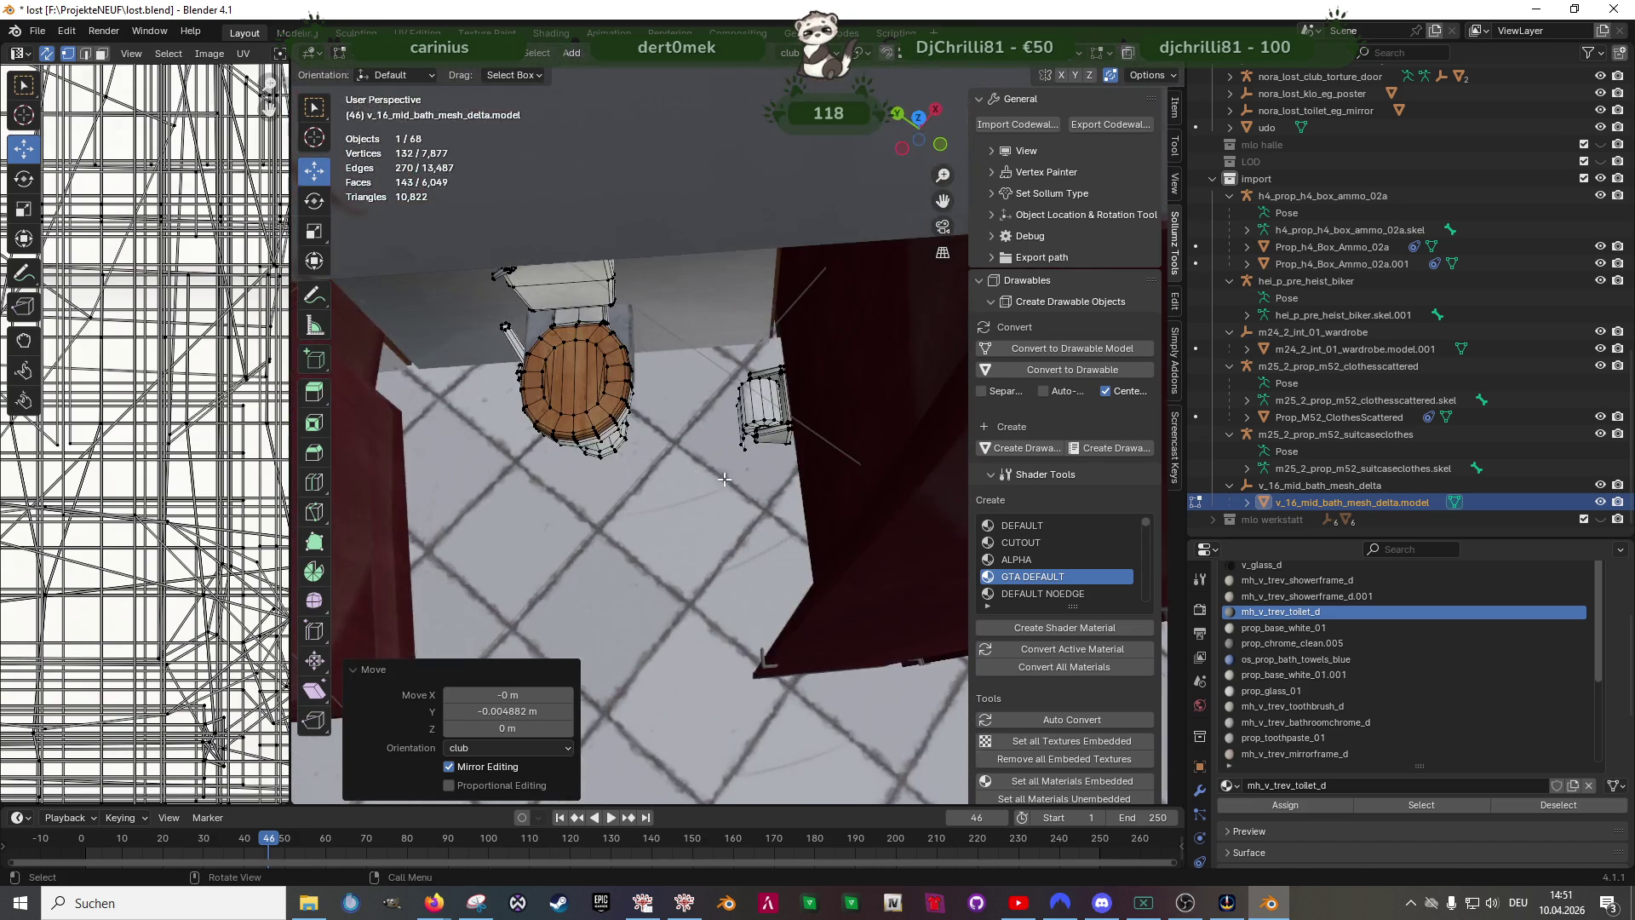
{"action": "key", "text": "shift+z"}
{"action": "left_click", "coordinate": [767, 409]}
{"action": "key", "text": "shift+z"}
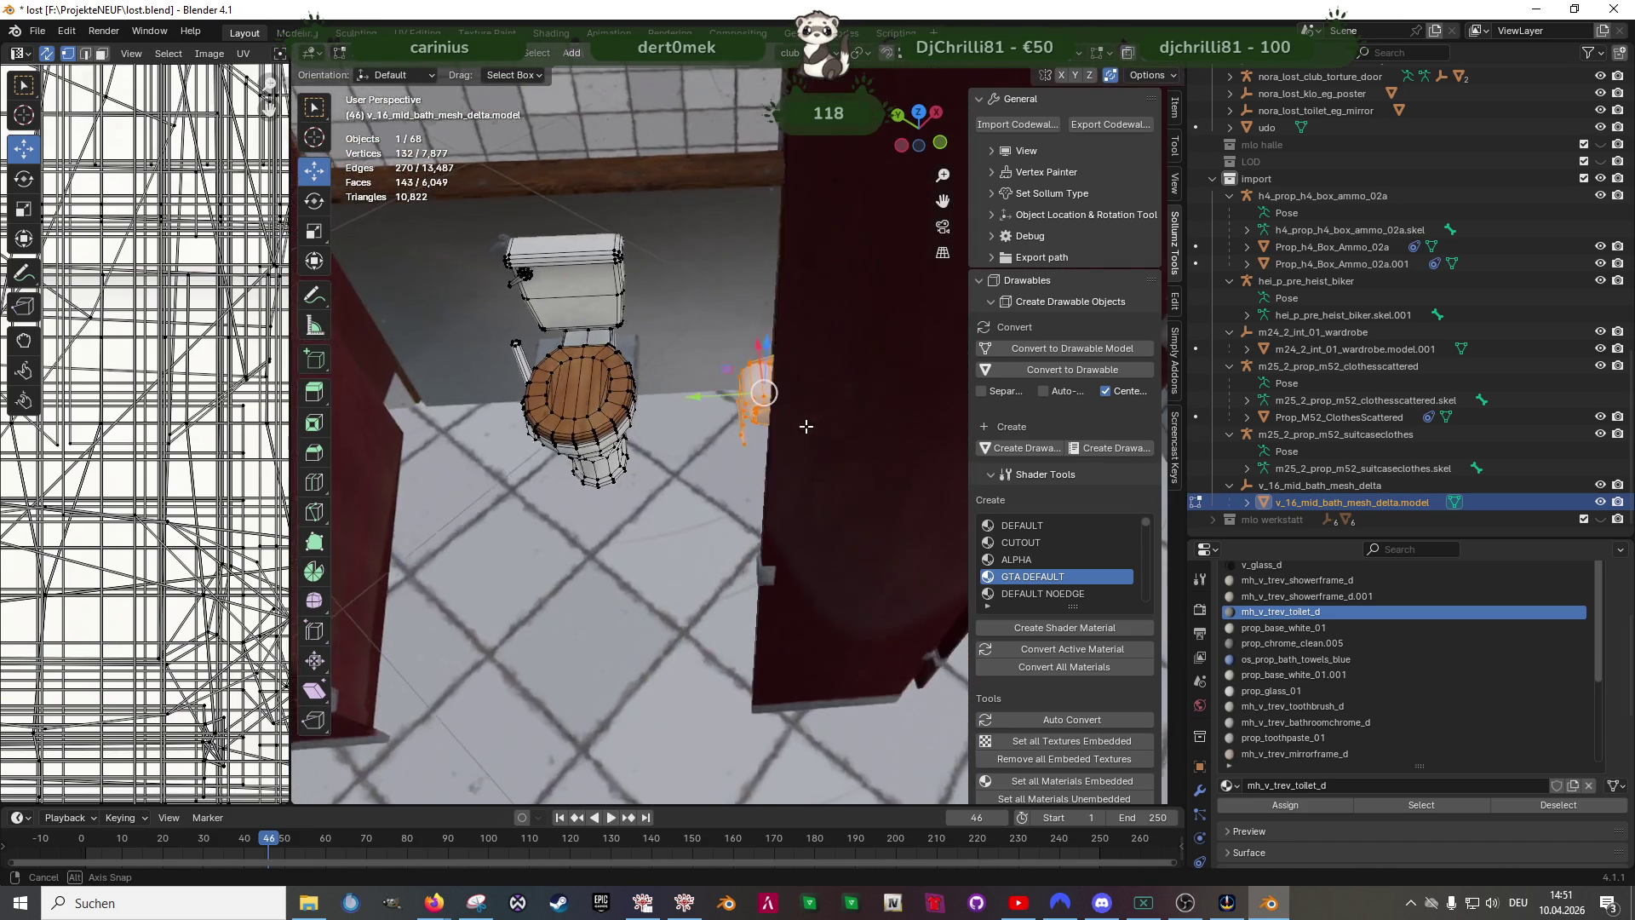
{"action": "scroll", "coordinate": [766, 409], "scroll_direction": "up", "scroll_amount": 5}
{"action": "left_click_drag", "start_coordinate": [722, 369], "coordinate": [762, 365]}
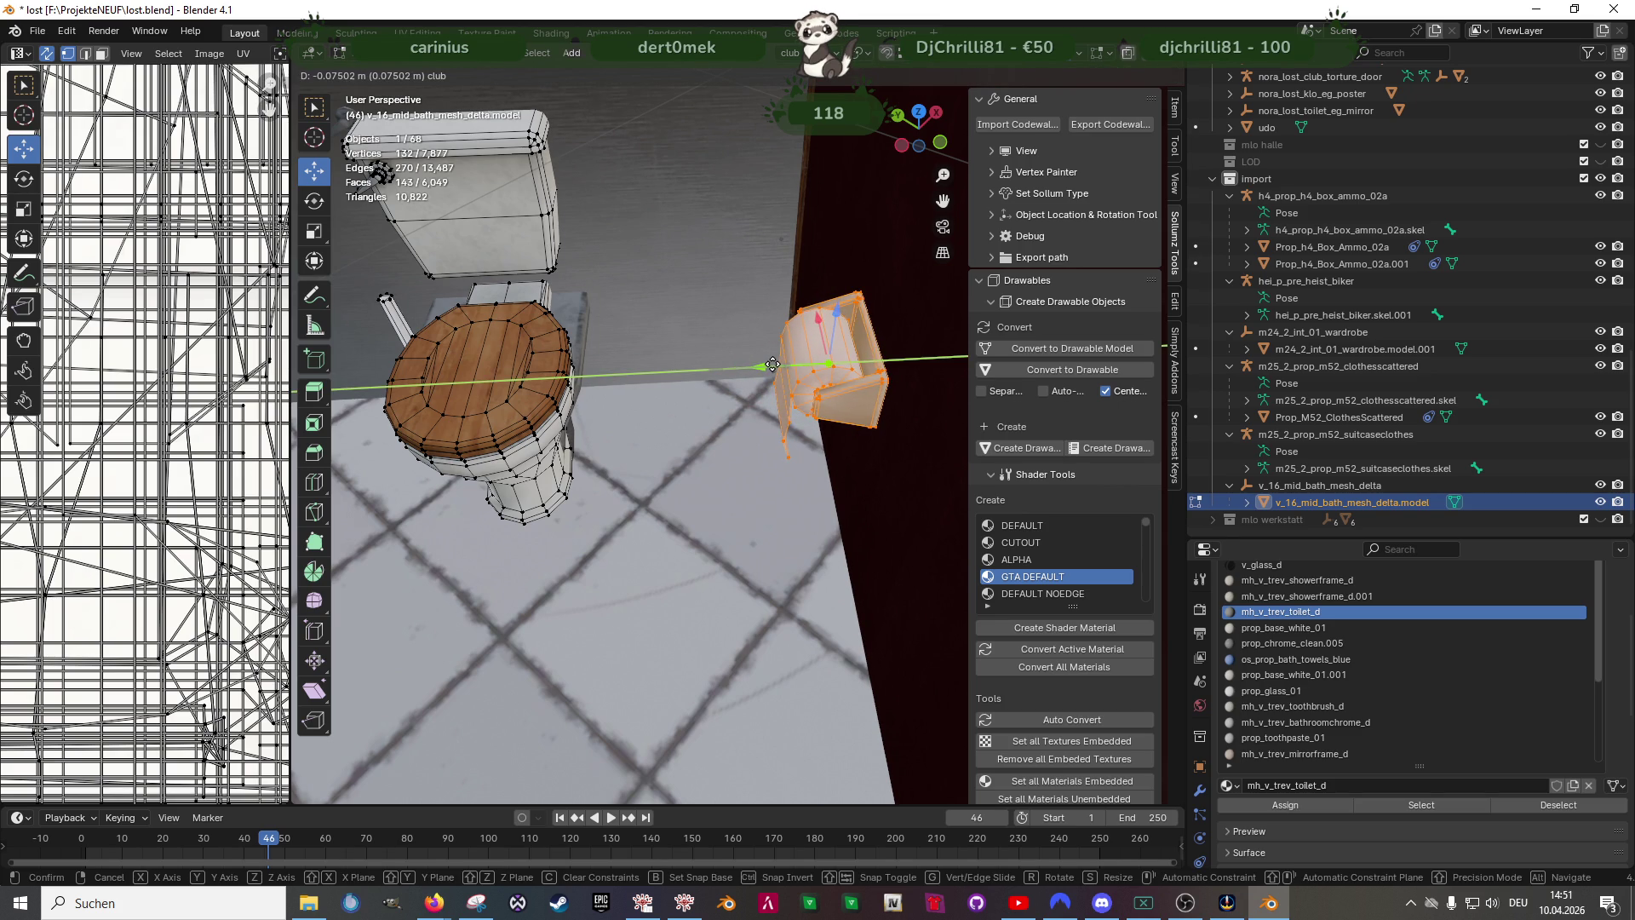
{"action": "left_click", "coordinate": [770, 367]}
{"action": "middle_click_drag", "start_coordinate": [770, 366], "coordinate": [673, 431]}
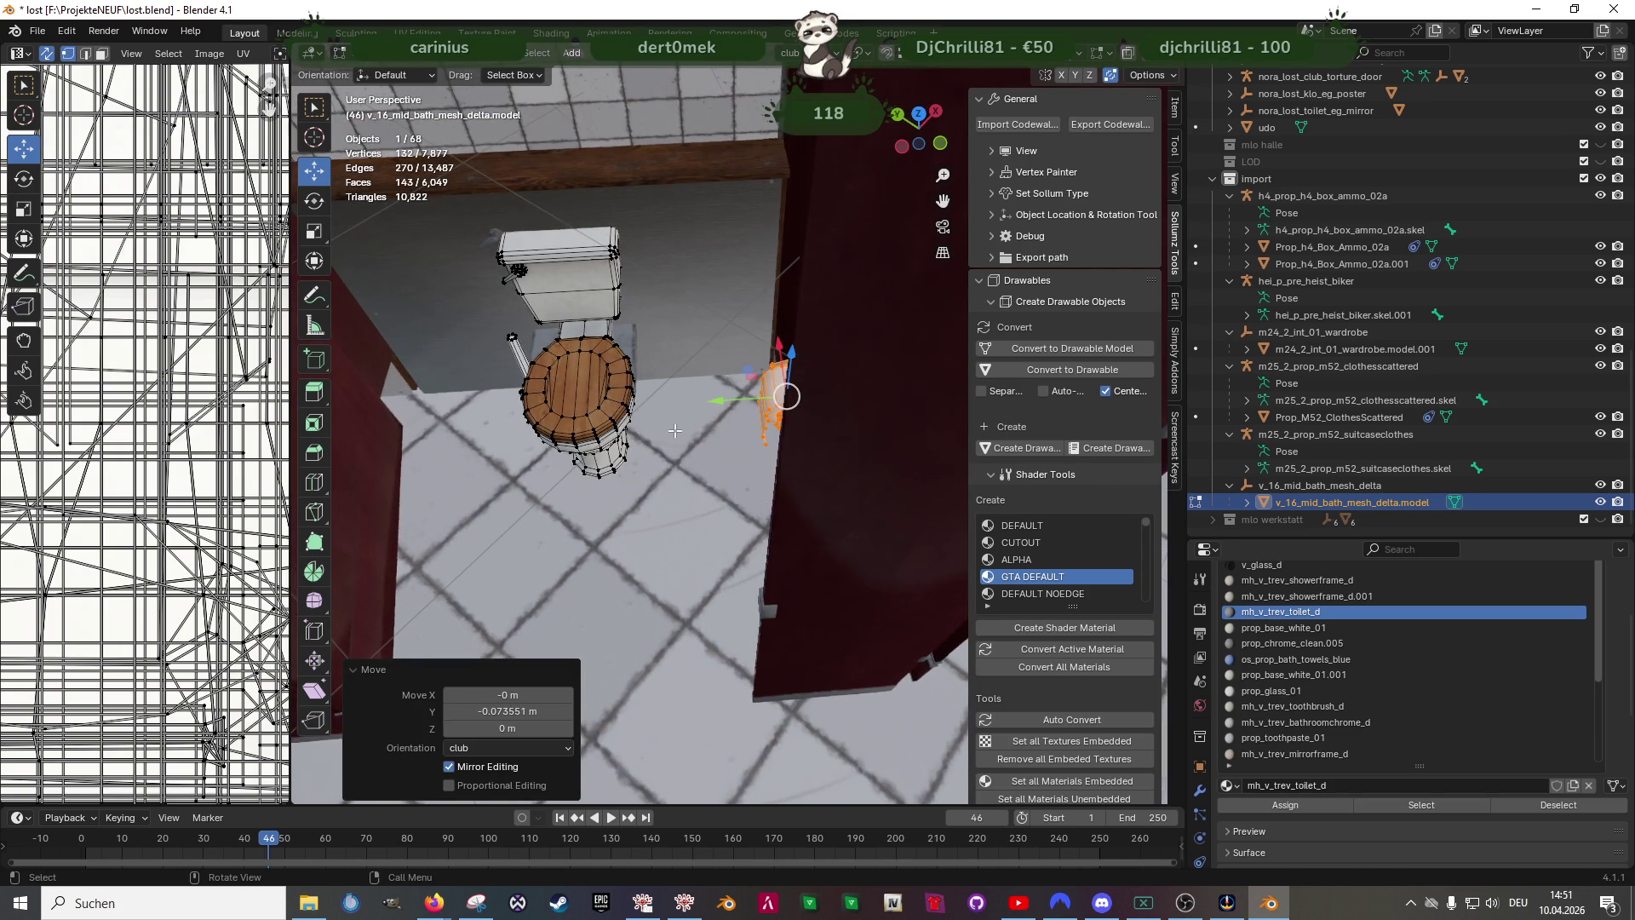
- Delete the leftover toilet object, then box-select the three toilets with holders in the bathroom mesh
{"action": "key", "text": "Tab"}
{"action": "left_click", "coordinate": [632, 341]}
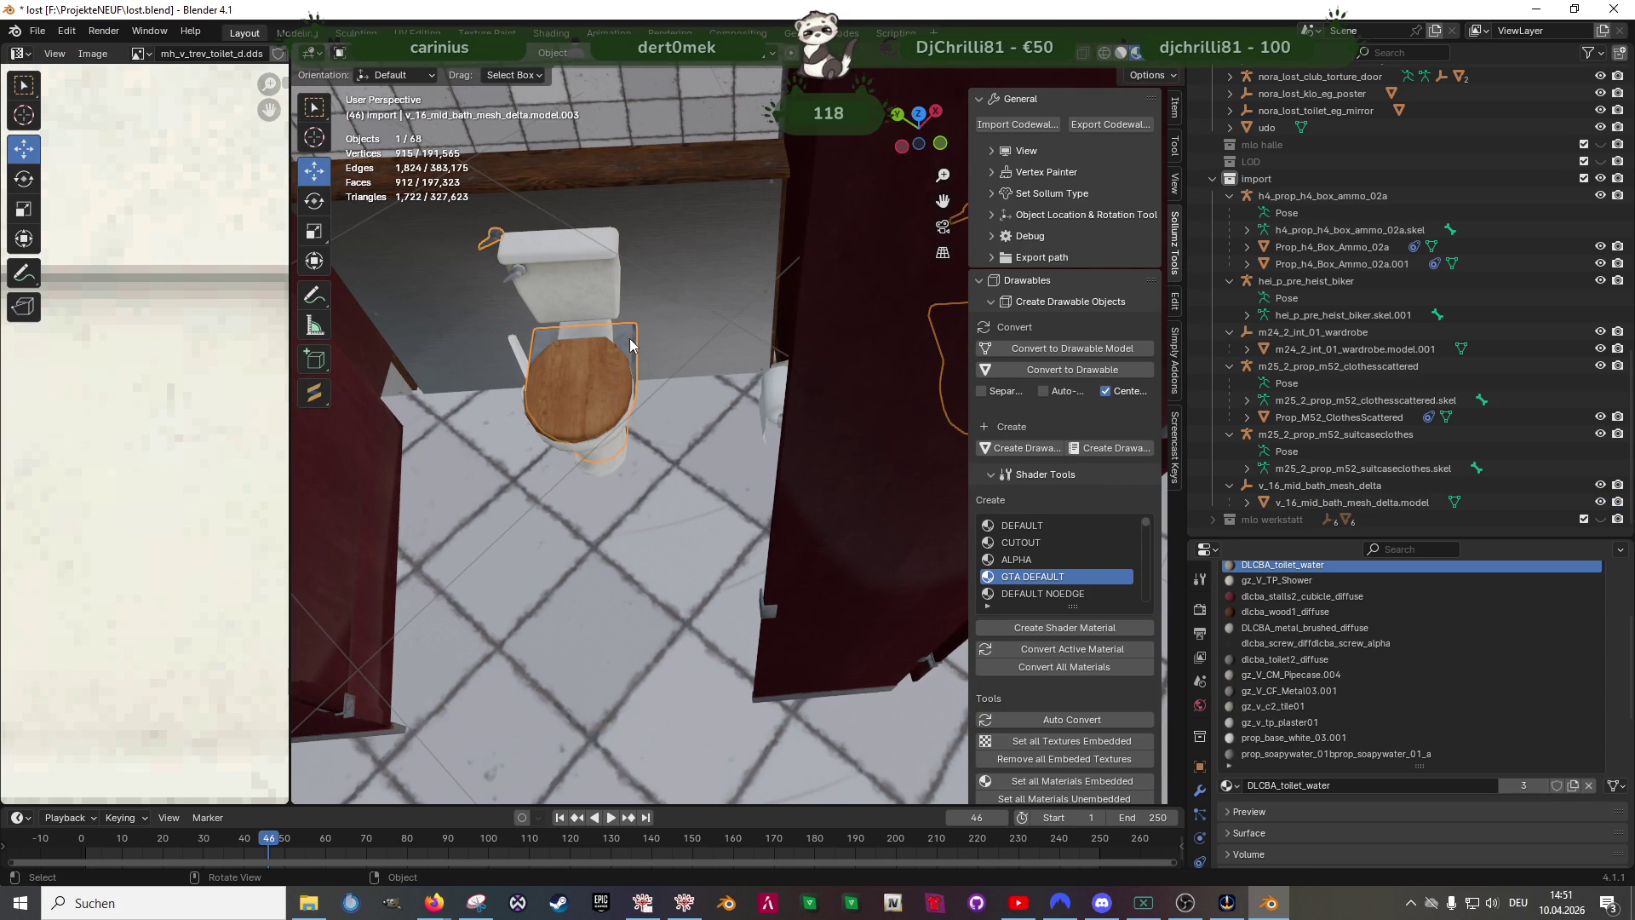
{"action": "key", "text": "x"}
{"action": "scroll", "coordinate": [633, 348], "scroll_direction": "down", "scroll_amount": 3}
{"action": "left_click", "coordinate": [638, 406]}
{"action": "key", "text": "Tab"}
{"action": "middle_click_drag", "start_coordinate": [641, 415], "coordinate": [625, 497]}
{"action": "key", "text": "shift+z"}
{"action": "left_click_drag", "start_coordinate": [444, 305], "coordinate": [910, 501]}
- Separate the selected toilets and holders from the bathroom mesh into their own object
{"action": "right_click", "coordinate": [764, 498]}
{"action": "mouse_move", "coordinate": [676, 501]}
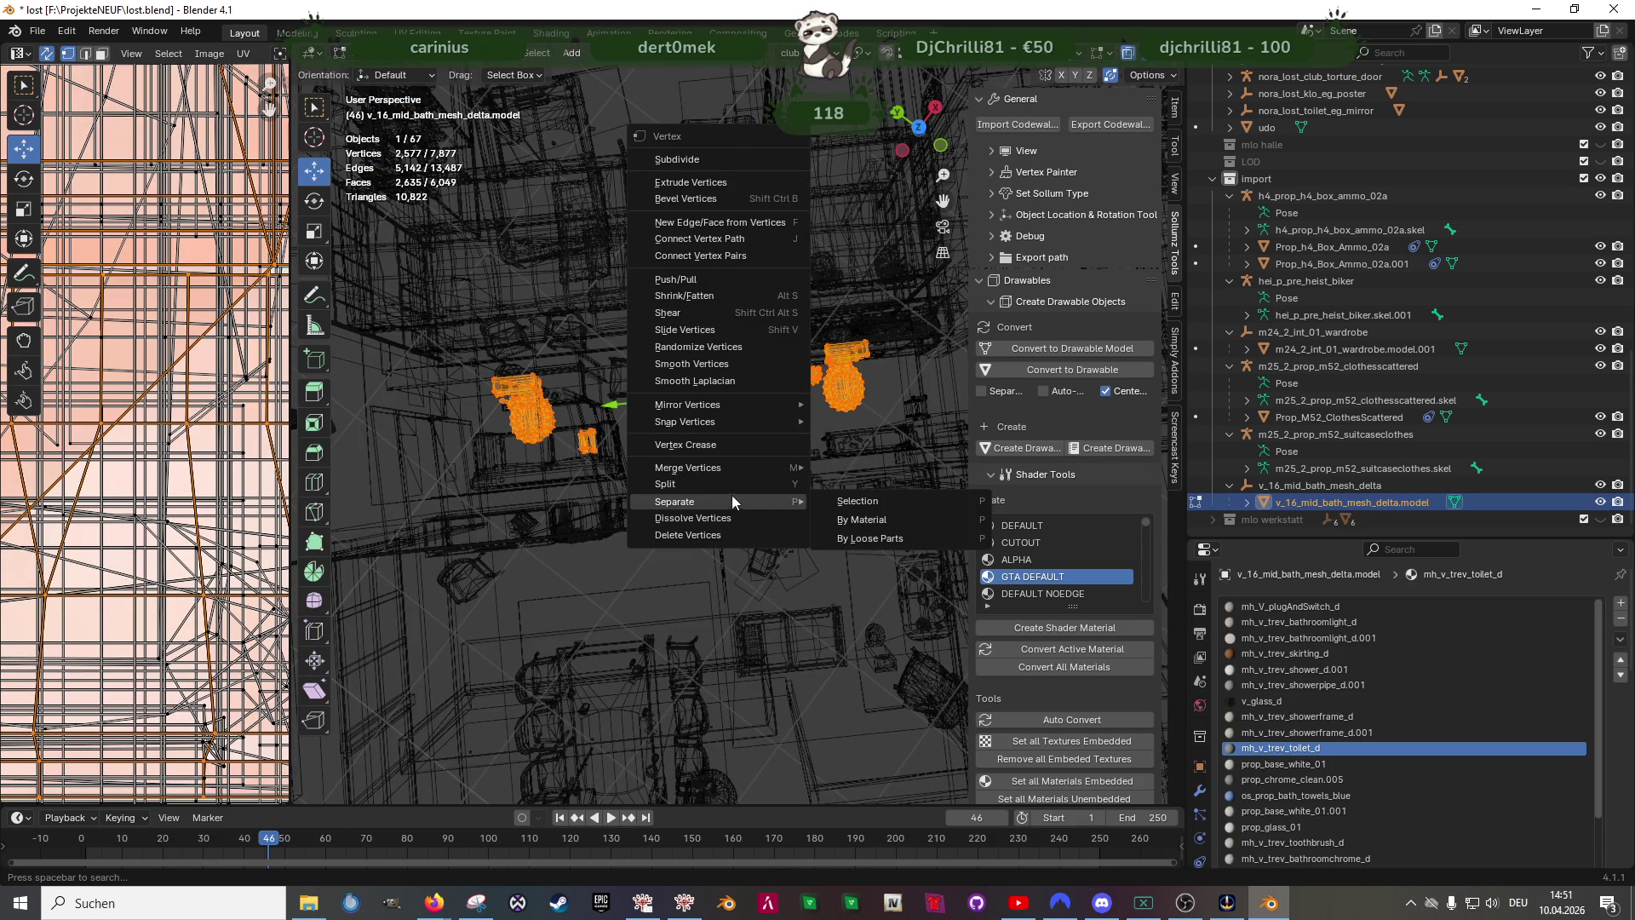
{"action": "left_click", "coordinate": [858, 501]}
{"action": "scroll", "coordinate": [664, 385], "scroll_direction": "down", "scroll_amount": 3}
{"action": "right_click", "coordinate": [664, 384]}
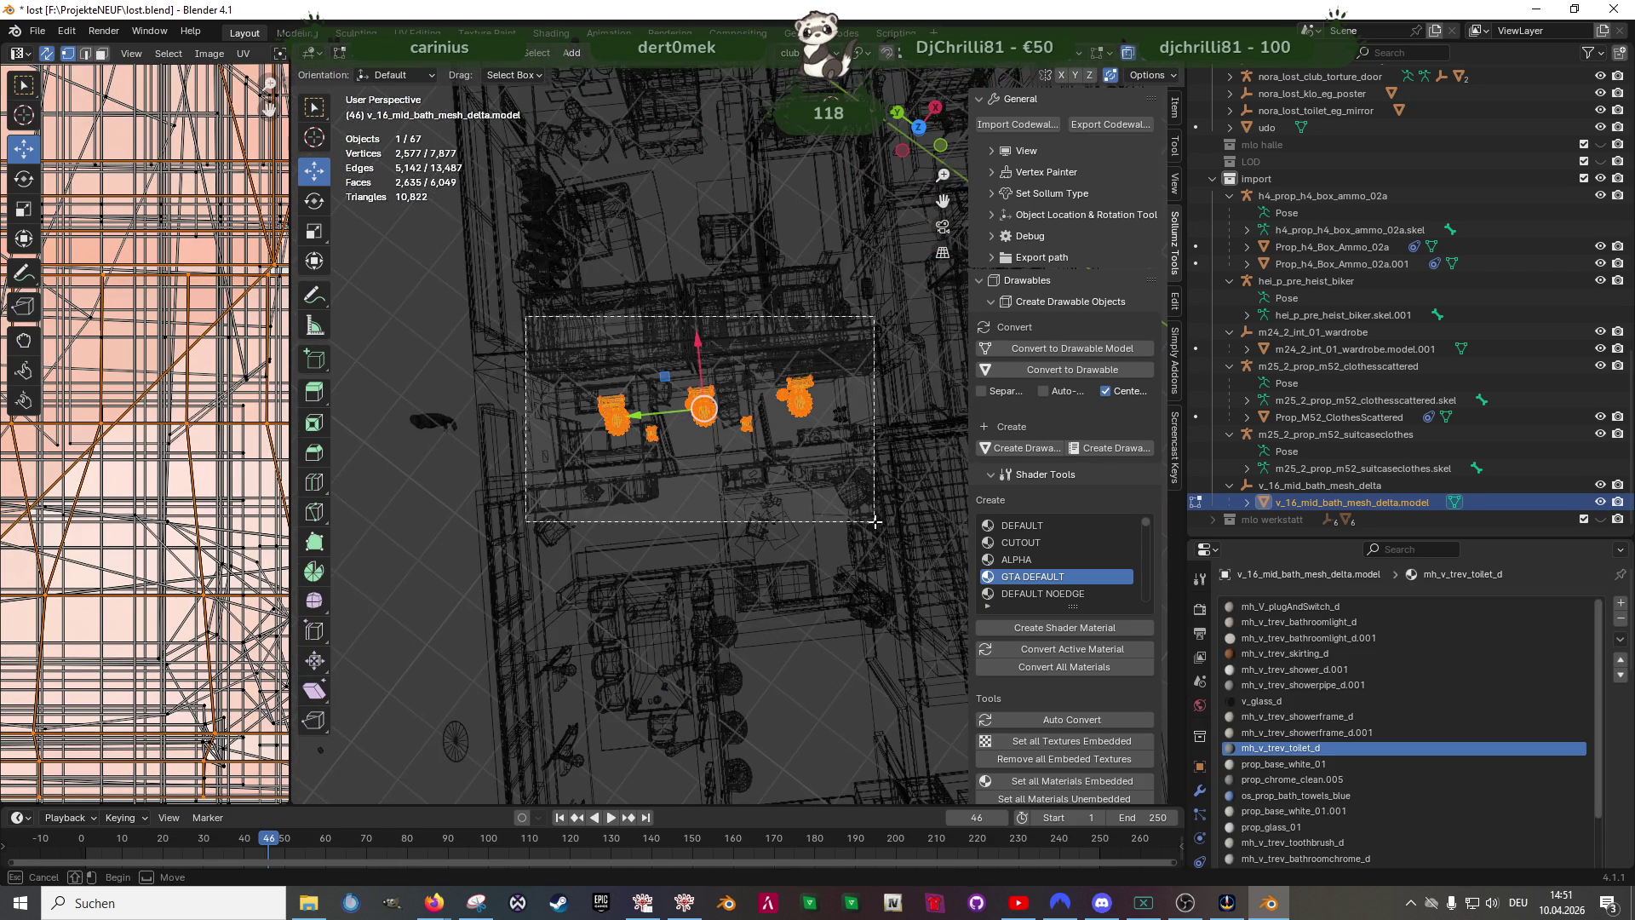
{"action": "right_click", "coordinate": [664, 319]}
{"action": "left_click", "coordinate": [761, 407]}
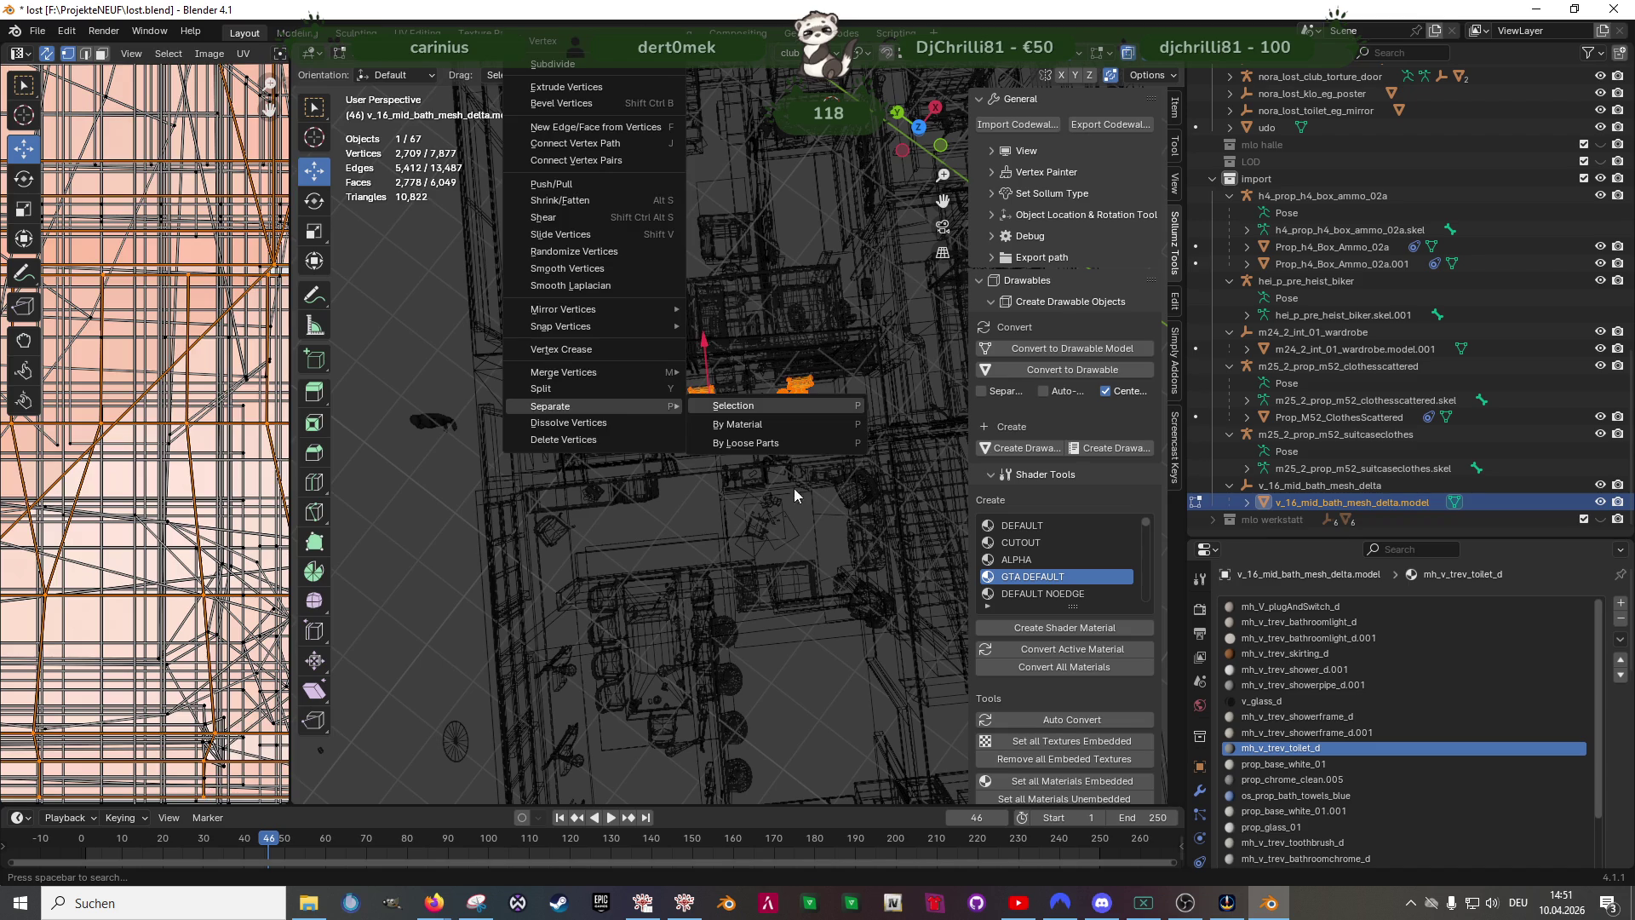
{"action": "key", "text": "Tab"}
{"action": "key", "text": "shift+z"}
{"action": "scroll", "coordinate": [782, 494], "scroll_direction": "up", "scroll_amount": 3}
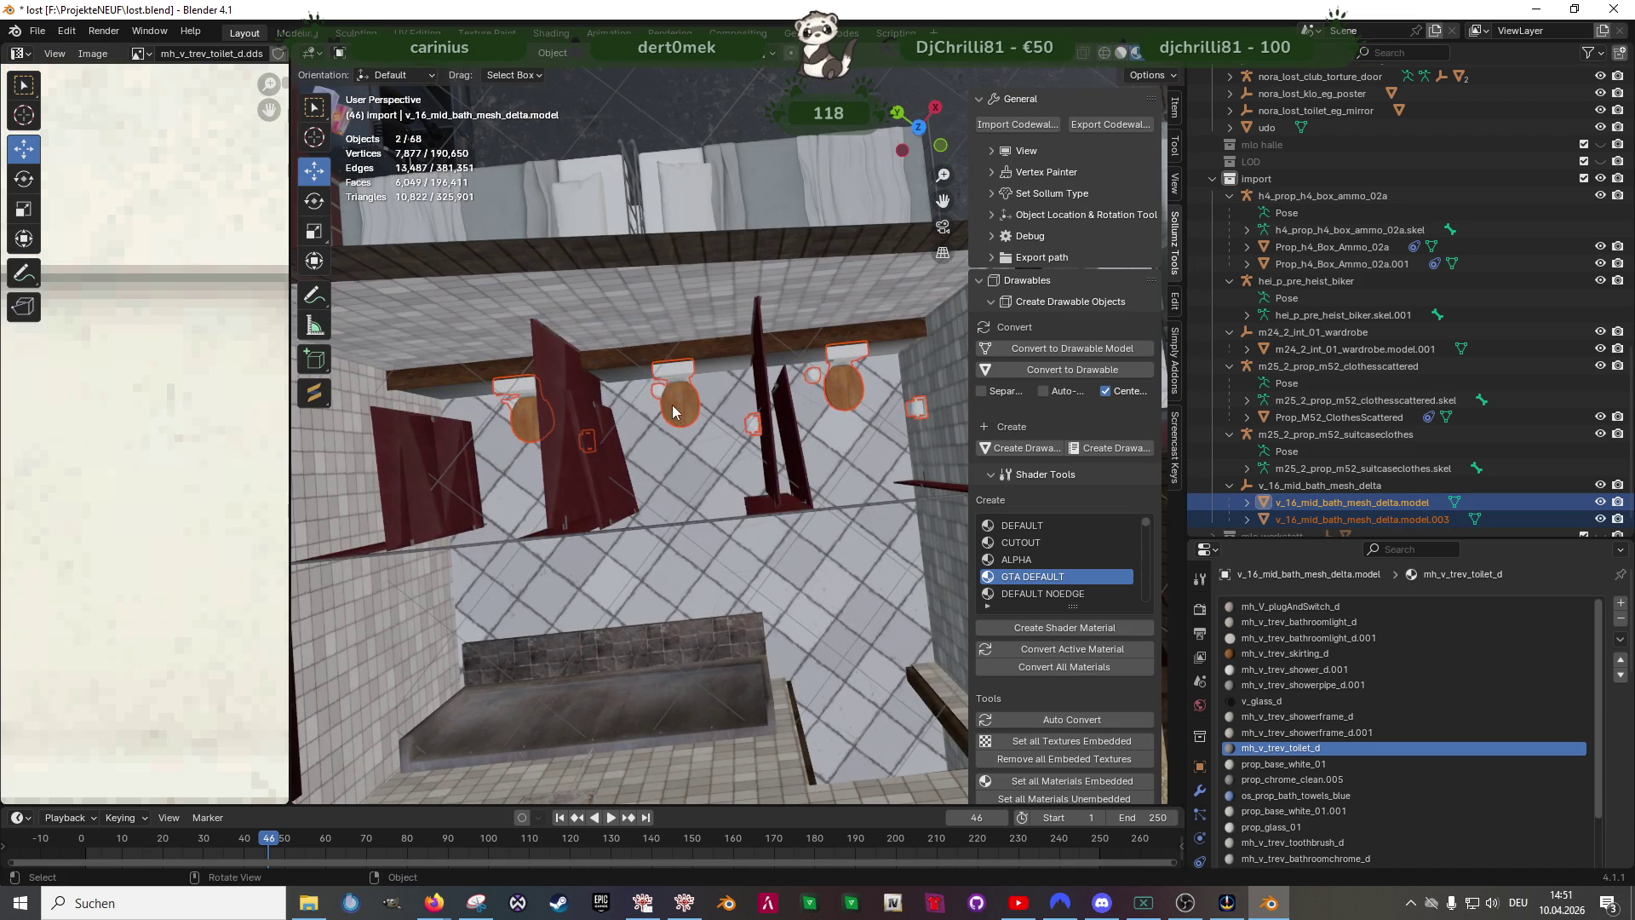
- Join the separated toilets into the stall cubicle object and look over the whole room
{"action": "middle_click_drag", "start_coordinate": [673, 410], "coordinate": [732, 299]}
{"action": "scroll", "coordinate": [693, 352], "scroll_direction": "up", "scroll_amount": 3}
{"action": "left_click", "coordinate": [697, 349]}
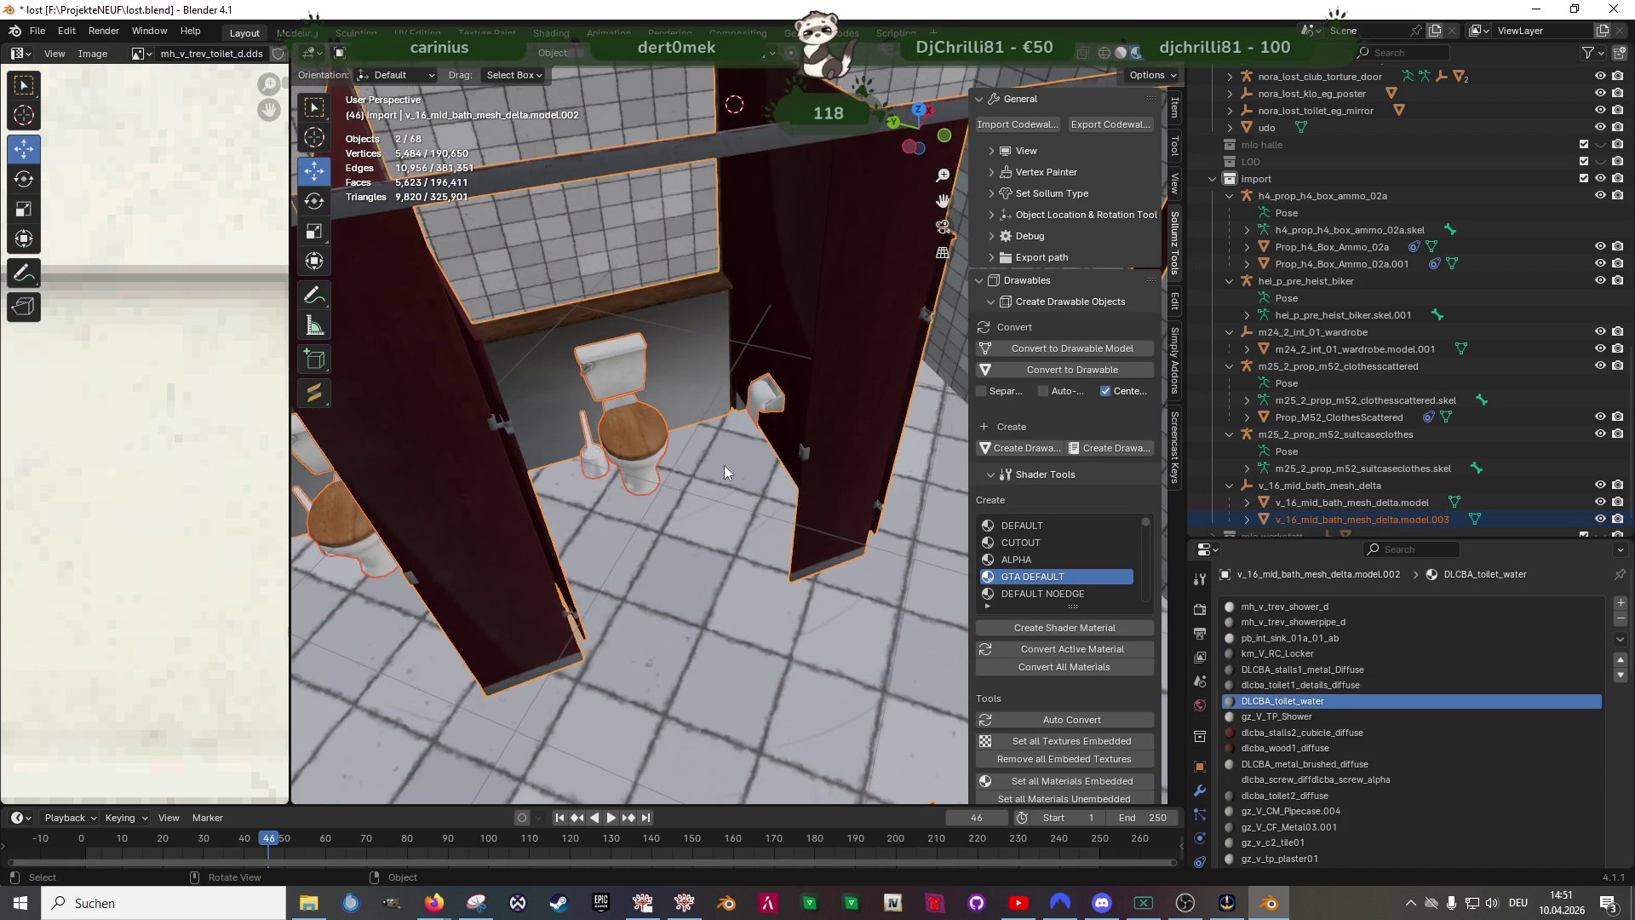
{"action": "right_click", "coordinate": [618, 511]}
{"action": "left_click", "coordinate": [736, 520]}
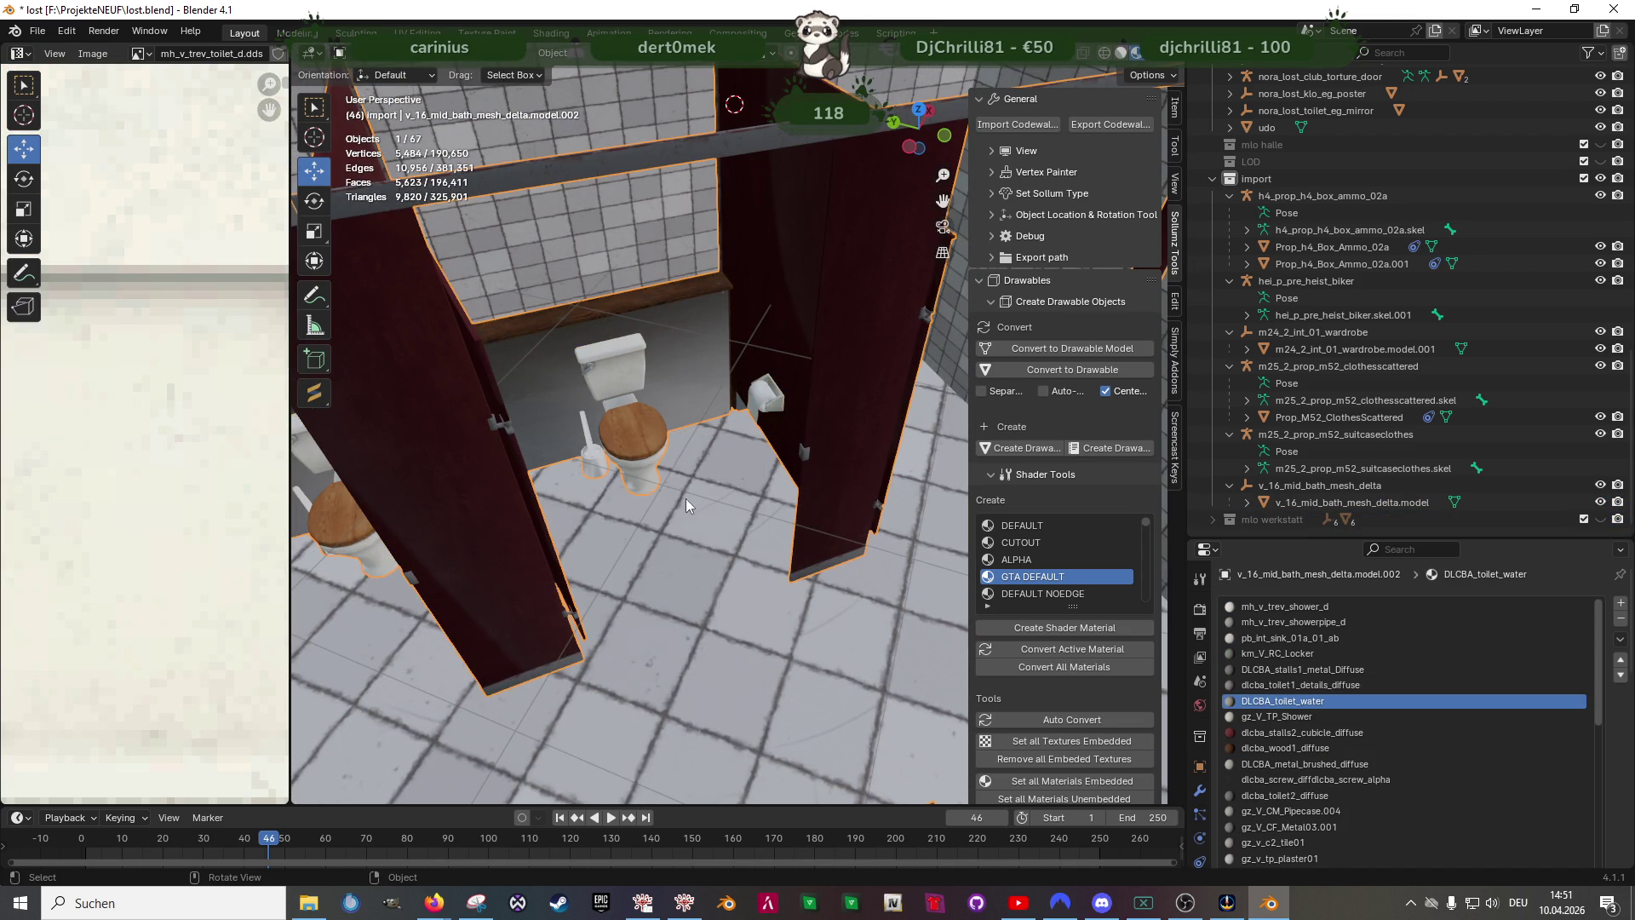
{"action": "middle_click_drag", "start_coordinate": [684, 498], "coordinate": [696, 522]}
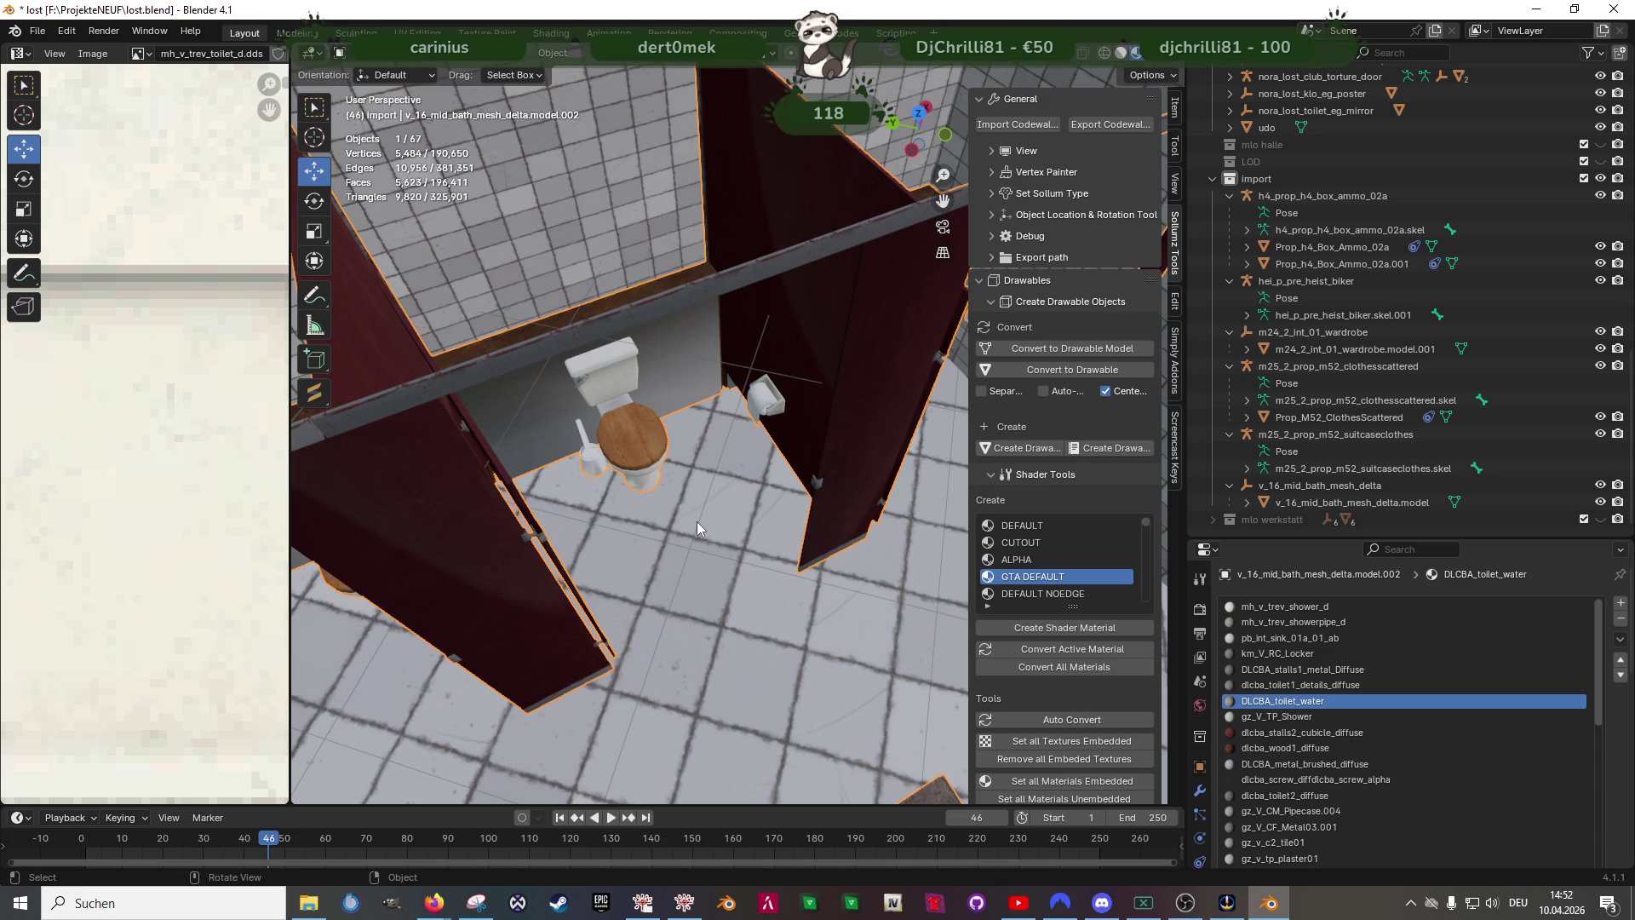
{"action": "scroll", "coordinate": [696, 521], "scroll_direction": "down", "scroll_amount": 3}
{"action": "mouse_move", "coordinate": [748, 549]}
{"action": "middle_mouse_down"}
{"action": "mouse_move", "coordinate": [781, 569]}
{"action": "mouse_move", "coordinate": [778, 681]}
{"action": "mouse_move", "coordinate": [634, 599]}
{"action": "mouse_move", "coordinate": [574, 615]}
{"action": "mouse_move", "coordinate": [735, 597]}
{"action": "mouse_move", "coordinate": [554, 590]}
{"action": "mouse_move", "coordinate": [837, 594]}
{"action": "mouse_move", "coordinate": [825, 551]}
{"action": "mouse_move", "coordinate": [835, 625]}
{"action": "mouse_move", "coordinate": [947, 594]}
{"action": "mouse_move", "coordinate": [946, 576]}
{"action": "mouse_move", "coordinate": [639, 580]}
{"action": "middle_mouse_up"}
{"action": "scroll", "coordinate": [780, 568], "scroll_direction": "down", "scroll_amount": 4}
{"action": "scroll", "coordinate": [657, 620], "scroll_direction": "up", "scroll_amount": 3}
{"action": "scroll", "coordinate": [678, 597], "scroll_direction": "down", "scroll_amount": 3}
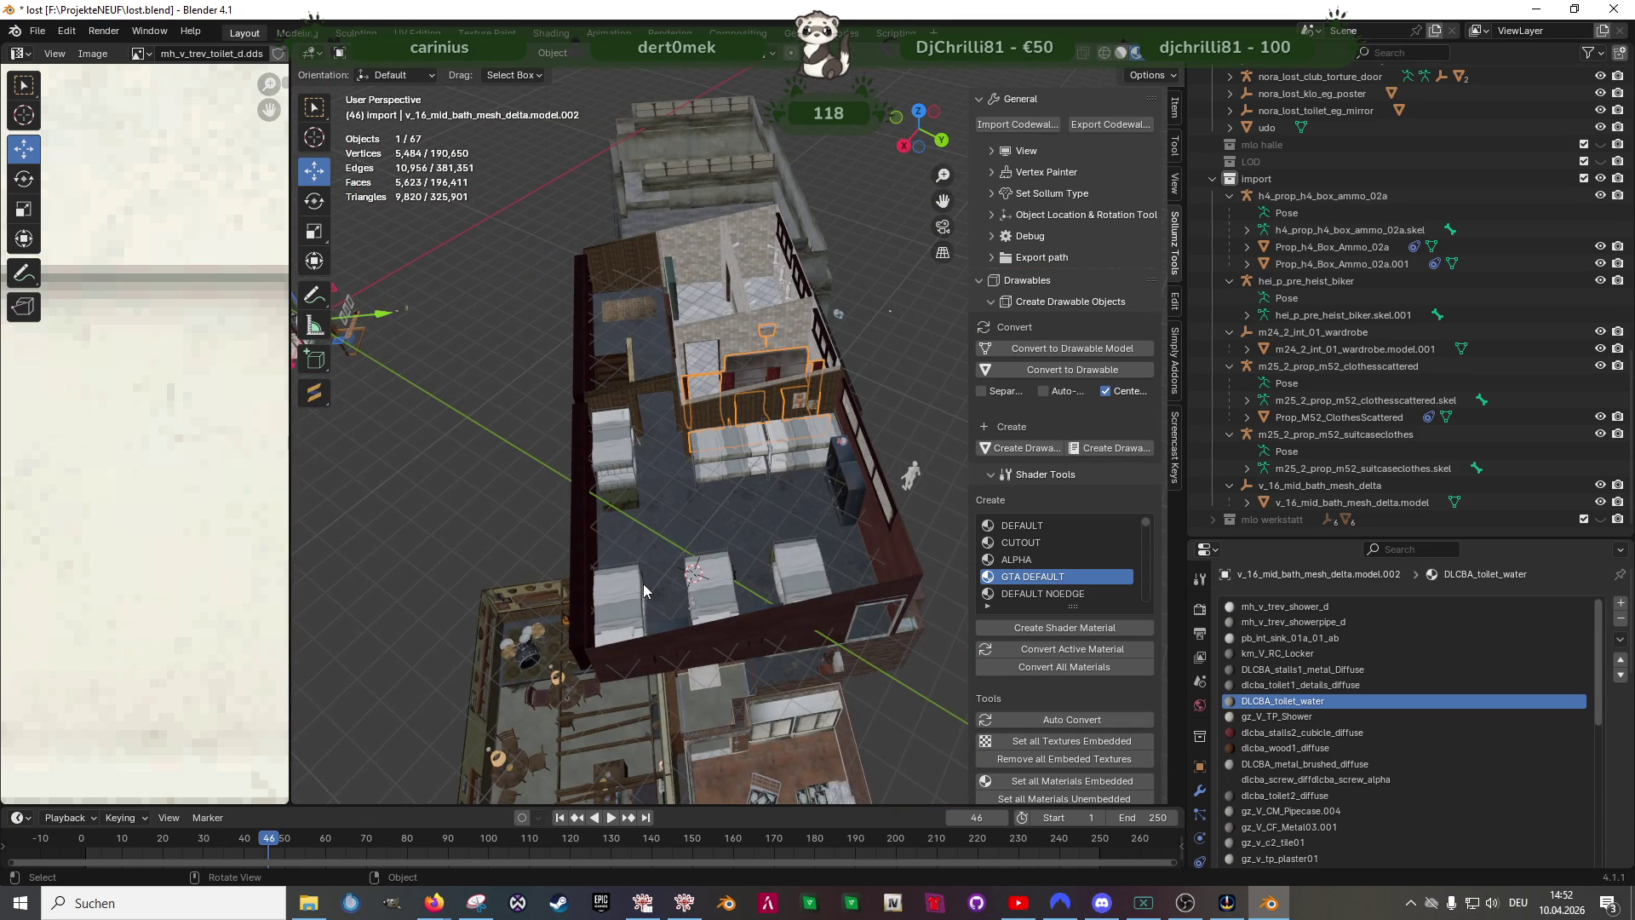
- Separate the toothbrush cup's vertices from the bathroom mesh as v_16_mid_bath_mesh_delta.model.003
{"action": "mouse_move", "coordinate": [642, 583]}
{"action": "middle_mouse_down", "text": "shift"}
{"action": "mouse_move", "coordinate": [771, 496]}
{"action": "mouse_move", "coordinate": [516, 420]}
{"action": "mouse_move", "coordinate": [637, 494]}
{"action": "middle_mouse_up", "text": "shift"}
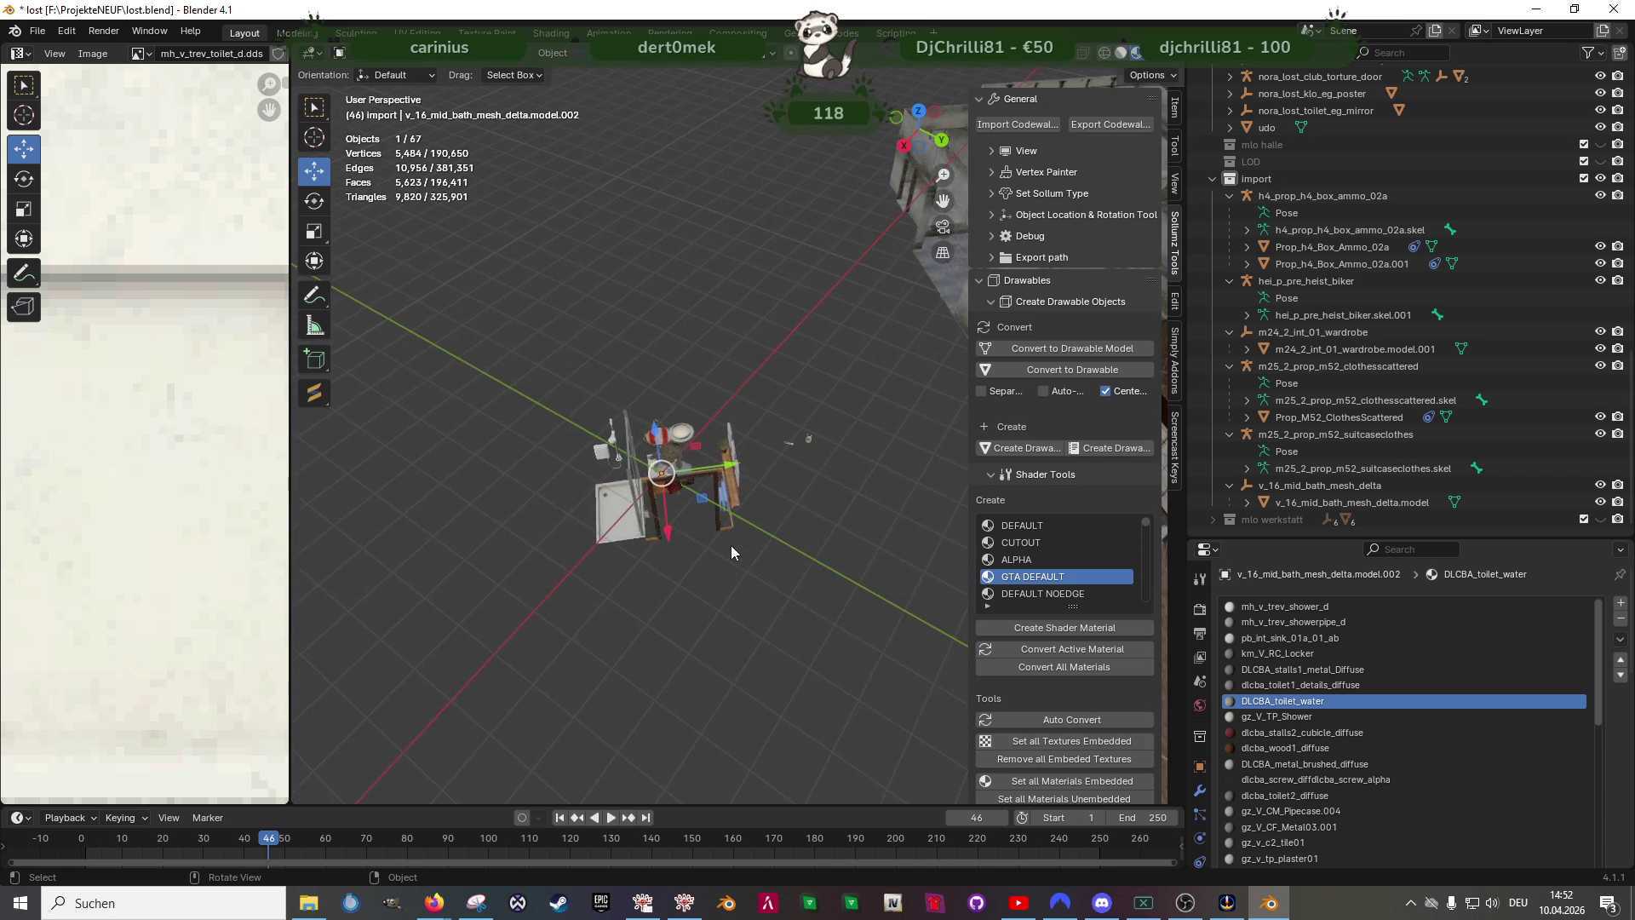
{"action": "scroll", "coordinate": [733, 549], "scroll_direction": "up", "scroll_amount": 4}
{"action": "left_click", "coordinate": [829, 451]}
{"action": "key", "text": "Tab"}
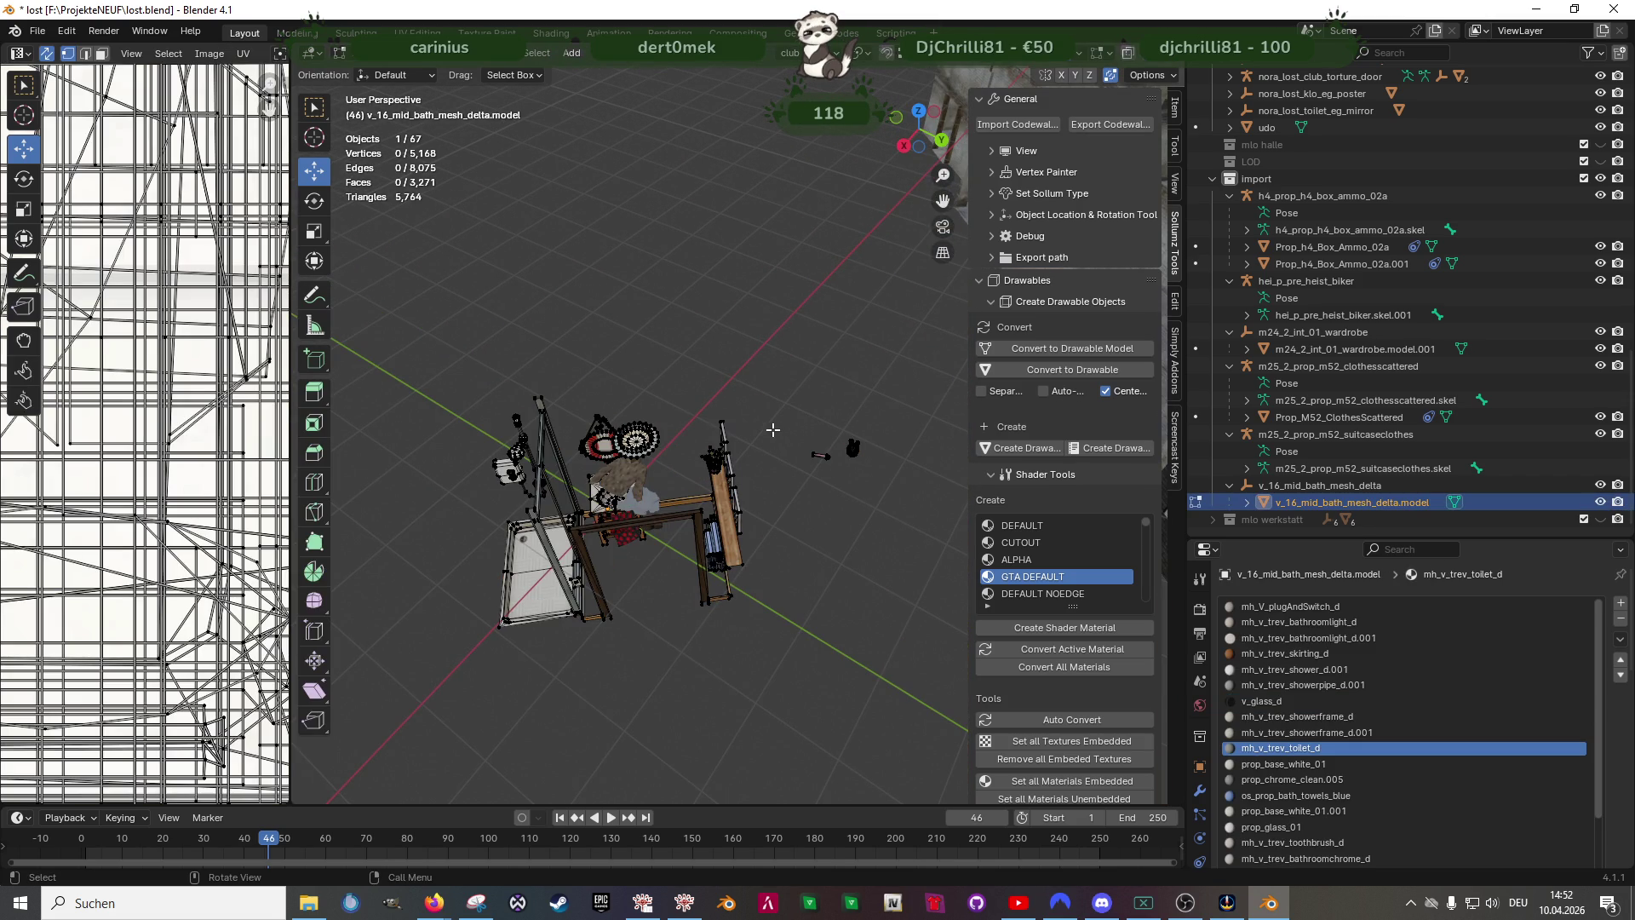
{"action": "key", "text": "shift+z"}
{"action": "left_click_drag", "start_coordinate": [779, 399], "coordinate": [882, 530]}
{"action": "right_click", "coordinate": [745, 374]}
{"action": "left_click", "coordinate": [744, 374]}
{"action": "right_click", "coordinate": [690, 352]}
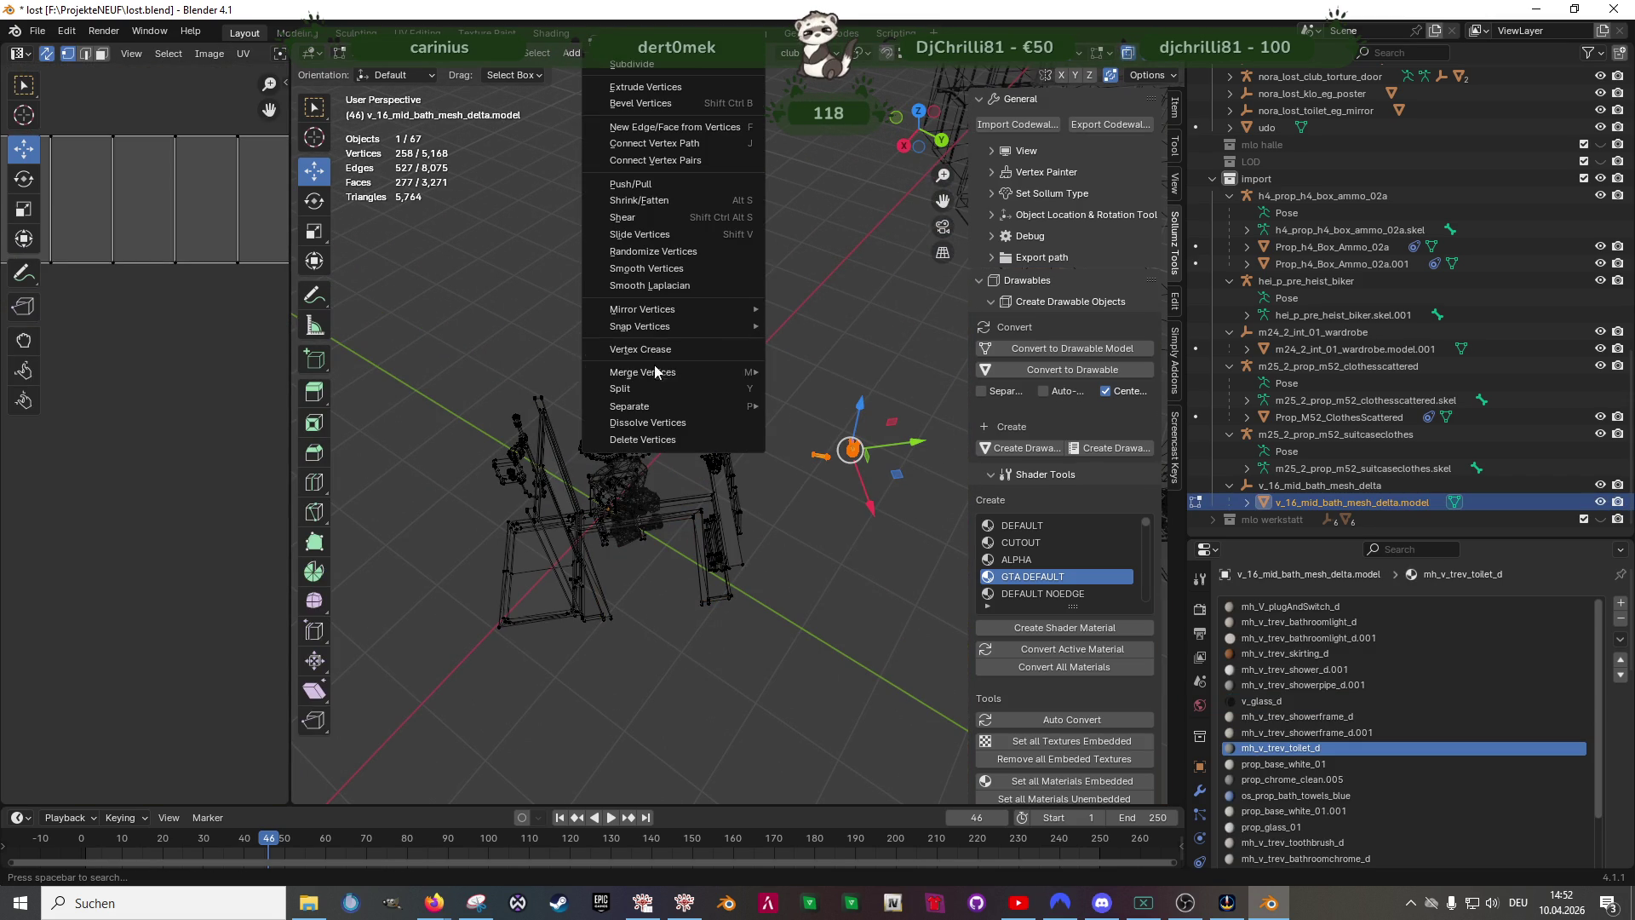
{"action": "mouse_move", "coordinate": [665, 405]}
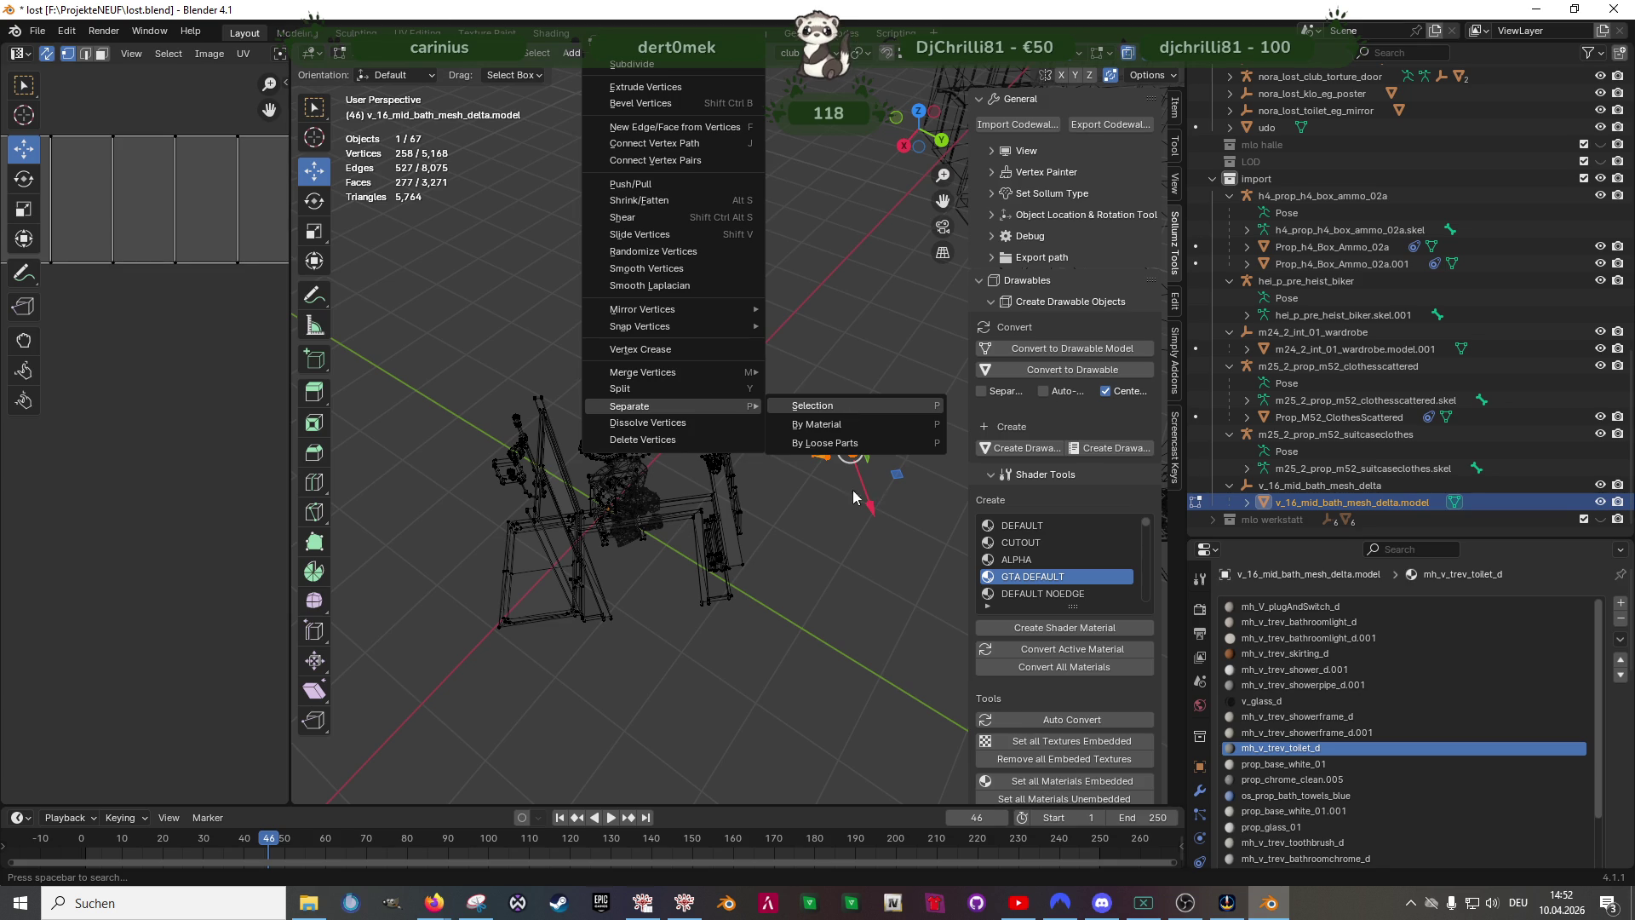
{"action": "left_click", "coordinate": [844, 407]}
- Select the new cup object, edit its mesh and start moving it toward the sinks
{"action": "key", "text": "Tab"}
{"action": "left_click", "coordinate": [826, 459]}
{"action": "key", "text": "Tab"}
{"action": "middle_click_drag", "start_coordinate": [850, 450], "coordinate": [633, 526]}
{"action": "scroll", "coordinate": [716, 499], "scroll_direction": "down", "scroll_amount": 3}
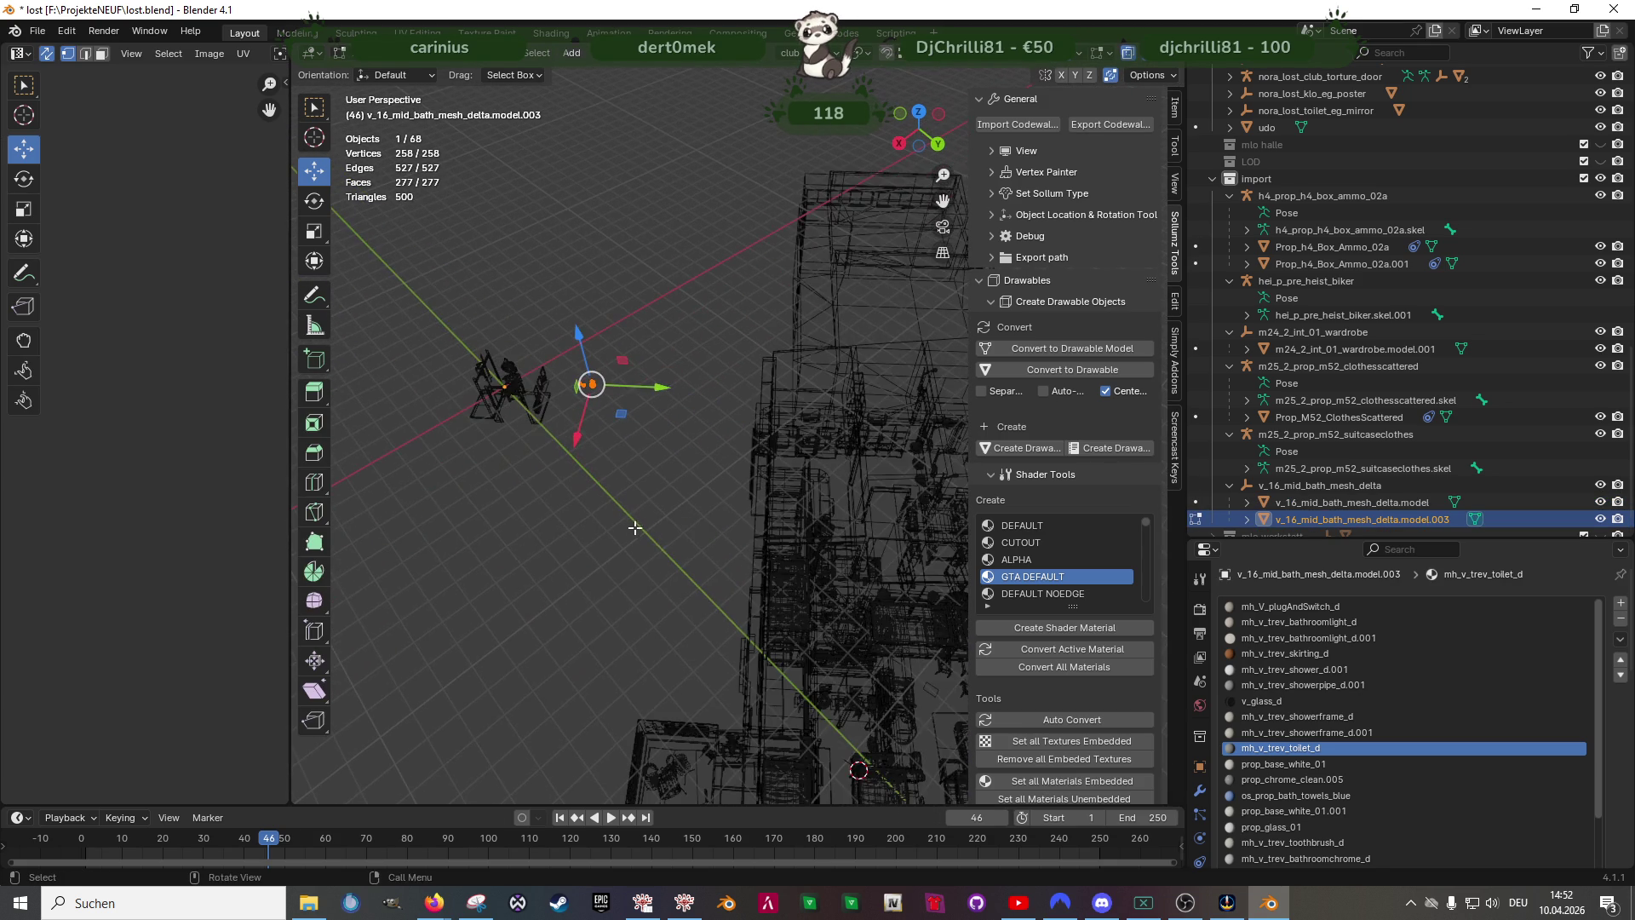
{"action": "key", "text": "z"}
{"action": "key", "text": "g"}
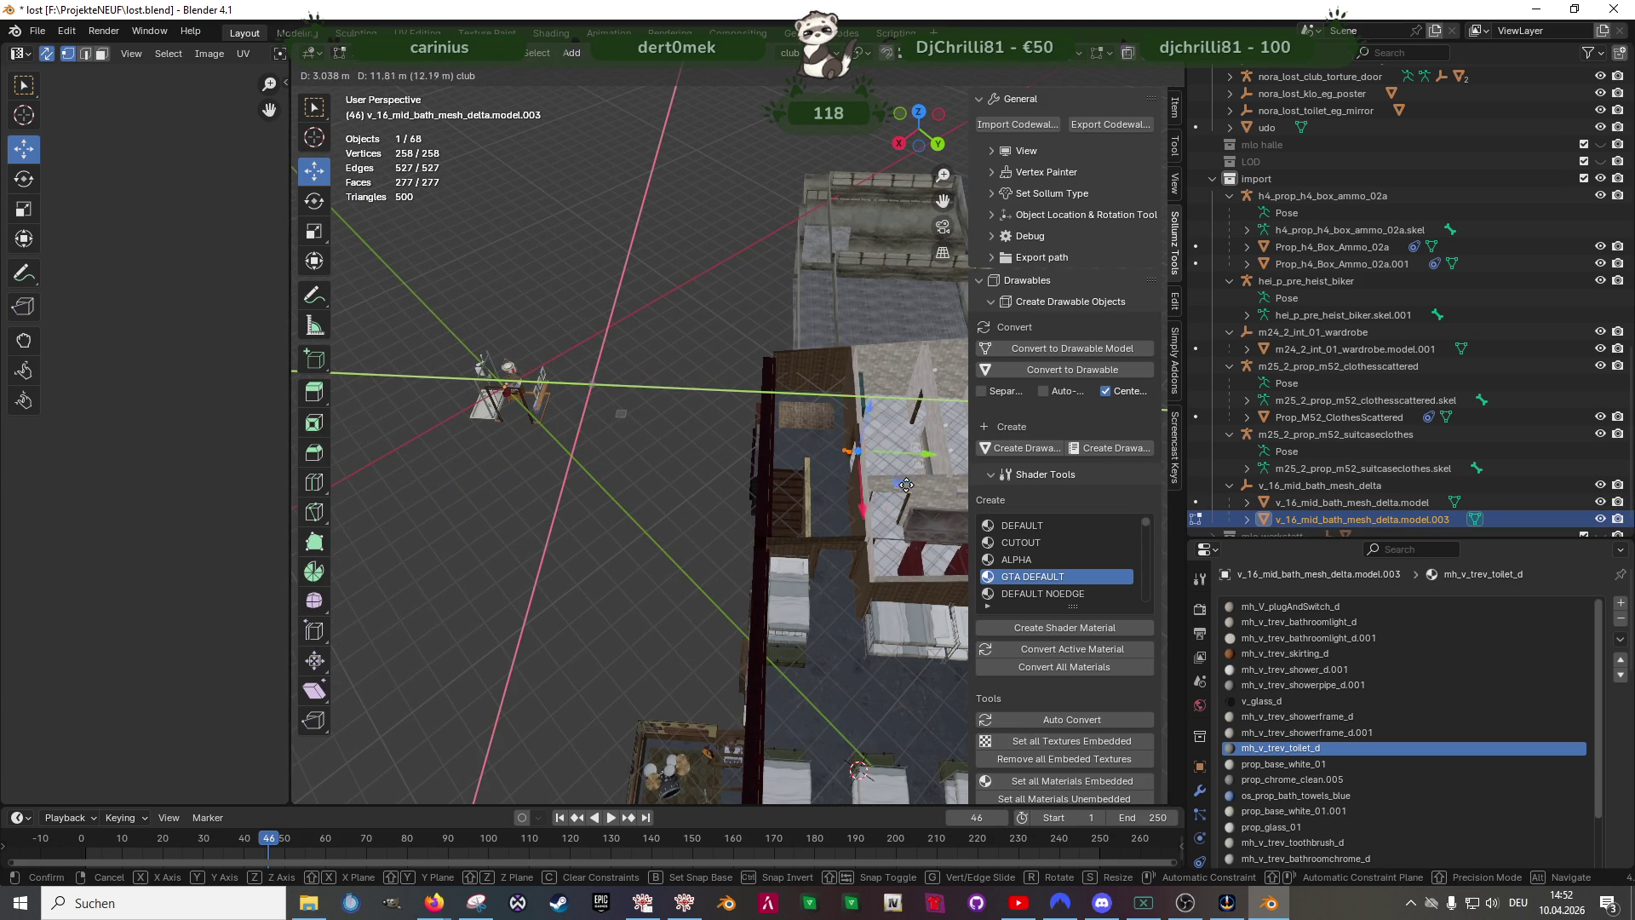
- Drop the cup by the sinks, raise it along Z onto a sink and rotate it around Z
{"action": "left_click", "coordinate": [953, 499]}
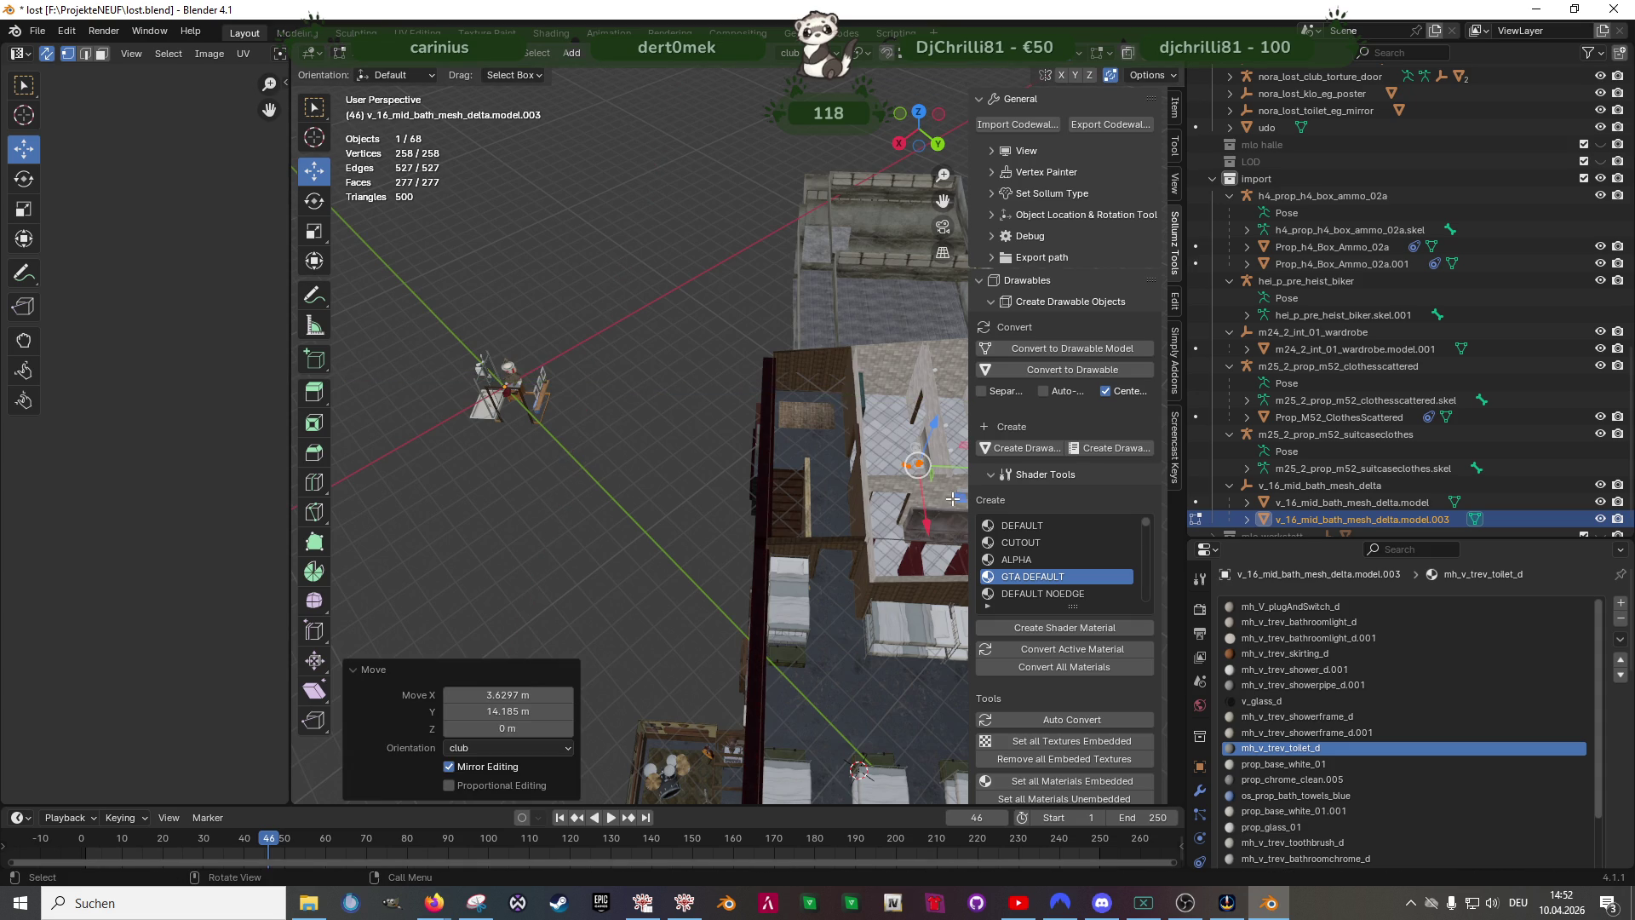
{"action": "scroll", "coordinate": [952, 511], "scroll_direction": "up", "scroll_amount": 5}
{"action": "middle_click_drag", "start_coordinate": [952, 512], "coordinate": [767, 492]}
{"action": "scroll", "coordinate": [792, 496], "scroll_direction": "down", "scroll_amount": 3}
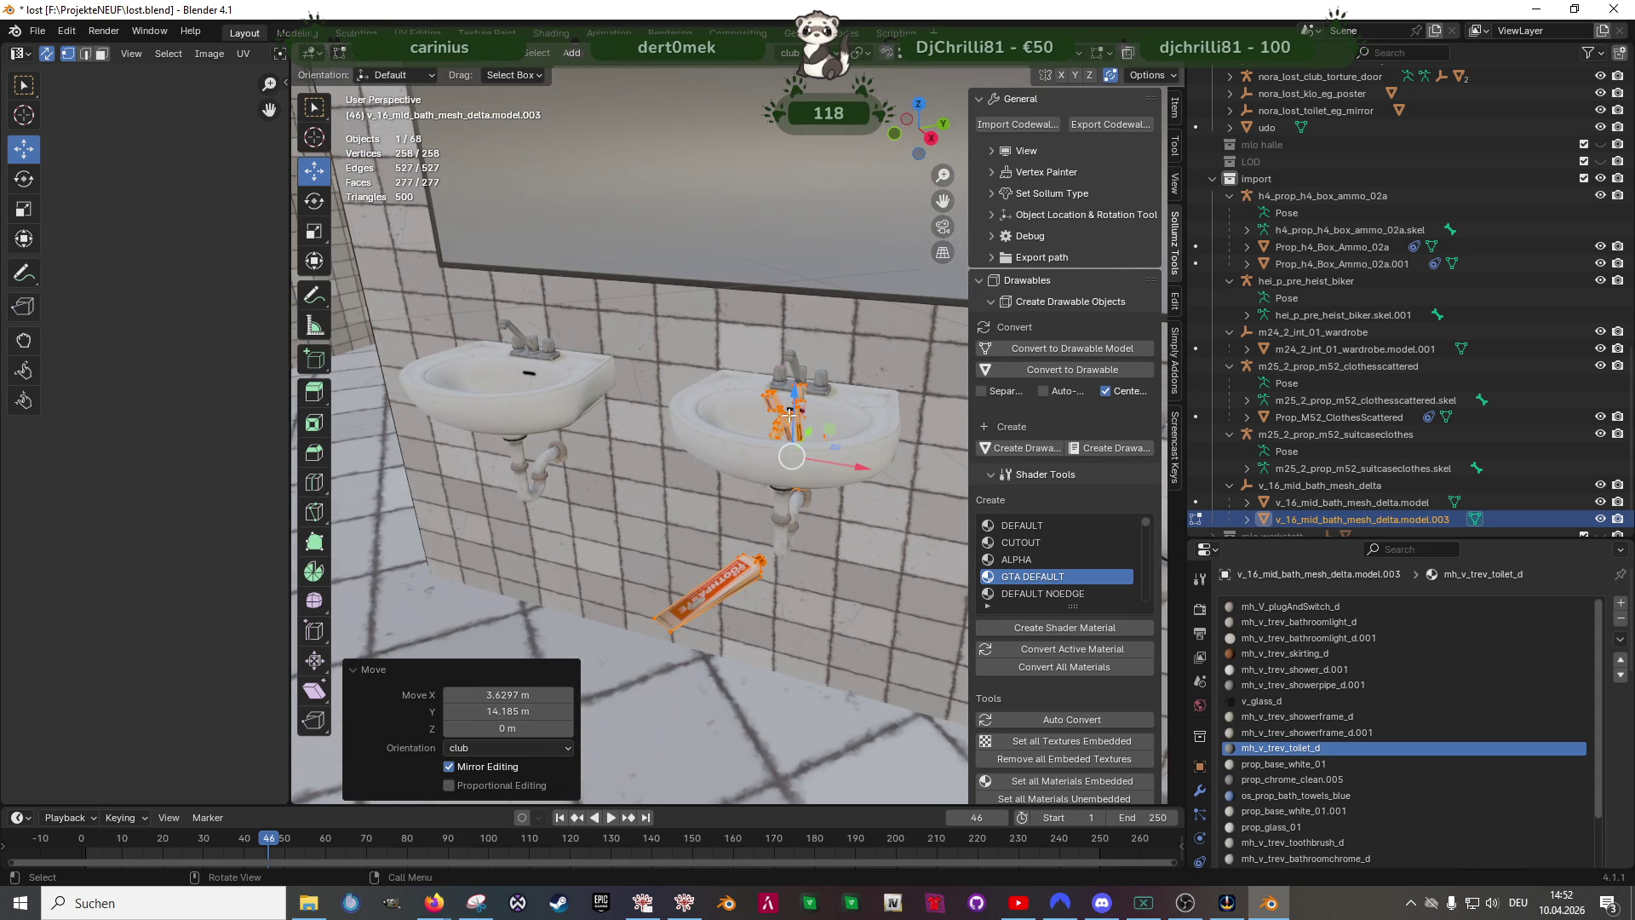
{"action": "key", "text": "g"}
{"action": "key", "text": "z"}
{"action": "left_click", "coordinate": [789, 347]}
{"action": "middle_click_drag", "start_coordinate": [789, 370], "coordinate": [767, 396]}
{"action": "right_click", "coordinate": [716, 435]}
{"action": "key", "text": "r"}
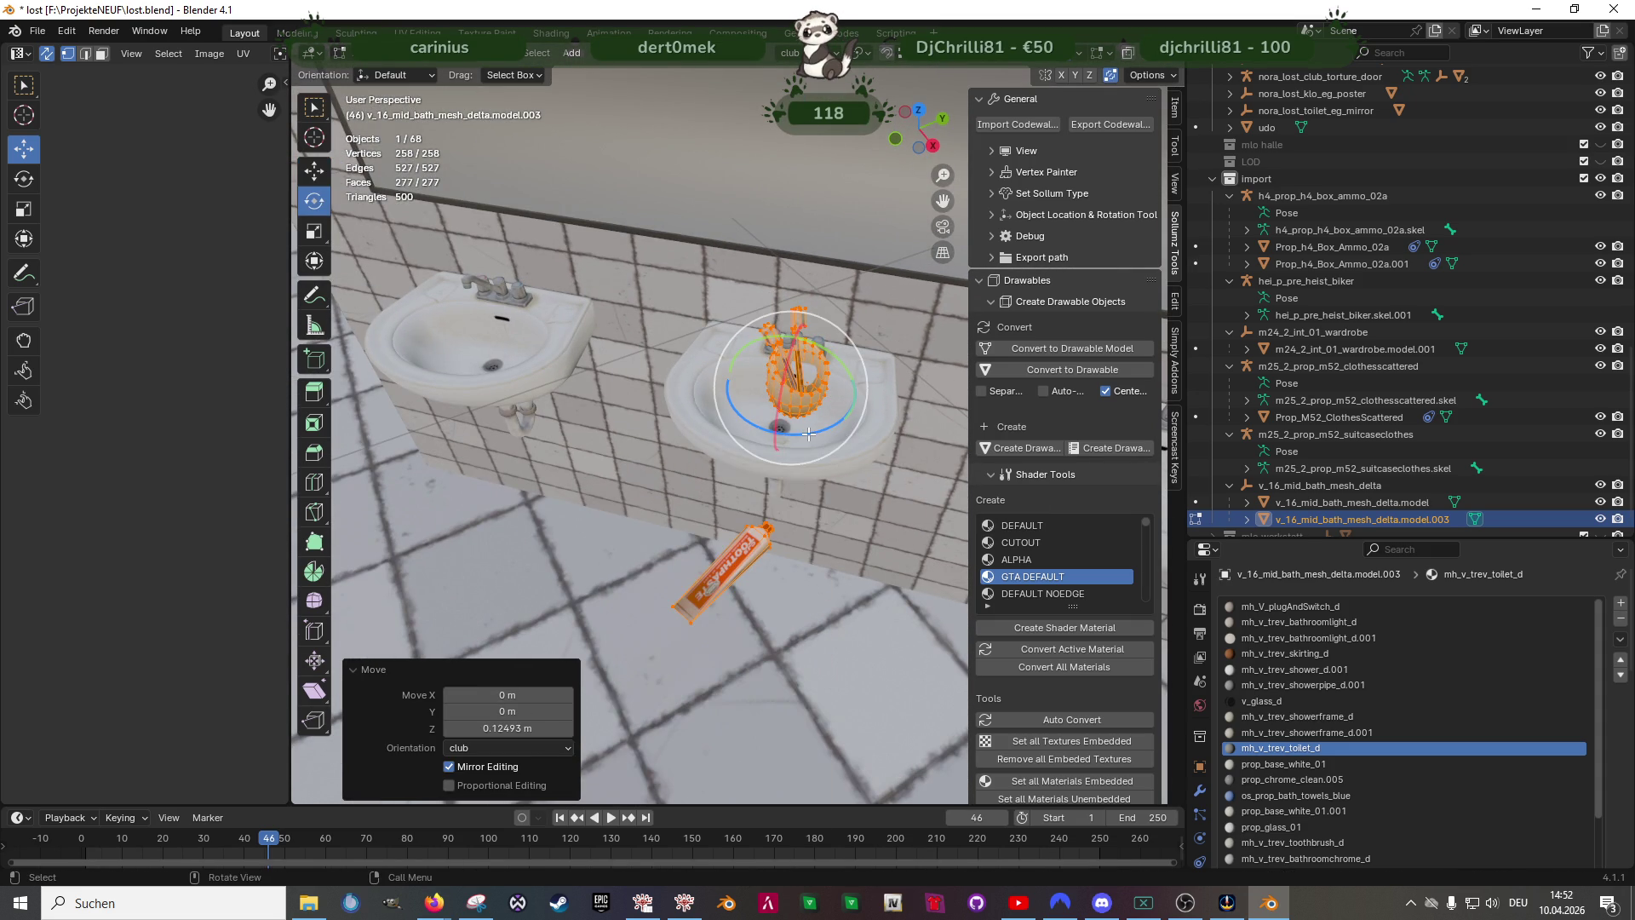
{"action": "key", "text": "r"}
{"action": "key", "text": "z"}
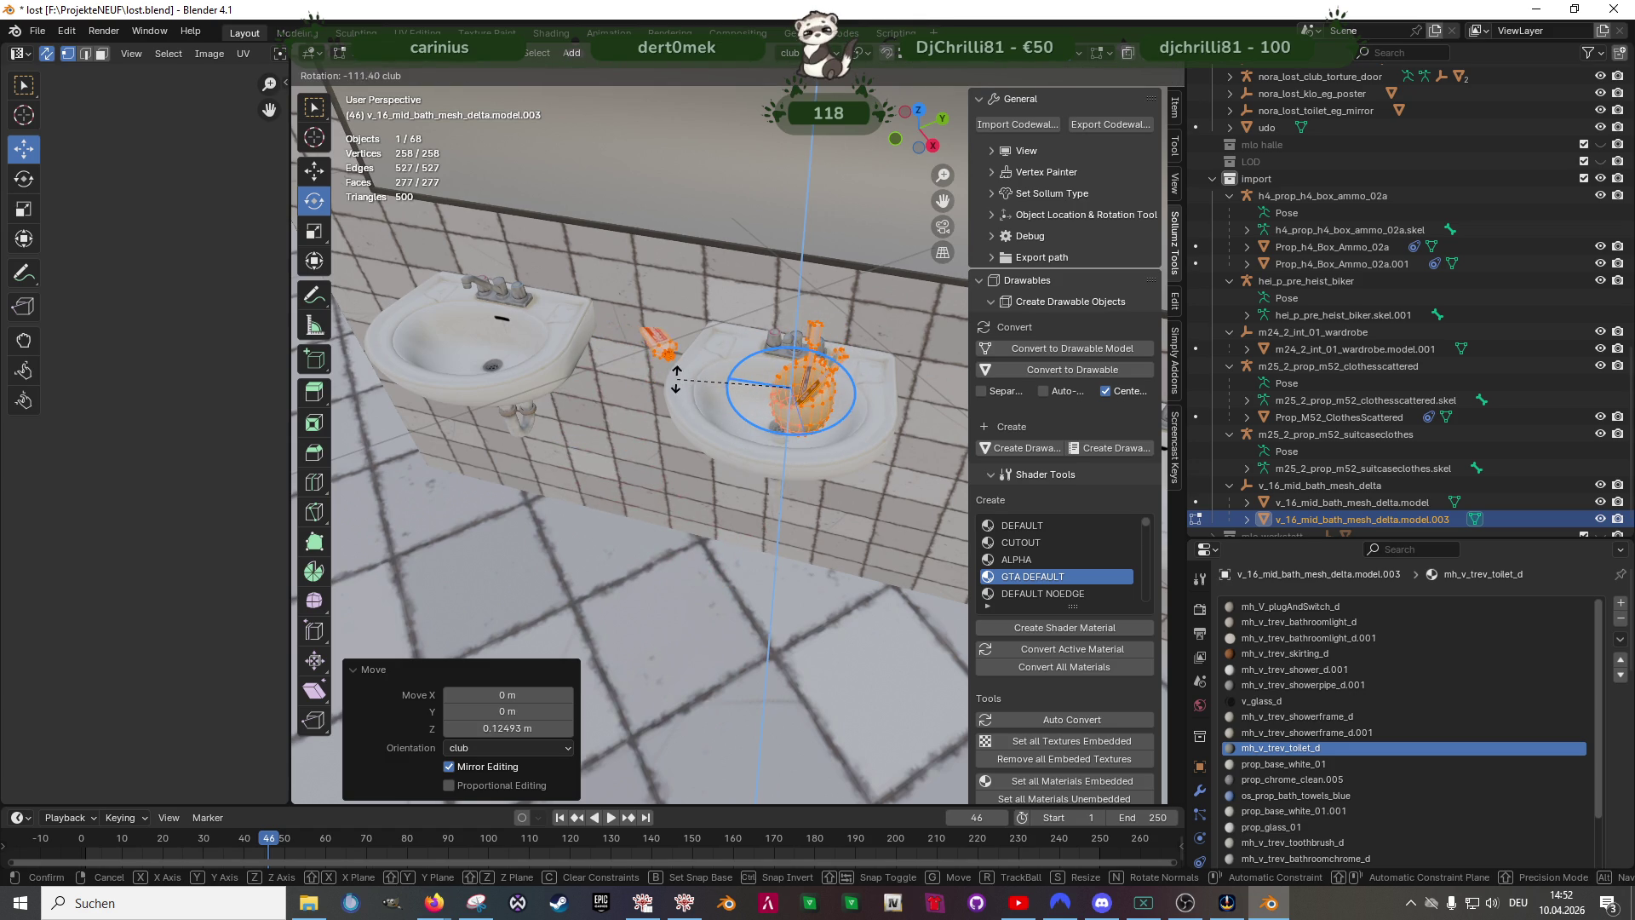
{"action": "left_click", "coordinate": [699, 405]}
- Fine-tune the cup's position along X and Z so it sits beside the toothpaste
{"action": "mouse_move", "coordinate": [699, 403]}
{"action": "middle_mouse_down"}
{"action": "mouse_move", "coordinate": [731, 461]}
{"action": "mouse_move", "coordinate": [818, 402]}
{"action": "mouse_move", "coordinate": [846, 353]}
{"action": "mouse_move", "coordinate": [828, 417]}
{"action": "middle_mouse_up"}
{"action": "key", "text": "g"}
{"action": "key", "text": "x"}
{"action": "left_click", "coordinate": [837, 397]}
{"action": "scroll", "coordinate": [829, 418], "scroll_direction": "up", "scroll_amount": 3}
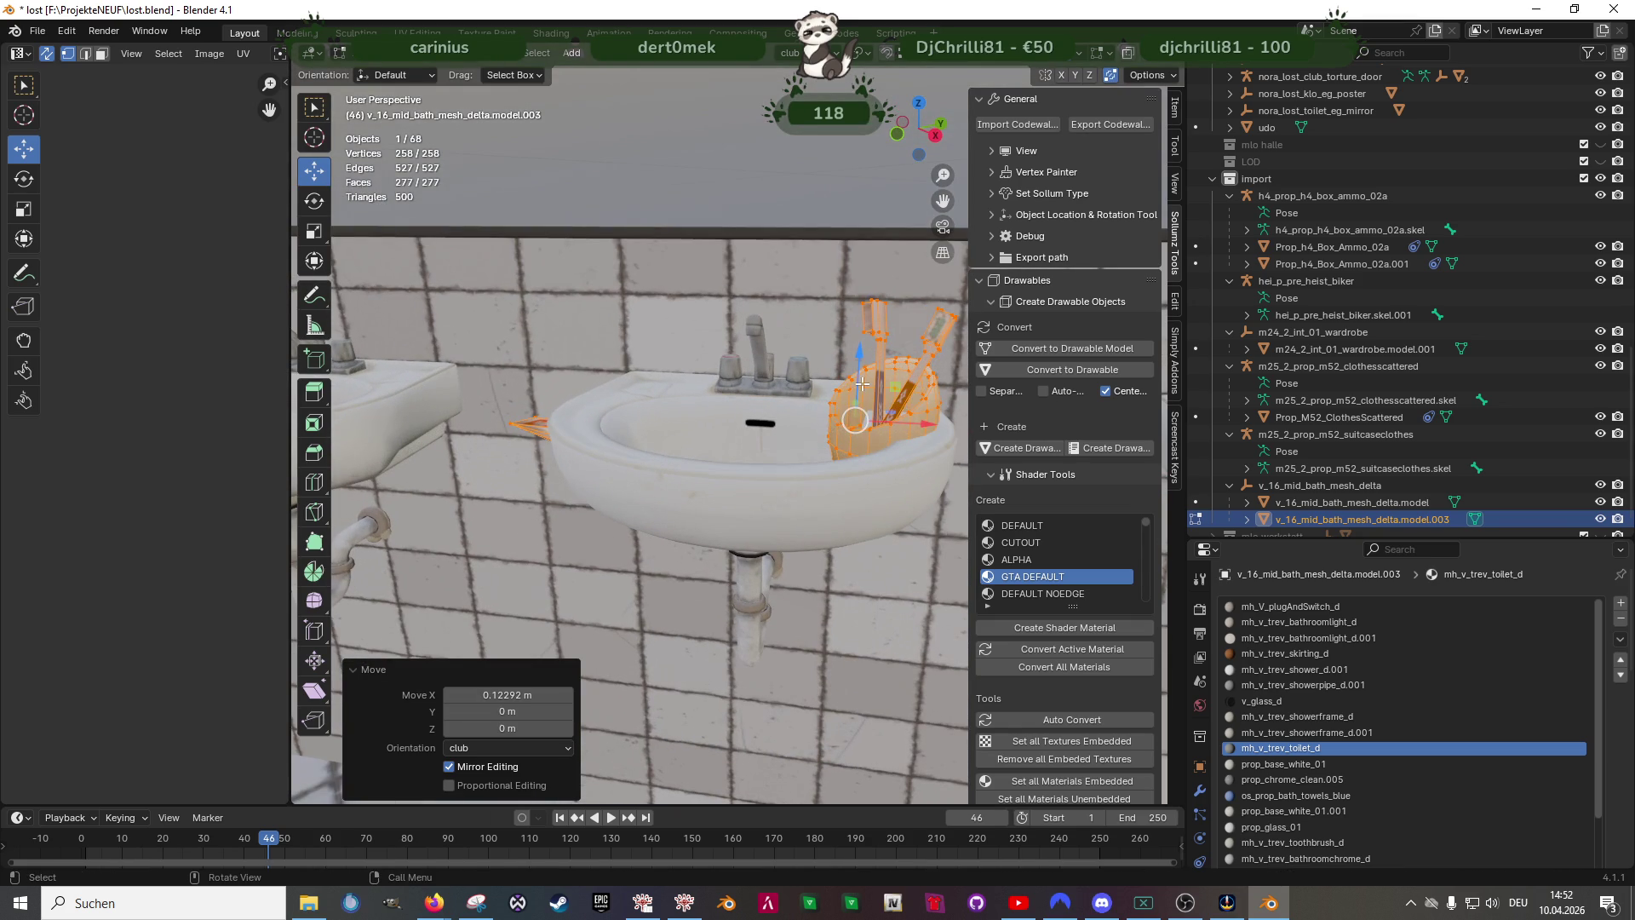
{"action": "key", "text": "g"}
{"action": "key", "text": "z"}
{"action": "left_click", "coordinate": [883, 358]}
{"action": "mouse_move", "coordinate": [881, 358]}
{"action": "middle_mouse_down"}
{"action": "mouse_move", "coordinate": [856, 416]}
{"action": "mouse_move", "coordinate": [751, 450]}
{"action": "middle_mouse_up"}
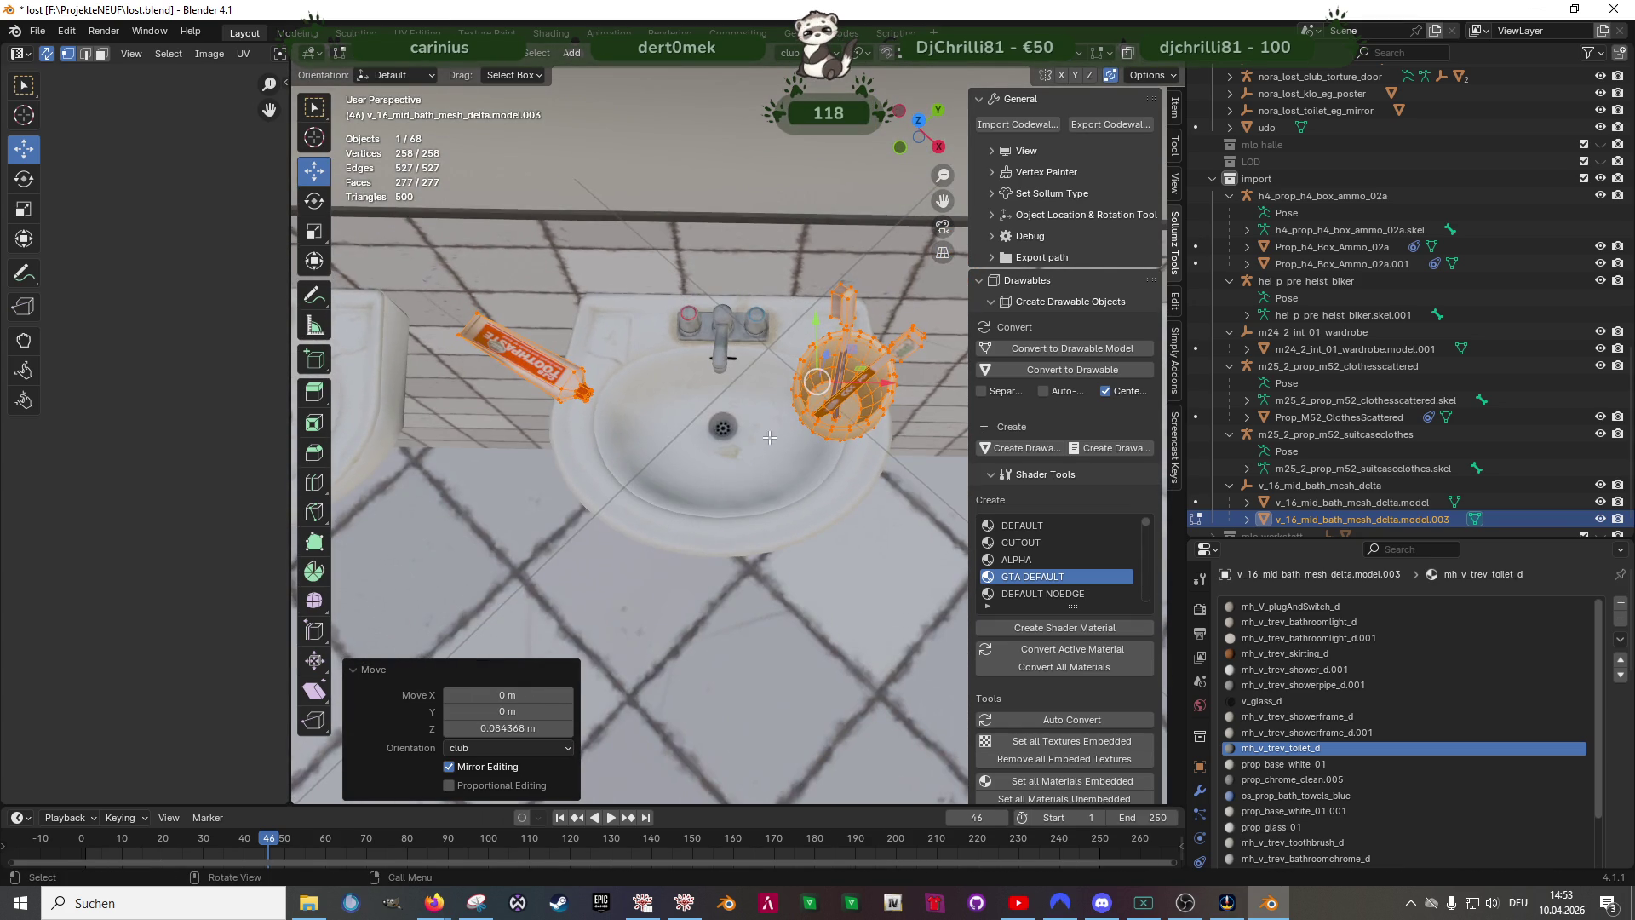
{"action": "key", "text": "g"}
{"action": "key", "text": "x"}
{"action": "left_click", "coordinate": [945, 320]}
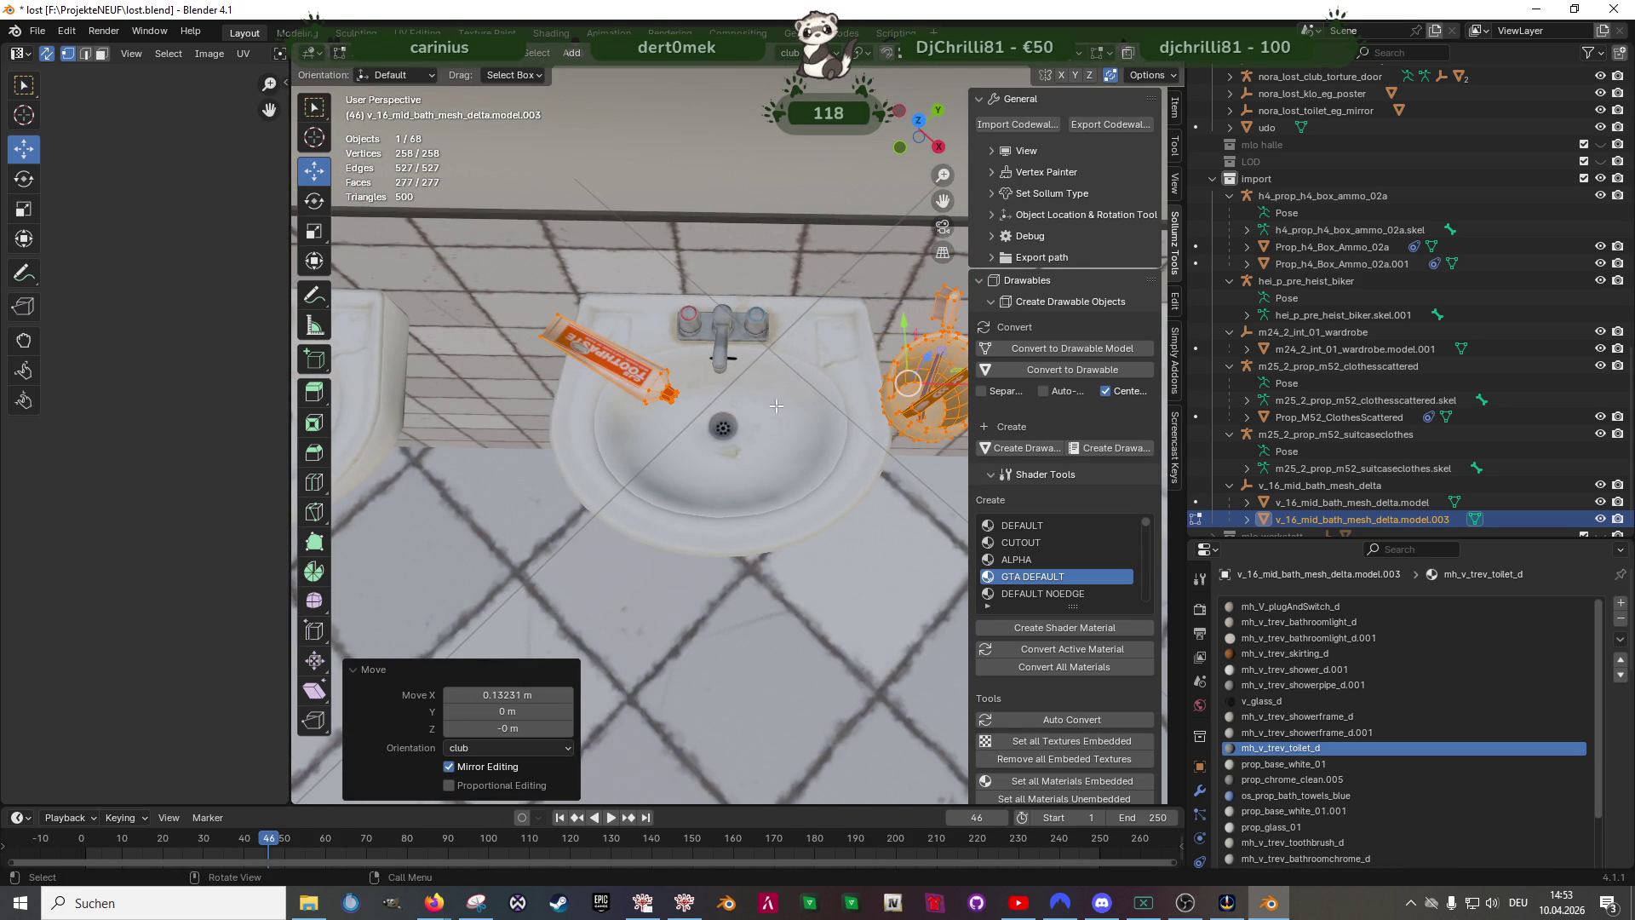
- Select the toothpaste tube and nudge it about 4 cm along Y on the sink
{"action": "middle_click_drag", "start_coordinate": [896, 384], "coordinate": [814, 450]}
{"action": "key", "text": "z"}
{"action": "key", "text": "g"}
{"action": "left_click", "coordinate": [613, 409]}
{"action": "key", "text": "z"}
{"action": "mouse_move", "coordinate": [639, 435]}
{"action": "middle_mouse_down"}
{"action": "mouse_move", "coordinate": [677, 487]}
{"action": "mouse_move", "coordinate": [639, 422]}
{"action": "mouse_move", "coordinate": [713, 441]}
{"action": "mouse_move", "coordinate": [697, 476]}
{"action": "mouse_move", "coordinate": [819, 503]}
{"action": "mouse_move", "coordinate": [713, 499]}
{"action": "middle_mouse_up"}
{"action": "scroll", "coordinate": [676, 487], "scroll_direction": "up", "scroll_amount": 3}
{"action": "key", "text": "g"}
{"action": "key", "text": "y"}
{"action": "left_click", "coordinate": [626, 369]}
{"action": "scroll", "coordinate": [713, 441], "scroll_direction": "down", "scroll_amount": 4}
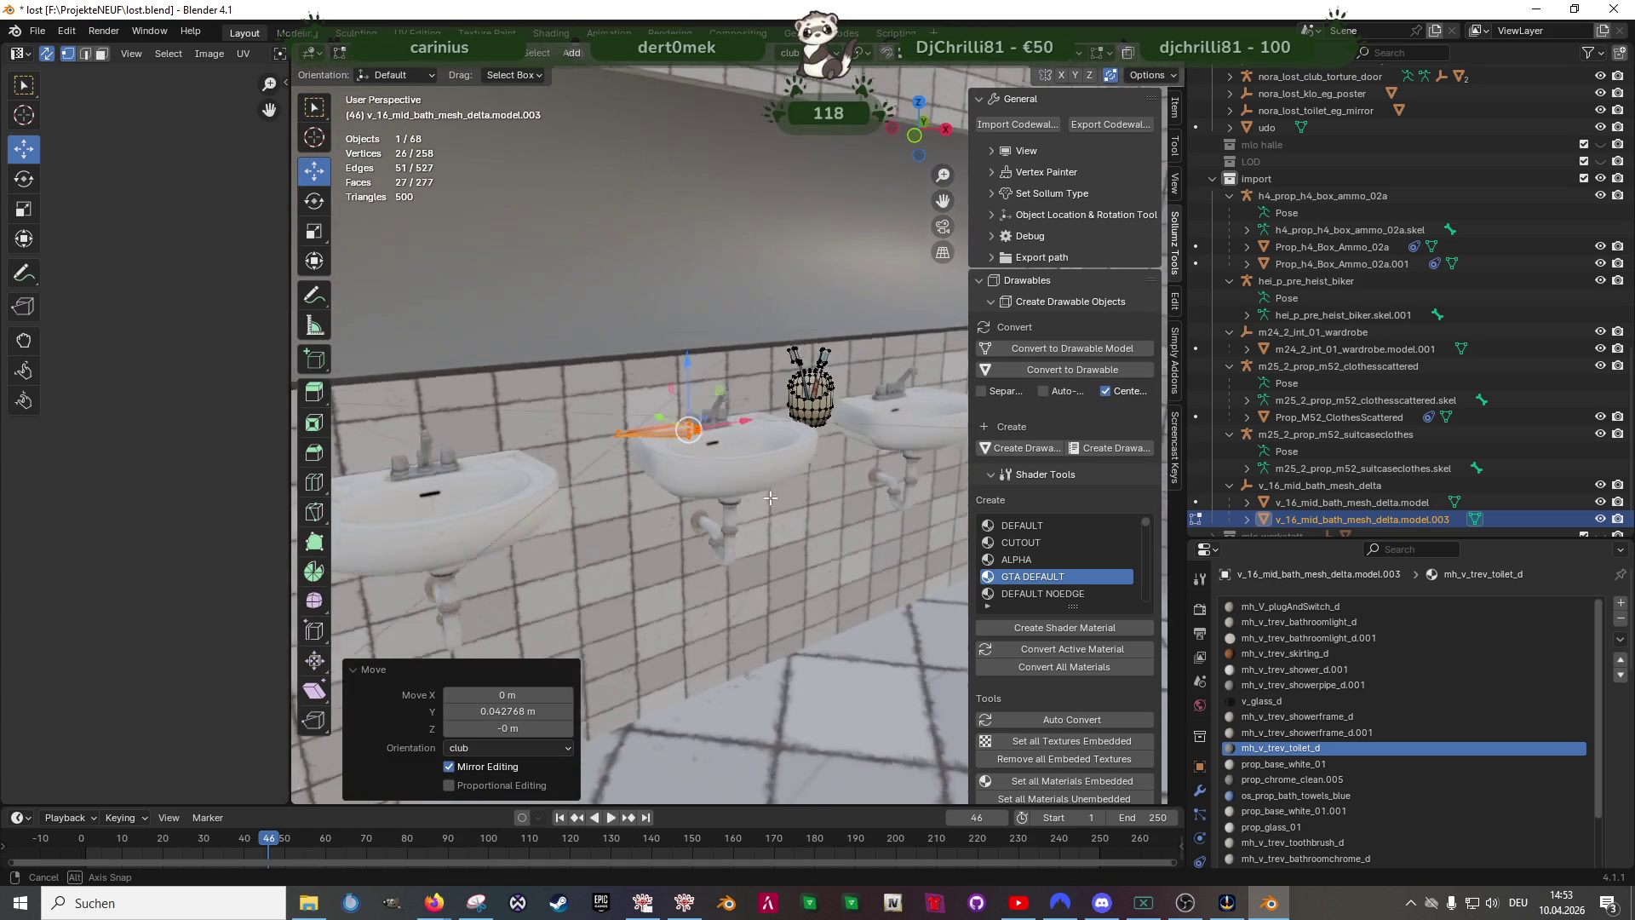
- Box-select the four sinks' geometry in wireframe within the sink mesh
{"action": "left_click", "coordinate": [737, 505]}
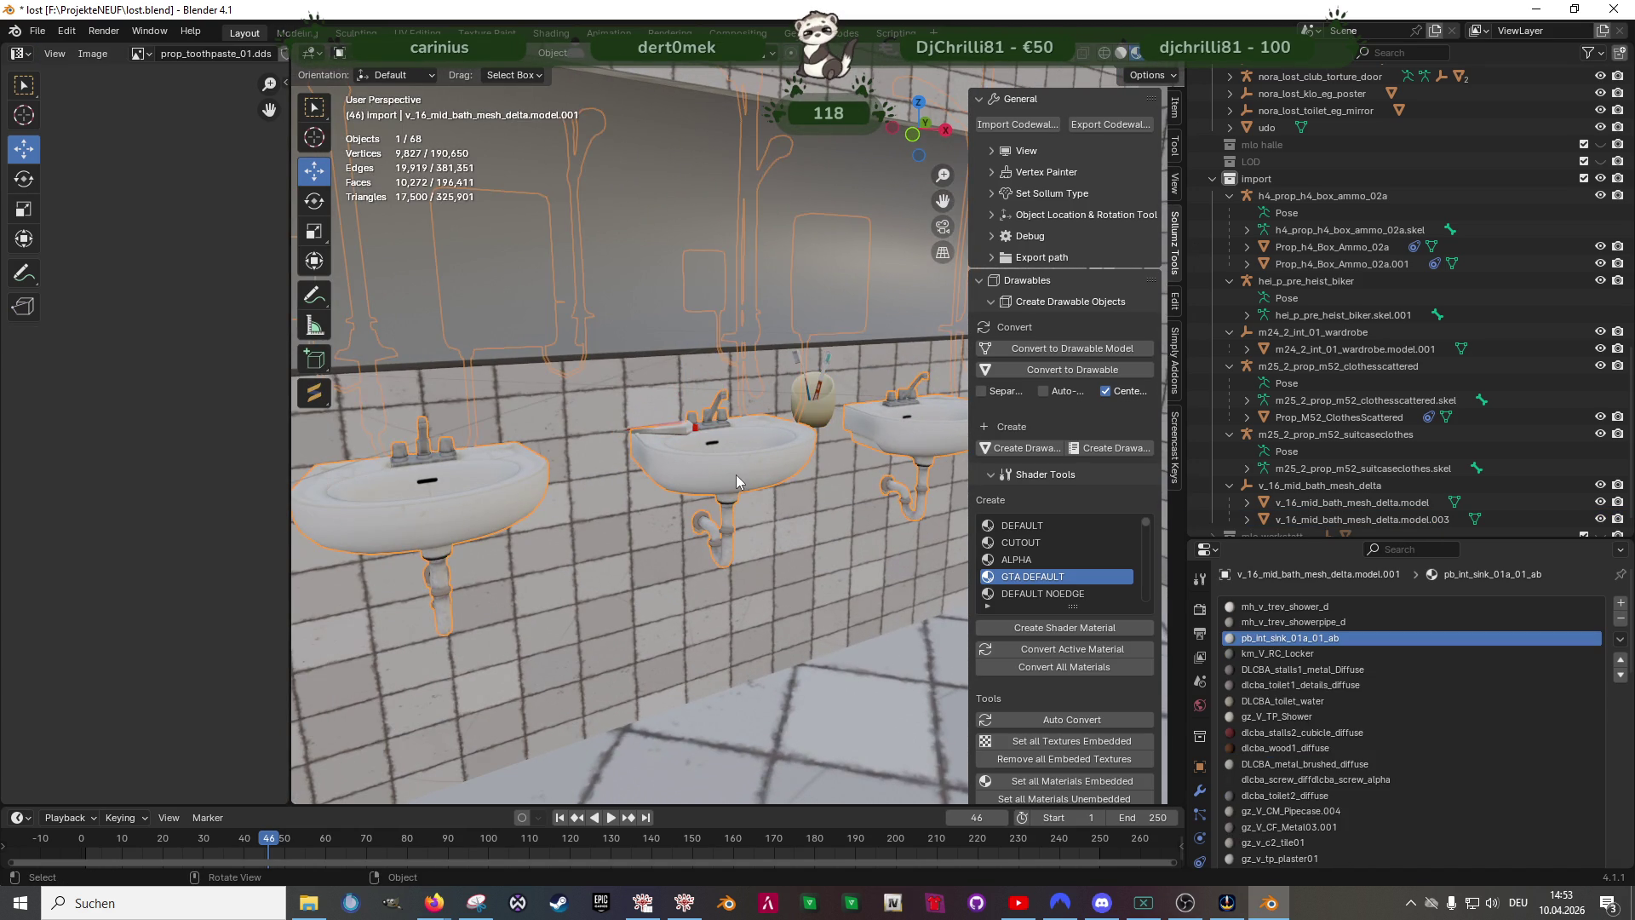
{"action": "key", "text": "Tab"}
{"action": "scroll", "coordinate": [697, 525], "scroll_direction": "up", "scroll_amount": 5}
{"action": "middle_click_drag", "start_coordinate": [696, 524], "coordinate": [800, 590]}
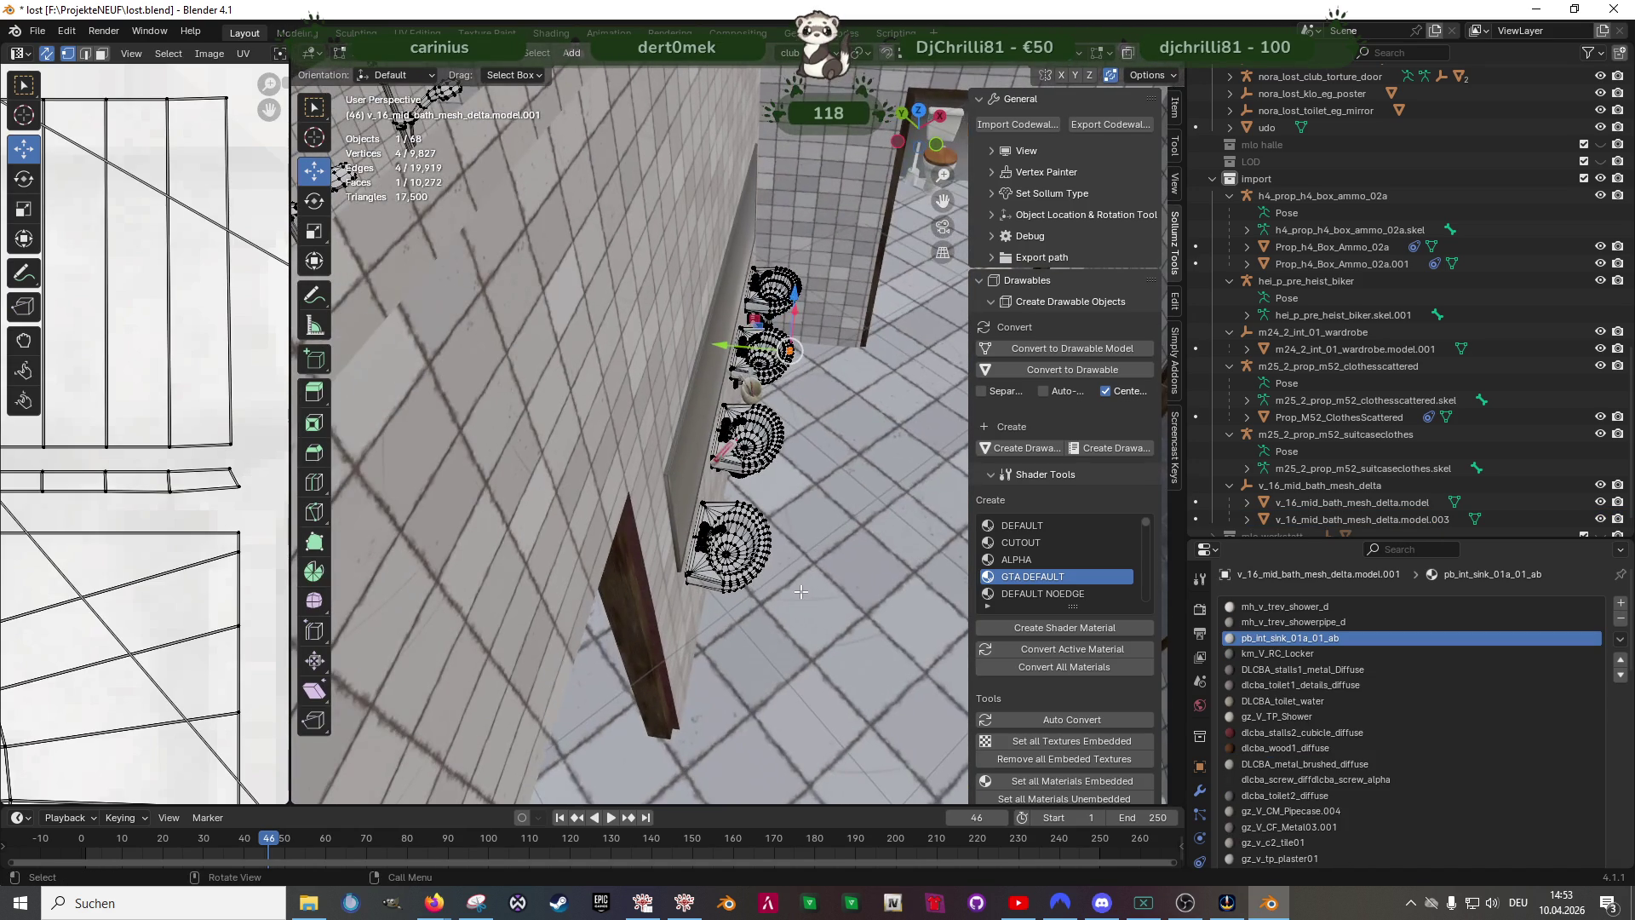
{"action": "key", "text": "shift+z"}
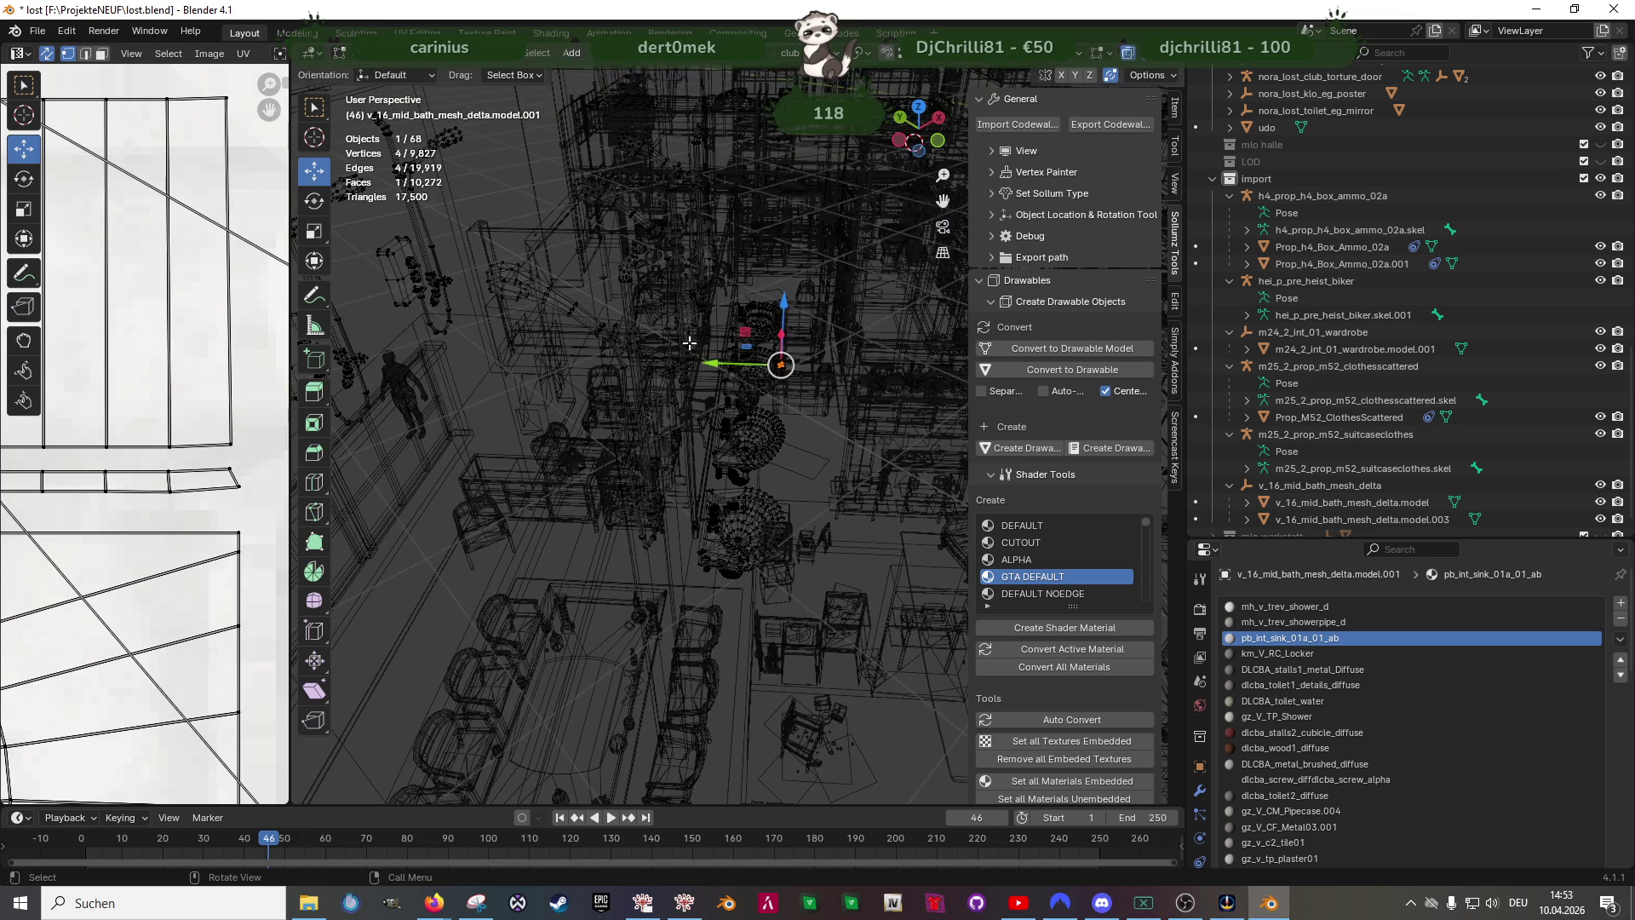
{"action": "middle_click_drag", "start_coordinate": [683, 316], "coordinate": [753, 552]}
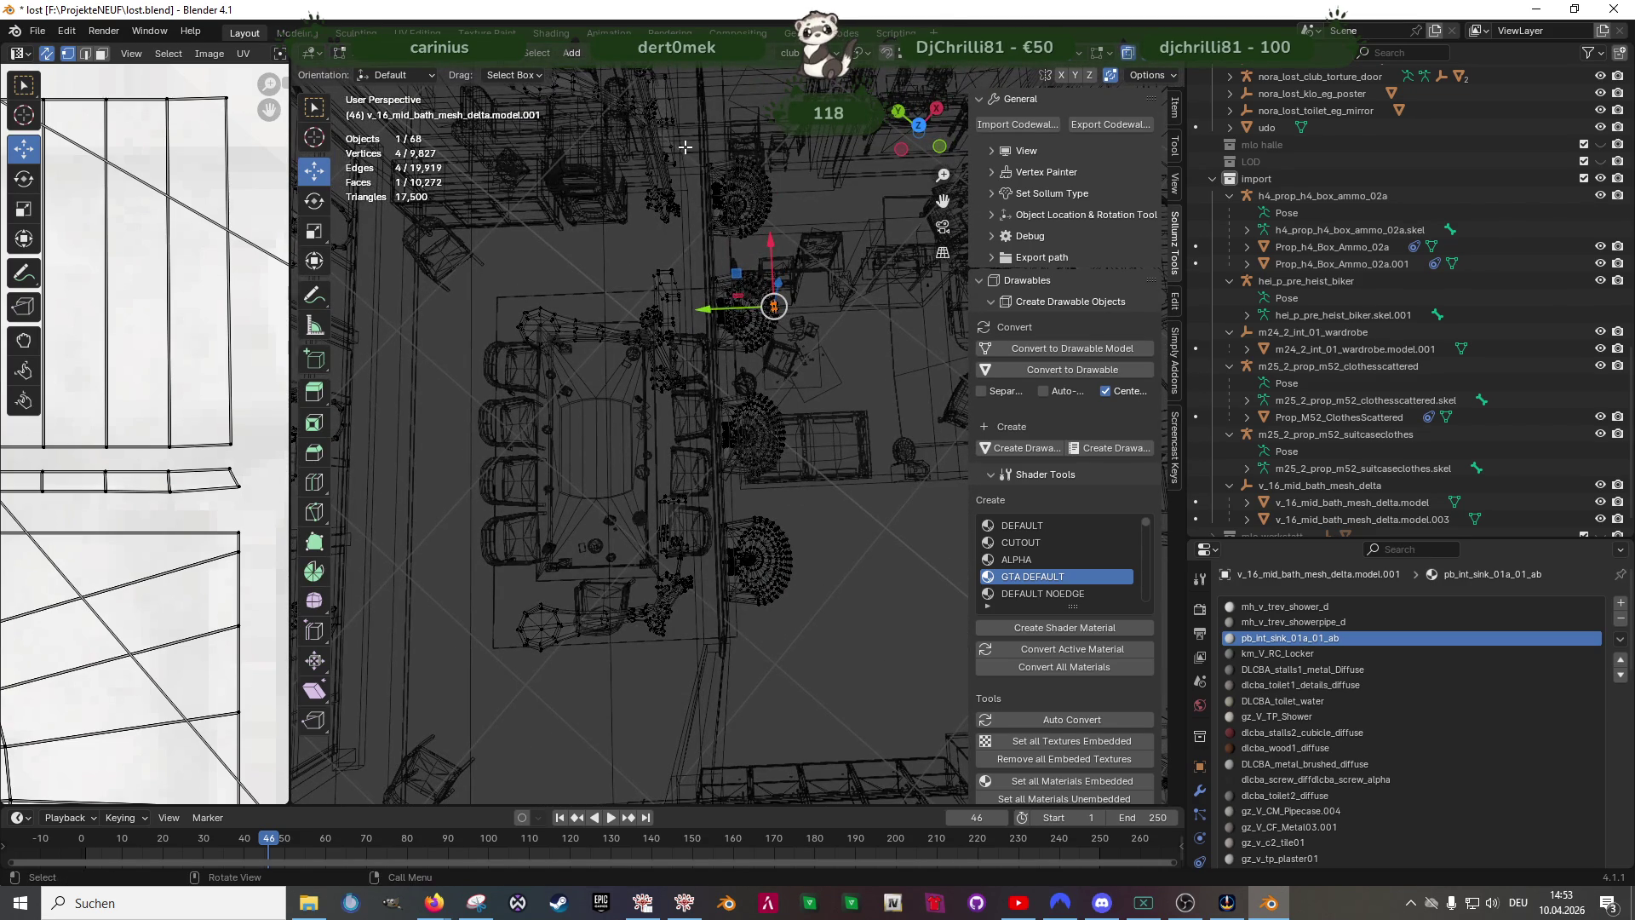
{"action": "left_click_drag", "start_coordinate": [685, 147], "coordinate": [854, 657]}
- Scale the row of sinks to about 1.22× and check them in solid shading
{"action": "mouse_move", "coordinate": [819, 614]}
{"action": "middle_mouse_down"}
{"action": "mouse_move", "coordinate": [794, 552]}
{"action": "mouse_move", "coordinate": [691, 537]}
{"action": "middle_mouse_up"}
{"action": "right_click", "coordinate": [690, 537]}
{"action": "key", "text": "Escape"}
{"action": "key", "text": "s"}
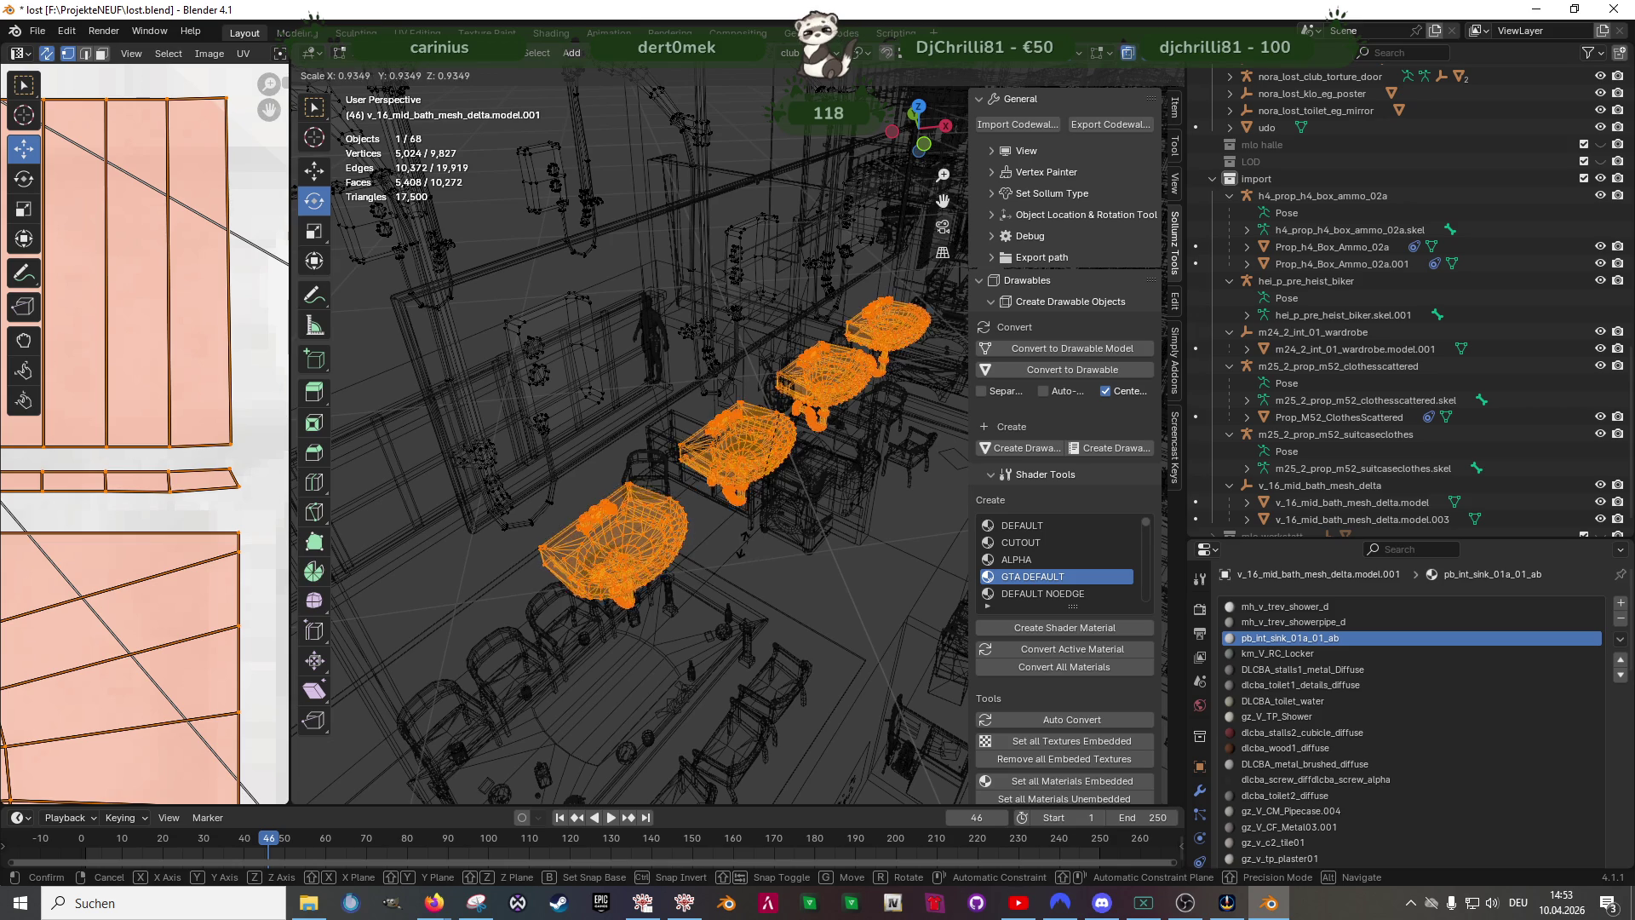
{"action": "left_click", "coordinate": [742, 549]}
{"action": "middle_click_drag", "start_coordinate": [742, 549], "coordinate": [791, 501]}
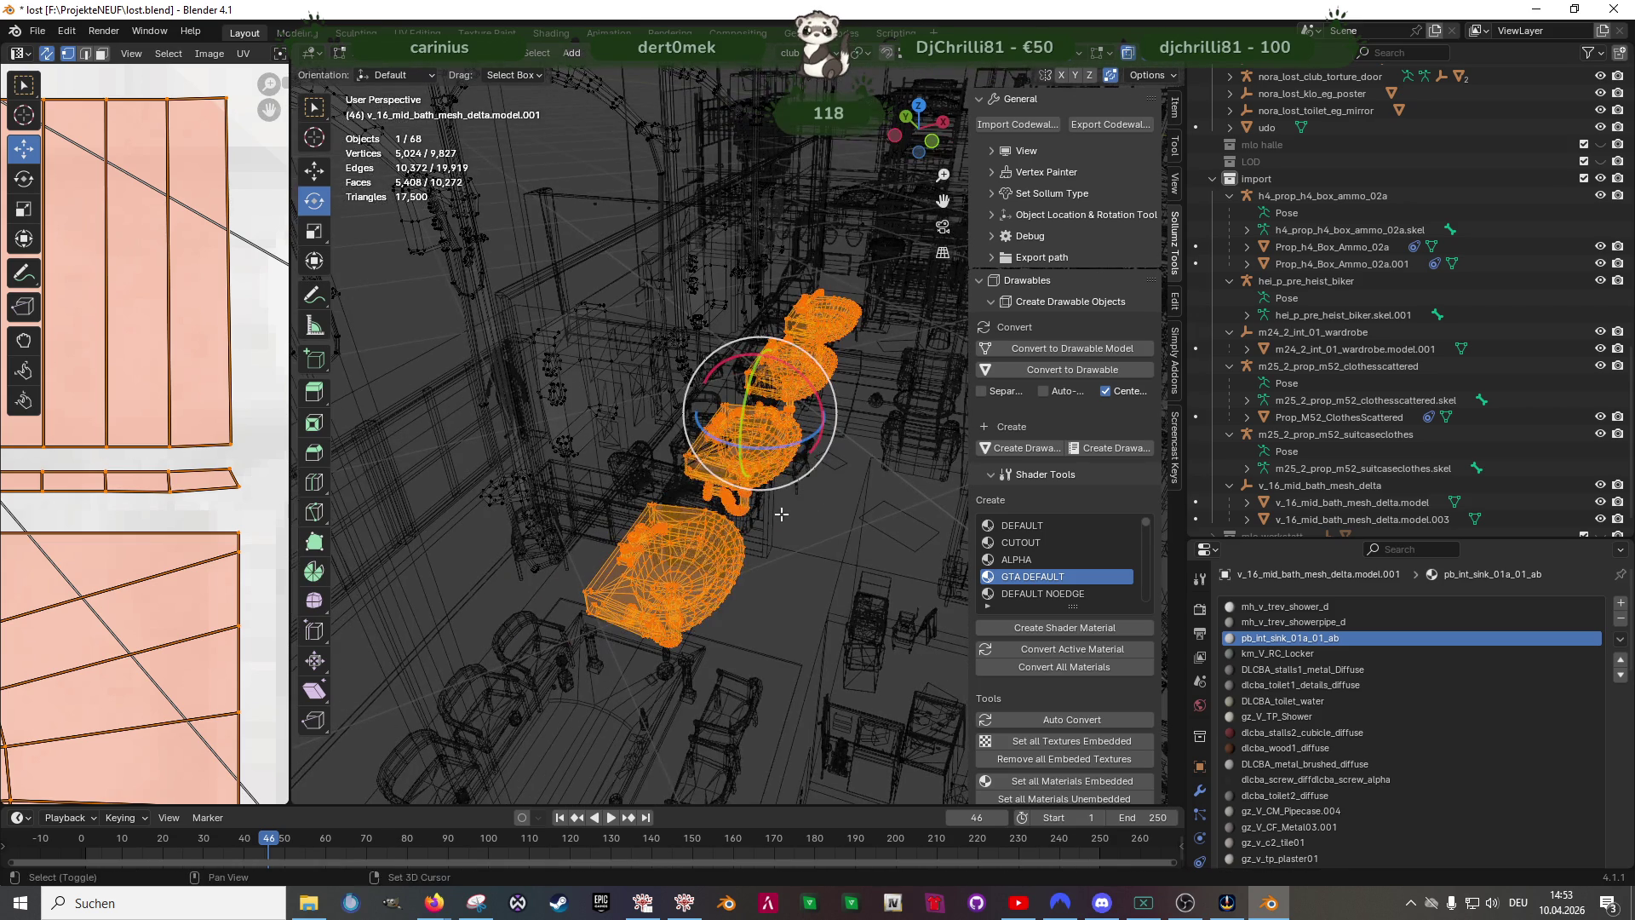
{"action": "key", "text": "g"}
{"action": "mouse_move", "coordinate": [779, 442]}
{"action": "middle_mouse_down"}
{"action": "mouse_move", "coordinate": [804, 494]}
{"action": "mouse_move", "coordinate": [728, 404]}
{"action": "middle_mouse_up"}
{"action": "key", "text": "z"}
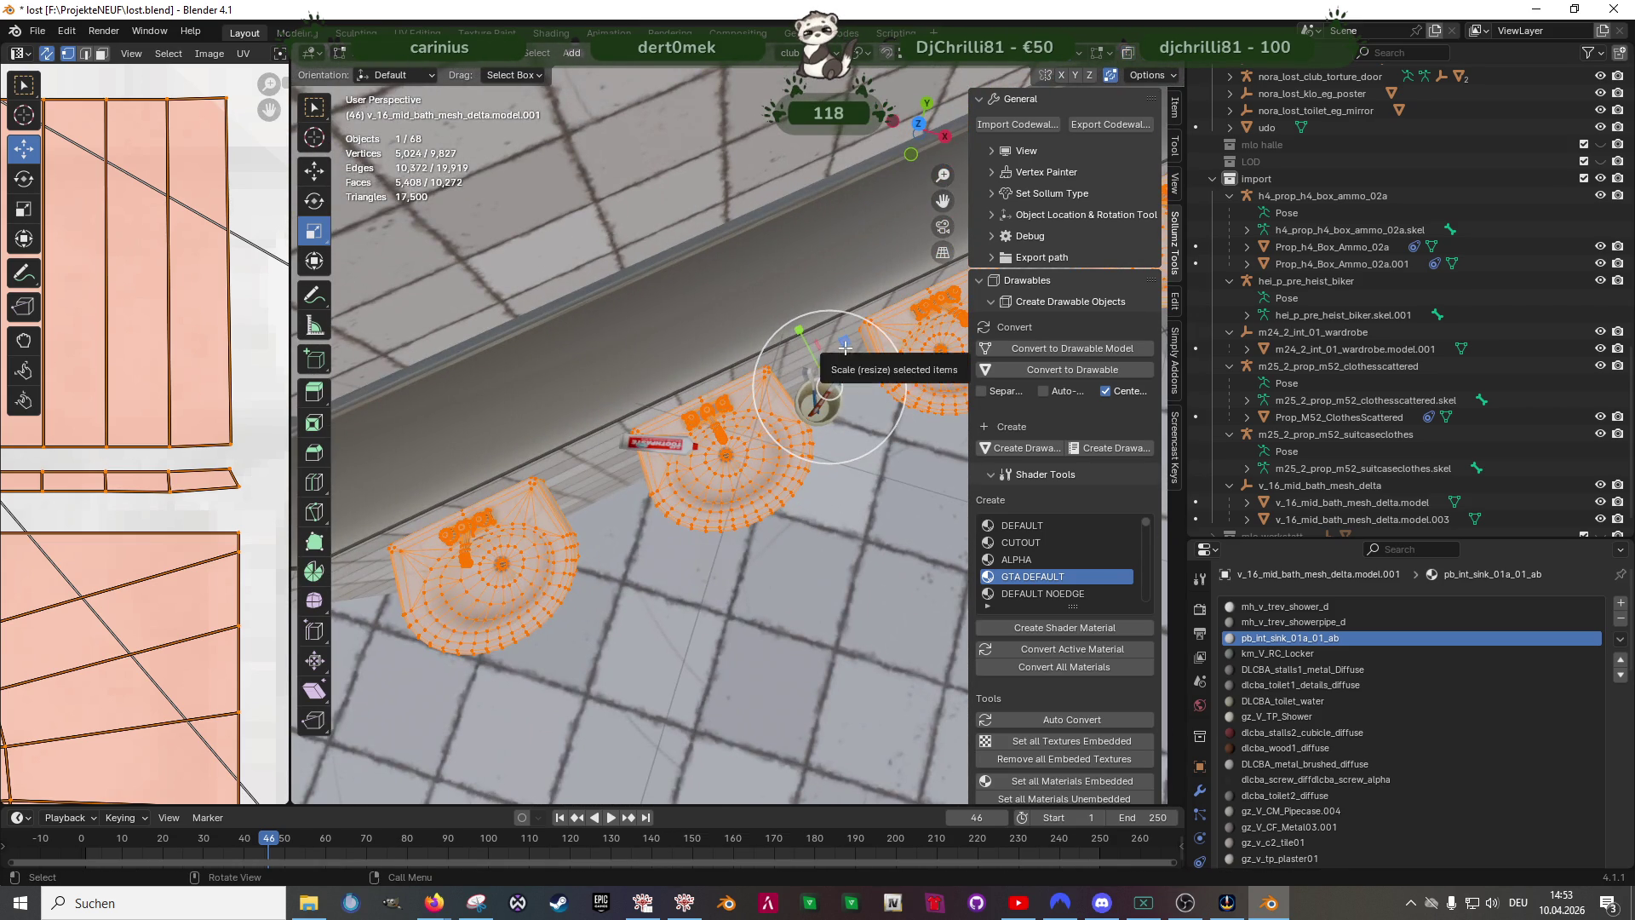
{"action": "middle_click_drag", "start_coordinate": [846, 345], "coordinate": [819, 371]}
- Scale the four sinks up by about 1.223 to enlarge them
{"action": "key", "text": "s"}
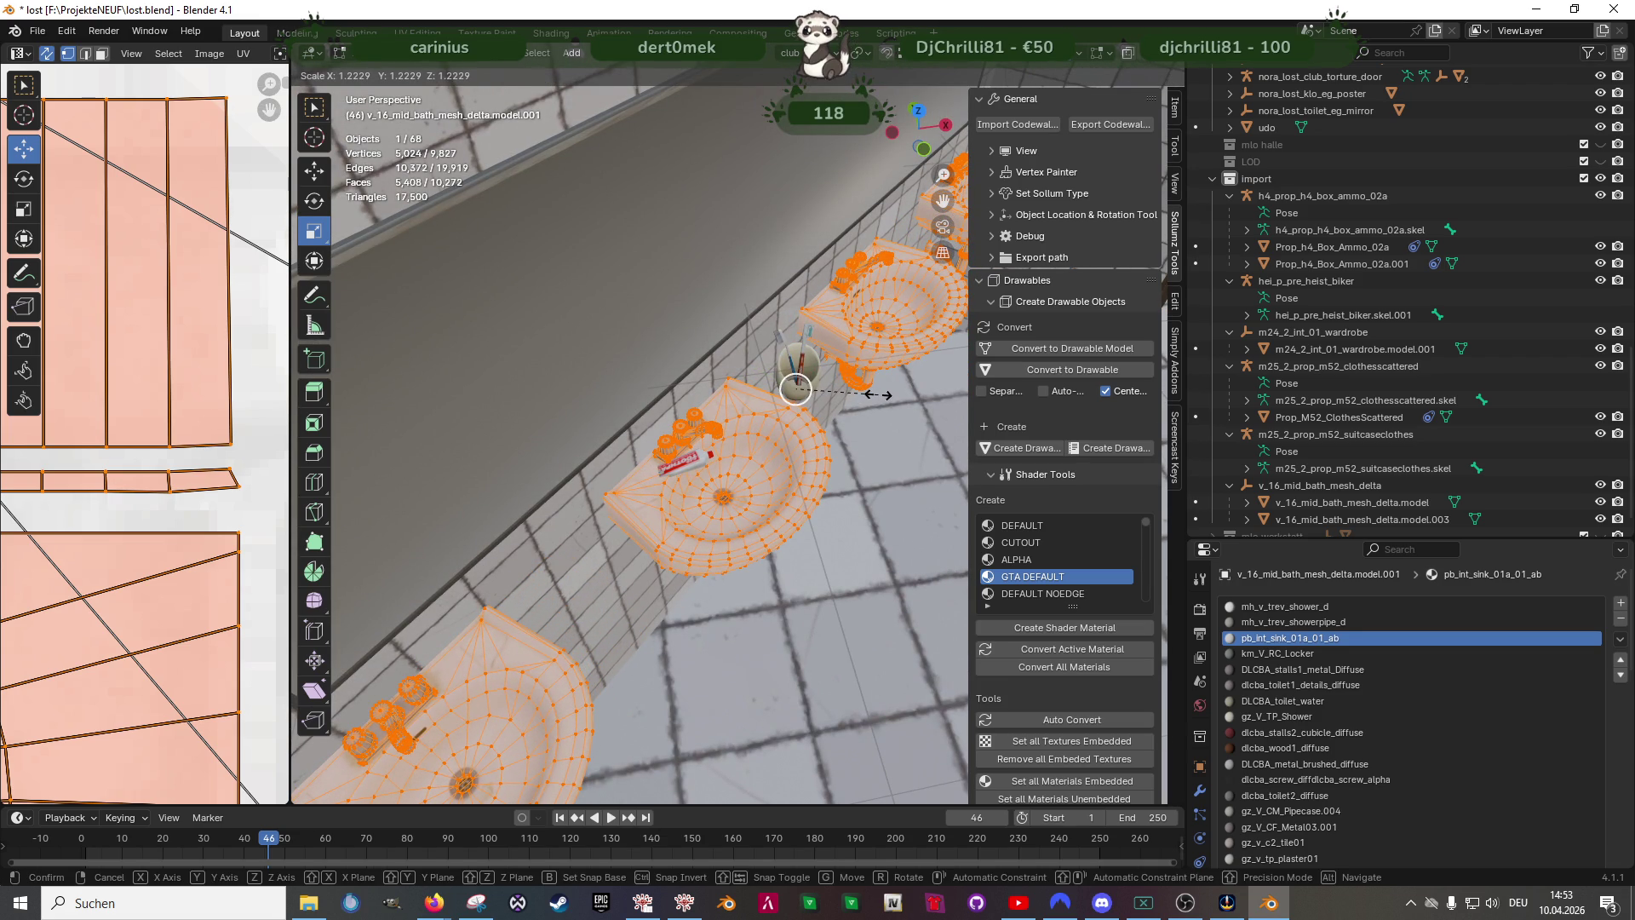
{"action": "left_click", "coordinate": [875, 395]}
{"action": "middle_click_drag", "start_coordinate": [876, 395], "coordinate": [687, 435]}
{"action": "right_click", "coordinate": [688, 435]}
{"action": "key", "text": "Escape"}
- Shift the sinks along Y, then slide them about 0.48 m along X down the wall
{"action": "key", "text": "g"}
{"action": "key", "text": "y"}
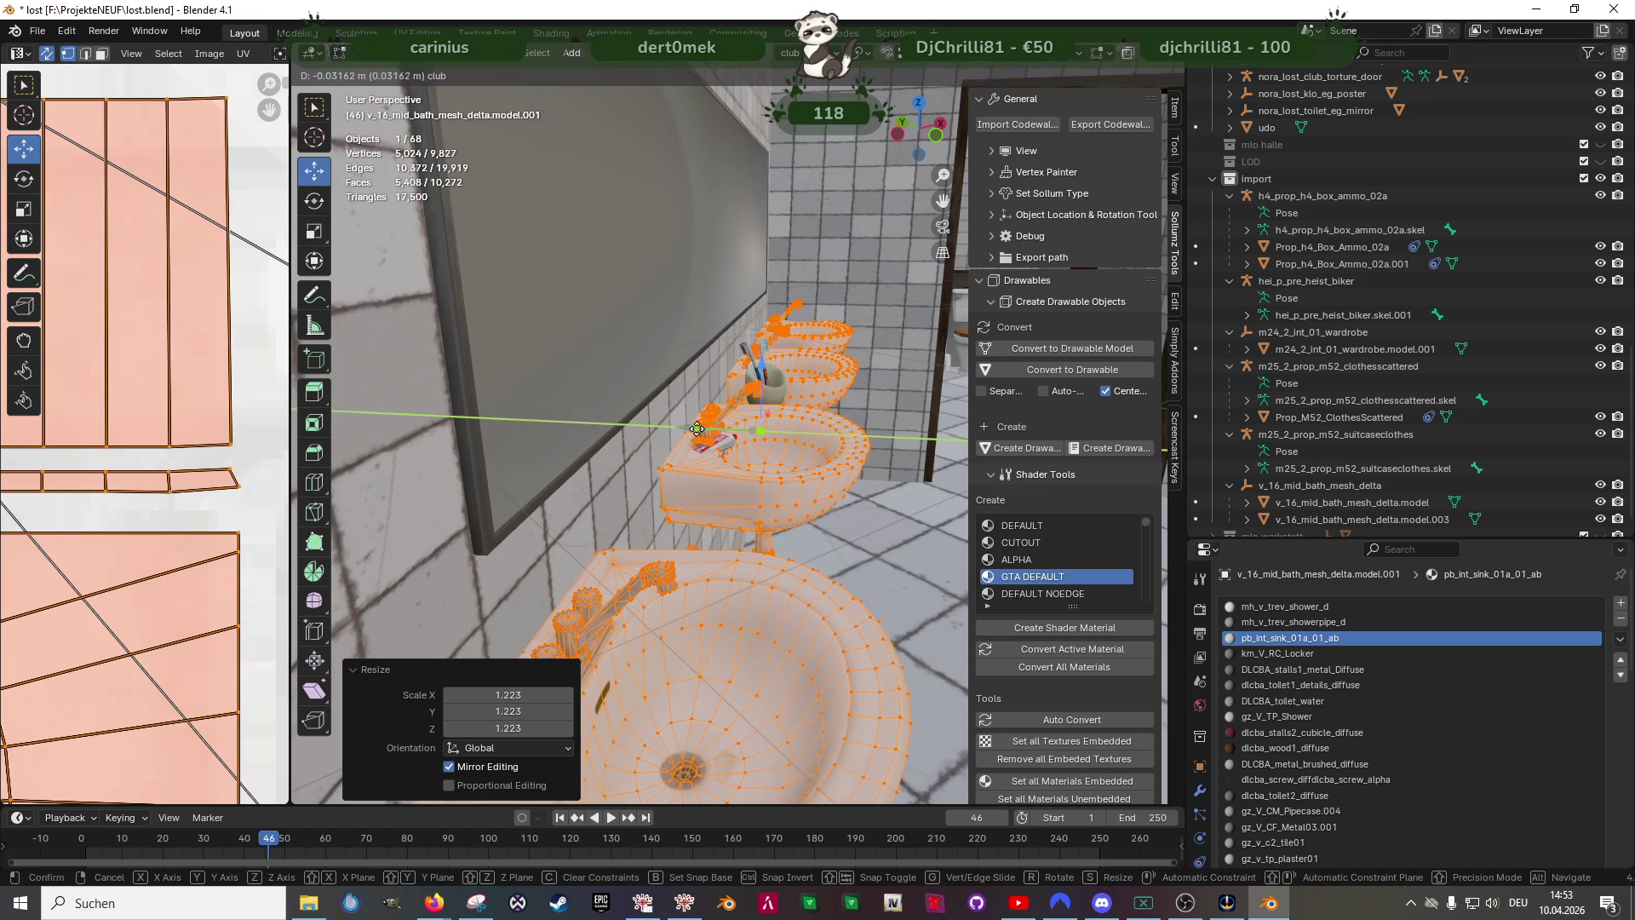
{"action": "left_click", "coordinate": [698, 429]}
{"action": "mouse_move", "coordinate": [698, 427]}
{"action": "middle_mouse_down"}
{"action": "mouse_move", "coordinate": [776, 517]}
{"action": "mouse_move", "coordinate": [754, 486]}
{"action": "mouse_move", "coordinate": [716, 592]}
{"action": "mouse_move", "coordinate": [691, 512]}
{"action": "middle_mouse_up"}
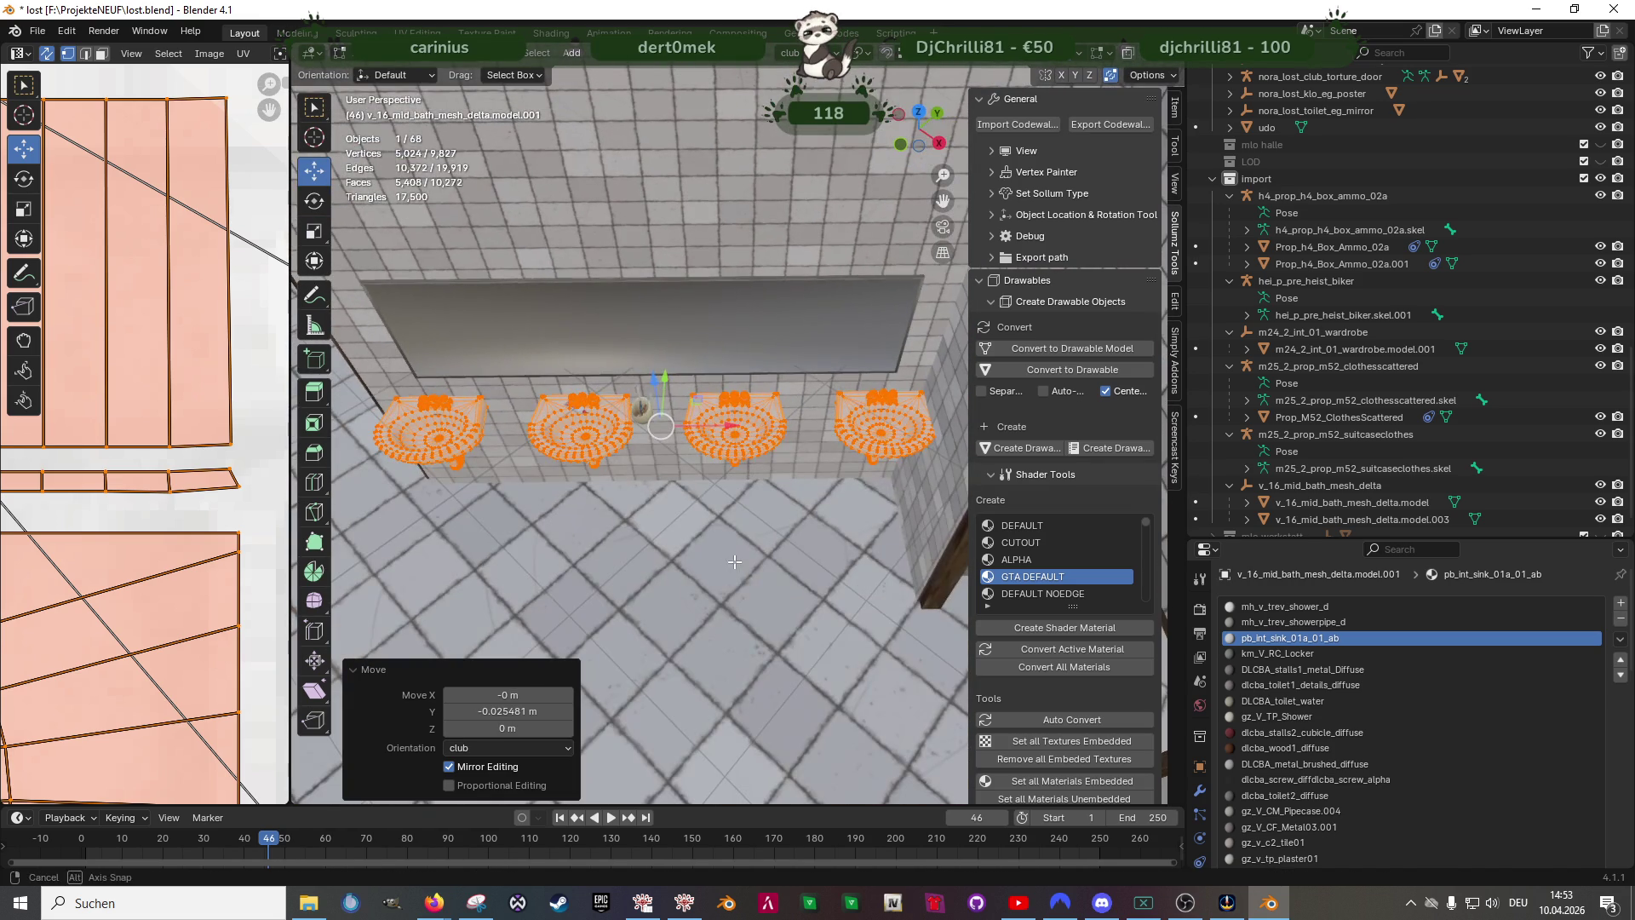
{"action": "key", "text": "g"}
{"action": "key", "text": "x"}
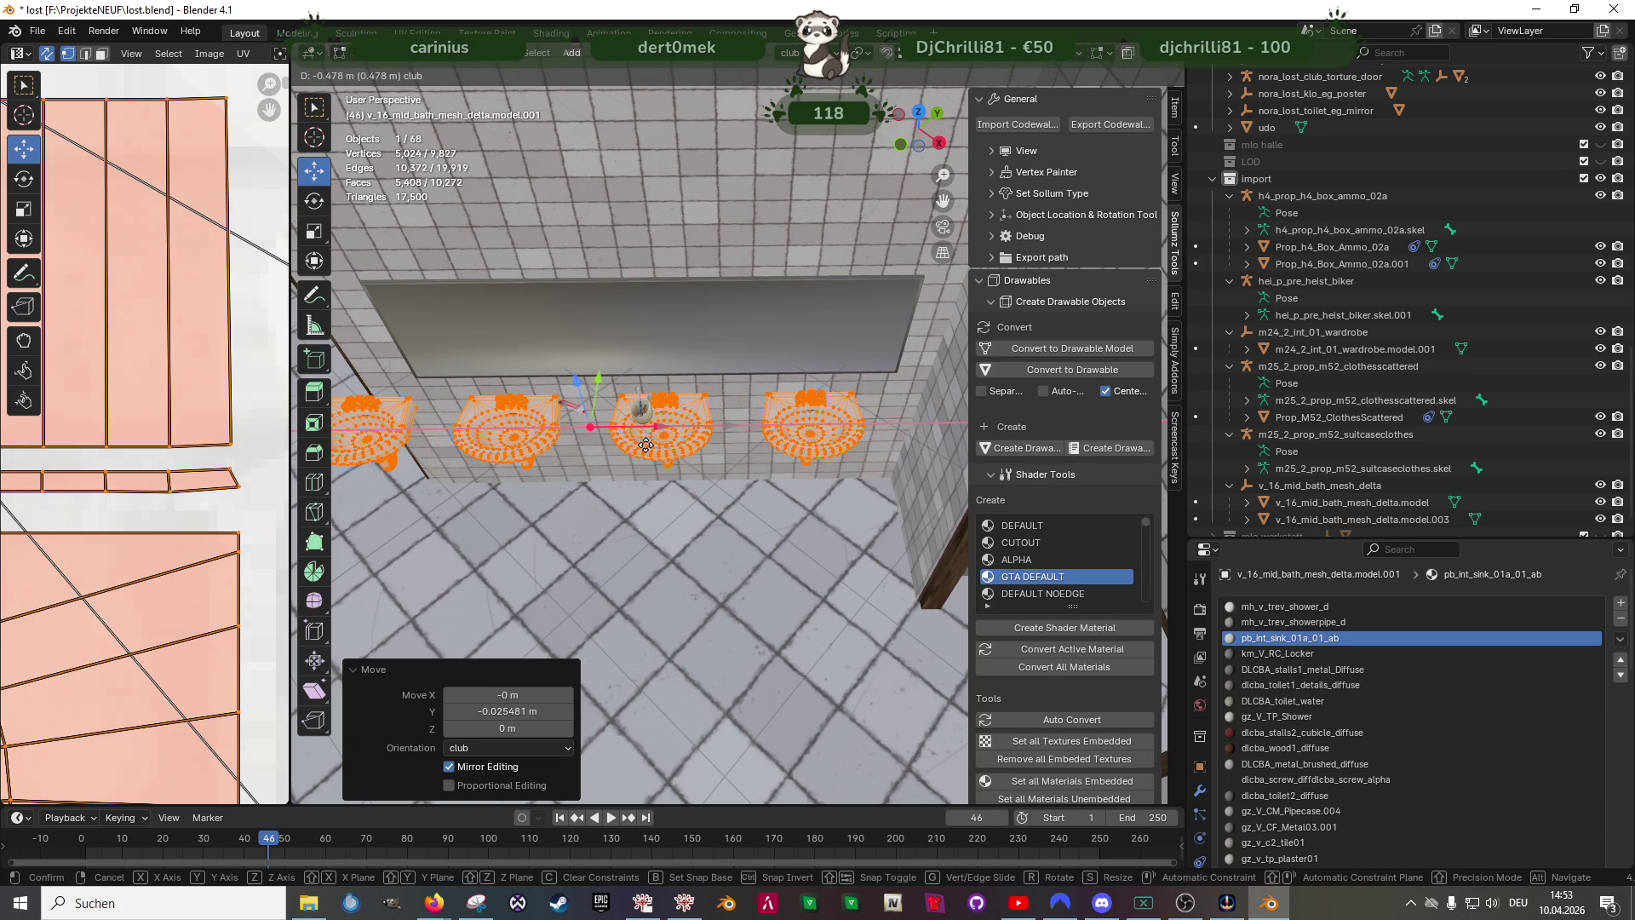
{"action": "left_click", "coordinate": [646, 444]}
{"action": "mouse_move", "coordinate": [645, 442]}
{"action": "middle_mouse_down"}
{"action": "mouse_move", "coordinate": [704, 512]}
{"action": "mouse_move", "coordinate": [805, 500]}
{"action": "mouse_move", "coordinate": [767, 486]}
{"action": "middle_mouse_up"}
- In wireframe, select the leftmost sink and delete it so three sinks remain
{"action": "key", "text": "shift+z"}
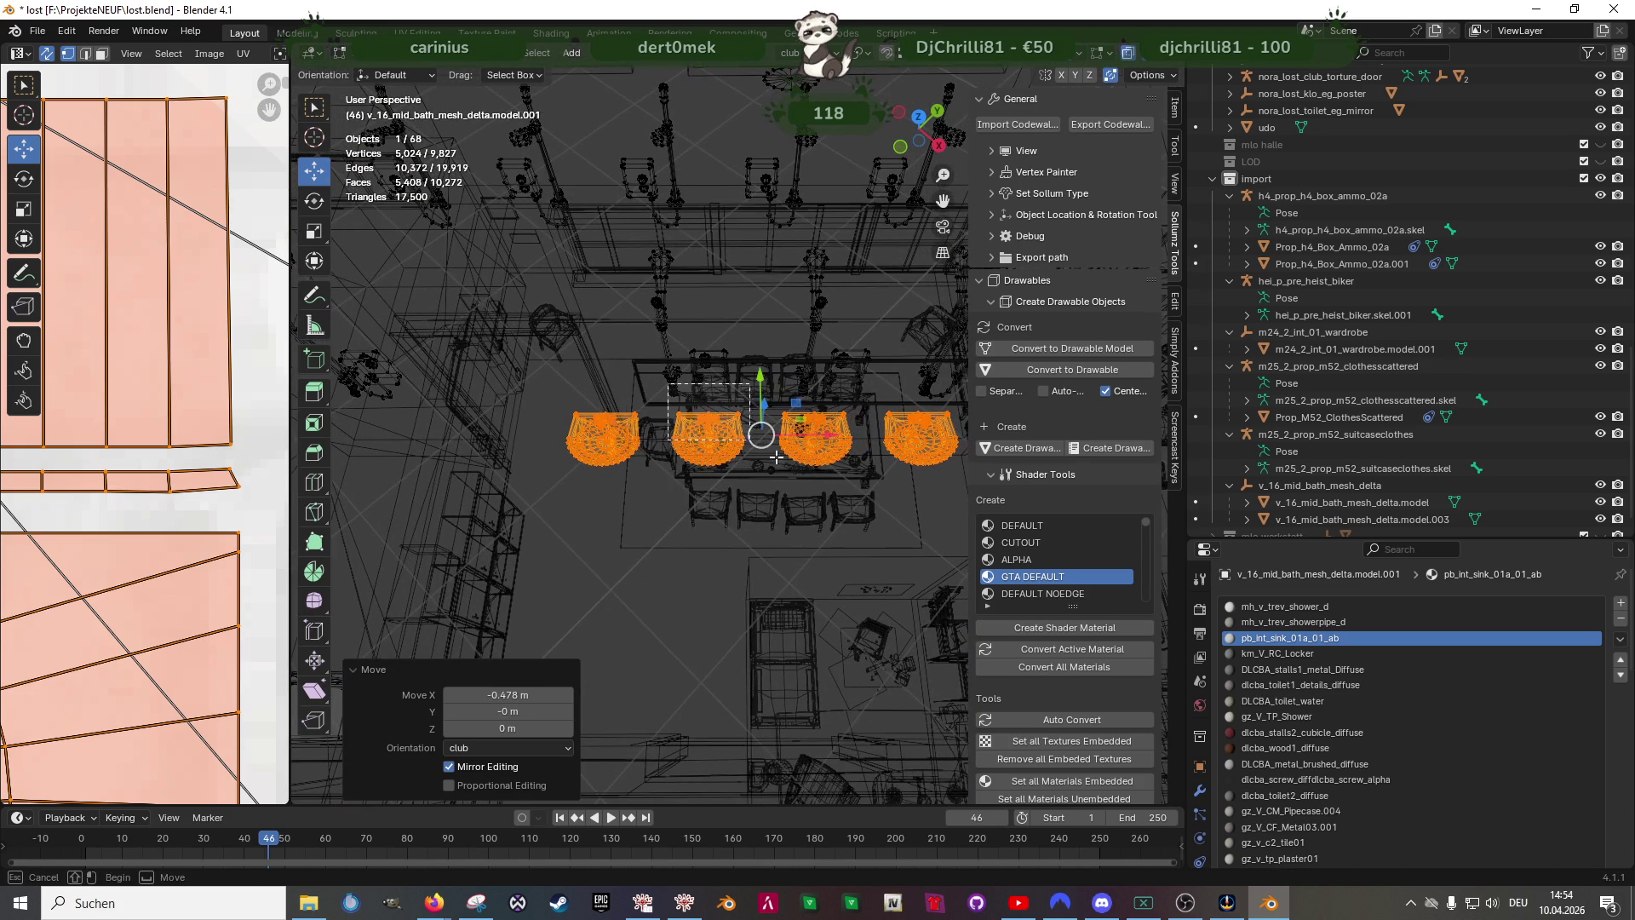
{"action": "left_click", "coordinate": [624, 434]}
{"action": "middle_click_drag", "start_coordinate": [928, 526], "coordinate": [895, 511]}
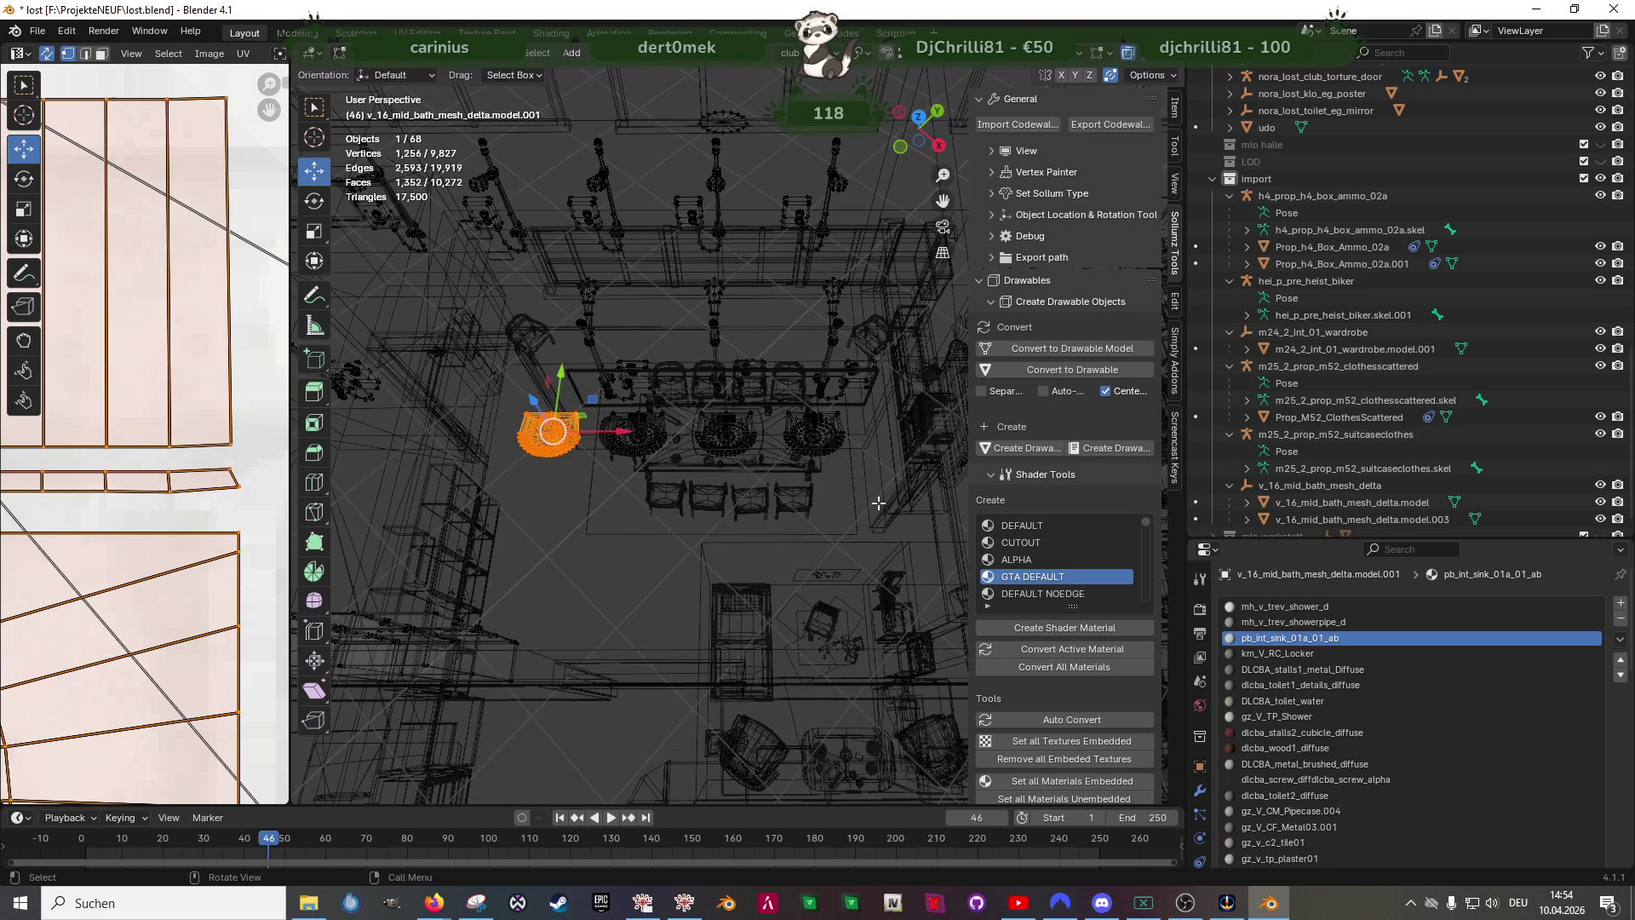
{"action": "key", "text": "x"}
{"action": "left_click", "coordinate": [879, 504]}
{"action": "key", "text": "shift+z"}
{"action": "scroll", "coordinate": [716, 448], "scroll_direction": "up", "scroll_amount": 4}
{"action": "mouse_move", "coordinate": [716, 448]}
{"action": "middle_mouse_down"}
{"action": "mouse_move", "coordinate": [677, 499]}
{"action": "mouse_move", "coordinate": [770, 523]}
{"action": "middle_mouse_up"}
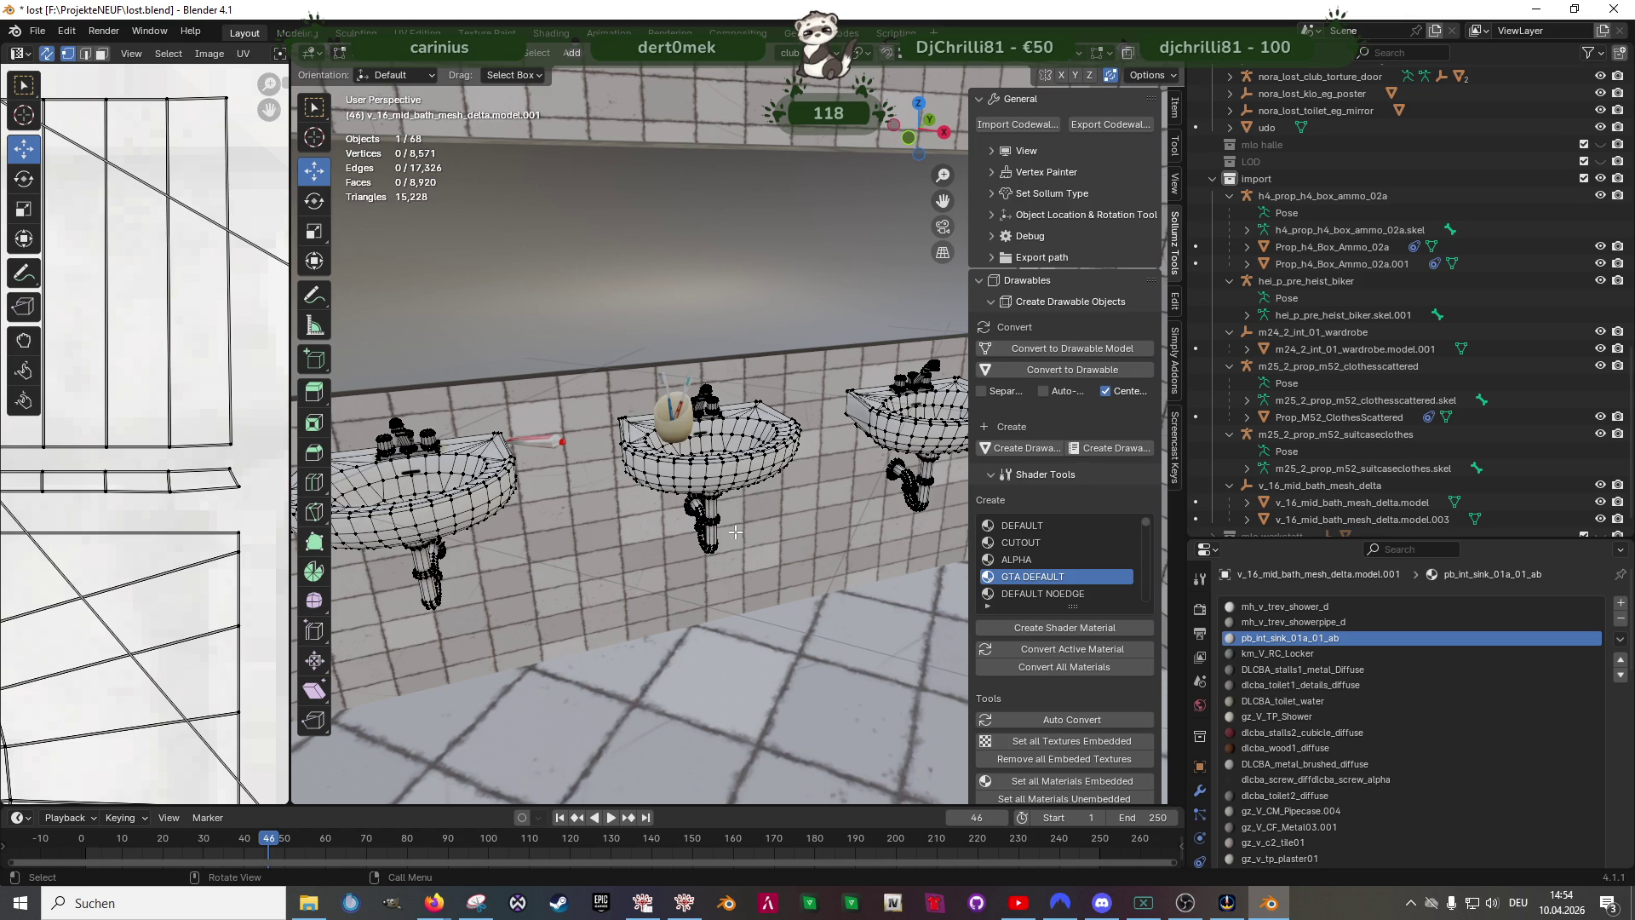
- Select the toothpaste object and edit its mesh with see-through wireframe shading
{"action": "middle_click_drag", "start_coordinate": [690, 475], "coordinate": [472, 428]}
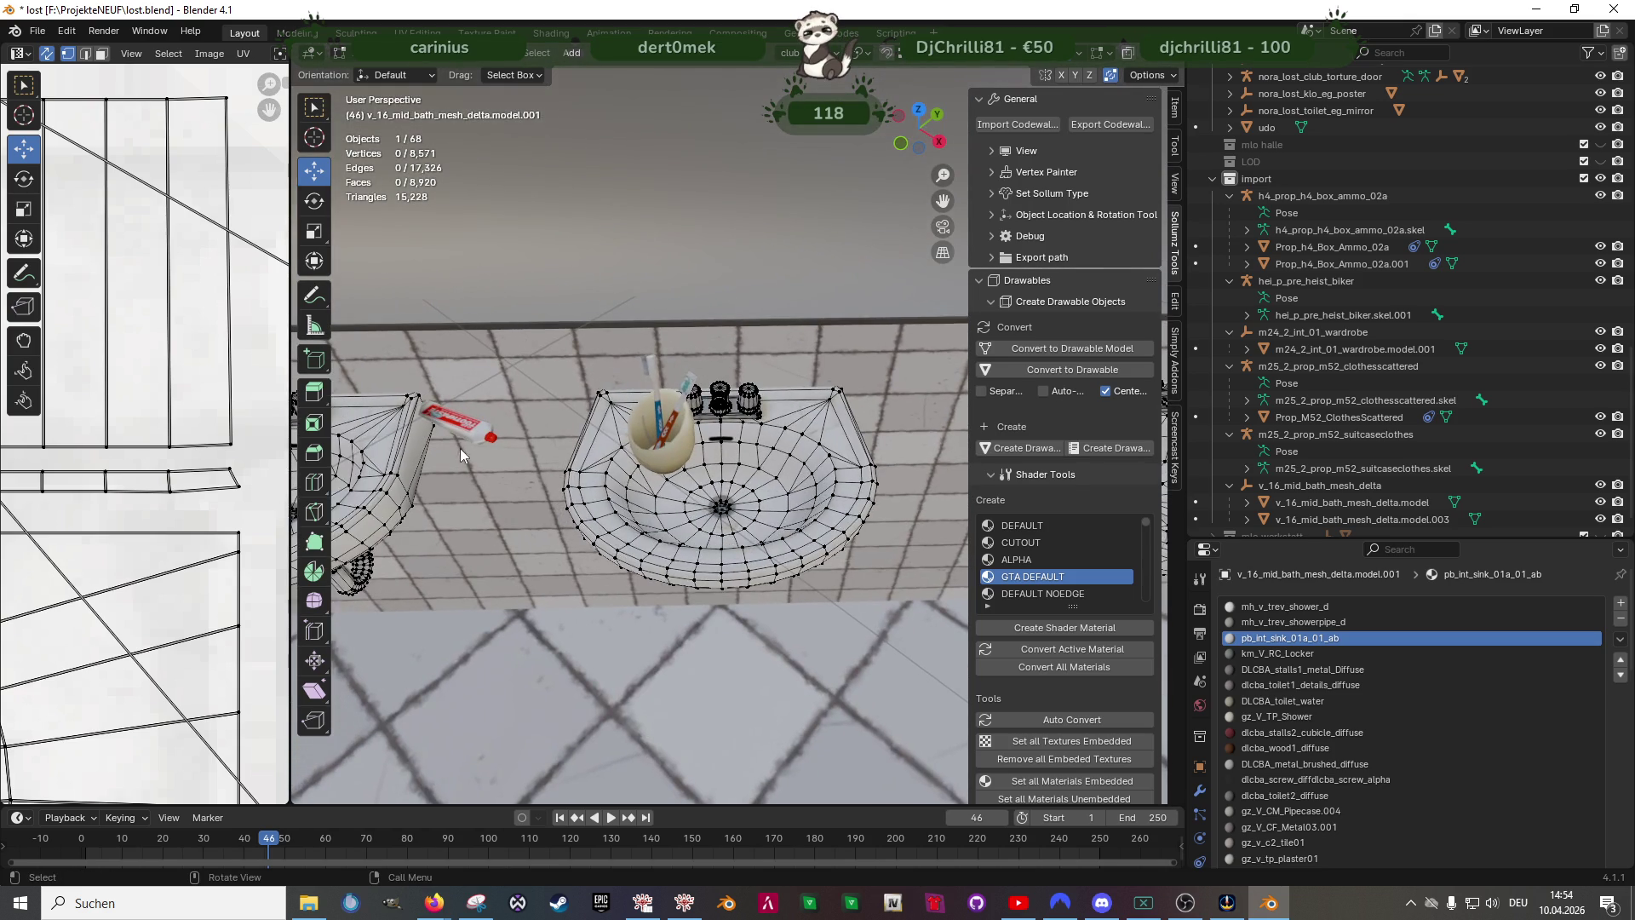
{"action": "key", "text": "Tab"}
{"action": "left_click", "coordinate": [472, 429]}
{"action": "key", "text": "Tab"}
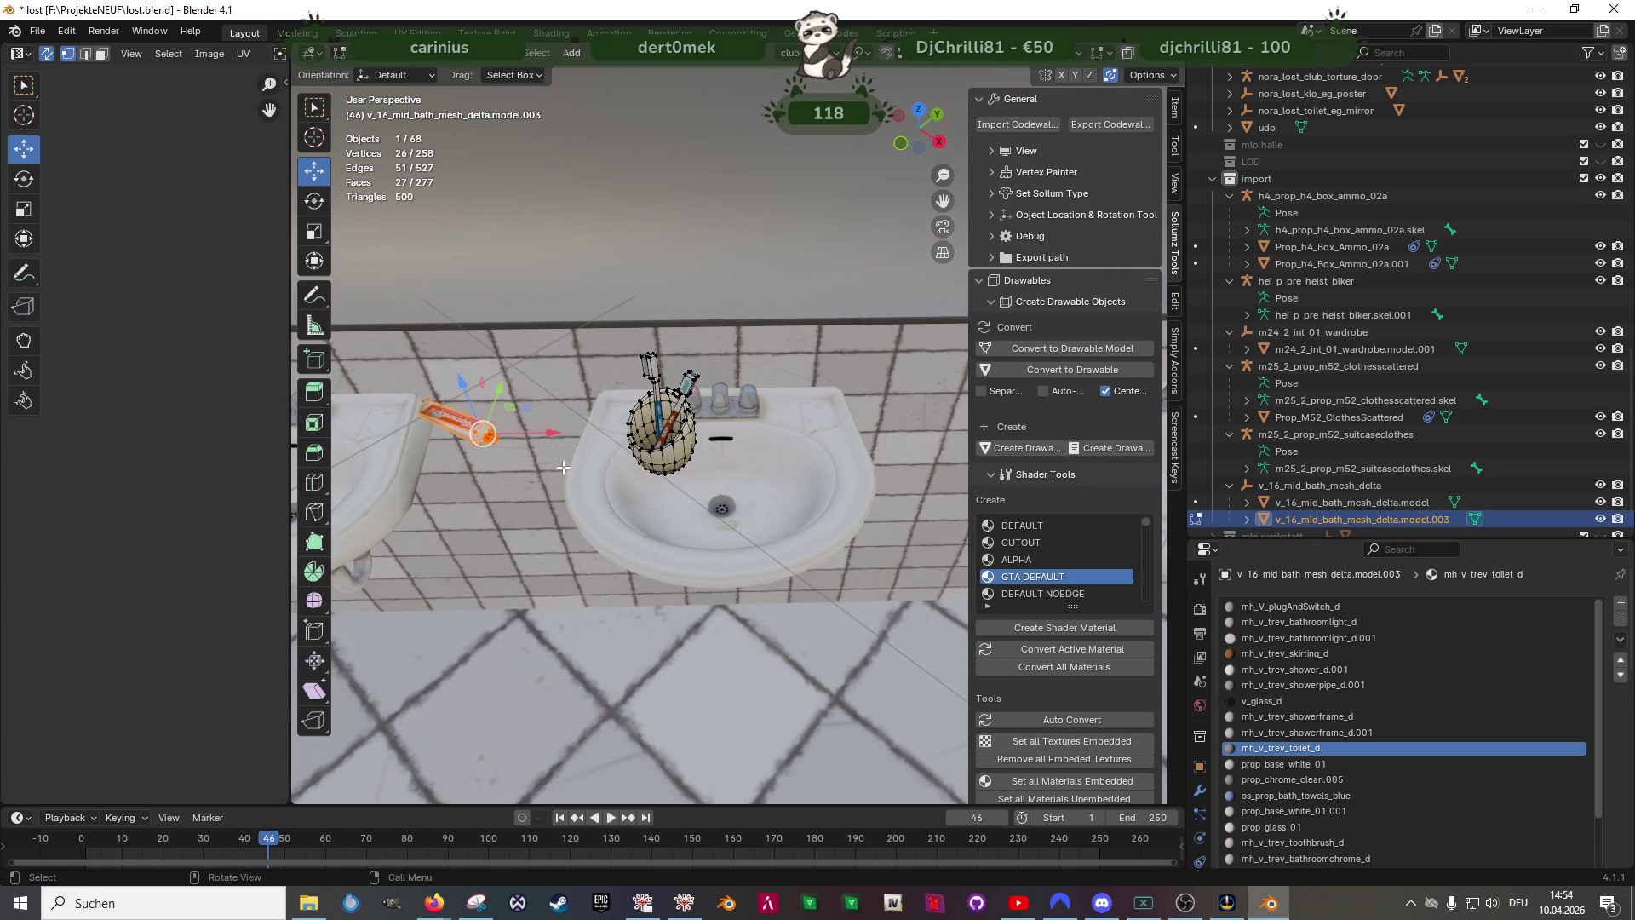
{"action": "middle_click_drag", "start_coordinate": [572, 463], "coordinate": [636, 515], "text": "shift"}
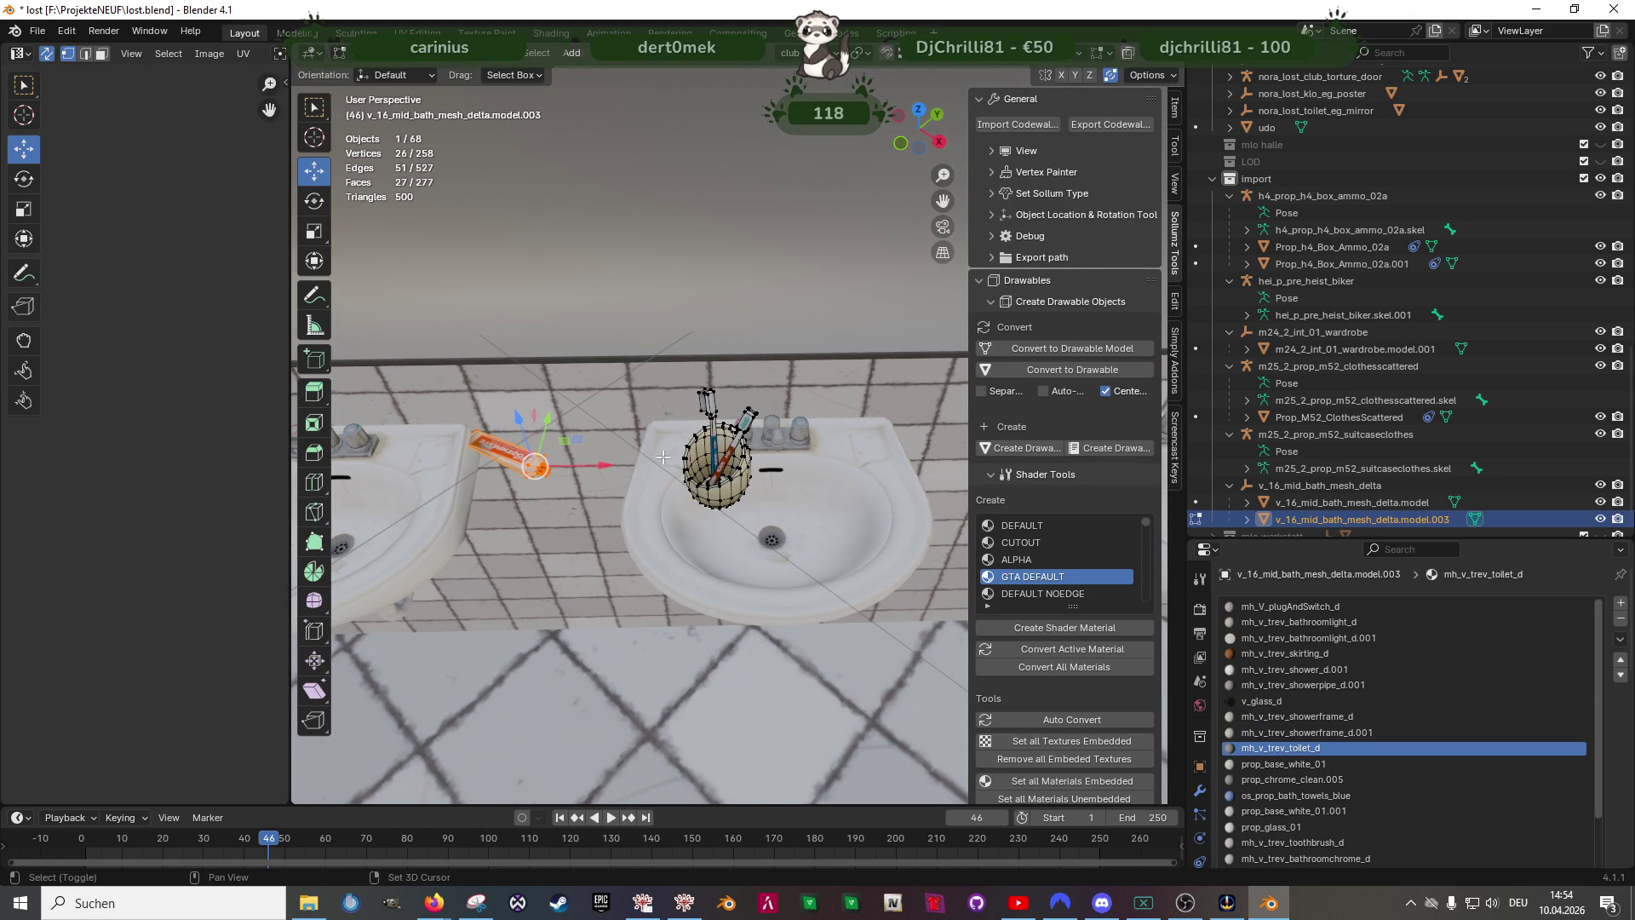
{"action": "key", "text": "shift+z"}
- Move the cup part of the mesh lower, then select the toothpaste tube part
{"action": "left_click", "coordinate": [717, 460]}
{"action": "mouse_move", "coordinate": [785, 445]}
{"action": "middle_mouse_down"}
{"action": "mouse_move", "coordinate": [782, 508]}
{"action": "mouse_move", "coordinate": [768, 499]}
{"action": "middle_mouse_up"}
{"action": "key", "text": "g"}
{"action": "left_click", "coordinate": [645, 663]}
{"action": "left_click", "coordinate": [626, 419]}
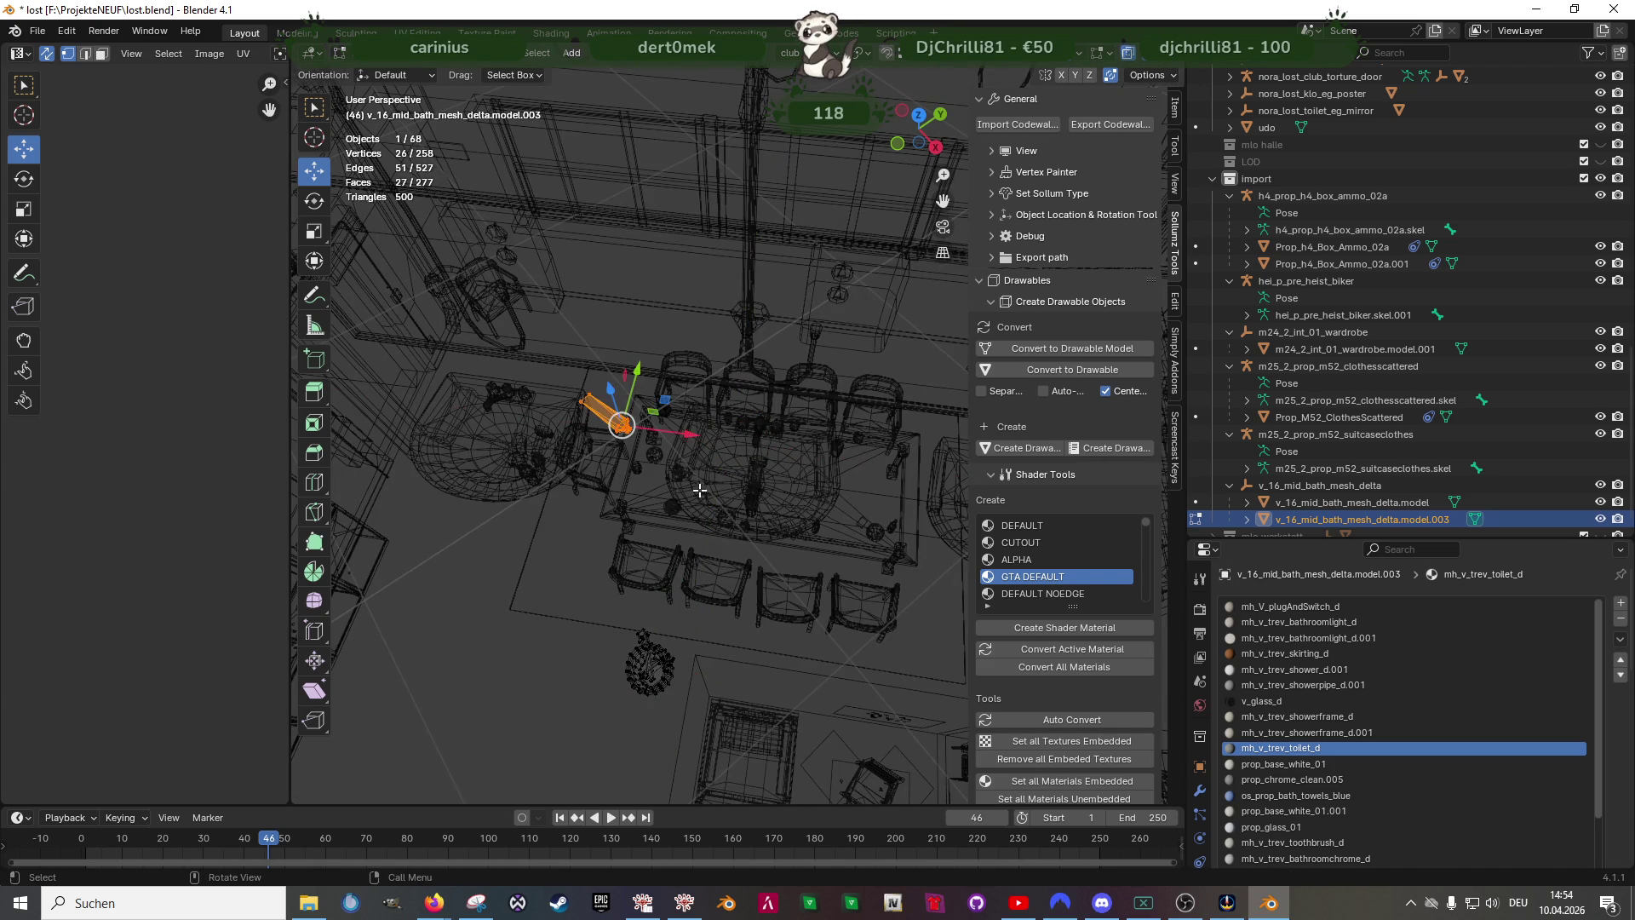
{"action": "key", "text": "shift+z"}
{"action": "scroll", "coordinate": [690, 486], "scroll_direction": "up", "scroll_amount": 3}
- Move the tube above the sink and rotate it about 60° around the vertical axis
{"action": "middle_click_drag", "start_coordinate": [690, 486], "coordinate": [639, 461]}
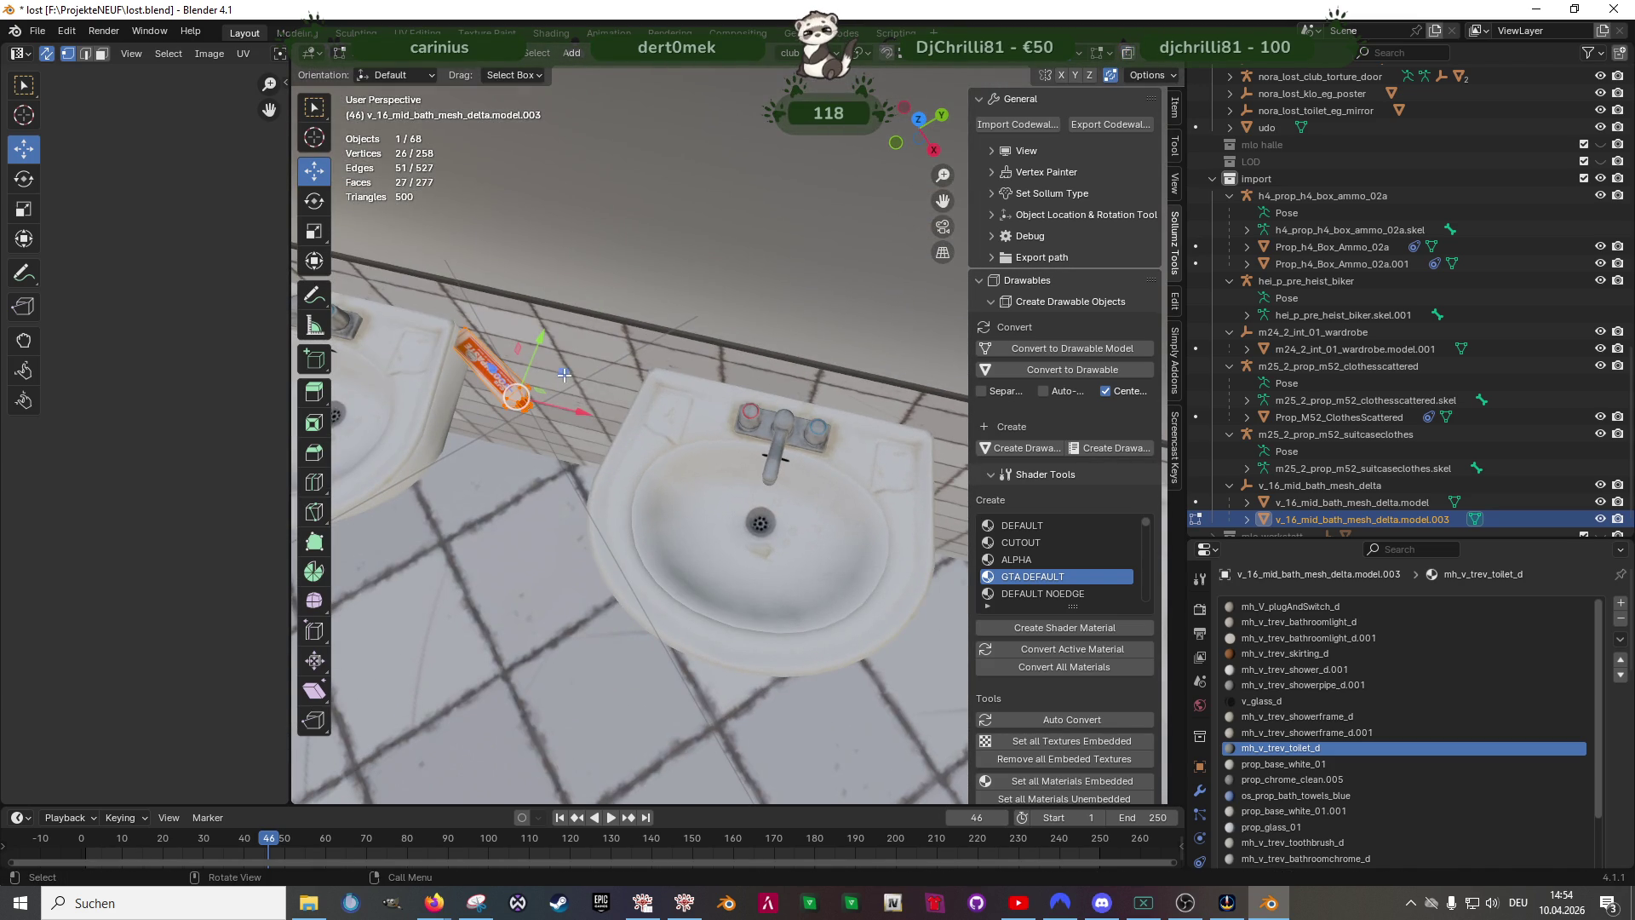
{"action": "key", "text": "g"}
{"action": "left_click", "coordinate": [715, 415]}
{"action": "right_click", "coordinate": [757, 477]}
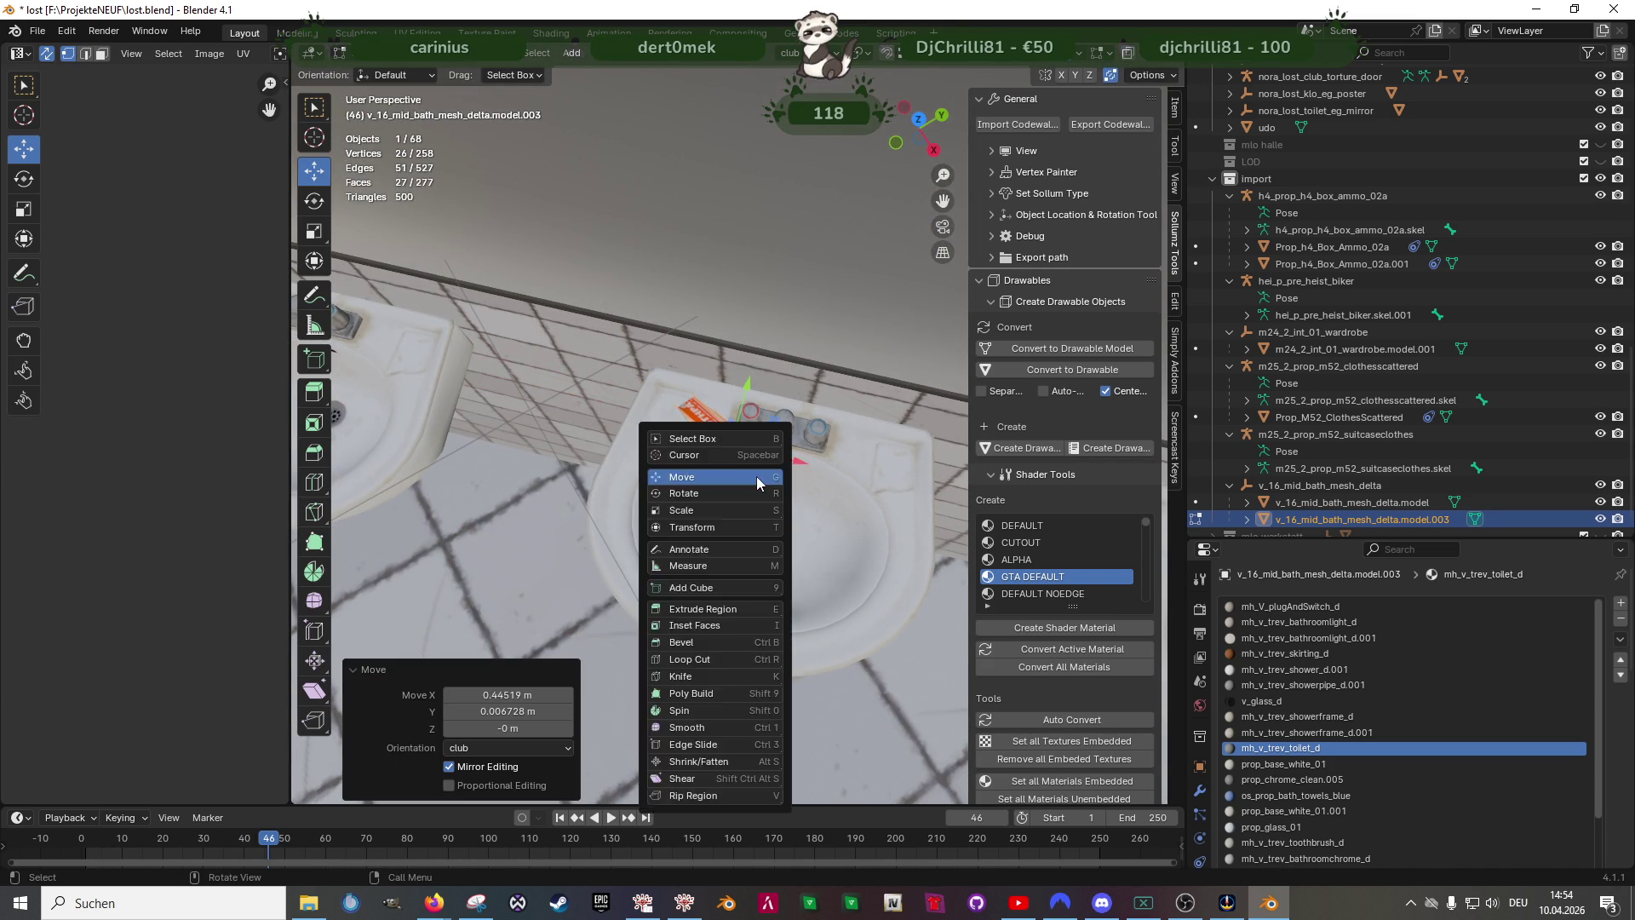
{"action": "left_click", "coordinate": [757, 490]}
{"action": "key", "text": "r"}
{"action": "key", "text": "z"}
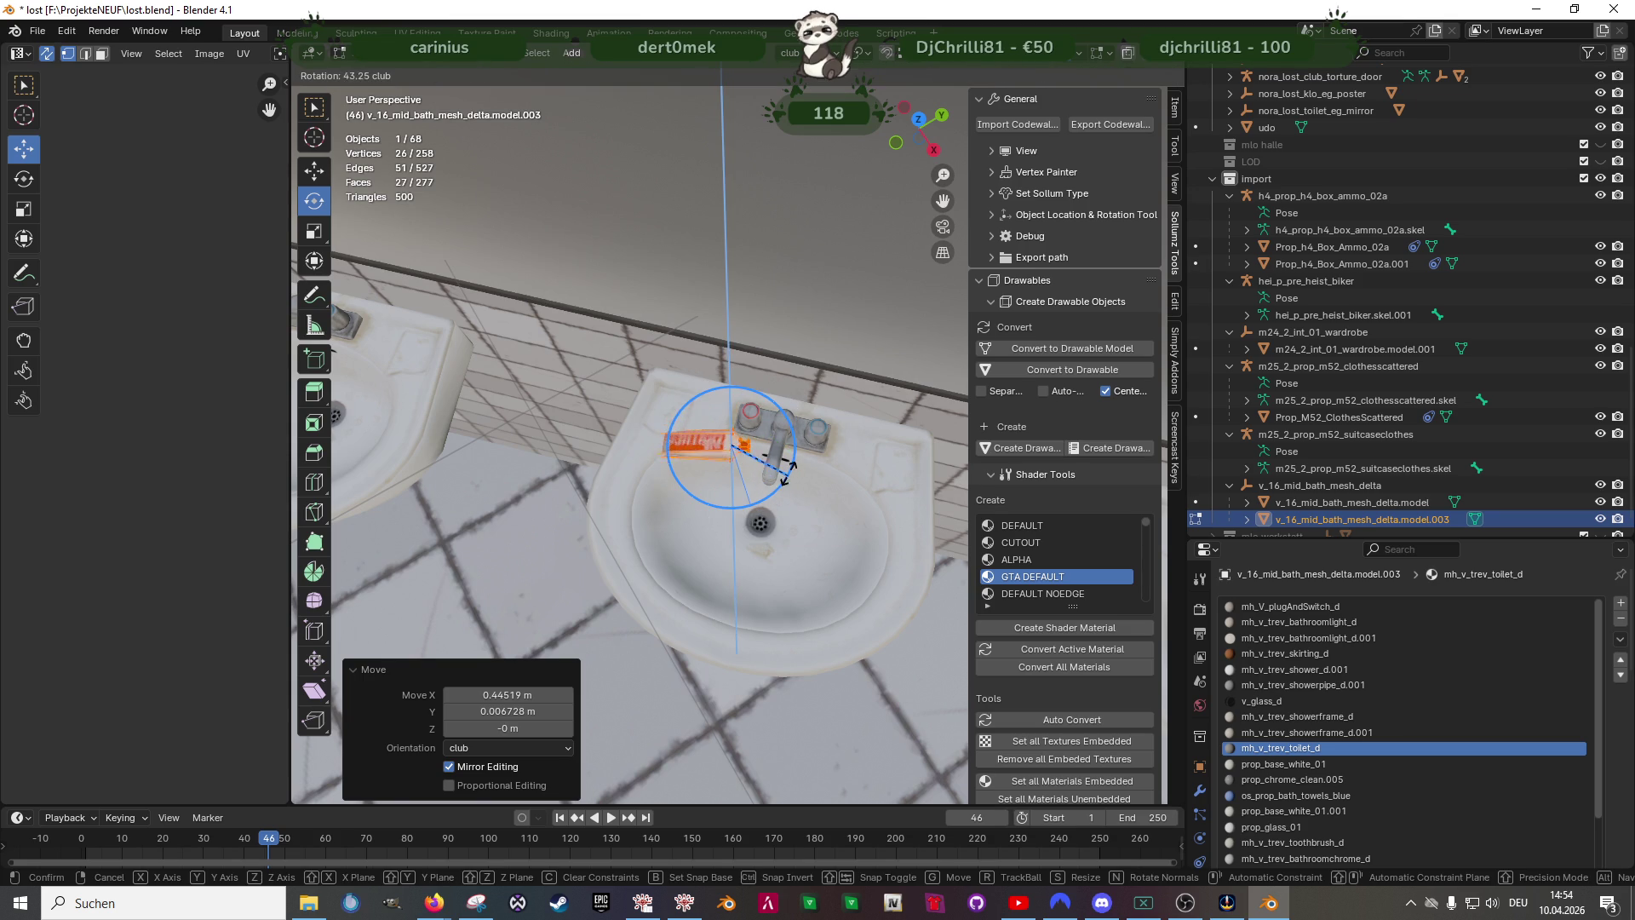
{"action": "left_click", "coordinate": [790, 460]}
{"action": "right_click", "coordinate": [790, 466]}
{"action": "key", "text": "Escape"}
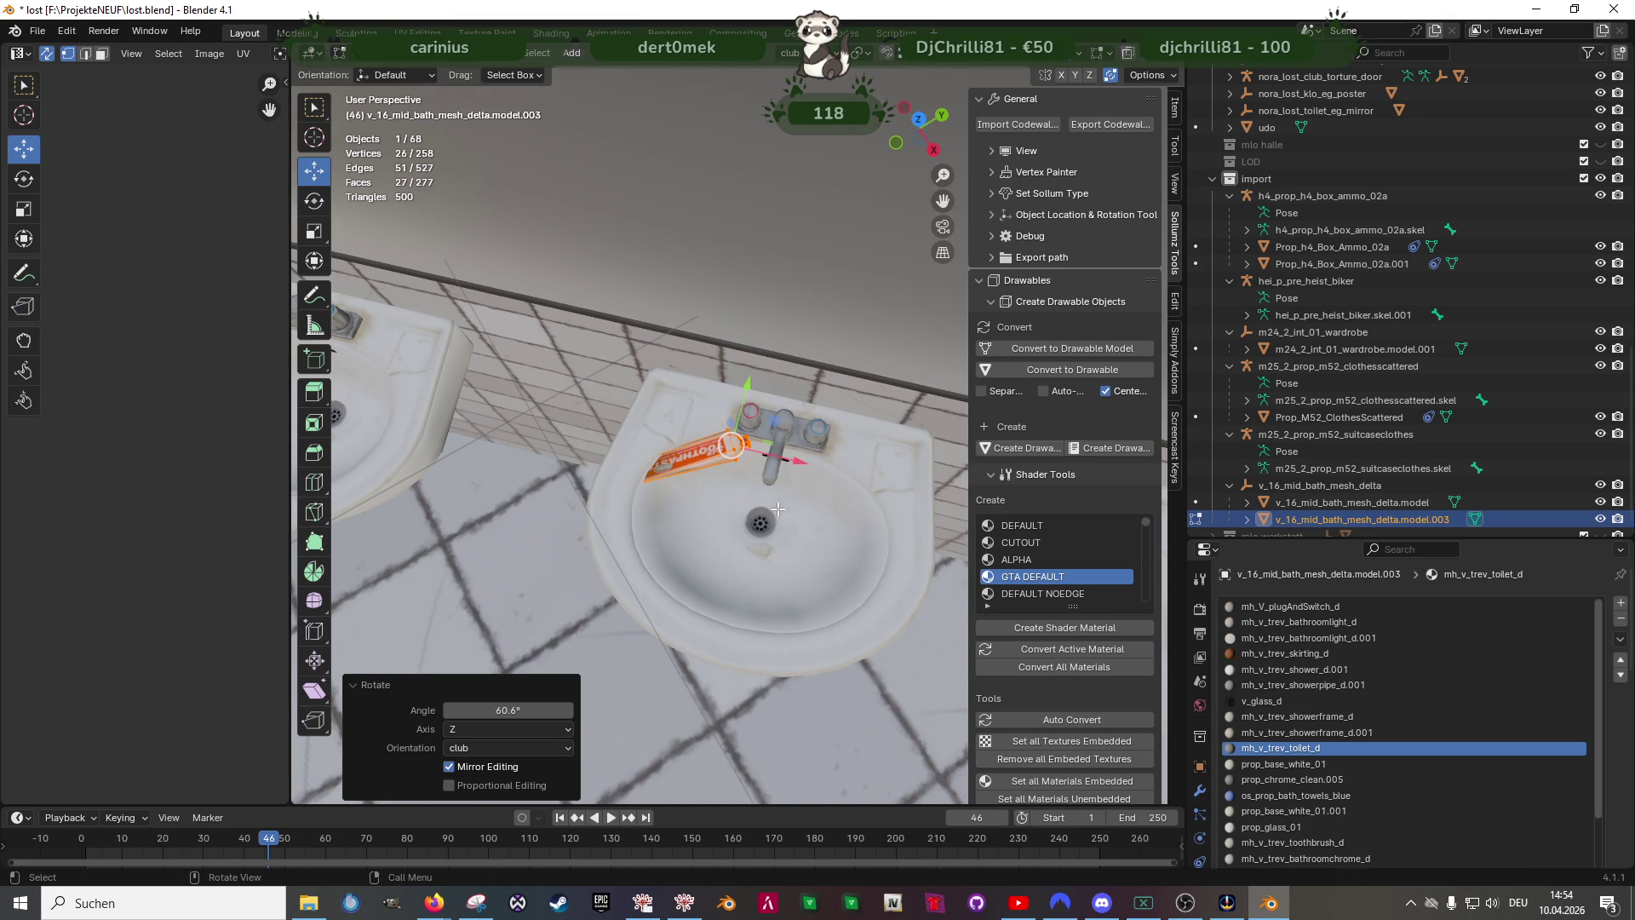
{"action": "scroll", "coordinate": [728, 485], "scroll_direction": "up", "scroll_amount": 3}
- Reposition the tube on the sink rim and shrink it to about 70% size
{"action": "left_click_drag", "start_coordinate": [728, 454], "coordinate": [728, 441]}
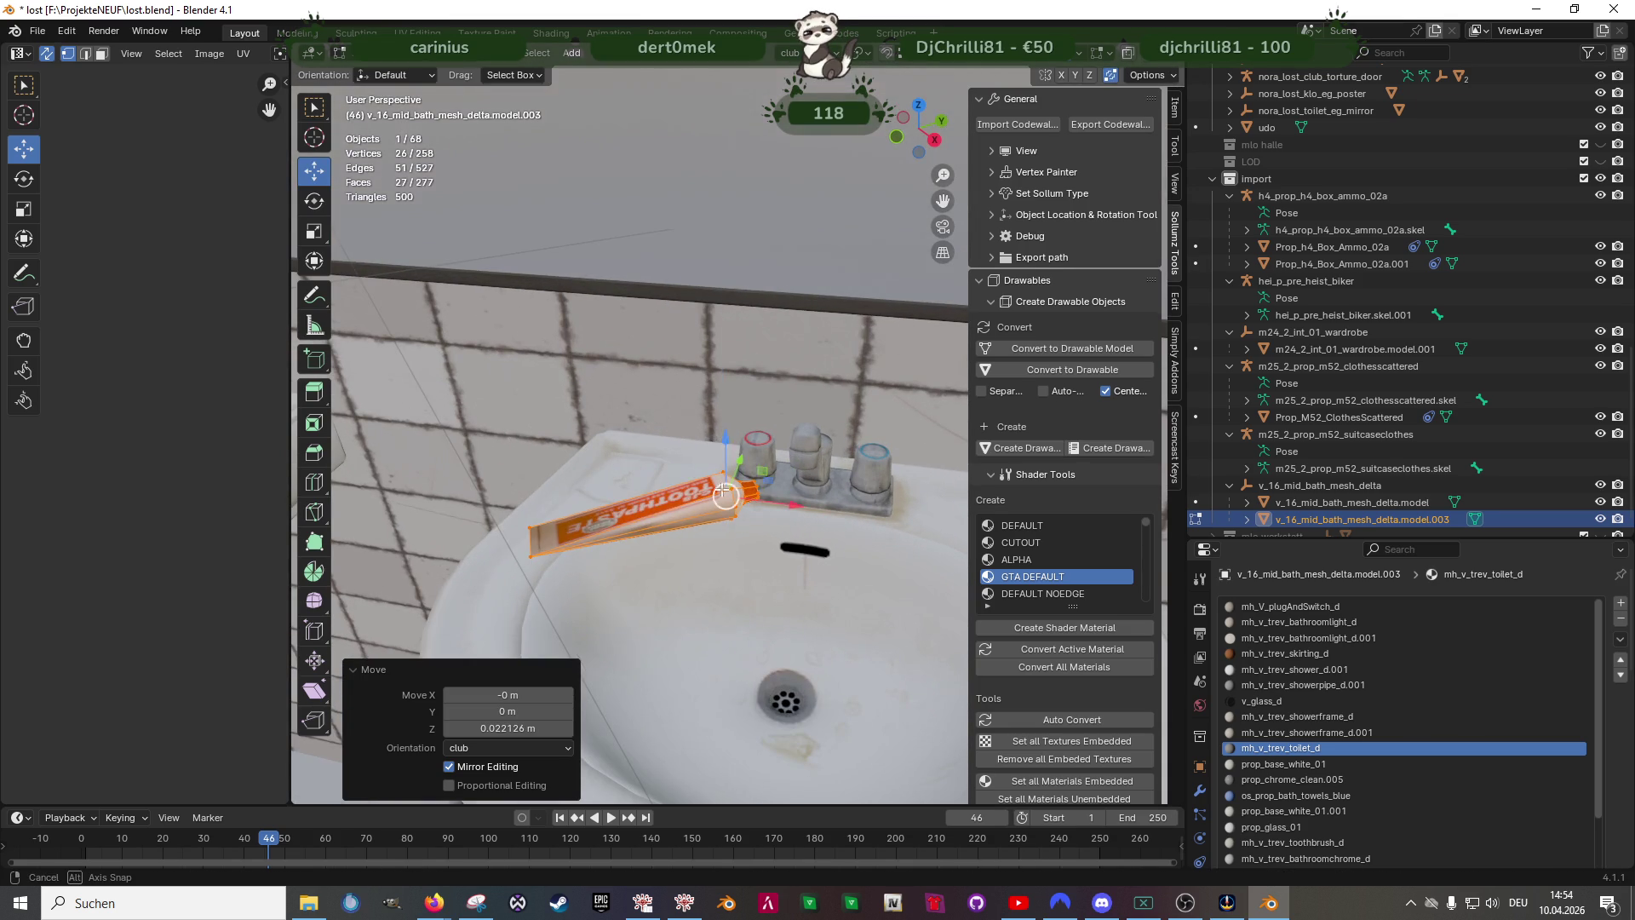
{"action": "middle_click_drag", "start_coordinate": [729, 486], "coordinate": [840, 583]}
{"action": "key", "text": "g"}
{"action": "left_click", "coordinate": [721, 423]}
{"action": "key", "text": "c"}
{"action": "key", "text": "s"}
{"action": "left_click", "coordinate": [728, 447]}
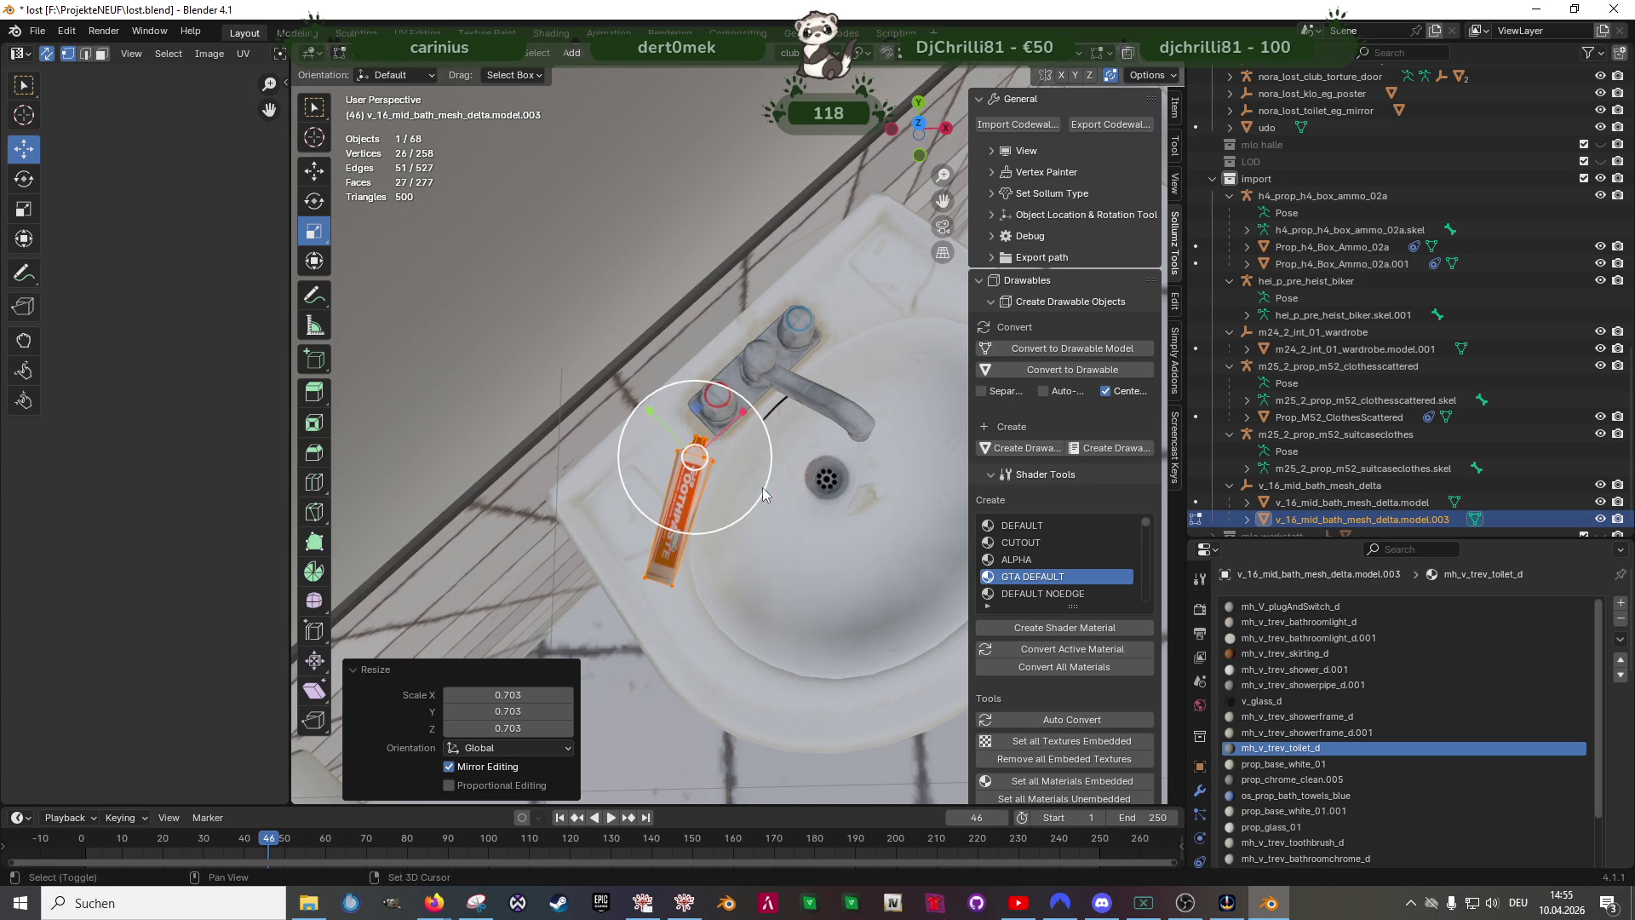
- Lower the tube onto the rim along Z and nudge it to its final spot beside the faucet
{"action": "mouse_move", "coordinate": [722, 485]}
{"action": "middle_mouse_down"}
{"action": "mouse_move", "coordinate": [719, 391]}
{"action": "mouse_move", "coordinate": [627, 445]}
{"action": "middle_mouse_up"}
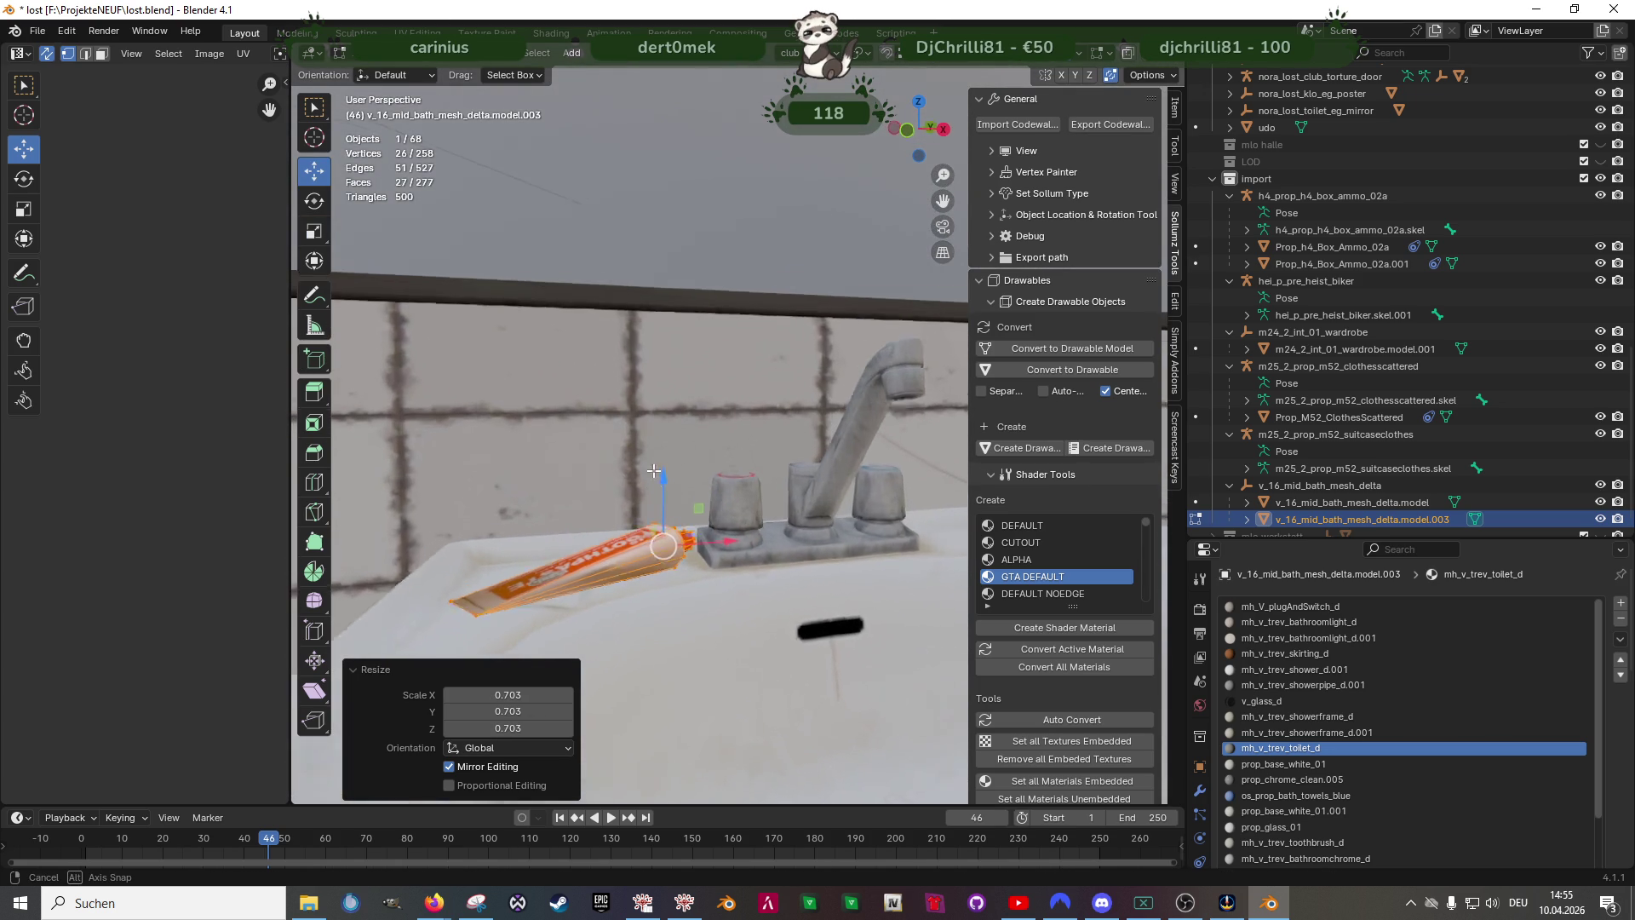
{"action": "key", "text": "g"}
{"action": "key", "text": "z"}
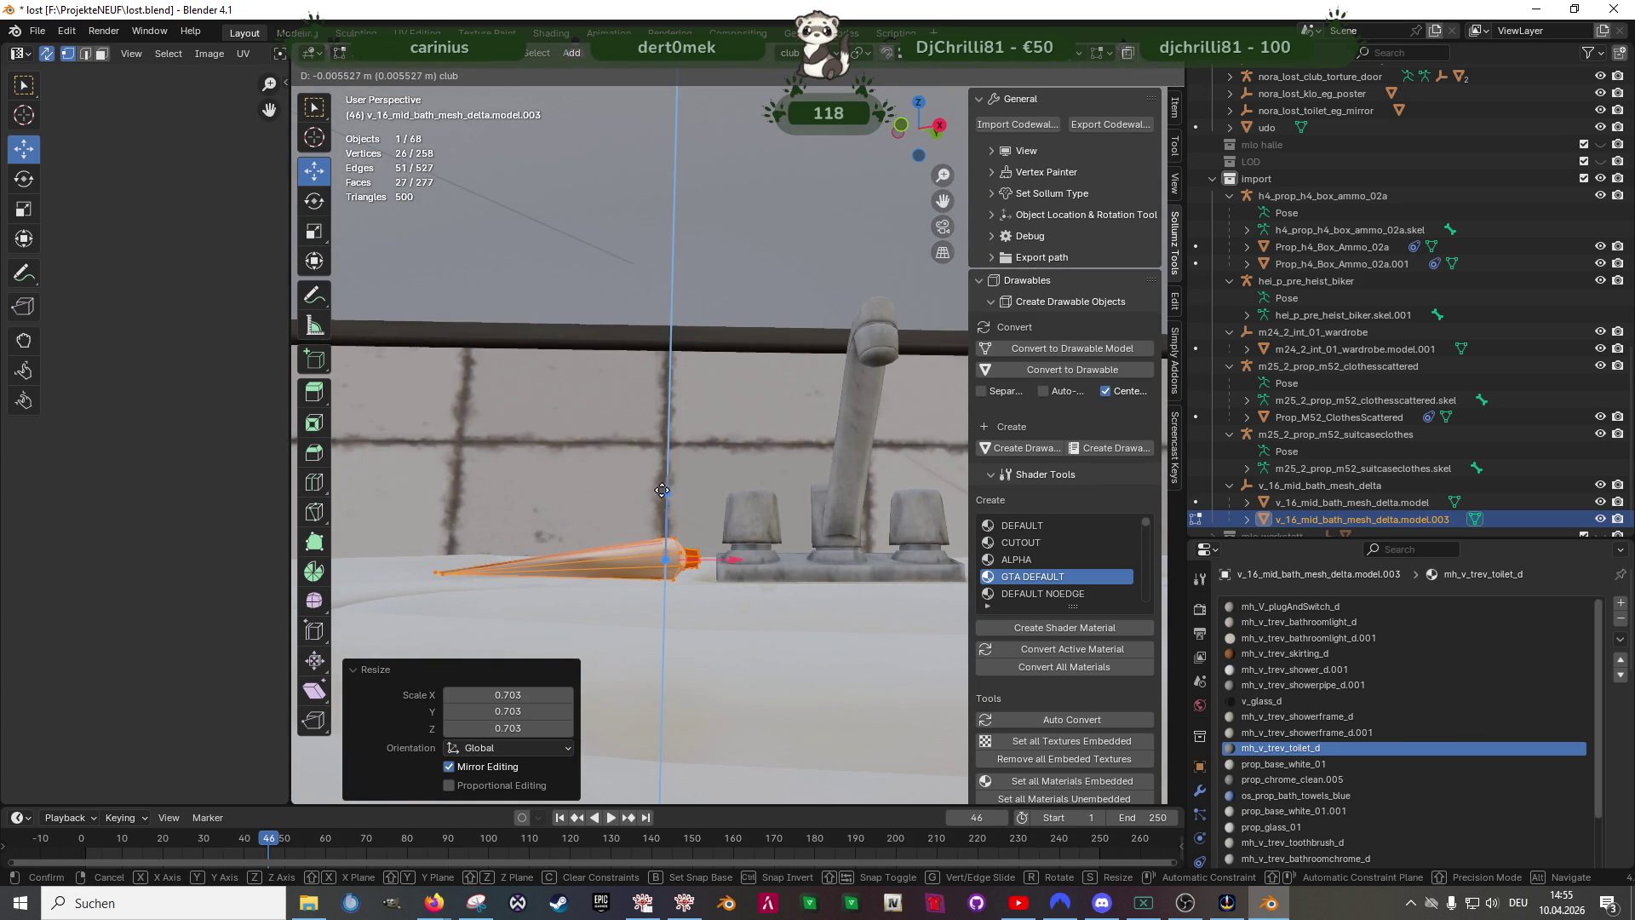
{"action": "left_click", "coordinate": [658, 493]}
{"action": "middle_click_drag", "start_coordinate": [659, 493], "coordinate": [705, 463]}
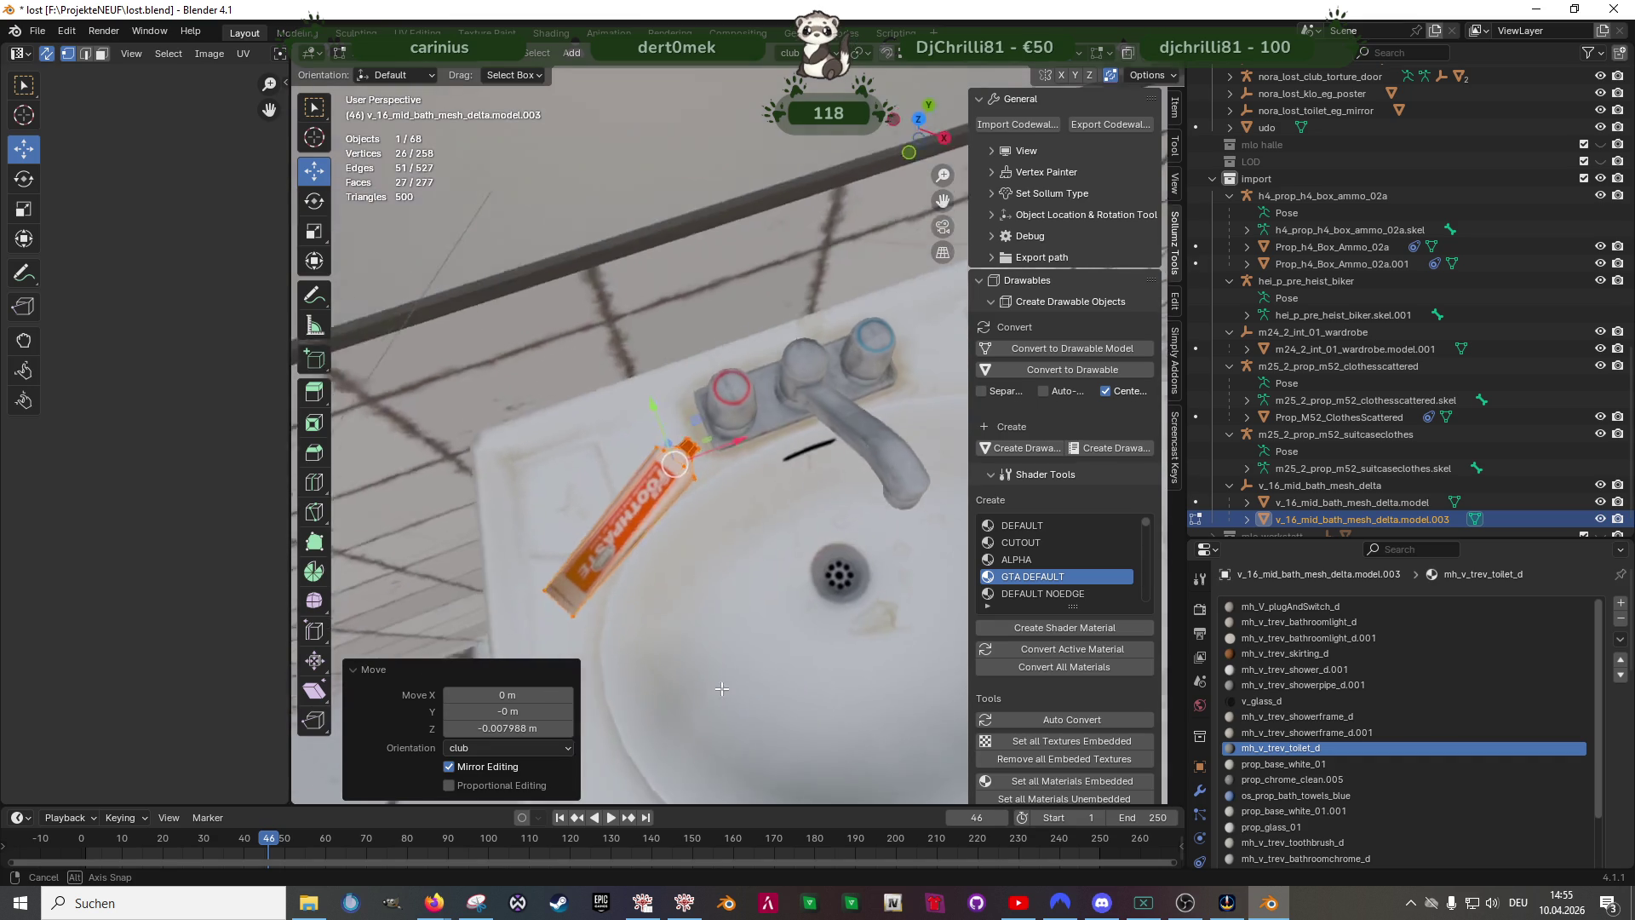
{"action": "key", "text": "g"}
{"action": "left_click", "coordinate": [639, 435]}
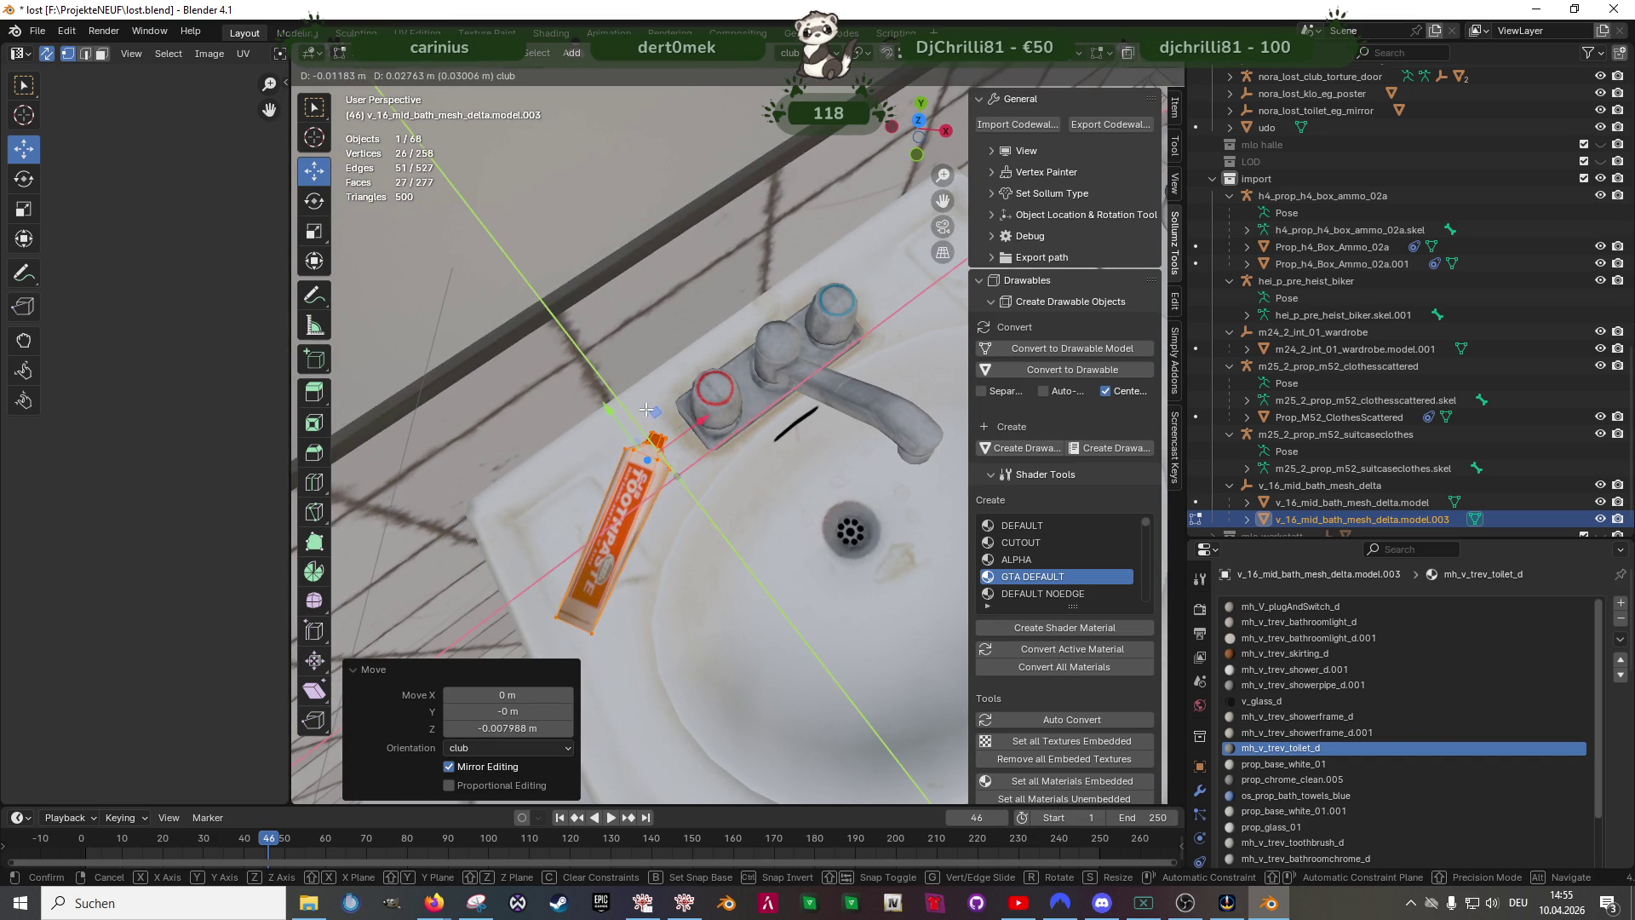
{"action": "mouse_move", "coordinate": [639, 436]}
{"action": "middle_mouse_down"}
{"action": "mouse_move", "coordinate": [605, 427]}
{"action": "mouse_move", "coordinate": [704, 550]}
{"action": "middle_mouse_up"}
{"action": "scroll", "coordinate": [605, 428], "scroll_direction": "up", "scroll_amount": 4}
{"action": "scroll", "coordinate": [606, 427], "scroll_direction": "down", "scroll_amount": 4}
{"action": "scroll", "coordinate": [704, 550], "scroll_direction": "down", "scroll_amount": 4}
{"action": "scroll", "coordinate": [766, 601], "scroll_direction": "up", "scroll_amount": 3}
- Select the cup's faces by box-selecting its UV island in the UV Editor
{"action": "left_click", "coordinate": [777, 632]}
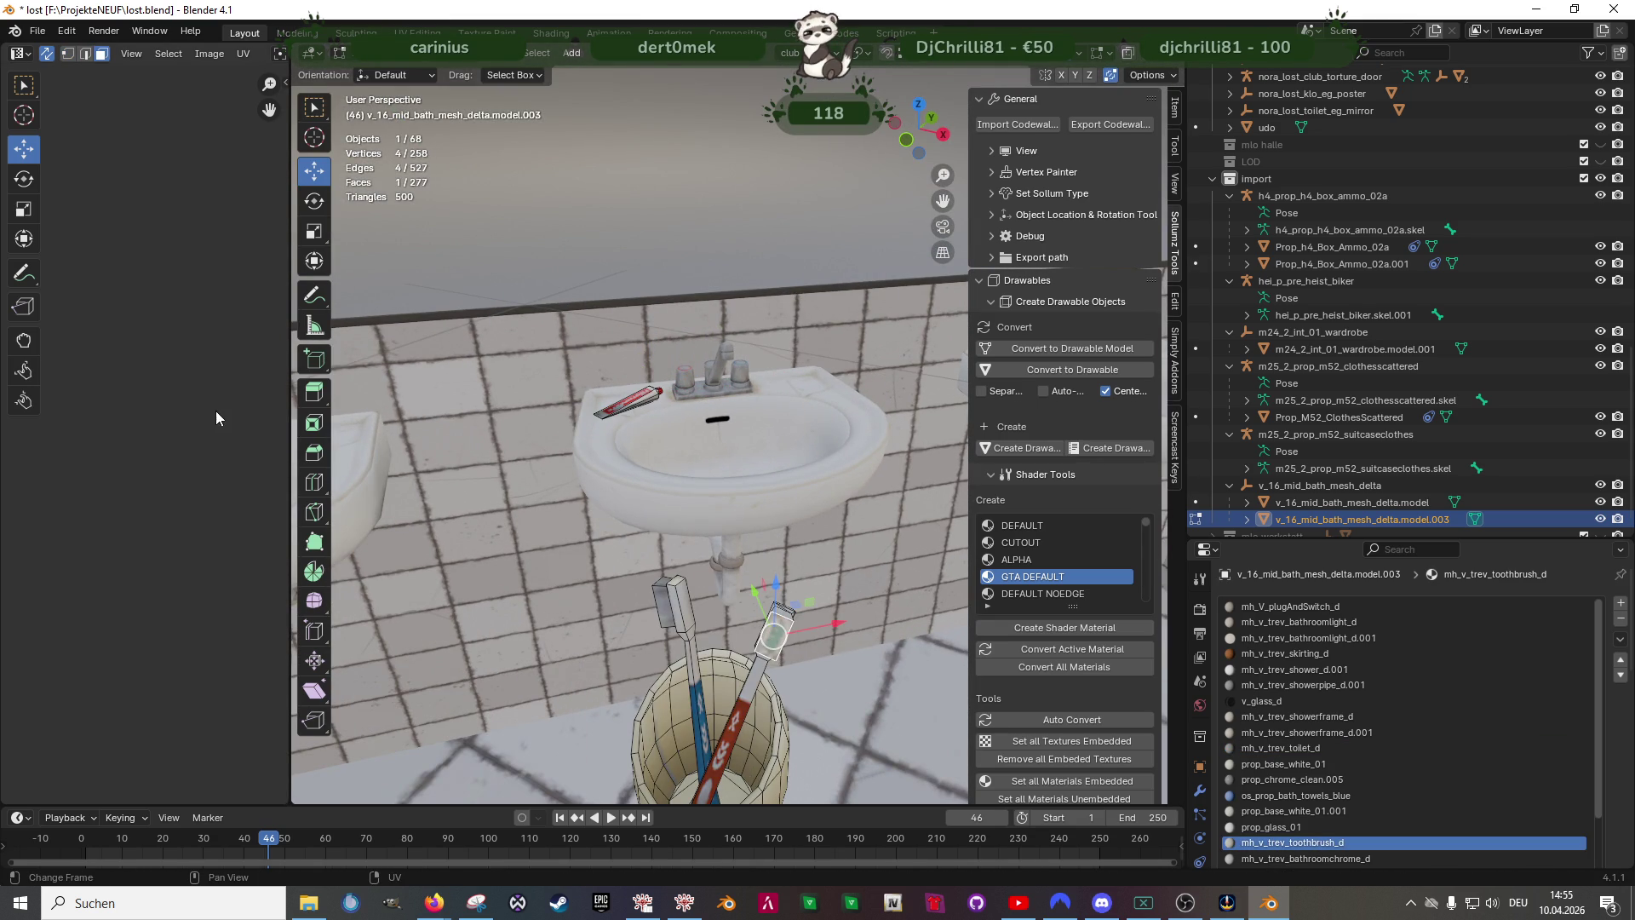
{"action": "scroll", "coordinate": [134, 399], "scroll_direction": "up", "scroll_amount": 8}
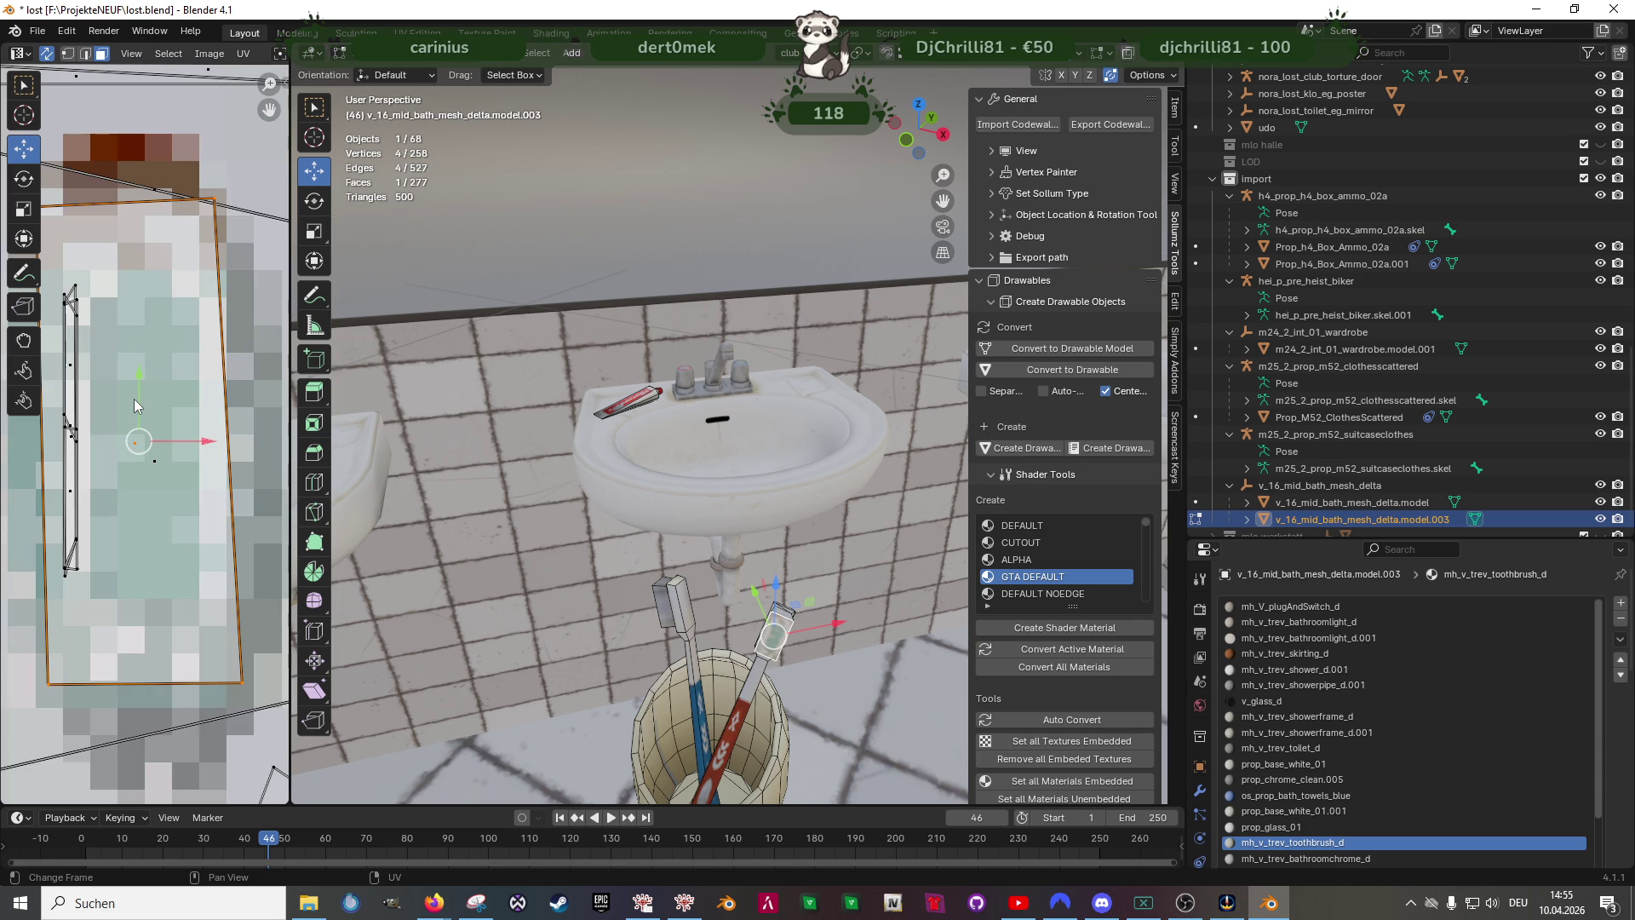
{"action": "scroll", "coordinate": [135, 399], "scroll_direction": "down", "scroll_amount": 8}
{"action": "middle_click_drag", "start_coordinate": [143, 565], "coordinate": [167, 547]}
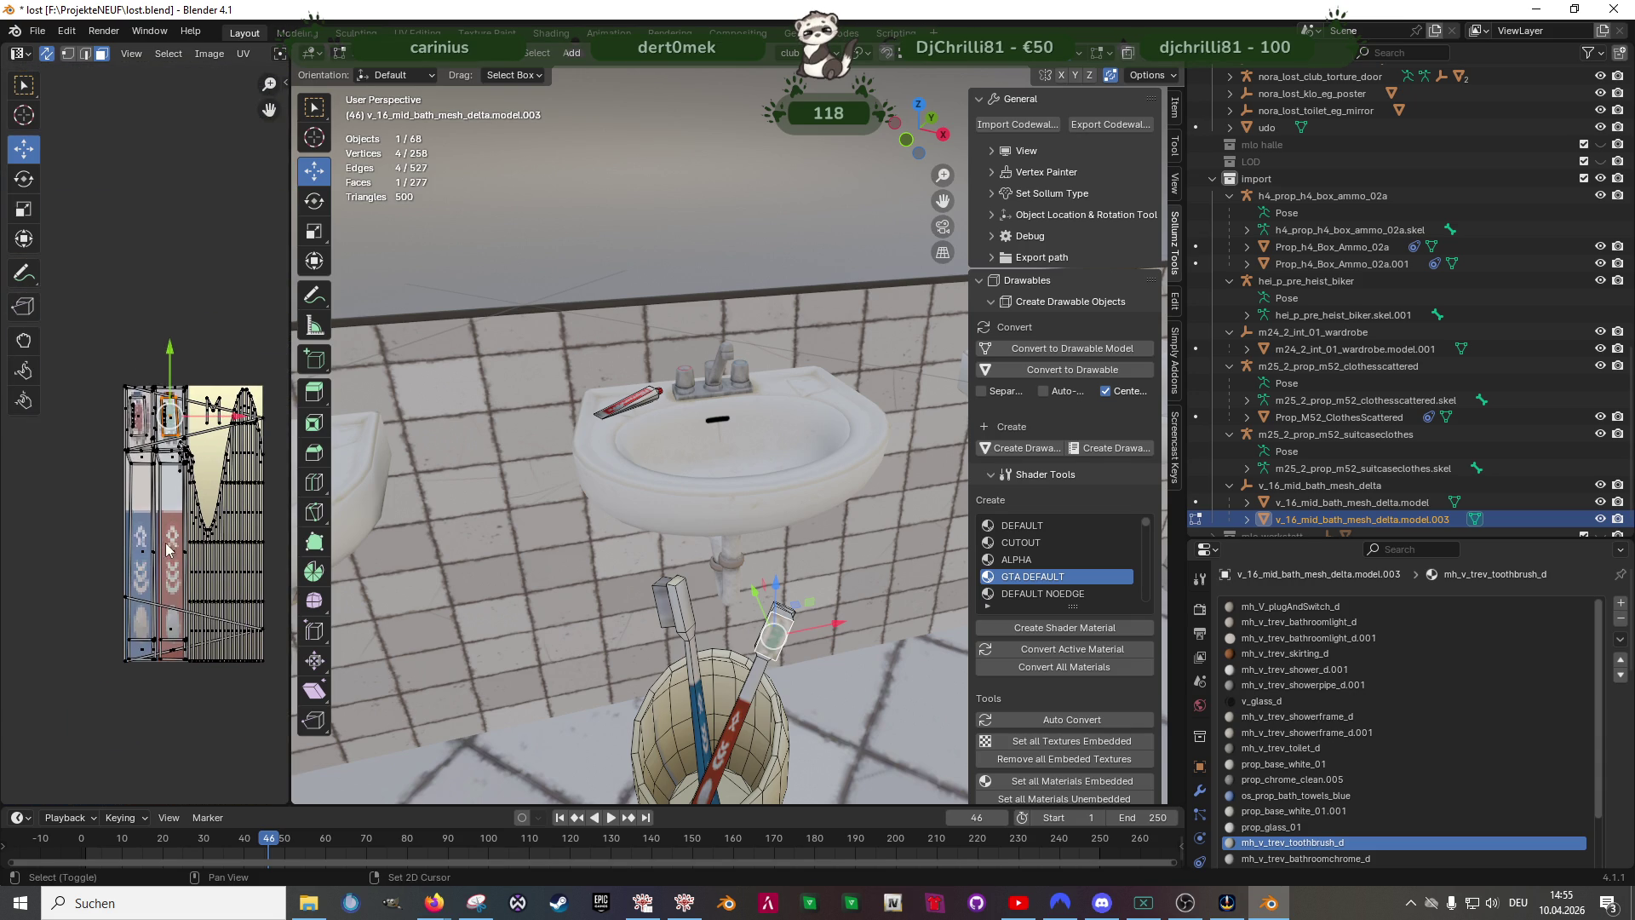
{"action": "left_click_drag", "start_coordinate": [96, 363], "coordinate": [158, 687]}
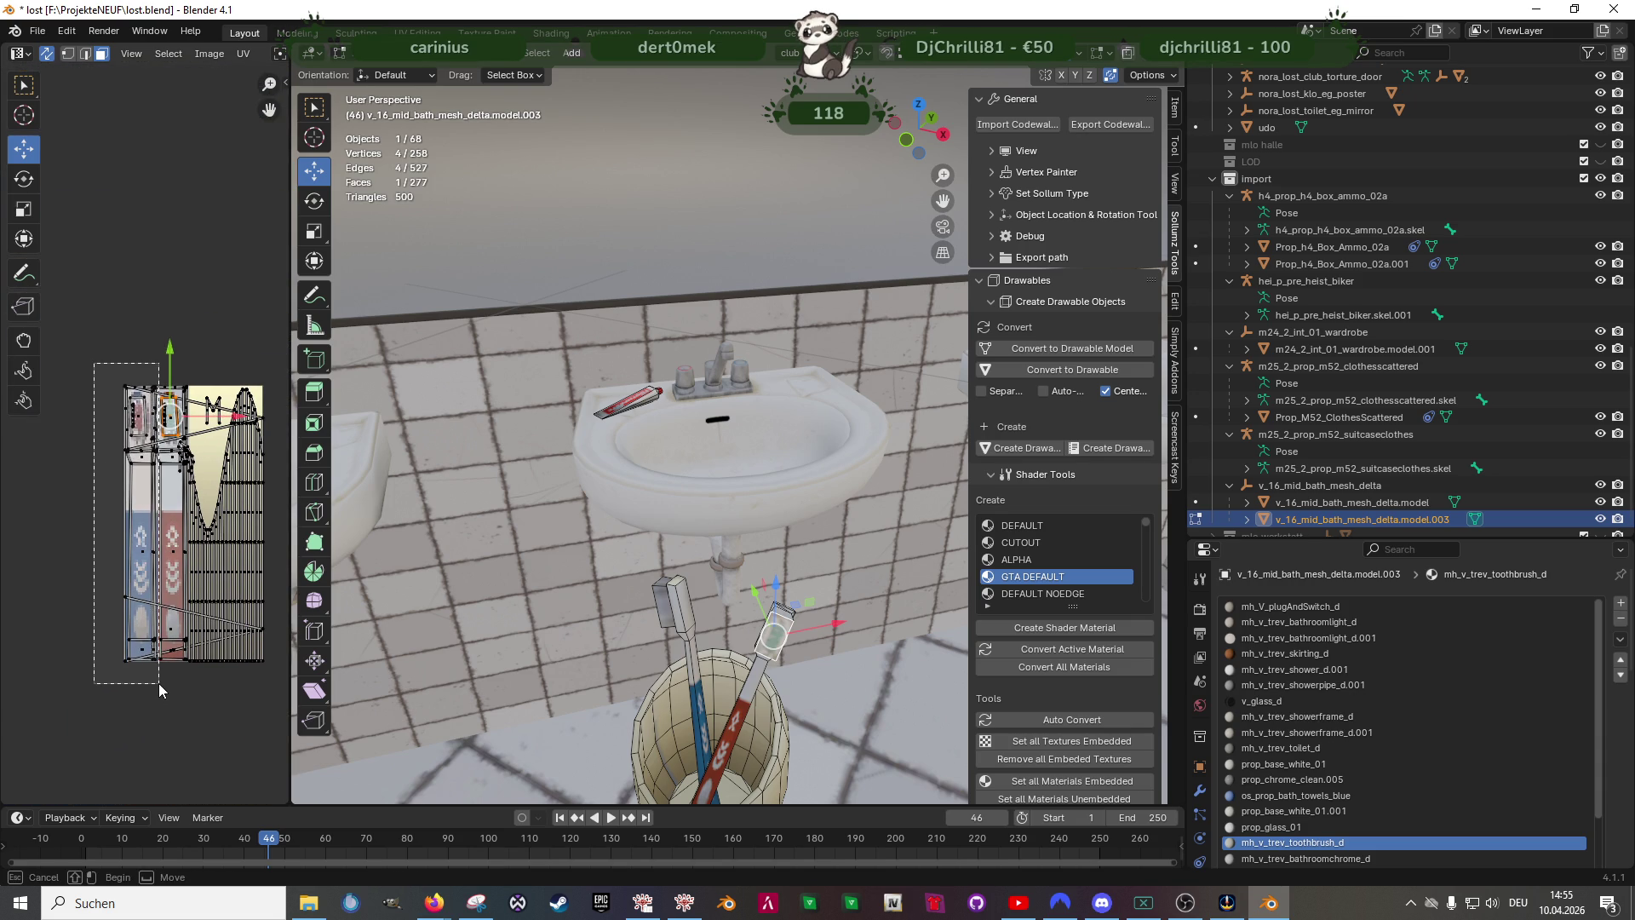
{"action": "middle_click_drag", "start_coordinate": [217, 660], "coordinate": [191, 637]}
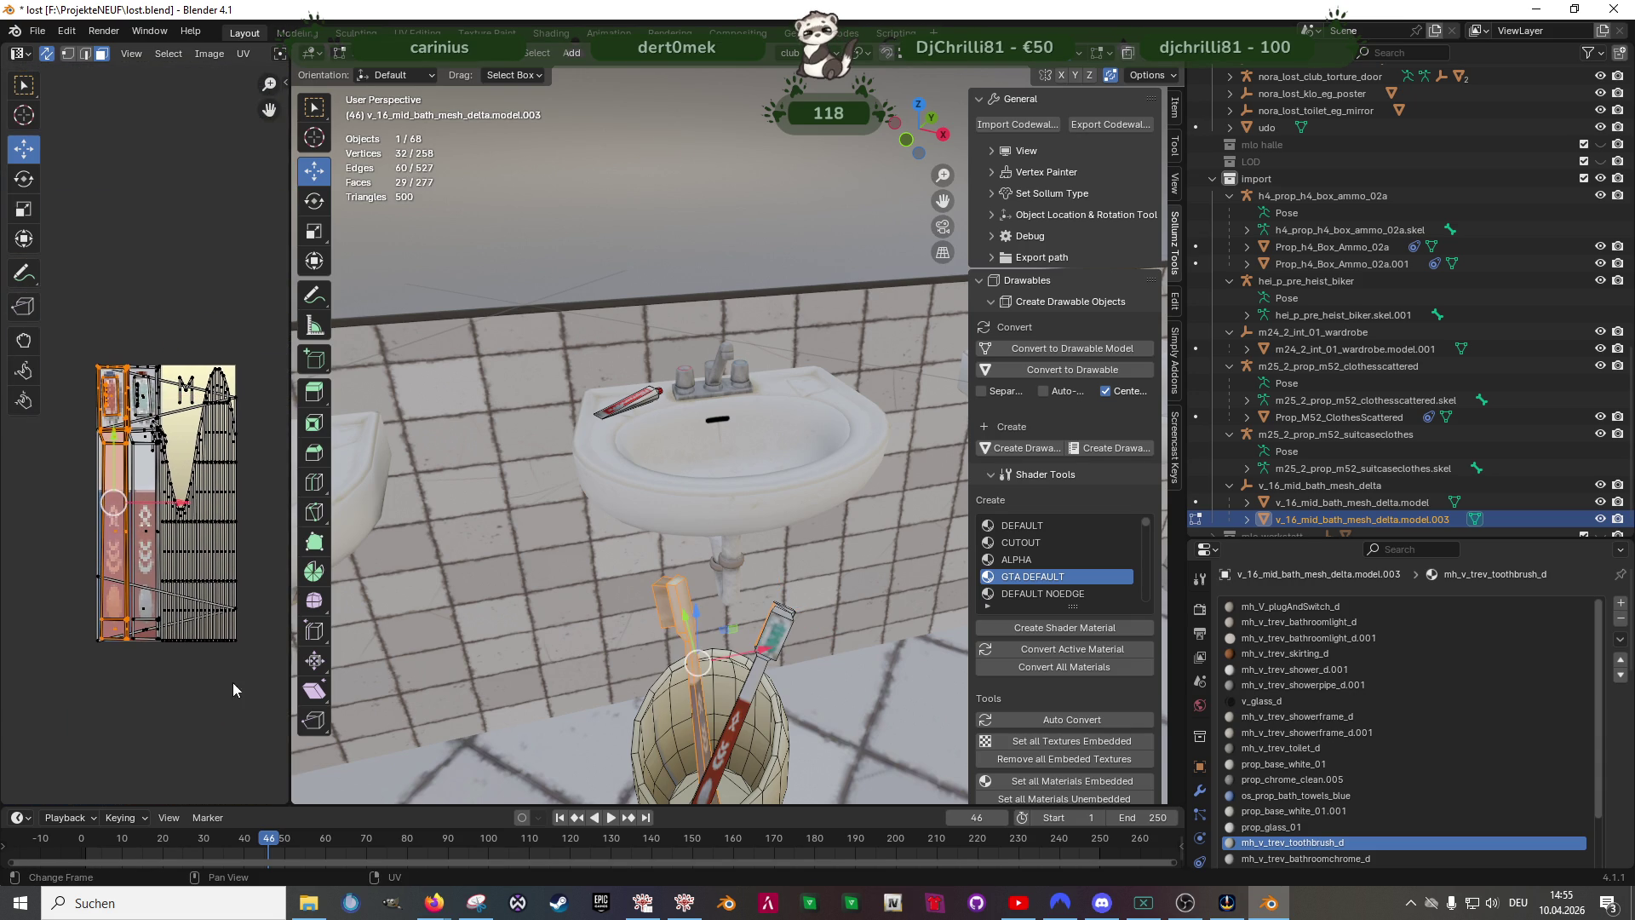
{"action": "left_click", "coordinate": [652, 723]}
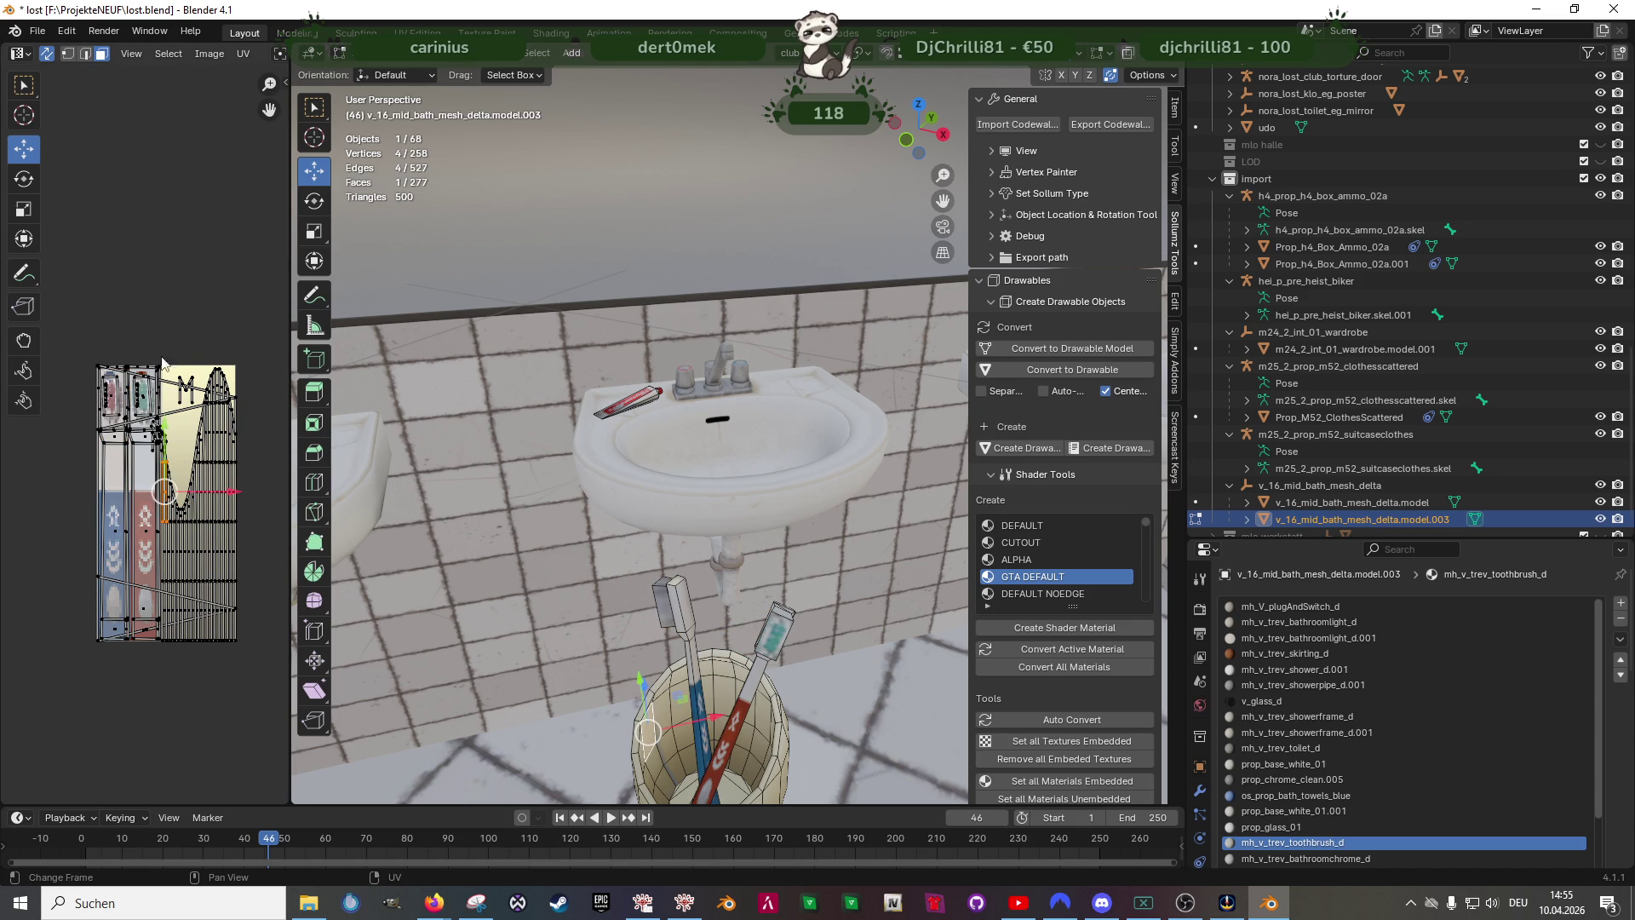
{"action": "left_click_drag", "start_coordinate": [162, 346], "coordinate": [259, 683]}
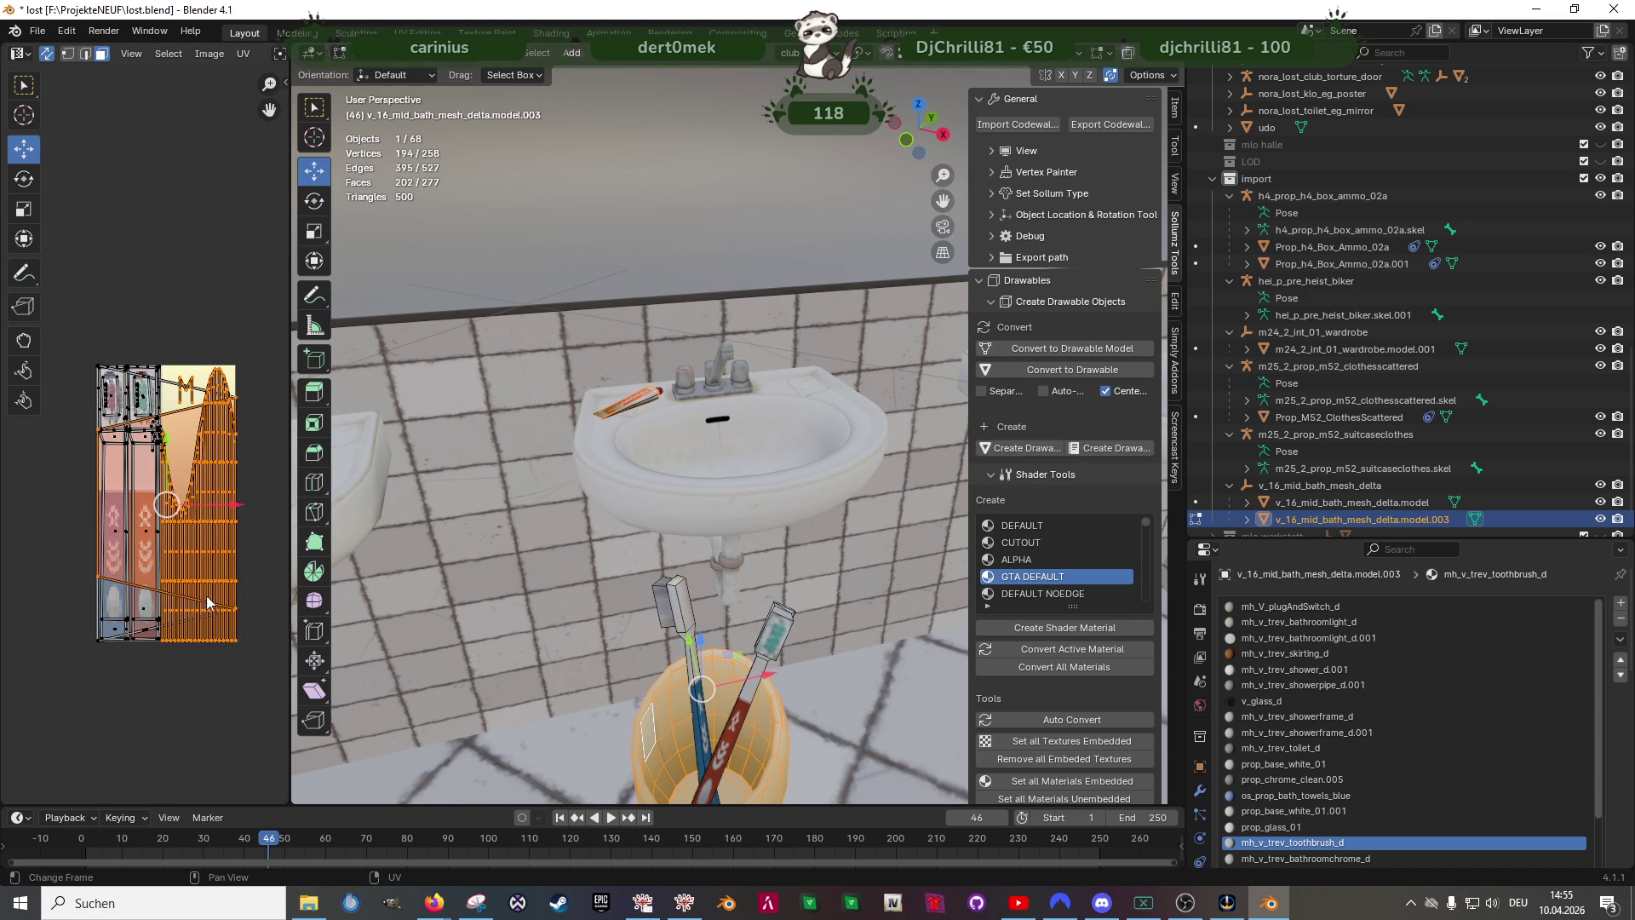
- Delete the cup's vertices, leaving the two toothbrushes standing beside the sink
{"action": "mouse_move", "coordinate": [383, 601]}
{"action": "middle_mouse_down"}
{"action": "mouse_move", "coordinate": [581, 667]}
{"action": "mouse_move", "coordinate": [650, 499]}
{"action": "middle_mouse_up"}
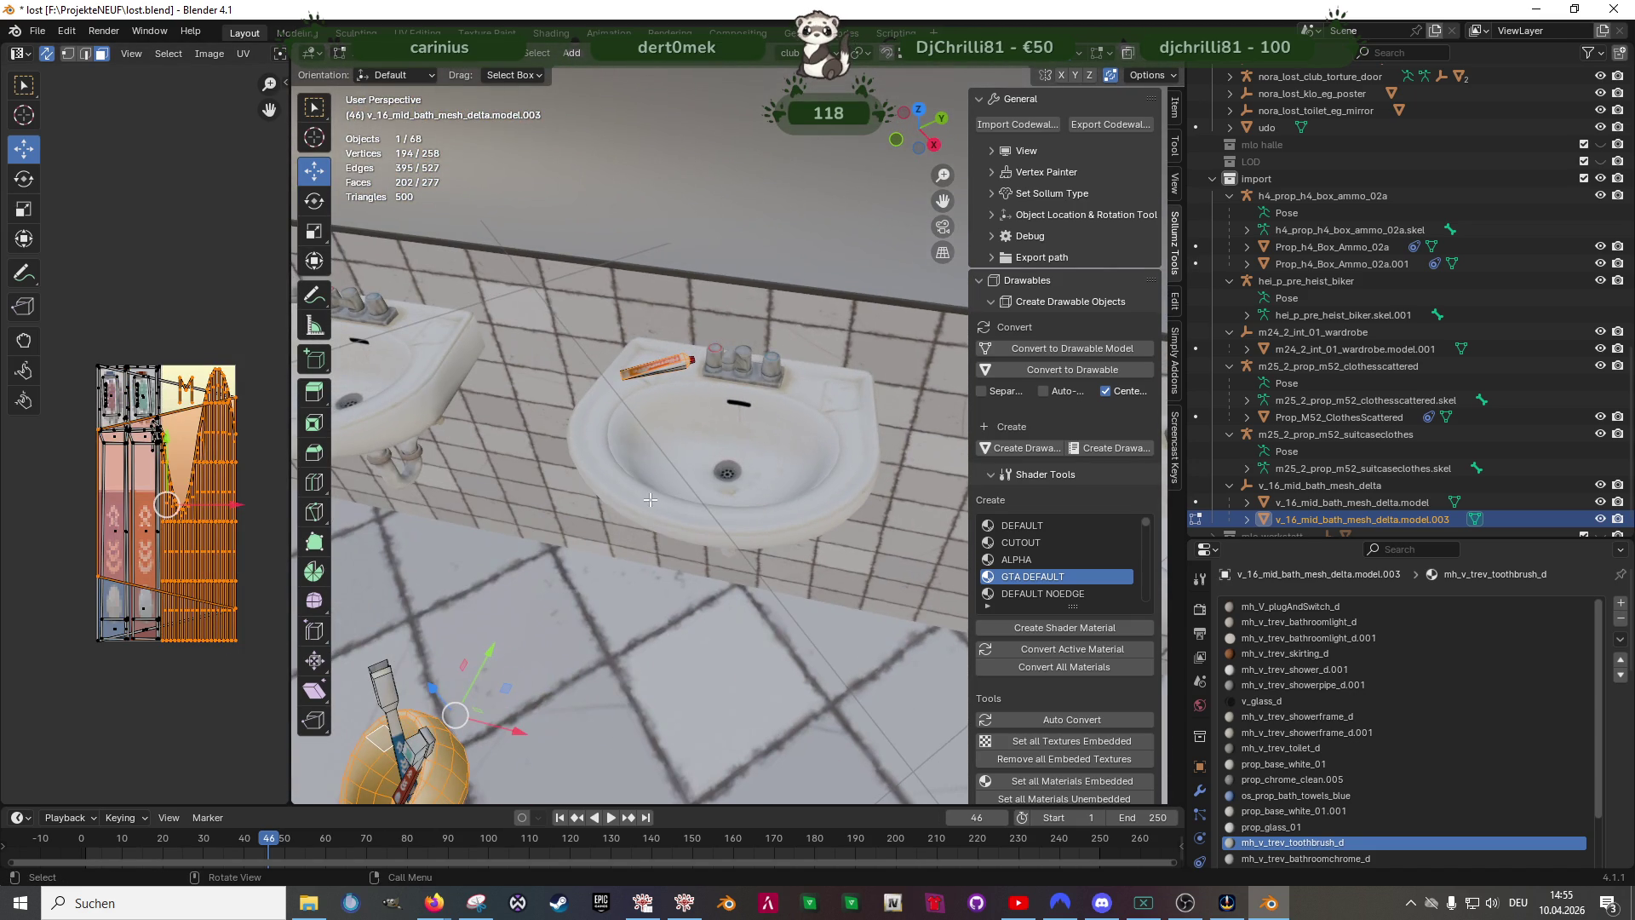
{"action": "key", "text": "shift+z"}
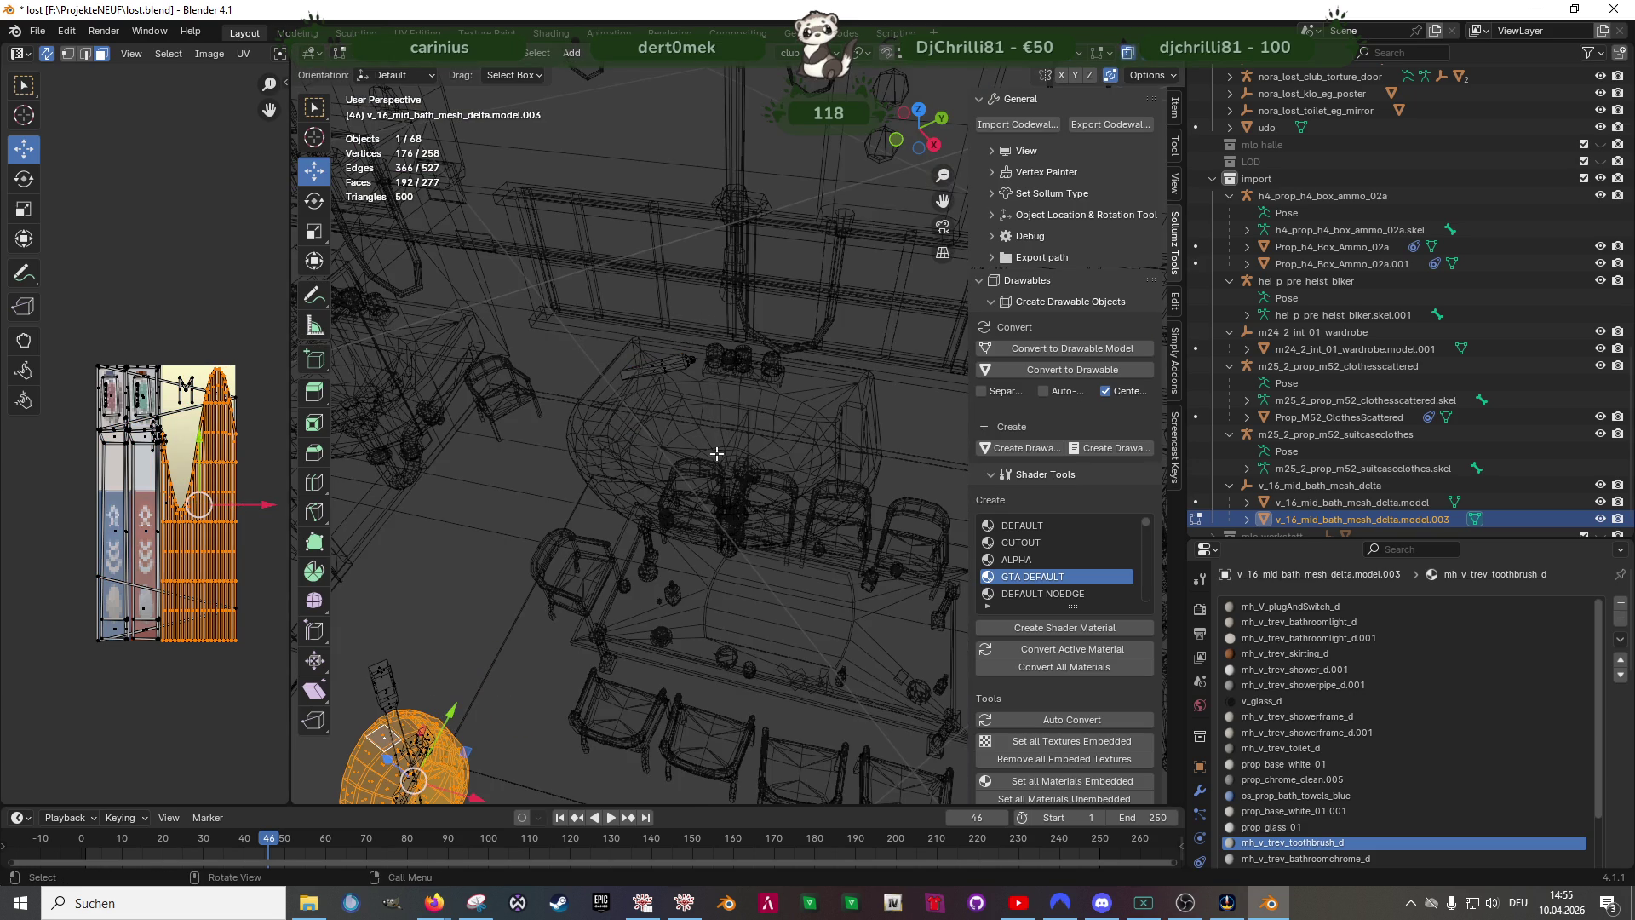
{"action": "key", "text": "shift+z"}
{"action": "middle_click_drag", "start_coordinate": [651, 525], "coordinate": [592, 450]}
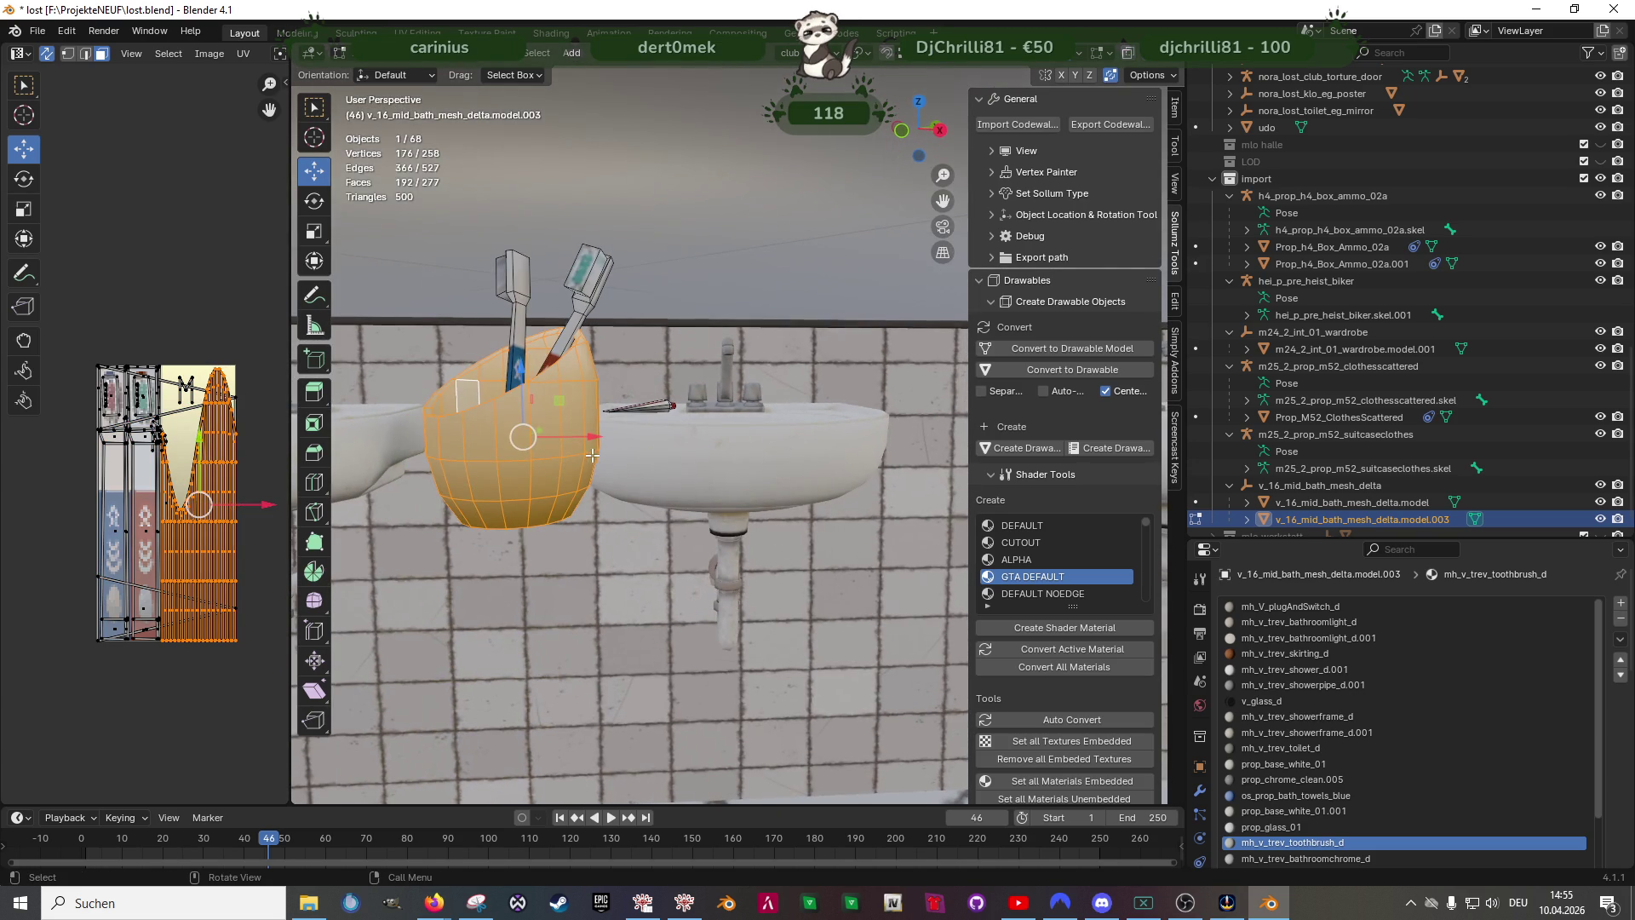
{"action": "key", "text": "x"}
{"action": "left_click", "coordinate": [587, 459]}
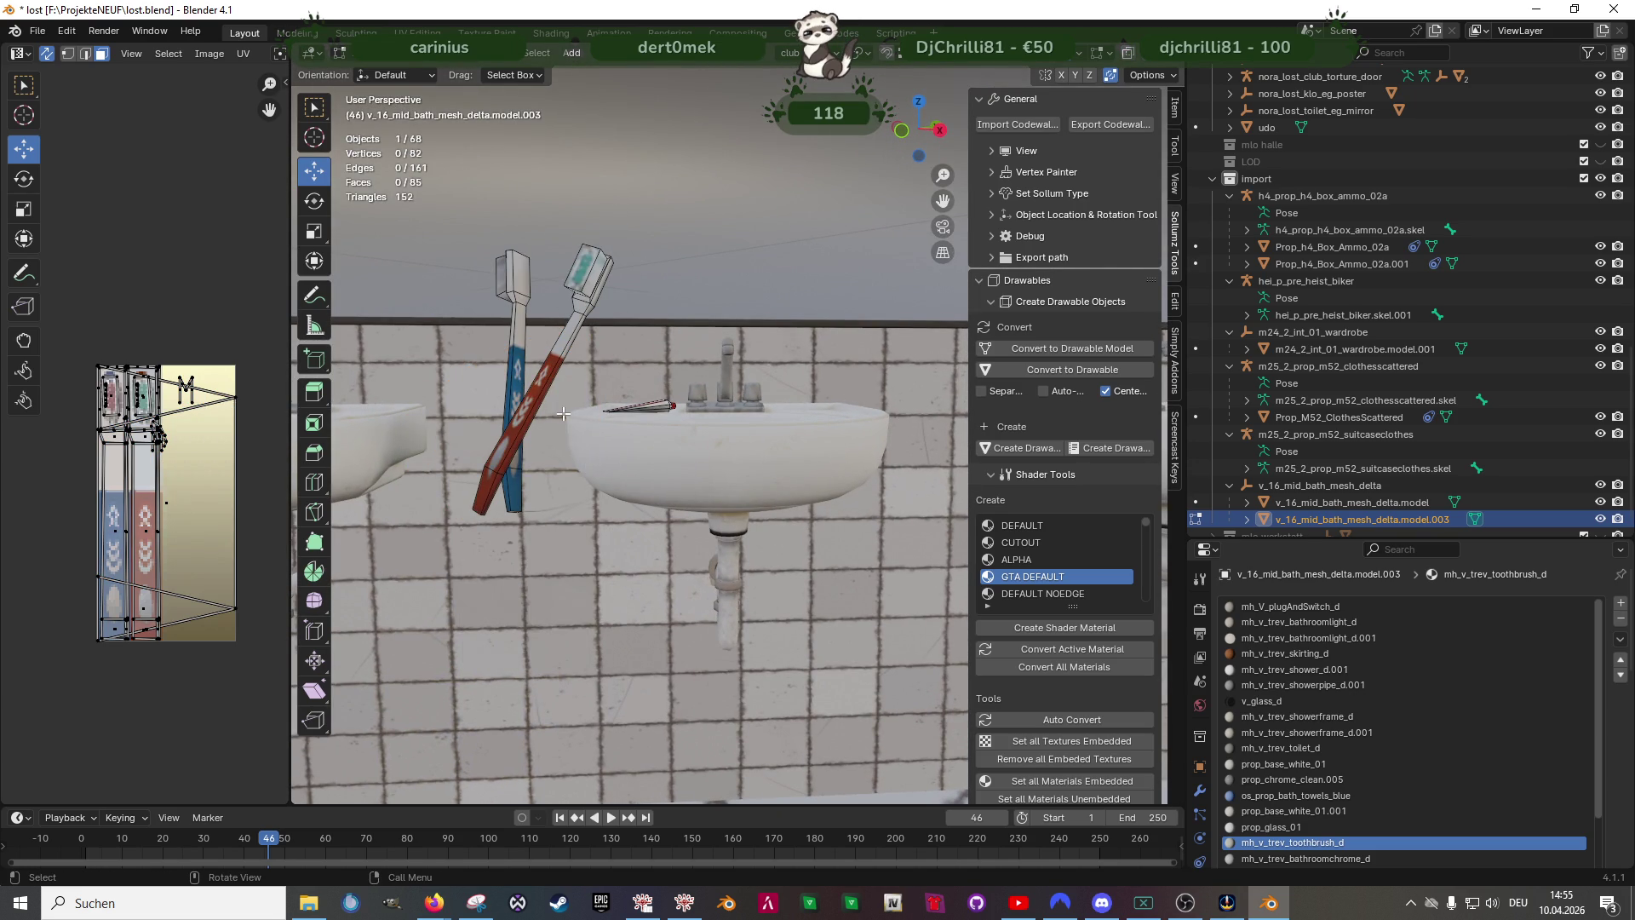
{"action": "middle_click_drag", "start_coordinate": [543, 404], "coordinate": [654, 306]}
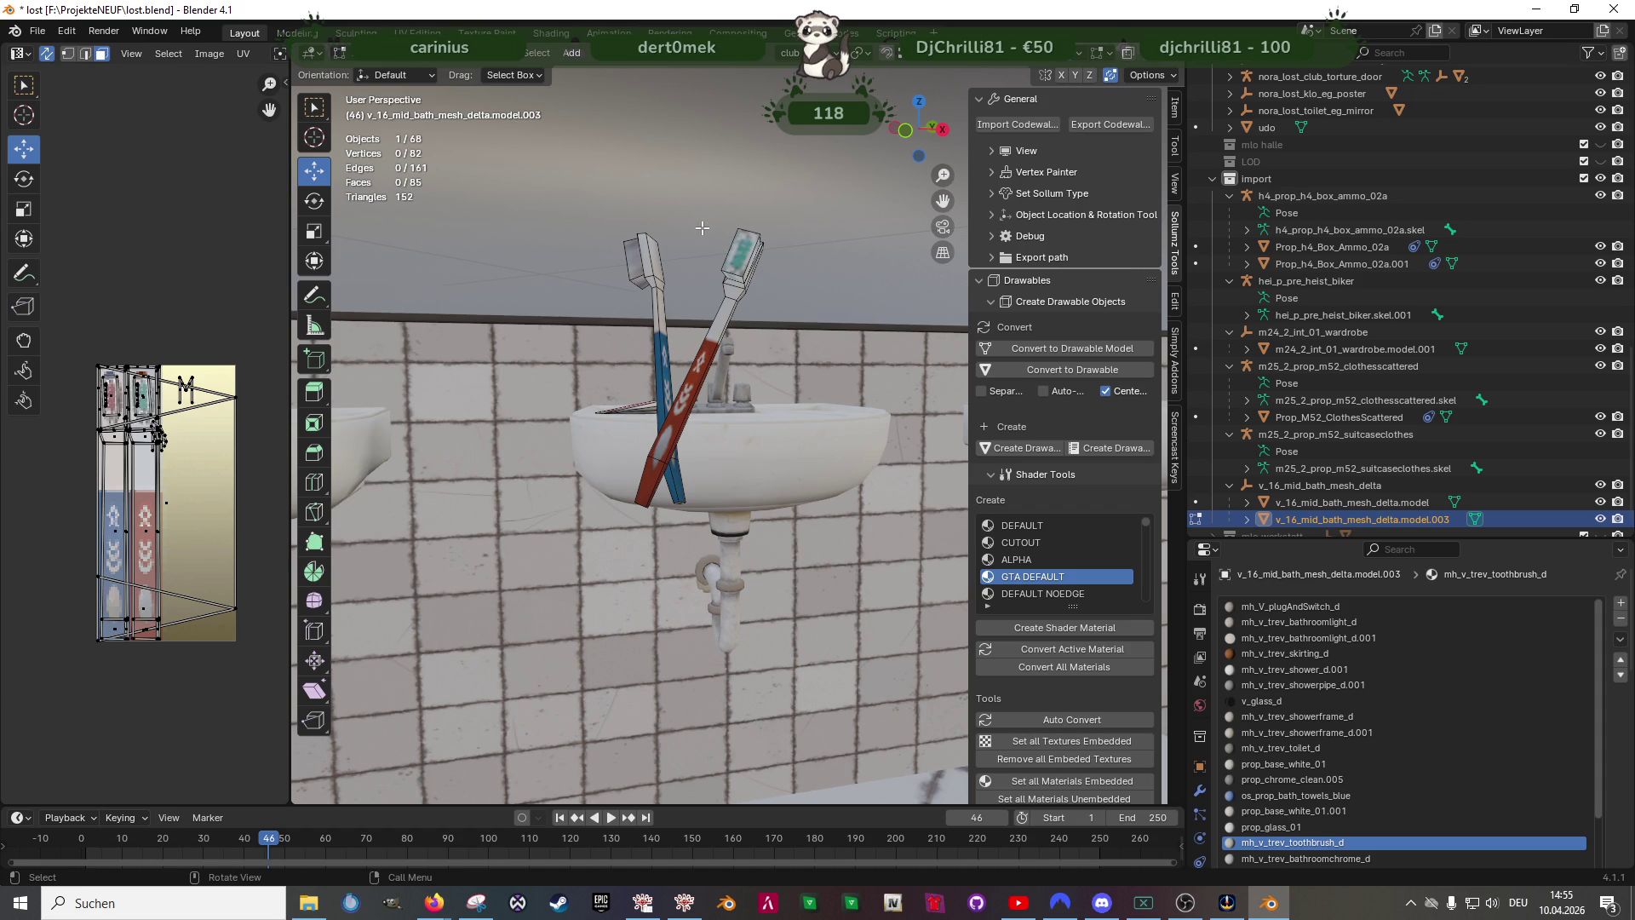
- Select one standing toothbrush in wireframe and delete it
{"action": "key", "text": "shift+z"}
{"action": "left_click_drag", "start_coordinate": [692, 209], "coordinate": [793, 332]}
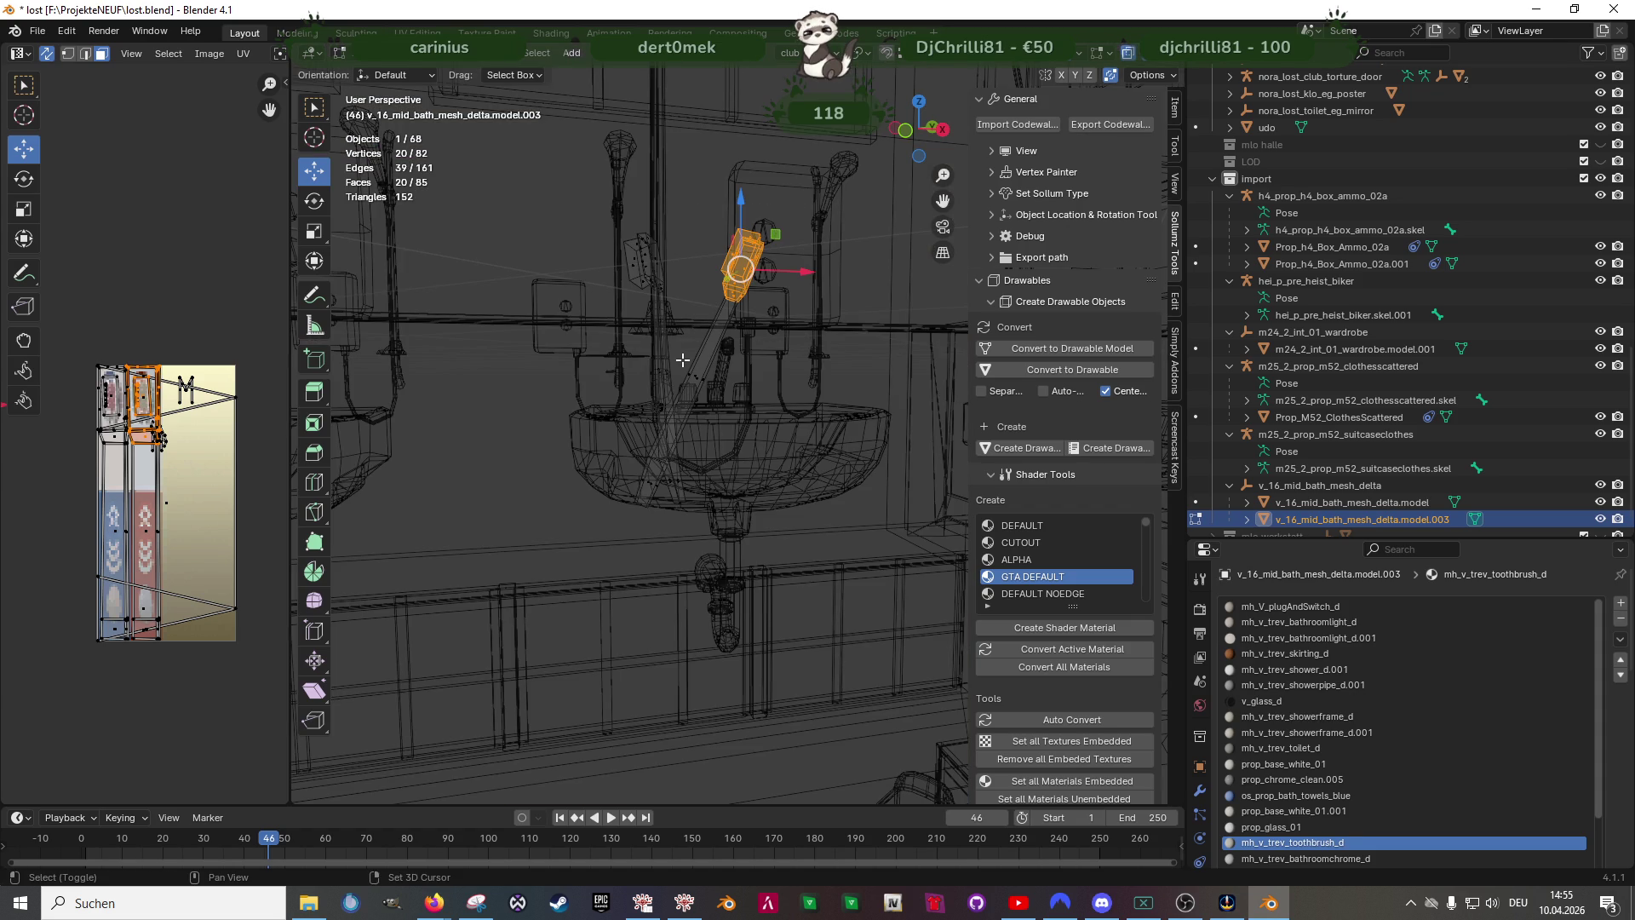
{"action": "left_click_drag", "start_coordinate": [697, 364], "coordinate": [688, 463], "text": "shift"}
{"action": "middle_click_drag", "start_coordinate": [687, 464], "coordinate": [576, 410]}
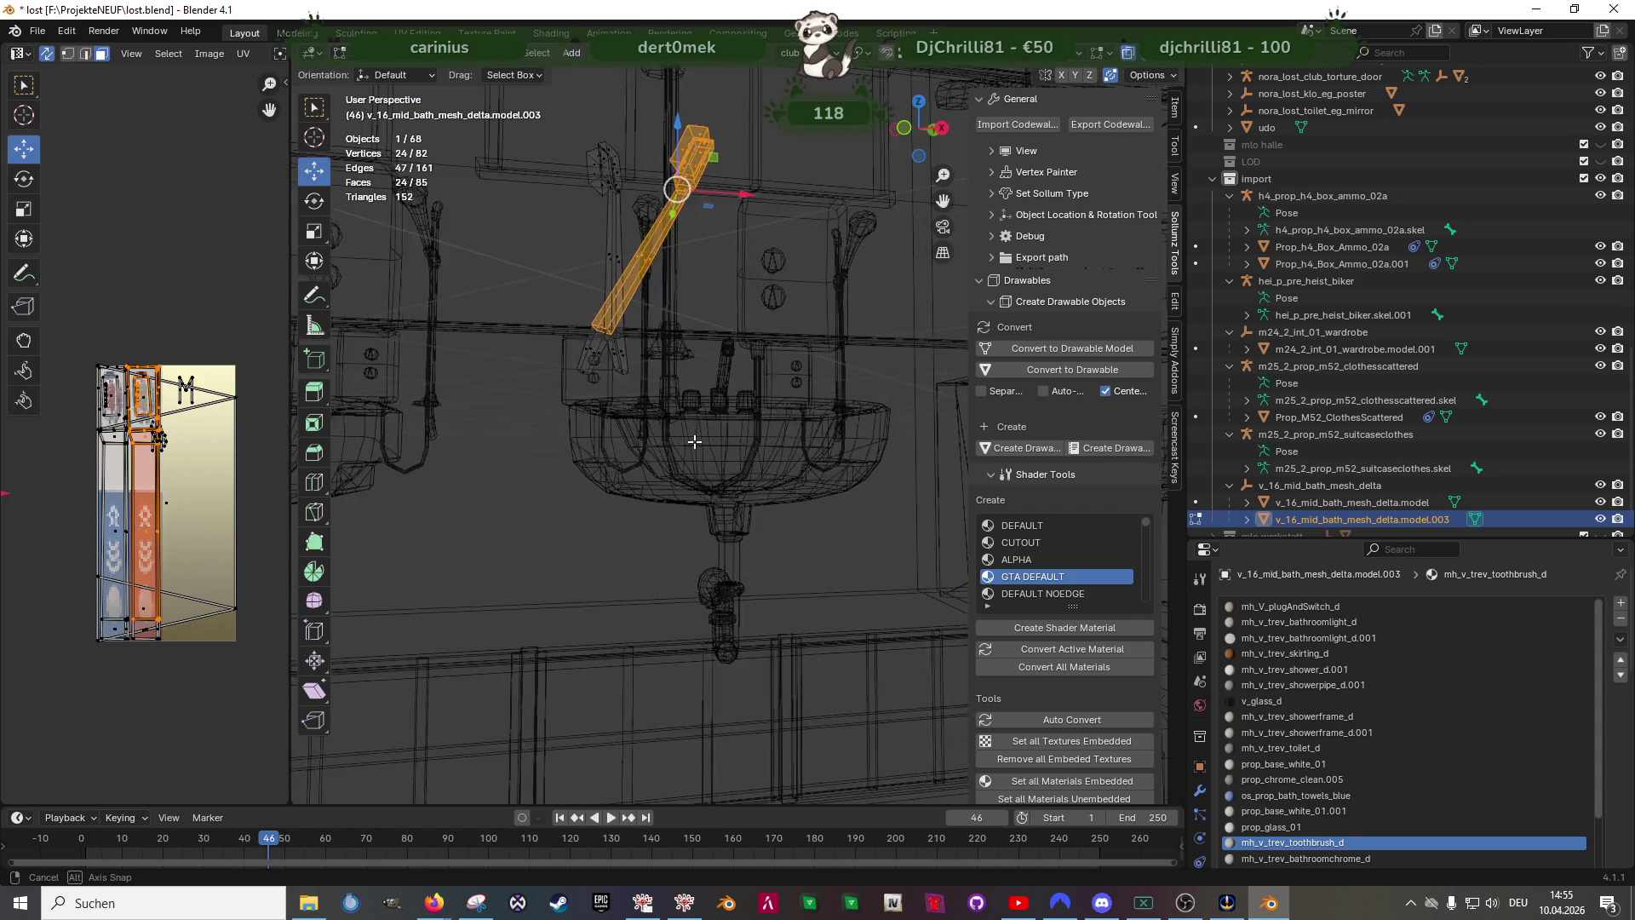
{"action": "left_click_drag", "start_coordinate": [531, 357], "coordinate": [563, 399]}
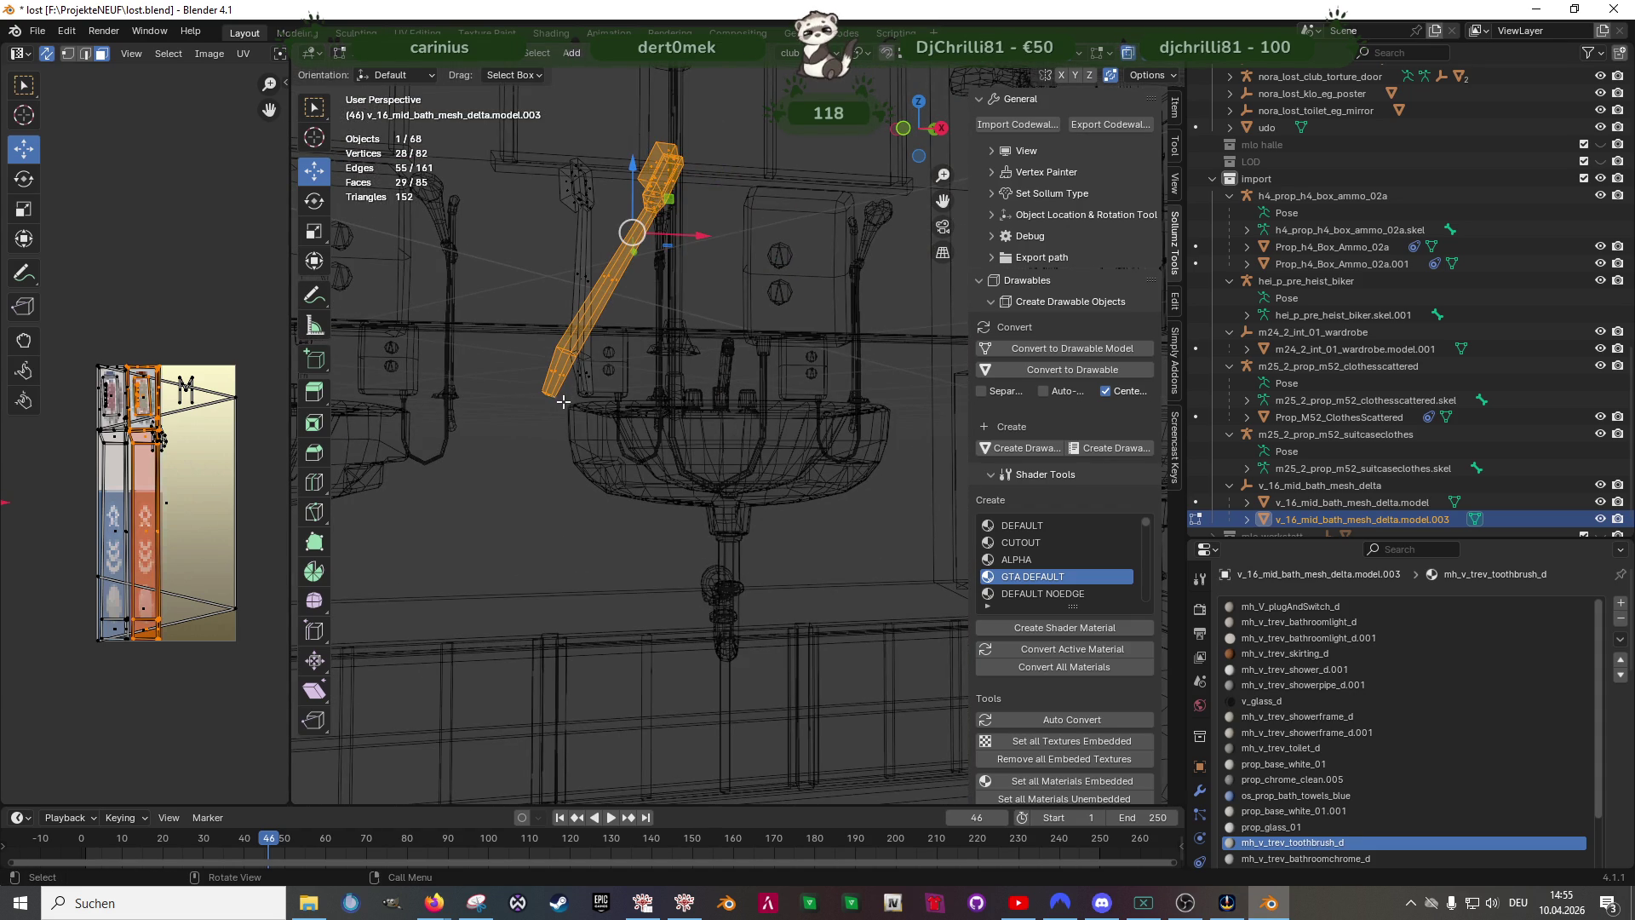
{"action": "key", "text": "x"}
- Select the remaining toothbrush and scale it down to about 0.681
{"action": "left_click_drag", "start_coordinate": [537, 163], "coordinate": [626, 404]}
{"action": "mouse_move", "coordinate": [576, 256]}
{"action": "middle_mouse_down"}
{"action": "mouse_move", "coordinate": [643, 452]}
{"action": "mouse_move", "coordinate": [642, 565]}
{"action": "middle_mouse_up"}
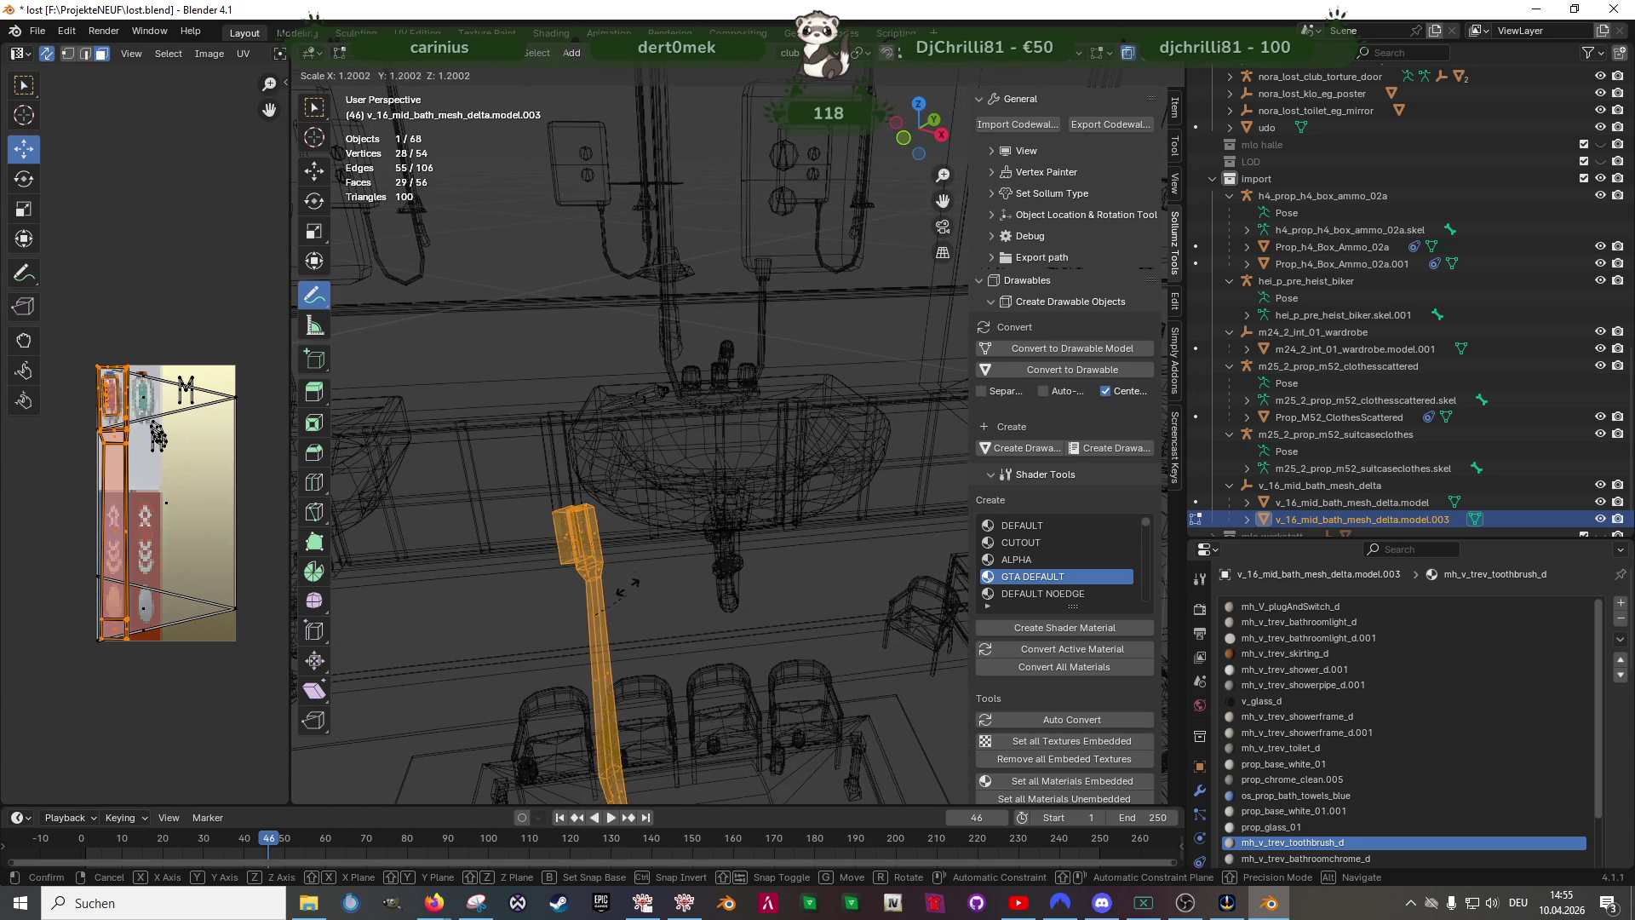
{"action": "key", "text": "g"}
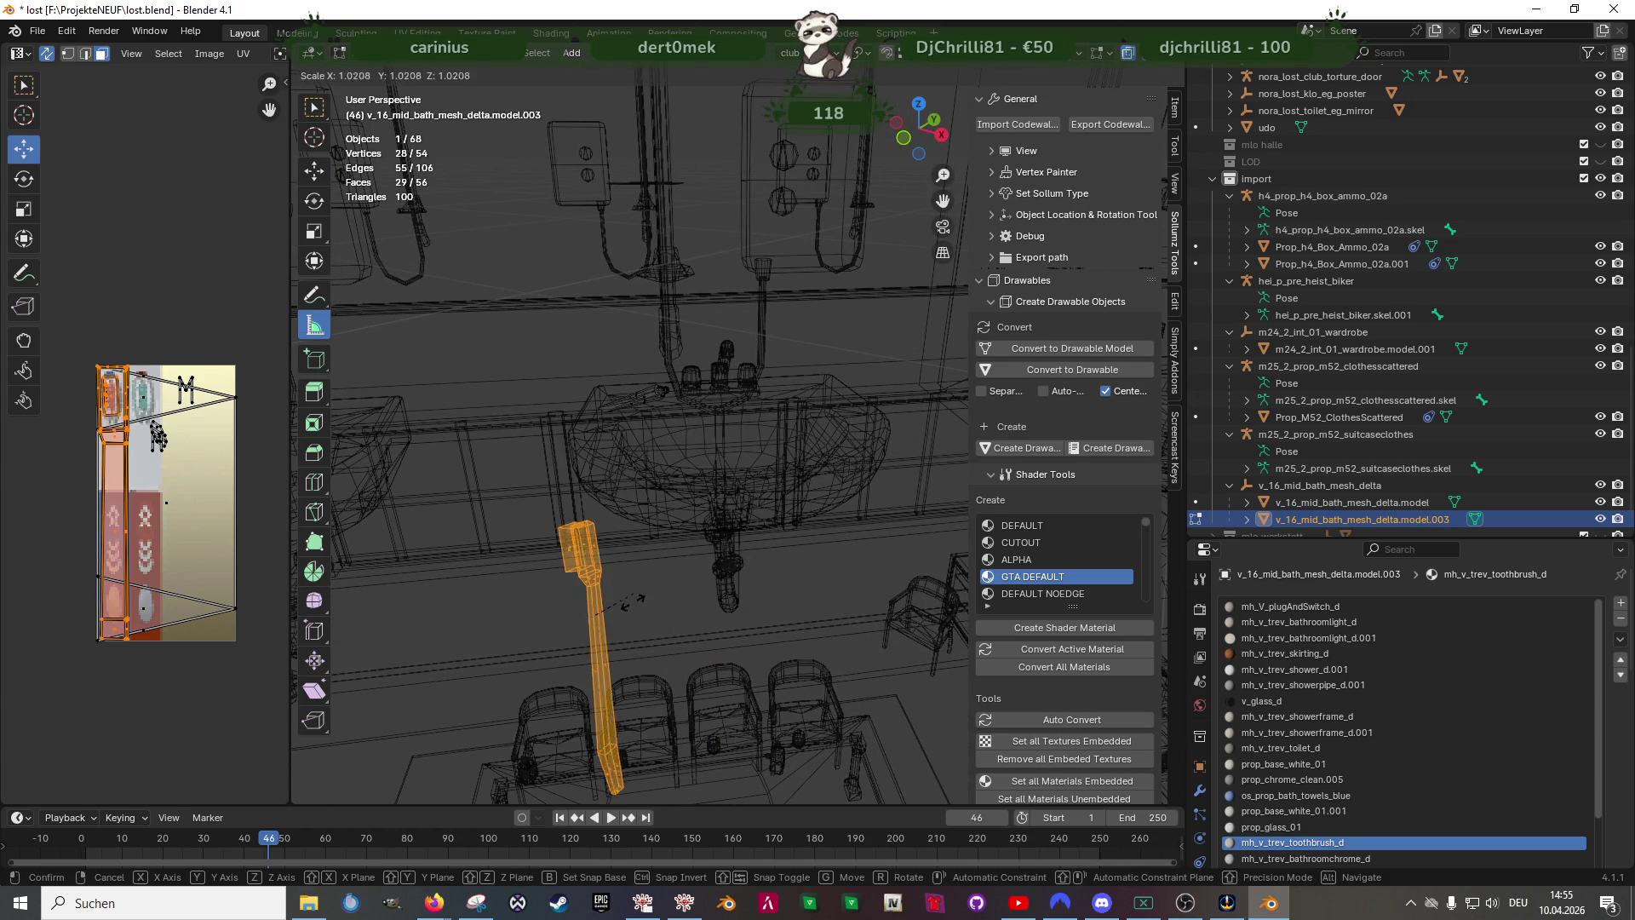
{"action": "left_click", "coordinate": [633, 595]}
{"action": "right_click", "coordinate": [633, 621]}
{"action": "key", "text": "r"}
{"action": "mouse_move", "coordinate": [633, 626]}
{"action": "middle_mouse_down"}
{"action": "mouse_move", "coordinate": [664, 582]}
{"action": "mouse_move", "coordinate": [695, 420]}
{"action": "middle_mouse_up"}
{"action": "key", "text": "s"}
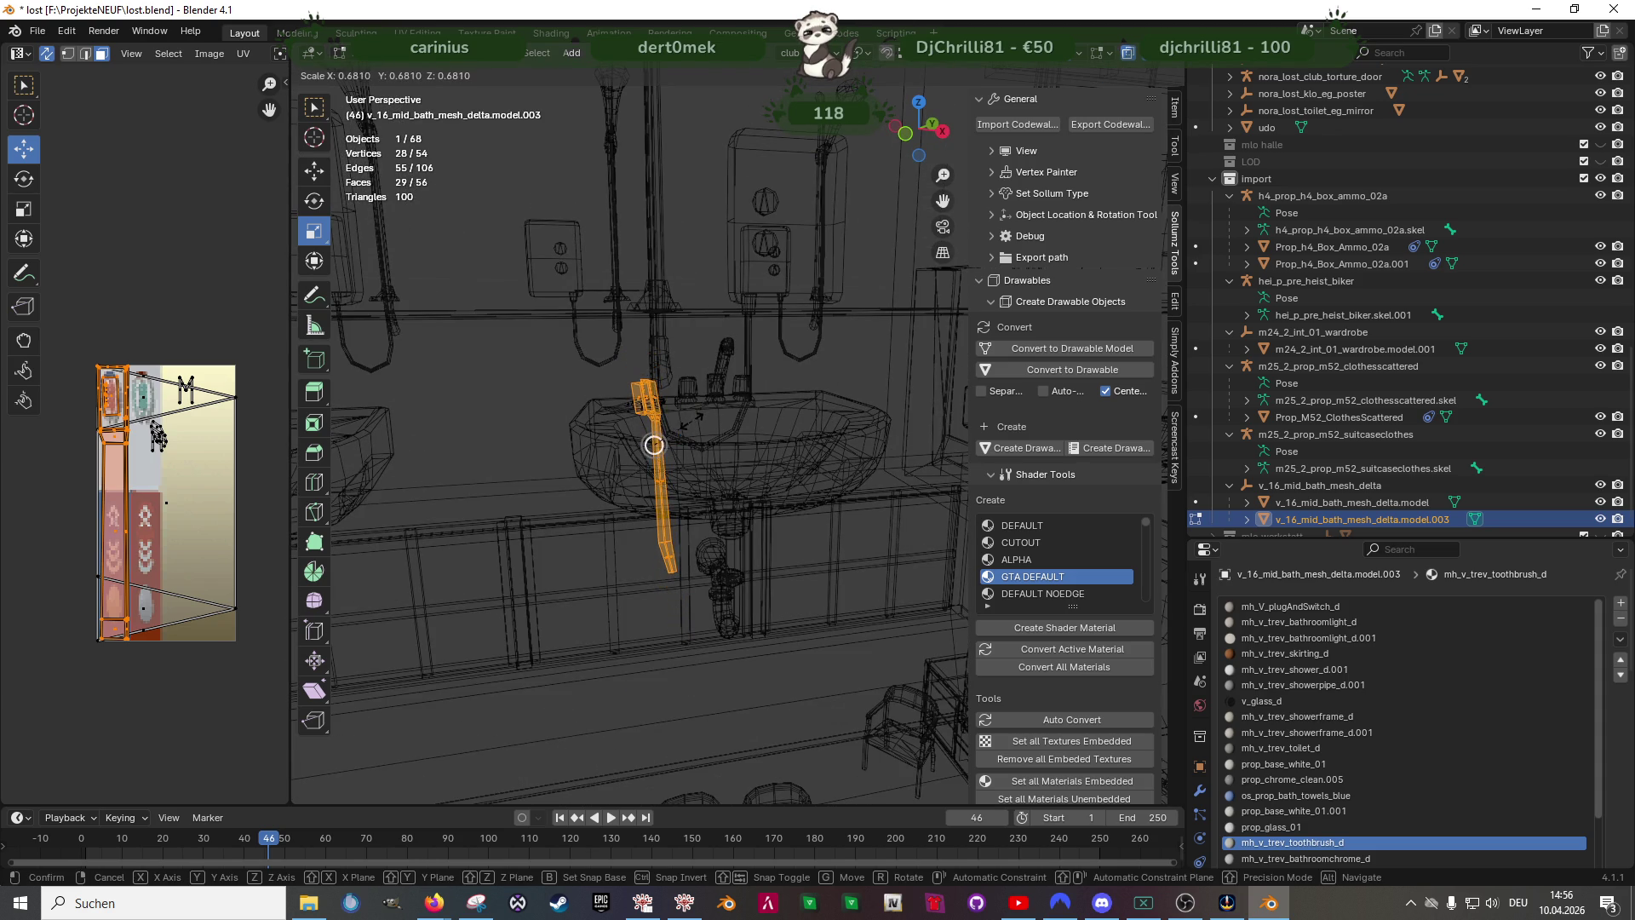
{"action": "left_click", "coordinate": [686, 417]}
{"action": "right_click", "coordinate": [685, 417]}
{"action": "key", "text": "Escape"}
{"action": "key", "text": "z"}
- Move the toothbrush onto the second sink and rotate it to lie flat
{"action": "middle_click_drag", "start_coordinate": [691, 417], "coordinate": [547, 525]}
{"action": "key", "text": "g"}
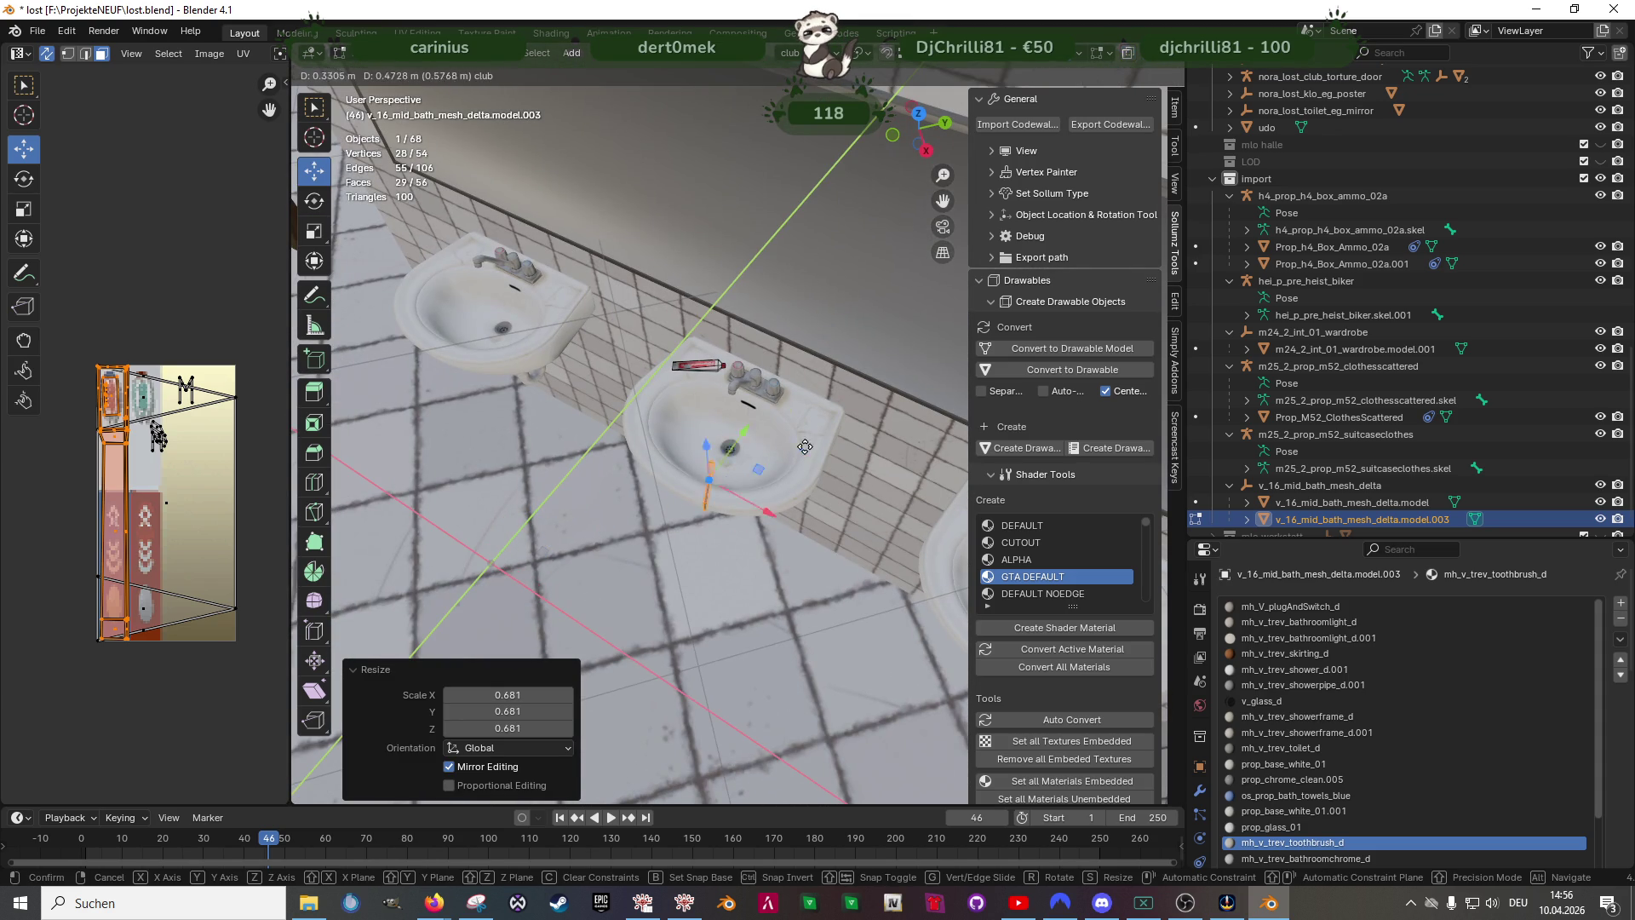
{"action": "left_click", "coordinate": [863, 381]}
{"action": "scroll", "coordinate": [767, 384], "scroll_direction": "up", "scroll_amount": 5}
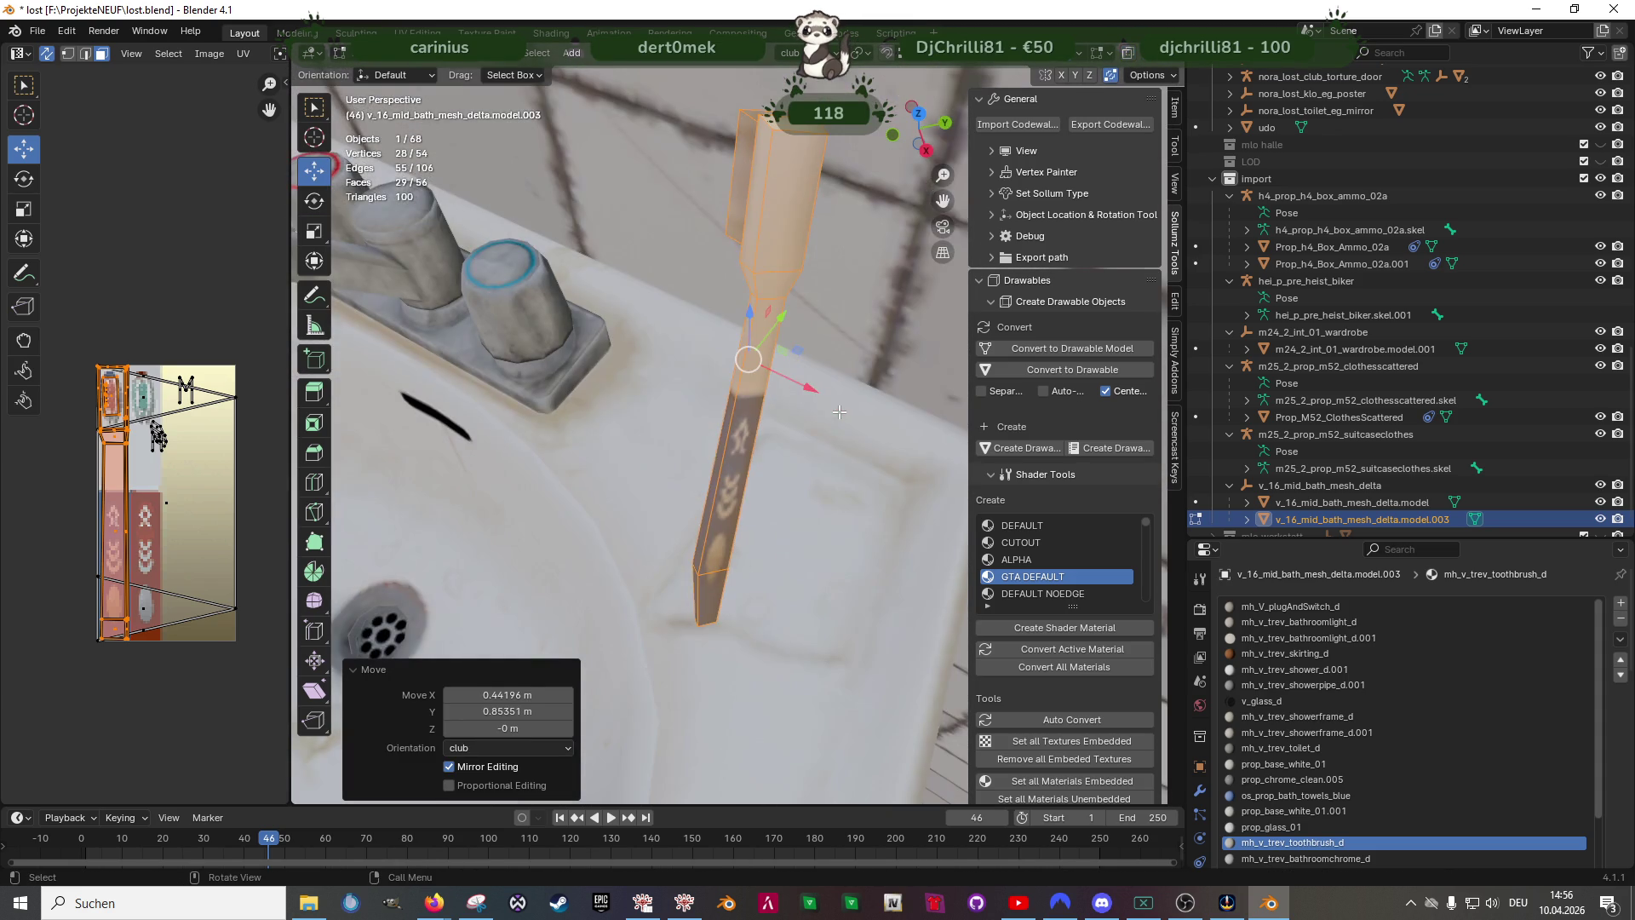
{"action": "mouse_move", "coordinate": [766, 383]}
{"action": "middle_mouse_down"}
{"action": "mouse_move", "coordinate": [838, 443]}
{"action": "mouse_move", "coordinate": [852, 421]}
{"action": "middle_mouse_up"}
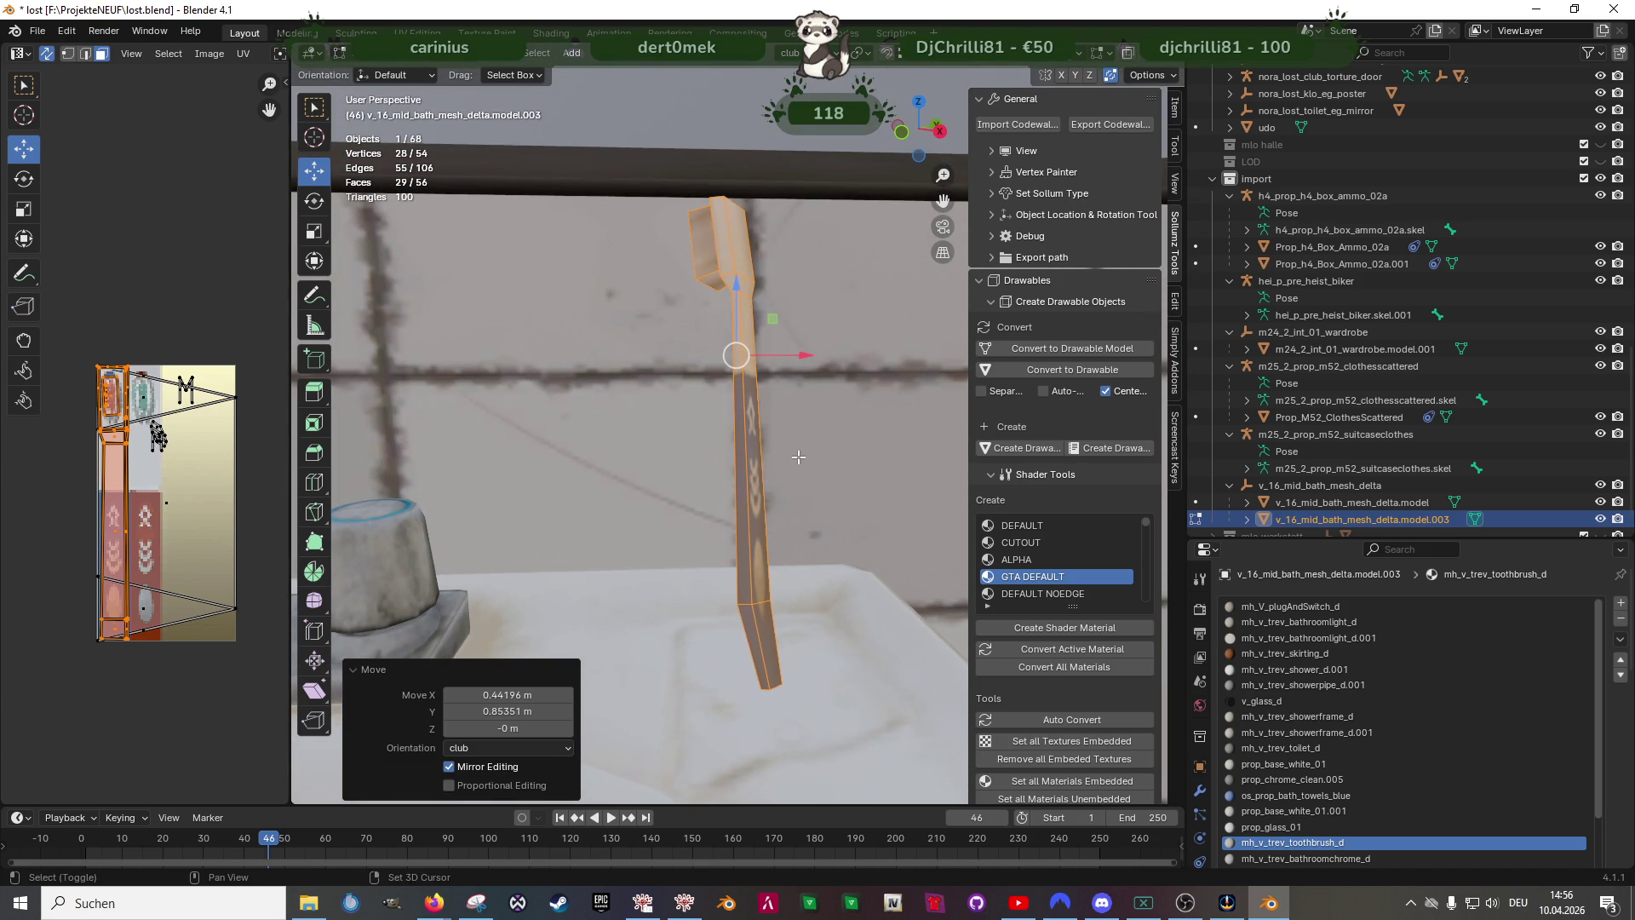
{"action": "key", "text": "r"}
{"action": "left_click_drag", "start_coordinate": [774, 308], "coordinate": [789, 406]}
{"action": "scroll", "coordinate": [768, 383], "scroll_direction": "down", "scroll_amount": 3}
{"action": "middle_click_drag", "start_coordinate": [767, 383], "coordinate": [609, 424]}
{"action": "left_click_drag", "start_coordinate": [710, 307], "coordinate": [640, 365]}
{"action": "middle_click_drag", "start_coordinate": [767, 384], "coordinate": [835, 335]}
{"action": "scroll", "coordinate": [767, 384], "scroll_direction": "up", "scroll_amount": 3}
{"action": "left_click_drag", "start_coordinate": [797, 325], "coordinate": [737, 716]}
- Lower the flat toothbrush down onto the sink edge
{"action": "right_click", "coordinate": [748, 339]}
{"action": "left_click", "coordinate": [715, 397]}
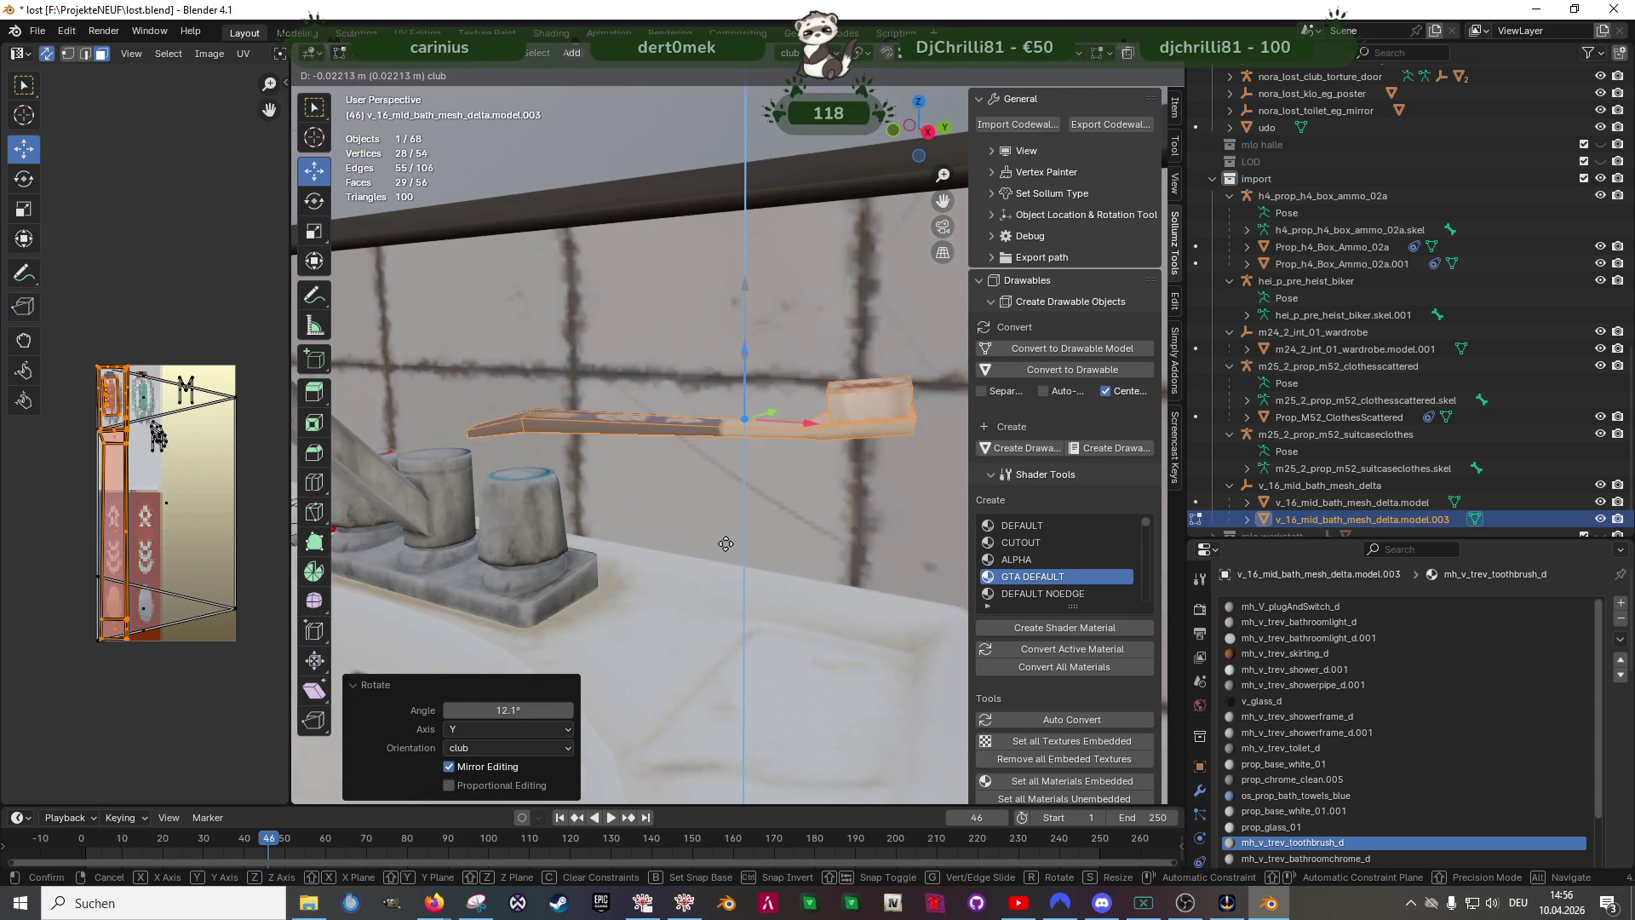
{"action": "middle_click_drag", "start_coordinate": [738, 717], "coordinate": [741, 575]}
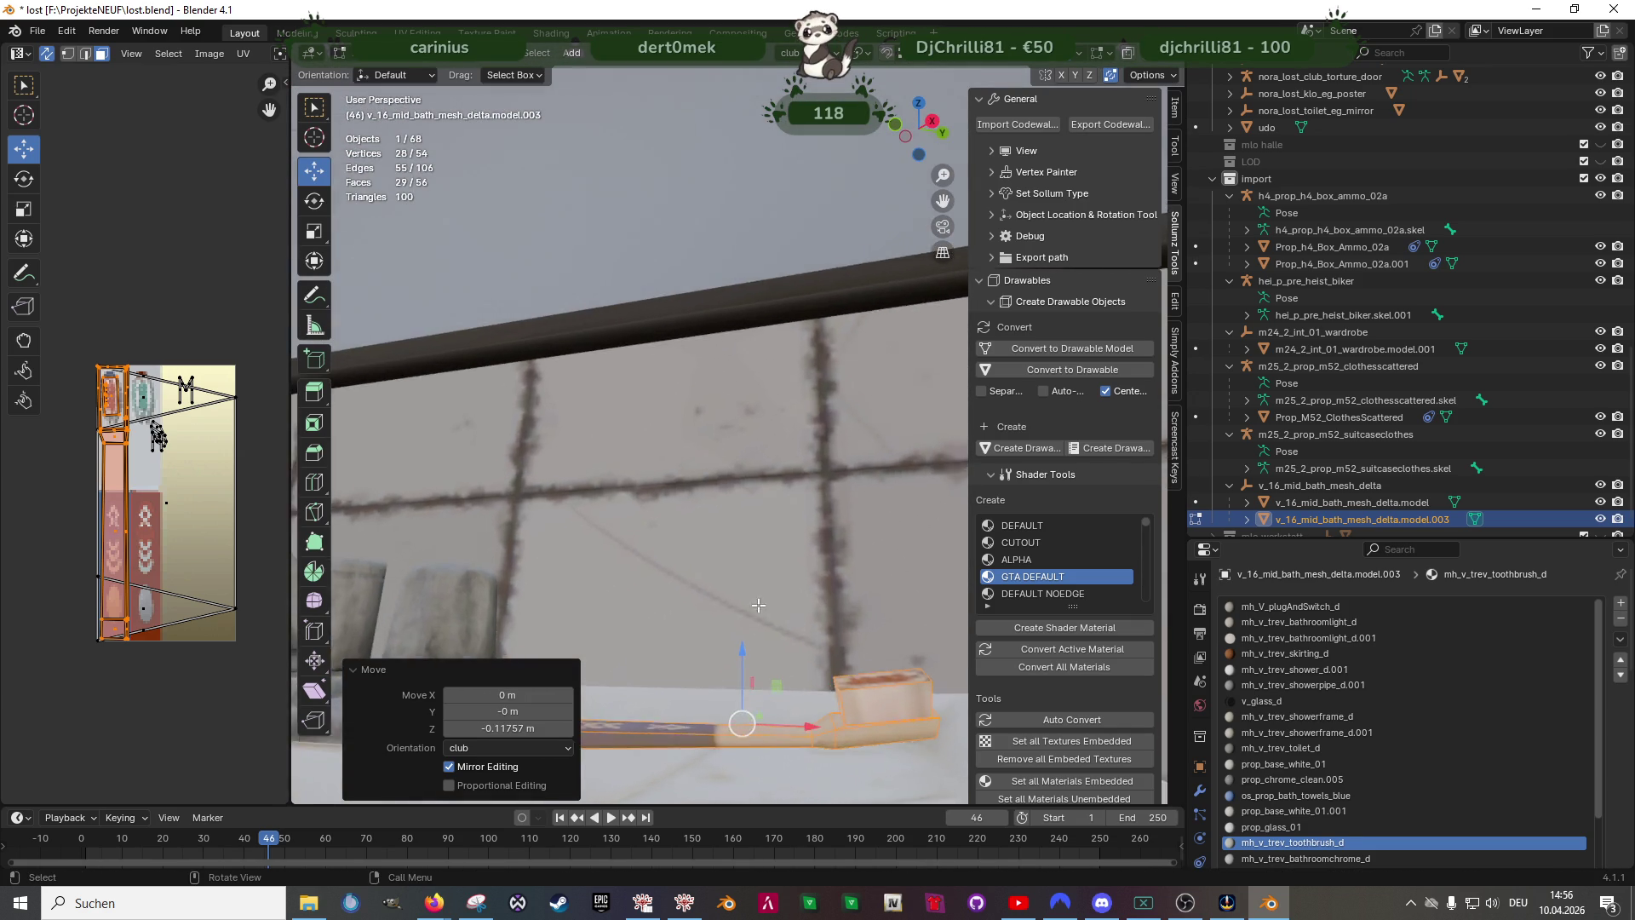
{"action": "scroll", "coordinate": [741, 576], "scroll_direction": "up", "scroll_amount": 3}
{"action": "scroll", "coordinate": [748, 582], "scroll_direction": "down", "scroll_amount": 2}
{"action": "left_click_drag", "start_coordinate": [738, 489], "coordinate": [739, 501]}
{"action": "middle_click_drag", "start_coordinate": [739, 501], "coordinate": [754, 665]}
- Turn the toothbrush around its vertical axis and nudge it along the sink rim
{"action": "key", "text": "r"}
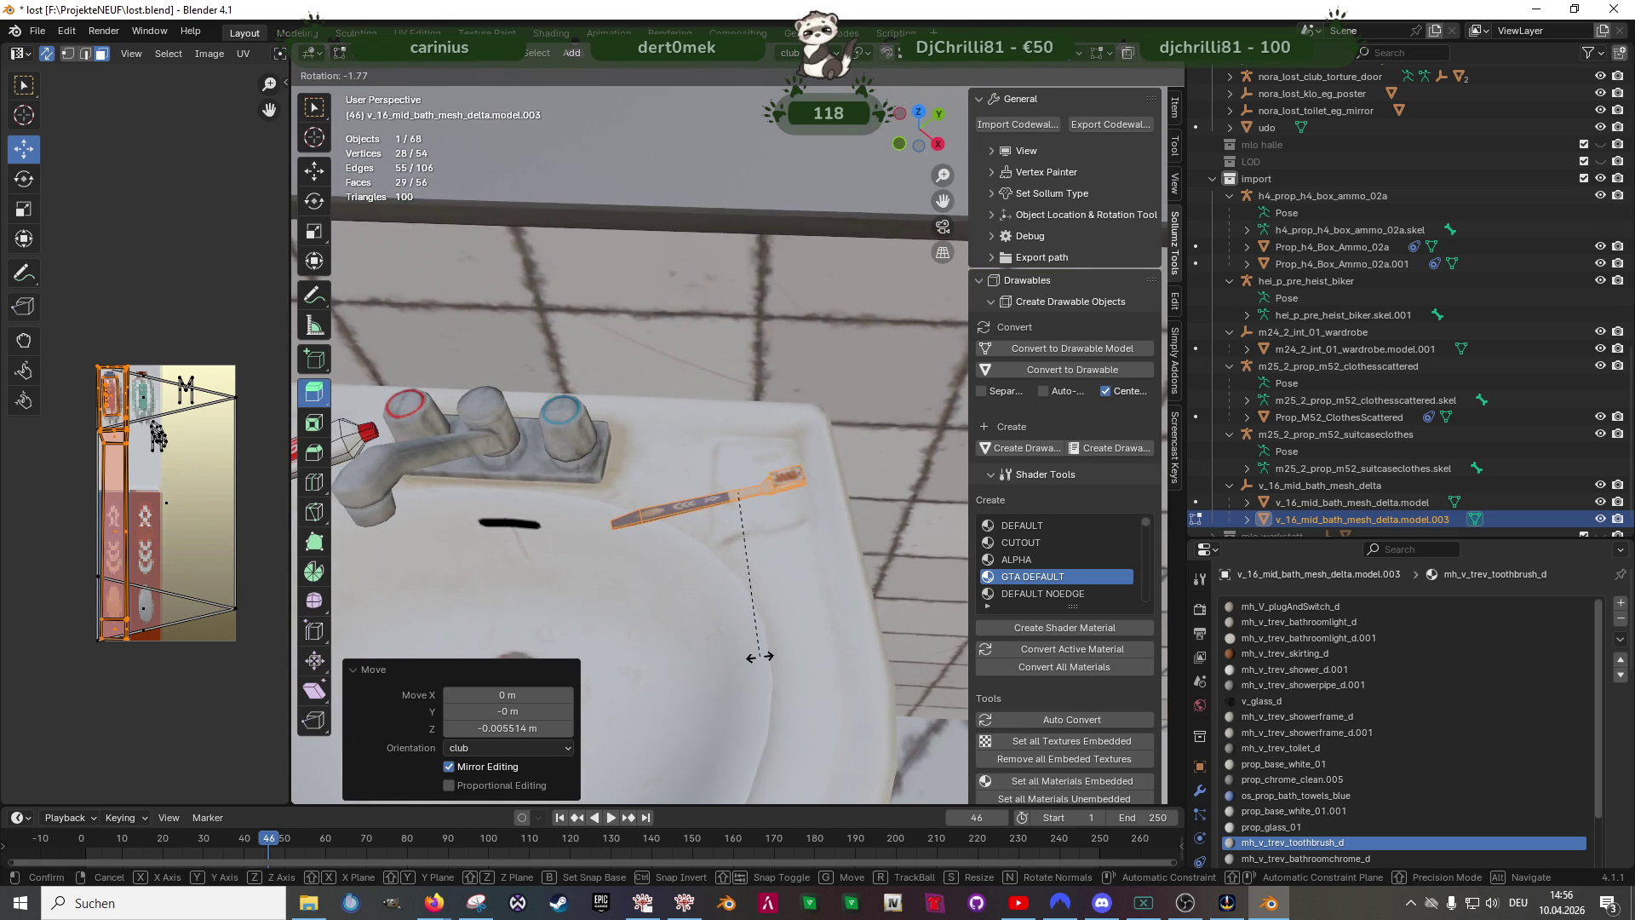
{"action": "right_click", "coordinate": [762, 657]}
{"action": "right_click", "coordinate": [739, 609]}
{"action": "left_click", "coordinate": [739, 609]}
{"action": "middle_click_drag", "start_coordinate": [739, 610], "coordinate": [723, 590]}
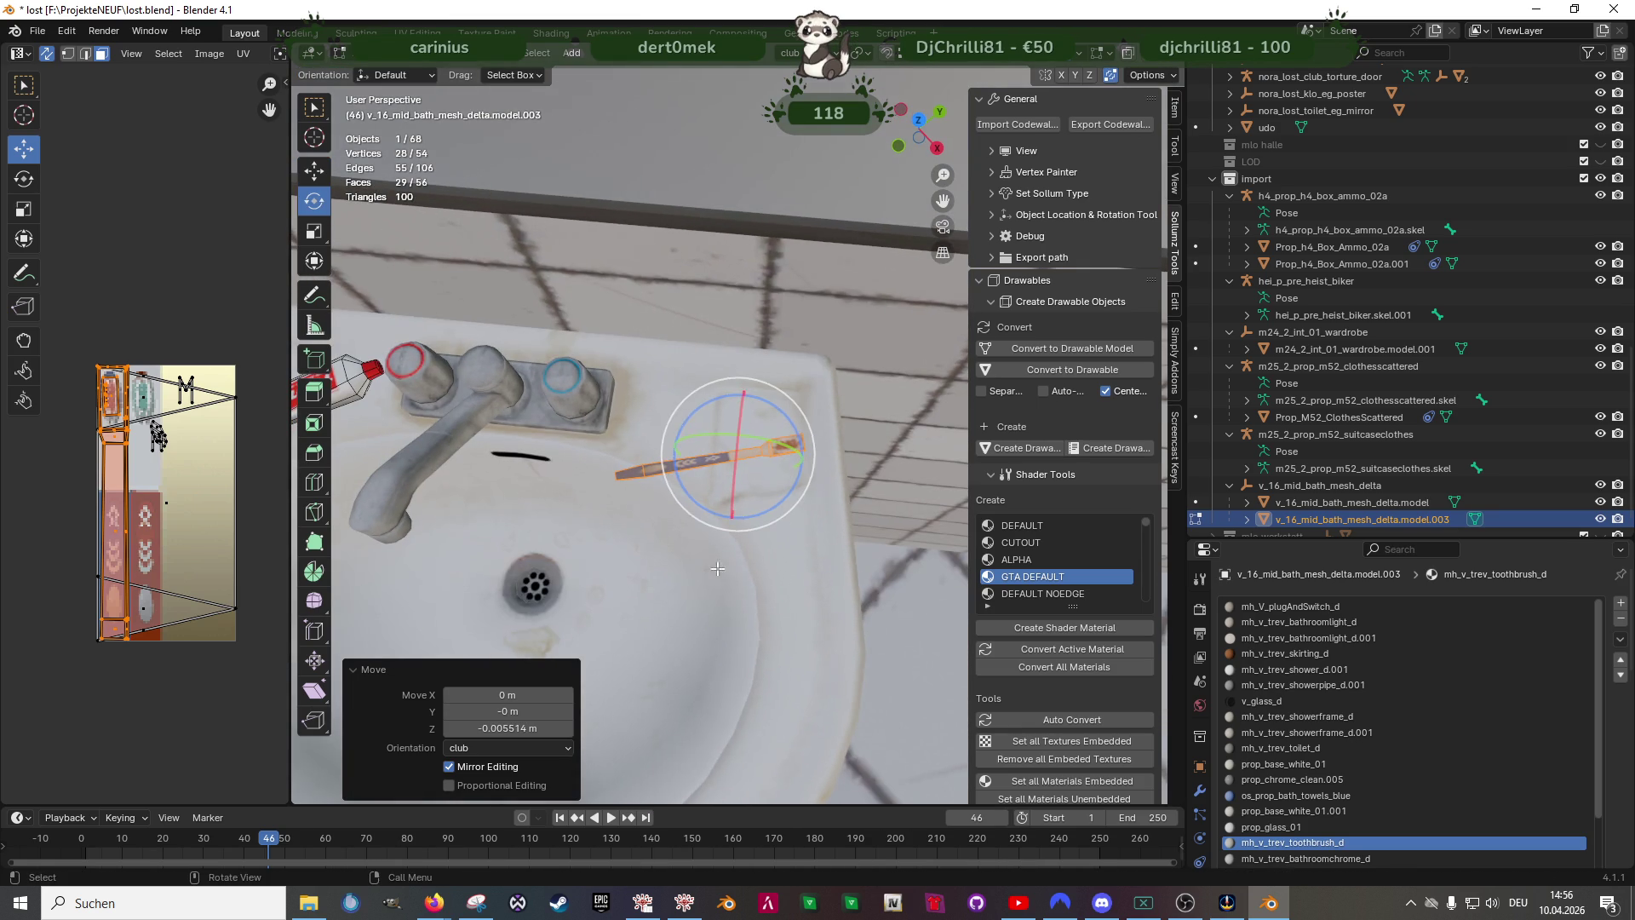
{"action": "left_click_drag", "start_coordinate": [709, 508], "coordinate": [747, 518]}
{"action": "left_click_drag", "start_coordinate": [764, 445], "coordinate": [754, 509]}
{"action": "key", "text": "g"}
{"action": "mouse_move", "coordinate": [754, 509]}
{"action": "middle_mouse_down"}
{"action": "mouse_move", "coordinate": [753, 585]}
{"action": "mouse_move", "coordinate": [731, 492]}
{"action": "mouse_move", "coordinate": [562, 550]}
{"action": "middle_mouse_up"}
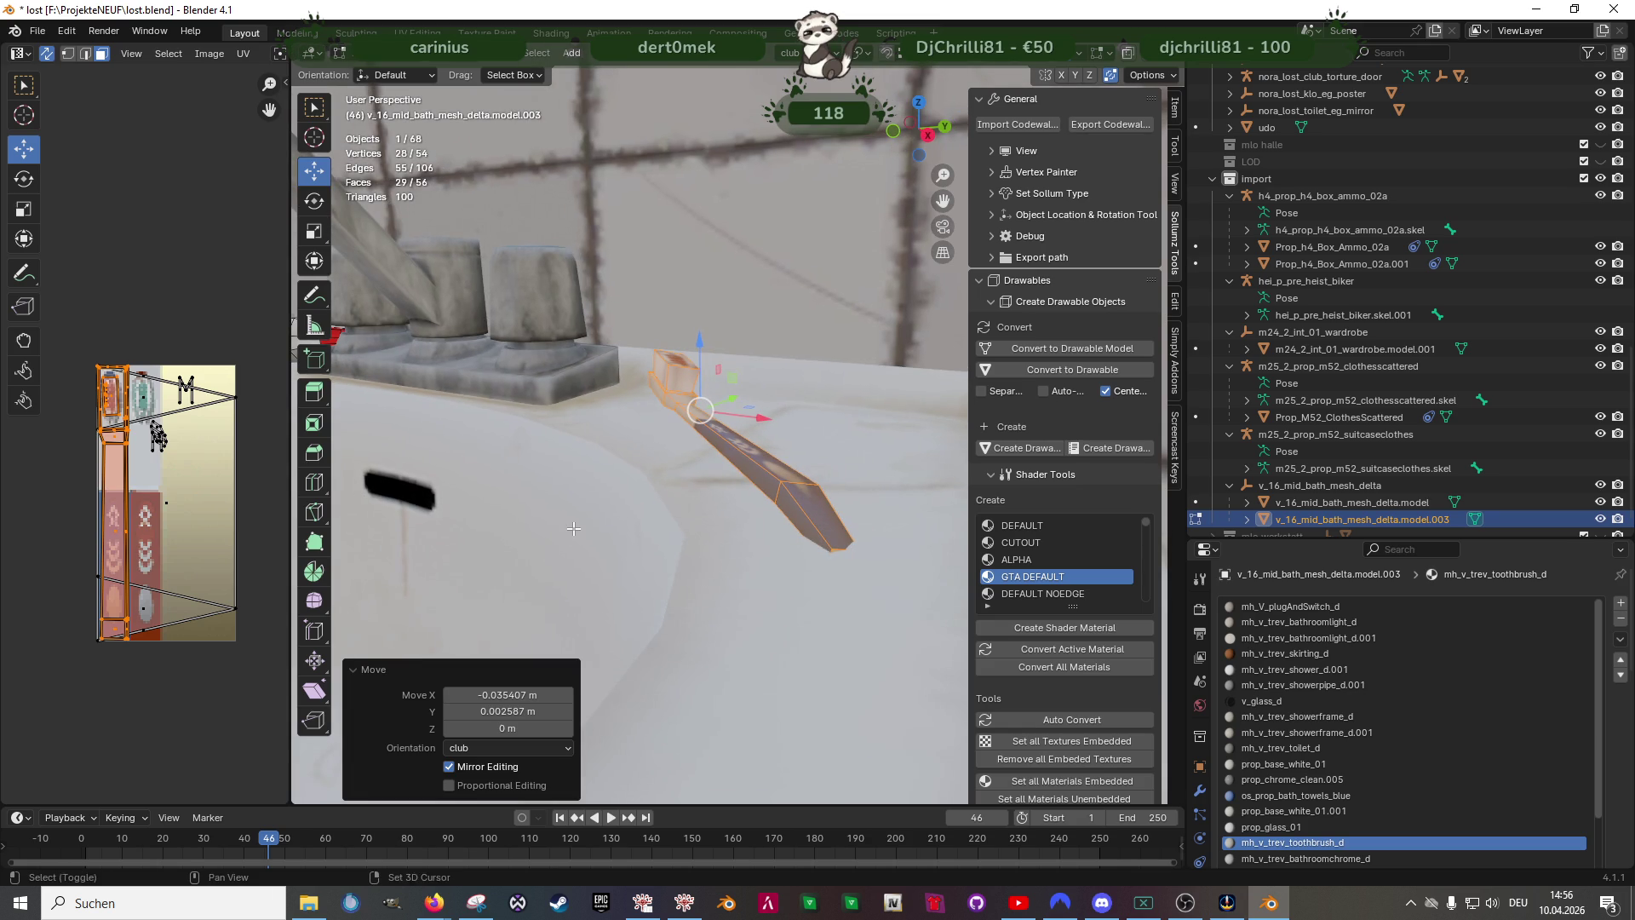
- Give the toothbrush a slight tilt and lower it to rest on the rim
{"action": "key", "text": "r"}
{"action": "key", "text": "r"}
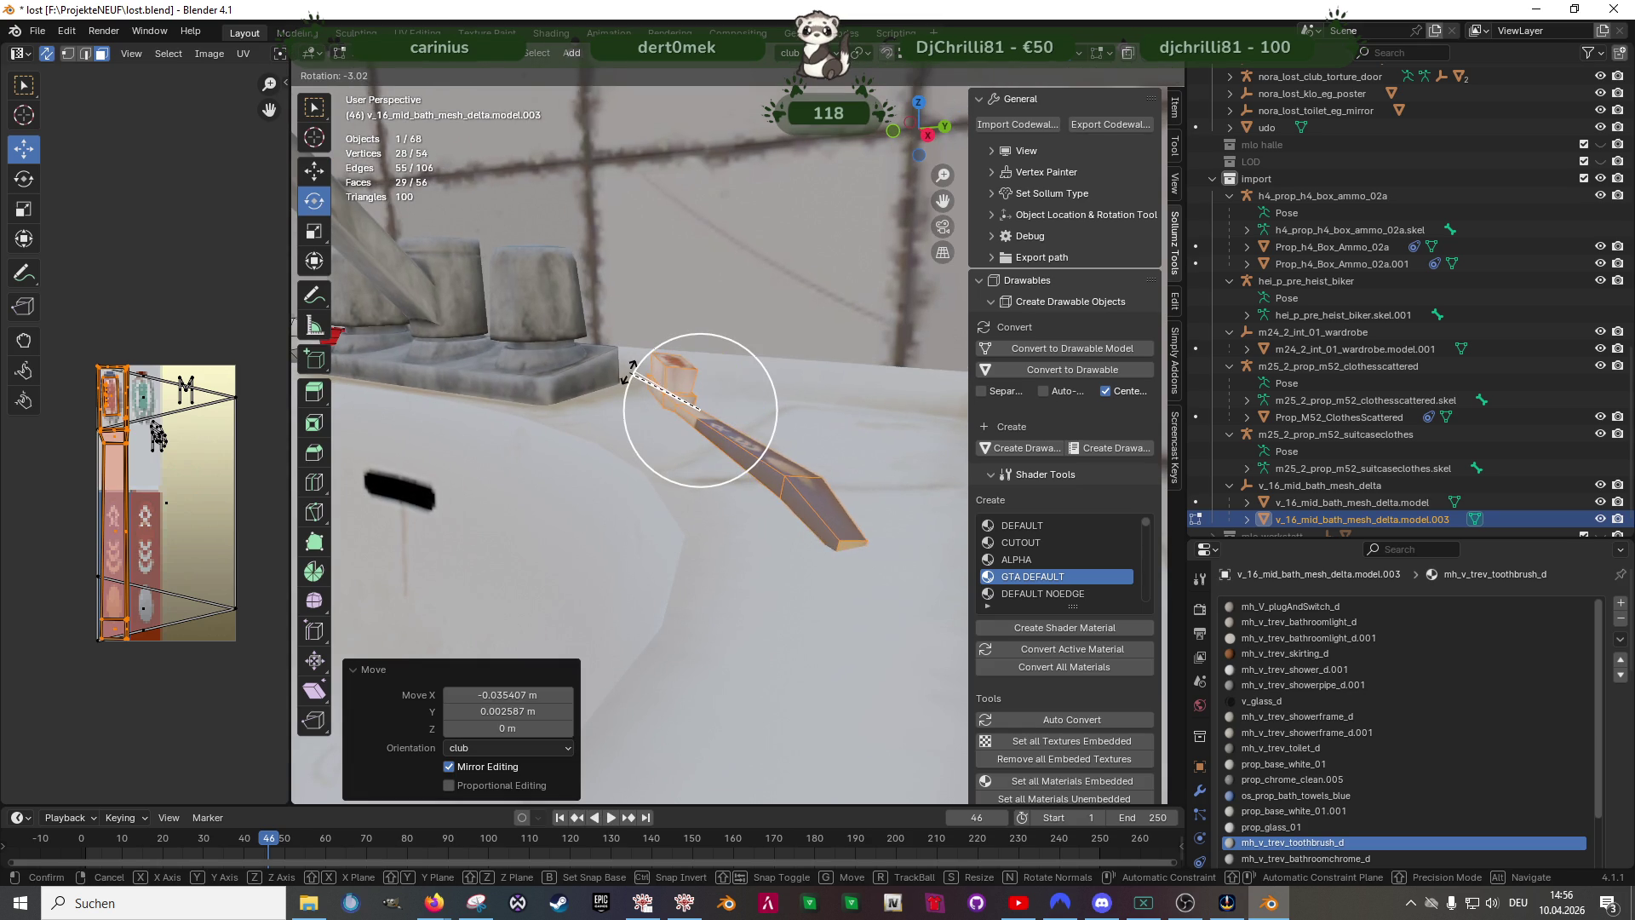
{"action": "left_click", "coordinate": [625, 379]}
{"action": "mouse_move", "coordinate": [639, 383]}
{"action": "middle_mouse_down"}
{"action": "mouse_move", "coordinate": [698, 399]}
{"action": "mouse_move", "coordinate": [601, 435]}
{"action": "middle_mouse_up"}
{"action": "key", "text": "r"}
{"action": "left_click", "coordinate": [753, 418]}
{"action": "key", "text": "shift+space"}
{"action": "left_click", "coordinate": [830, 460]}
{"action": "left_click_drag", "start_coordinate": [599, 379], "coordinate": [595, 381]}
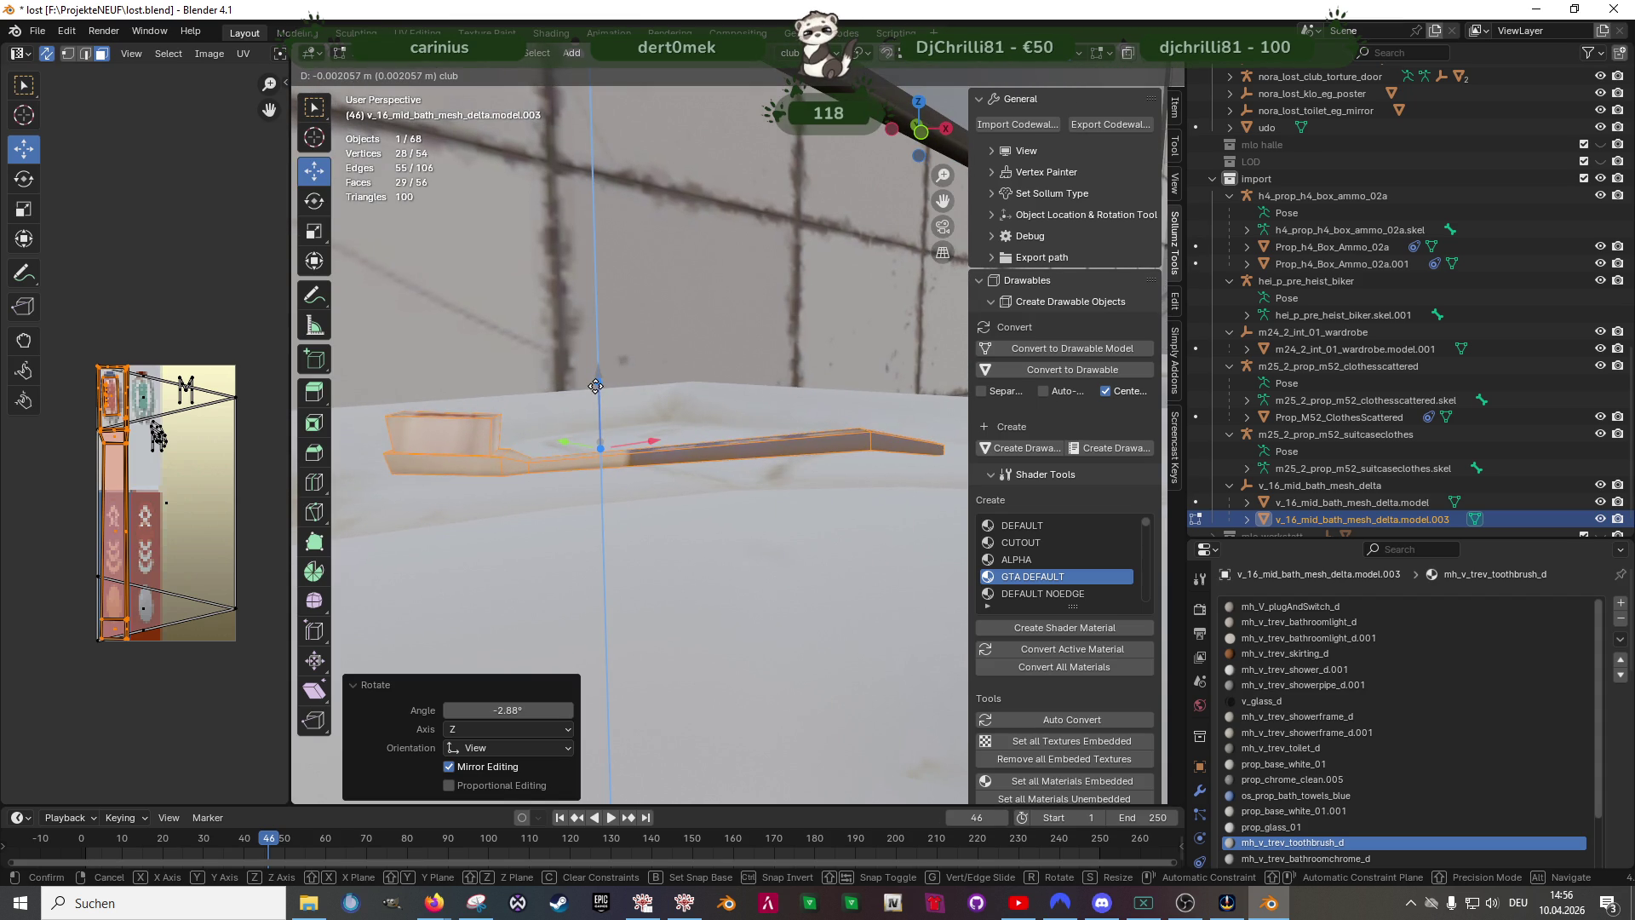
{"action": "left_click", "coordinate": [594, 381]}
{"action": "scroll", "coordinate": [639, 422], "scroll_direction": "down", "scroll_amount": 5}
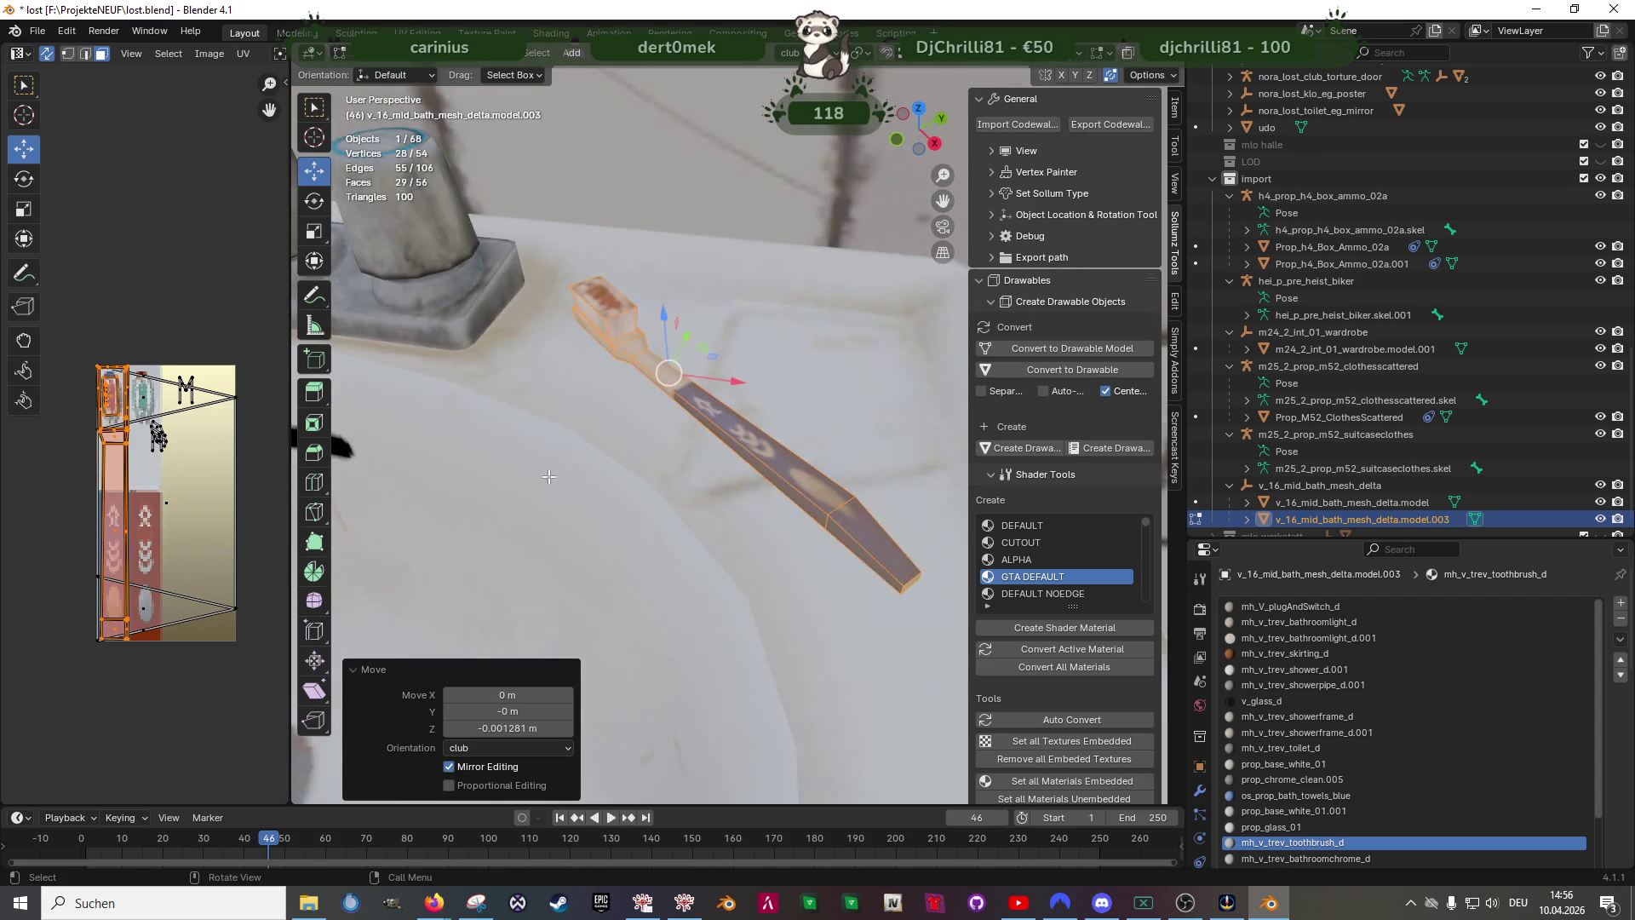
{"action": "middle_click_drag", "start_coordinate": [639, 422], "coordinate": [699, 475]}
{"action": "left_click", "coordinate": [660, 493]}
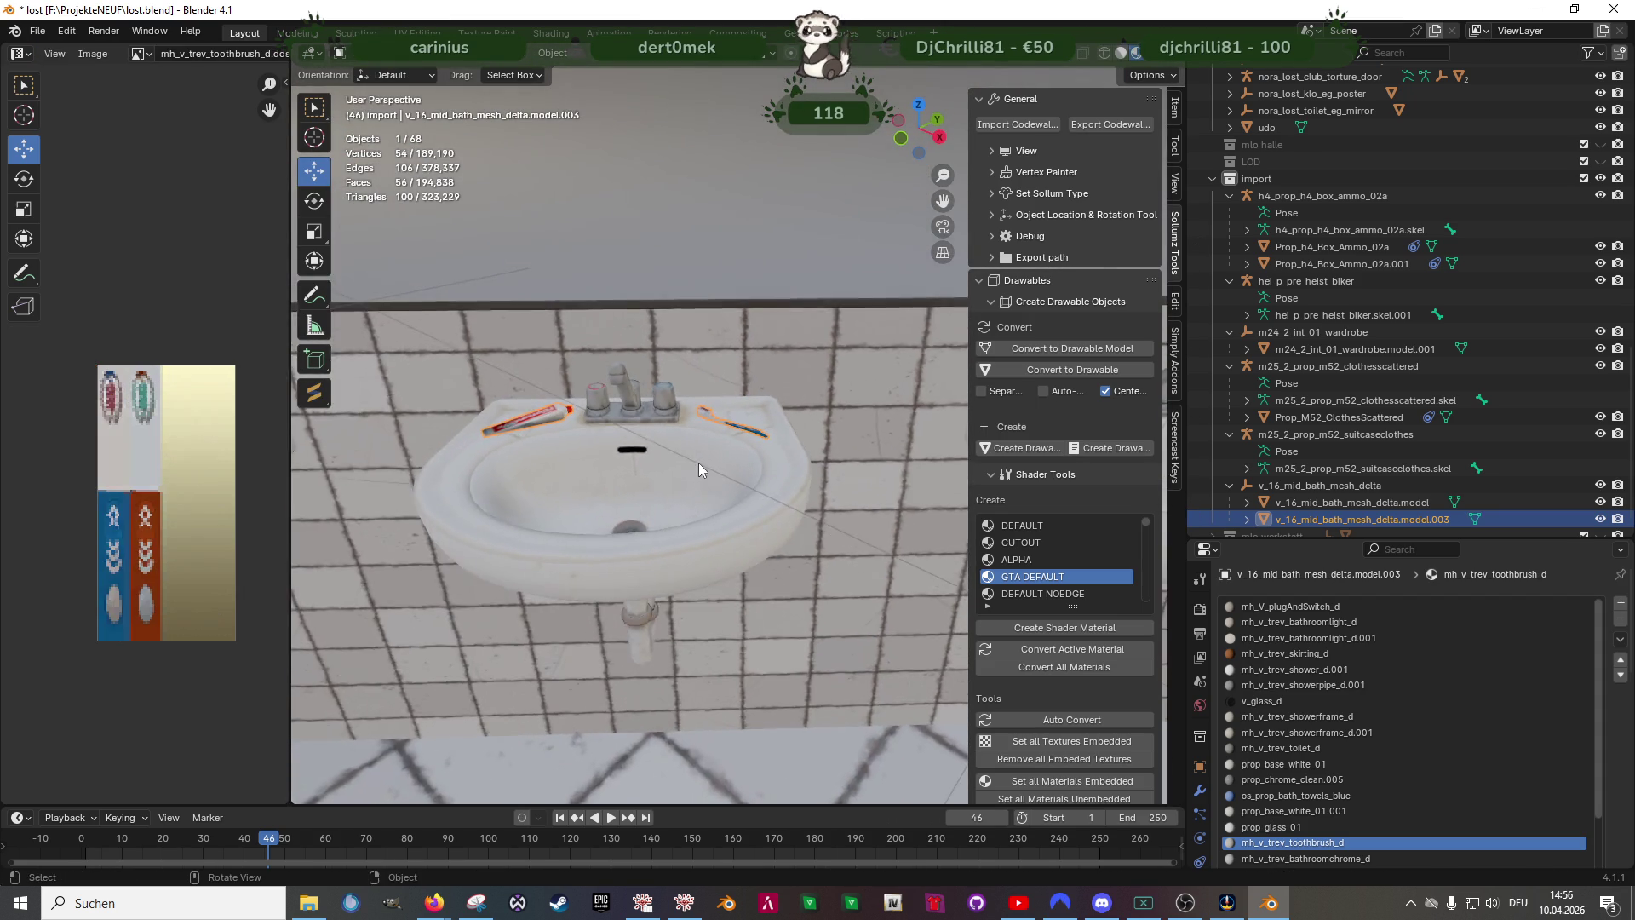
{"action": "scroll", "coordinate": [699, 458], "scroll_direction": "up", "scroll_amount": 5}
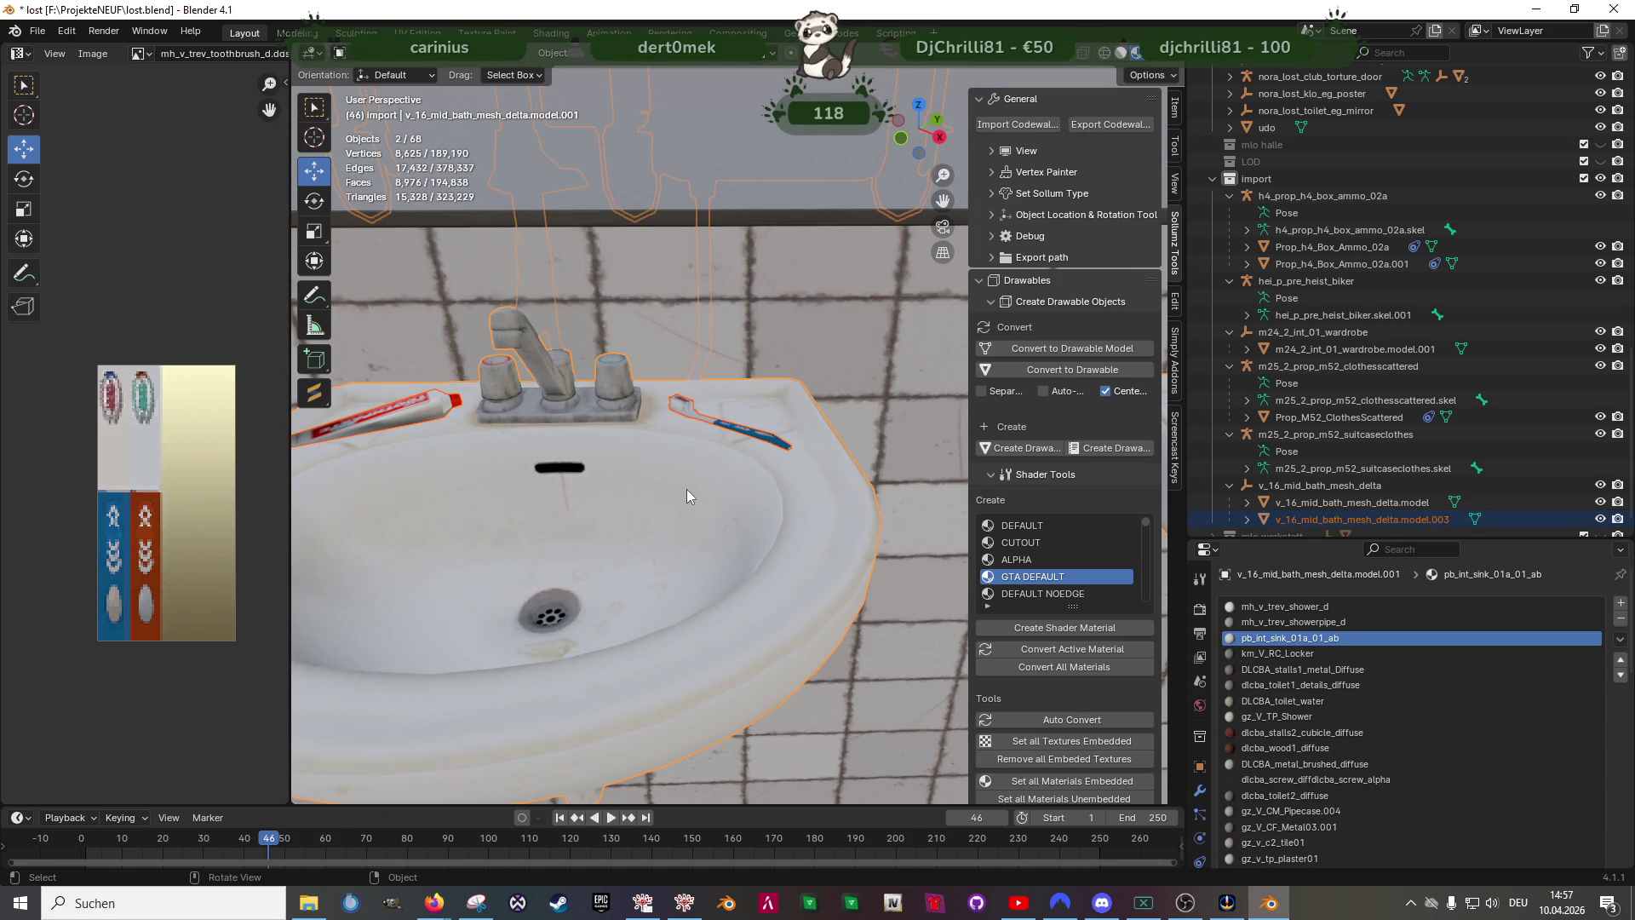
- Join the toothbrush into the bathroom mesh, edit it and select the drain island with L
{"action": "right_click", "coordinate": [687, 490]}
{"action": "left_click", "coordinate": [640, 489]}
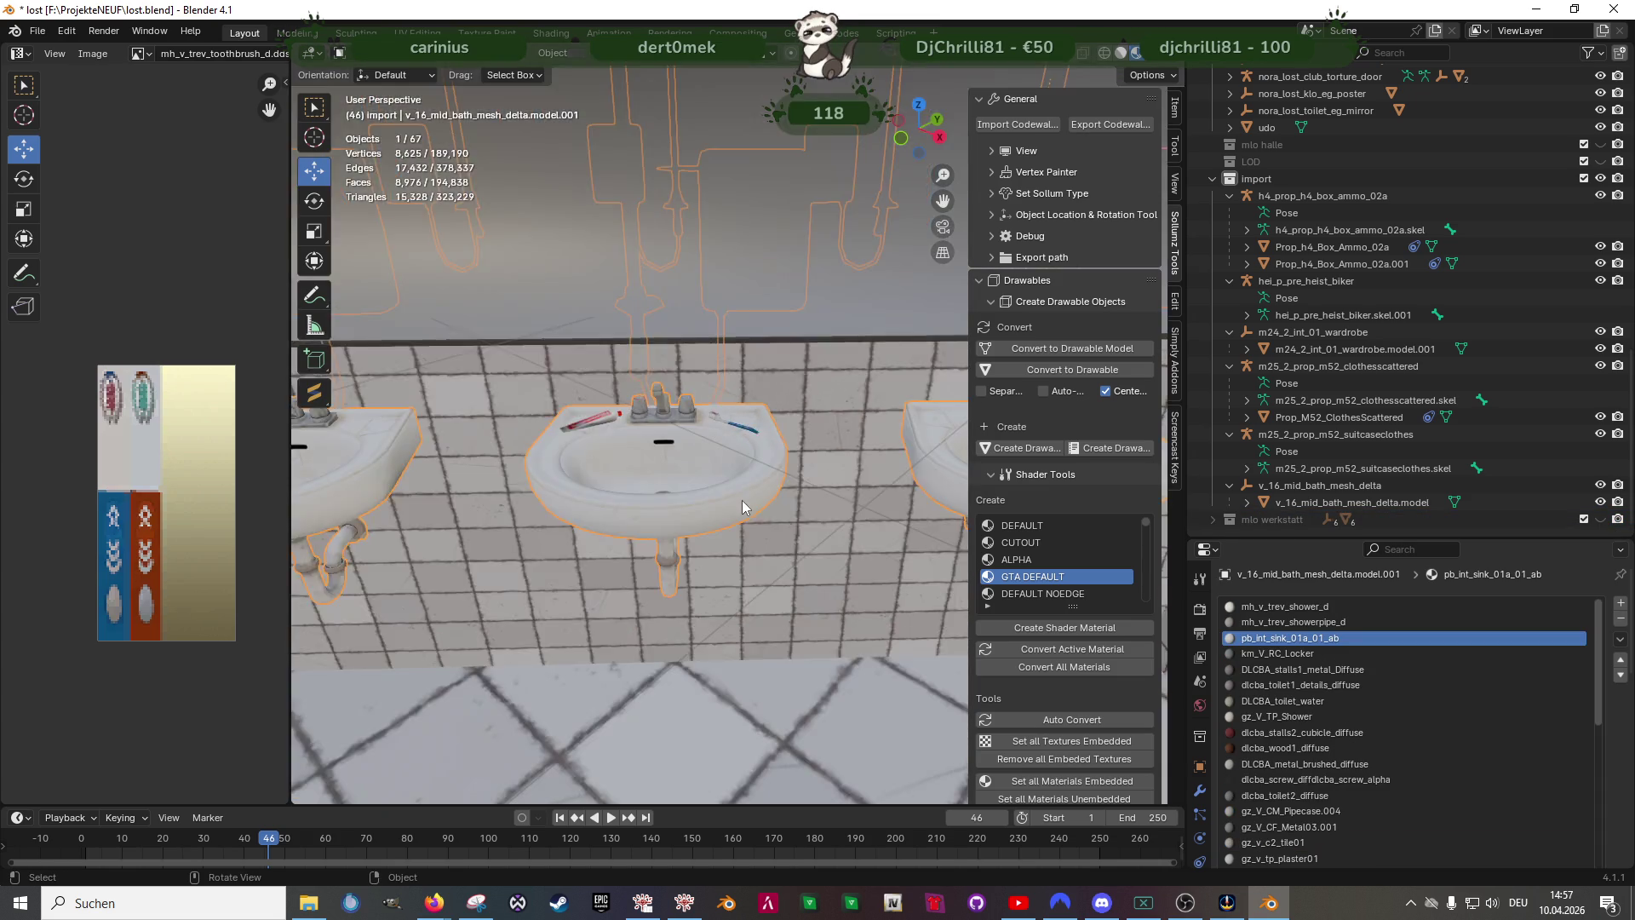
{"action": "scroll", "coordinate": [742, 500], "scroll_direction": "down", "scroll_amount": 10}
{"action": "middle_click_drag", "start_coordinate": [752, 557], "coordinate": [746, 586]}
{"action": "scroll", "coordinate": [745, 586], "scroll_direction": "down", "scroll_amount": 5}
{"action": "middle_click_drag", "start_coordinate": [676, 652], "coordinate": [664, 507]}
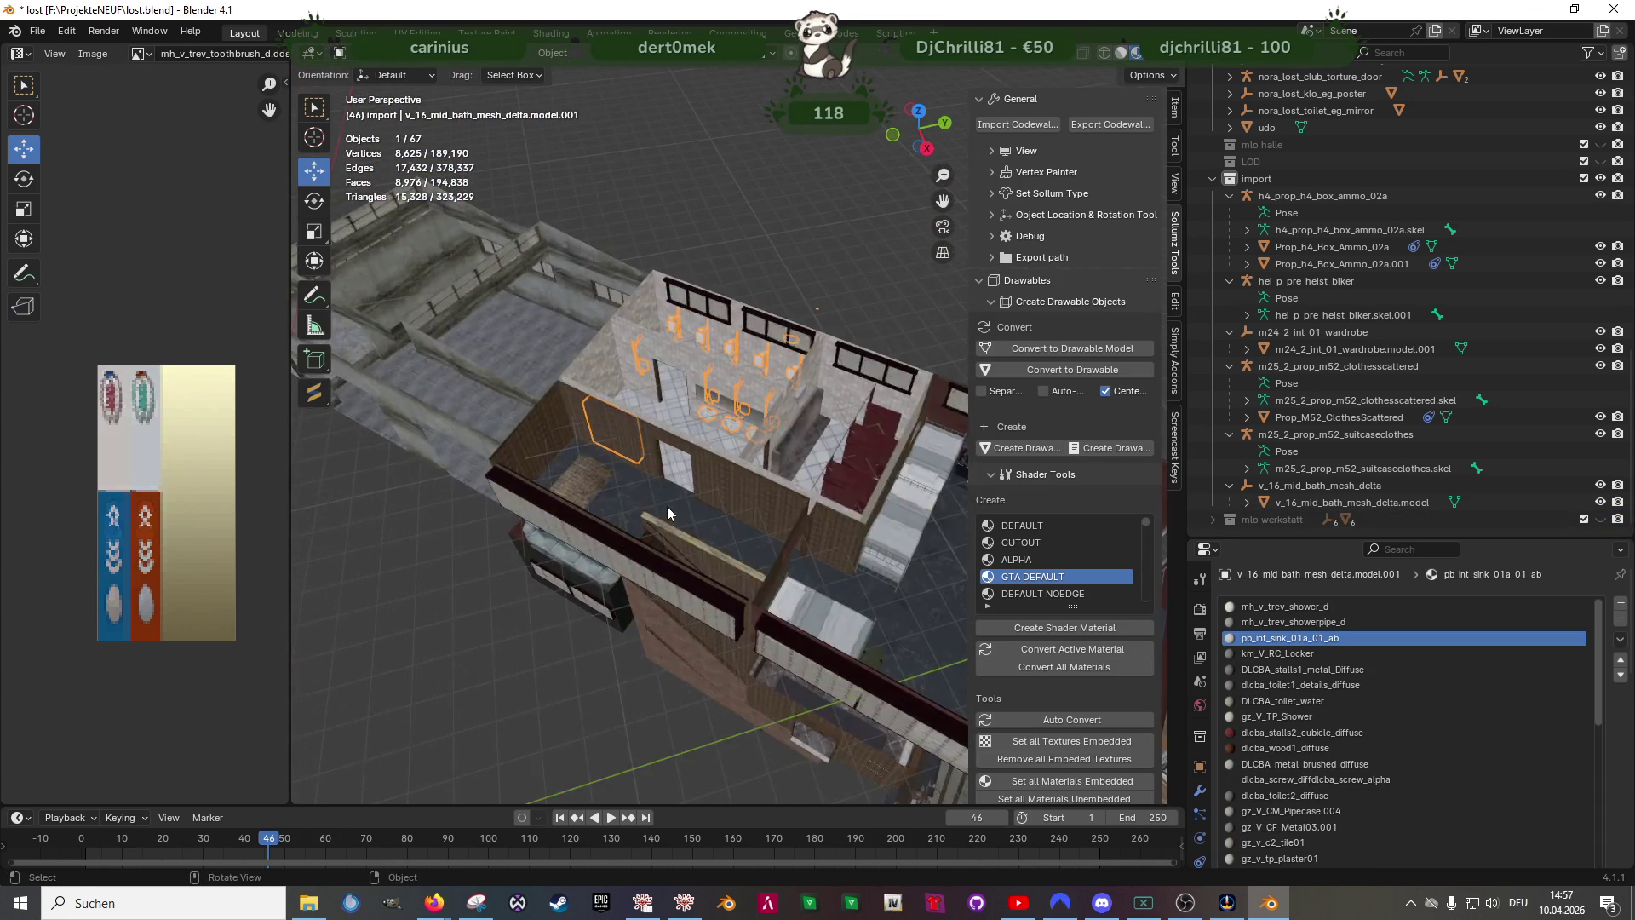
{"action": "scroll", "coordinate": [716, 550], "scroll_direction": "up", "scroll_amount": 10}
{"action": "mouse_move", "coordinate": [716, 593]}
{"action": "middle_mouse_down"}
{"action": "mouse_move", "coordinate": [766, 502]}
{"action": "mouse_move", "coordinate": [802, 492]}
{"action": "mouse_move", "coordinate": [780, 521]}
{"action": "middle_mouse_up"}
{"action": "key", "text": "Tab"}
{"action": "key", "text": "shift+z"}
{"action": "key", "text": "l"}
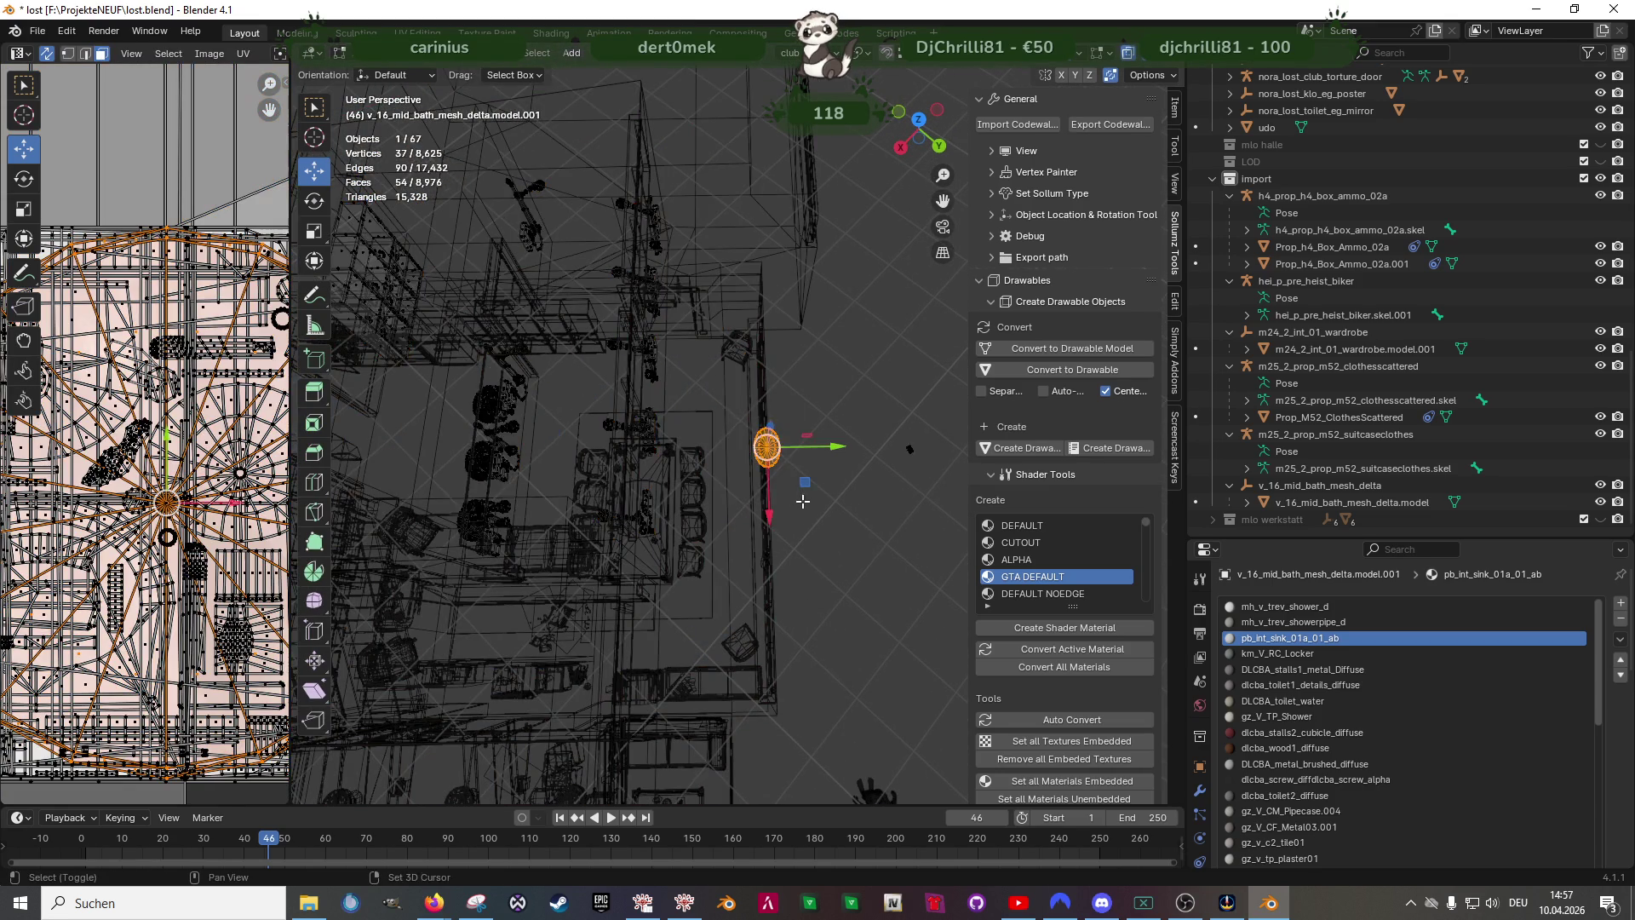
- Move the drain disc over to the right-hand sink, aligning it along Y under the basin
{"action": "key", "text": "shift+z"}
{"action": "key", "text": "g"}
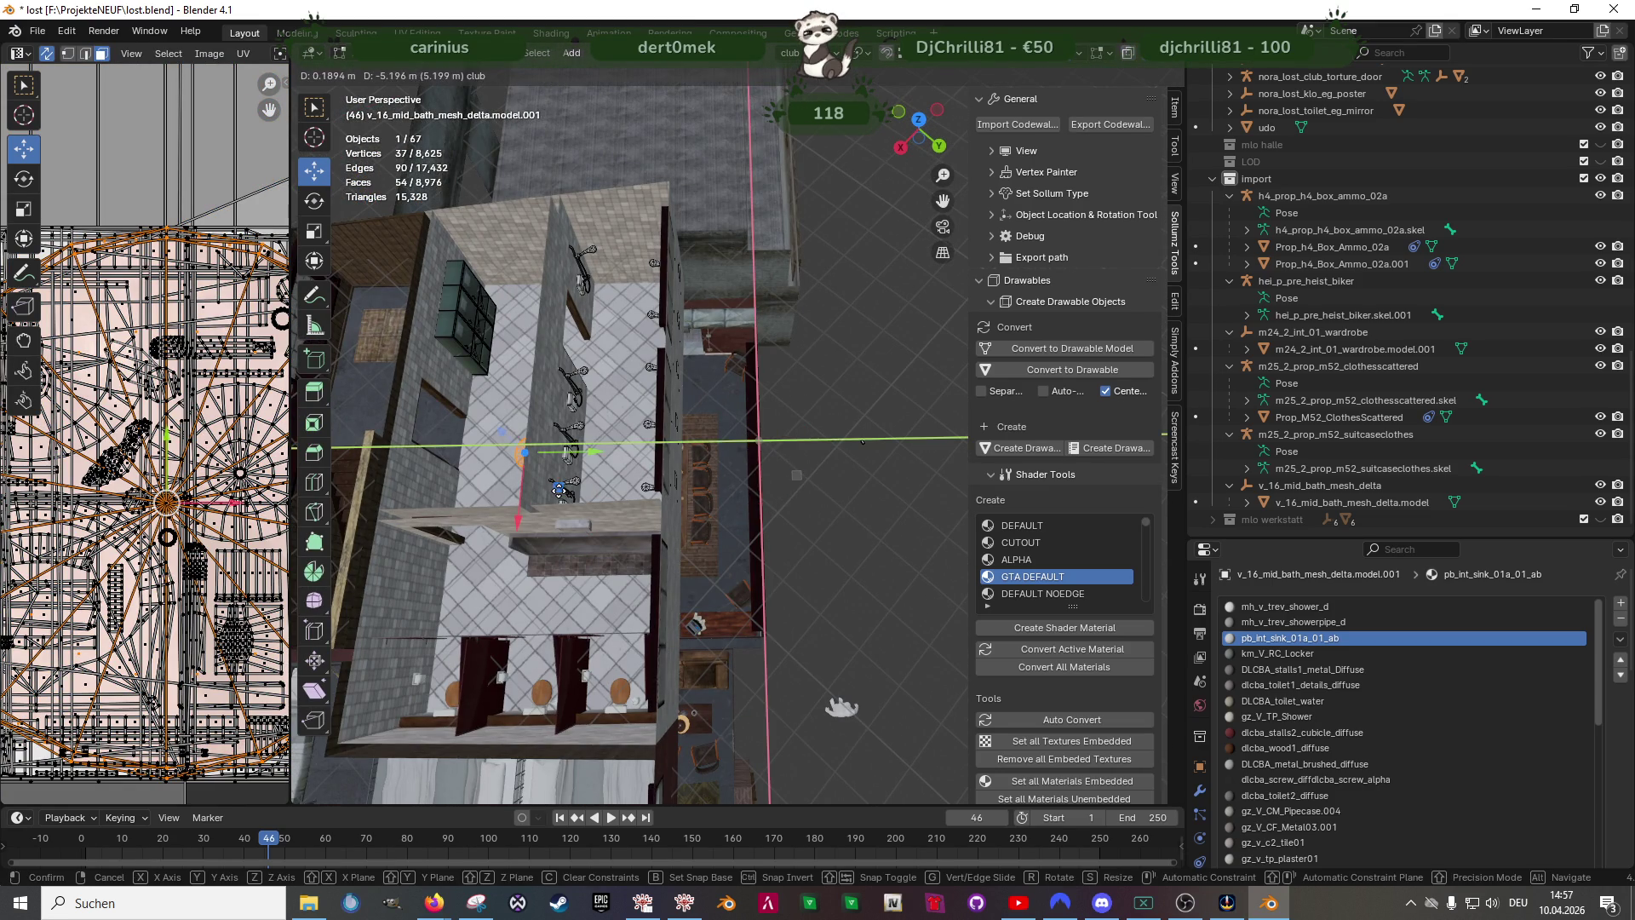
{"action": "left_click", "coordinate": [863, 442]}
{"action": "key", "text": "KP_Decimal"}
{"action": "scroll", "coordinate": [763, 529], "scroll_direction": "down", "scroll_amount": 3}
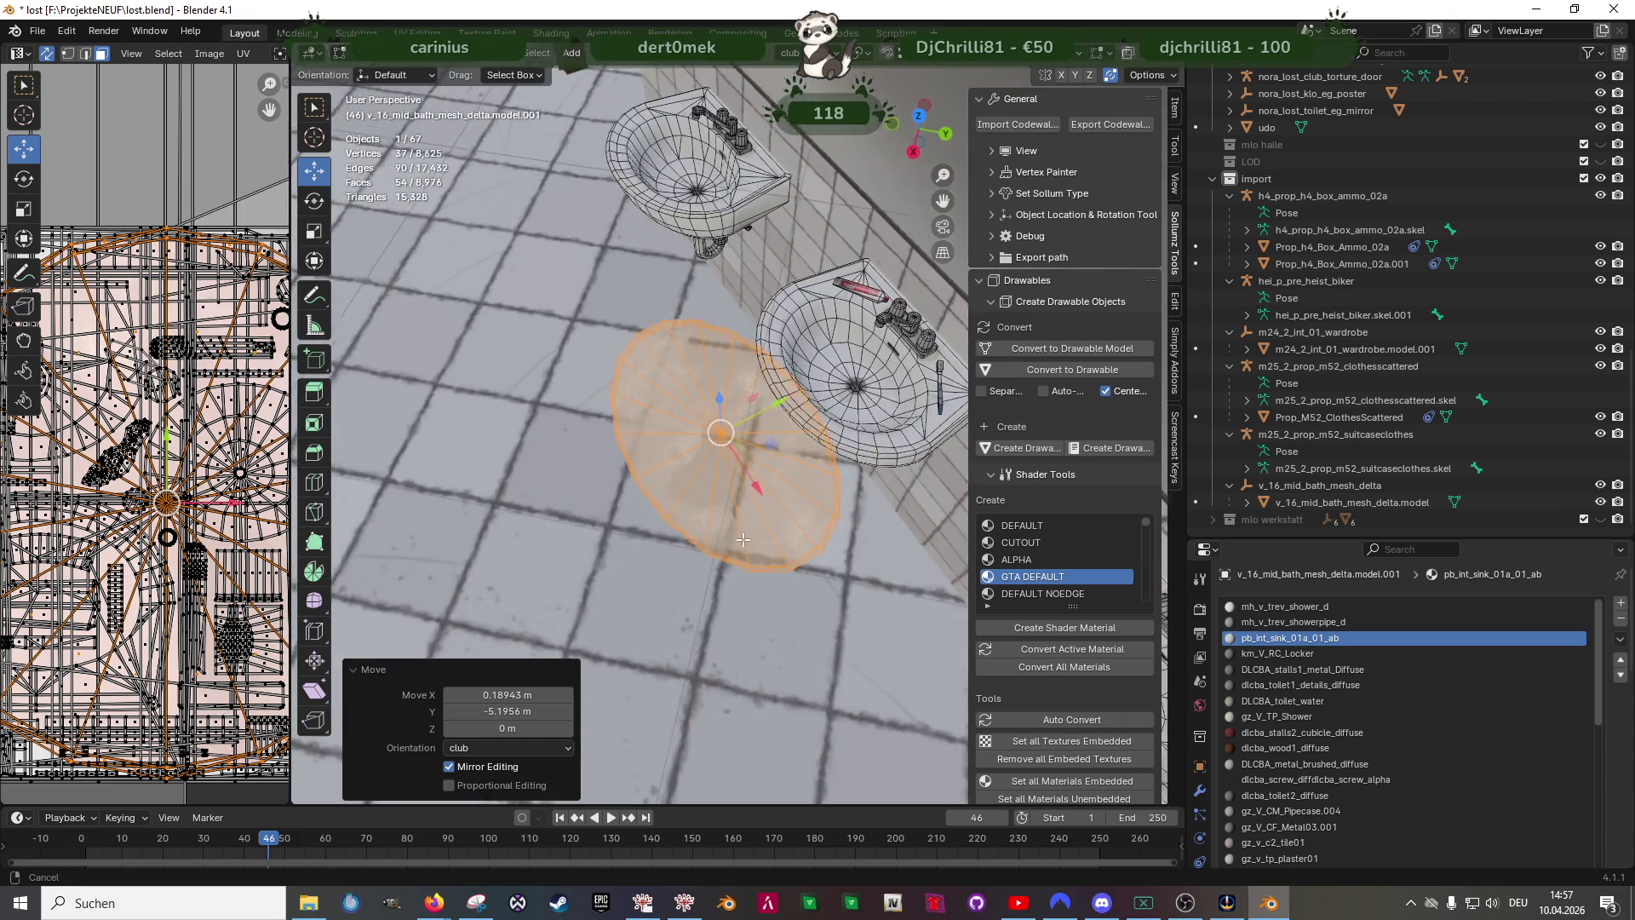
{"action": "middle_click_drag", "start_coordinate": [762, 529], "coordinate": [665, 486]}
{"action": "key", "text": "g"}
{"action": "key", "text": "y"}
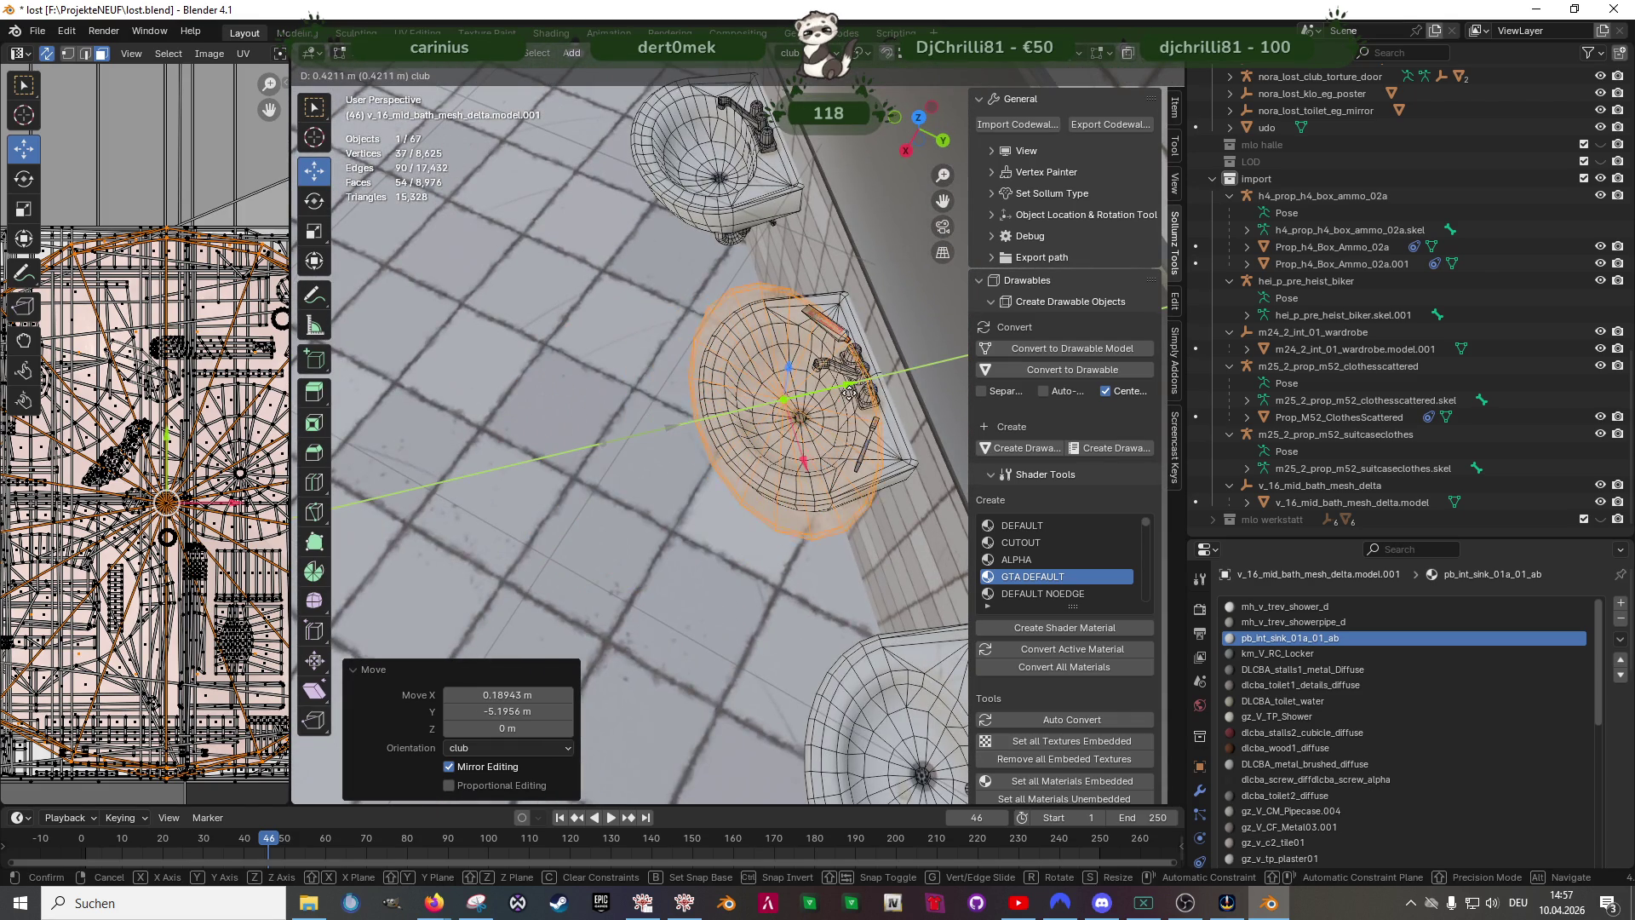
{"action": "left_click", "coordinate": [854, 370]}
- Drop the disc down along Z into the basin and shift it along X over the bowl
{"action": "middle_click_drag", "start_coordinate": [793, 423], "coordinate": [742, 370]}
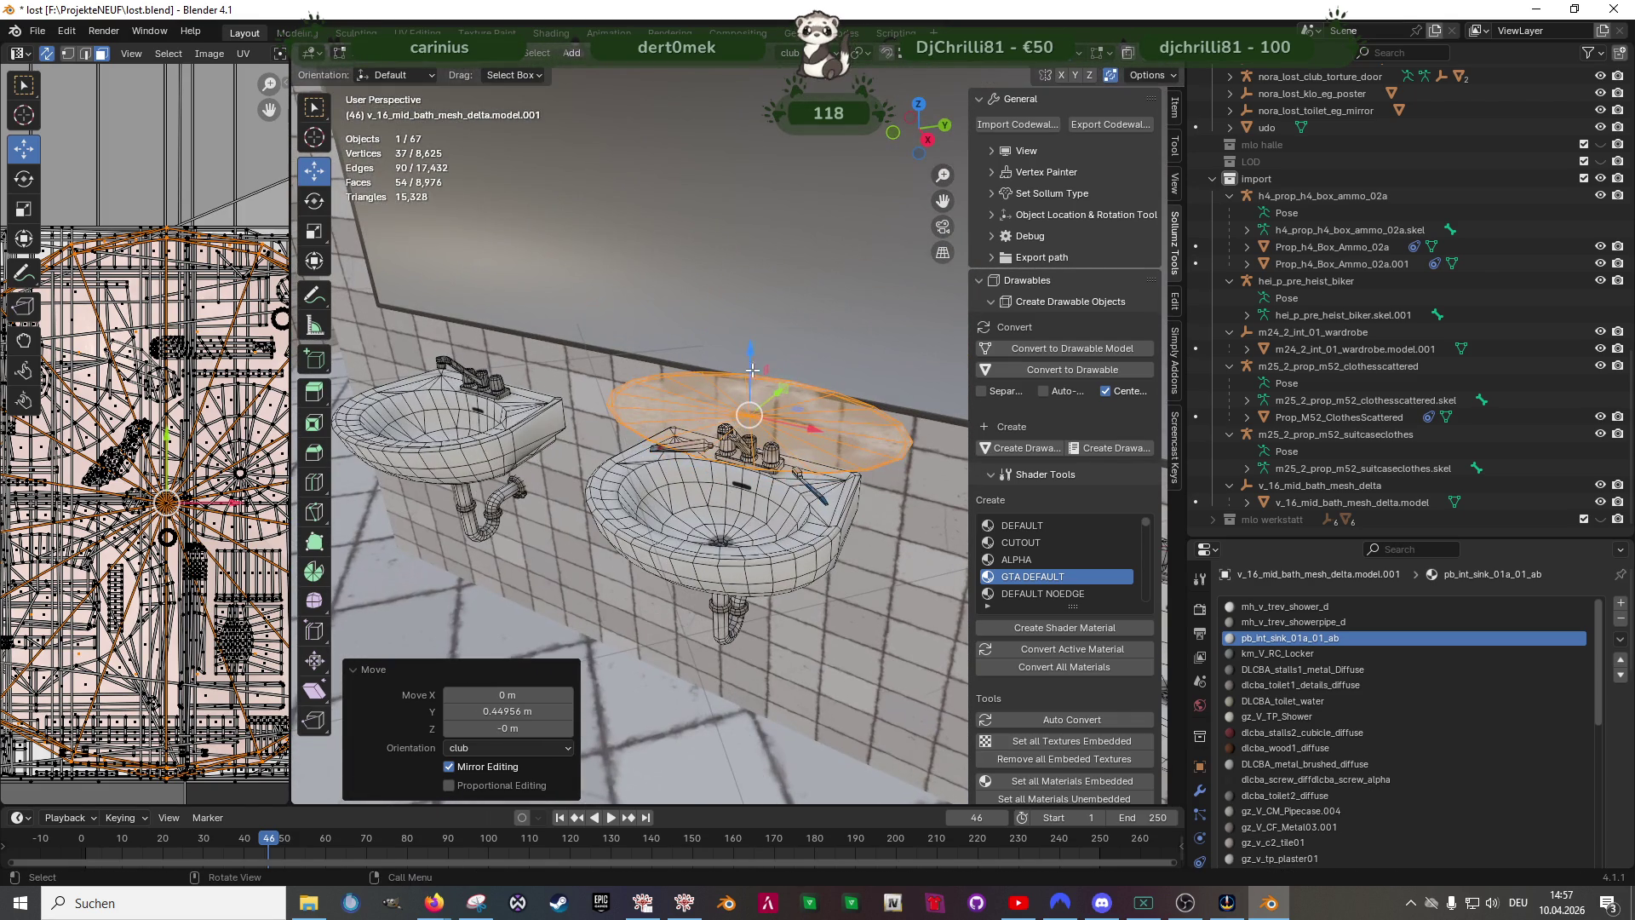
{"action": "key", "text": "g"}
{"action": "key", "text": "z"}
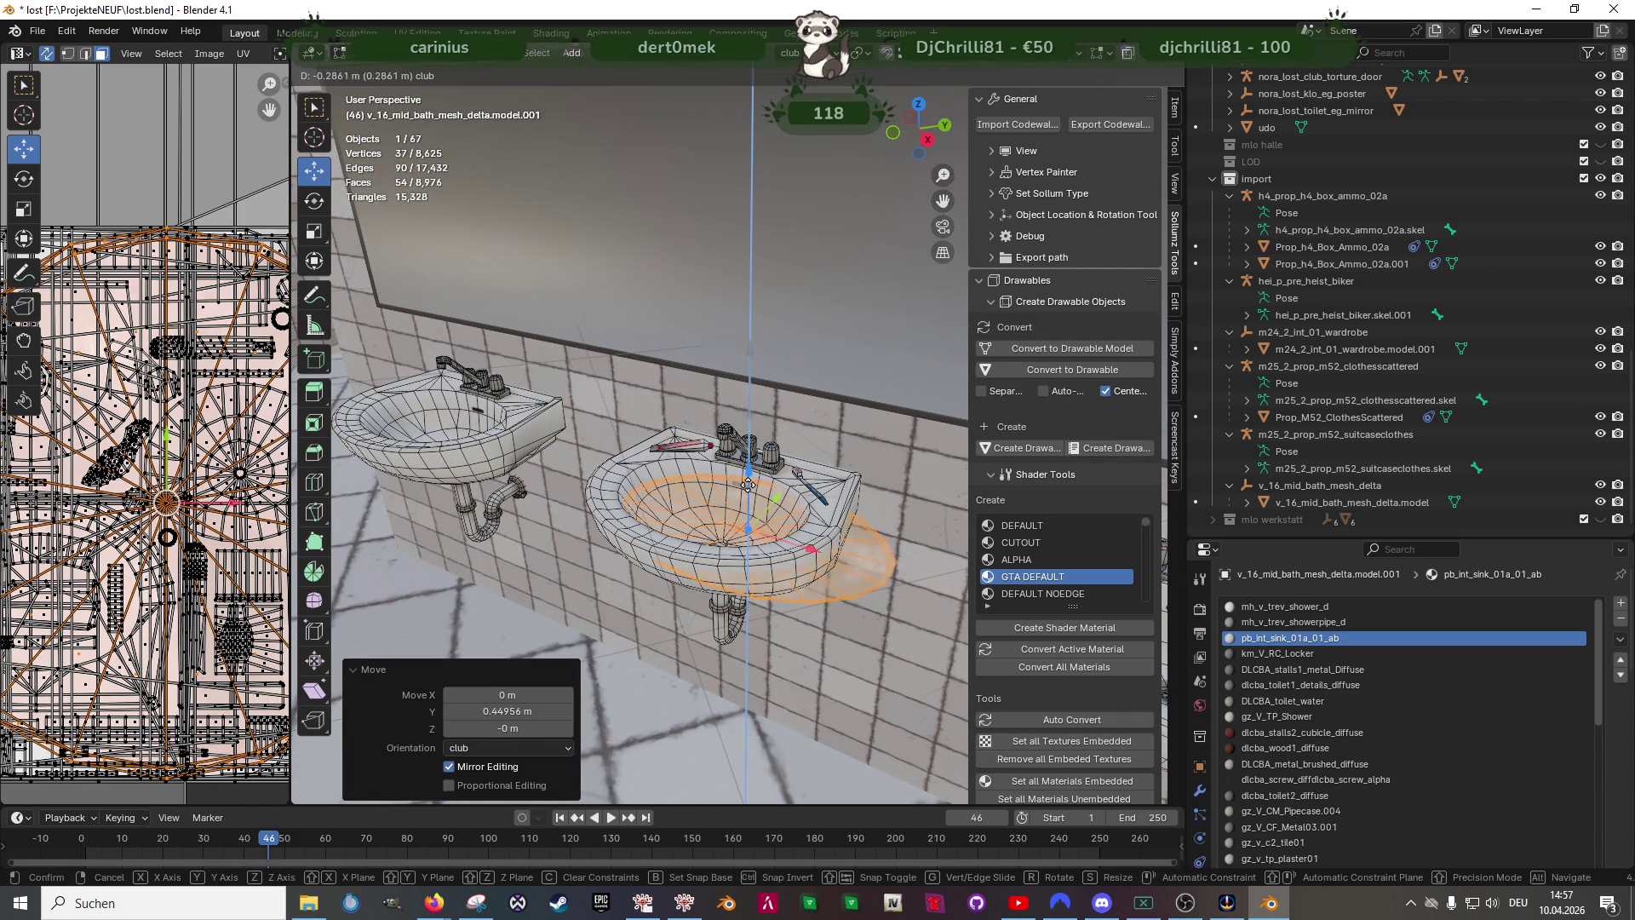
{"action": "left_click", "coordinate": [749, 485]}
{"action": "middle_click_drag", "start_coordinate": [749, 485], "coordinate": [788, 549]}
{"action": "key", "text": "g"}
{"action": "key", "text": "x"}
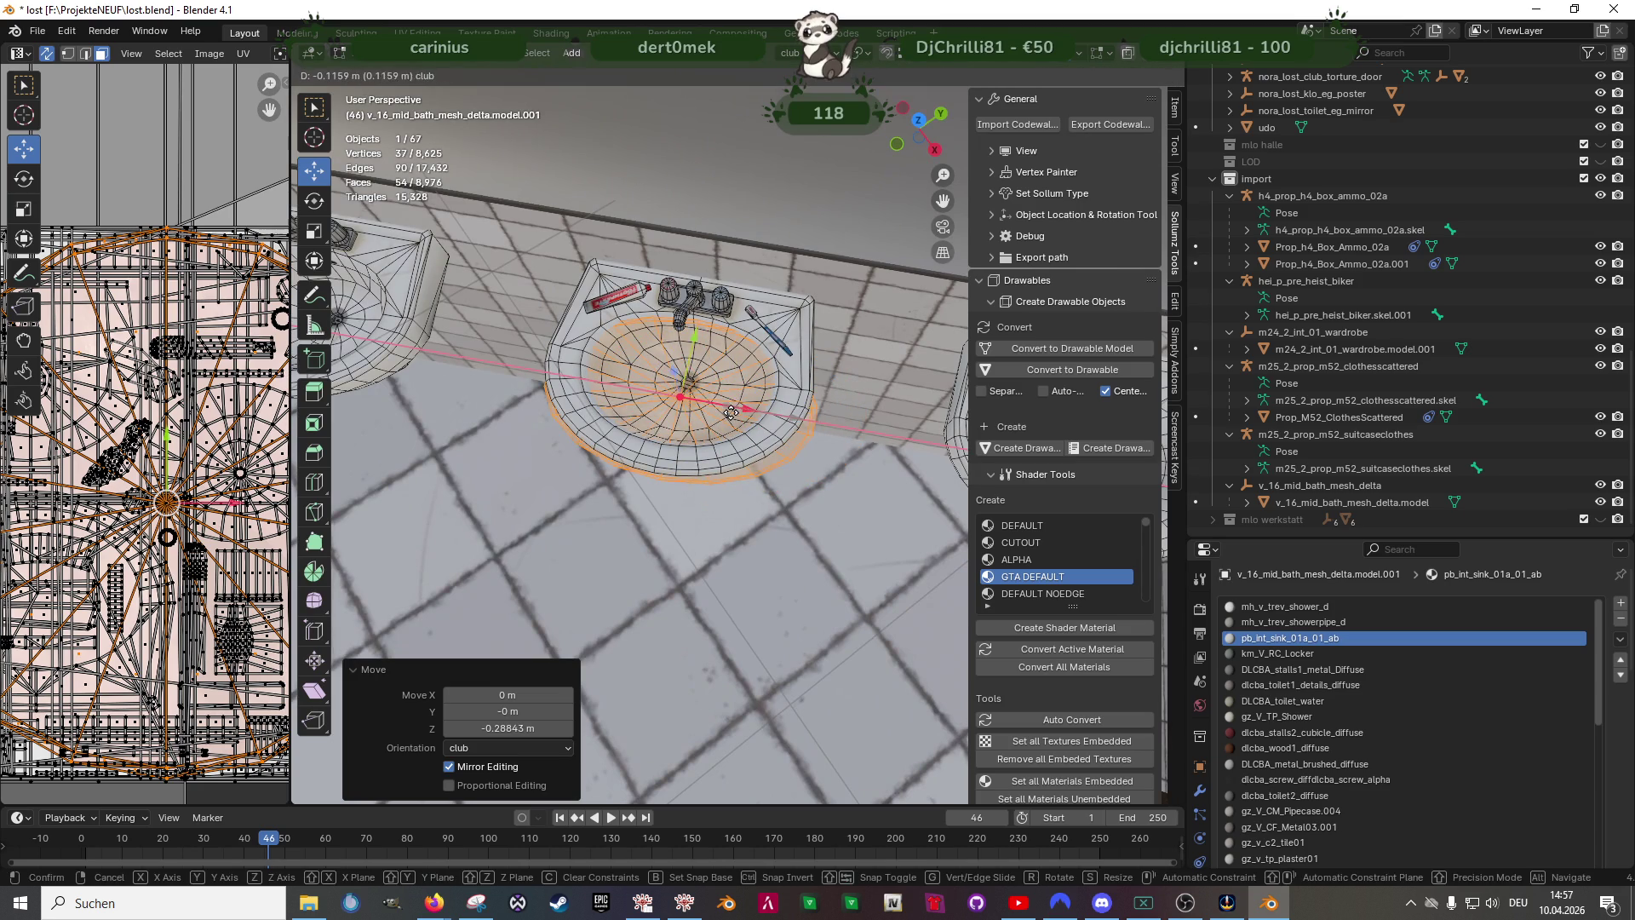
{"action": "left_click", "coordinate": [725, 412]}
- Fine-tune the disc's height along Z and check it from the top orthographic view
{"action": "mouse_move", "coordinate": [724, 413]}
{"action": "middle_mouse_down"}
{"action": "mouse_move", "coordinate": [719, 513]}
{"action": "mouse_move", "coordinate": [645, 630]}
{"action": "middle_mouse_up"}
{"action": "key", "text": "g"}
{"action": "key", "text": "z"}
{"action": "left_click", "coordinate": [686, 517]}
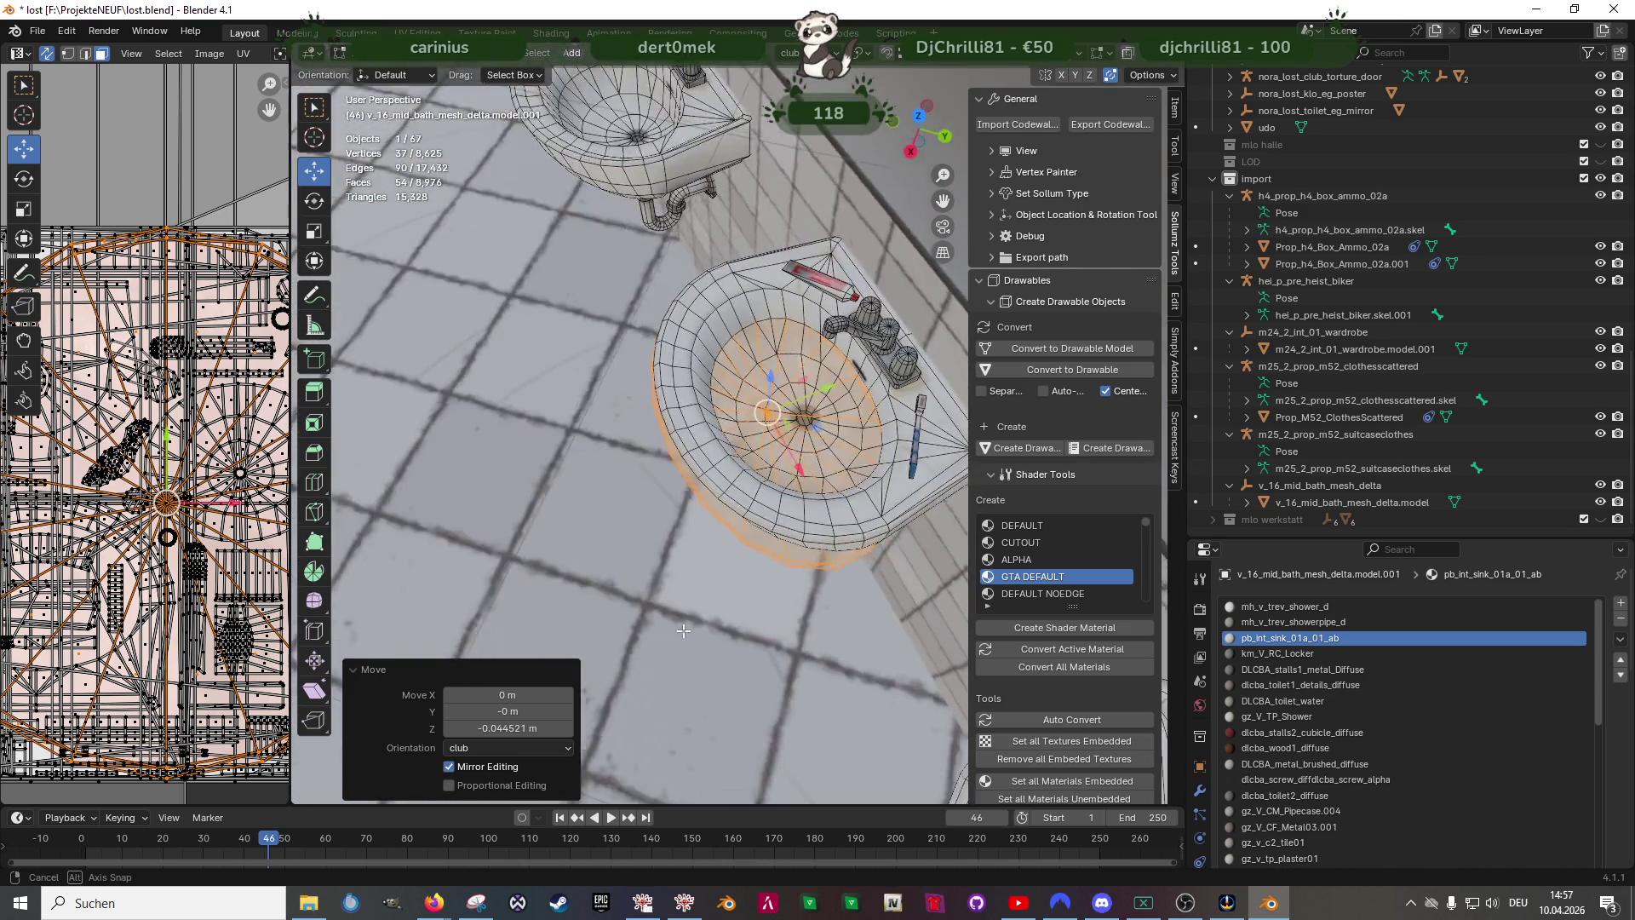
{"action": "key", "text": "KP_7"}
{"action": "right_click", "coordinate": [537, 486]}
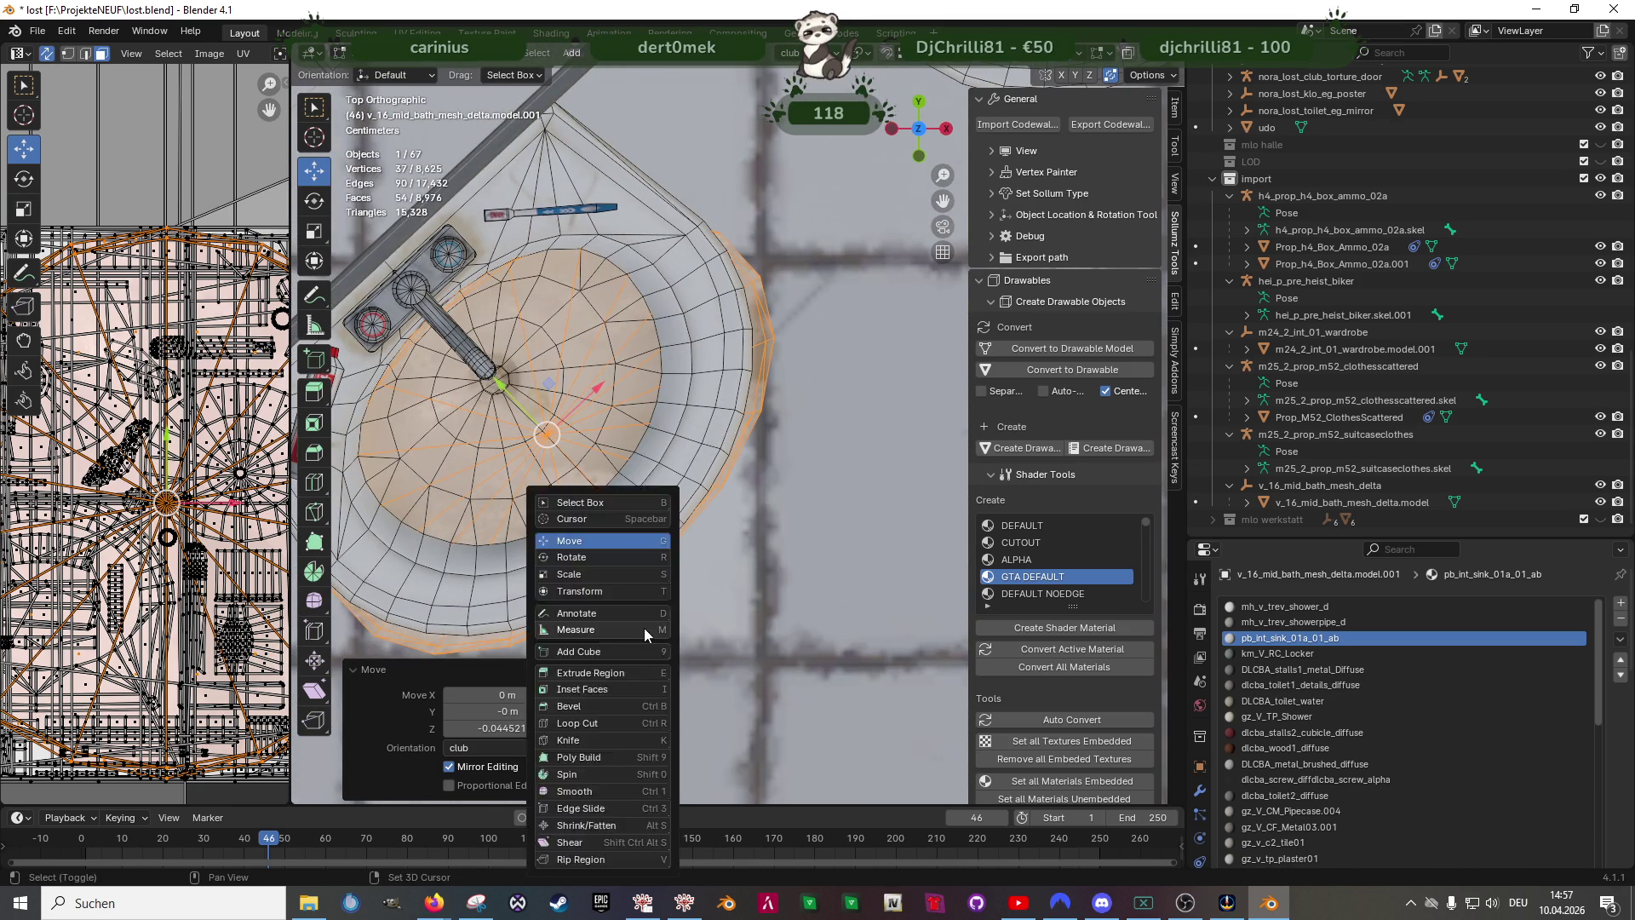
- Shrink the disc to about four-fifths size and slide it along Y and X toward the basin
{"action": "key", "text": "Escape"}
{"action": "key", "text": "s"}
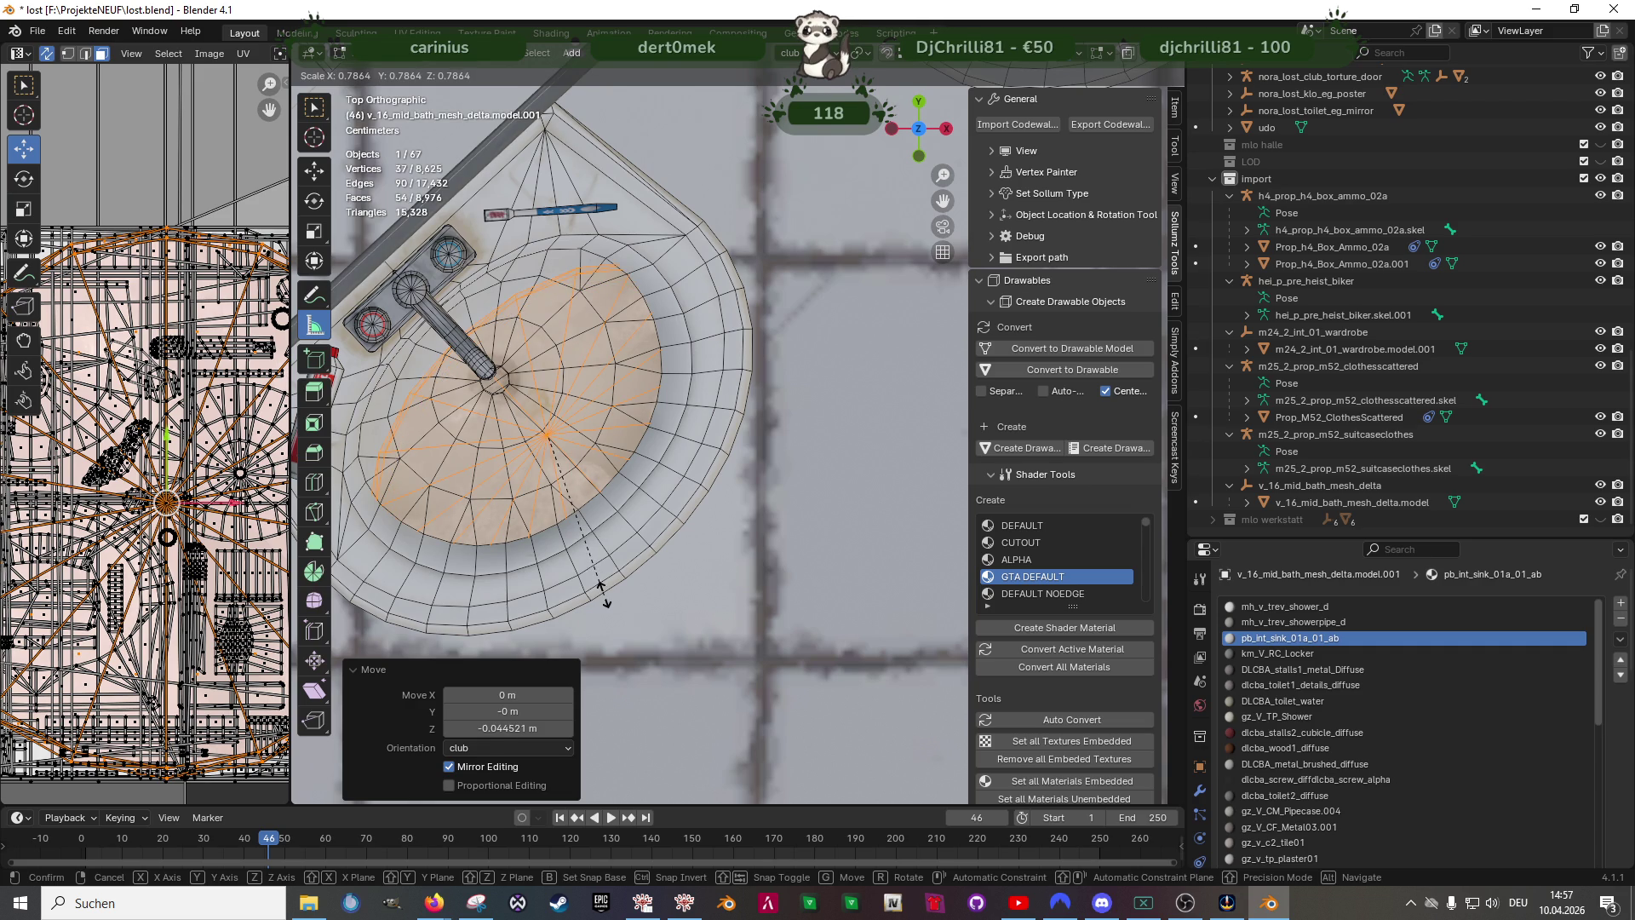
{"action": "left_click", "coordinate": [603, 597]}
{"action": "scroll", "coordinate": [603, 597], "scroll_direction": "down", "scroll_amount": 2}
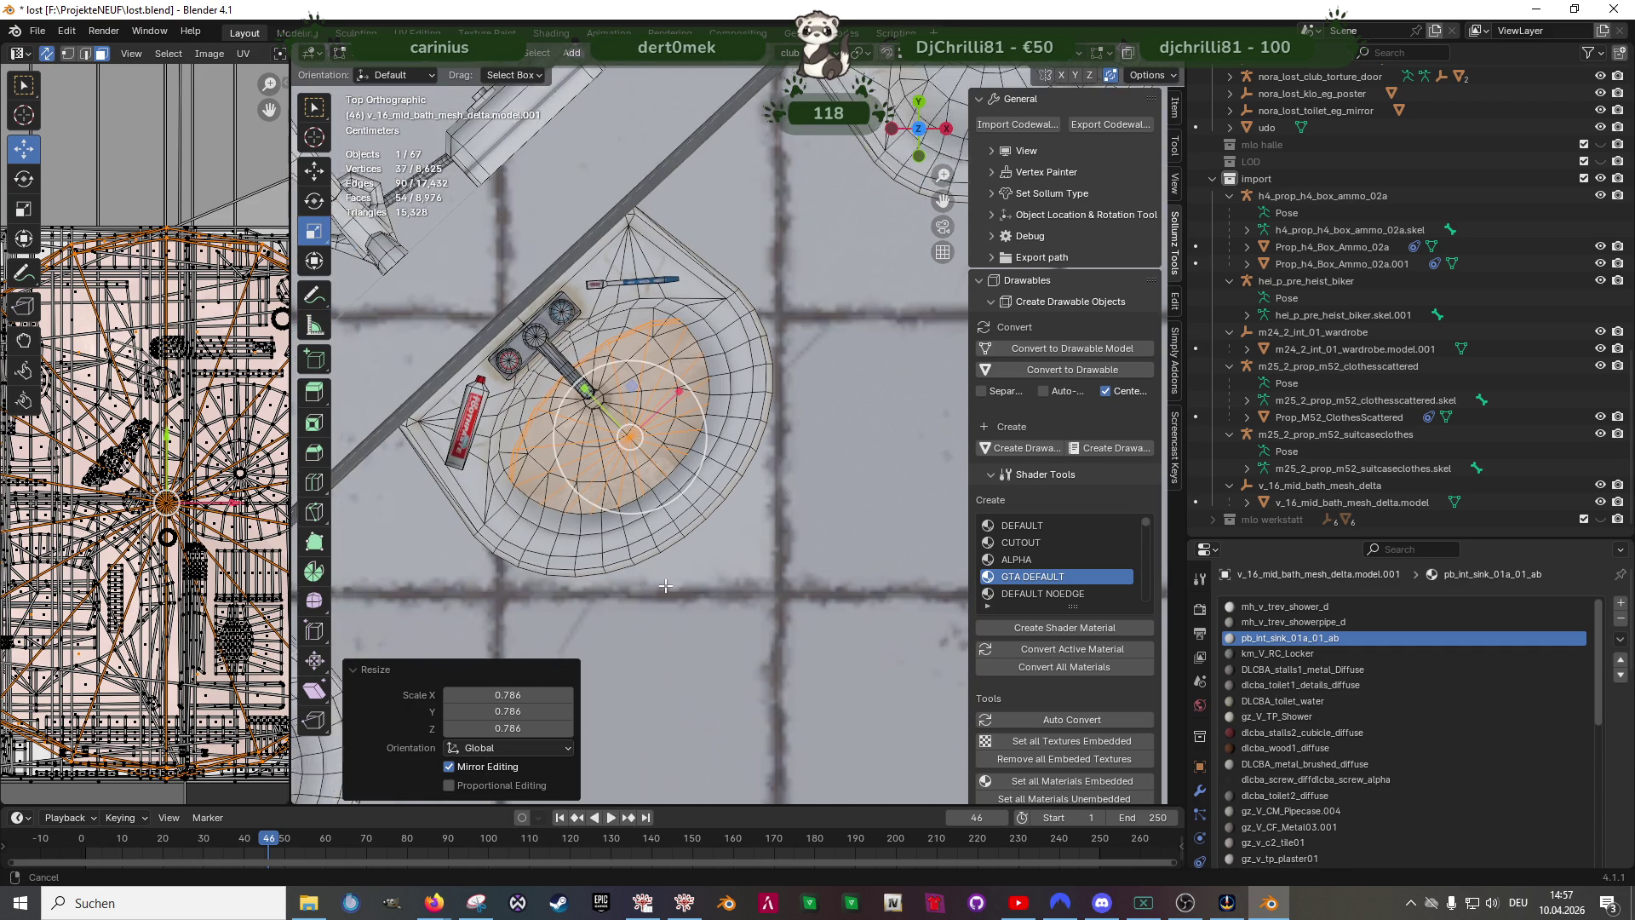
{"action": "middle_click_drag", "start_coordinate": [654, 587], "coordinate": [712, 580], "text": "shift"}
{"action": "key", "text": "g"}
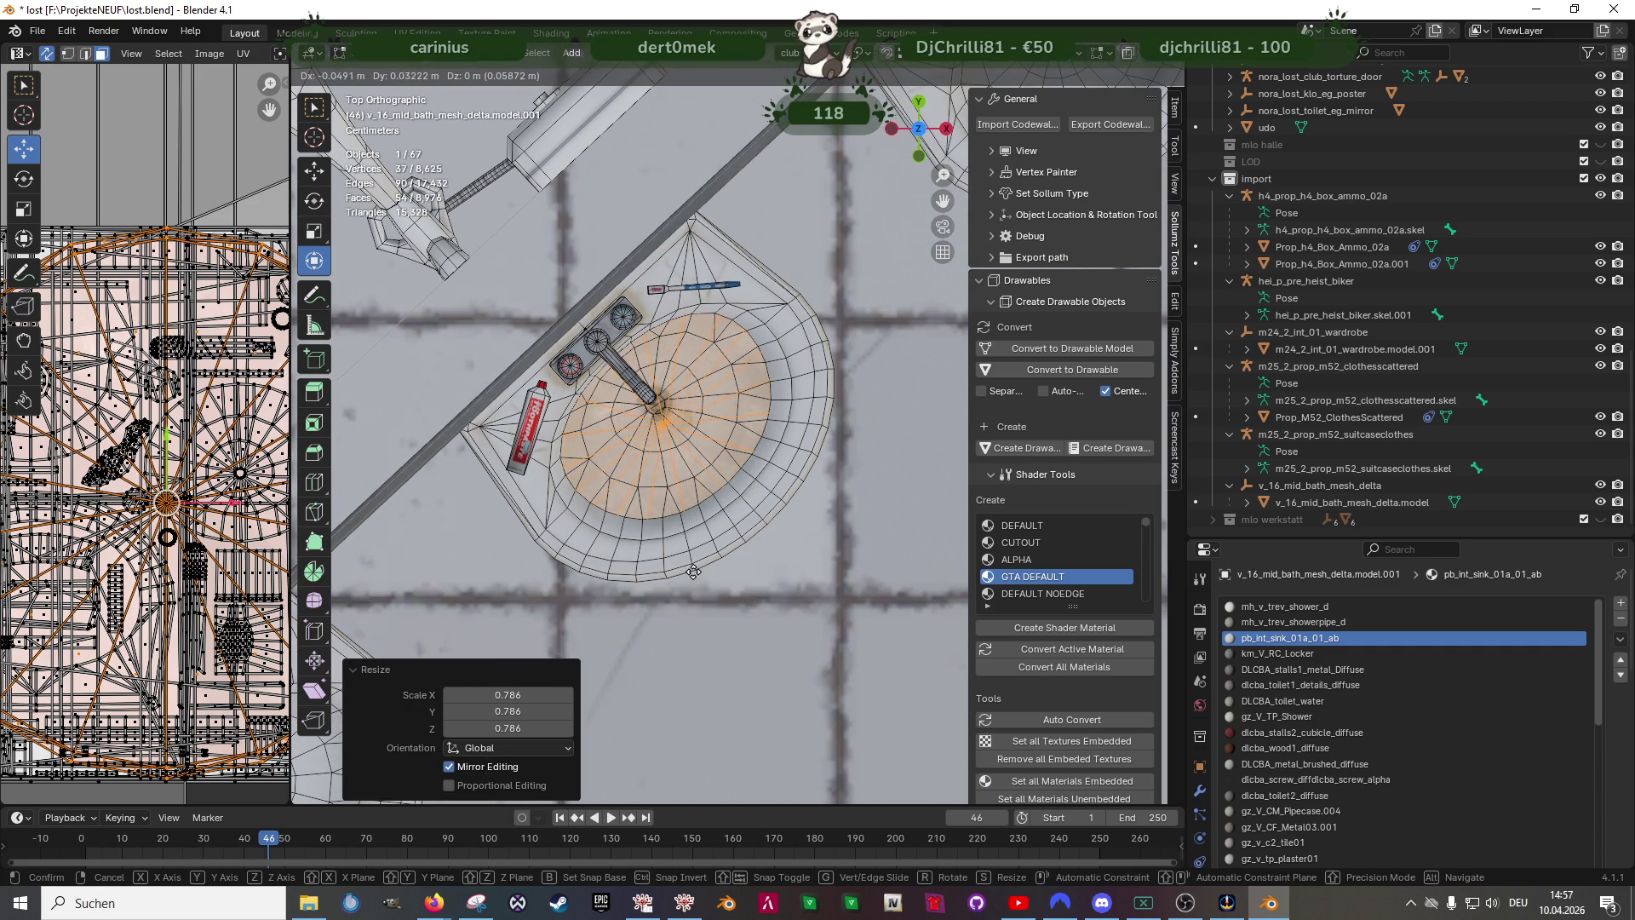
{"action": "key", "text": "Escape"}
{"action": "key", "text": "shift+space"}
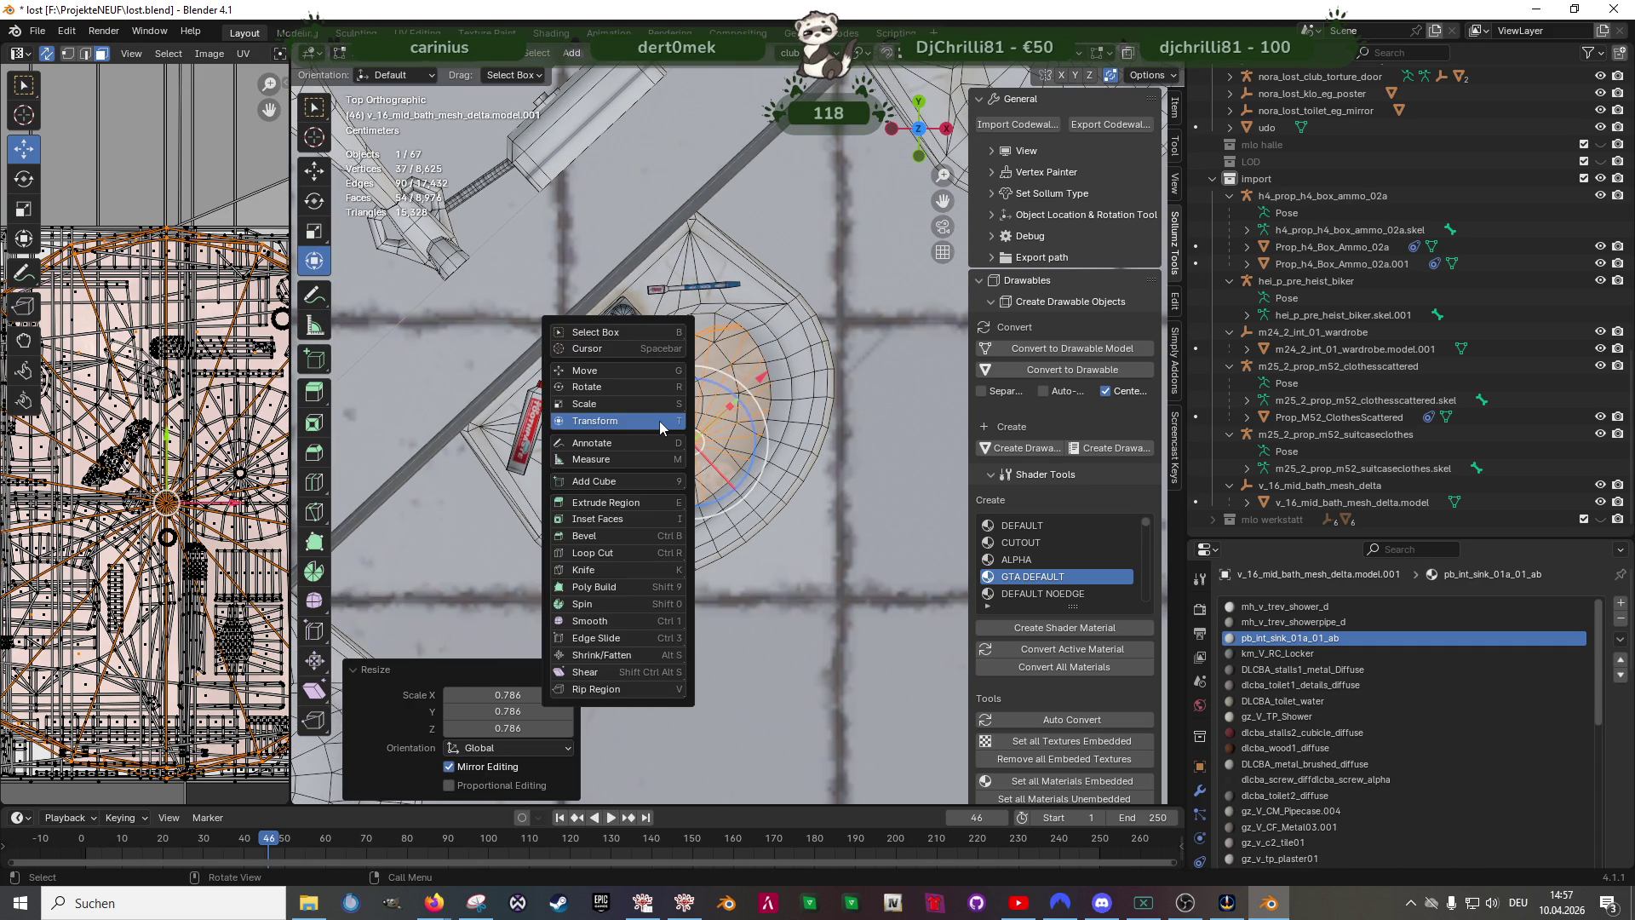
{"action": "left_click", "coordinate": [660, 434]}
{"action": "left_click_drag", "start_coordinate": [659, 420], "coordinate": [659, 424]}
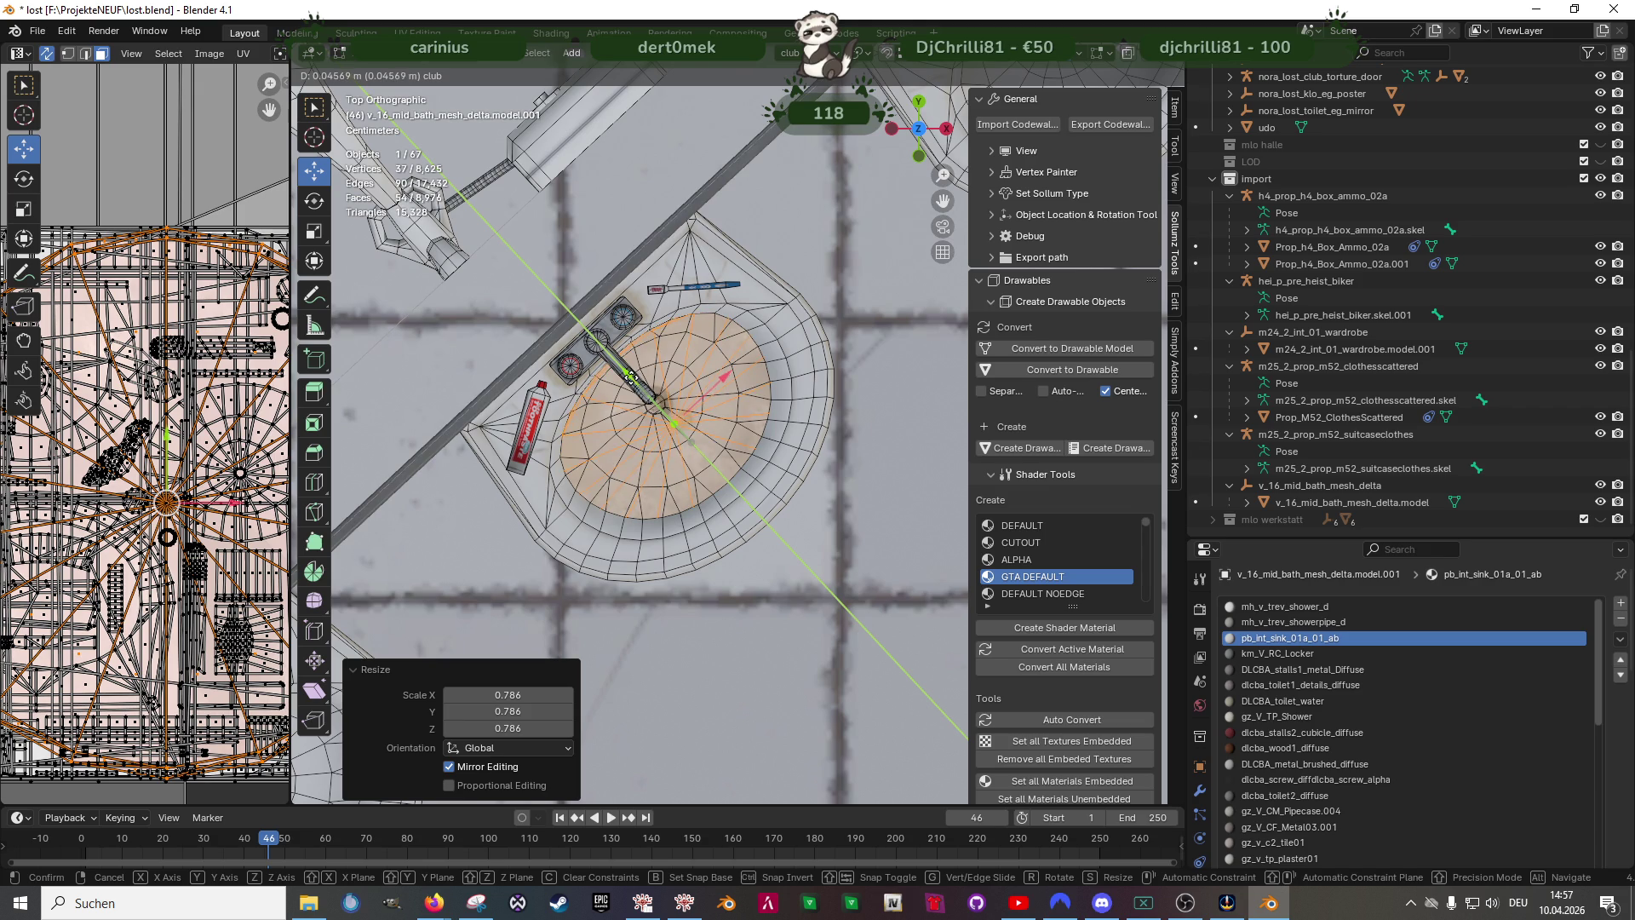
{"action": "left_click", "coordinate": [631, 375]}
{"action": "left_click_drag", "start_coordinate": [722, 375], "coordinate": [715, 381]}
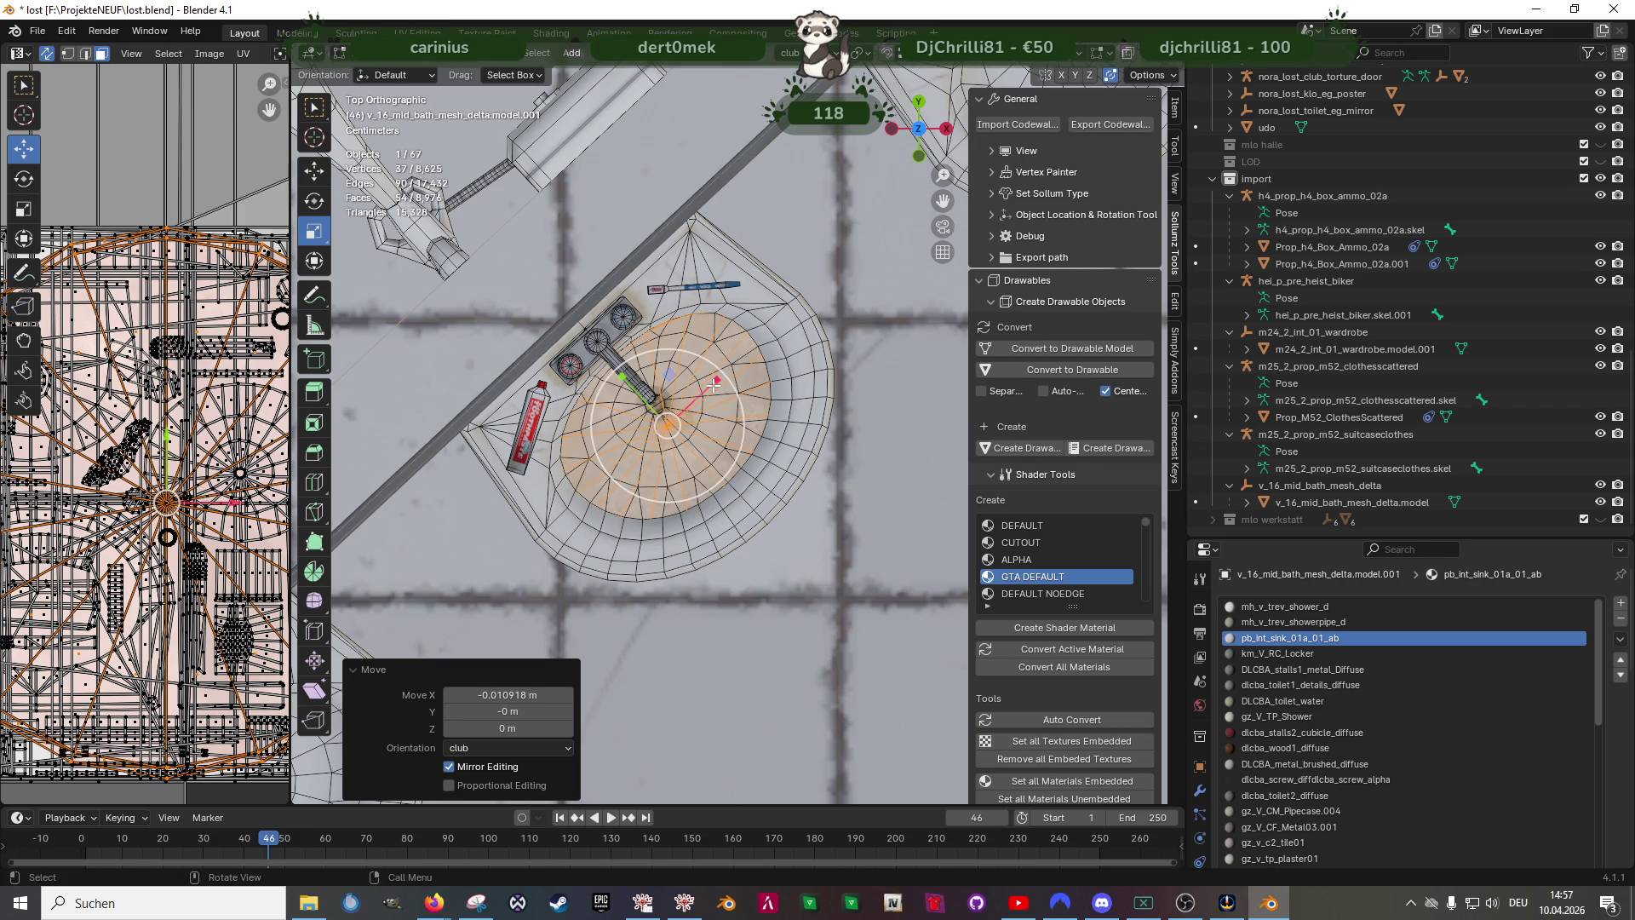
- Narrow the disc along X, nudge it on X and Y, and stretch it along Y to fit the basin floor
{"action": "key", "text": "s"}
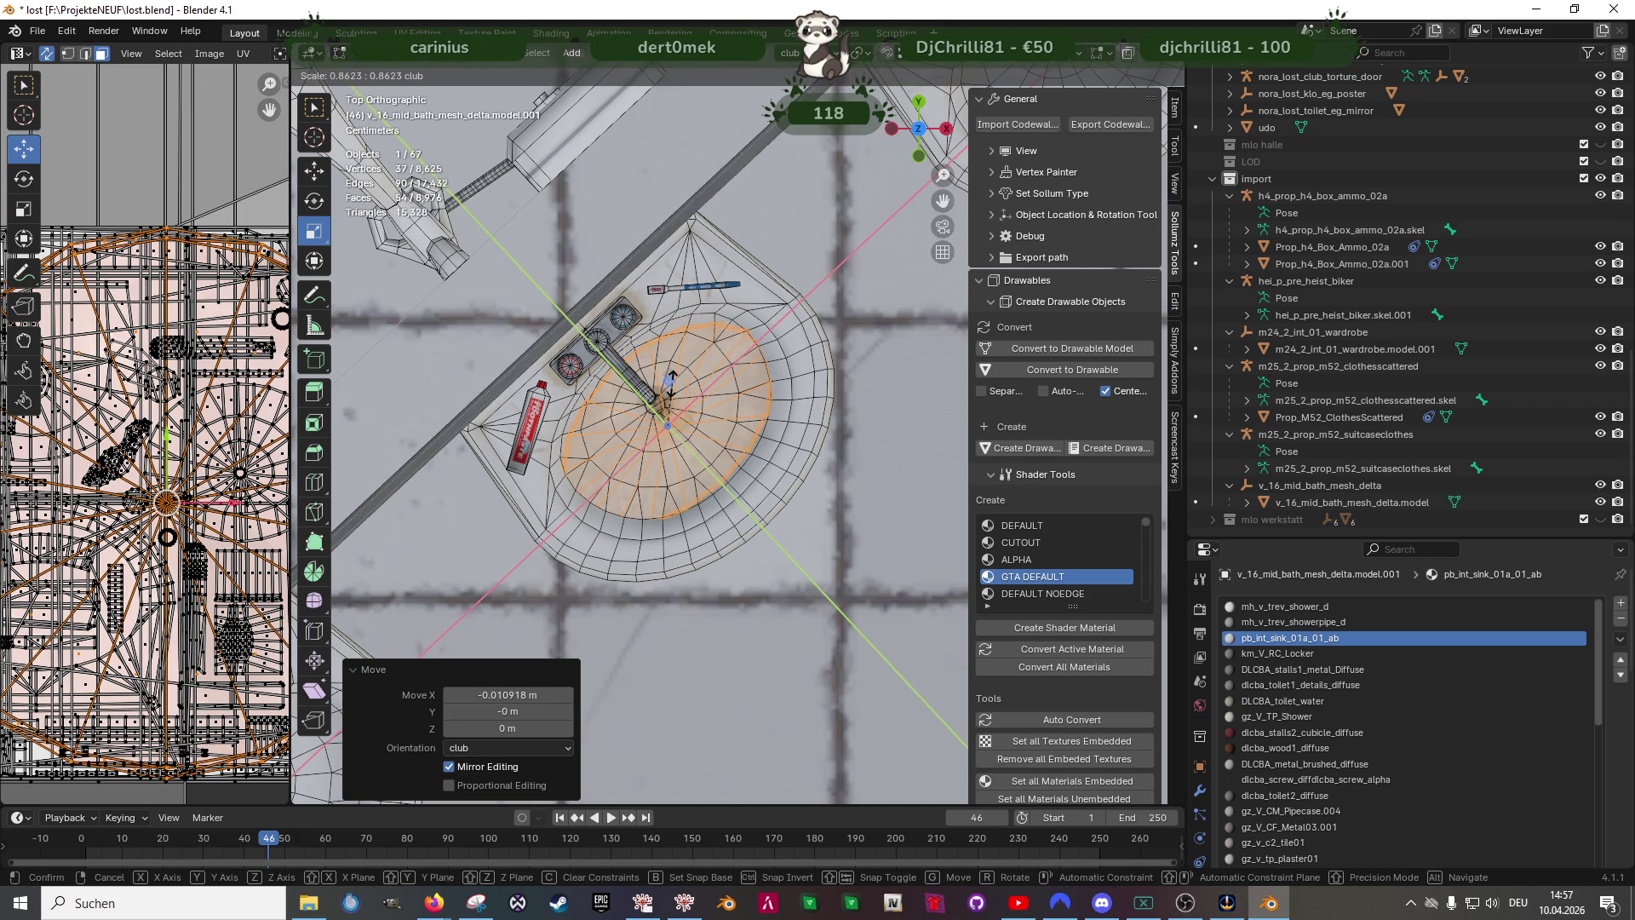
{"action": "left_click", "coordinate": [671, 373]}
{"action": "key", "text": "shift+space"}
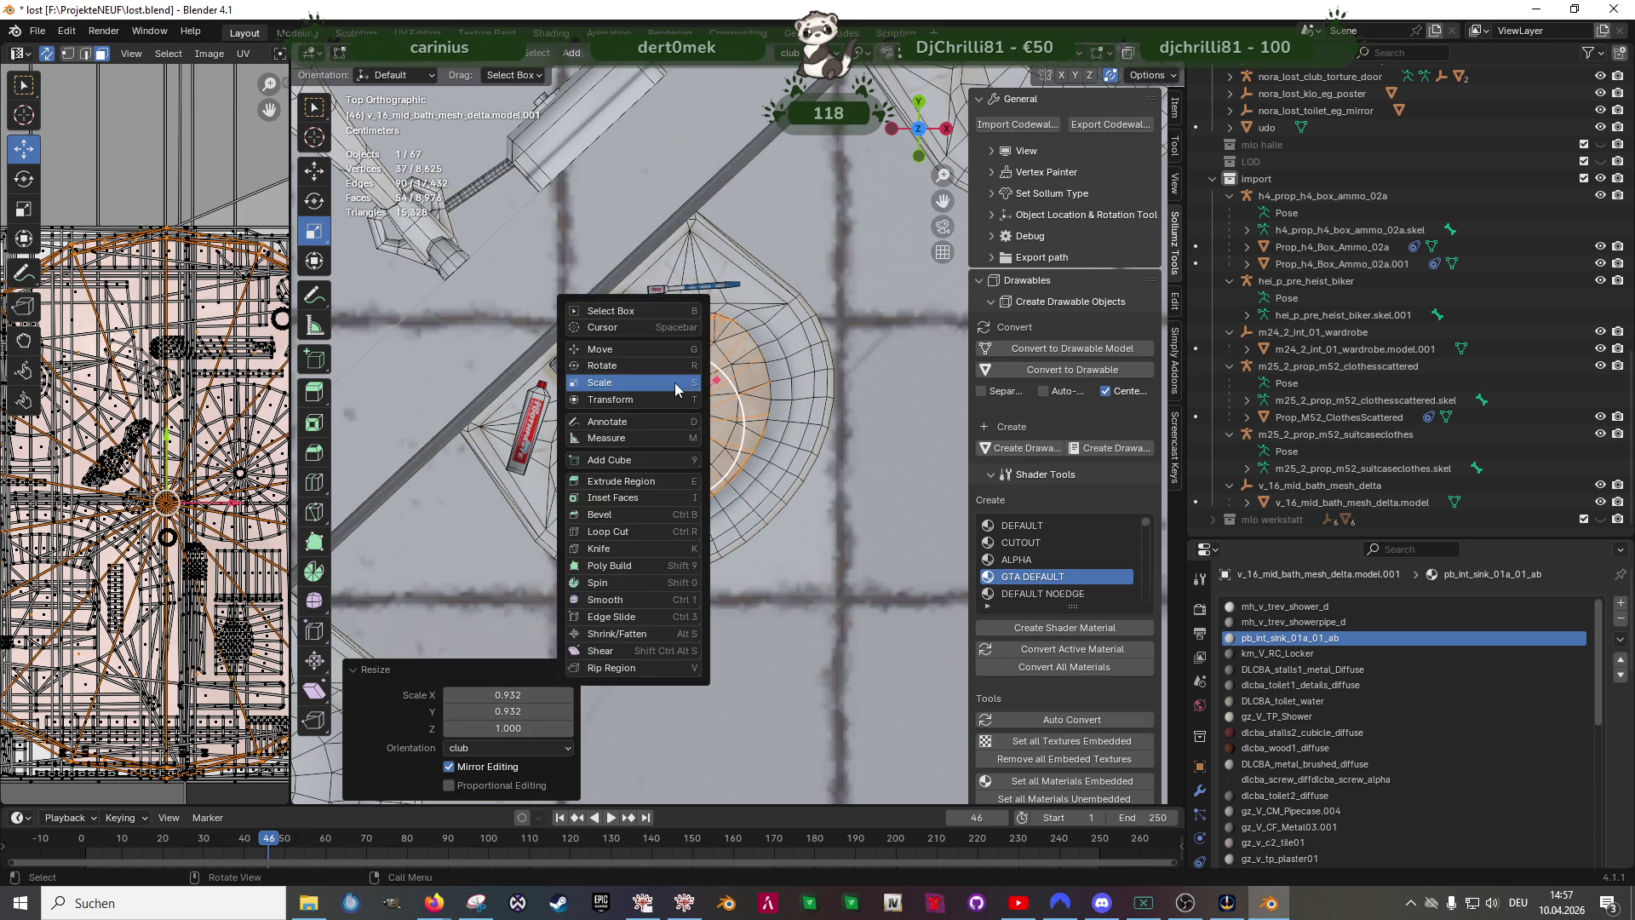
{"action": "key", "text": "shift+space"}
{"action": "left_click", "coordinate": [677, 383]}
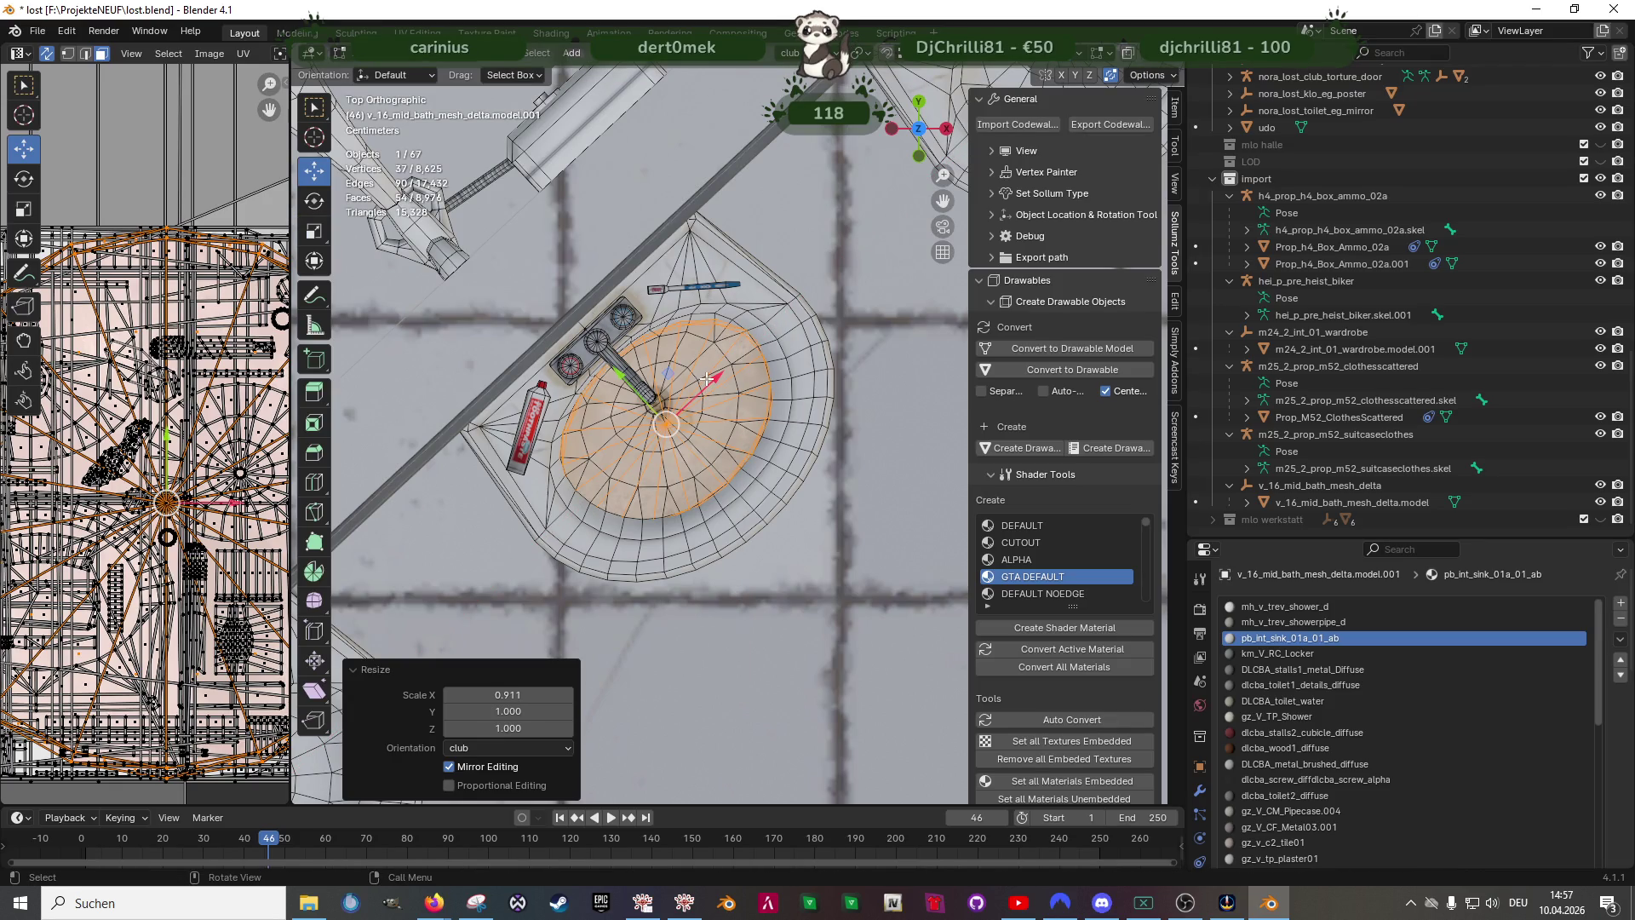
{"action": "key", "text": "g"}
{"action": "key", "text": "x"}
{"action": "left_click", "coordinate": [714, 373]}
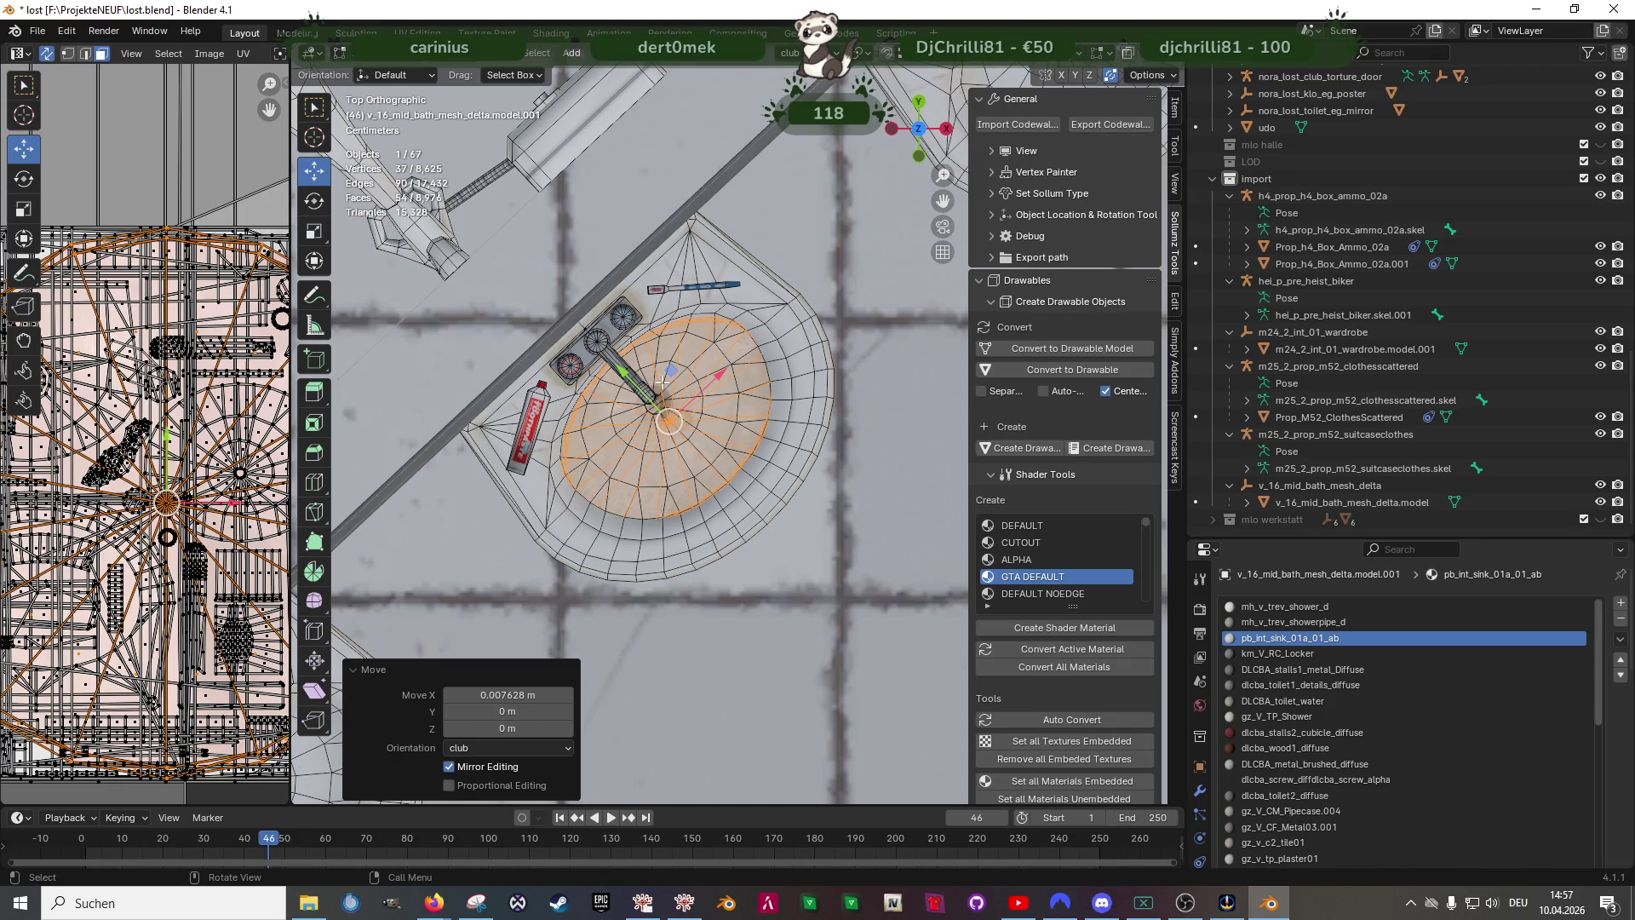
{"action": "key", "text": "g"}
{"action": "key", "text": "y"}
{"action": "left_click", "coordinate": [619, 371]}
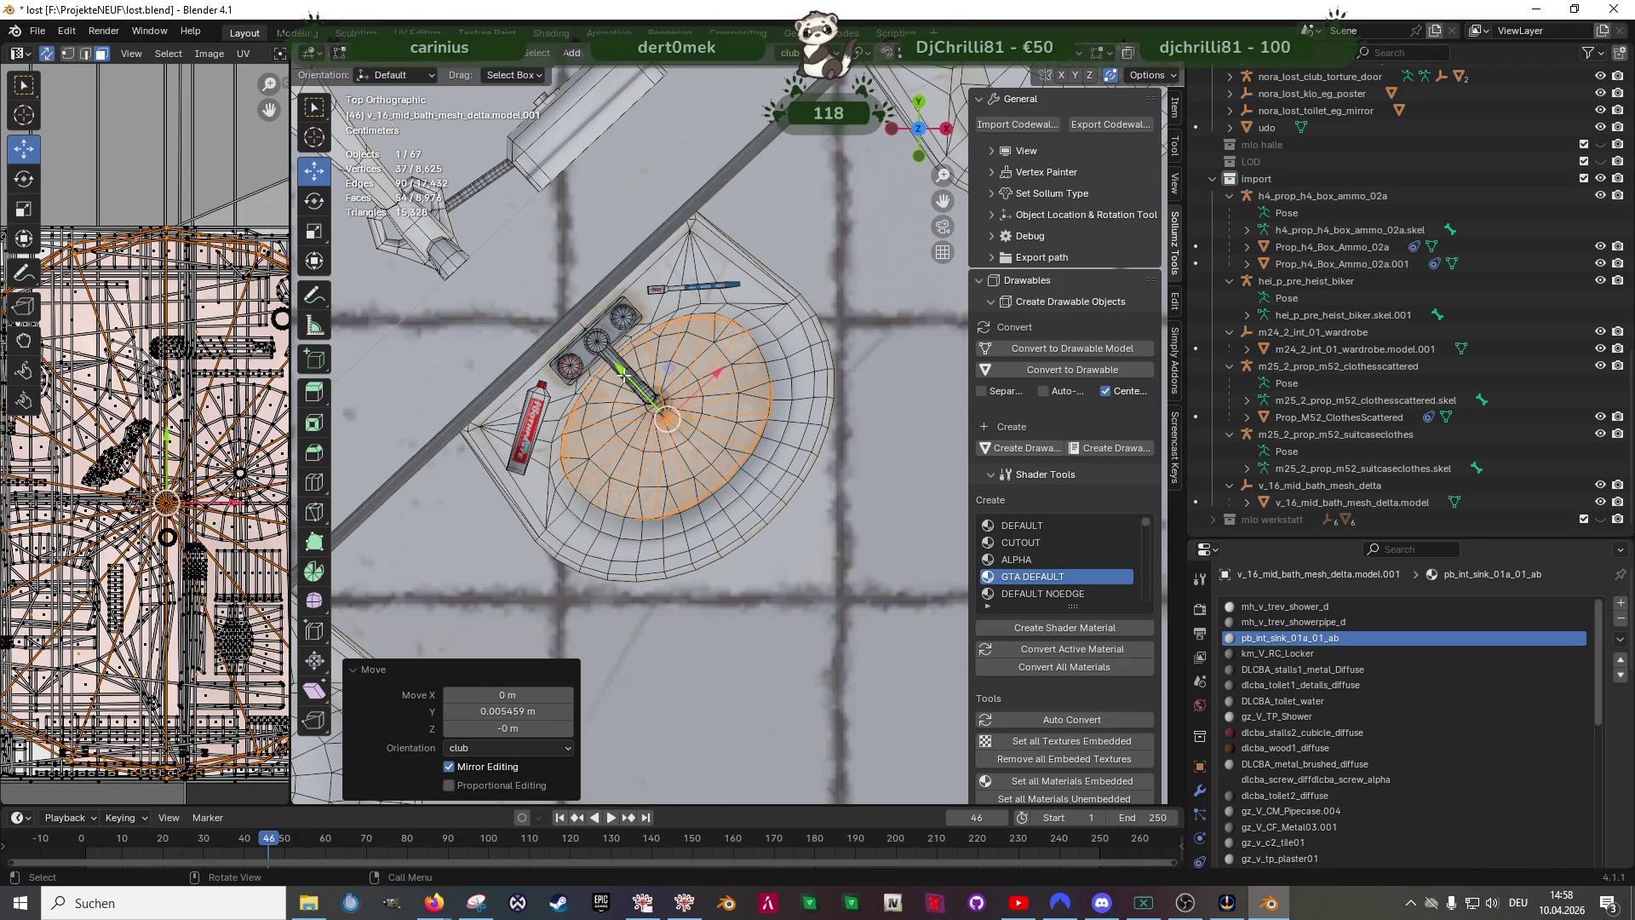
{"action": "key", "text": "s"}
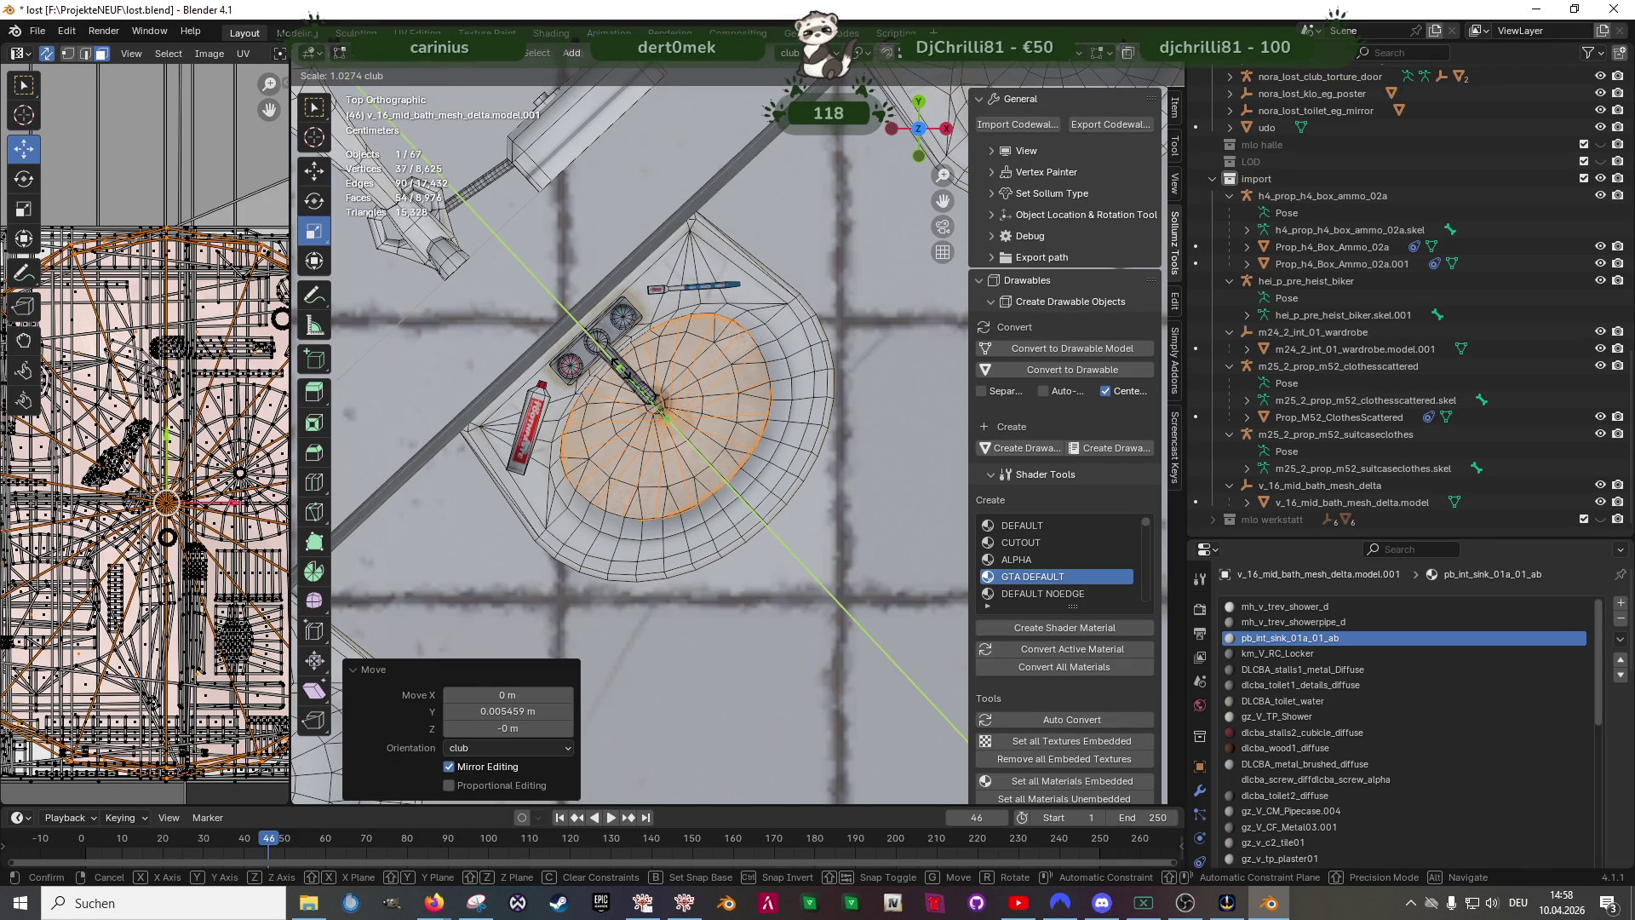
{"action": "left_click", "coordinate": [620, 367]}
- Lift the disc slightly and shift it back out of the basin along Y
{"action": "mouse_move", "coordinate": [619, 367]}
{"action": "middle_mouse_down"}
{"action": "mouse_move", "coordinate": [690, 505]}
{"action": "mouse_move", "coordinate": [659, 531]}
{"action": "middle_mouse_up"}
{"action": "scroll", "coordinate": [690, 504], "scroll_direction": "up", "scroll_amount": 3}
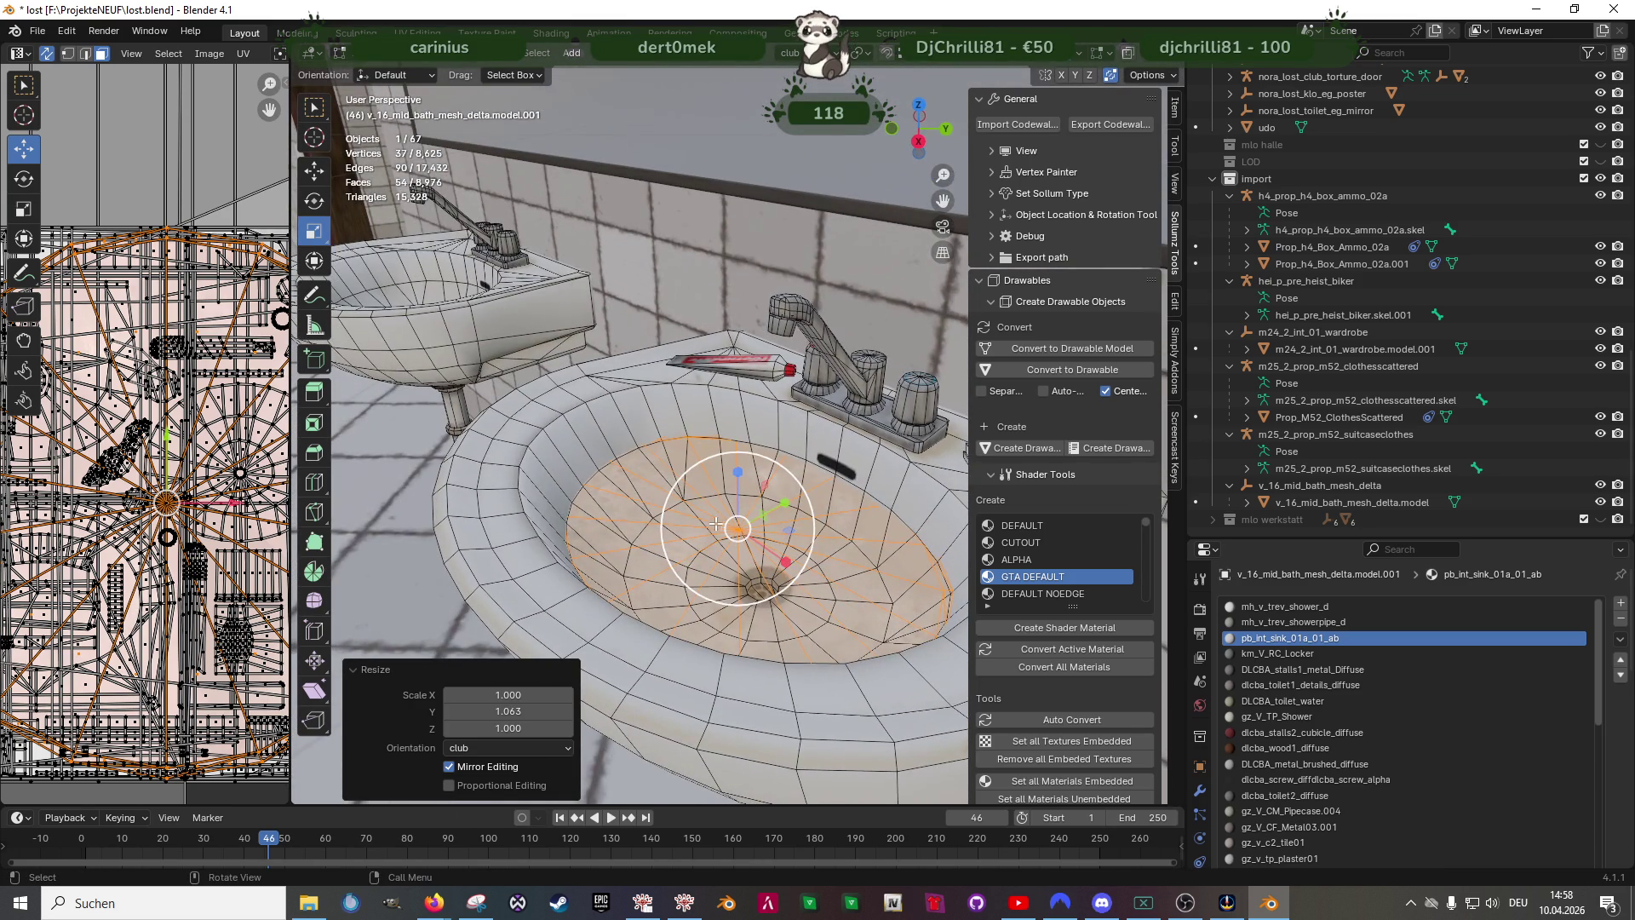
{"action": "key", "text": "g"}
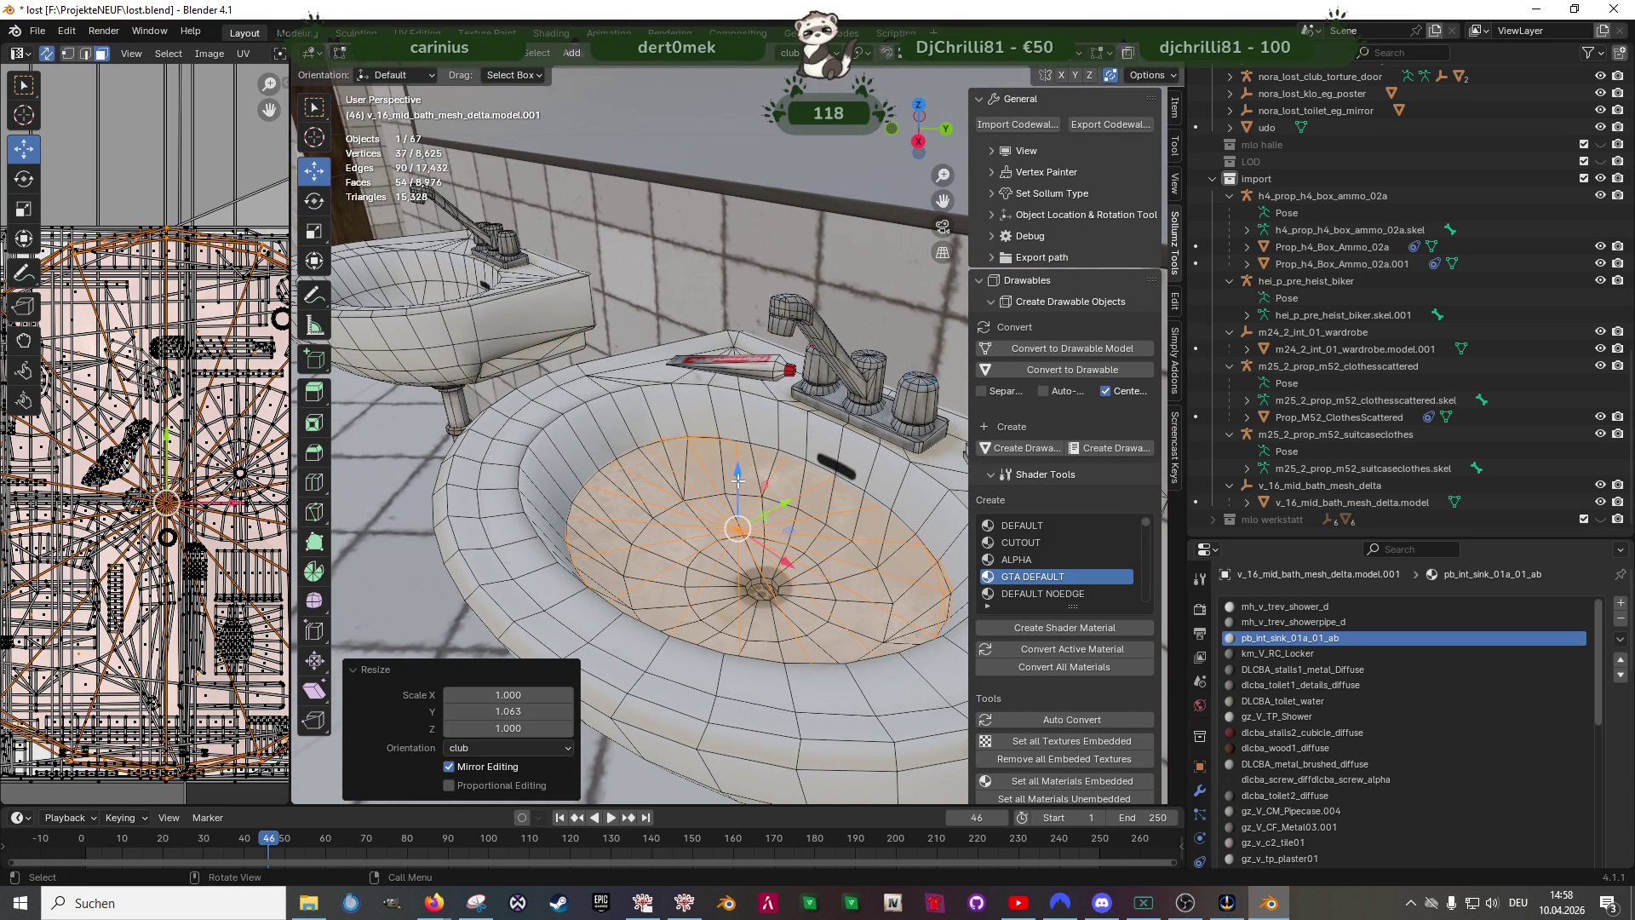
{"action": "left_click_drag", "start_coordinate": [739, 475], "coordinate": [742, 471]}
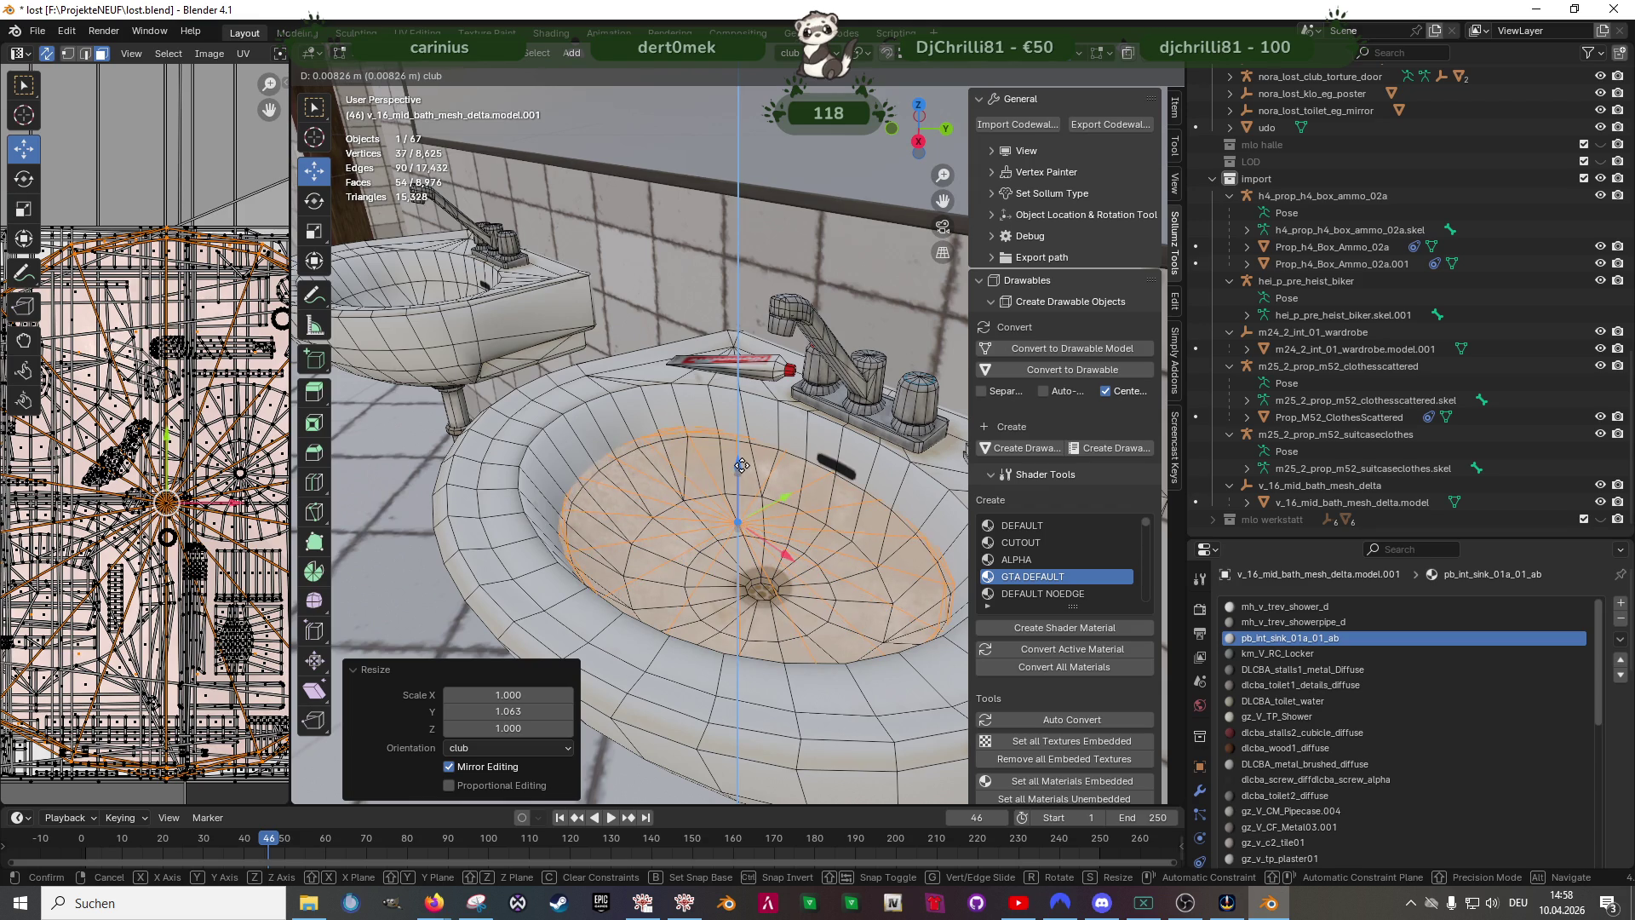
{"action": "left_click", "coordinate": [739, 470]}
{"action": "middle_click_drag", "start_coordinate": [738, 512], "coordinate": [833, 462]}
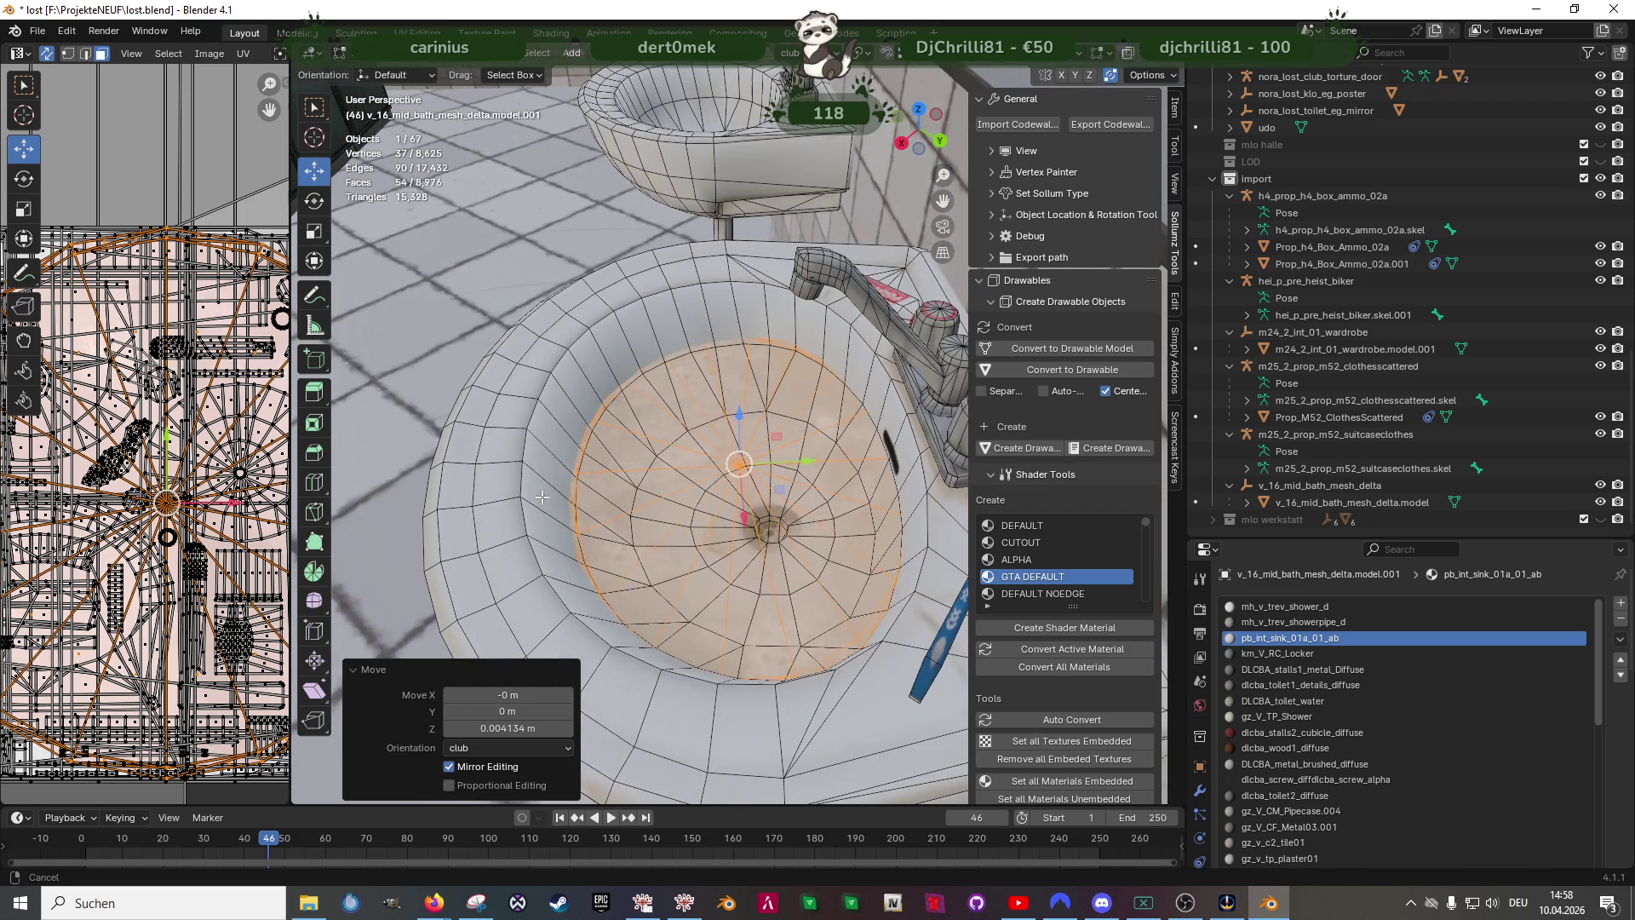
{"action": "left_click_drag", "start_coordinate": [812, 461], "coordinate": [797, 463]}
{"action": "left_click", "coordinate": [795, 465]}
{"action": "middle_click_drag", "start_coordinate": [716, 460], "coordinate": [598, 517]}
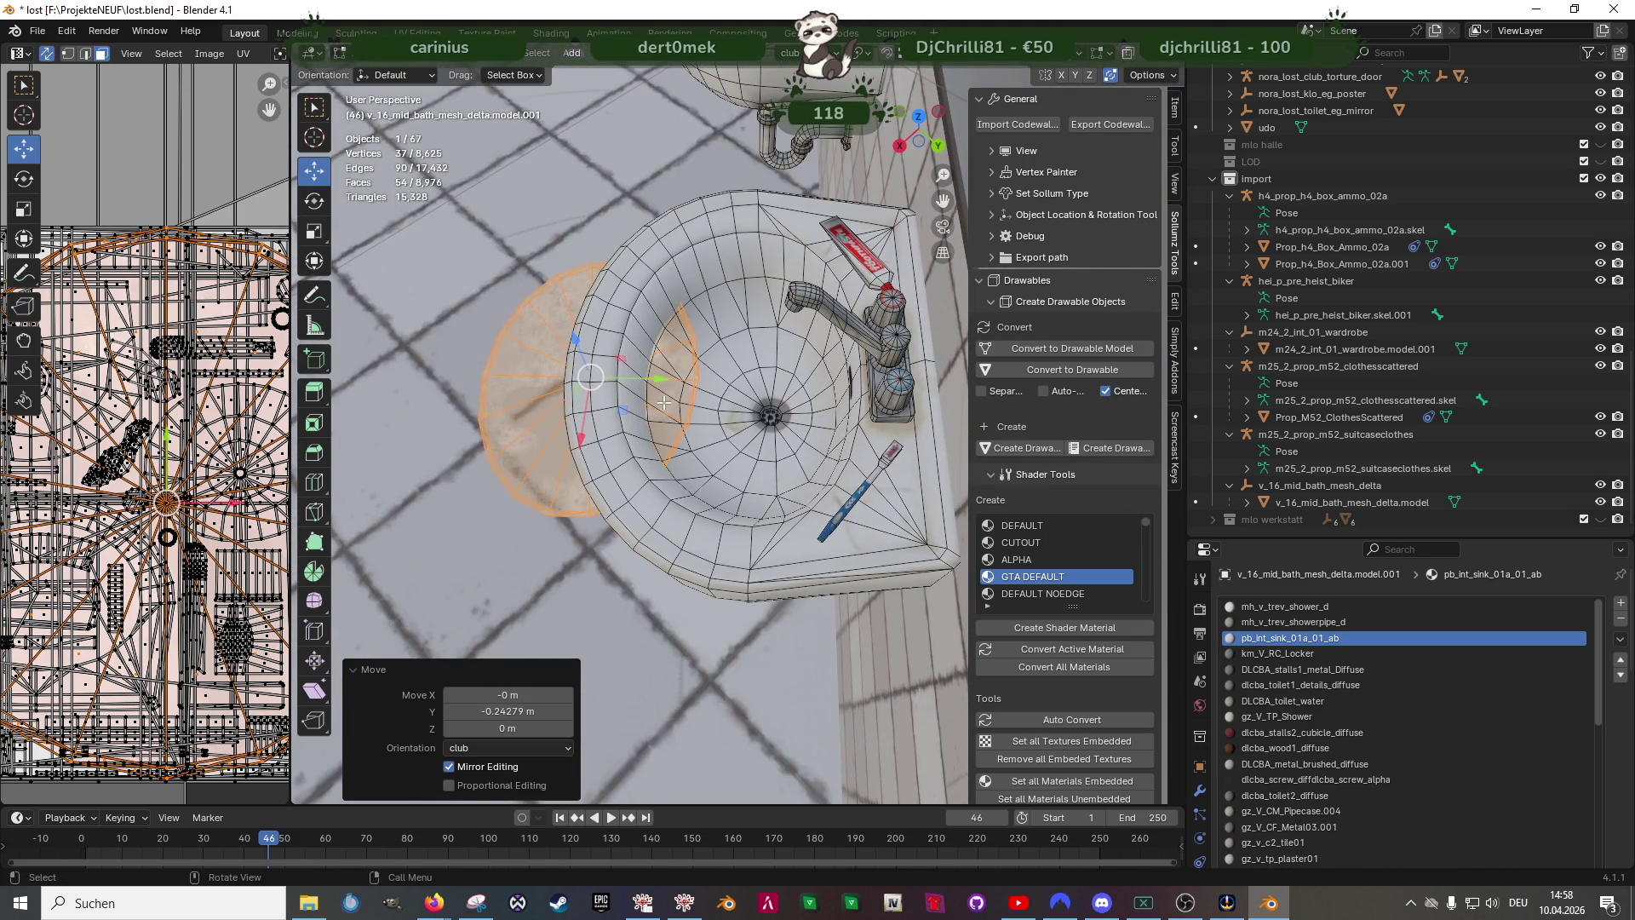
{"action": "left_click_drag", "start_coordinate": [662, 383], "coordinate": [600, 383]}
{"action": "scroll", "coordinate": [636, 364], "scroll_direction": "up", "scroll_amount": 3}
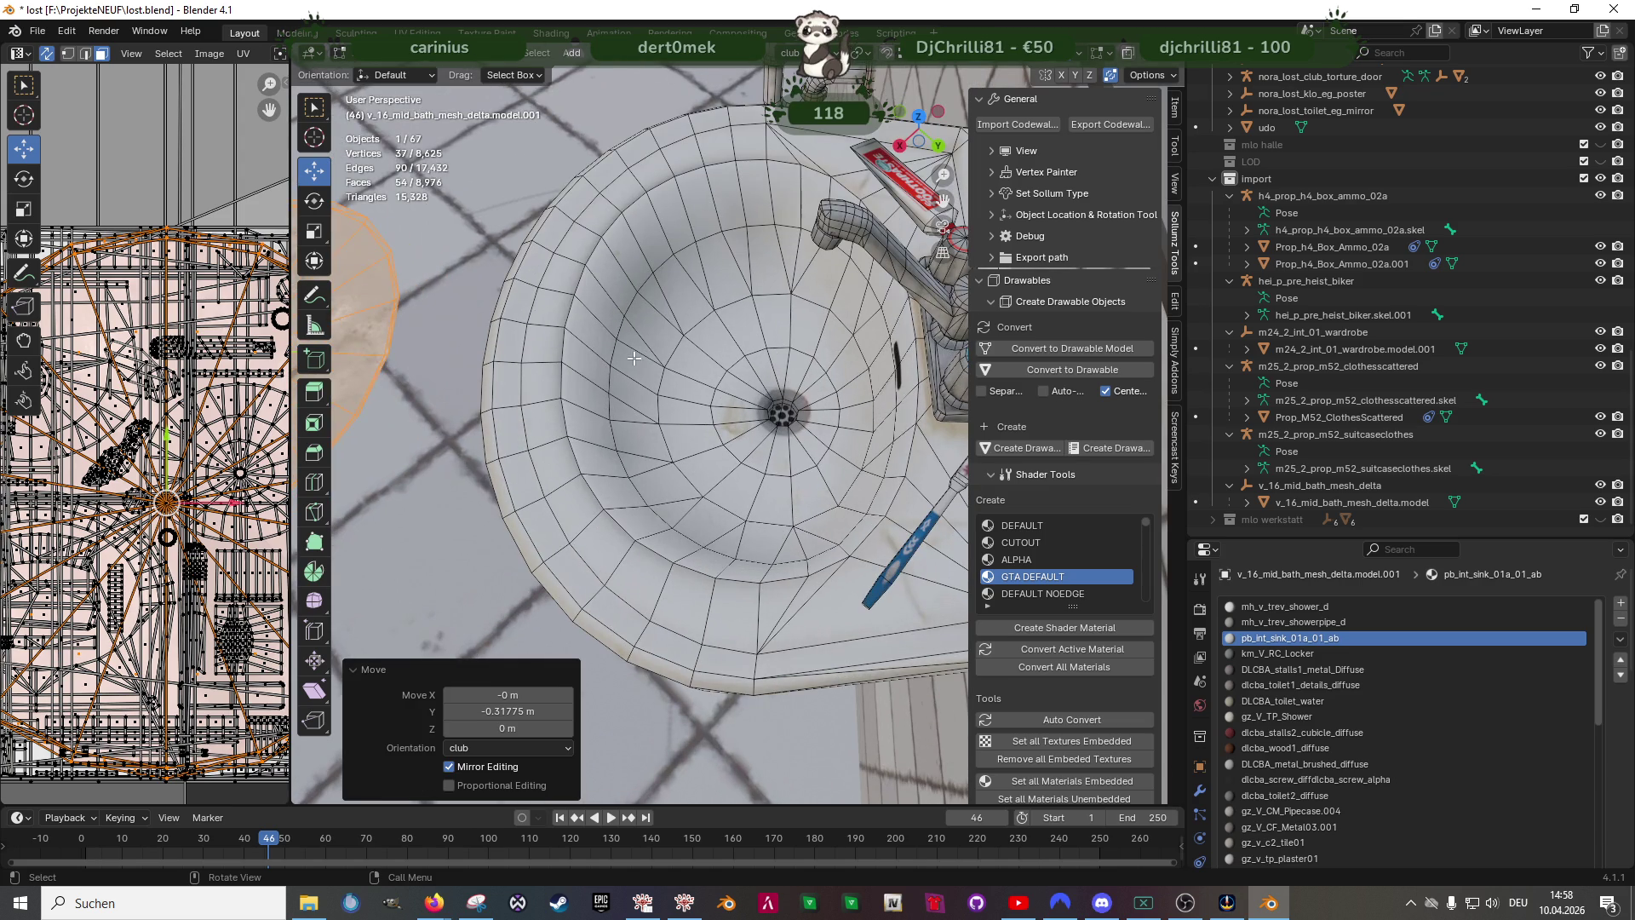
- Start picking the edge path around the sink drain
{"action": "middle_click_drag", "start_coordinate": [634, 363], "coordinate": [701, 331]}
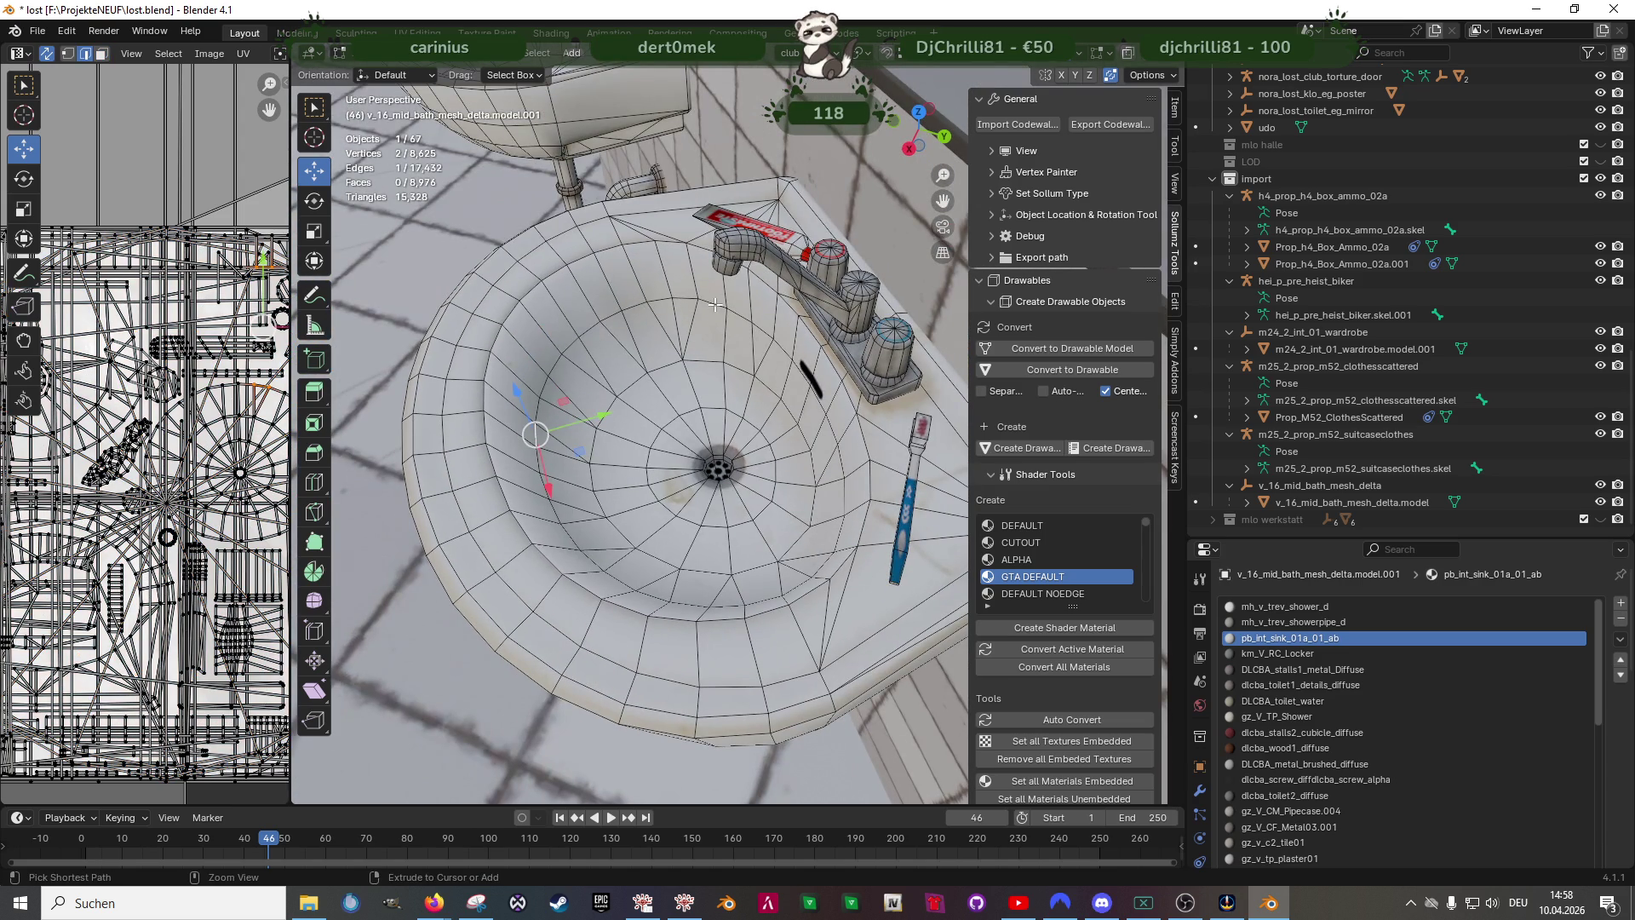
{"action": "left_click", "coordinate": [717, 304], "text": "ctrl"}
{"action": "mouse_move", "coordinate": [747, 411]}
{"action": "middle_mouse_down"}
{"action": "mouse_move", "coordinate": [715, 486]}
{"action": "mouse_move", "coordinate": [793, 563]}
{"action": "mouse_move", "coordinate": [908, 553]}
{"action": "mouse_move", "coordinate": [767, 601]}
{"action": "middle_mouse_up"}
{"action": "left_click", "coordinate": [763, 422], "text": "ctrl"}
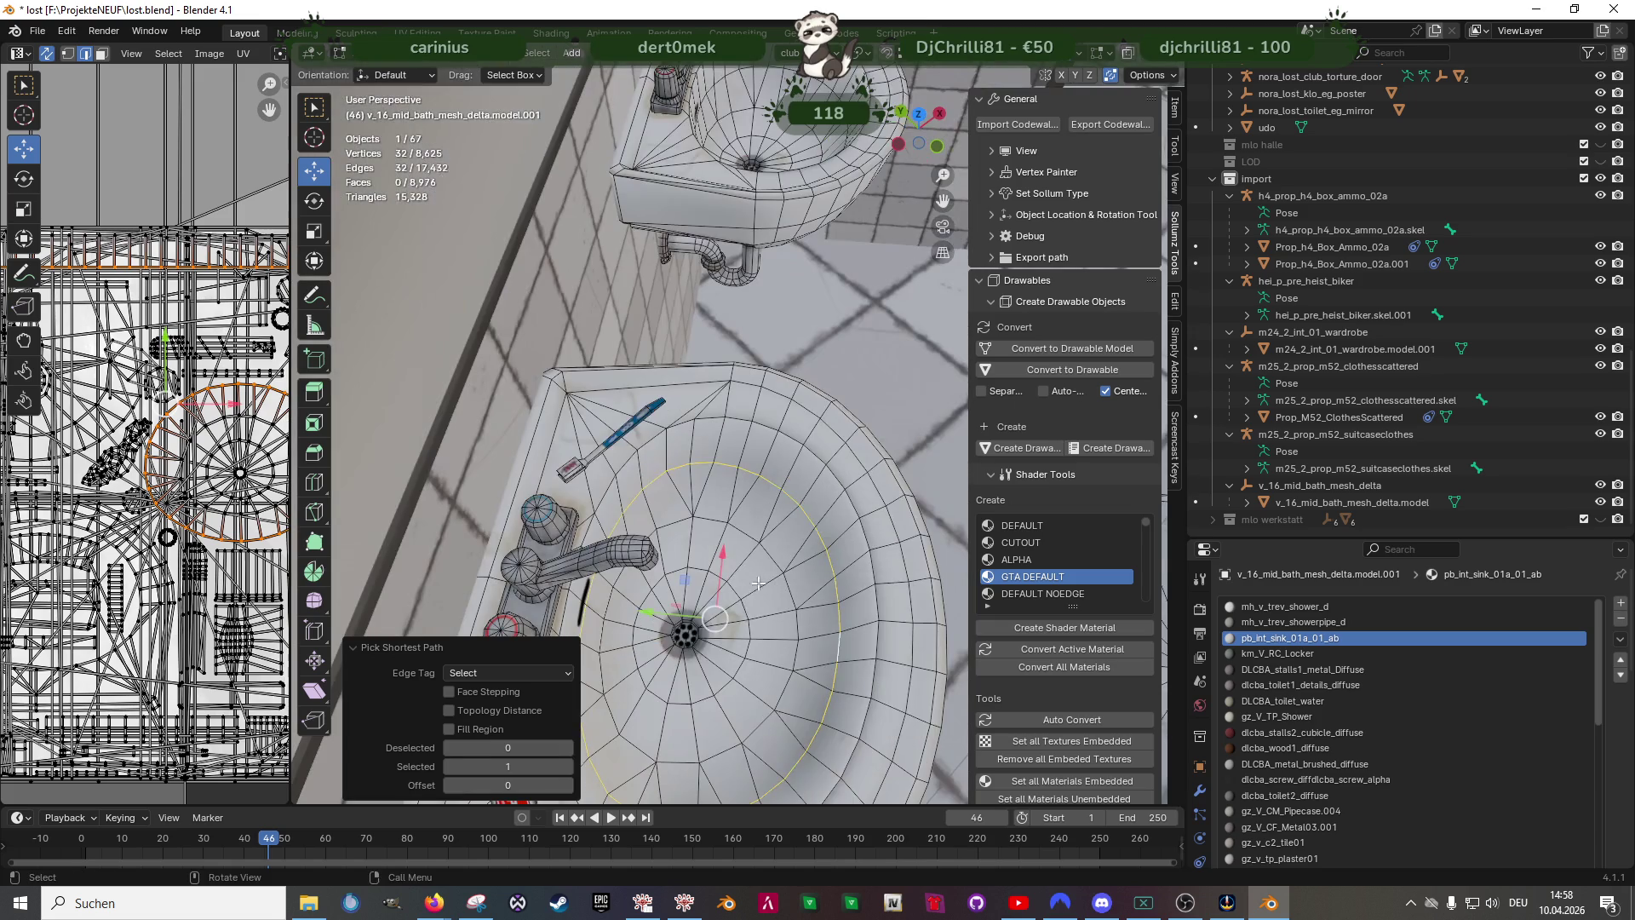
- Extrude the drain's edge ring inward, scale it down, and merge its vertices at the centre
{"action": "key", "text": "e"}
{"action": "left_click", "coordinate": [748, 609]}
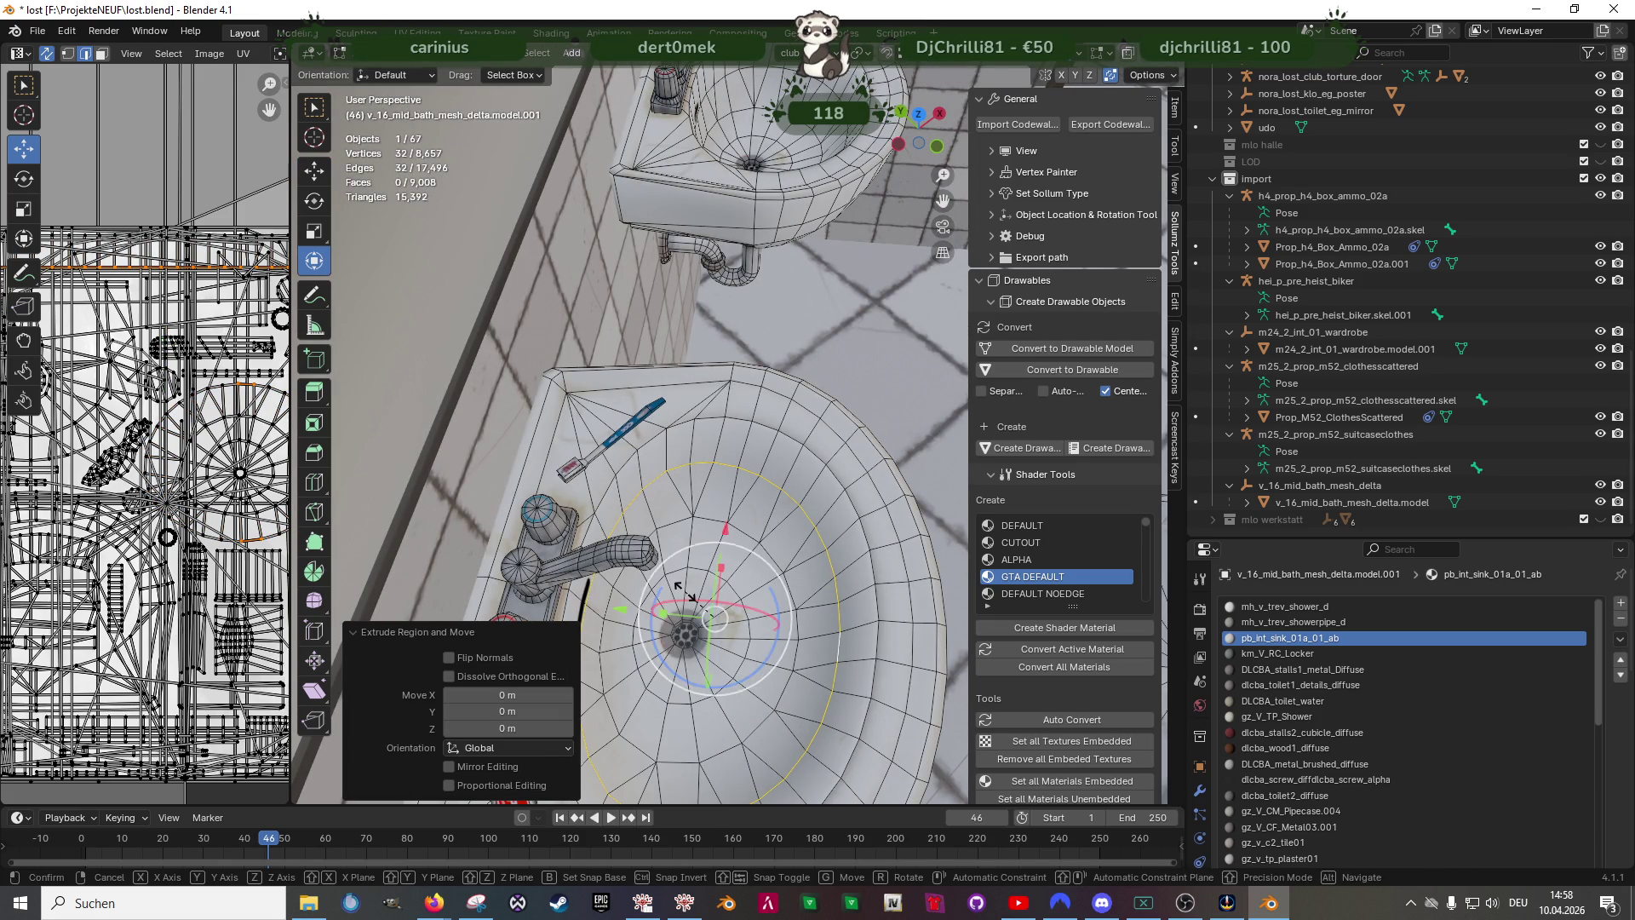
{"action": "key", "text": "s"}
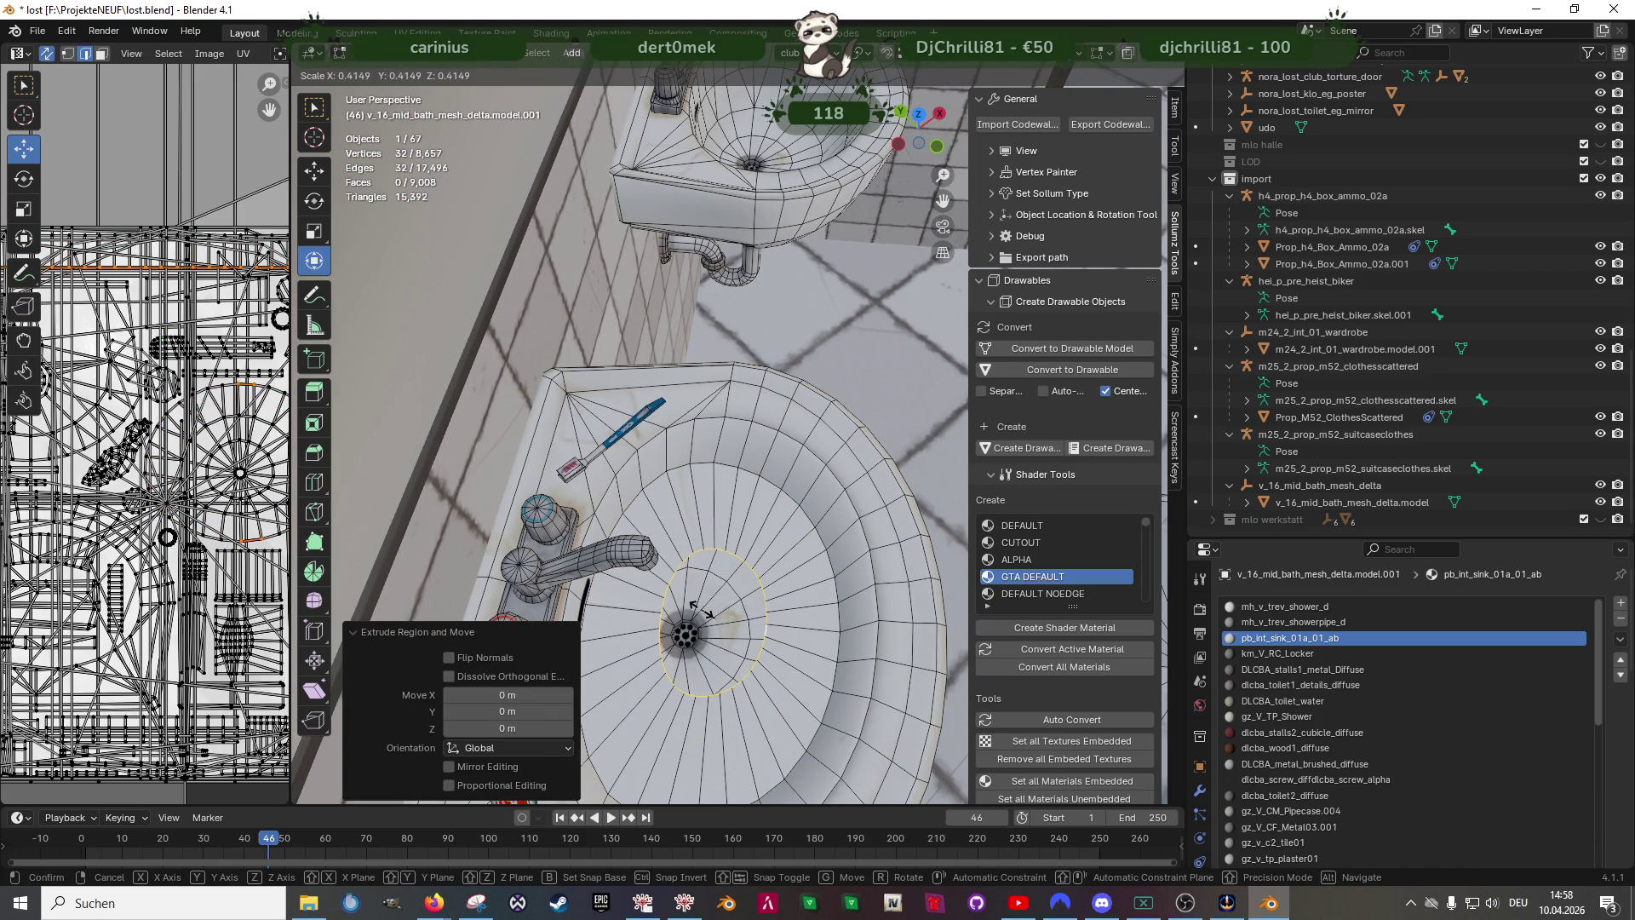
{"action": "left_click", "coordinate": [700, 610]}
{"action": "key", "text": "1"}
{"action": "right_click", "coordinate": [754, 598]}
{"action": "mouse_move", "coordinate": [676, 505]}
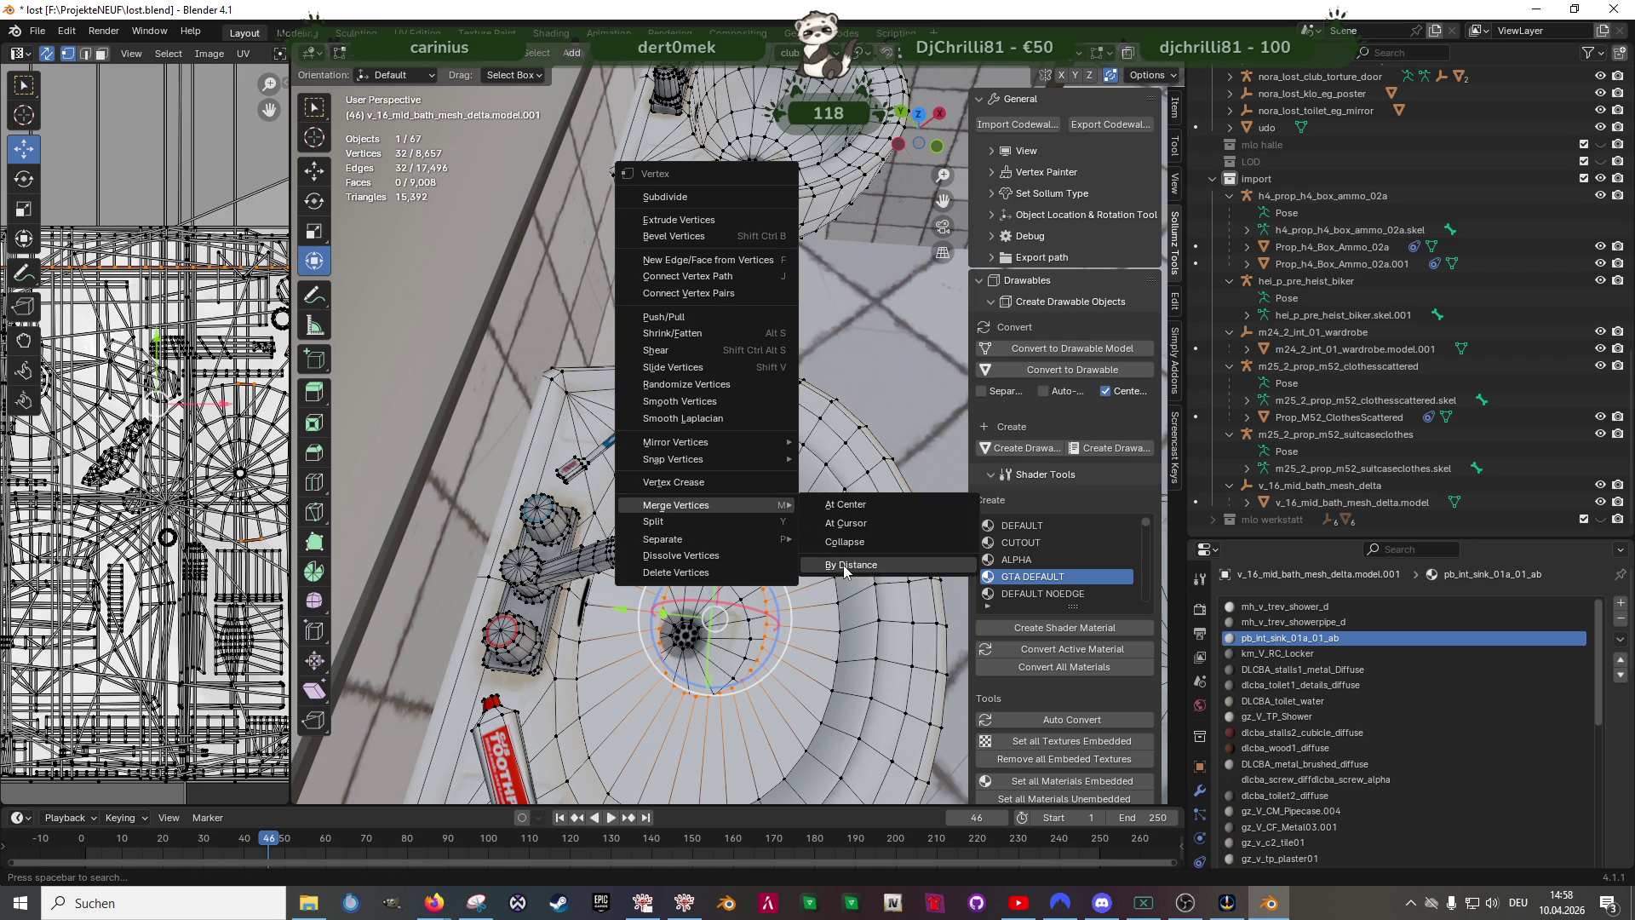
{"action": "left_click", "coordinate": [844, 507]}
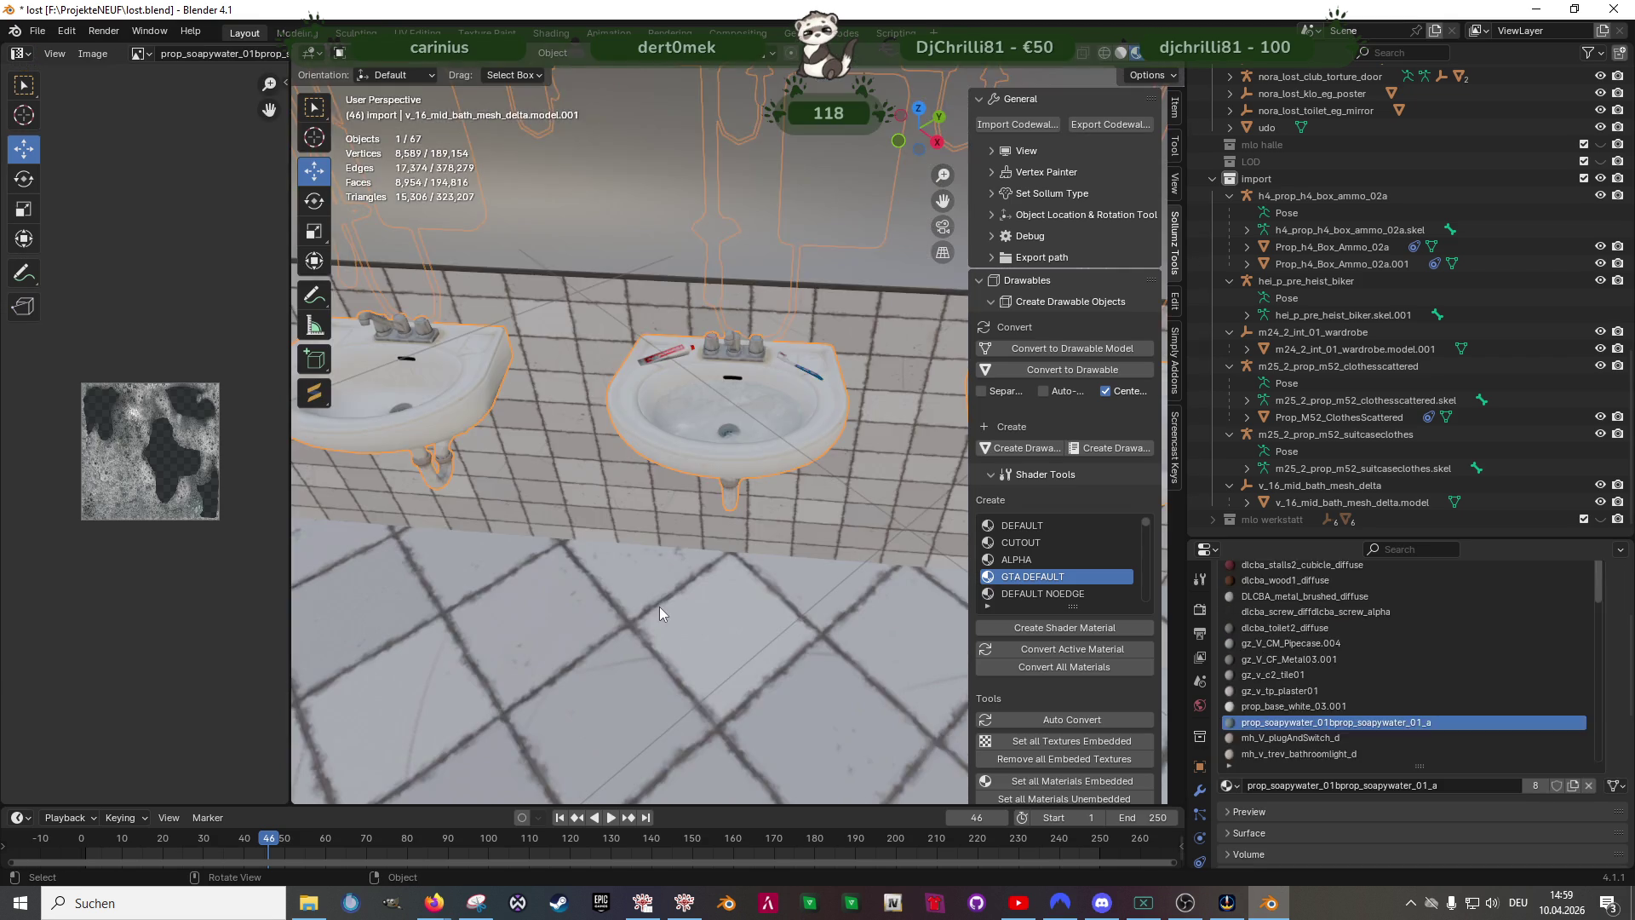
{"action": "mouse_move", "coordinate": [659, 608]}
{"action": "middle_mouse_down"}
{"action": "mouse_move", "coordinate": [649, 513]}
{"action": "mouse_move", "coordinate": [799, 426]}
{"action": "mouse_move", "coordinate": [601, 456]}
{"action": "mouse_move", "coordinate": [807, 310]}
{"action": "middle_mouse_up"}
{"action": "scroll", "coordinate": [799, 426], "scroll_direction": "down", "scroll_amount": 5}
- Select the whole soap bar in Edit Mode and move it over toward the bathroom floor
{"action": "left_click", "coordinate": [805, 290]}
{"action": "key", "text": "Tab"}
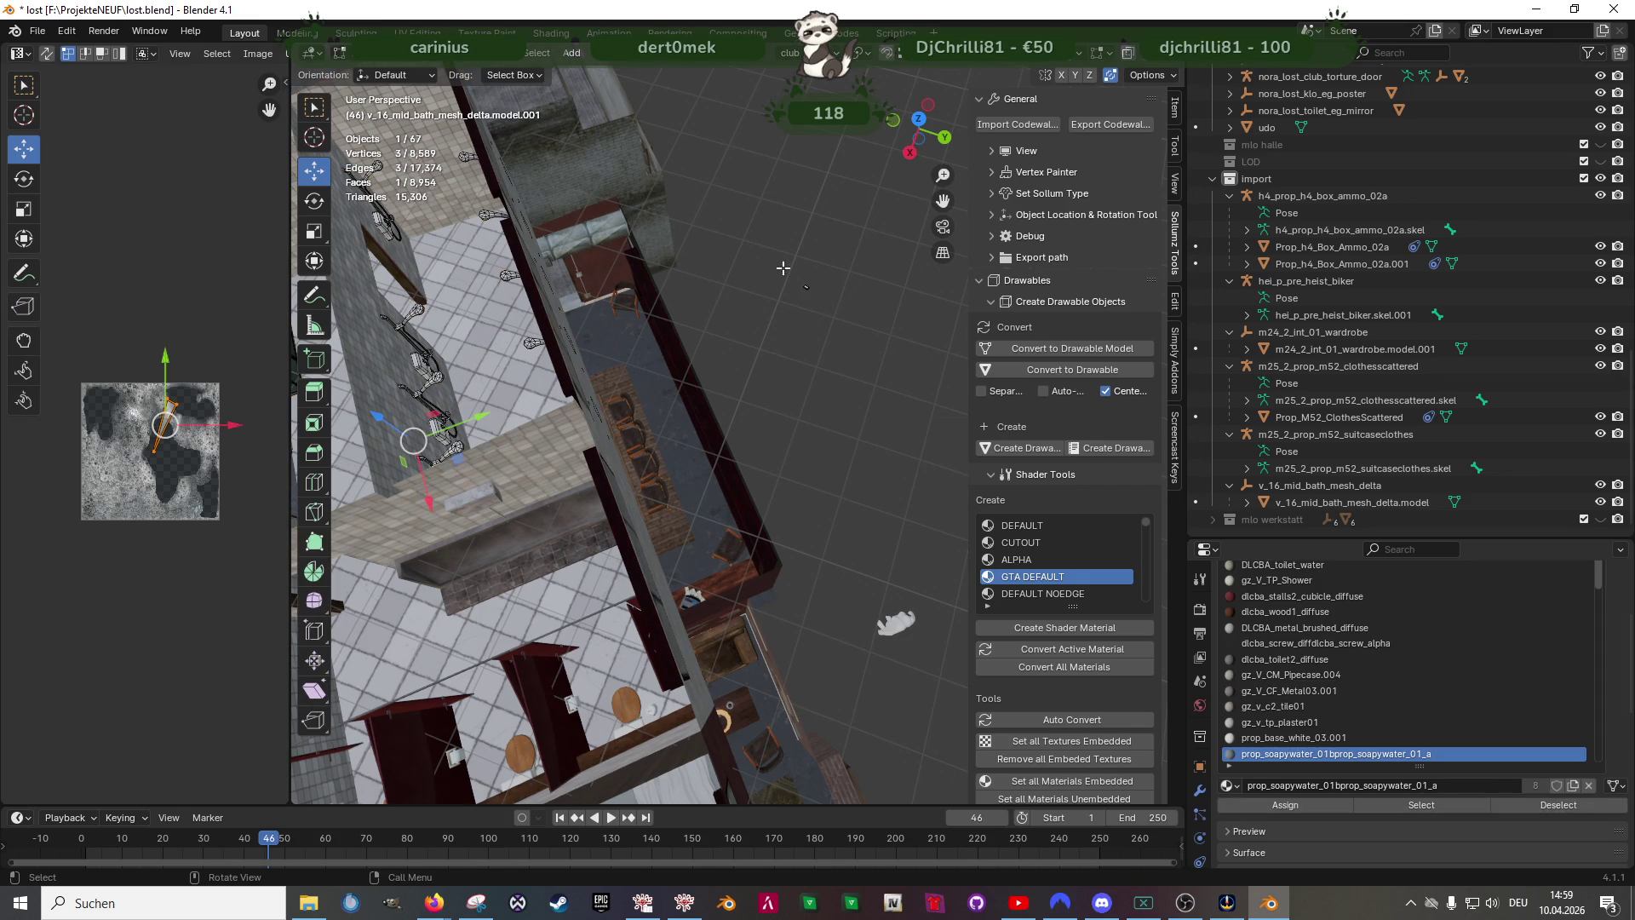
{"action": "key", "text": "shift+z"}
{"action": "key", "text": "l"}
{"action": "key", "text": "shift+z"}
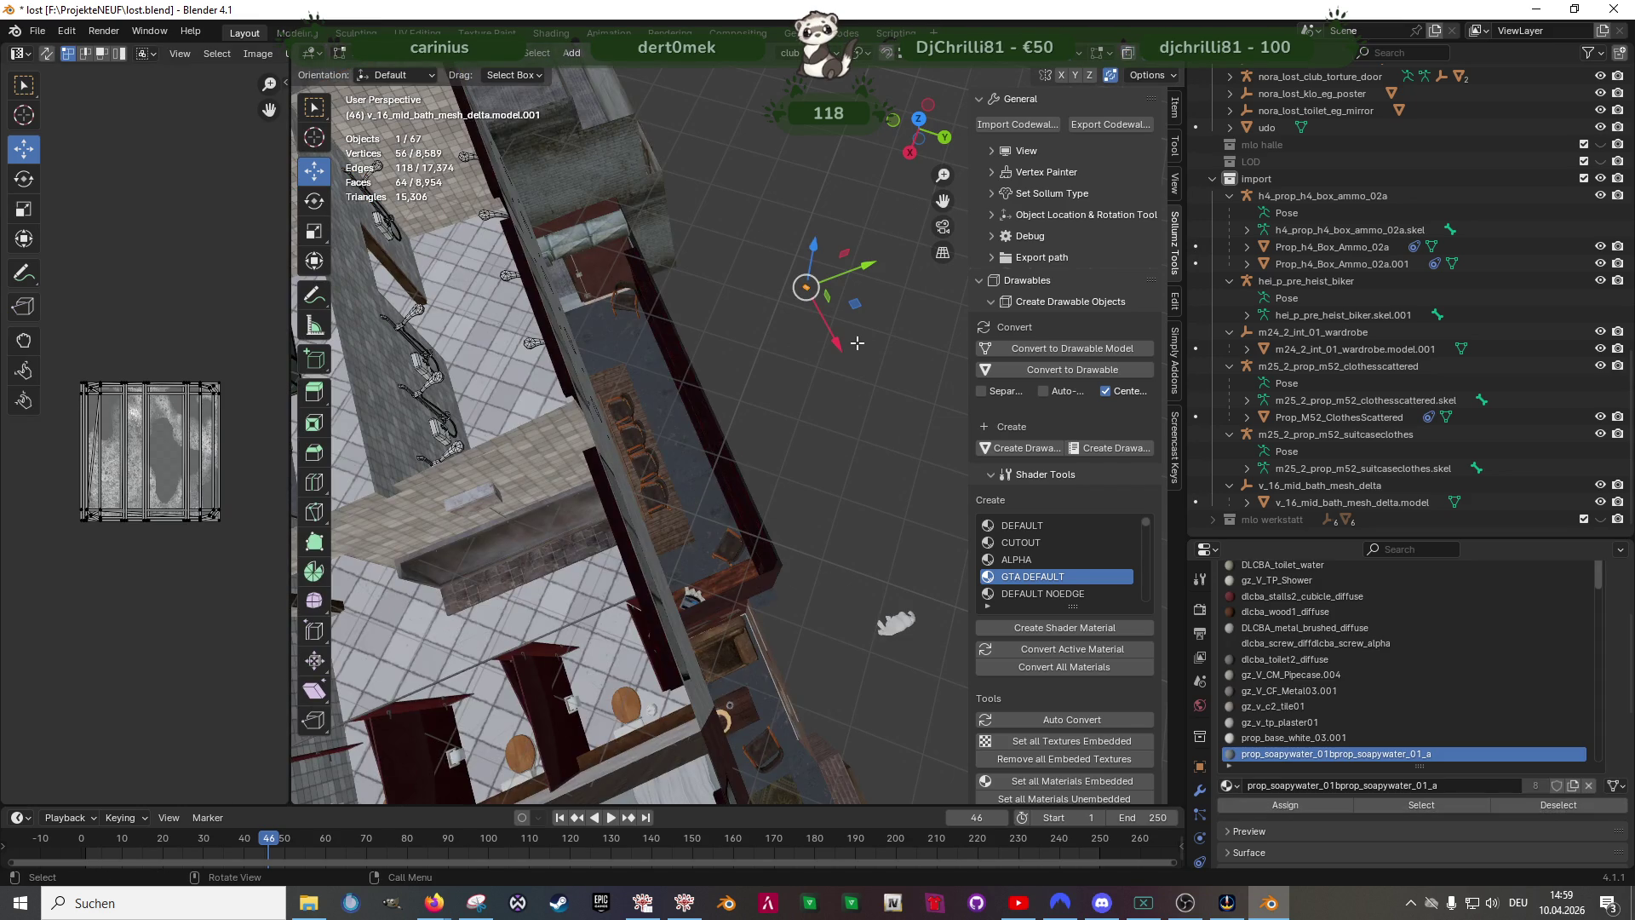
{"action": "key", "text": "KP_Decimal"}
{"action": "scroll", "coordinate": [857, 344], "scroll_direction": "down", "scroll_amount": 8}
{"action": "middle_click_drag", "start_coordinate": [819, 384], "coordinate": [850, 407]}
{"action": "key", "text": "g"}
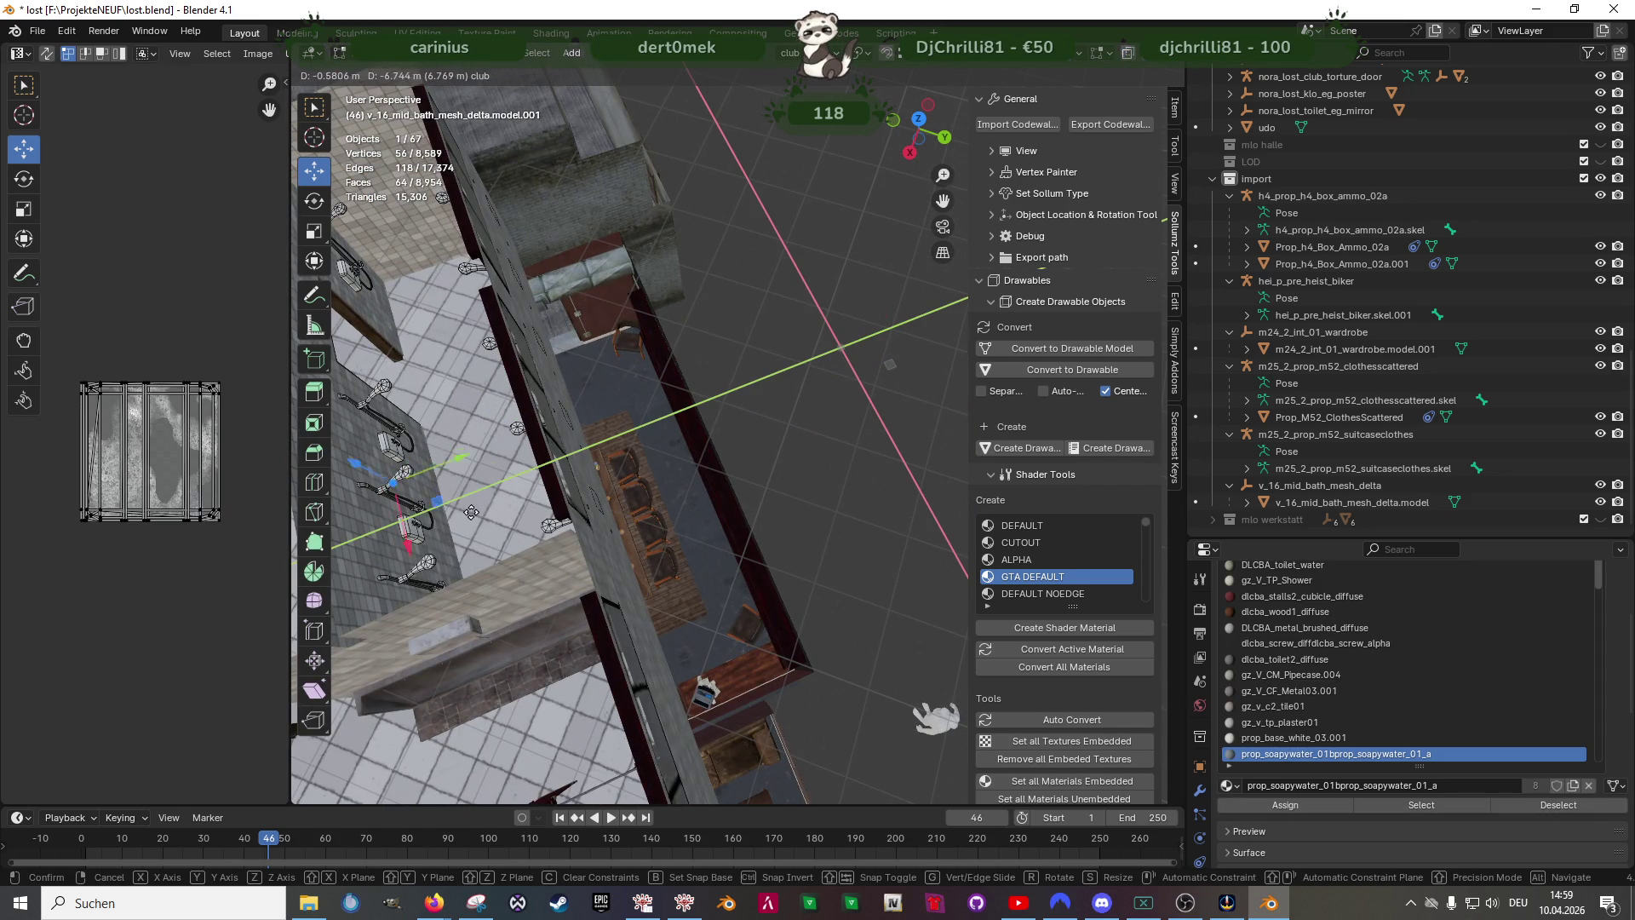
{"action": "left_click", "coordinate": [502, 501]}
{"action": "scroll", "coordinate": [511, 499], "scroll_direction": "up", "scroll_amount": 8}
- Drop the soap bar down onto the floor and settle its position near the wall
{"action": "mouse_move", "coordinate": [639, 447]}
{"action": "middle_mouse_down"}
{"action": "mouse_move", "coordinate": [674, 436]}
{"action": "mouse_move", "coordinate": [655, 463]}
{"action": "mouse_move", "coordinate": [738, 327]}
{"action": "middle_mouse_up"}
{"action": "scroll", "coordinate": [674, 434], "scroll_direction": "down", "scroll_amount": 6}
{"action": "scroll", "coordinate": [654, 463], "scroll_direction": "up", "scroll_amount": 4}
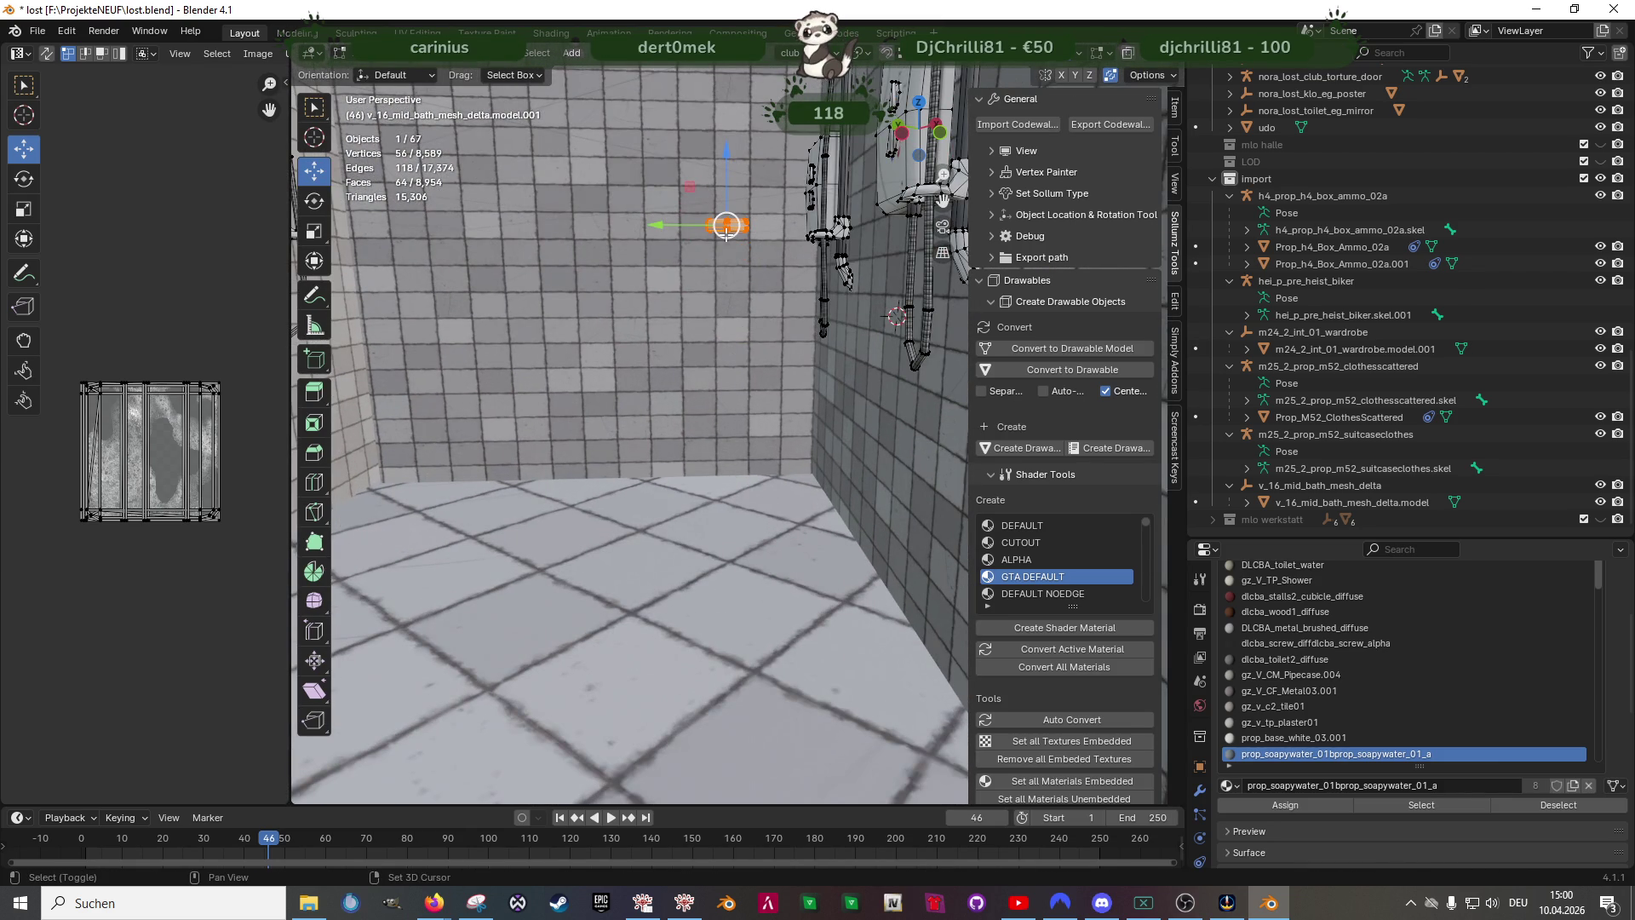
{"action": "middle_click_drag", "start_coordinate": [727, 230], "coordinate": [736, 246], "text": "shift"}
{"action": "key", "text": "g"}
{"action": "key", "text": "z"}
{"action": "left_click", "coordinate": [735, 511]}
{"action": "mouse_move", "coordinate": [735, 512]}
{"action": "middle_mouse_down"}
{"action": "mouse_move", "coordinate": [800, 600]}
{"action": "mouse_move", "coordinate": [735, 502]}
{"action": "middle_mouse_up"}
{"action": "key", "text": "g"}
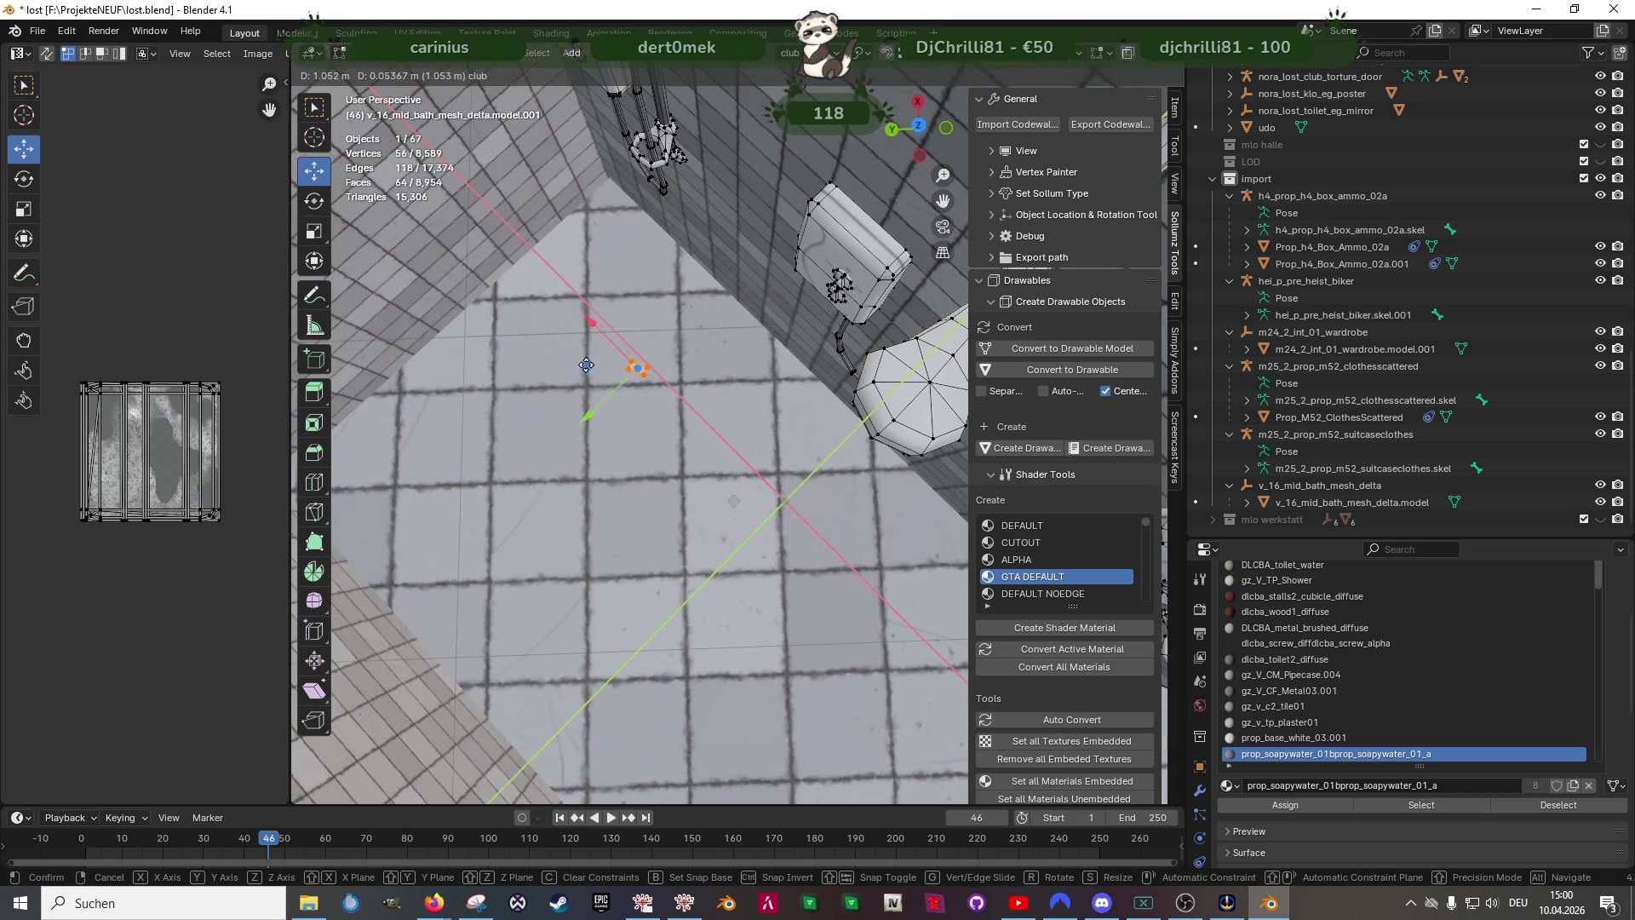
{"action": "left_click", "coordinate": [566, 371]}
- Turn the soap bar about 14.9° around the vertical axis and enlarge it 1.285 times
{"action": "key", "text": "shift+space"}
{"action": "left_click", "coordinate": [566, 378]}
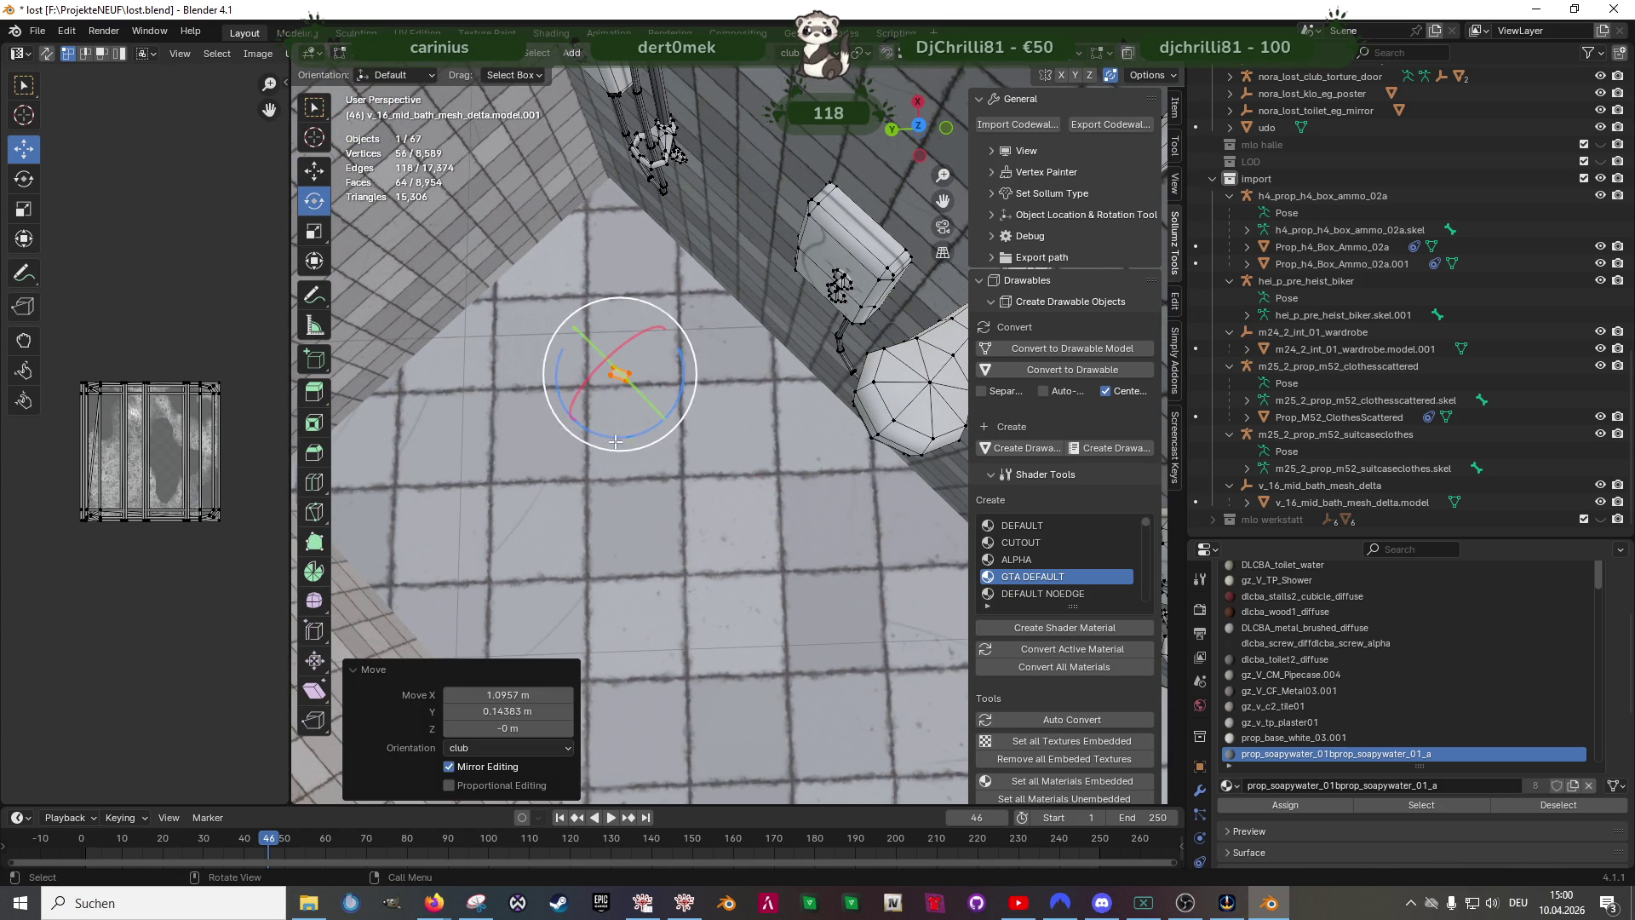
{"action": "left_click_drag", "start_coordinate": [623, 435], "coordinate": [633, 433]}
{"action": "left_click", "coordinate": [646, 425]}
{"action": "key", "text": "shift+space"}
{"action": "left_click", "coordinate": [628, 448]}
{"action": "middle_click_drag", "start_coordinate": [613, 383], "coordinate": [673, 228]}
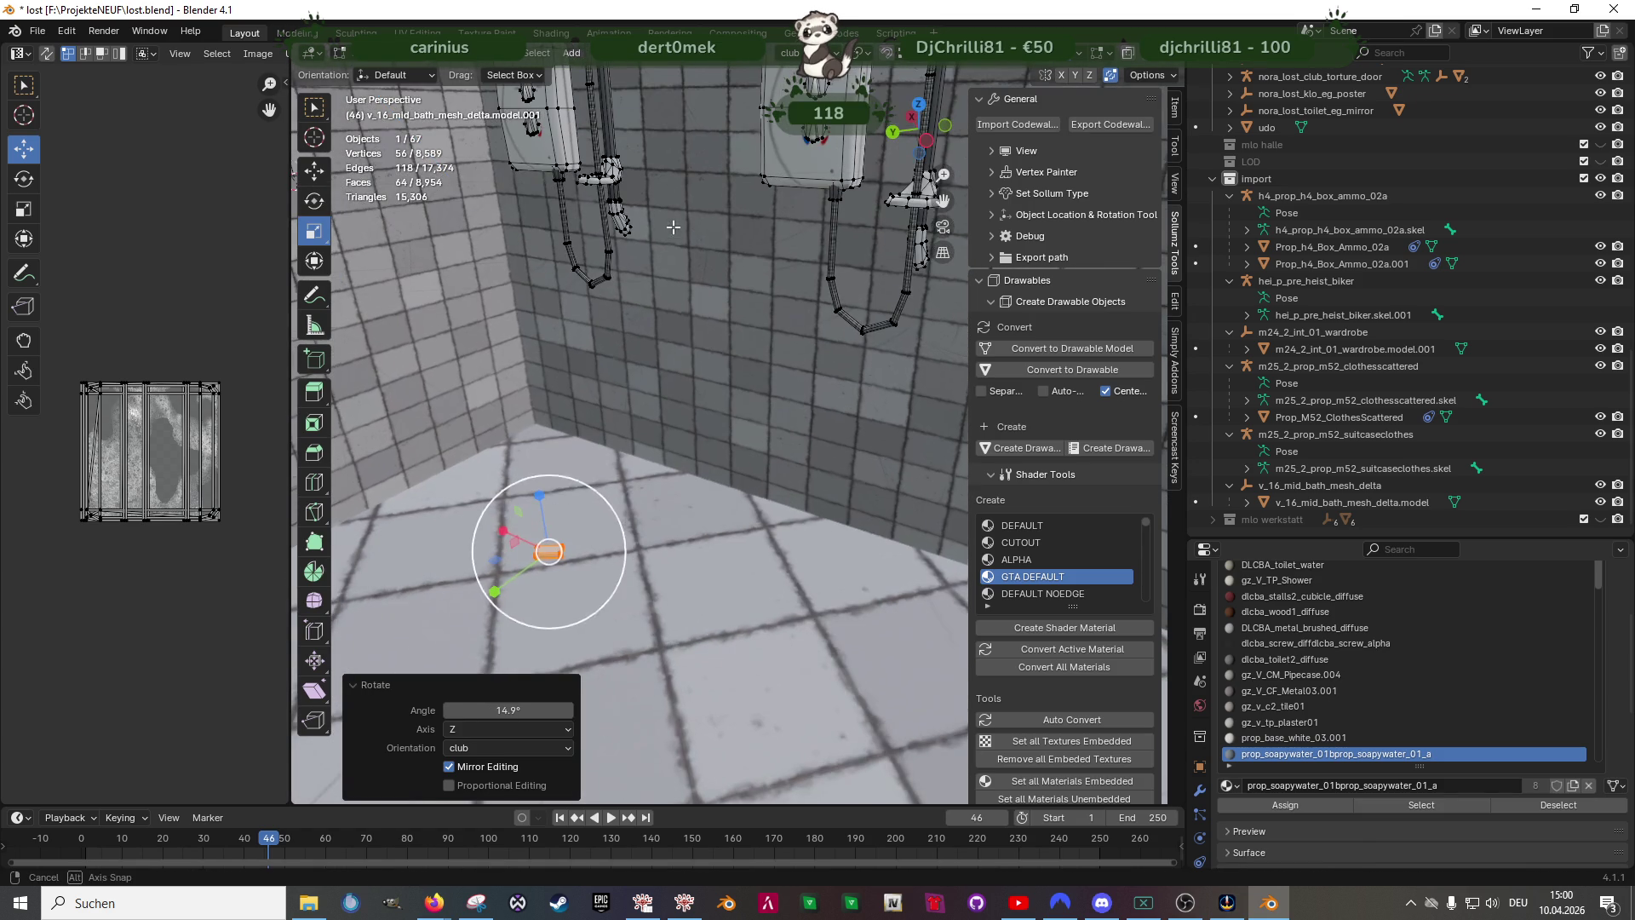
{"action": "key", "text": "s"}
{"action": "left_click", "coordinate": [611, 501]}
{"action": "key", "text": "shift+space"}
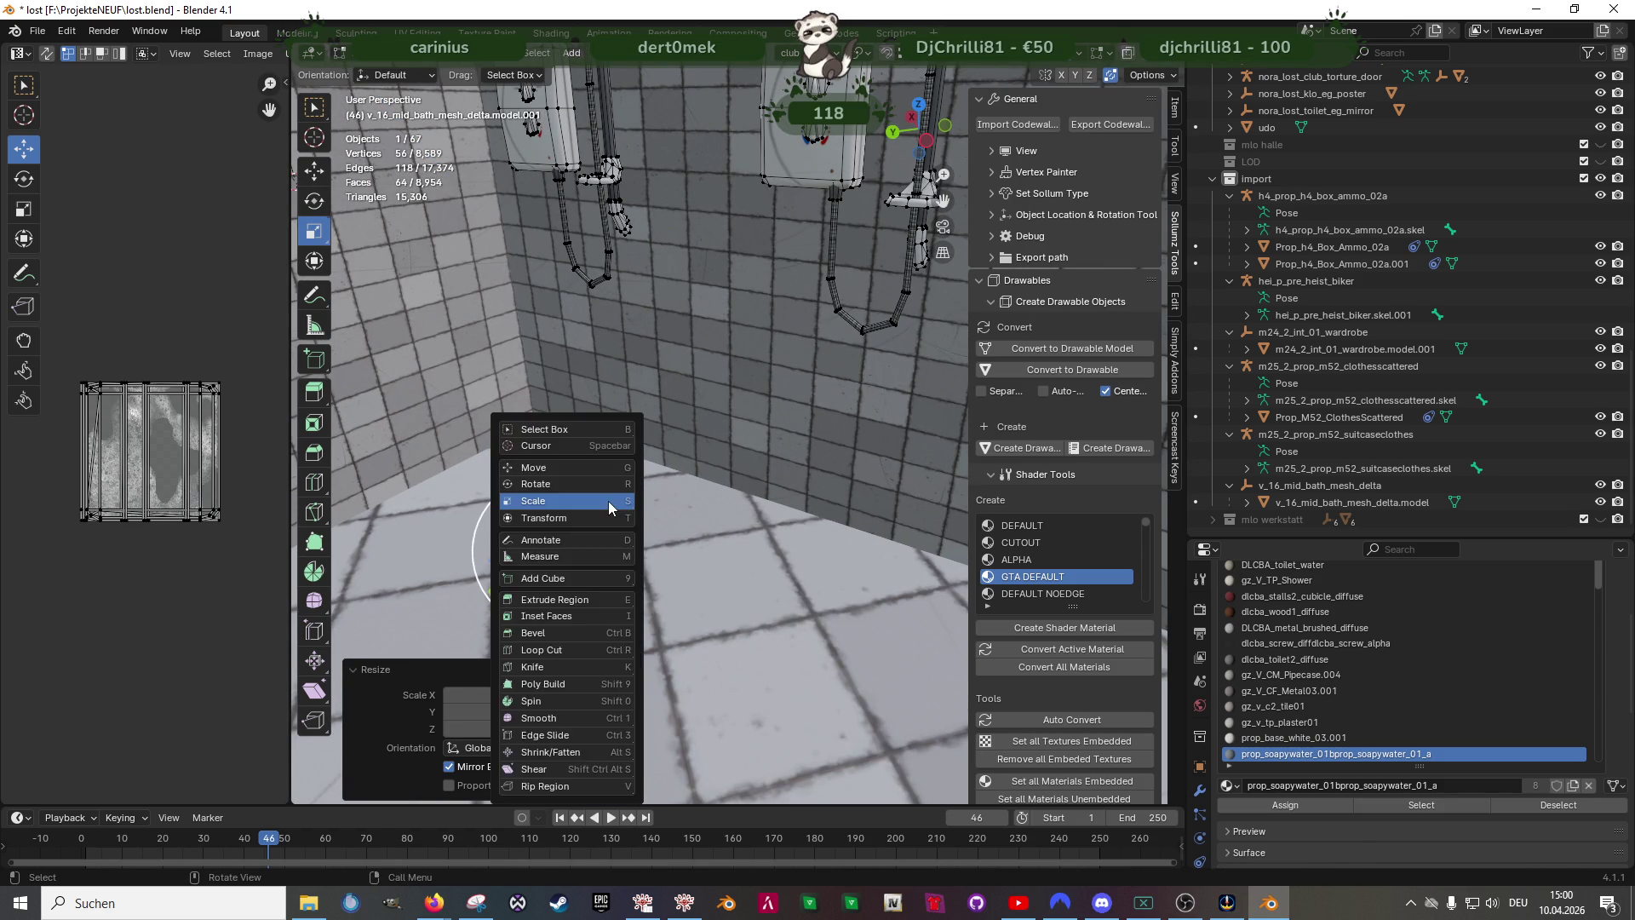
- Adjust the soap bar's height with the Z arrow so it rests flush on the floor
{"action": "left_click", "coordinate": [609, 502]}
{"action": "scroll", "coordinate": [609, 502], "scroll_direction": "up", "scroll_amount": 8}
{"action": "scroll", "coordinate": [609, 501], "scroll_direction": "down", "scroll_amount": 6}
{"action": "middle_click_drag", "start_coordinate": [609, 460], "coordinate": [665, 422]}
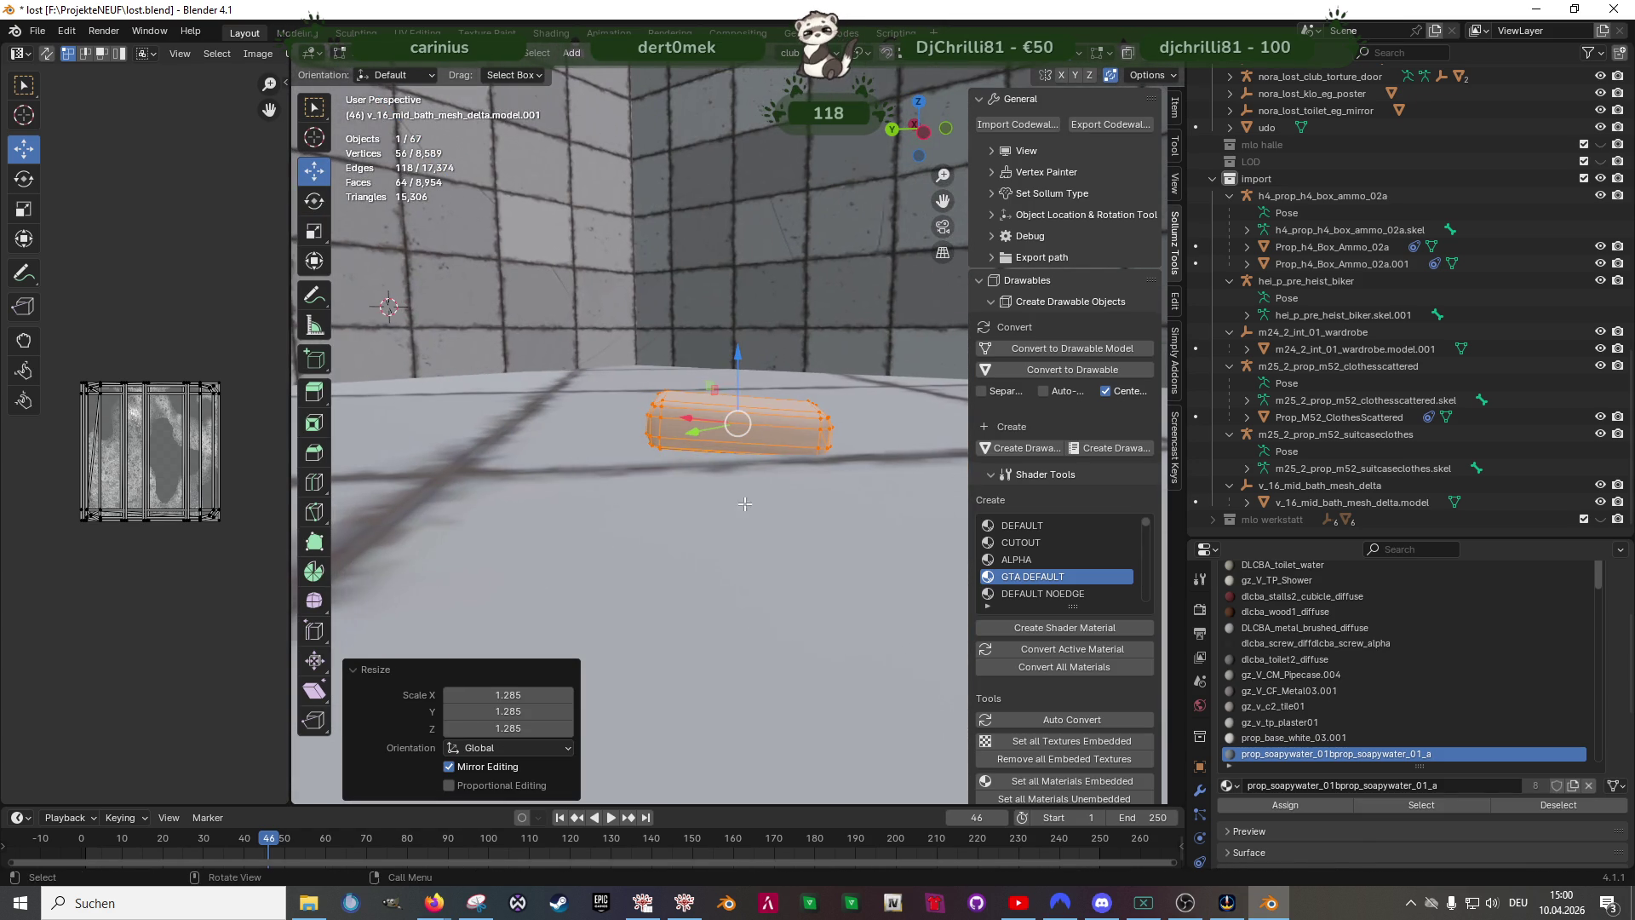
{"action": "left_click_drag", "start_coordinate": [737, 364], "coordinate": [738, 348]}
{"action": "left_click", "coordinate": [735, 358]}
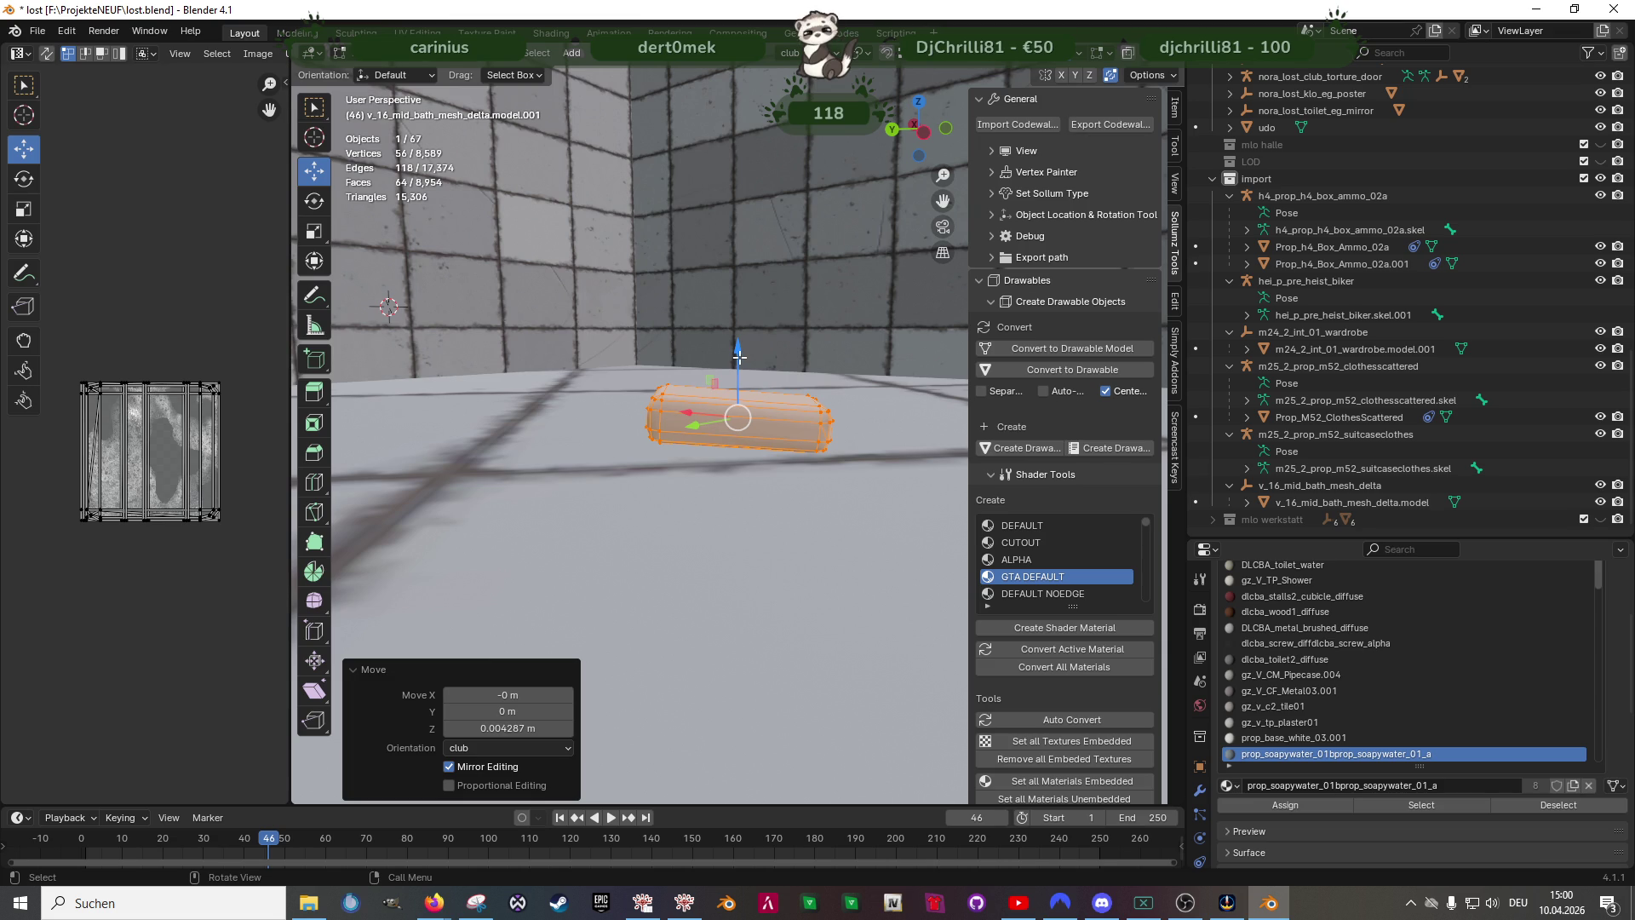
{"action": "left_click_drag", "start_coordinate": [739, 355], "coordinate": [740, 358]}
- Rotate the soap bar about -4.9° more and nudge it down onto the floor
{"action": "key", "text": "shift+space"}
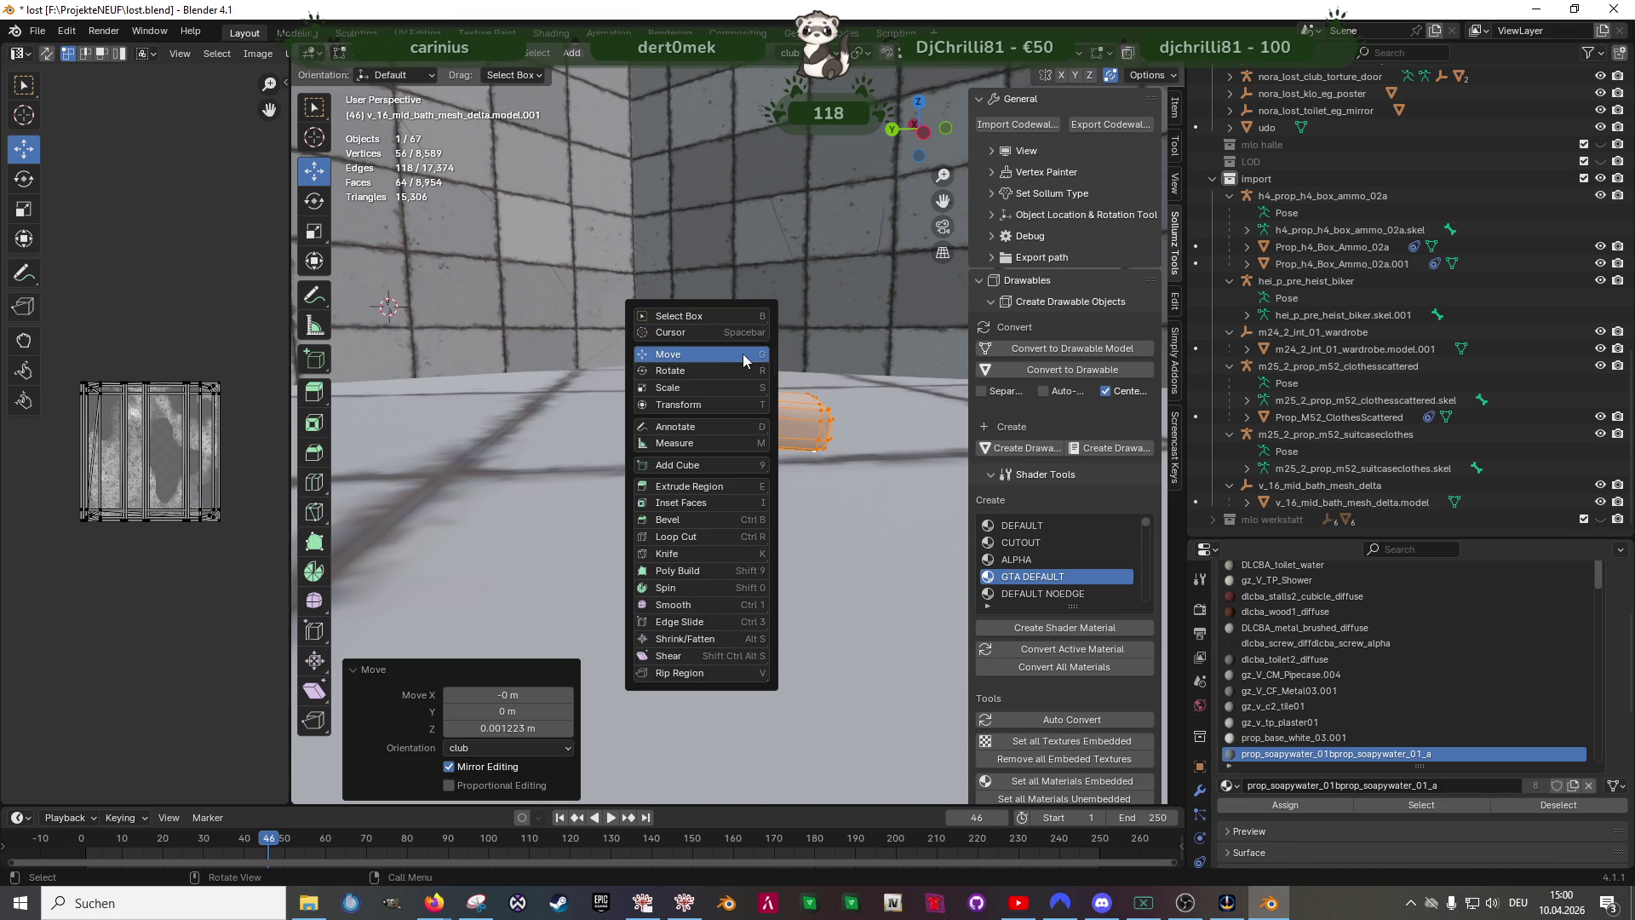
{"action": "key", "text": "r"}
{"action": "left_click_drag", "start_coordinate": [743, 353], "coordinate": [677, 368]}
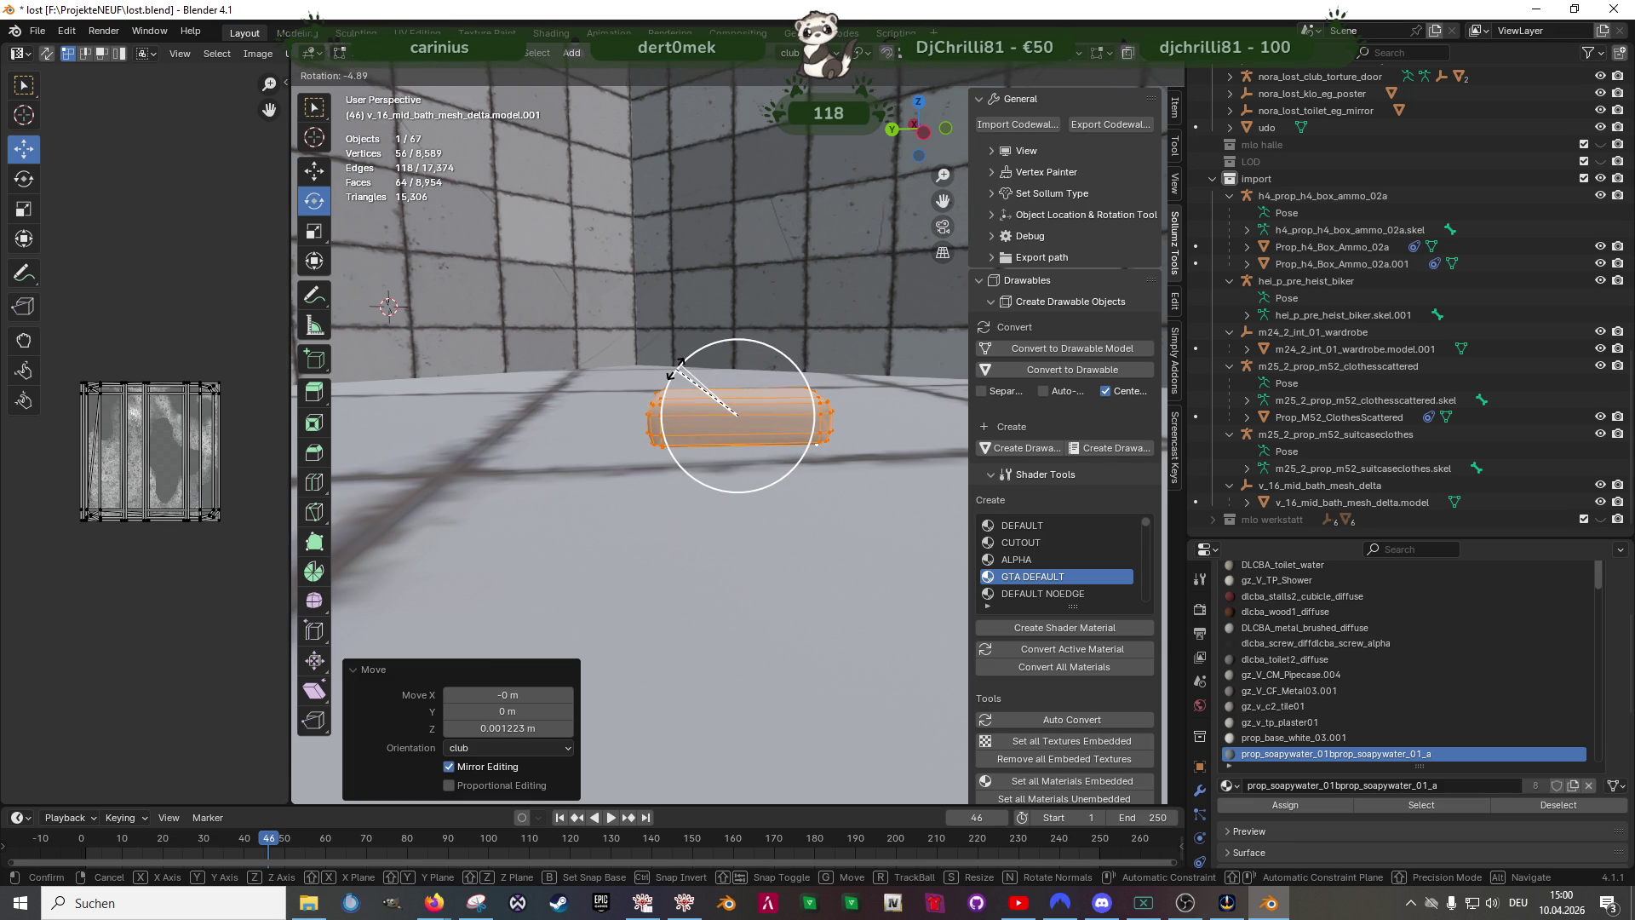
{"action": "left_click", "coordinate": [673, 373]}
{"action": "left_click_drag", "start_coordinate": [737, 353], "coordinate": [735, 359]}
{"action": "mouse_move", "coordinate": [716, 320]}
{"action": "middle_mouse_down"}
{"action": "mouse_move", "coordinate": [771, 466]}
{"action": "mouse_move", "coordinate": [643, 457]}
{"action": "mouse_move", "coordinate": [701, 406]}
{"action": "middle_mouse_up"}
{"action": "scroll", "coordinate": [771, 466], "scroll_direction": "down", "scroll_amount": 5}
- Duplicate the soap bar and carry the copy along X over beside the sinks
{"action": "key", "text": "shift+d"}
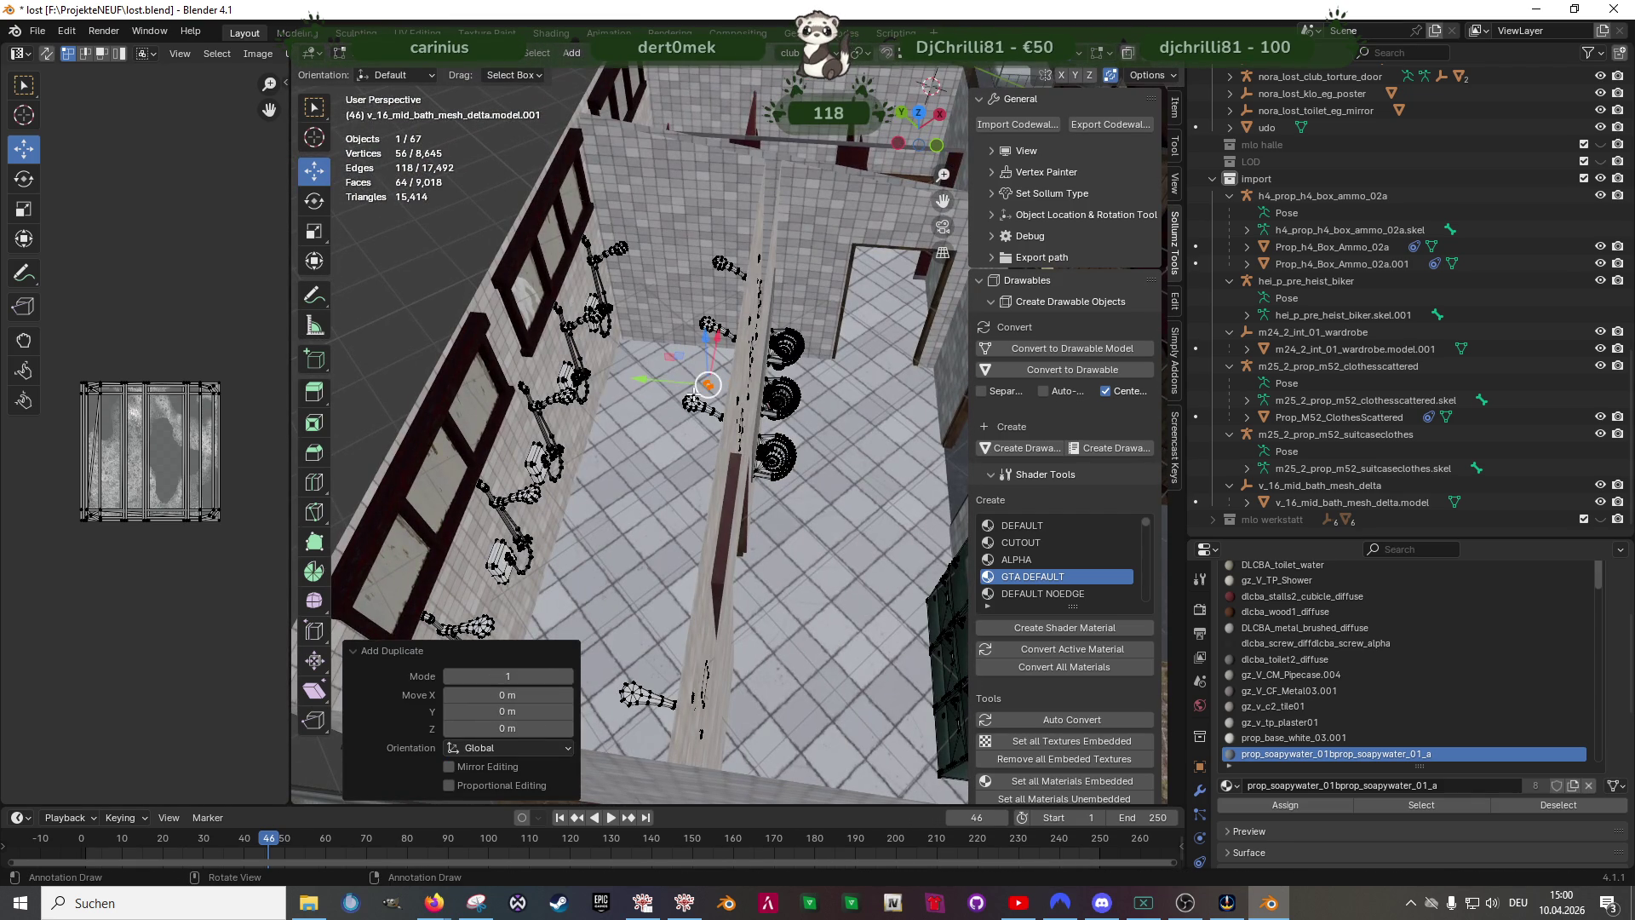
{"action": "key", "text": "g"}
{"action": "left_click", "coordinate": [779, 388]}
{"action": "middle_click_drag", "start_coordinate": [767, 384], "coordinate": [796, 493]}
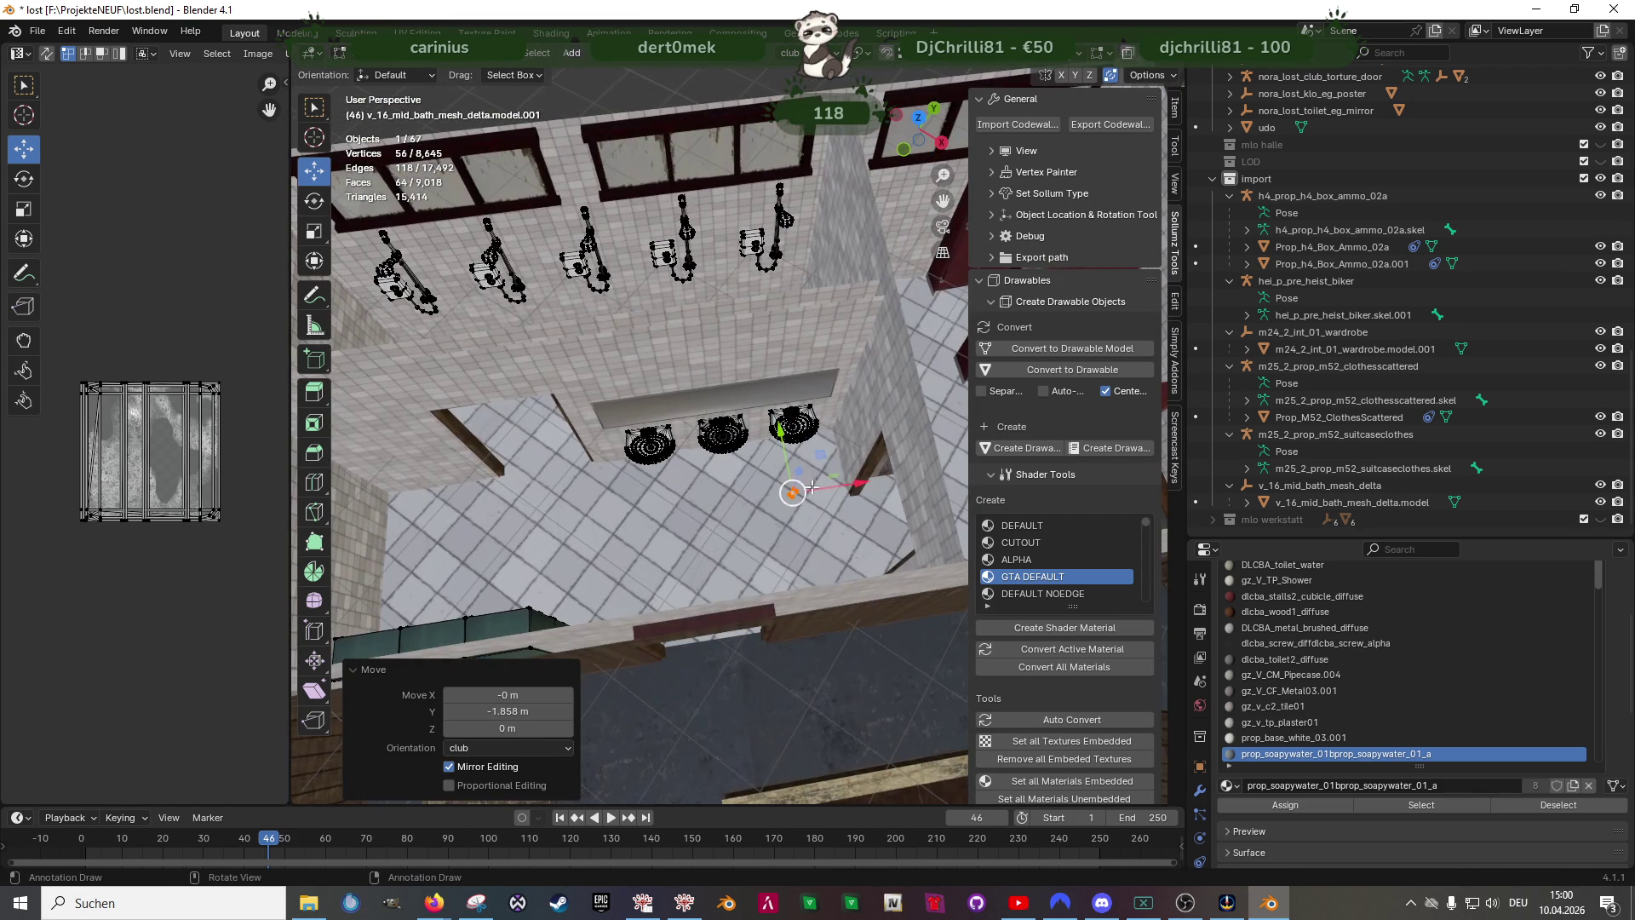
{"action": "key", "text": "g"}
{"action": "key", "text": "x"}
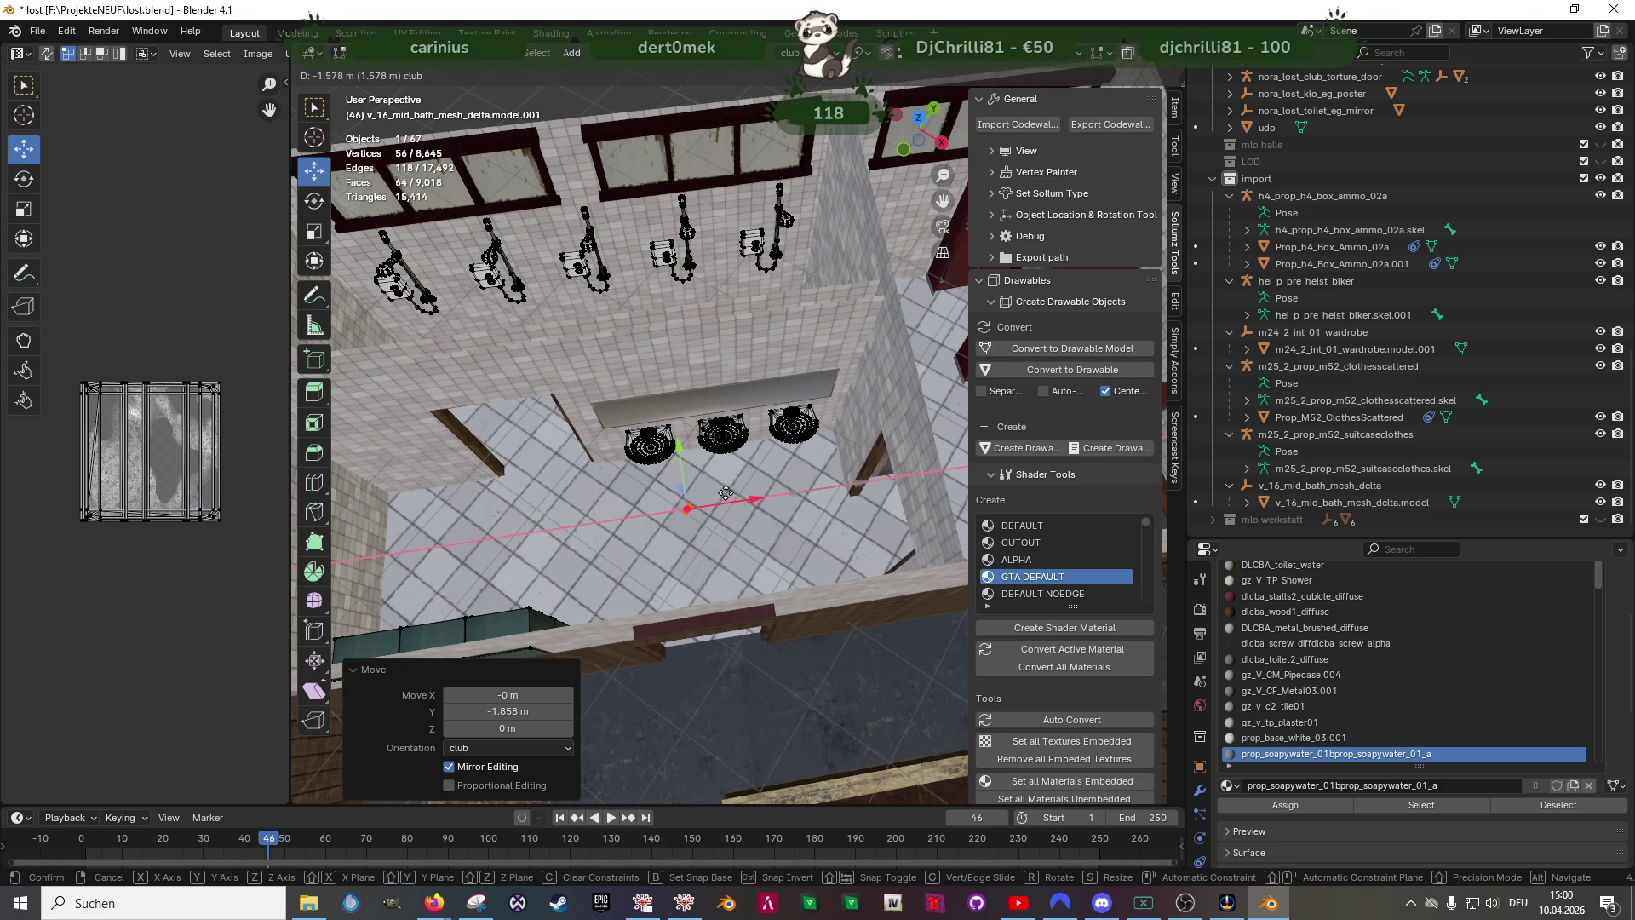
{"action": "left_click", "coordinate": [719, 500]}
{"action": "middle_click_drag", "start_coordinate": [718, 499], "coordinate": [671, 384]}
{"action": "left_click", "coordinate": [667, 503]}
- Raise the copy to sink height, rest it on the rim beside the faucet, and begin turning it to follow the rim
{"action": "key", "text": "g"}
{"action": "key", "text": "z"}
{"action": "left_click", "coordinate": [671, 361]}
{"action": "scroll", "coordinate": [671, 361], "scroll_direction": "up", "scroll_amount": 8}
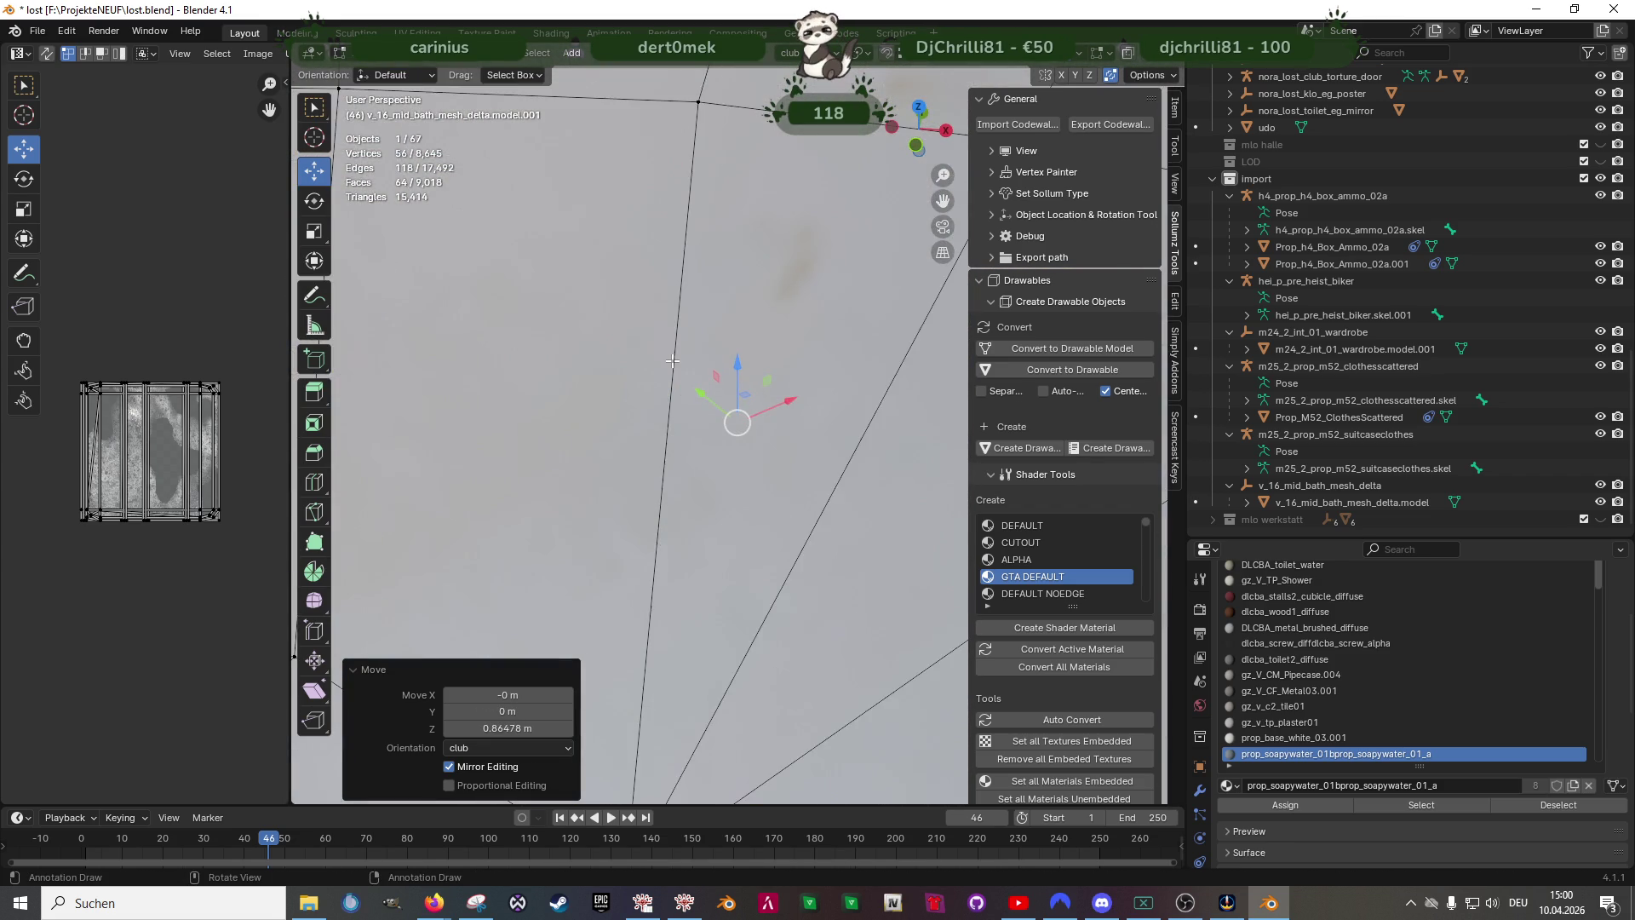
{"action": "middle_click_drag", "start_coordinate": [671, 383], "coordinate": [680, 486]}
{"action": "key", "text": "g"}
{"action": "key", "text": "z"}
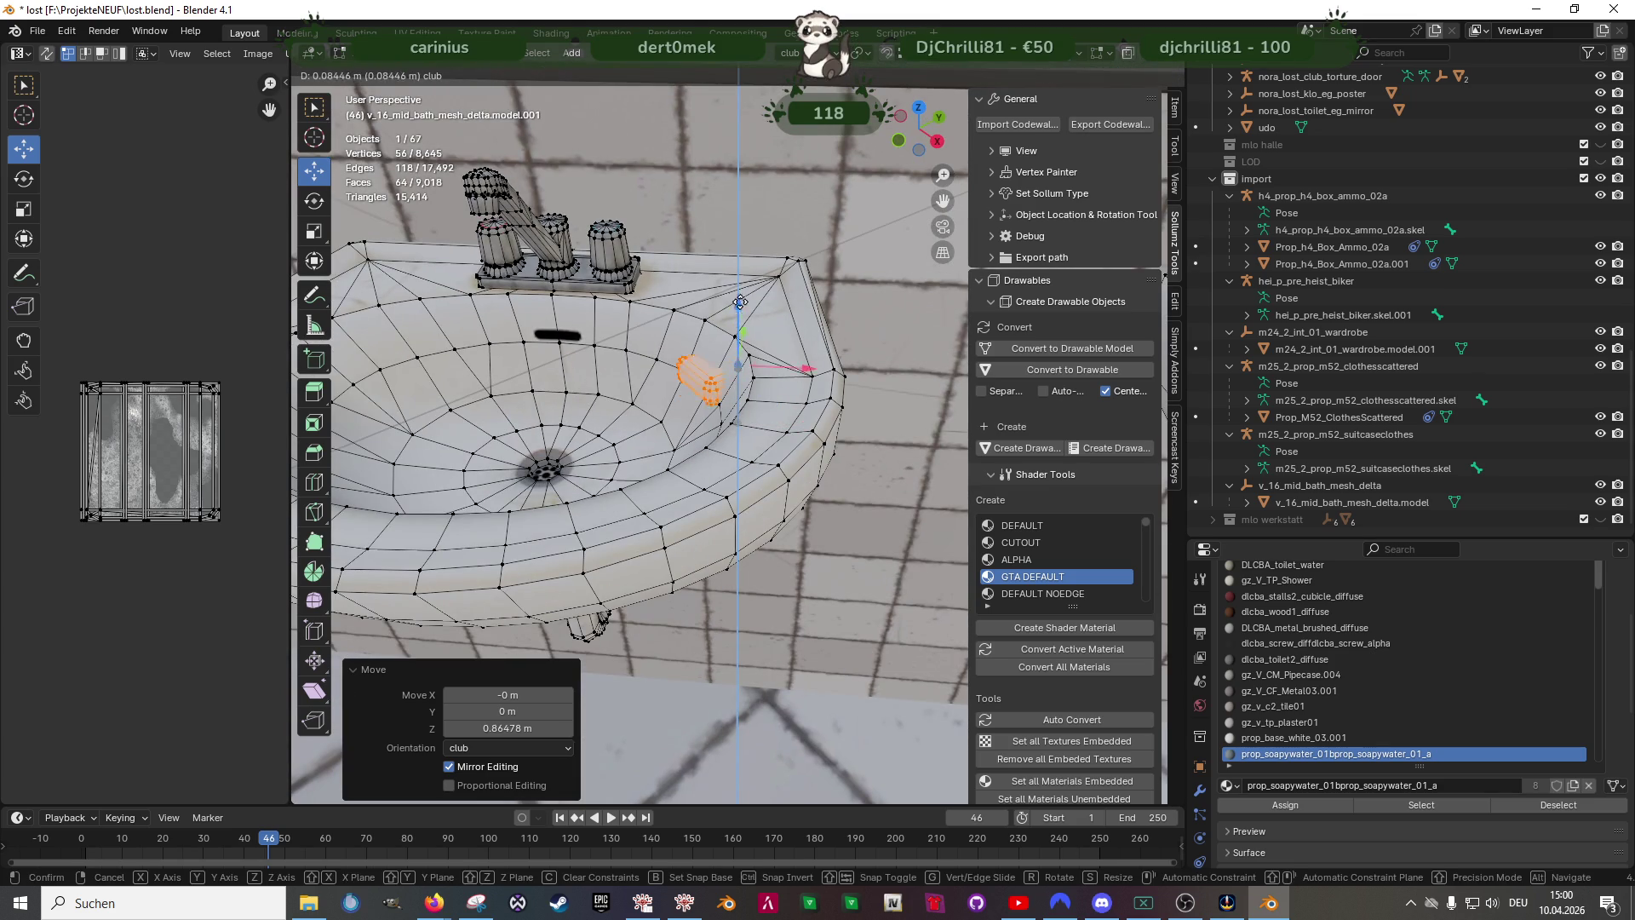
{"action": "left_click", "coordinate": [734, 256]}
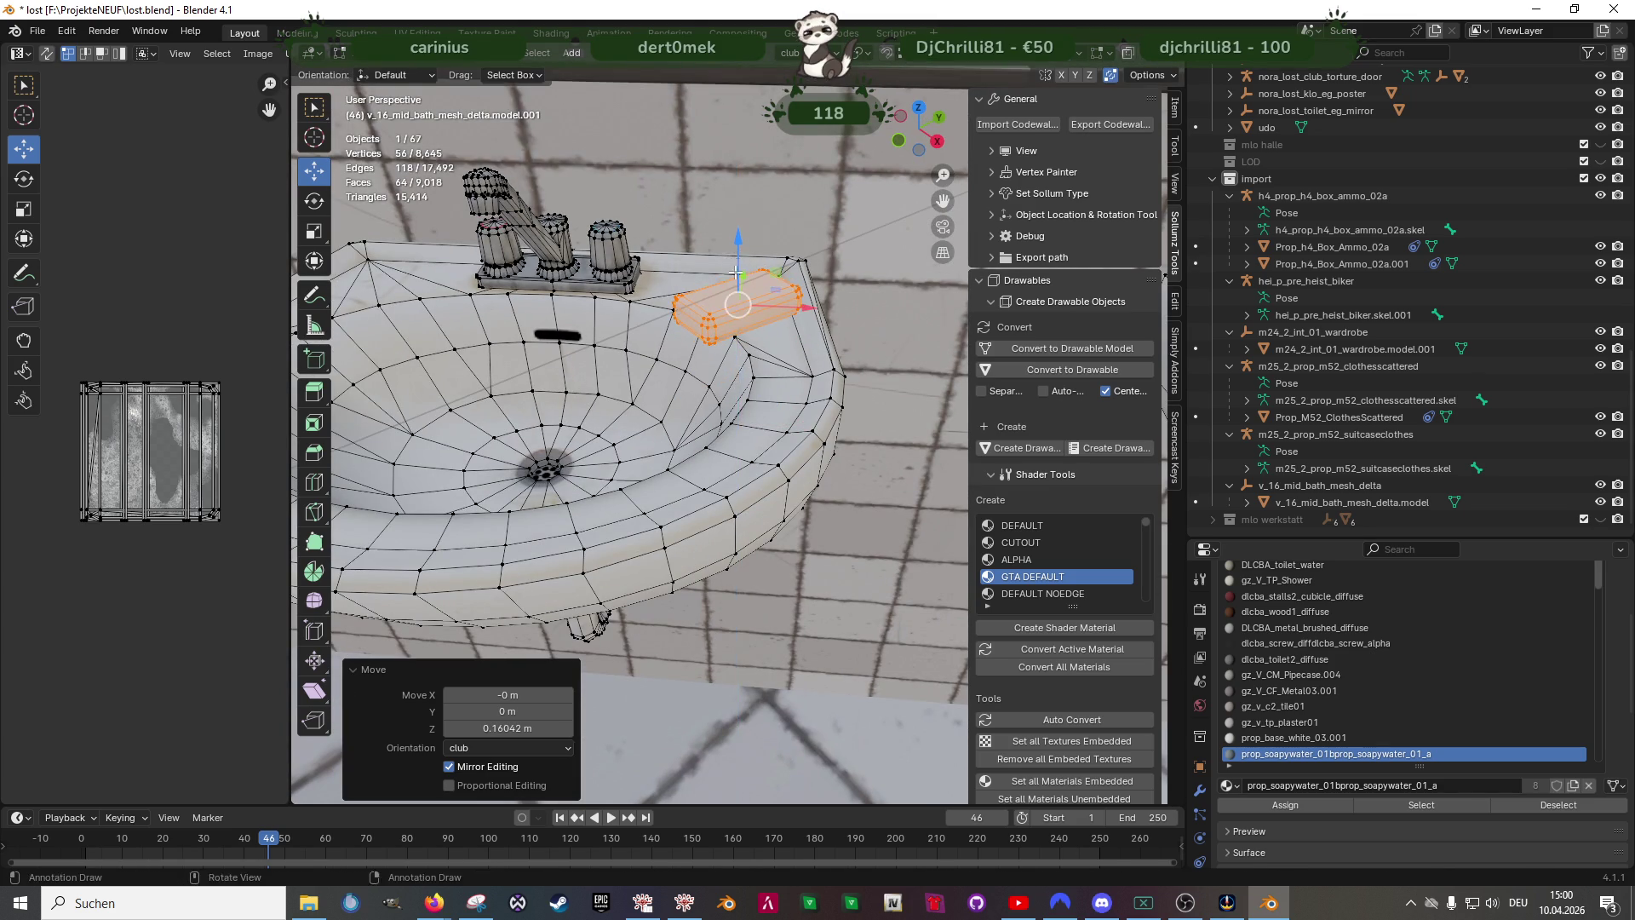
{"action": "middle_click_drag", "start_coordinate": [735, 268], "coordinate": [764, 444]}
{"action": "left_click_drag", "start_coordinate": [768, 401], "coordinate": [742, 367]}
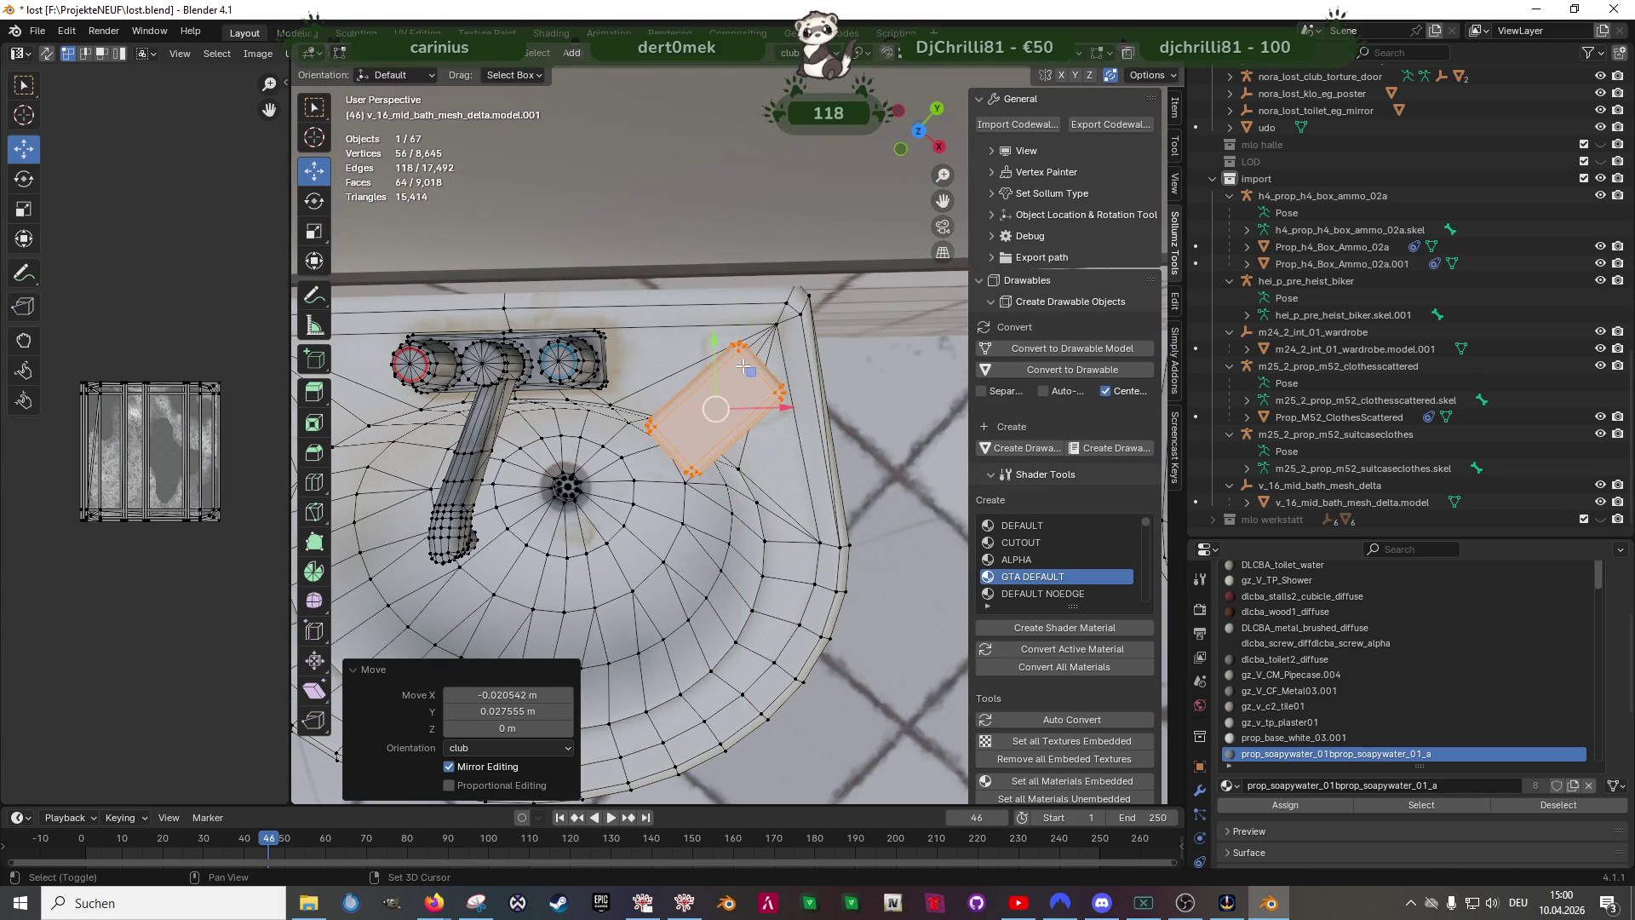
{"action": "key", "text": "r"}
{"action": "key", "text": "r"}
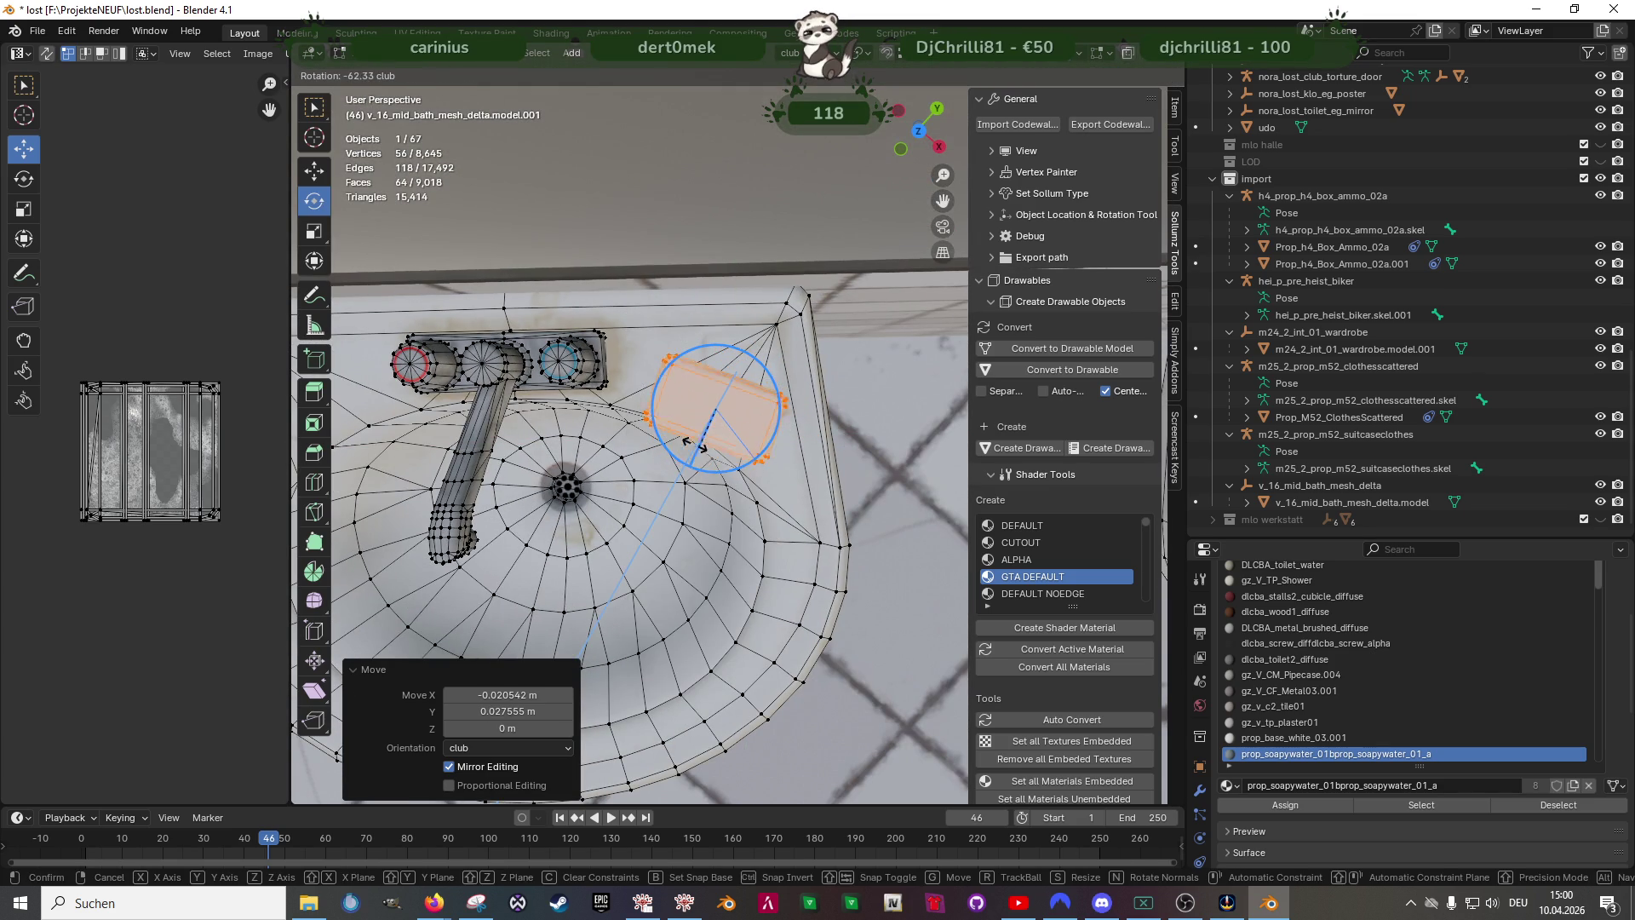
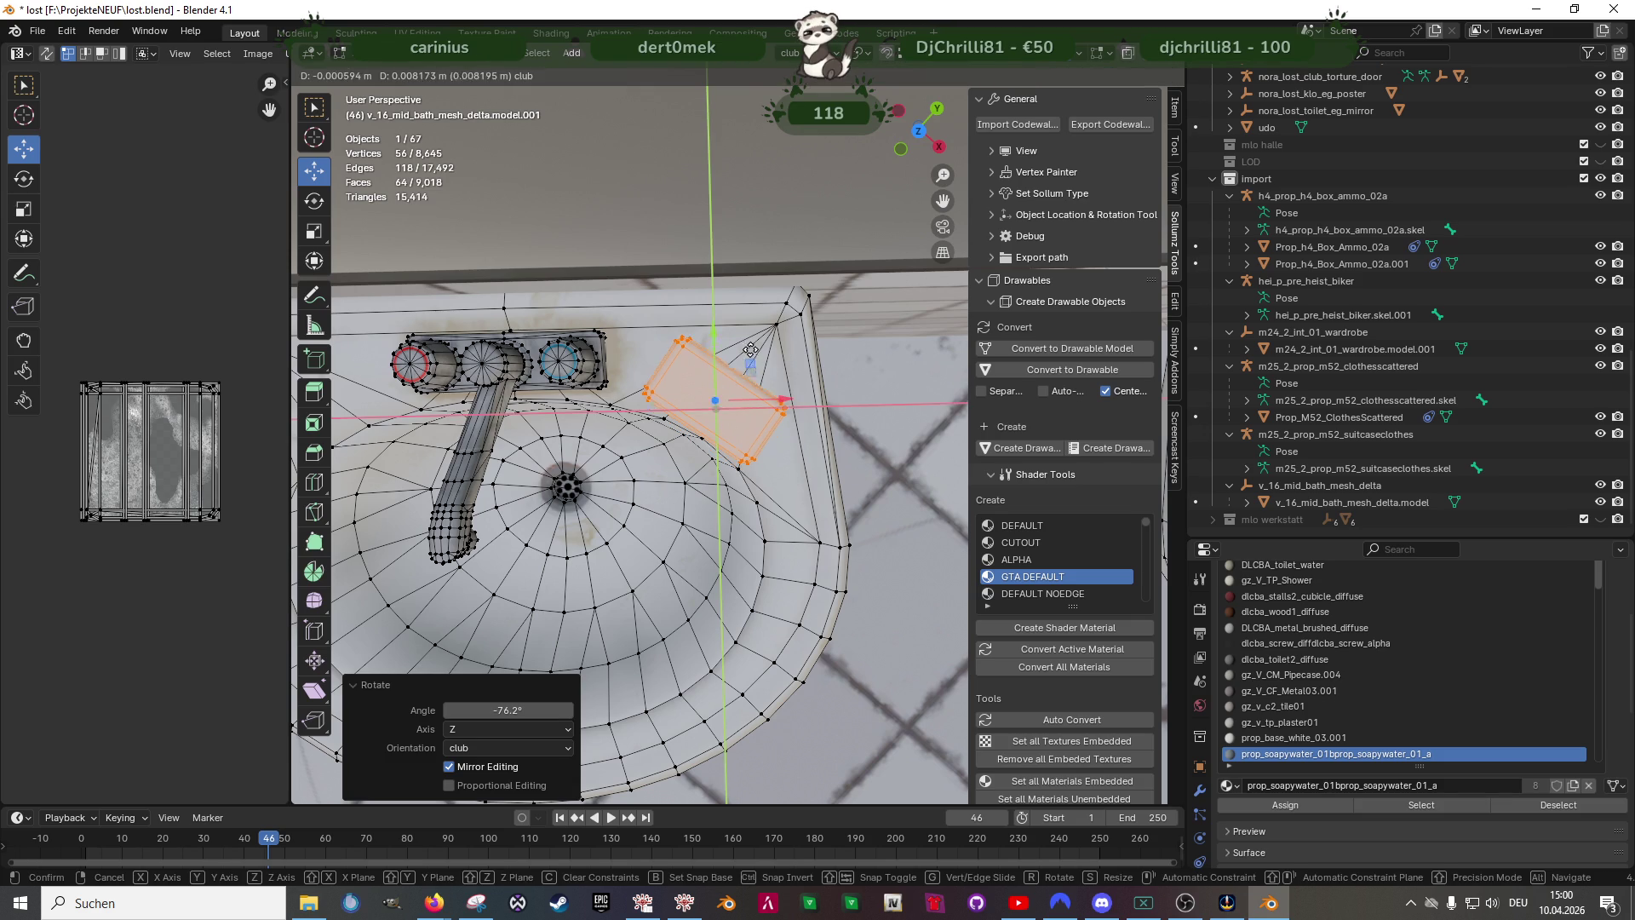
- Settle the soap bar on the sink, scale it to 0.896 and lower it slightly onto the basin
{"action": "left_click", "coordinate": [756, 343]}
{"action": "middle_click_drag", "start_coordinate": [757, 342], "coordinate": [763, 328]}
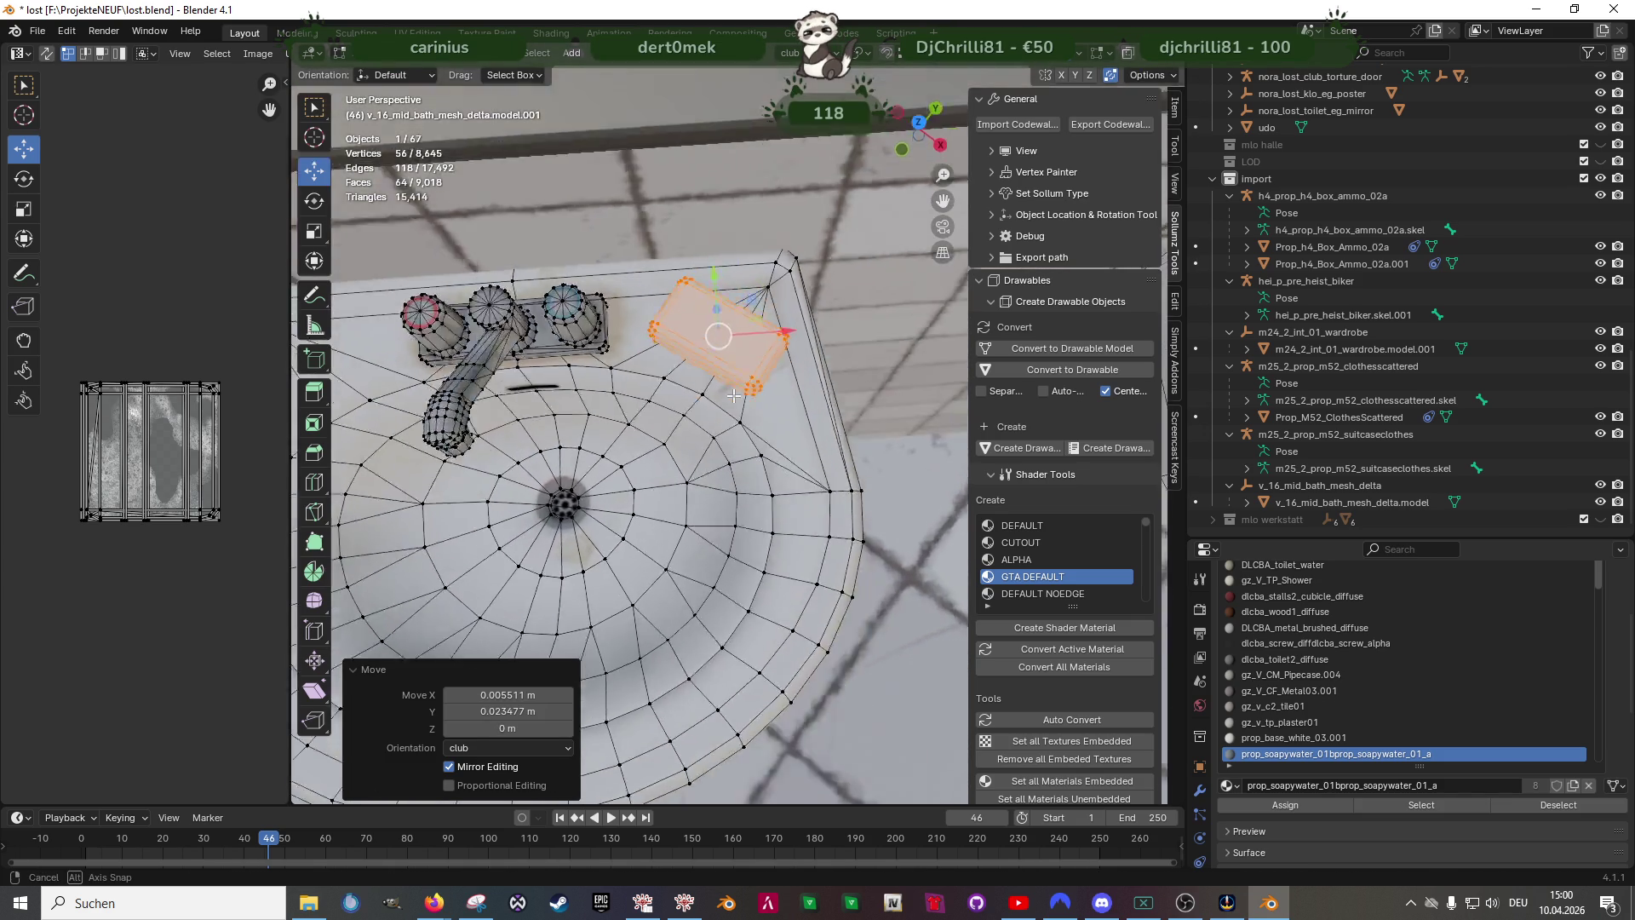
{"action": "key", "text": "shift+space"}
{"action": "left_click", "coordinate": [772, 266]}
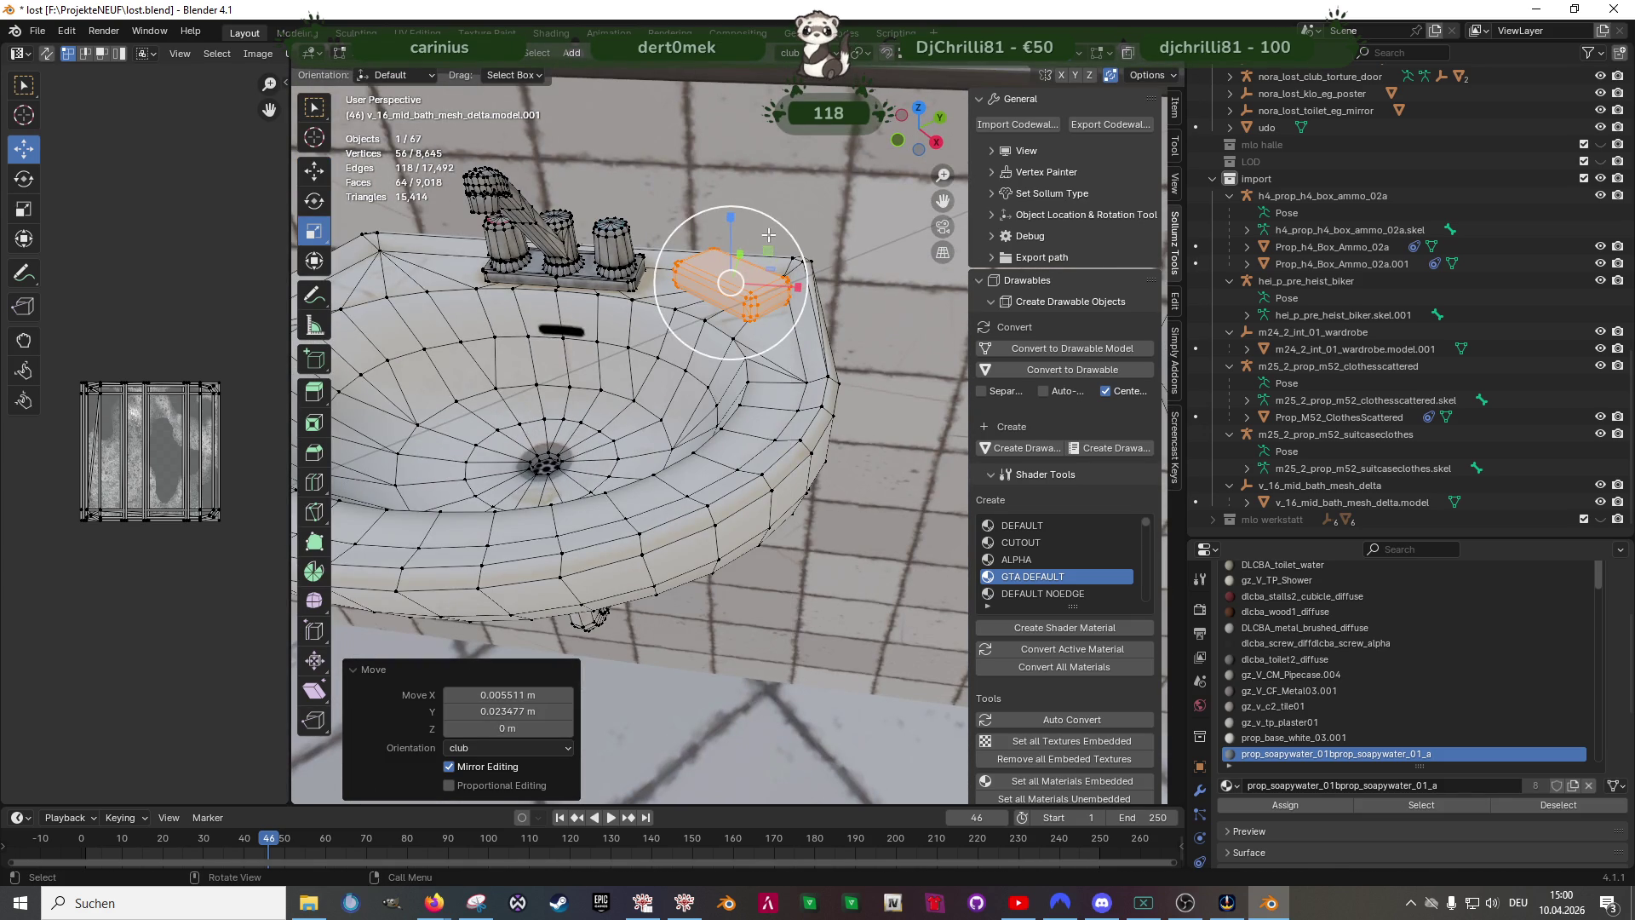
{"action": "key", "text": "s"}
{"action": "left_click", "coordinate": [761, 238]}
{"action": "scroll", "coordinate": [762, 239], "scroll_direction": "up", "scroll_amount": 5}
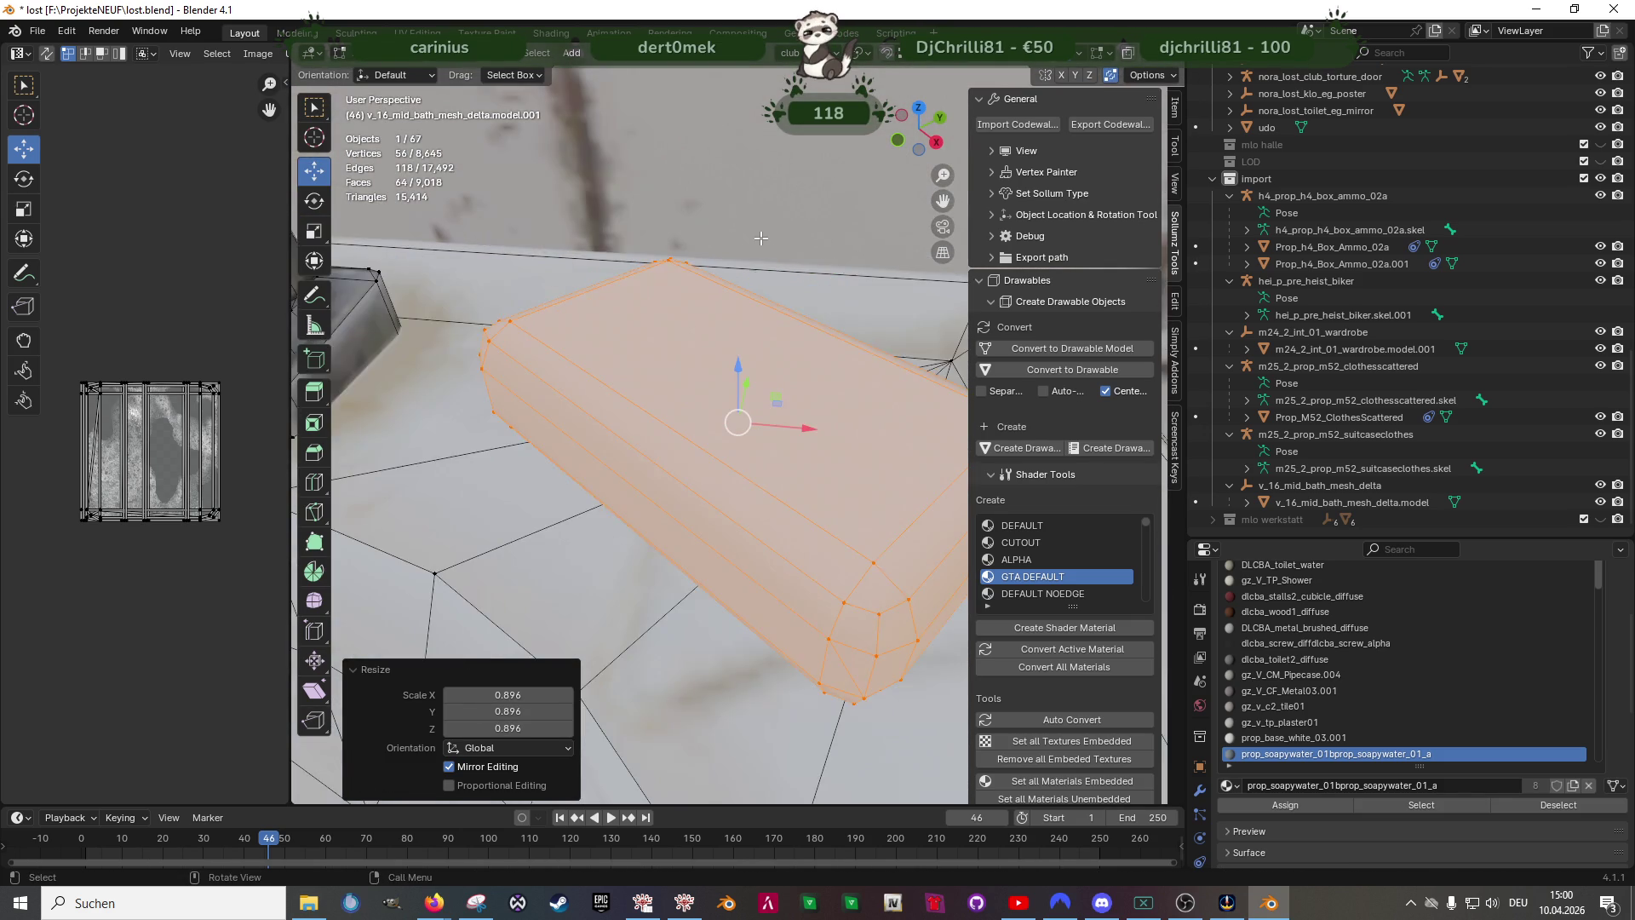
{"action": "middle_click_drag", "start_coordinate": [762, 239], "coordinate": [751, 370]}
{"action": "left_click_drag", "start_coordinate": [736, 356], "coordinate": [736, 371]}
{"action": "mouse_move", "coordinate": [736, 383]}
{"action": "middle_mouse_down"}
{"action": "mouse_move", "coordinate": [742, 509]}
{"action": "mouse_move", "coordinate": [667, 486]}
{"action": "mouse_move", "coordinate": [571, 495]}
{"action": "middle_mouse_up"}
{"action": "scroll", "coordinate": [741, 508], "scroll_direction": "down", "scroll_amount": 4}
{"action": "scroll", "coordinate": [741, 509], "scroll_direction": "down", "scroll_amount": 5}
- Duplicate the soap bar along X onto the far sink and rotate the copy about 57° around Z
{"action": "key", "text": "shift+d"}
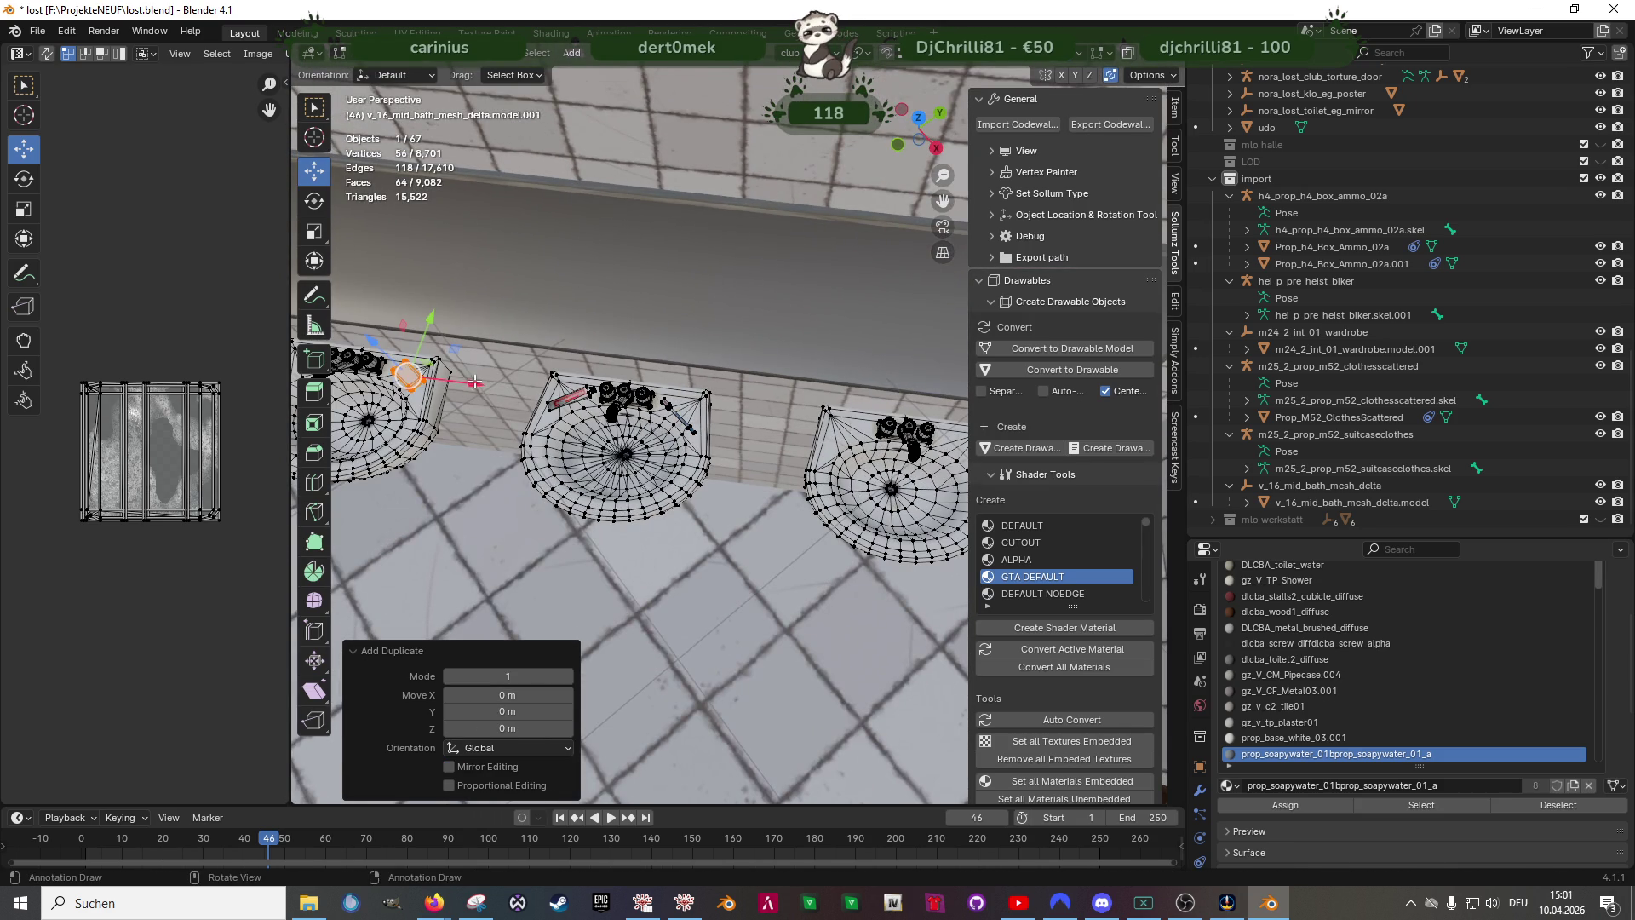
{"action": "key", "text": "g"}
{"action": "key", "text": "x"}
{"action": "left_click", "coordinate": [920, 433]}
{"action": "key", "text": "shift+space"}
{"action": "left_click", "coordinate": [882, 453]}
{"action": "key", "text": "r"}
{"action": "key", "text": "z"}
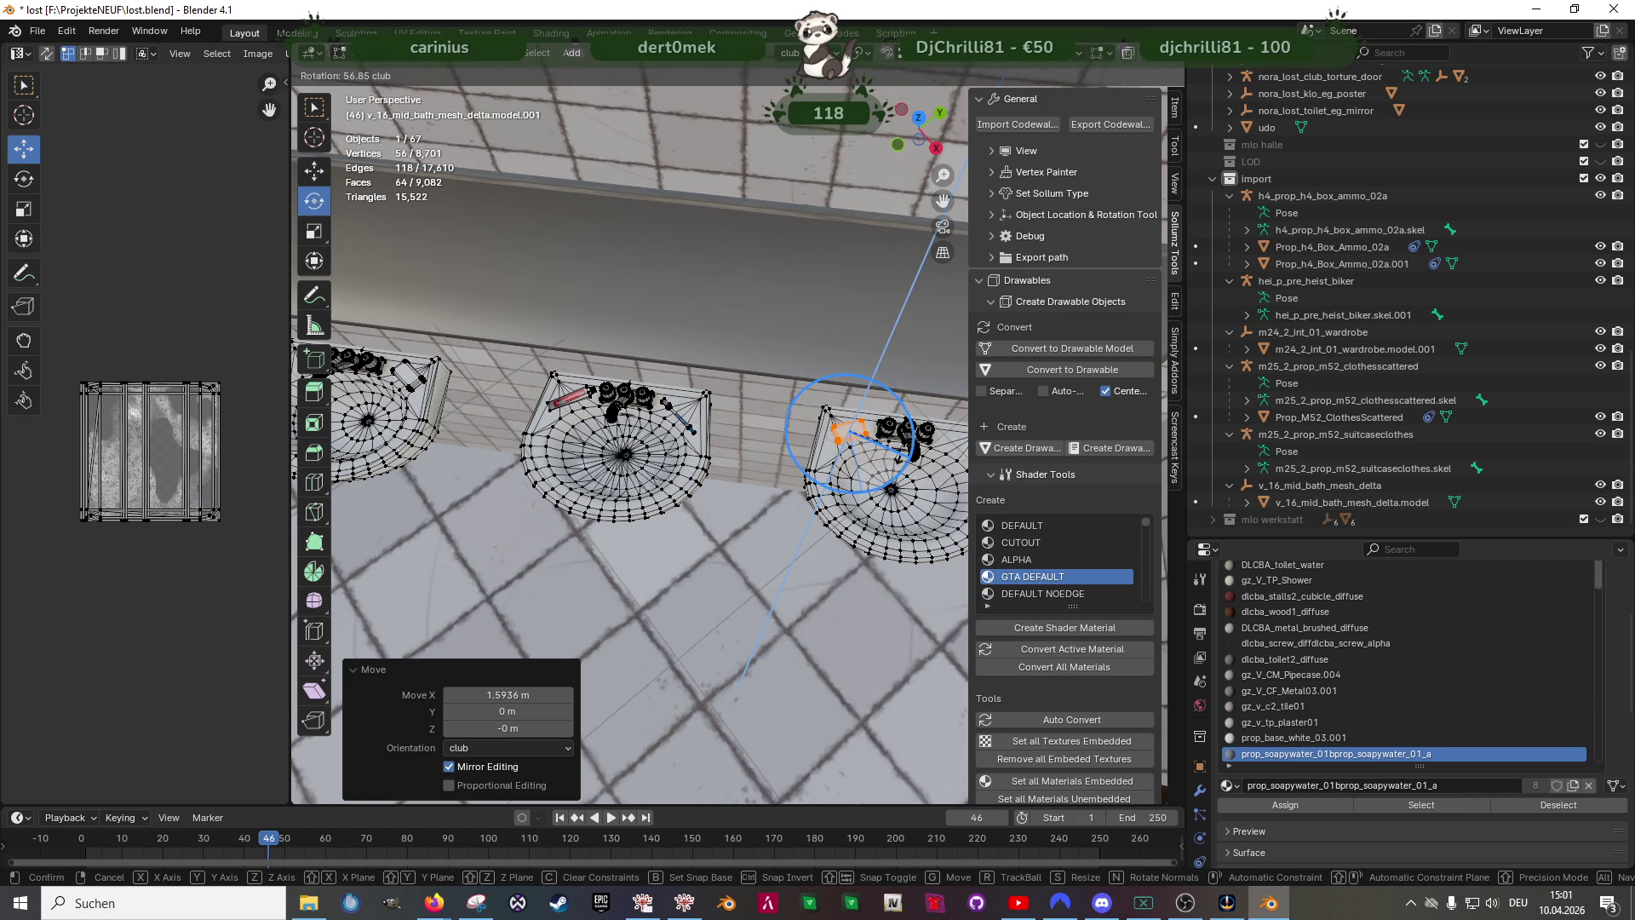
{"action": "left_click", "coordinate": [844, 435]}
{"action": "scroll", "coordinate": [617, 460], "scroll_direction": "up", "scroll_amount": 5}
{"action": "left_click", "coordinate": [603, 418]}
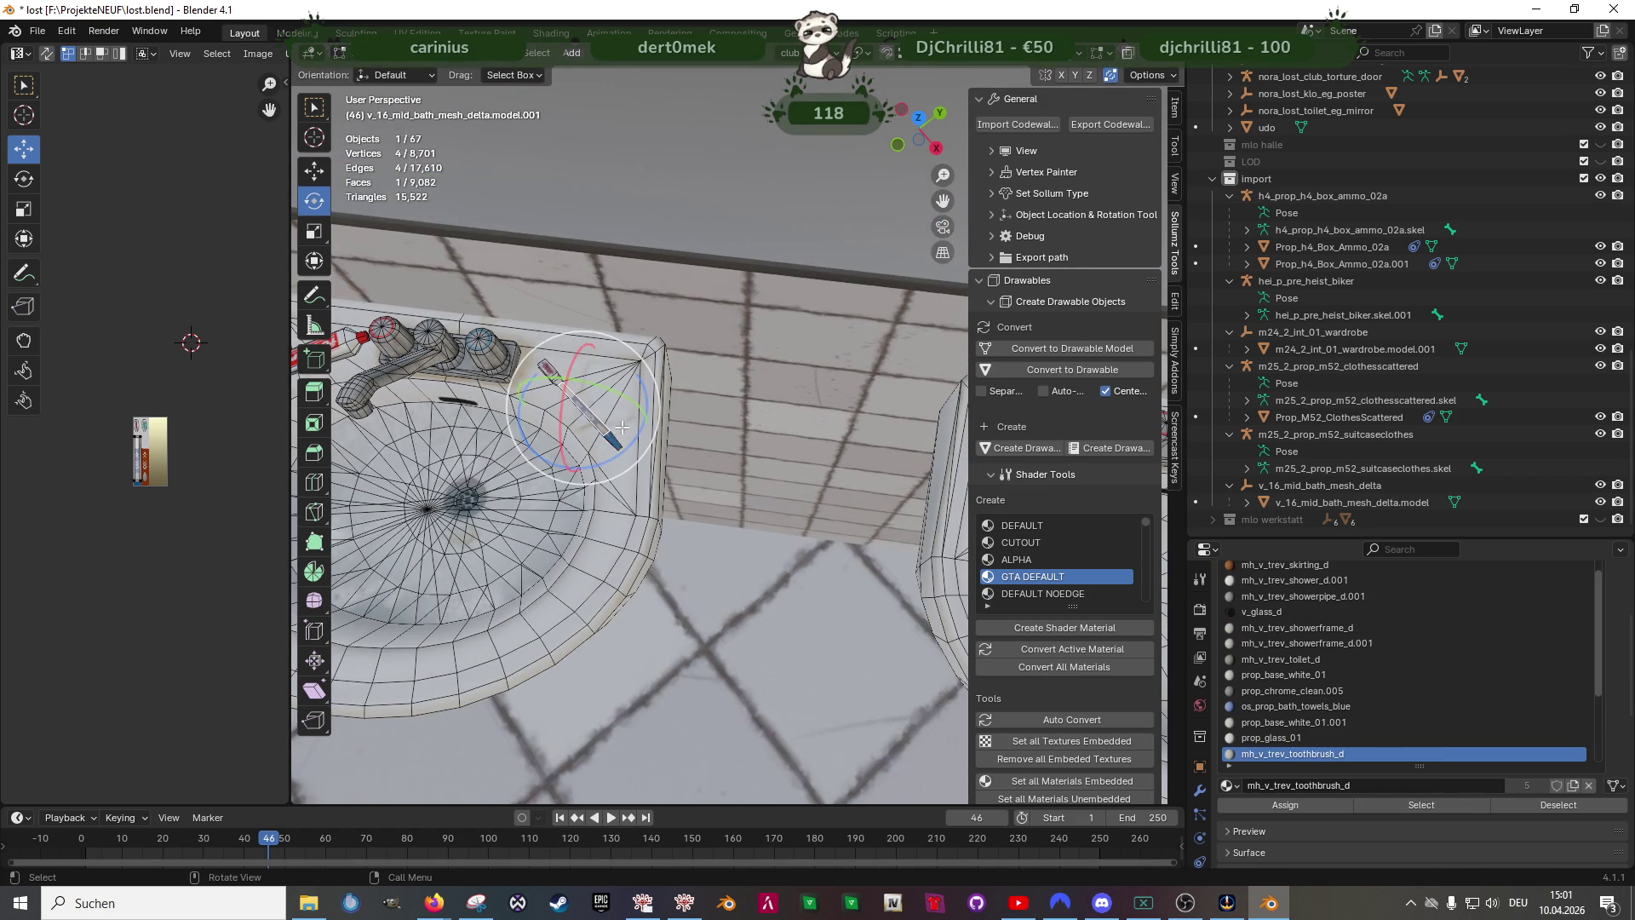
- Select every toothbrush face by material and slide the toothbrush along the X axis
{"action": "left_click", "coordinate": [1420, 804]}
{"action": "scroll", "coordinate": [639, 498], "scroll_direction": "down", "scroll_amount": 4}
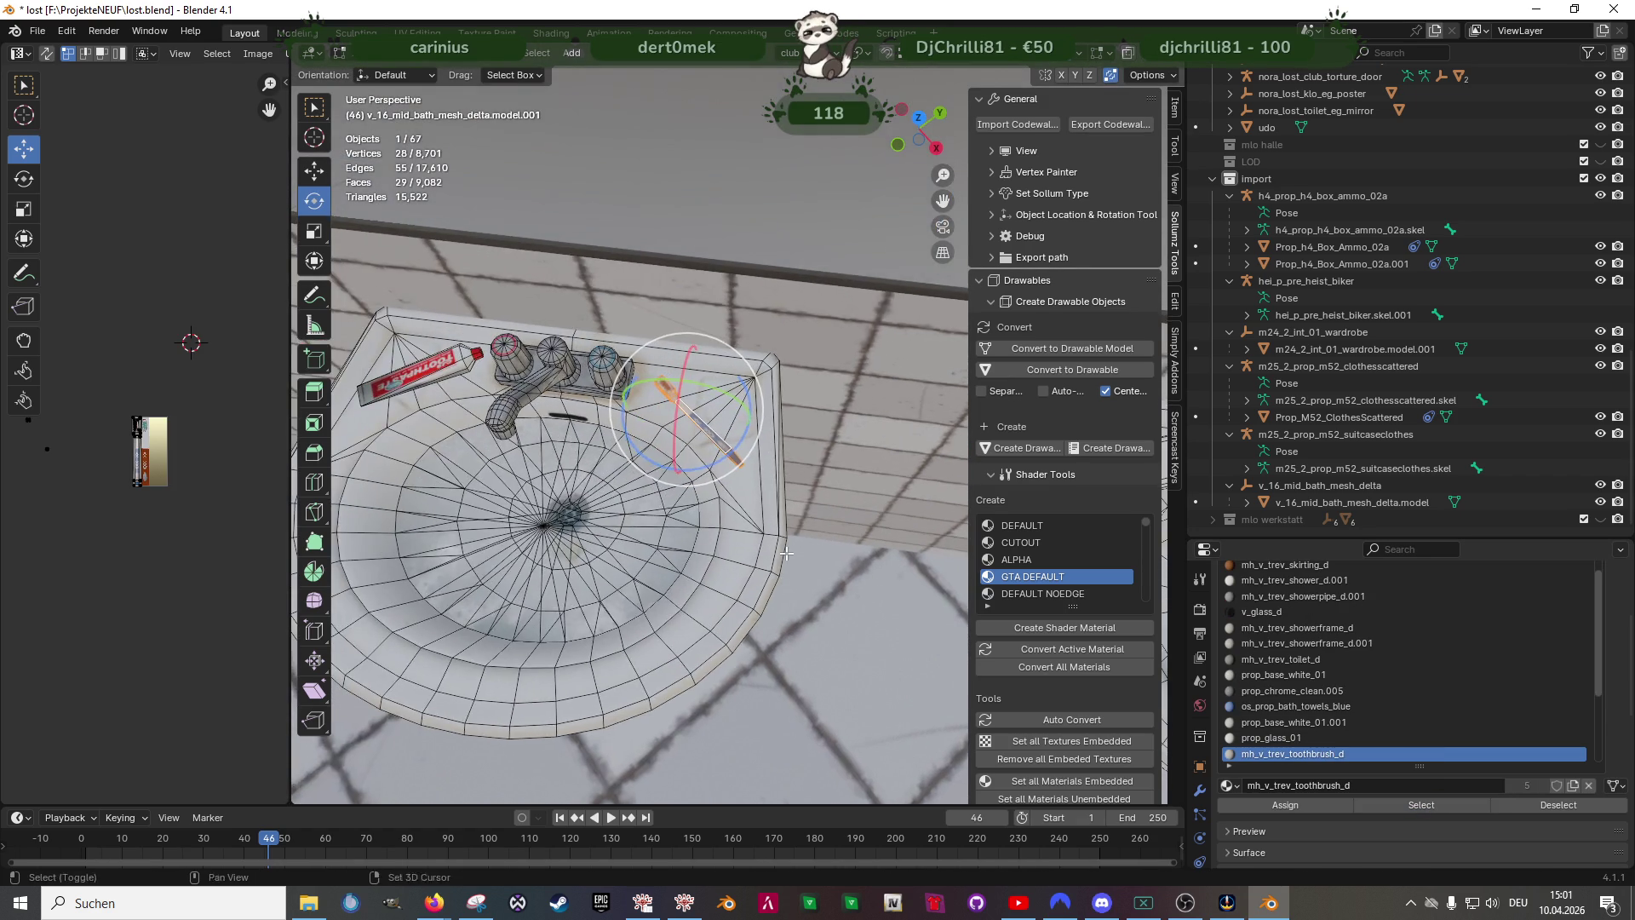
{"action": "key", "text": "shift+z"}
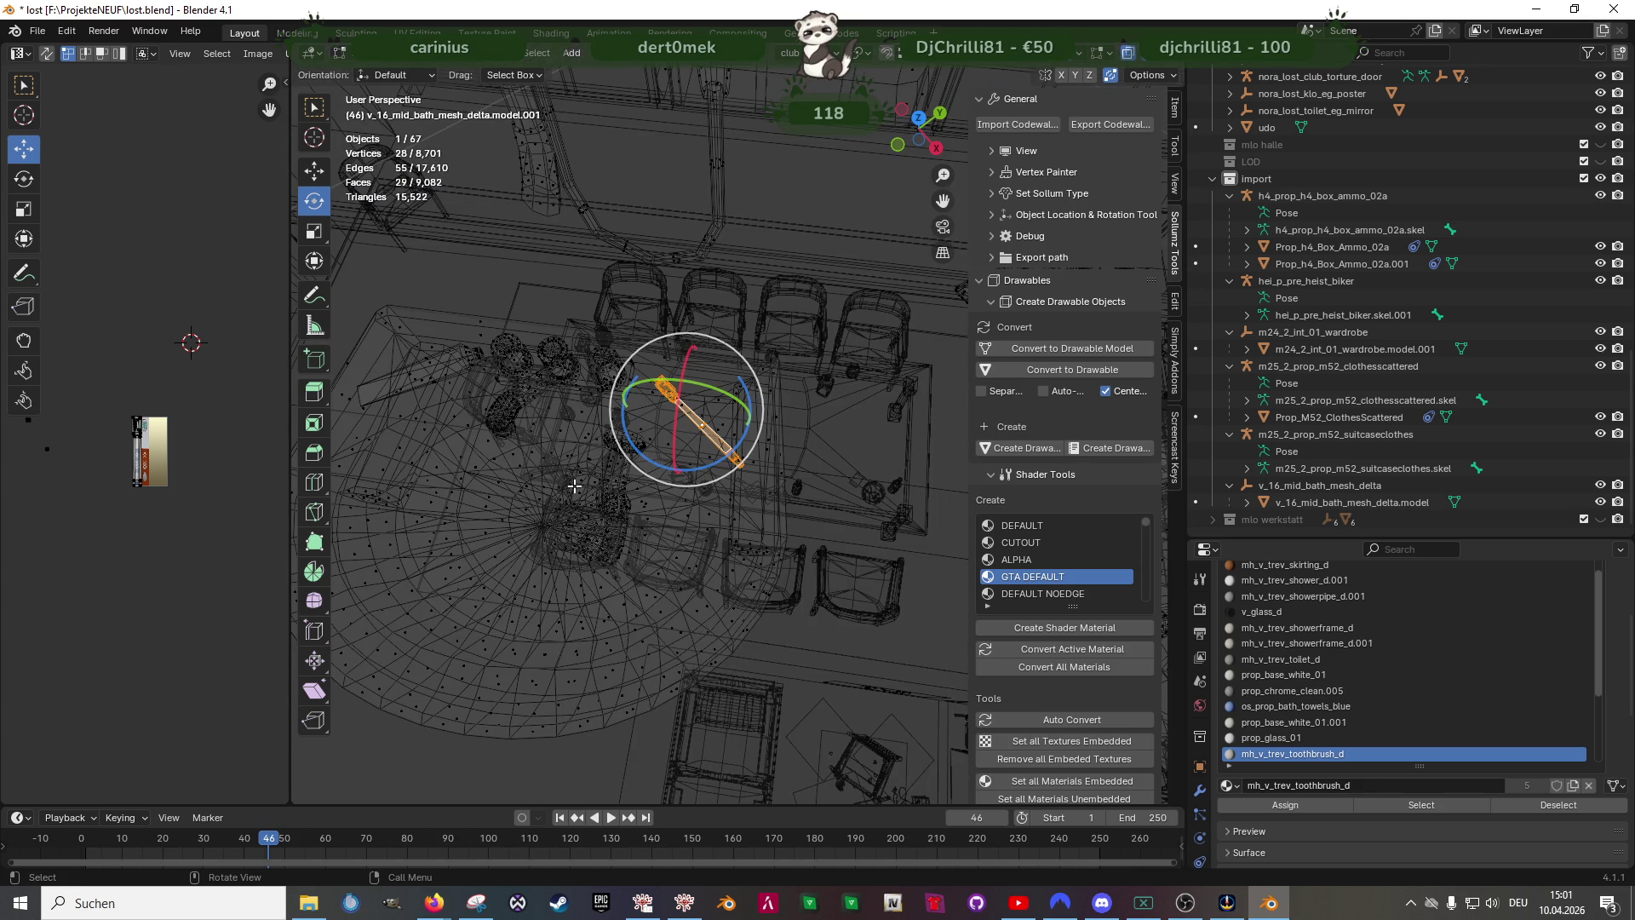
{"action": "key", "text": "shift+z"}
{"action": "scroll", "coordinate": [573, 487], "scroll_direction": "up", "scroll_amount": 5}
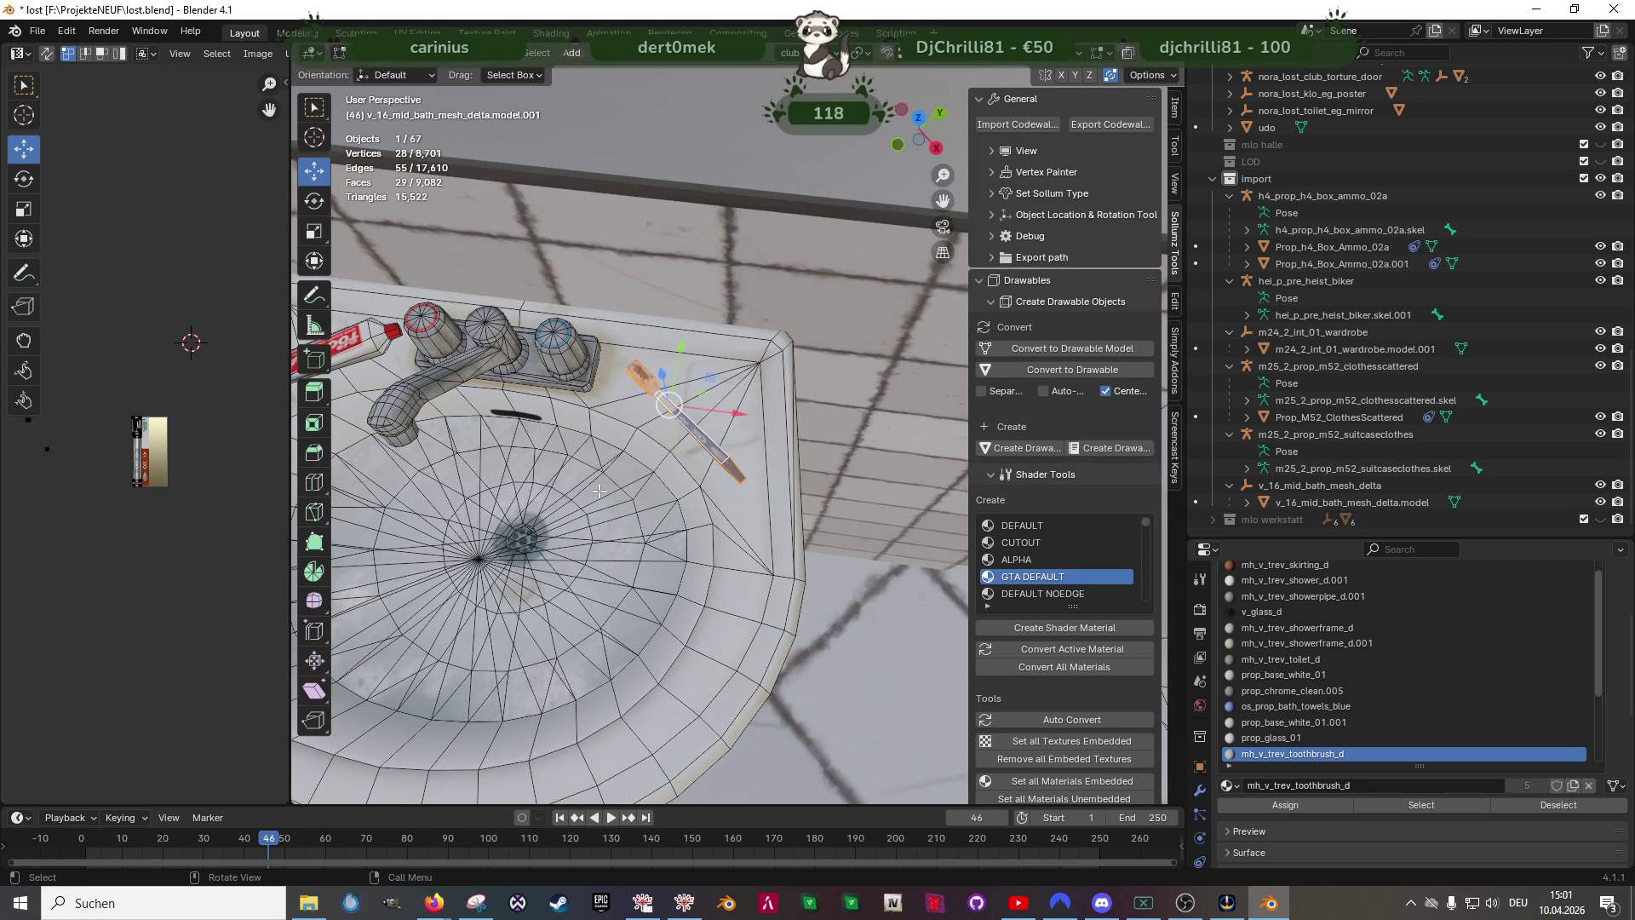
{"action": "middle_click_drag", "start_coordinate": [562, 498], "coordinate": [644, 503]}
{"action": "middle_click_drag", "start_coordinate": [750, 421], "coordinate": [745, 447]}
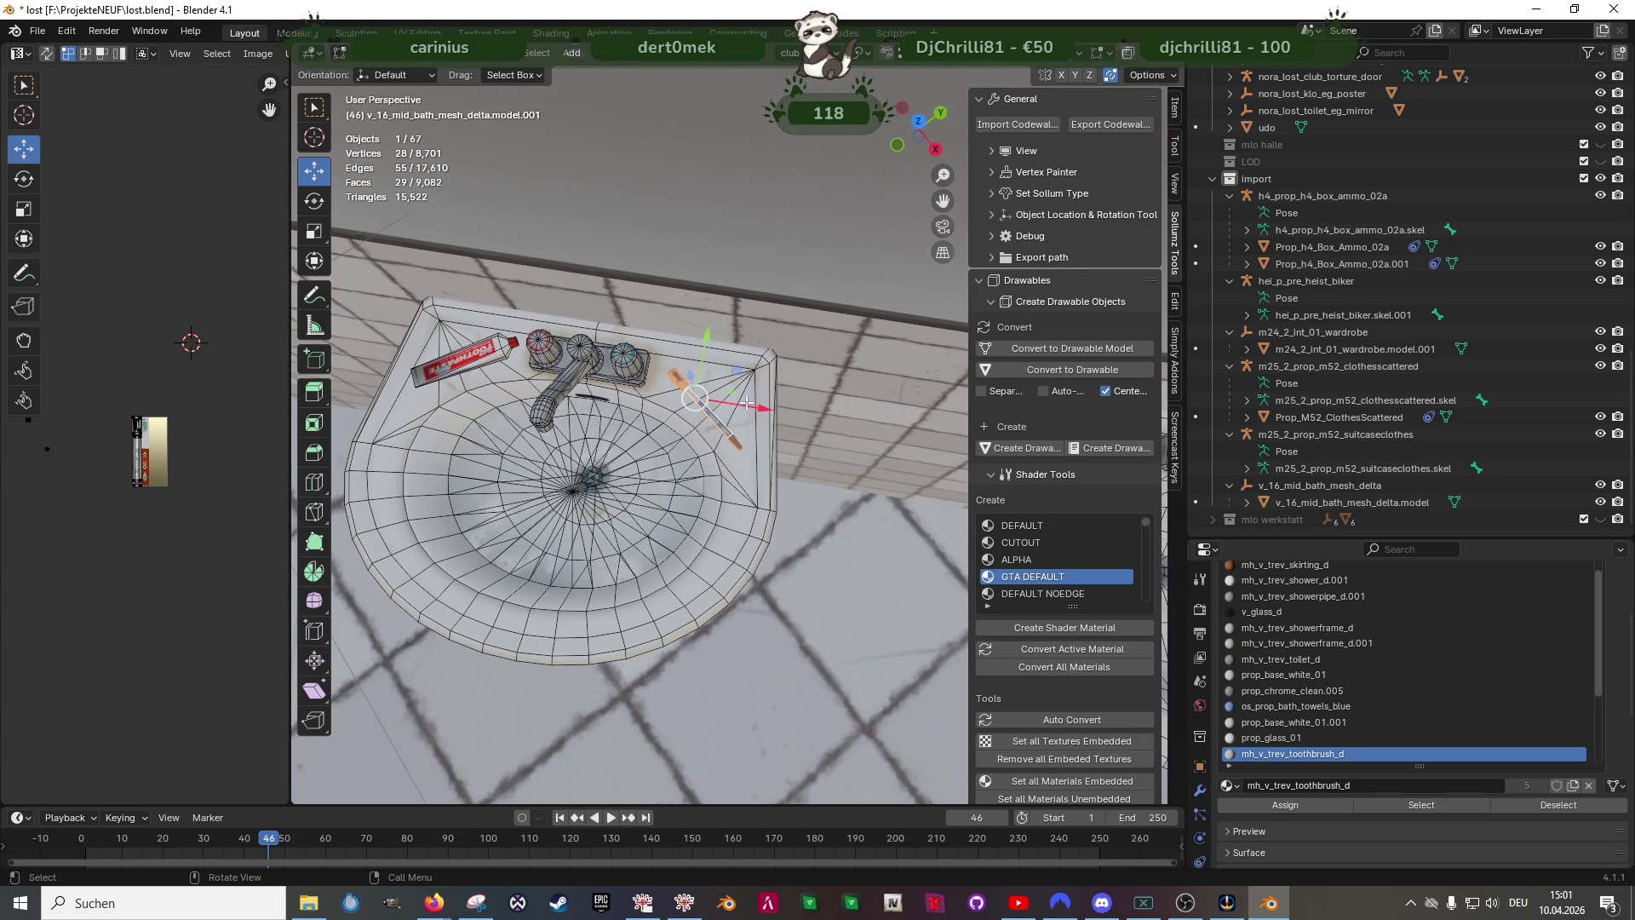
{"action": "left_click_drag", "start_coordinate": [748, 407], "coordinate": [685, 406]}
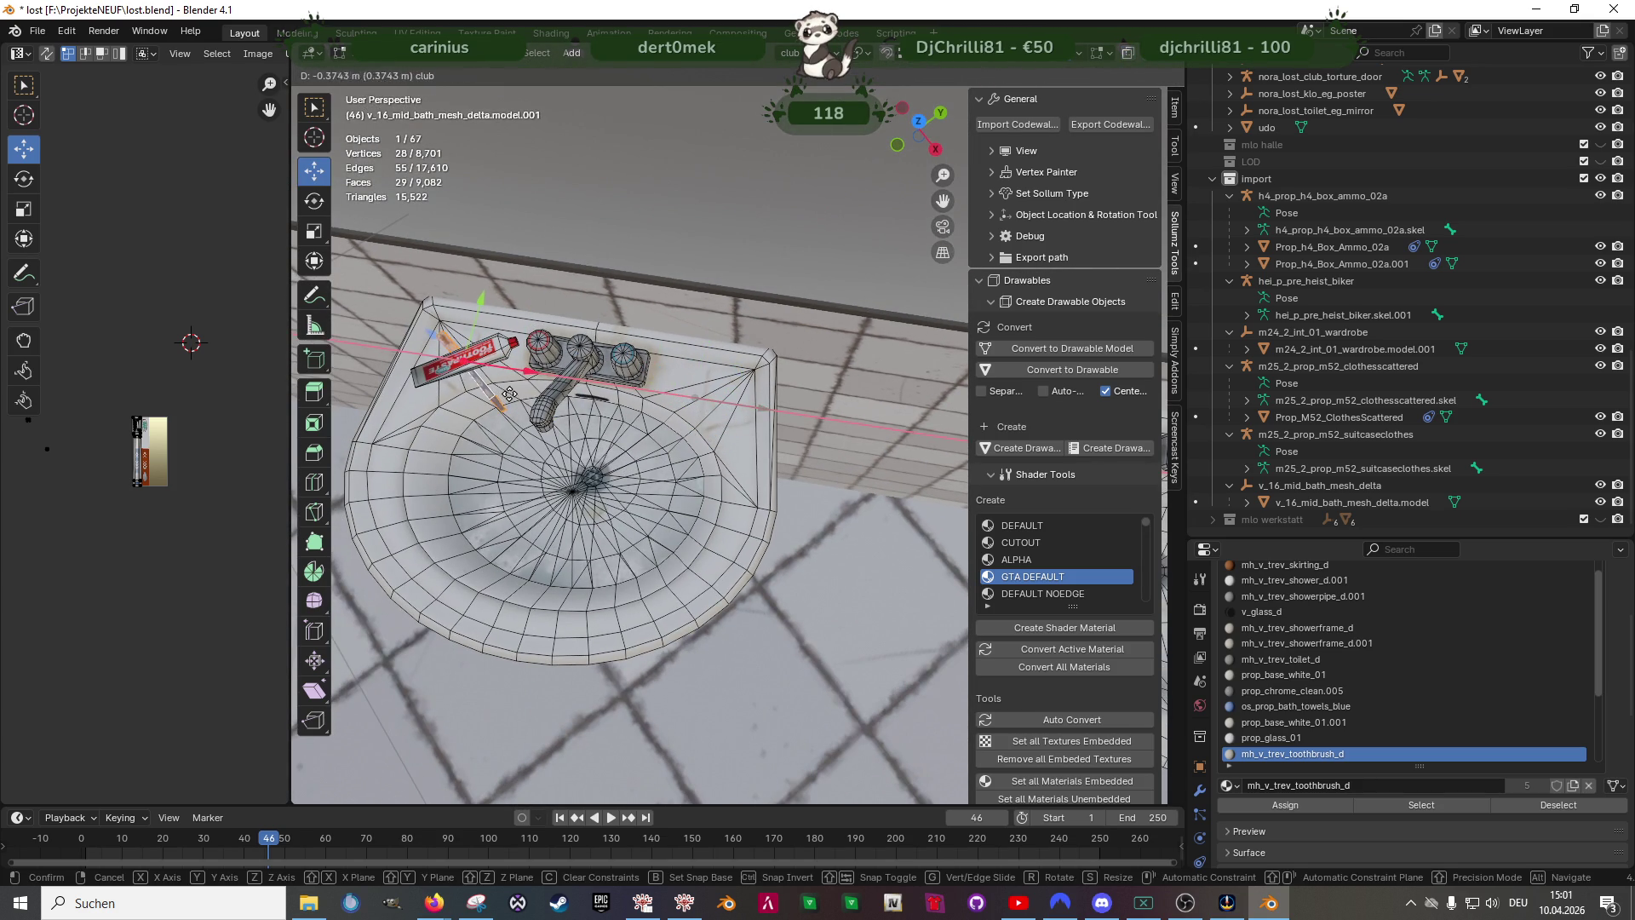
{"action": "left_click_drag", "start_coordinate": [509, 394], "coordinate": [509, 393]}
- Rotate the toothbrush -98.3° around Z and lay it beside the toothpaste on the sink rim
{"action": "right_click", "coordinate": [563, 419]}
{"action": "key", "text": "Escape"}
{"action": "scroll", "coordinate": [677, 475], "scroll_direction": "up", "scroll_amount": 5}
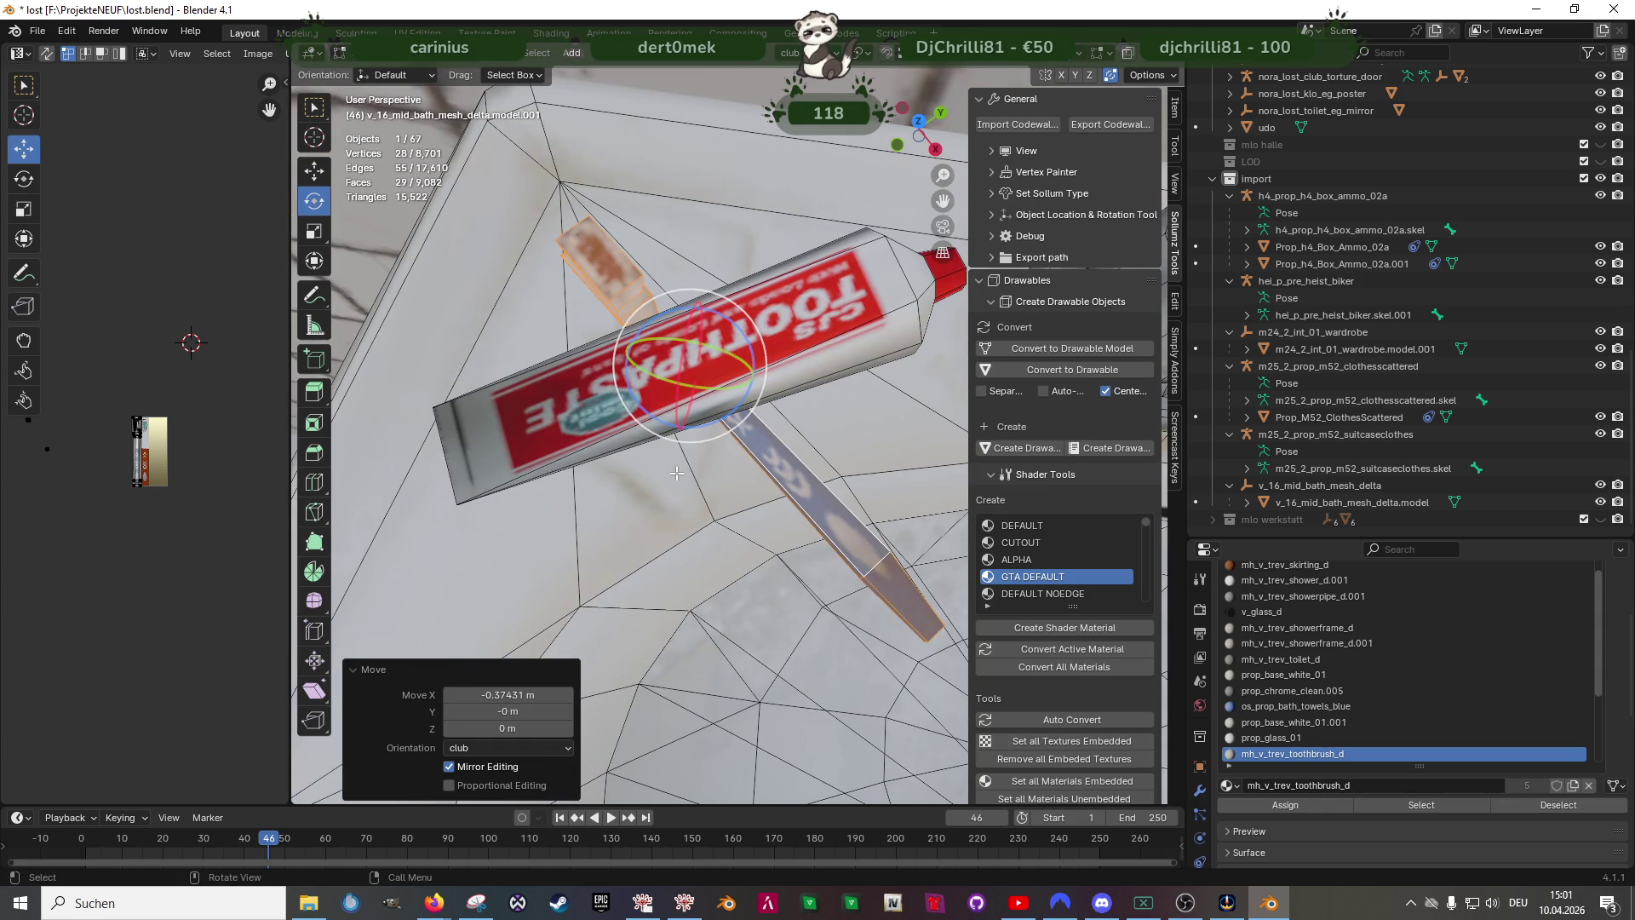
{"action": "left_click_drag", "start_coordinate": [719, 422], "coordinate": [537, 498]}
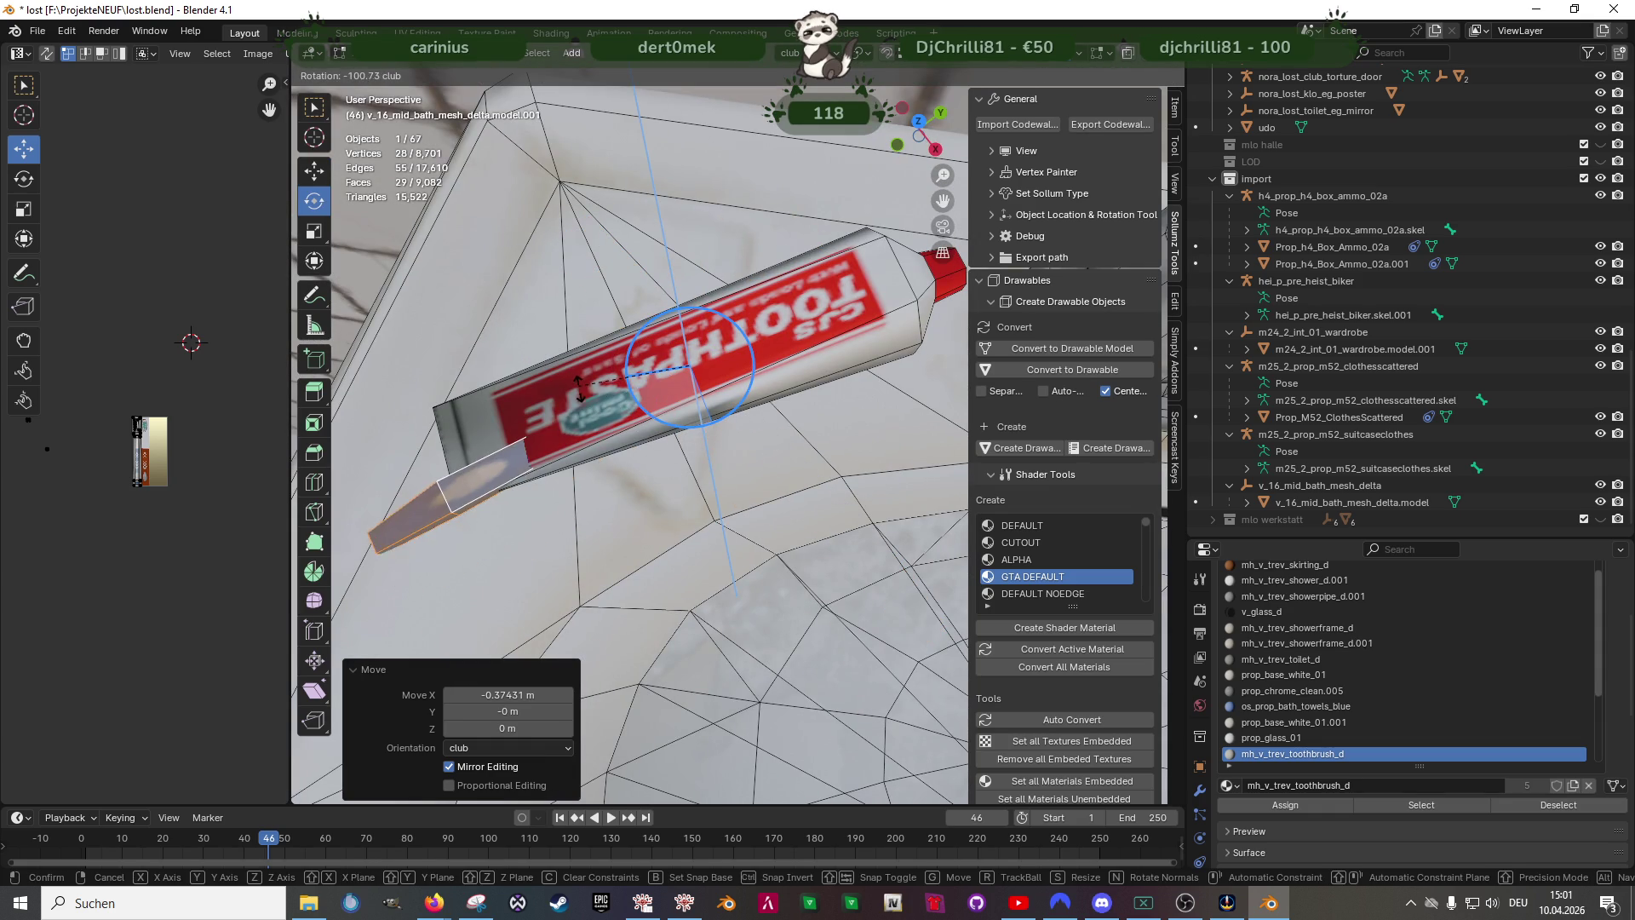
{"action": "middle_click_drag", "start_coordinate": [584, 389], "coordinate": [665, 406]}
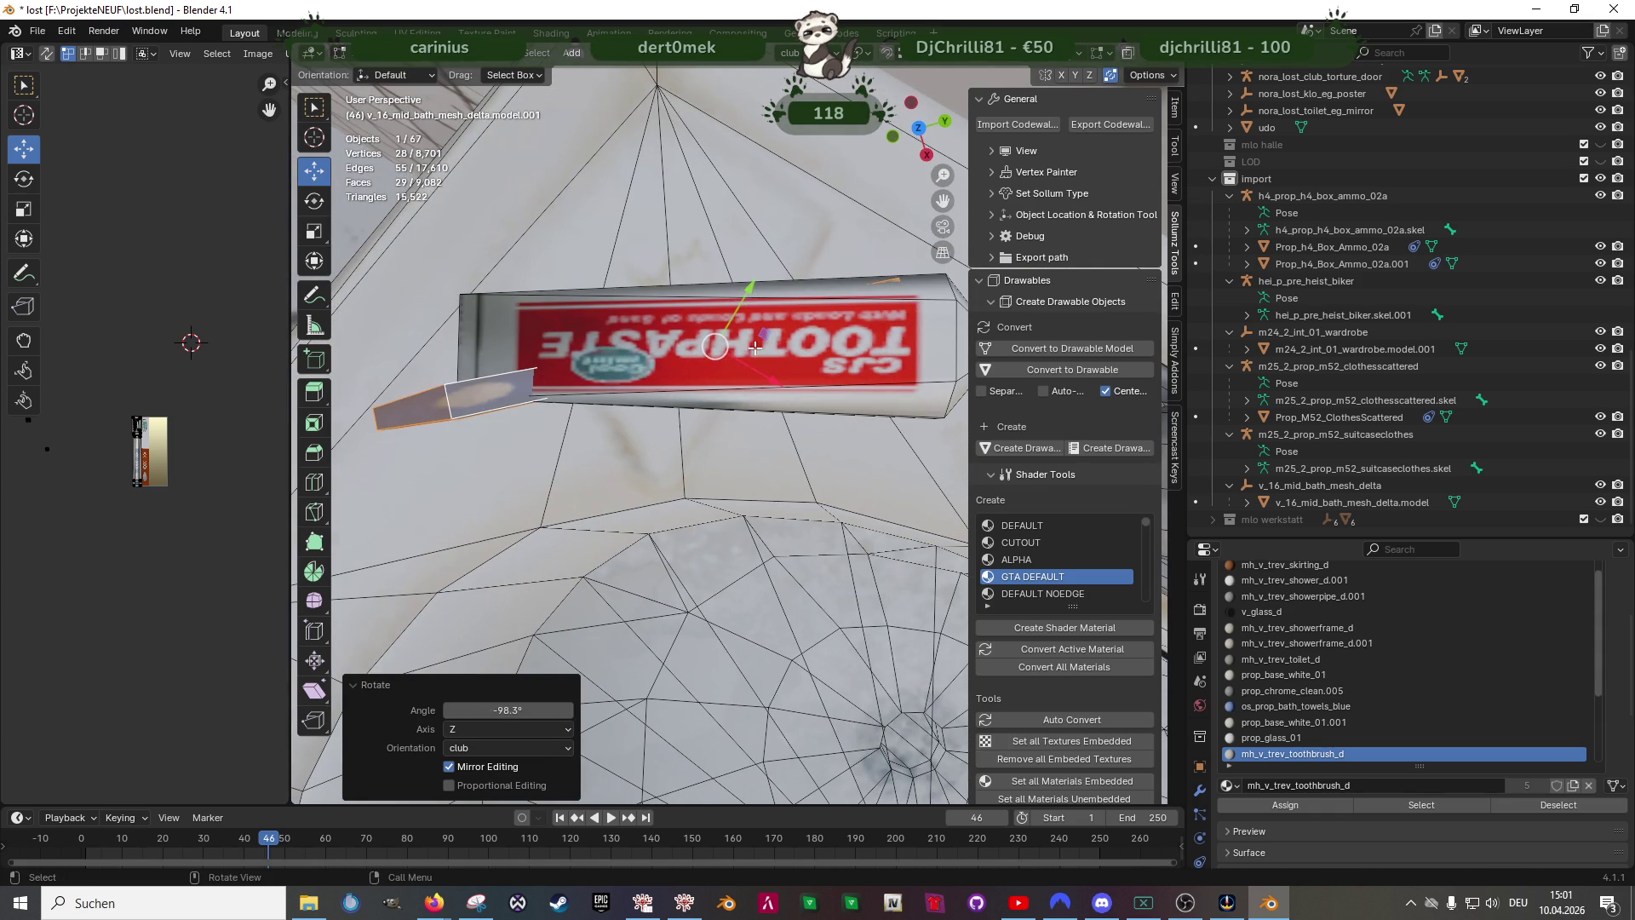
{"action": "key", "text": "g"}
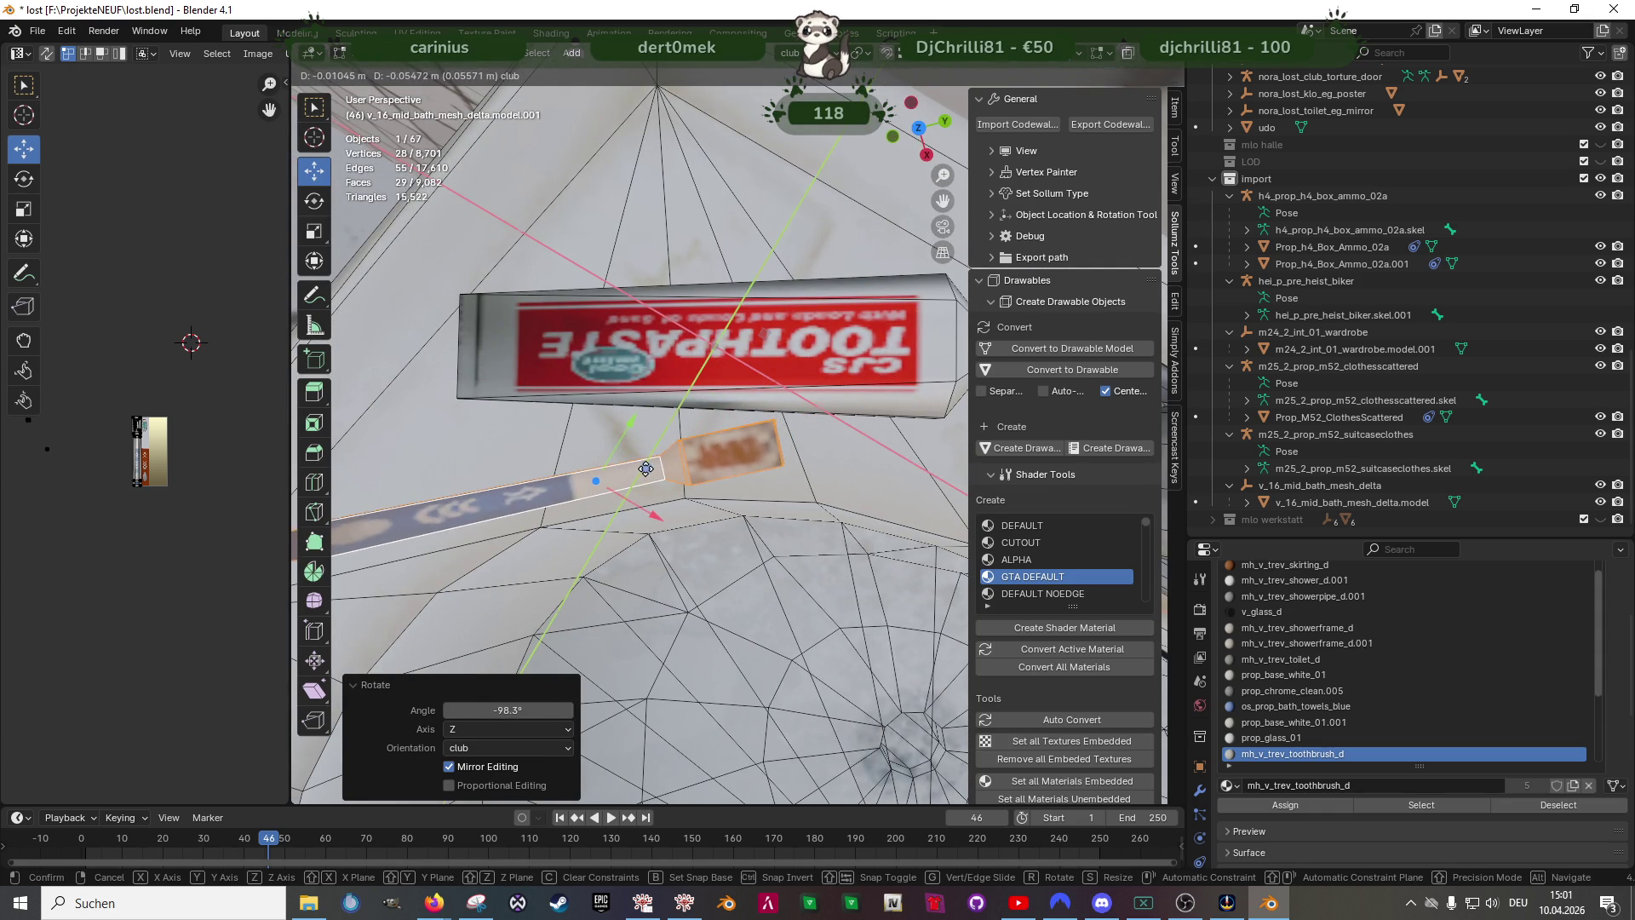
{"action": "left_click", "coordinate": [703, 460]}
{"action": "mouse_move", "coordinate": [703, 460]}
{"action": "middle_mouse_down"}
{"action": "mouse_move", "coordinate": [773, 508]}
{"action": "mouse_move", "coordinate": [744, 518]}
{"action": "middle_mouse_up"}
{"action": "scroll", "coordinate": [773, 507], "scroll_direction": "down", "scroll_amount": 4}
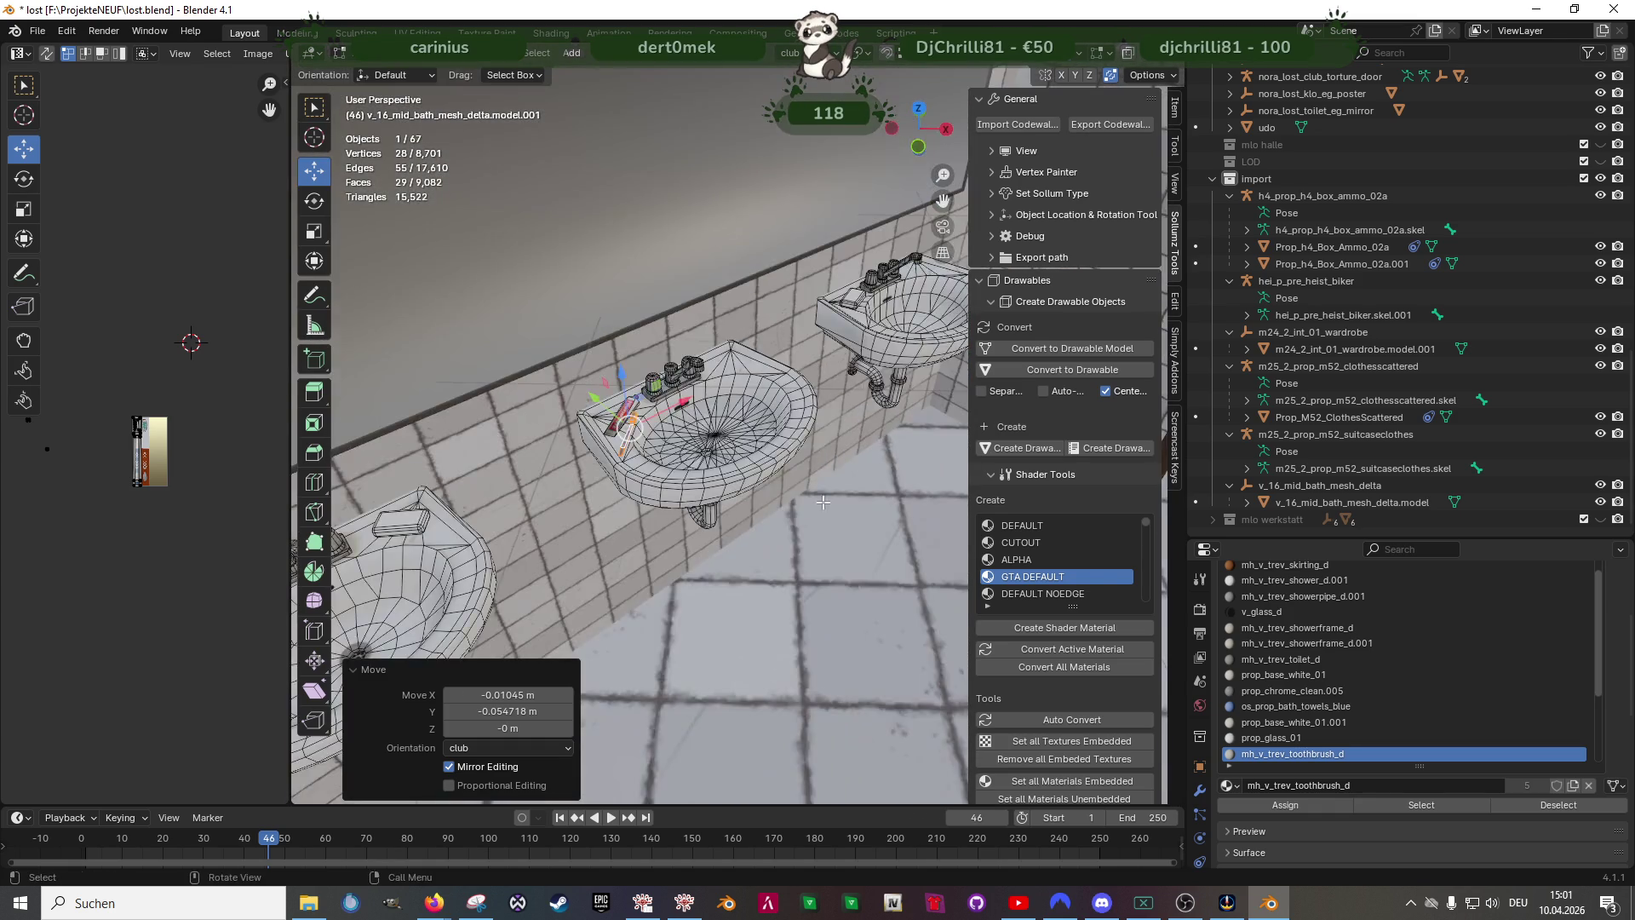
{"action": "left_click", "coordinate": [764, 415]}
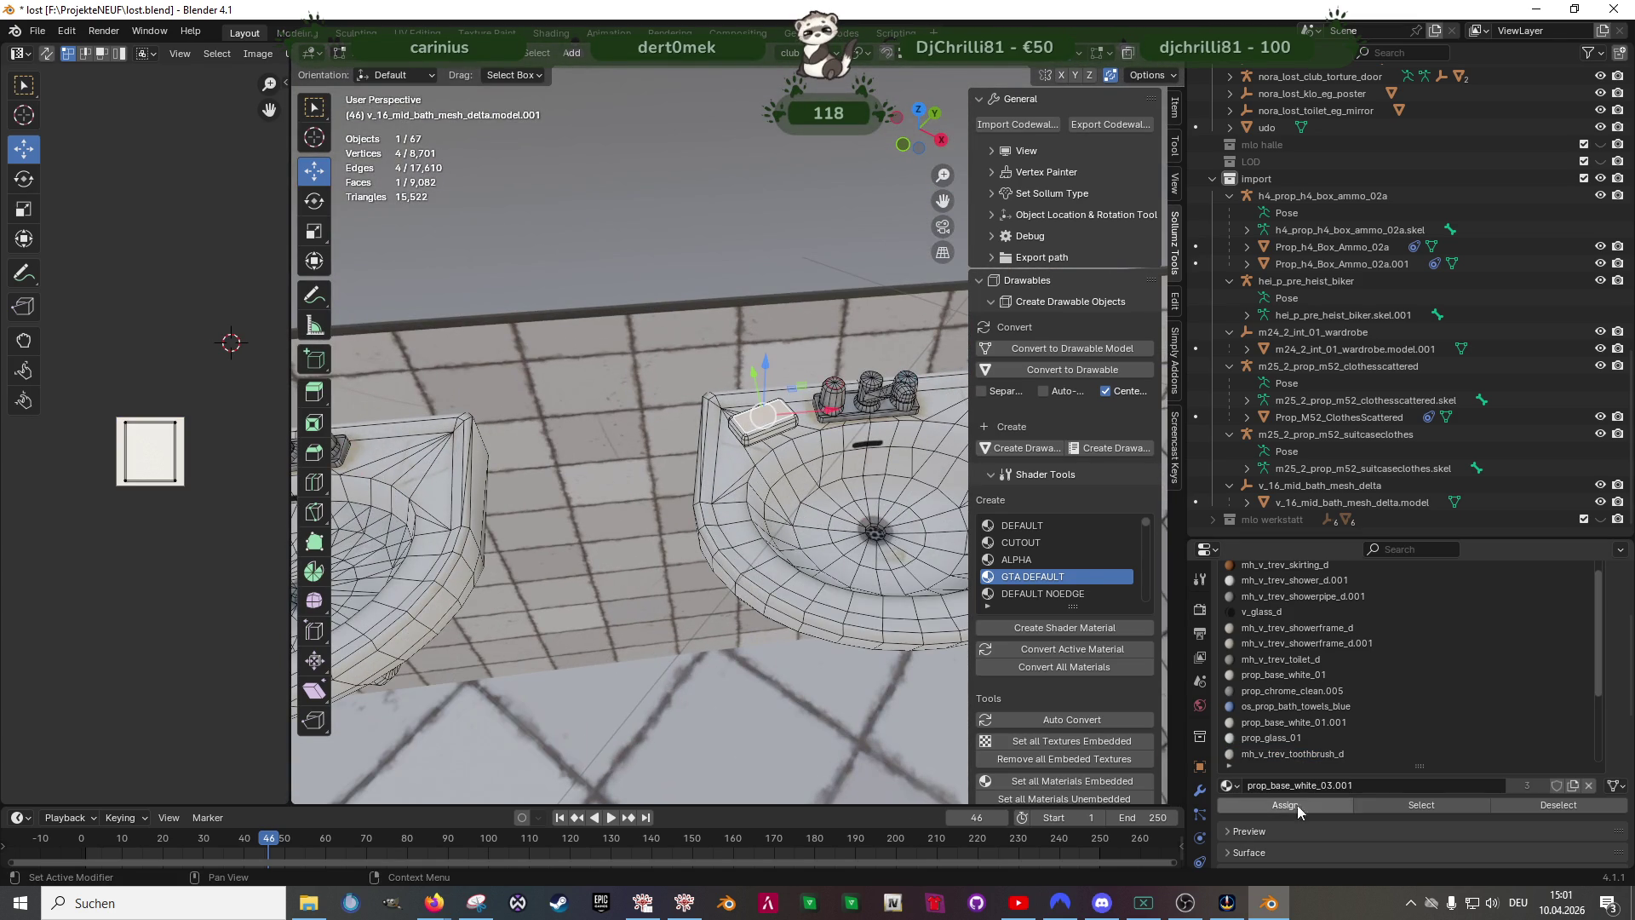
- From the material-wide soap selection, isolate a single soap bar in wireframe view
{"action": "left_click", "coordinate": [1395, 802]}
{"action": "key", "text": "shift+z"}
{"action": "scroll", "coordinate": [630, 422], "scroll_direction": "down", "scroll_amount": 5}
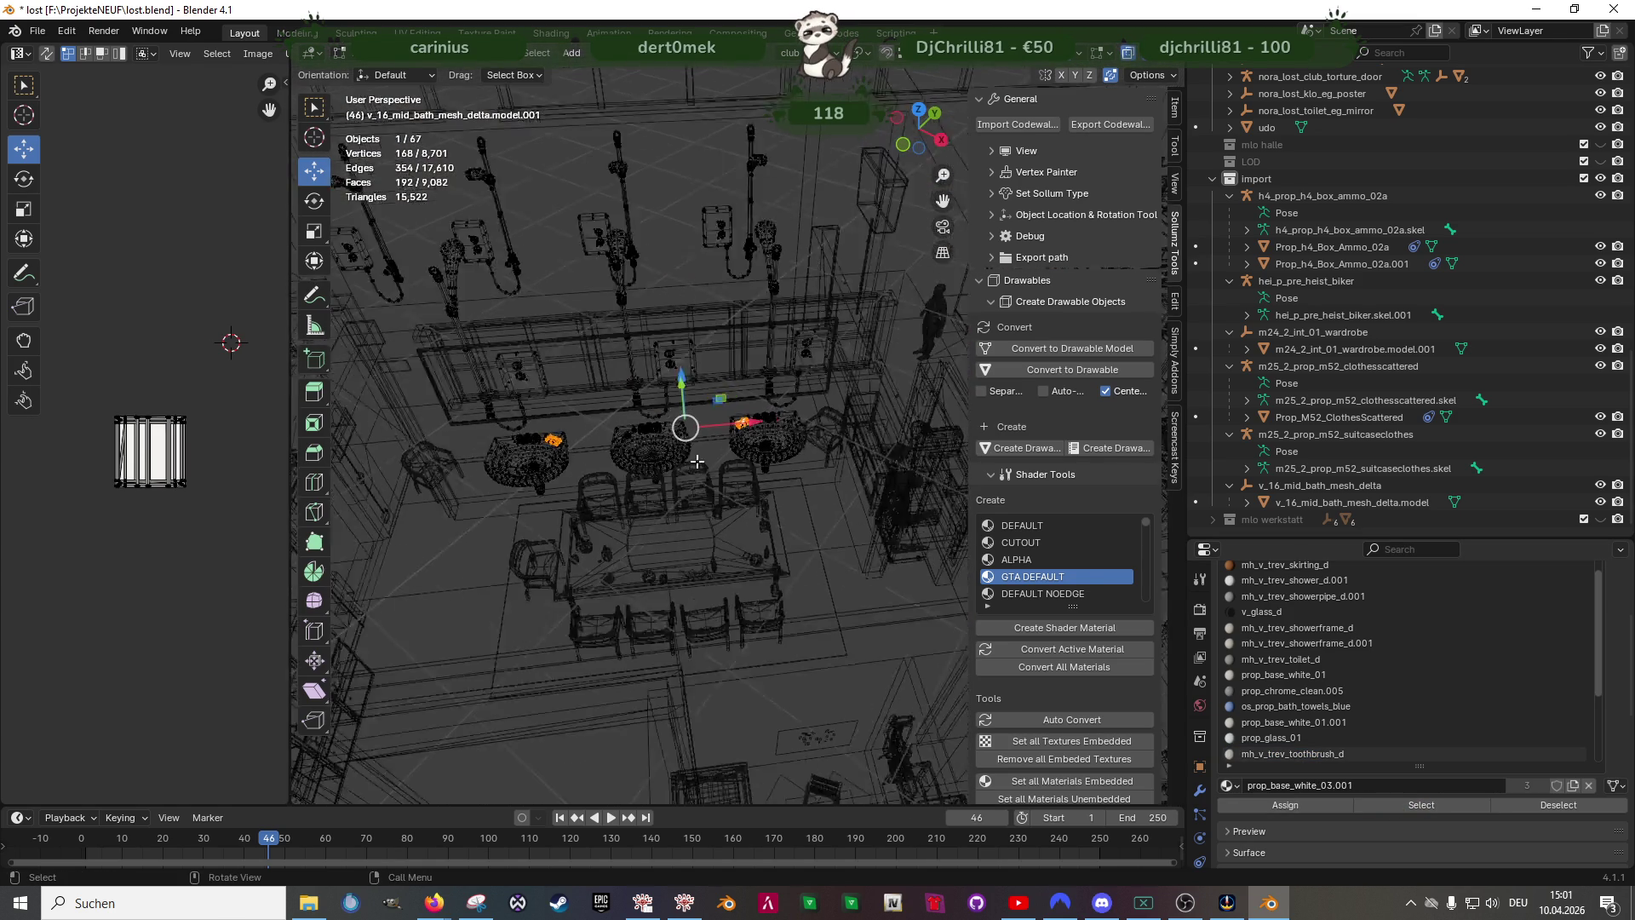
{"action": "mouse_move", "coordinate": [783, 486]}
{"action": "middle_mouse_down"}
{"action": "mouse_move", "coordinate": [585, 528]}
{"action": "mouse_move", "coordinate": [538, 485]}
{"action": "middle_mouse_up"}
{"action": "left_click", "coordinate": [524, 384]}
{"action": "mouse_move", "coordinate": [524, 384]}
{"action": "middle_mouse_down"}
{"action": "mouse_move", "coordinate": [558, 622]}
{"action": "mouse_move", "coordinate": [690, 575]}
{"action": "mouse_move", "coordinate": [679, 554]}
{"action": "middle_mouse_up"}
{"action": "left_click", "coordinate": [703, 564]}
{"action": "scroll", "coordinate": [704, 564], "scroll_direction": "down", "scroll_amount": 4}
{"action": "scroll", "coordinate": [702, 563], "scroll_direction": "down", "scroll_amount": 2}
{"action": "key", "text": "z"}
{"action": "scroll", "coordinate": [678, 555], "scroll_direction": "down", "scroll_amount": 3}
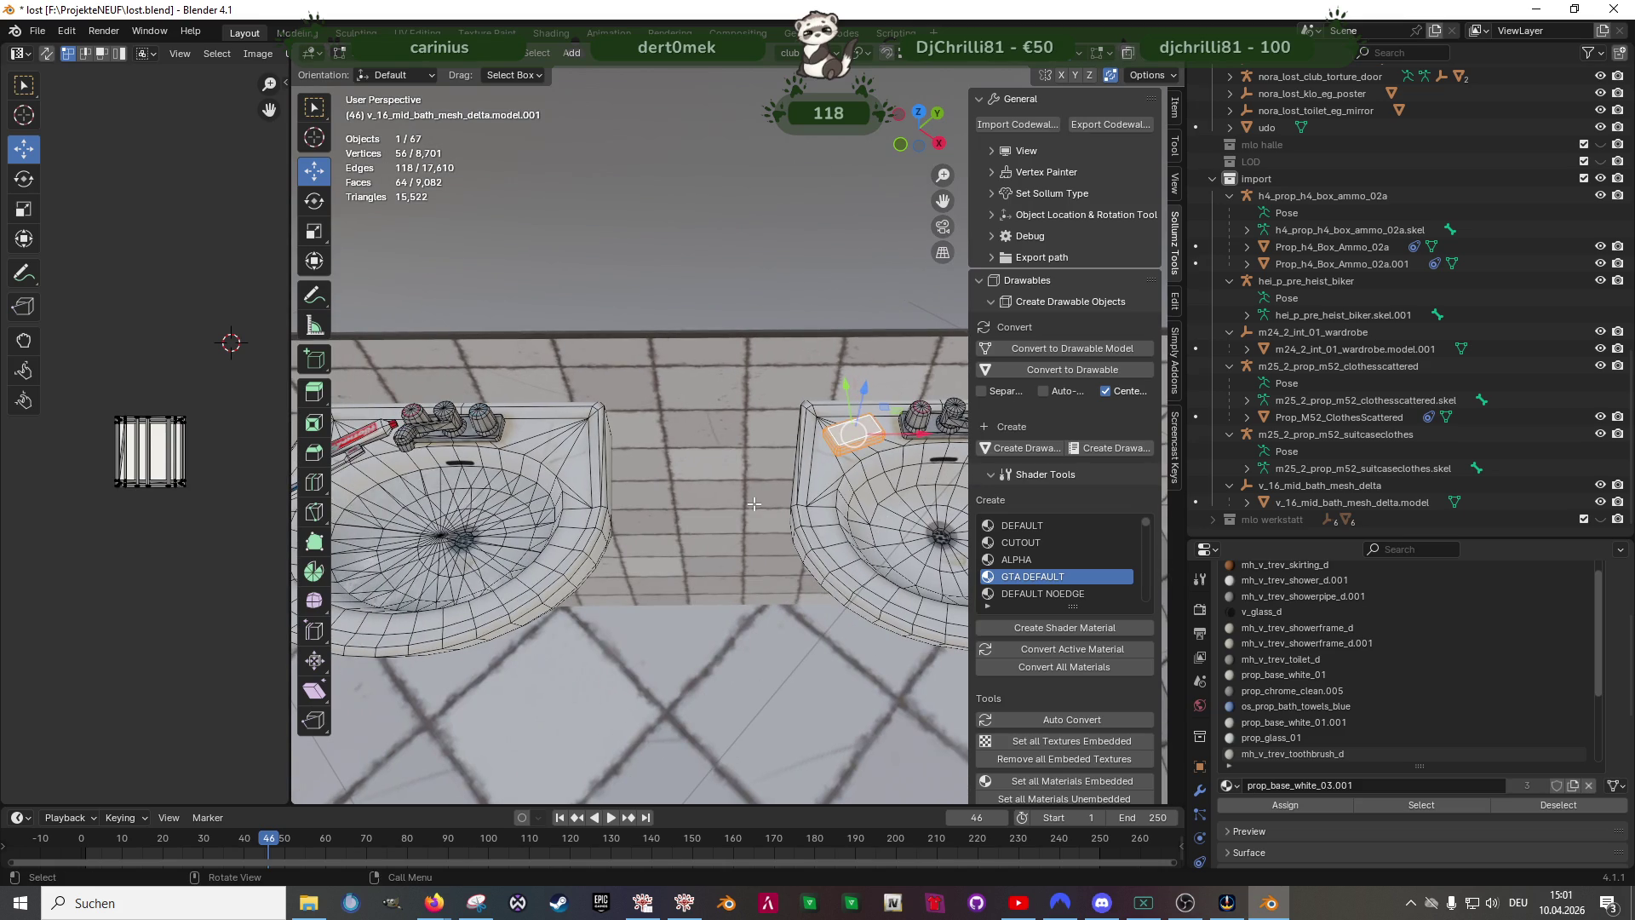
- Duplicate the soap bar along X onto the left sink and rotate the copy -34.8° around Z
{"action": "key", "text": "shift+d"}
{"action": "key", "text": "g"}
{"action": "key", "text": "x"}
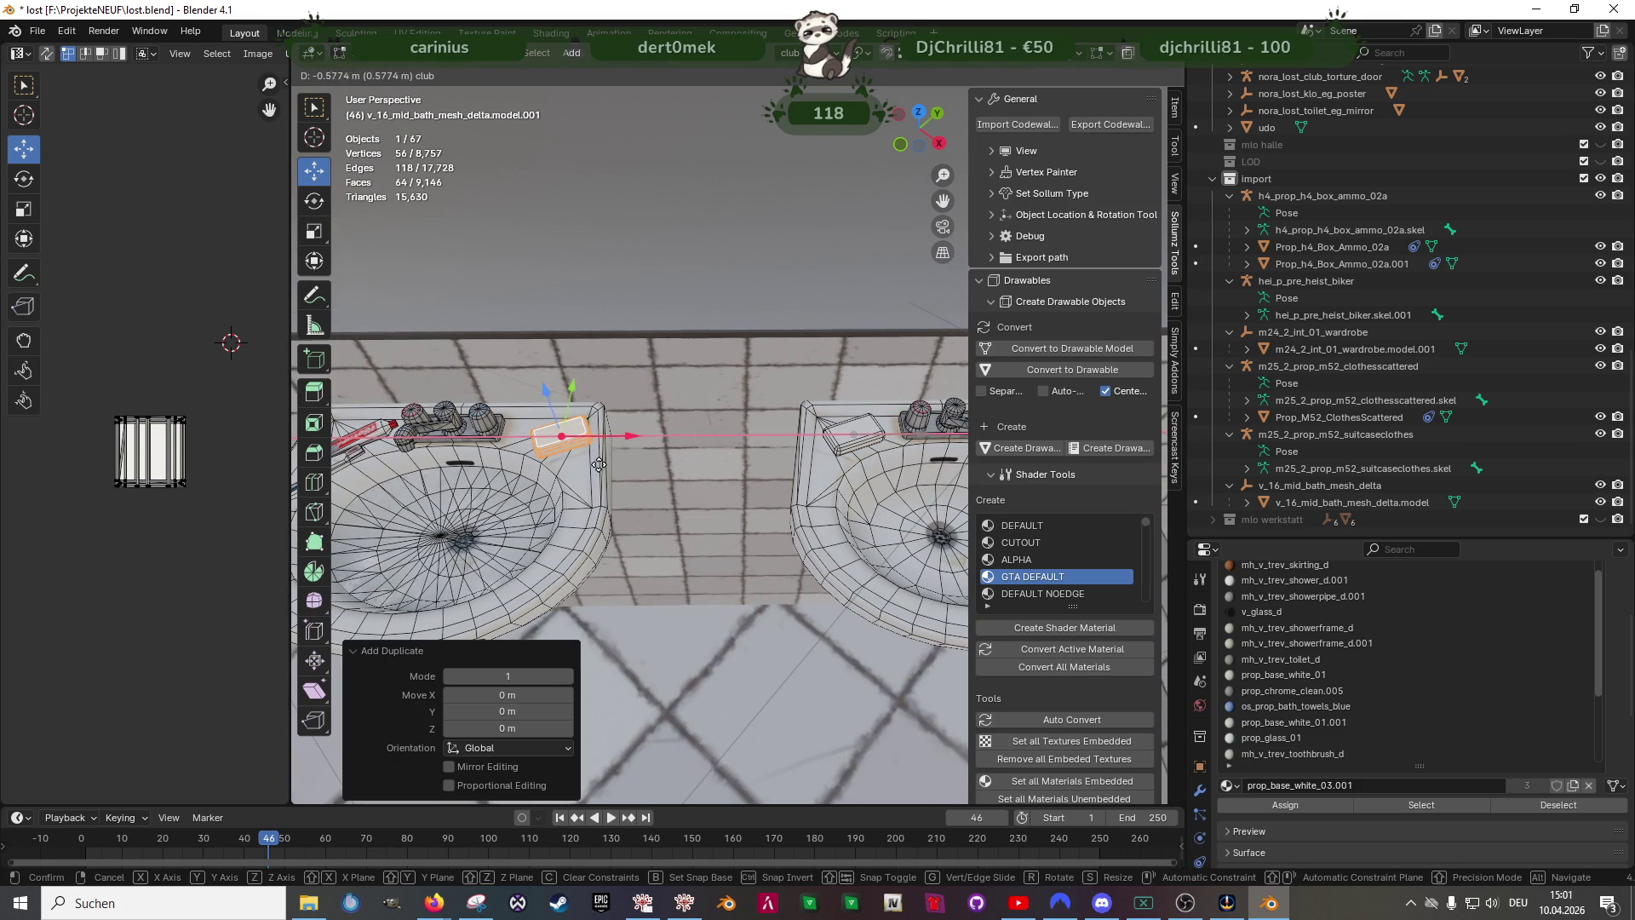
{"action": "left_click", "coordinate": [605, 470]}
{"action": "key", "text": "KP_Decimal"}
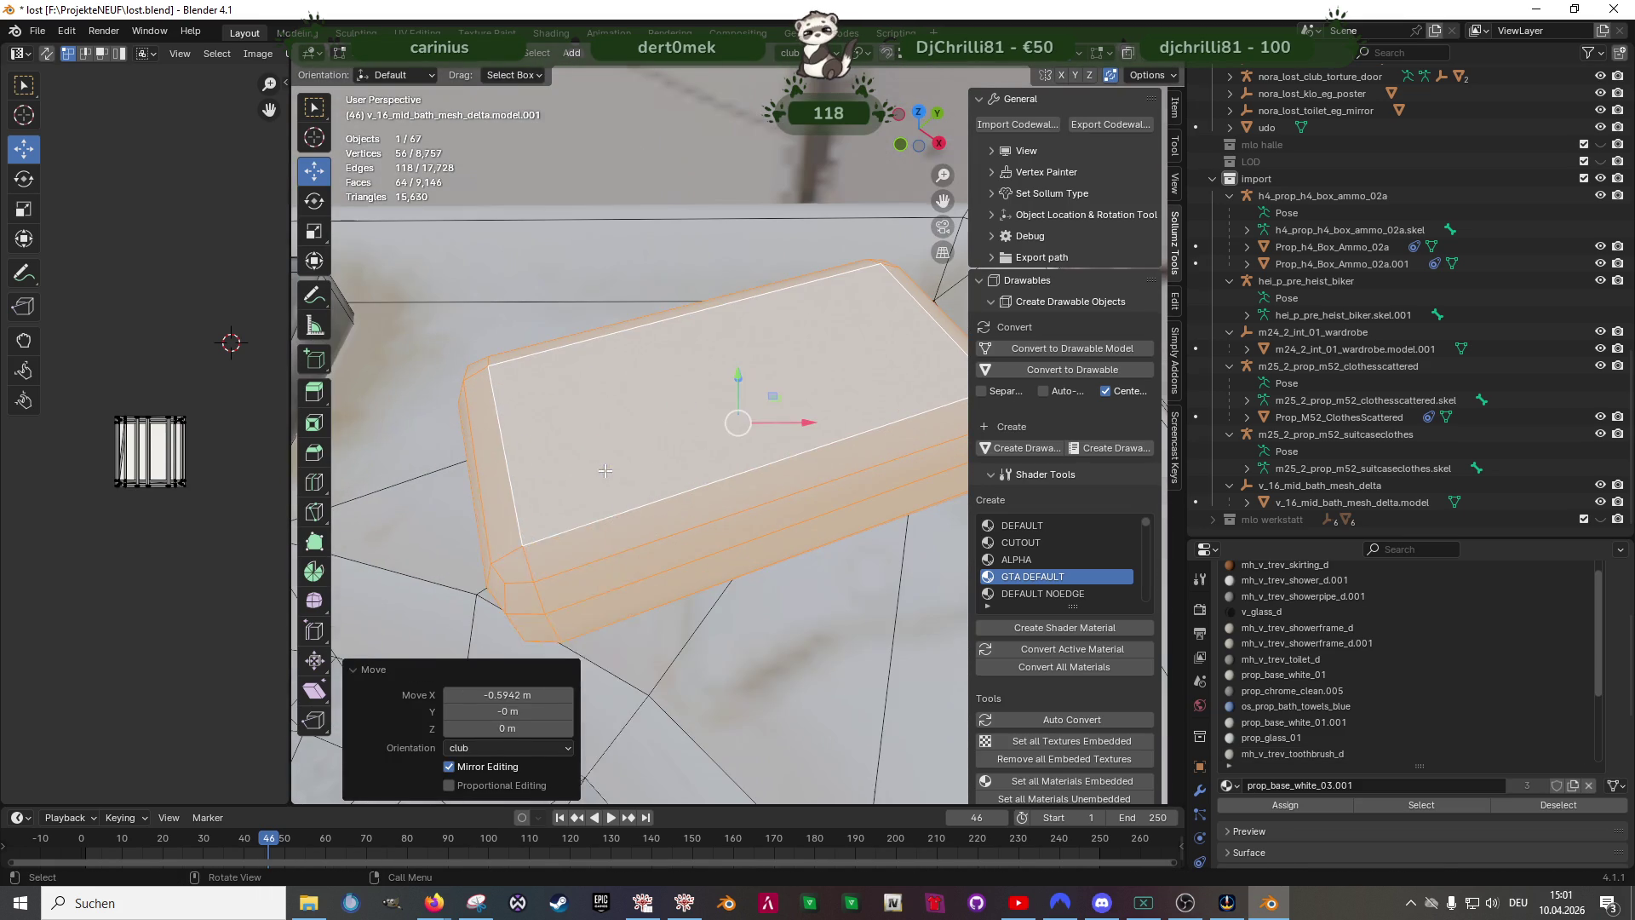
{"action": "key", "text": "r"}
{"action": "middle_click_drag", "start_coordinate": [714, 474], "coordinate": [751, 479]}
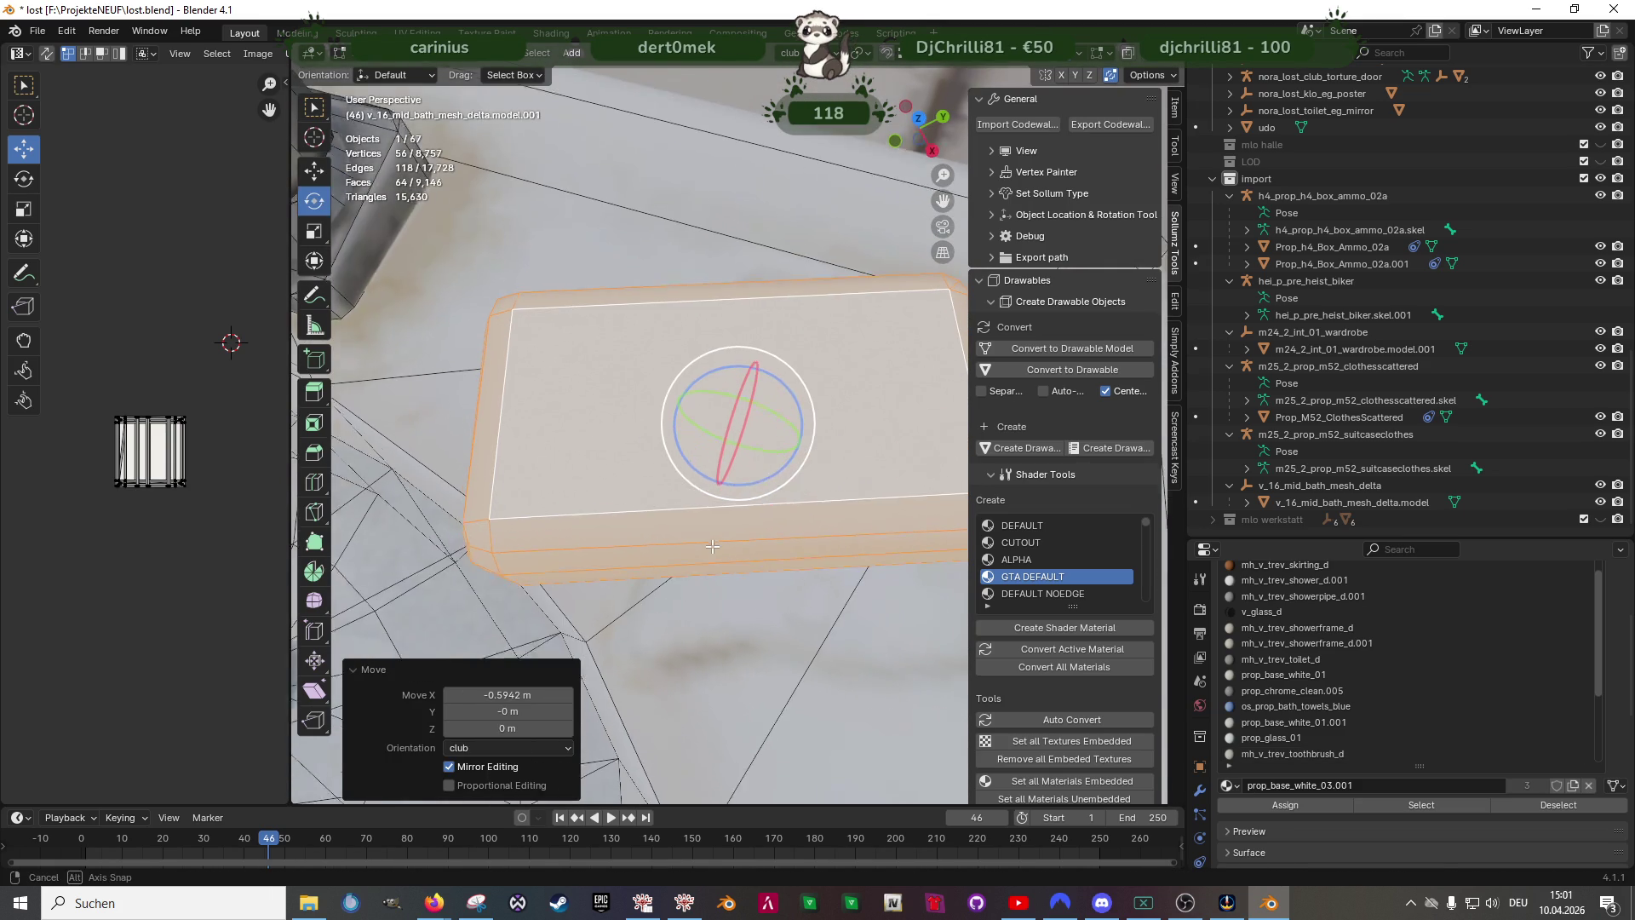
{"action": "left_click_drag", "start_coordinate": [751, 482], "coordinate": [710, 480]}
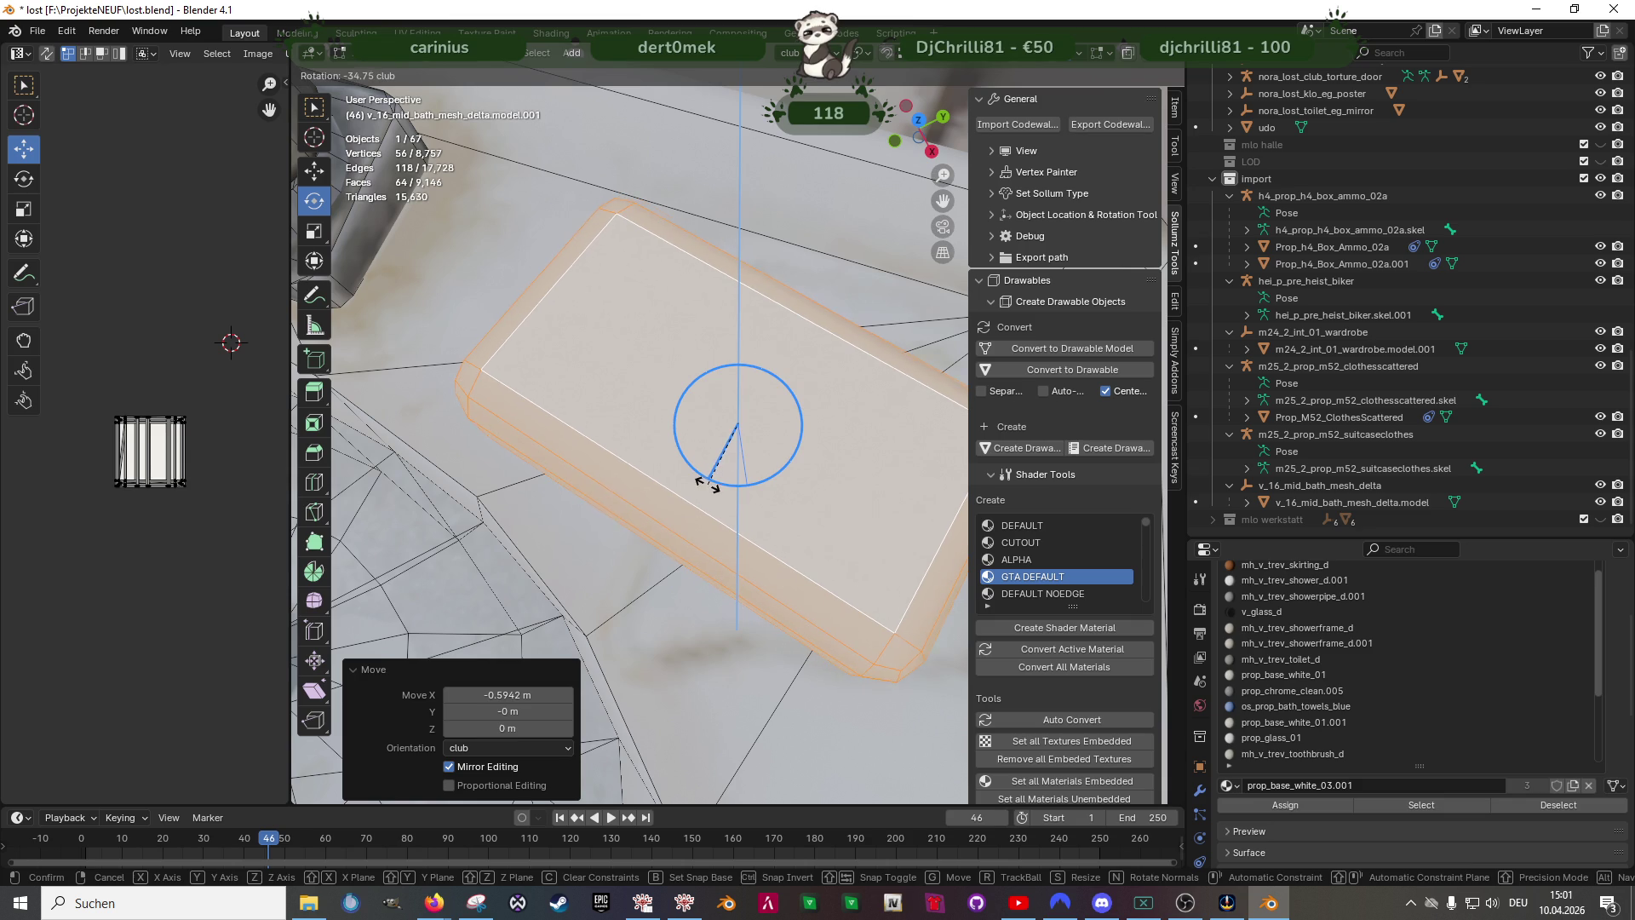
- Nudge the soap copy into place on the left sink and return to Object Mode
{"action": "key", "text": "w"}
{"action": "middle_click_drag", "start_coordinate": [707, 482], "coordinate": [716, 486]}
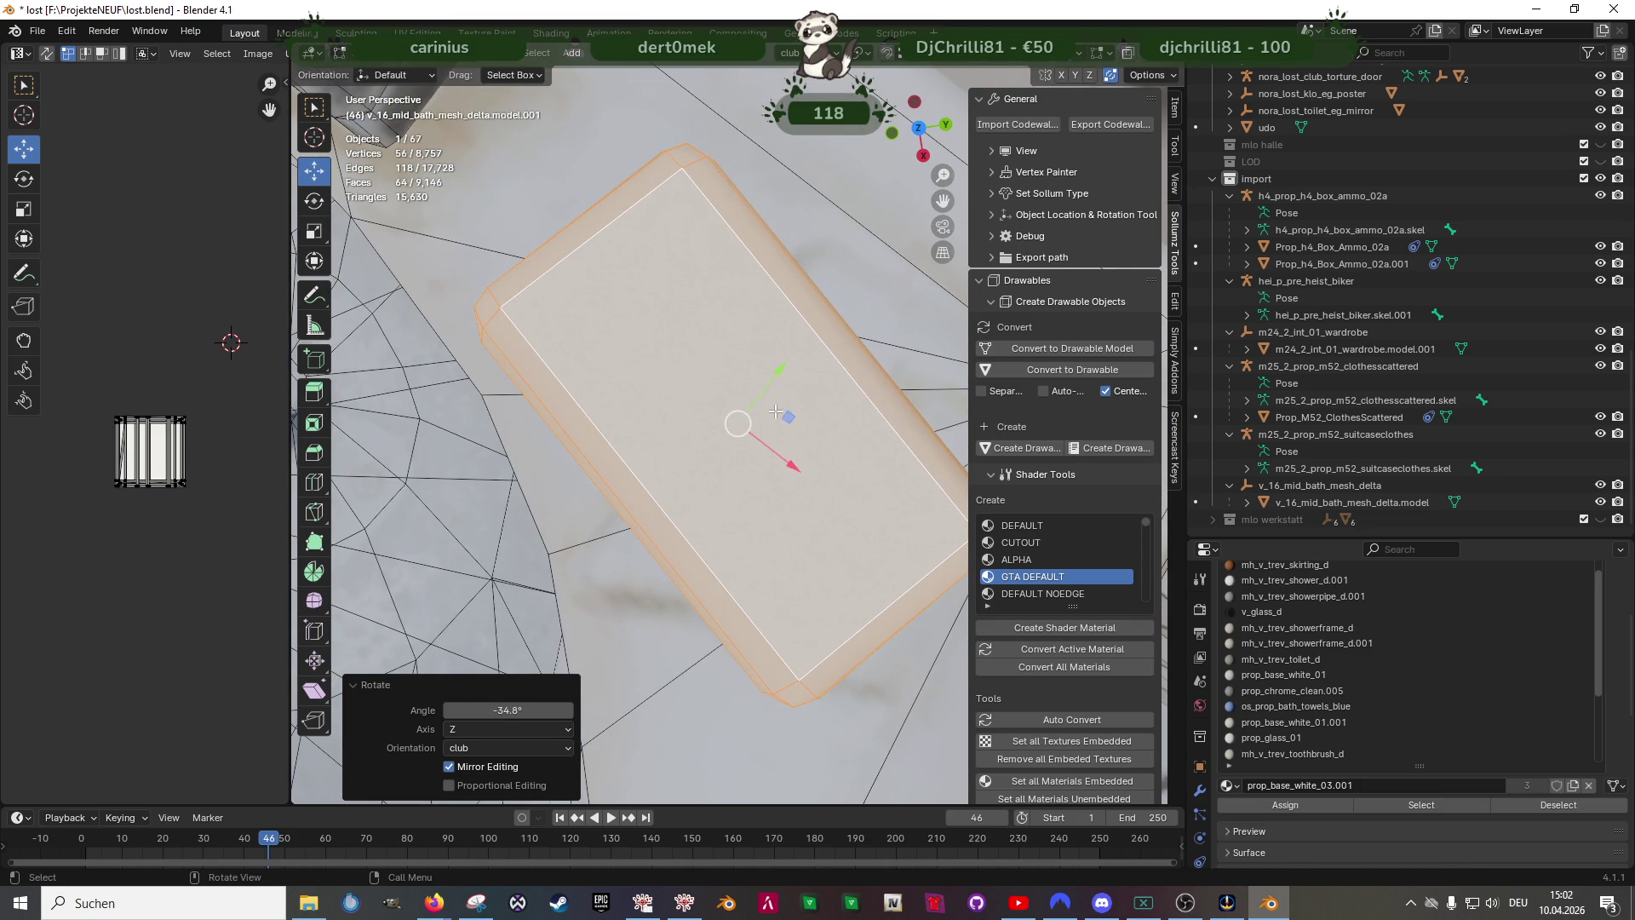
{"action": "key", "text": "g"}
{"action": "left_click", "coordinate": [761, 352]}
{"action": "scroll", "coordinate": [690, 548], "scroll_direction": "down", "scroll_amount": 3}
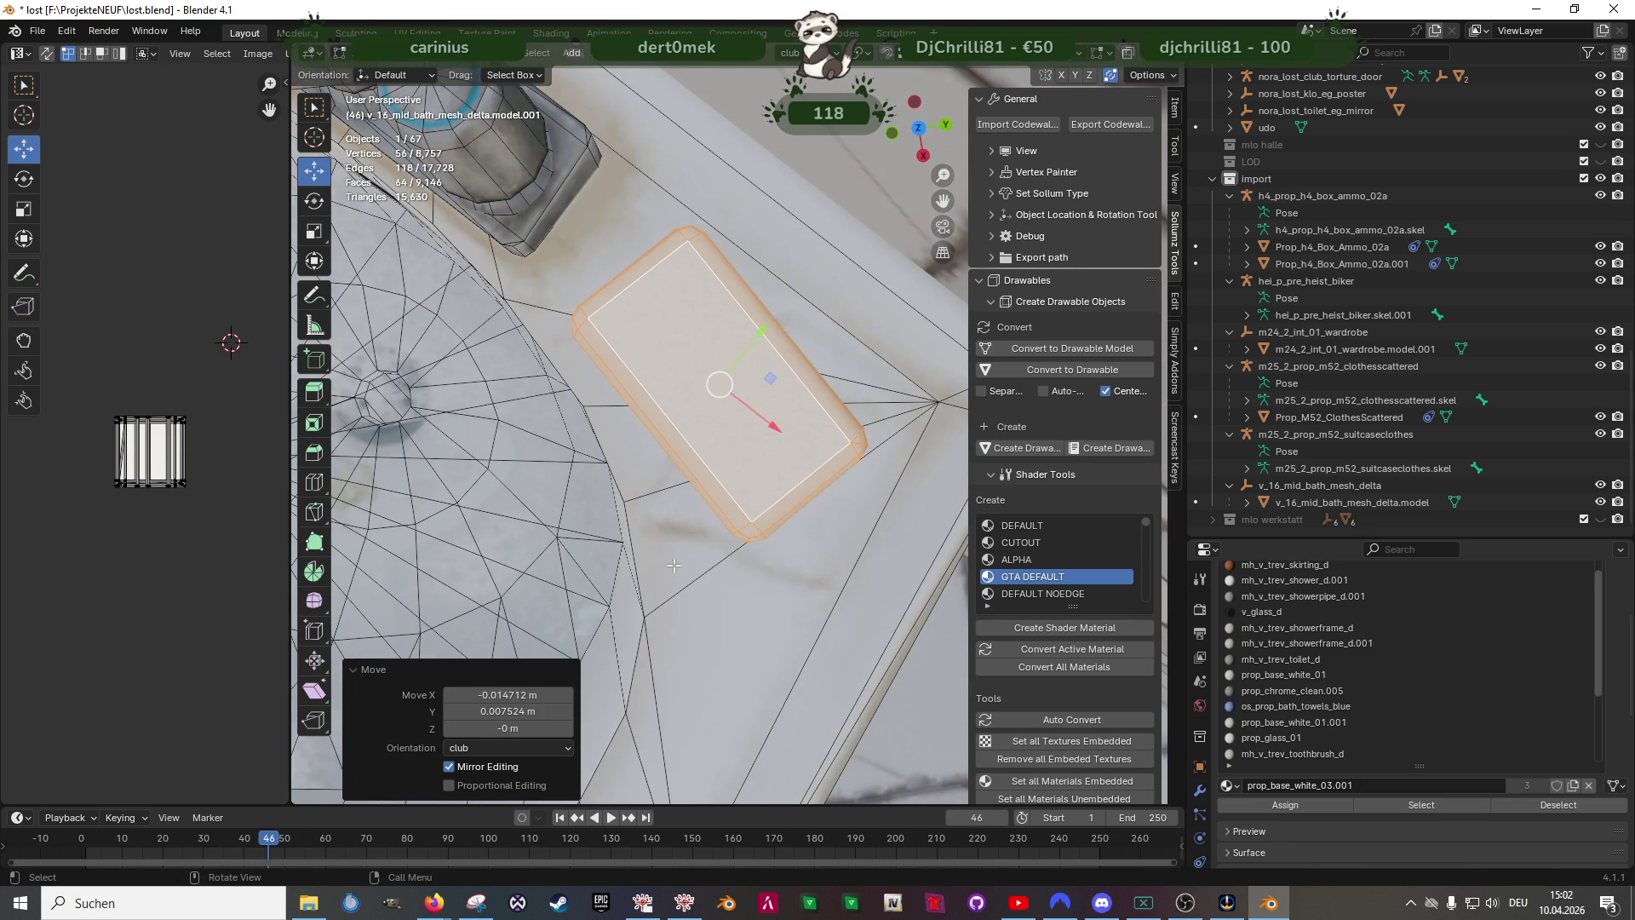
{"action": "mouse_move", "coordinate": [689, 547]}
{"action": "middle_mouse_down"}
{"action": "mouse_move", "coordinate": [706, 559]}
{"action": "mouse_move", "coordinate": [674, 312]}
{"action": "middle_mouse_up"}
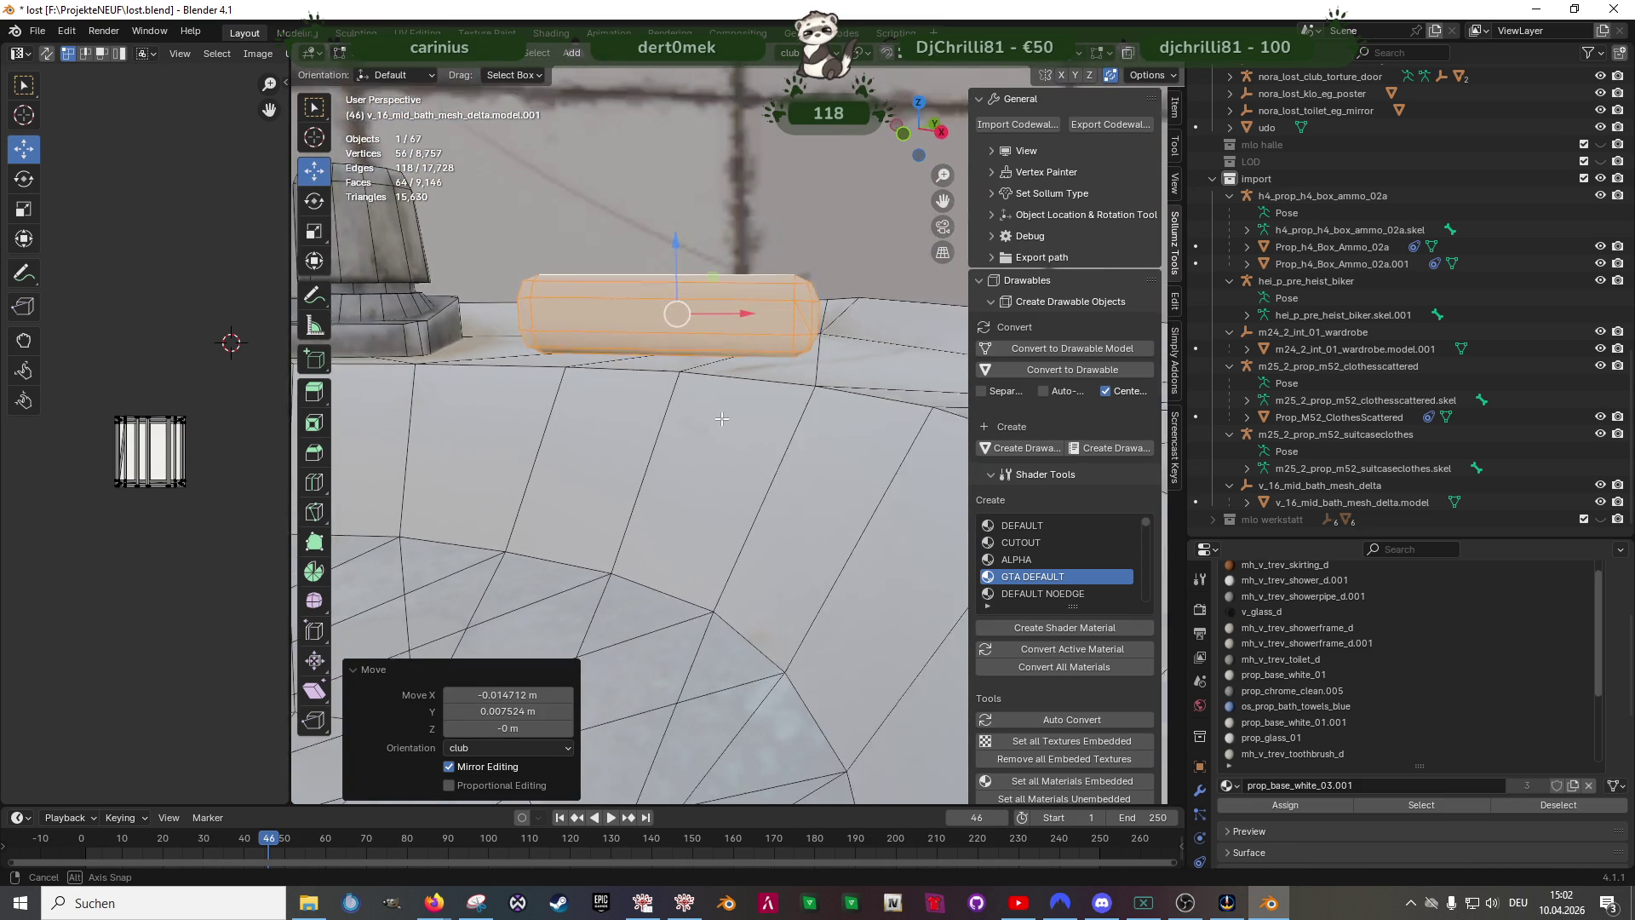
{"action": "scroll", "coordinate": [675, 311], "scroll_direction": "down", "scroll_amount": 2}
{"action": "scroll", "coordinate": [675, 384], "scroll_direction": "down", "scroll_amount": 5}
{"action": "middle_click_drag", "start_coordinate": [675, 384], "coordinate": [731, 536]}
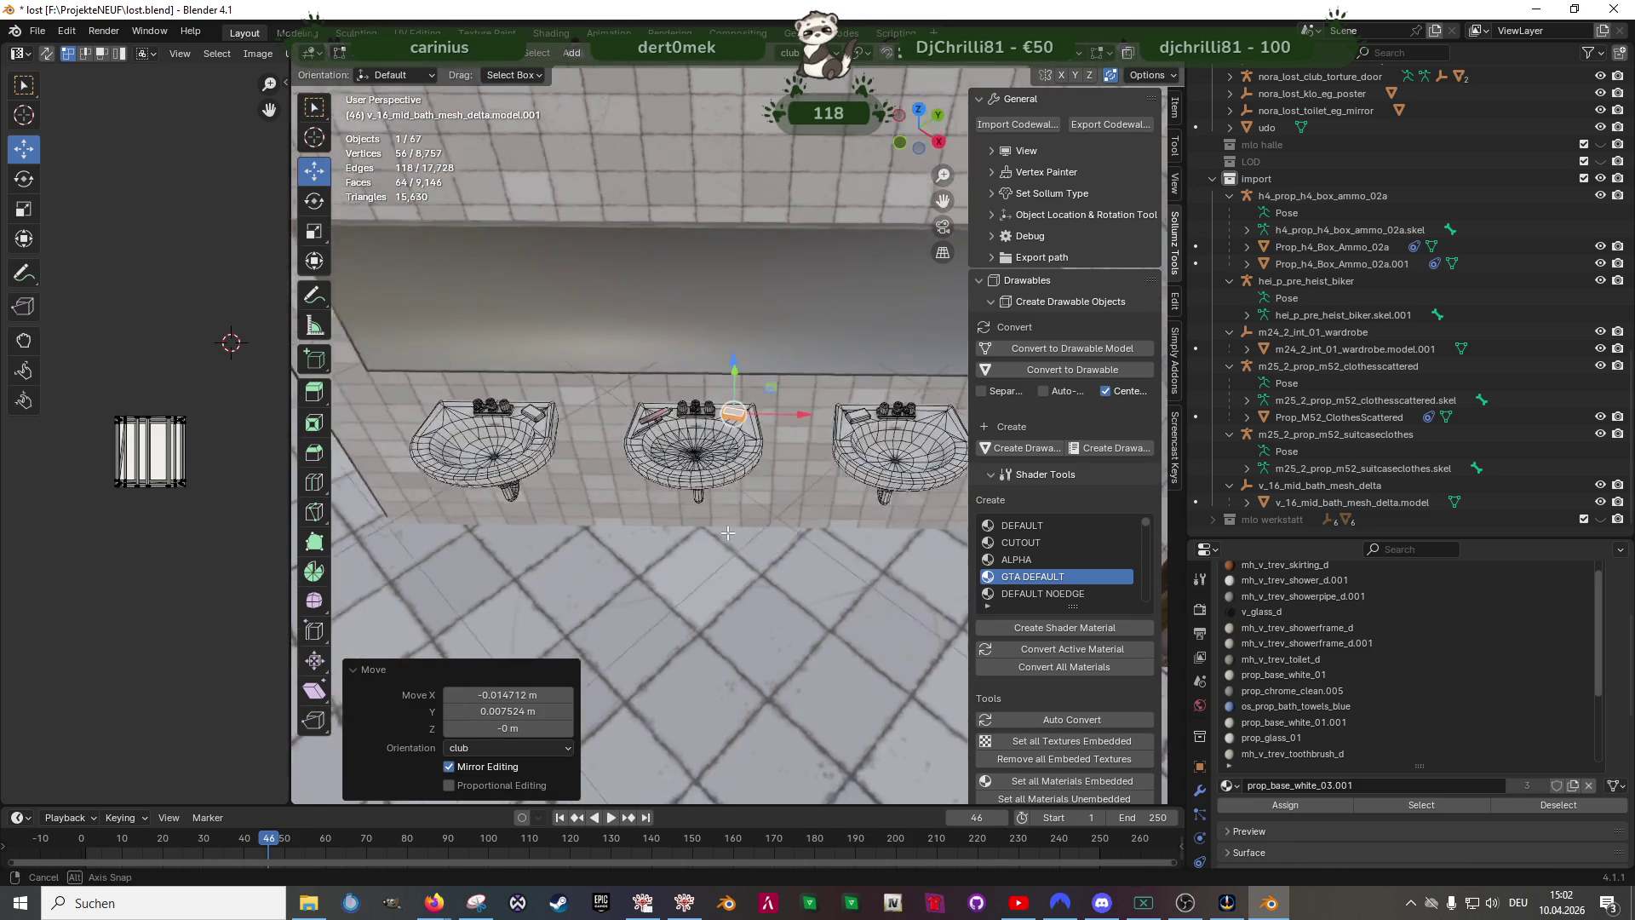
{"action": "key", "text": "Tab"}
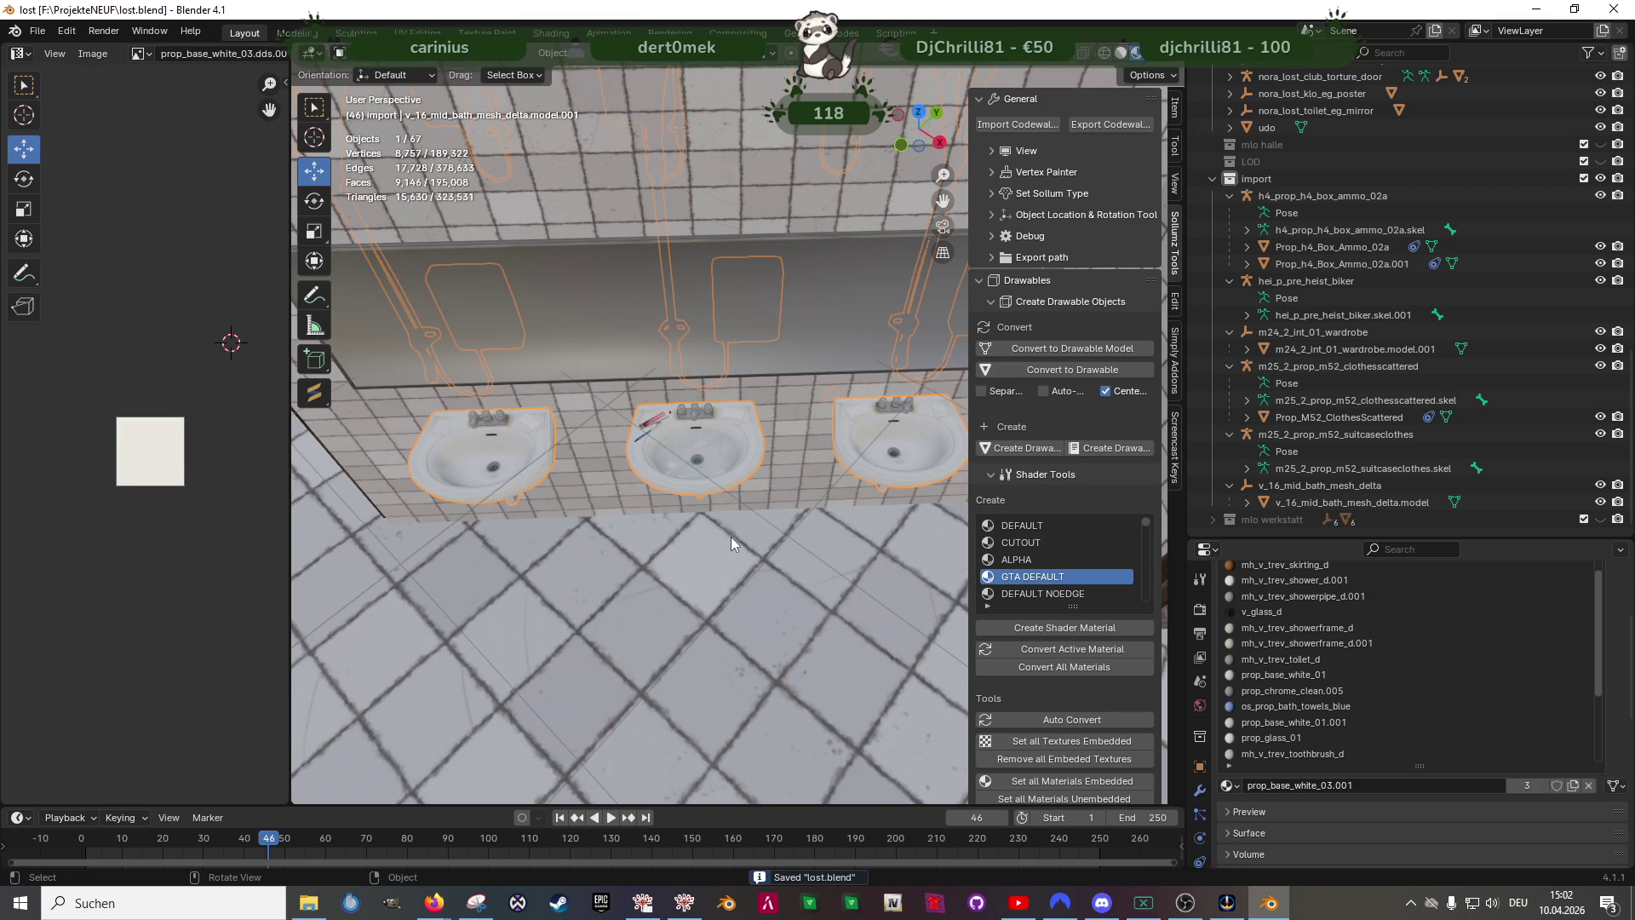
{"action": "scroll", "coordinate": [731, 537], "scroll_direction": "down", "scroll_amount": 4}
{"action": "mouse_move", "coordinate": [709, 535]}
{"action": "middle_mouse_down"}
{"action": "mouse_move", "coordinate": [683, 586]}
{"action": "mouse_move", "coordinate": [612, 569]}
{"action": "mouse_move", "coordinate": [649, 583]}
{"action": "mouse_move", "coordinate": [656, 619]}
{"action": "mouse_move", "coordinate": [789, 608]}
{"action": "mouse_move", "coordinate": [627, 614]}
{"action": "mouse_move", "coordinate": [660, 611]}
{"action": "middle_mouse_up"}
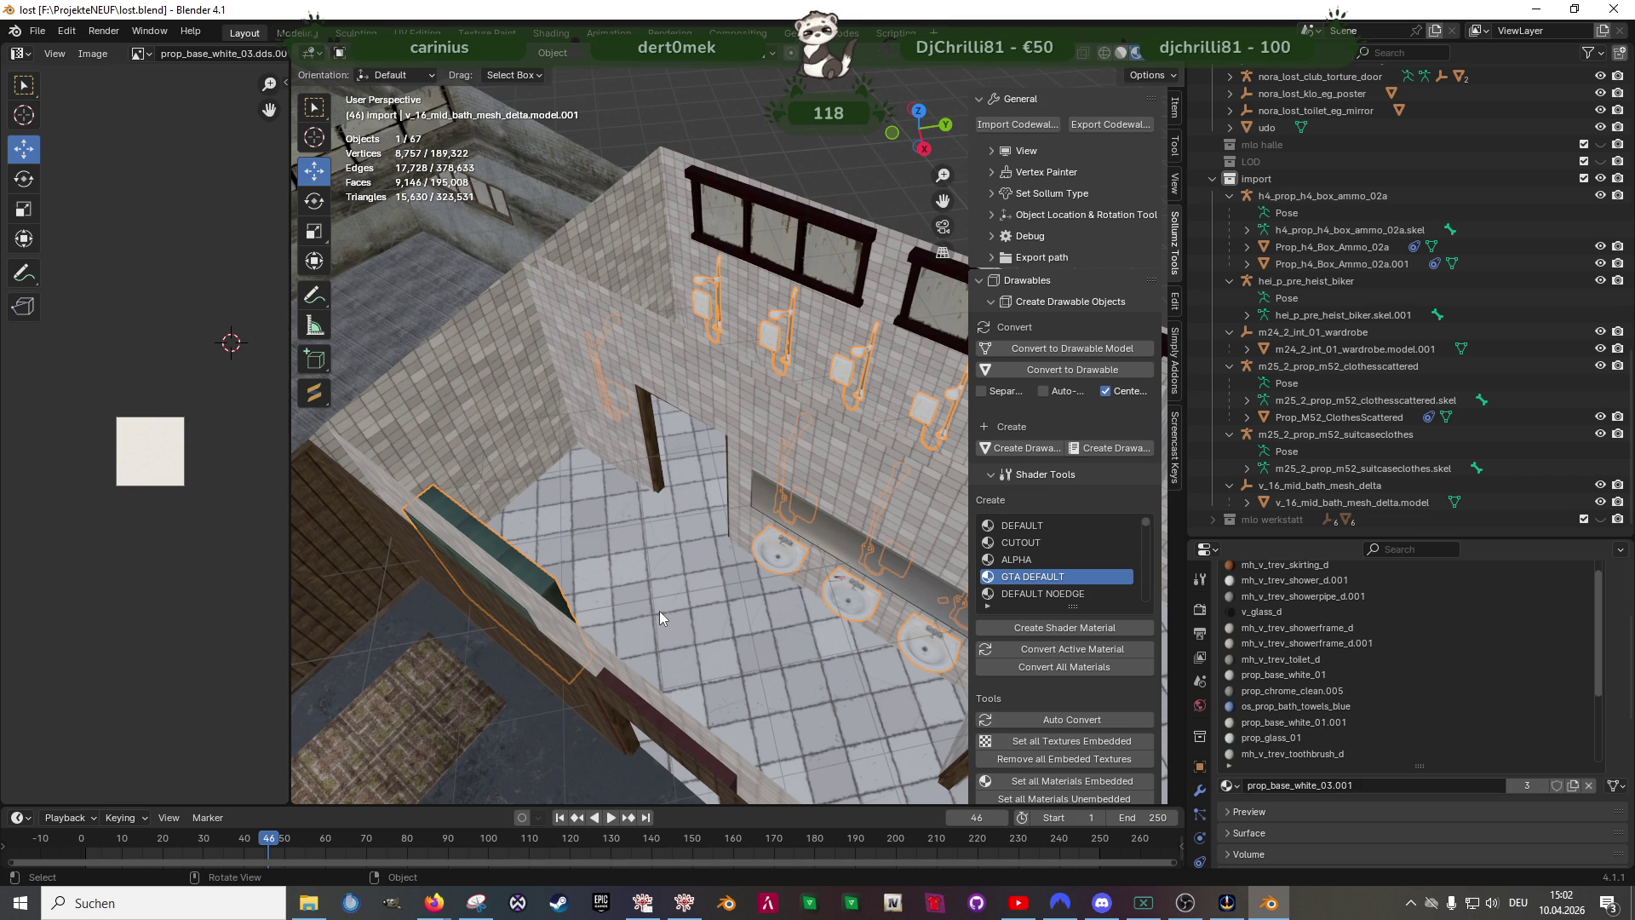
{"action": "middle_click_drag", "start_coordinate": [660, 611], "coordinate": [518, 586]}
- Enter Edit Mode on the green cabinet mesh, select all the locker geometry and shift it sideways
{"action": "left_click", "coordinate": [538, 505]}
{"action": "left_click", "coordinate": [537, 505]}
{"action": "key", "text": "Tab"}
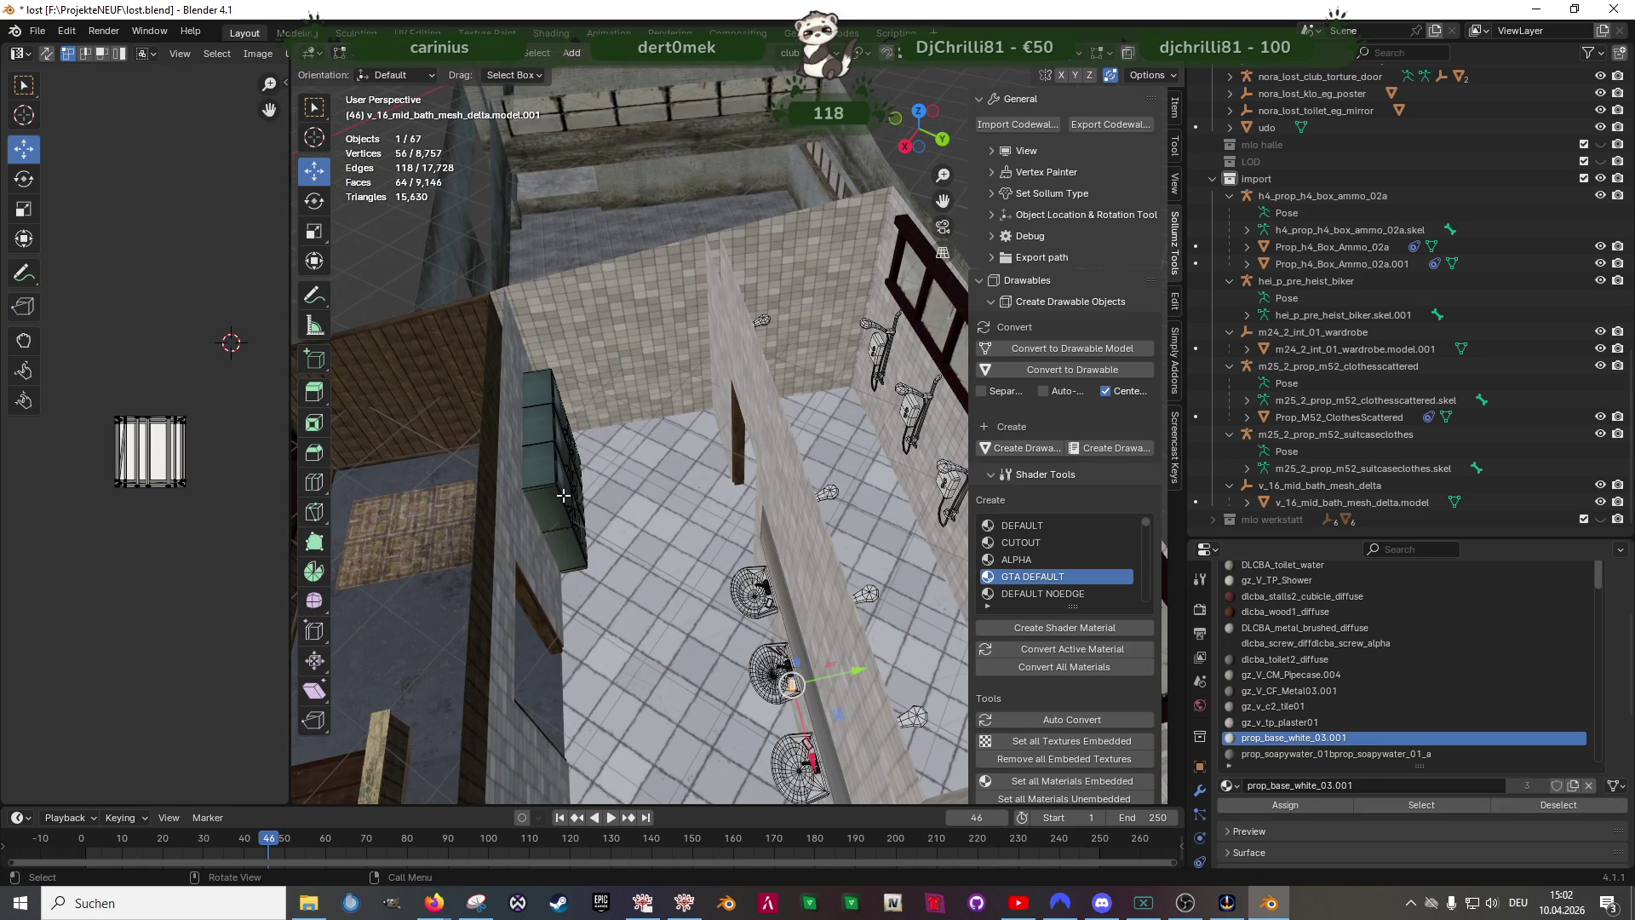
{"action": "key", "text": "shift+z"}
{"action": "key", "text": "a"}
{"action": "key", "text": "shift+z"}
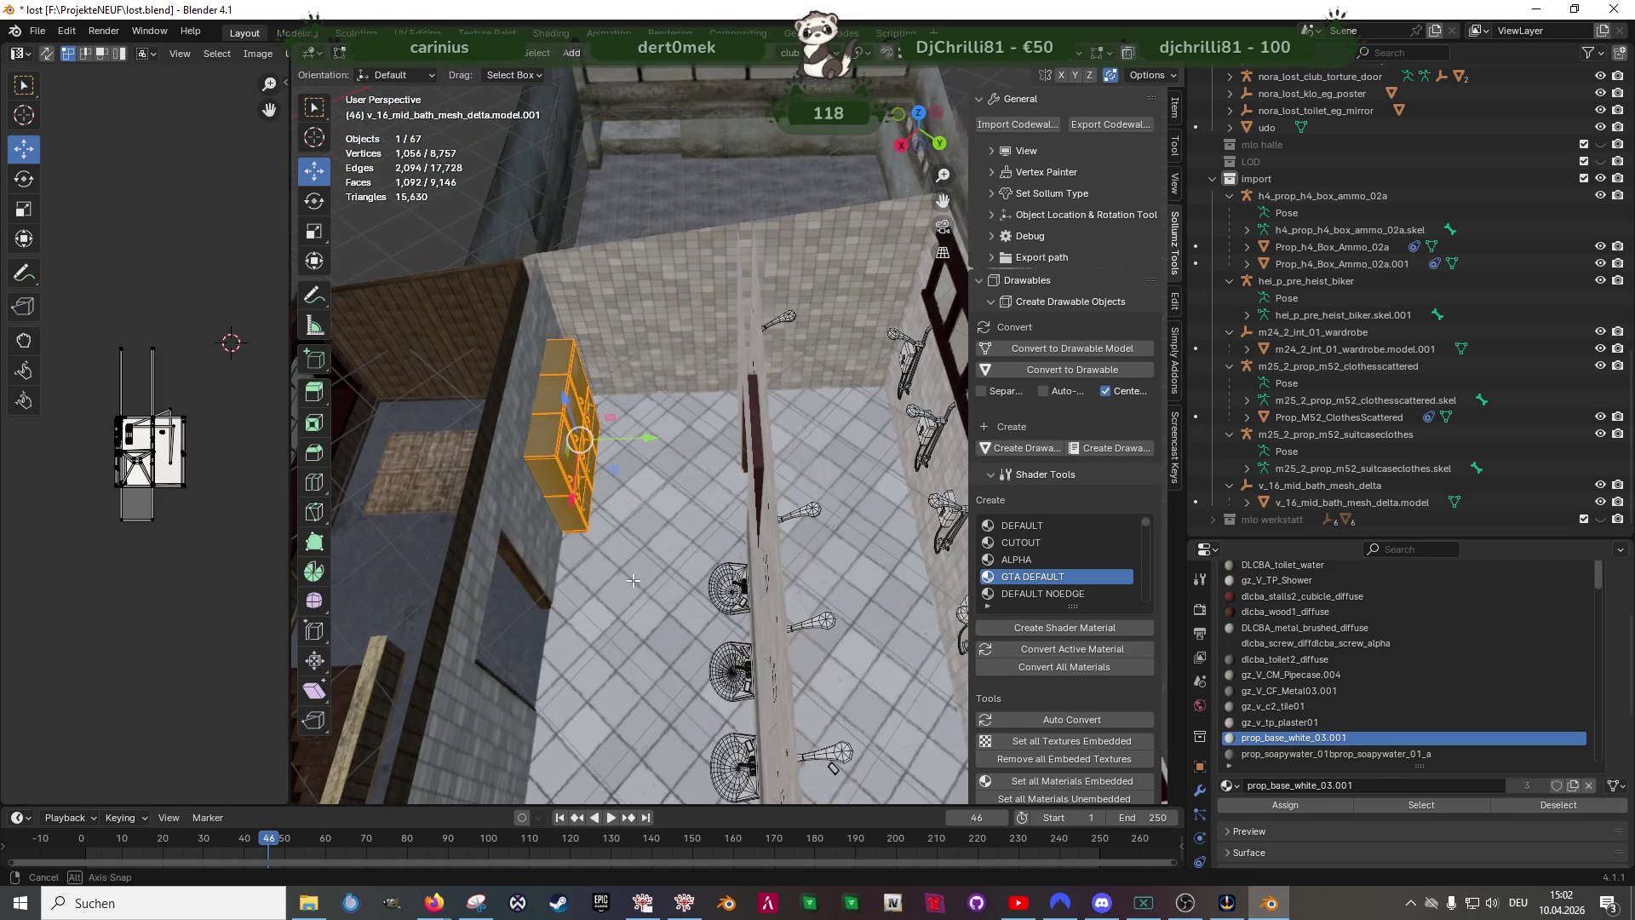
{"action": "key", "text": "g"}
{"action": "left_click", "coordinate": [691, 458]}
- Rotate the whole locker row a -90° quarter turn around the vertical axis
{"action": "key", "text": "r"}
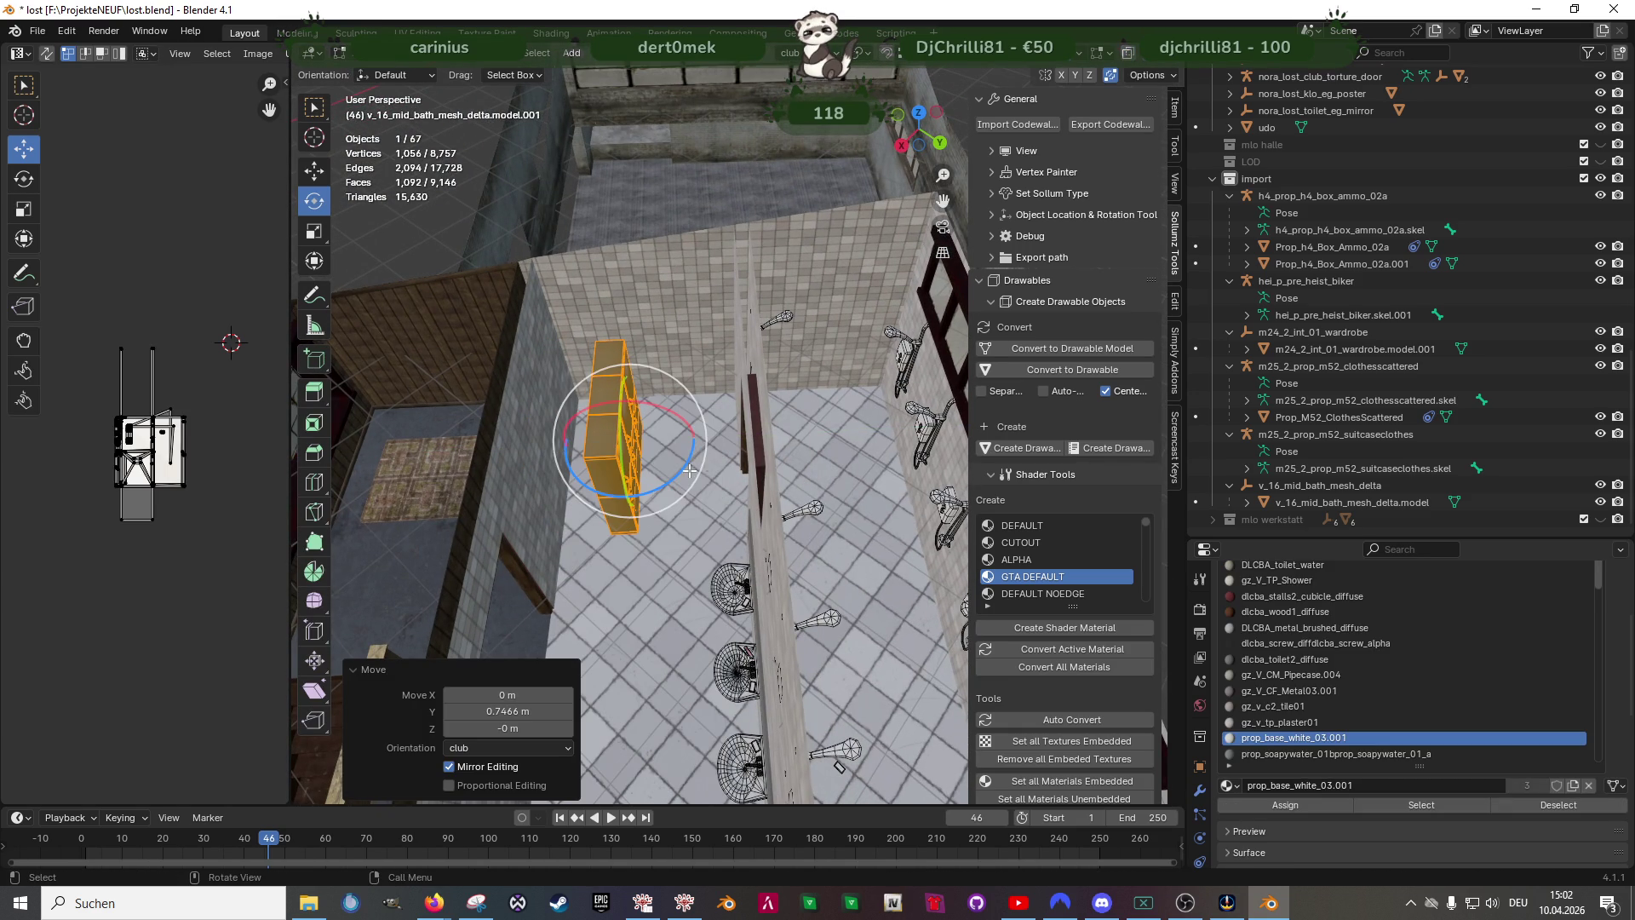
{"action": "left_click_drag", "start_coordinate": [682, 471], "coordinate": [640, 493]}
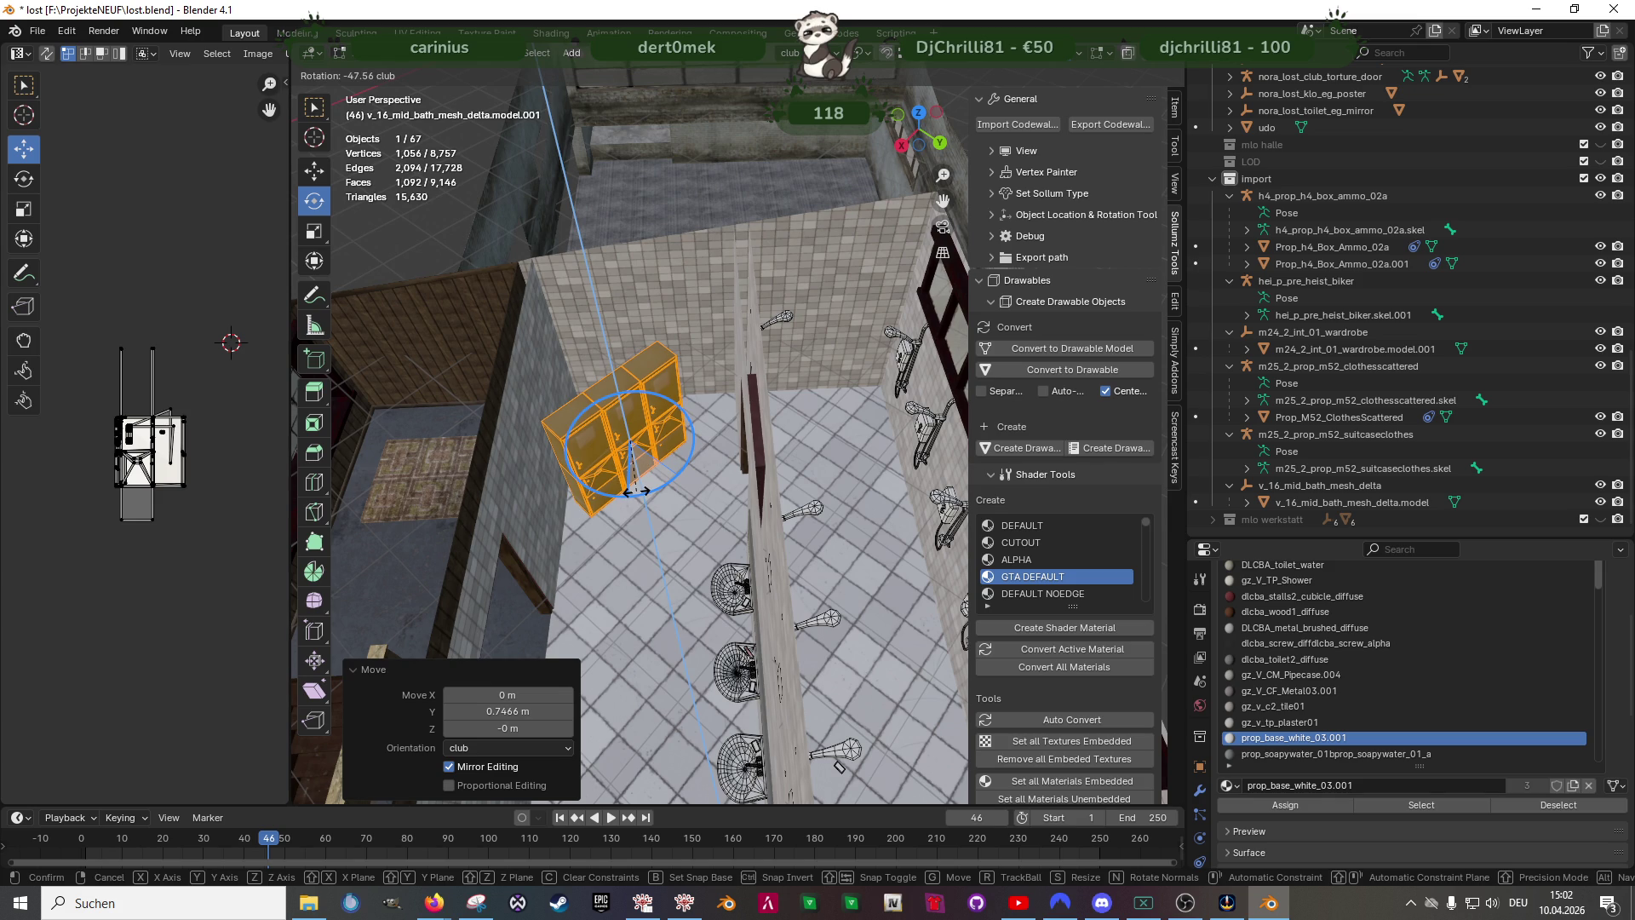
{"action": "type", "text": "-90"}
{"action": "key", "text": "Return"}
{"action": "right_click", "coordinate": [631, 438]}
{"action": "key", "text": "Escape"}
- Move the locker row along Y in steps until it sits flush against the bathroom wall
{"action": "mouse_move", "coordinate": [612, 432]}
{"action": "middle_mouse_down"}
{"action": "mouse_move", "coordinate": [609, 412]}
{"action": "mouse_move", "coordinate": [711, 544]}
{"action": "middle_mouse_up"}
{"action": "left_click_drag", "start_coordinate": [738, 551], "coordinate": [665, 512]}
{"action": "mouse_move", "coordinate": [664, 511]}
{"action": "middle_mouse_down"}
{"action": "mouse_move", "coordinate": [624, 376]}
{"action": "mouse_move", "coordinate": [639, 378]}
{"action": "middle_mouse_up"}
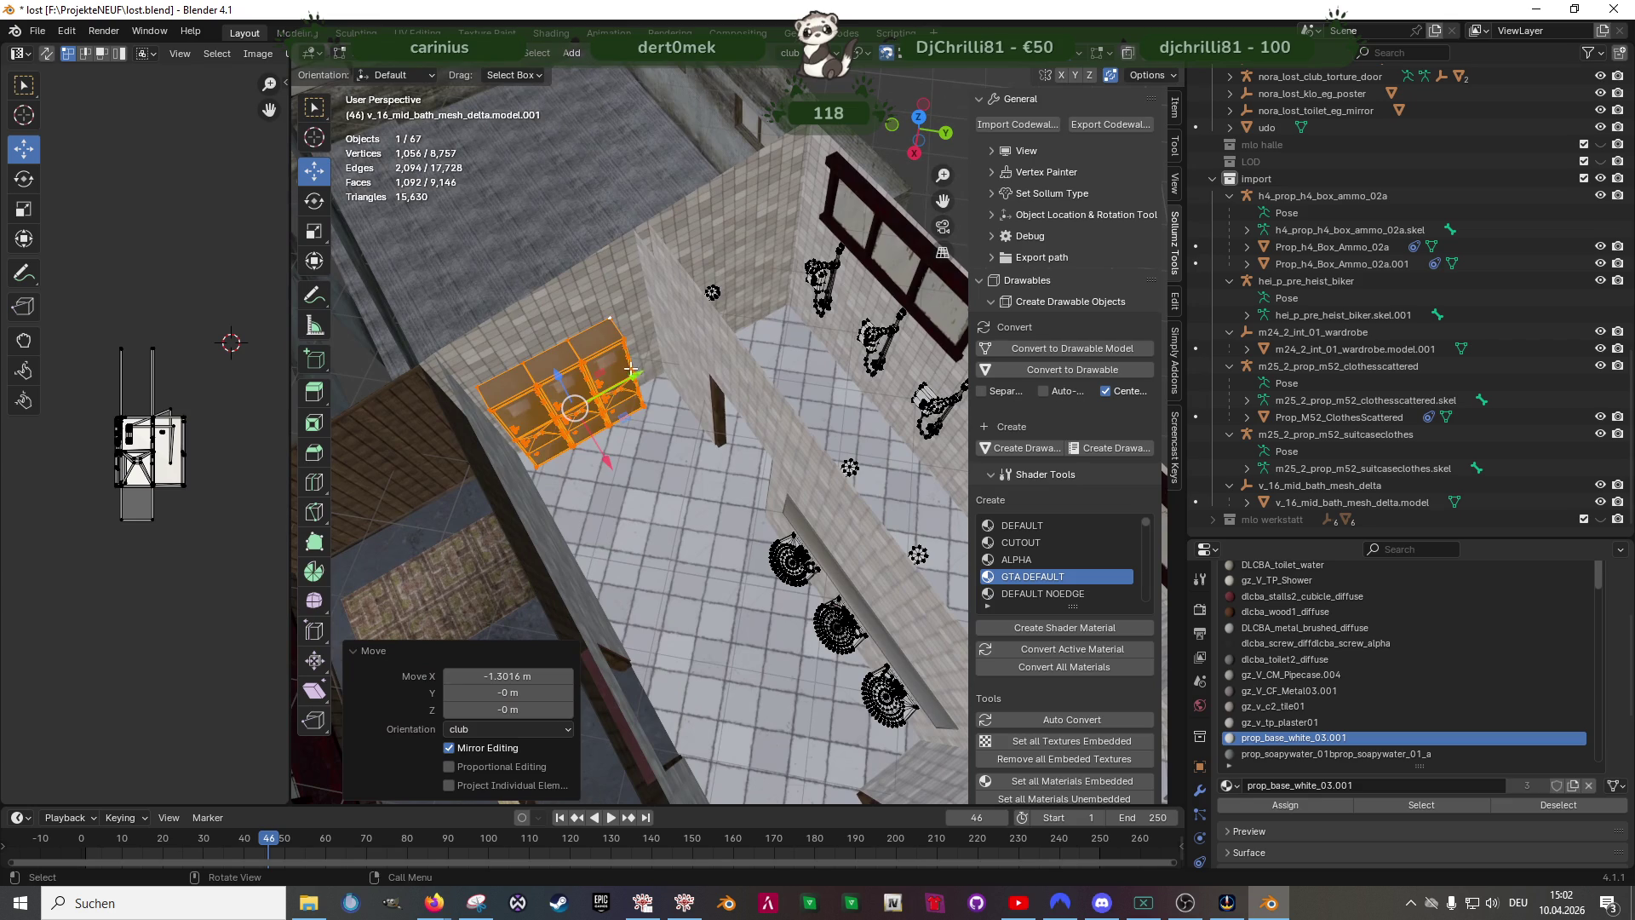
{"action": "key", "text": "g"}
{"action": "key", "text": "y"}
{"action": "left_click", "coordinate": [655, 352]}
{"action": "scroll", "coordinate": [647, 372], "scroll_direction": "up", "scroll_amount": 5}
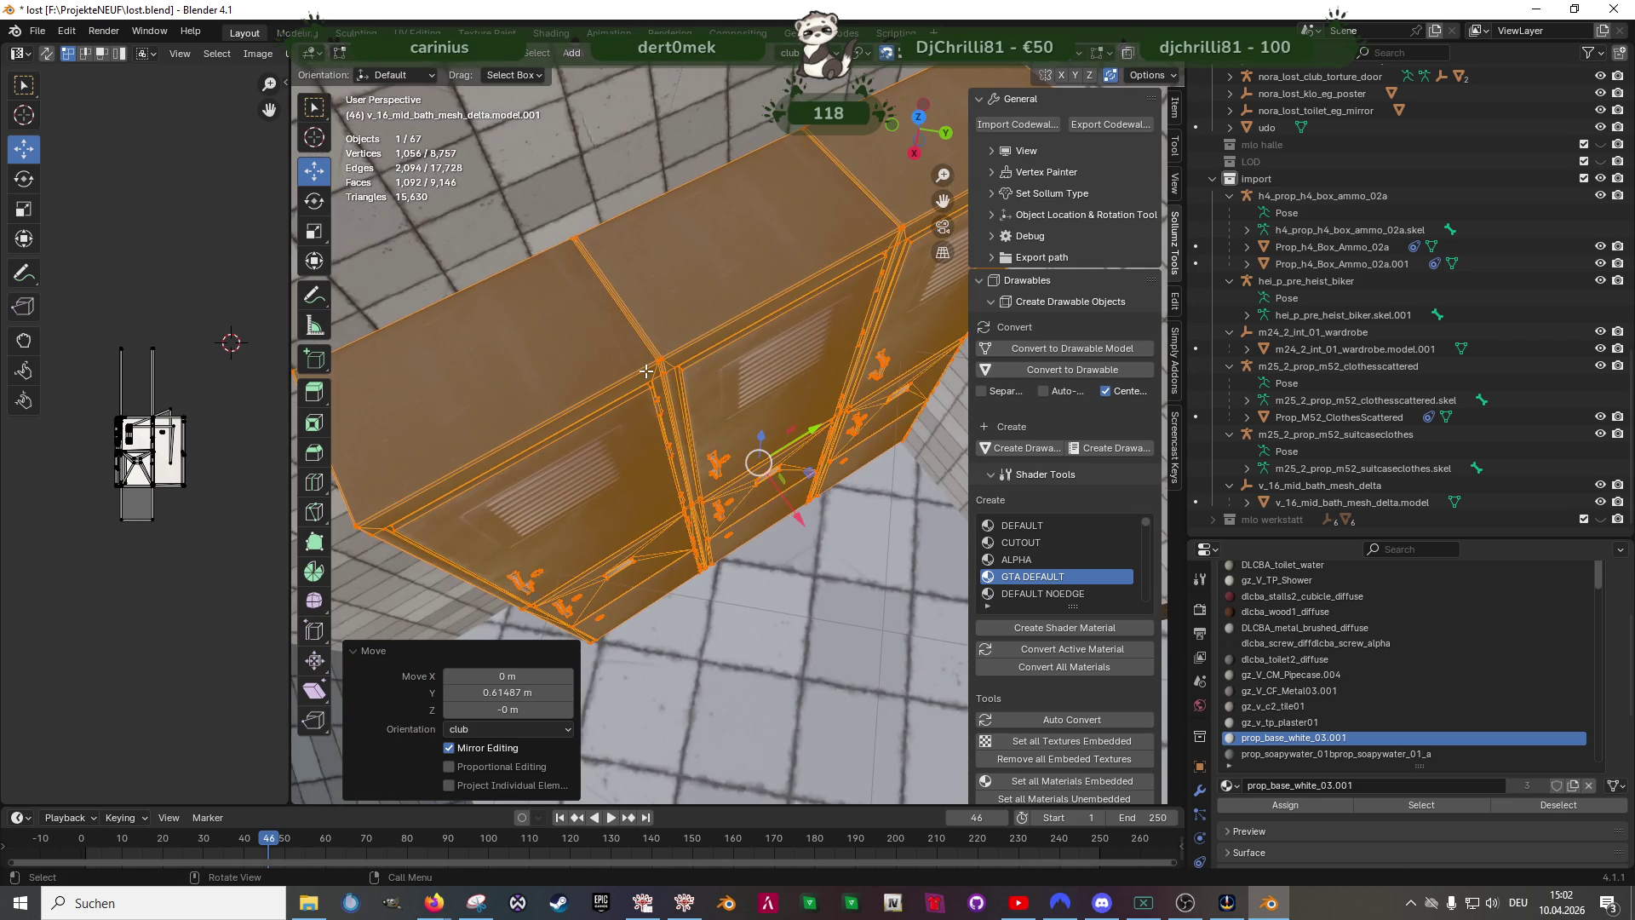
{"action": "middle_click_drag", "start_coordinate": [656, 387], "coordinate": [623, 565]}
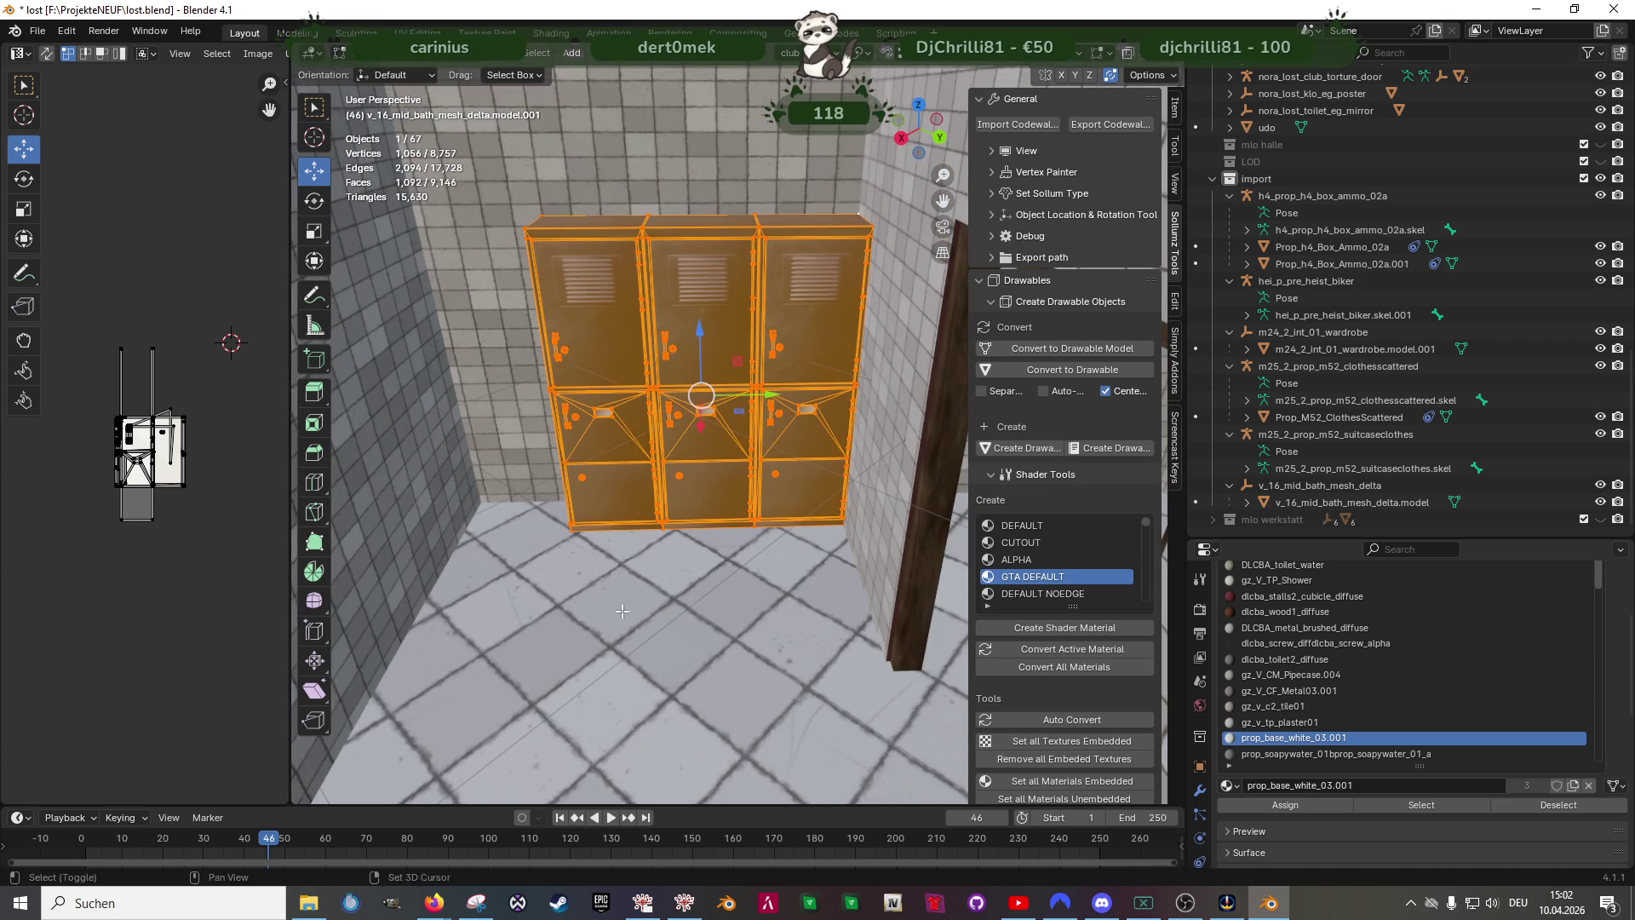
{"action": "key", "text": "g"}
{"action": "key", "text": "y"}
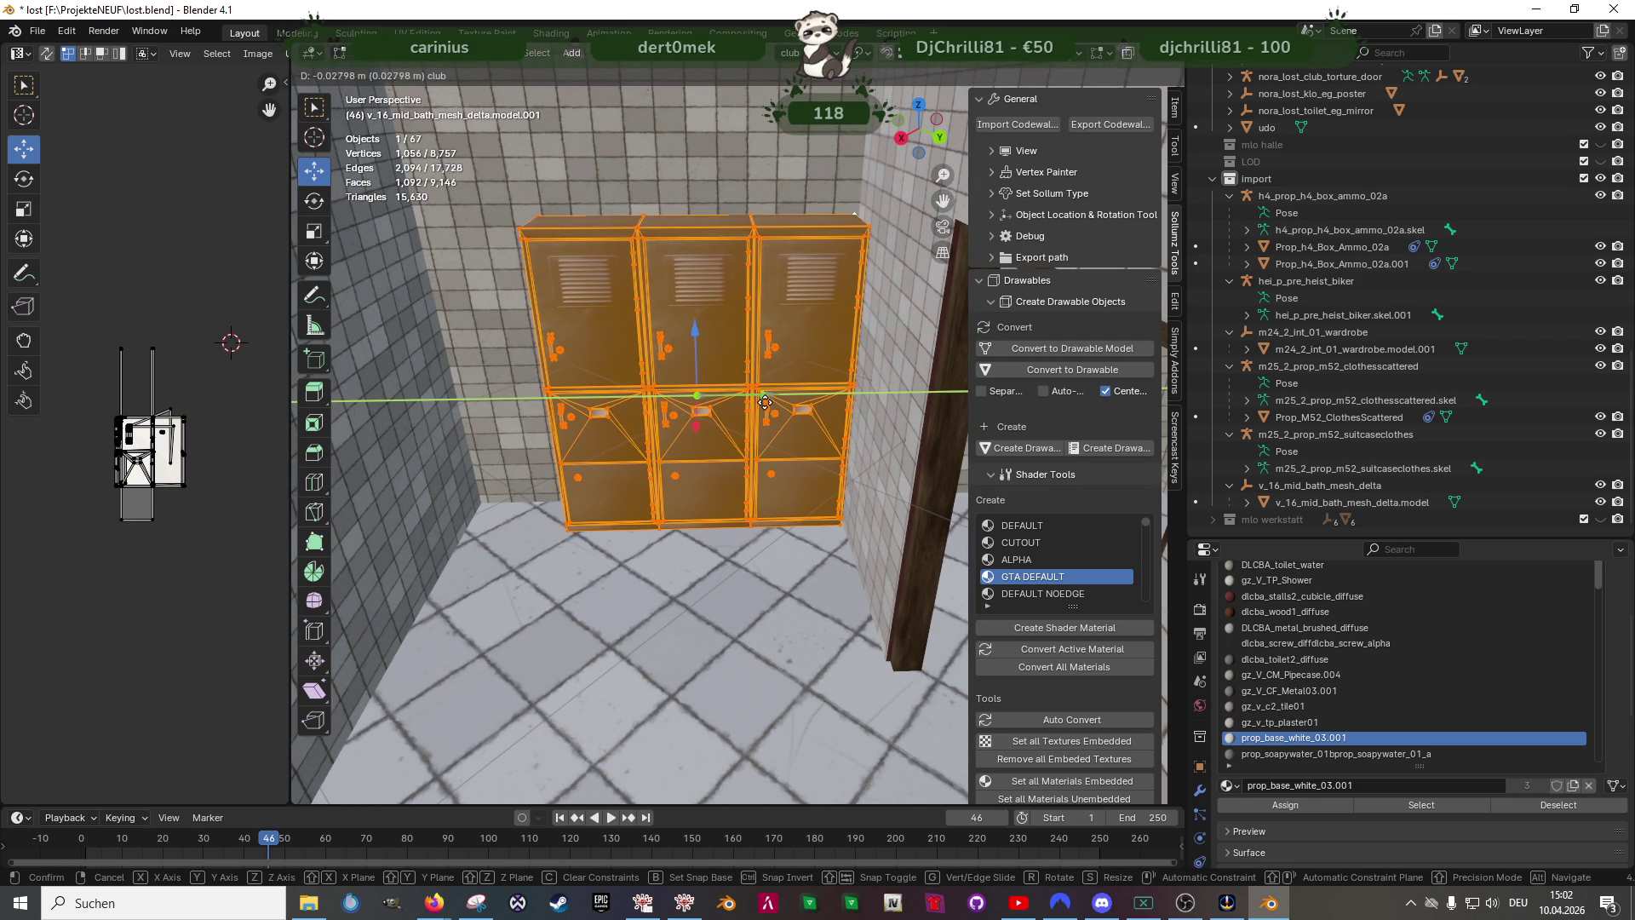
{"action": "left_click", "coordinate": [768, 402]}
{"action": "mouse_move", "coordinate": [768, 403]}
{"action": "middle_mouse_down"}
{"action": "mouse_move", "coordinate": [725, 447]}
{"action": "mouse_move", "coordinate": [741, 531]}
{"action": "mouse_move", "coordinate": [633, 413]}
{"action": "middle_mouse_up"}
- Box-select a single locker's vertices in wireframe, adding its edge vertices pass by pass
{"action": "key", "text": "shift+z"}
{"action": "left_click_drag", "start_coordinate": [559, 212], "coordinate": [748, 639]}
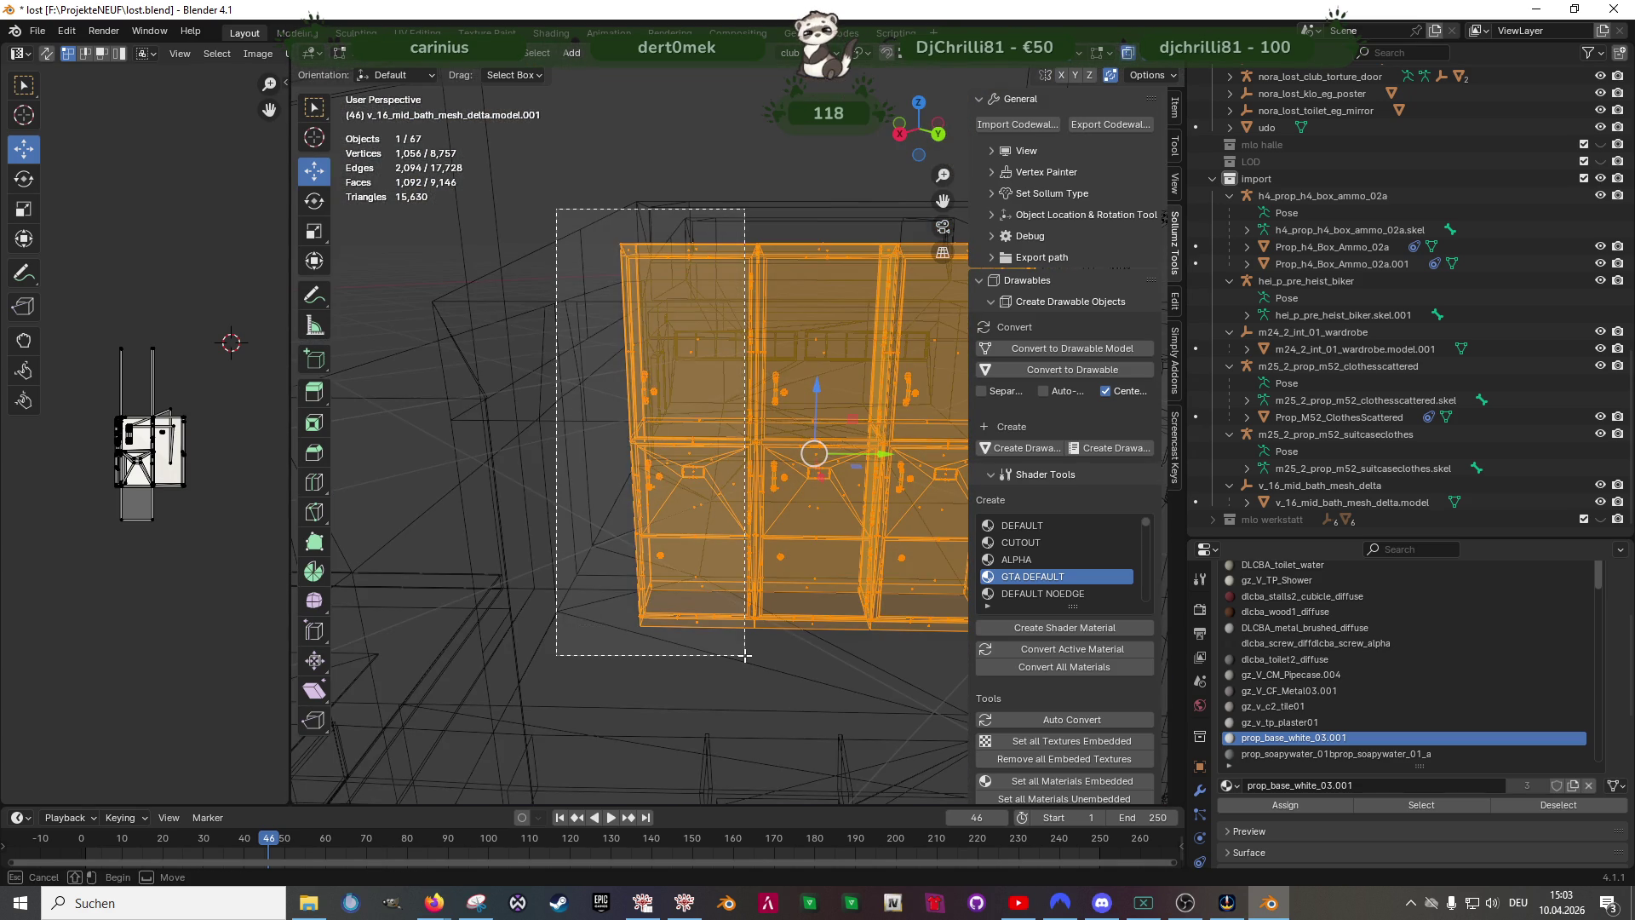
{"action": "mouse_move", "coordinate": [716, 511]}
{"action": "middle_mouse_down"}
{"action": "mouse_move", "coordinate": [735, 373]}
{"action": "mouse_move", "coordinate": [701, 393]}
{"action": "middle_mouse_up"}
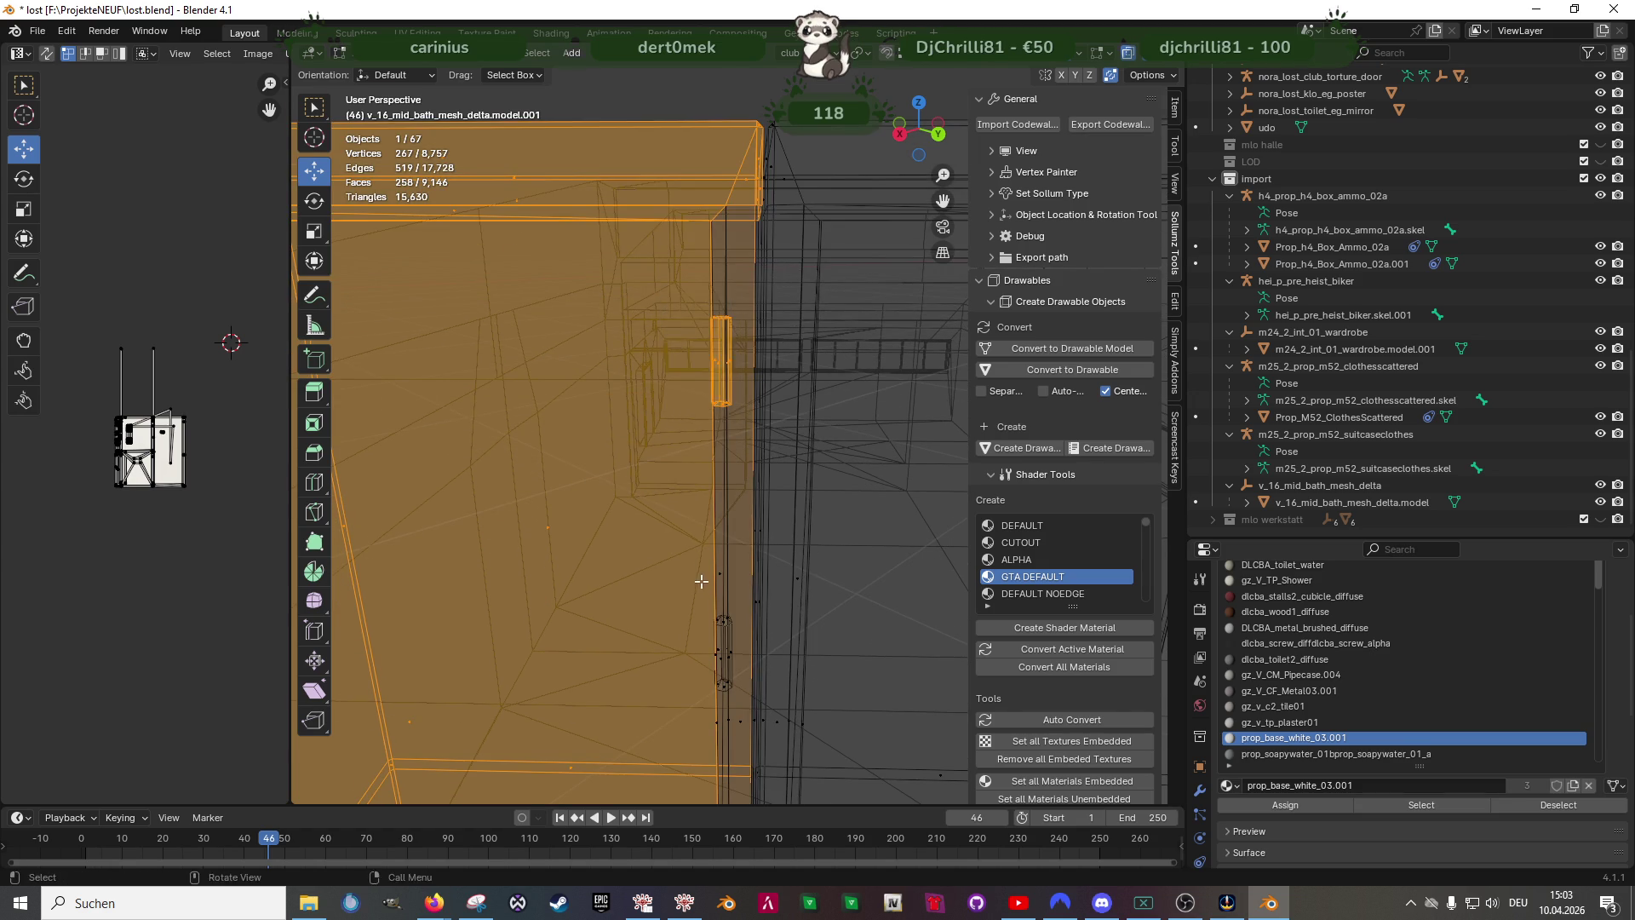
{"action": "middle_click_drag", "start_coordinate": [704, 566], "coordinate": [655, 369]}
{"action": "left_click_drag", "start_coordinate": [630, 284], "coordinate": [701, 462]}
{"action": "middle_click_drag", "start_coordinate": [700, 486], "coordinate": [719, 291]}
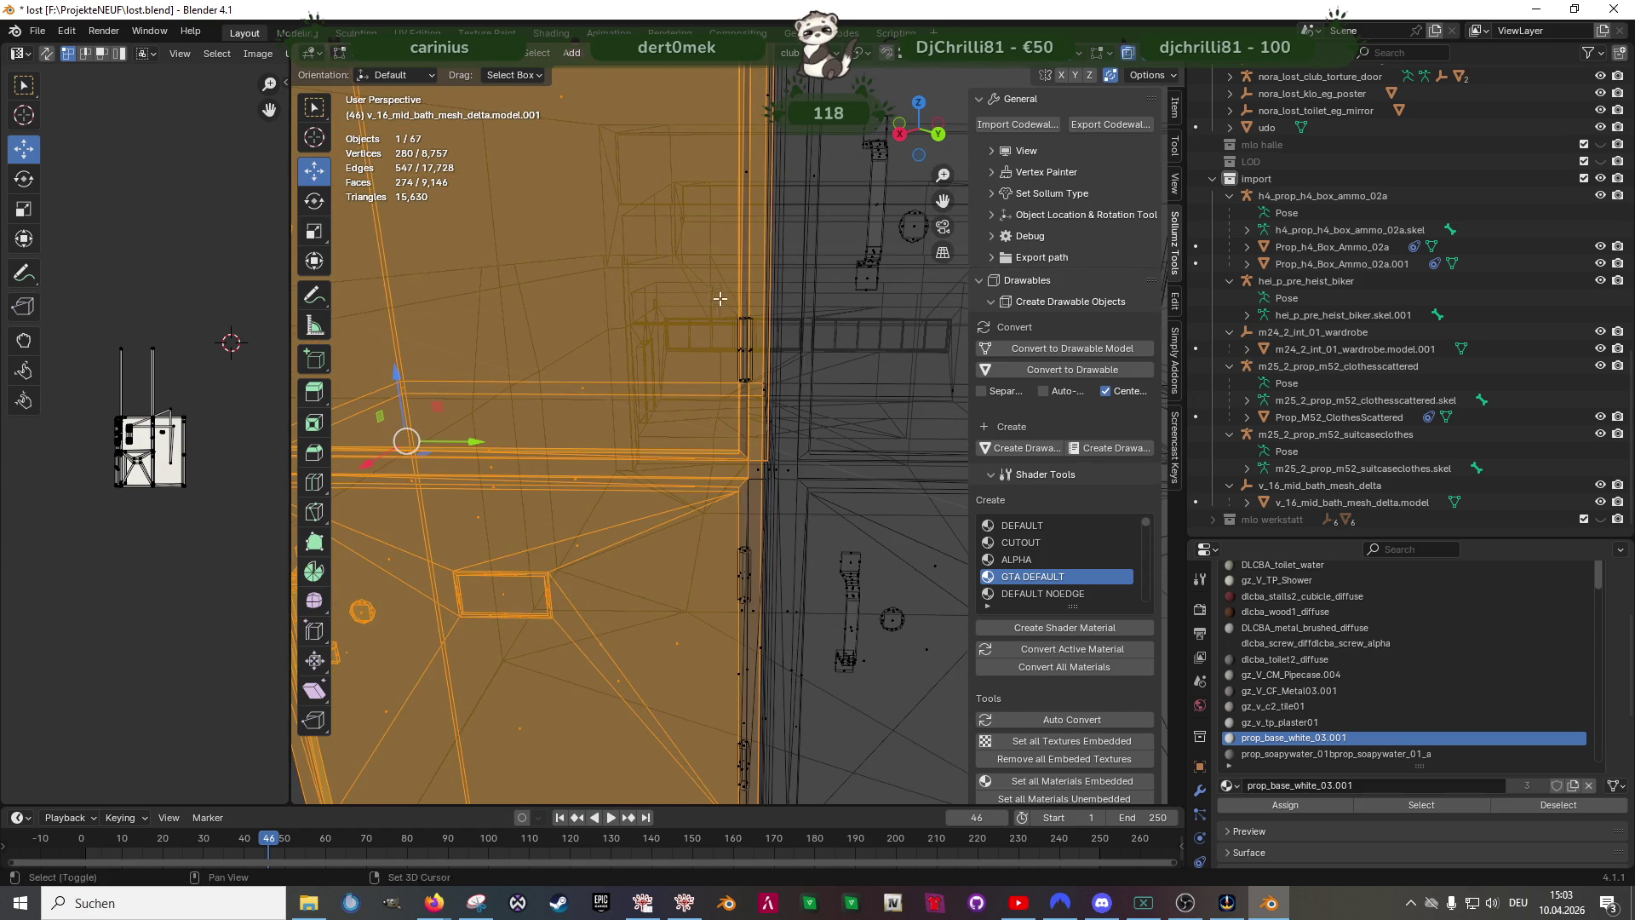
{"action": "middle_click_drag", "start_coordinate": [715, 513], "coordinate": [701, 325], "text": "shift"}
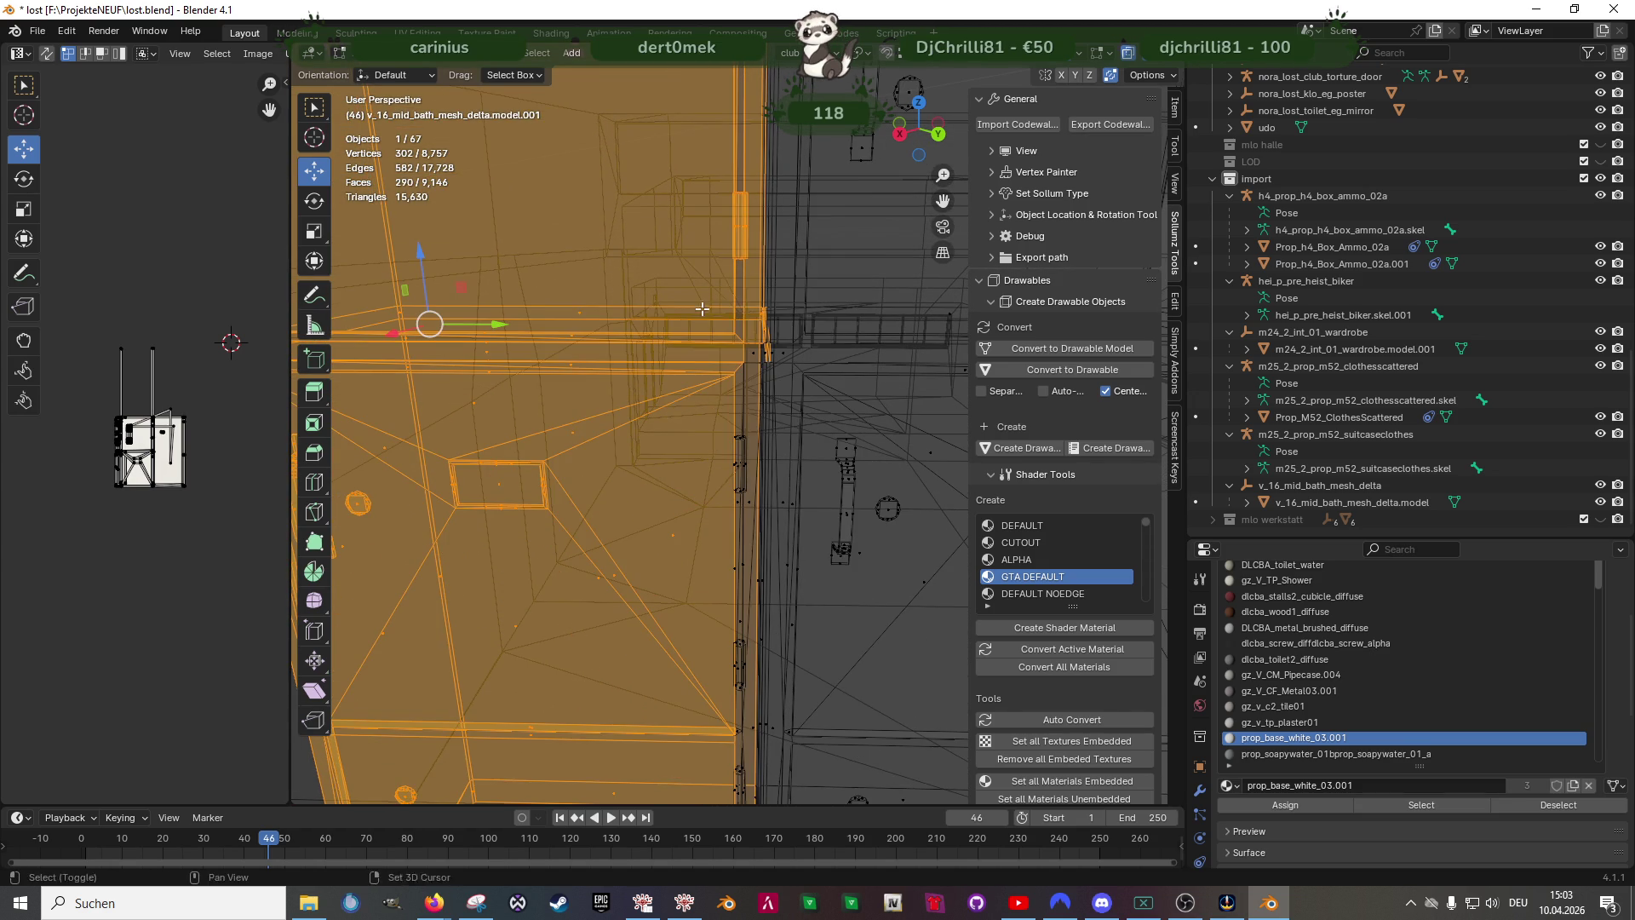
{"action": "middle_click_drag", "start_coordinate": [743, 422], "coordinate": [695, 415]}
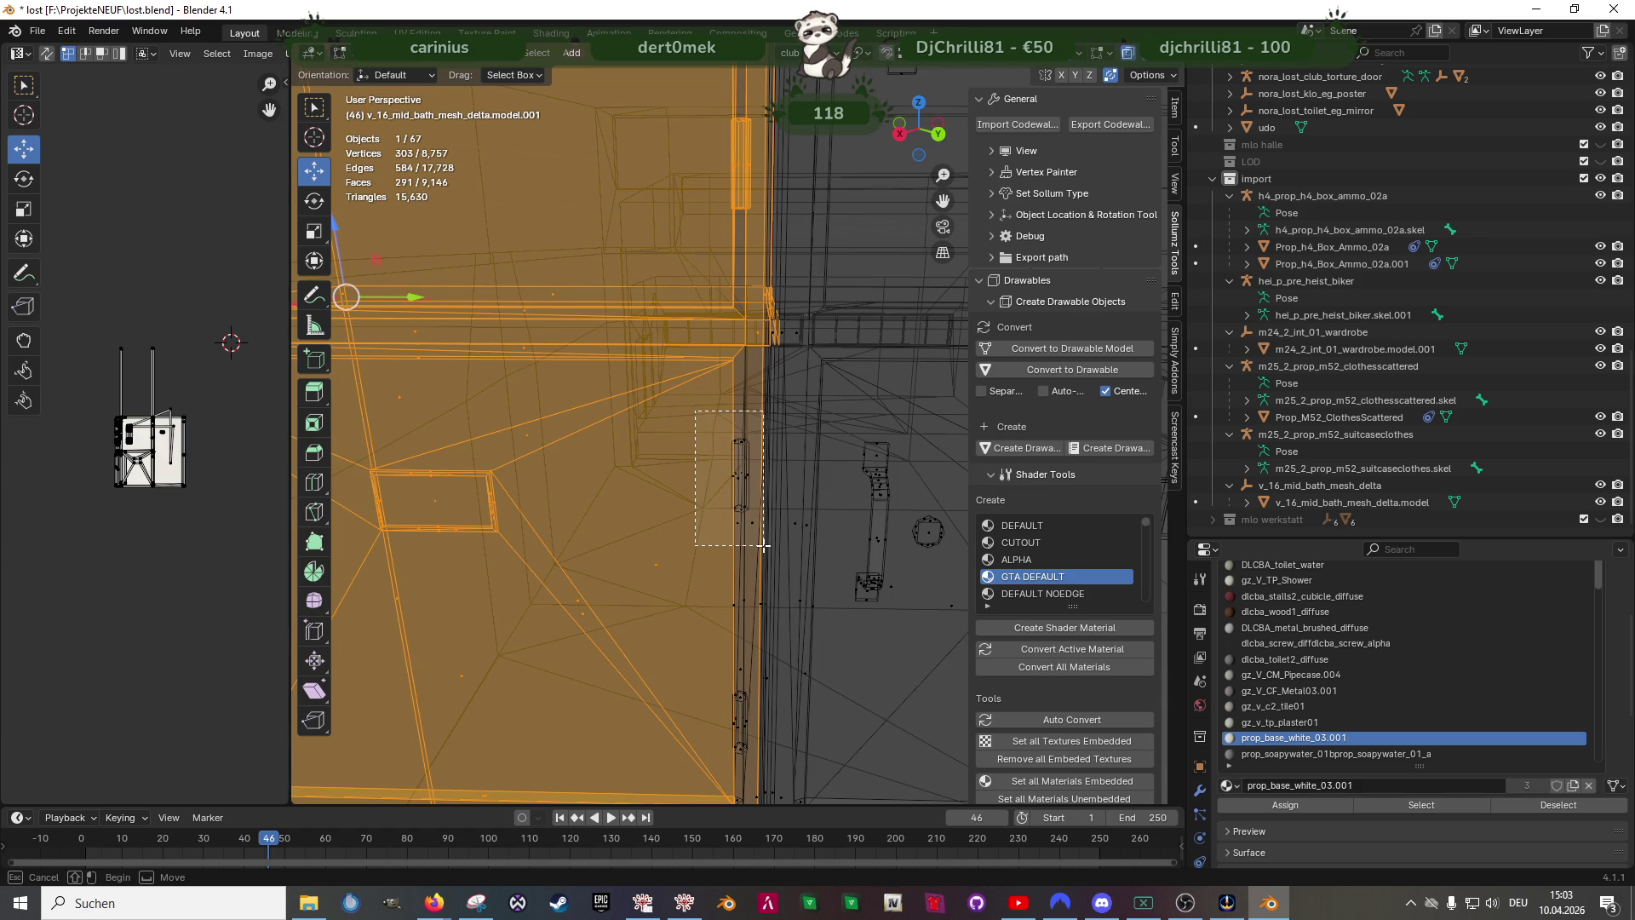
{"action": "middle_click_drag", "start_coordinate": [740, 633], "coordinate": [728, 393], "text": "shift"}
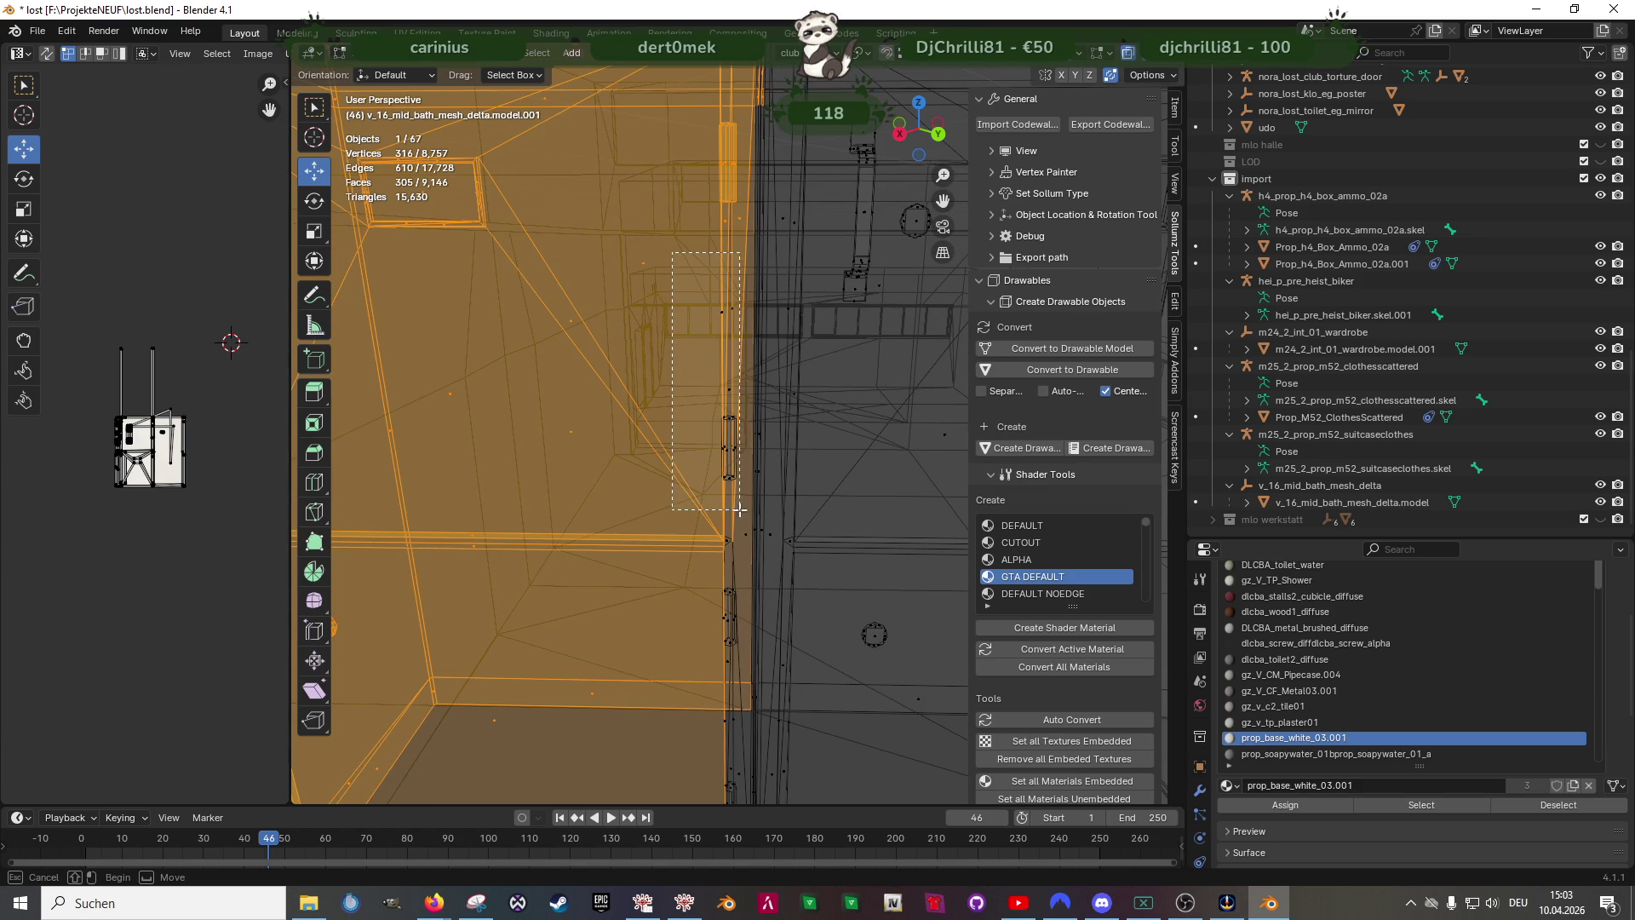
{"action": "middle_click_drag", "start_coordinate": [716, 572], "coordinate": [686, 376], "text": "shift"}
{"action": "left_click_drag", "start_coordinate": [749, 596], "coordinate": [759, 778]}
{"action": "scroll", "coordinate": [716, 511], "scroll_direction": "up", "scroll_amount": 3}
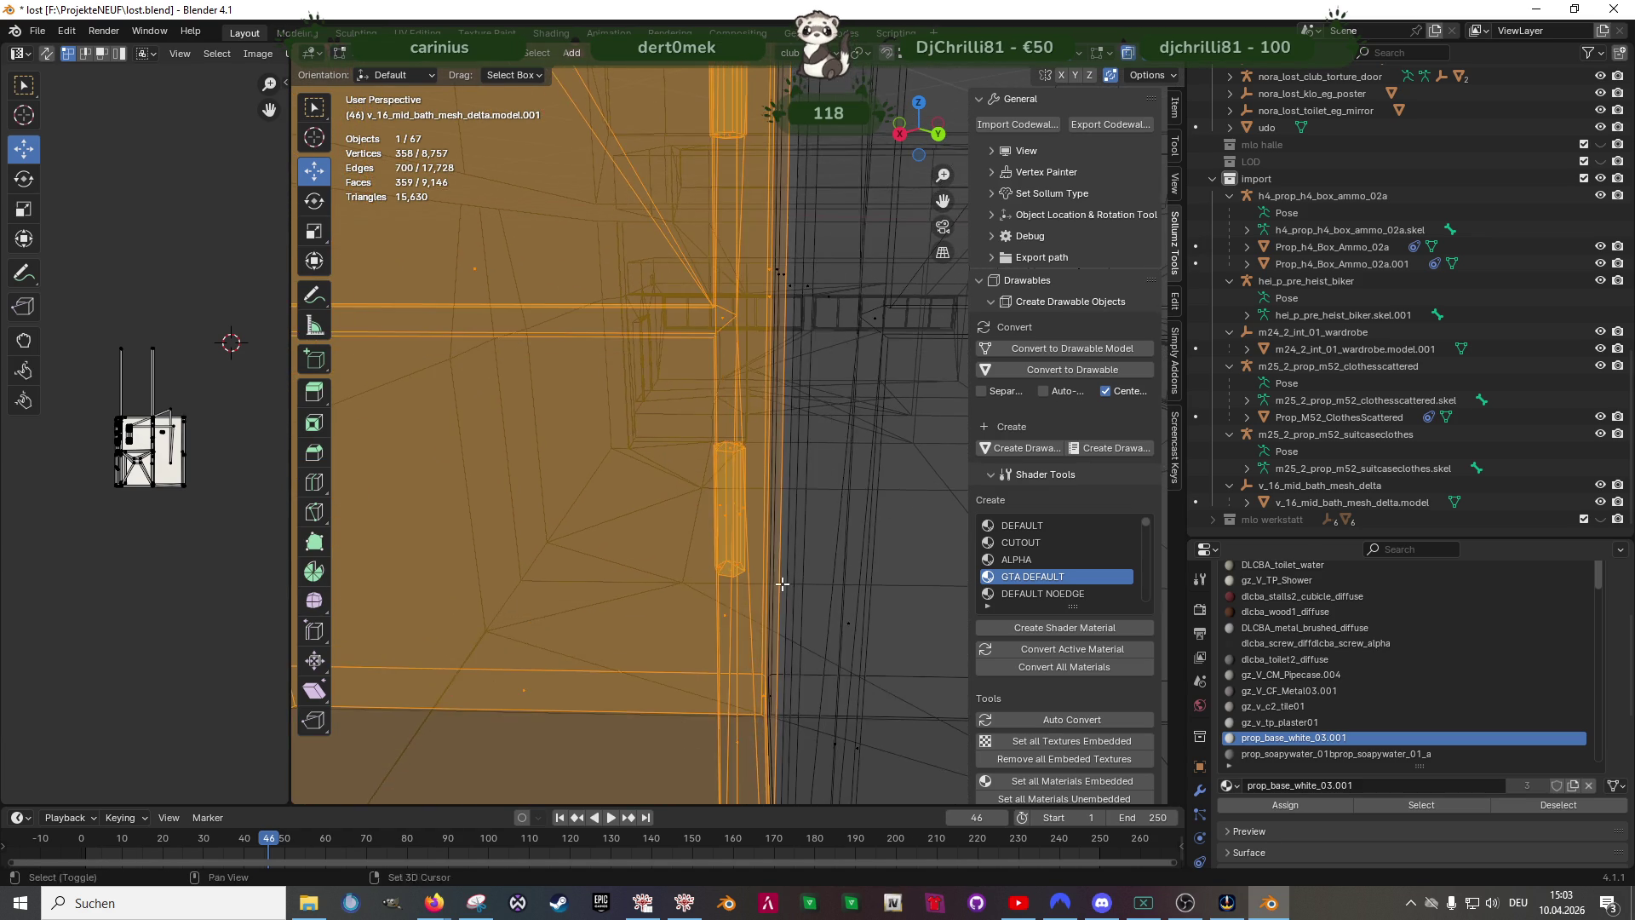
- Add the locker's edge pieces to the selection and inspect it from below and around the room
{"action": "mouse_move", "coordinate": [716, 512]}
{"action": "middle_mouse_down"}
{"action": "mouse_move", "coordinate": [738, 624]}
{"action": "mouse_move", "coordinate": [793, 607]}
{"action": "mouse_move", "coordinate": [635, 450]}
{"action": "middle_mouse_up"}
{"action": "key", "text": "z"}
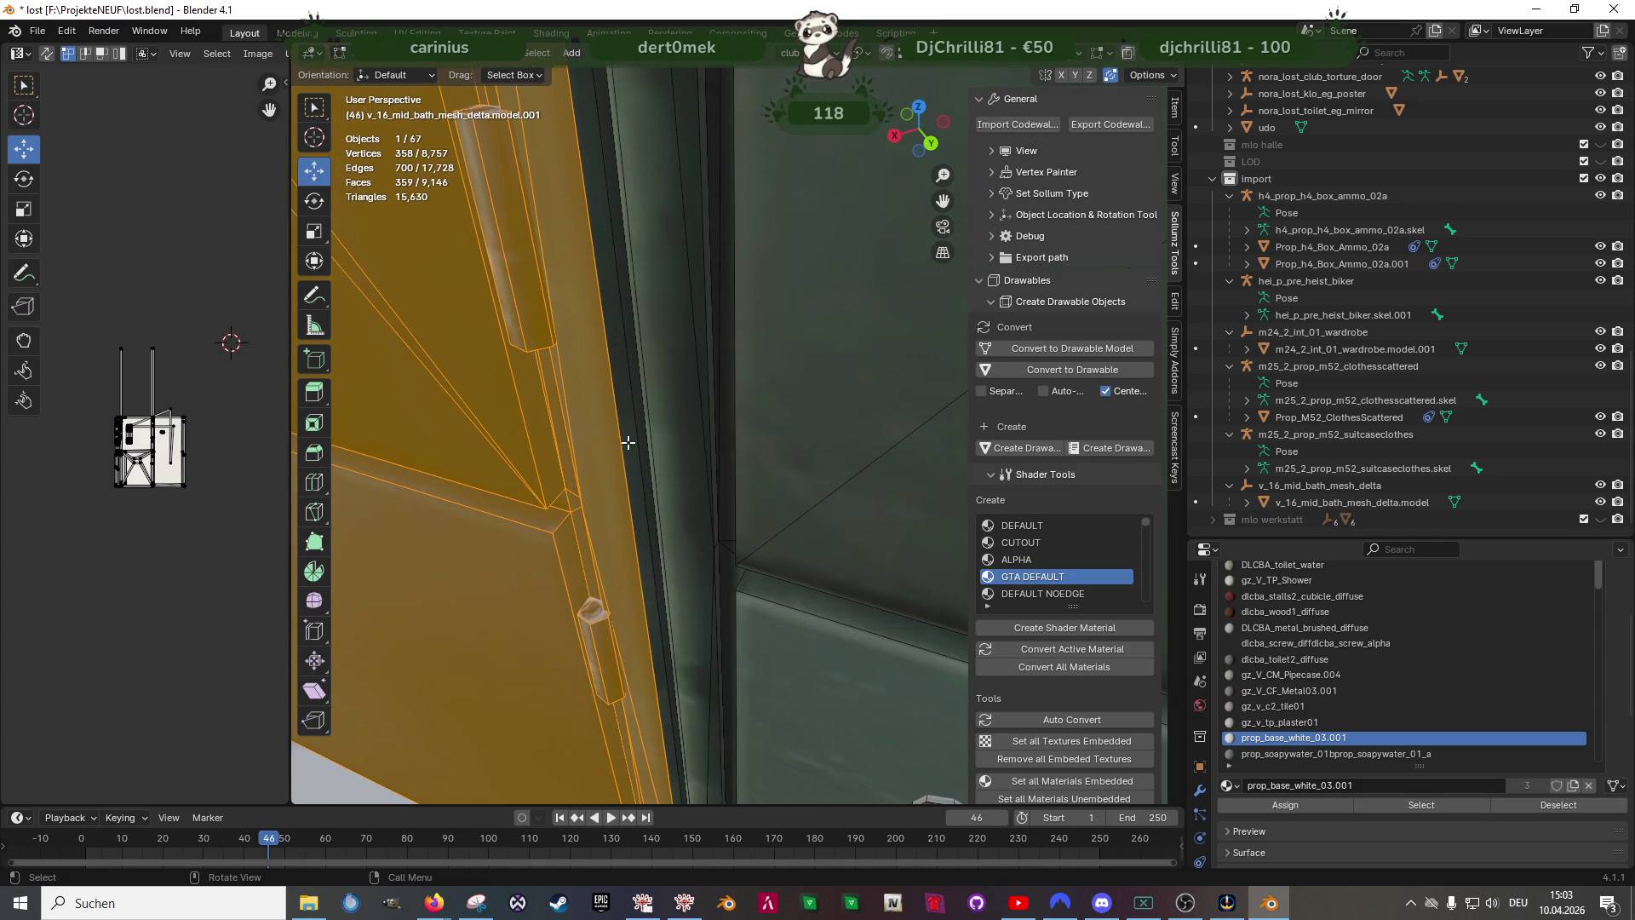
{"action": "left_click_drag", "start_coordinate": [607, 383], "coordinate": [633, 417]}
{"action": "mouse_move", "coordinate": [639, 422]}
{"action": "middle_mouse_down"}
{"action": "mouse_move", "coordinate": [690, 442]}
{"action": "mouse_move", "coordinate": [726, 350]}
{"action": "middle_mouse_up"}
{"action": "scroll", "coordinate": [725, 349], "scroll_direction": "up", "scroll_amount": 5}
{"action": "scroll", "coordinate": [690, 447], "scroll_direction": "up", "scroll_amount": 4}
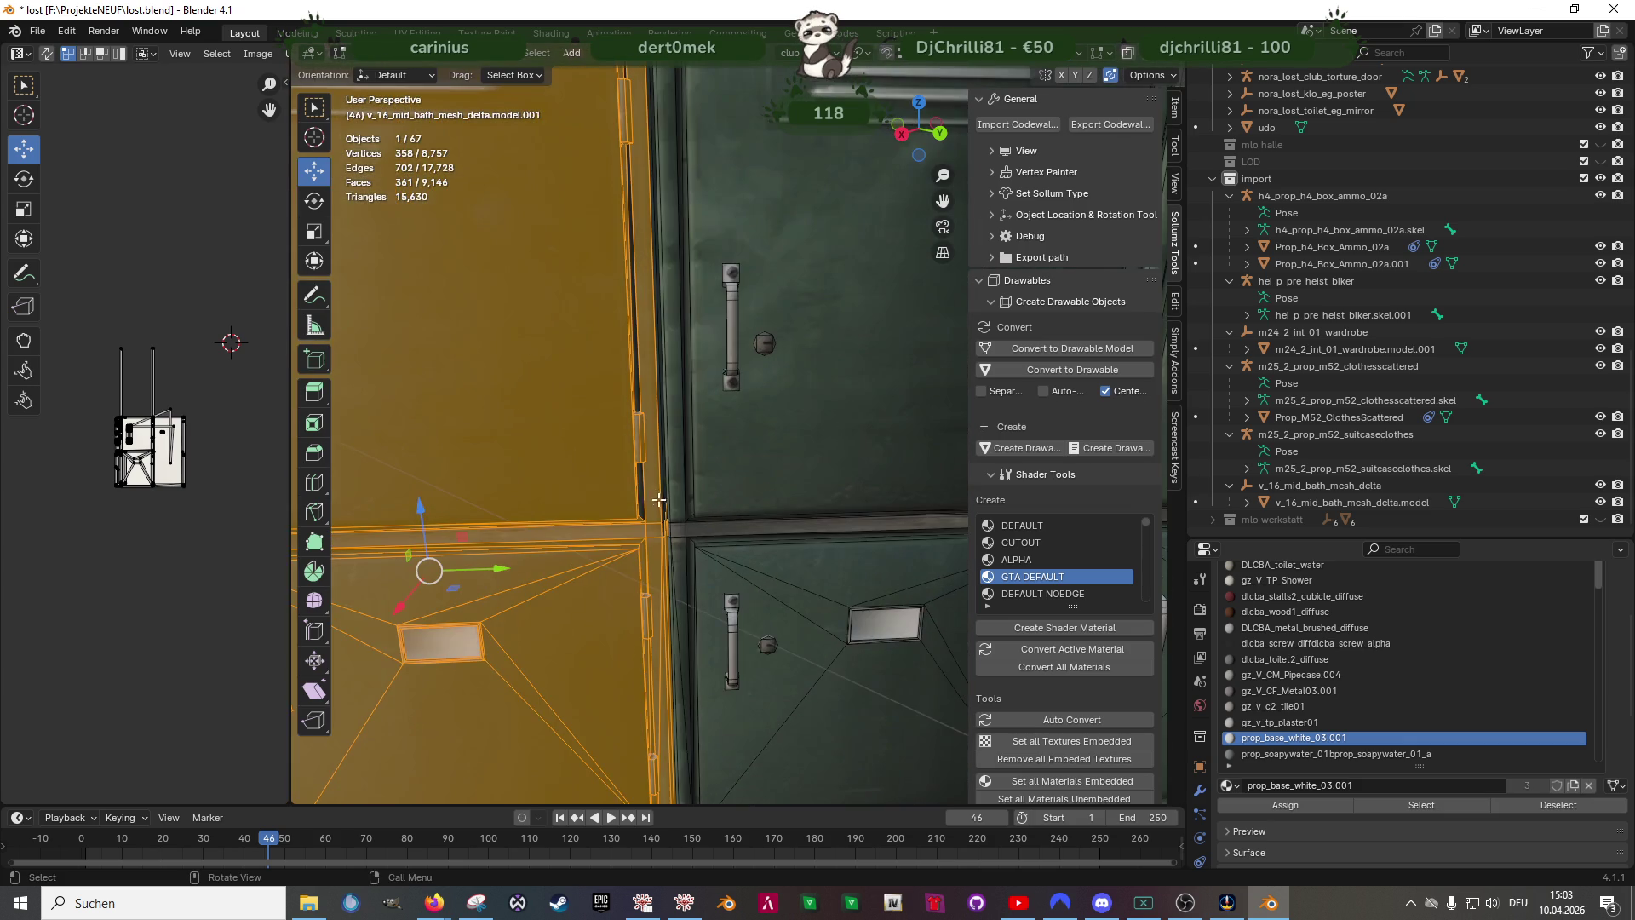
{"action": "key", "text": "shift+z"}
{"action": "middle_click_drag", "start_coordinate": [654, 496], "coordinate": [610, 502], "text": "shift"}
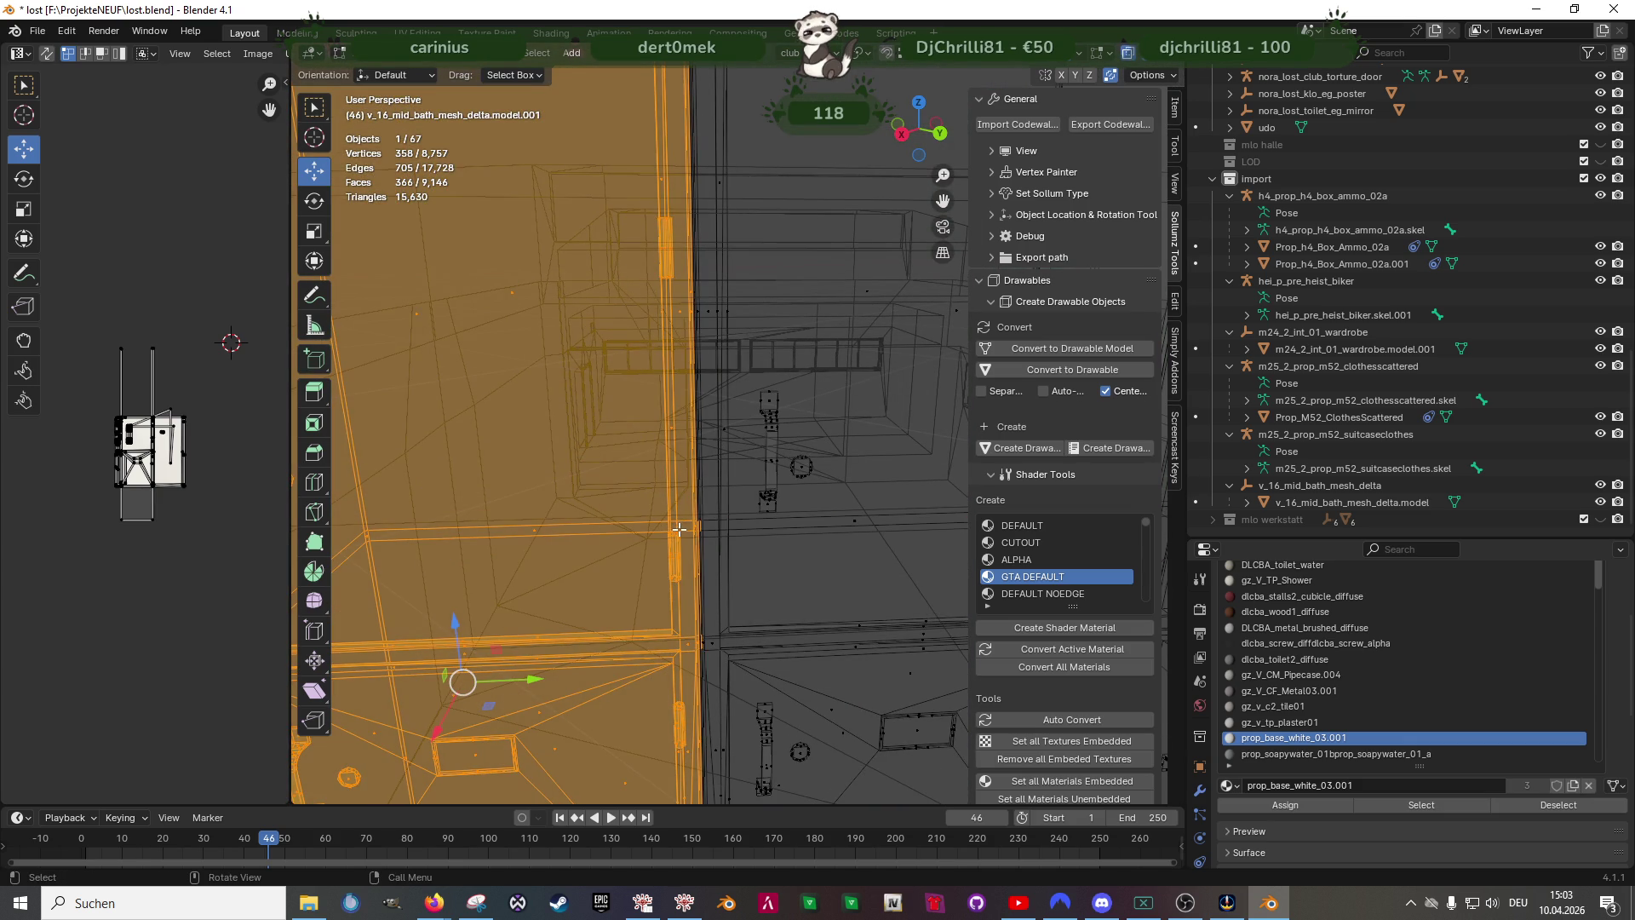
{"action": "mouse_move", "coordinate": [679, 528]}
{"action": "middle_mouse_down"}
{"action": "mouse_move", "coordinate": [724, 635]}
{"action": "mouse_move", "coordinate": [709, 660]}
{"action": "middle_mouse_up"}
{"action": "middle_click_drag", "start_coordinate": [671, 666], "coordinate": [718, 582]}
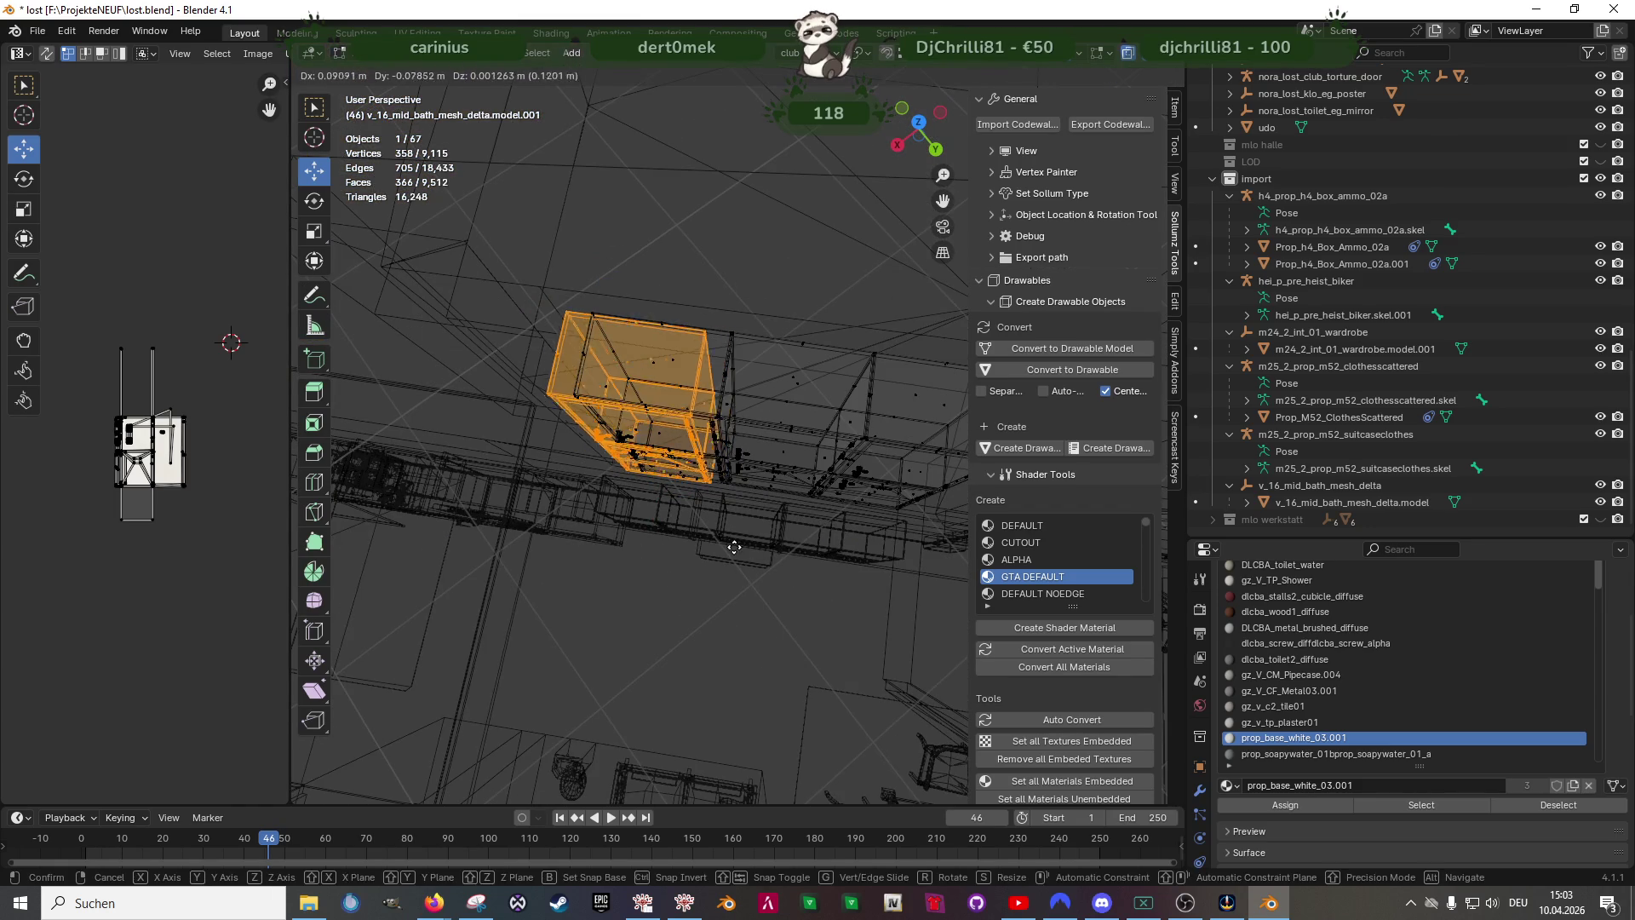
- Duplicate the single locker and slide the copy along Y away from the row
{"action": "key", "text": "shift+d"}
{"action": "mouse_move", "coordinate": [691, 538]}
{"action": "middle_mouse_down"}
{"action": "mouse_move", "coordinate": [665, 460]}
{"action": "mouse_move", "coordinate": [874, 481]}
{"action": "middle_mouse_up"}
{"action": "key", "text": "y"}
{"action": "left_click", "coordinate": [649, 447]}
{"action": "key", "text": "z"}
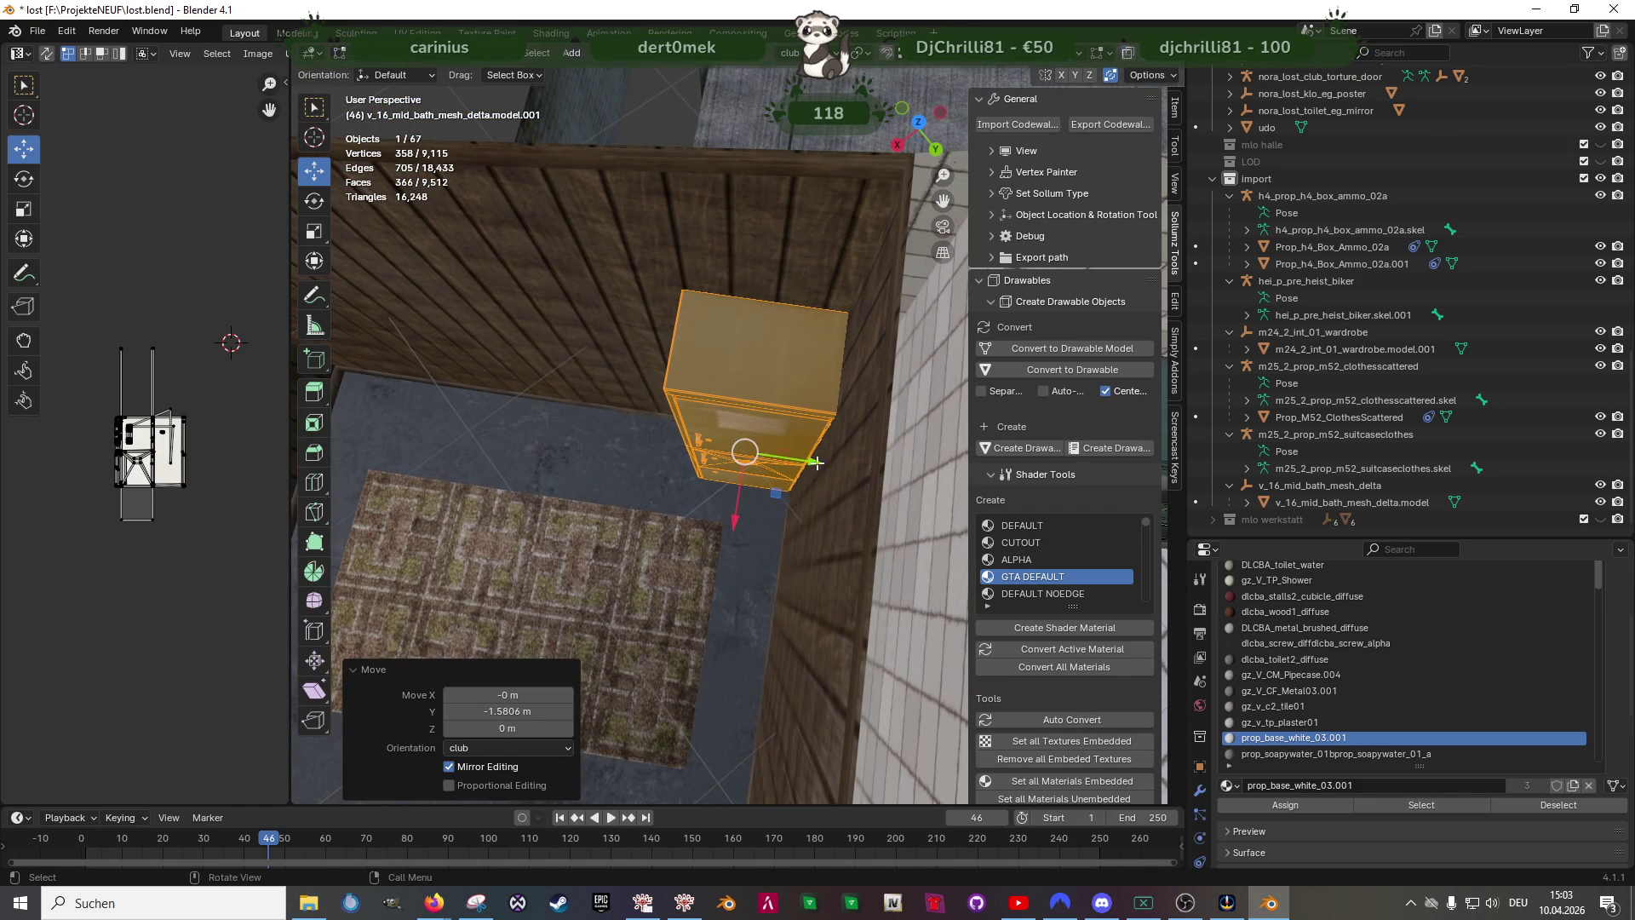
{"action": "left_click_drag", "start_coordinate": [815, 464], "coordinate": [594, 429]}
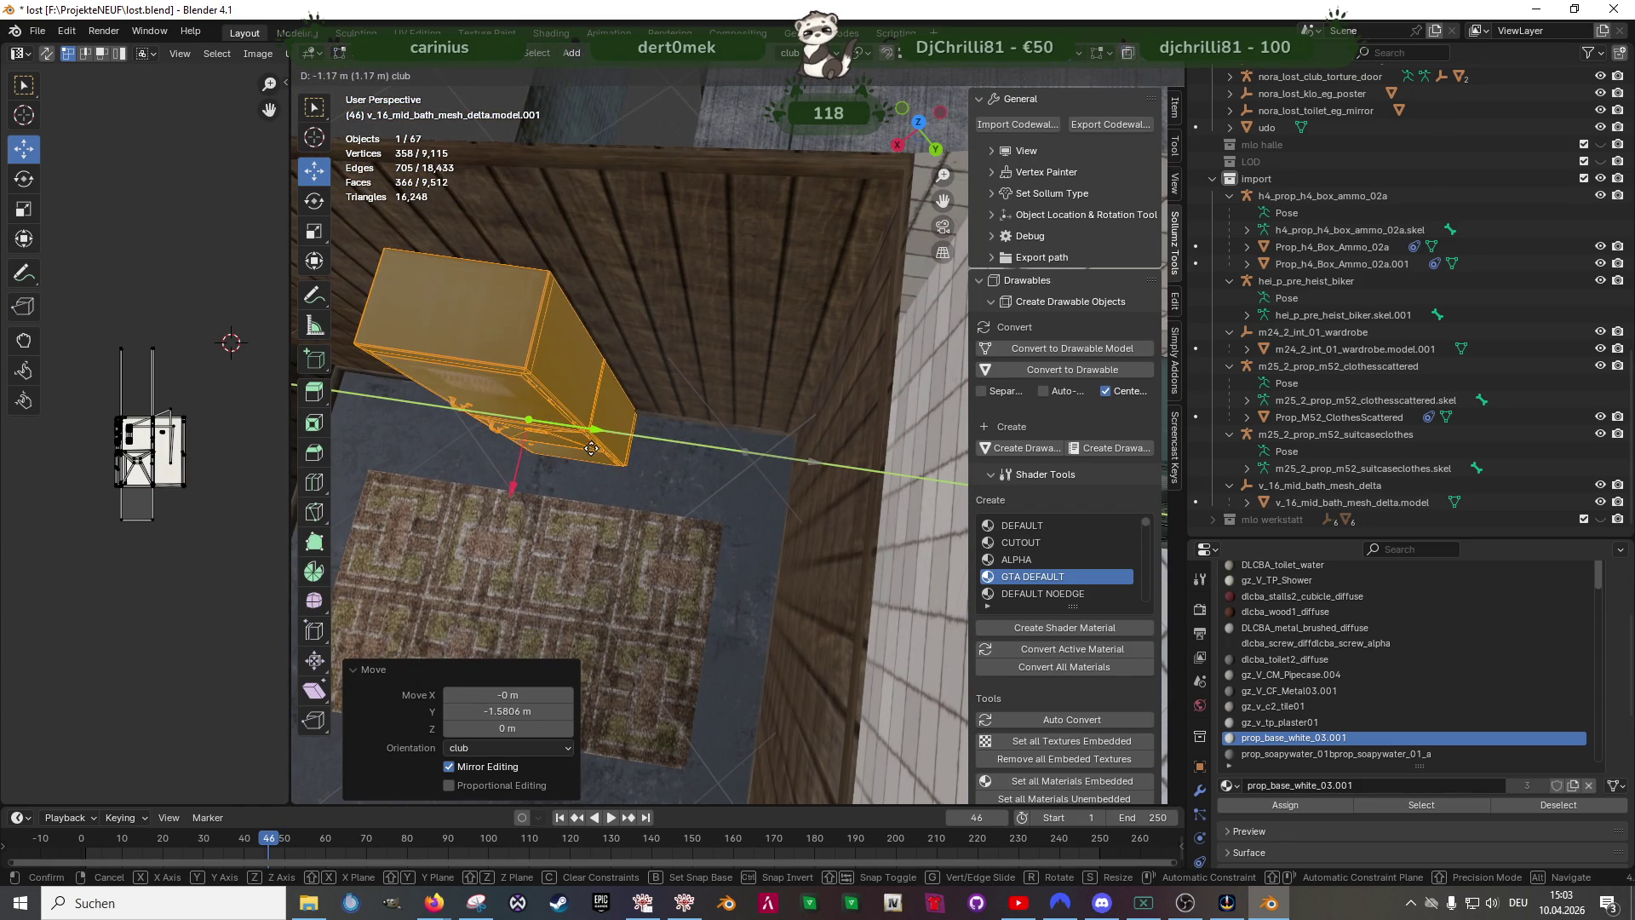
- Enable Face Orientation colouring in the Overlays popover and check the copy's faces
{"action": "left_click", "coordinate": [1085, 55]}
{"action": "left_click", "coordinate": [976, 398]}
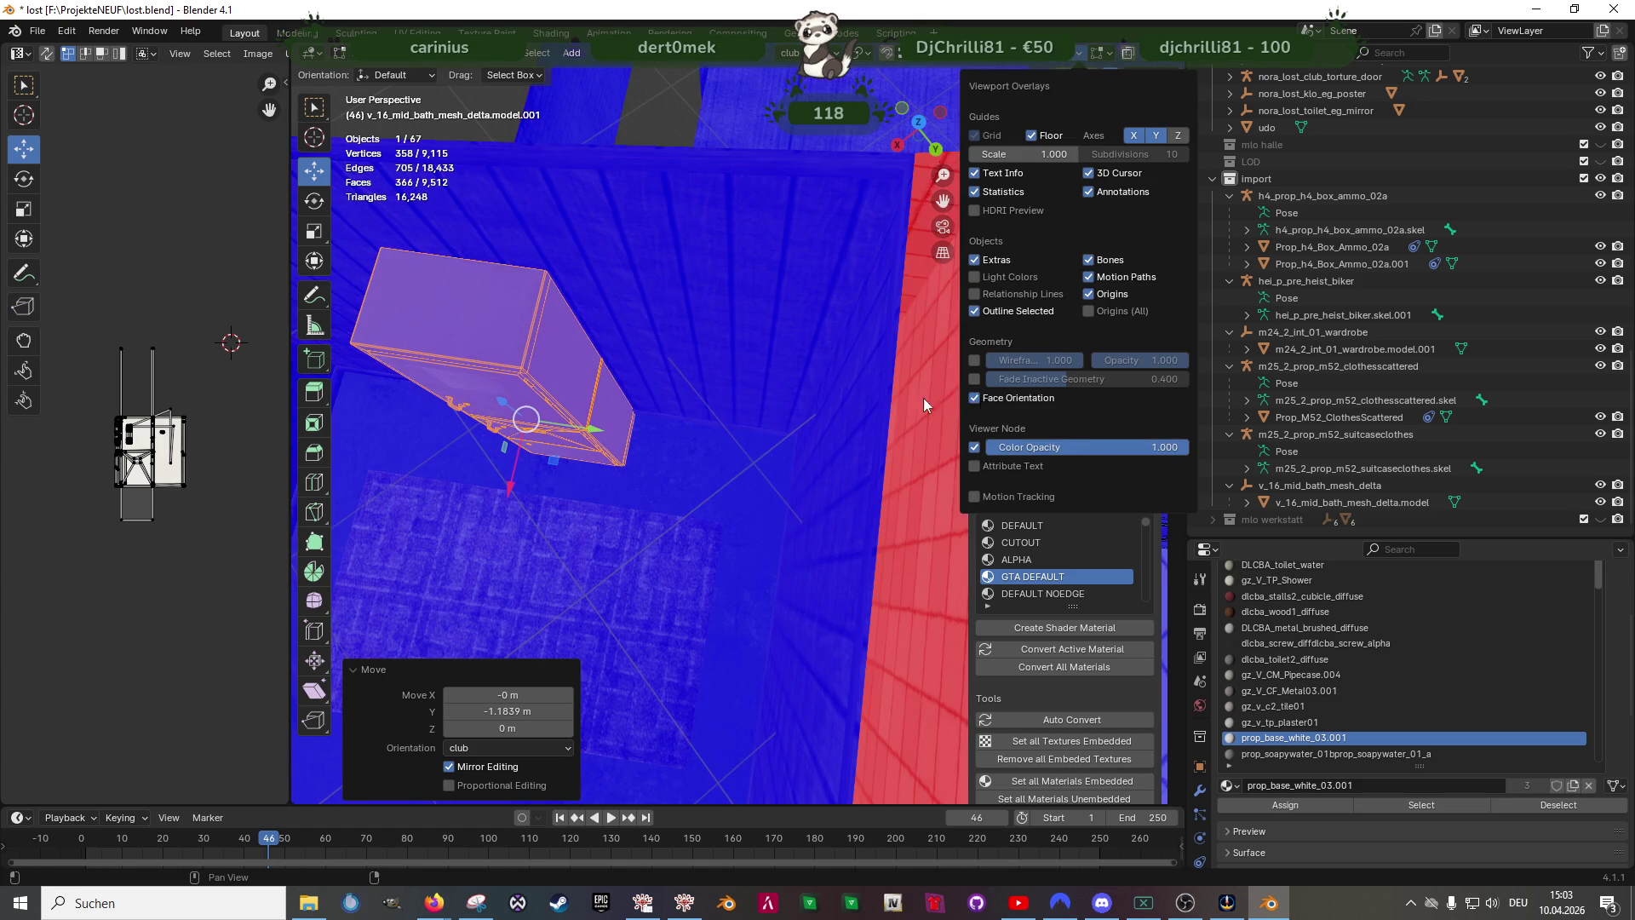
{"action": "middle_click_drag", "start_coordinate": [767, 447], "coordinate": [537, 308]}
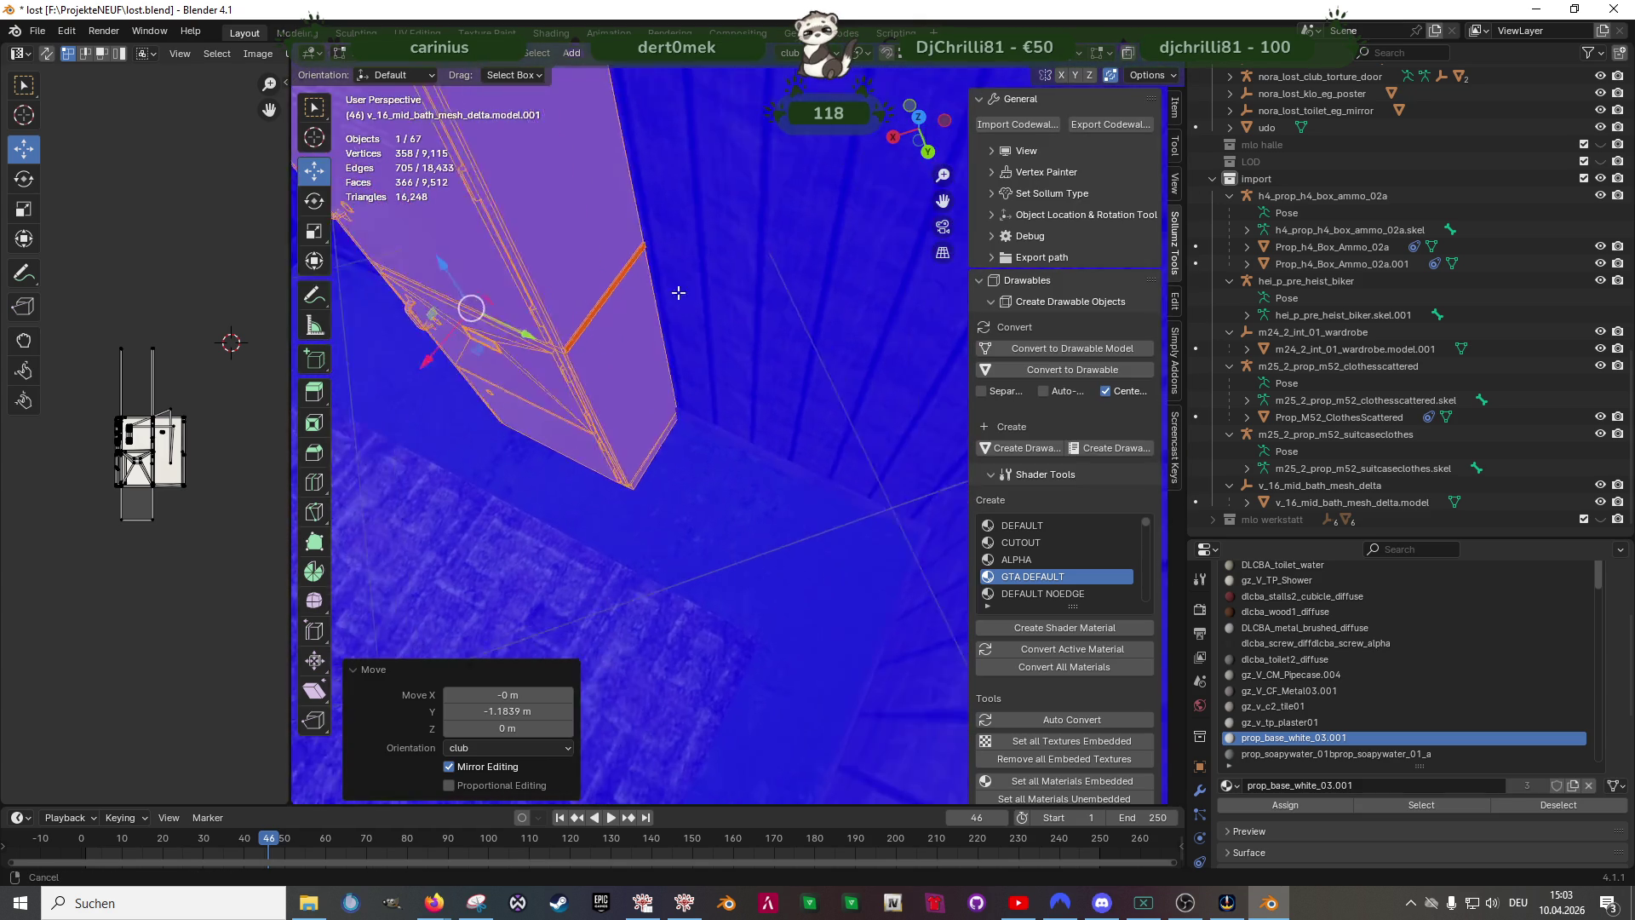
{"action": "left_click", "coordinate": [761, 237]}
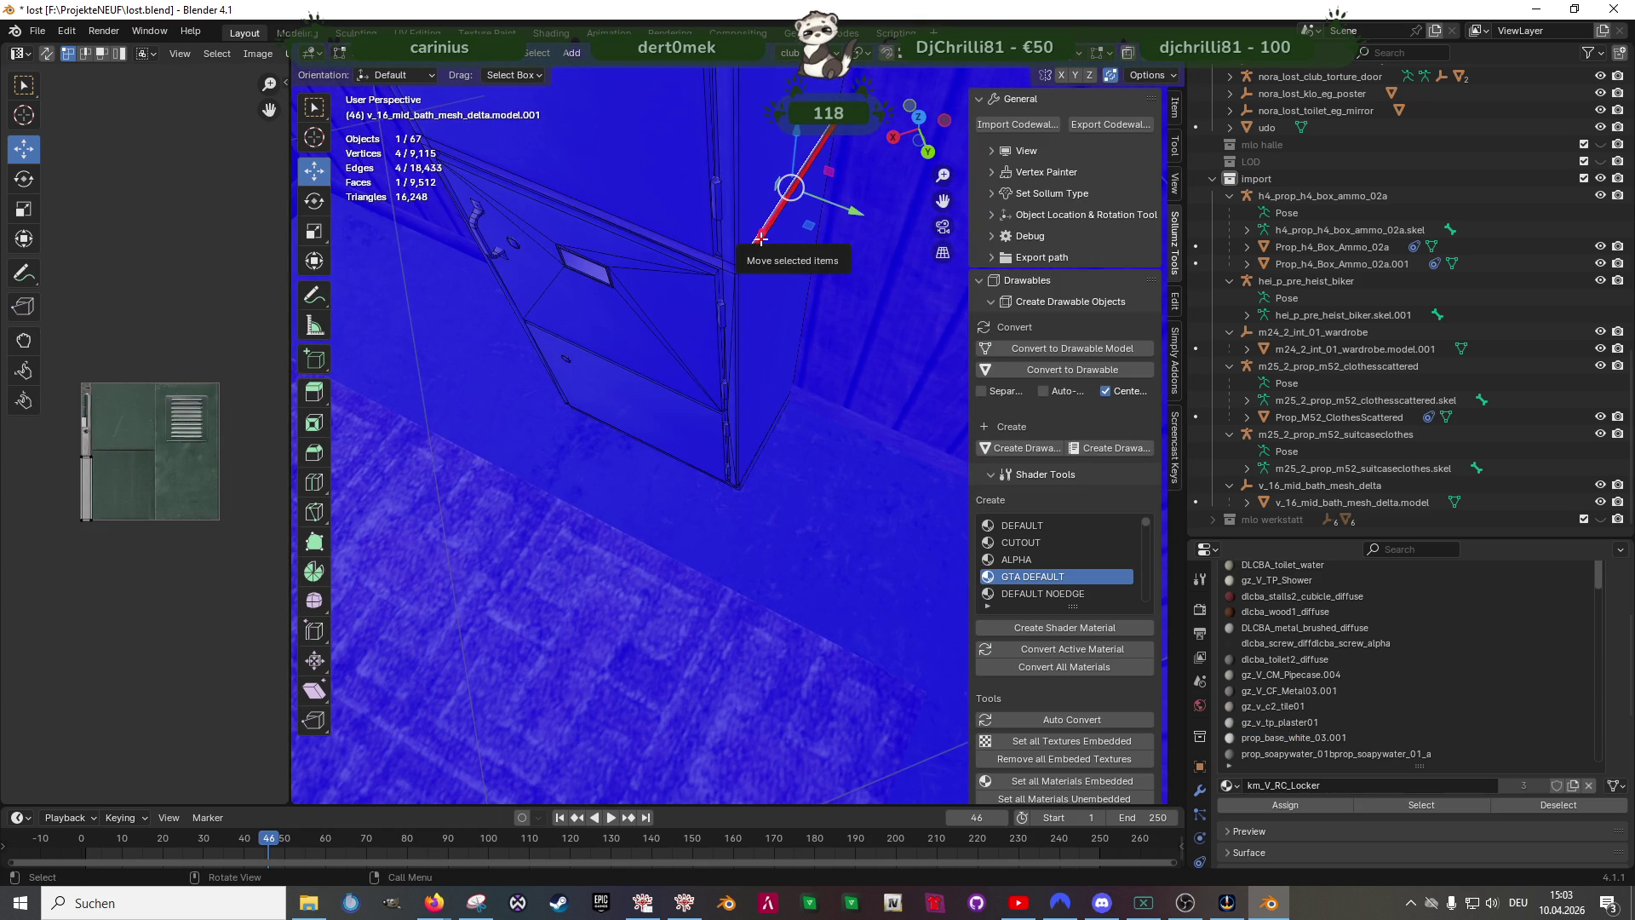
{"action": "mouse_move", "coordinate": [760, 236]}
{"action": "middle_mouse_down"}
{"action": "mouse_move", "coordinate": [698, 356]}
{"action": "mouse_move", "coordinate": [786, 500]}
{"action": "middle_mouse_up"}
{"action": "left_click", "coordinate": [699, 356]}
- Reselect the whole copied locker and move it about two metres along Y beside the locker row
{"action": "key", "text": "shift+z"}
{"action": "left_click_drag", "start_coordinate": [616, 310], "coordinate": [782, 505]}
{"action": "key", "text": "shift+z"}
{"action": "middle_click_drag", "start_coordinate": [783, 505], "coordinate": [617, 447]}
{"action": "key", "text": "g"}
{"action": "key", "text": "y"}
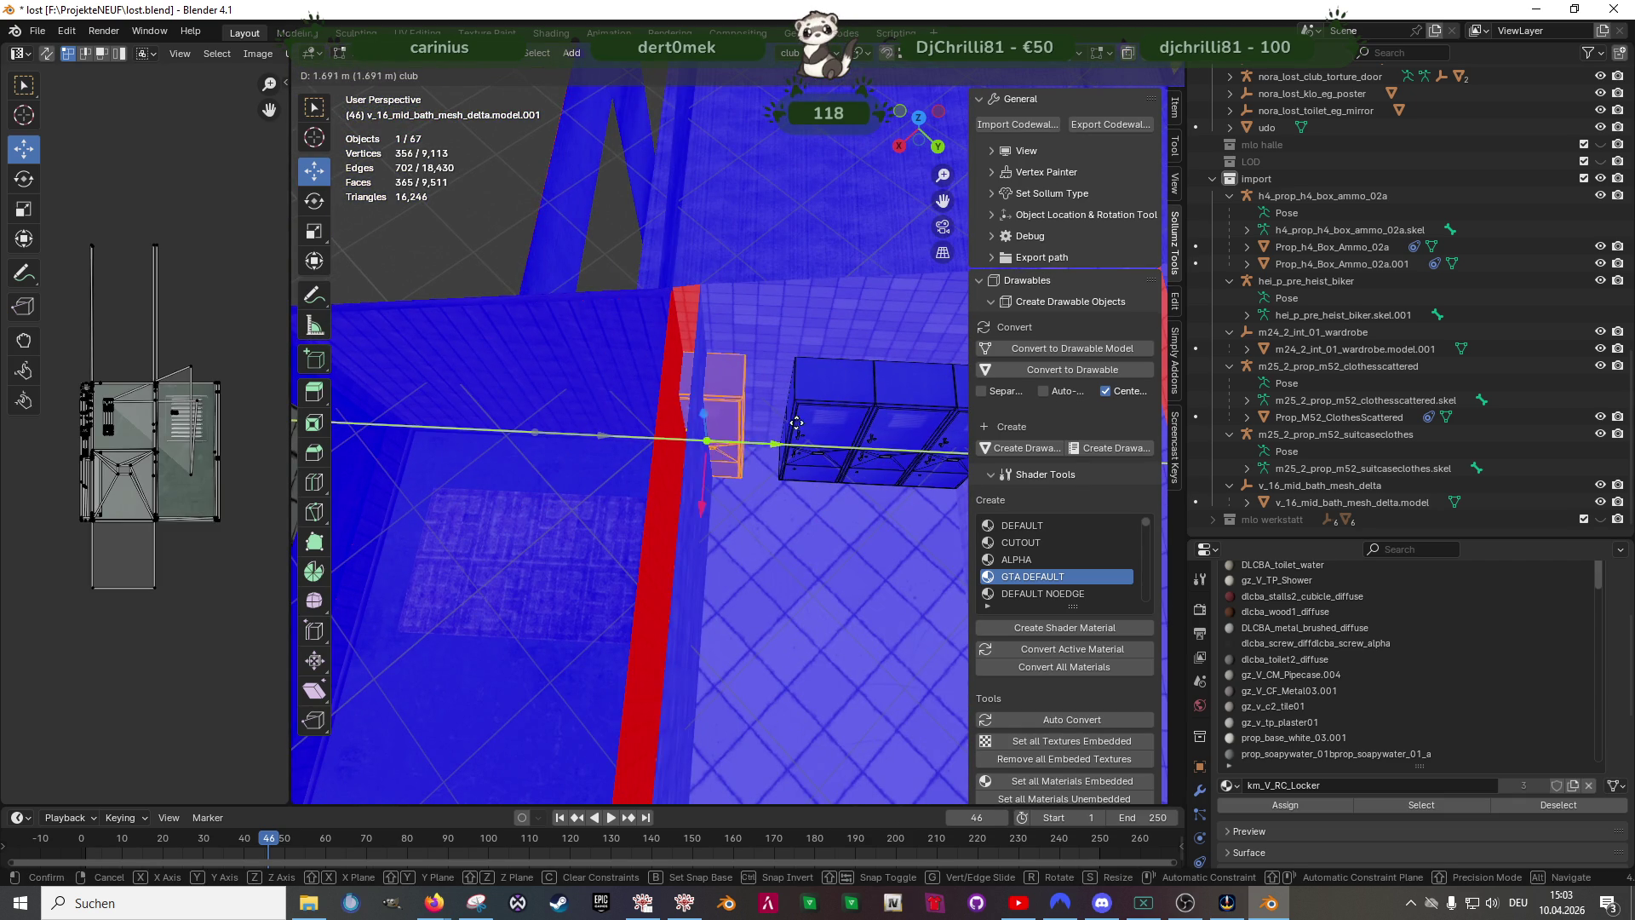
{"action": "left_click", "coordinate": [830, 409]}
{"action": "scroll", "coordinate": [831, 409], "scroll_direction": "up", "scroll_amount": 4}
- Nudge the locker copy a little further along Y into final position
{"action": "mouse_move", "coordinate": [792, 421]}
{"action": "middle_mouse_down"}
{"action": "mouse_move", "coordinate": [764, 431]}
{"action": "mouse_move", "coordinate": [740, 496]}
{"action": "middle_mouse_up"}
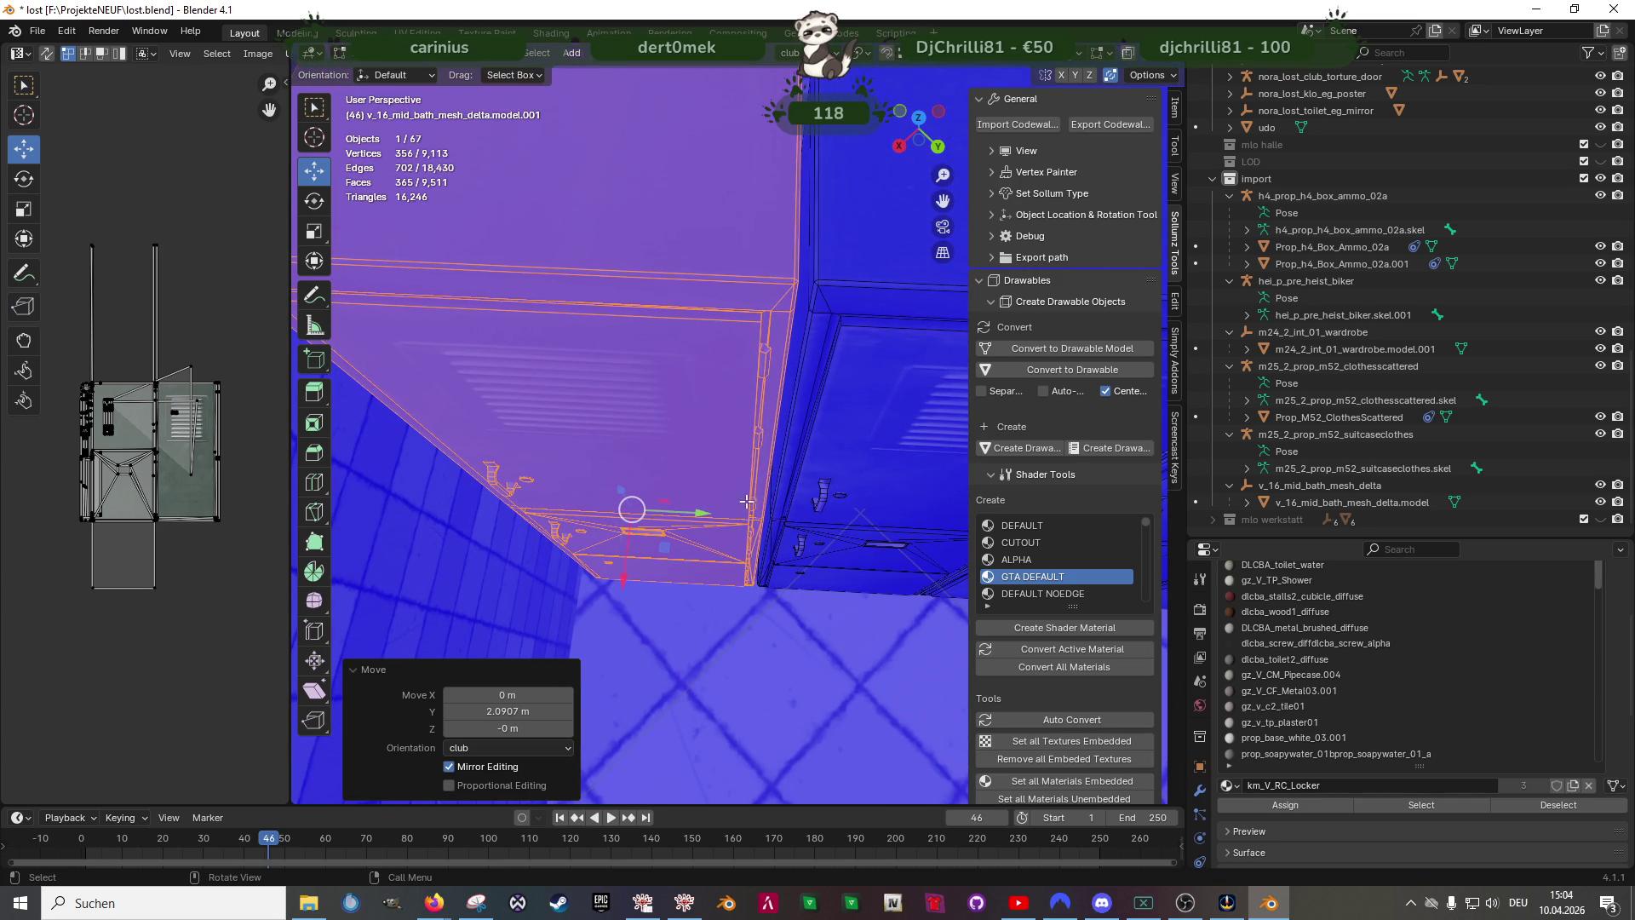
{"action": "left_click_drag", "start_coordinate": [703, 512], "coordinate": [712, 509]}
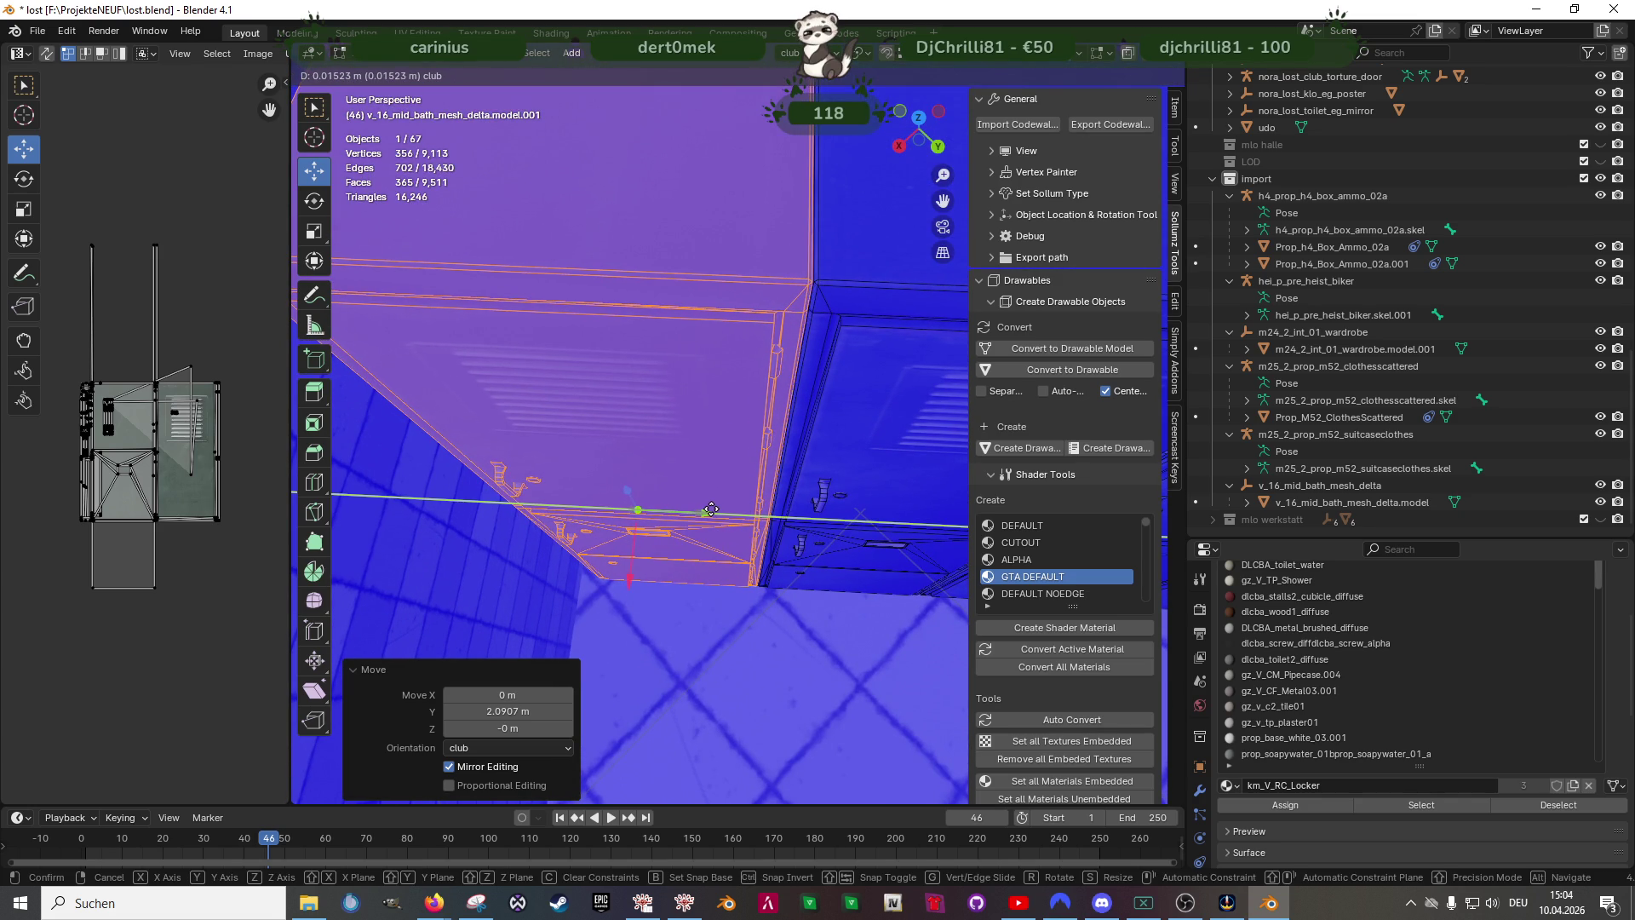
{"action": "left_click", "coordinate": [711, 509]}
{"action": "scroll", "coordinate": [735, 505], "scroll_direction": "down", "scroll_amount": 5}
{"action": "middle_click_drag", "start_coordinate": [734, 505], "coordinate": [744, 488]}
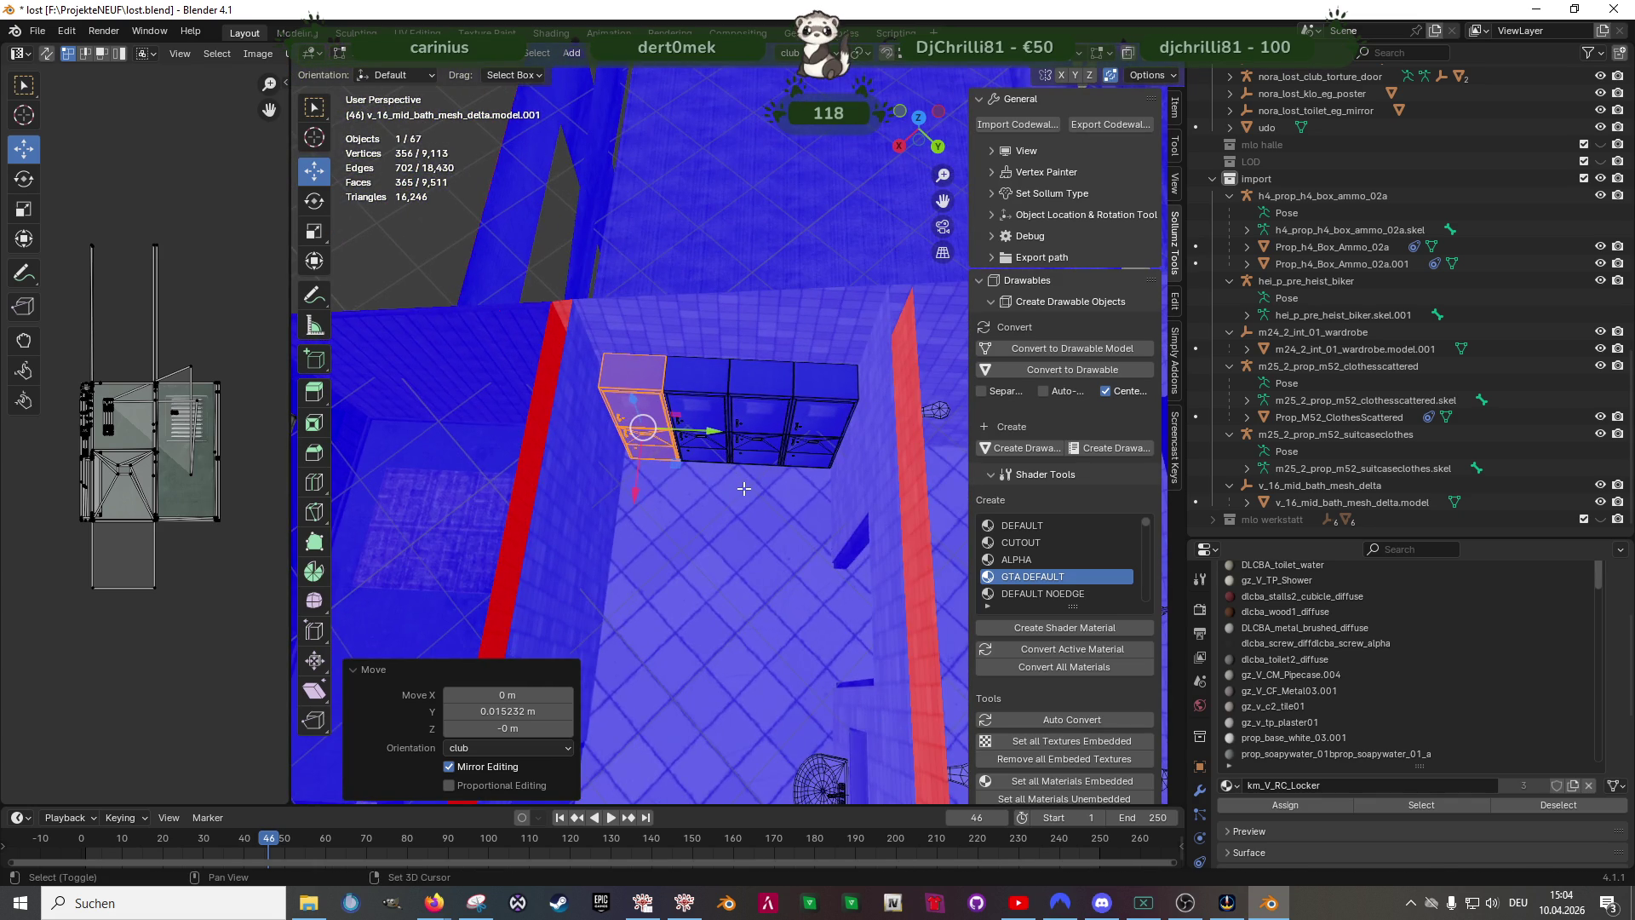
- Box-select the whole locker row in wireframe and shift it slightly along Y
{"action": "key", "text": "shift+z"}
{"action": "left_click_drag", "start_coordinate": [573, 312], "coordinate": [867, 503]}
{"action": "middle_click_drag", "start_coordinate": [866, 501], "coordinate": [822, 508]}
{"action": "left_click_drag", "start_coordinate": [810, 455], "coordinate": [863, 549], "text": "ctrl"}
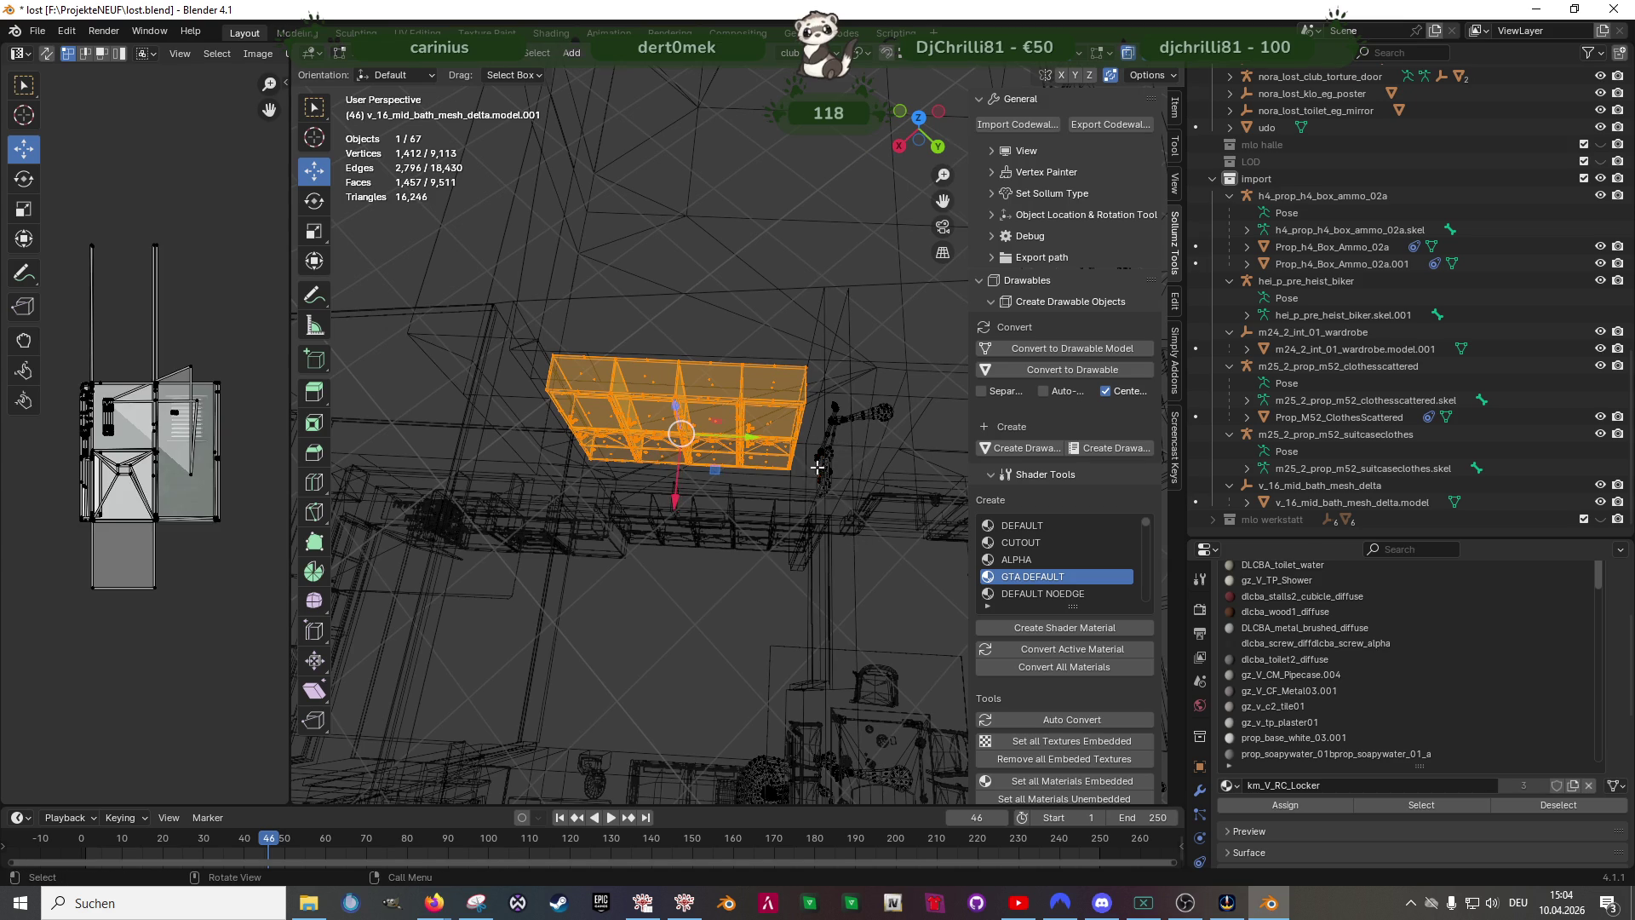
{"action": "key", "text": "shift+z"}
{"action": "middle_click_drag", "start_coordinate": [808, 501], "coordinate": [696, 451]}
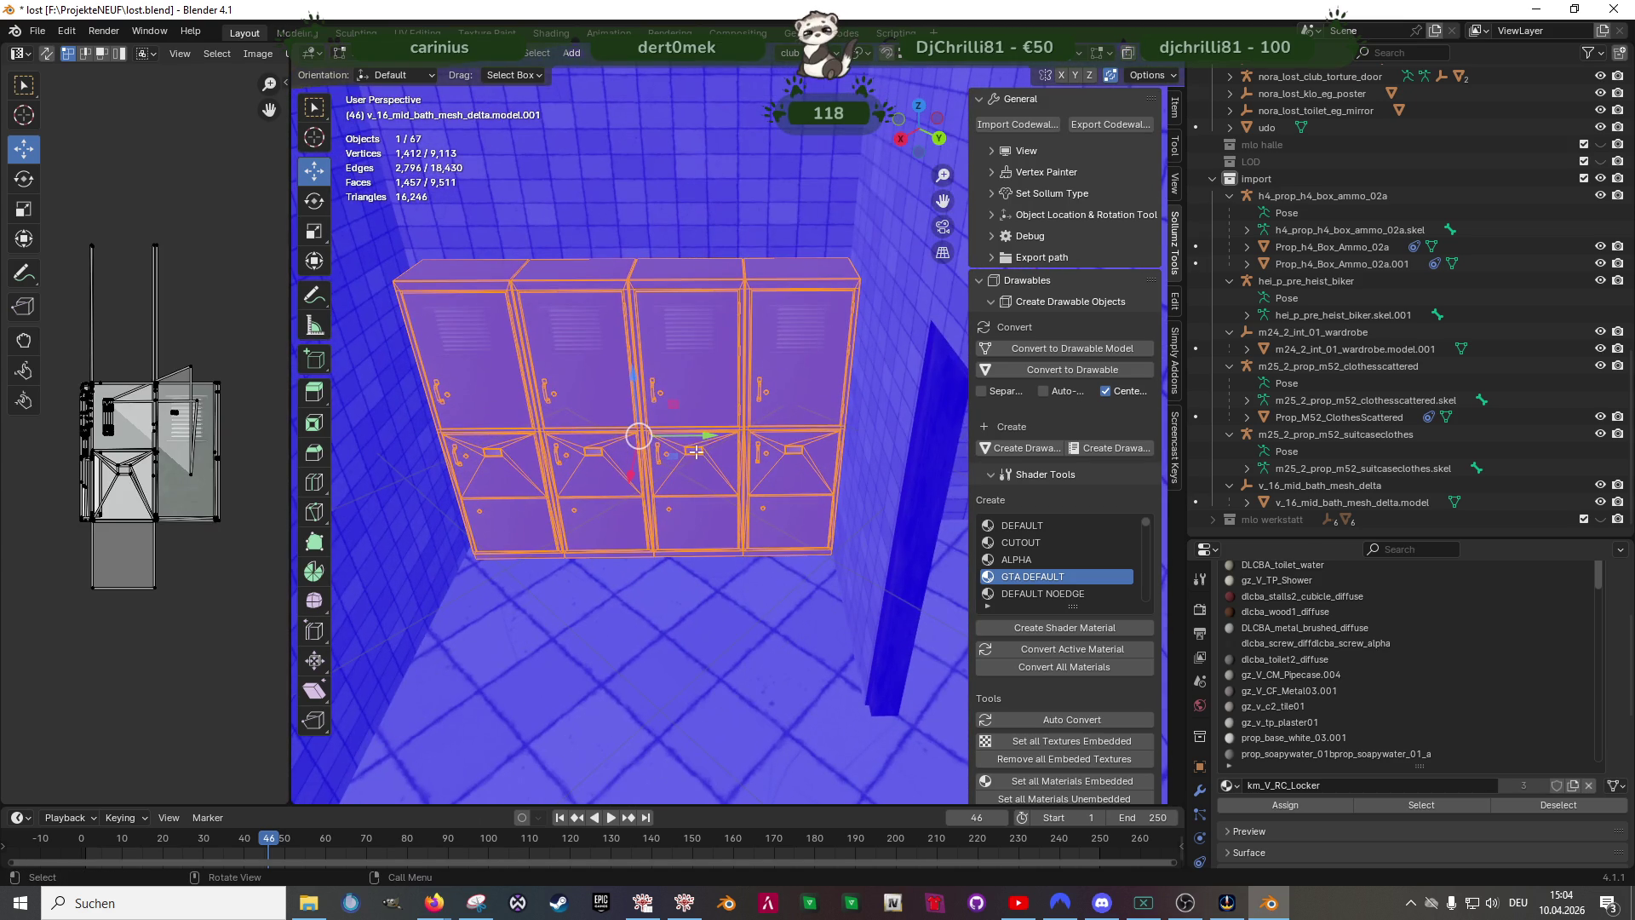
{"action": "key", "text": "g"}
{"action": "key", "text": "y"}
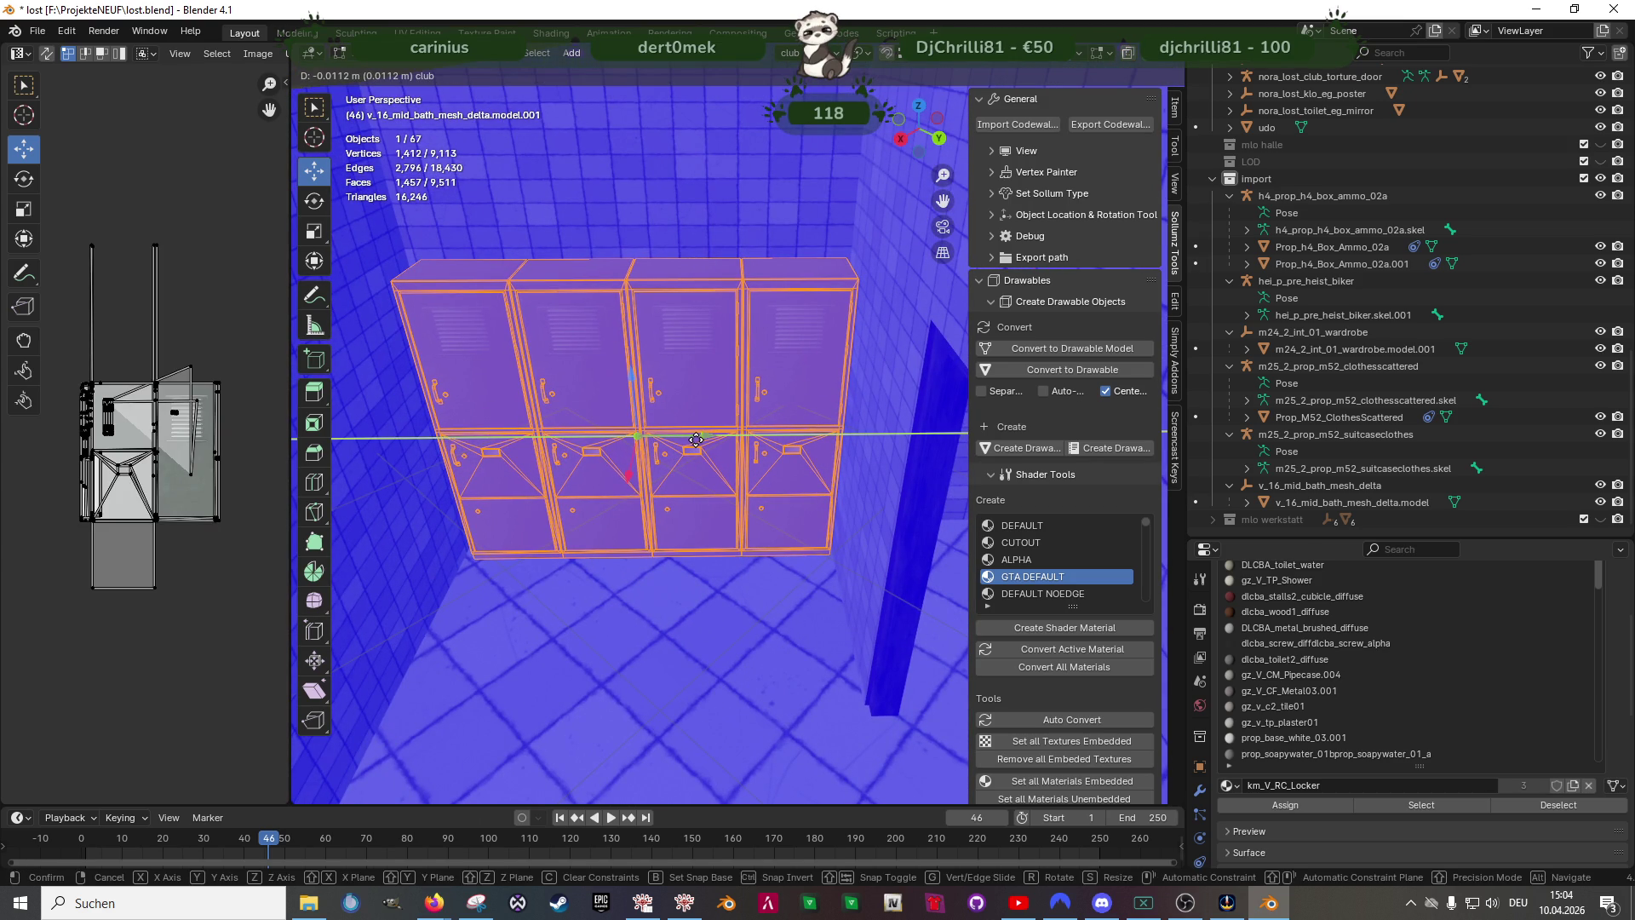
{"action": "left_click", "coordinate": [695, 441]}
{"action": "middle_click_drag", "start_coordinate": [695, 440], "coordinate": [688, 393]}
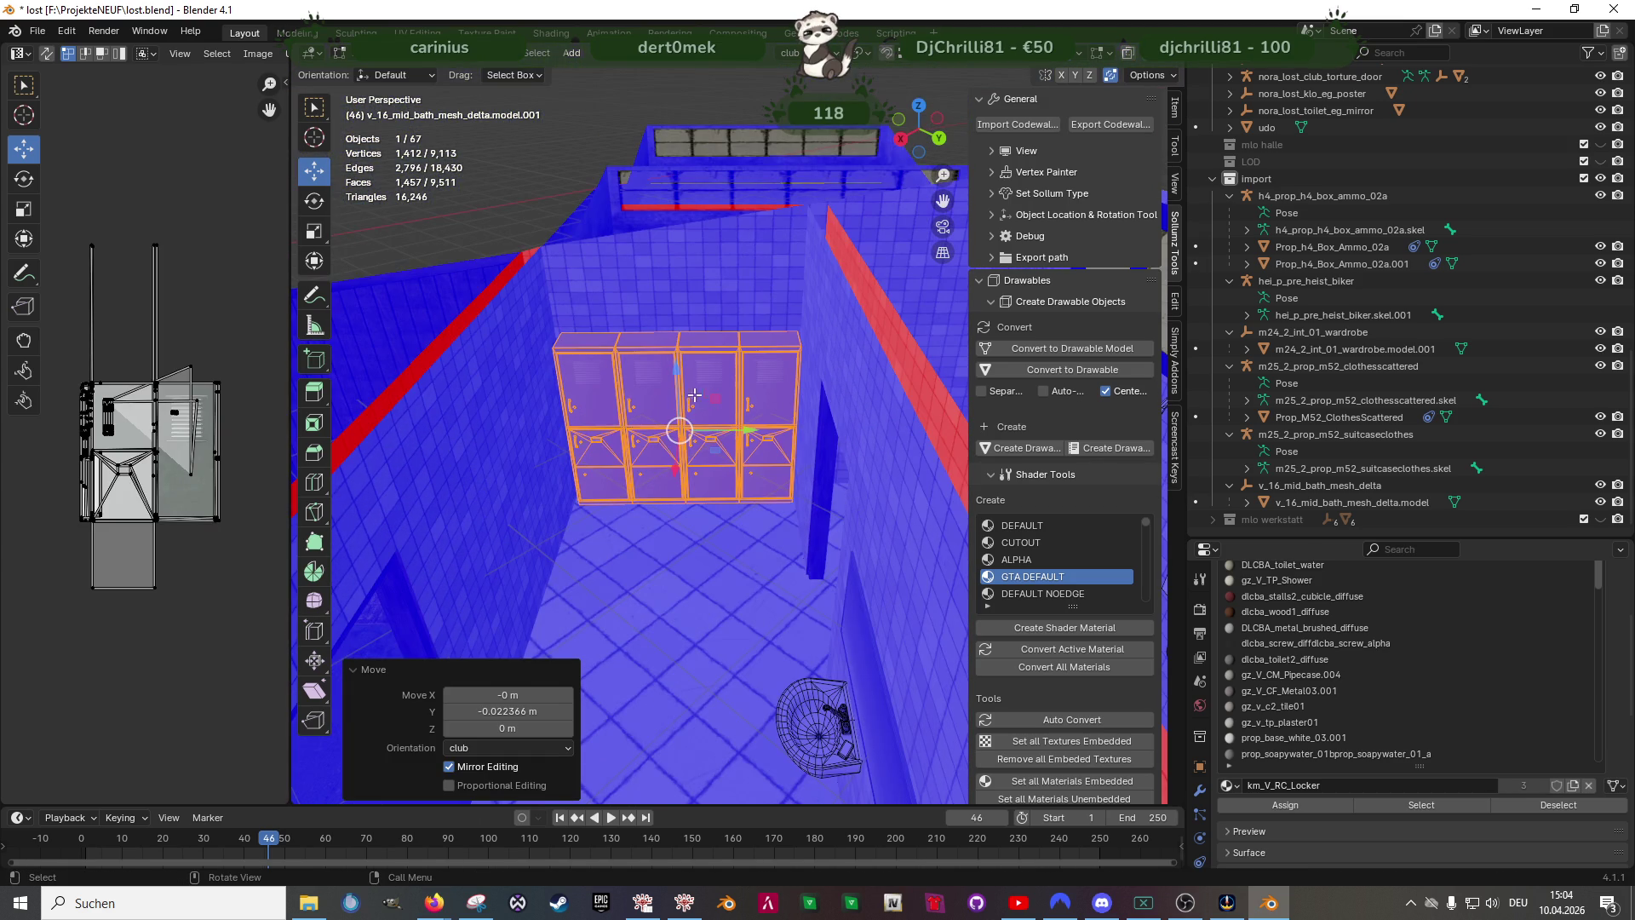
- Turn off the Face Orientation overlay, return to Object Mode and bring up the Forge objects page in the browser
{"action": "left_click", "coordinate": [1084, 54]}
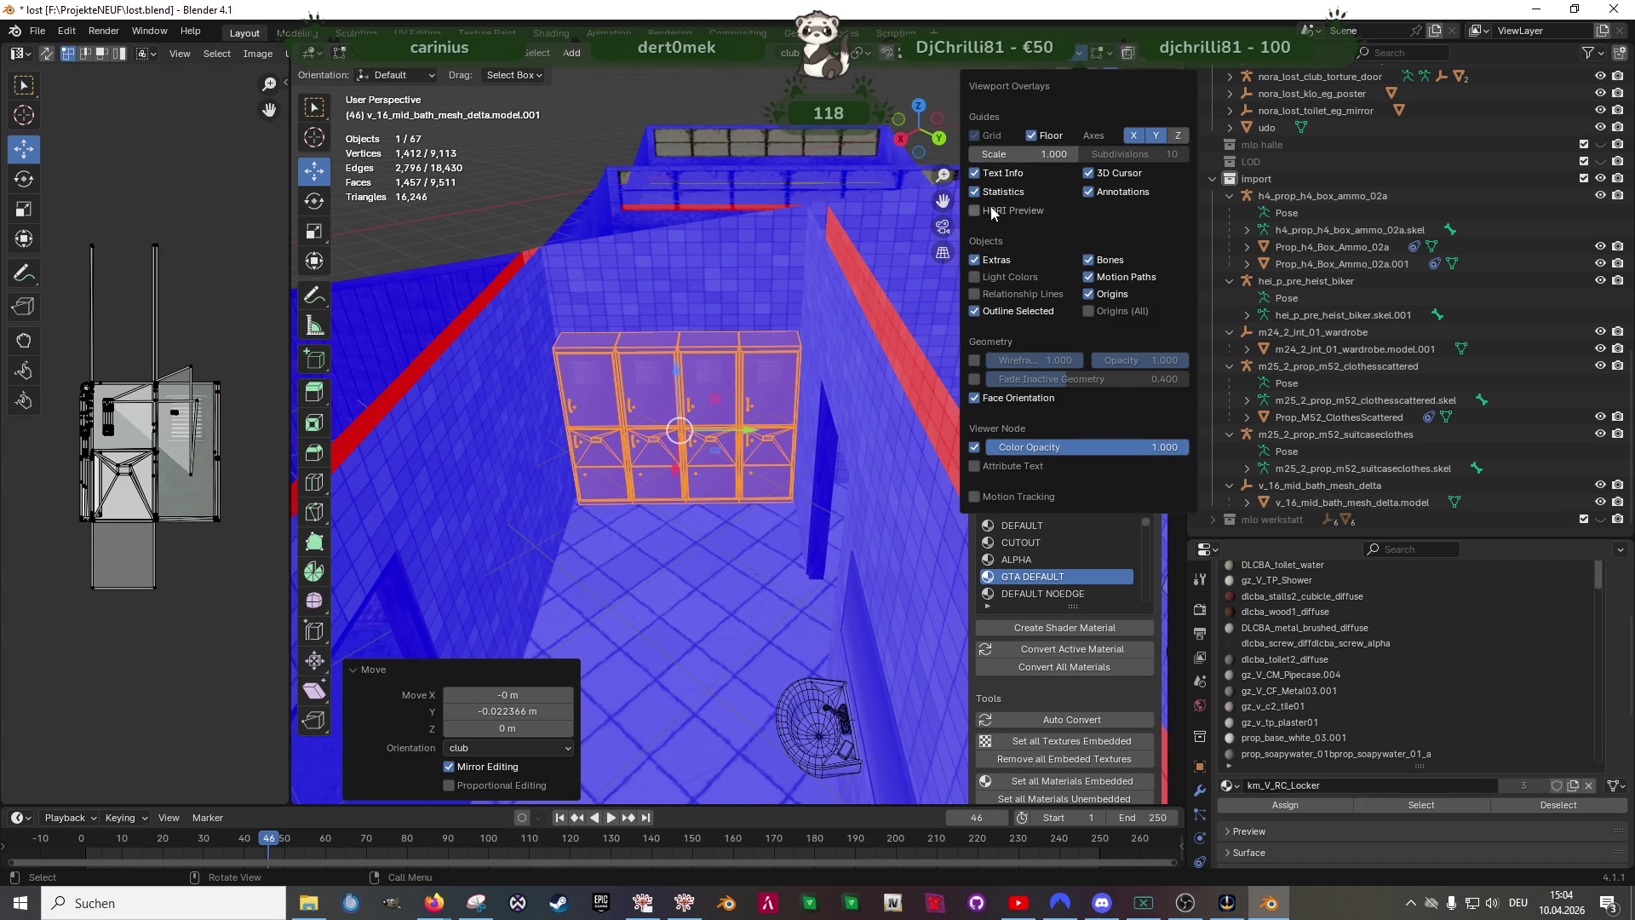
{"action": "left_click", "coordinate": [975, 398]}
{"action": "key", "text": "Tab"}
{"action": "mouse_move", "coordinate": [639, 448]}
{"action": "middle_mouse_down"}
{"action": "mouse_move", "coordinate": [792, 512]}
{"action": "mouse_move", "coordinate": [712, 464]}
{"action": "middle_mouse_up"}
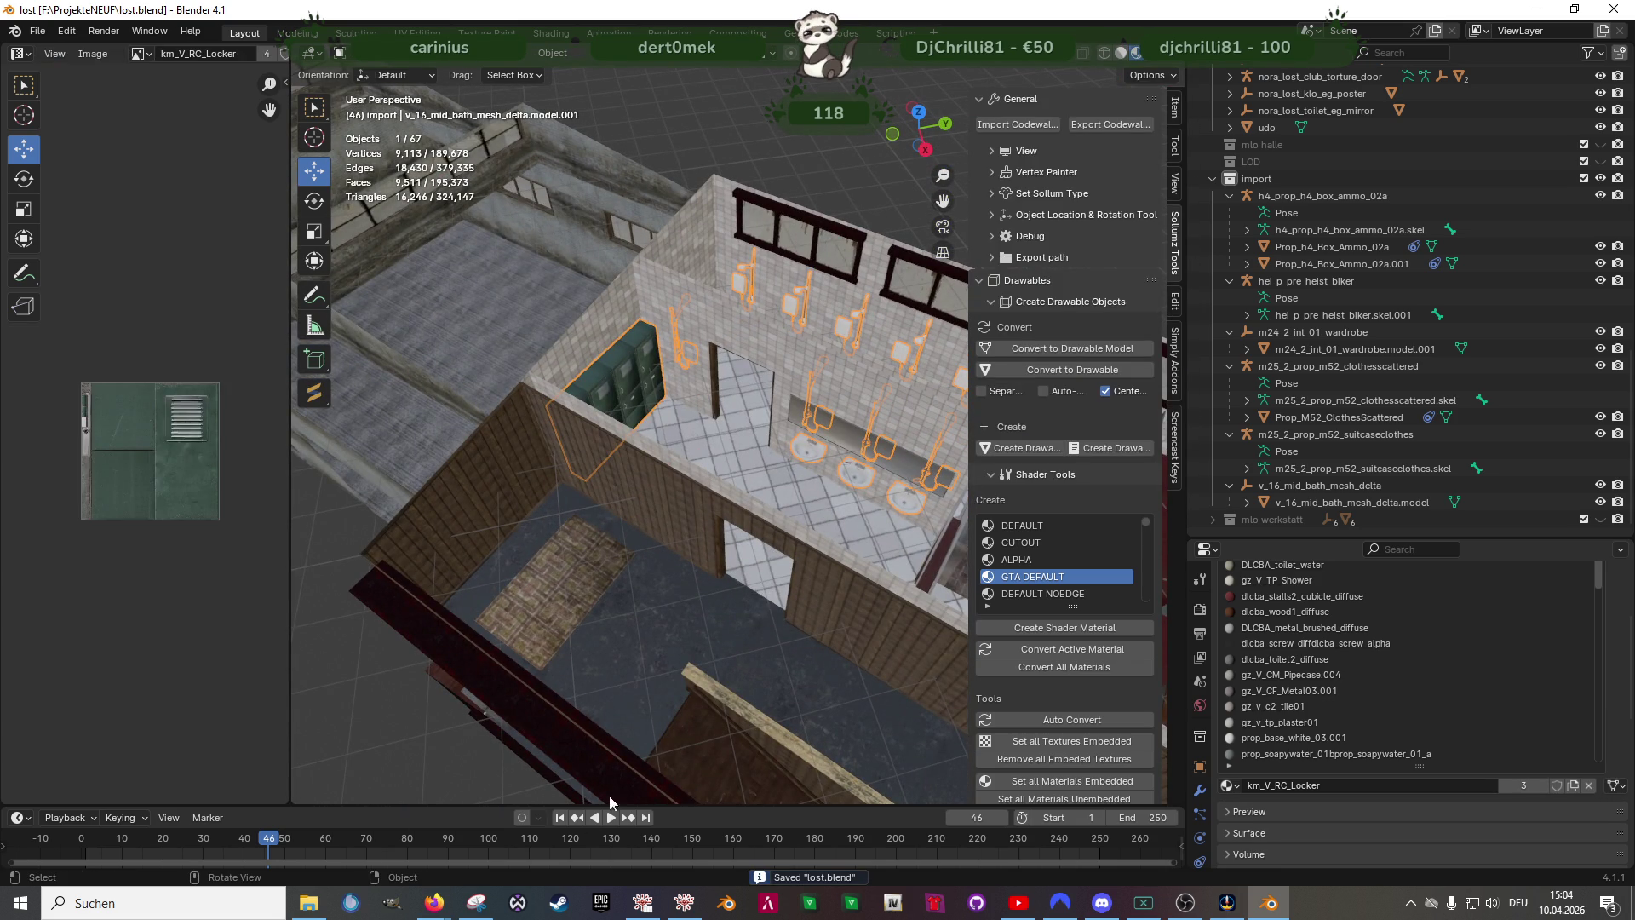
{"action": "left_click", "coordinate": [435, 903]}
{"action": "left_click", "coordinate": [397, 844]}
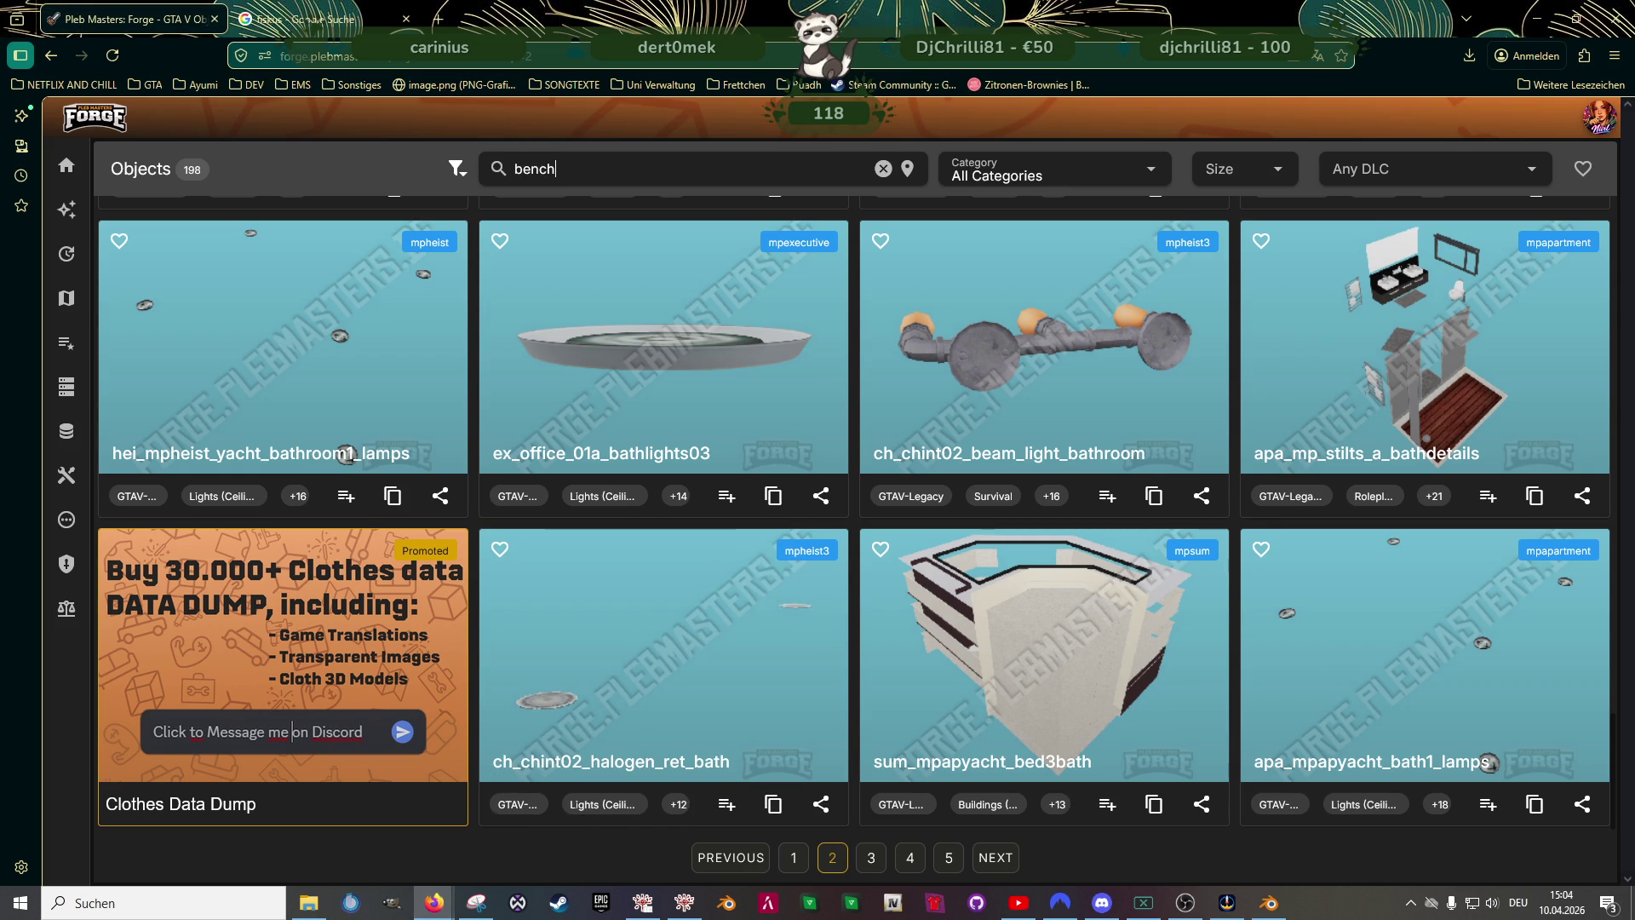
- Search 'bench', find v_ind_rc_bench on page 2, copy its name and open its details
{"action": "key", "text": "Return"}
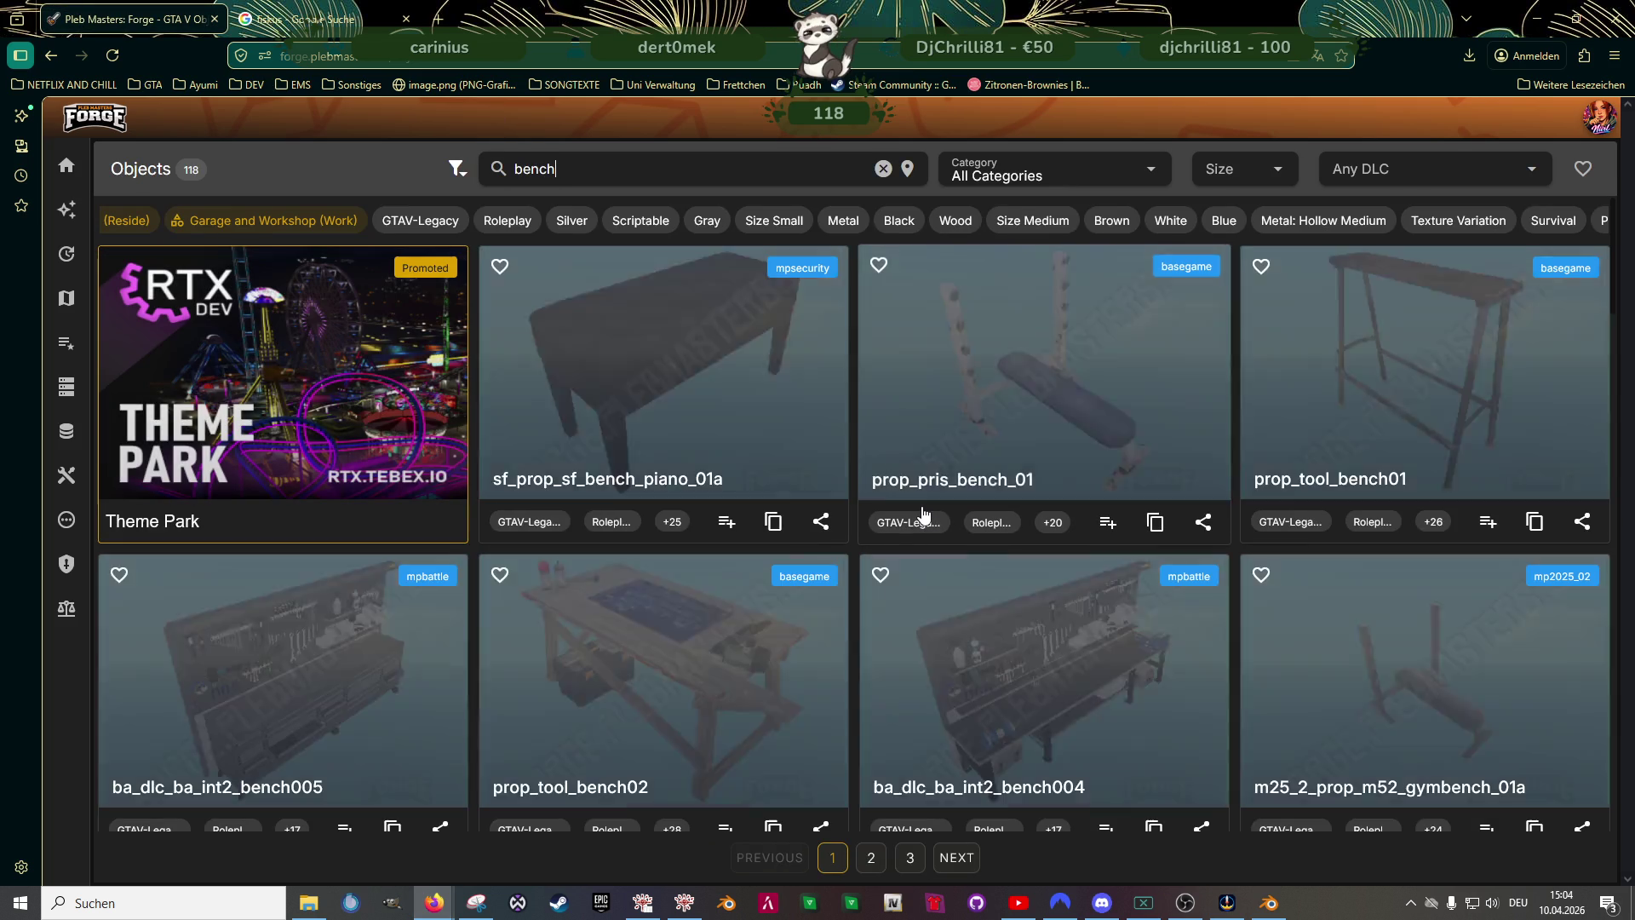
{"action": "scroll", "coordinate": [1090, 491], "scroll_direction": "down", "scroll_amount": 2}
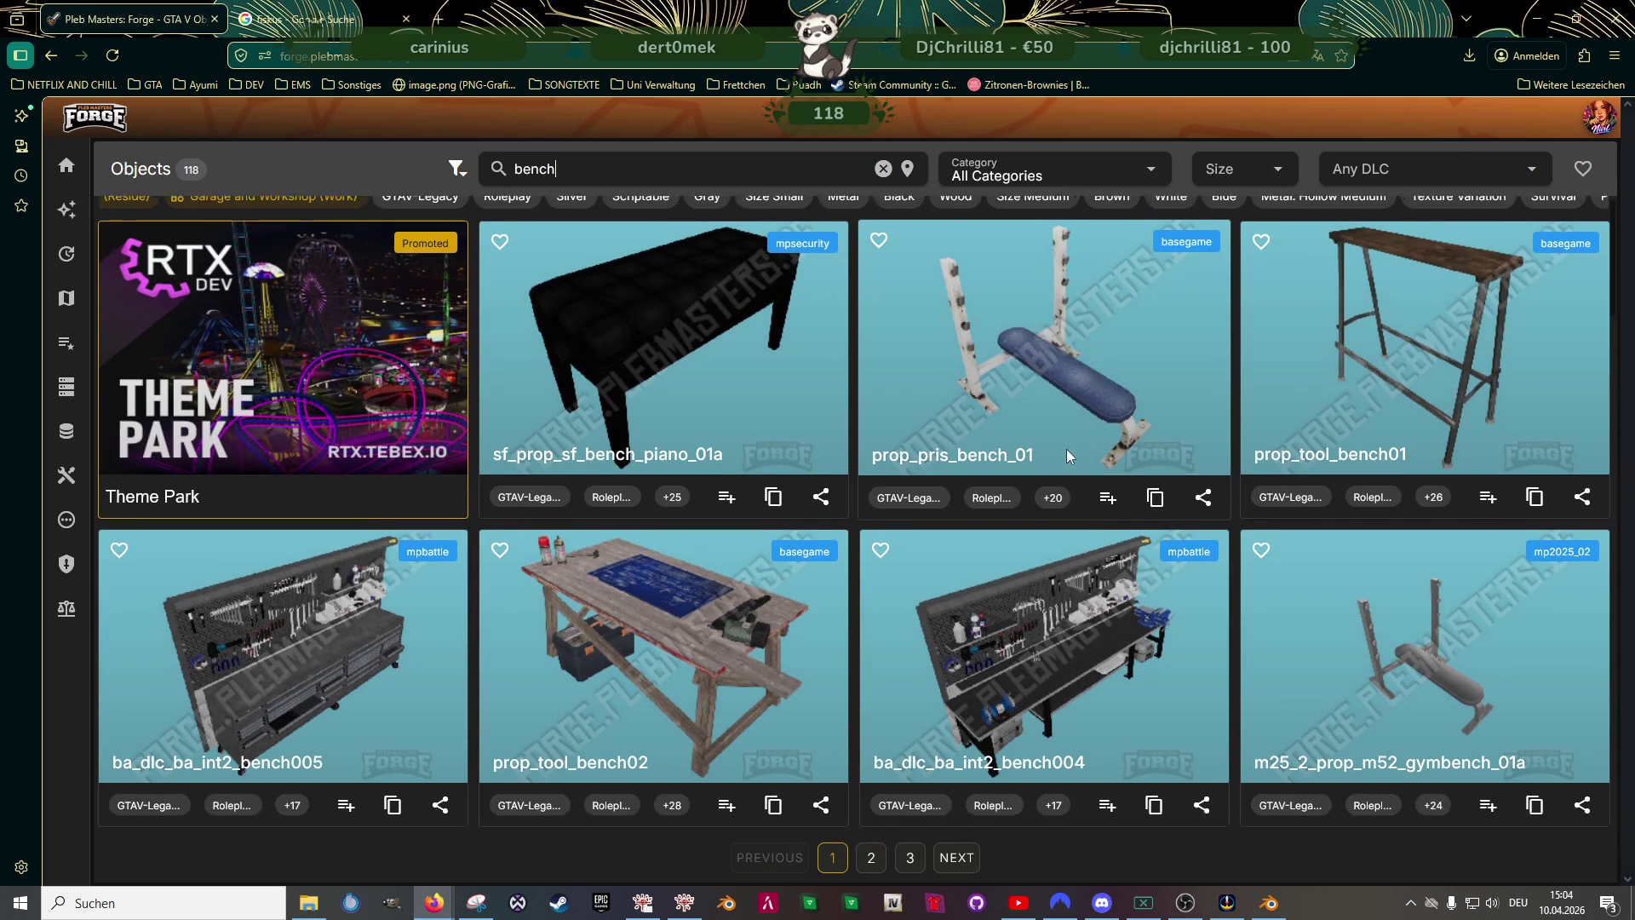
{"action": "scroll", "coordinate": [1067, 449], "scroll_direction": "down", "scroll_amount": 3}
{"action": "scroll", "coordinate": [1061, 454], "scroll_direction": "down", "scroll_amount": 2}
{"action": "scroll", "coordinate": [1057, 451], "scroll_direction": "down", "scroll_amount": 2}
{"action": "scroll", "coordinate": [1056, 450], "scroll_direction": "down", "scroll_amount": 2}
{"action": "scroll", "coordinate": [1053, 458], "scroll_direction": "down", "scroll_amount": 2}
{"action": "scroll", "coordinate": [1048, 461], "scroll_direction": "down", "scroll_amount": 2}
{"action": "scroll", "coordinate": [1036, 466], "scroll_direction": "down", "scroll_amount": 1}
{"action": "scroll", "coordinate": [1023, 474], "scroll_direction": "down", "scroll_amount": 3}
{"action": "scroll", "coordinate": [1012, 479], "scroll_direction": "down", "scroll_amount": 1}
{"action": "scroll", "coordinate": [1012, 479], "scroll_direction": "down", "scroll_amount": 2}
{"action": "scroll", "coordinate": [1007, 486], "scroll_direction": "down", "scroll_amount": 1}
{"action": "scroll", "coordinate": [1003, 489], "scroll_direction": "down", "scroll_amount": 3}
{"action": "scroll", "coordinate": [1001, 491], "scroll_direction": "down", "scroll_amount": 1}
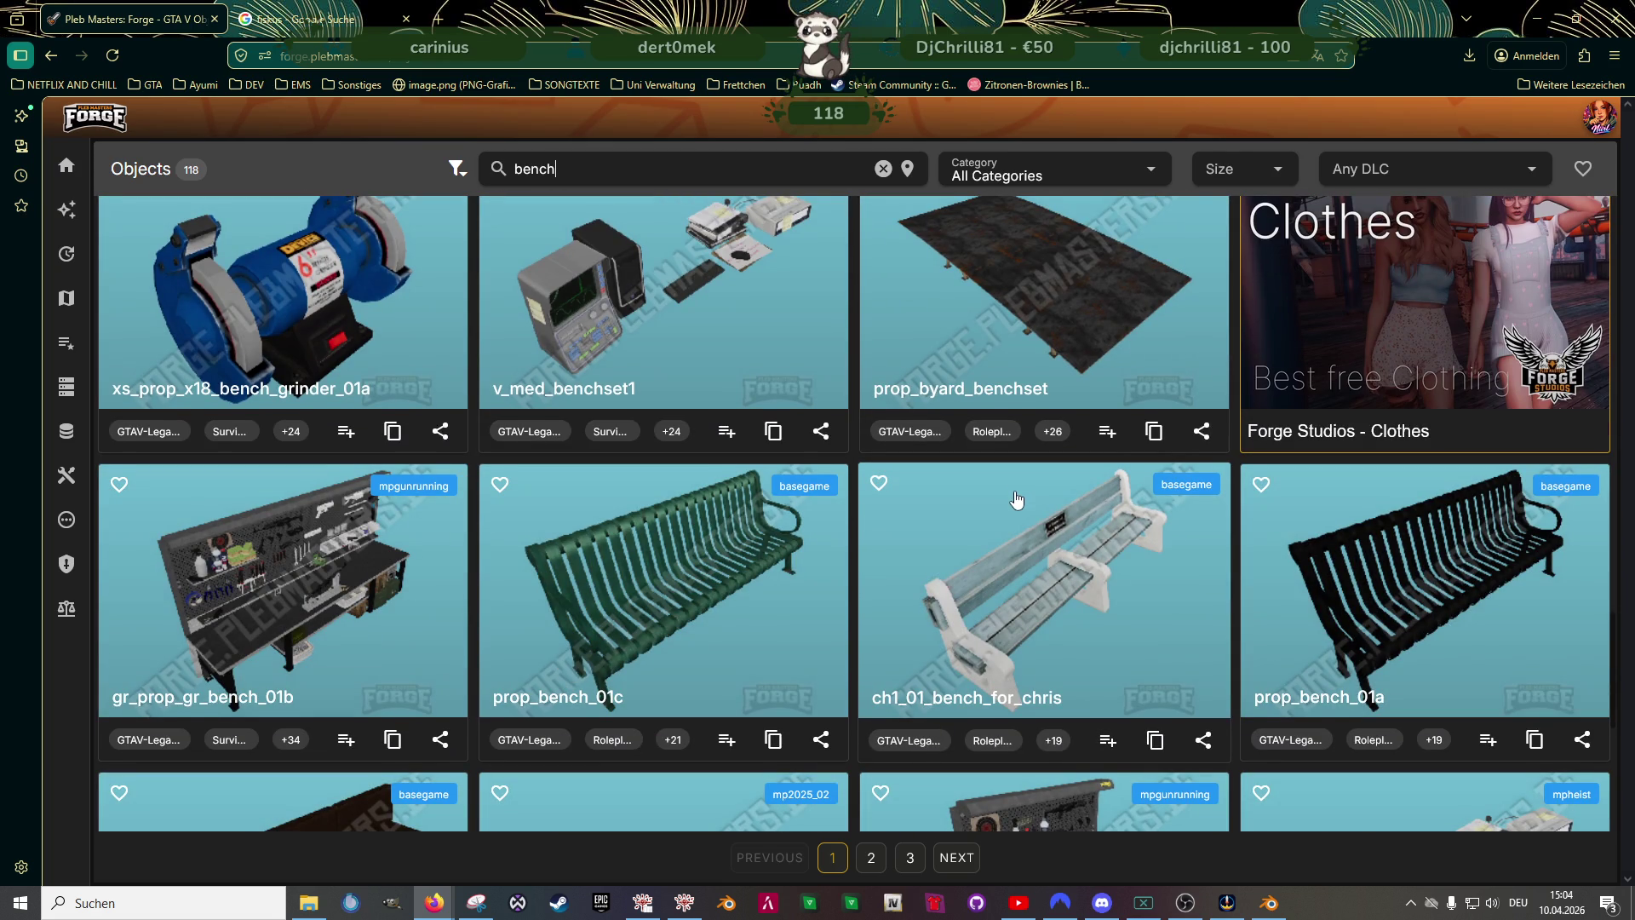
{"action": "scroll", "coordinate": [1009, 510], "scroll_direction": "down", "scroll_amount": 2}
{"action": "scroll", "coordinate": [1009, 514], "scroll_direction": "down", "scroll_amount": 2}
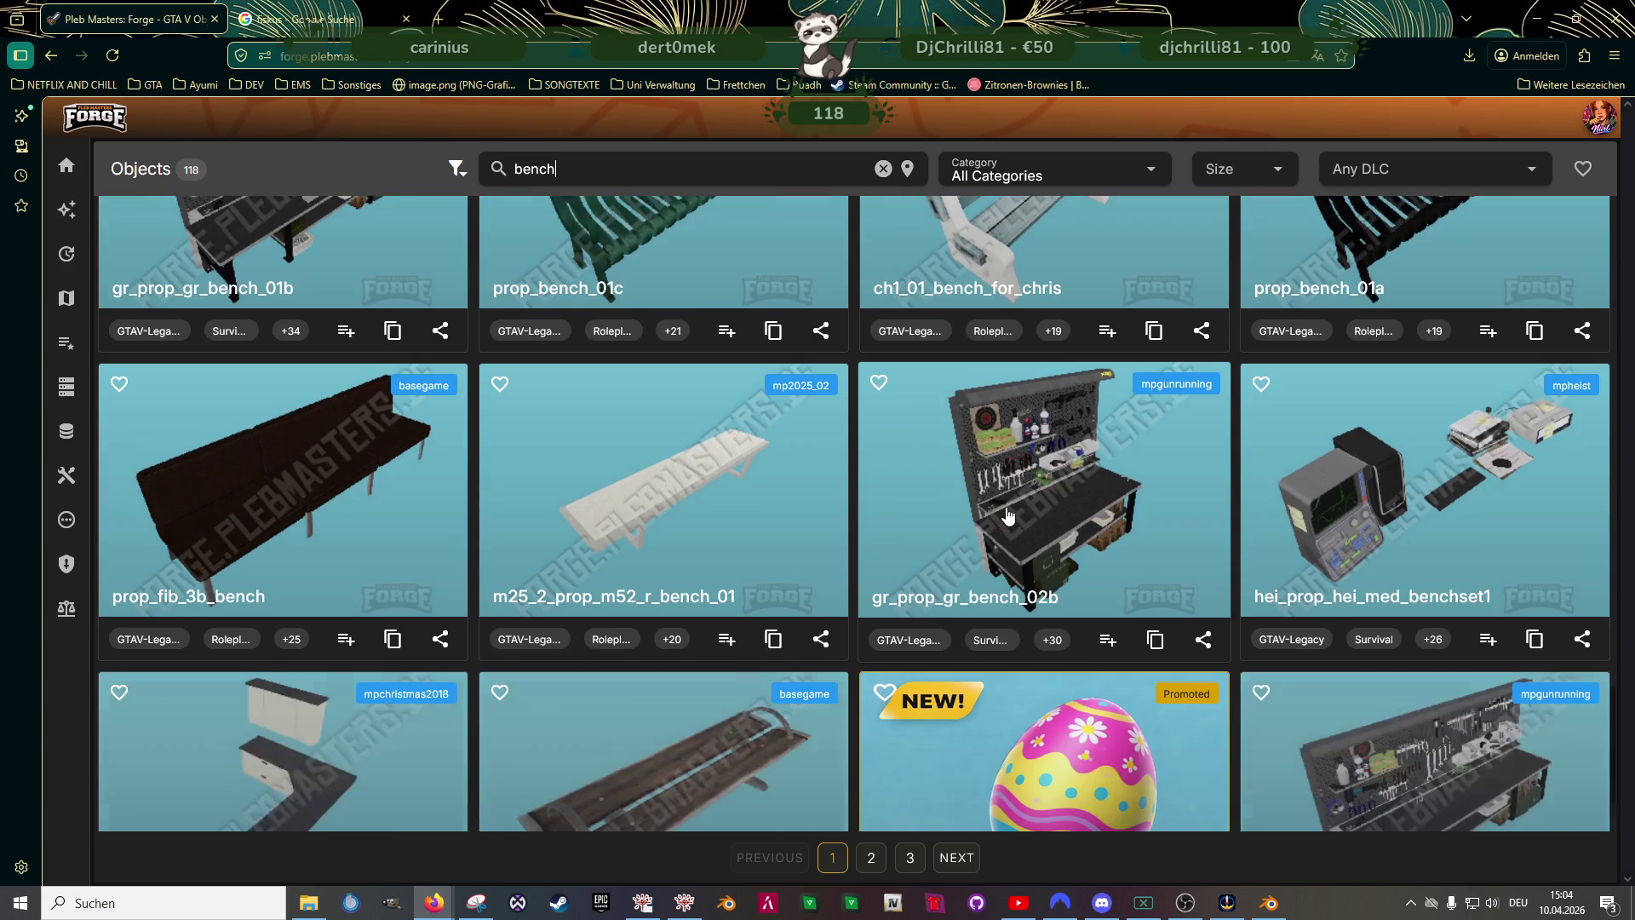
{"action": "scroll", "coordinate": [1006, 520], "scroll_direction": "down", "scroll_amount": 1}
{"action": "scroll", "coordinate": [1005, 521], "scroll_direction": "down", "scroll_amount": 2}
{"action": "scroll", "coordinate": [1006, 537], "scroll_direction": "down", "scroll_amount": 1}
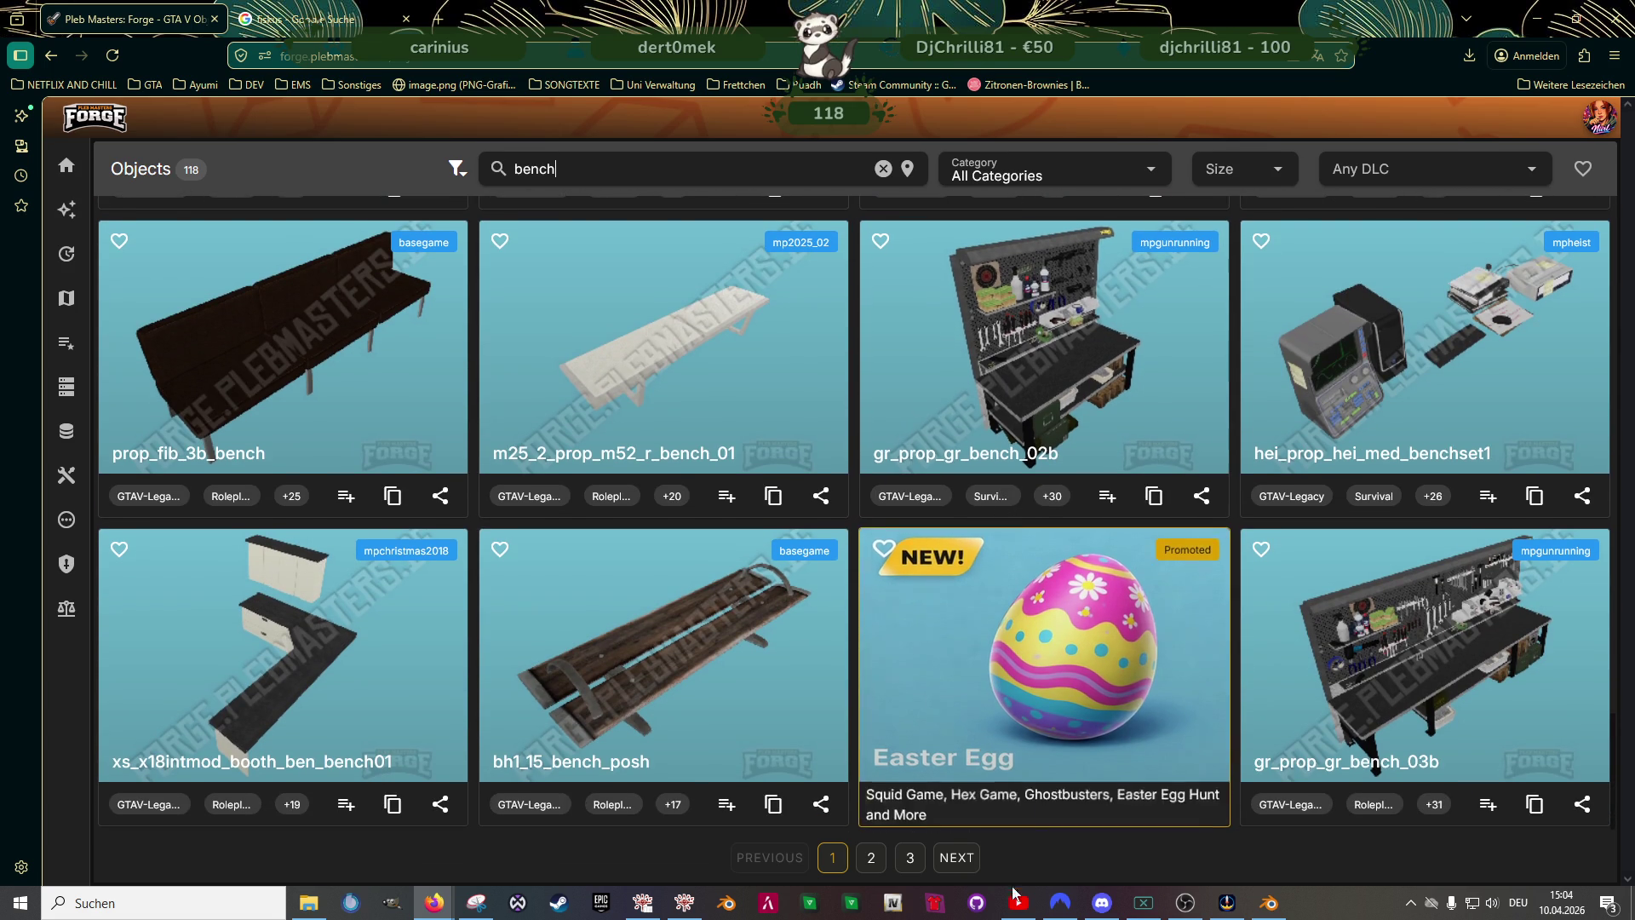
{"action": "left_click", "coordinate": [946, 859]}
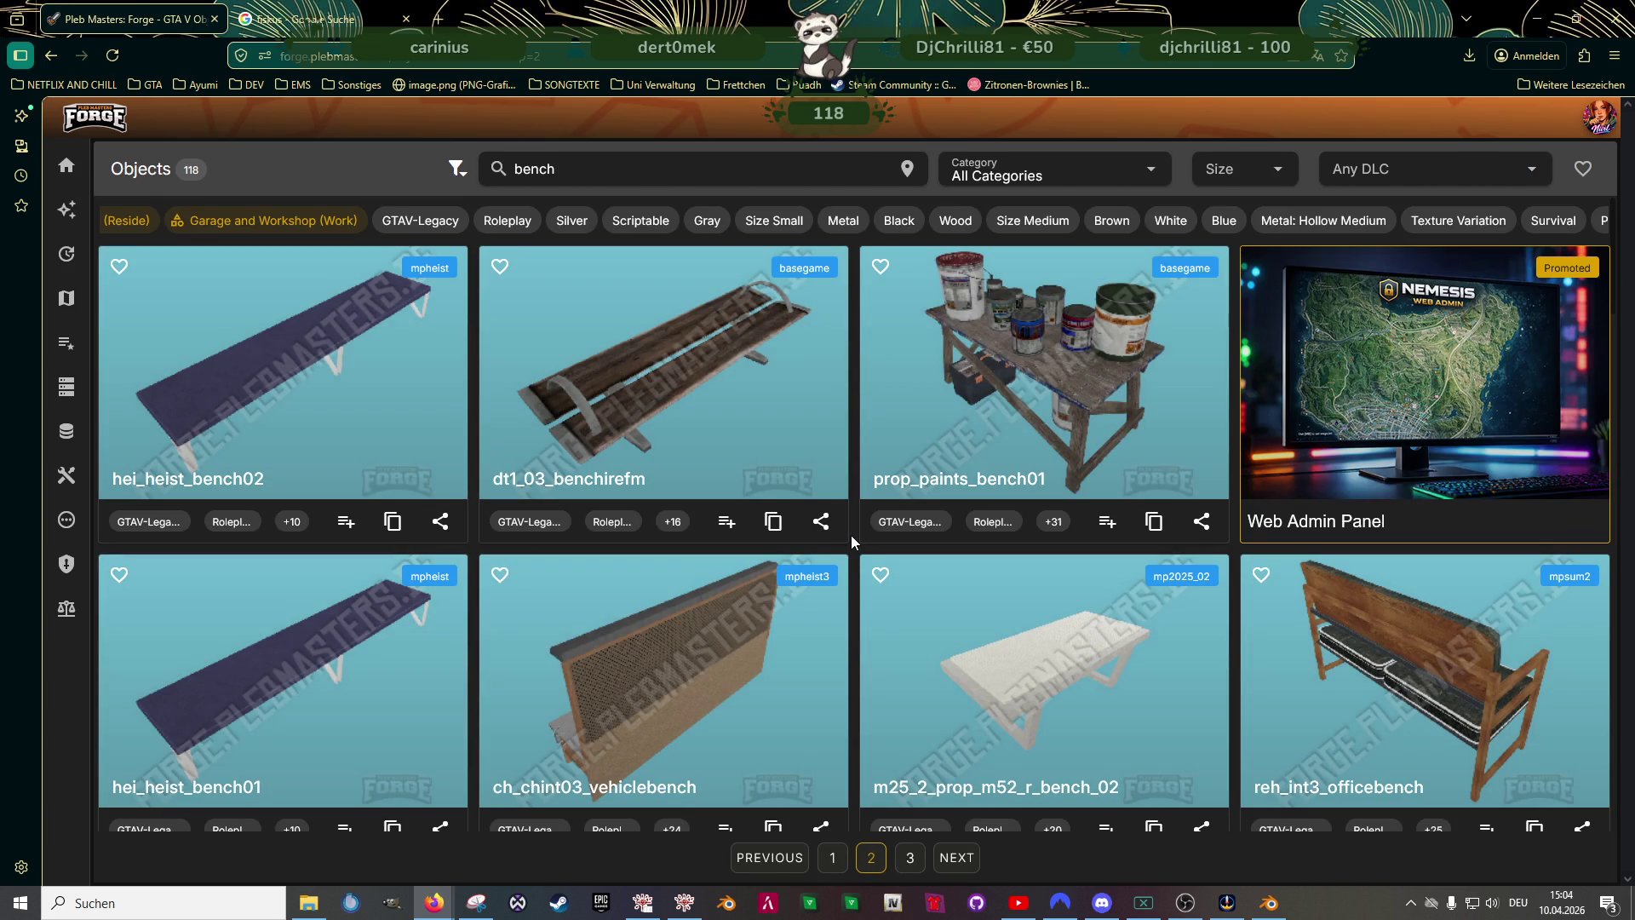
{"action": "scroll", "coordinate": [850, 533], "scroll_direction": "down", "scroll_amount": 1}
{"action": "scroll", "coordinate": [843, 543], "scroll_direction": "down", "scroll_amount": 1}
{"action": "scroll", "coordinate": [839, 547], "scroll_direction": "down", "scroll_amount": 2}
{"action": "scroll", "coordinate": [838, 556], "scroll_direction": "down", "scroll_amount": 1}
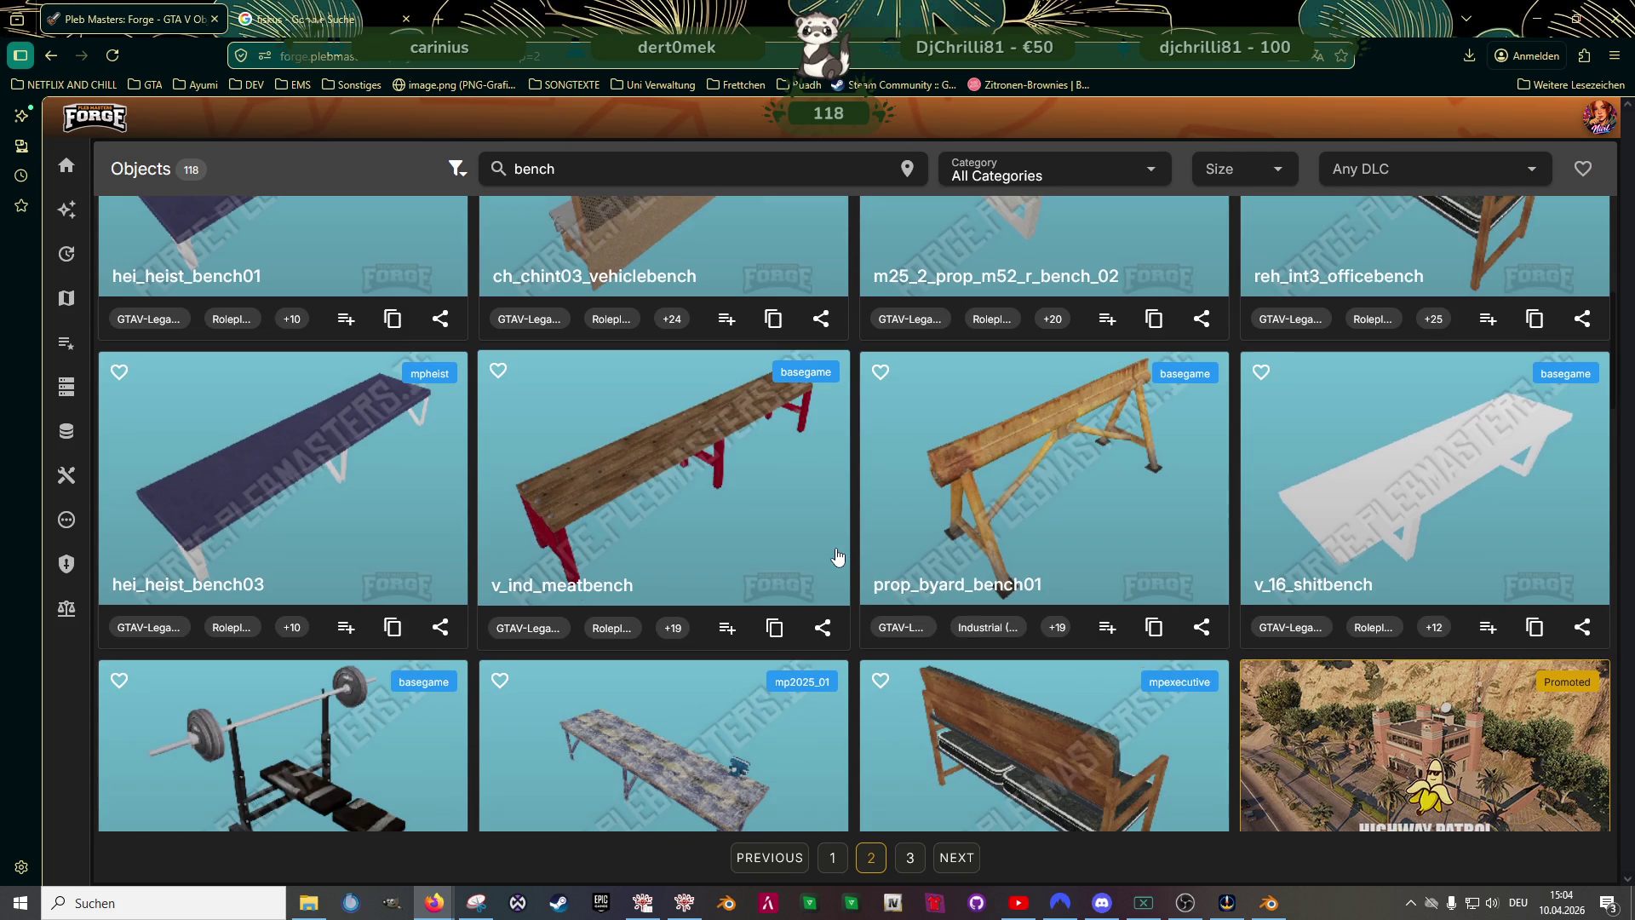
{"action": "scroll", "coordinate": [837, 555], "scroll_direction": "down", "scroll_amount": 2}
{"action": "scroll", "coordinate": [837, 557], "scroll_direction": "down", "scroll_amount": 2}
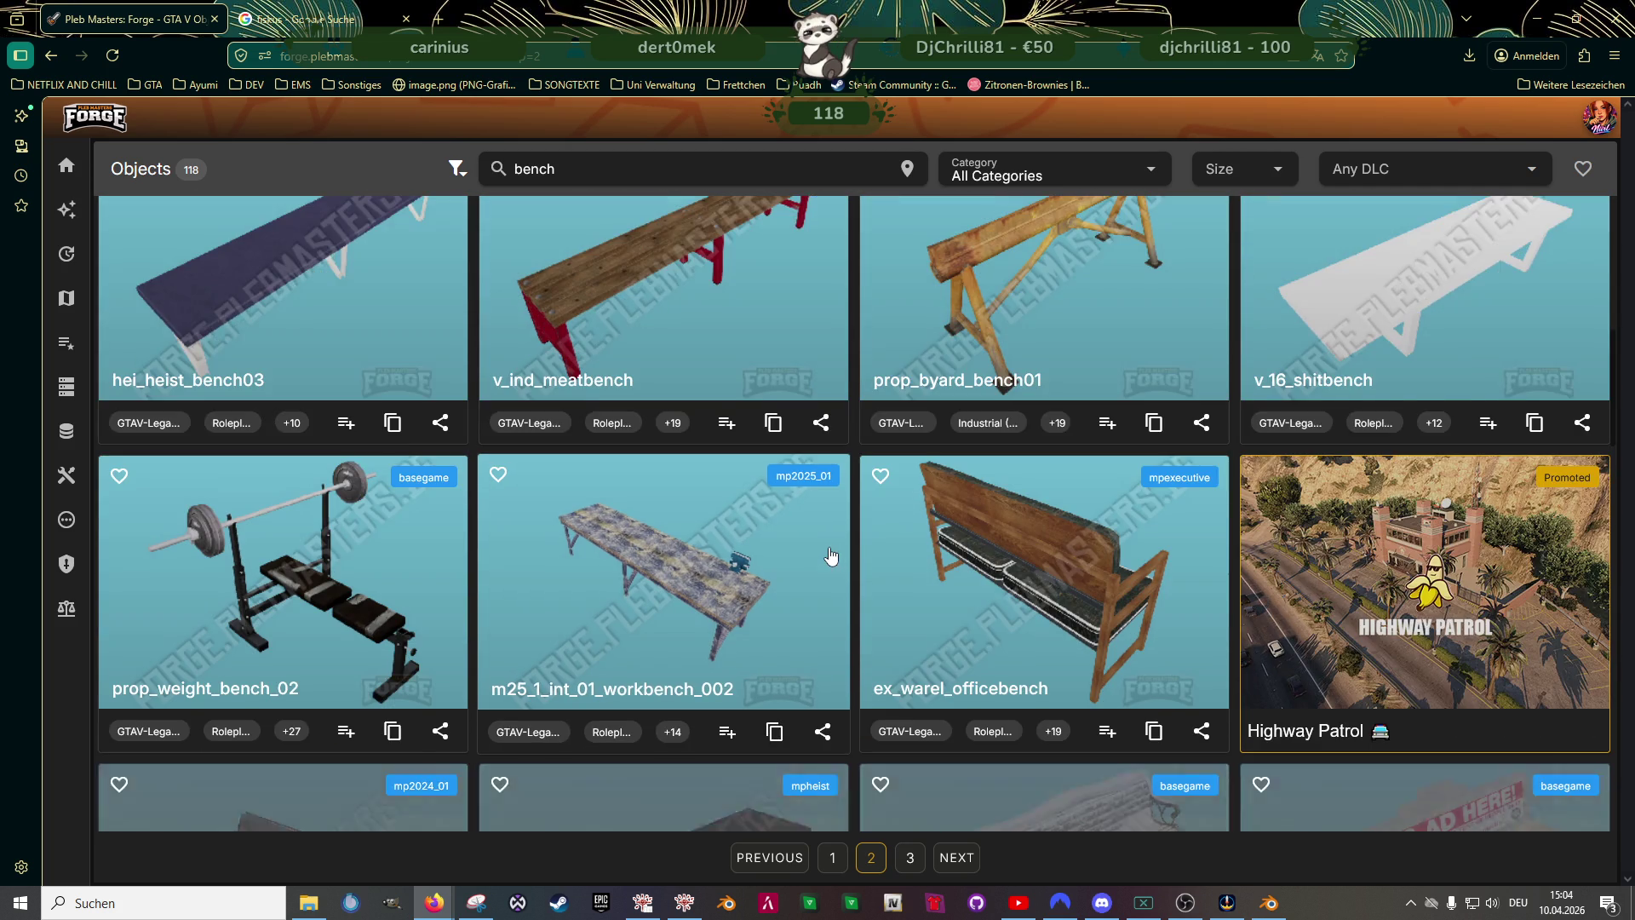
{"action": "scroll", "coordinate": [831, 560], "scroll_direction": "down", "scroll_amount": 2}
{"action": "scroll", "coordinate": [829, 564], "scroll_direction": "down", "scroll_amount": 1}
{"action": "scroll", "coordinate": [828, 567], "scroll_direction": "down", "scroll_amount": 2}
{"action": "scroll", "coordinate": [825, 563], "scroll_direction": "down", "scroll_amount": 1}
{"action": "scroll", "coordinate": [820, 555], "scroll_direction": "down", "scroll_amount": 2}
{"action": "scroll", "coordinate": [820, 558], "scroll_direction": "down", "scroll_amount": 1}
{"action": "scroll", "coordinate": [819, 559], "scroll_direction": "down", "scroll_amount": 2}
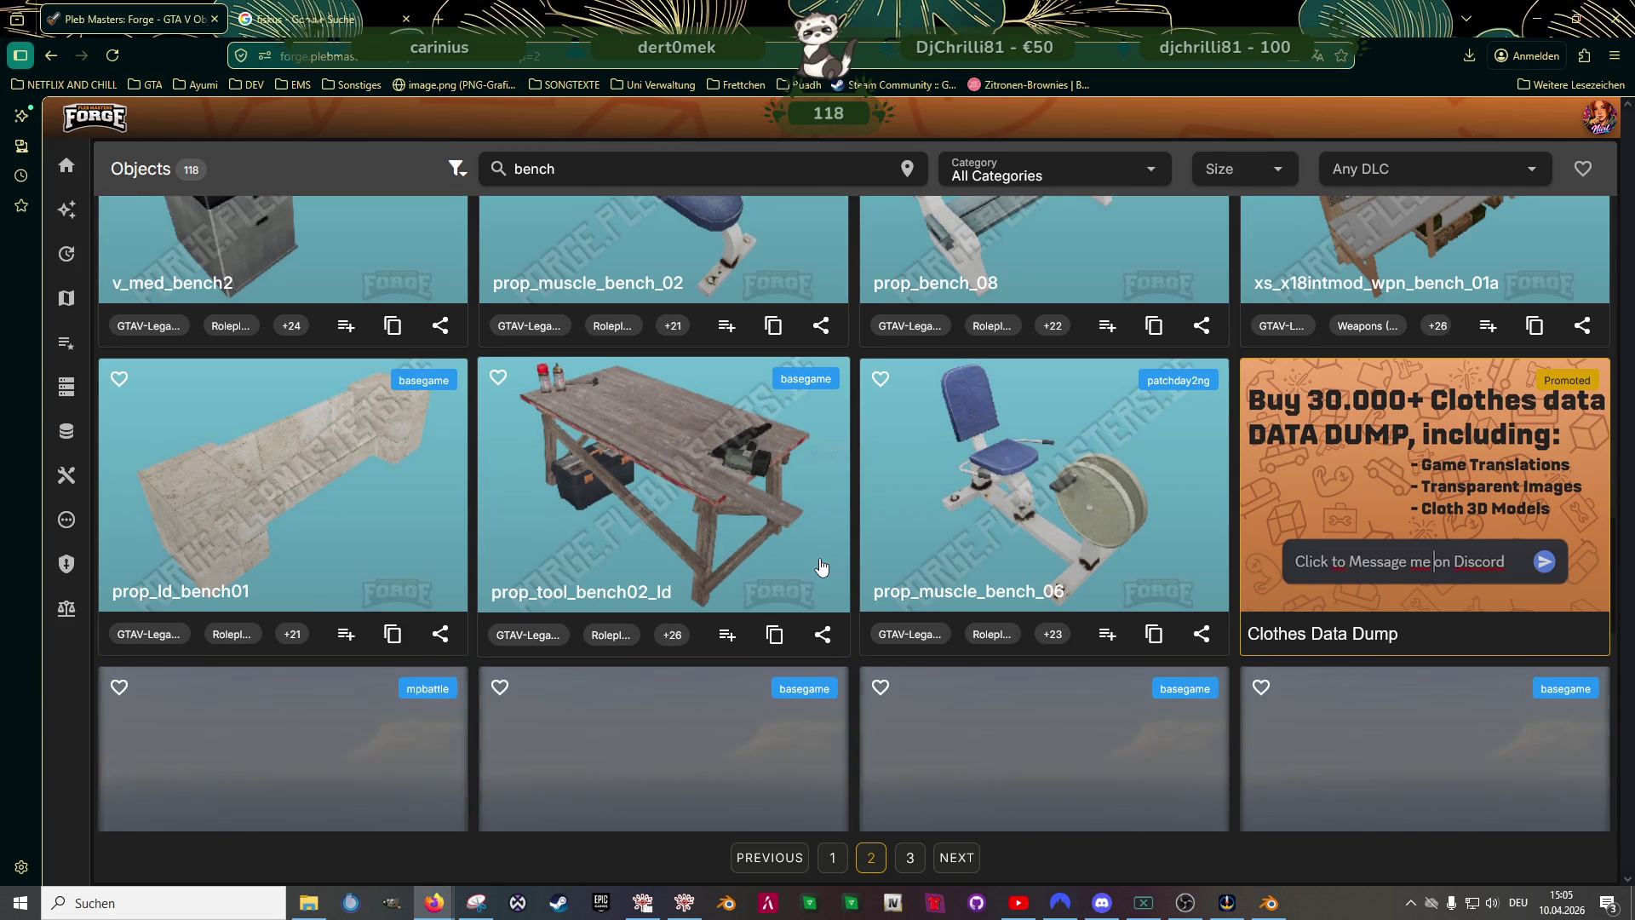
{"action": "scroll", "coordinate": [821, 563], "scroll_direction": "down", "scroll_amount": 2}
{"action": "scroll", "coordinate": [822, 565], "scroll_direction": "down", "scroll_amount": 1}
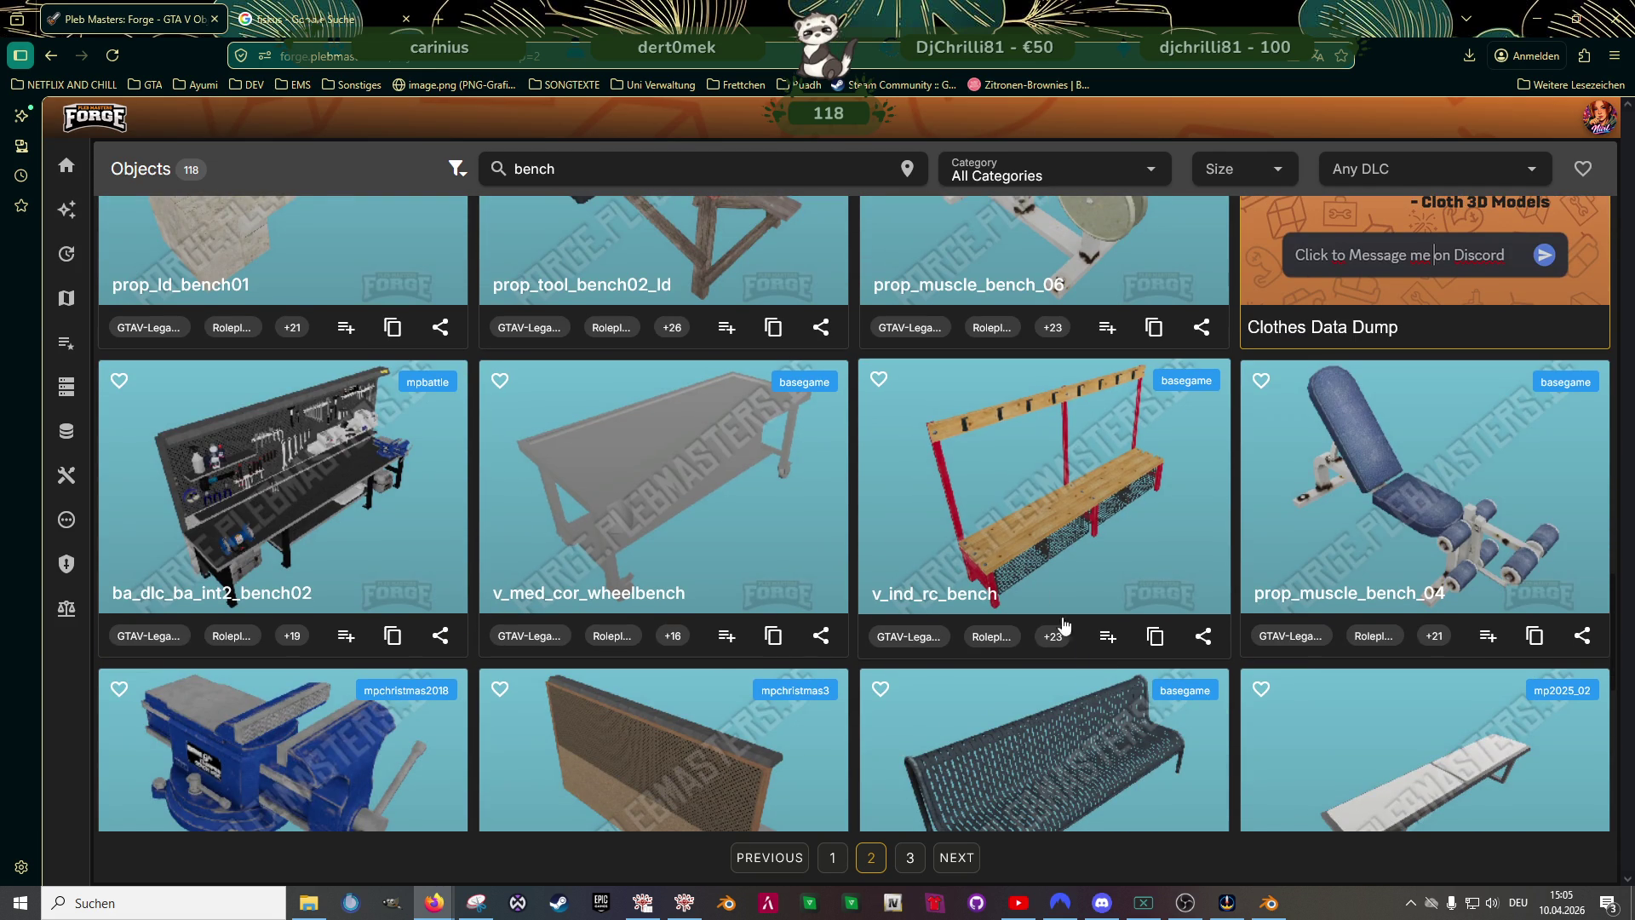
{"action": "left_click", "coordinate": [1156, 637]}
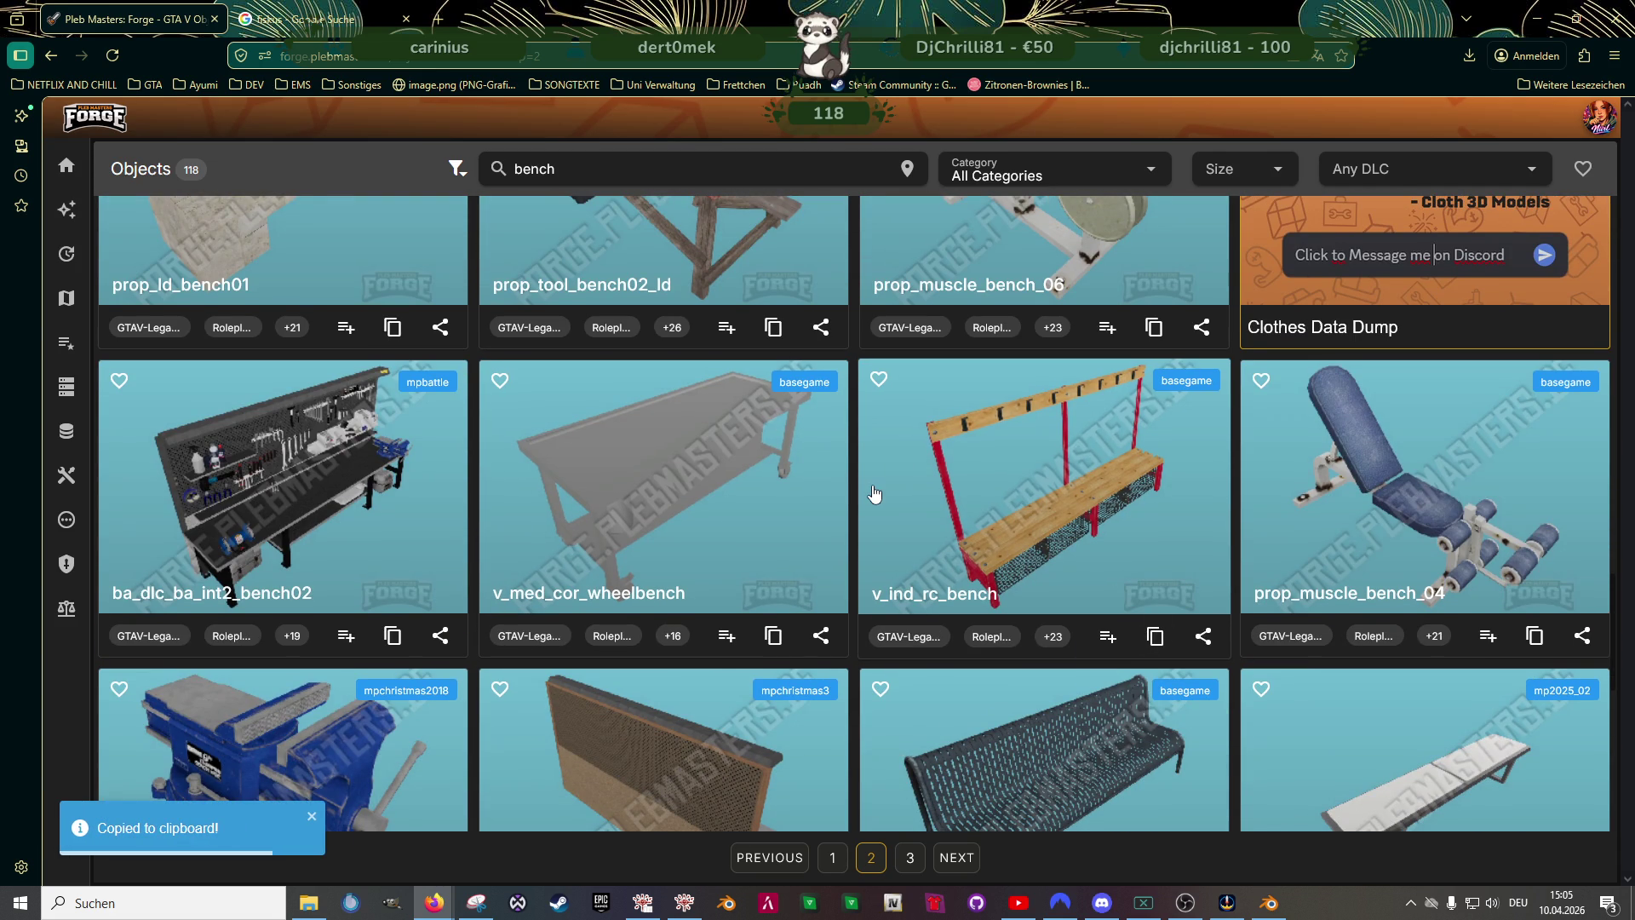
{"action": "scroll", "coordinate": [866, 524], "scroll_direction": "down", "scroll_amount": 2}
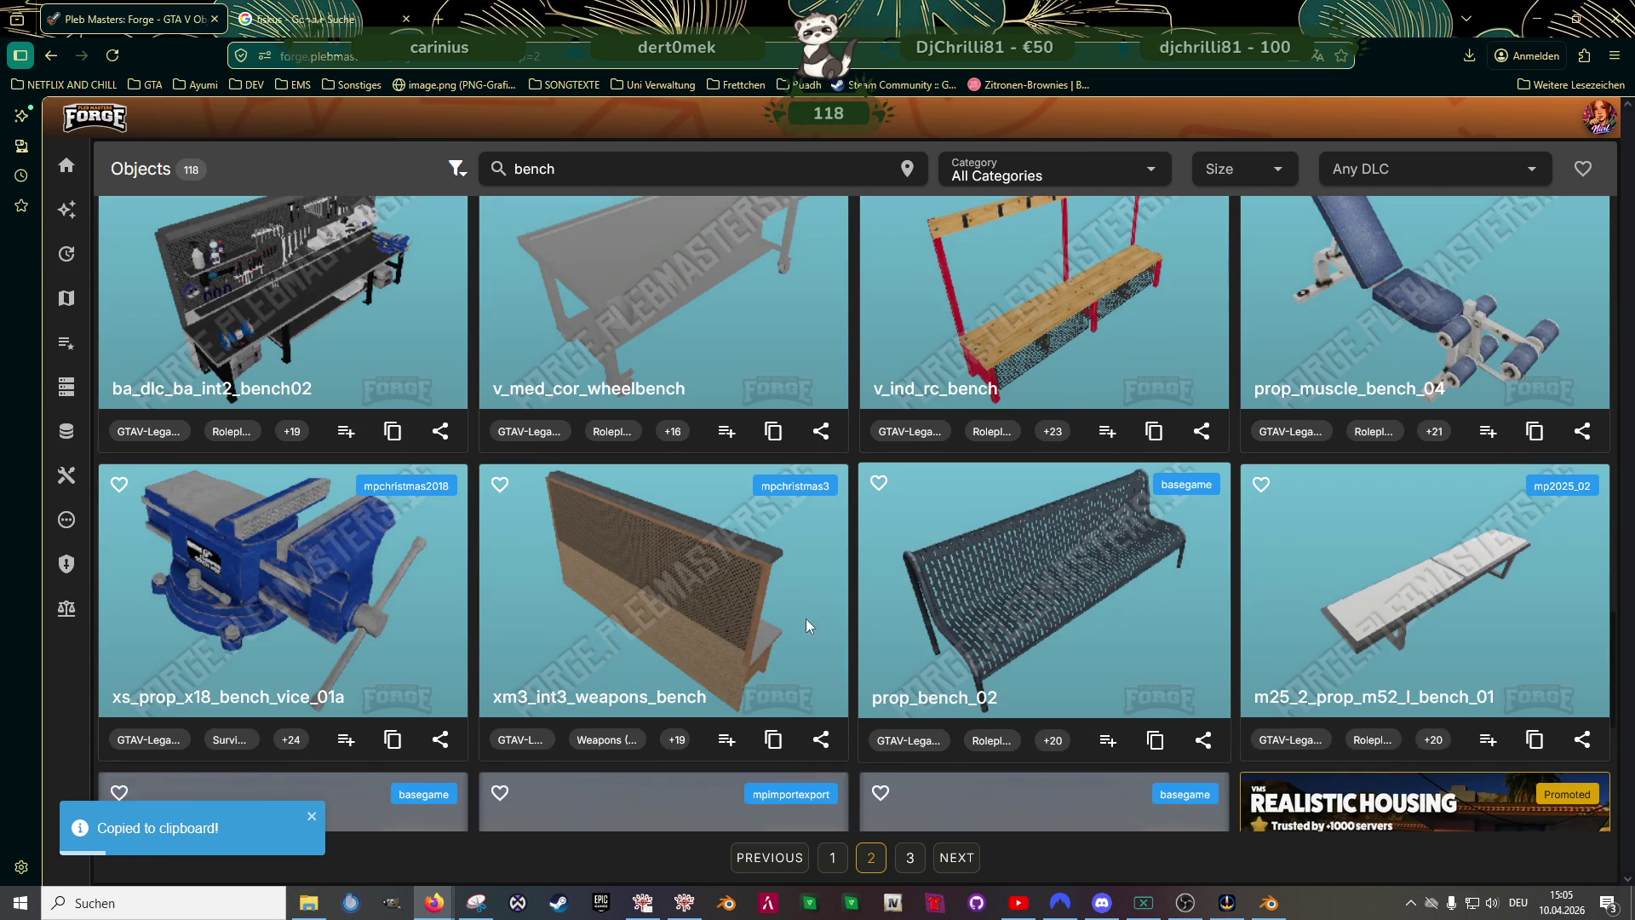
{"action": "scroll", "coordinate": [895, 587], "scroll_direction": "down", "scroll_amount": 2}
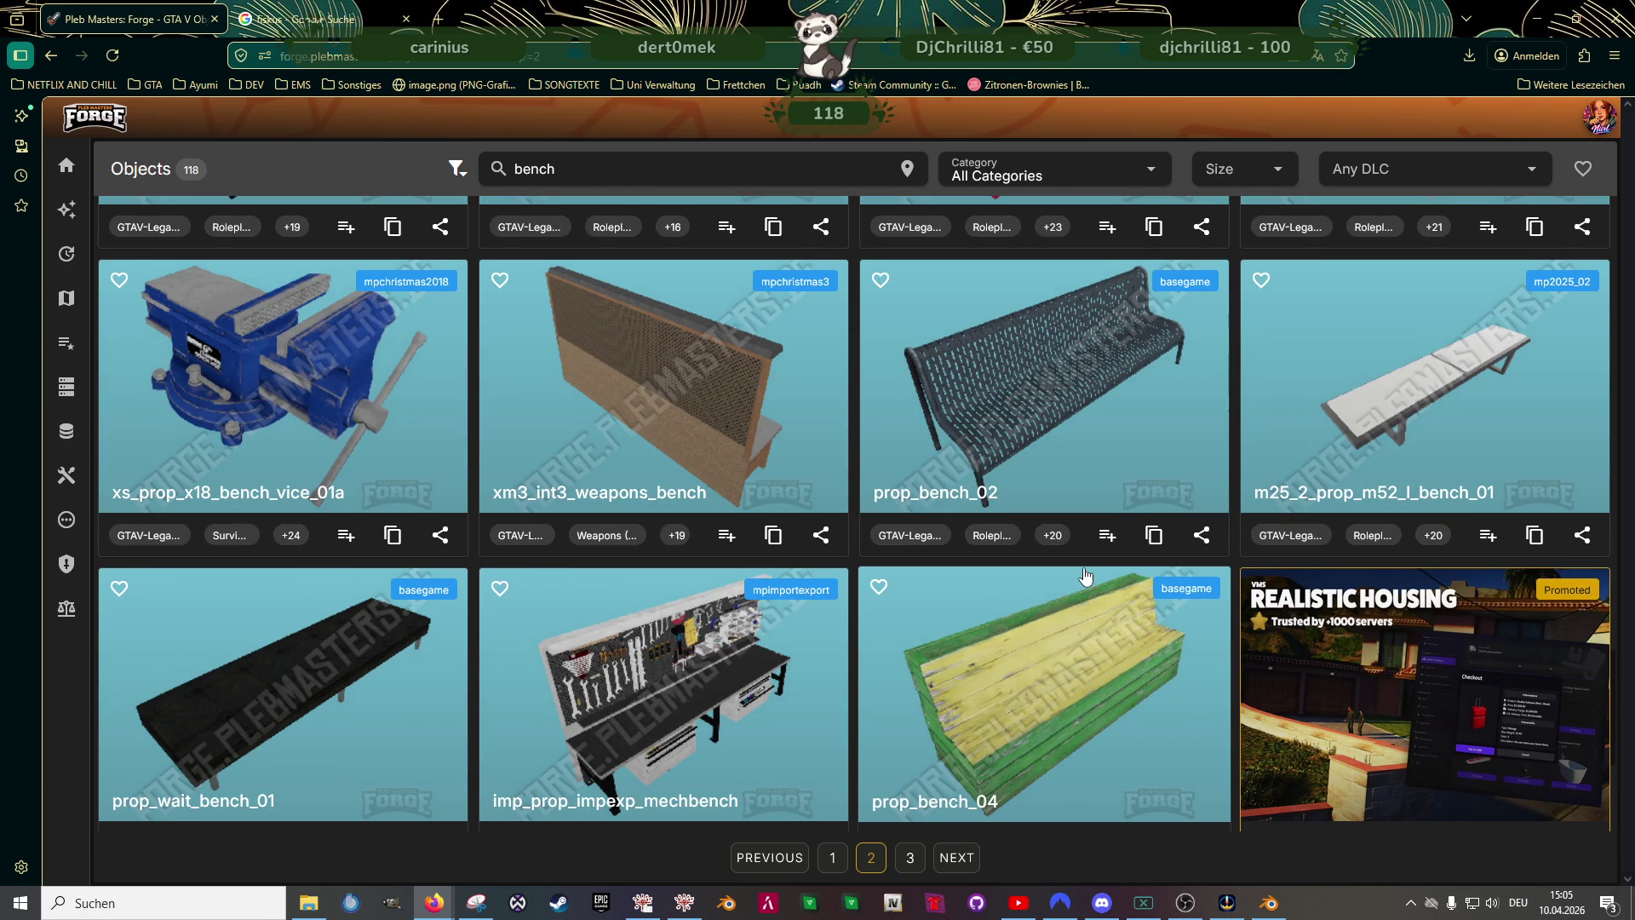
{"action": "scroll", "coordinate": [1078, 577], "scroll_direction": "down", "scroll_amount": 2}
{"action": "scroll", "coordinate": [1064, 571], "scroll_direction": "down", "scroll_amount": 2}
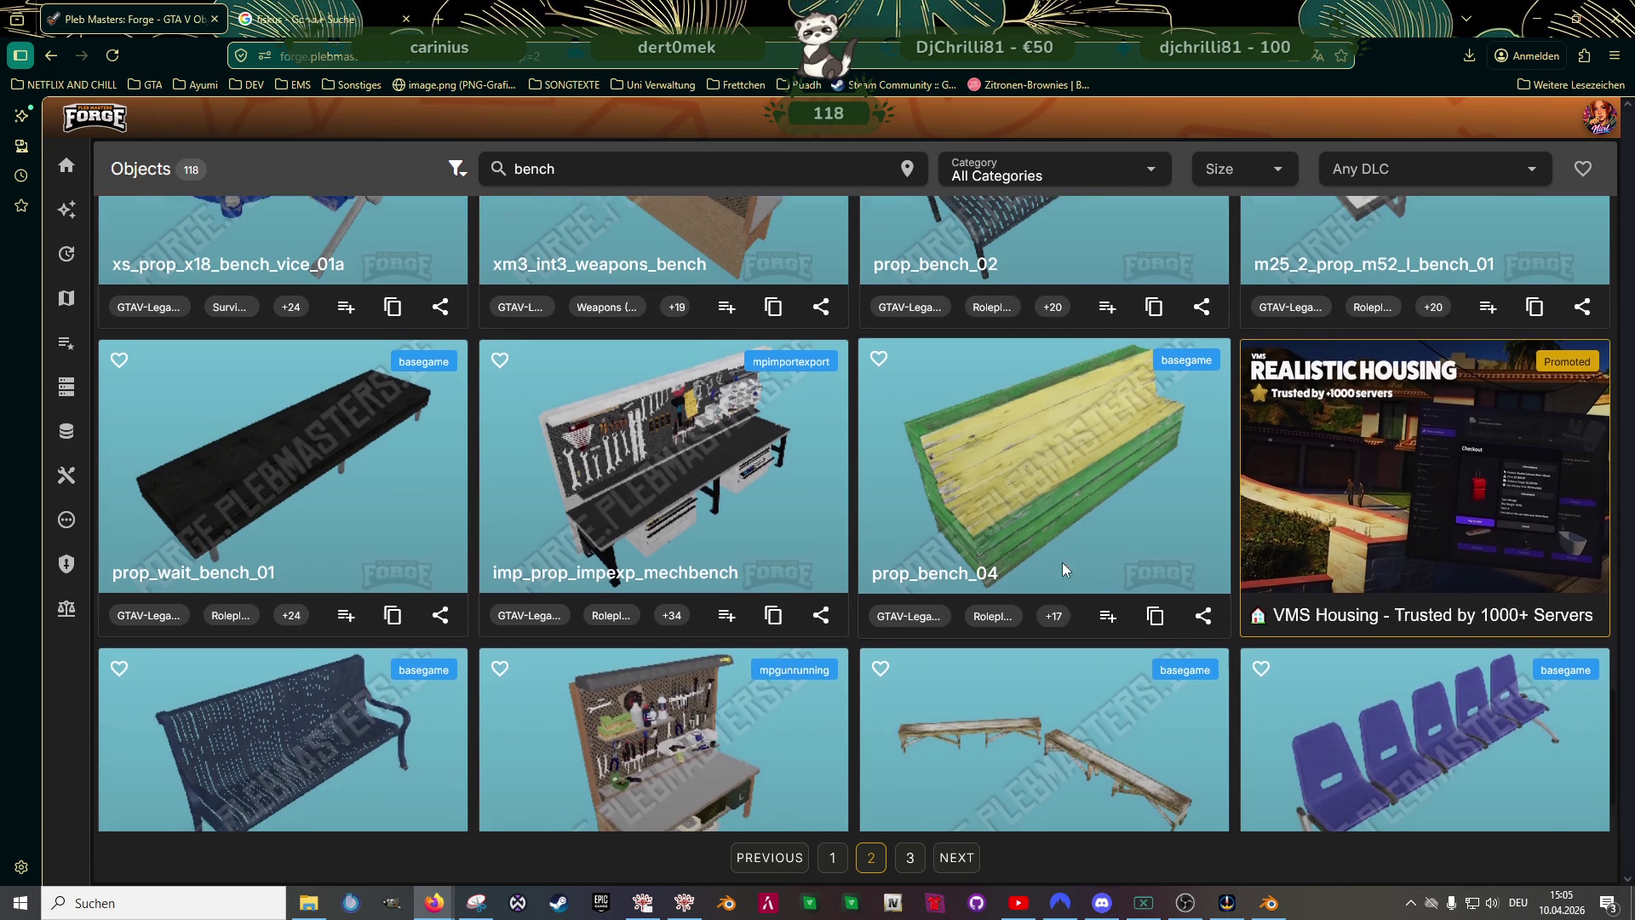
{"action": "scroll", "coordinate": [1065, 571], "scroll_direction": "up", "scroll_amount": 2}
{"action": "scroll", "coordinate": [1048, 565], "scroll_direction": "up", "scroll_amount": 2}
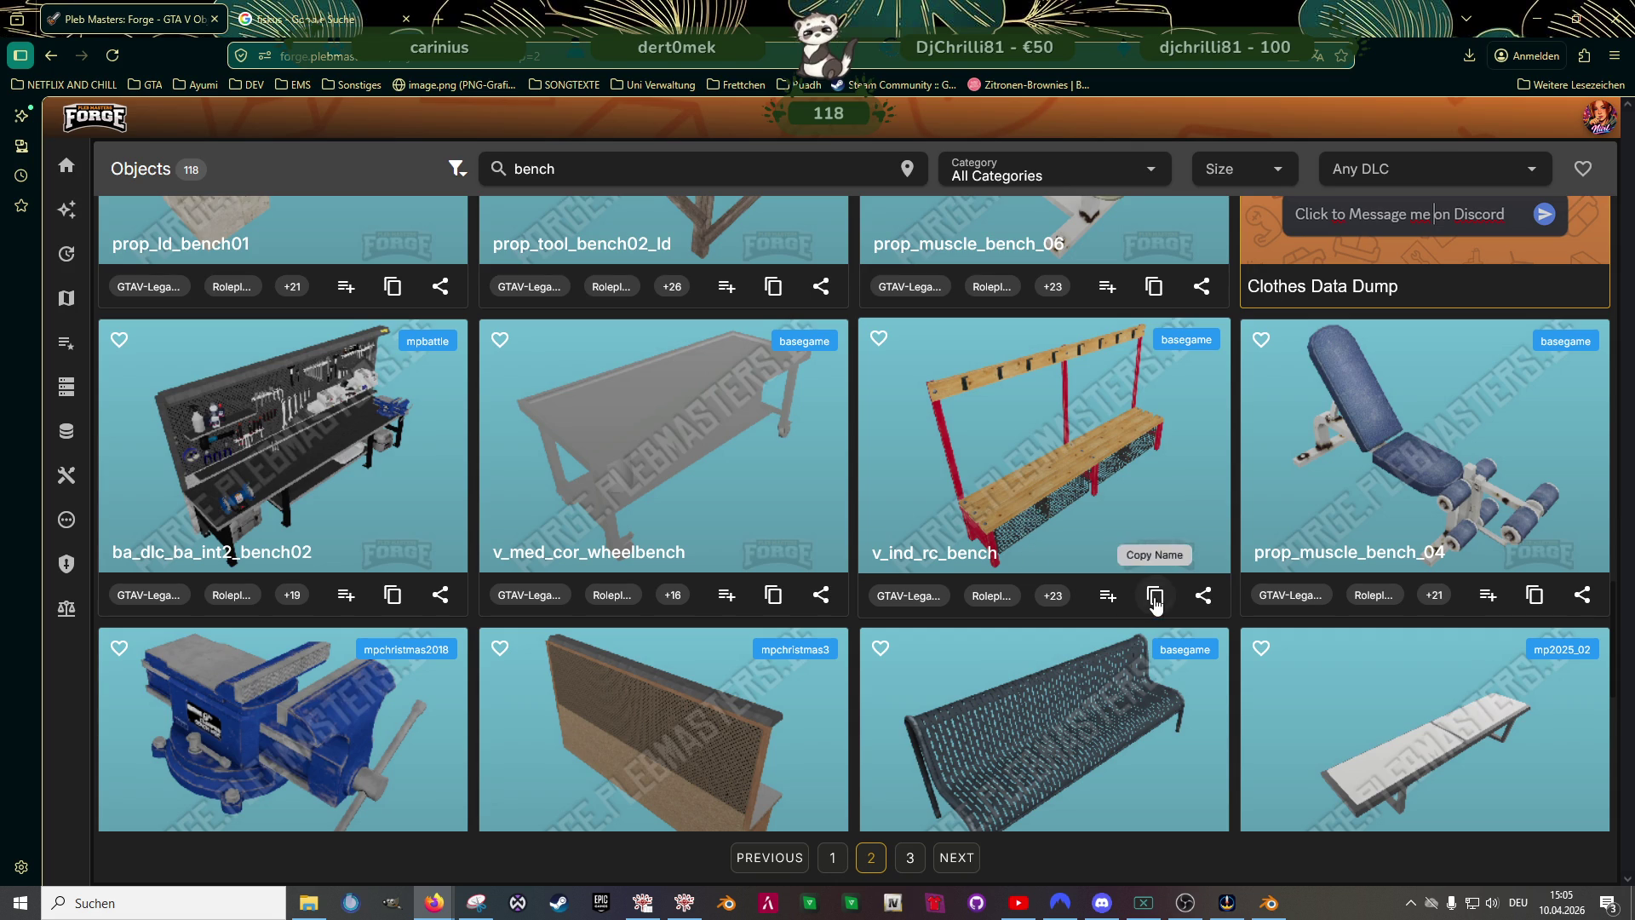
{"action": "left_click", "coordinate": [1040, 488]}
- Inspect v_ind_rc_bench's 3D model, copy its name, and bring CodeWalker's RPF Explorer forward
{"action": "left_click", "coordinate": [826, 204]}
{"action": "scroll", "coordinate": [981, 419], "scroll_direction": "up", "scroll_amount": 5}
{"action": "mouse_move", "coordinate": [979, 418]}
{"action": "left_mouse_down"}
{"action": "mouse_move", "coordinate": [861, 384]}
{"action": "mouse_move", "coordinate": [869, 326]}
{"action": "mouse_move", "coordinate": [1016, 391]}
{"action": "left_mouse_up"}
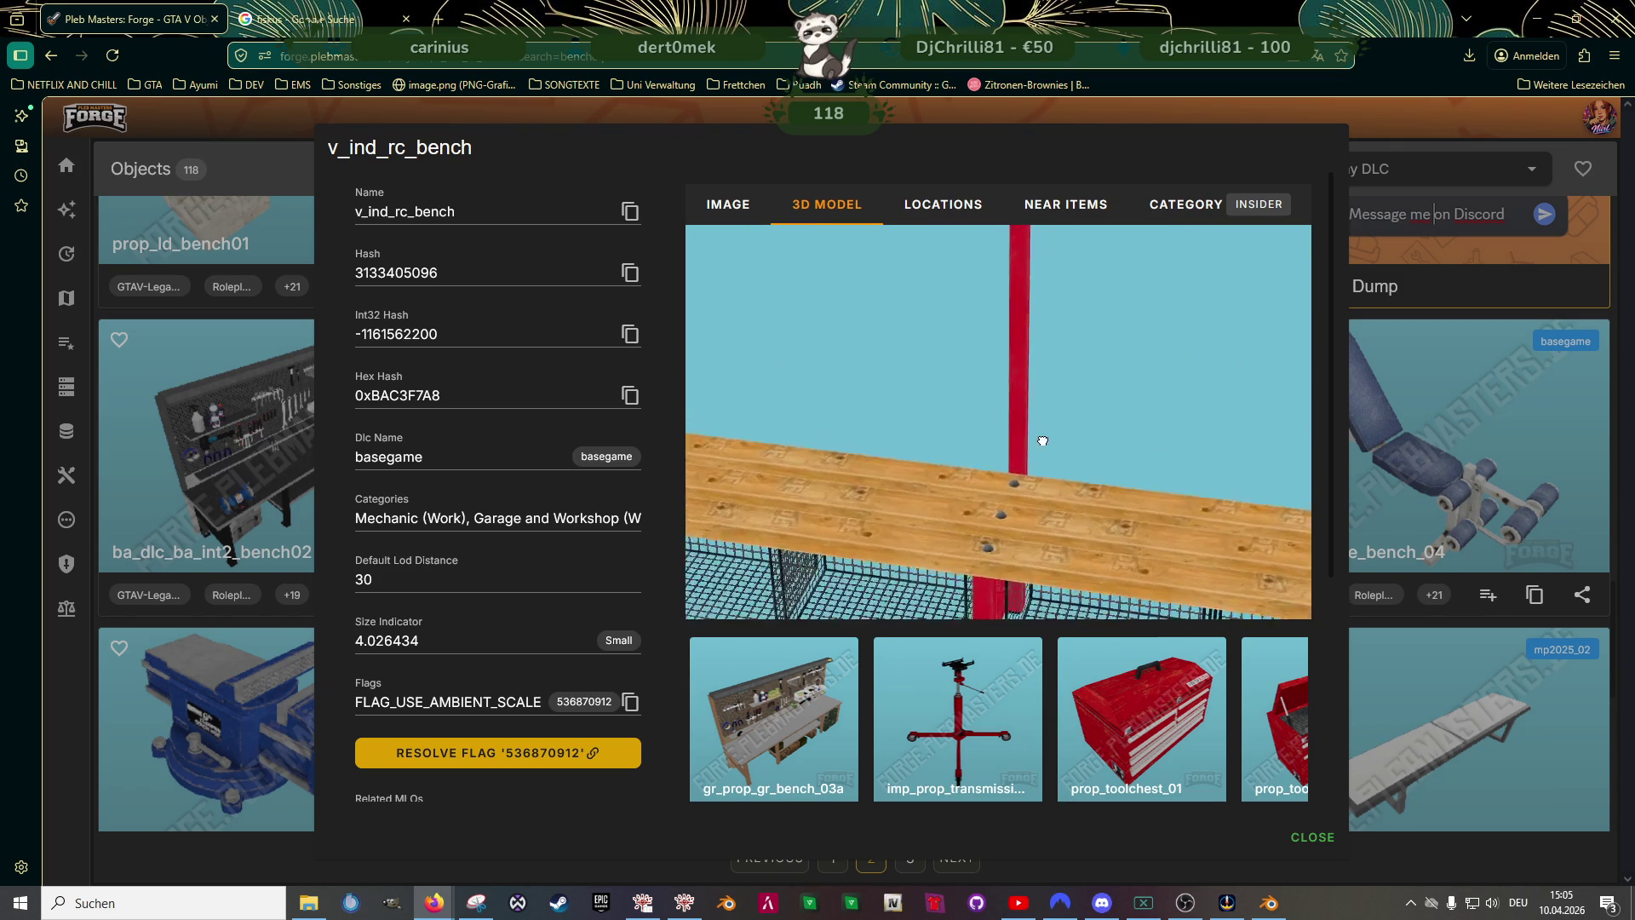
{"action": "scroll", "coordinate": [1017, 391], "scroll_direction": "down", "scroll_amount": 5}
{"action": "left_click", "coordinate": [630, 211]}
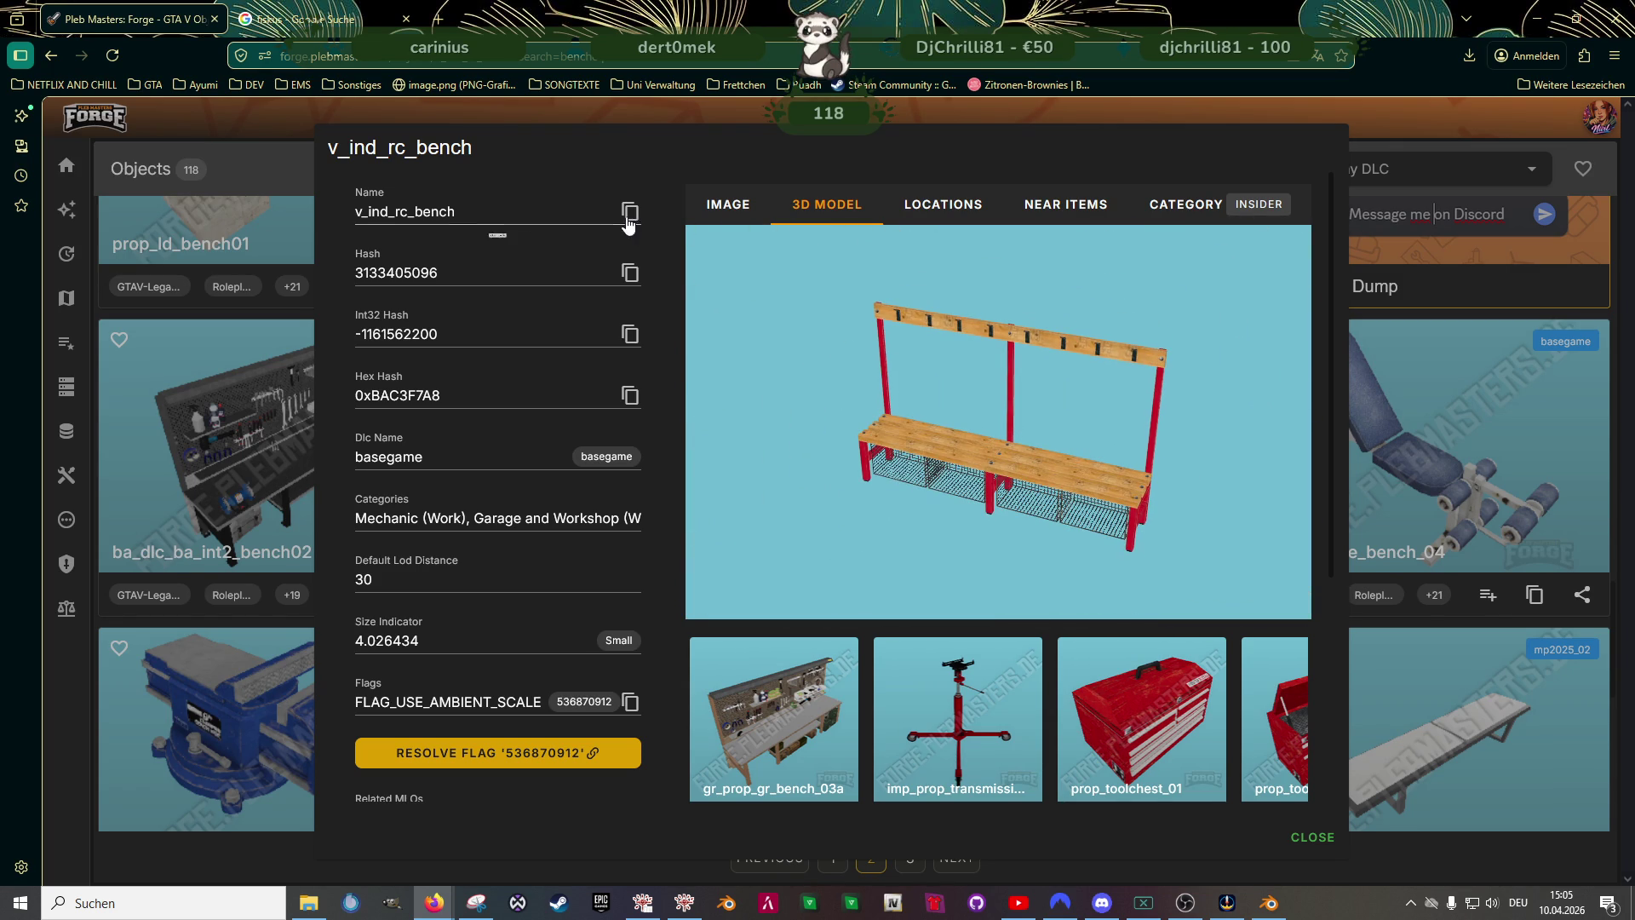
{"action": "left_click", "coordinate": [643, 904]}
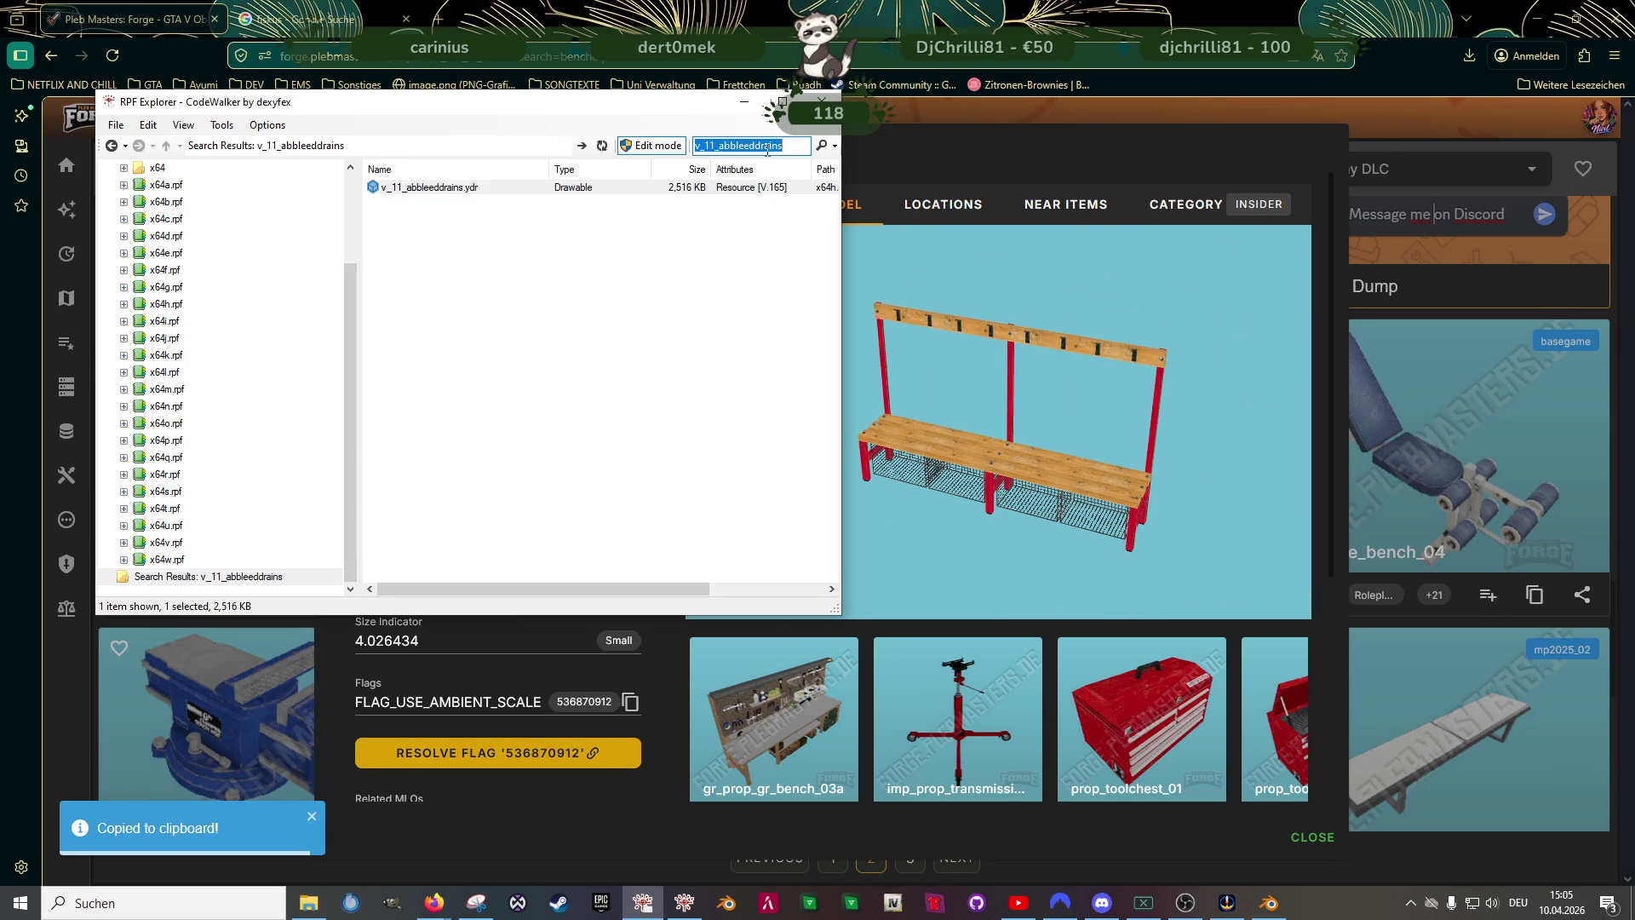
- Search the pasted name, open v_ind_rc_bench.ydr and save all its textures to the folder
{"action": "type", "text": "v_ind_rc_bench"}
{"action": "key", "text": "Return"}
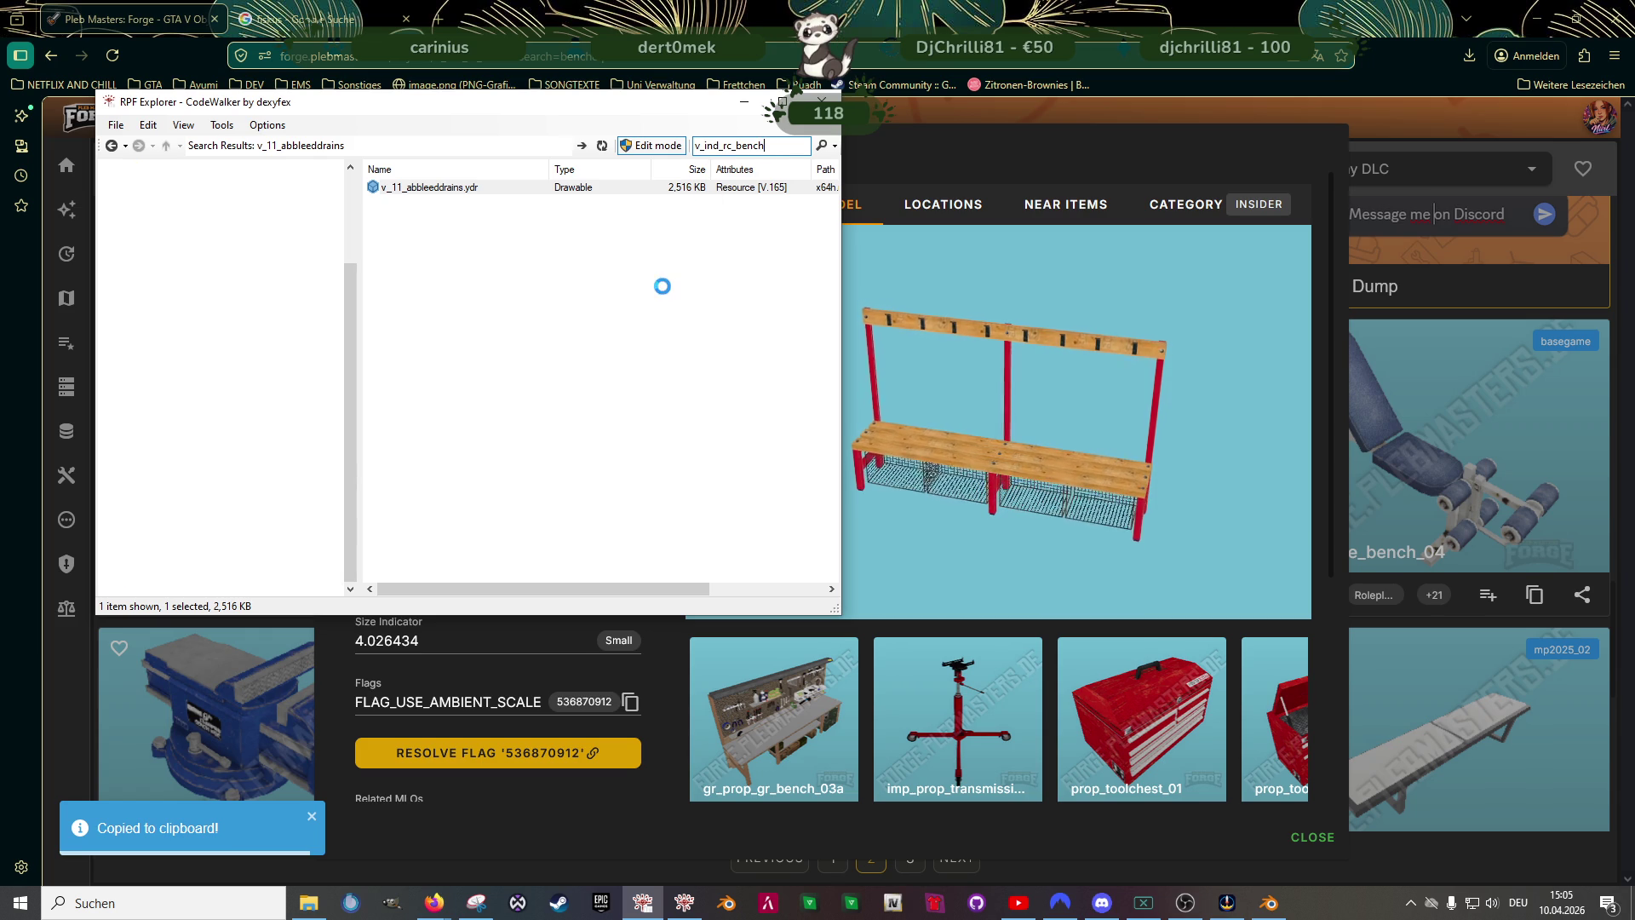
{"action": "double_click", "coordinate": [422, 187]}
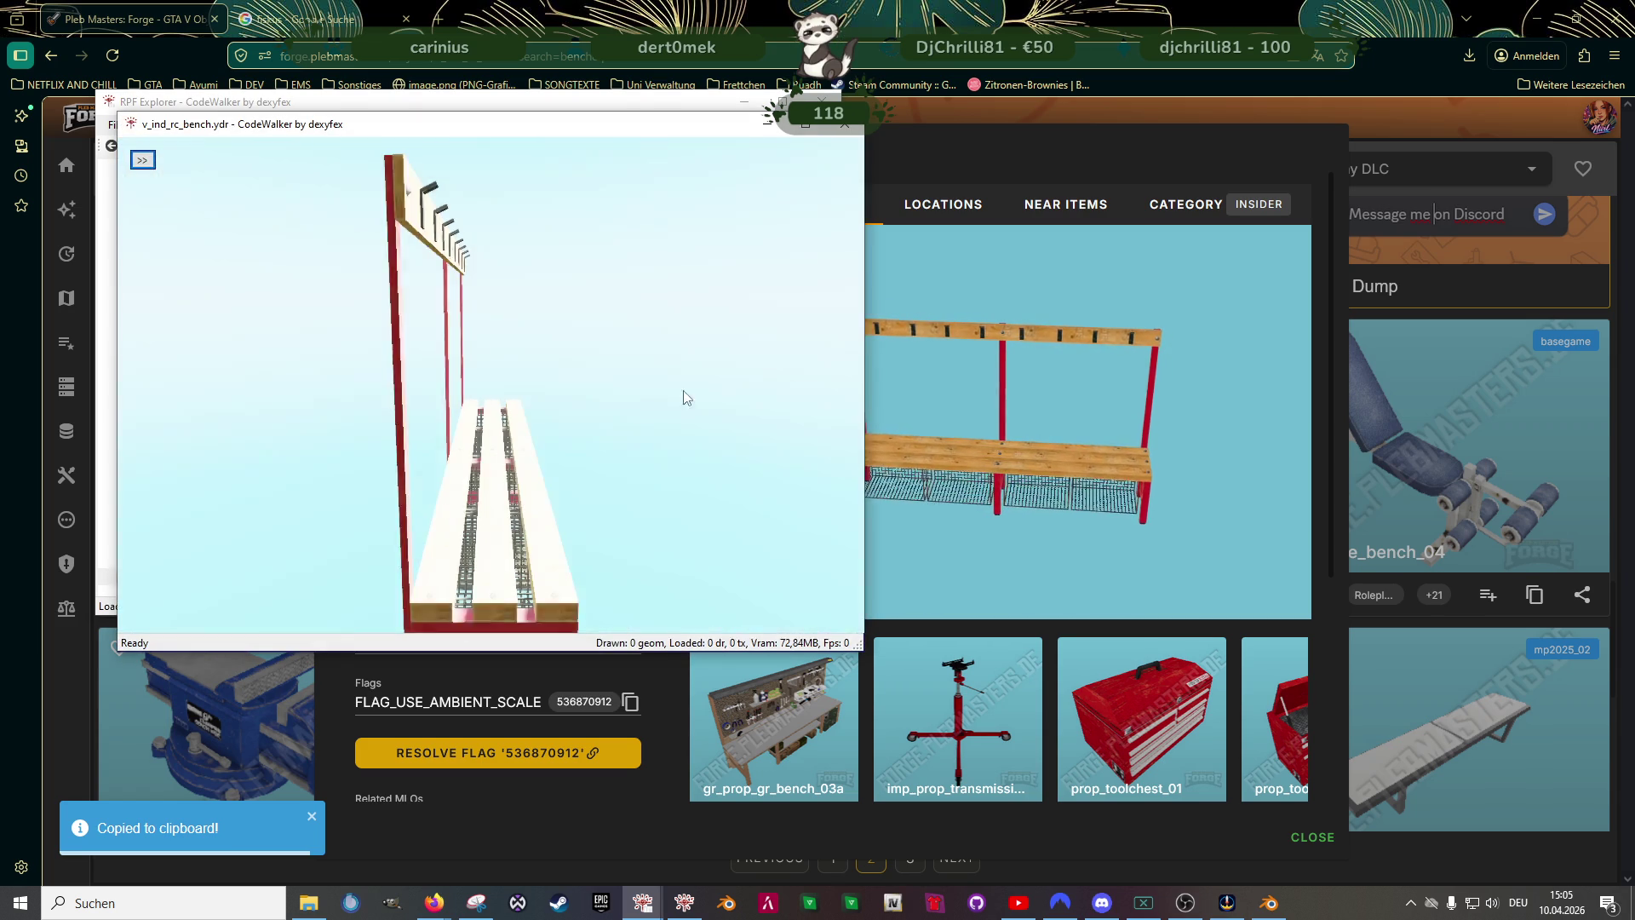
{"action": "left_click_drag", "start_coordinate": [450, 408], "coordinate": [320, 384]}
{"action": "left_click", "coordinate": [142, 159]}
{"action": "left_click", "coordinate": [192, 182]}
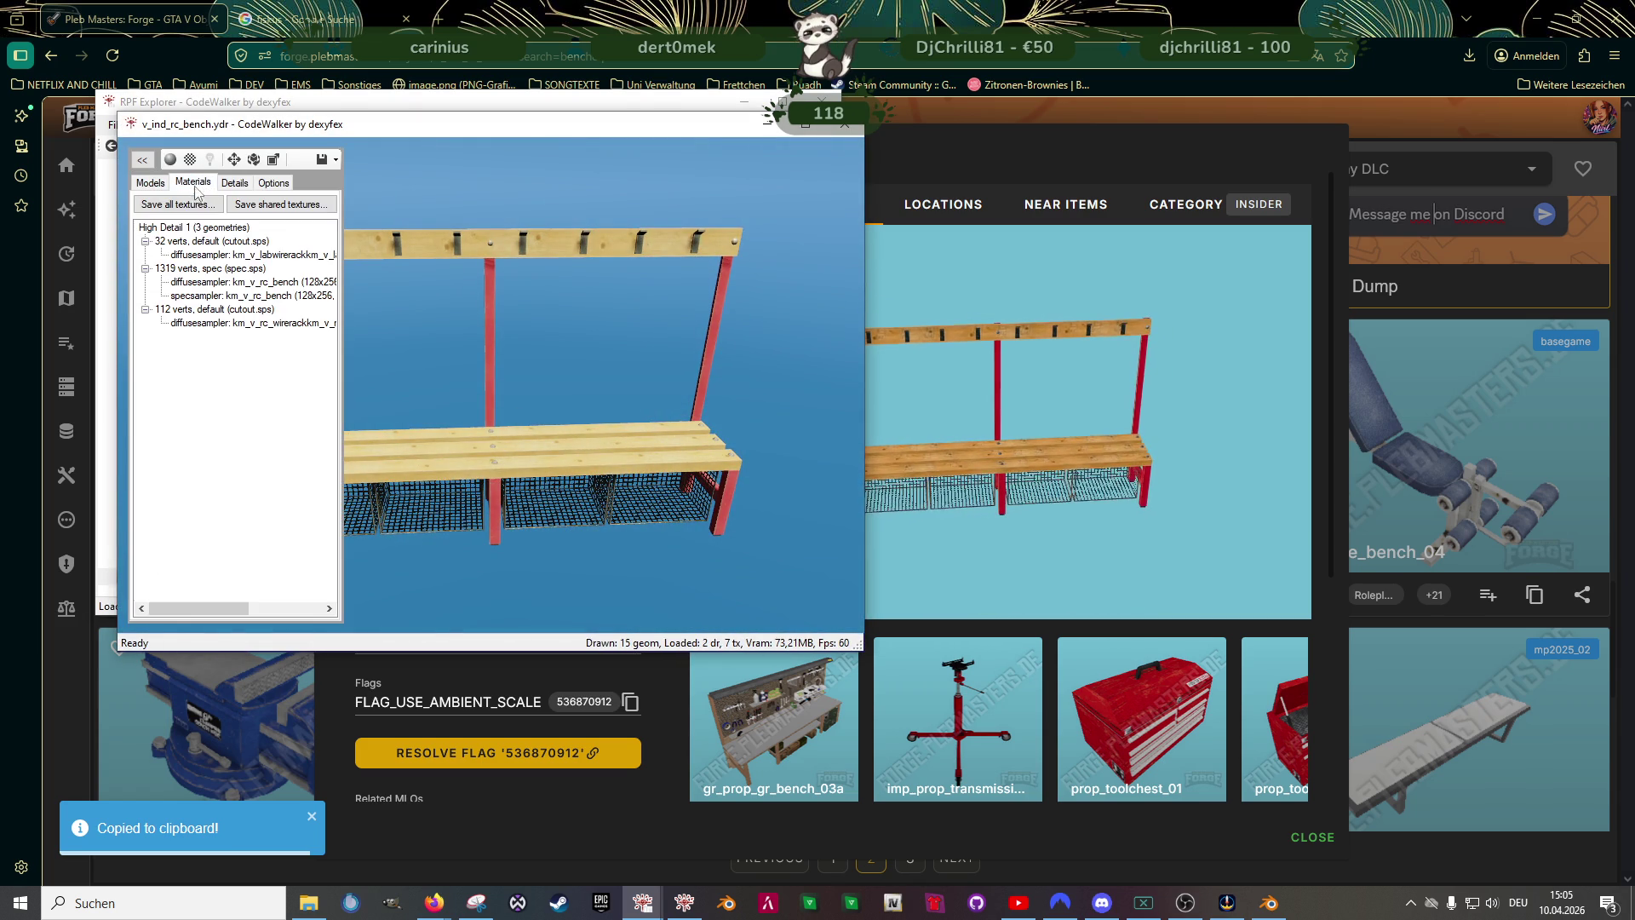
{"action": "left_click", "coordinate": [175, 205]}
{"action": "left_click", "coordinate": [1064, 854]}
{"action": "left_click", "coordinate": [844, 505]}
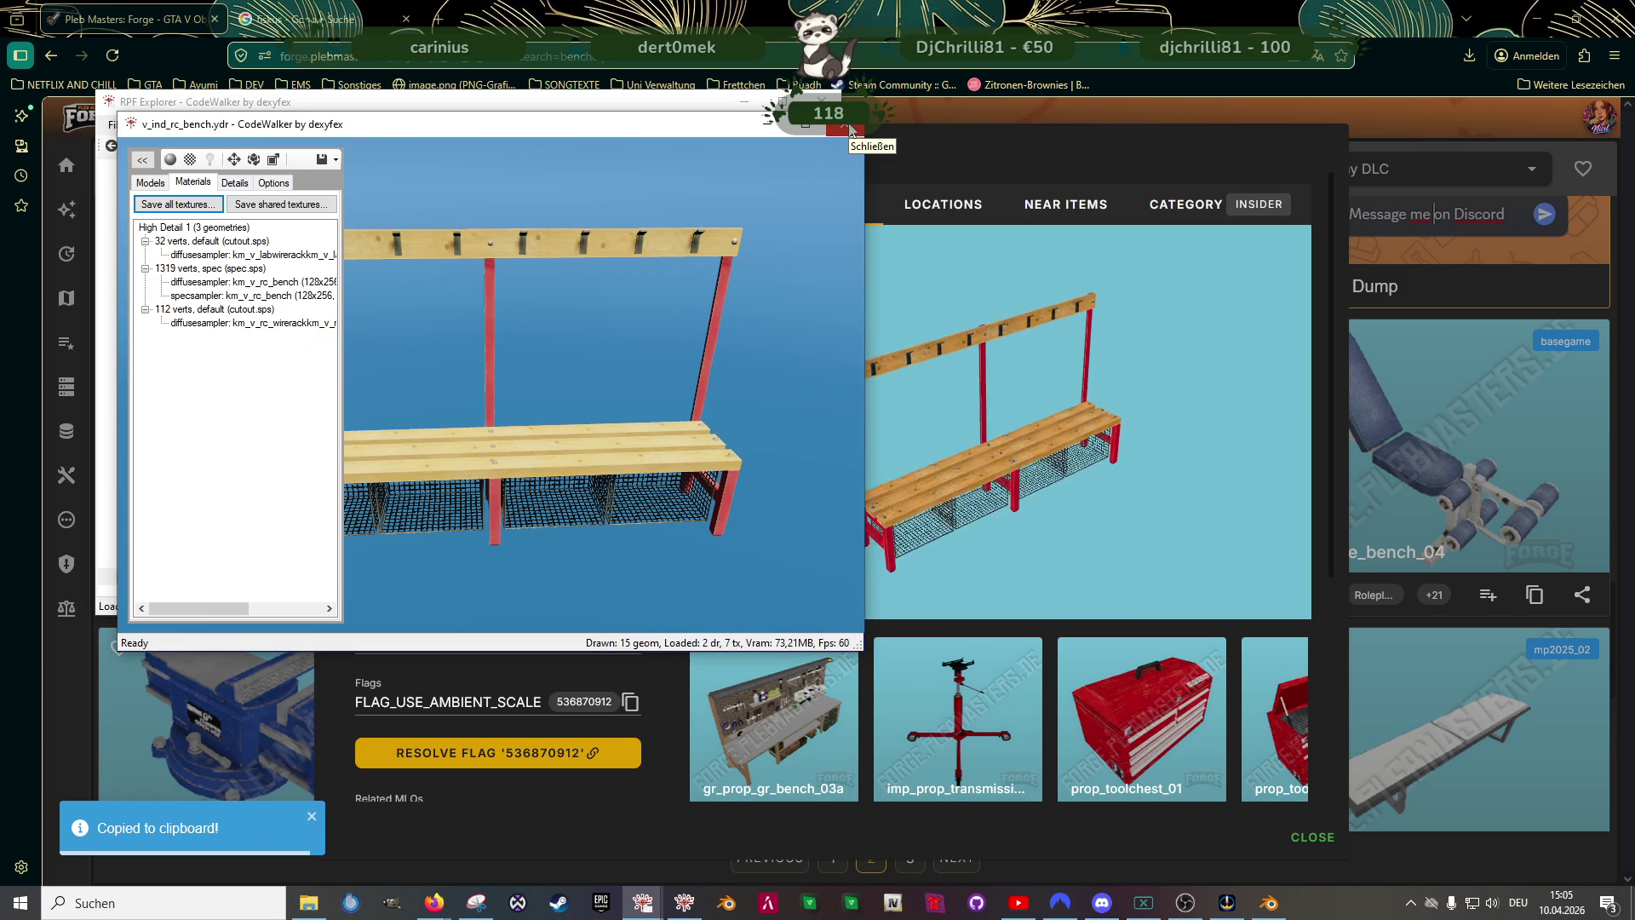
- Export the v_ind_rc_bench.ydr file to the same folder and switch back to Blender
{"action": "left_click", "coordinate": [848, 123]}
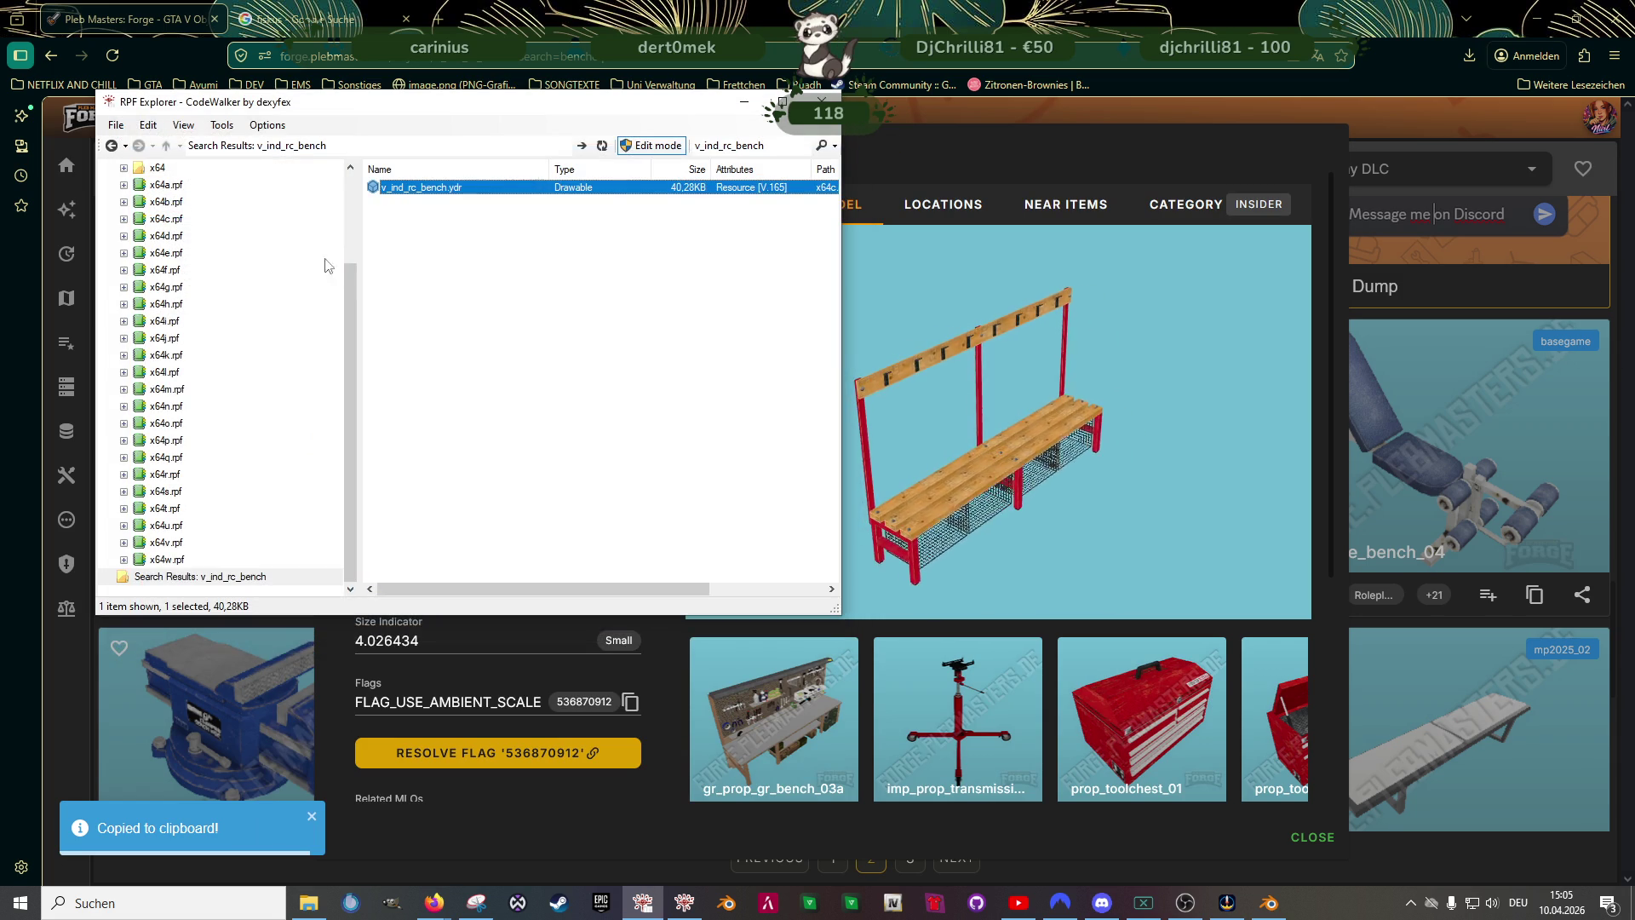
{"action": "right_click", "coordinate": [435, 189]}
{"action": "left_click", "coordinate": [500, 238]}
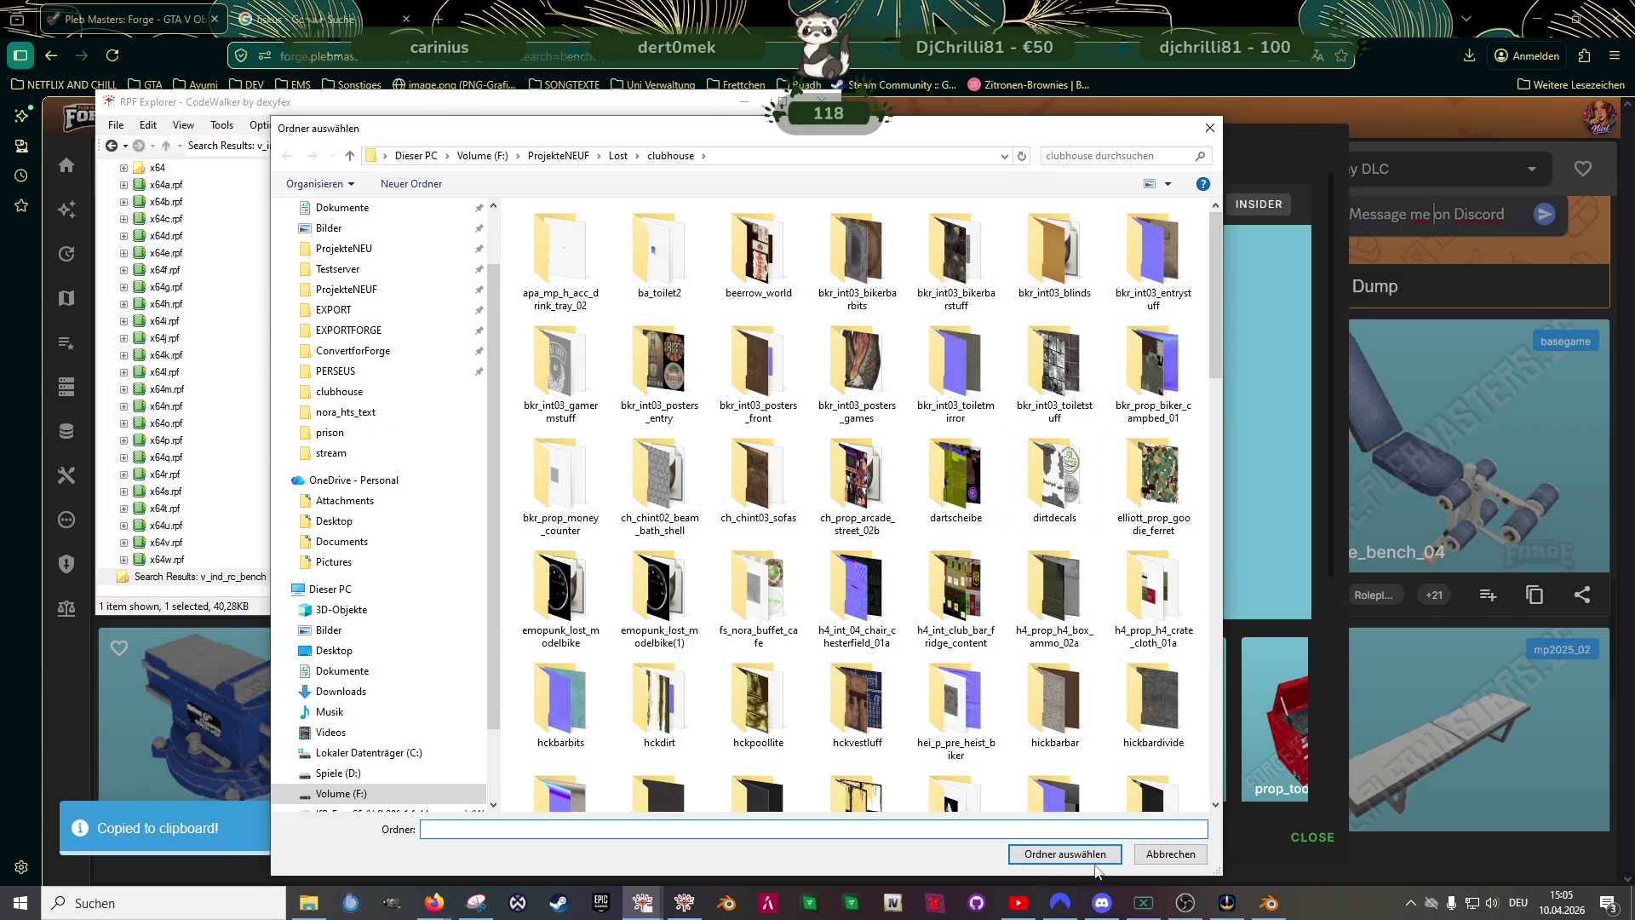
{"action": "left_click", "coordinate": [1064, 853]}
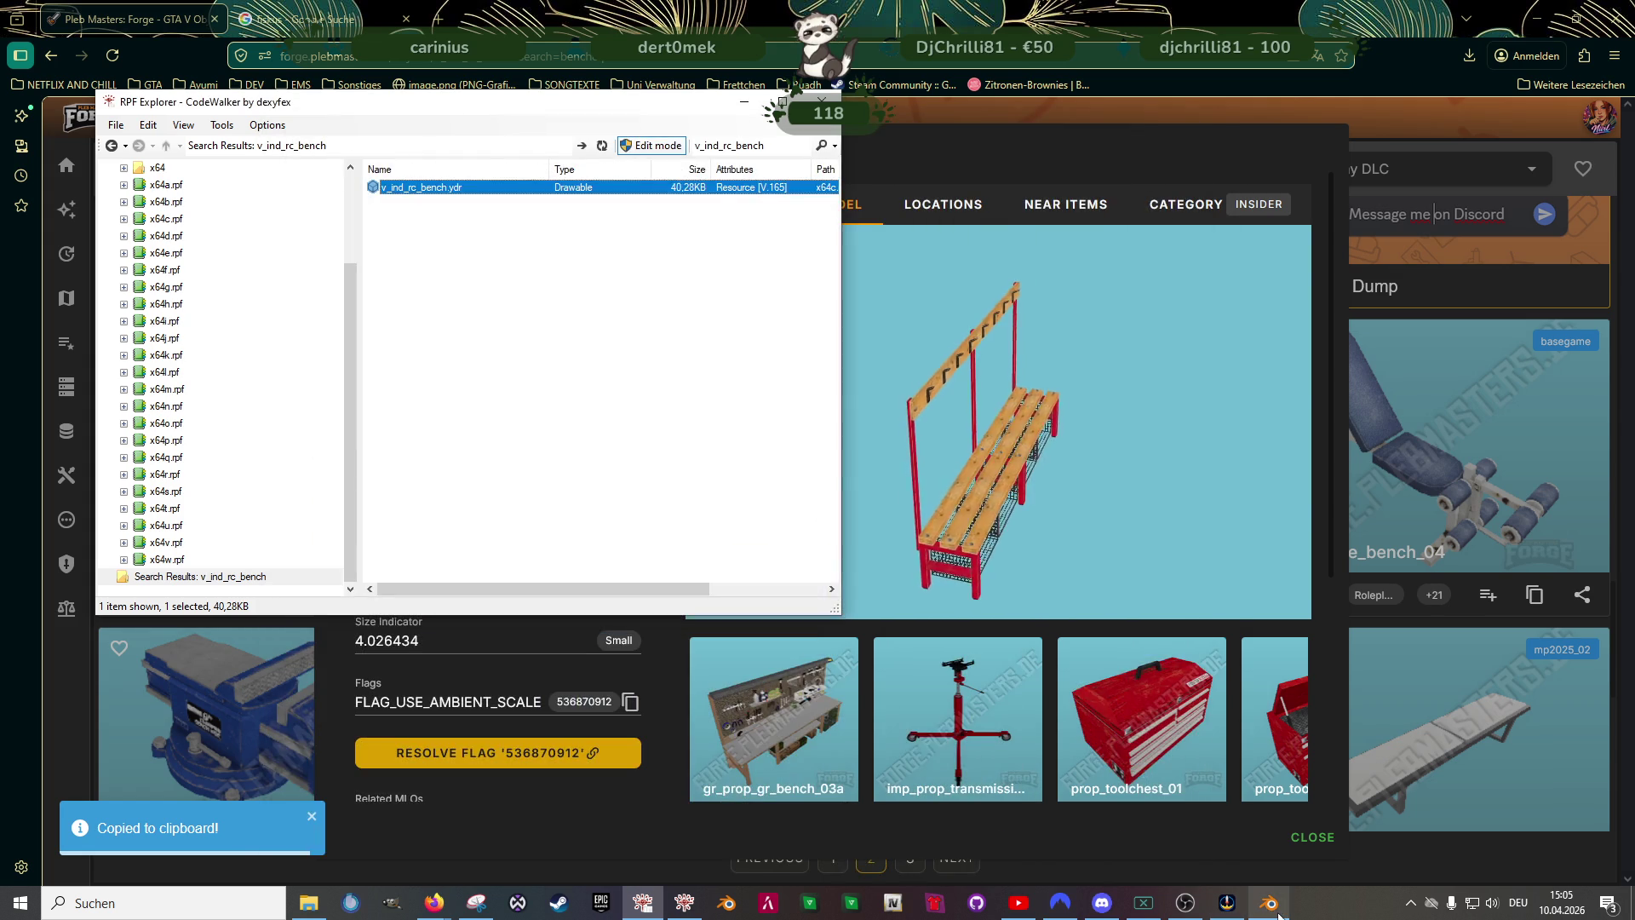
{"action": "key", "text": "alt+Tab"}
{"action": "mouse_move", "coordinate": [741, 383]}
{"action": "middle_mouse_down"}
{"action": "mouse_move", "coordinate": [772, 428]}
{"action": "mouse_move", "coordinate": [710, 445]}
{"action": "middle_mouse_up"}
{"action": "scroll", "coordinate": [718, 439], "scroll_direction": "up", "scroll_amount": 2}
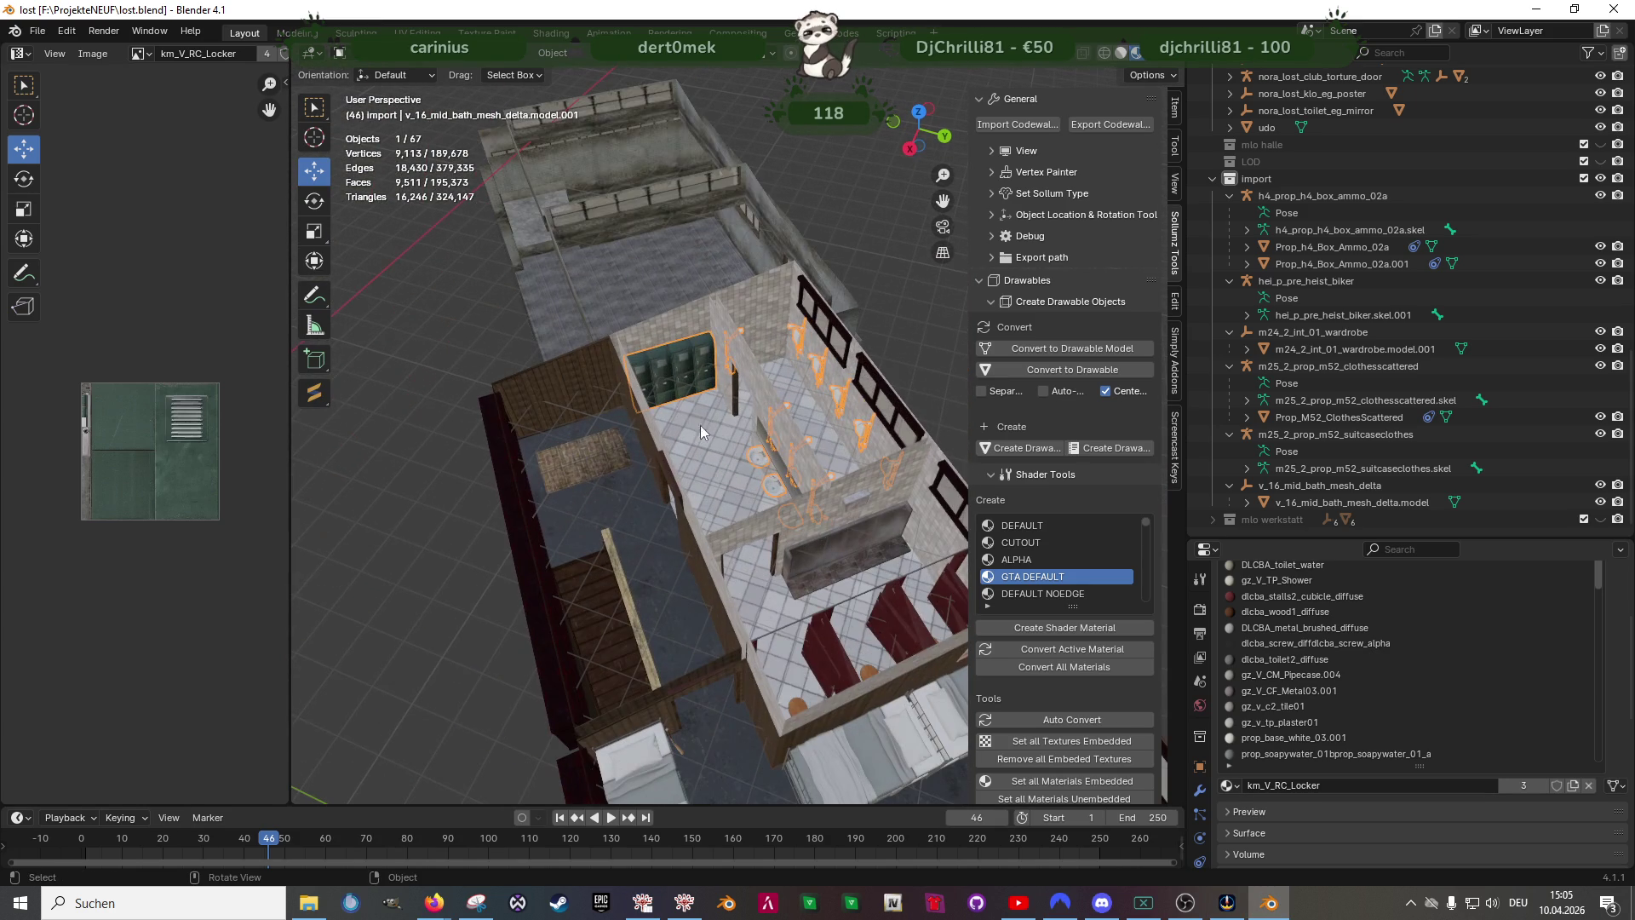
- Return the bathroom mesh to Object Mode, ready for importing
{"action": "key", "text": "Tab"}
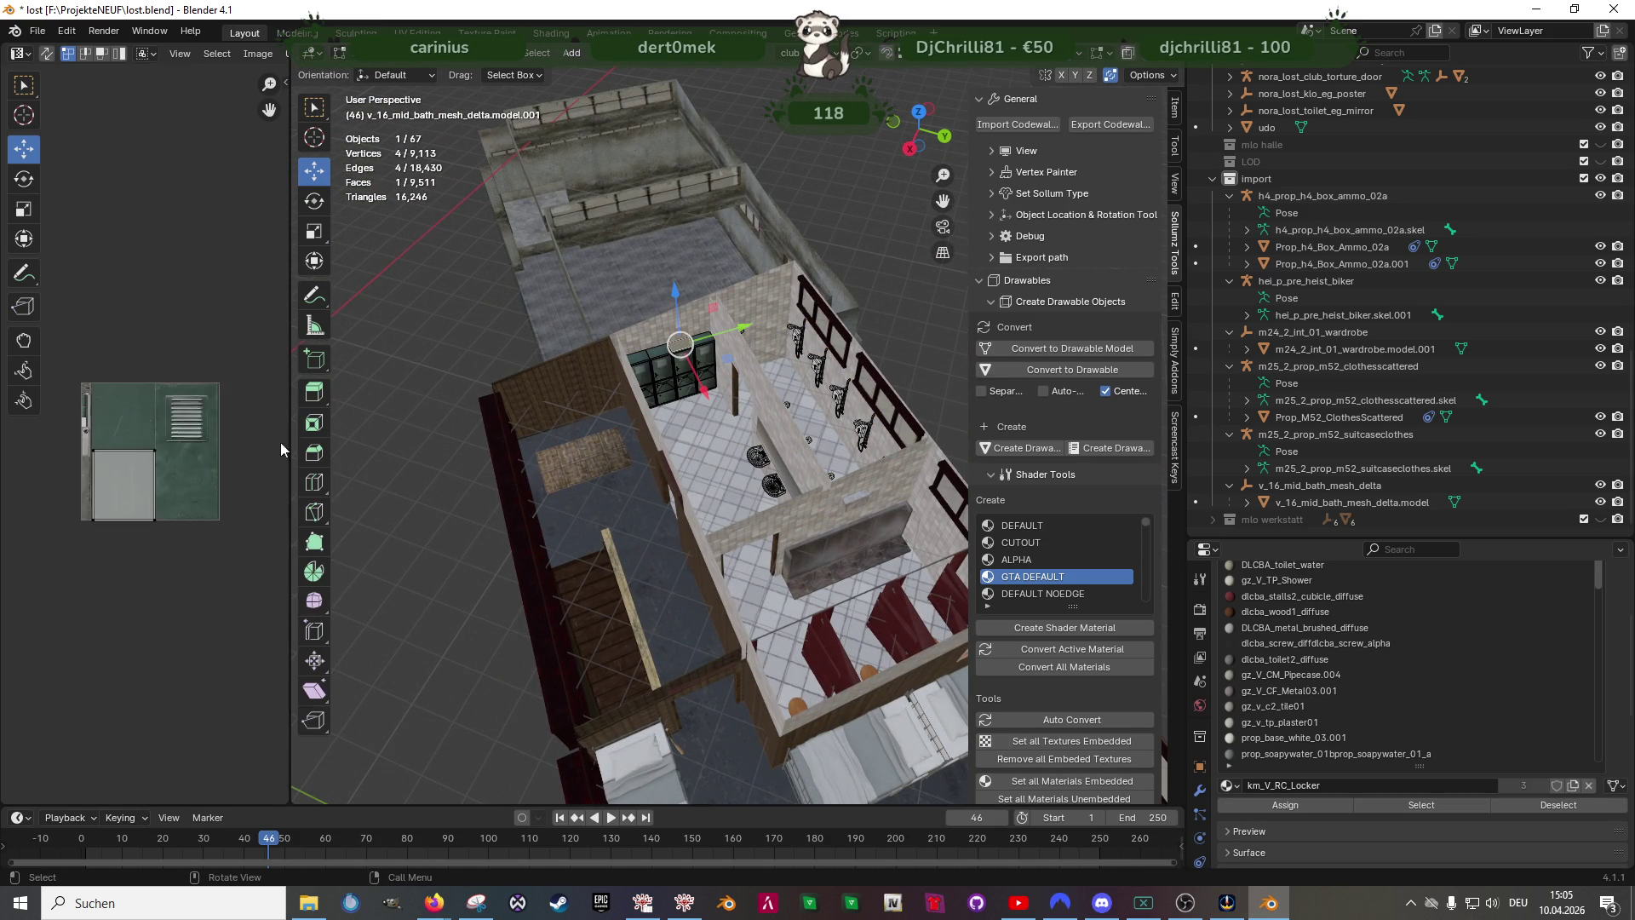
{"action": "scroll", "coordinate": [187, 463], "scroll_direction": "up", "scroll_amount": 3}
{"action": "scroll", "coordinate": [188, 463], "scroll_direction": "up", "scroll_amount": 1}
{"action": "mouse_move", "coordinate": [716, 435]}
{"action": "middle_mouse_down"}
{"action": "mouse_move", "coordinate": [615, 558]}
{"action": "mouse_move", "coordinate": [647, 559]}
{"action": "middle_mouse_up"}
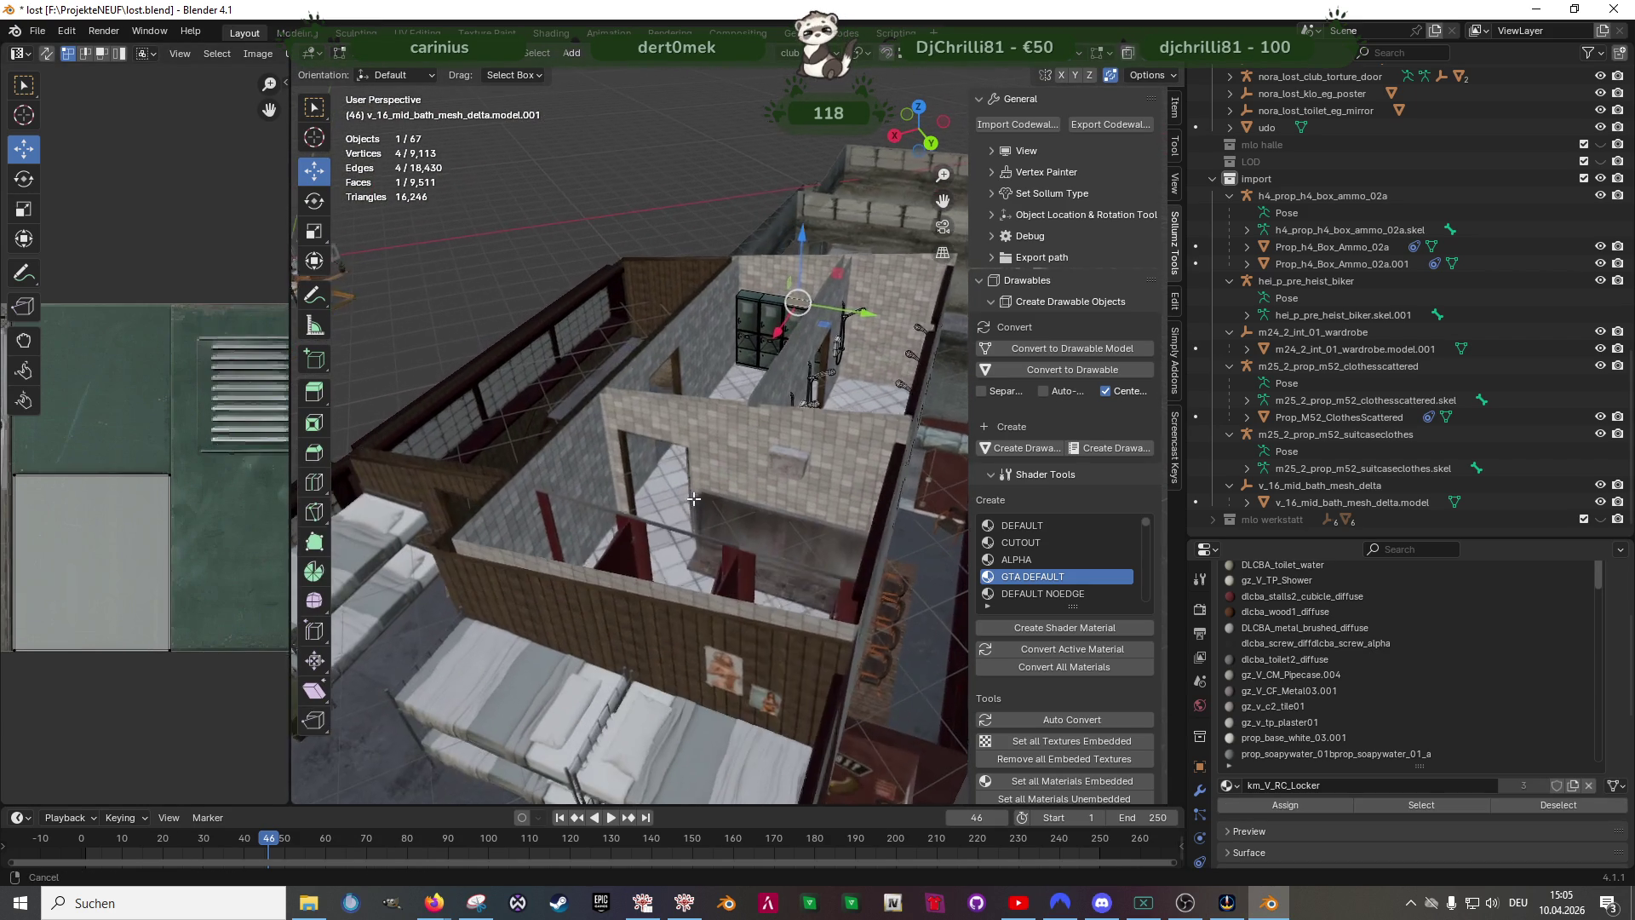
{"action": "left_click", "coordinate": [632, 548]}
{"action": "scroll", "coordinate": [207, 473], "scroll_direction": "down", "scroll_amount": 3}
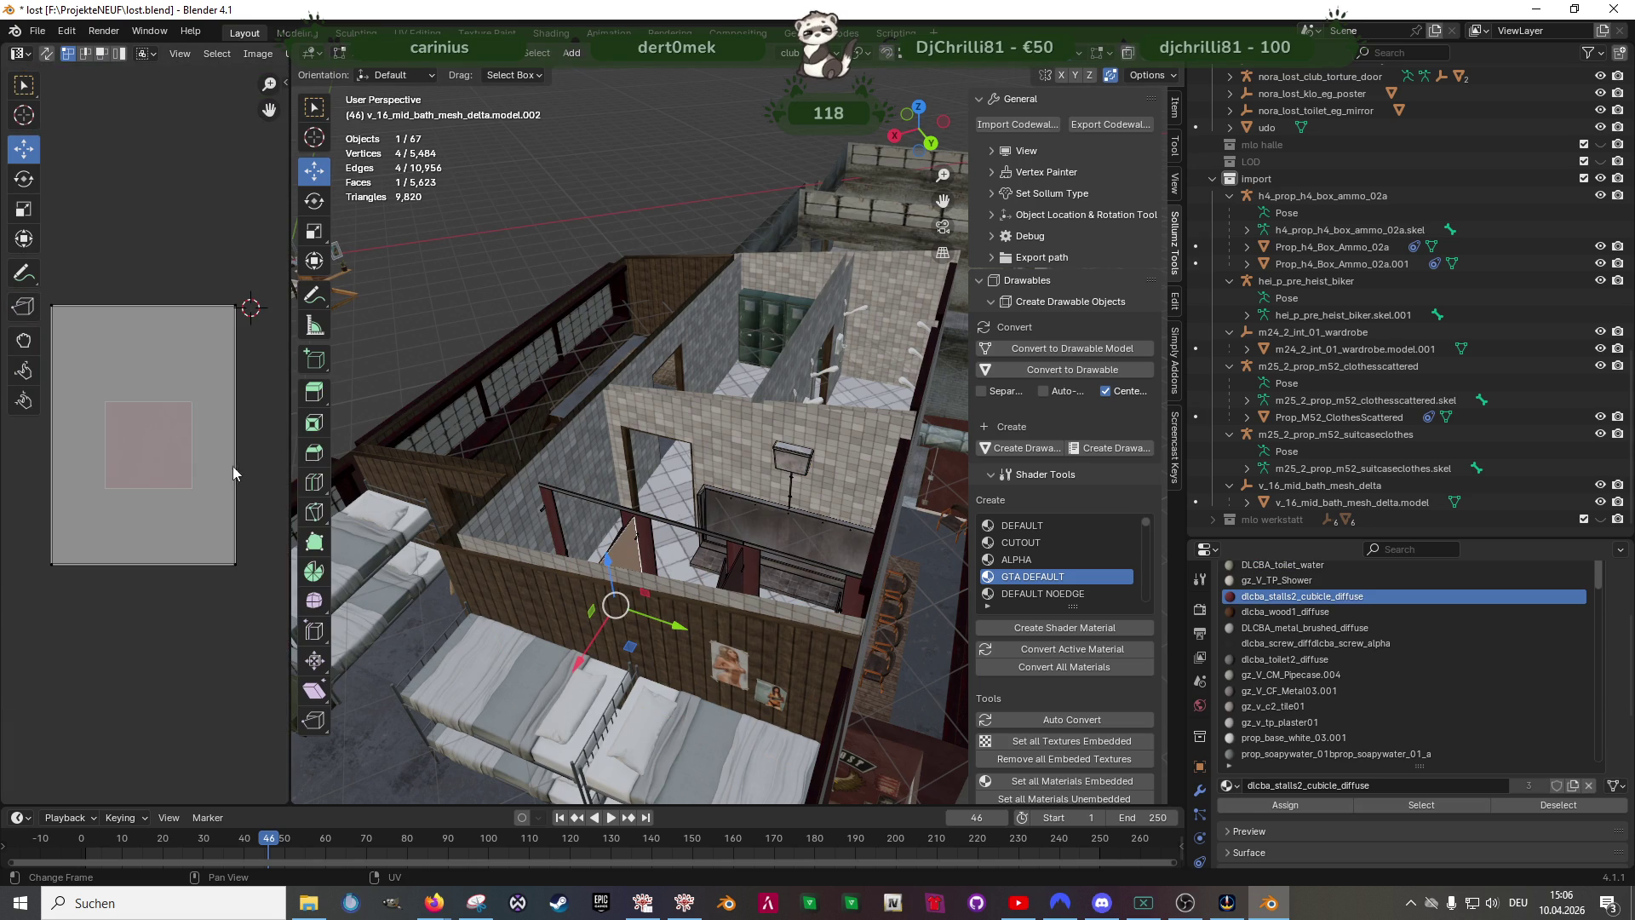
{"action": "key", "text": "Tab"}
{"action": "scroll", "coordinate": [665, 392], "scroll_direction": "up", "scroll_amount": 3}
{"action": "scroll", "coordinate": [728, 383], "scroll_direction": "up", "scroll_amount": 3}
{"action": "scroll", "coordinate": [712, 297], "scroll_direction": "up", "scroll_amount": 2}
{"action": "scroll", "coordinate": [679, 401], "scroll_direction": "up", "scroll_amount": 3}
{"action": "scroll", "coordinate": [678, 374], "scroll_direction": "up", "scroll_amount": 2}
{"action": "scroll", "coordinate": [664, 398], "scroll_direction": "down", "scroll_amount": 3}
{"action": "scroll", "coordinate": [661, 457], "scroll_direction": "down", "scroll_amount": 4}
{"action": "mouse_move", "coordinate": [661, 458]}
{"action": "middle_mouse_down"}
{"action": "mouse_move", "coordinate": [702, 502]}
{"action": "mouse_move", "coordinate": [616, 495]}
{"action": "mouse_move", "coordinate": [734, 471]}
{"action": "mouse_move", "coordinate": [657, 508]}
{"action": "mouse_move", "coordinate": [836, 281]}
{"action": "middle_mouse_up"}
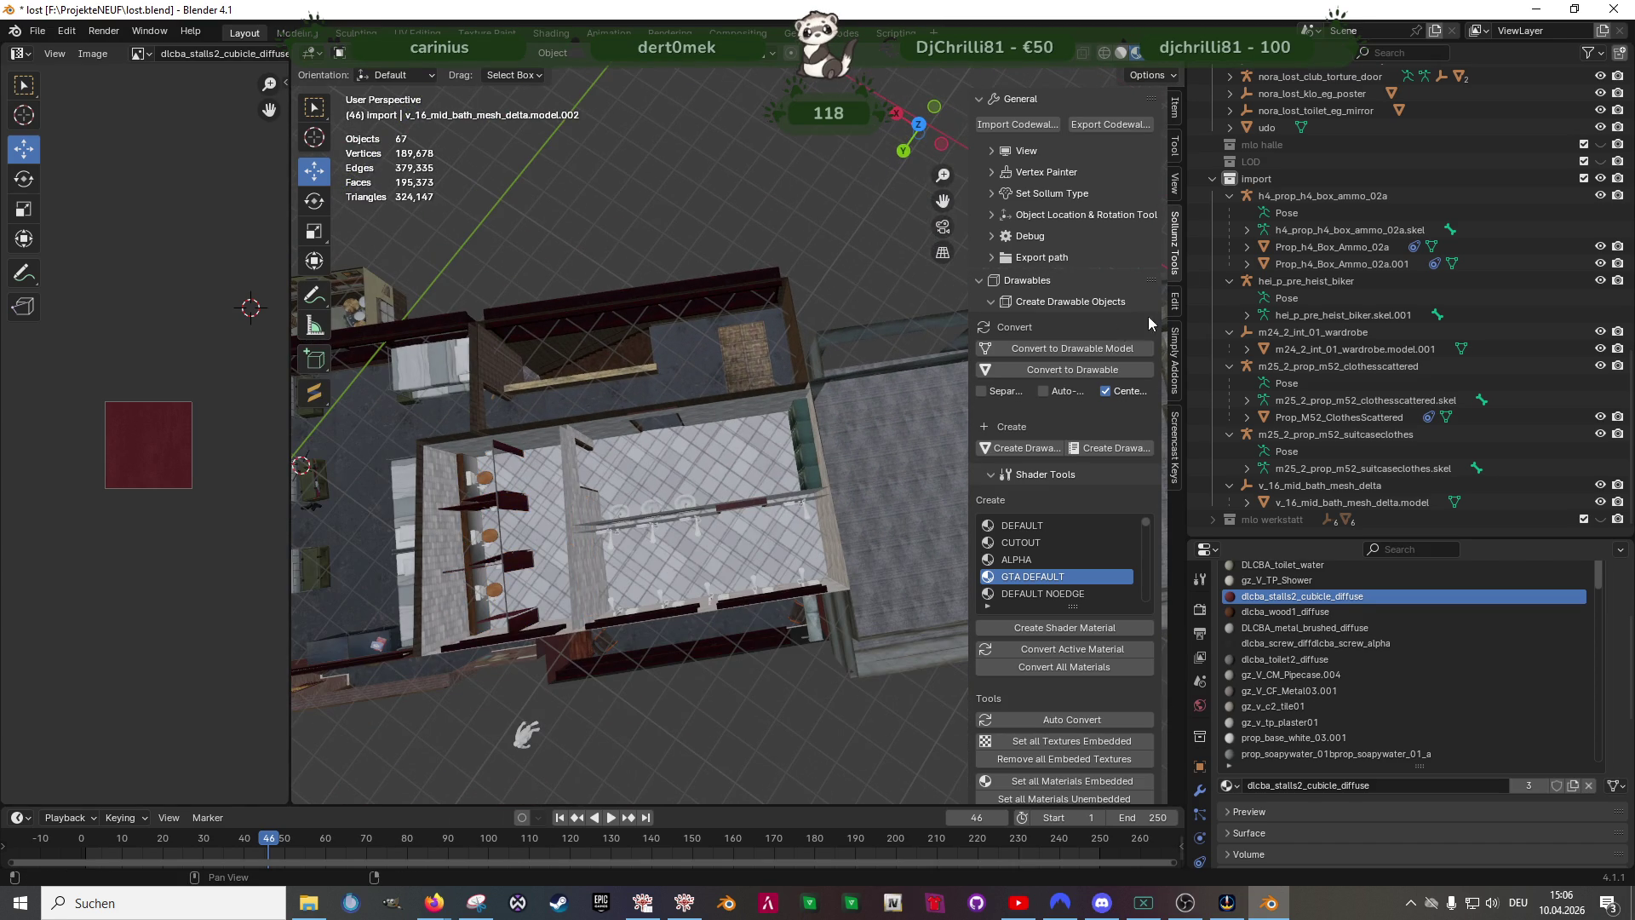
- Import v_ind_rc_bench.ydr.xml via Import Codewalker XML and select its collision object
{"action": "left_click", "coordinate": [1016, 123]}
{"action": "scroll", "coordinate": [724, 467], "scroll_direction": "down", "scroll_amount": 5}
{"action": "scroll", "coordinate": [702, 486], "scroll_direction": "down", "scroll_amount": 5}
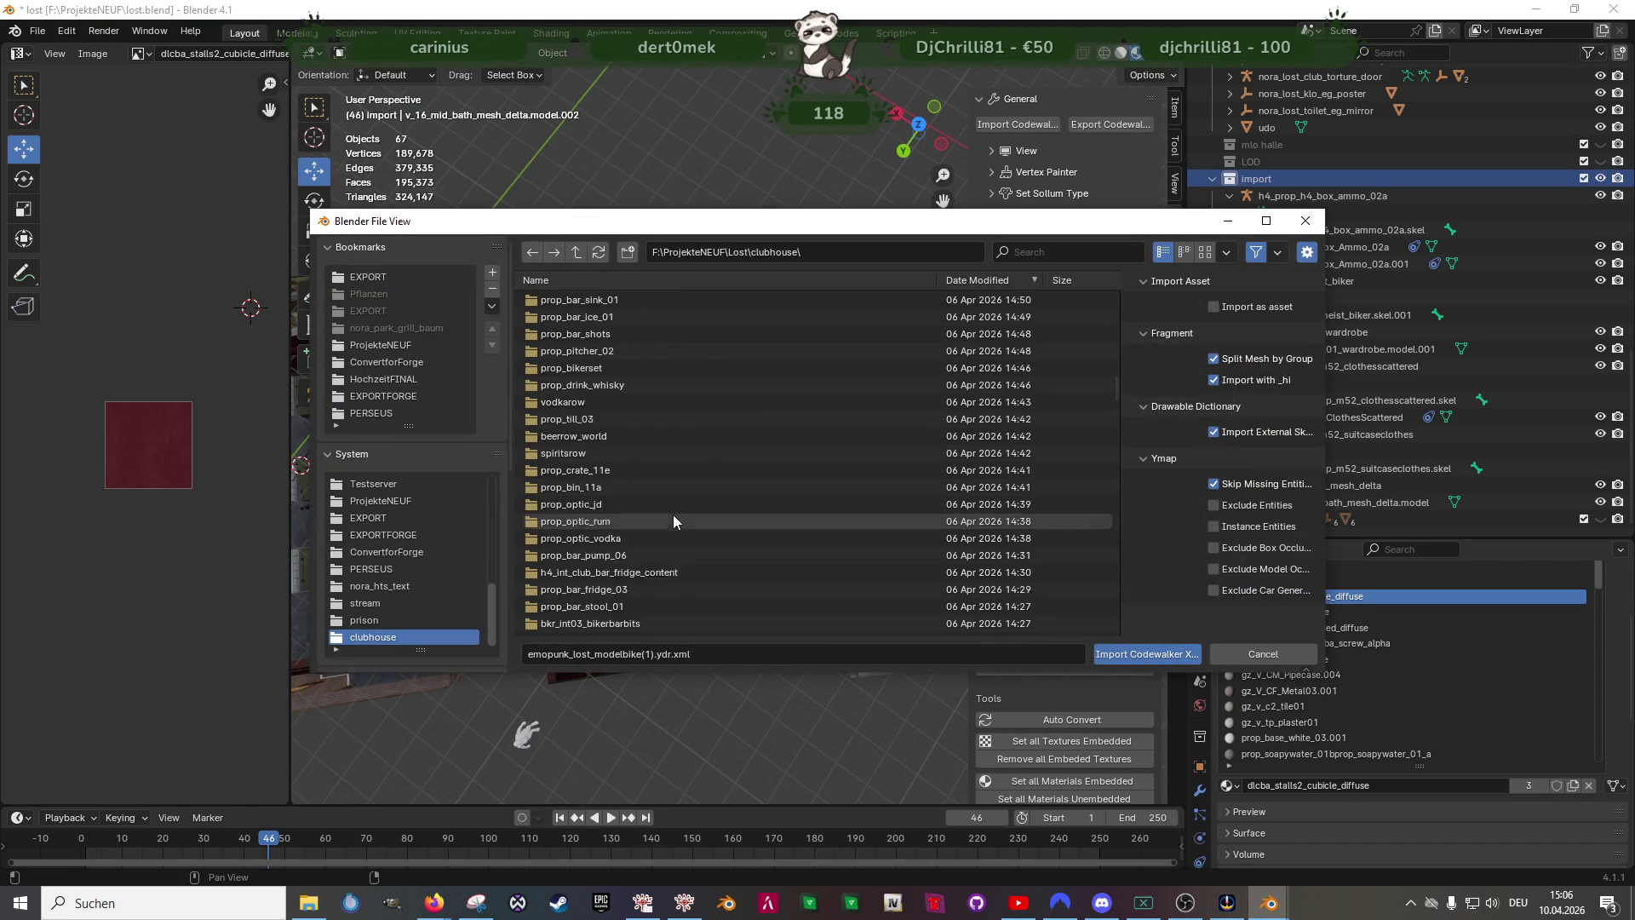
{"action": "scroll", "coordinate": [673, 513], "scroll_direction": "up", "scroll_amount": 4}
{"action": "scroll", "coordinate": [652, 506], "scroll_direction": "up", "scroll_amount": 4}
{"action": "scroll", "coordinate": [658, 505], "scroll_direction": "up", "scroll_amount": 3}
{"action": "scroll", "coordinate": [660, 510], "scroll_direction": "down", "scroll_amount": 5}
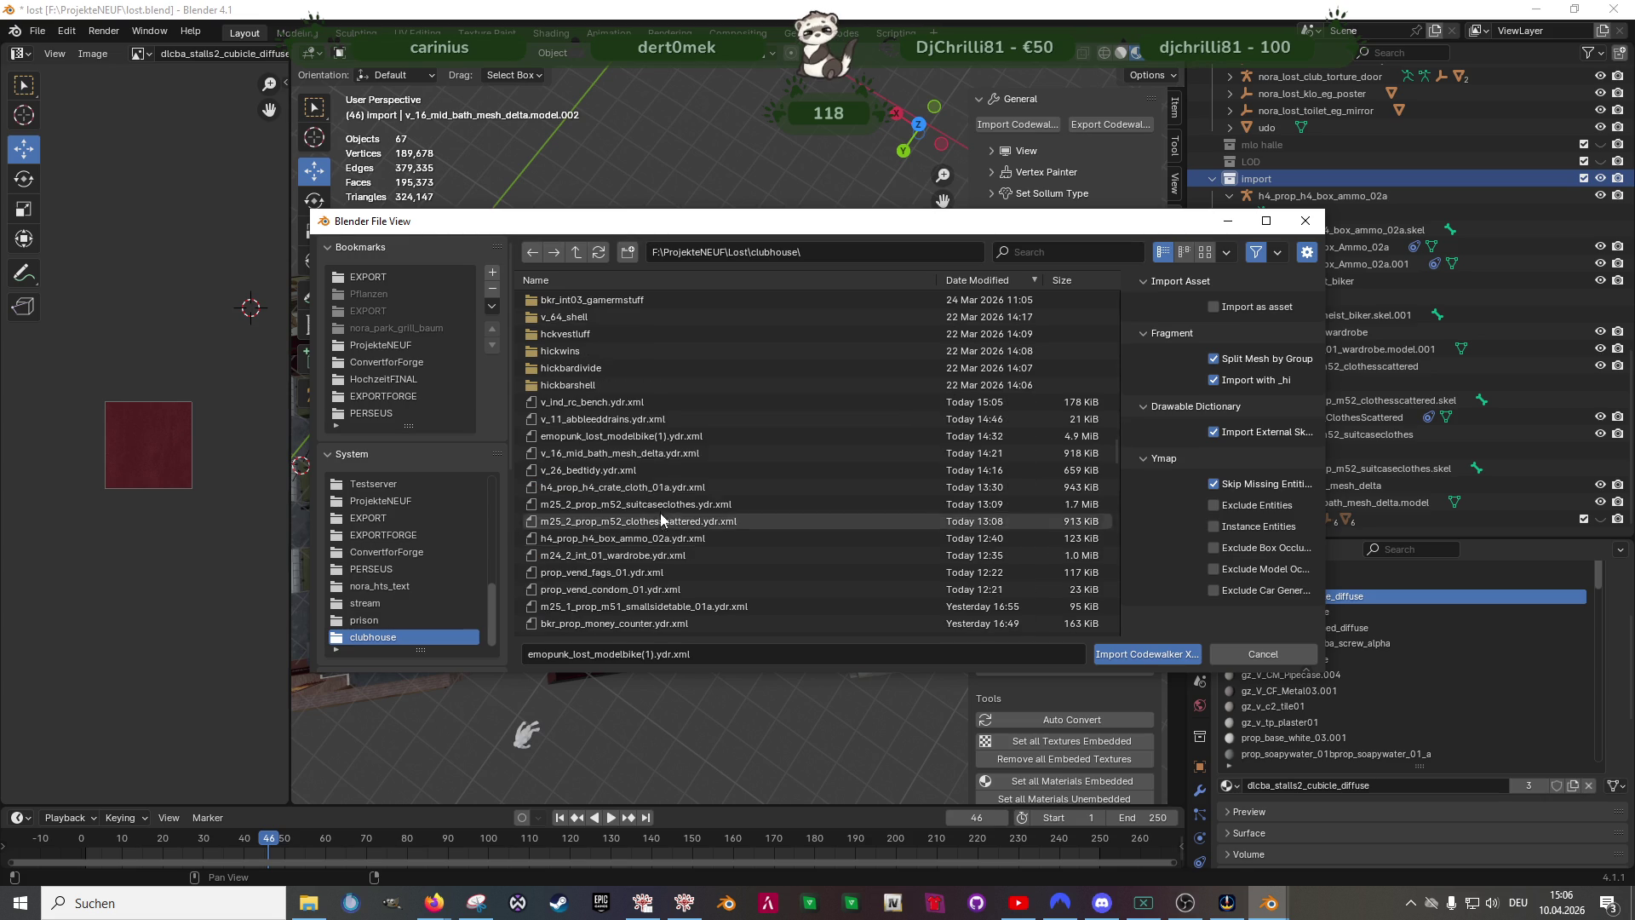
{"action": "left_click", "coordinate": [588, 401]}
{"action": "left_click", "coordinate": [1135, 654]}
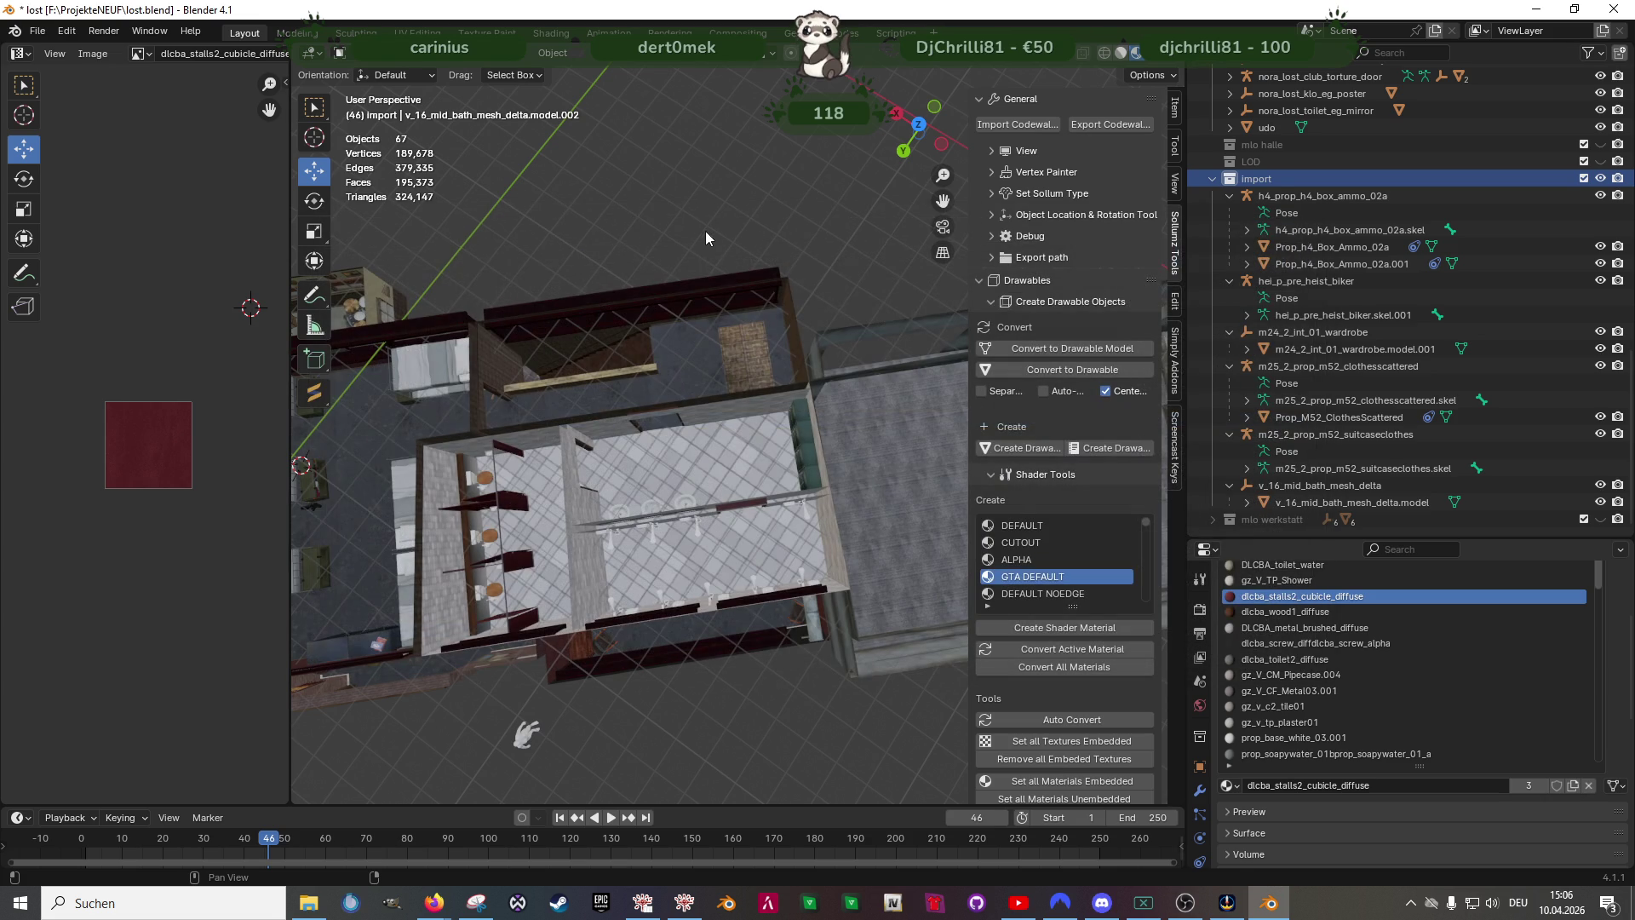
{"action": "mouse_move", "coordinate": [717, 199]}
{"action": "middle_mouse_down", "text": "shift"}
{"action": "mouse_move", "coordinate": [732, 293]}
{"action": "mouse_move", "coordinate": [790, 197]}
{"action": "mouse_move", "coordinate": [740, 520]}
{"action": "middle_mouse_up", "text": "shift"}
{"action": "scroll", "coordinate": [739, 520], "scroll_direction": "up", "scroll_amount": 2}
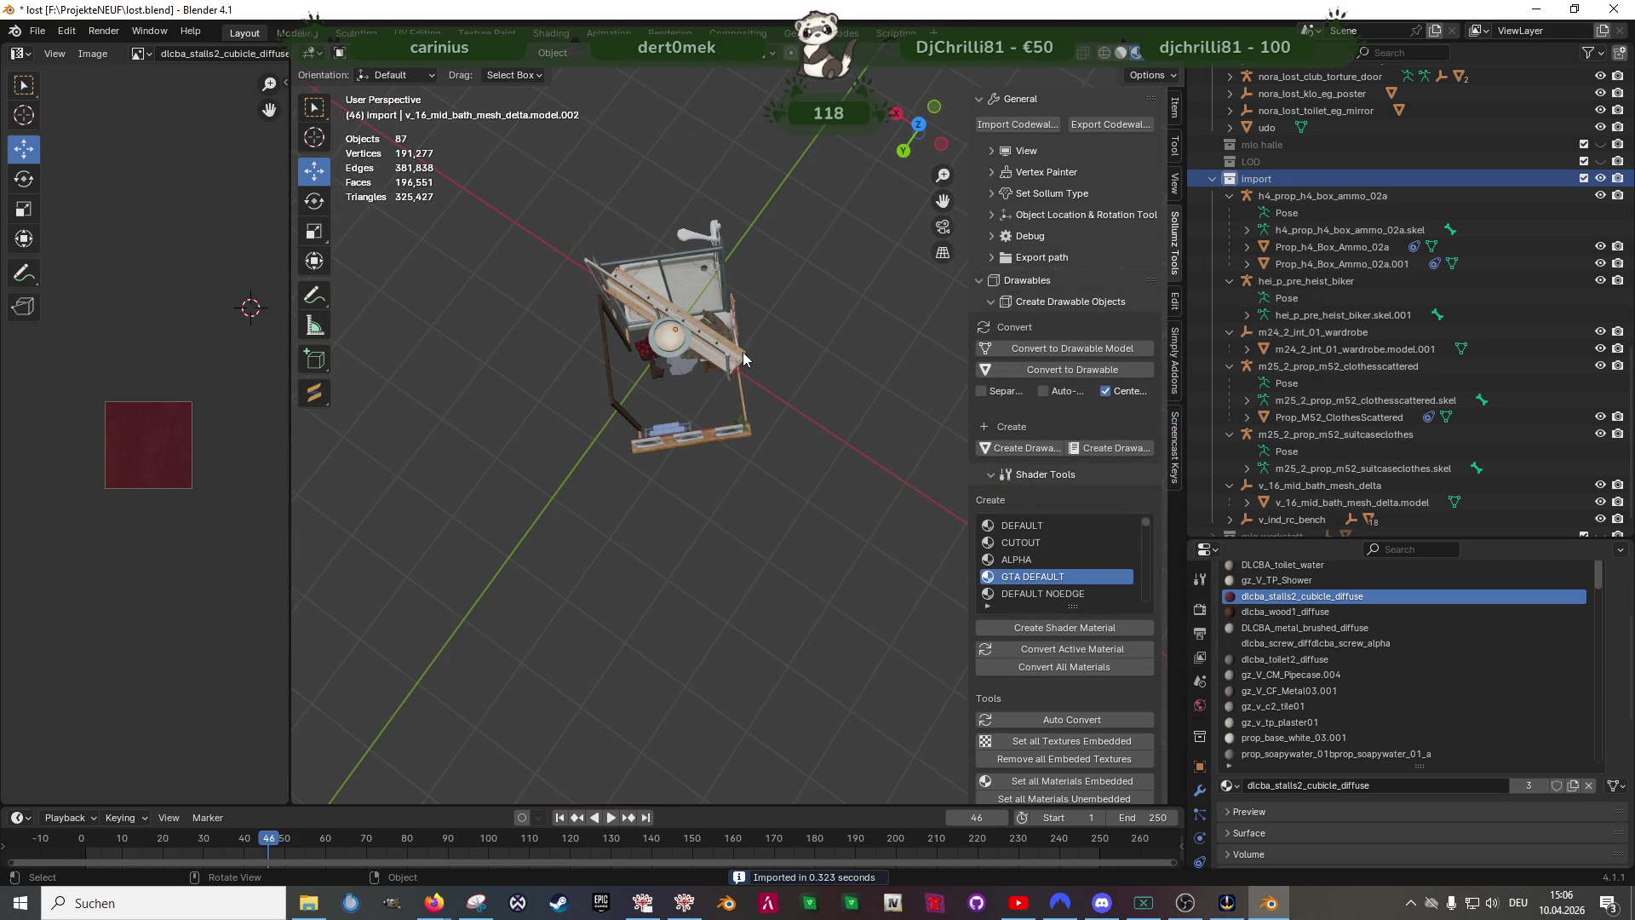
{"action": "left_click", "coordinate": [741, 354]}
{"action": "scroll", "coordinate": [740, 354], "scroll_direction": "up", "scroll_amount": 3}
- Align the imported bench to the club orientation and delete the v_ind_rc_bench.col hierarchy
{"action": "middle_click_drag", "start_coordinate": [740, 353], "coordinate": [649, 247]}
{"action": "left_click", "coordinate": [554, 53]}
{"action": "mouse_move", "coordinate": [600, 72]}
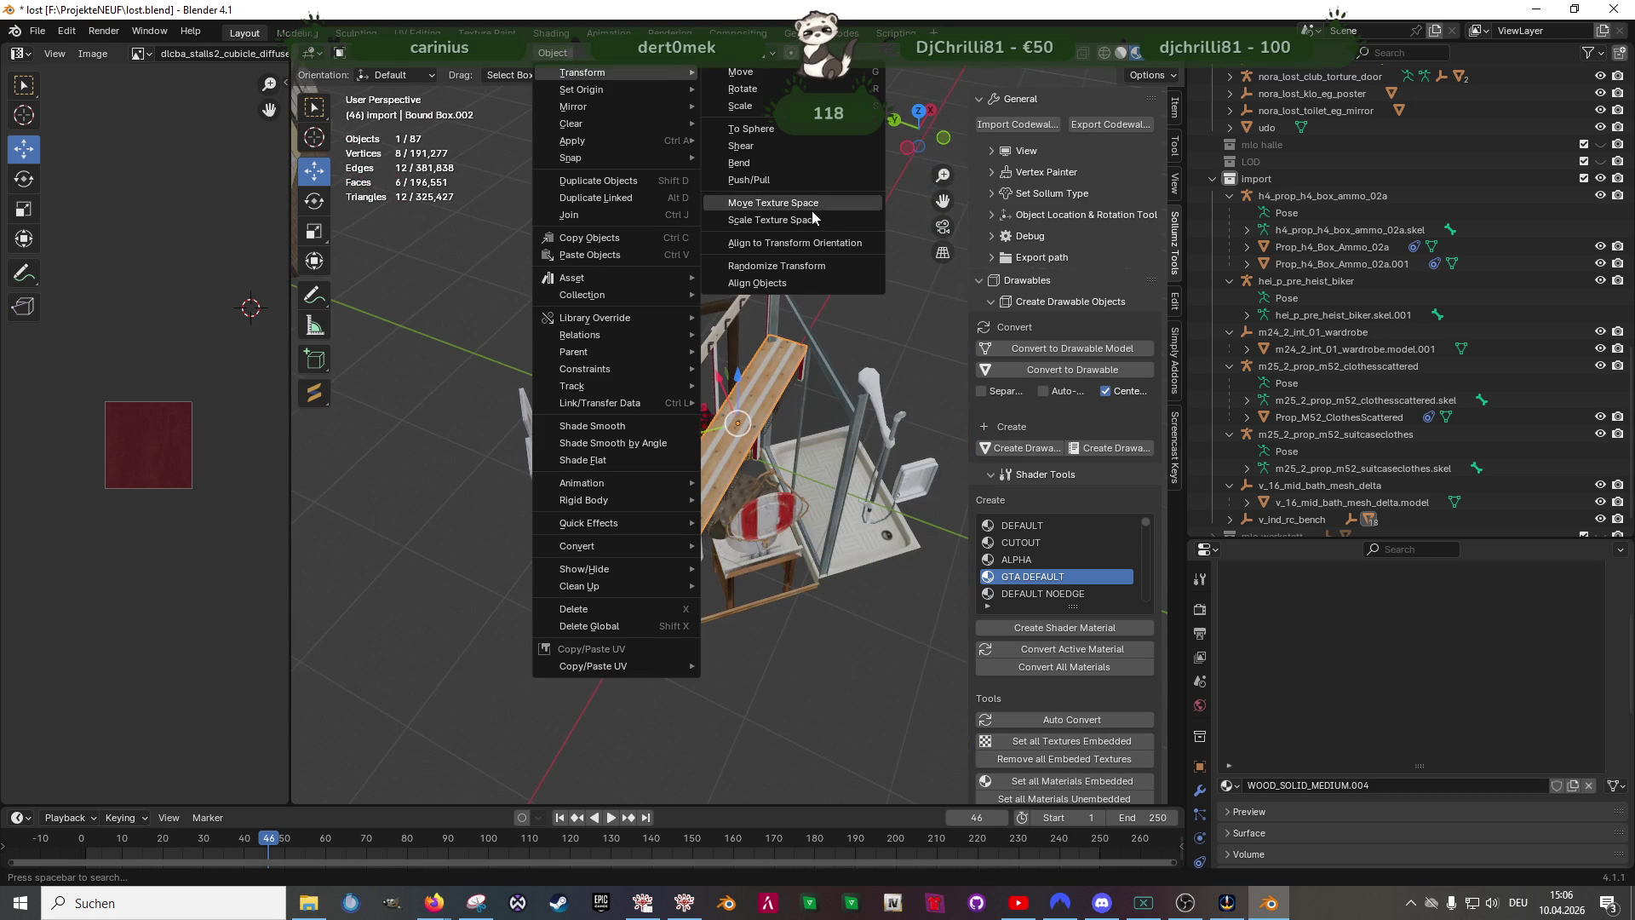
{"action": "left_click", "coordinate": [778, 243]}
{"action": "middle_click_drag", "start_coordinate": [787, 312], "coordinate": [754, 427]}
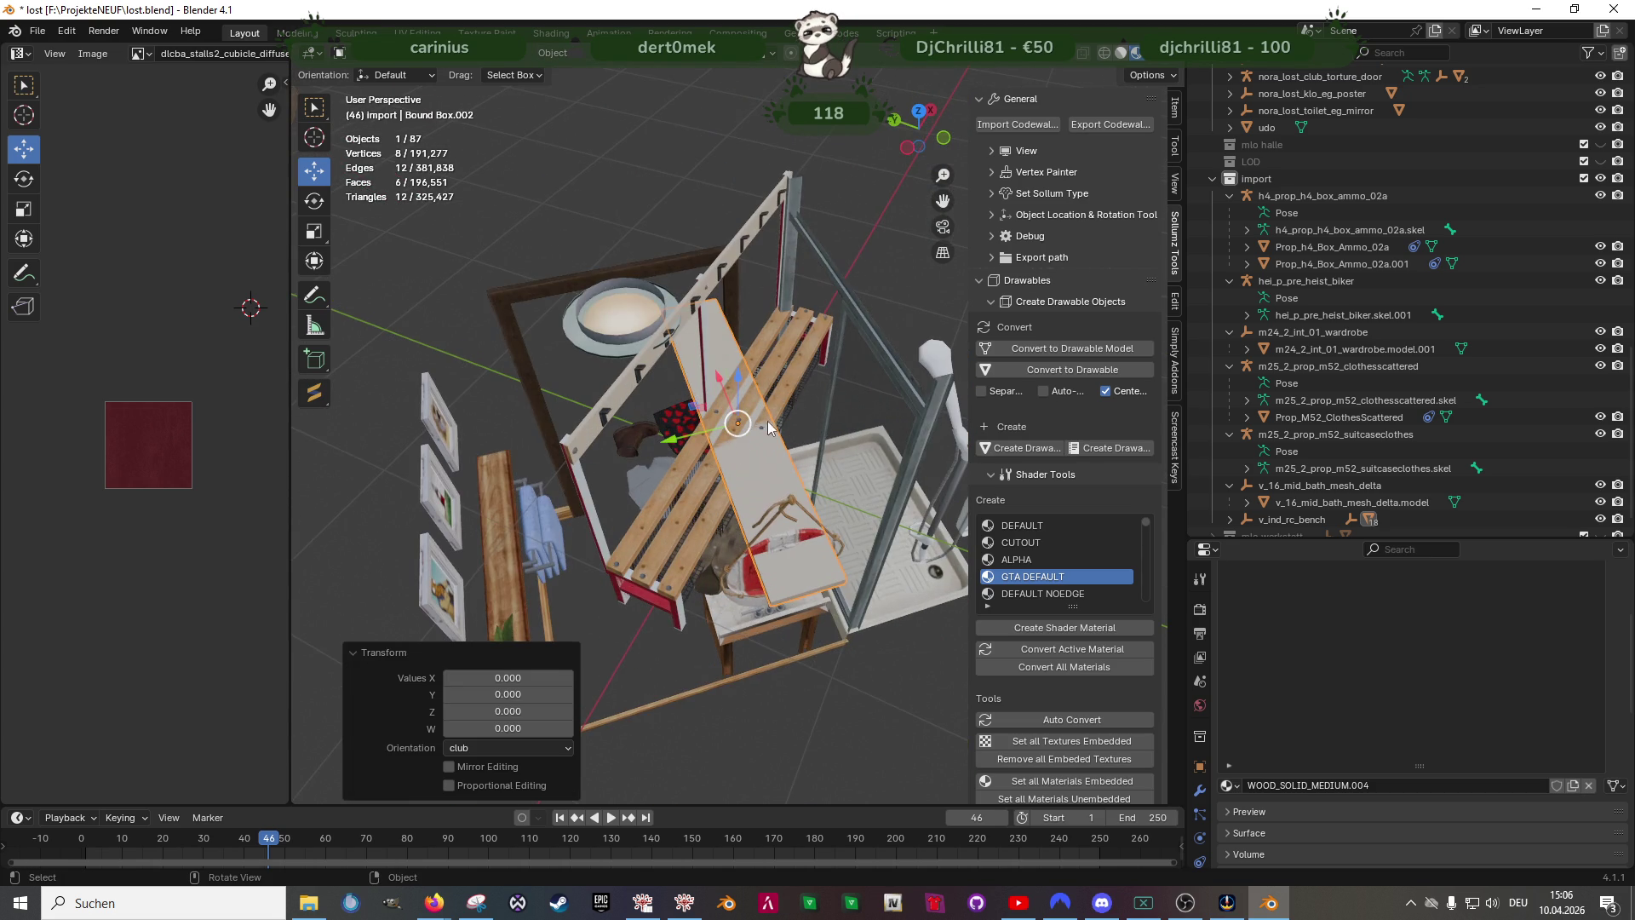
{"action": "scroll", "coordinate": [1329, 485], "scroll_direction": "down", "scroll_amount": 2}
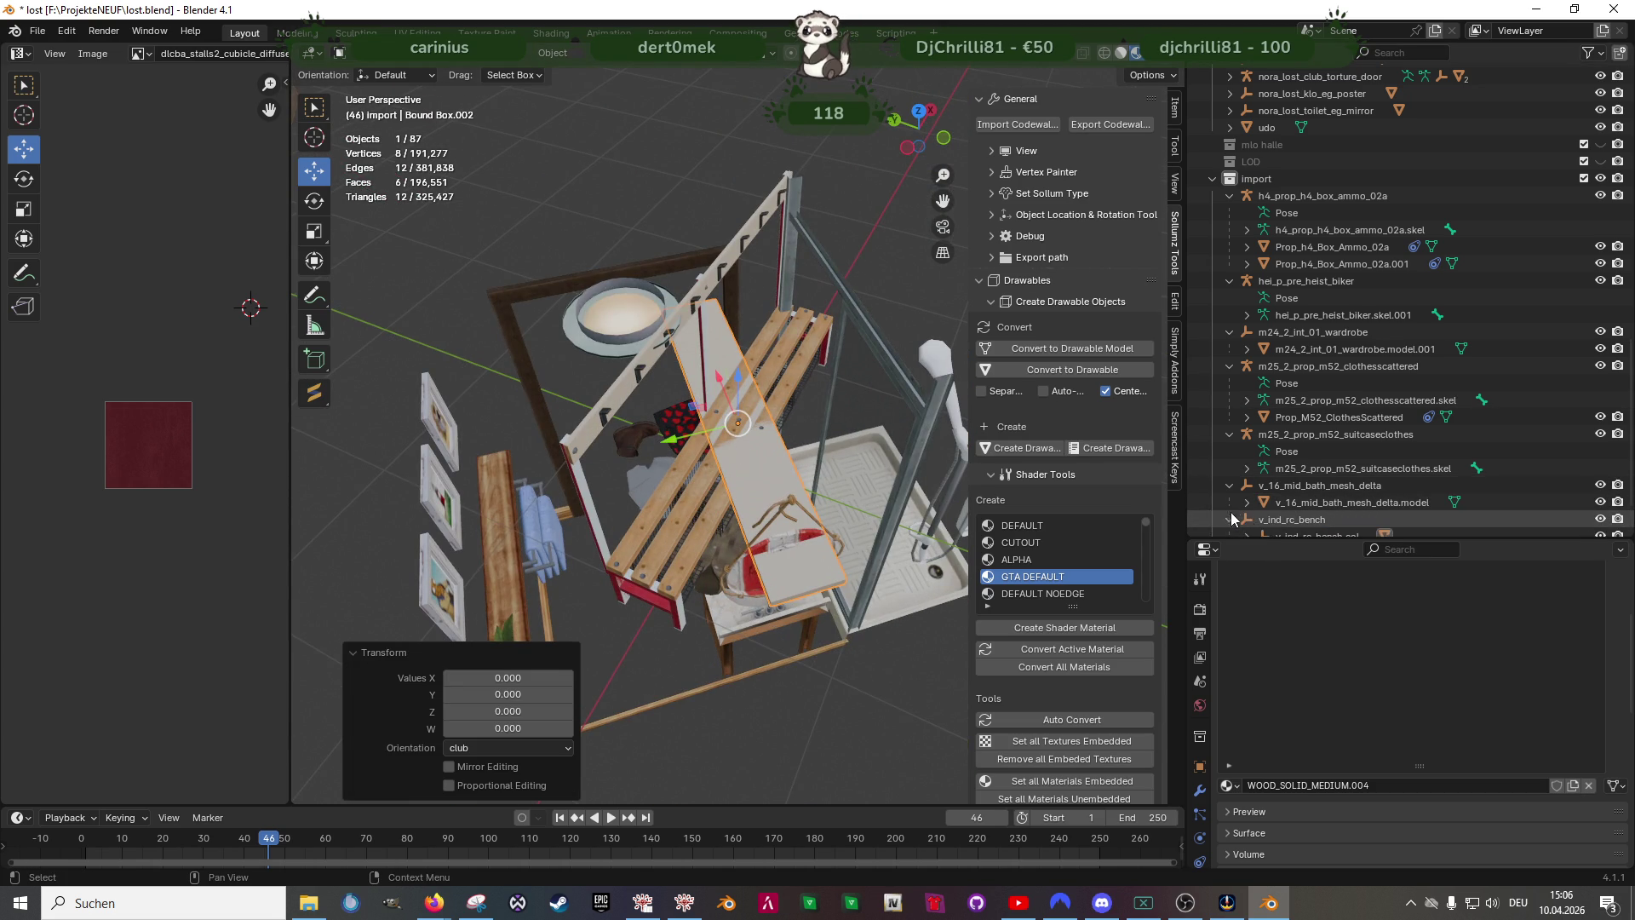
{"action": "left_click", "coordinate": [1247, 518]}
{"action": "left_click", "coordinate": [1332, 486]}
{"action": "right_click", "coordinate": [1333, 488]}
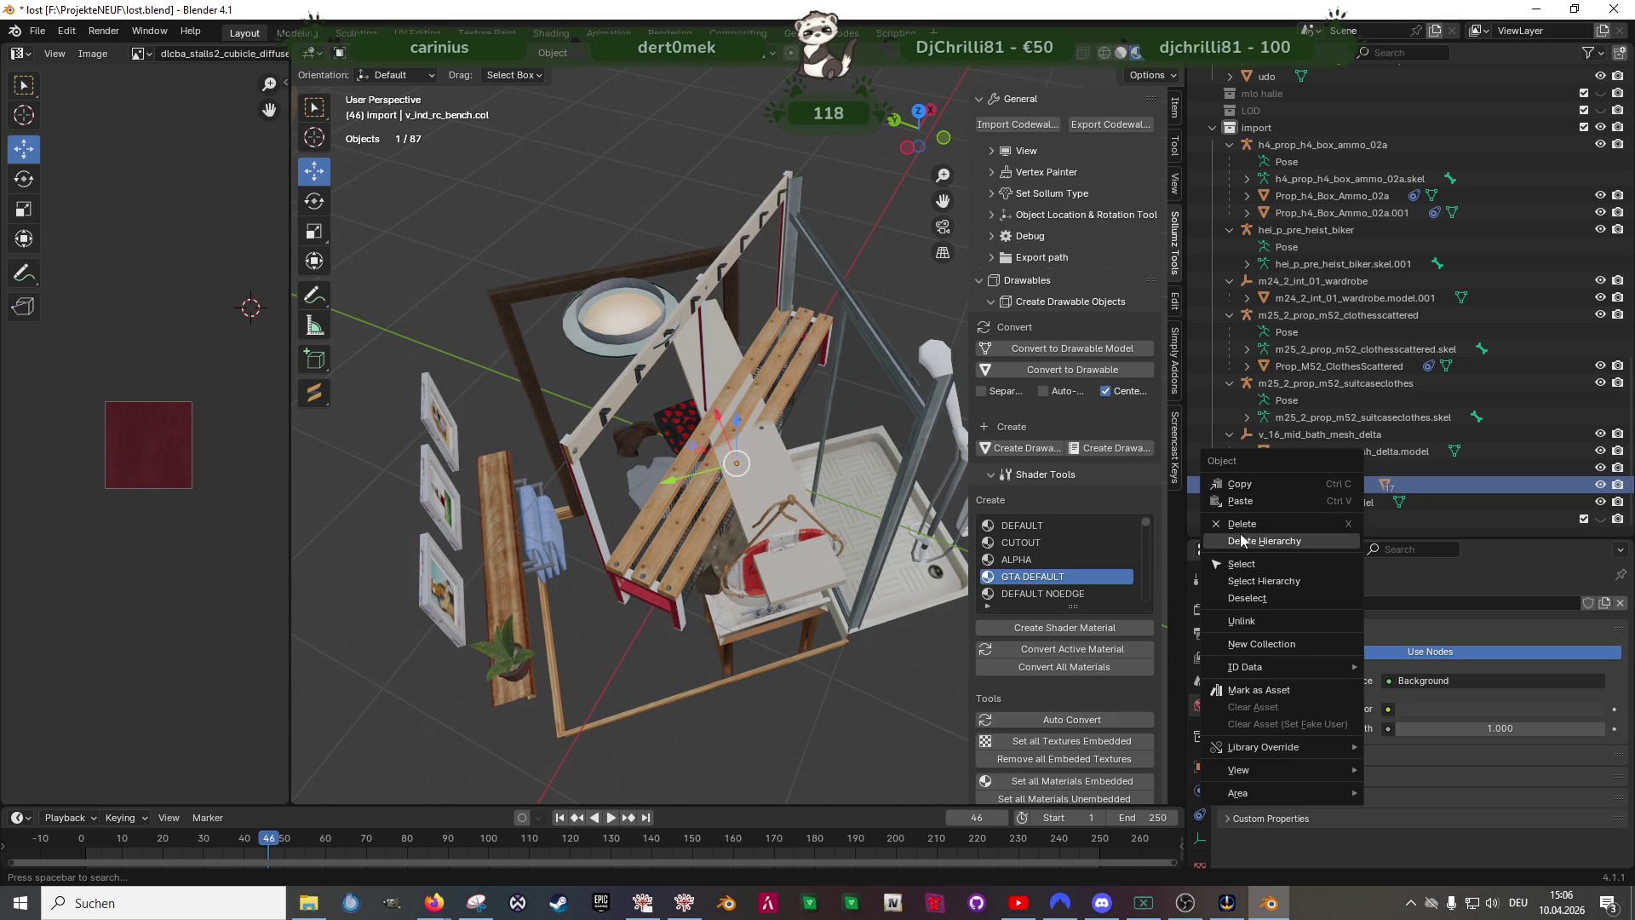
{"action": "key", "text": "Return"}
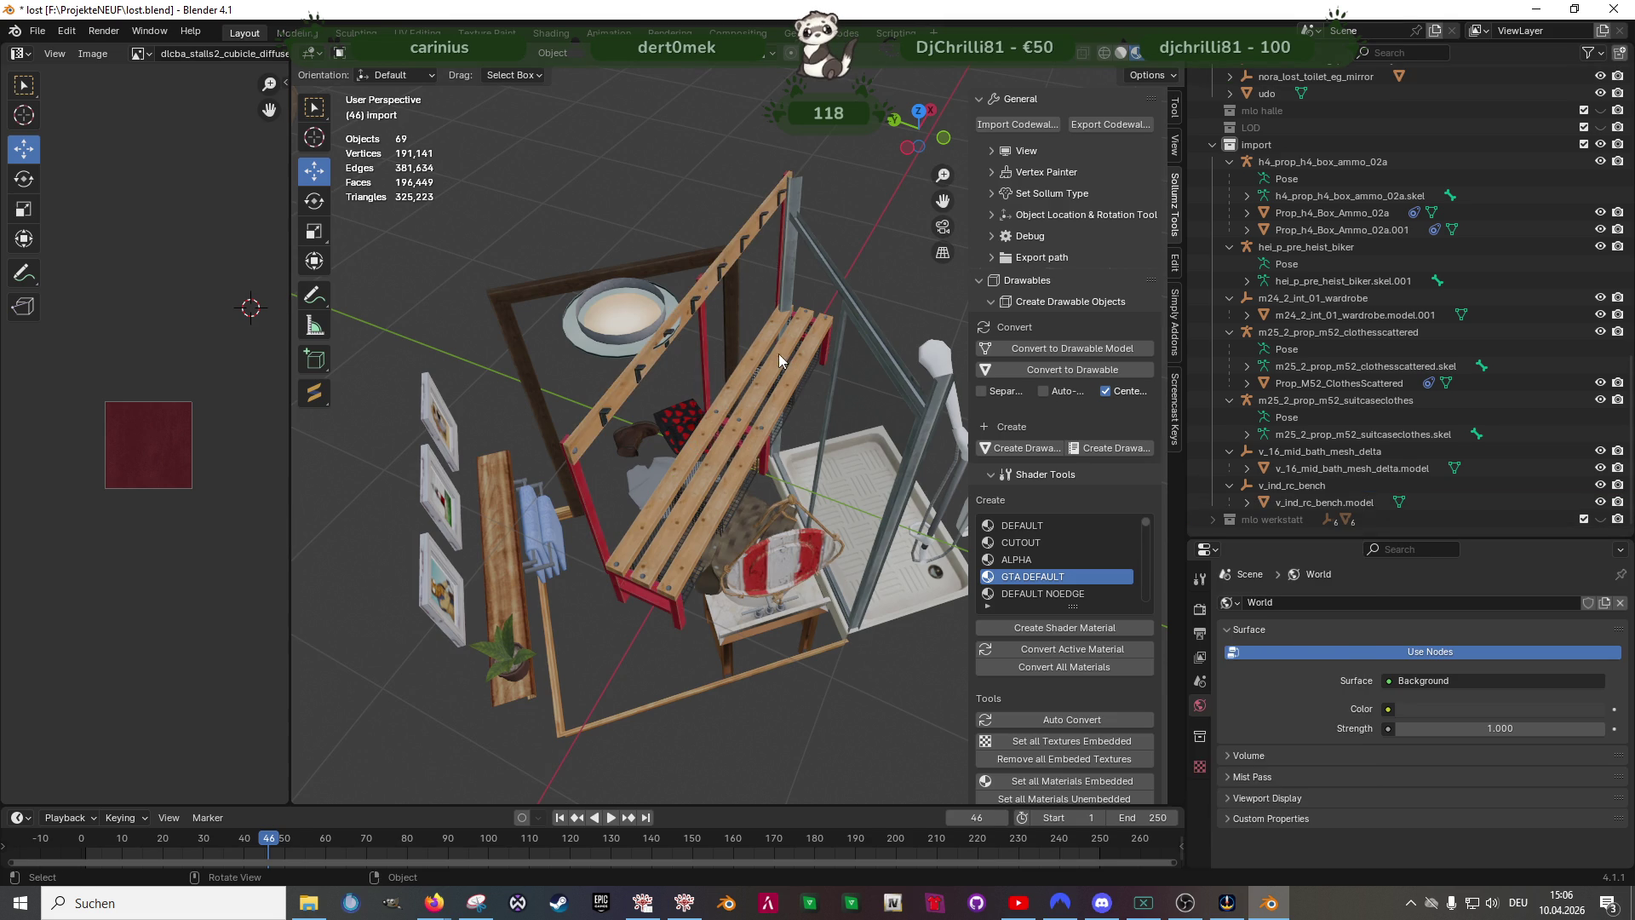
- Align the remaining bench model to the club transform orientation and enter Edit Mode
{"action": "left_click", "coordinate": [552, 53]}
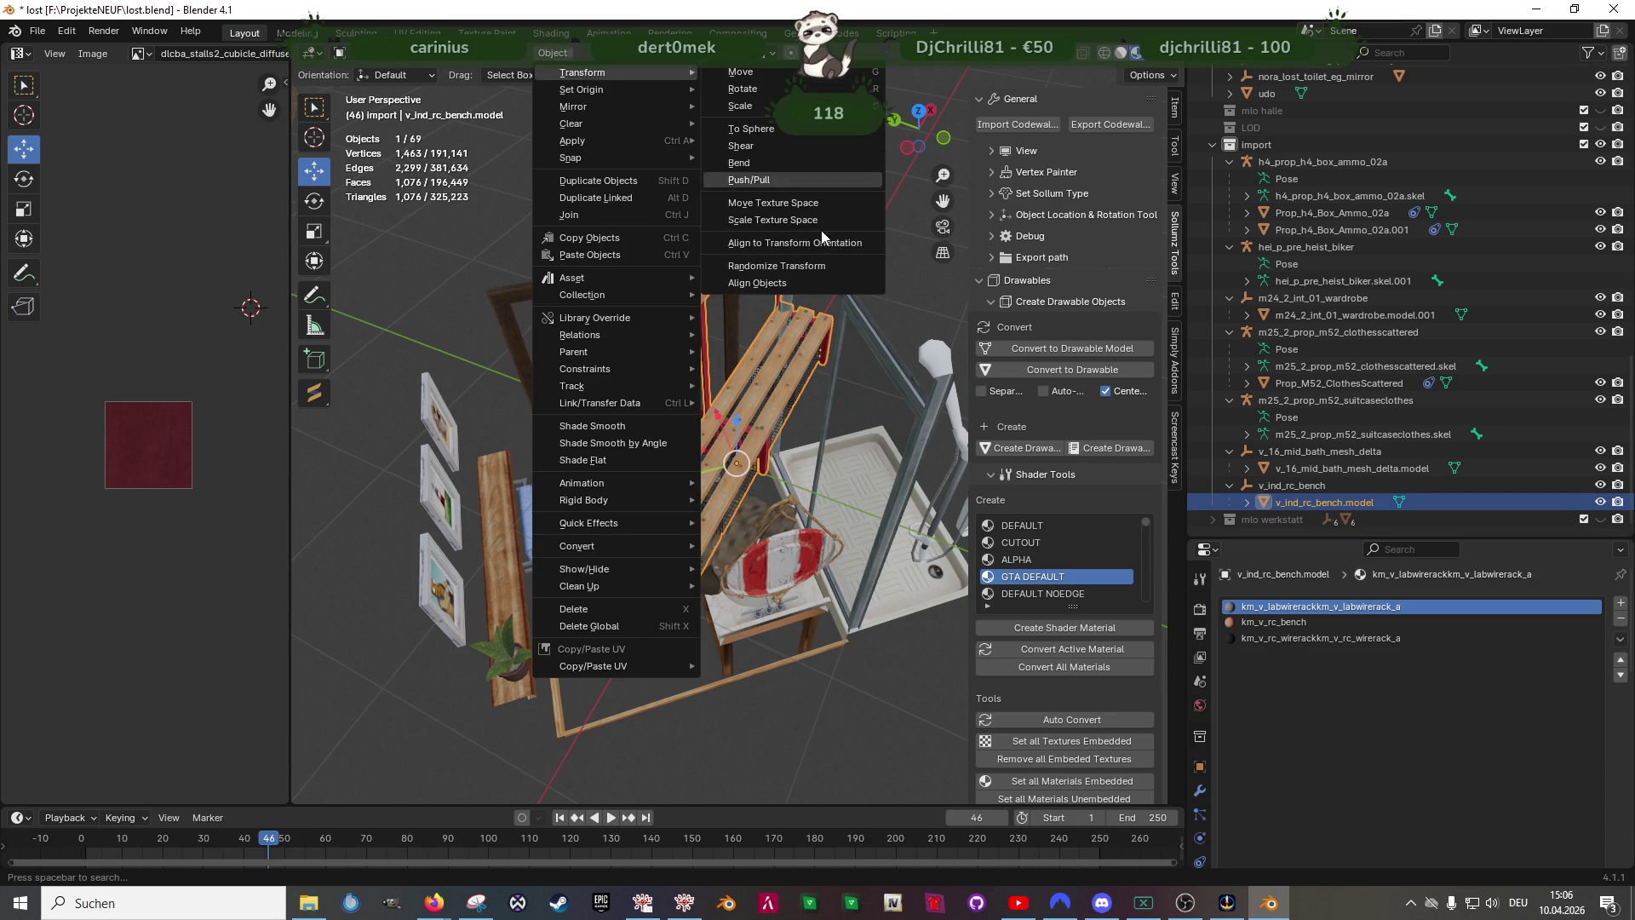
{"action": "key", "text": "Escape"}
{"action": "scroll", "coordinate": [1281, 457], "scroll_direction": "up", "scroll_amount": 4}
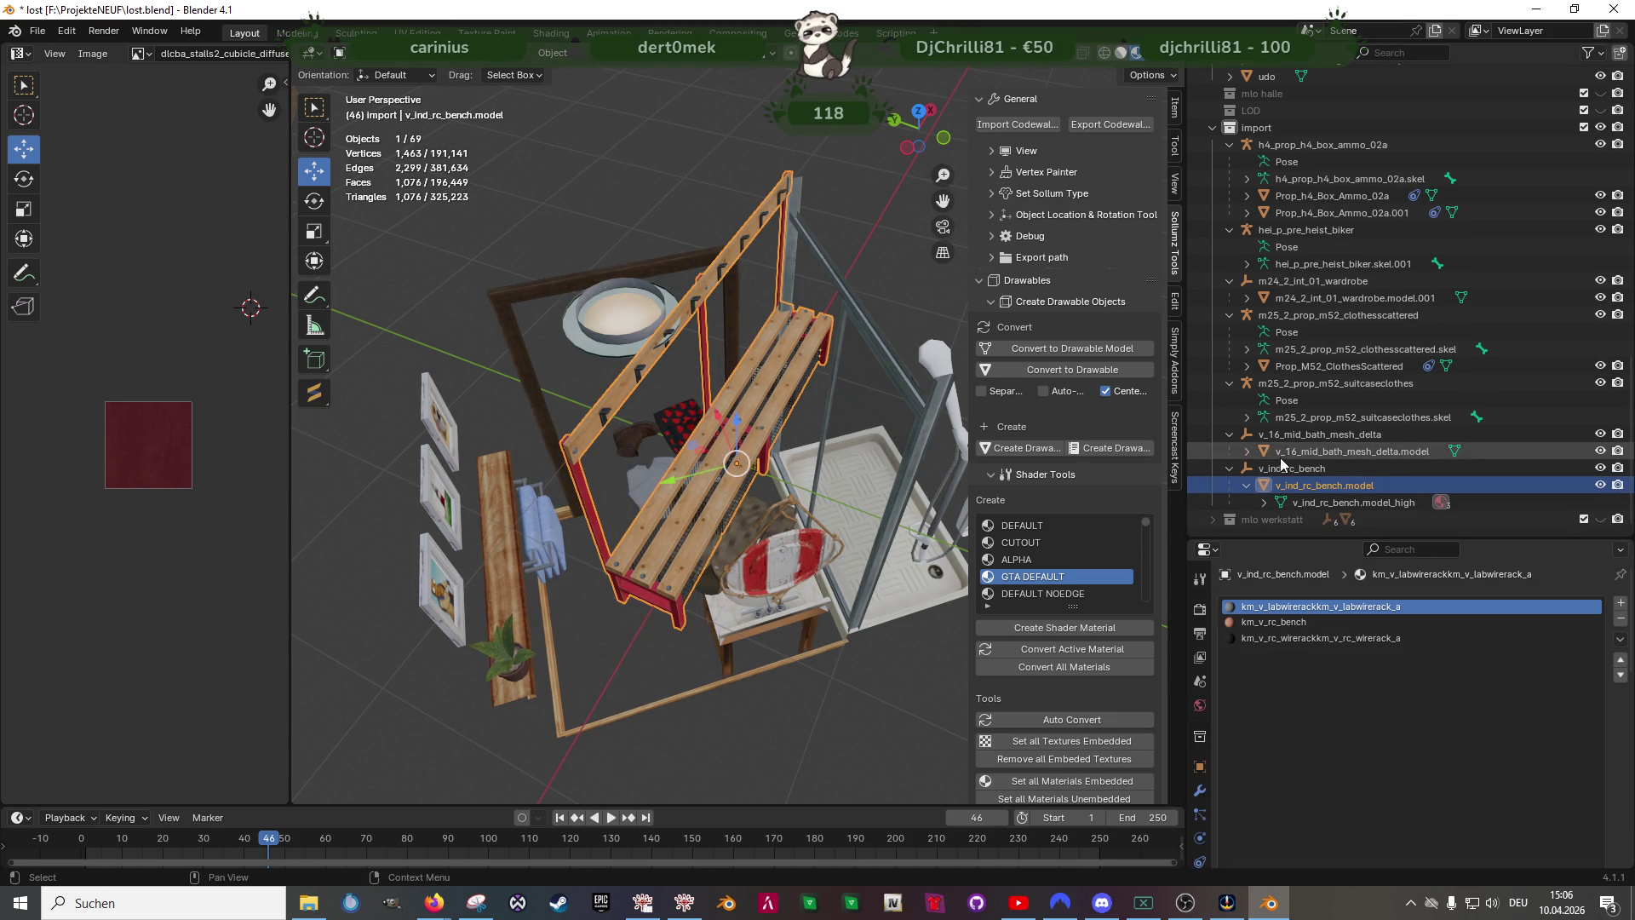
{"action": "scroll", "coordinate": [1282, 457], "scroll_direction": "up", "scroll_amount": 3}
{"action": "left_click", "coordinate": [553, 52]}
{"action": "mouse_move", "coordinate": [586, 73]}
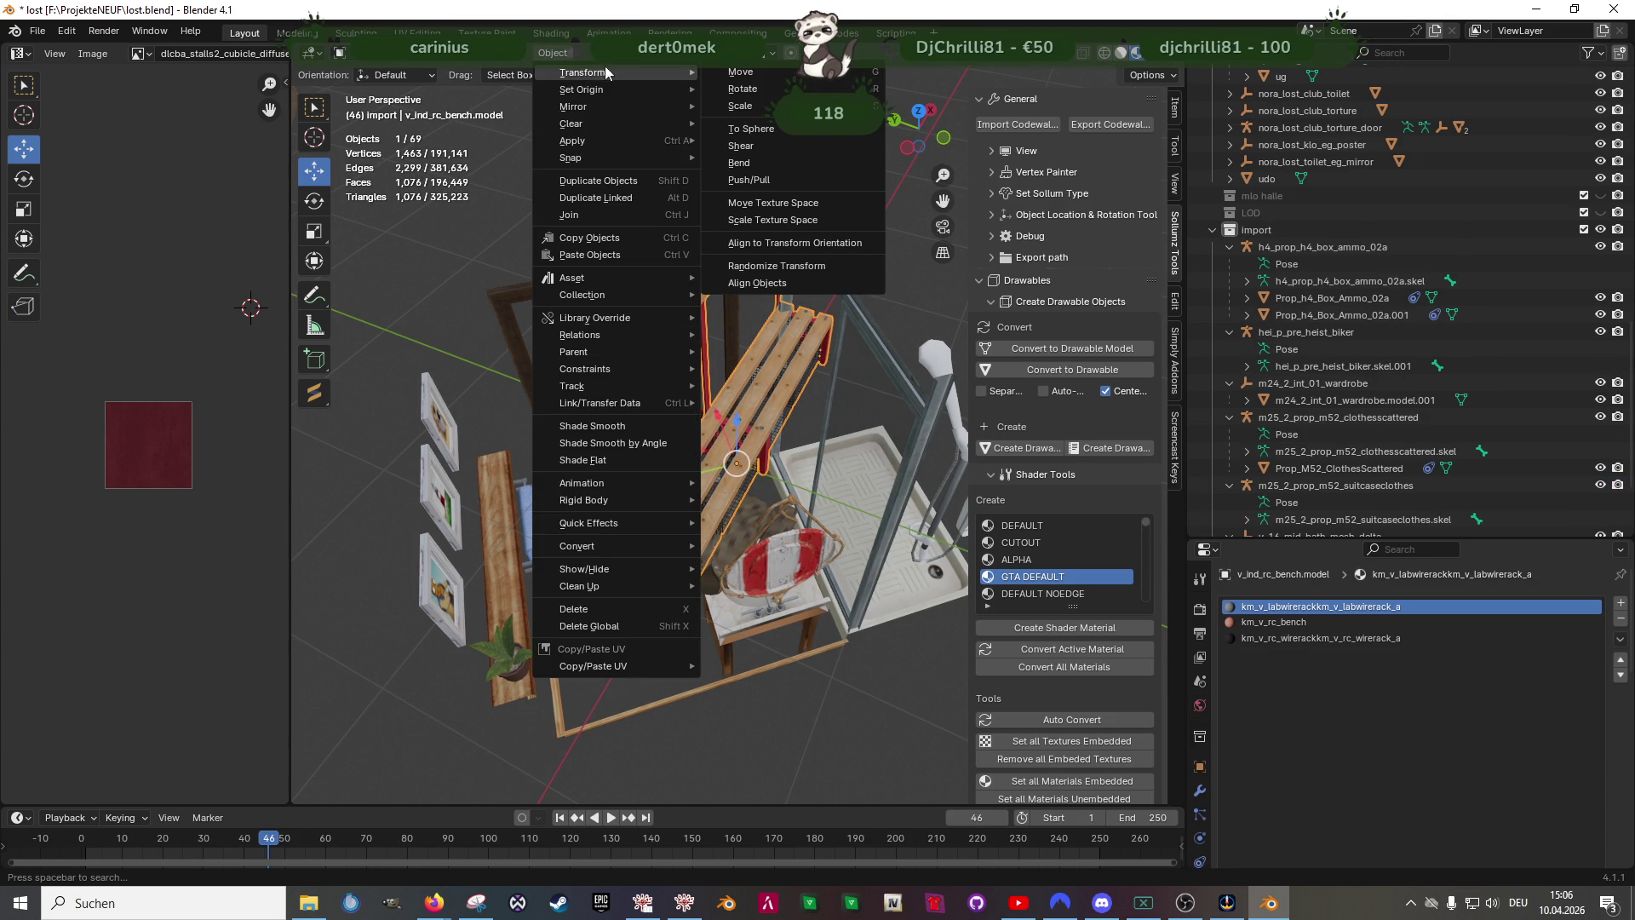
{"action": "left_click", "coordinate": [770, 241]}
{"action": "mouse_move", "coordinate": [639, 422]}
{"action": "middle_mouse_down"}
{"action": "mouse_move", "coordinate": [687, 396]}
{"action": "mouse_move", "coordinate": [724, 424]}
{"action": "middle_mouse_up"}
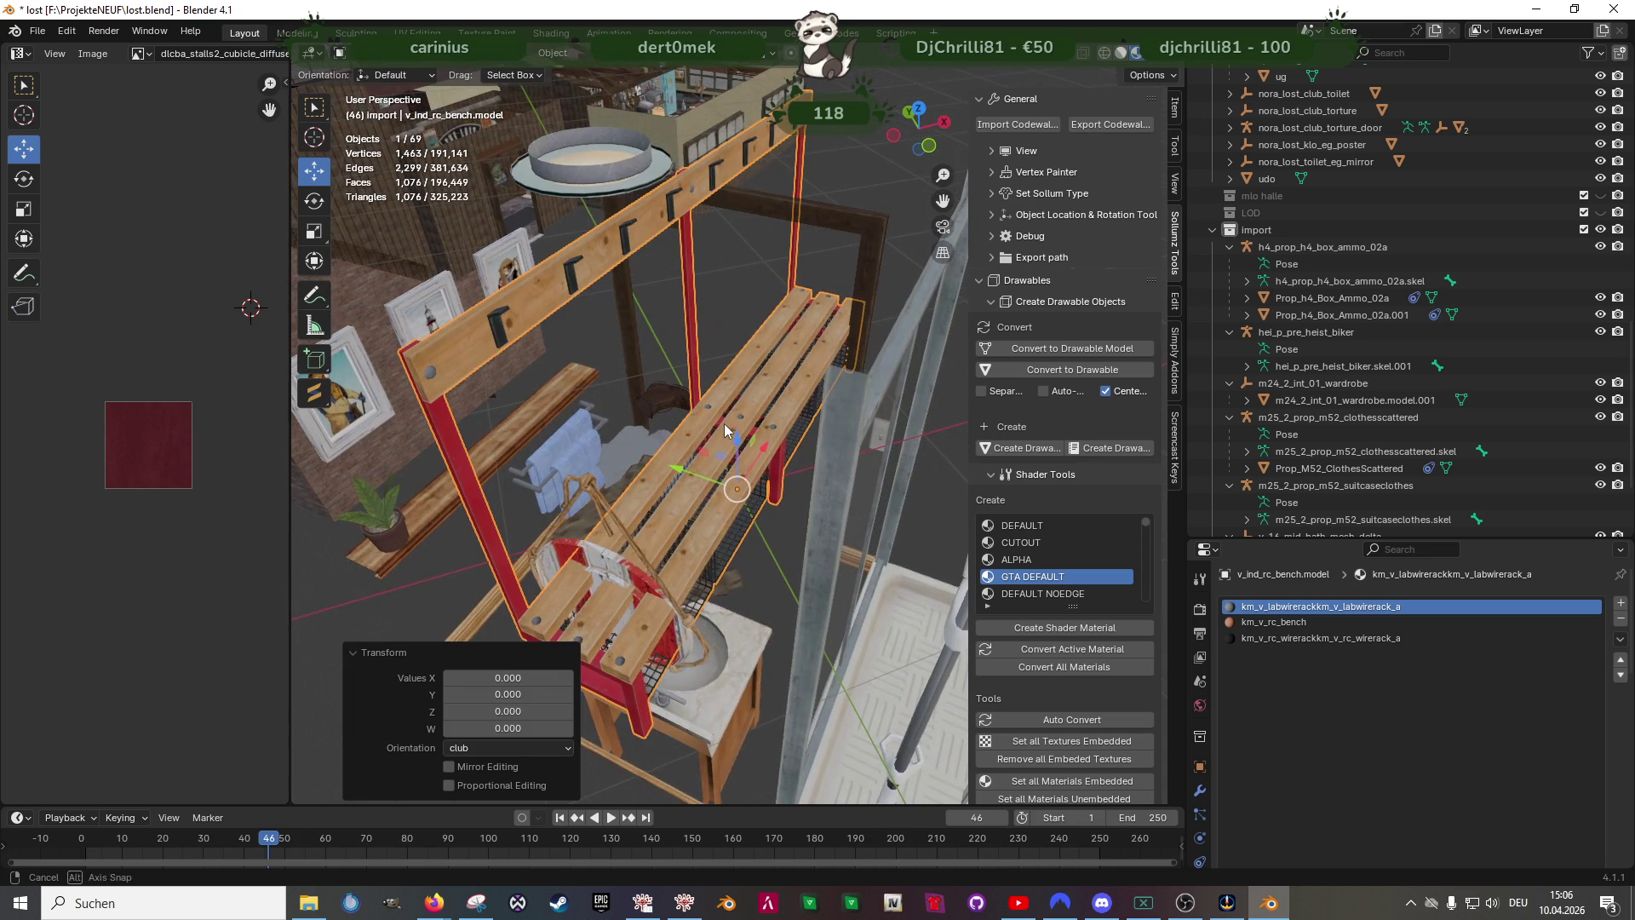
{"action": "key", "text": "Tab"}
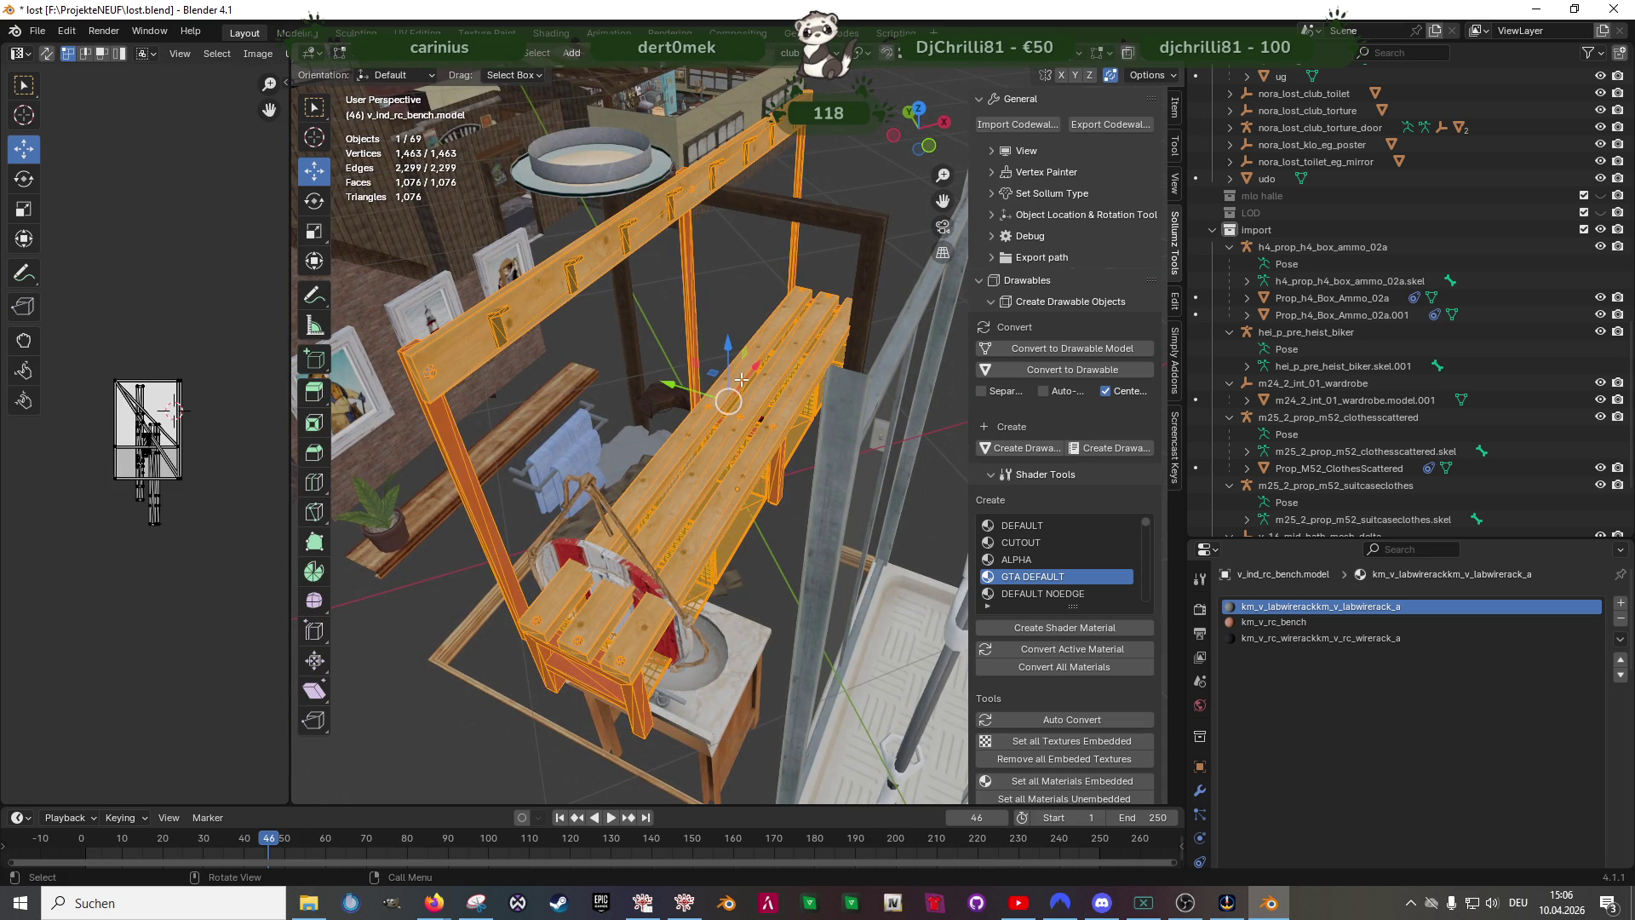
- Convert the bench's triangles to quads and move it along Y into the bathroom
{"action": "key", "text": "alt+j"}
{"action": "scroll", "coordinate": [728, 403], "scroll_direction": "down", "scroll_amount": 6}
{"action": "mouse_move", "coordinate": [716, 409]}
{"action": "middle_mouse_down"}
{"action": "mouse_move", "coordinate": [690, 457]}
{"action": "mouse_move", "coordinate": [773, 509]}
{"action": "middle_mouse_up"}
{"action": "key", "text": "g"}
{"action": "key", "text": "y"}
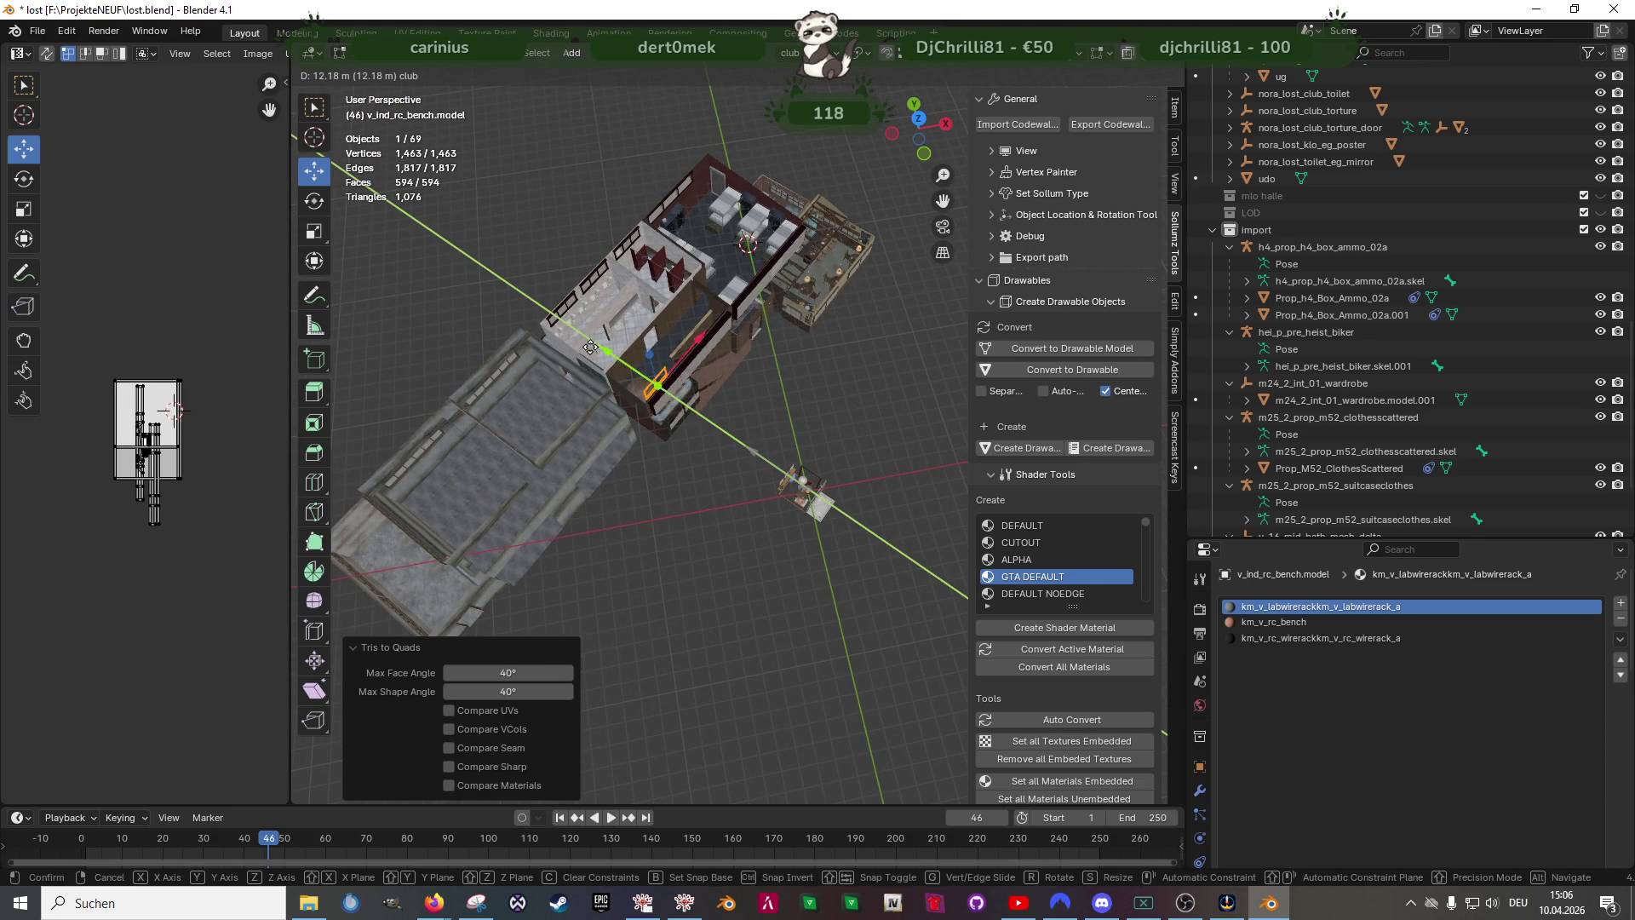
{"action": "left_click", "coordinate": [560, 334]}
{"action": "scroll", "coordinate": [717, 384], "scroll_direction": "up", "scroll_amount": 8}
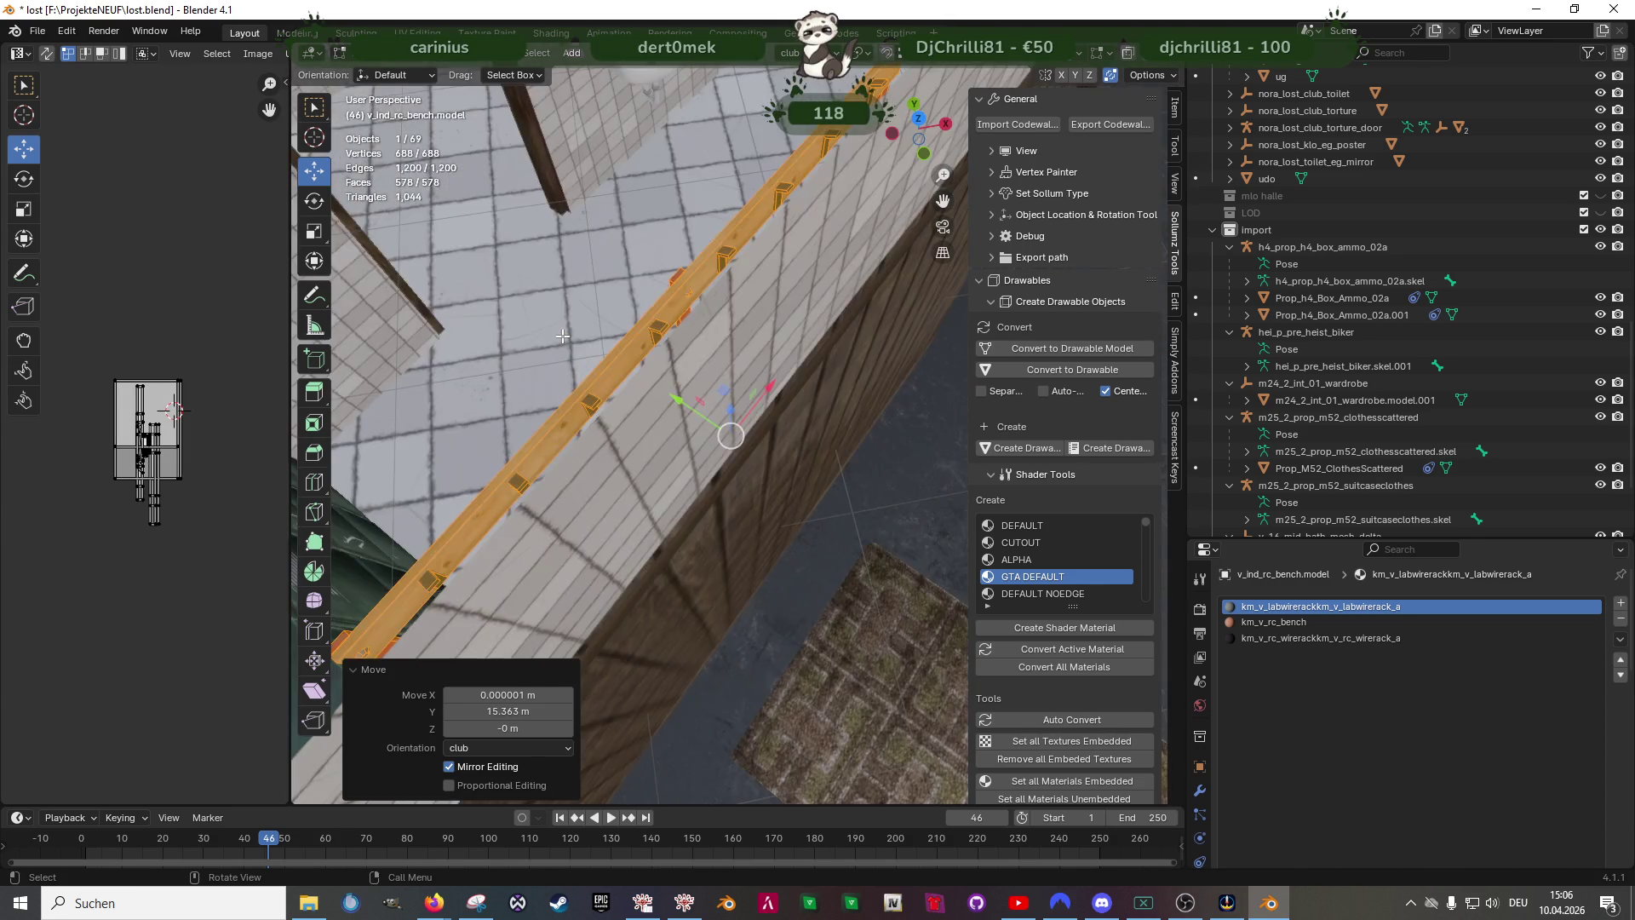
- Lower the bench onto the floor and shift it further along Y
{"action": "mouse_move", "coordinate": [715, 383]}
{"action": "middle_mouse_down"}
{"action": "mouse_move", "coordinate": [826, 383]}
{"action": "mouse_move", "coordinate": [552, 547]}
{"action": "middle_mouse_up"}
{"action": "scroll", "coordinate": [826, 383], "scroll_direction": "up", "scroll_amount": 5}
{"action": "middle_click_drag", "start_coordinate": [551, 508], "coordinate": [529, 494]}
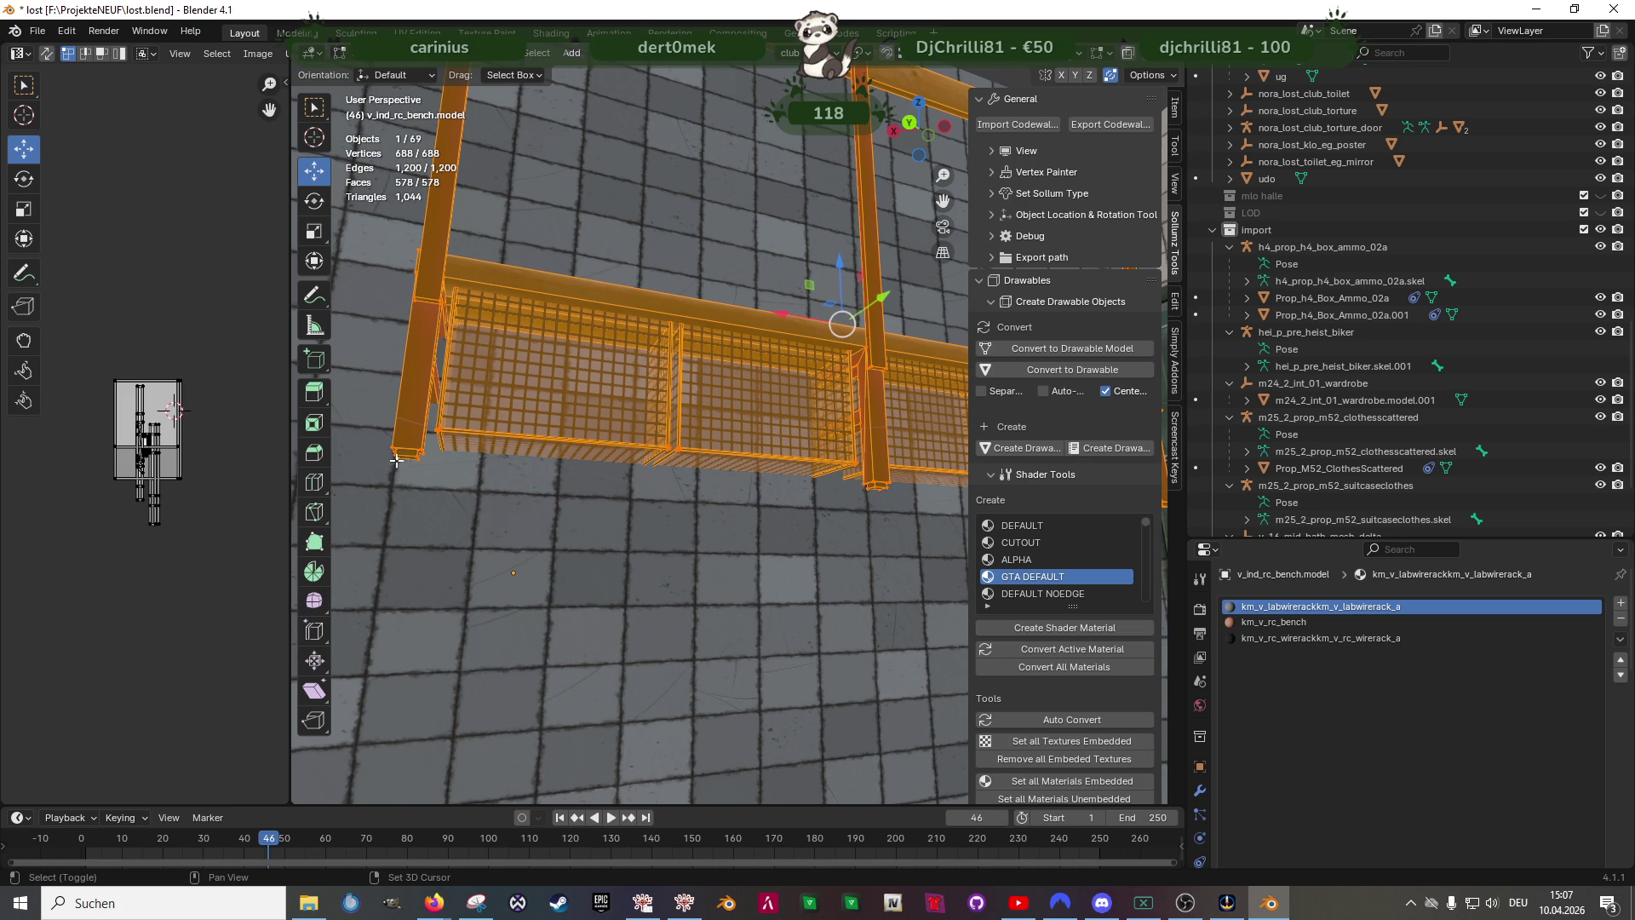
{"action": "scroll", "coordinate": [396, 455], "scroll_direction": "down", "scroll_amount": 4}
{"action": "mouse_move", "coordinate": [448, 486]}
{"action": "middle_mouse_down"}
{"action": "mouse_move", "coordinate": [638, 624]}
{"action": "mouse_move", "coordinate": [675, 593]}
{"action": "middle_mouse_up"}
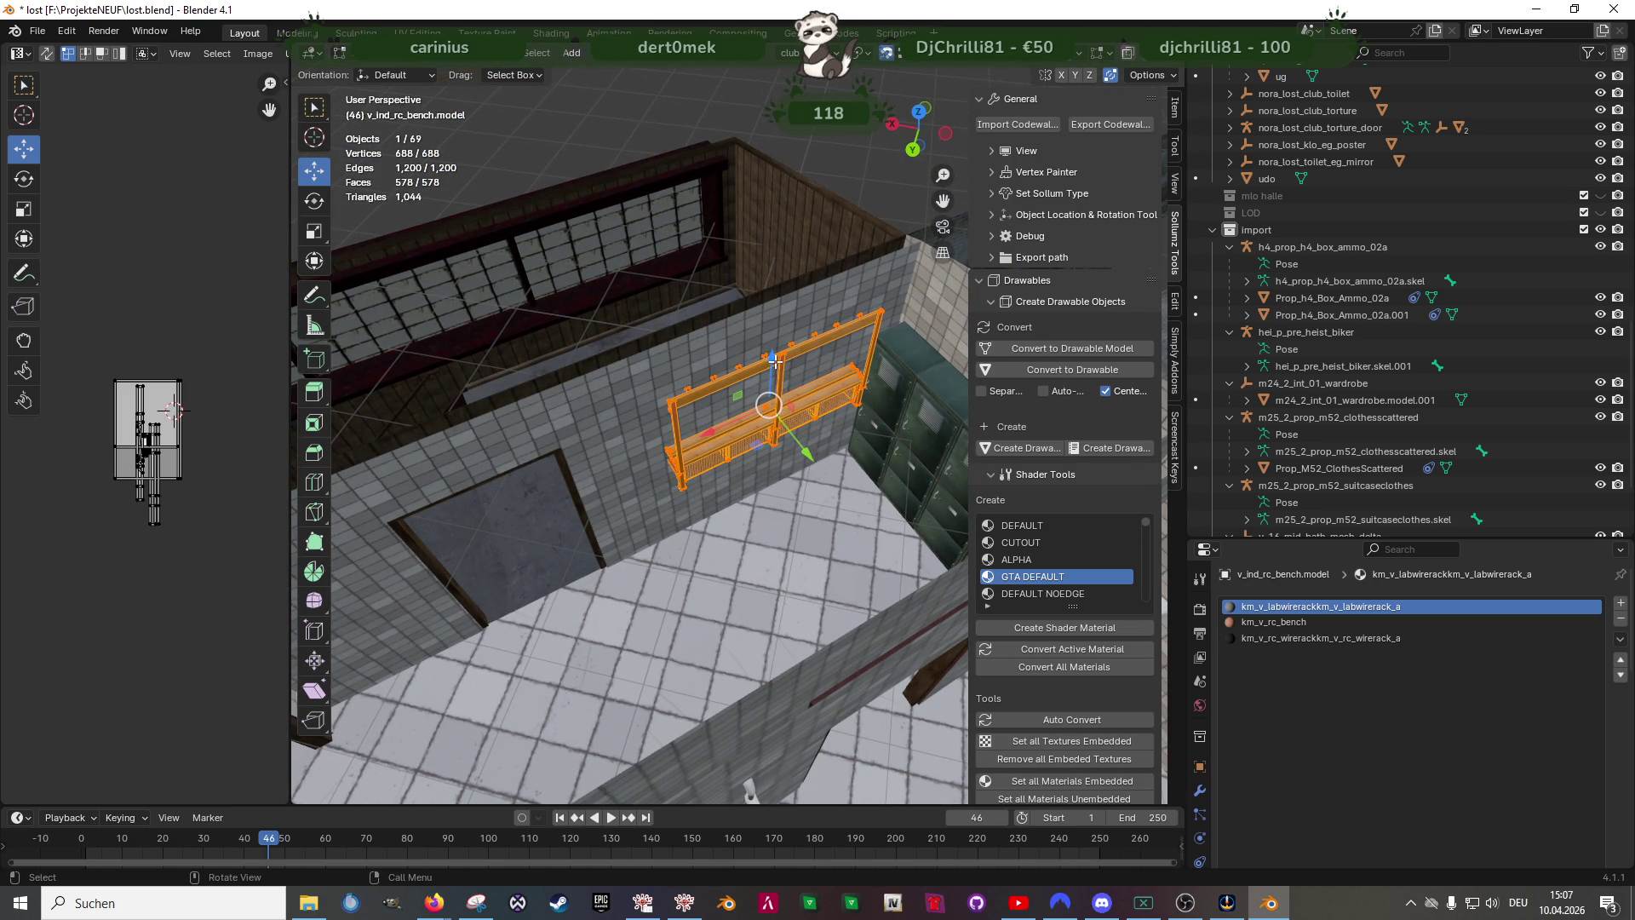
{"action": "left_click_drag", "start_coordinate": [776, 364], "coordinate": [597, 564]}
{"action": "left_click", "coordinate": [611, 568]}
{"action": "middle_click_drag", "start_coordinate": [611, 568], "coordinate": [766, 536]}
{"action": "key", "text": "g"}
{"action": "key", "text": "y"}
{"action": "left_click", "coordinate": [771, 552]}
- Rotate the bench 180° about Z and slide it along X beside the lockers
{"action": "key", "text": "r"}
{"action": "right_click", "coordinate": [764, 552]}
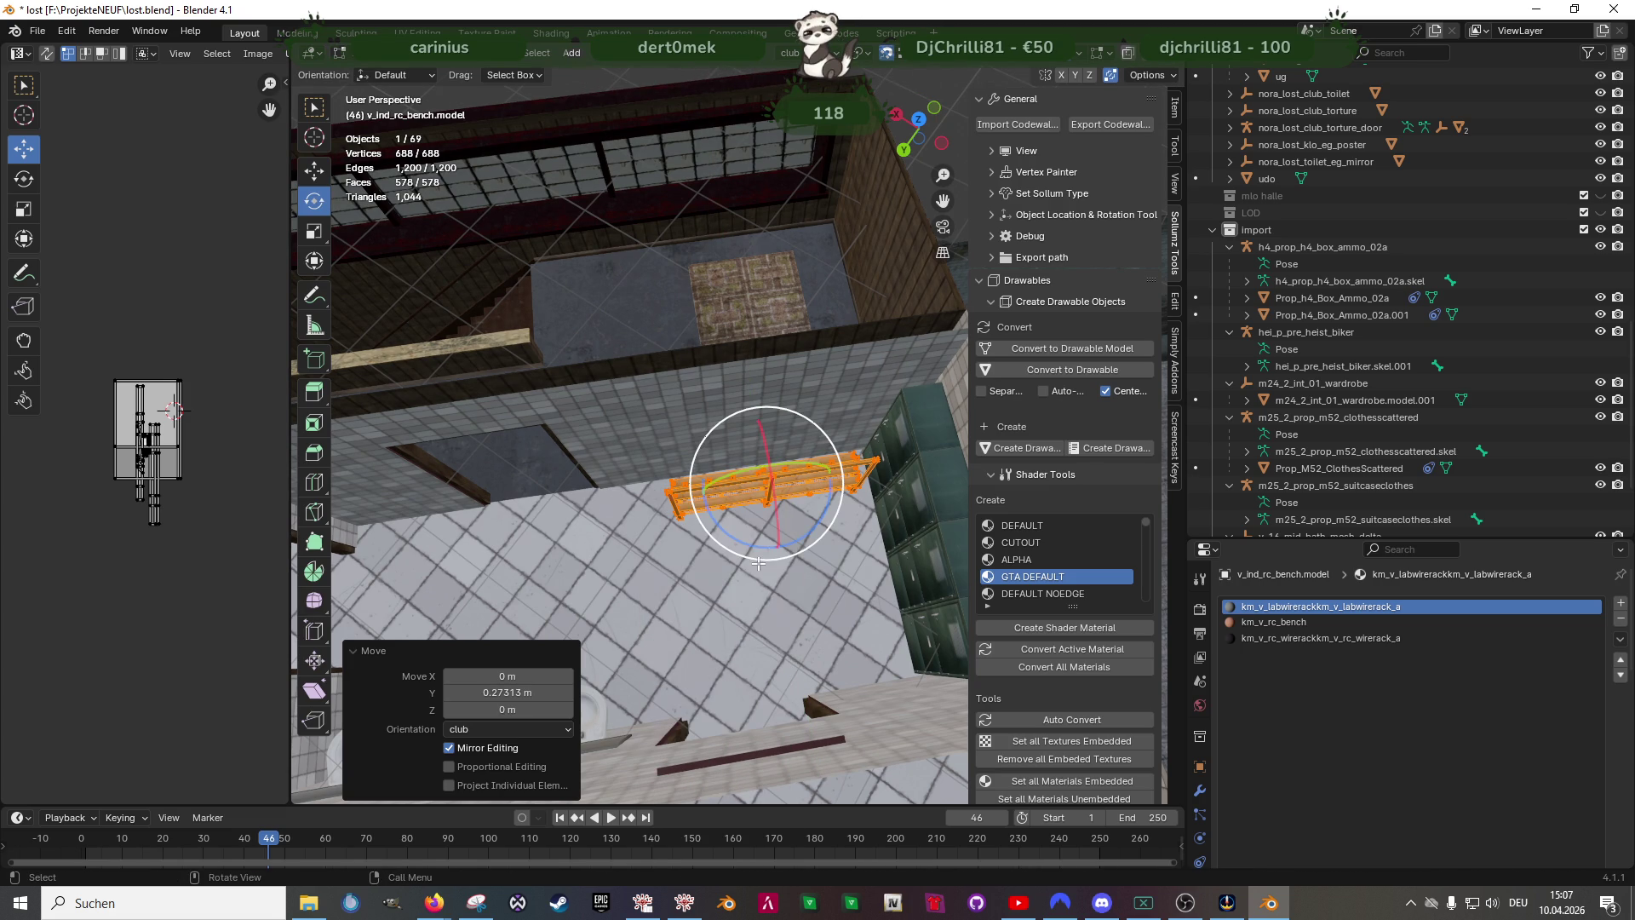
{"action": "type", "text": "rz180"}
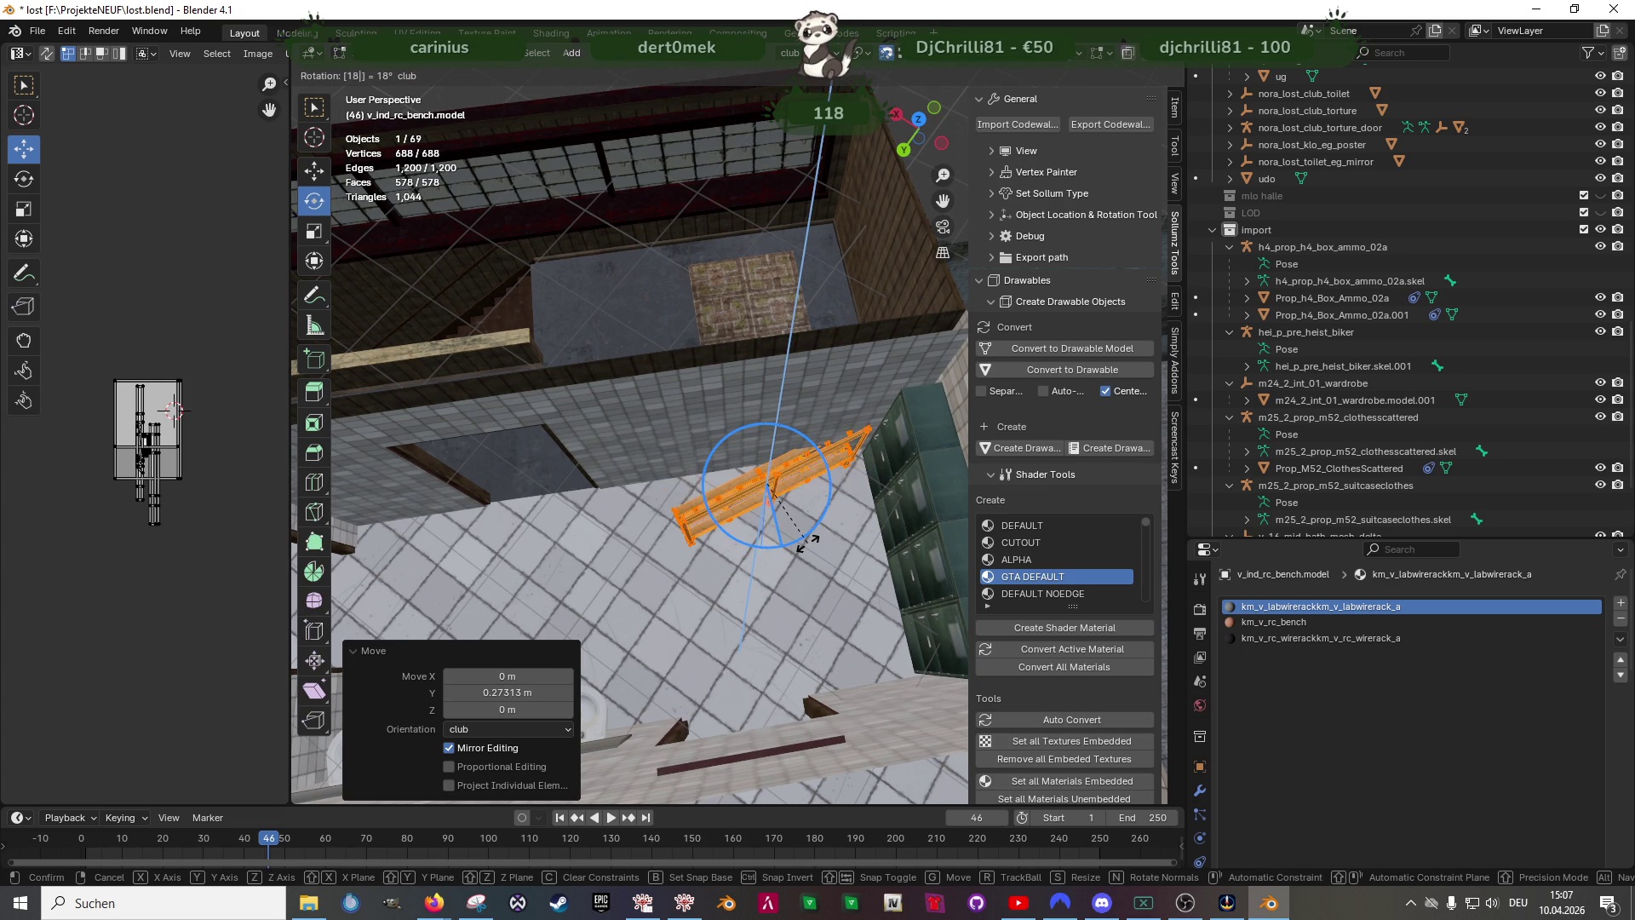
{"action": "key", "text": "Return"}
{"action": "key", "text": "g"}
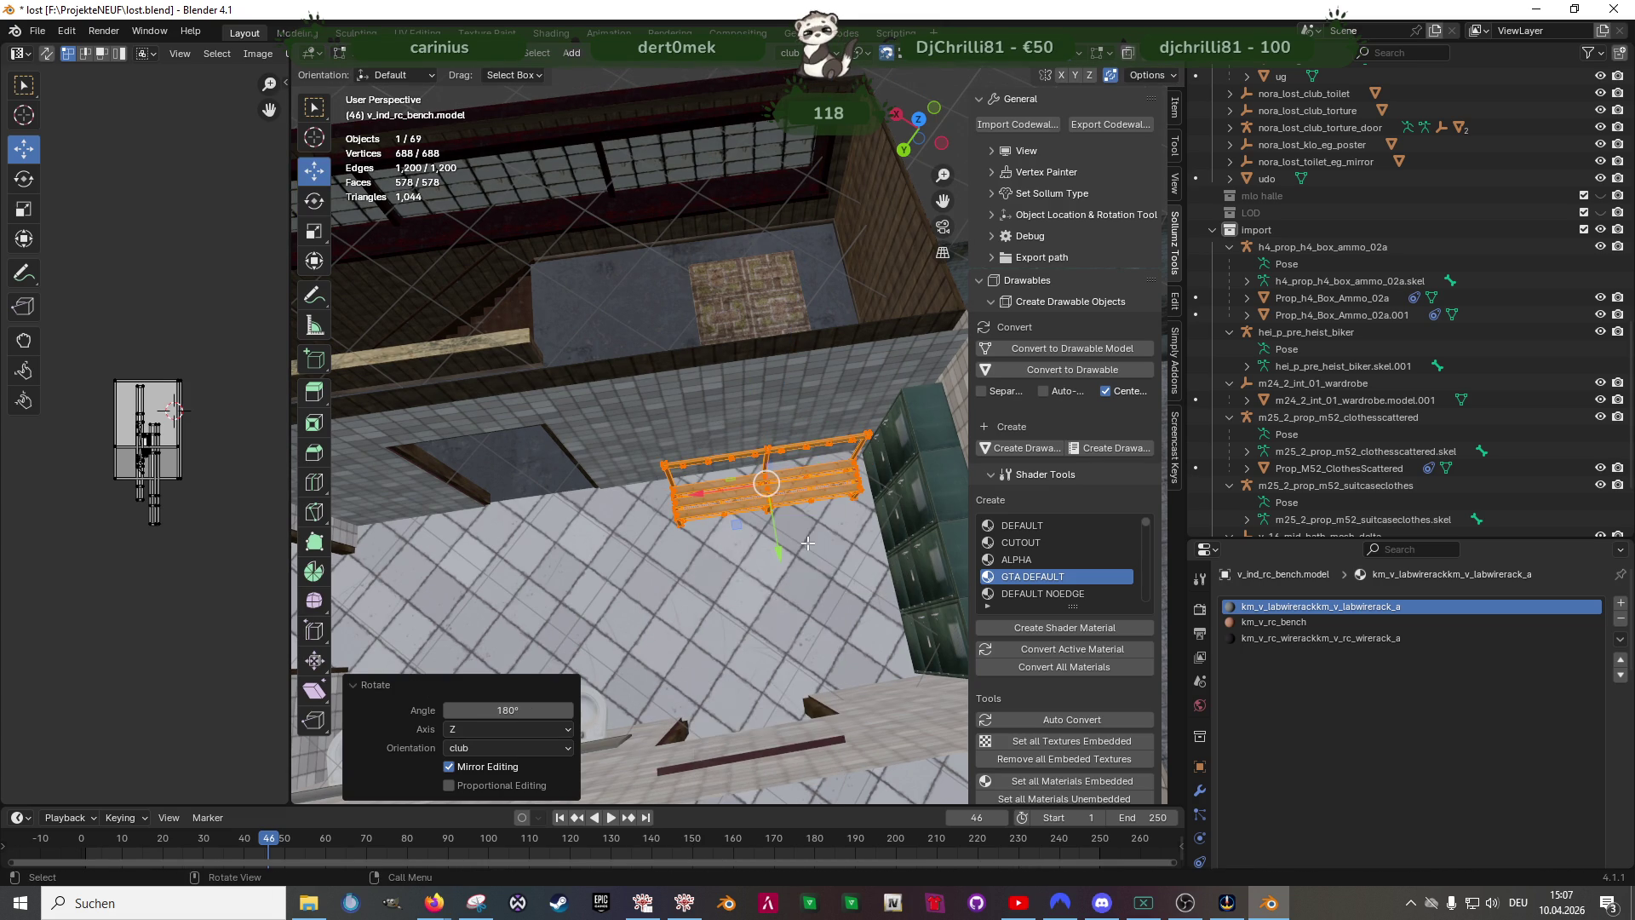
{"action": "middle_click_drag", "start_coordinate": [799, 524], "coordinate": [764, 550]}
{"action": "left_click_drag", "start_coordinate": [711, 475], "coordinate": [694, 472]}
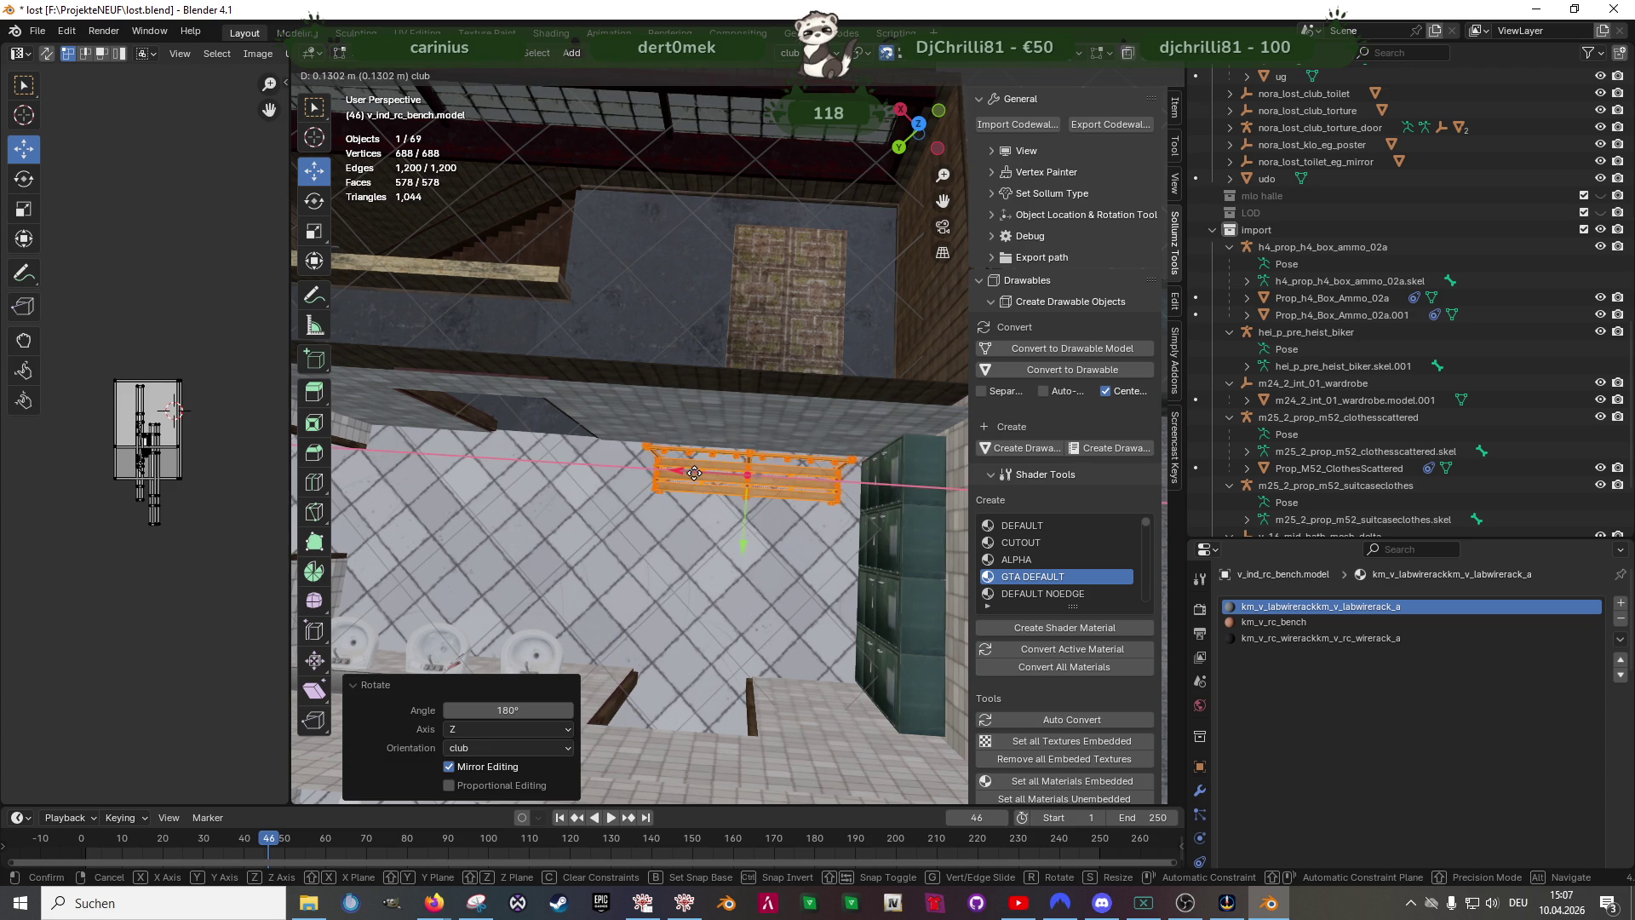
{"action": "left_click", "coordinate": [681, 475]}
{"action": "middle_click_drag", "start_coordinate": [690, 486], "coordinate": [771, 496]}
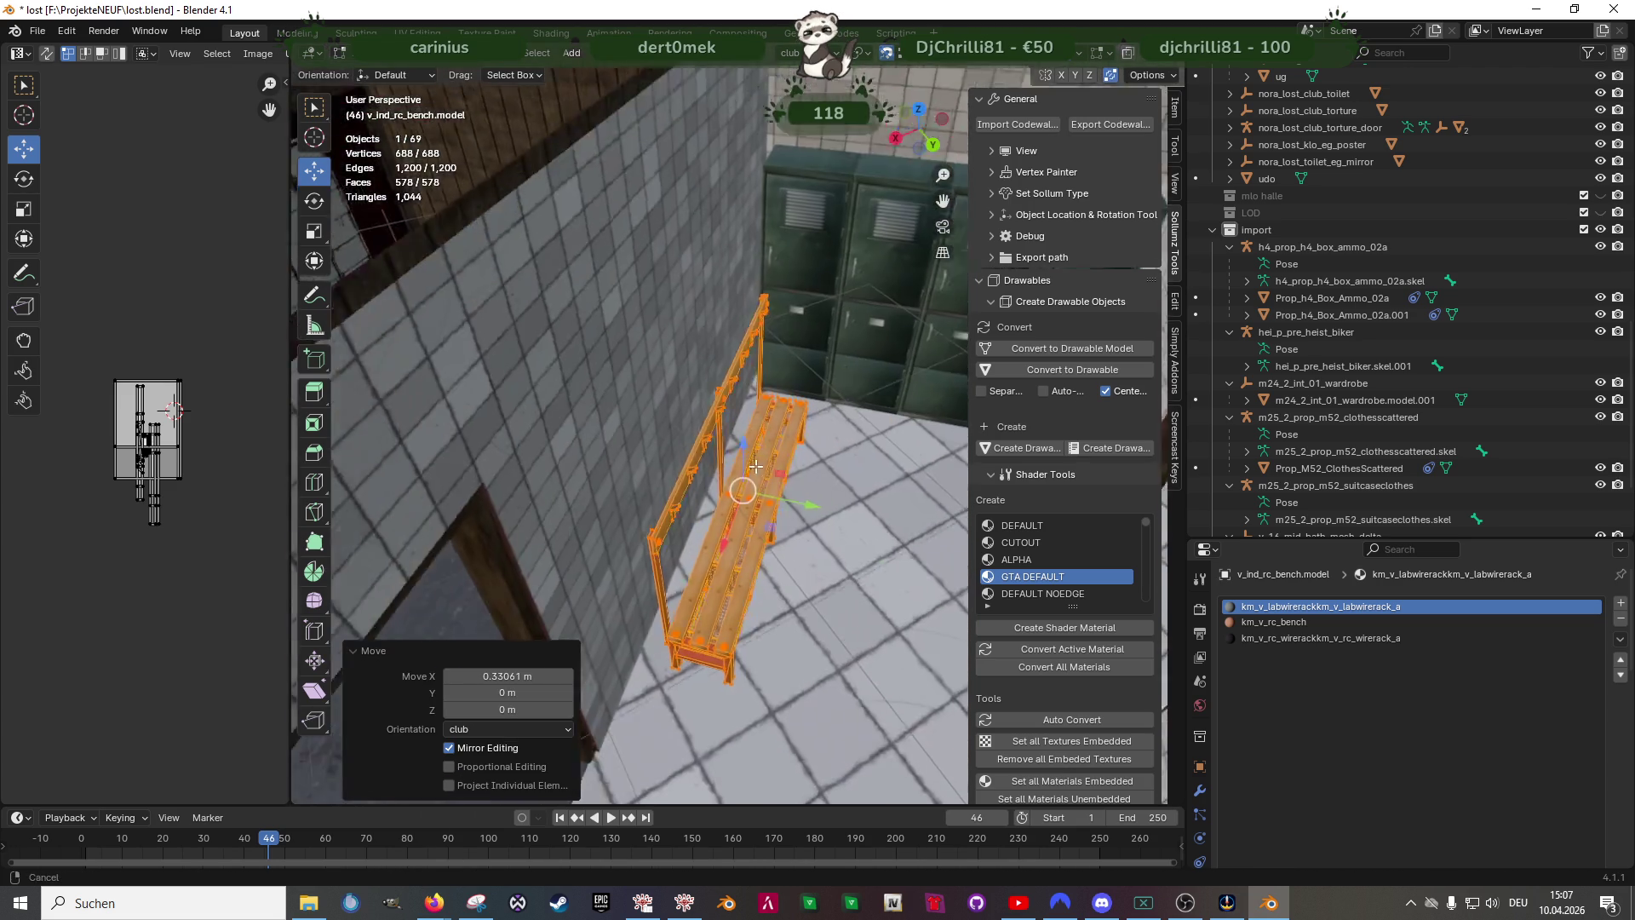
- Slide the bench along the wall, tweak it along X and review the room layout
{"action": "left_click_drag", "start_coordinate": [782, 468], "coordinate": [740, 467]}
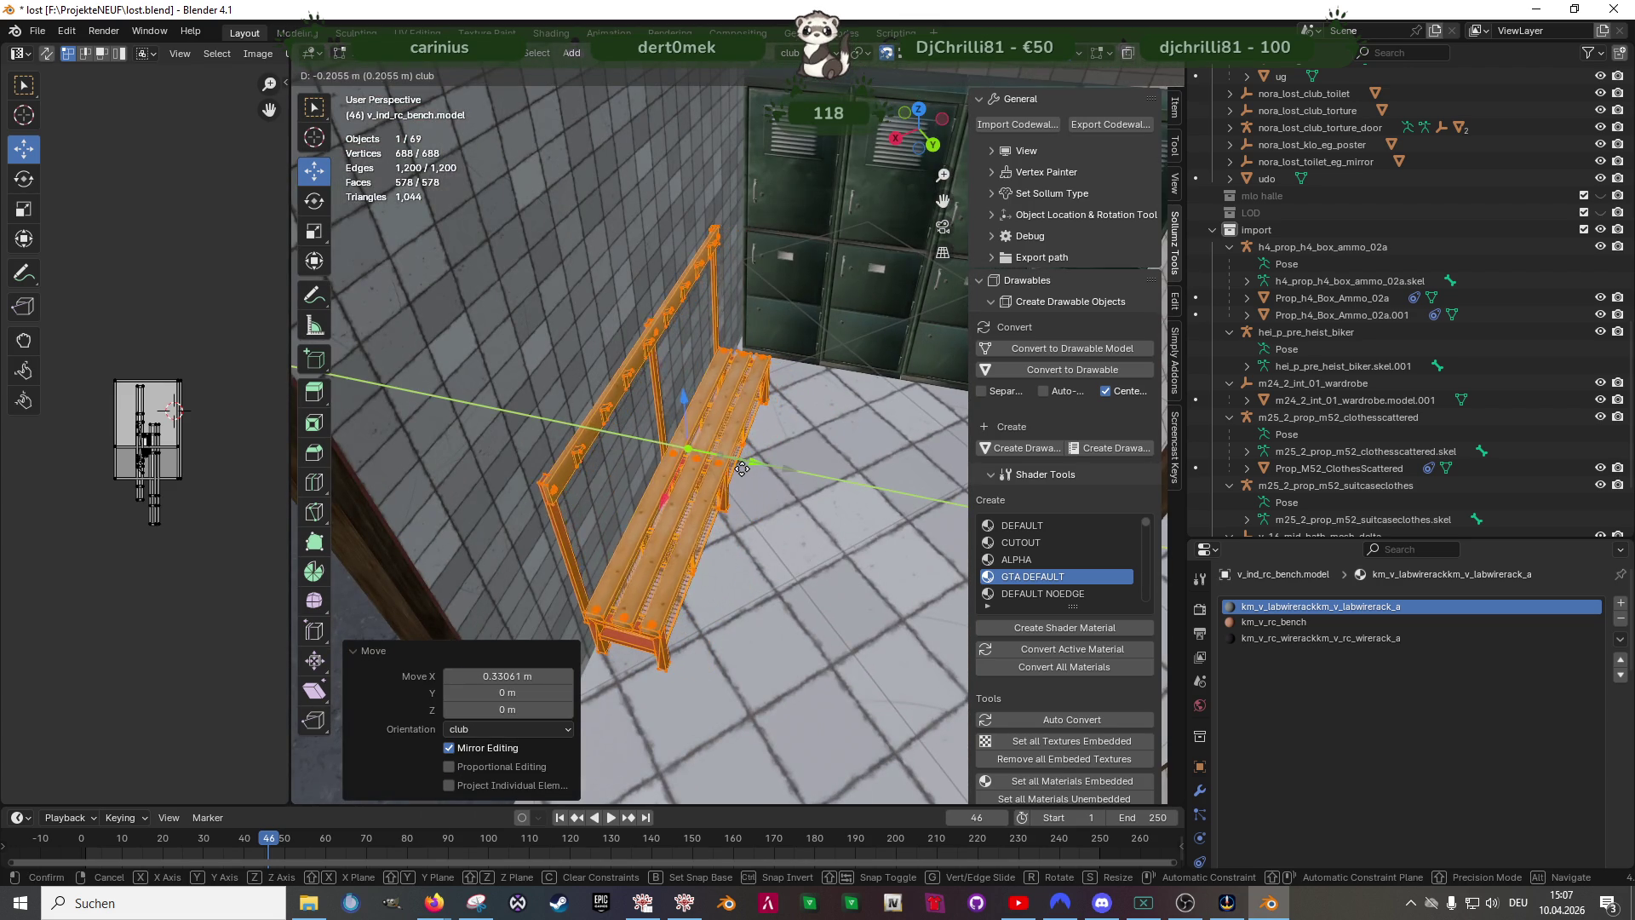
{"action": "left_click", "coordinate": [740, 467]}
{"action": "middle_click_drag", "start_coordinate": [739, 468], "coordinate": [627, 455]}
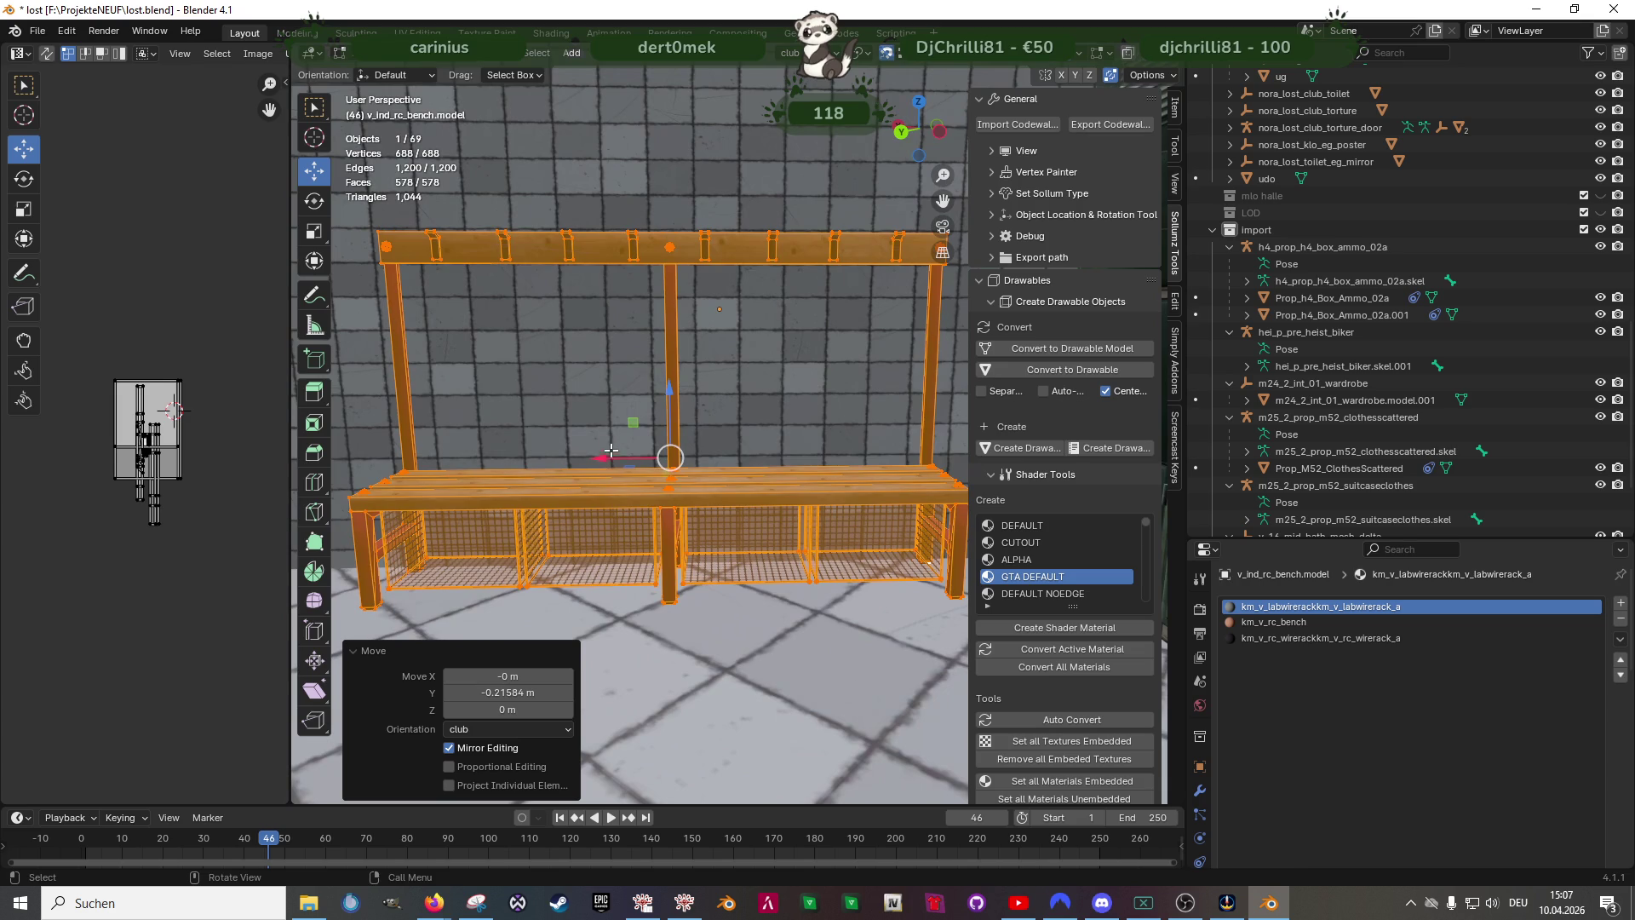
{"action": "left_click_drag", "start_coordinate": [588, 471], "coordinate": [613, 454]}
{"action": "mouse_move", "coordinate": [614, 454]}
{"action": "middle_mouse_down"}
{"action": "mouse_move", "coordinate": [811, 592]}
{"action": "mouse_move", "coordinate": [762, 467]}
{"action": "middle_mouse_up"}
{"action": "scroll", "coordinate": [767, 562], "scroll_direction": "down", "scroll_amount": 3}
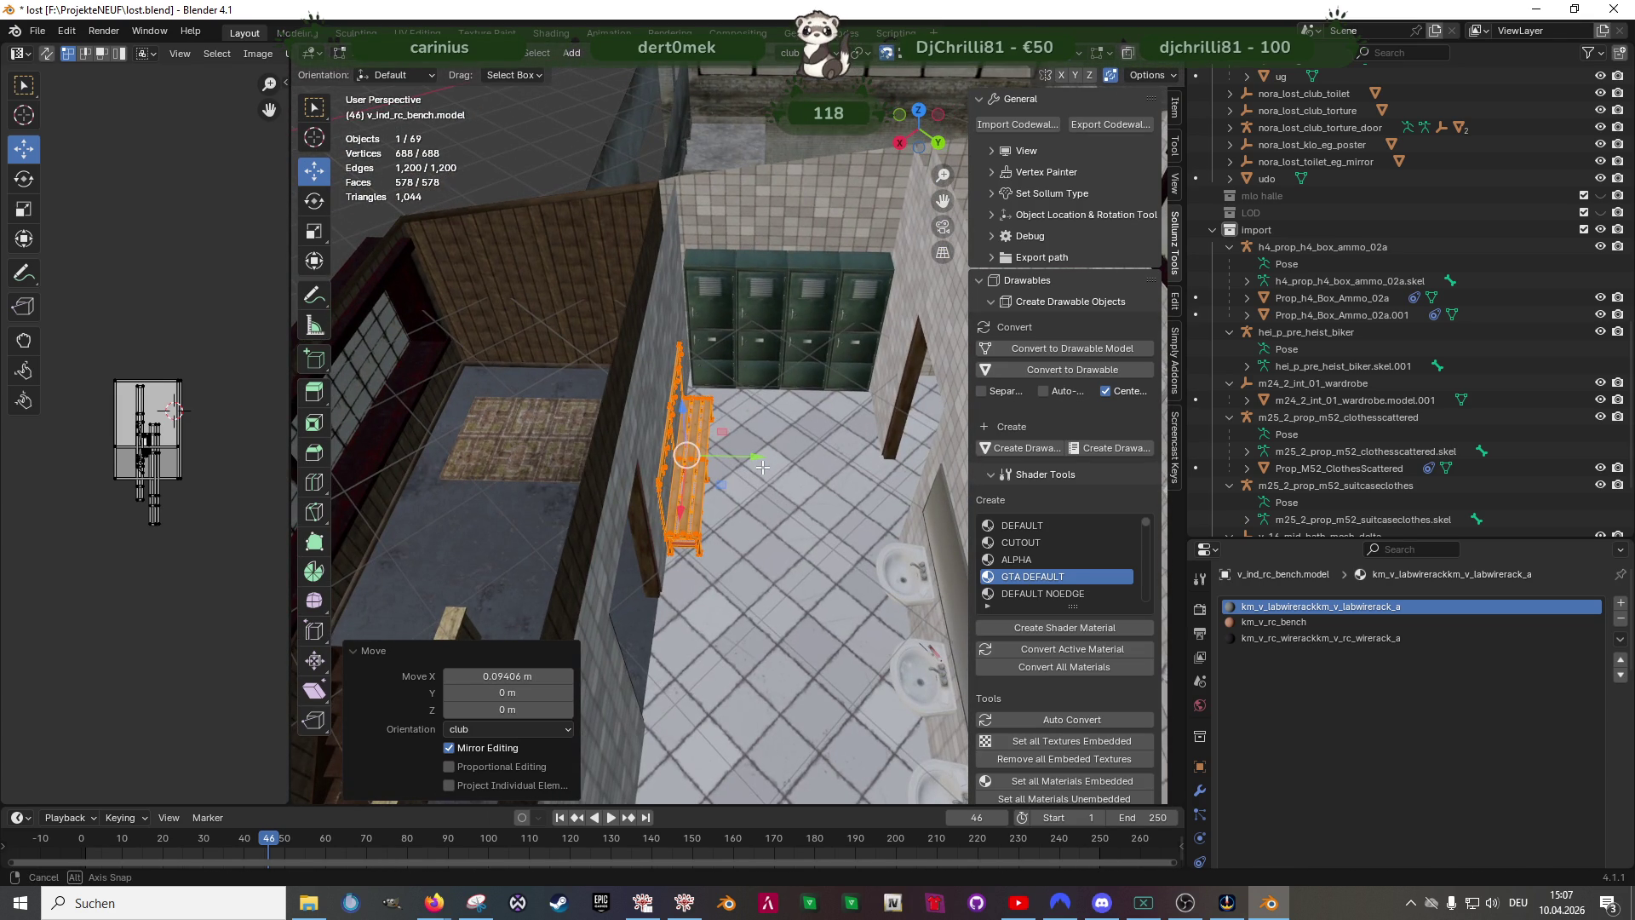
{"action": "mouse_move", "coordinate": [762, 468]}
{"action": "middle_mouse_down"}
{"action": "mouse_move", "coordinate": [533, 507]}
{"action": "mouse_move", "coordinate": [741, 509]}
{"action": "mouse_move", "coordinate": [574, 439]}
{"action": "mouse_move", "coordinate": [745, 510]}
{"action": "middle_mouse_up"}
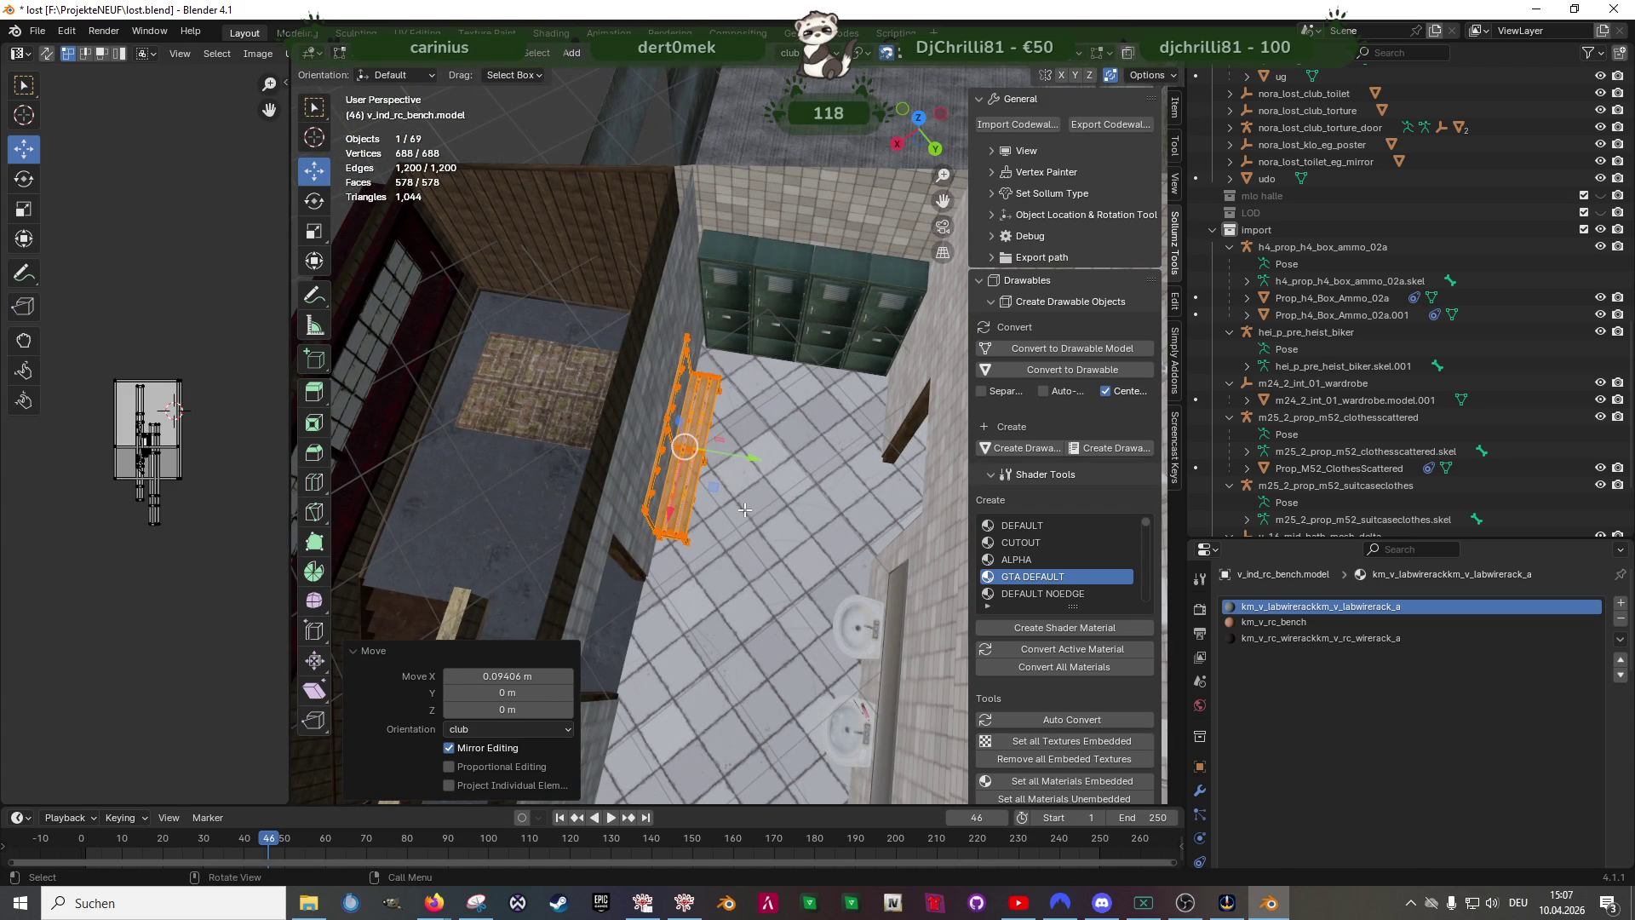
{"action": "middle_click_drag", "start_coordinate": [745, 509], "coordinate": [790, 461]}
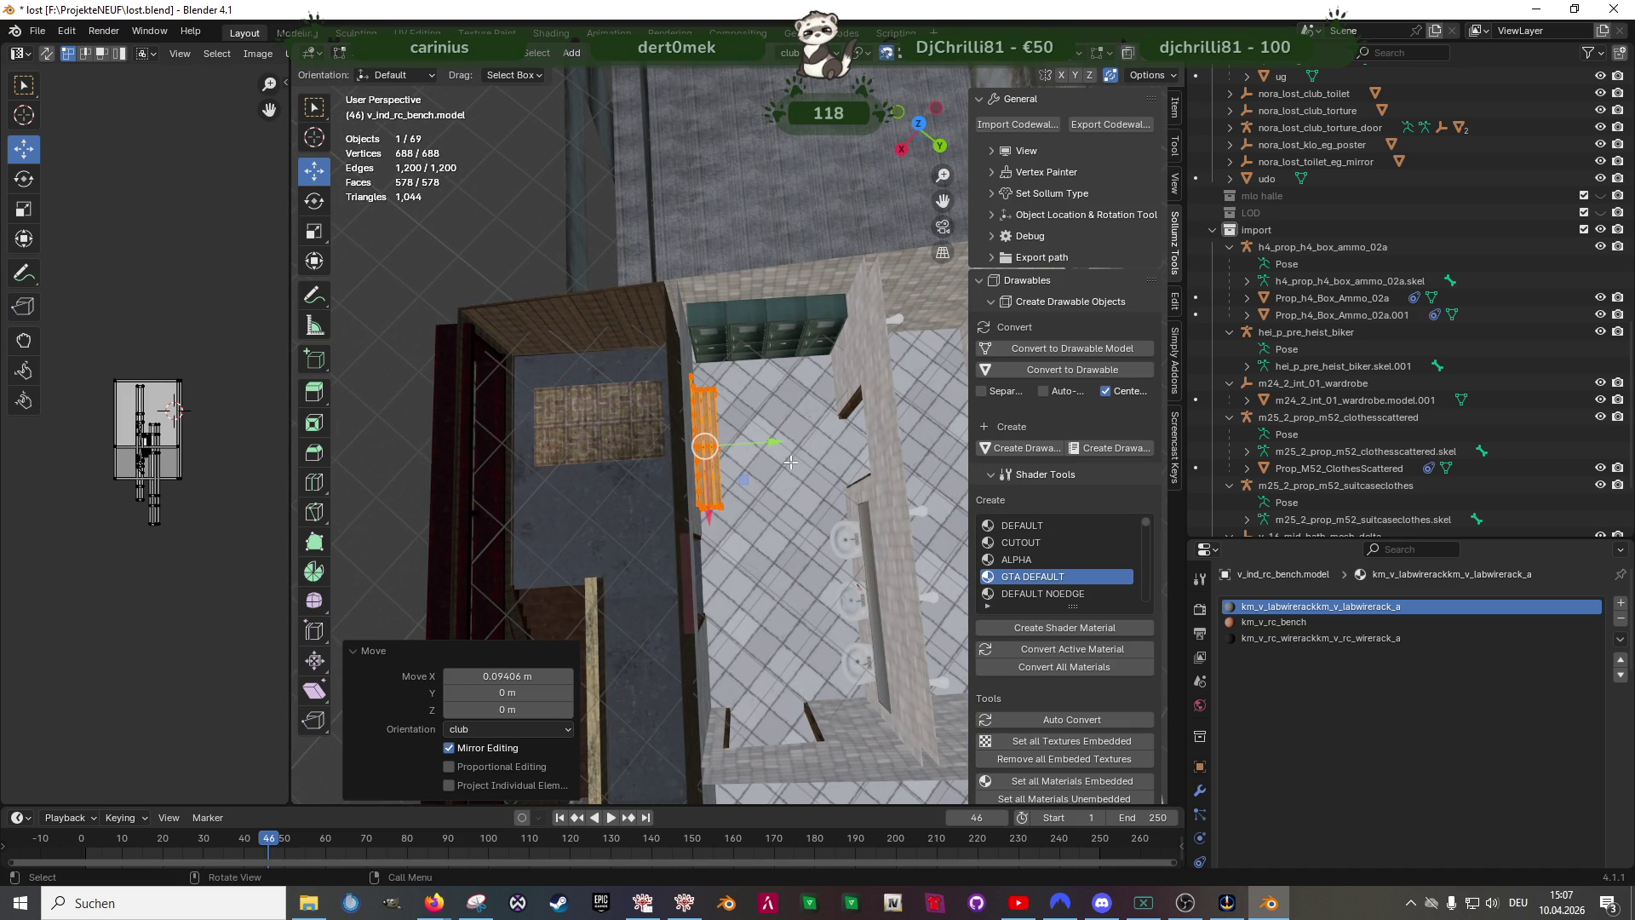
- Move the bench along Y in two steps toward the back wall
{"action": "key", "text": "g"}
{"action": "key", "text": "y"}
{"action": "left_click", "coordinate": [811, 432]}
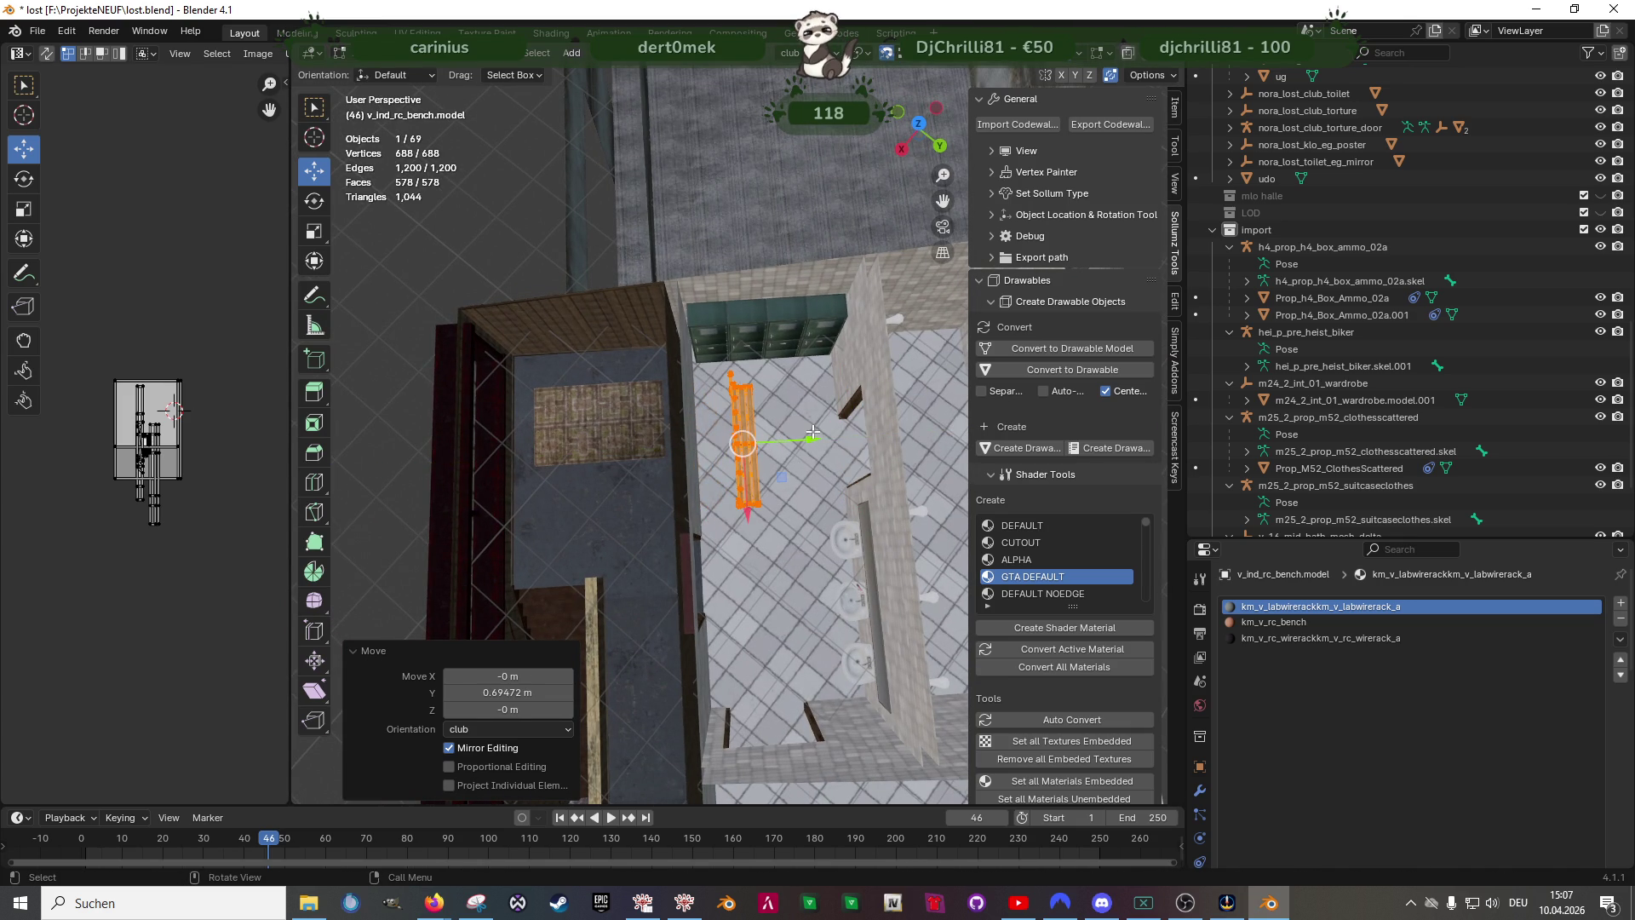
{"action": "key", "text": "g"}
{"action": "key", "text": "y"}
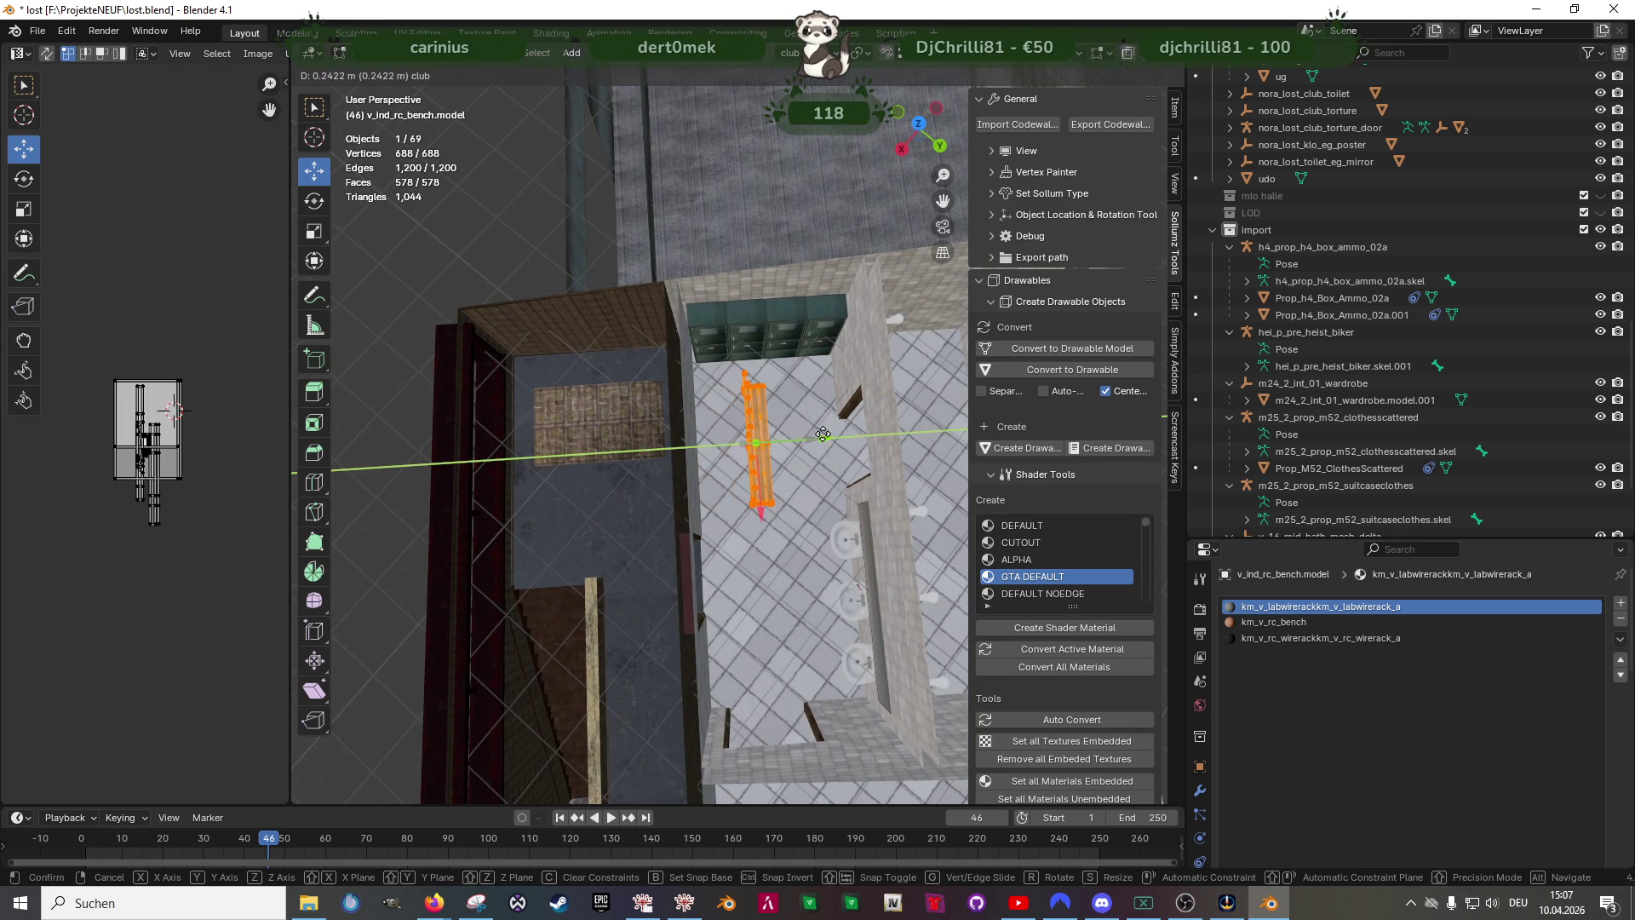
{"action": "left_click", "coordinate": [823, 434]}
{"action": "scroll", "coordinate": [818, 438], "scroll_direction": "down", "scroll_amount": 1}
- Rotate the bench a quarter turn (-90°) about Z and slide it along X toward the lockers
{"action": "key", "text": "r"}
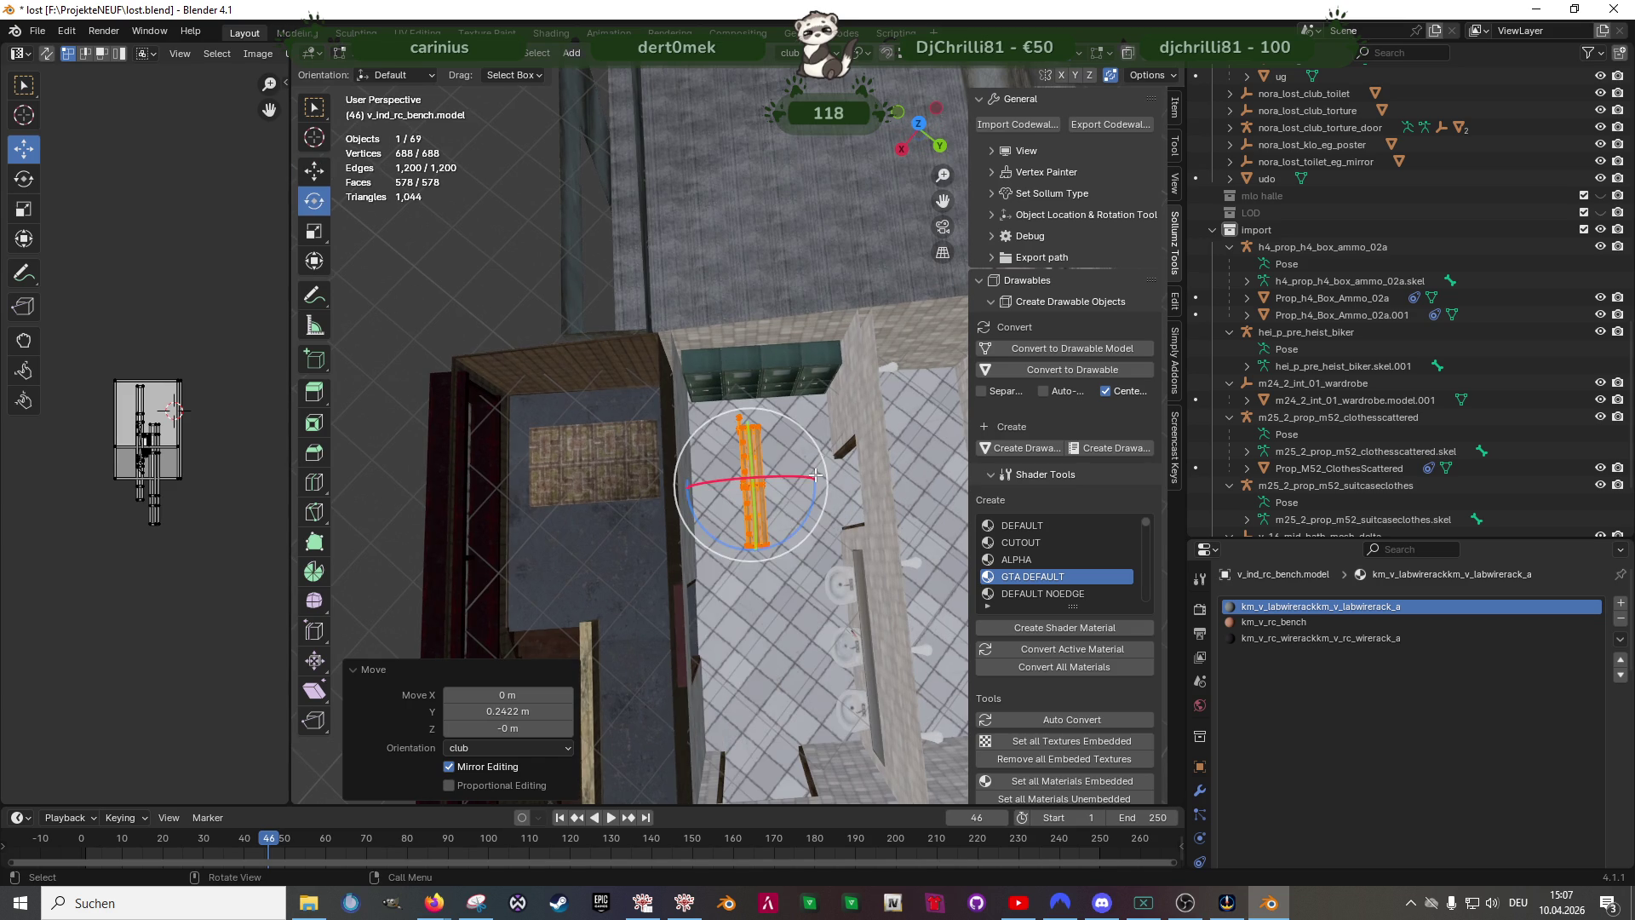
{"action": "left_click_drag", "start_coordinate": [803, 522], "coordinate": [768, 531]}
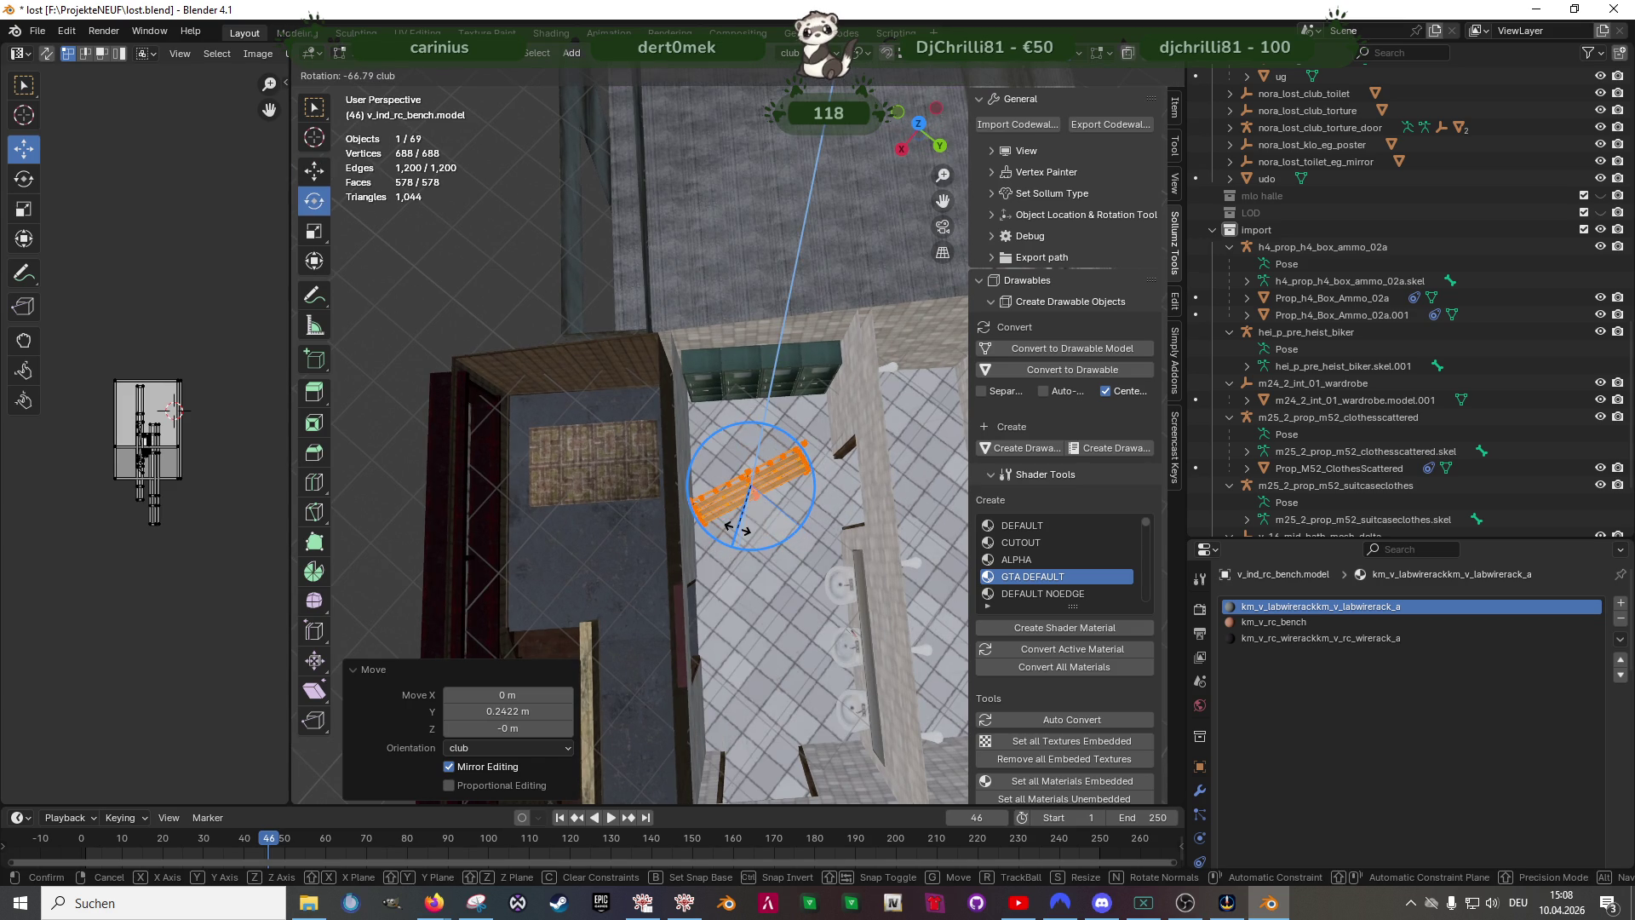
{"action": "key", "text": "Return"}
{"action": "key", "text": "shift+space"}
{"action": "left_click", "coordinate": [757, 524]}
{"action": "left_click_drag", "start_coordinate": [754, 553], "coordinate": [735, 460]}
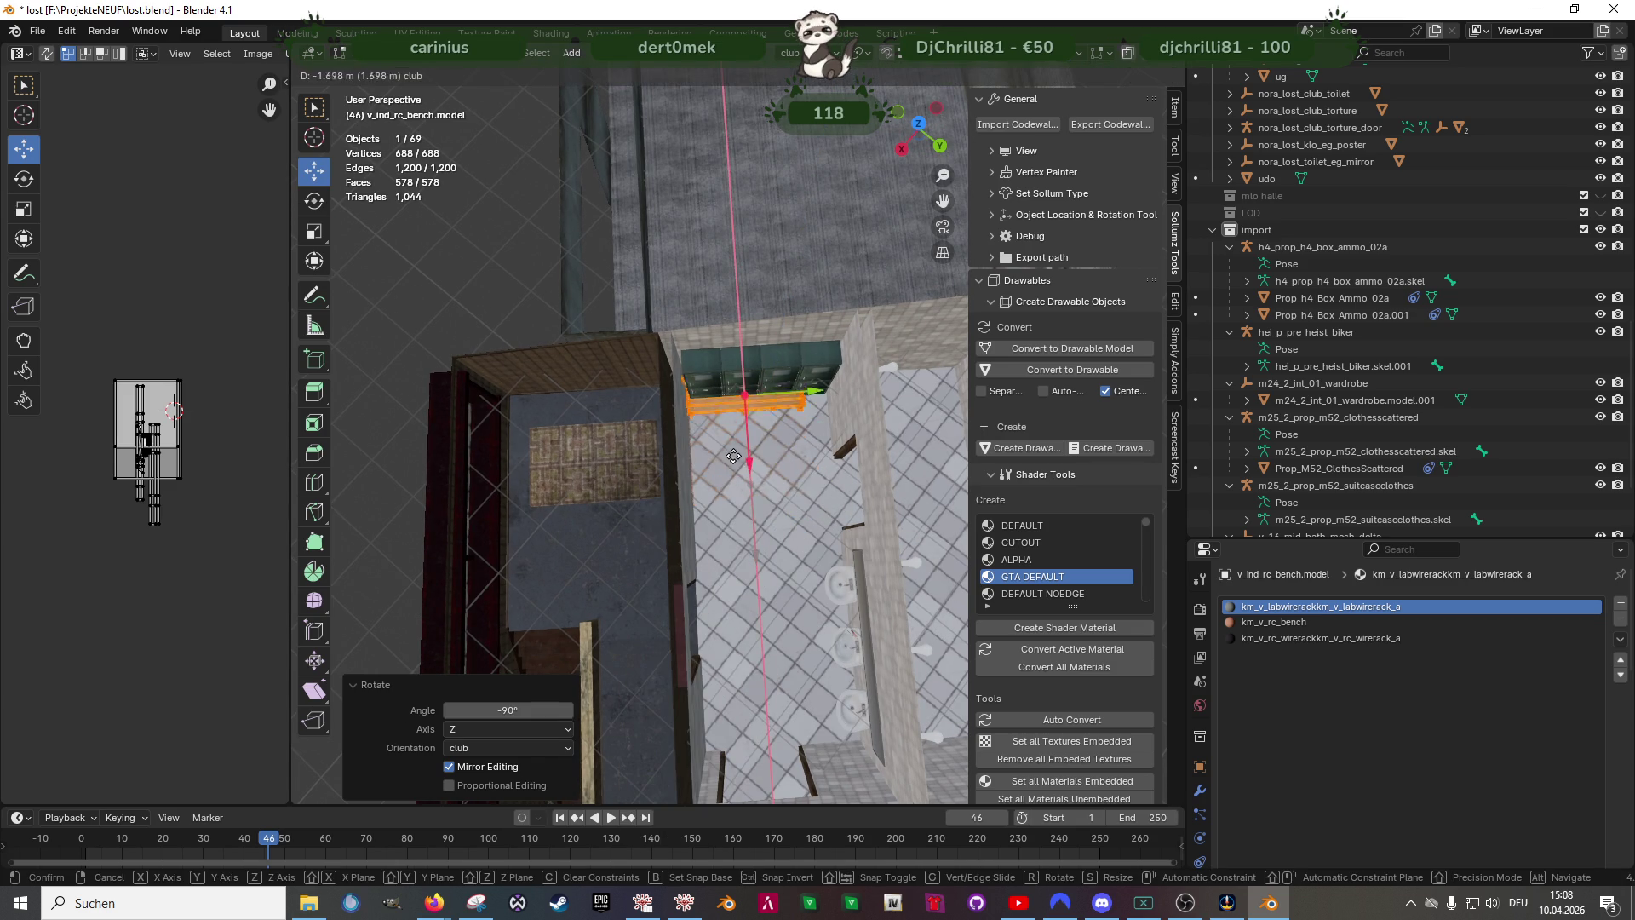
{"action": "left_click", "coordinate": [732, 461]}
{"action": "scroll", "coordinate": [747, 447], "scroll_direction": "up", "scroll_amount": 3}
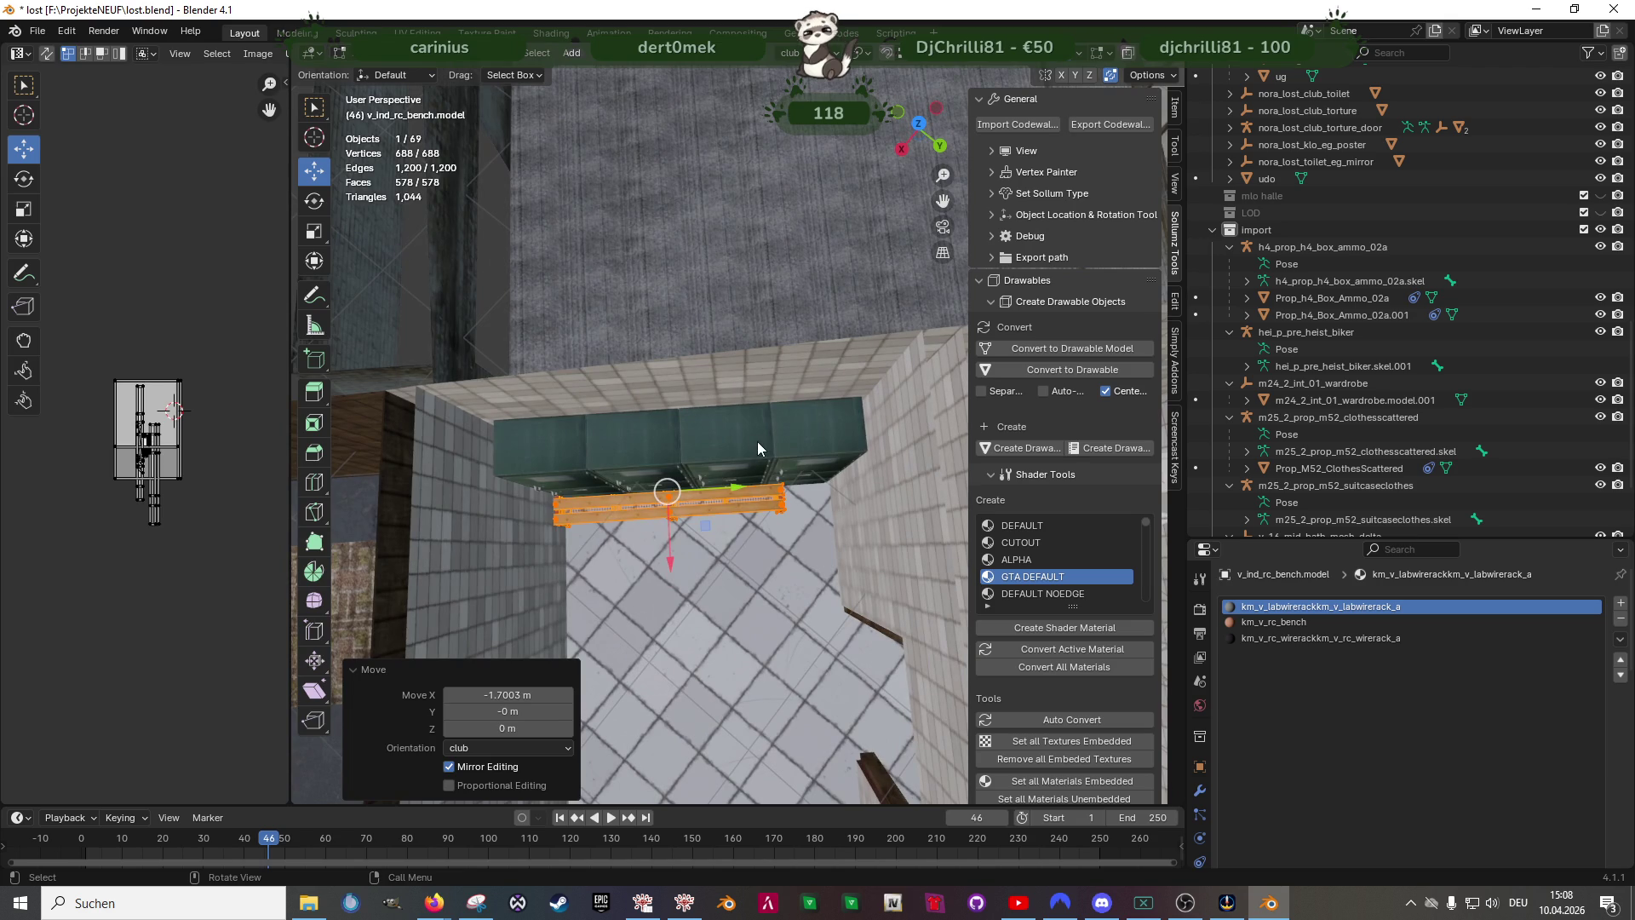
- Edit the bathroom mesh in wireframe and move the row of lockers aside along Y
{"action": "left_click", "coordinate": [757, 441]}
{"action": "key", "text": "Tab"}
{"action": "scroll", "coordinate": [758, 441], "scroll_direction": "down", "scroll_amount": 3}
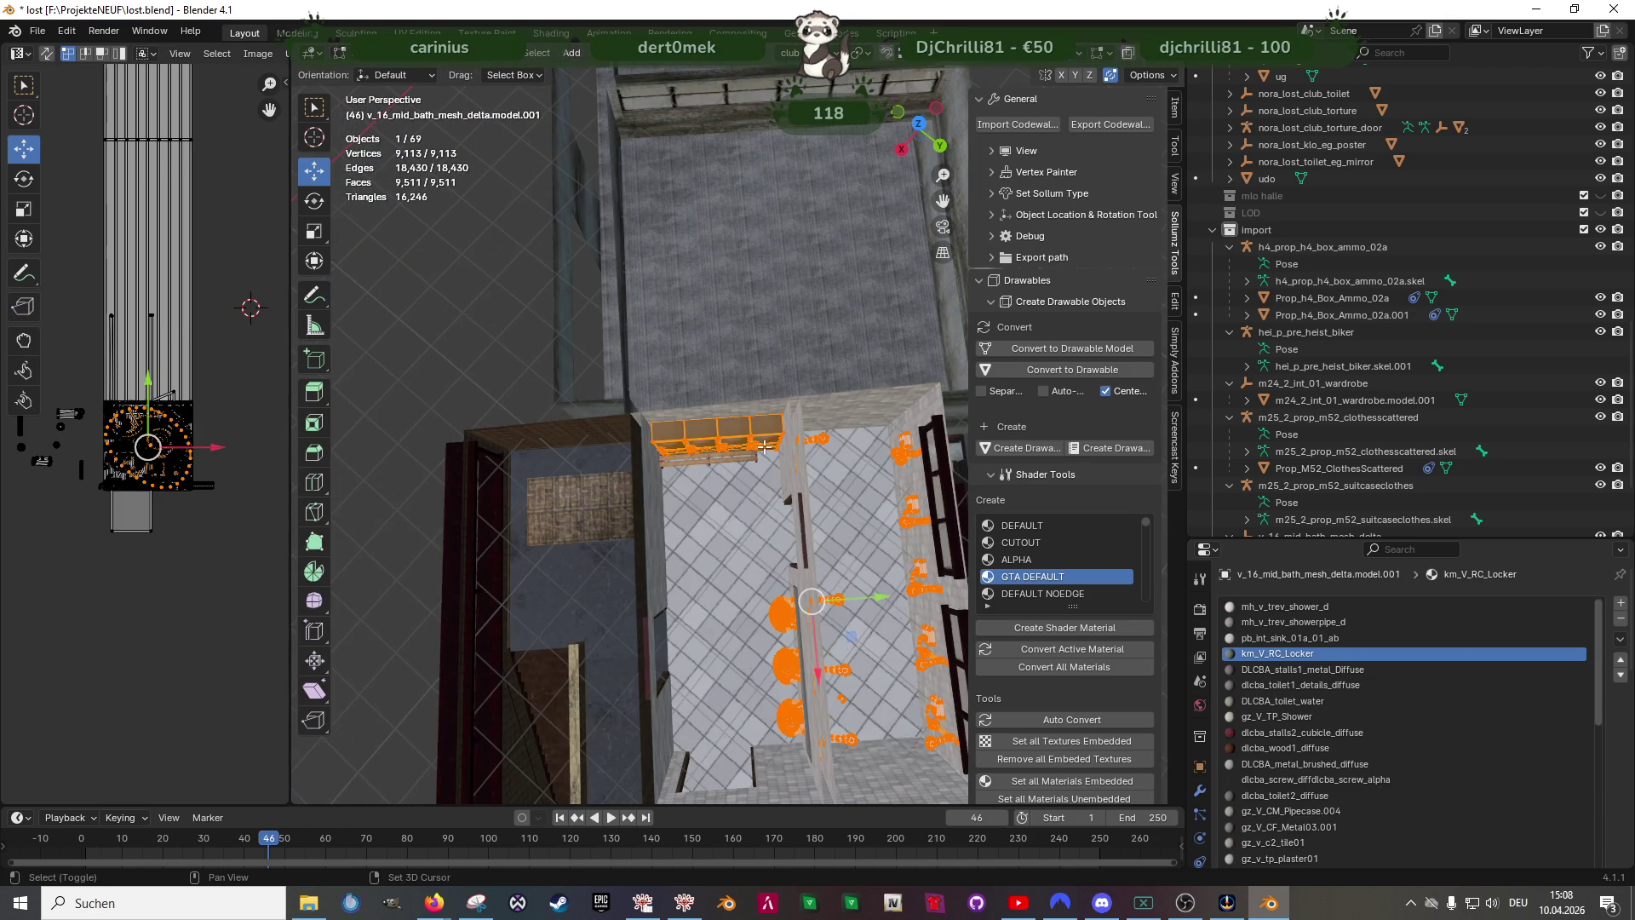
{"action": "key", "text": "shift+z"}
{"action": "scroll", "coordinate": [741, 449], "scroll_direction": "up", "scroll_amount": 1}
{"action": "left_click_drag", "start_coordinate": [569, 381], "coordinate": [800, 490]}
{"action": "key", "text": "g"}
{"action": "key", "text": "y"}
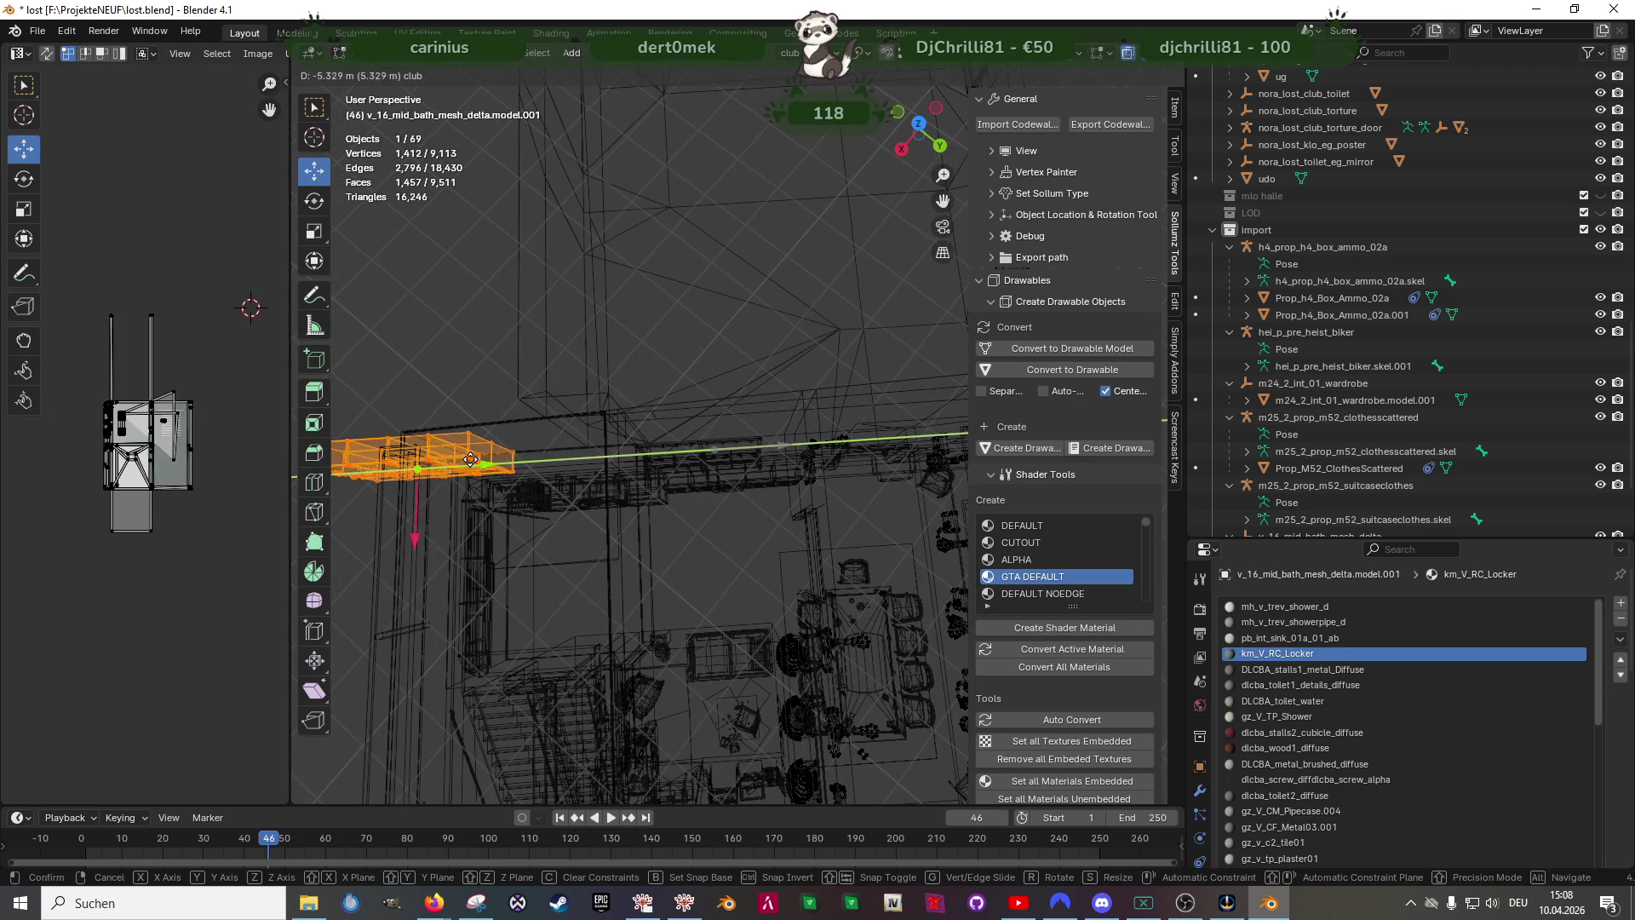
{"action": "left_click", "coordinate": [422, 461]}
{"action": "key", "text": "shift+z"}
- Reselect the bench and shift it along Y then X toward the back wall
{"action": "left_click", "coordinate": [707, 481]}
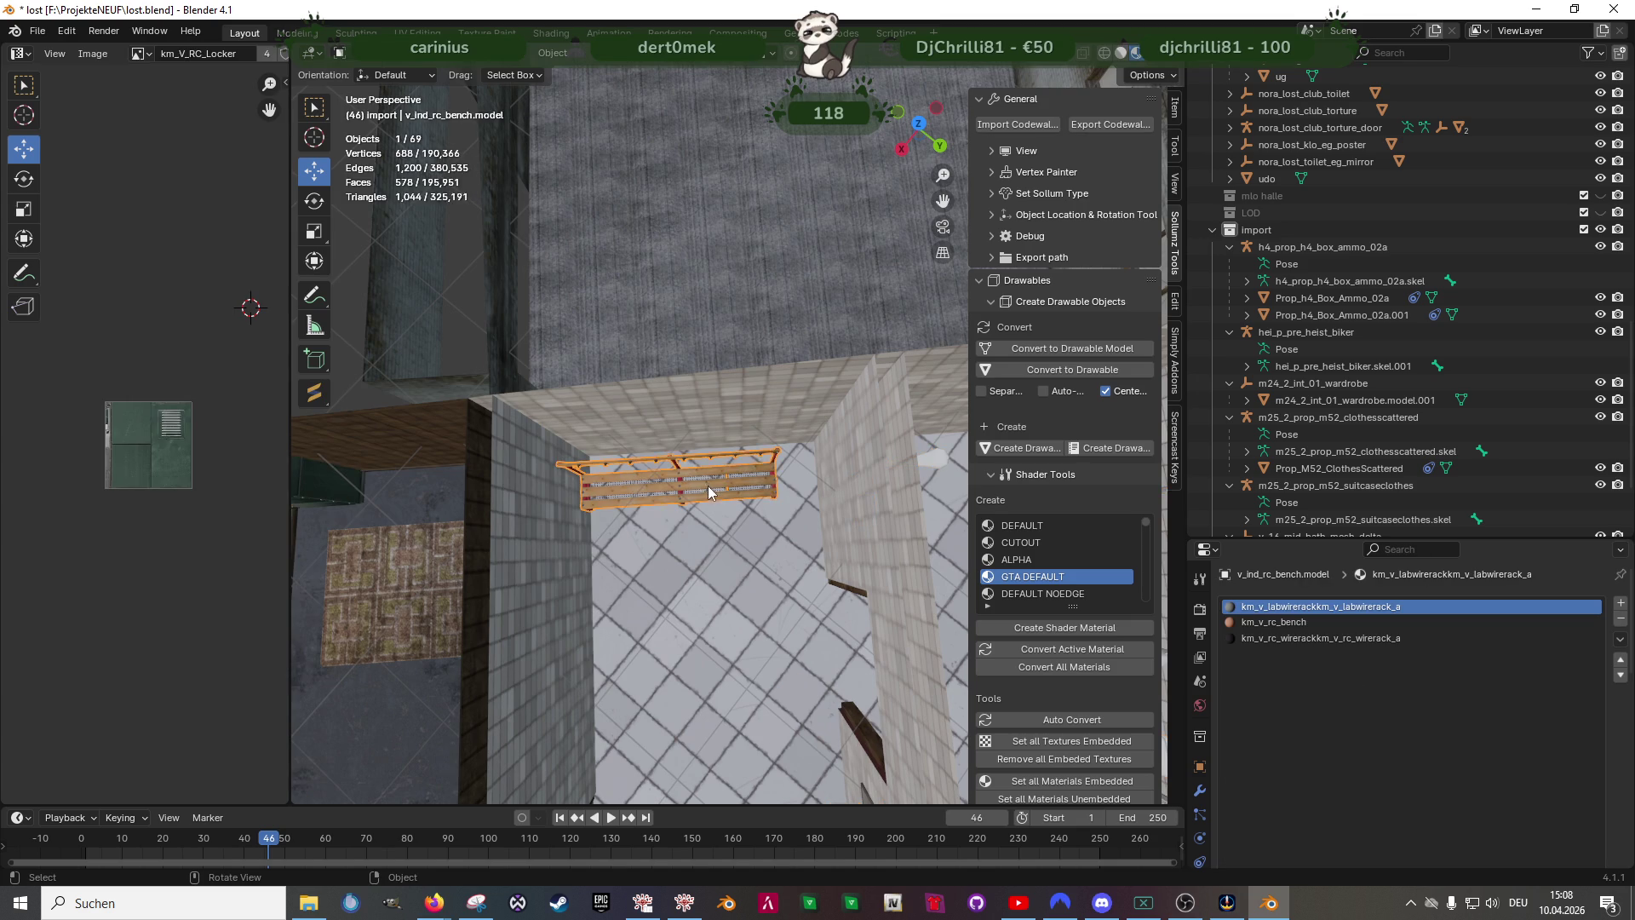
{"action": "middle_click_drag", "start_coordinate": [707, 484], "coordinate": [712, 430]}
{"action": "key", "text": "g"}
{"action": "key", "text": "y"}
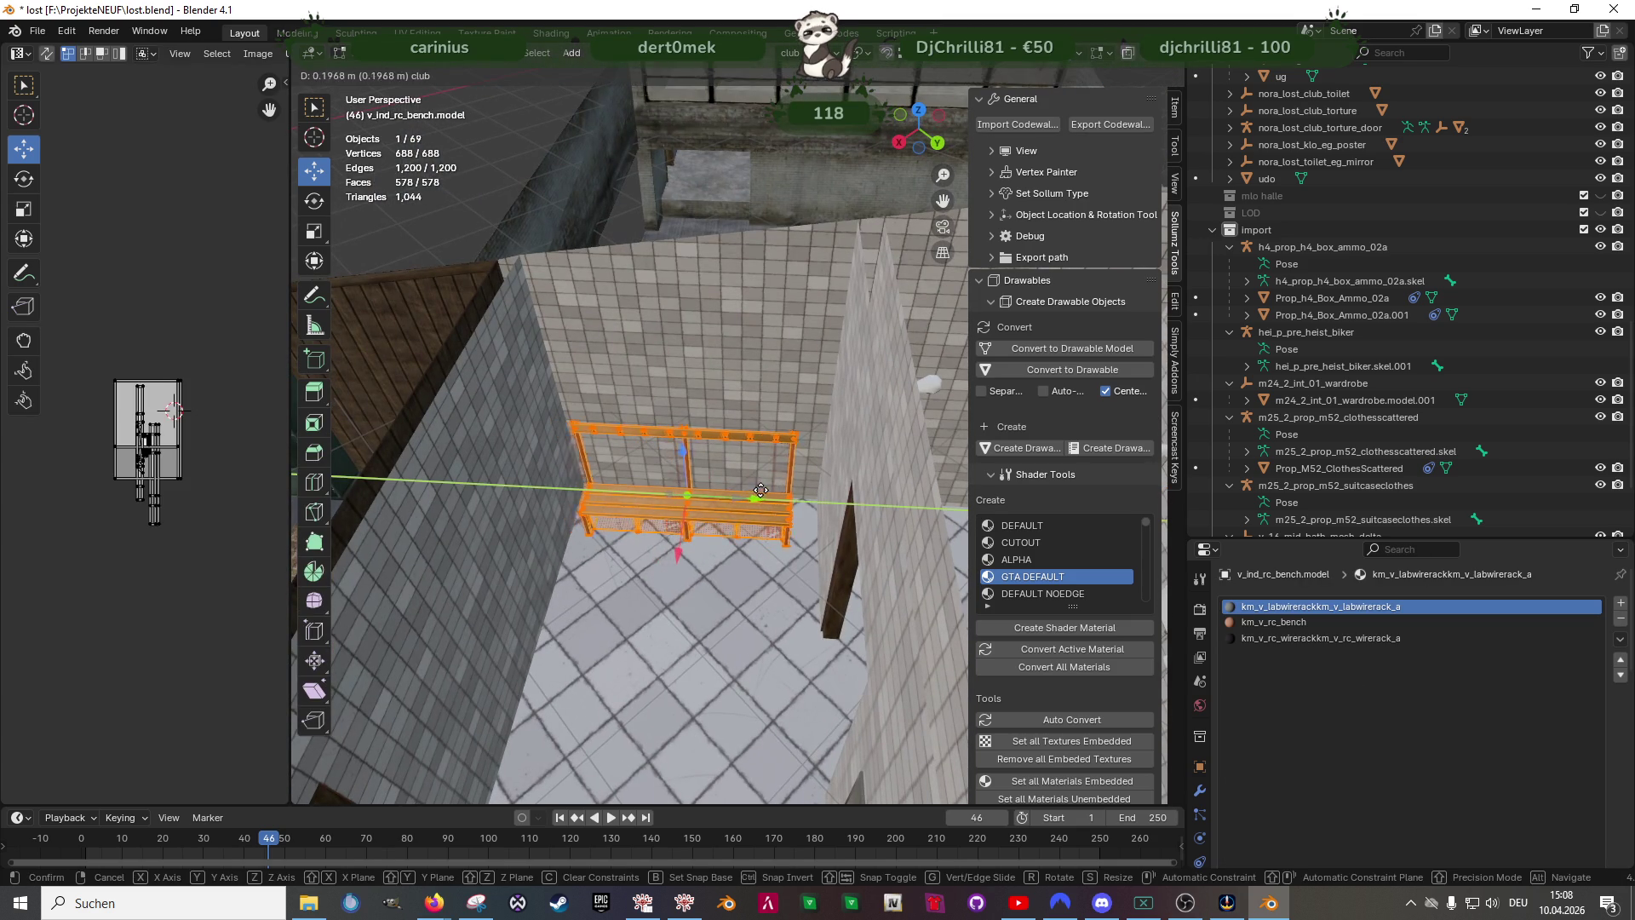
{"action": "left_click", "coordinate": [768, 489]}
{"action": "middle_click_drag", "start_coordinate": [768, 489], "coordinate": [663, 530]}
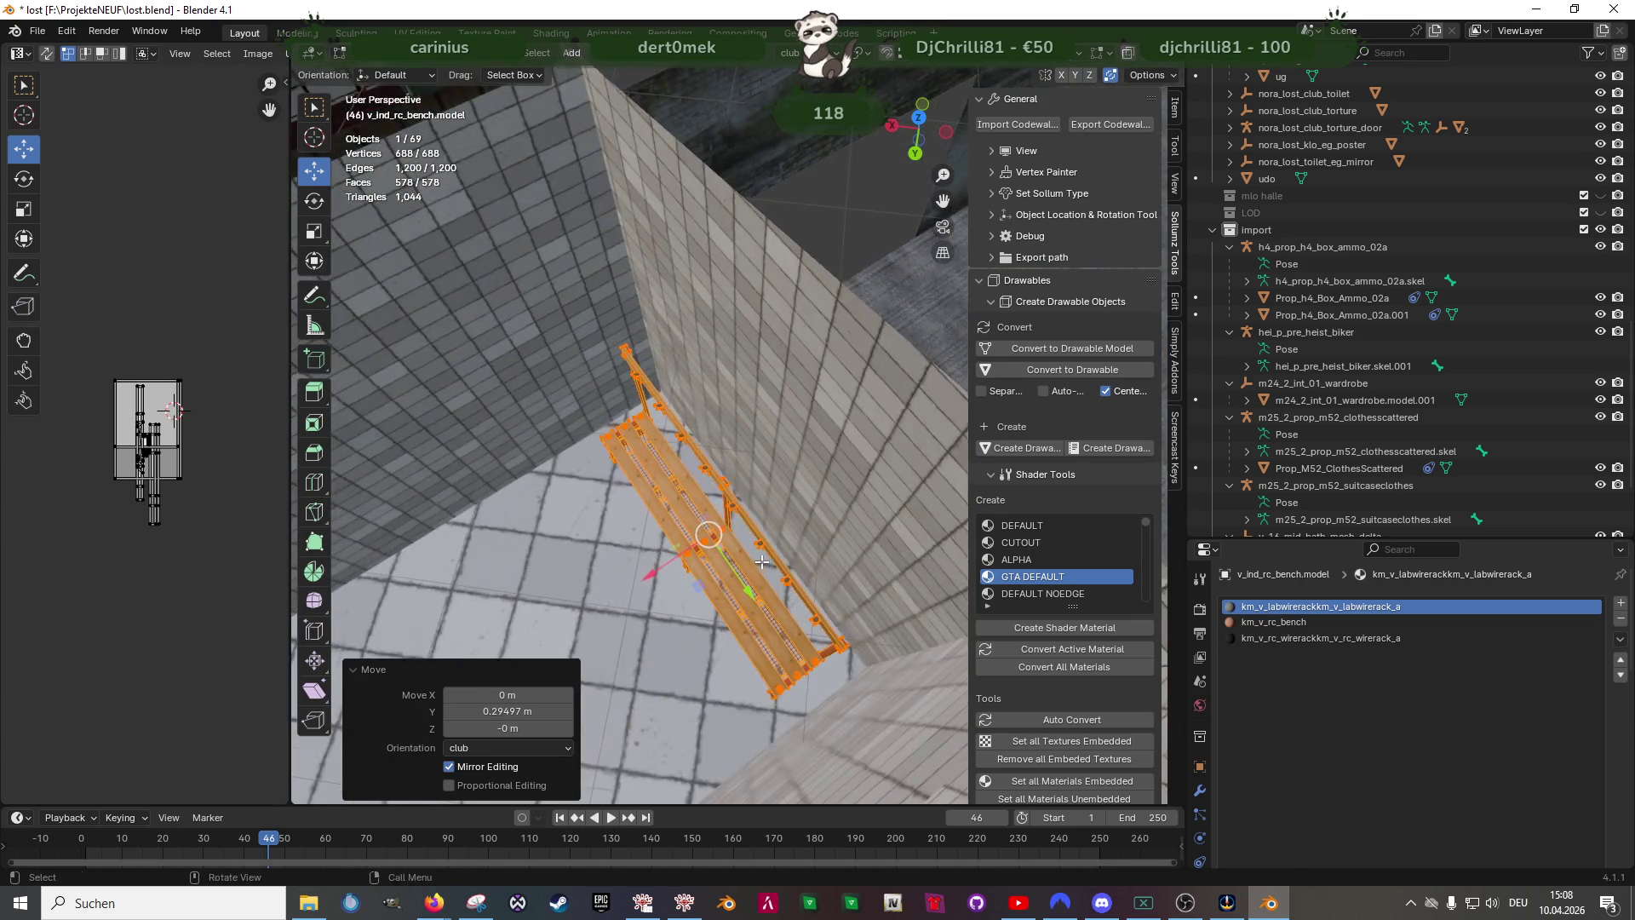
{"action": "key", "text": "g"}
{"action": "key", "text": "x"}
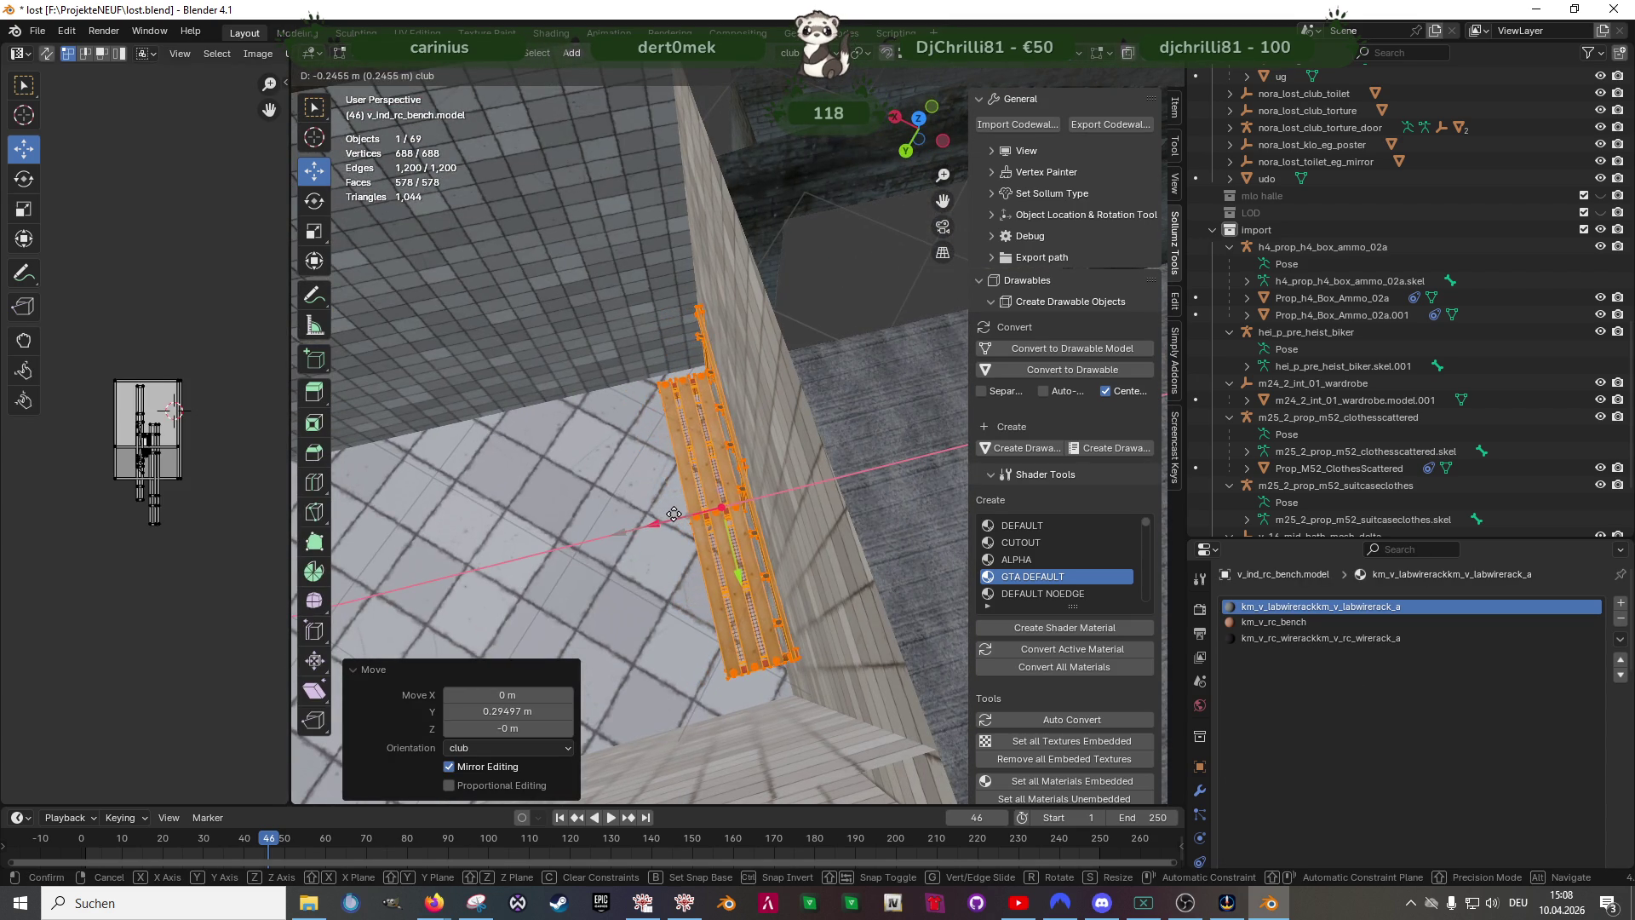
{"action": "left_click", "coordinate": [676, 512]}
- Nudge the bench along X so it sits flush with the tiled wall and leave Edit Mode
{"action": "mouse_move", "coordinate": [676, 513]}
{"action": "middle_mouse_down"}
{"action": "mouse_move", "coordinate": [722, 501]}
{"action": "mouse_move", "coordinate": [693, 375]}
{"action": "middle_mouse_up"}
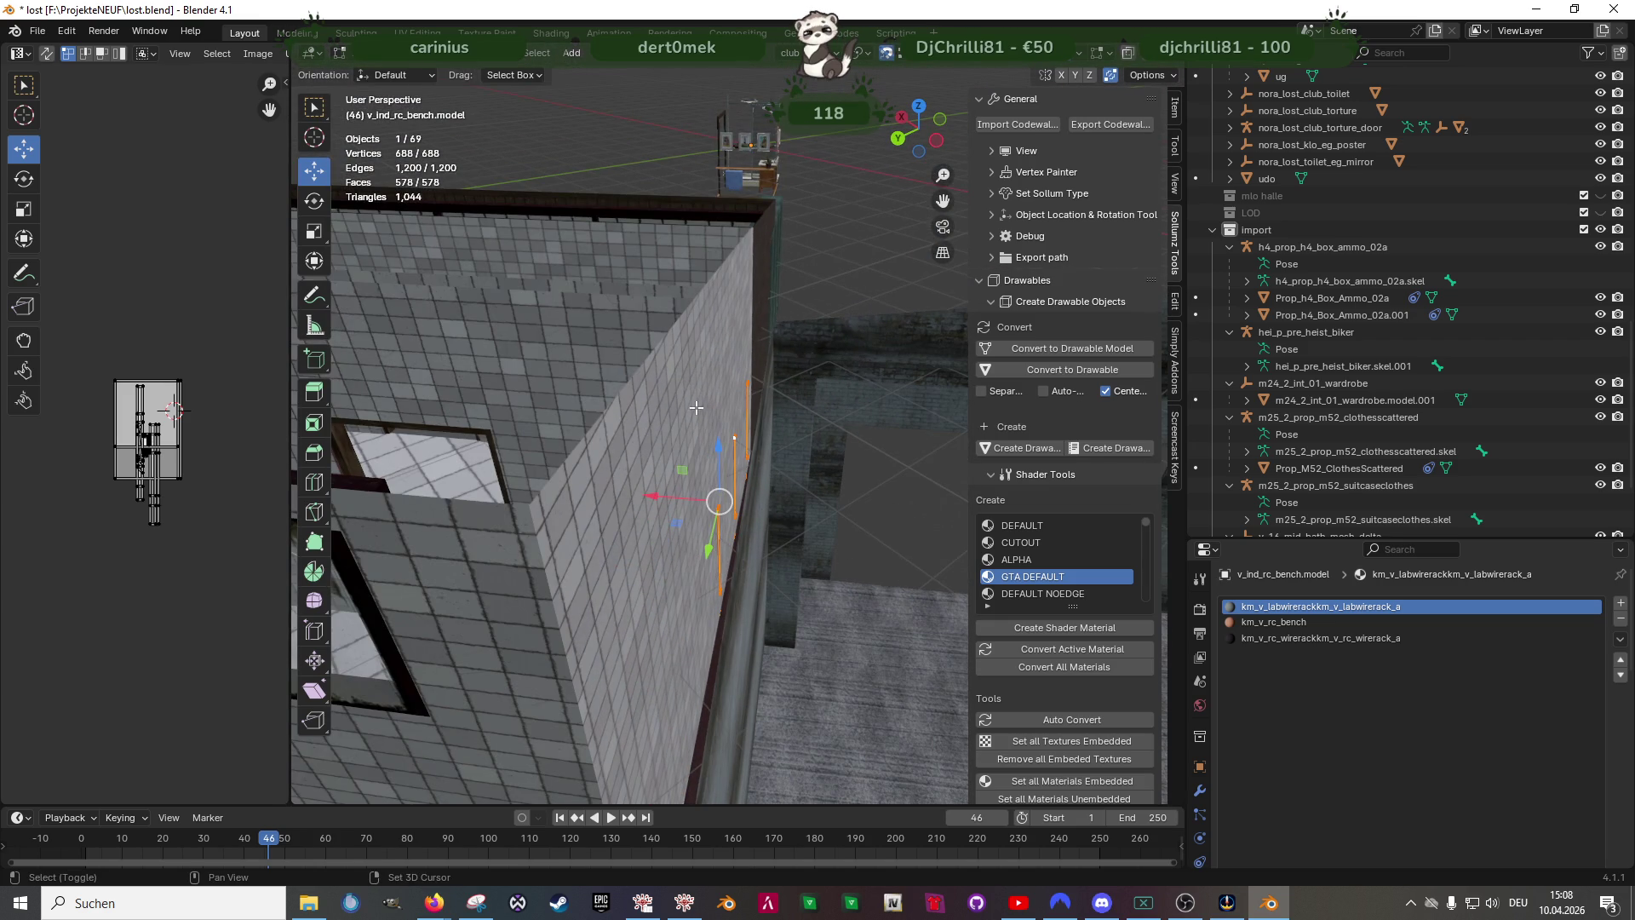
{"action": "key", "text": "g"}
{"action": "key", "text": "x"}
{"action": "left_click", "coordinate": [531, 507]}
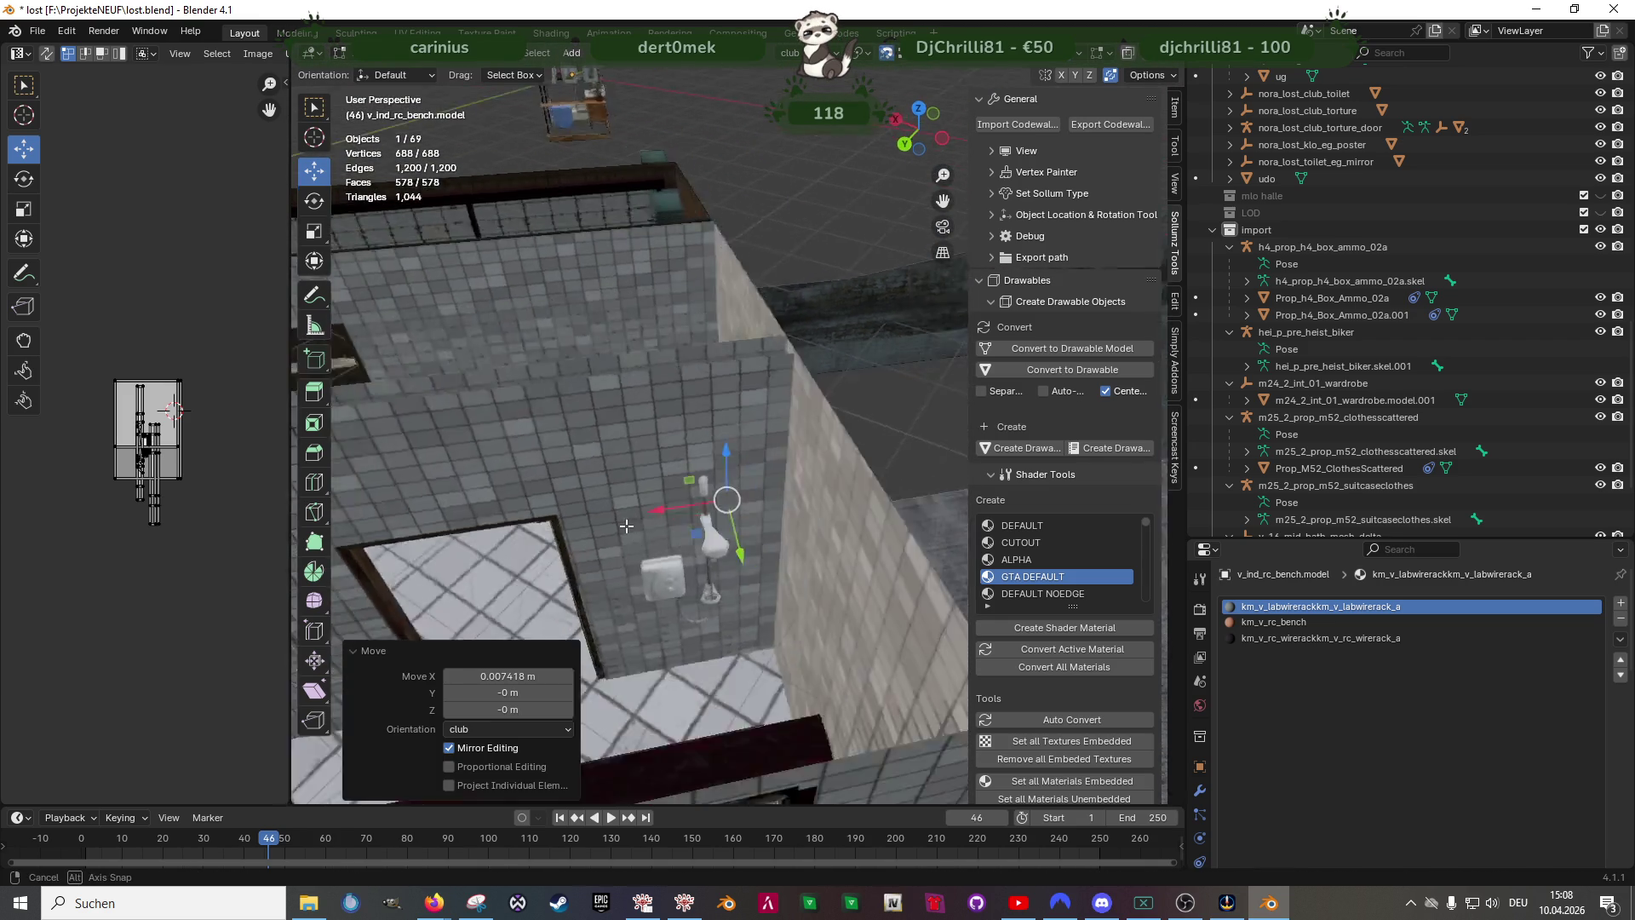
{"action": "middle_click_drag", "start_coordinate": [529, 508], "coordinate": [759, 491]}
{"action": "scroll", "coordinate": [758, 491], "scroll_direction": "down", "scroll_amount": 4}
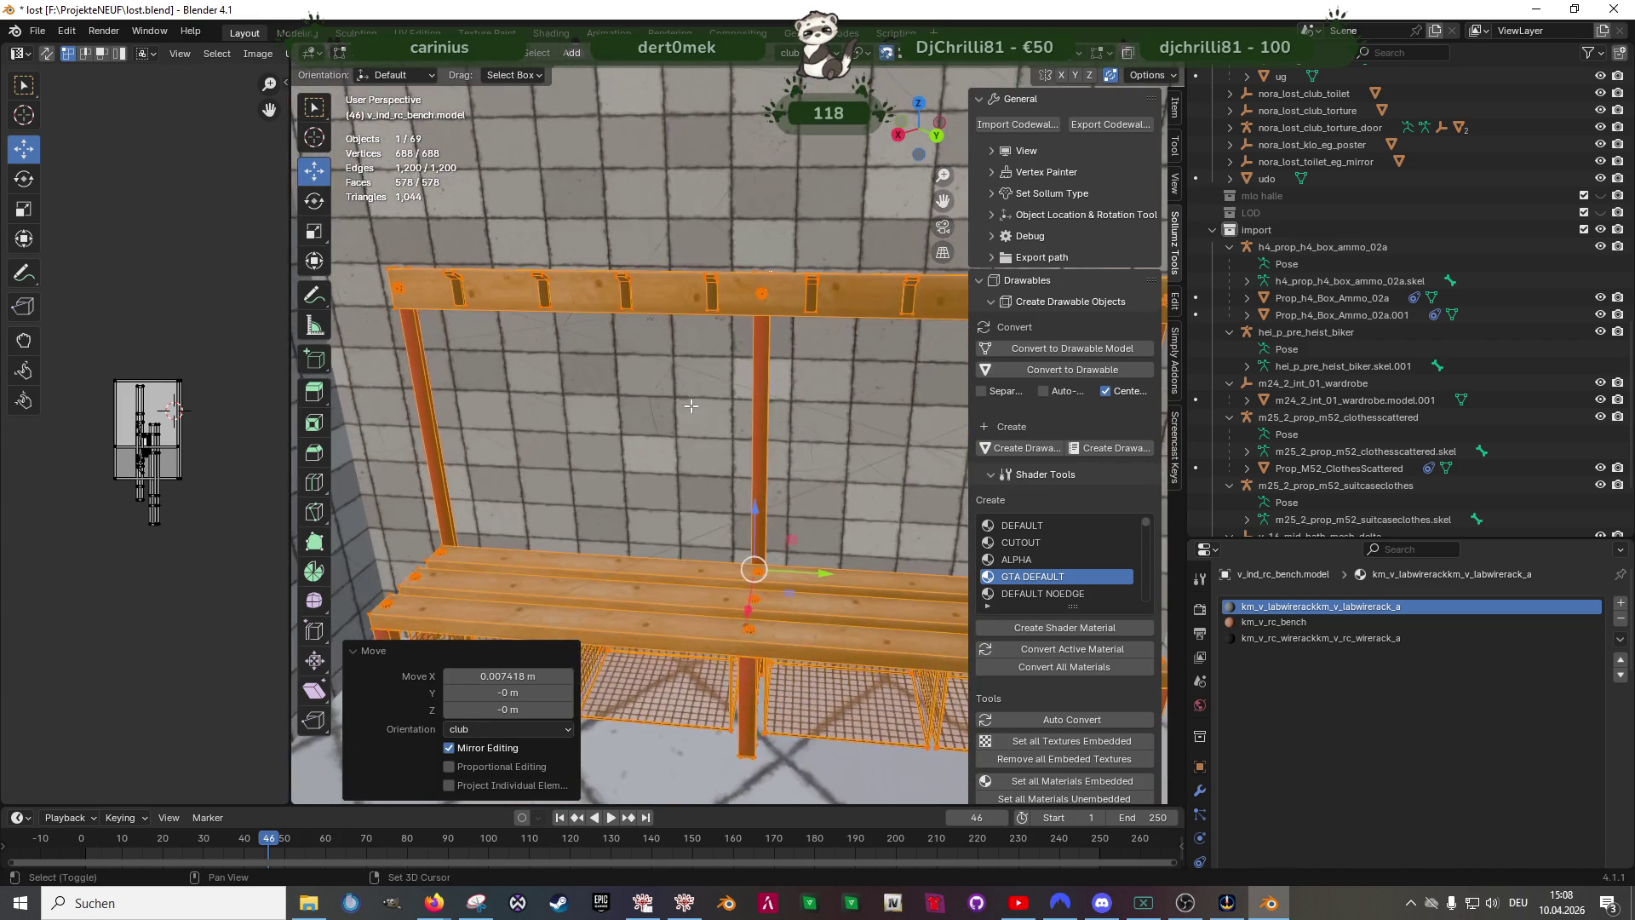
{"action": "key", "text": "Tab"}
{"action": "mouse_move", "coordinate": [767, 518]}
{"action": "middle_mouse_down"}
{"action": "mouse_move", "coordinate": [807, 530]}
{"action": "mouse_move", "coordinate": [721, 496]}
{"action": "mouse_move", "coordinate": [728, 466]}
{"action": "middle_mouse_up"}
{"action": "scroll", "coordinate": [720, 497], "scroll_direction": "down", "scroll_amount": 3}
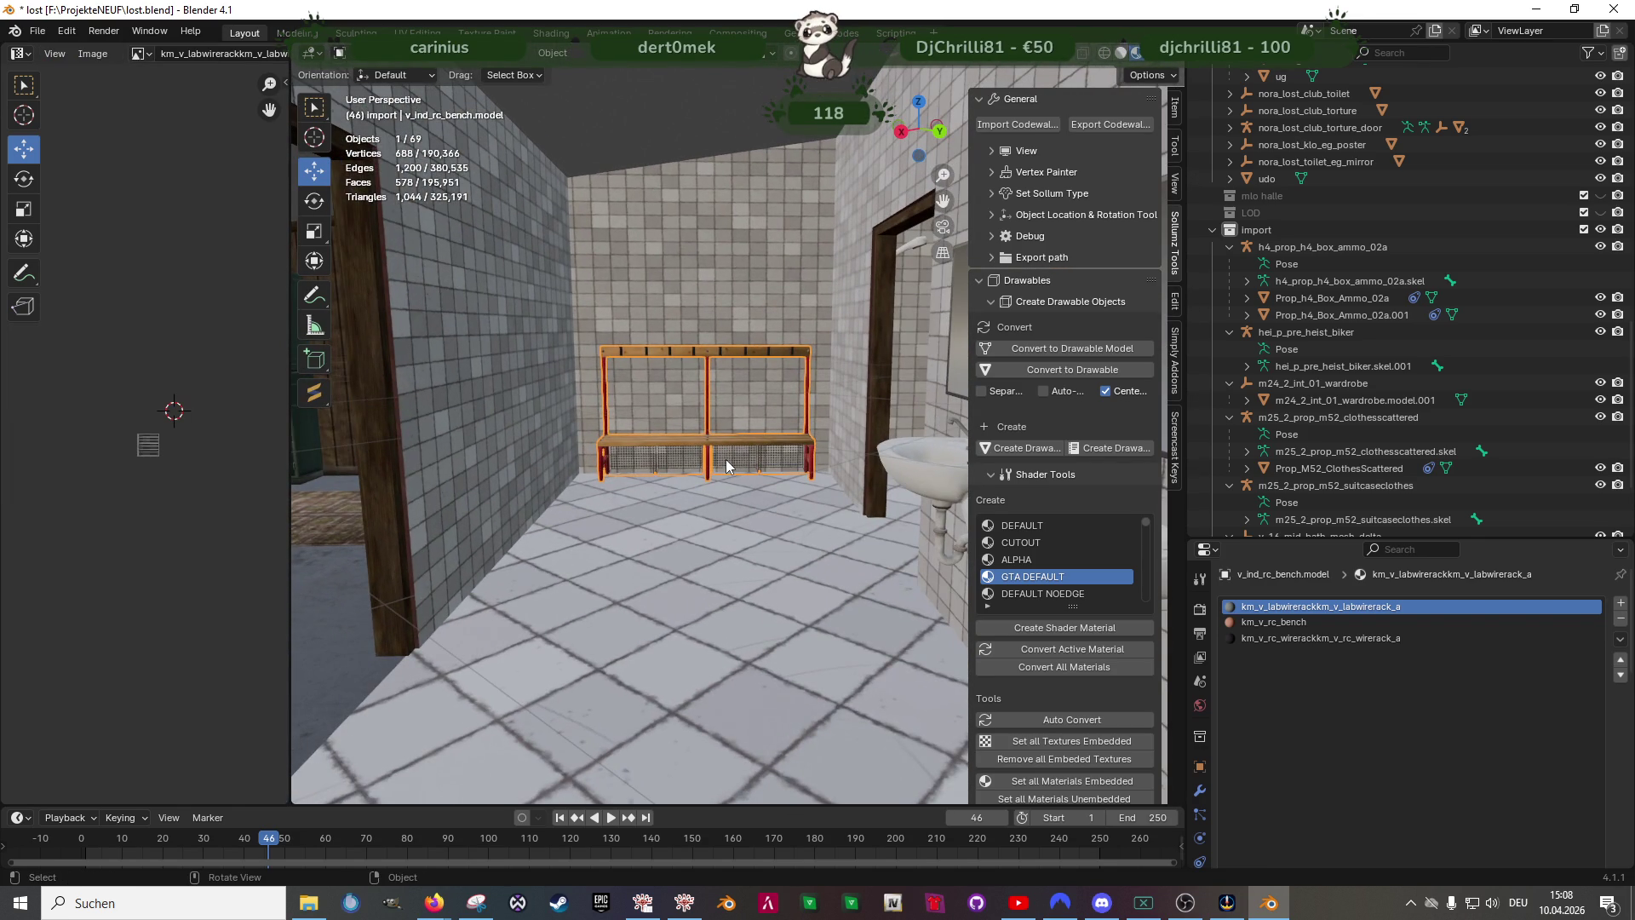
- Scale the whole bench mesh by 1.09 and adjust its Z height to rest on the floor
{"action": "key", "text": "Tab"}
{"action": "key", "text": "r"}
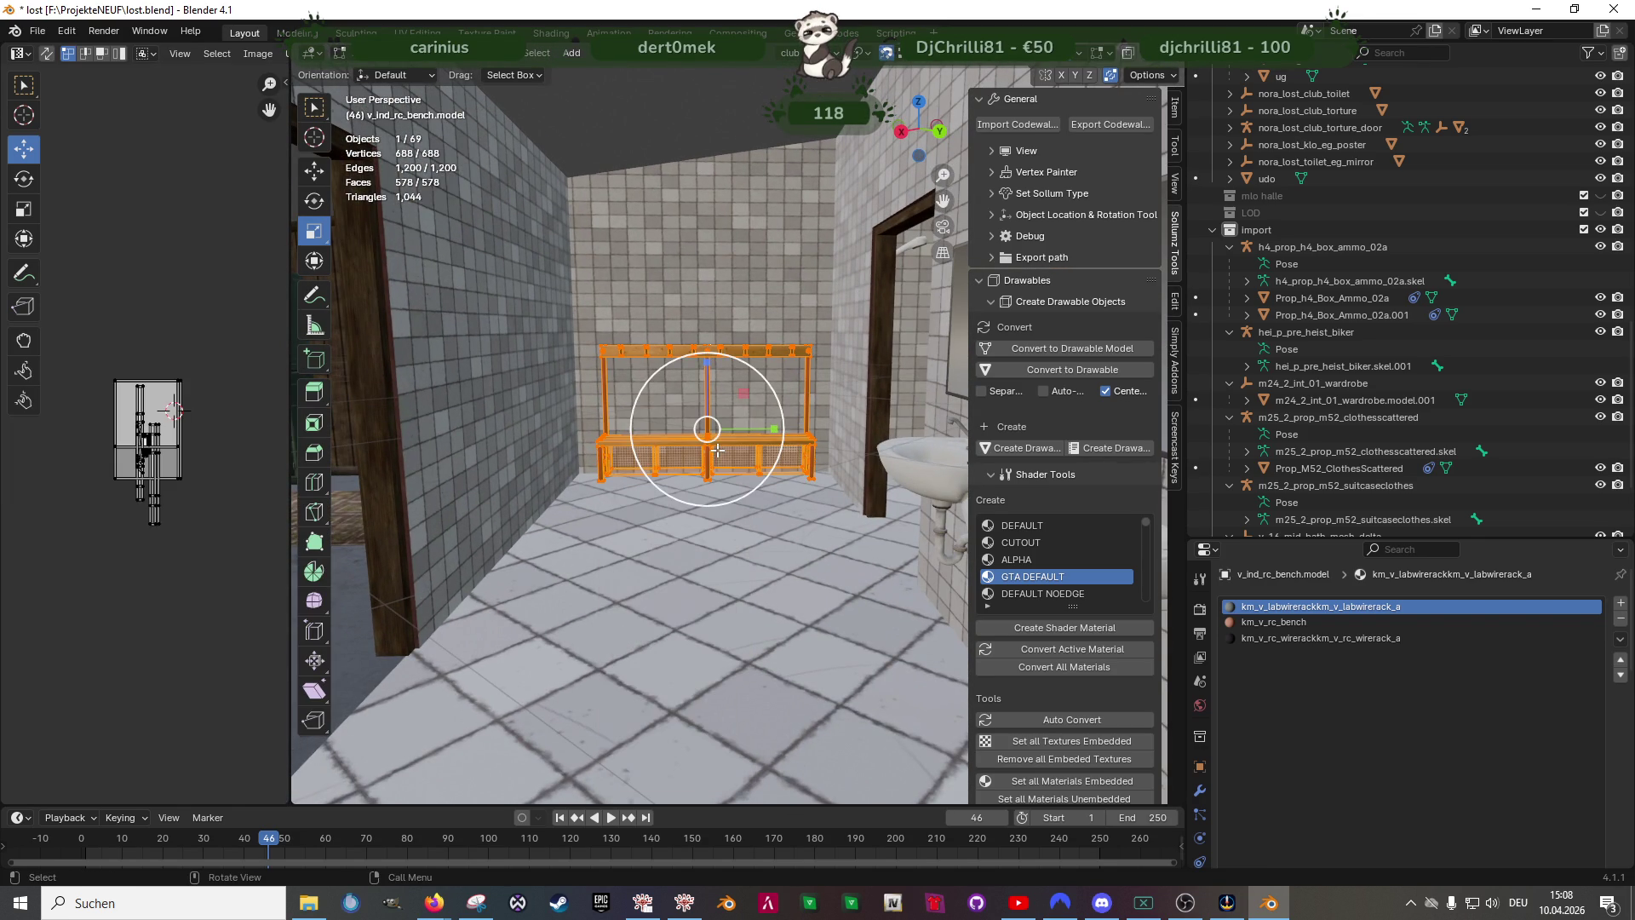
{"action": "key", "text": "s"}
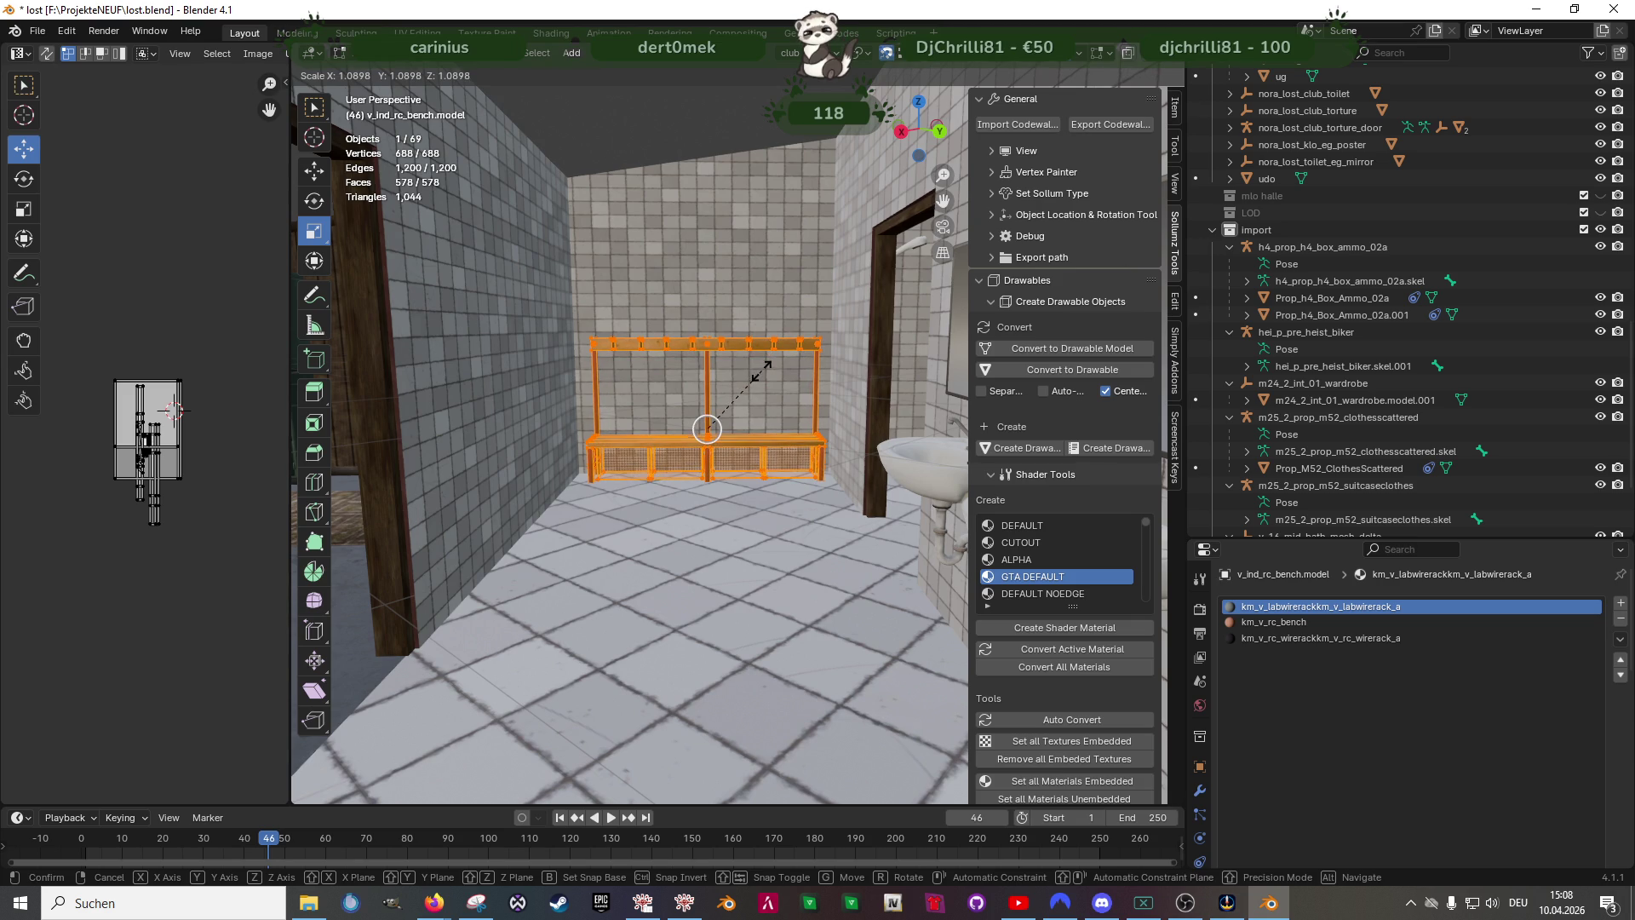
{"action": "left_click", "coordinate": [764, 371]}
{"action": "right_click", "coordinate": [717, 422]}
{"action": "scroll", "coordinate": [724, 422], "scroll_direction": "up", "scroll_amount": 3}
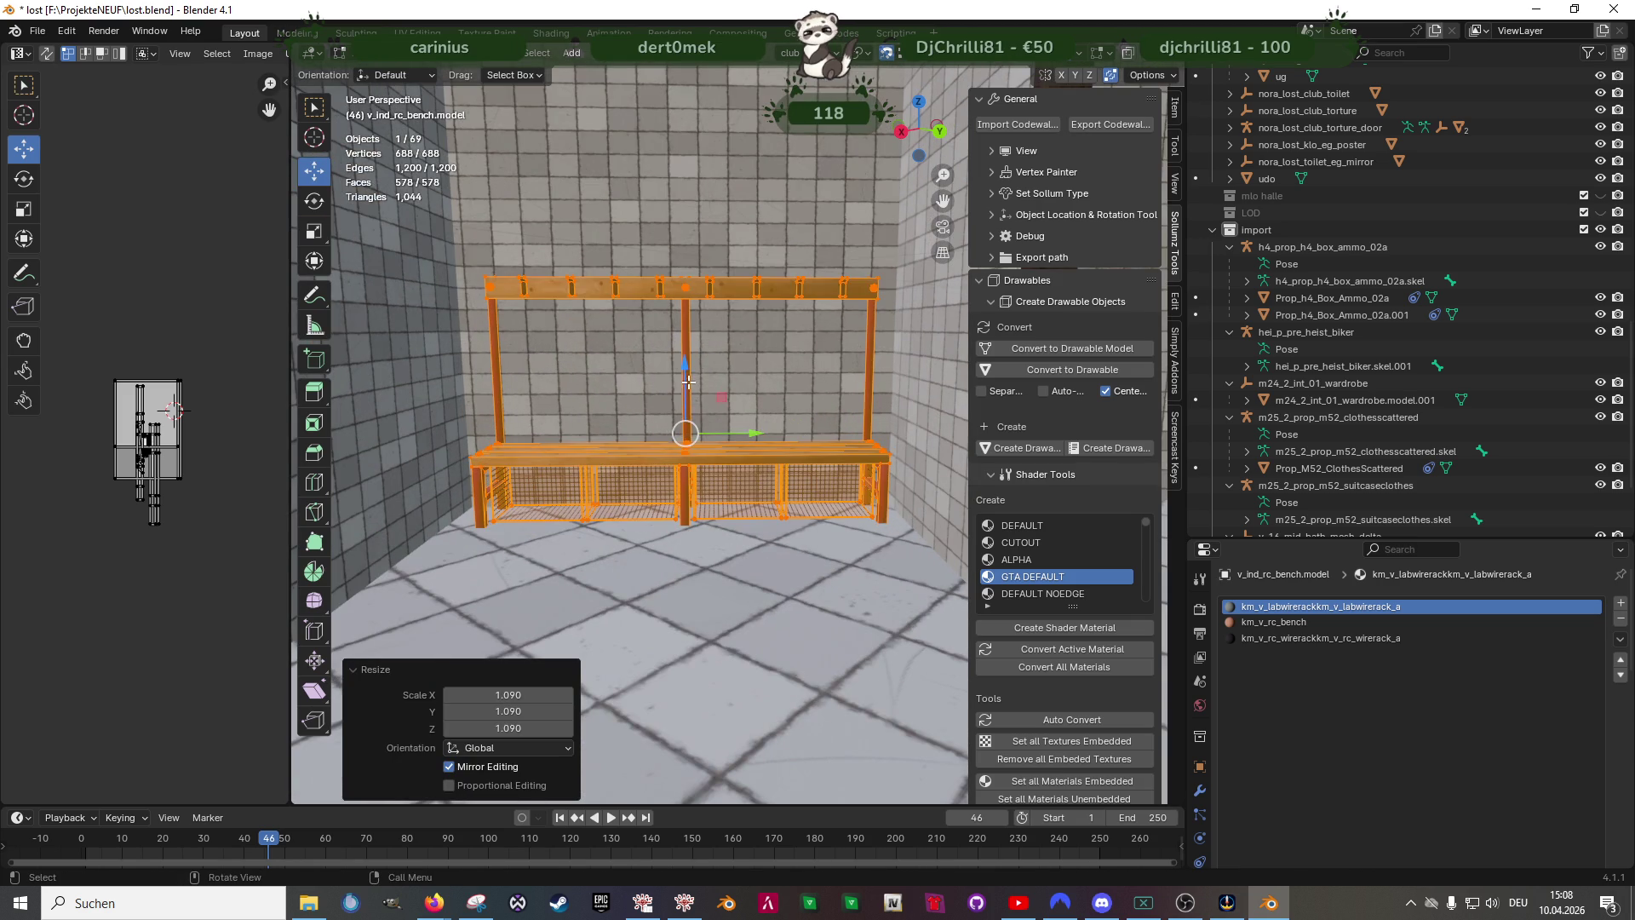
{"action": "left_click_drag", "start_coordinate": [688, 372], "coordinate": [689, 358]}
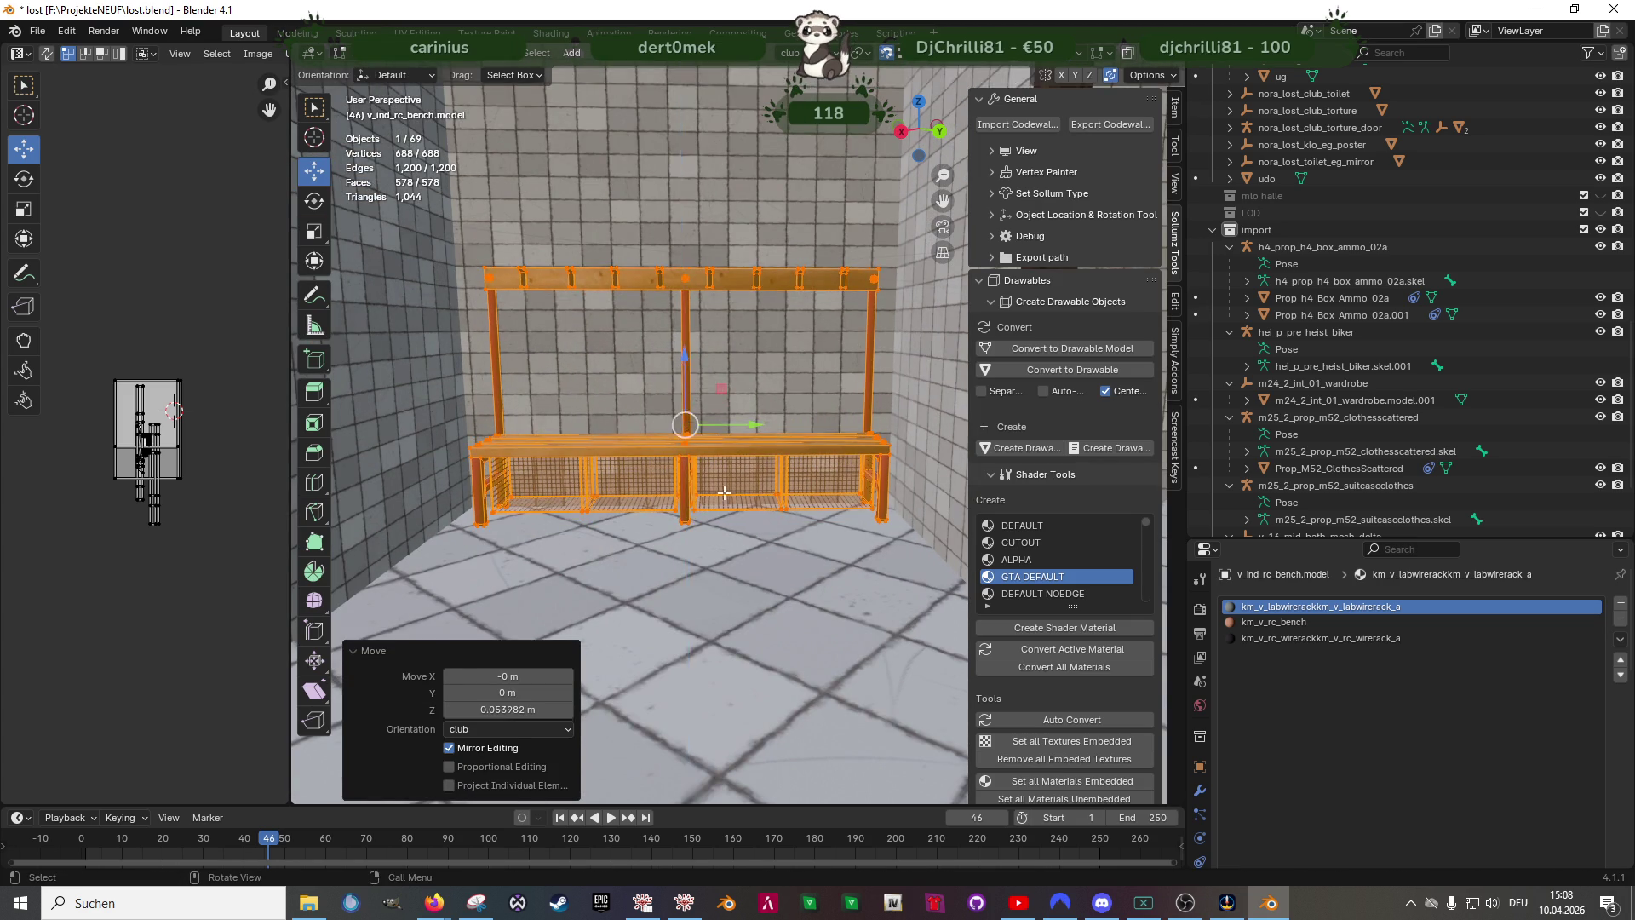
{"action": "scroll", "coordinate": [711, 474], "scroll_direction": "up", "scroll_amount": 2}
{"action": "scroll", "coordinate": [698, 551], "scroll_direction": "down", "scroll_amount": 3}
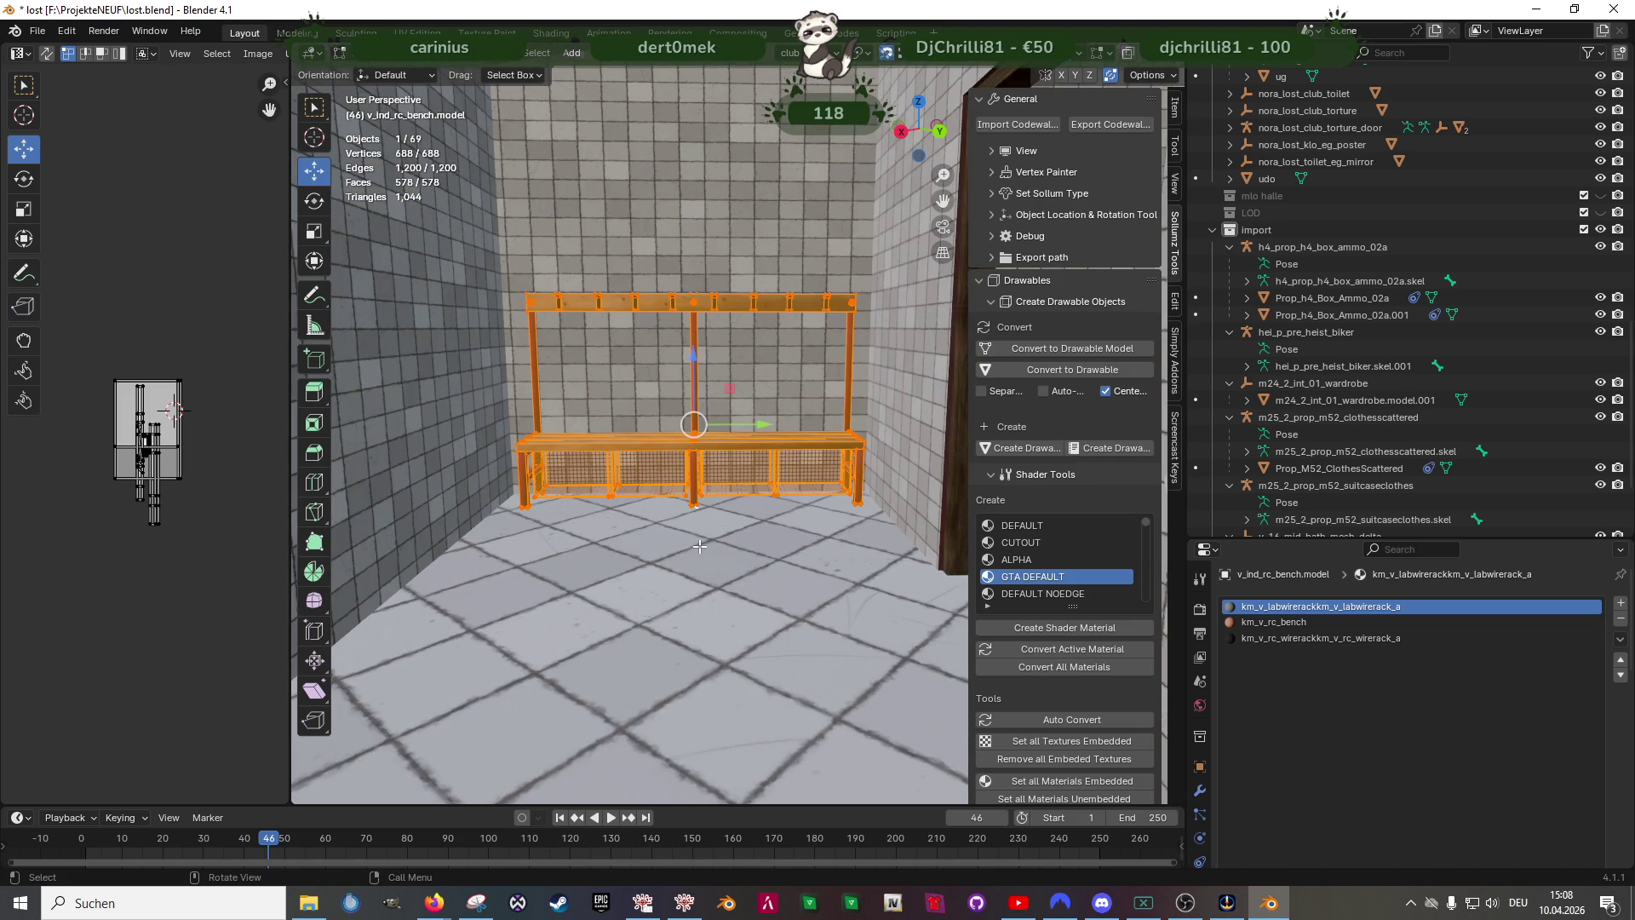
{"action": "left_click_drag", "start_coordinate": [690, 345], "coordinate": [690, 352]}
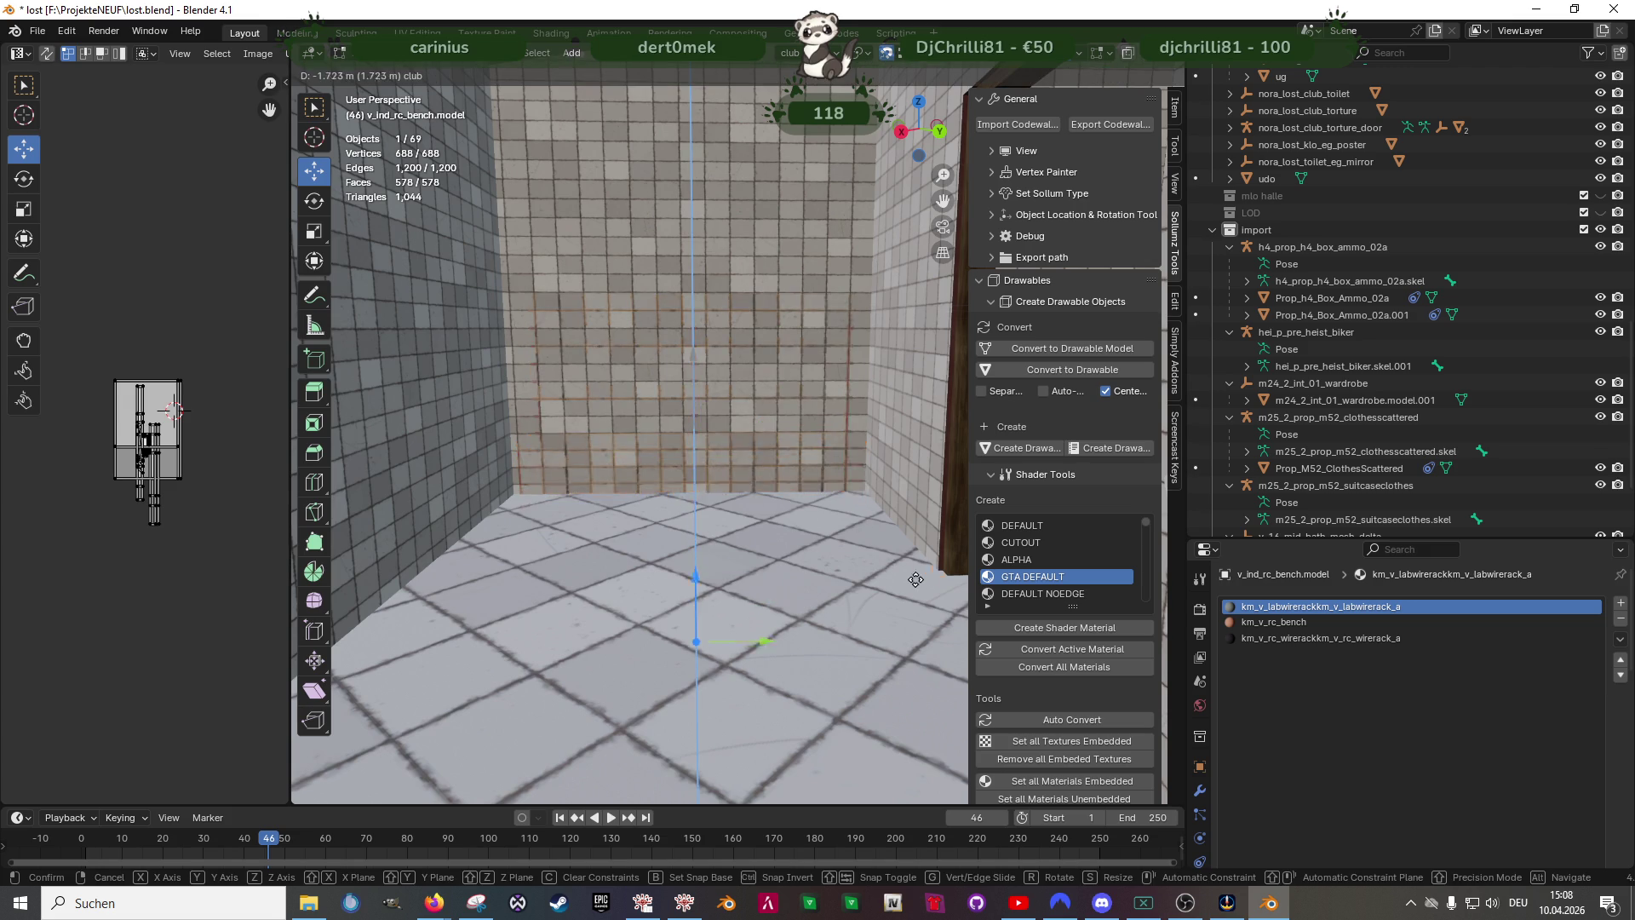
{"action": "middle_click_drag", "start_coordinate": [793, 473], "coordinate": [815, 479]}
- Move the udo reference figure from outside over the bathroom area
{"action": "left_click", "coordinate": [1248, 178]}
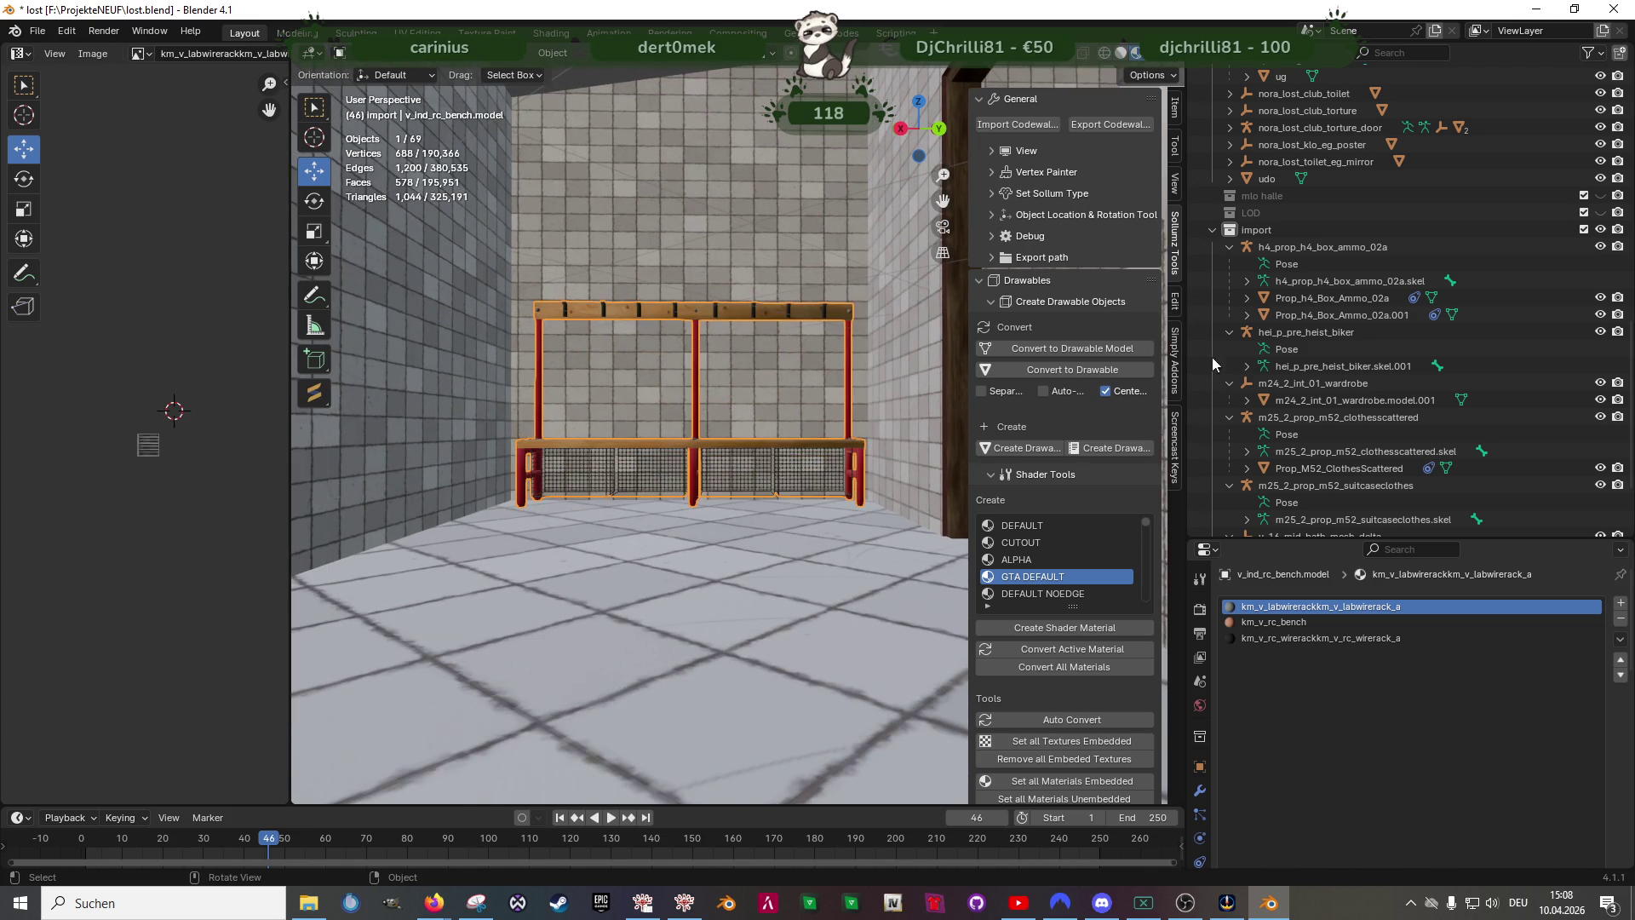
{"action": "key", "text": "KP_Decimal"}
{"action": "middle_click_drag", "start_coordinate": [805, 382], "coordinate": [653, 485]}
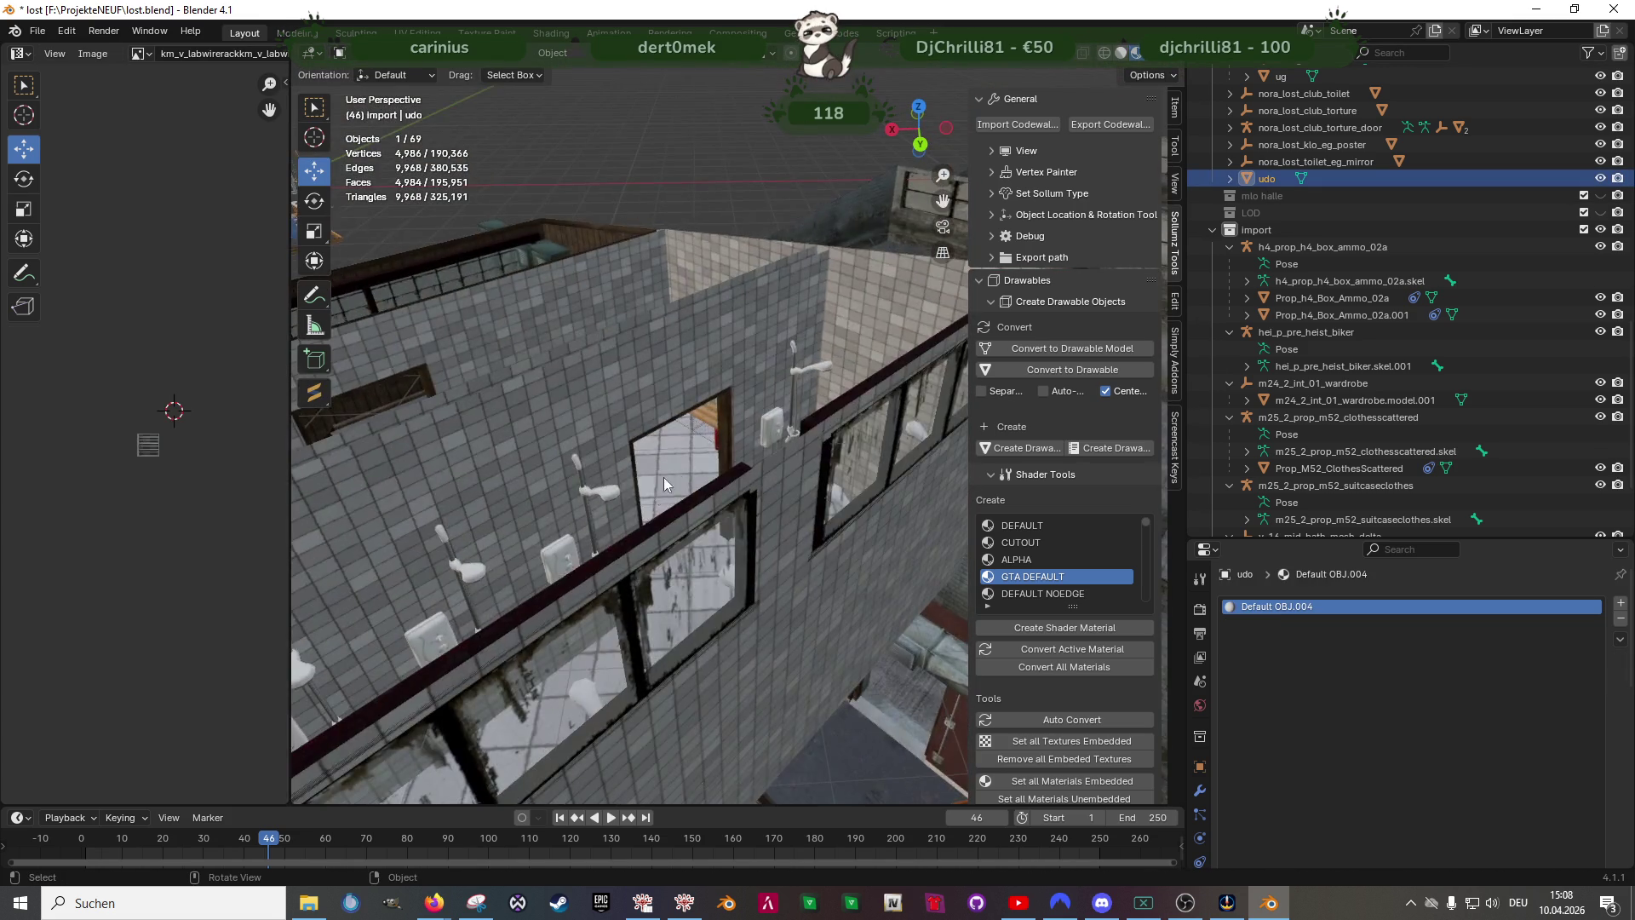
{"action": "scroll", "coordinate": [709, 485], "scroll_direction": "down", "scroll_amount": 5}
{"action": "key", "text": "KP_Decimal"}
{"action": "key", "text": "Tab"}
{"action": "scroll", "coordinate": [709, 485], "scroll_direction": "down", "scroll_amount": 8}
{"action": "mouse_move", "coordinate": [708, 486]}
{"action": "middle_mouse_down"}
{"action": "mouse_move", "coordinate": [730, 492]}
{"action": "mouse_move", "coordinate": [600, 448]}
{"action": "middle_mouse_up"}
{"action": "key", "text": "g"}
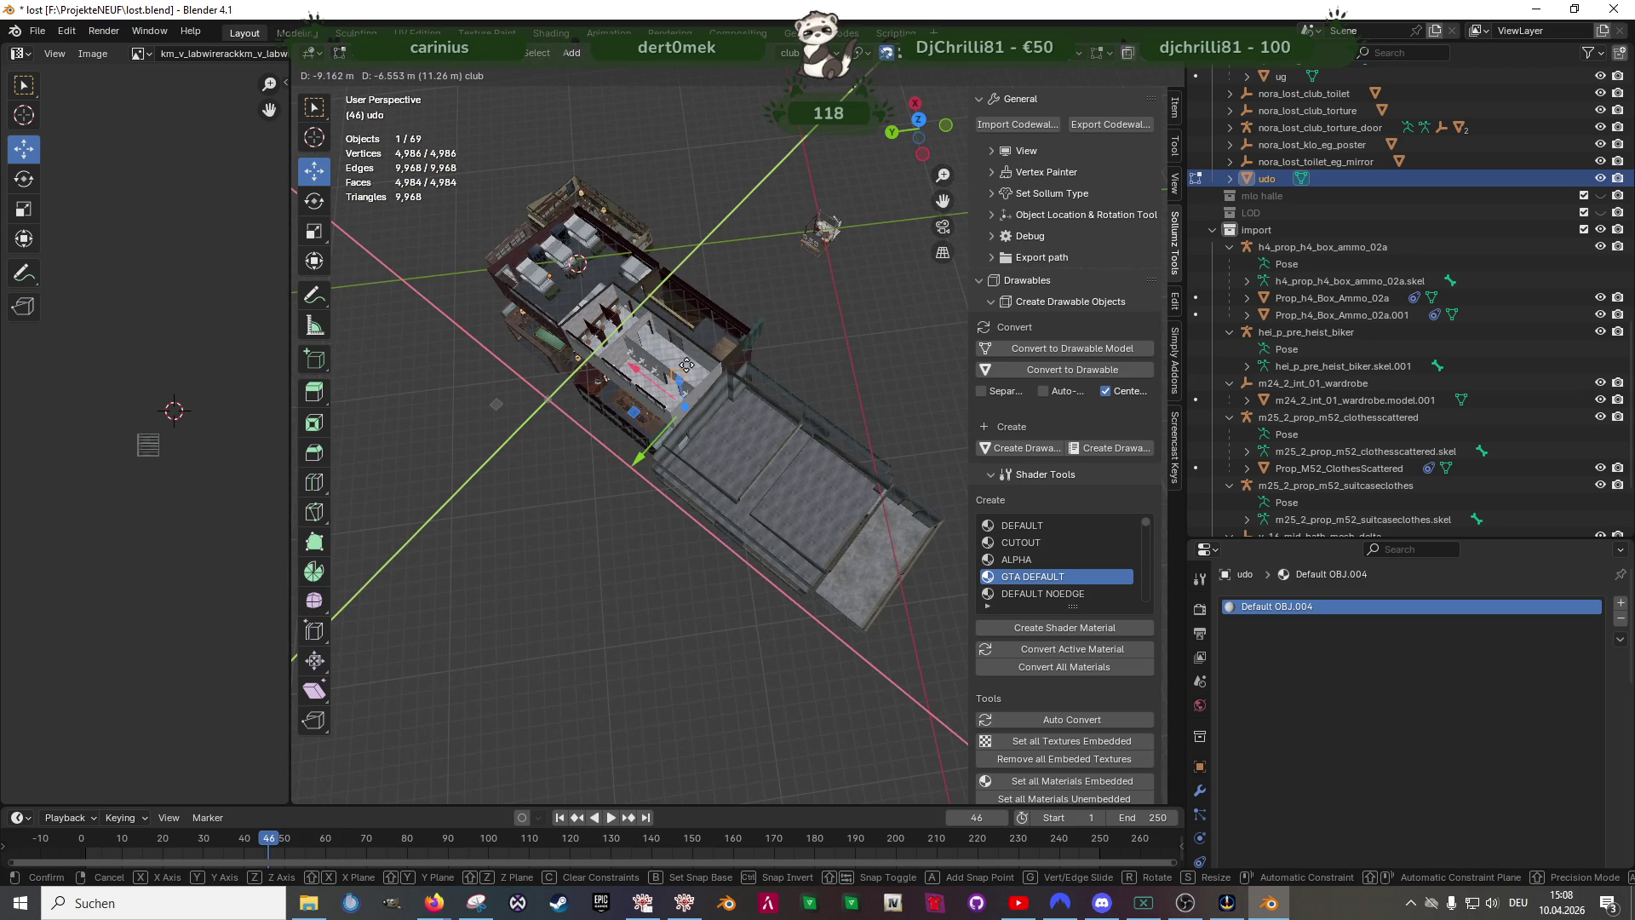
{"action": "left_click", "coordinate": [687, 367]}
{"action": "scroll", "coordinate": [689, 371], "scroll_direction": "up", "scroll_amount": 8}
{"action": "middle_click_drag", "start_coordinate": [691, 371], "coordinate": [716, 384]}
{"action": "scroll", "coordinate": [717, 384], "scroll_direction": "down", "scroll_amount": 6}
{"action": "scroll", "coordinate": [741, 410], "scroll_direction": "up", "scroll_amount": 4}
- Drop the figure vertically to floor height inside the bathroom
{"action": "key", "text": "g"}
{"action": "key", "text": "z"}
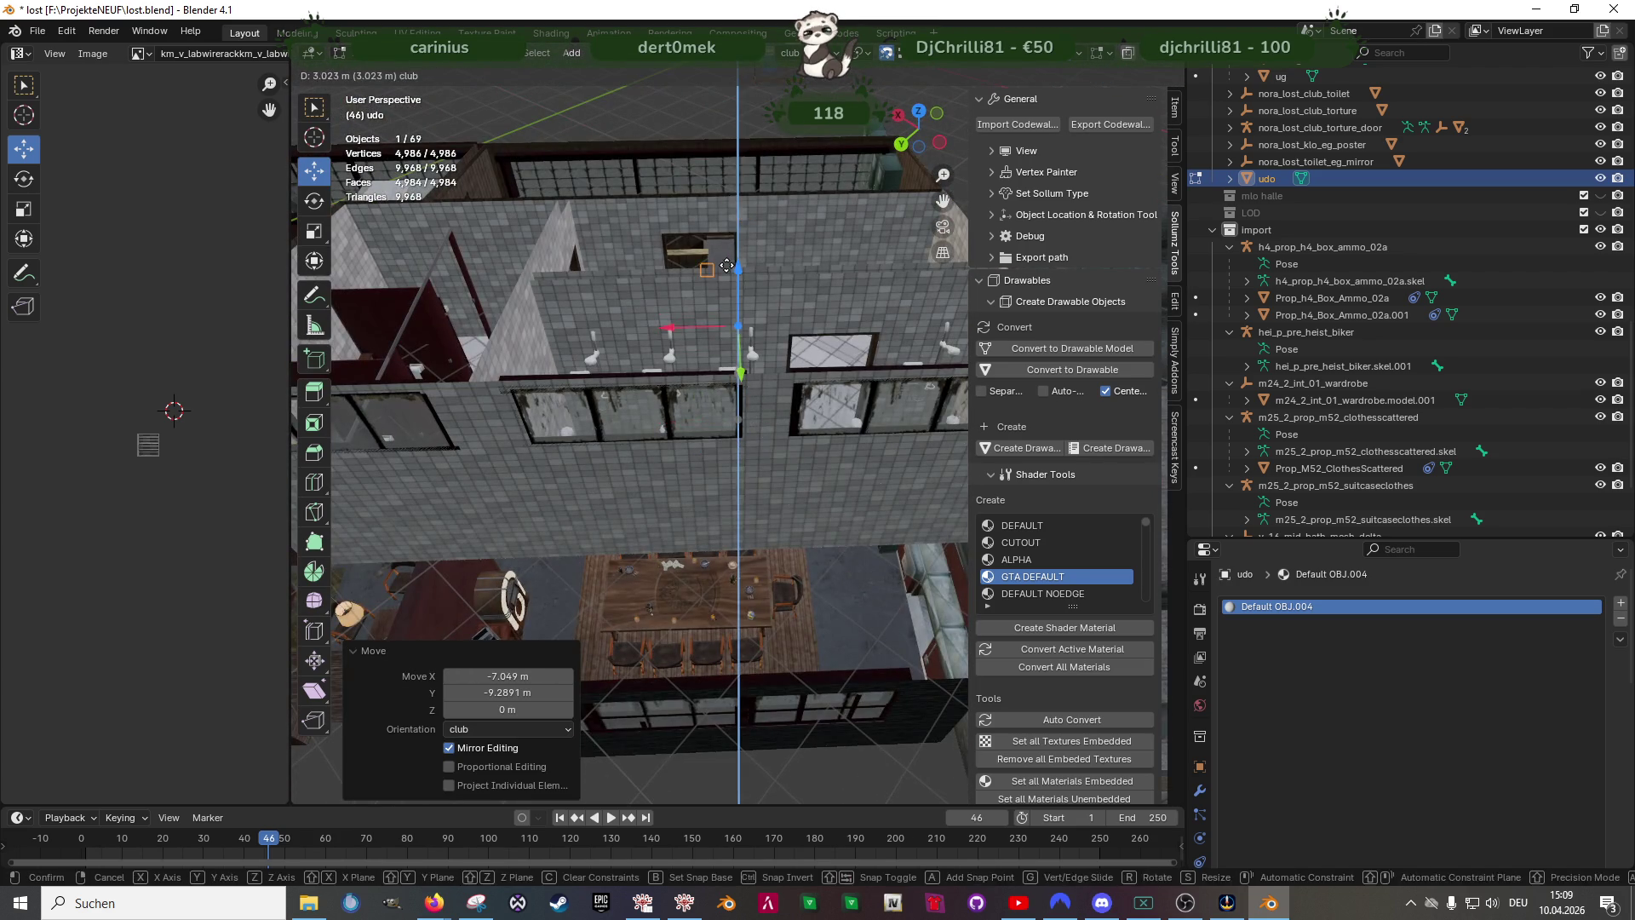
{"action": "left_click", "coordinate": [741, 384]}
{"action": "mouse_move", "coordinate": [741, 384]}
{"action": "middle_mouse_down"}
{"action": "mouse_move", "coordinate": [744, 436]}
{"action": "mouse_move", "coordinate": [741, 255]}
{"action": "middle_mouse_up"}
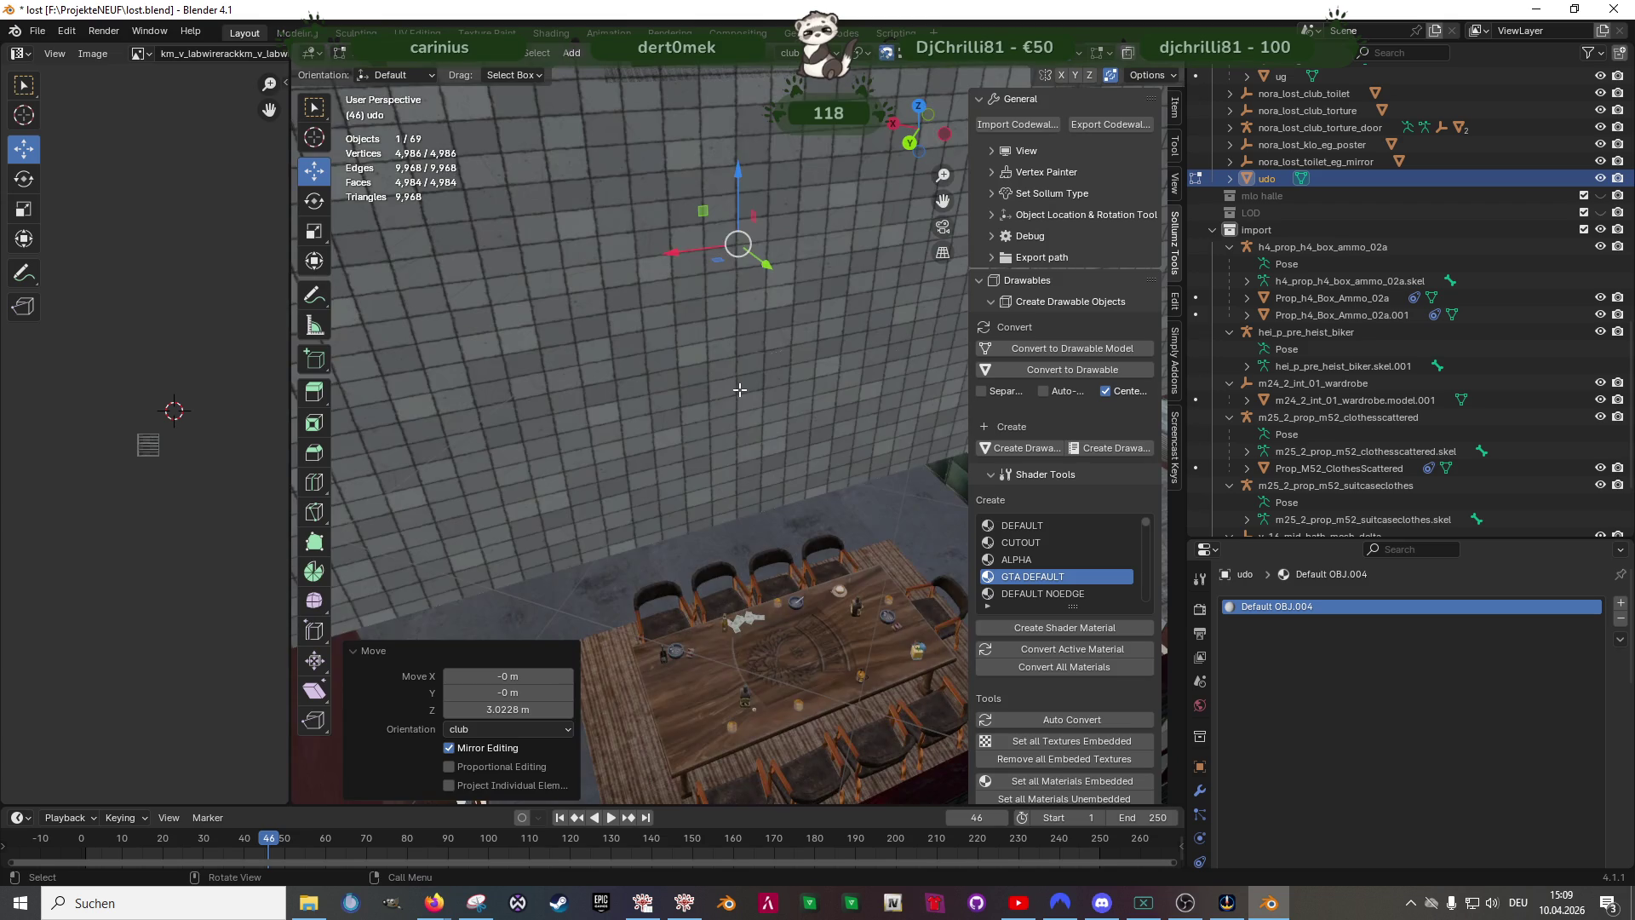
{"action": "scroll", "coordinate": [741, 255], "scroll_direction": "up", "scroll_amount": 8}
{"action": "middle_click_drag", "start_coordinate": [742, 320], "coordinate": [763, 742]}
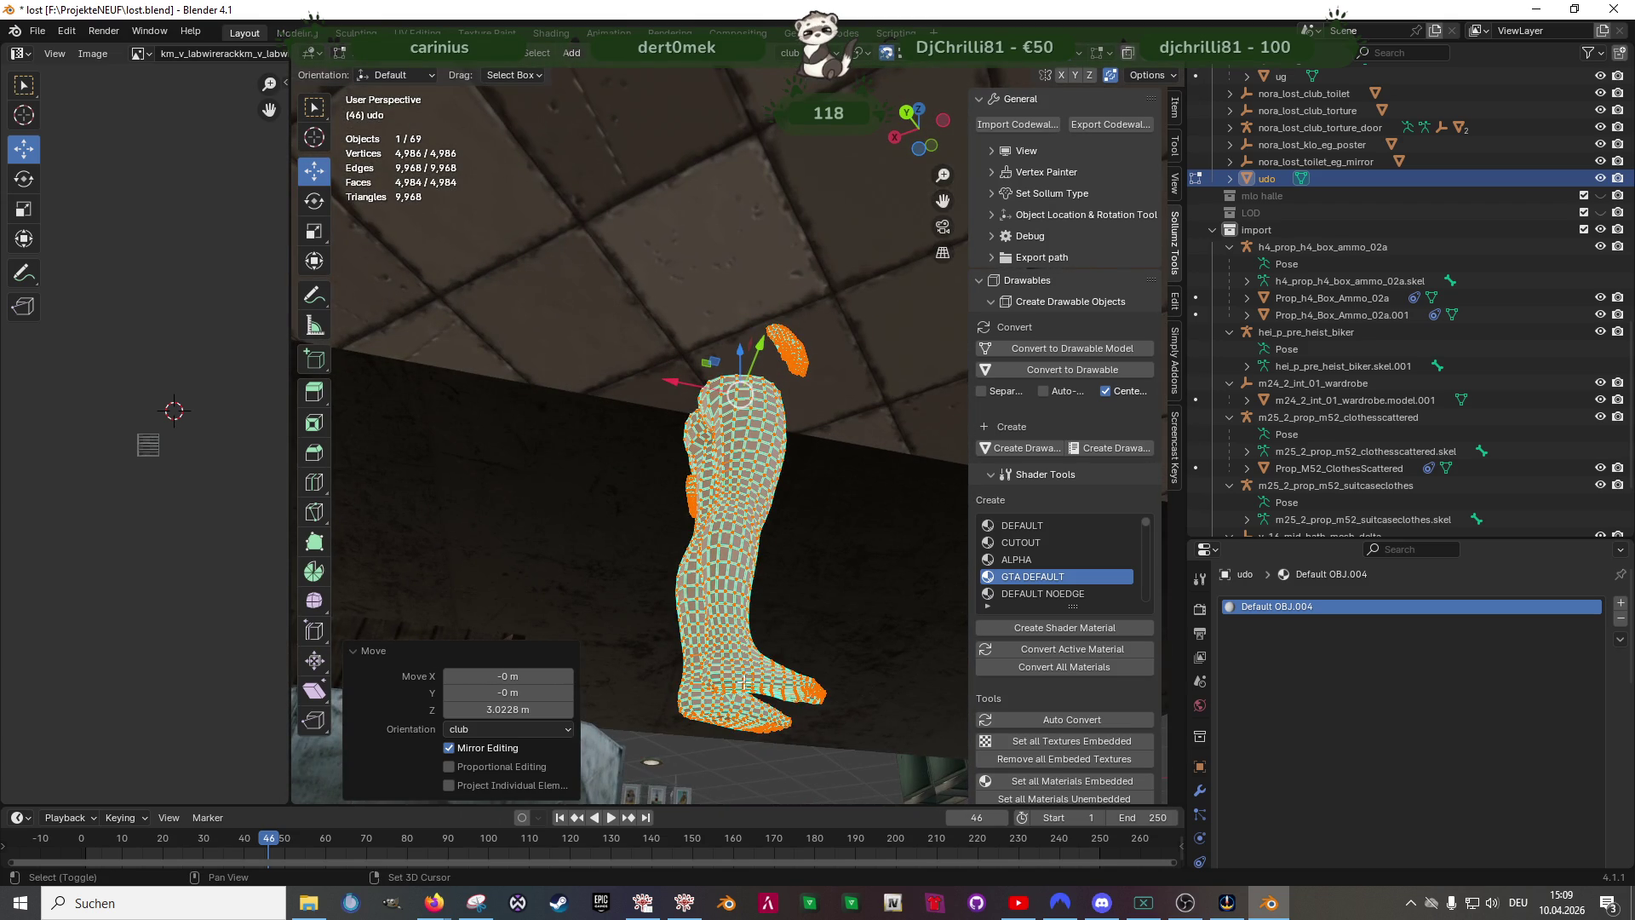
{"action": "key", "text": "Tab"}
{"action": "scroll", "coordinate": [767, 511], "scroll_direction": "down", "scroll_amount": 6}
{"action": "mouse_move", "coordinate": [768, 511]}
{"action": "middle_mouse_down"}
{"action": "mouse_move", "coordinate": [782, 559]}
{"action": "mouse_move", "coordinate": [695, 449]}
{"action": "mouse_move", "coordinate": [703, 480]}
{"action": "middle_mouse_up"}
- Slide the figure to stand directly in front of the coat-rack bench
{"action": "right_click", "coordinate": [701, 405]}
{"action": "key", "text": "Escape"}
{"action": "key", "text": "g"}
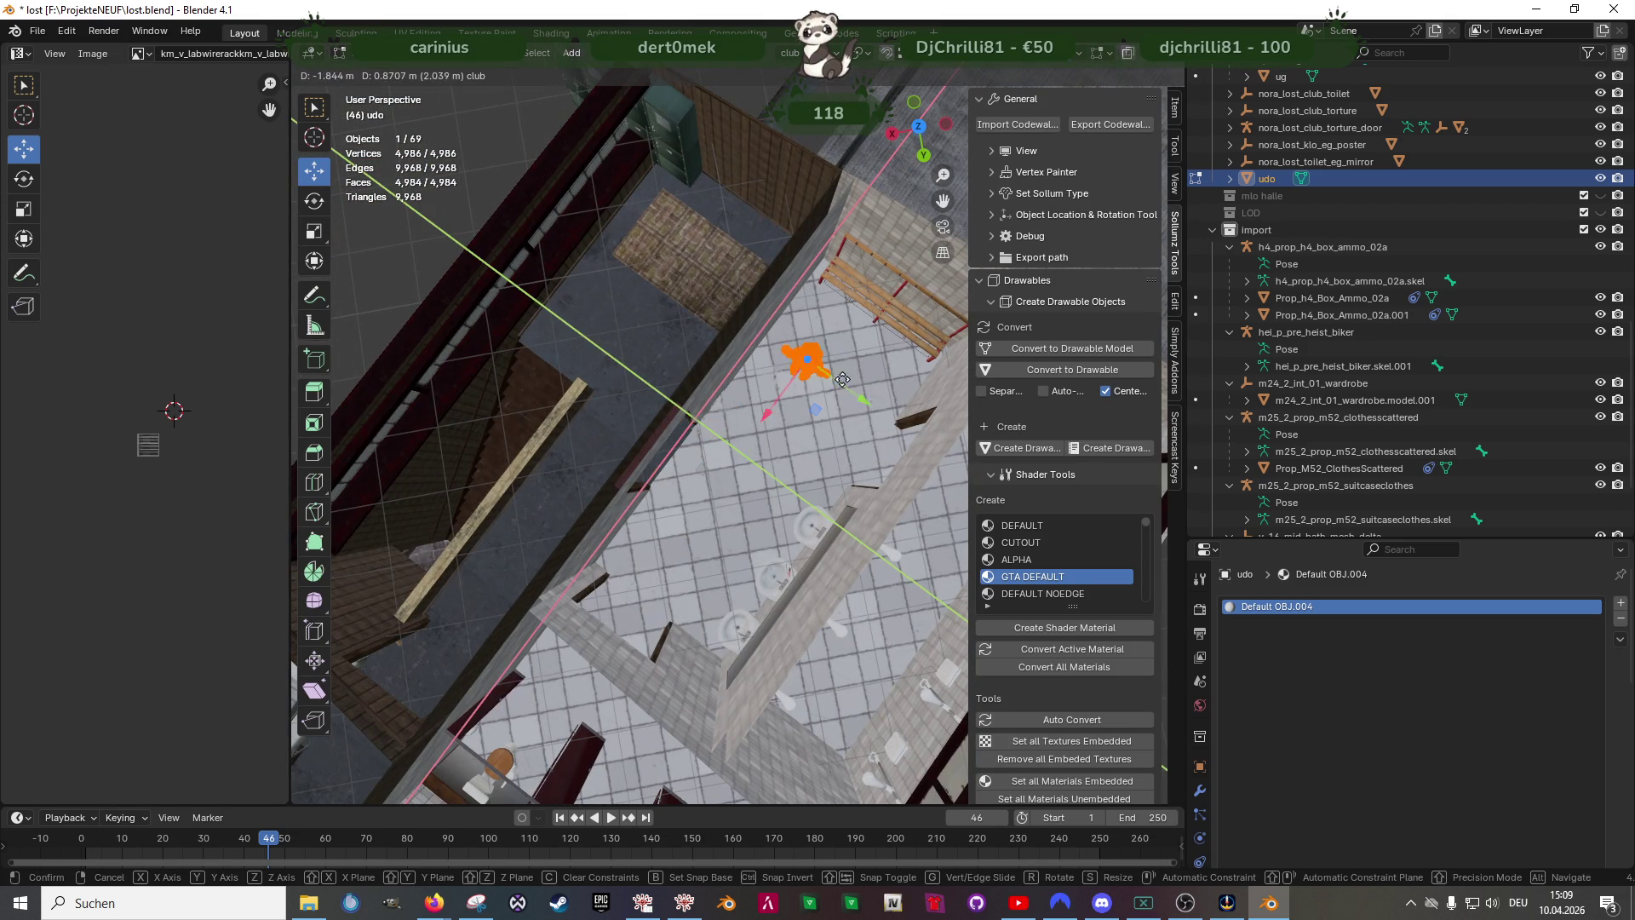
{"action": "left_click", "coordinate": [873, 344]}
{"action": "scroll", "coordinate": [873, 342], "scroll_direction": "up", "scroll_amount": 4}
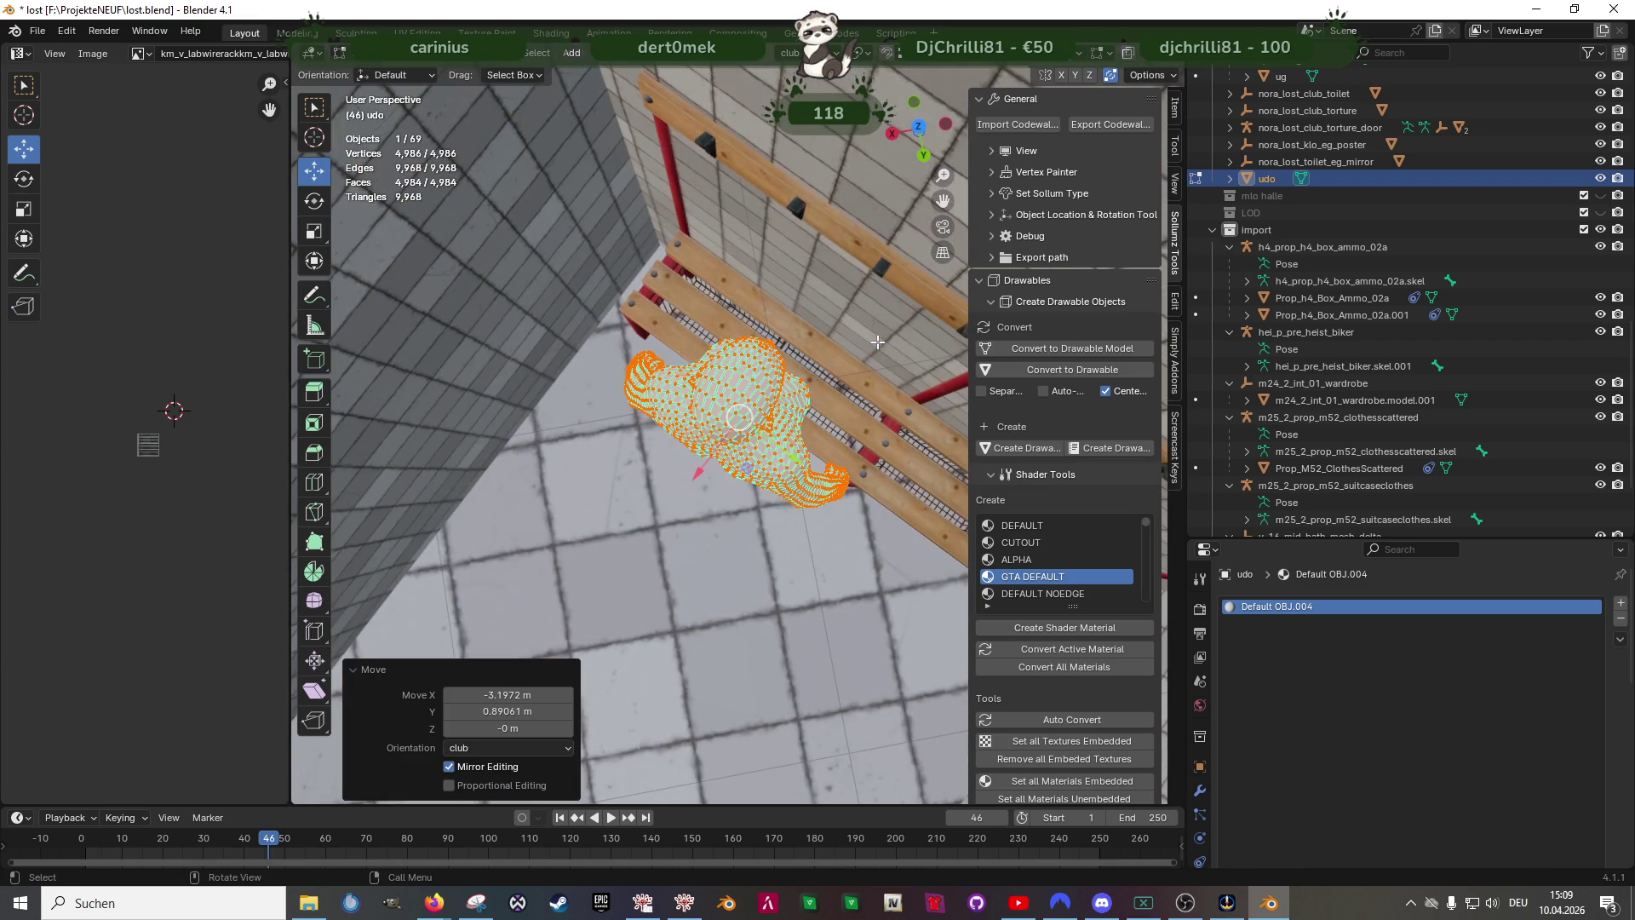
{"action": "mouse_move", "coordinate": [840, 457]}
{"action": "middle_mouse_down"}
{"action": "mouse_move", "coordinate": [777, 419]}
{"action": "mouse_move", "coordinate": [807, 407]}
{"action": "middle_mouse_up"}
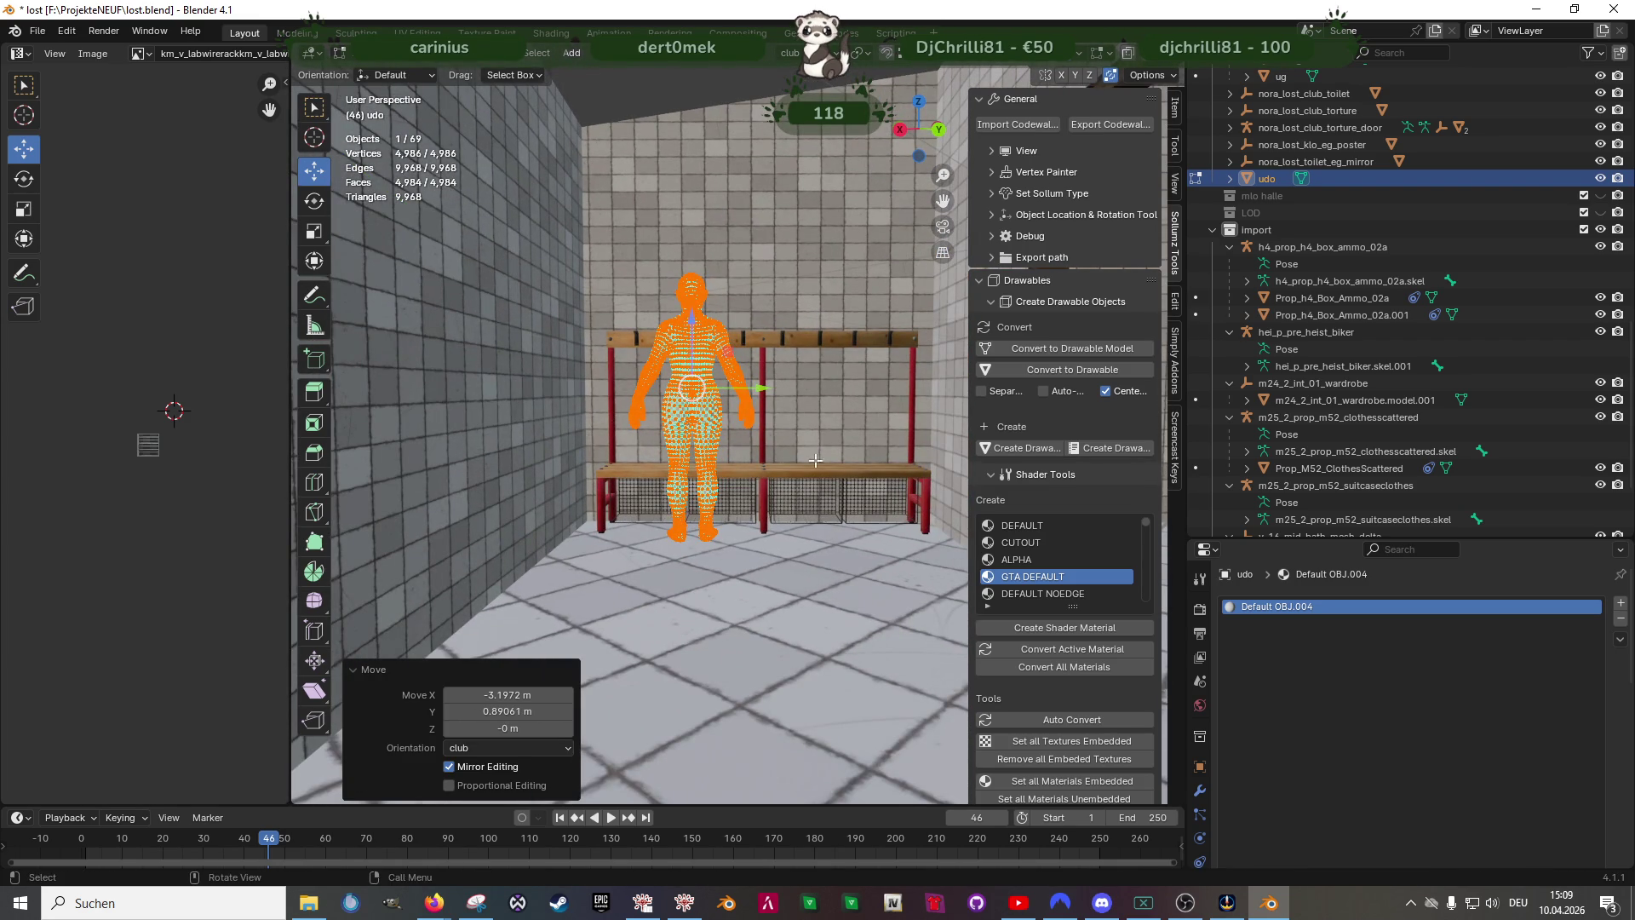
{"action": "middle_click_drag", "start_coordinate": [819, 482], "coordinate": [835, 438]}
{"action": "key", "text": "Tab"}
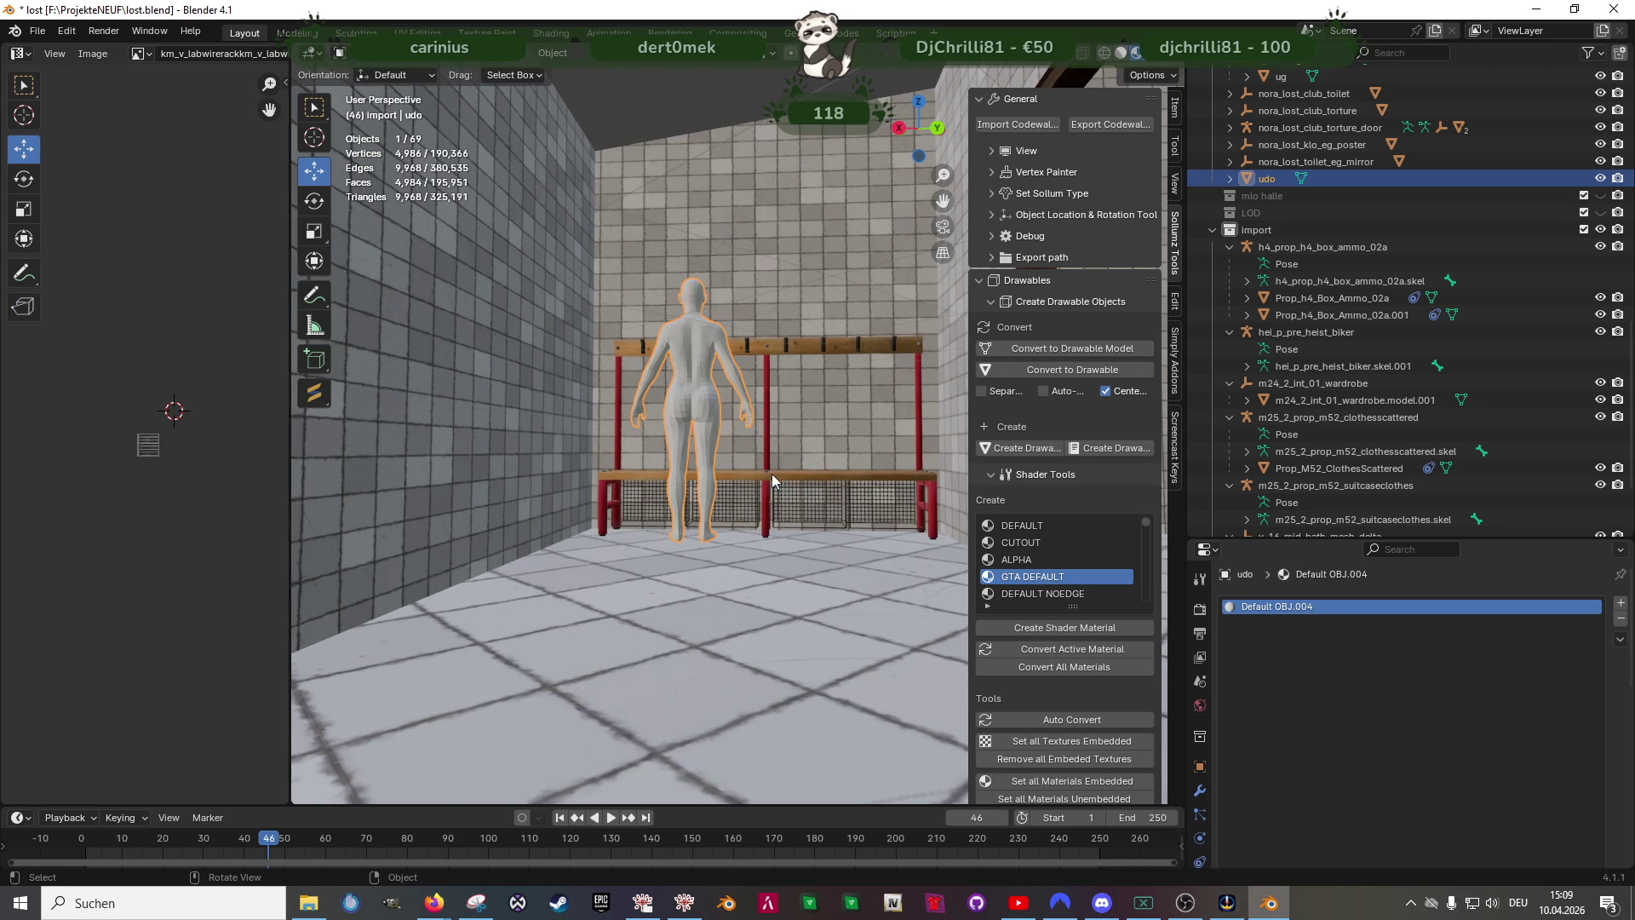
- Scale the whole bench mesh up slightly to about 1.065
{"action": "left_click", "coordinate": [772, 474]}
{"action": "key", "text": "Tab"}
{"action": "key", "text": "shift+space"}
{"action": "left_click", "coordinate": [772, 468]}
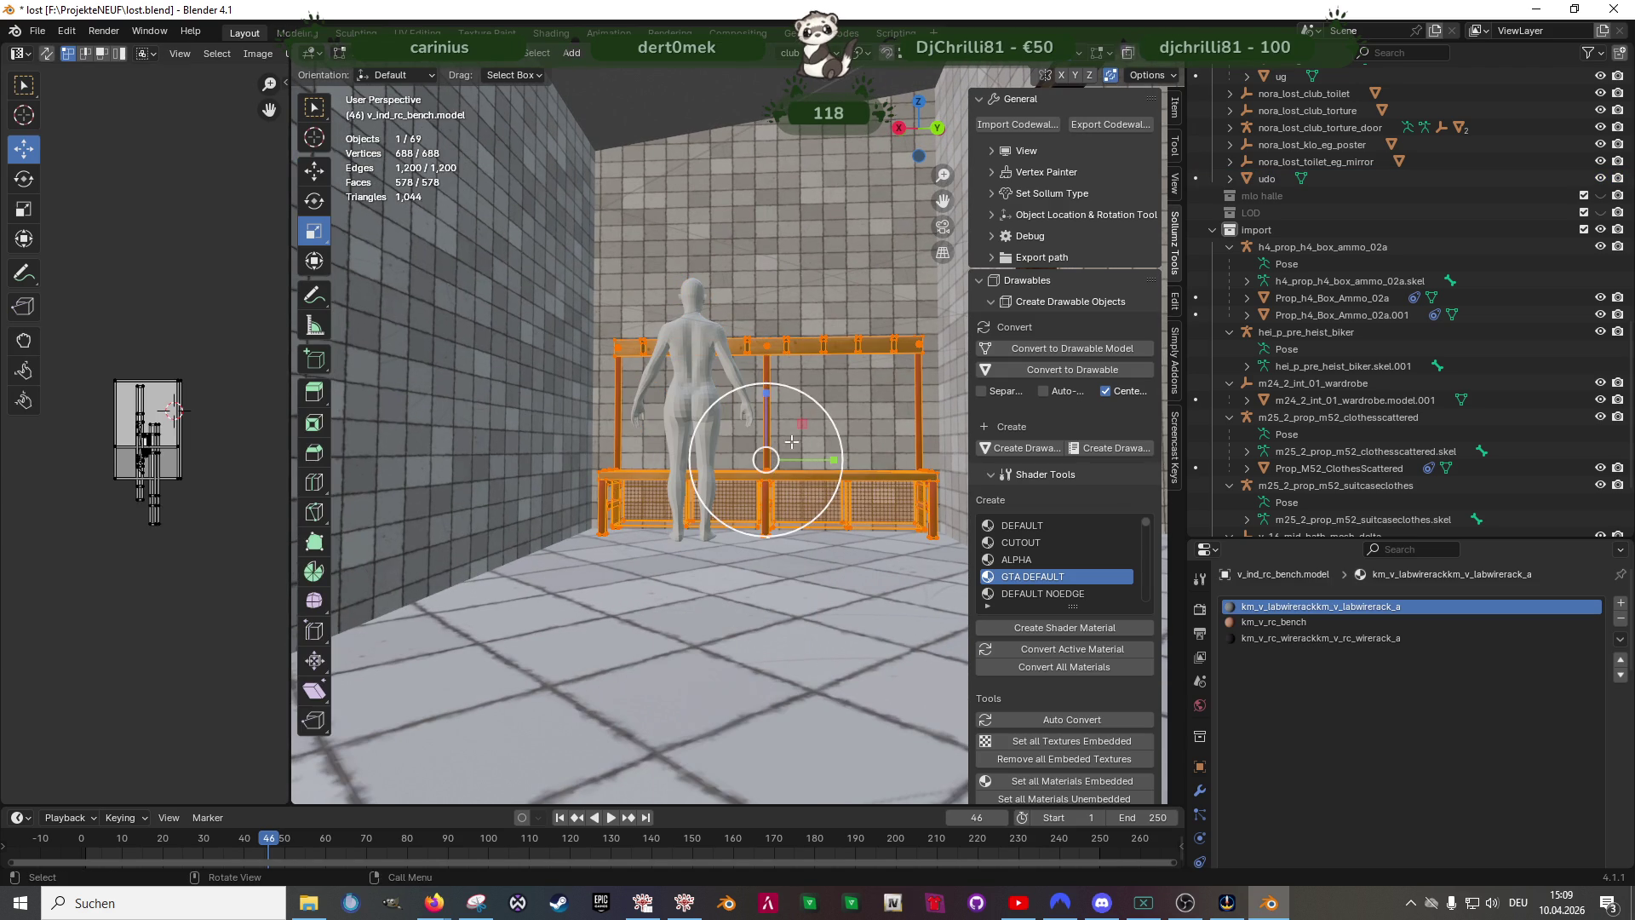
{"action": "key", "text": "s"}
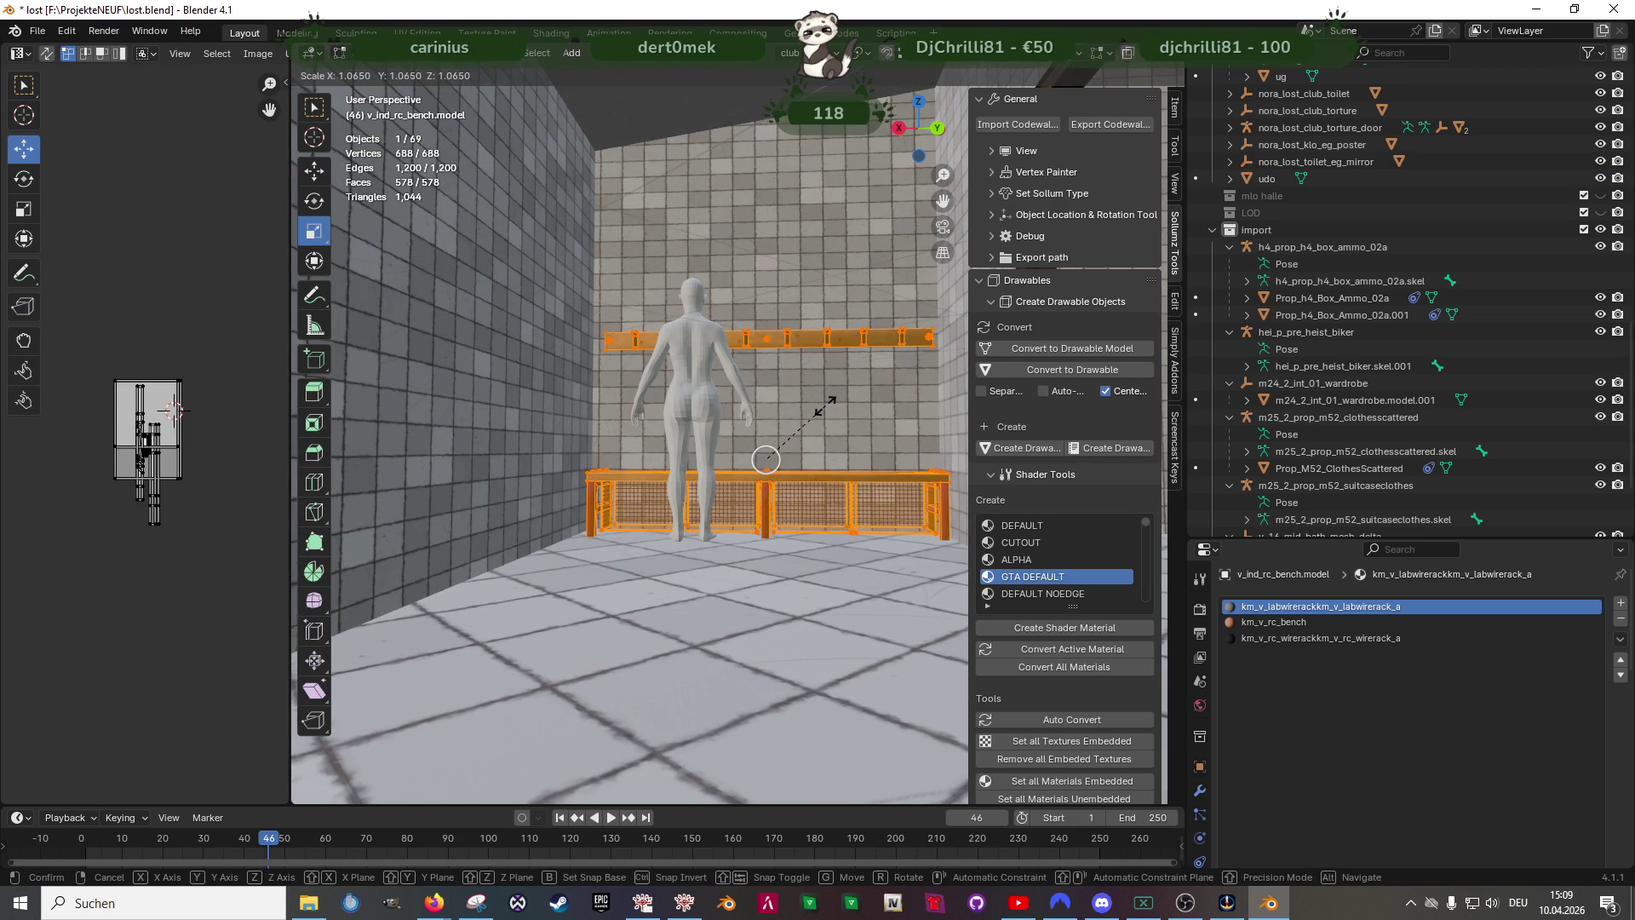
{"action": "left_click", "coordinate": [825, 406]}
- Raise and then lower the bench a little along Z to settle its height
{"action": "key", "text": "shift+space"}
{"action": "key", "text": "g"}
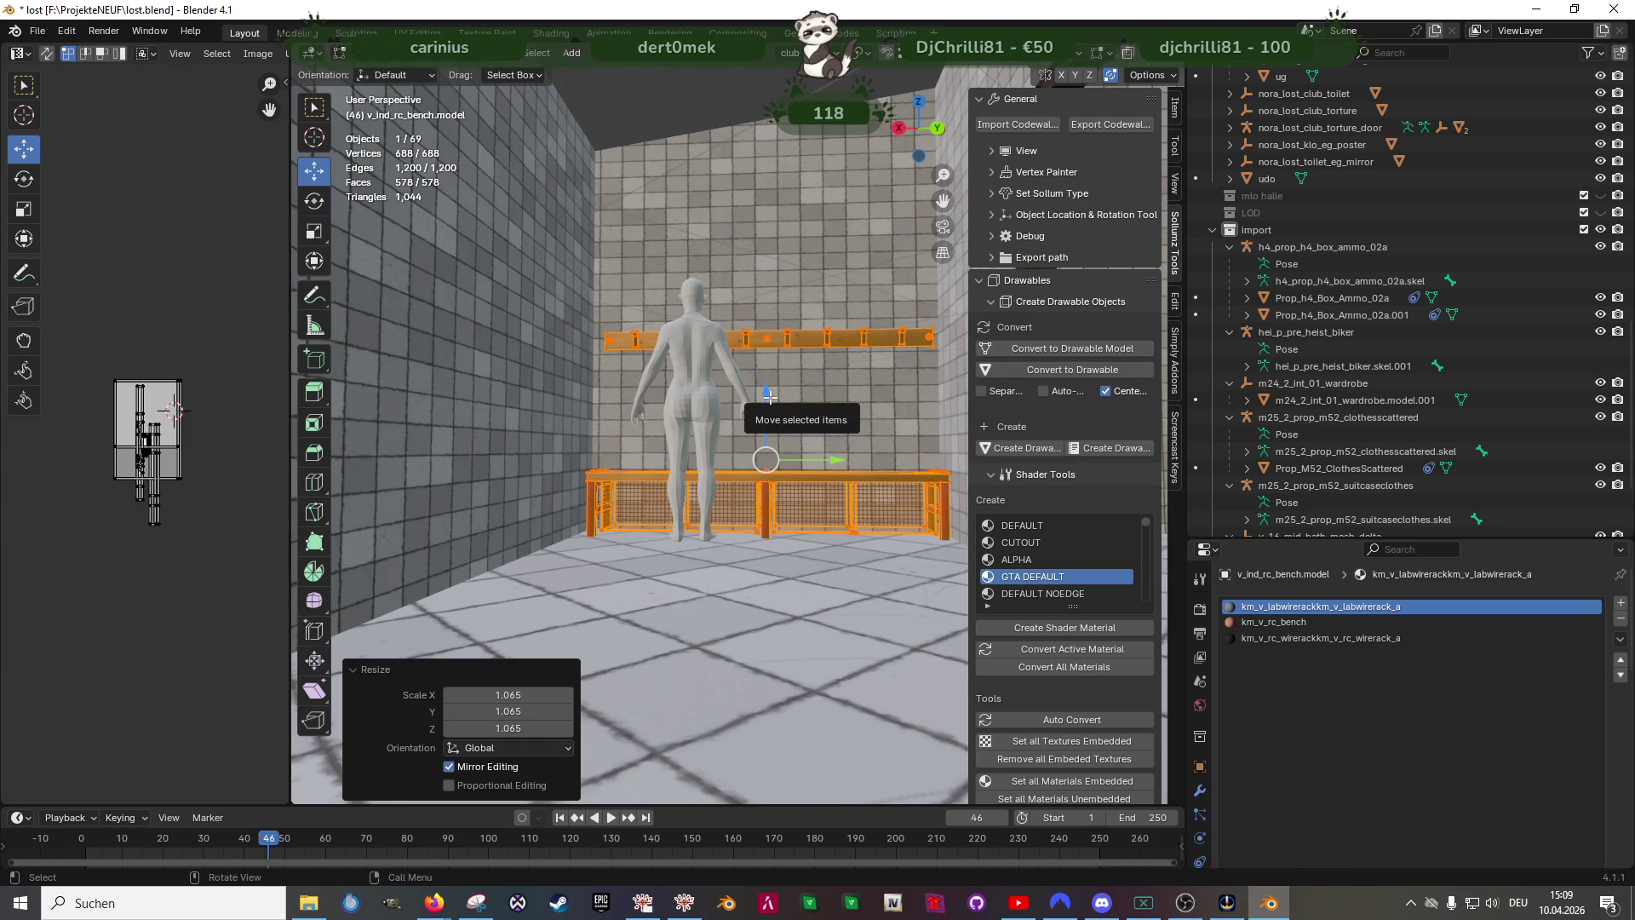
{"action": "left_click_drag", "start_coordinate": [767, 397], "coordinate": [777, 390]}
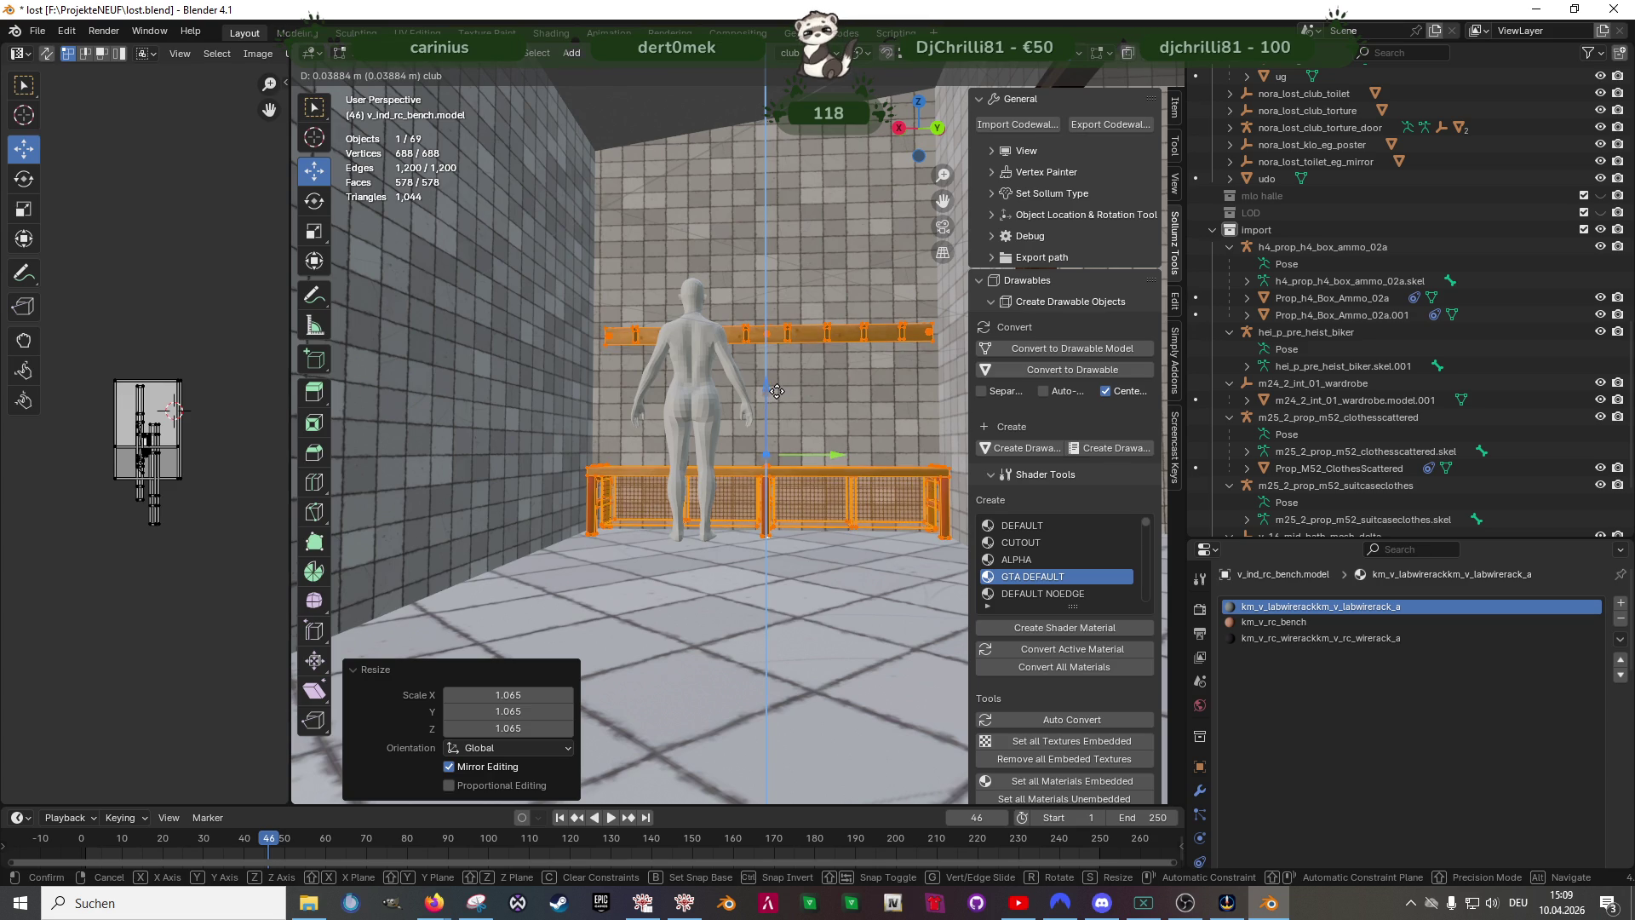
{"action": "scroll", "coordinate": [777, 390], "scroll_direction": "up", "scroll_amount": 2}
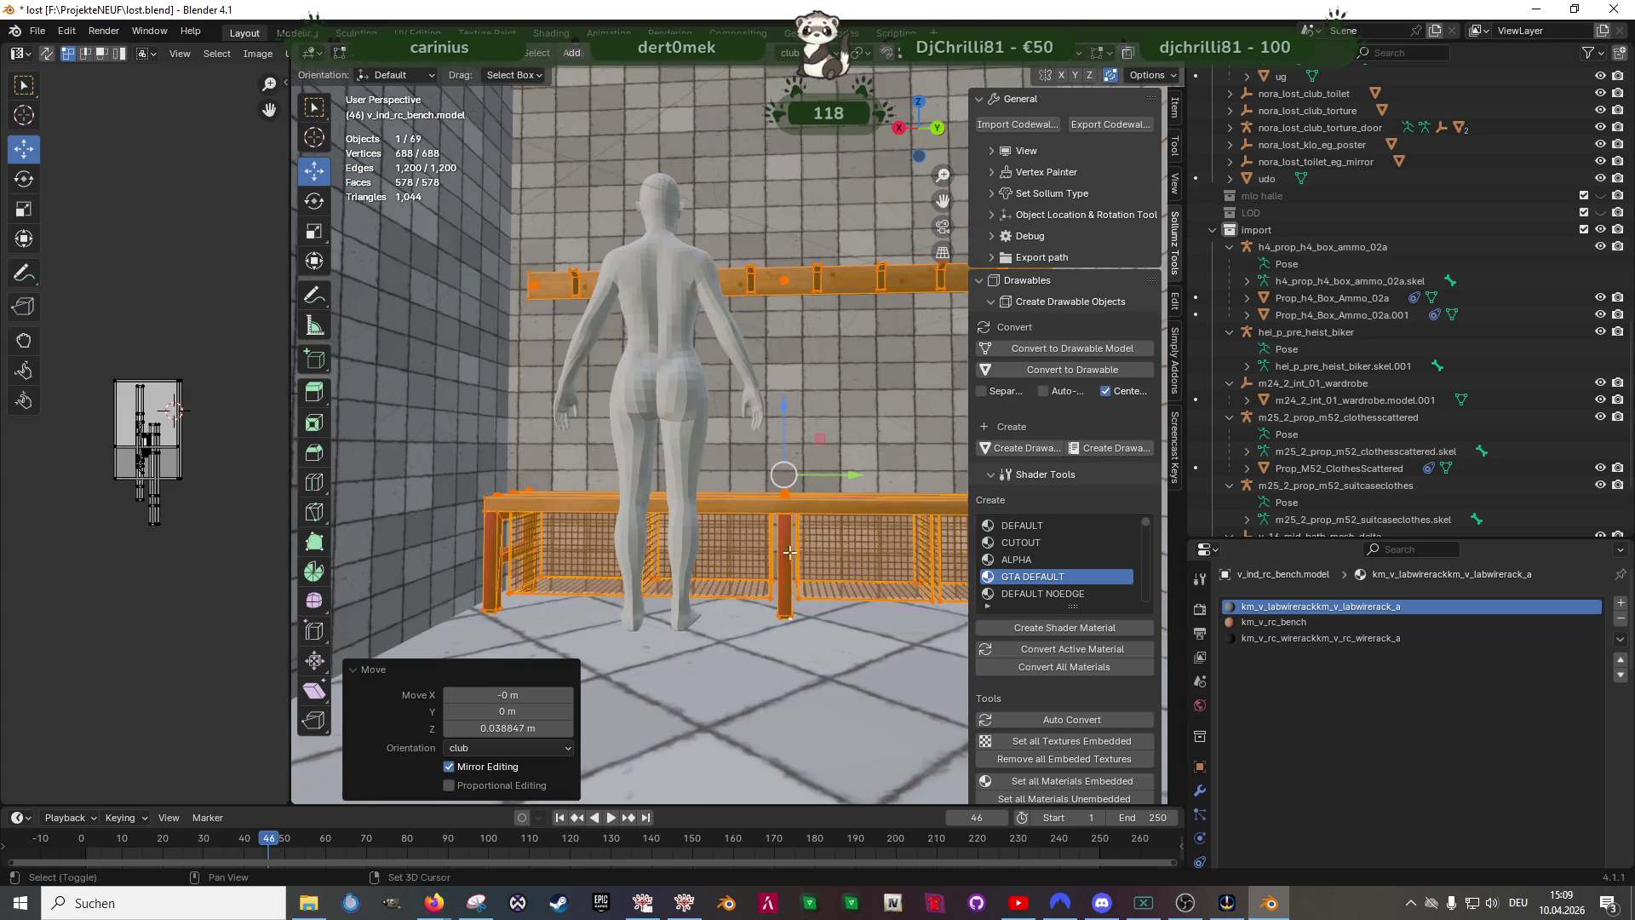
{"action": "scroll", "coordinate": [716, 397], "scroll_direction": "up", "scroll_amount": 3}
{"action": "scroll", "coordinate": [691, 406], "scroll_direction": "up", "scroll_amount": 3}
{"action": "middle_click_drag", "start_coordinate": [688, 406], "coordinate": [700, 407]}
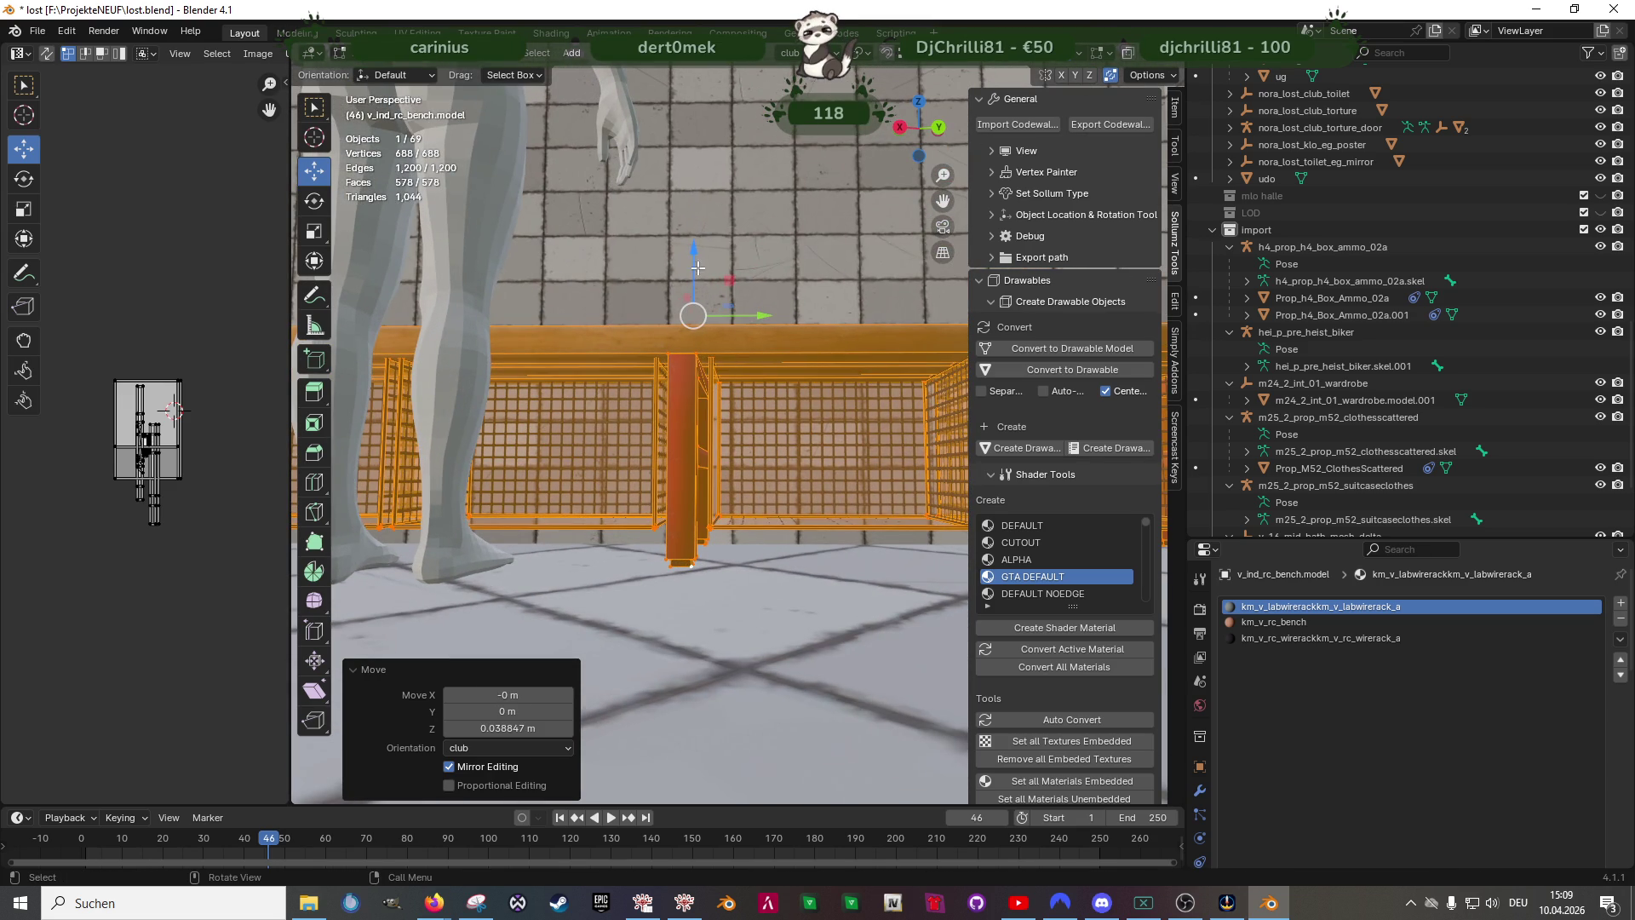
{"action": "left_click_drag", "start_coordinate": [694, 264], "coordinate": [697, 273]}
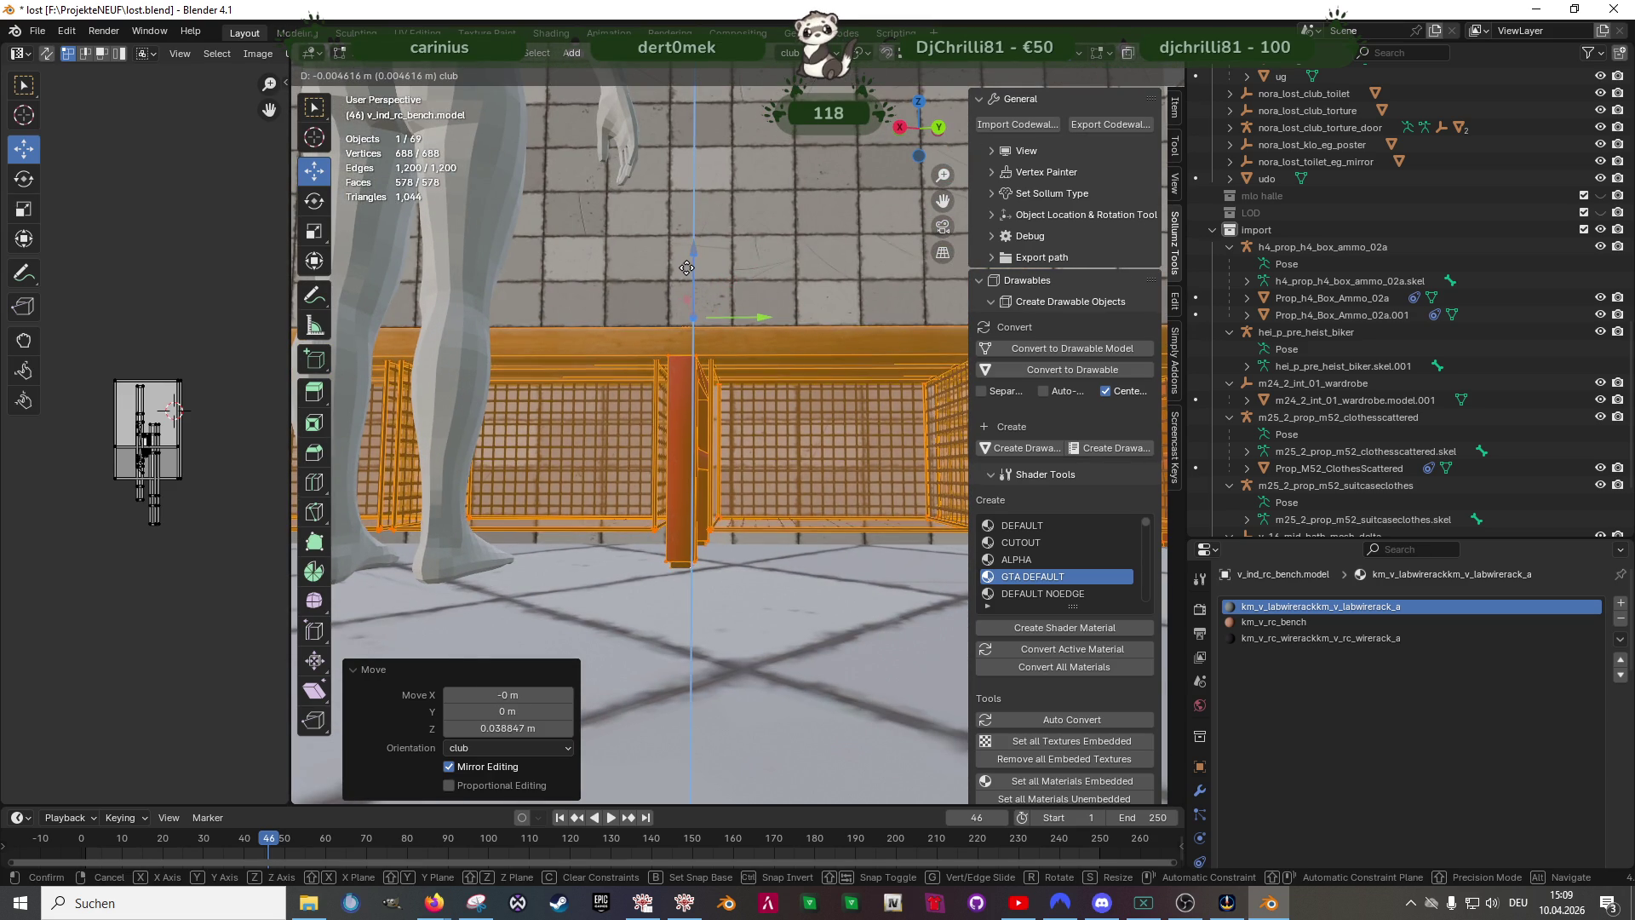
{"action": "middle_click_drag", "start_coordinate": [793, 299], "coordinate": [775, 423]}
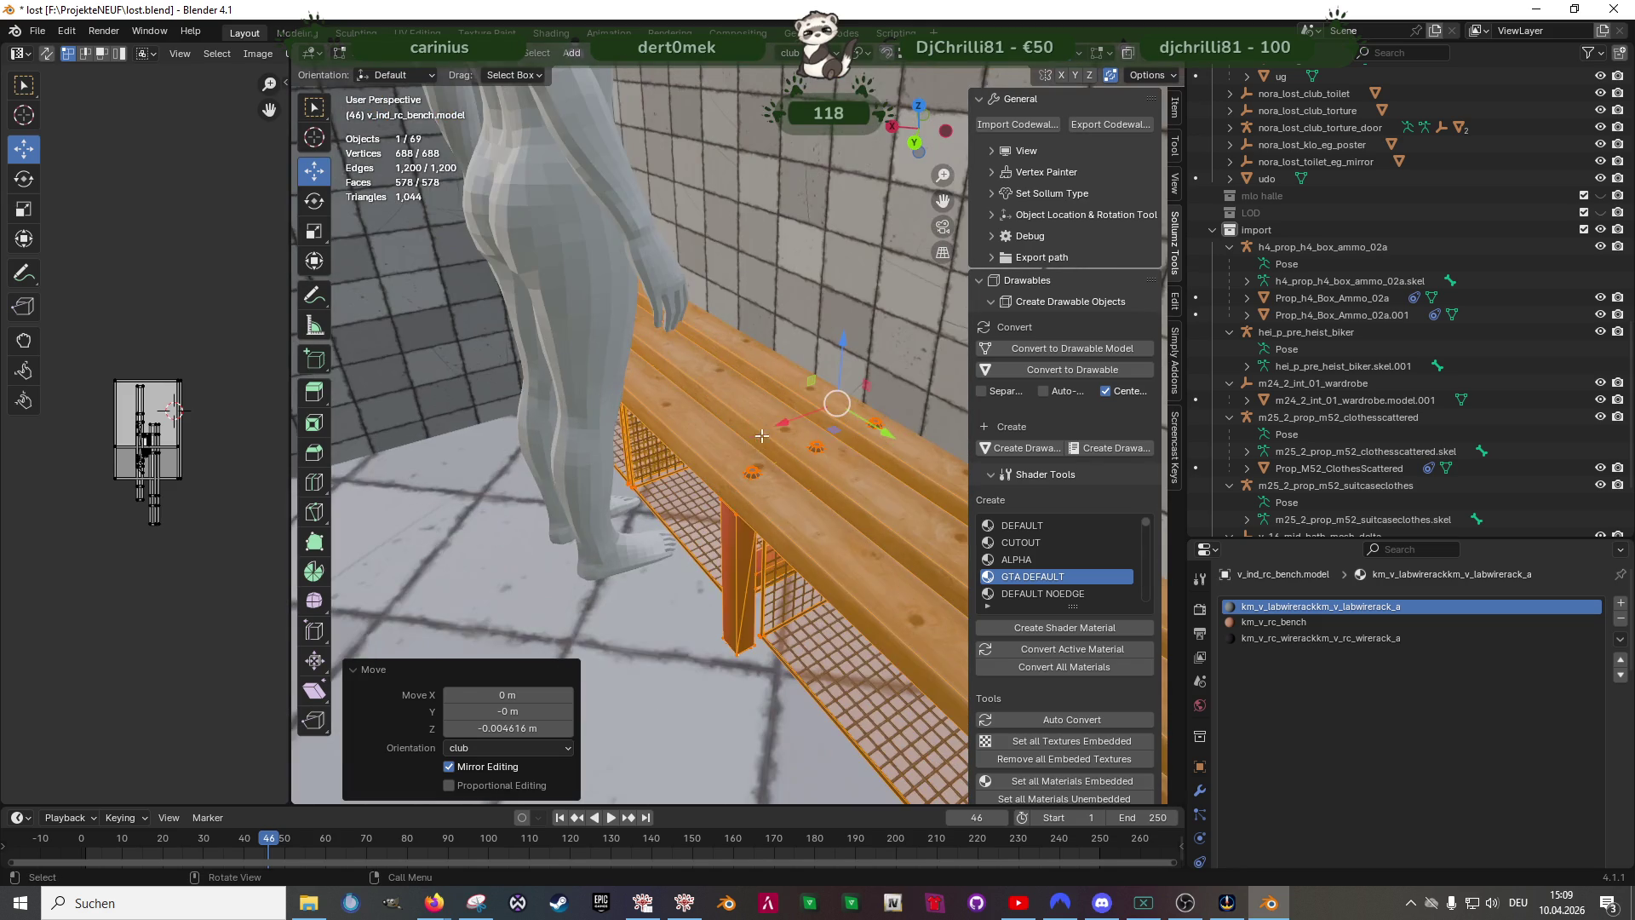
- Nudge the bench sideways along X so it sits against the tiled wall
{"action": "left_click_drag", "start_coordinate": [776, 422], "coordinate": [767, 432]}
{"action": "mouse_move", "coordinate": [768, 432]}
{"action": "middle_mouse_down"}
{"action": "mouse_move", "coordinate": [774, 367]}
{"action": "mouse_move", "coordinate": [800, 511]}
{"action": "middle_mouse_up"}
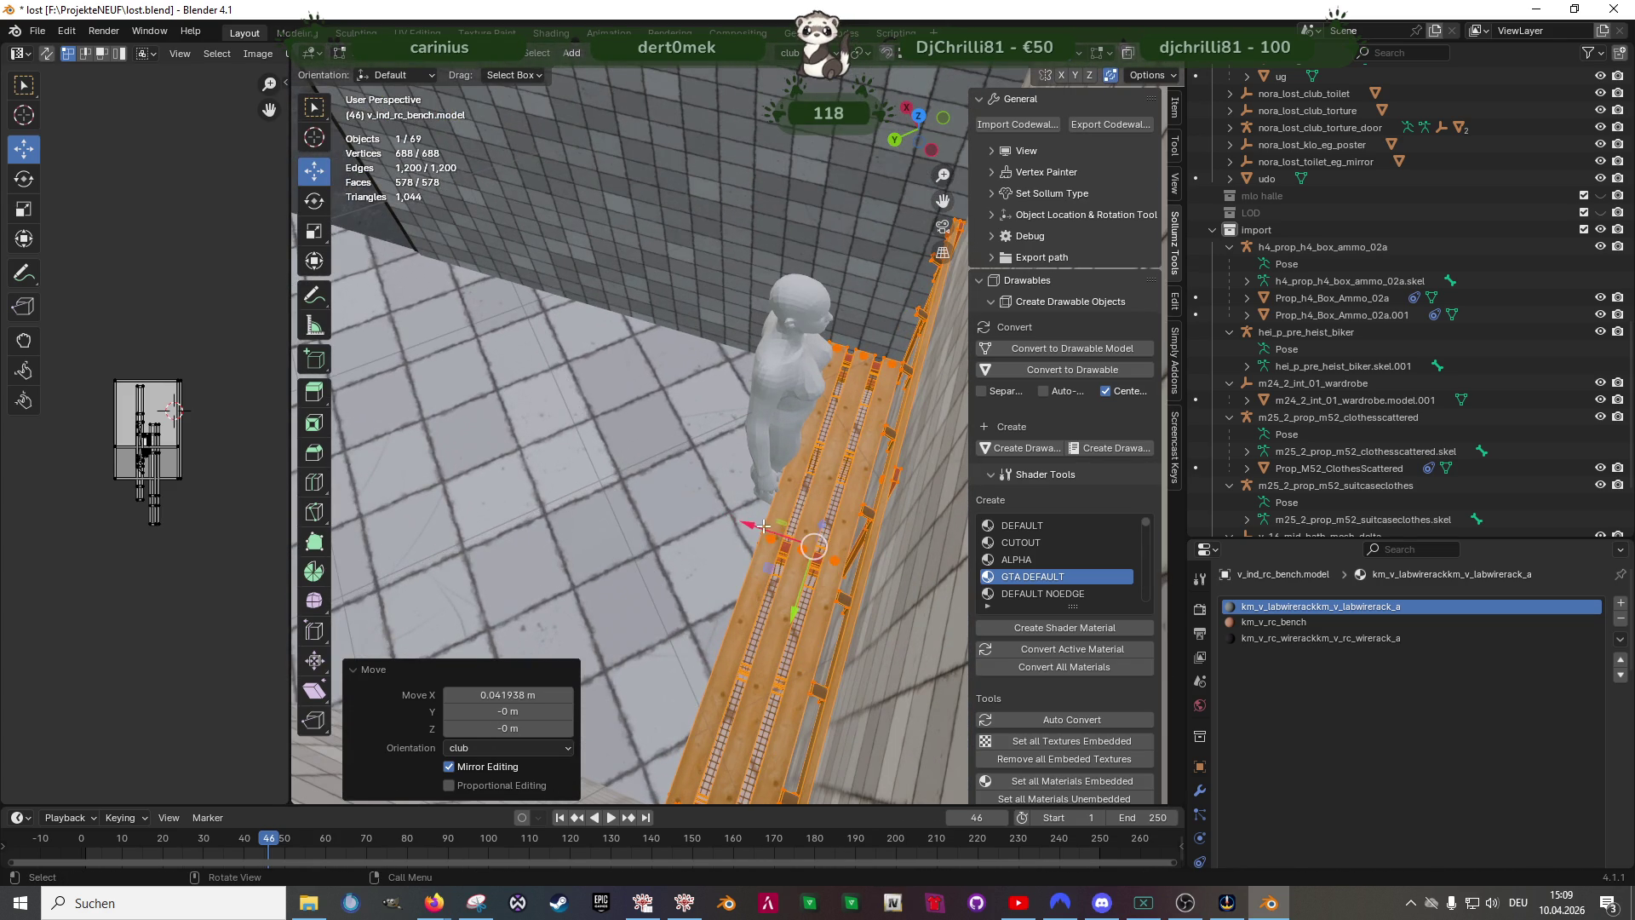
{"action": "left_click_drag", "start_coordinate": [757, 523], "coordinate": [766, 522]}
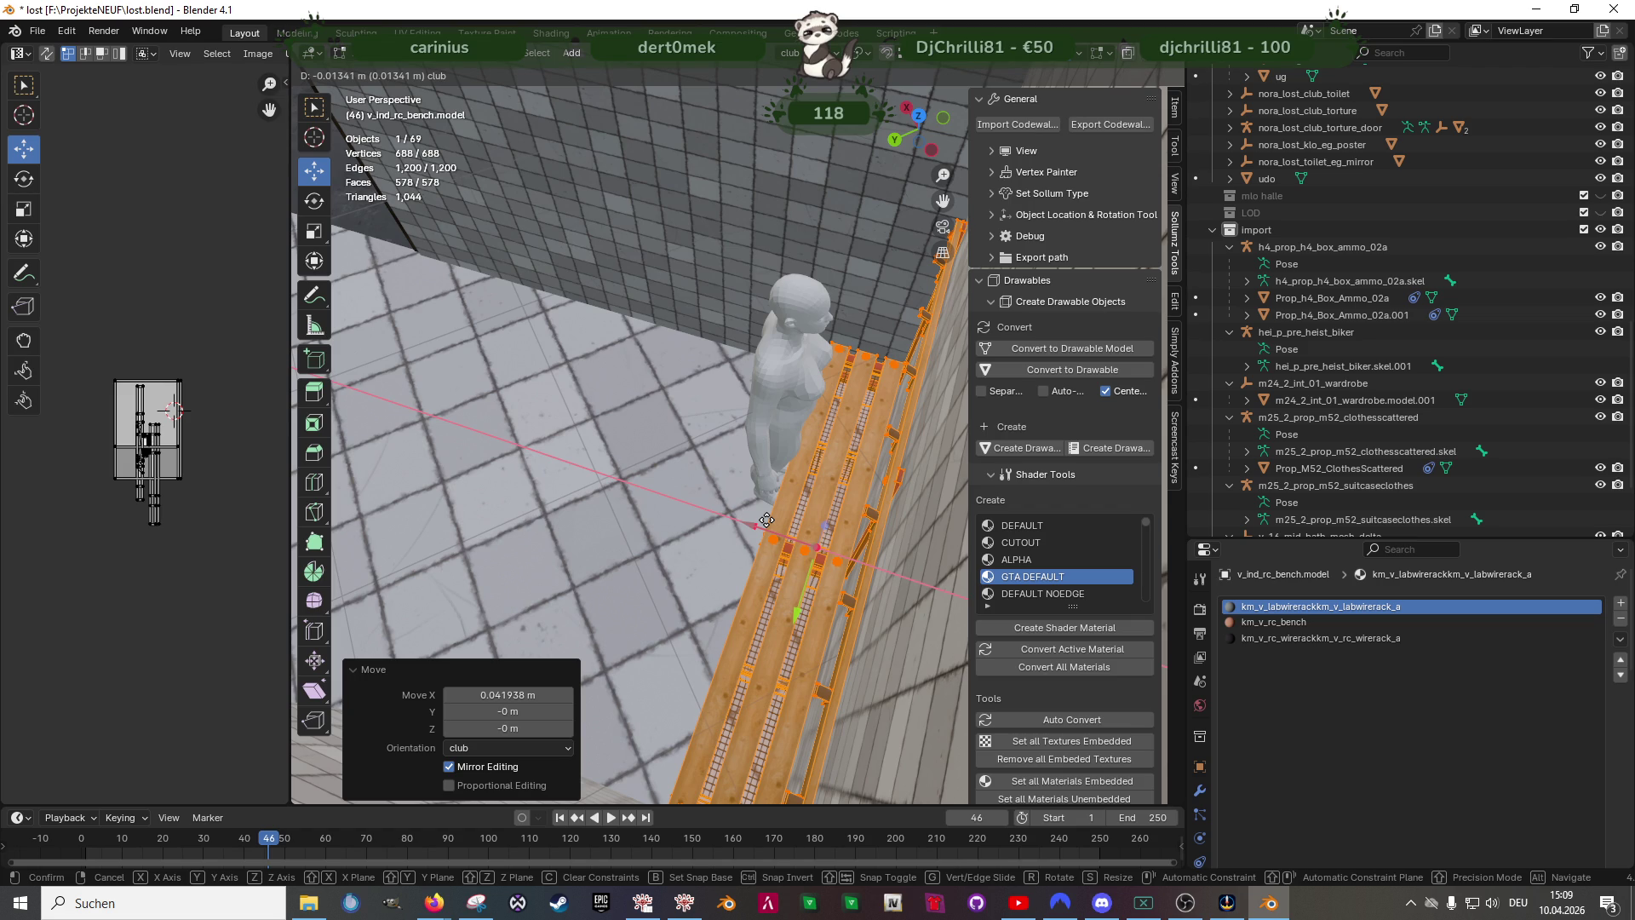
{"action": "left_click", "coordinate": [766, 523]}
{"action": "mouse_move", "coordinate": [767, 521]}
{"action": "middle_mouse_down"}
{"action": "mouse_move", "coordinate": [867, 481]}
{"action": "mouse_move", "coordinate": [792, 565]}
{"action": "mouse_move", "coordinate": [727, 484]}
{"action": "middle_mouse_up"}
{"action": "key", "text": "shift+z"}
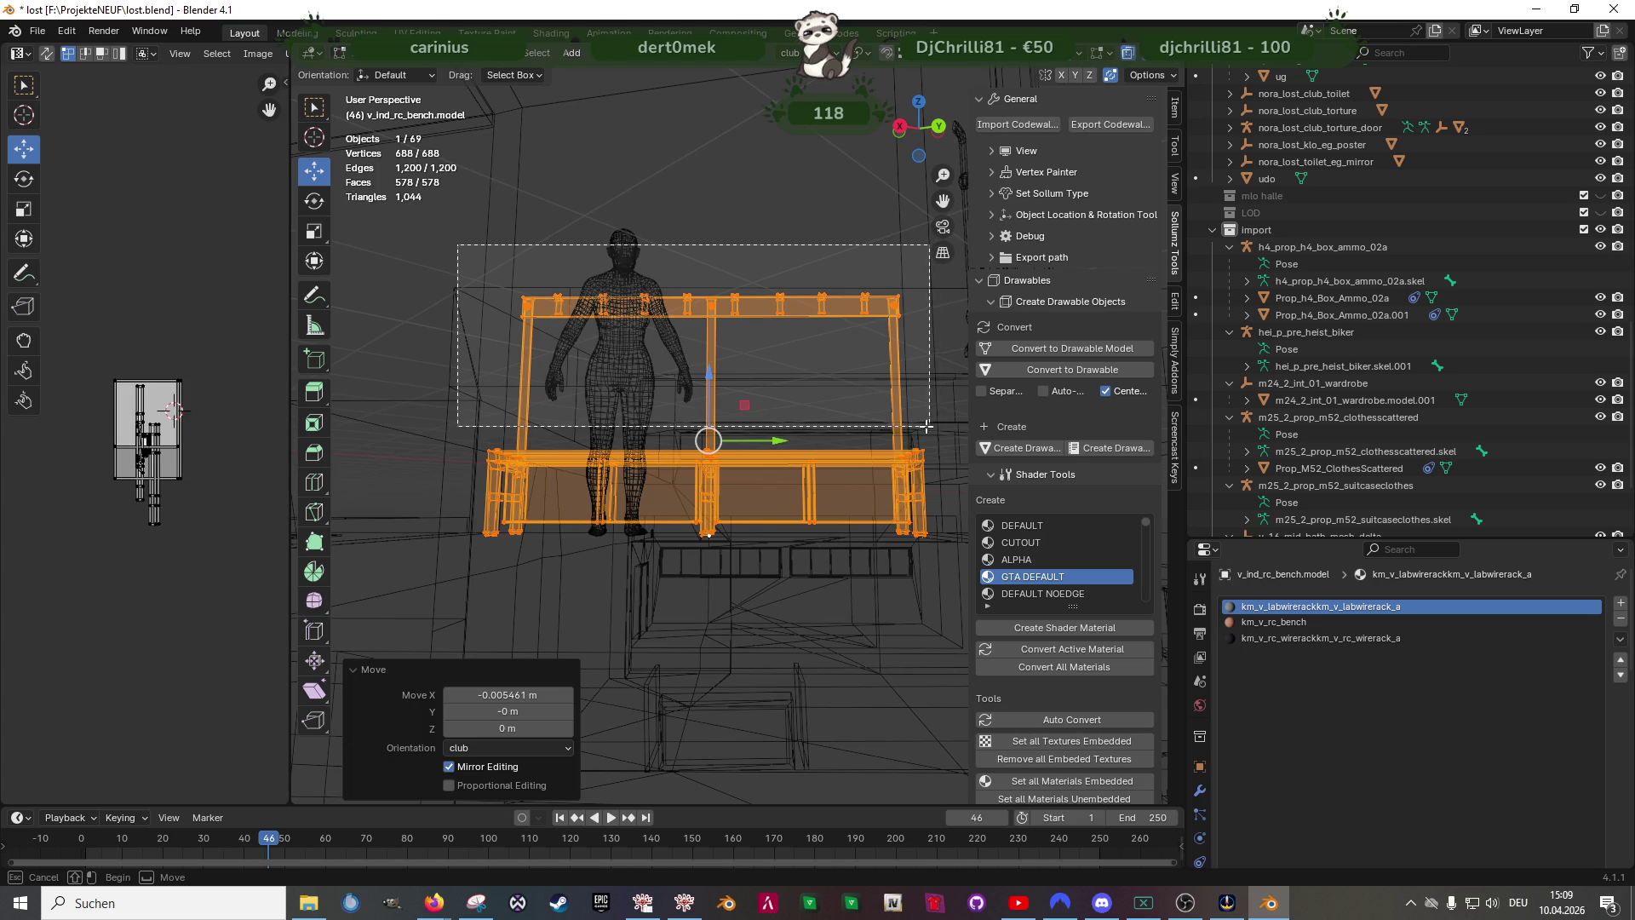
- Box-select the bench seat and coat rail in X-ray view
{"action": "left_click_drag", "start_coordinate": [460, 246], "coordinate": [950, 435]}
{"action": "left_click_drag", "start_coordinate": [774, 411], "coordinate": [935, 507]}
{"action": "left_click_drag", "start_coordinate": [439, 404], "coordinate": [707, 493], "text": "shift"}
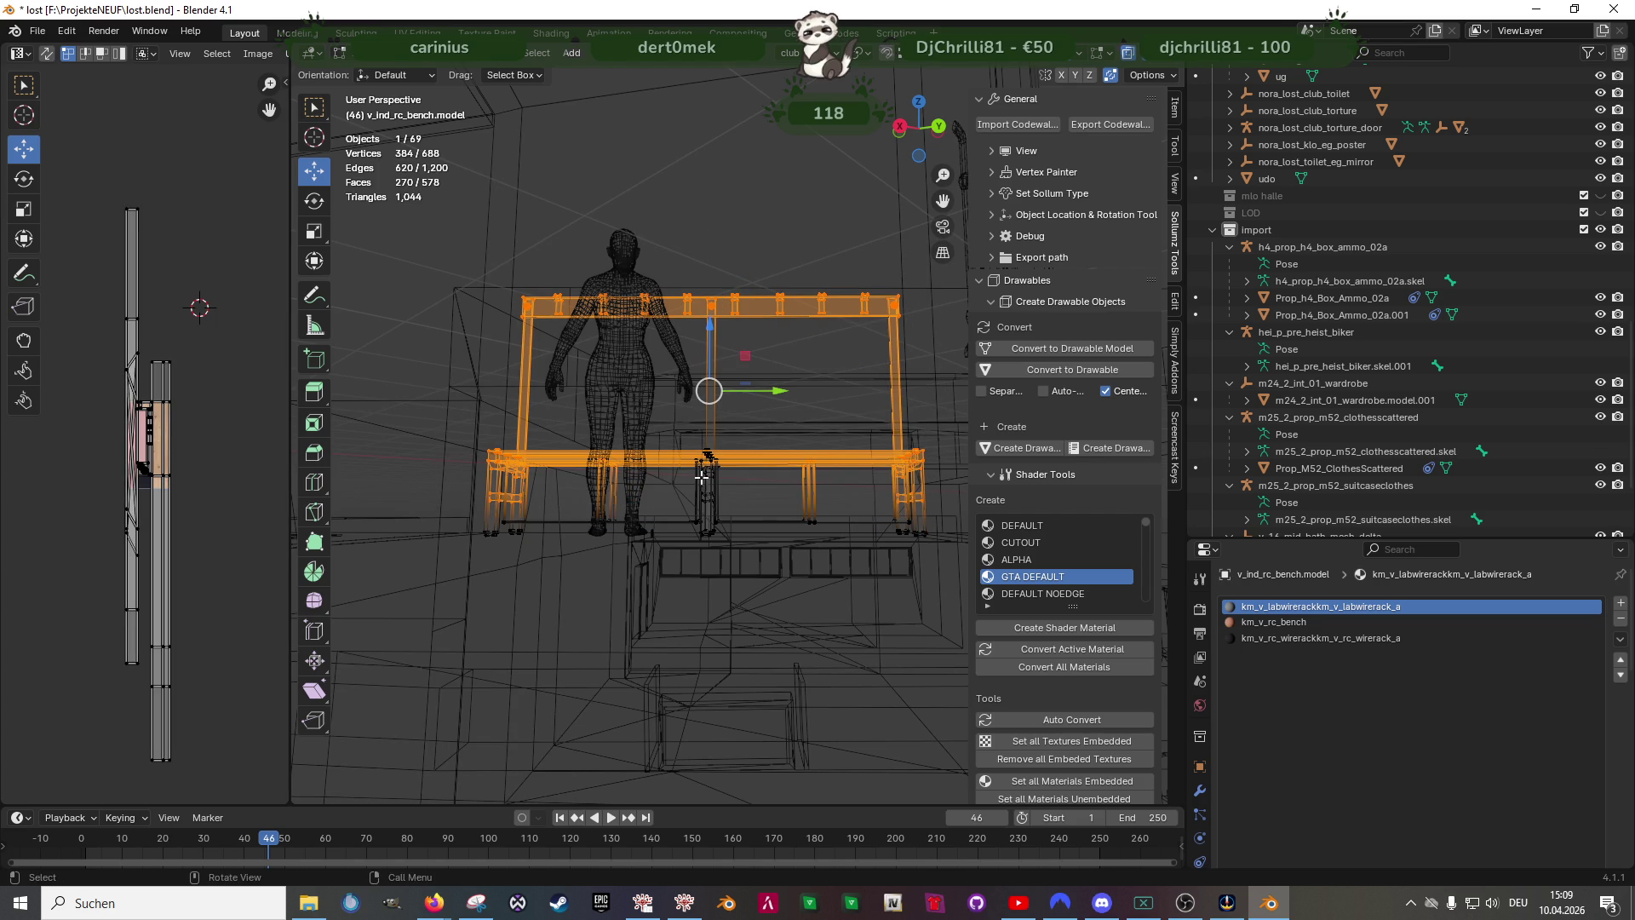
{"action": "left_click_drag", "start_coordinate": [483, 355], "coordinate": [769, 507]}
{"action": "scroll", "coordinate": [753, 518], "scroll_direction": "up", "scroll_amount": 2}
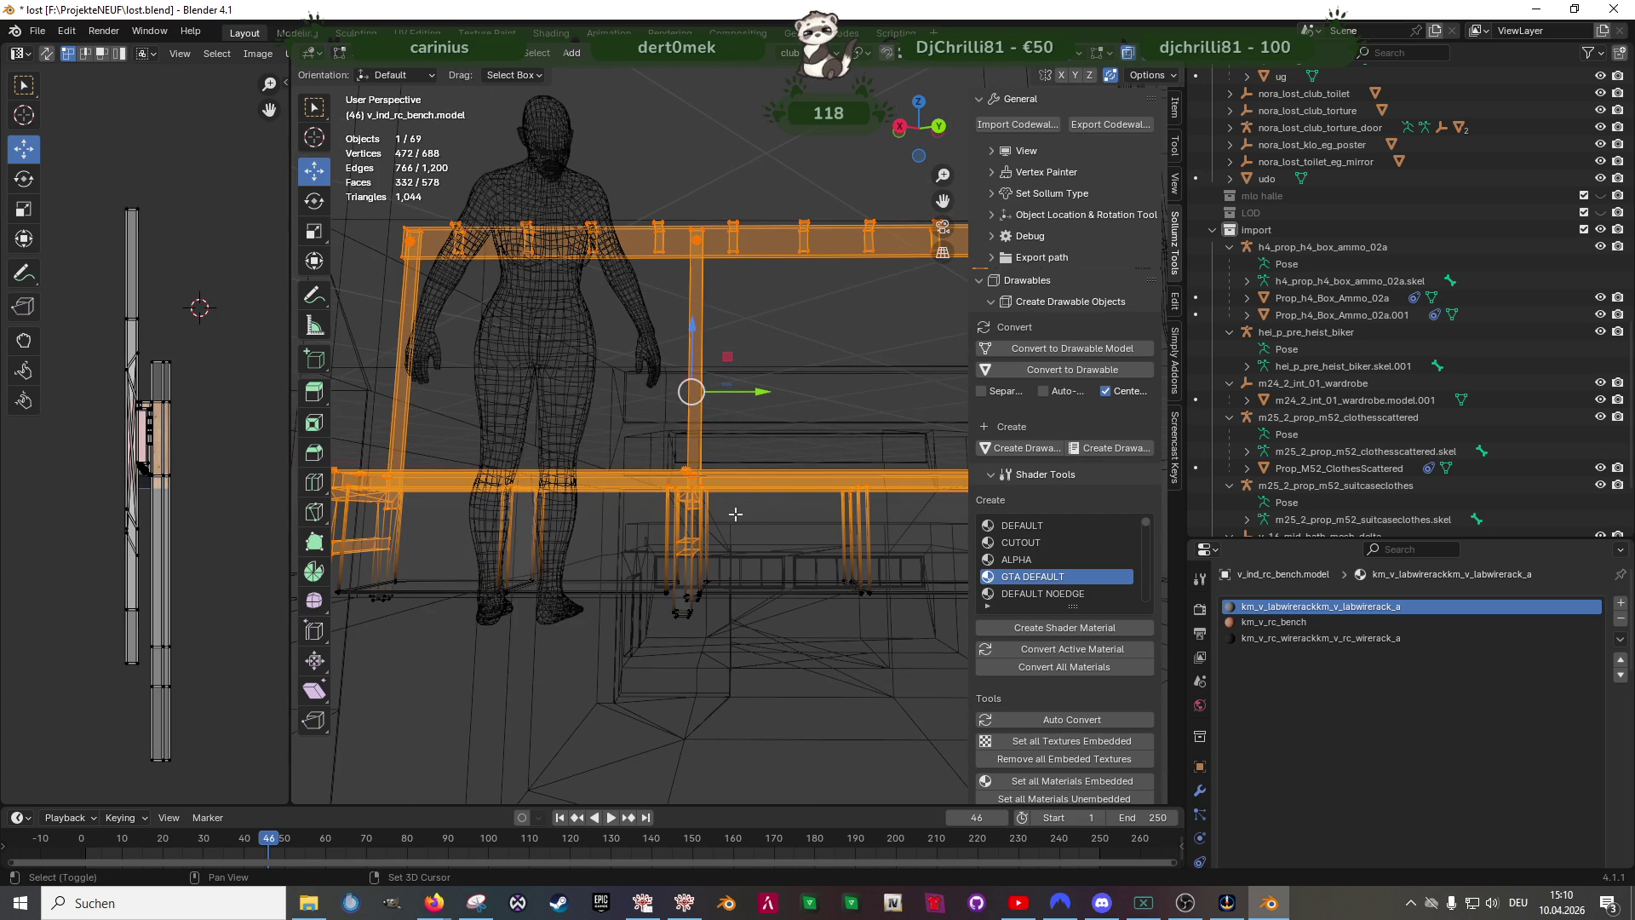
{"action": "key", "text": "z"}
{"action": "mouse_move", "coordinate": [735, 515]}
{"action": "middle_mouse_down"}
{"action": "mouse_move", "coordinate": [696, 502]}
{"action": "mouse_move", "coordinate": [718, 470]}
{"action": "middle_mouse_up"}
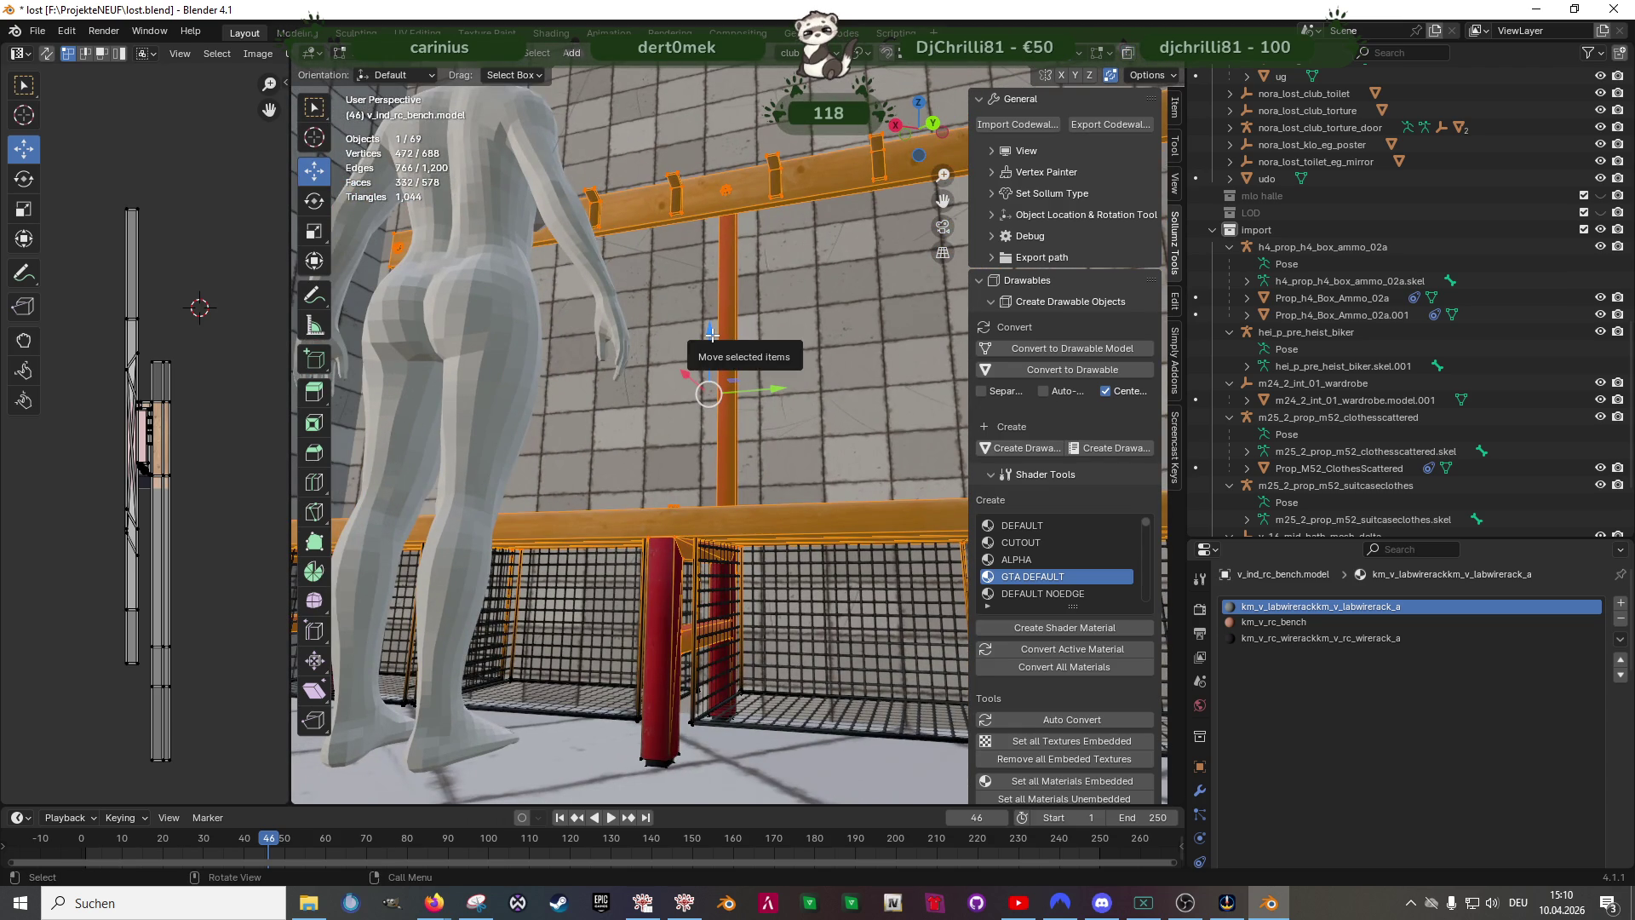
- Lower the selected seat and rail about 2.4 cm onto the legs and leave mesh editing
{"action": "key", "text": "g"}
{"action": "key", "text": "z"}
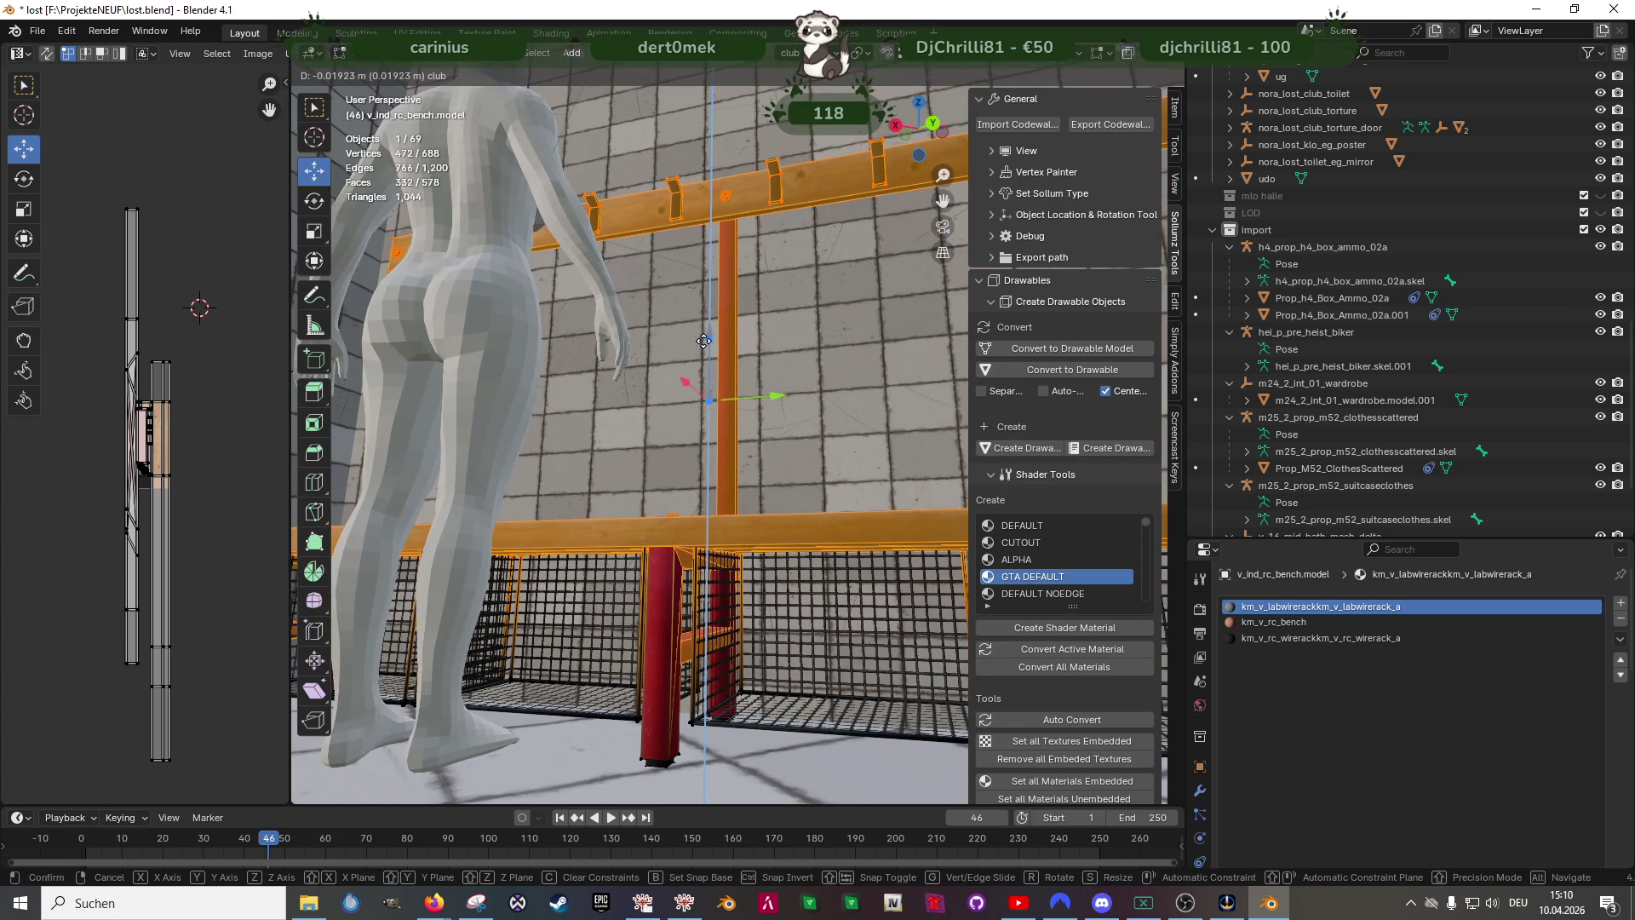
{"action": "left_click", "coordinate": [700, 343]}
{"action": "middle_click_drag", "start_coordinate": [699, 384], "coordinate": [754, 499]}
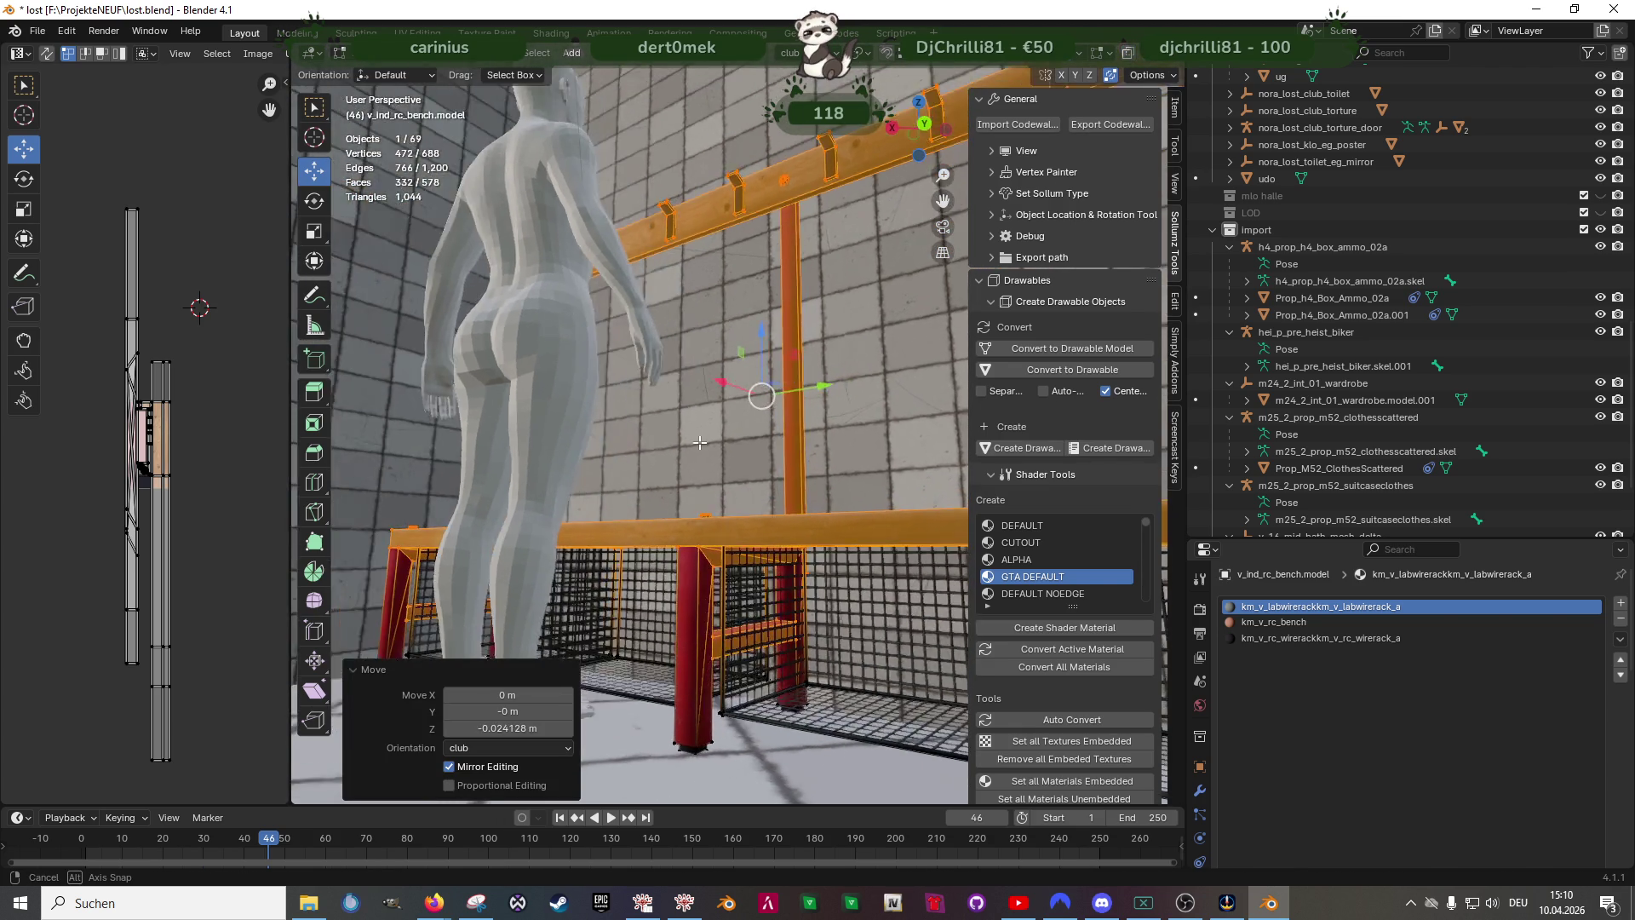
{"action": "scroll", "coordinate": [754, 498], "scroll_direction": "down", "scroll_amount": 4}
{"action": "key", "text": "Tab"}
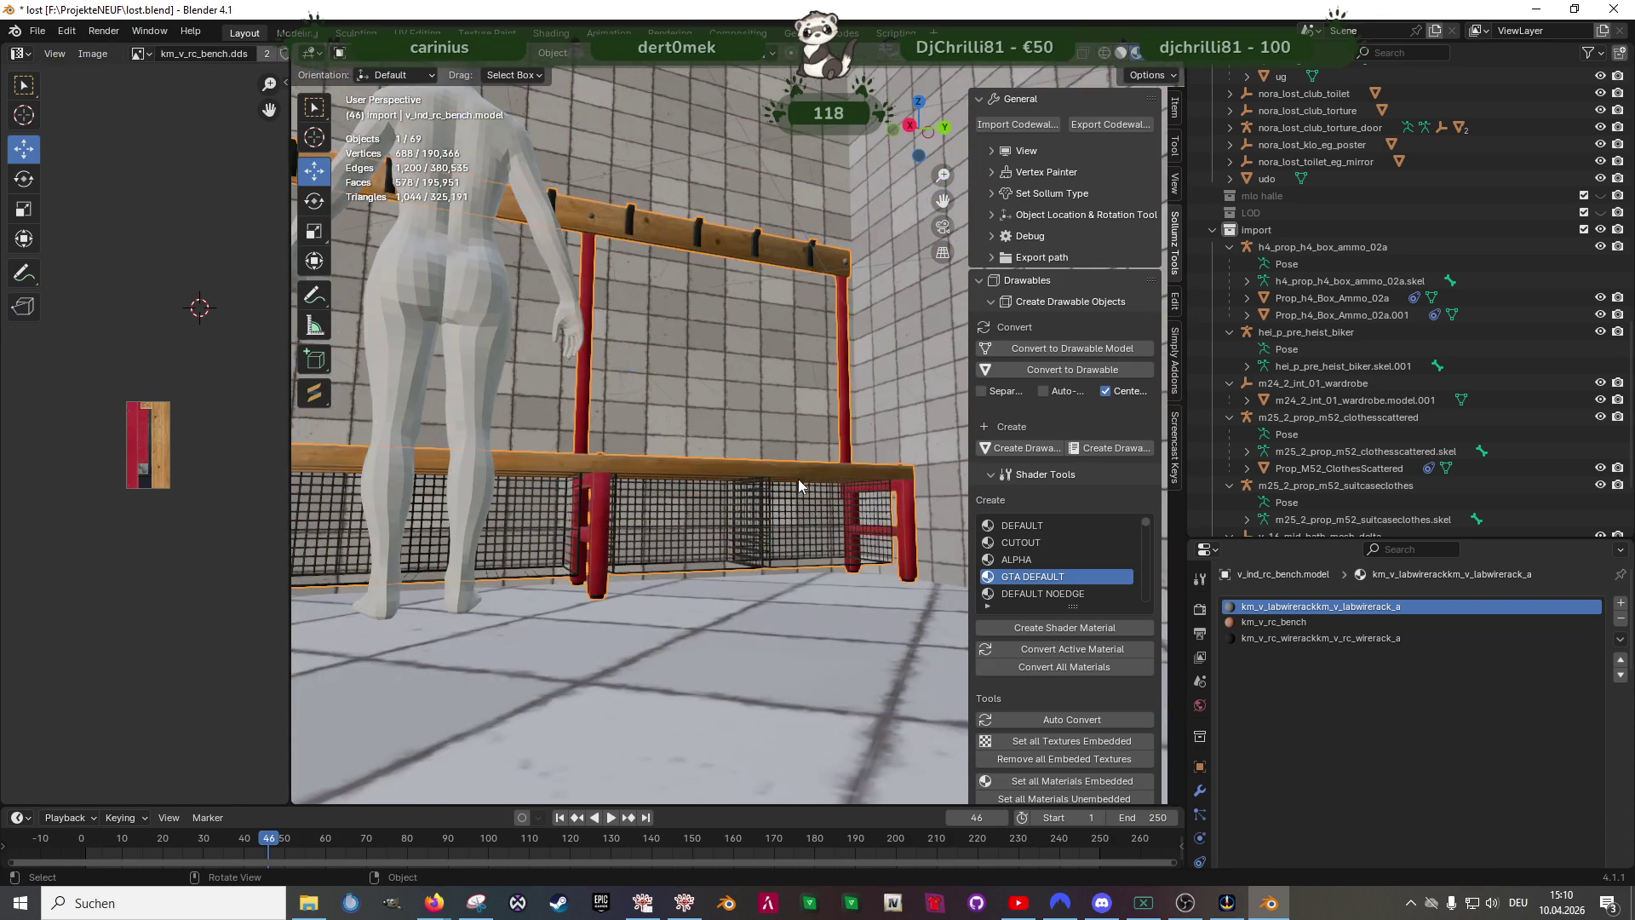
{"action": "mouse_move", "coordinate": [750, 495]}
{"action": "middle_mouse_down"}
{"action": "mouse_move", "coordinate": [692, 435]}
{"action": "mouse_move", "coordinate": [686, 520]}
{"action": "mouse_move", "coordinate": [820, 518]}
{"action": "middle_mouse_up"}
{"action": "scroll", "coordinate": [692, 428], "scroll_direction": "down", "scroll_amount": 4}
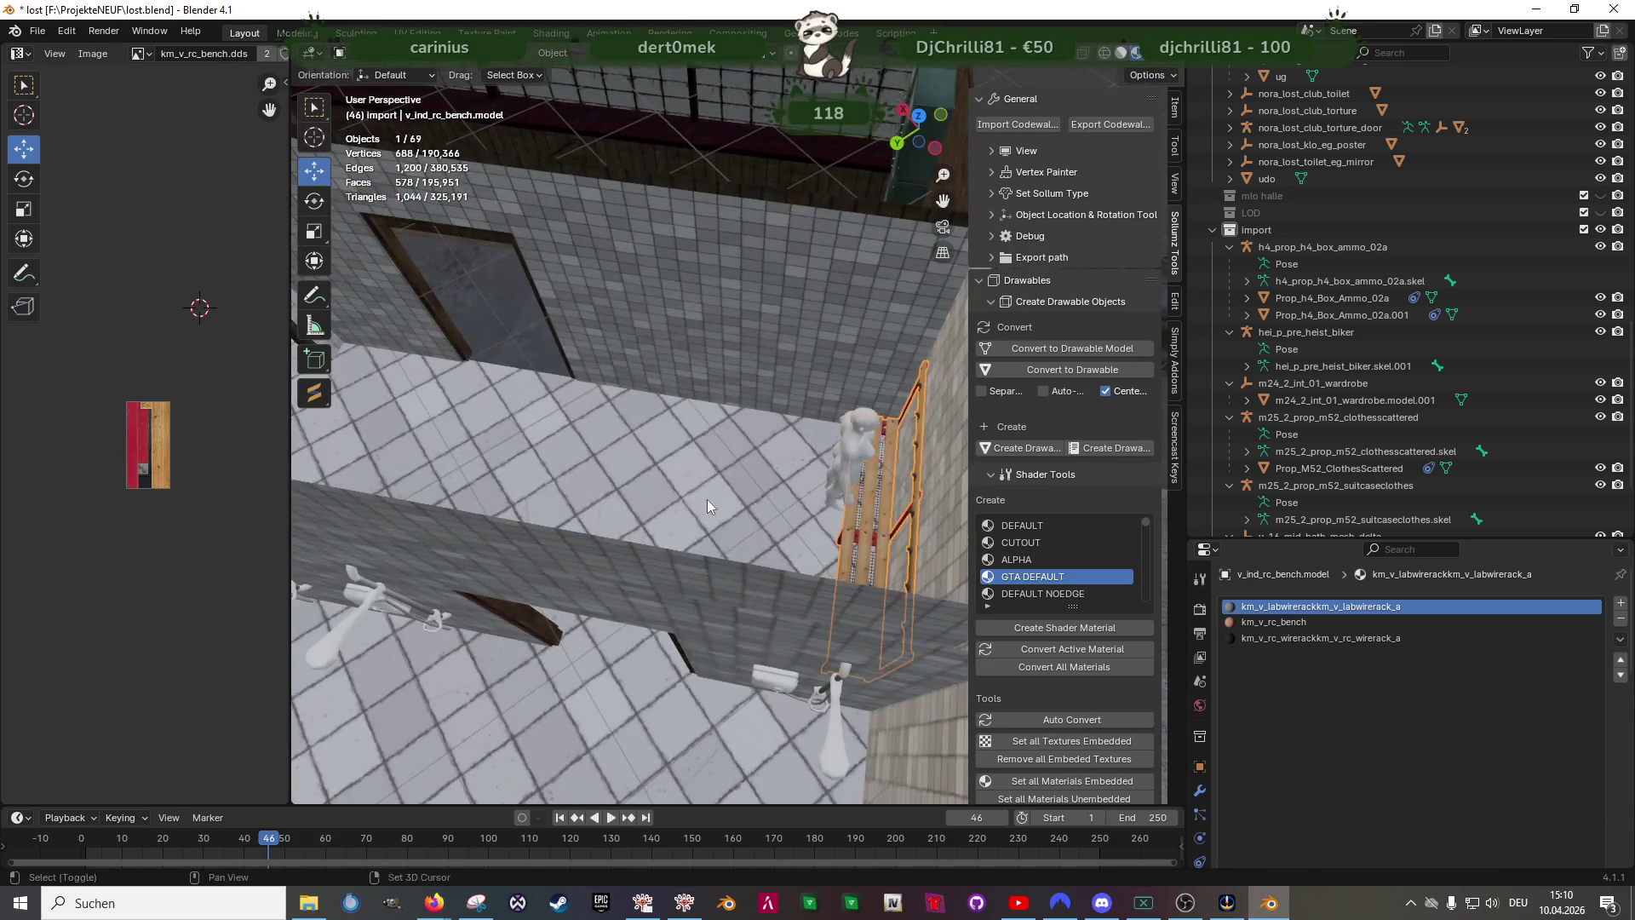
{"action": "scroll", "coordinate": [809, 484], "scroll_direction": "up", "scroll_amount": 2}
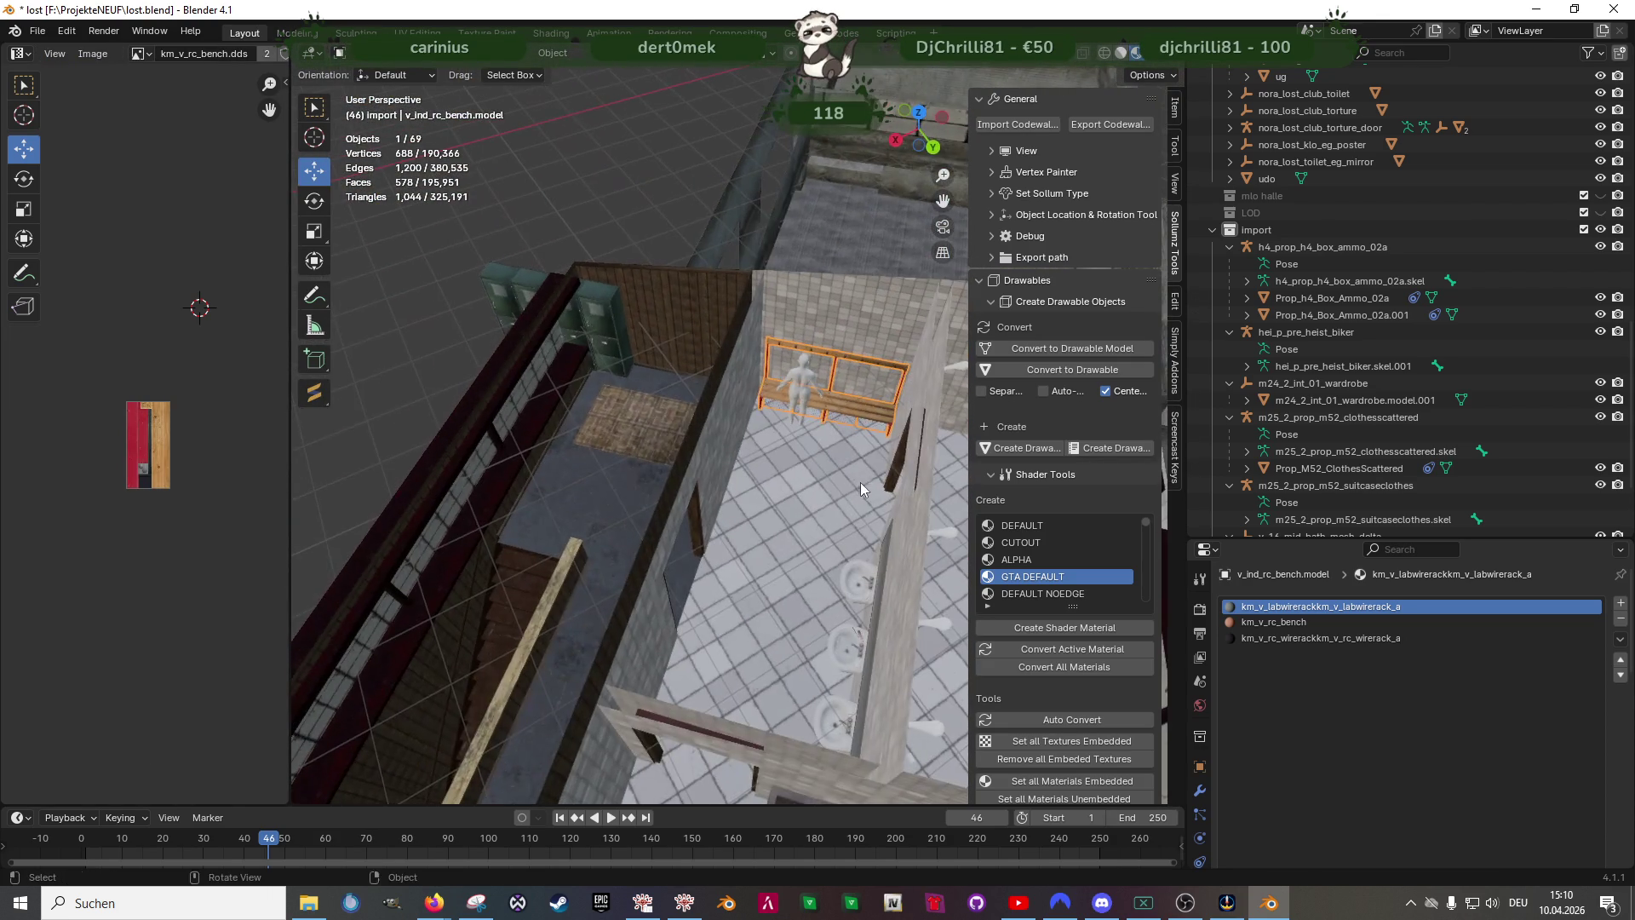
{"action": "scroll", "coordinate": [793, 454], "scroll_direction": "up", "scroll_amount": 3}
{"action": "scroll", "coordinate": [817, 393], "scroll_direction": "up", "scroll_amount": 2}
- Duplicate the whole bench mesh and rotate the copy 90 degrees about Z
{"action": "key", "text": "Tab"}
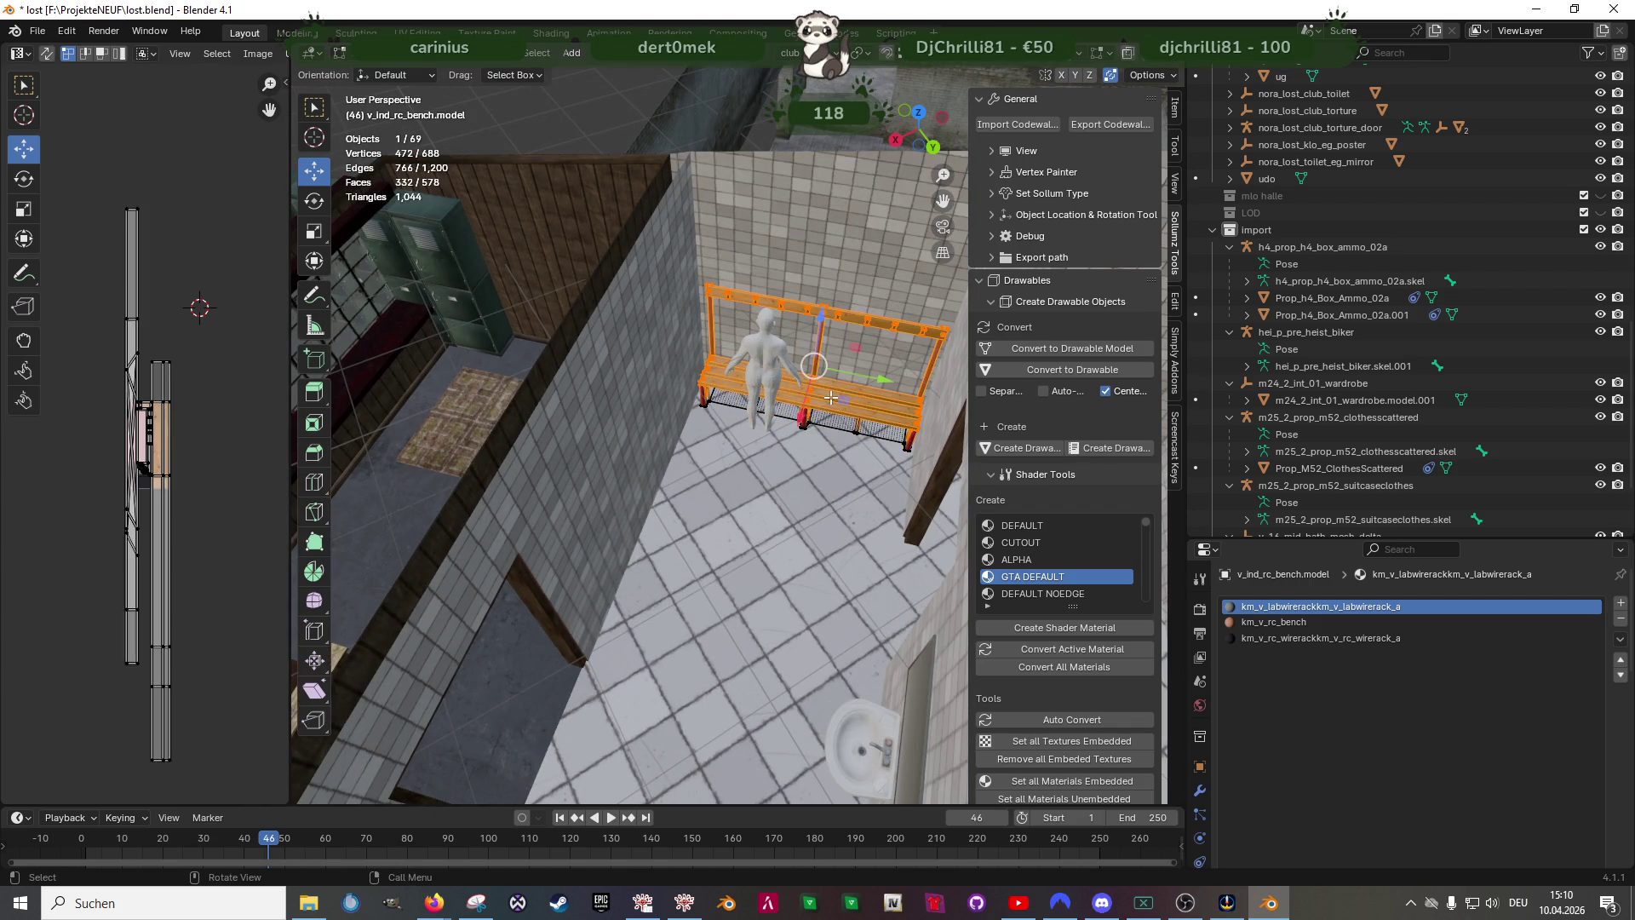
{"action": "middle_click_drag", "start_coordinate": [827, 390], "coordinate": [773, 477]}
{"action": "key", "text": "g"}
{"action": "left_click", "coordinate": [774, 476]}
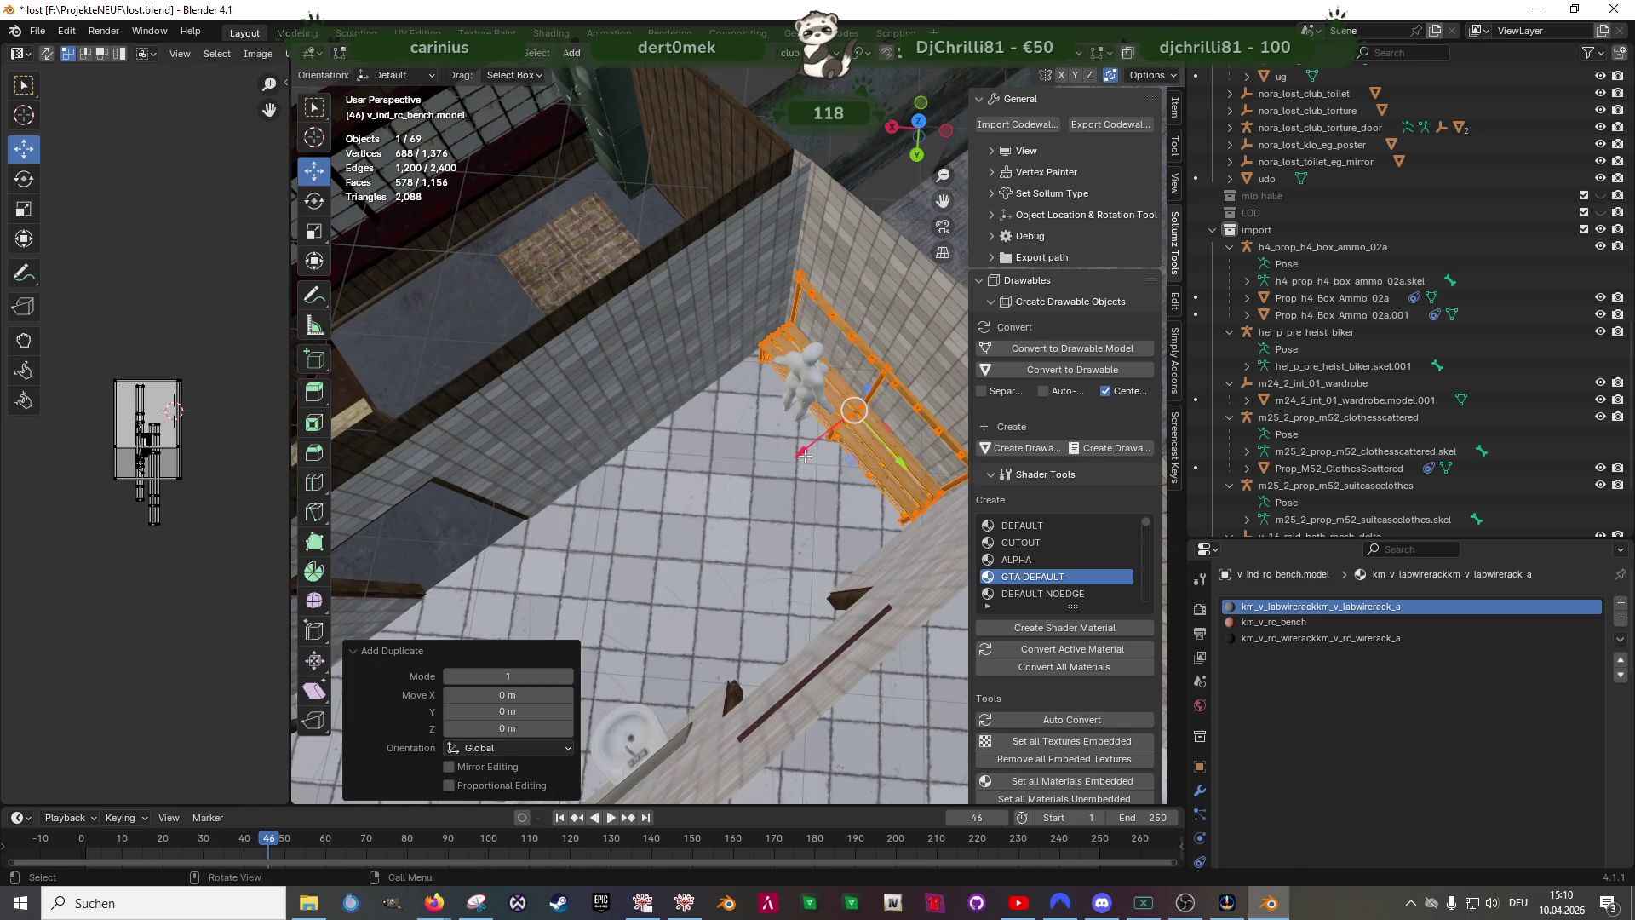
{"action": "key", "text": "shift+d"}
{"action": "left_click", "coordinate": [716, 511]}
{"action": "key", "text": "r"}
{"action": "key", "text": "Escape"}
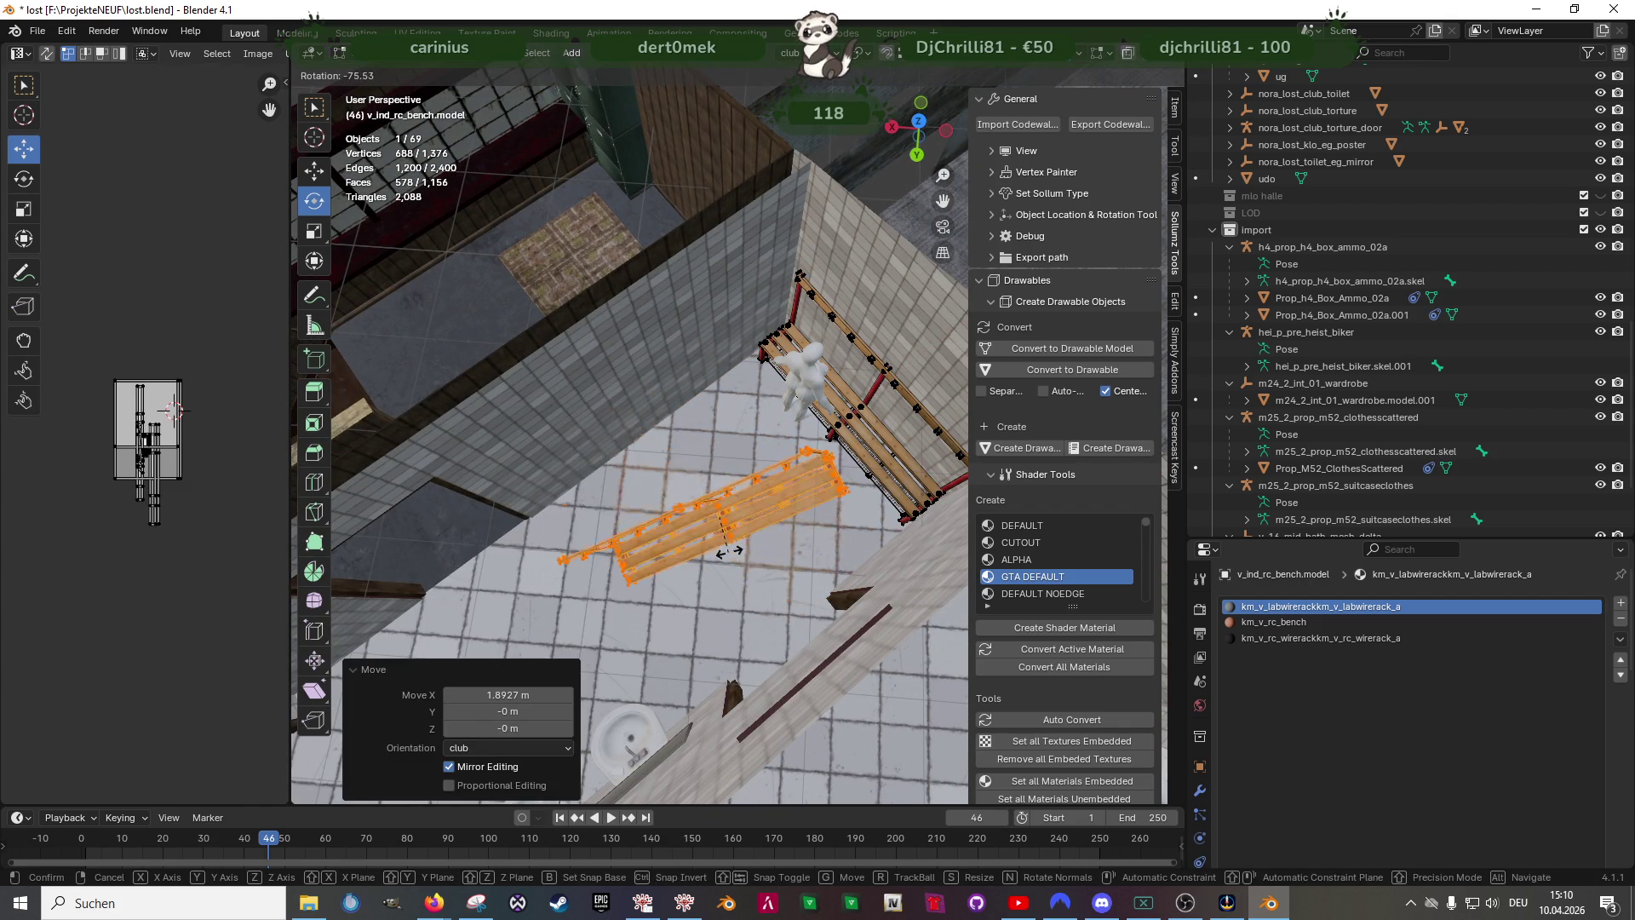
{"action": "type", "text": "r"}
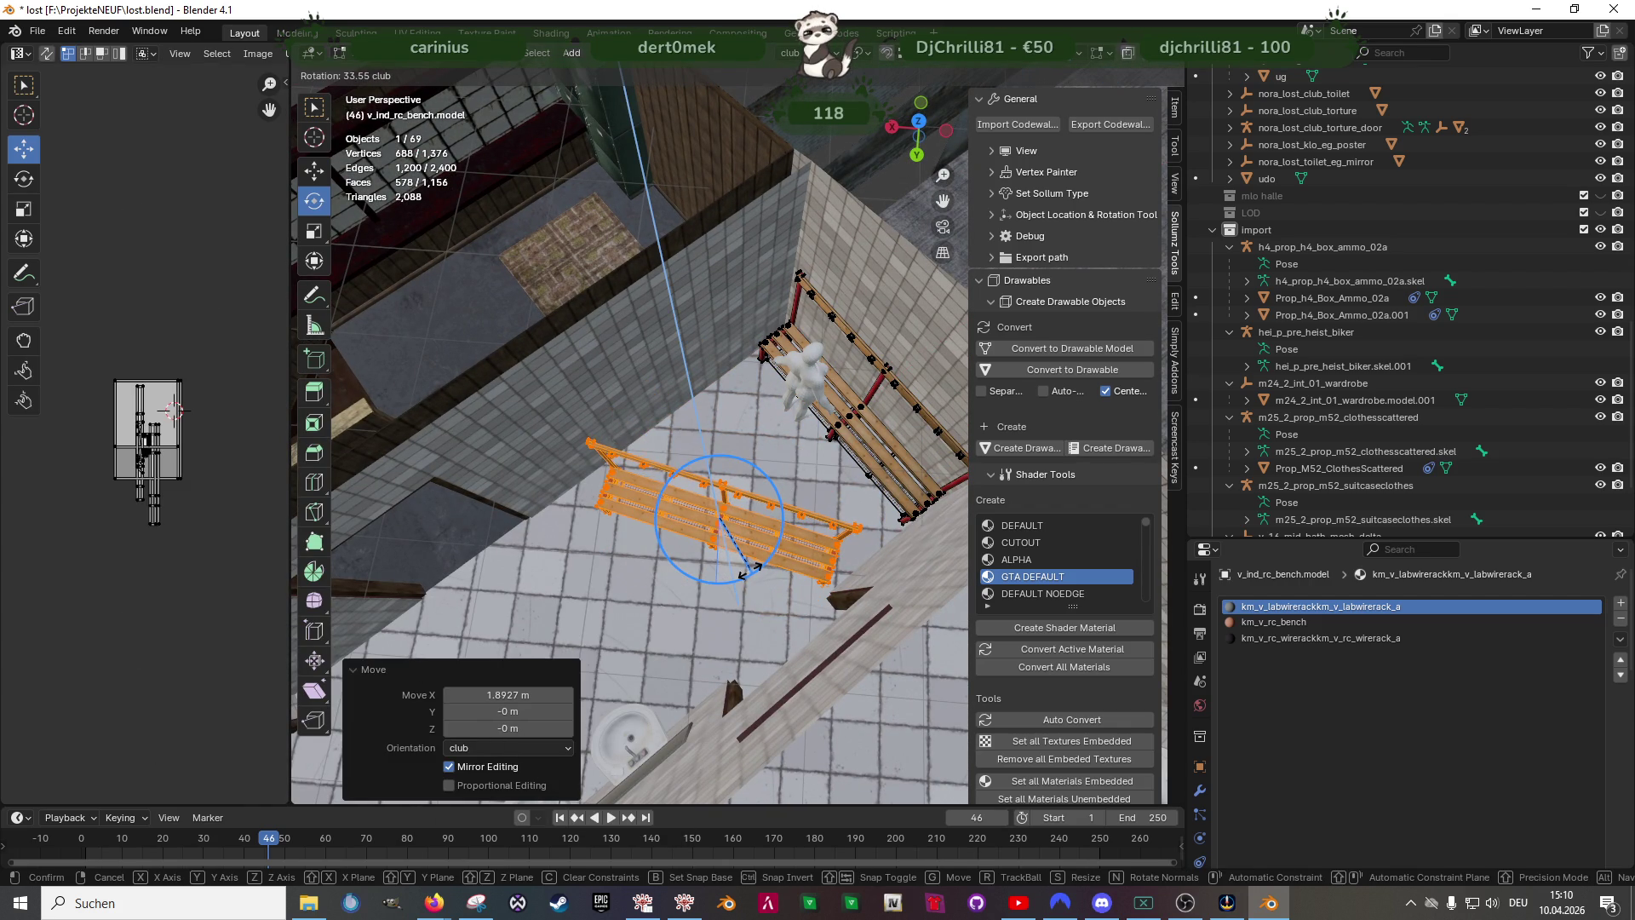
{"action": "type", "text": "z90"}
{"action": "key", "text": "Return"}
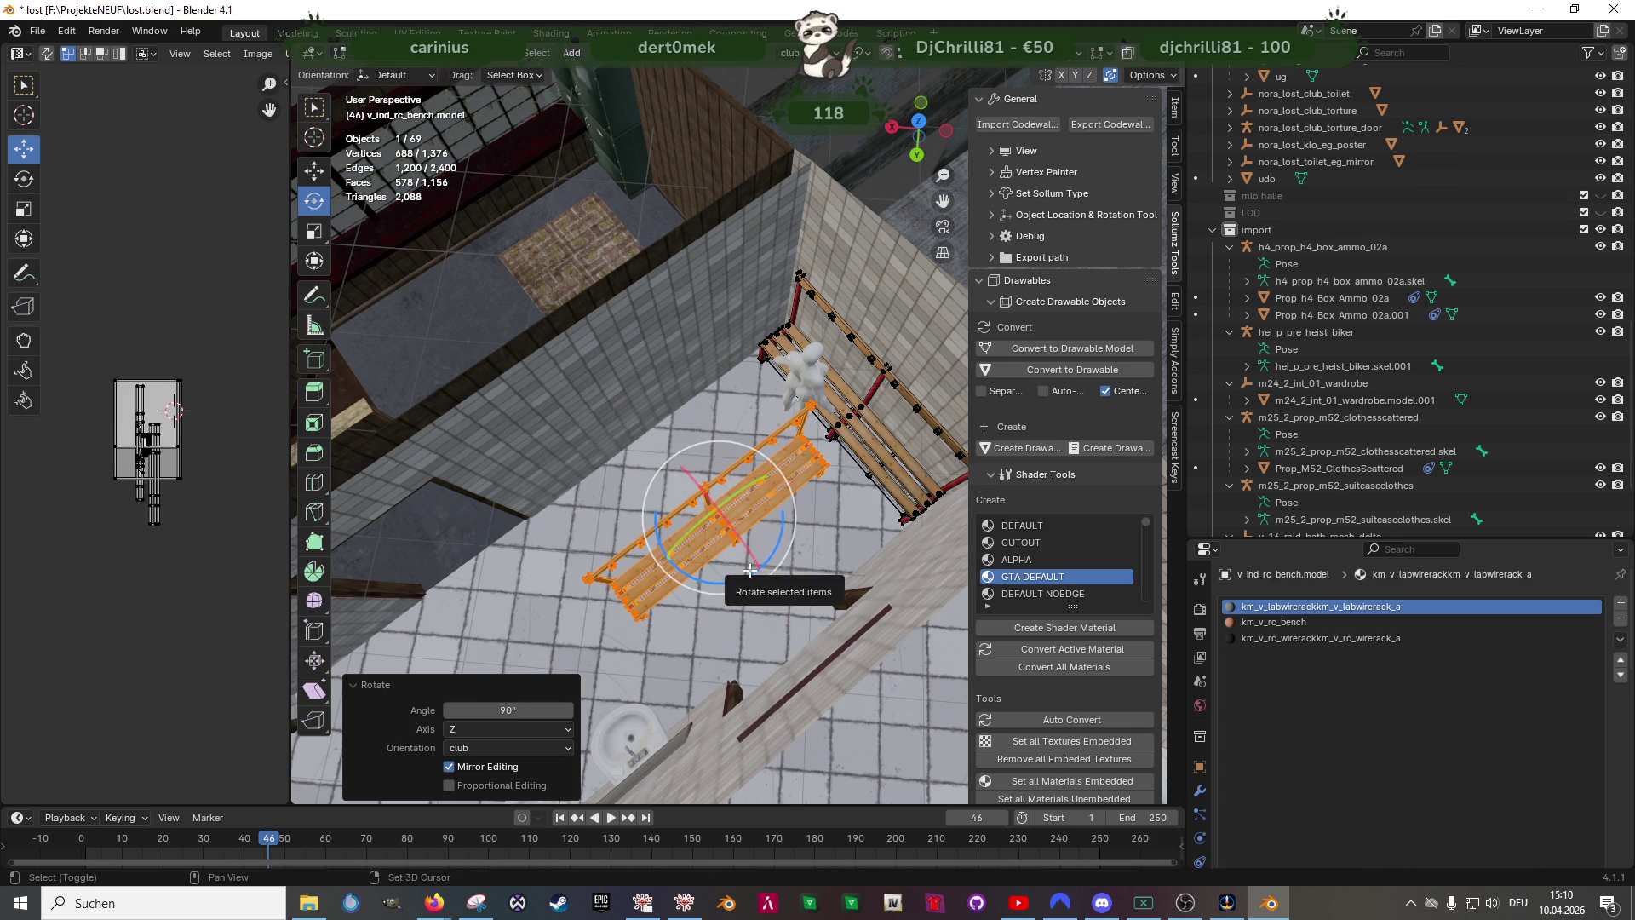
- Slide the bench copy along the adjacent wall so the two benches form an L
{"action": "key", "text": "g"}
{"action": "right_click", "coordinate": [749, 572]}
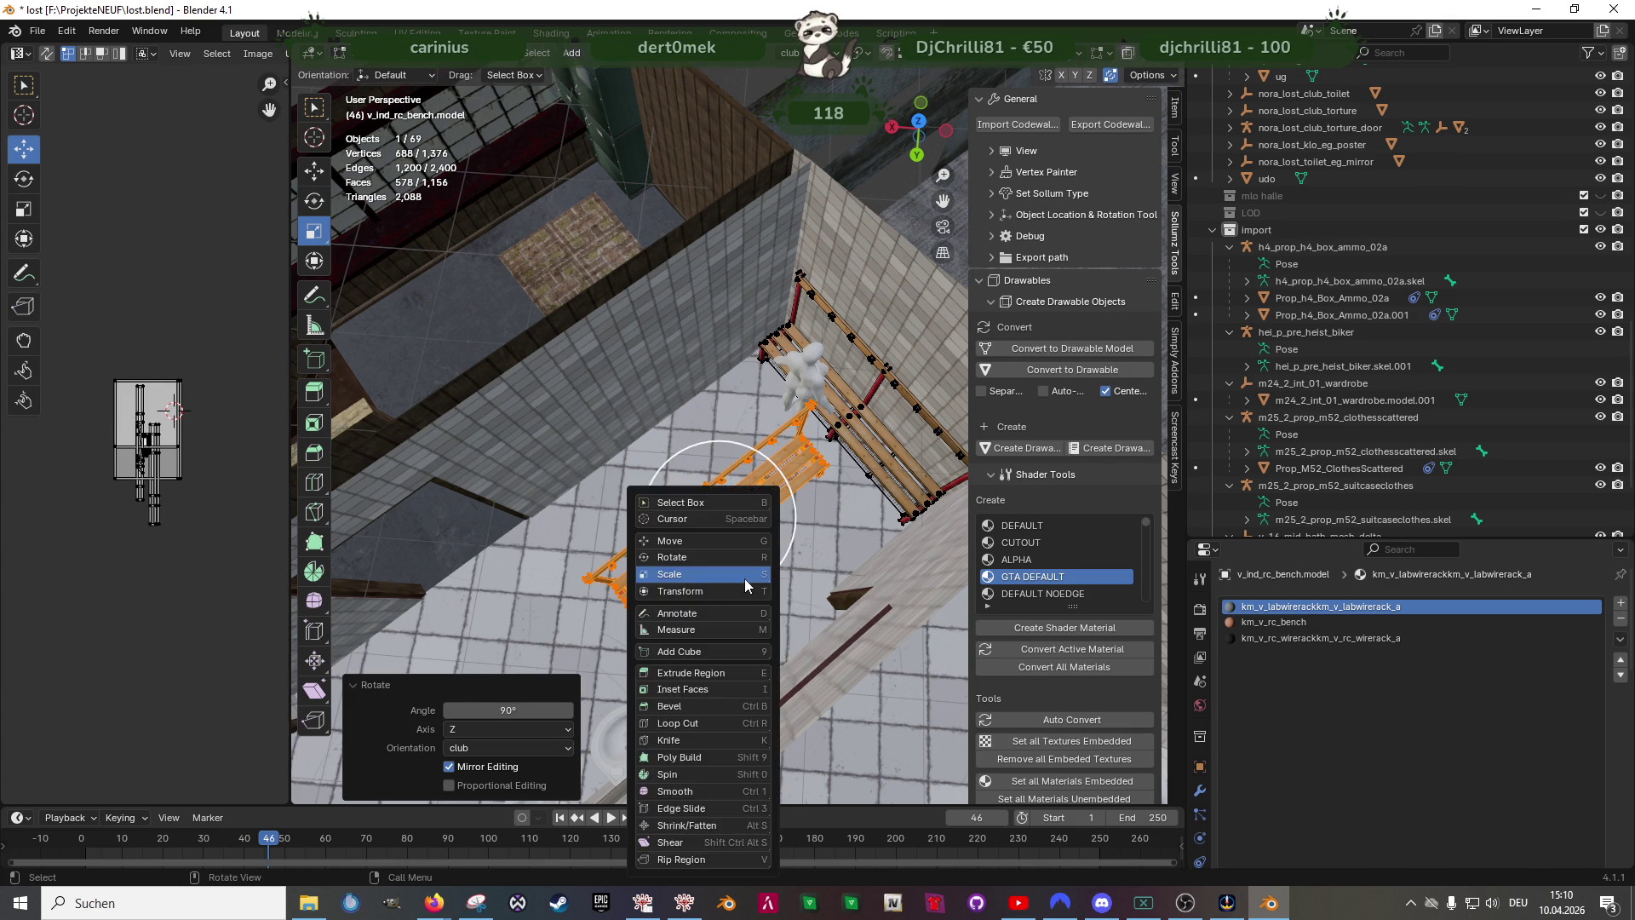
{"action": "key", "text": "Escape"}
{"action": "left_click_drag", "start_coordinate": [754, 570], "coordinate": [672, 492]}
{"action": "middle_click_drag", "start_coordinate": [672, 492], "coordinate": [693, 454]}
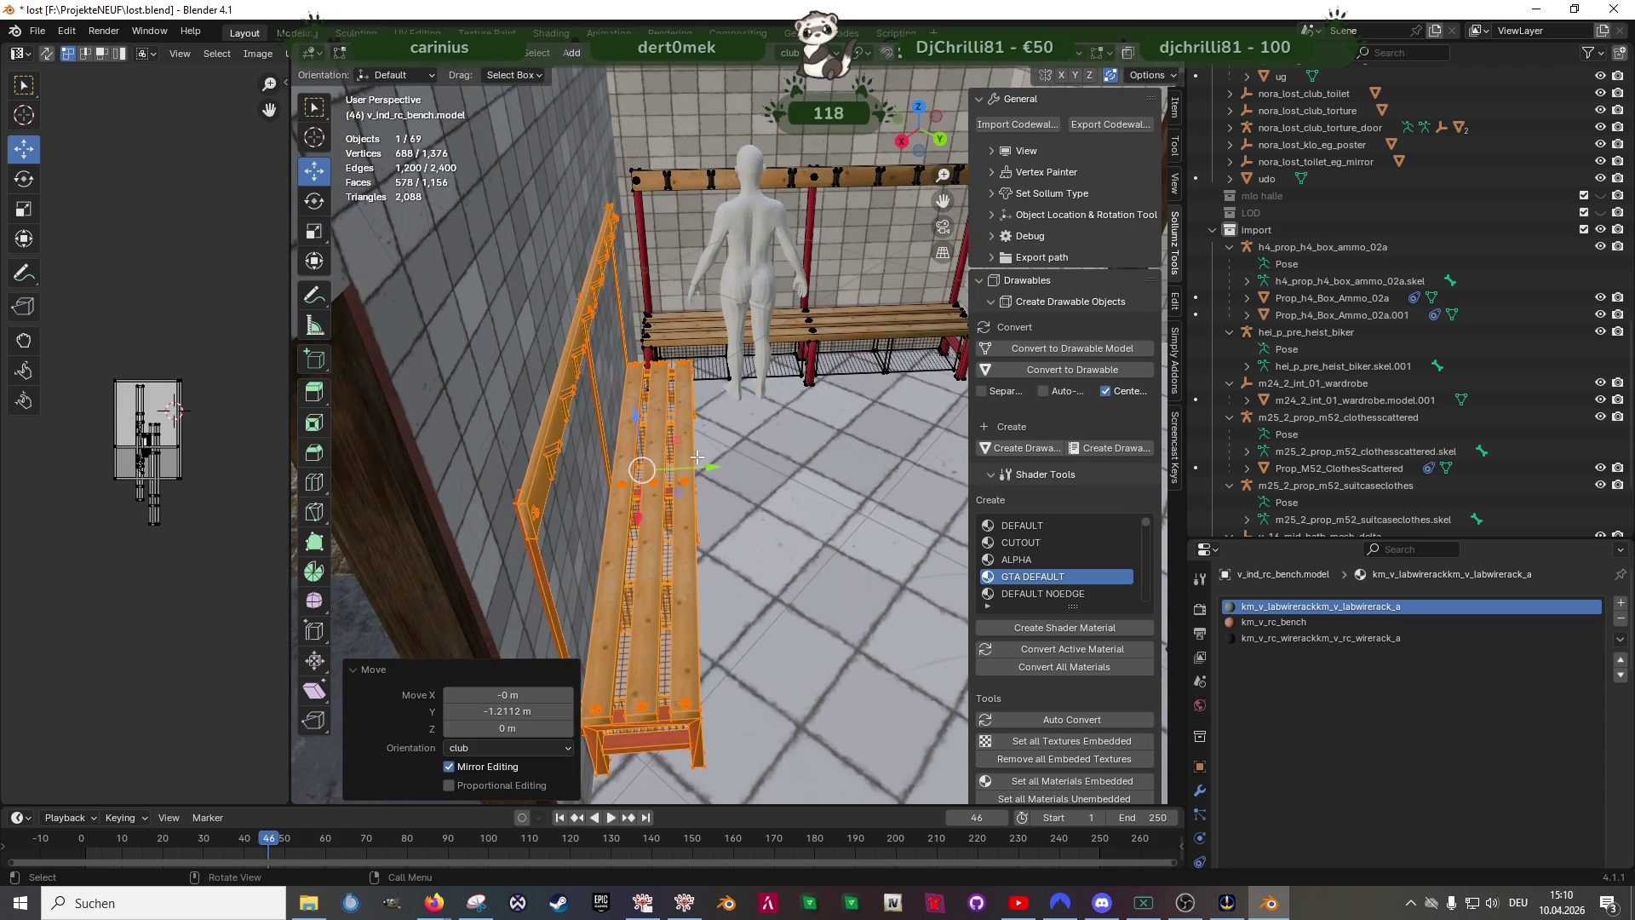
{"action": "left_click_drag", "start_coordinate": [703, 468], "coordinate": [707, 468]}
{"action": "mouse_move", "coordinate": [707, 467]}
{"action": "middle_mouse_down"}
{"action": "mouse_move", "coordinate": [729, 475]}
{"action": "mouse_move", "coordinate": [720, 534]}
{"action": "mouse_move", "coordinate": [722, 463]}
{"action": "mouse_move", "coordinate": [742, 514]}
{"action": "mouse_move", "coordinate": [700, 511]}
{"action": "middle_mouse_up"}
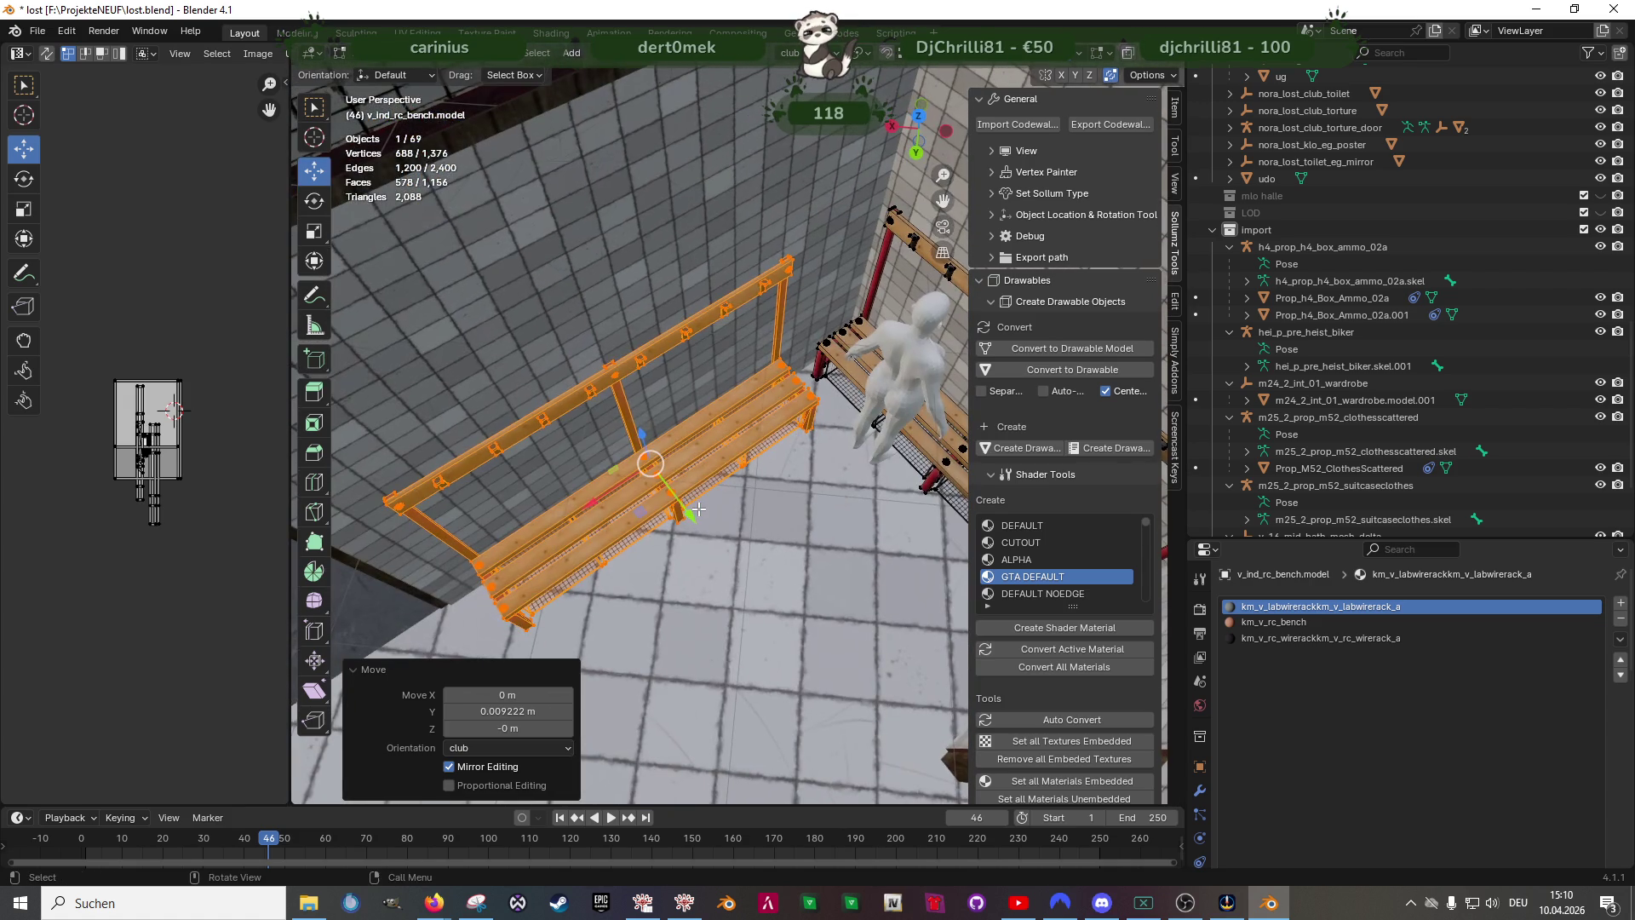
{"action": "key", "text": "Tab"}
{"action": "scroll", "coordinate": [683, 514], "scroll_direction": "down", "scroll_amount": 5}
- Join the benches with the selected lockers object into one mesh
{"action": "middle_click_drag", "start_coordinate": [791, 480], "coordinate": [799, 532]}
{"action": "left_click", "coordinate": [808, 512], "text": "shift"}
{"action": "right_click", "coordinate": [773, 460]}
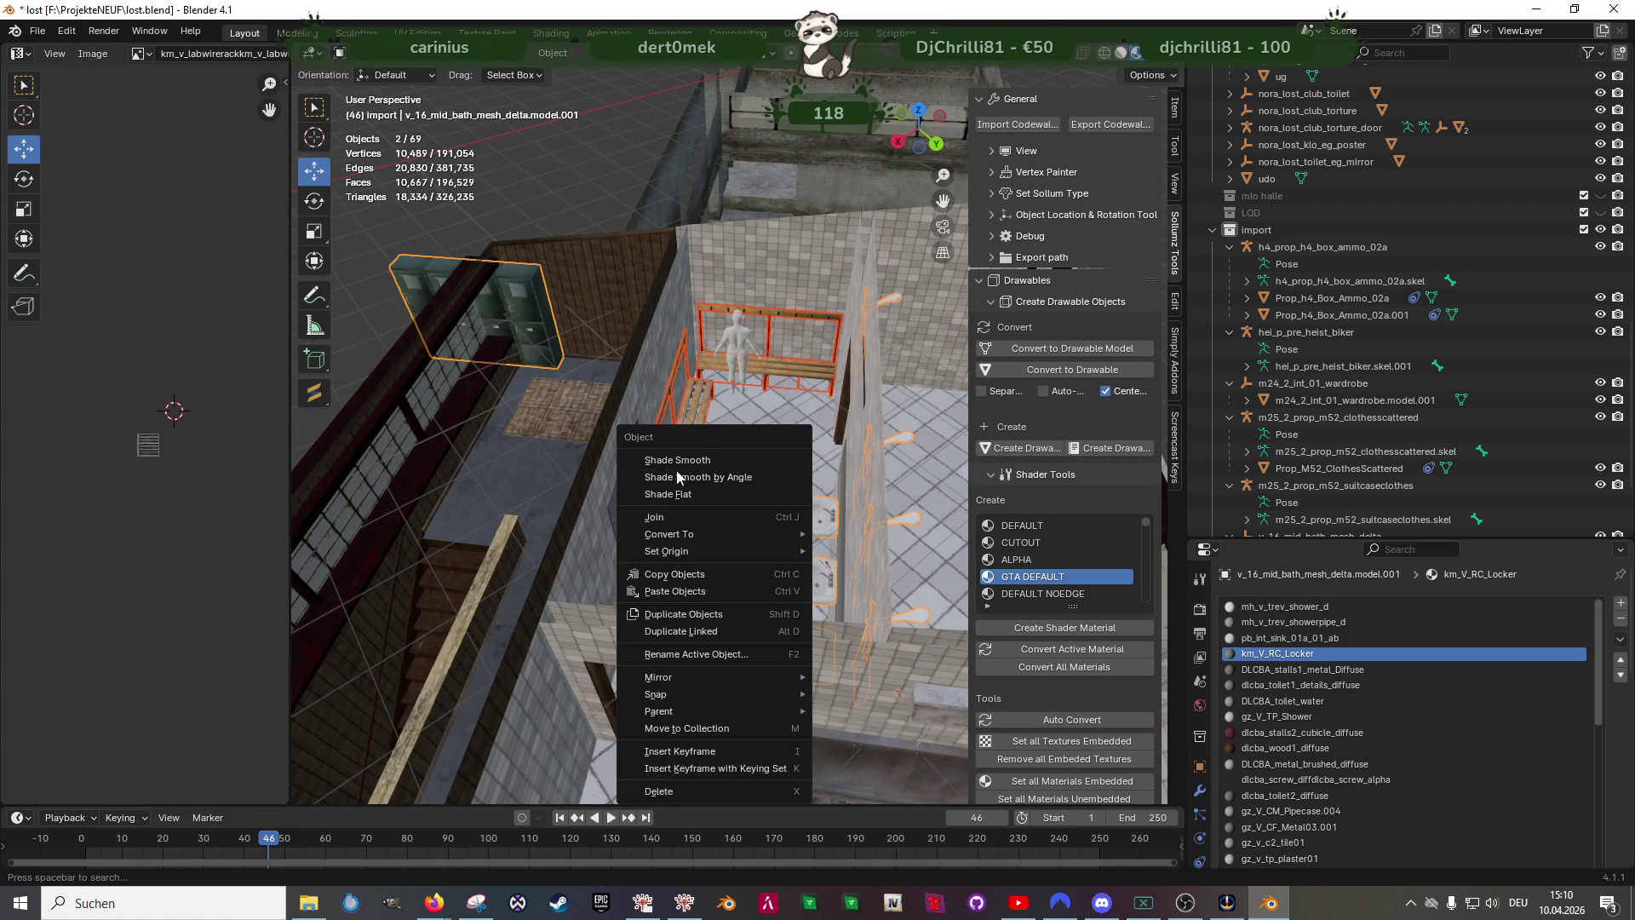
{"action": "key", "text": "ctrl+j"}
{"action": "key", "text": "Tab"}
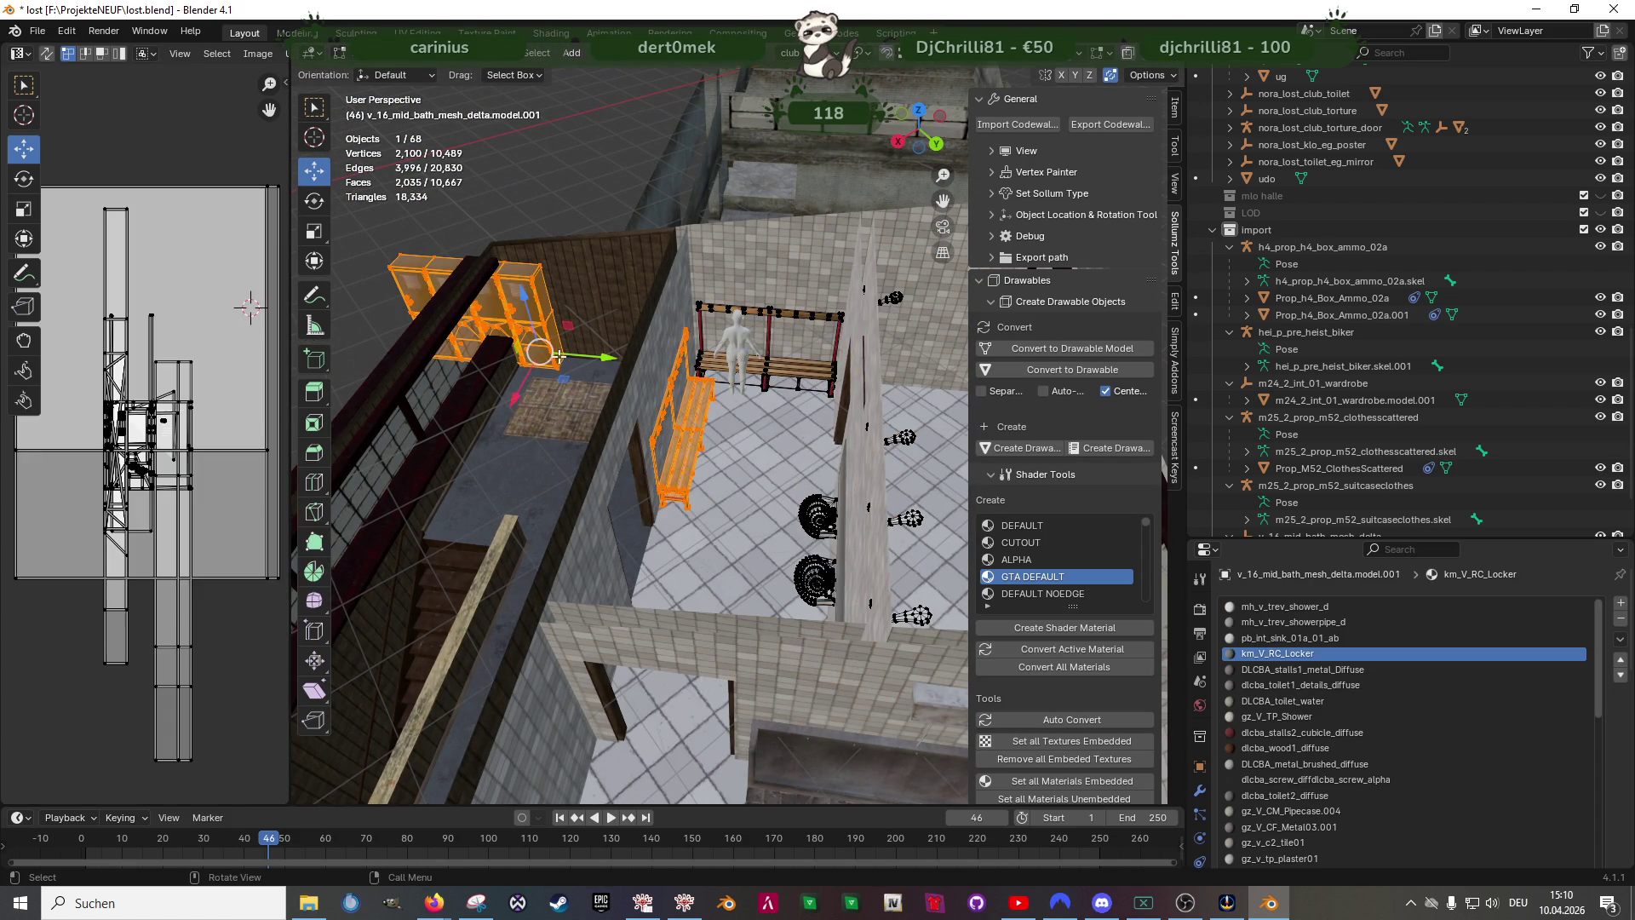
- Delete the unwanted mesh part and orbit to view the benches at eye level
{"action": "left_click_drag", "start_coordinate": [361, 230], "coordinate": [588, 407]}
{"action": "key", "text": "x"}
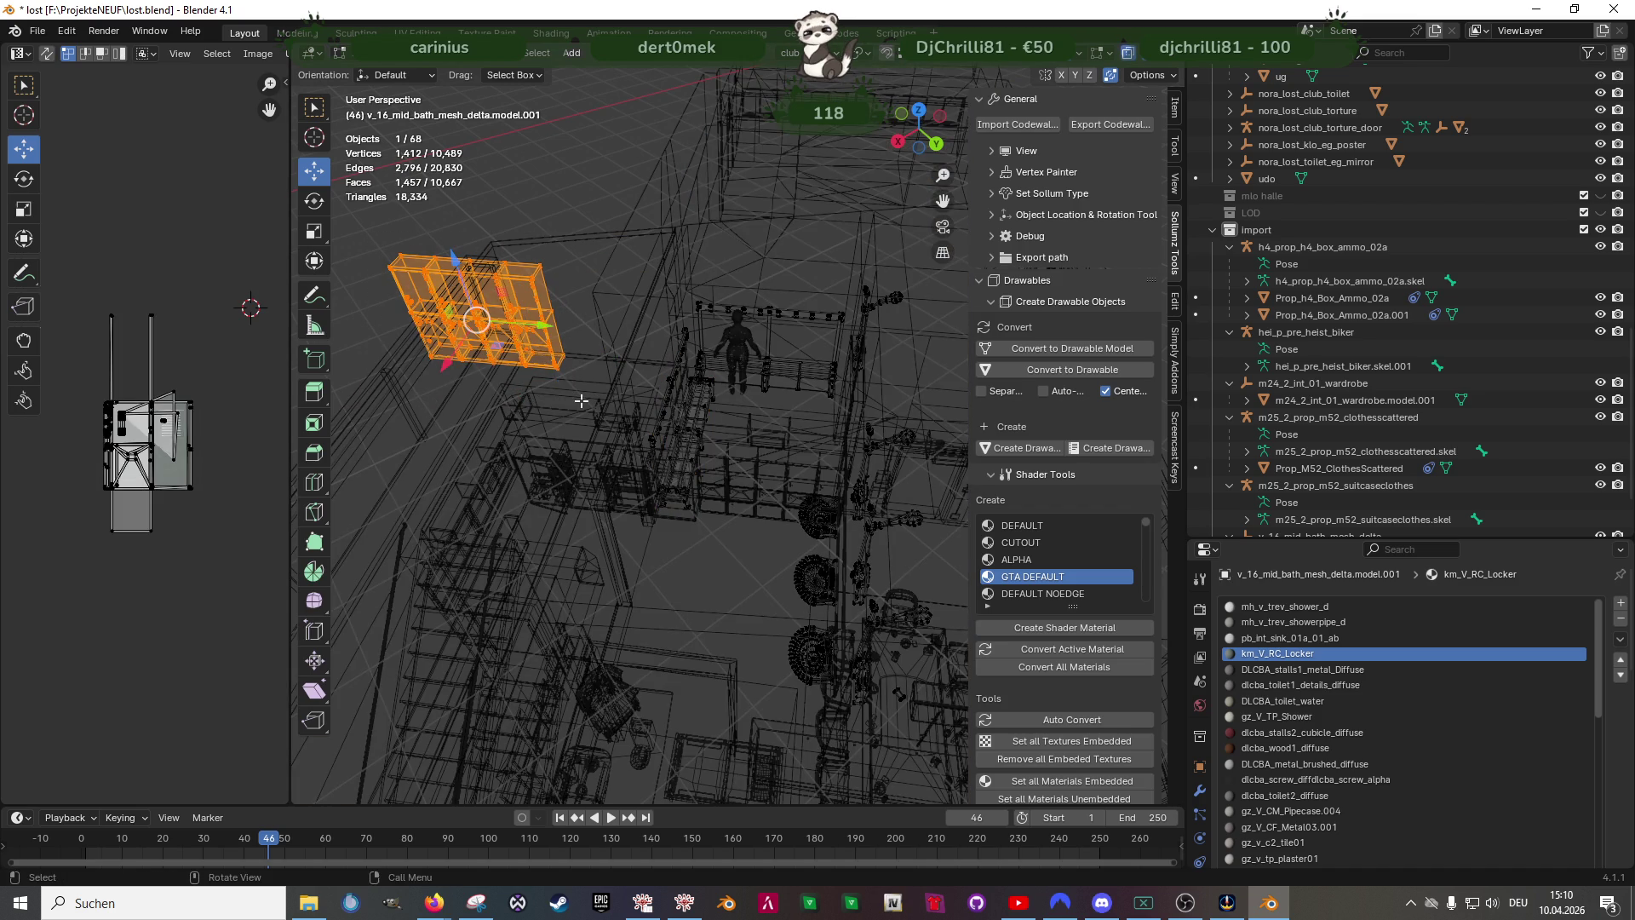
{"action": "left_click", "coordinate": [582, 402]}
{"action": "key", "text": "shift+z"}
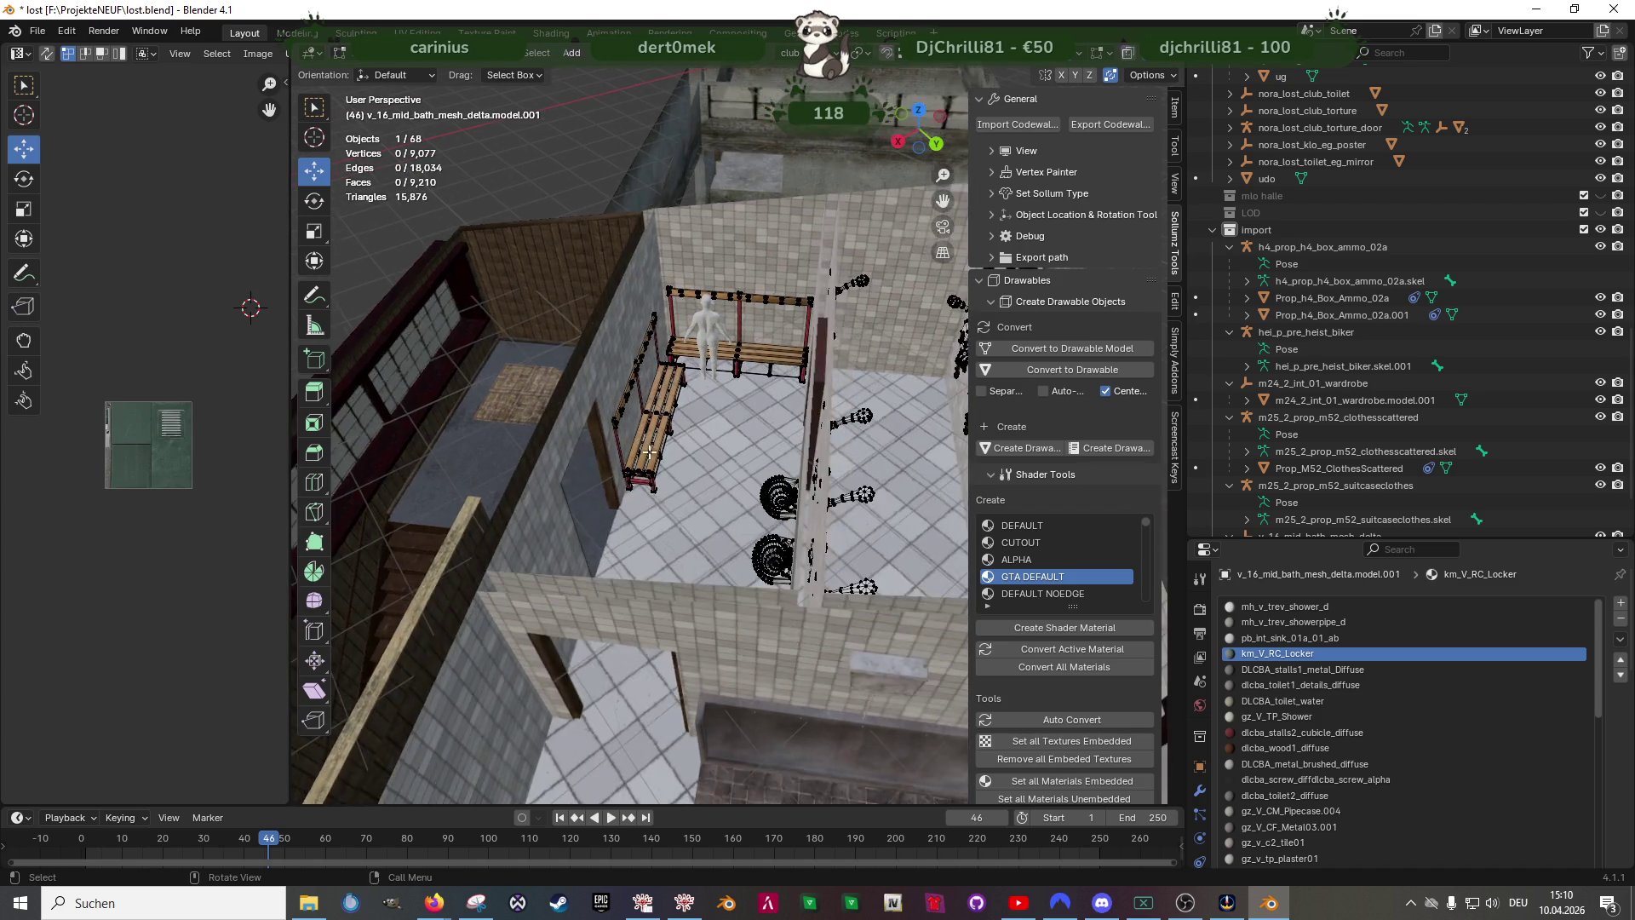
{"action": "scroll", "coordinate": [594, 409], "scroll_direction": "up", "scroll_amount": 4}
{"action": "left_click", "coordinate": [597, 585]}
{"action": "scroll", "coordinate": [1417, 798], "scroll_direction": "down", "scroll_amount": 5}
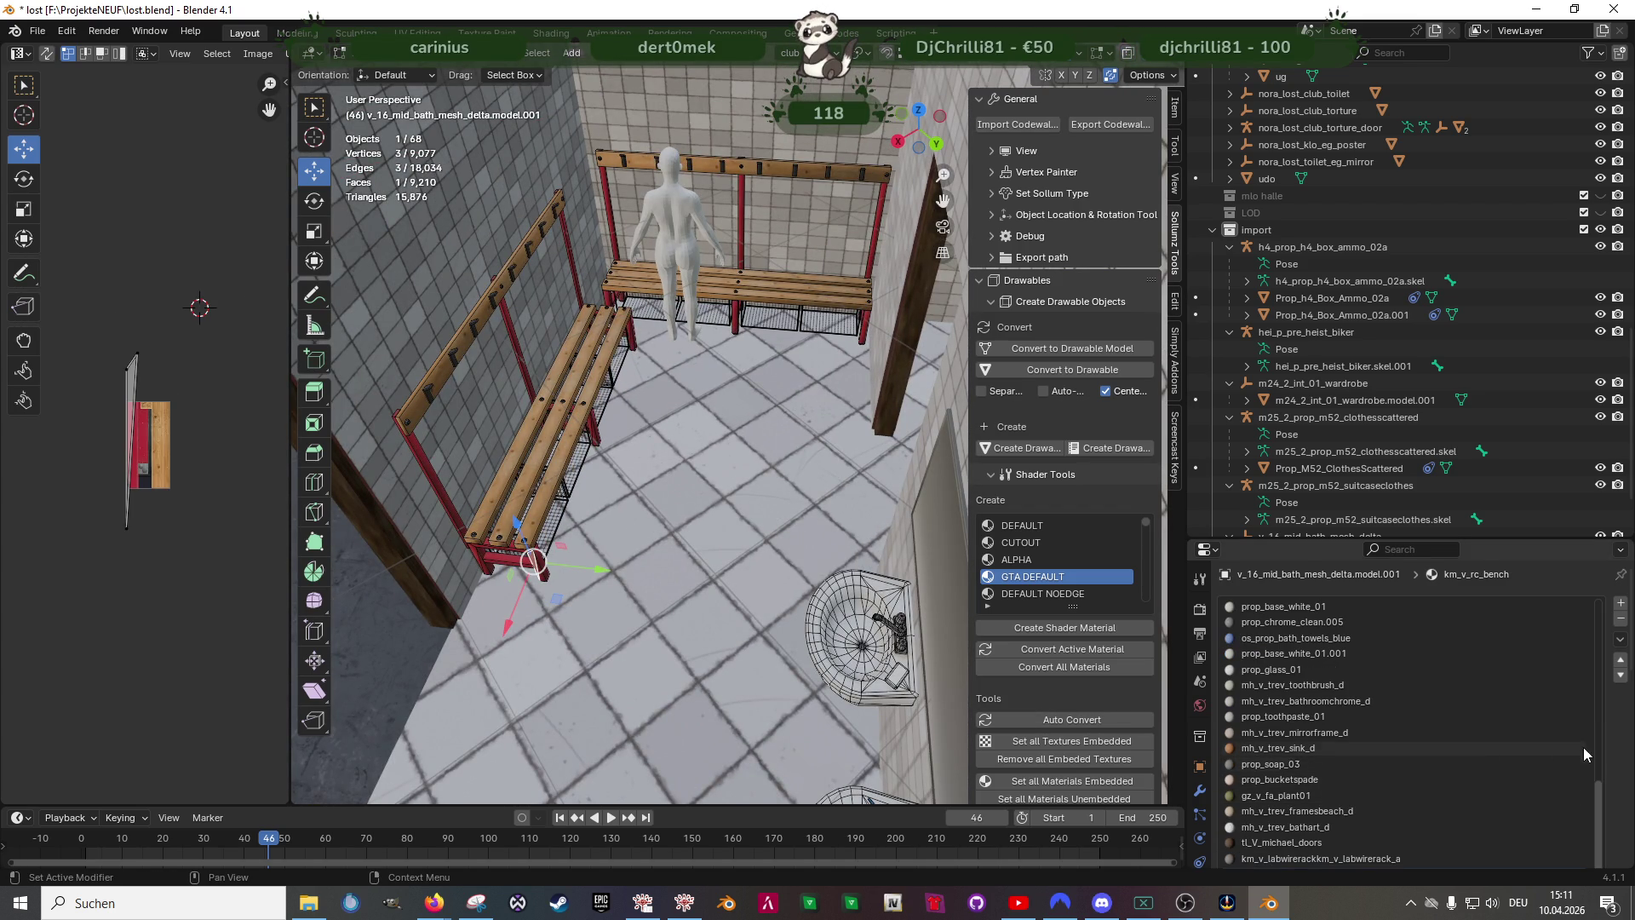
{"action": "left_click", "coordinate": [46, 56]}
{"action": "key", "text": "Escape"}
{"action": "mouse_move", "coordinate": [440, 427]}
{"action": "middle_mouse_down"}
{"action": "mouse_move", "coordinate": [615, 384]}
{"action": "mouse_move", "coordinate": [664, 333]}
{"action": "middle_mouse_up"}
{"action": "scroll", "coordinate": [129, 447], "scroll_direction": "up", "scroll_amount": 2}
{"action": "scroll", "coordinate": [92, 501], "scroll_direction": "up", "scroll_amount": 2}
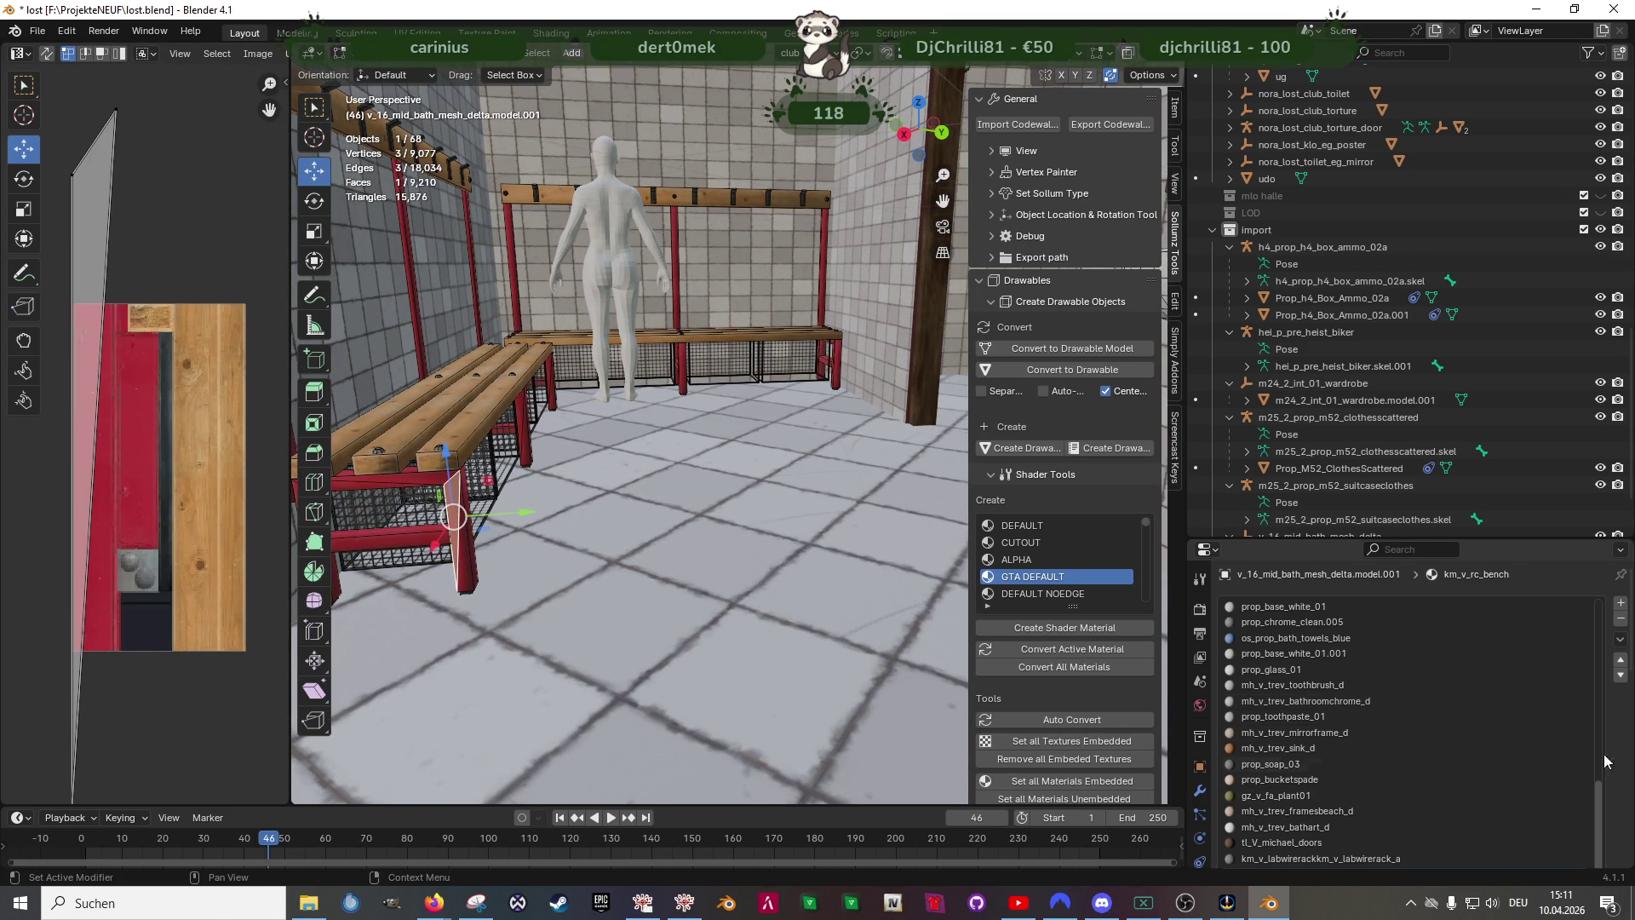
{"action": "scroll", "coordinate": [1406, 716], "scroll_direction": "down", "scroll_amount": 5}
- Select all km_v_rc_bench material faces and separate them into a new object
{"action": "left_click", "coordinate": [1437, 735]}
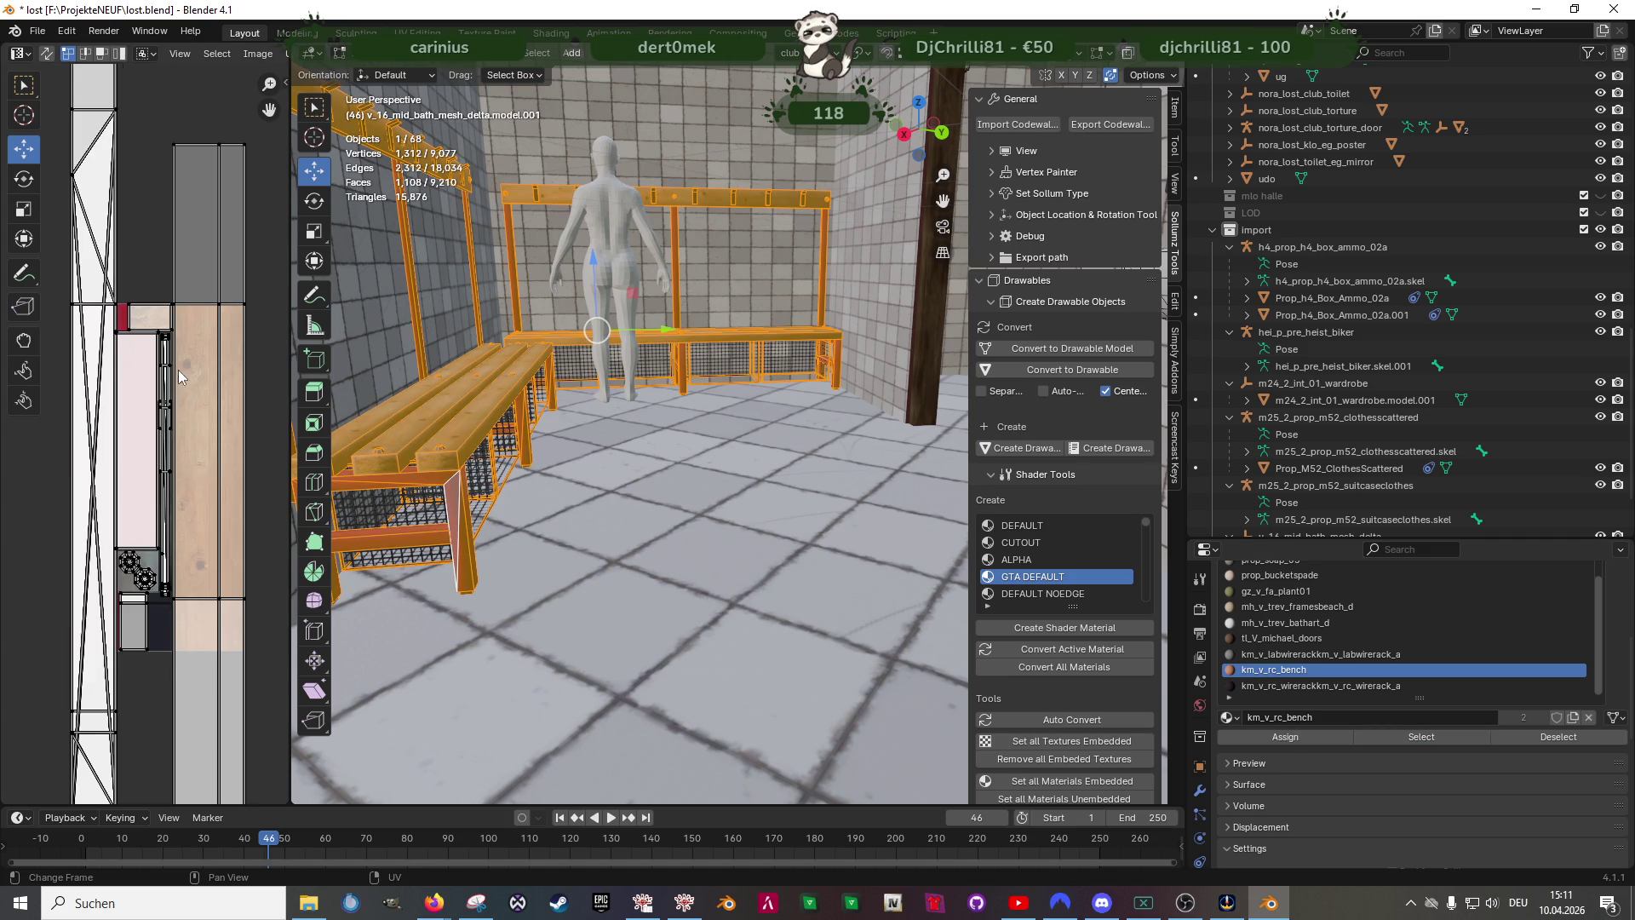
{"action": "scroll", "coordinate": [177, 379], "scroll_direction": "down", "scroll_amount": 2}
{"action": "left_click_drag", "start_coordinate": [209, 354], "coordinate": [210, 348]}
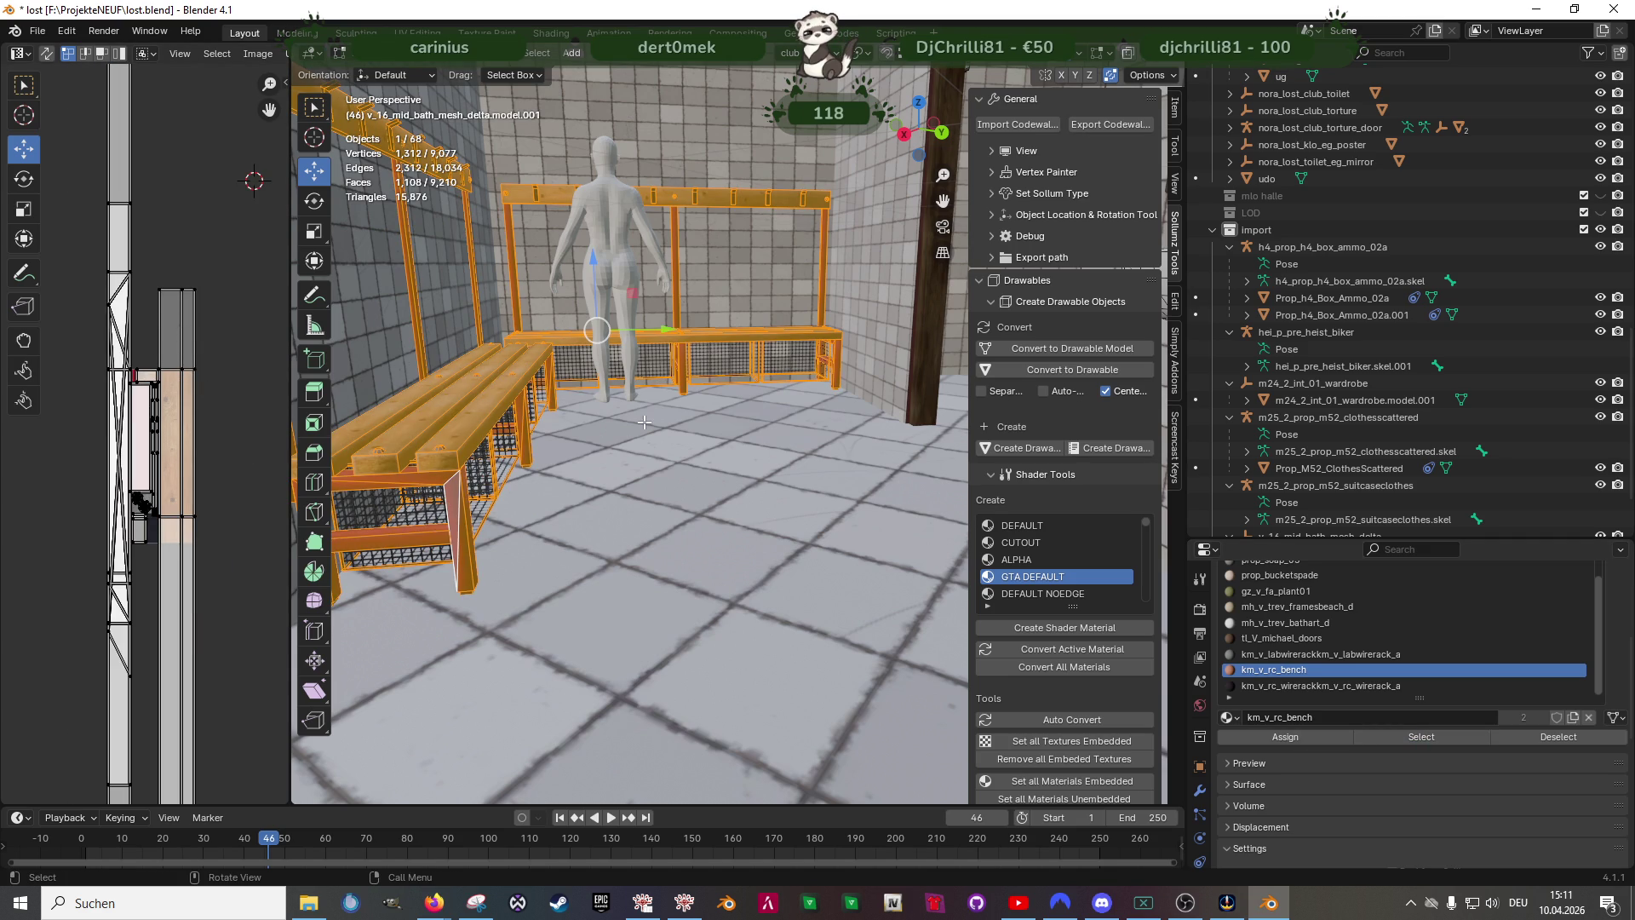
{"action": "key", "text": "ctrl+f"}
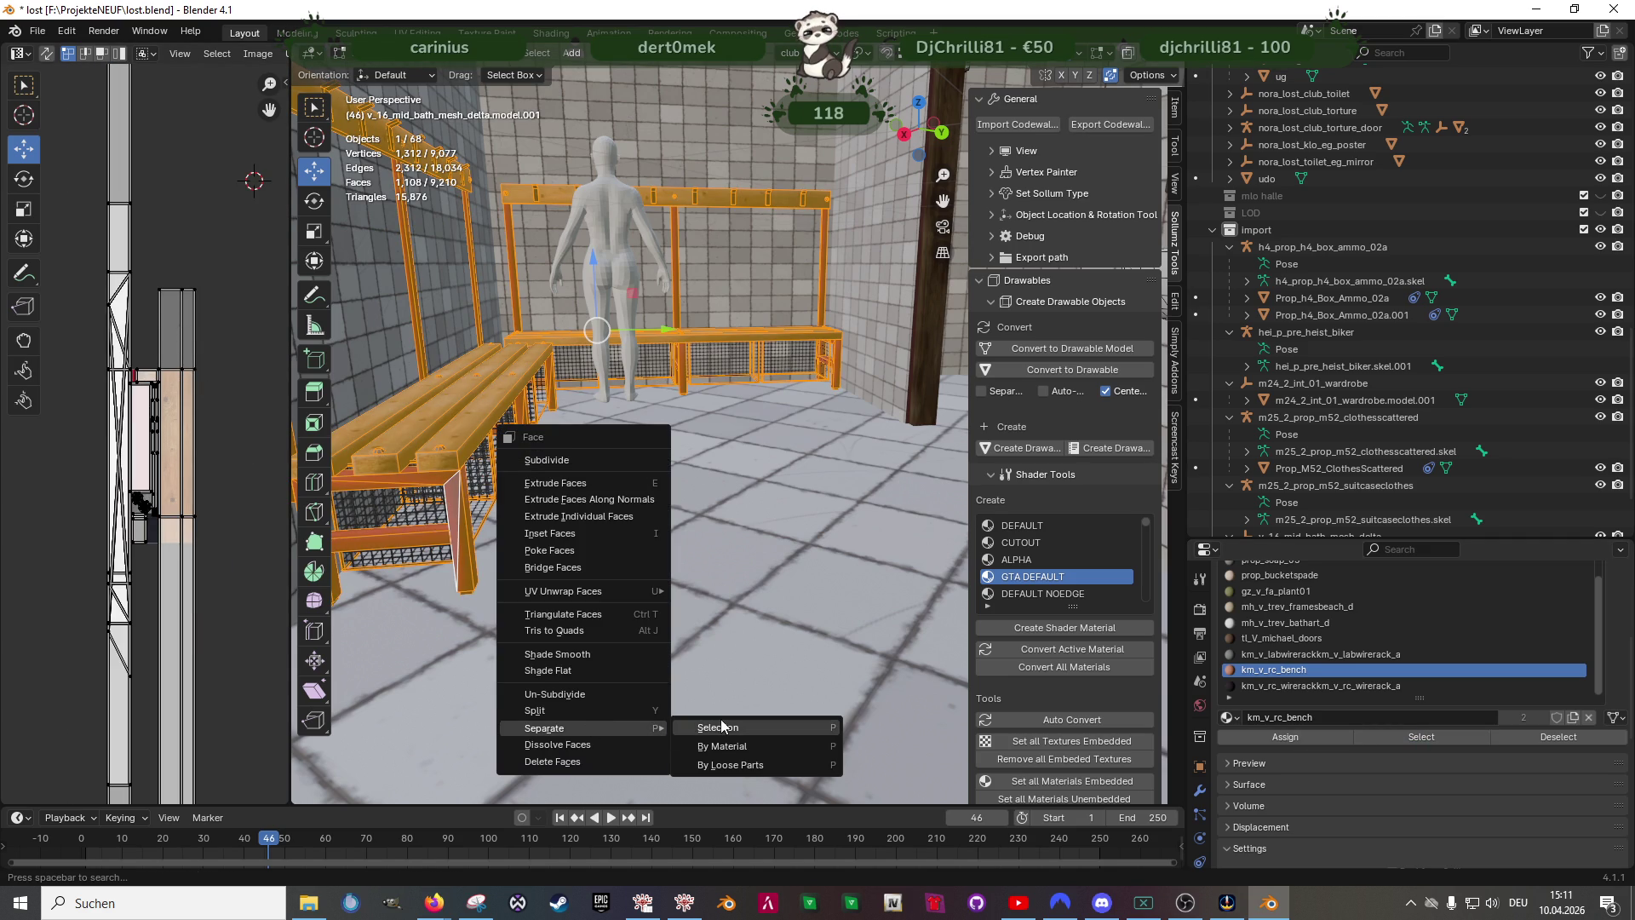
{"action": "left_click", "coordinate": [719, 726]}
{"action": "key", "text": "Tab"}
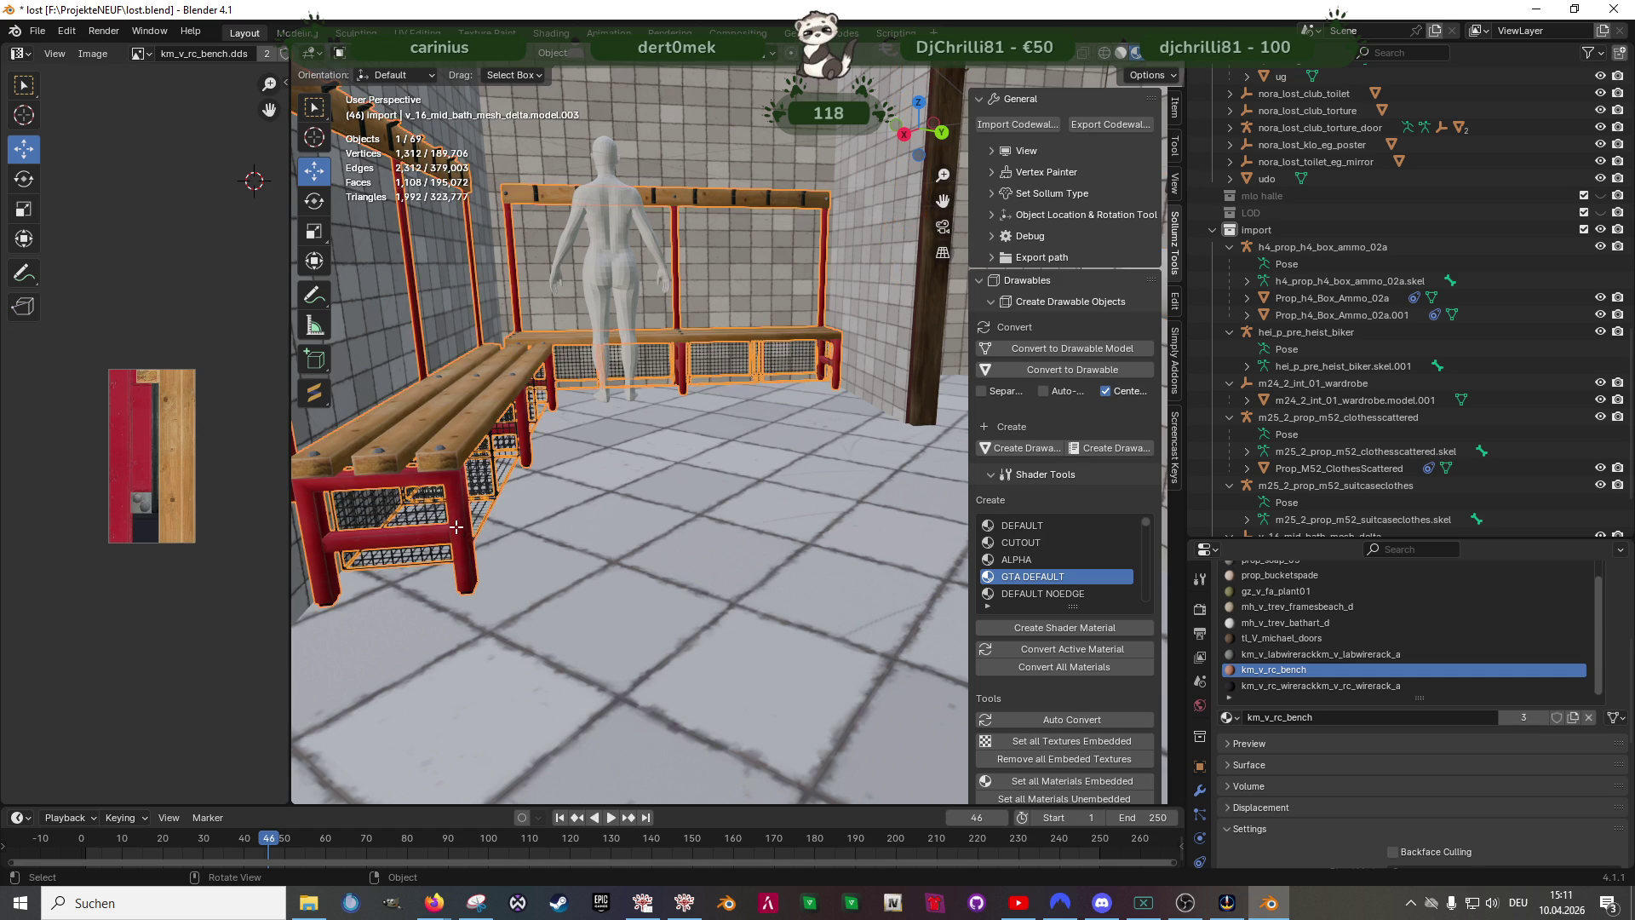
- Select the whole separated bench mesh with UV sync selection enabled and inspect one UV island
{"action": "key", "text": "Tab"}
{"action": "left_click", "coordinate": [1417, 739]}
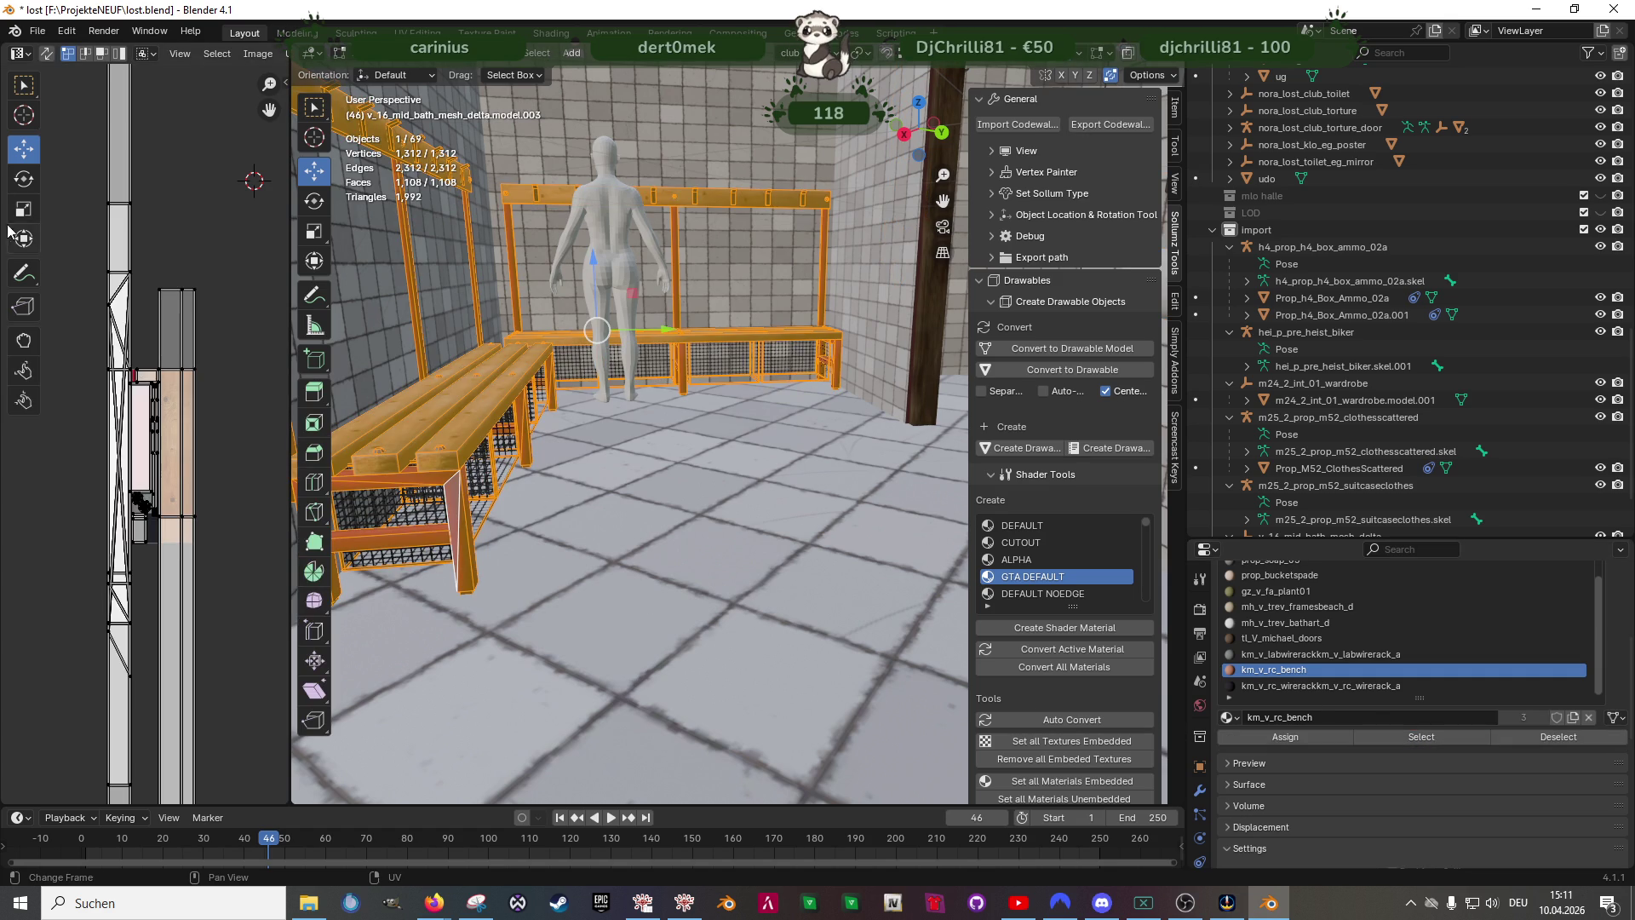
{"action": "left_click", "coordinate": [47, 53]}
{"action": "scroll", "coordinate": [97, 172], "scroll_direction": "down", "scroll_amount": 1}
{"action": "scroll", "coordinate": [153, 356], "scroll_direction": "down", "scroll_amount": 1}
{"action": "left_click_drag", "start_coordinate": [98, 234], "coordinate": [119, 353]}
{"action": "scroll", "coordinate": [124, 489], "scroll_direction": "up", "scroll_amount": 3}
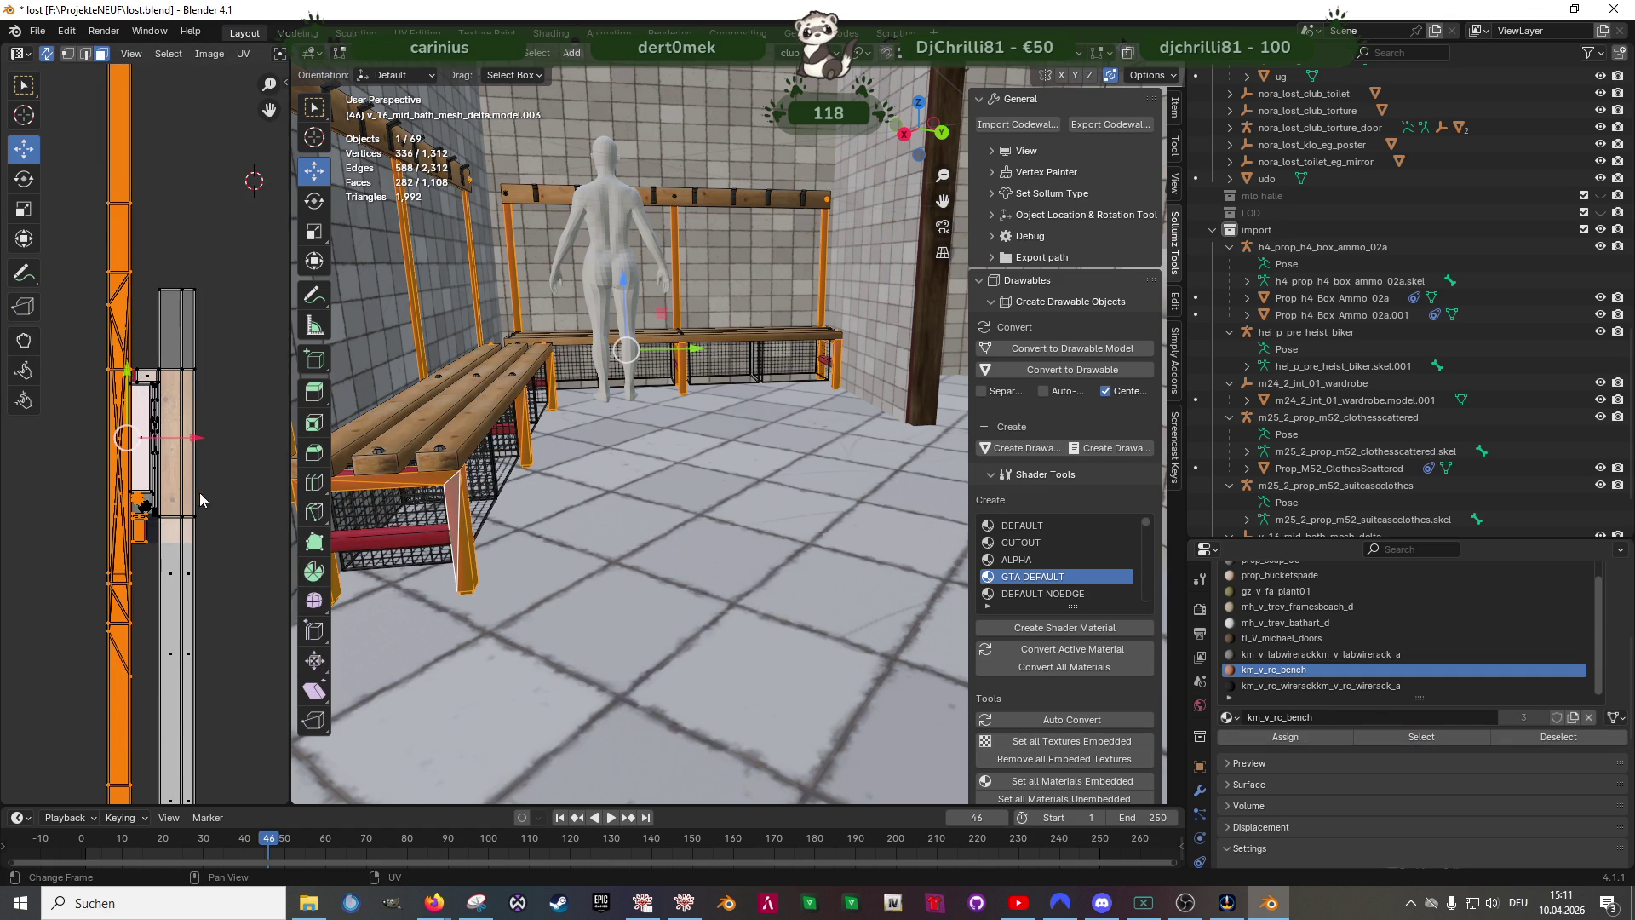
{"action": "scroll", "coordinate": [205, 473], "scroll_direction": "up", "scroll_amount": 2}
{"action": "scroll", "coordinate": [153, 409], "scroll_direction": "up", "scroll_amount": 2}
{"action": "scroll", "coordinate": [169, 402], "scroll_direction": "up", "scroll_amount": 2}
{"action": "scroll", "coordinate": [166, 488], "scroll_direction": "up", "scroll_amount": 1}
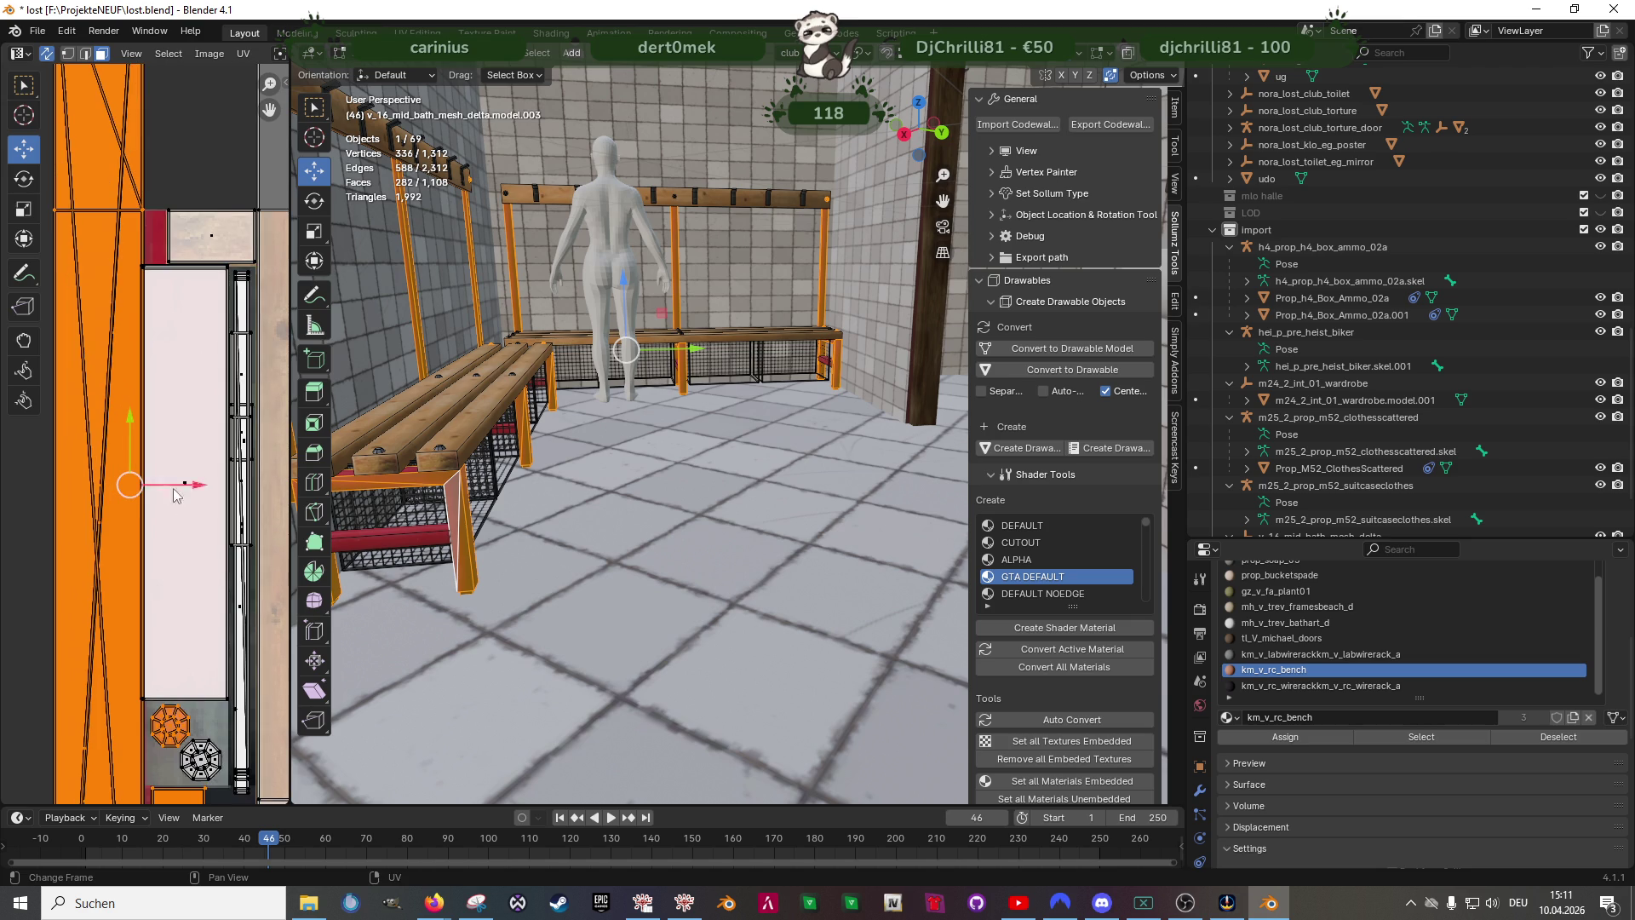
{"action": "middle_click_drag", "start_coordinate": [188, 591], "coordinate": [118, 623]}
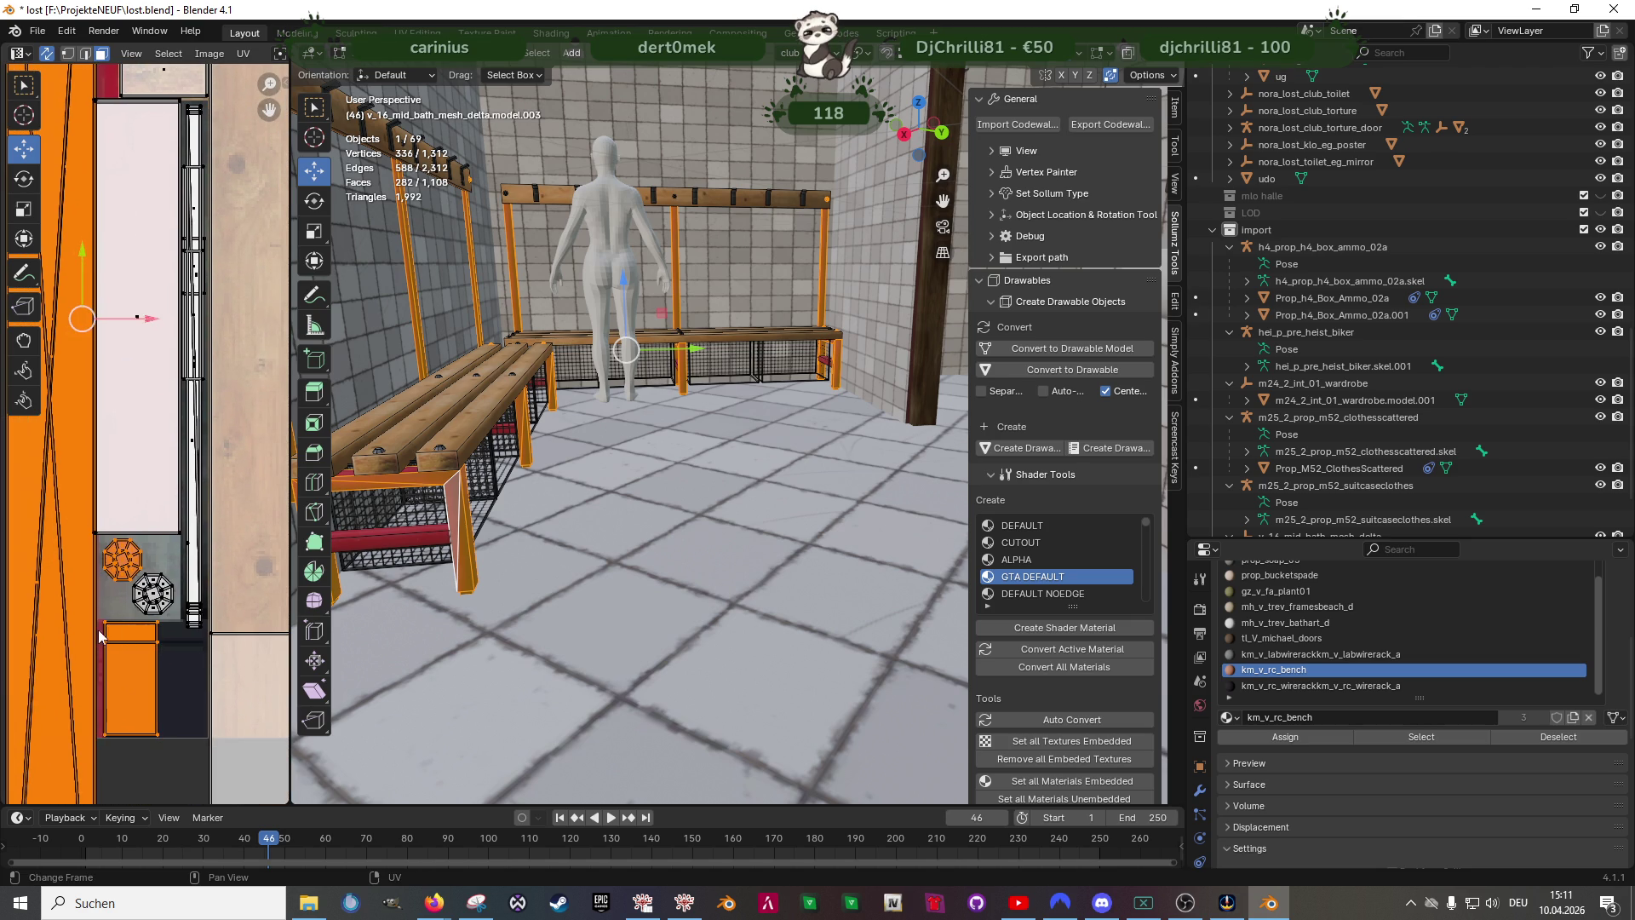
{"action": "left_click", "coordinate": [80, 581]}
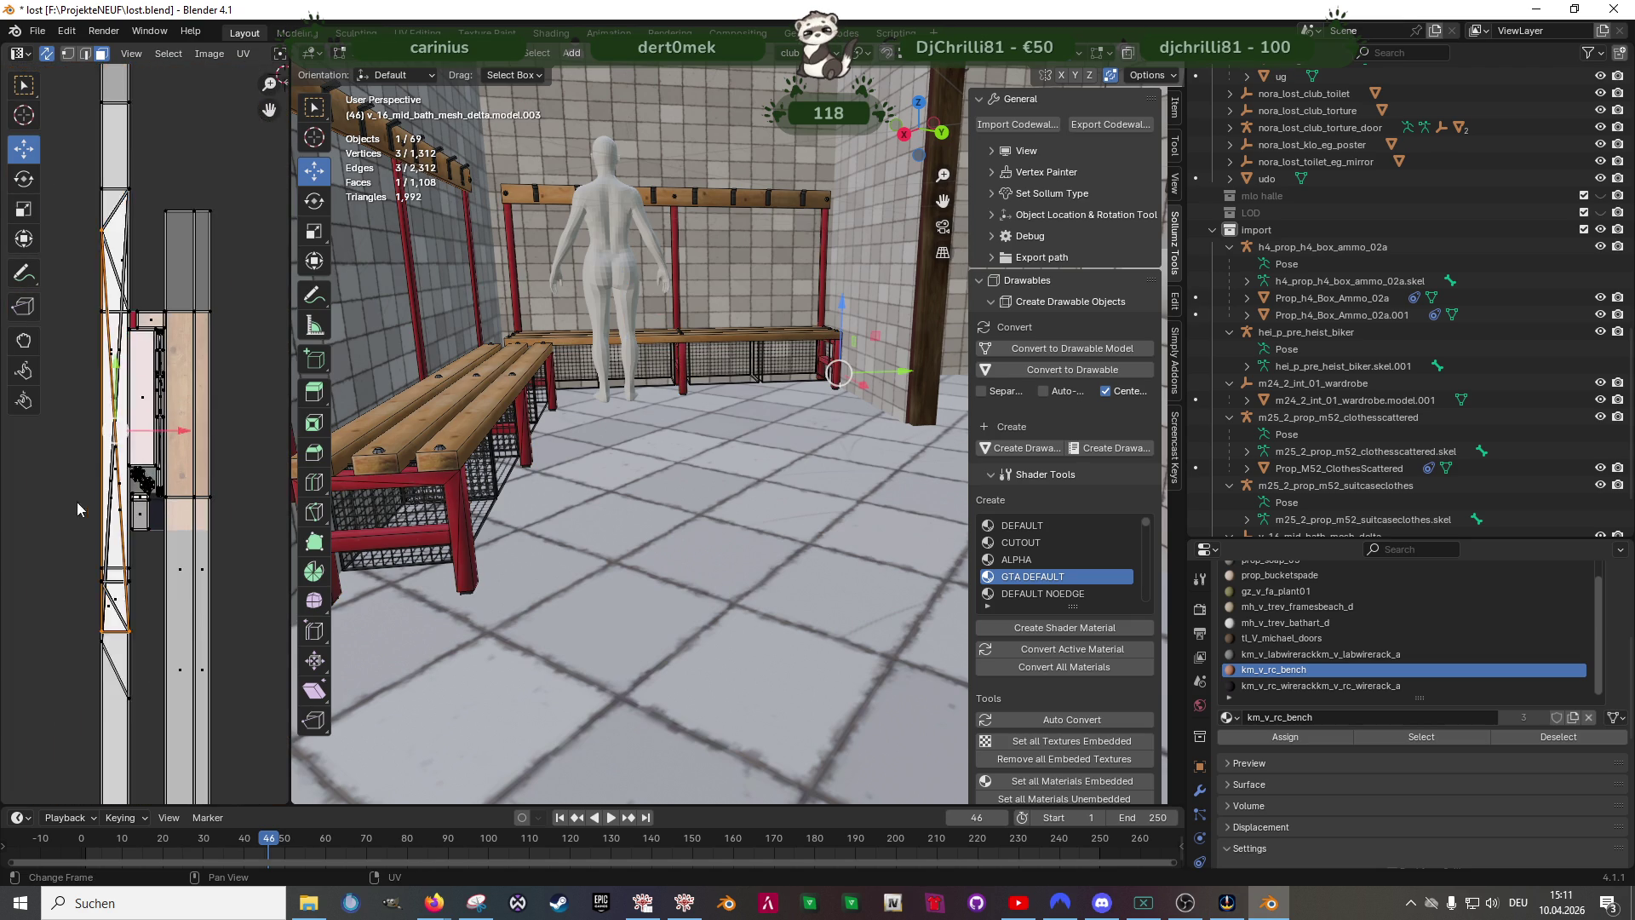
{"action": "scroll", "coordinate": [82, 524], "scroll_direction": "up", "scroll_amount": 3}
- Box-select the metal frame UV islands of both benches, undoing the extra rectangle selection
{"action": "middle_click_drag", "start_coordinate": [141, 582], "coordinate": [91, 376]}
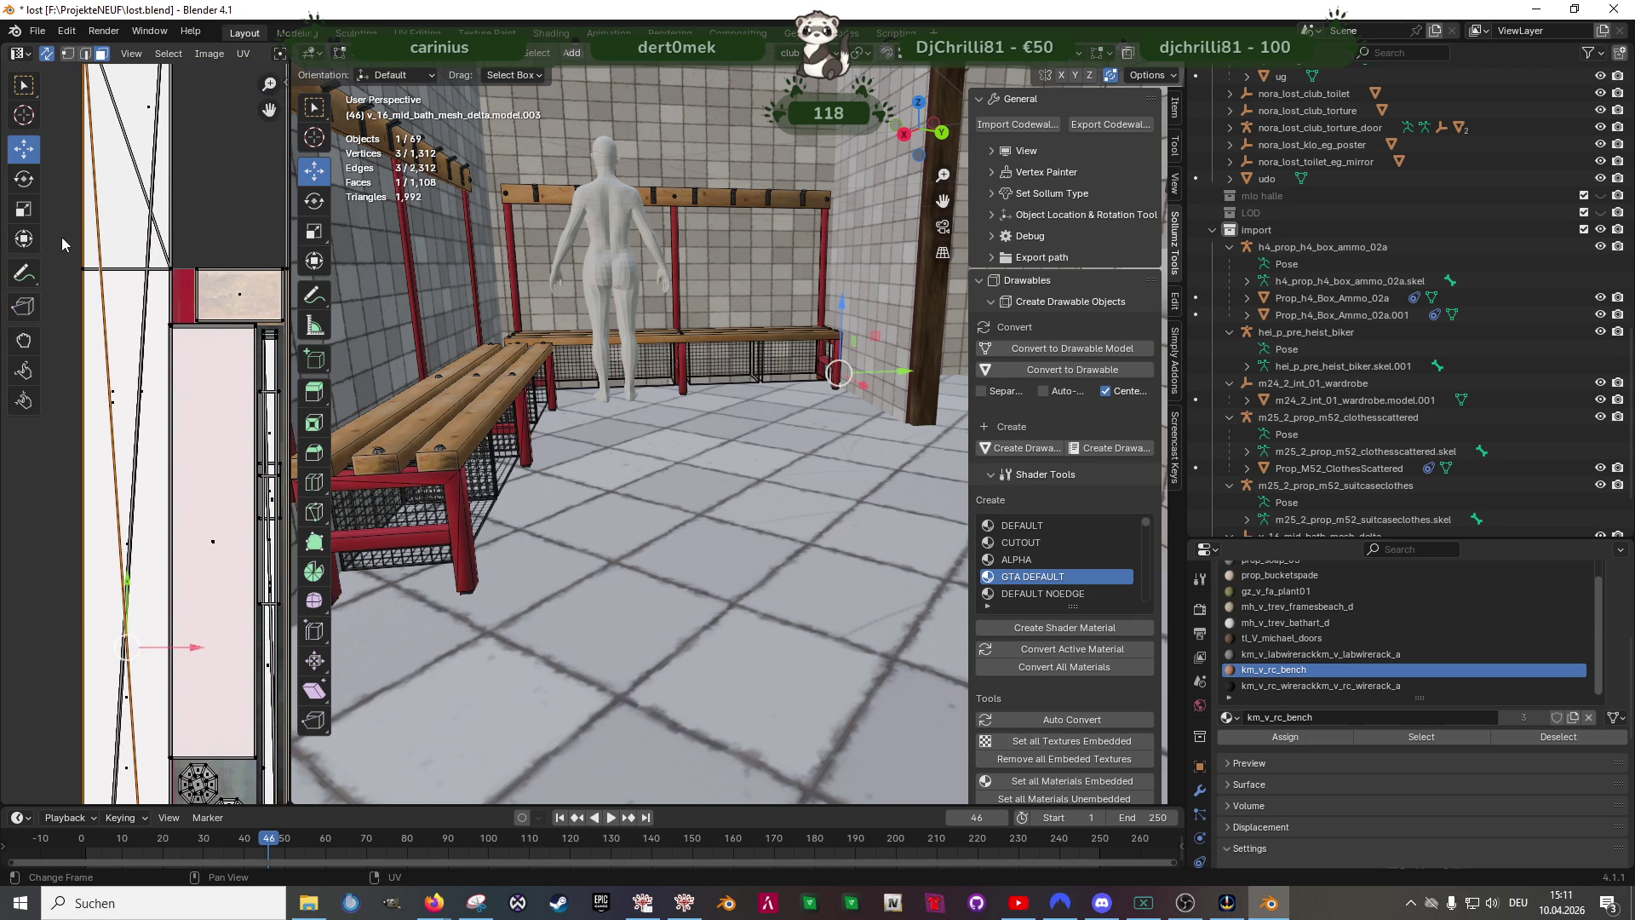
{"action": "left_click_drag", "start_coordinate": [73, 243], "coordinate": [178, 309]}
{"action": "scroll", "coordinate": [129, 270], "scroll_direction": "down", "scroll_amount": 2}
{"action": "scroll", "coordinate": [122, 218], "scroll_direction": "down", "scroll_amount": 2}
{"action": "scroll", "coordinate": [188, 391], "scroll_direction": "down", "scroll_amount": 2}
{"action": "left_click_drag", "start_coordinate": [151, 390], "coordinate": [155, 397]}
{"action": "scroll", "coordinate": [141, 396], "scroll_direction": "up", "scroll_amount": 2}
{"action": "scroll", "coordinate": [137, 258], "scroll_direction": "down", "scroll_amount": 1}
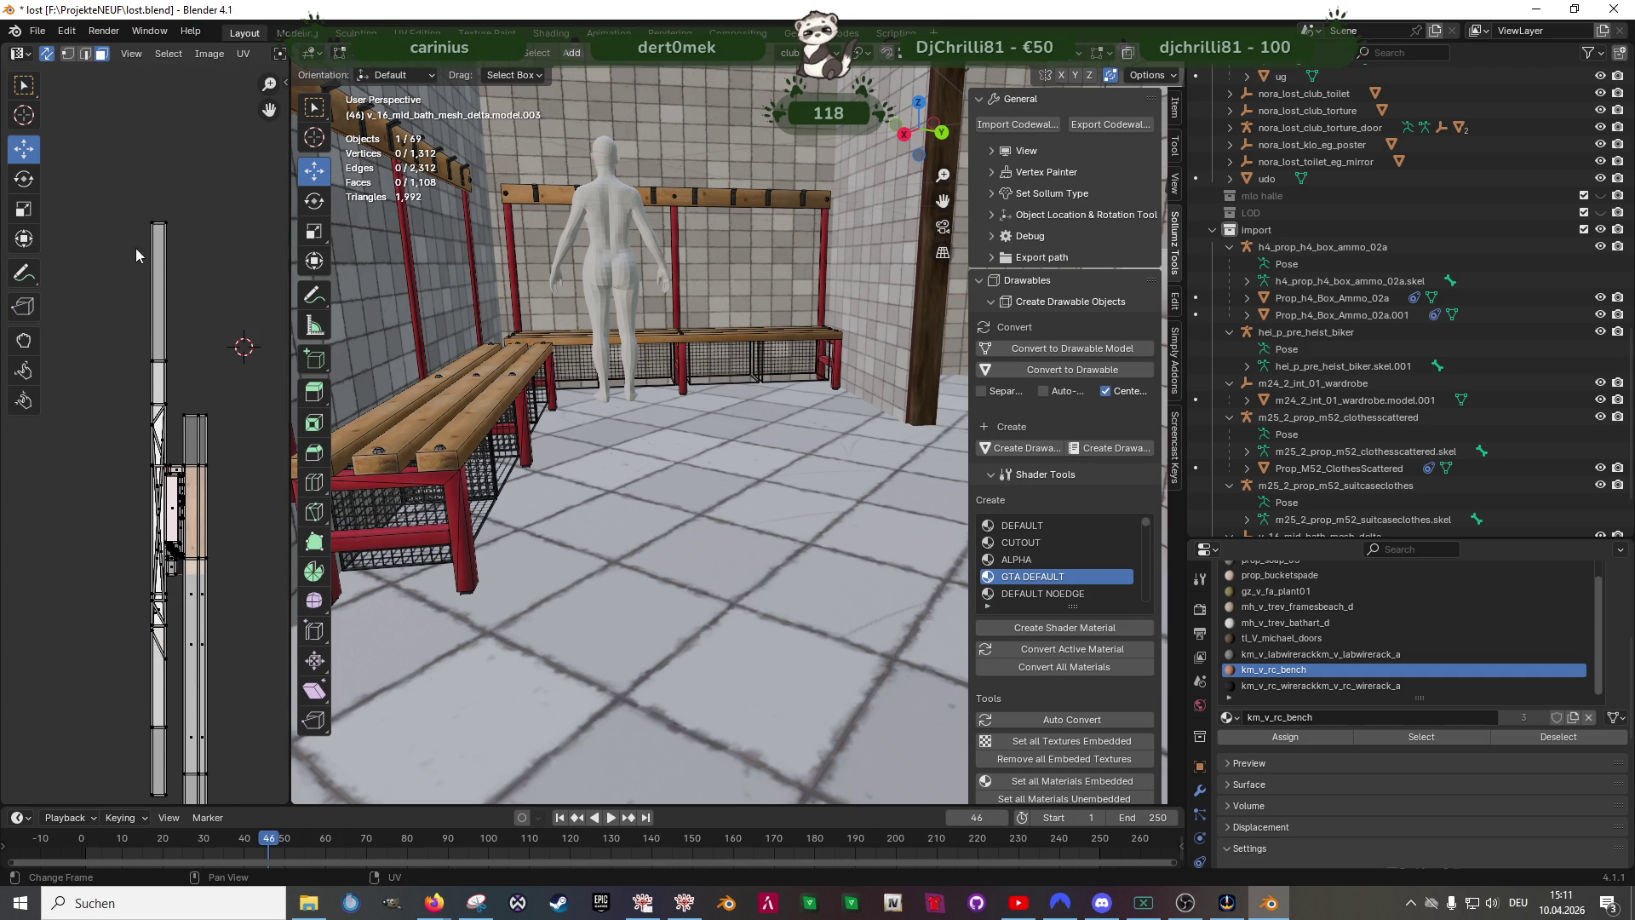
{"action": "left_click_drag", "start_coordinate": [136, 250], "coordinate": [180, 409]}
{"action": "scroll", "coordinate": [150, 335], "scroll_direction": "up", "scroll_amount": 2}
{"action": "scroll", "coordinate": [149, 334], "scroll_direction": "up", "scroll_amount": 1}
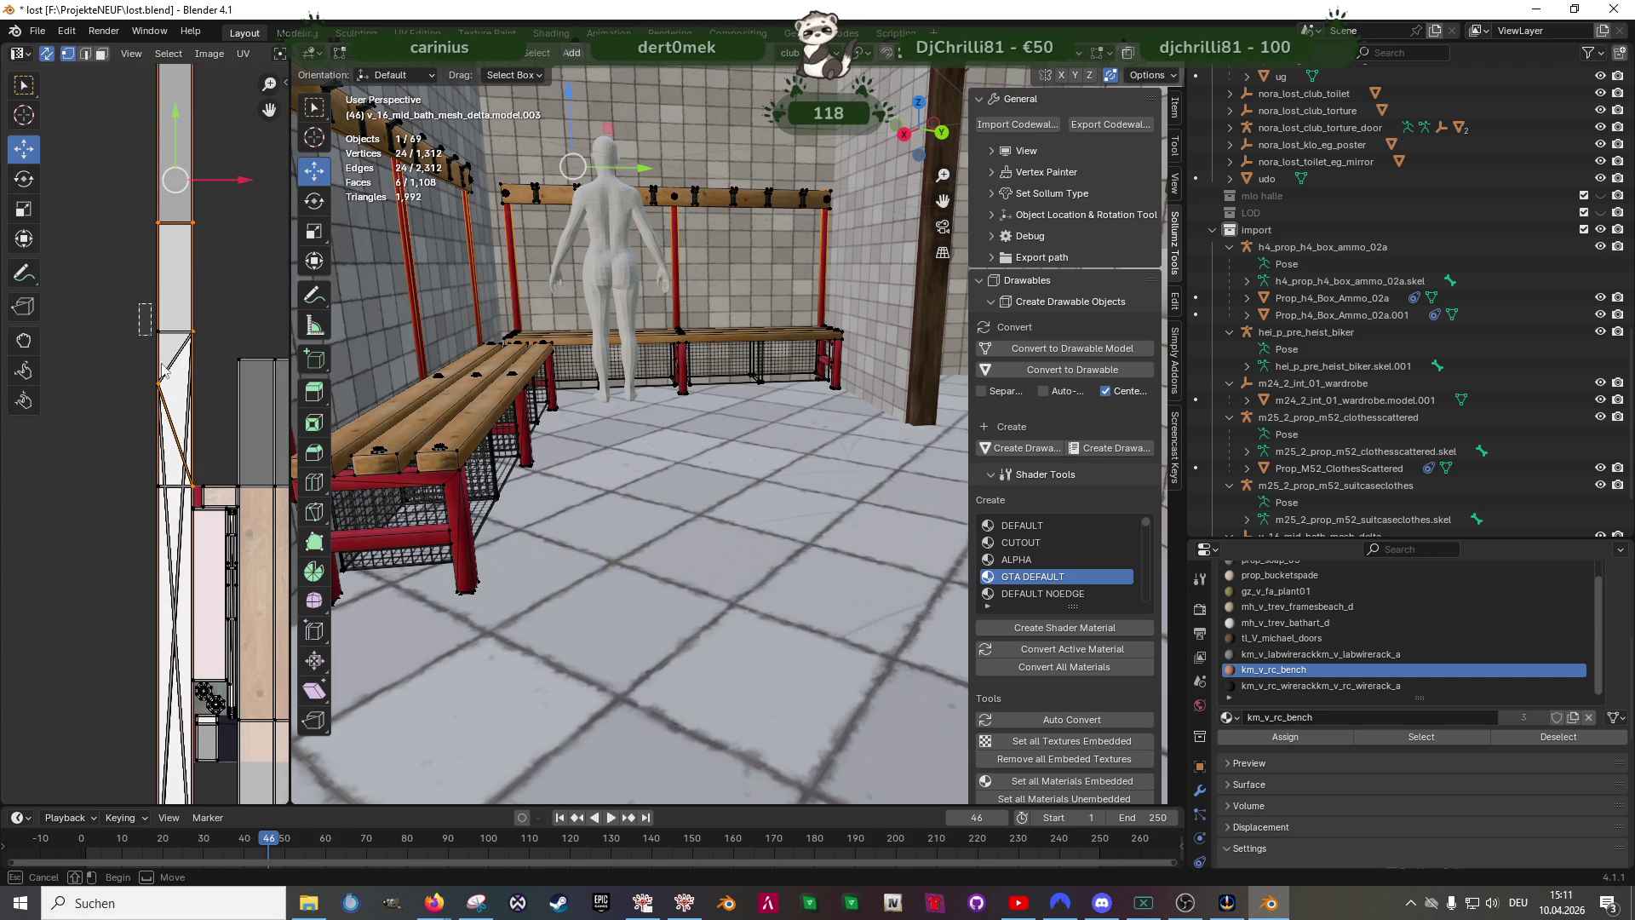
{"action": "scroll", "coordinate": [148, 336], "scroll_direction": "up", "scroll_amount": 2}
{"action": "scroll", "coordinate": [141, 345], "scroll_direction": "up", "scroll_amount": 2}
{"action": "scroll", "coordinate": [135, 358], "scroll_direction": "up", "scroll_amount": 2}
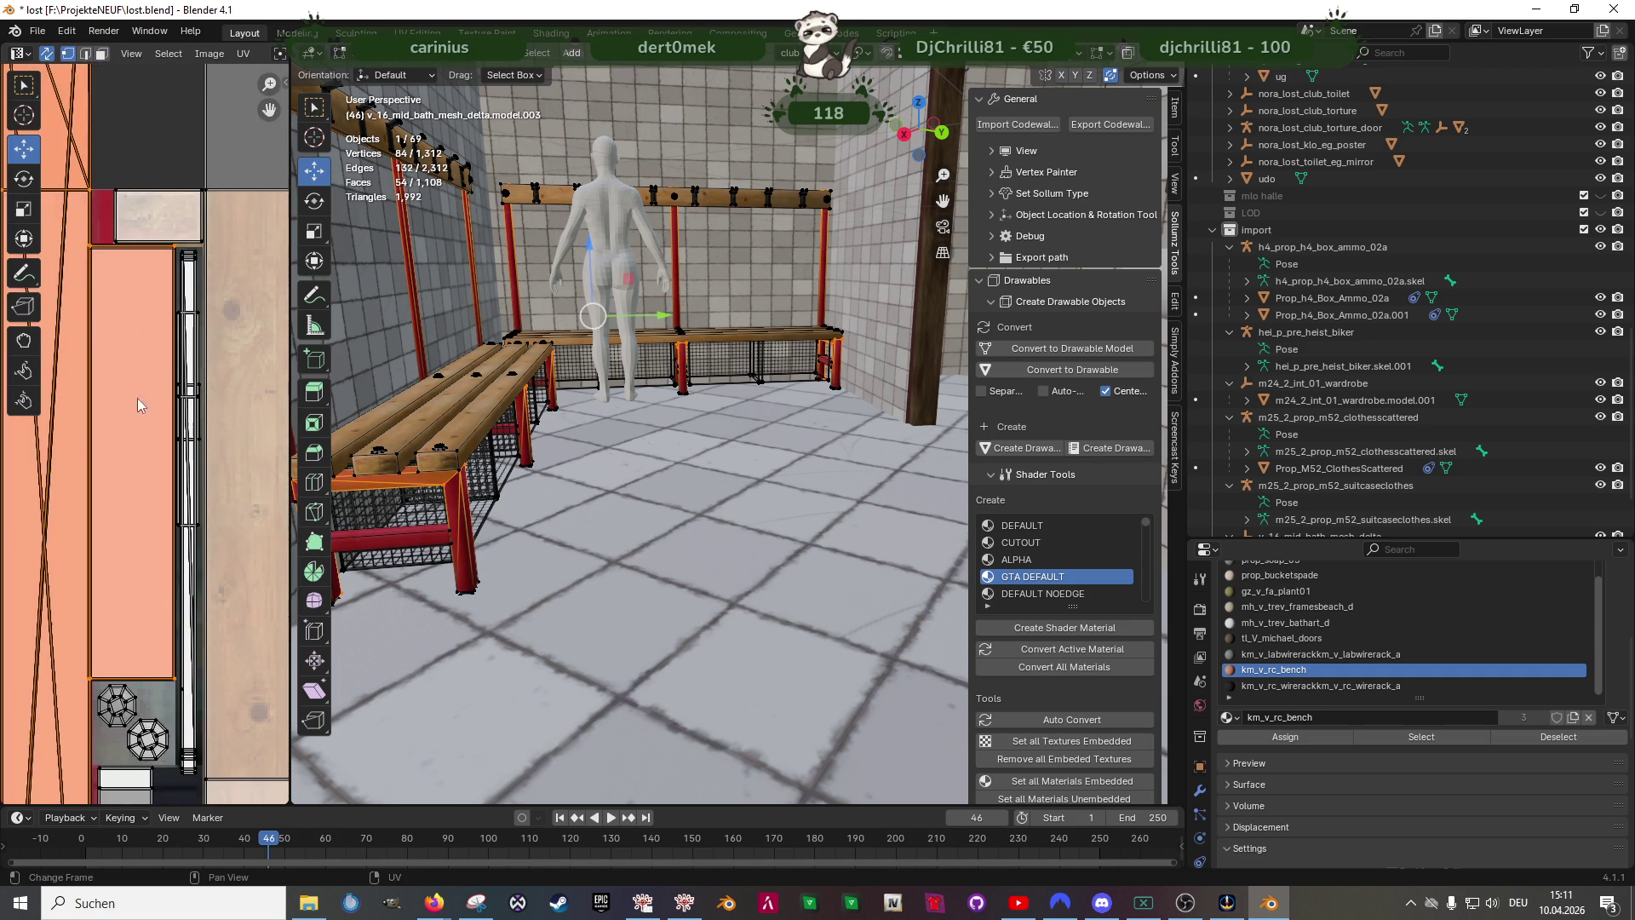
{"action": "scroll", "coordinate": [134, 358], "scroll_direction": "down", "scroll_amount": 2}
{"action": "scroll", "coordinate": [132, 410], "scroll_direction": "down", "scroll_amount": 2}
{"action": "scroll", "coordinate": [130, 472], "scroll_direction": "down", "scroll_amount": 1}
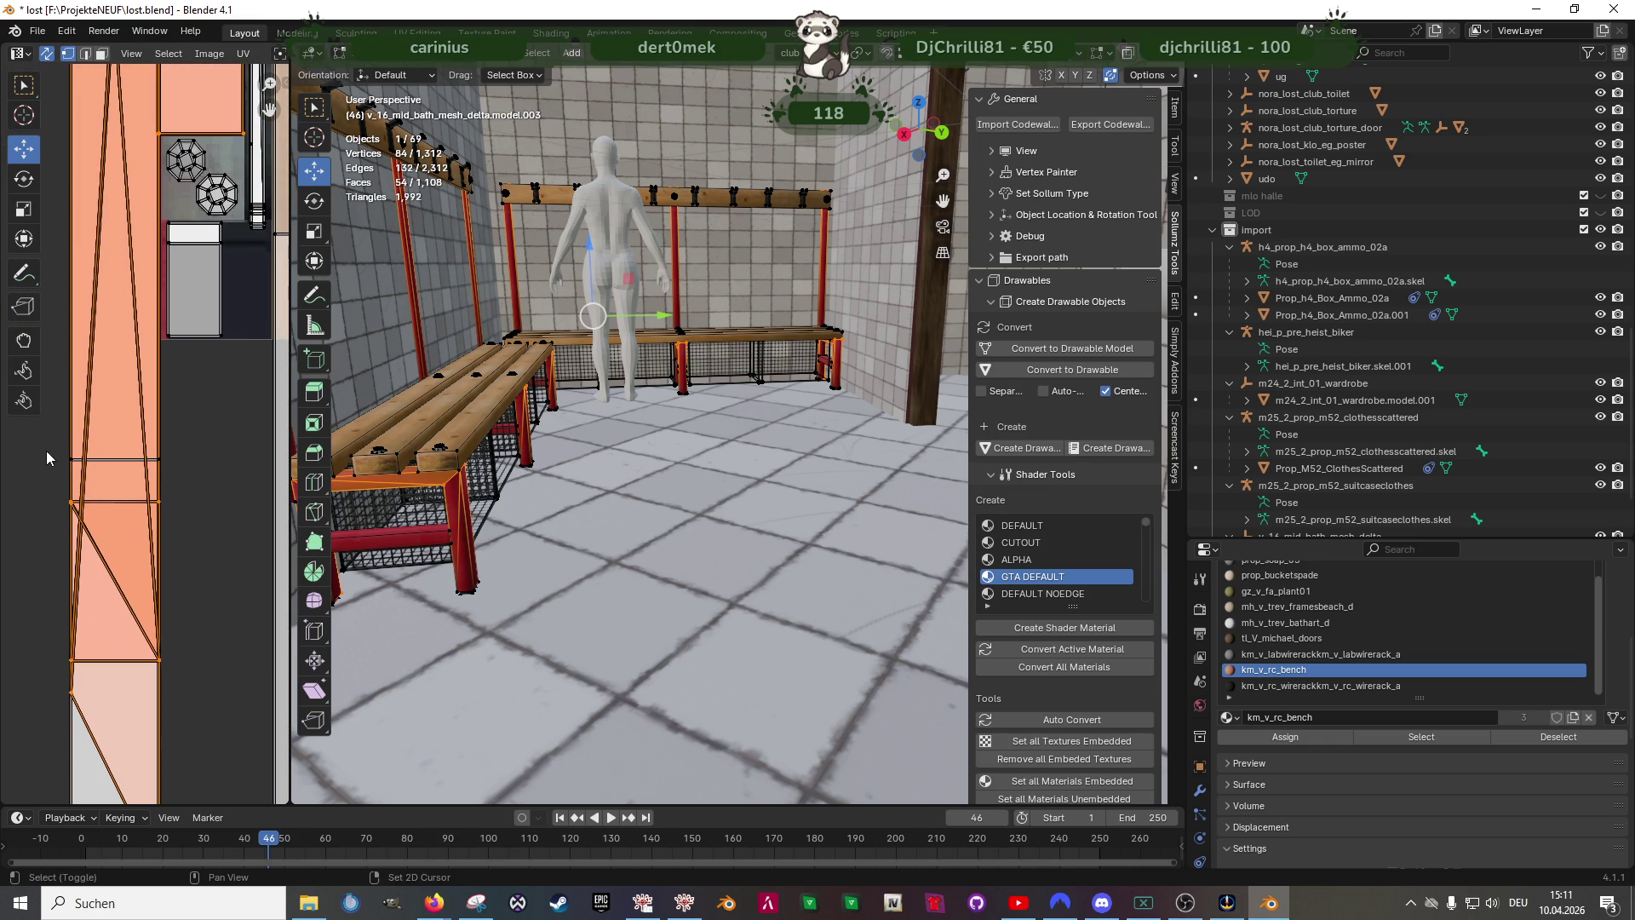
{"action": "scroll", "coordinate": [129, 511], "scroll_direction": "down", "scroll_amount": 2}
{"action": "scroll", "coordinate": [160, 575], "scroll_direction": "down", "scroll_amount": 2}
{"action": "scroll", "coordinate": [166, 524], "scroll_direction": "down", "scroll_amount": 1}
{"action": "scroll", "coordinate": [116, 536], "scroll_direction": "down", "scroll_amount": 2}
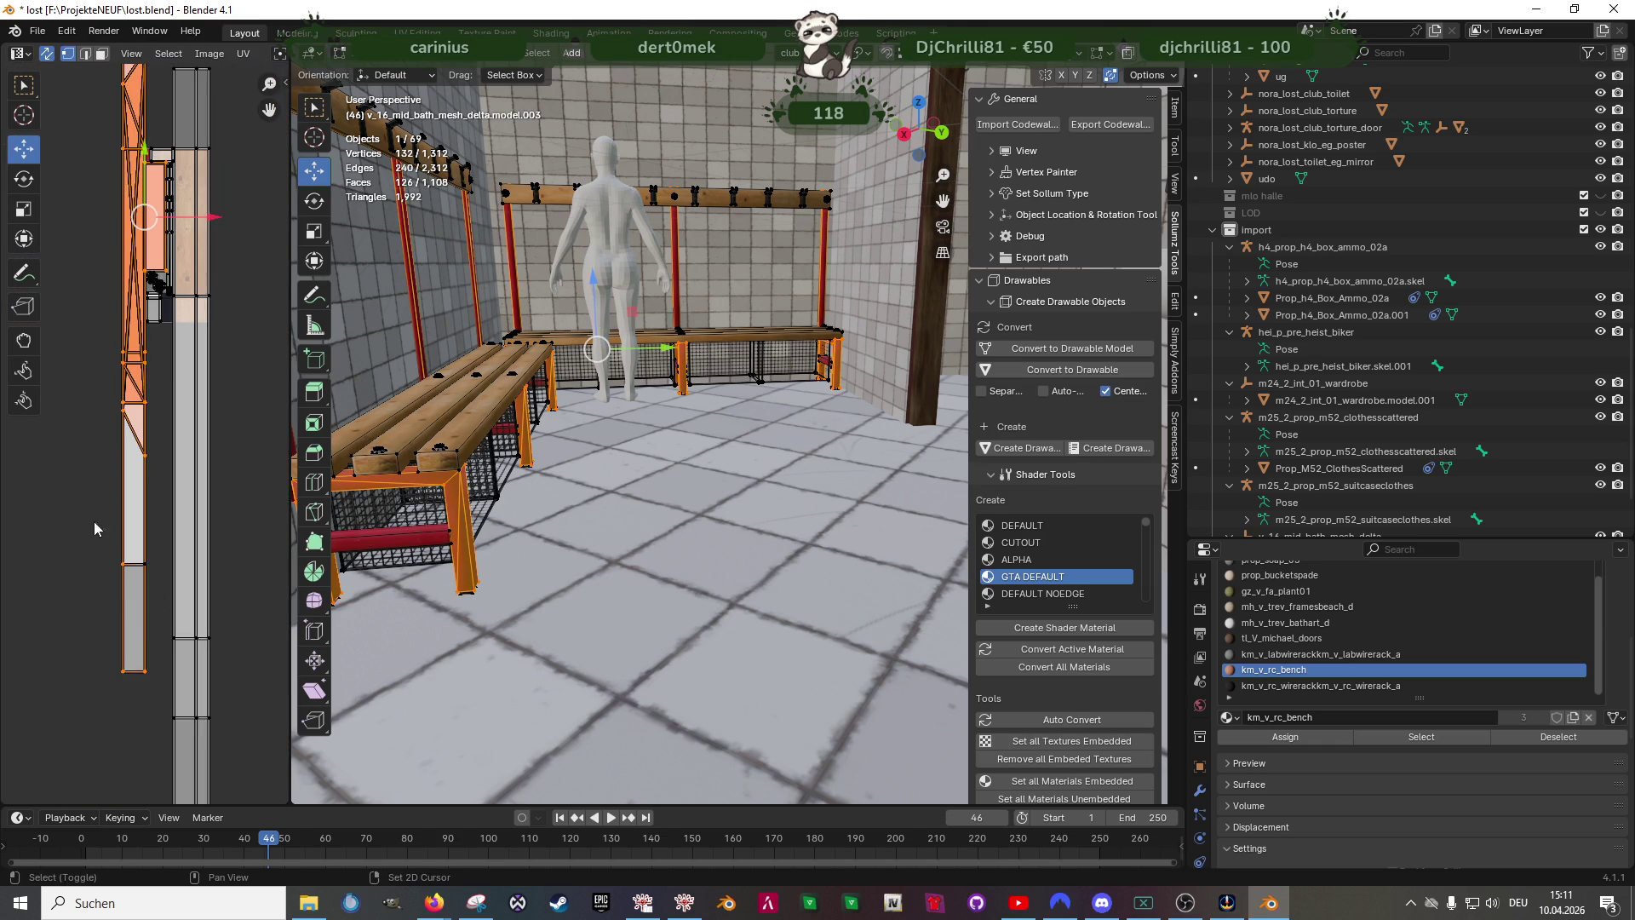
{"action": "left_click_drag", "start_coordinate": [153, 686], "coordinate": [99, 534]}
{"action": "scroll", "coordinate": [160, 520], "scroll_direction": "up", "scroll_amount": 3}
{"action": "scroll", "coordinate": [160, 385], "scroll_direction": "up", "scroll_amount": 3}
{"action": "middle_click_drag", "start_coordinate": [158, 370], "coordinate": [88, 295]}
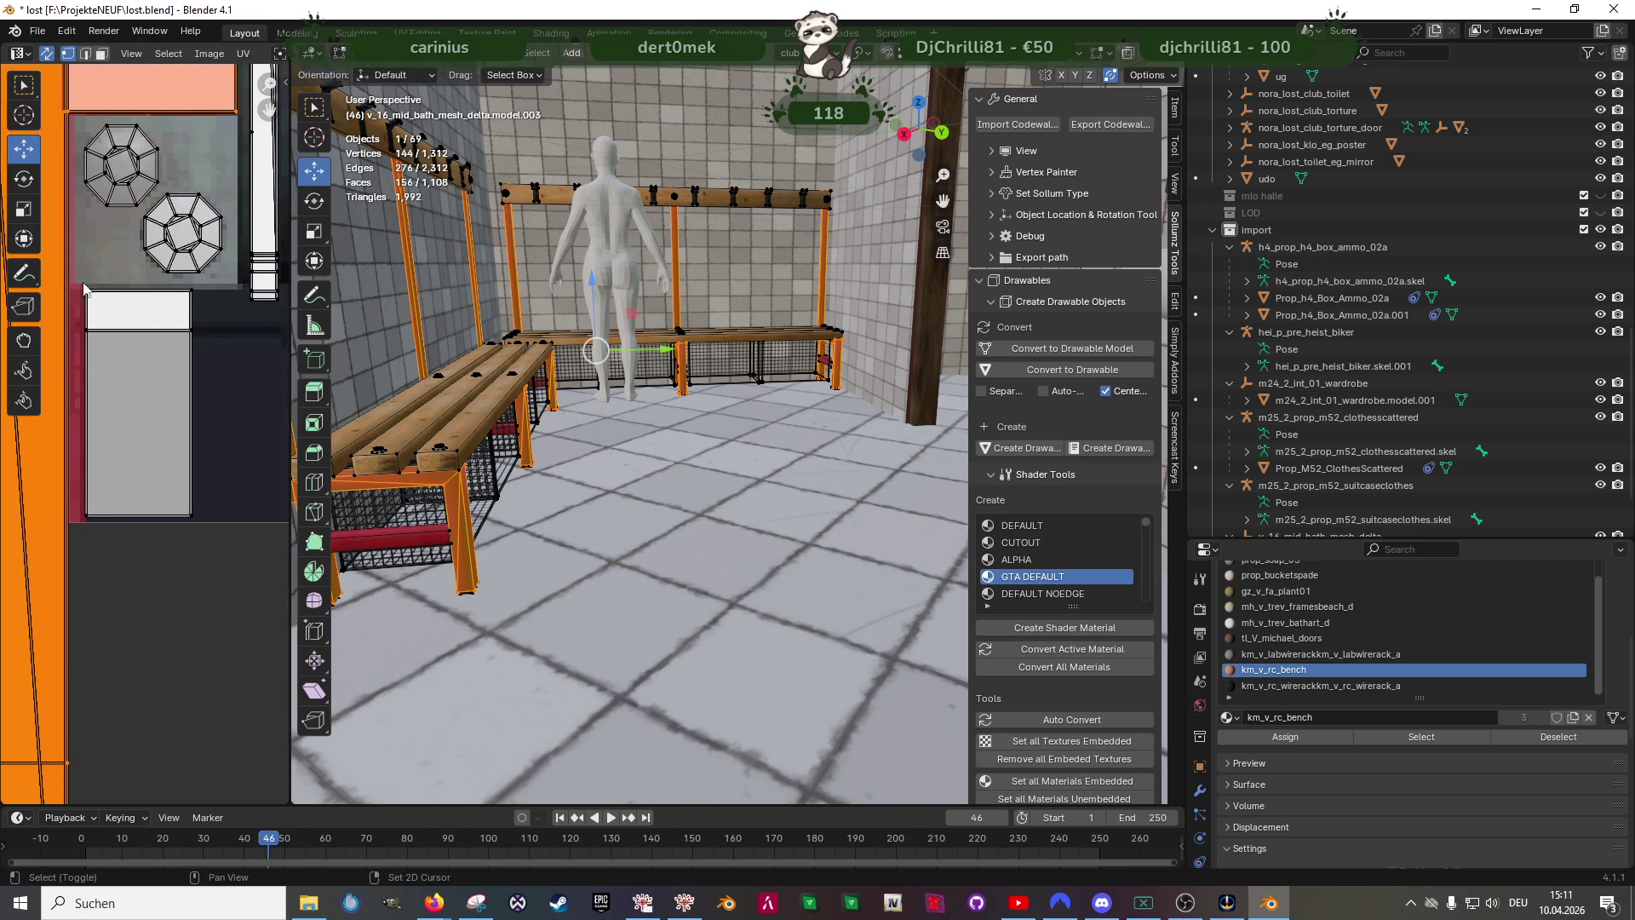
{"action": "left_click_drag", "start_coordinate": [78, 288], "coordinate": [132, 422]}
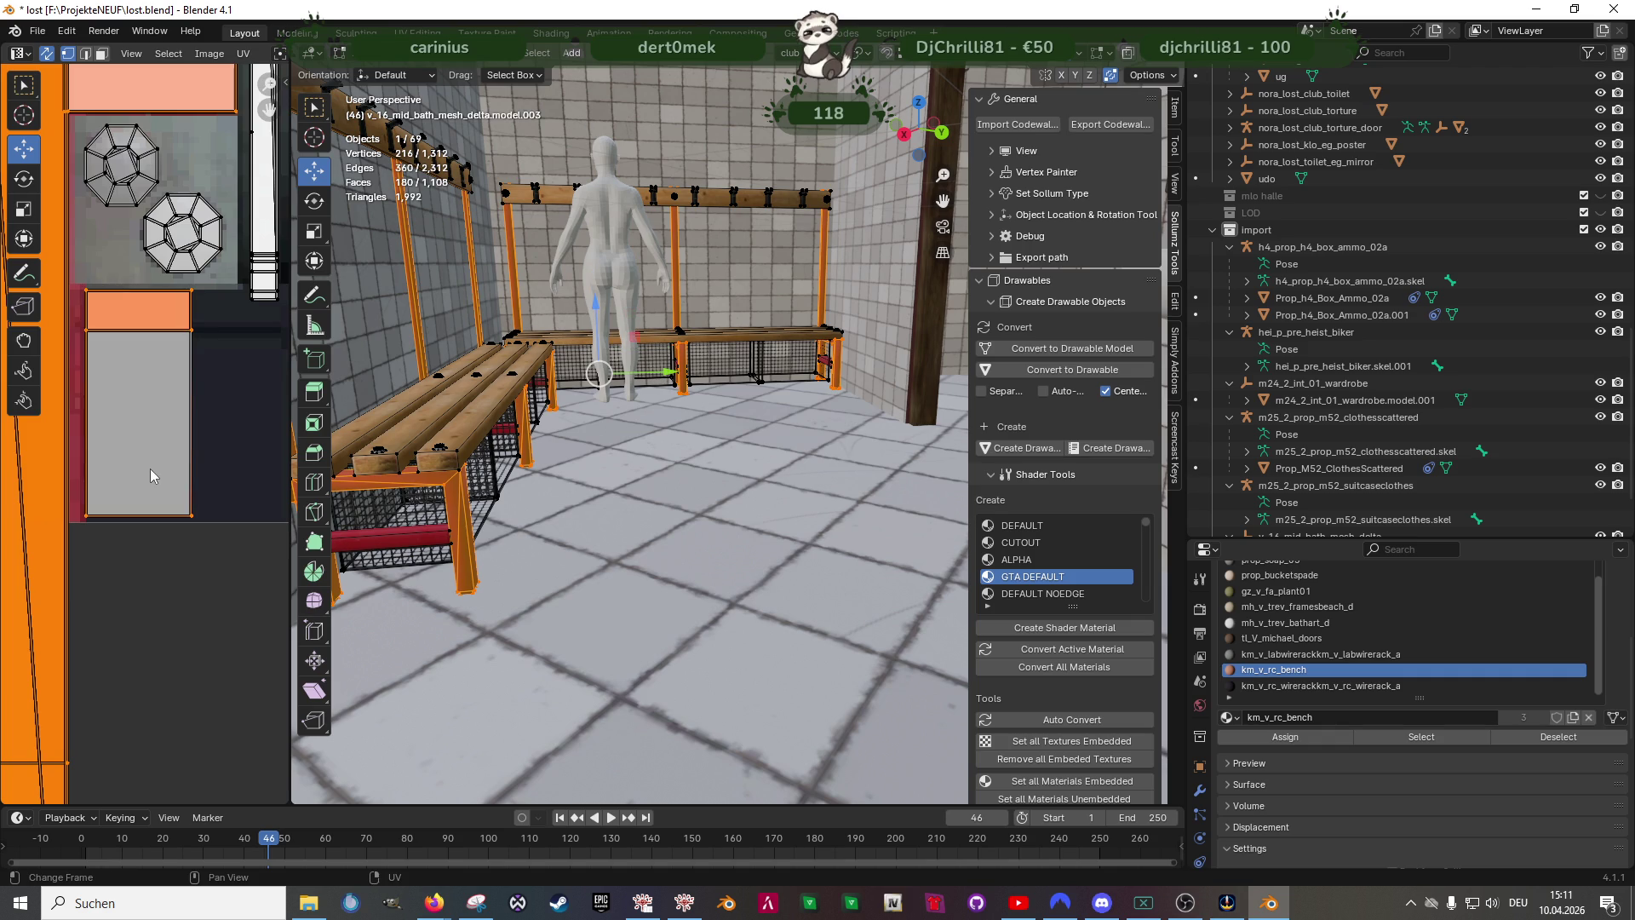
{"action": "key", "text": "ctrl+z"}
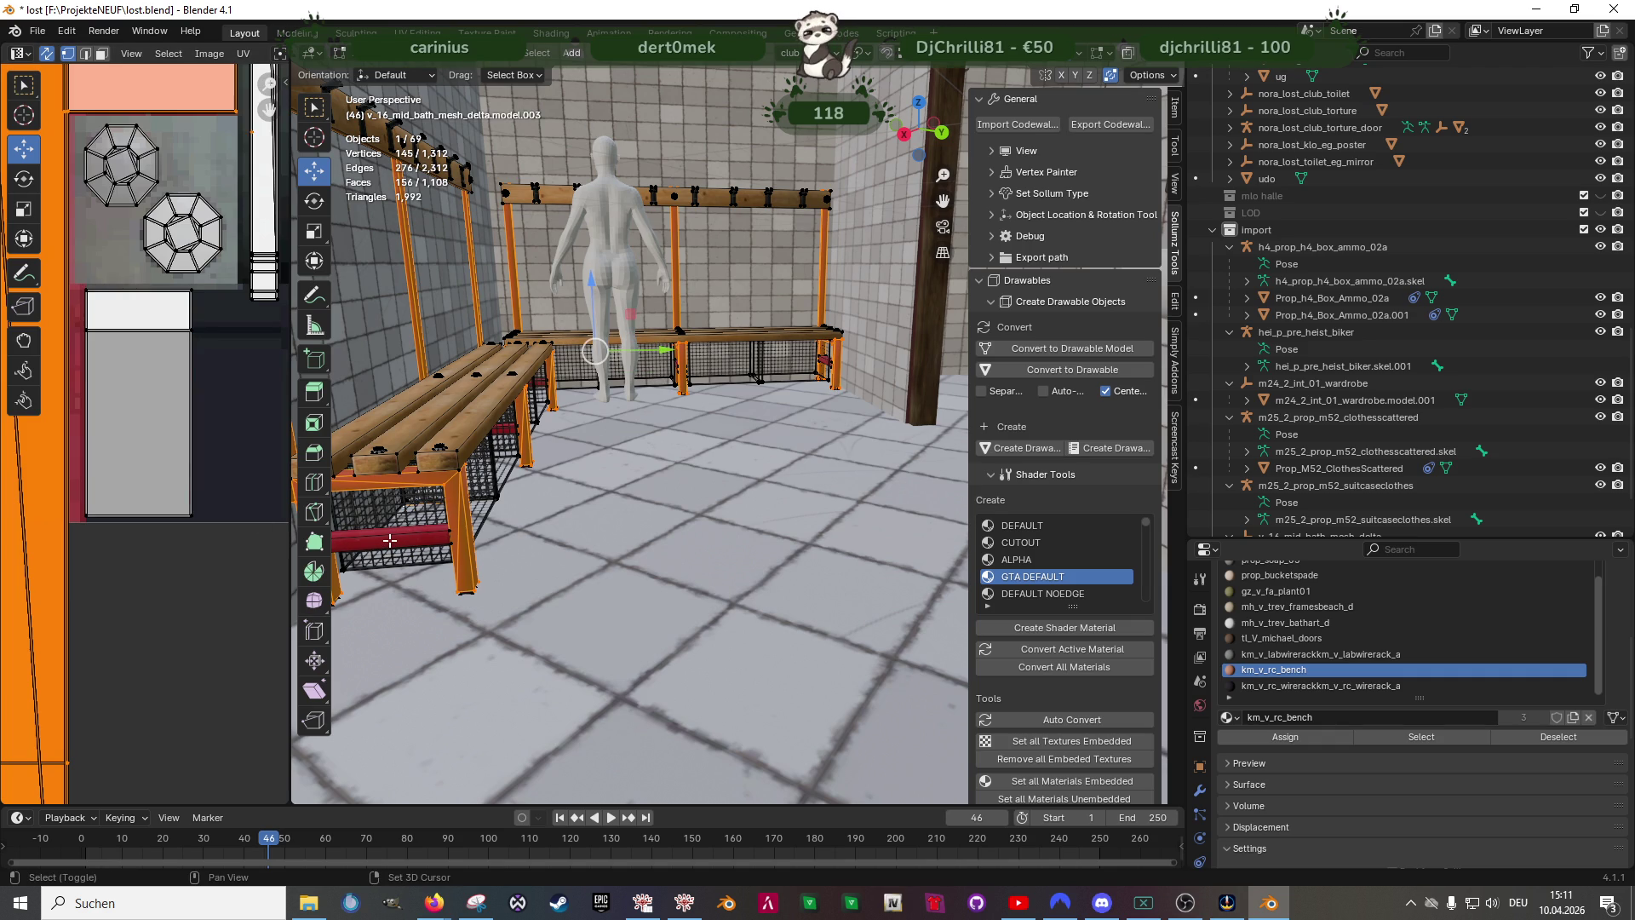
{"action": "left_click", "coordinate": [390, 541]}
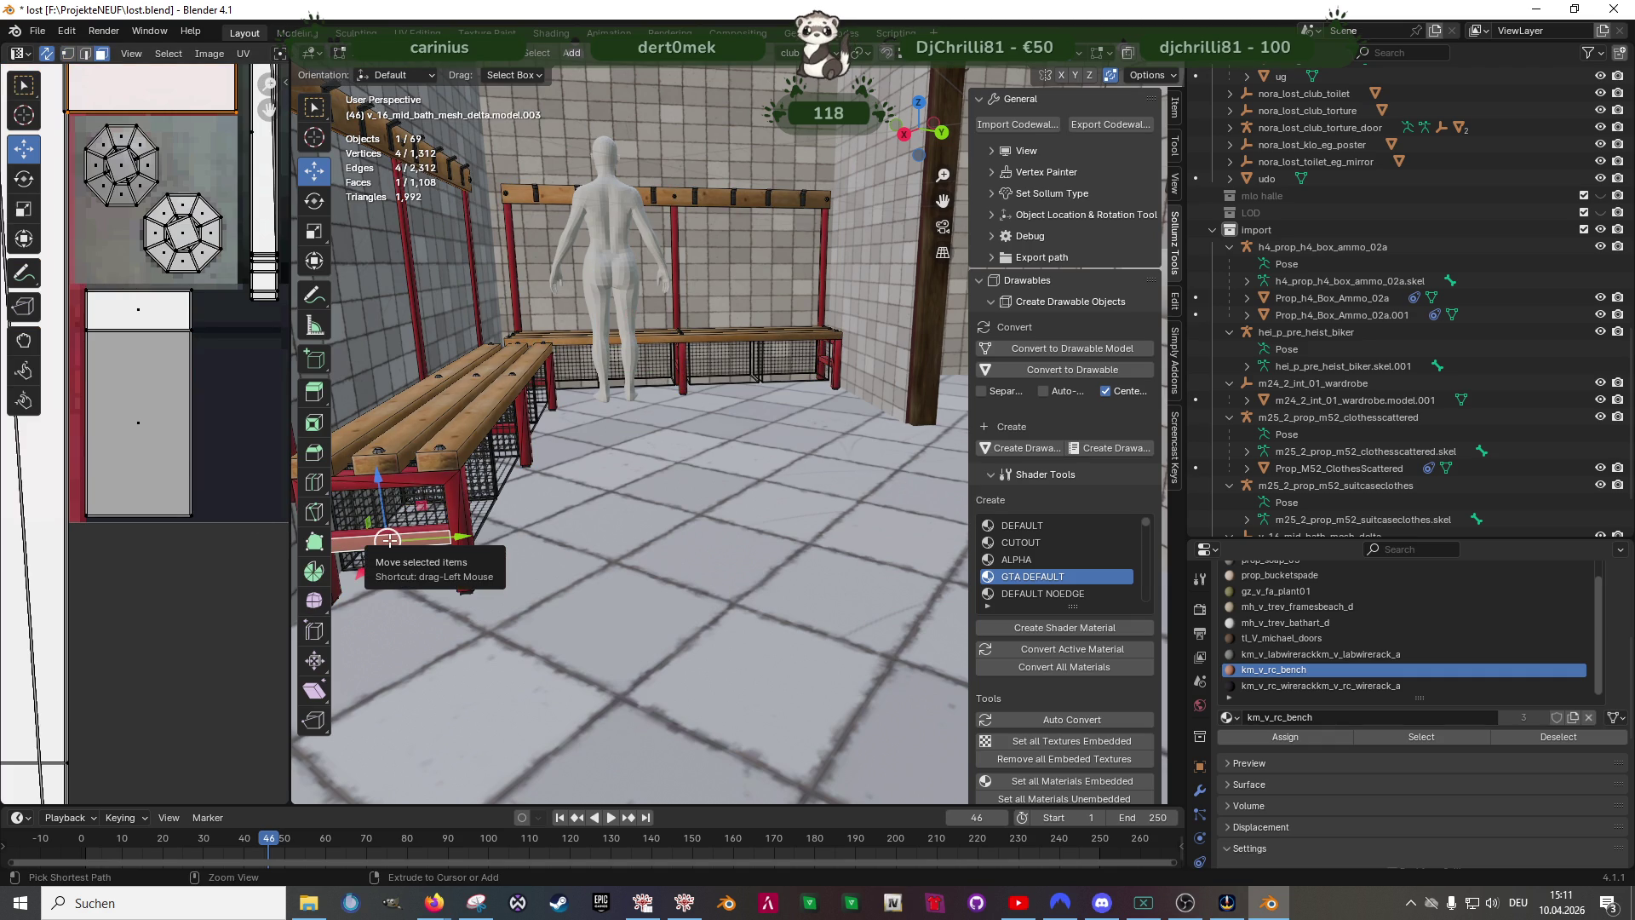
- Extend the frame selection to the linked faces and the red crossbar's UVs
{"action": "key", "text": "ctrl+l"}
{"action": "left_click", "coordinate": [389, 541], "text": "shift"}
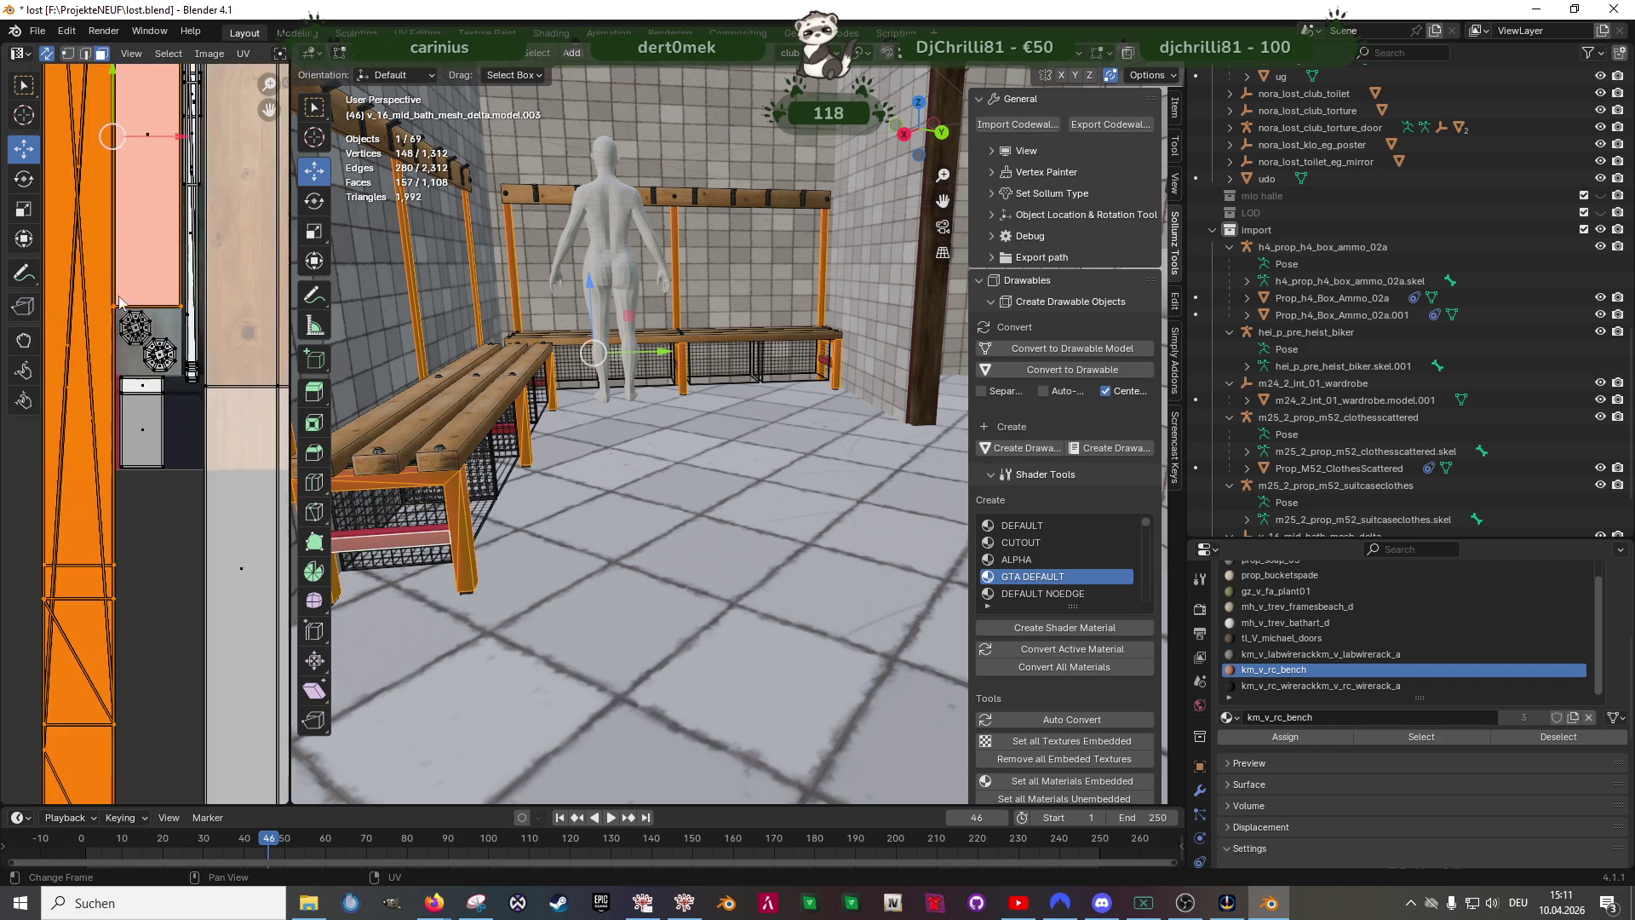
{"action": "scroll", "coordinate": [145, 441], "scroll_direction": "up", "scroll_amount": 5}
{"action": "scroll", "coordinate": [147, 441], "scroll_direction": "up", "scroll_amount": 3}
{"action": "middle_click_drag", "start_coordinate": [151, 340], "coordinate": [199, 355]}
{"action": "middle_click_drag", "start_coordinate": [492, 526], "coordinate": [573, 474]}
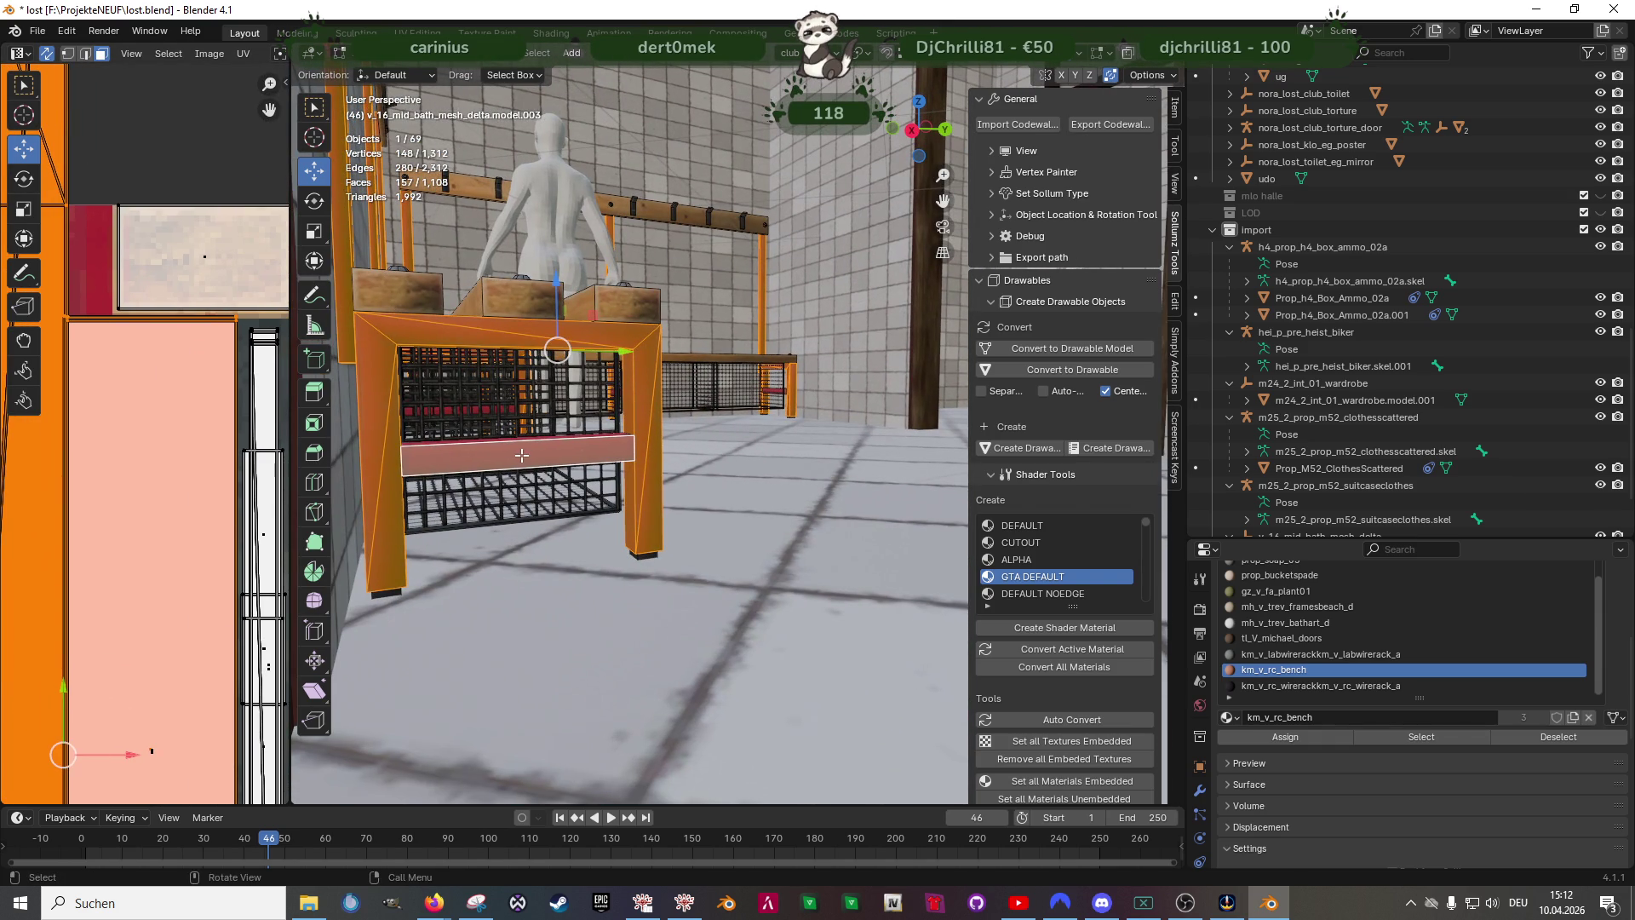
{"action": "scroll", "coordinate": [192, 486], "scroll_direction": "down", "scroll_amount": 5}
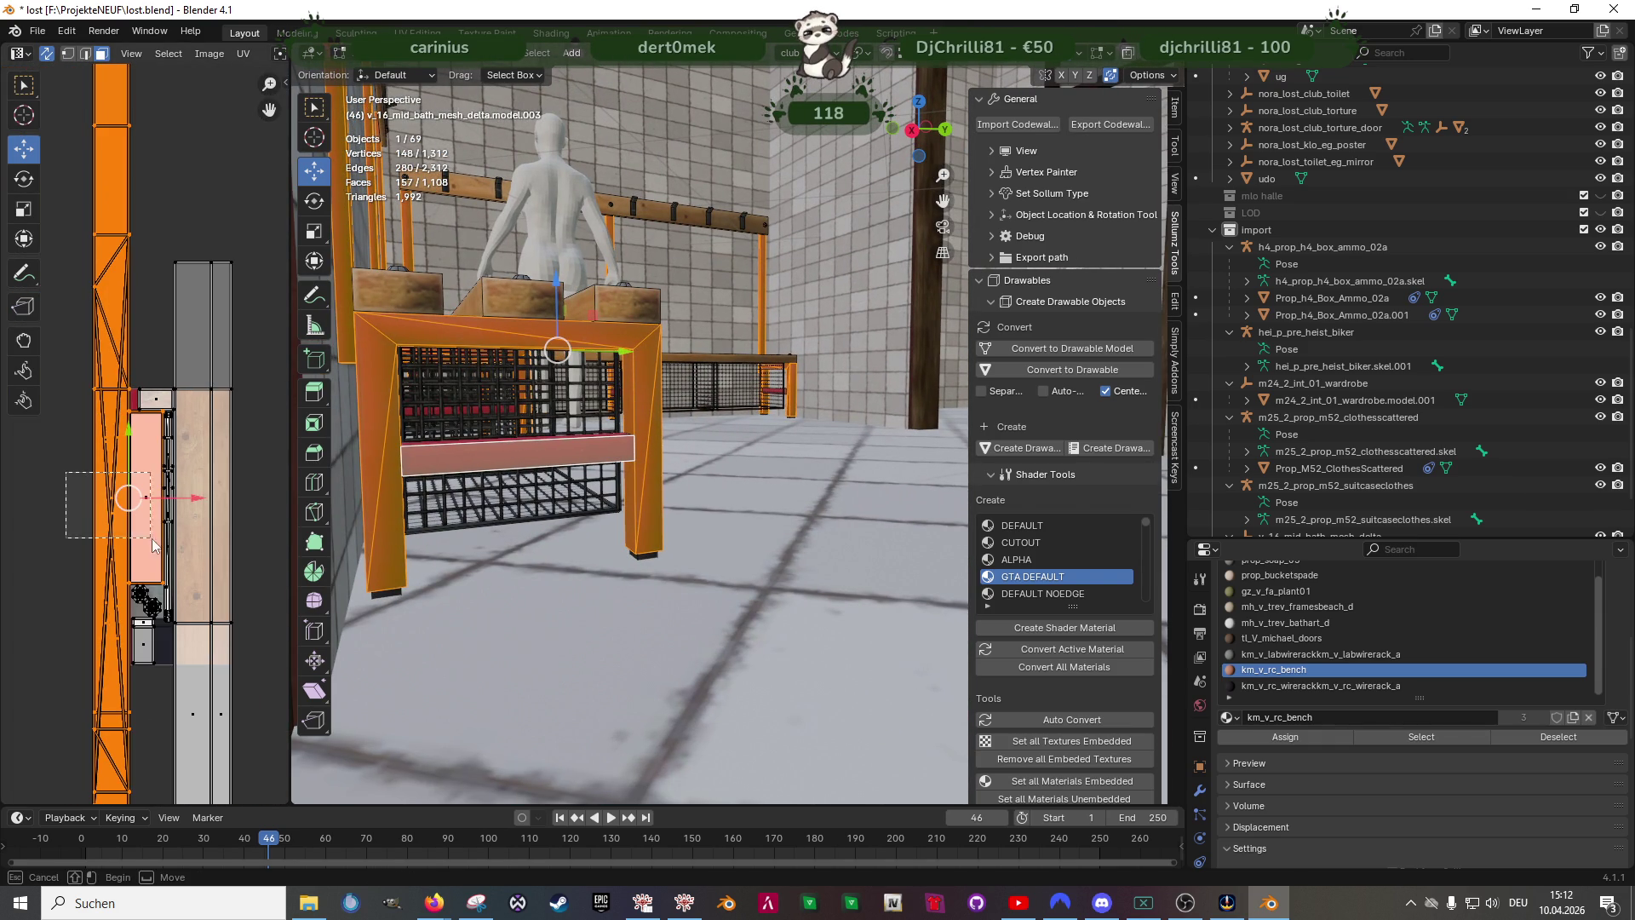
{"action": "left_click_drag", "start_coordinate": [67, 474], "coordinate": [133, 518]}
{"action": "mouse_move", "coordinate": [537, 459]}
{"action": "middle_mouse_down"}
{"action": "mouse_move", "coordinate": [604, 492]}
{"action": "mouse_move", "coordinate": [556, 462]}
{"action": "mouse_move", "coordinate": [642, 588]}
{"action": "mouse_move", "coordinate": [682, 553]}
{"action": "middle_mouse_up"}
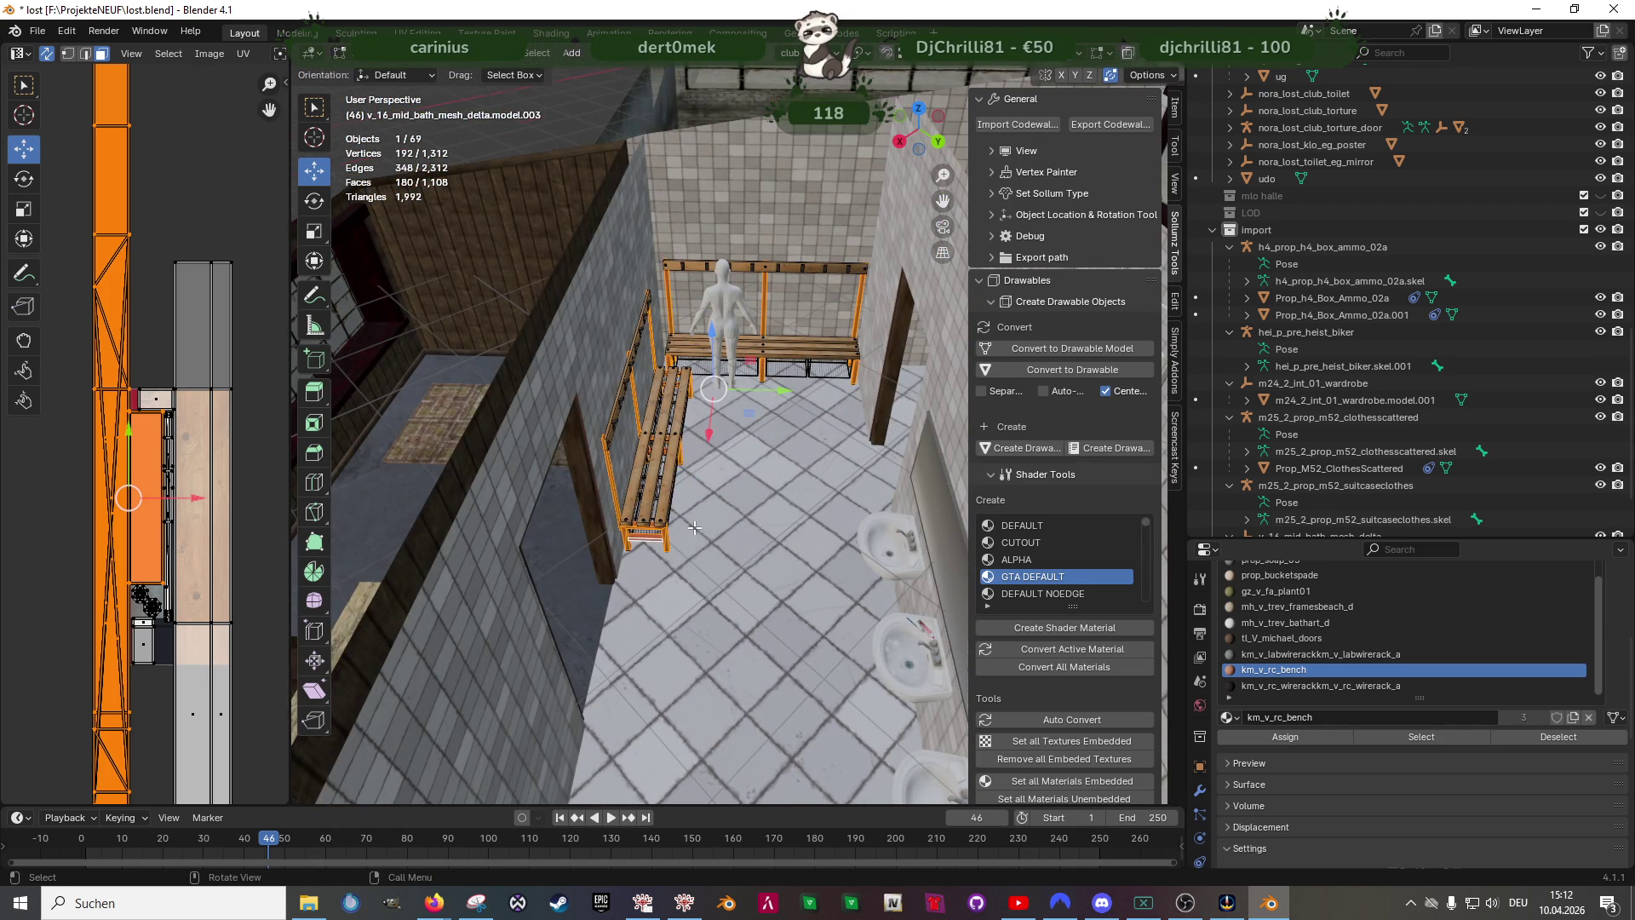
{"action": "scroll", "coordinate": [693, 528], "scroll_direction": "down", "scroll_amount": 3}
{"action": "scroll", "coordinate": [1306, 612], "scroll_direction": "up", "scroll_amount": 5}
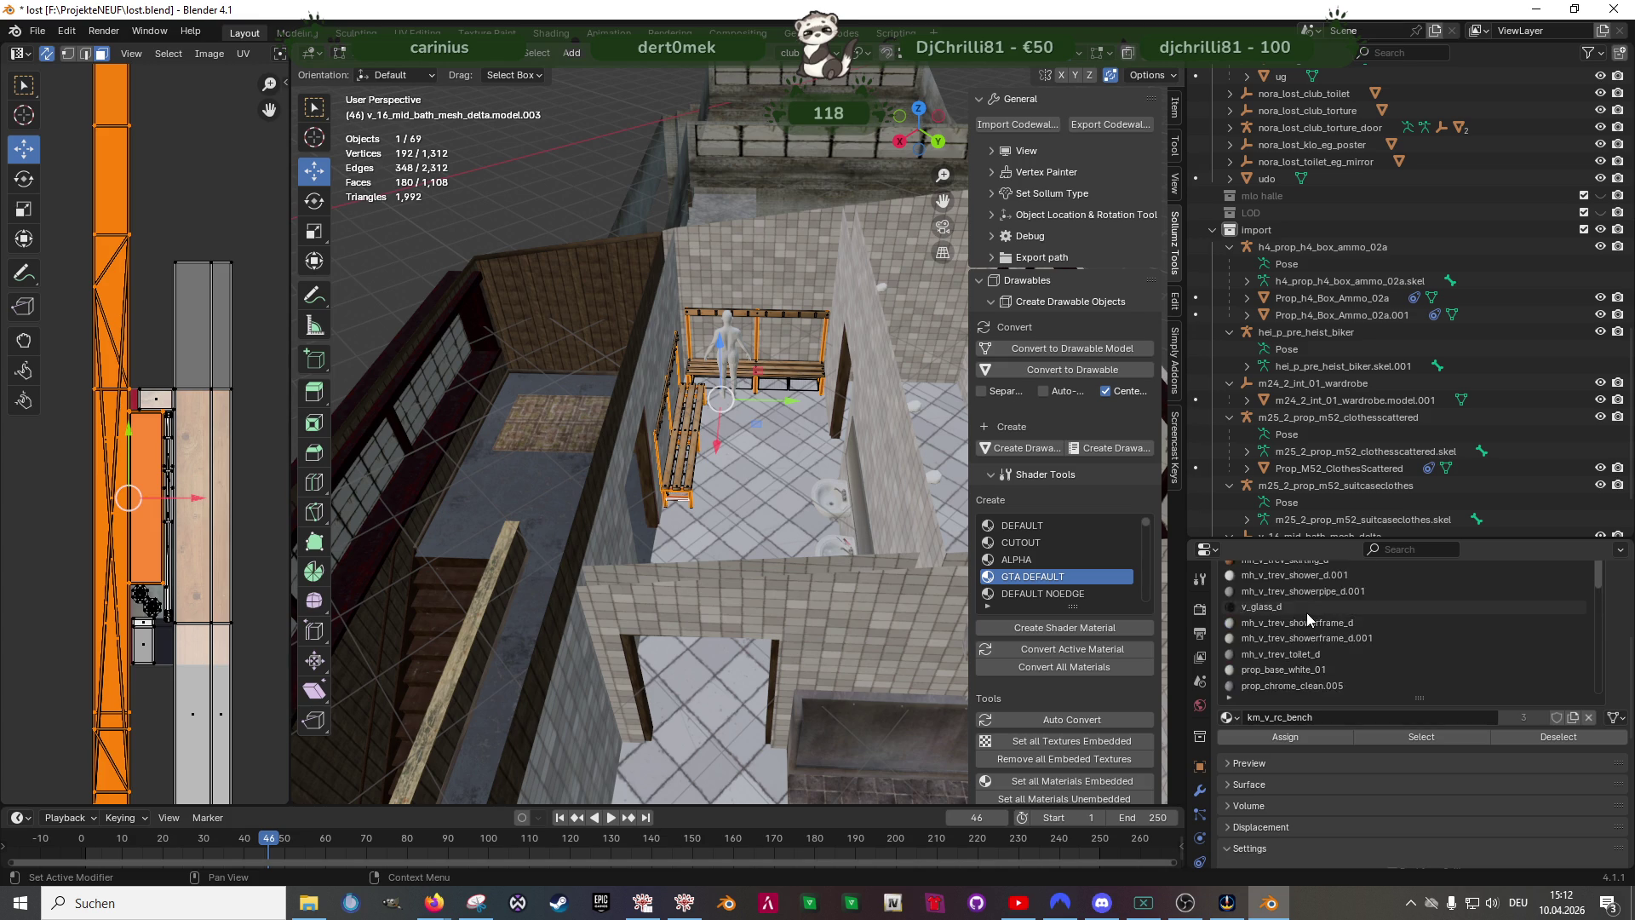